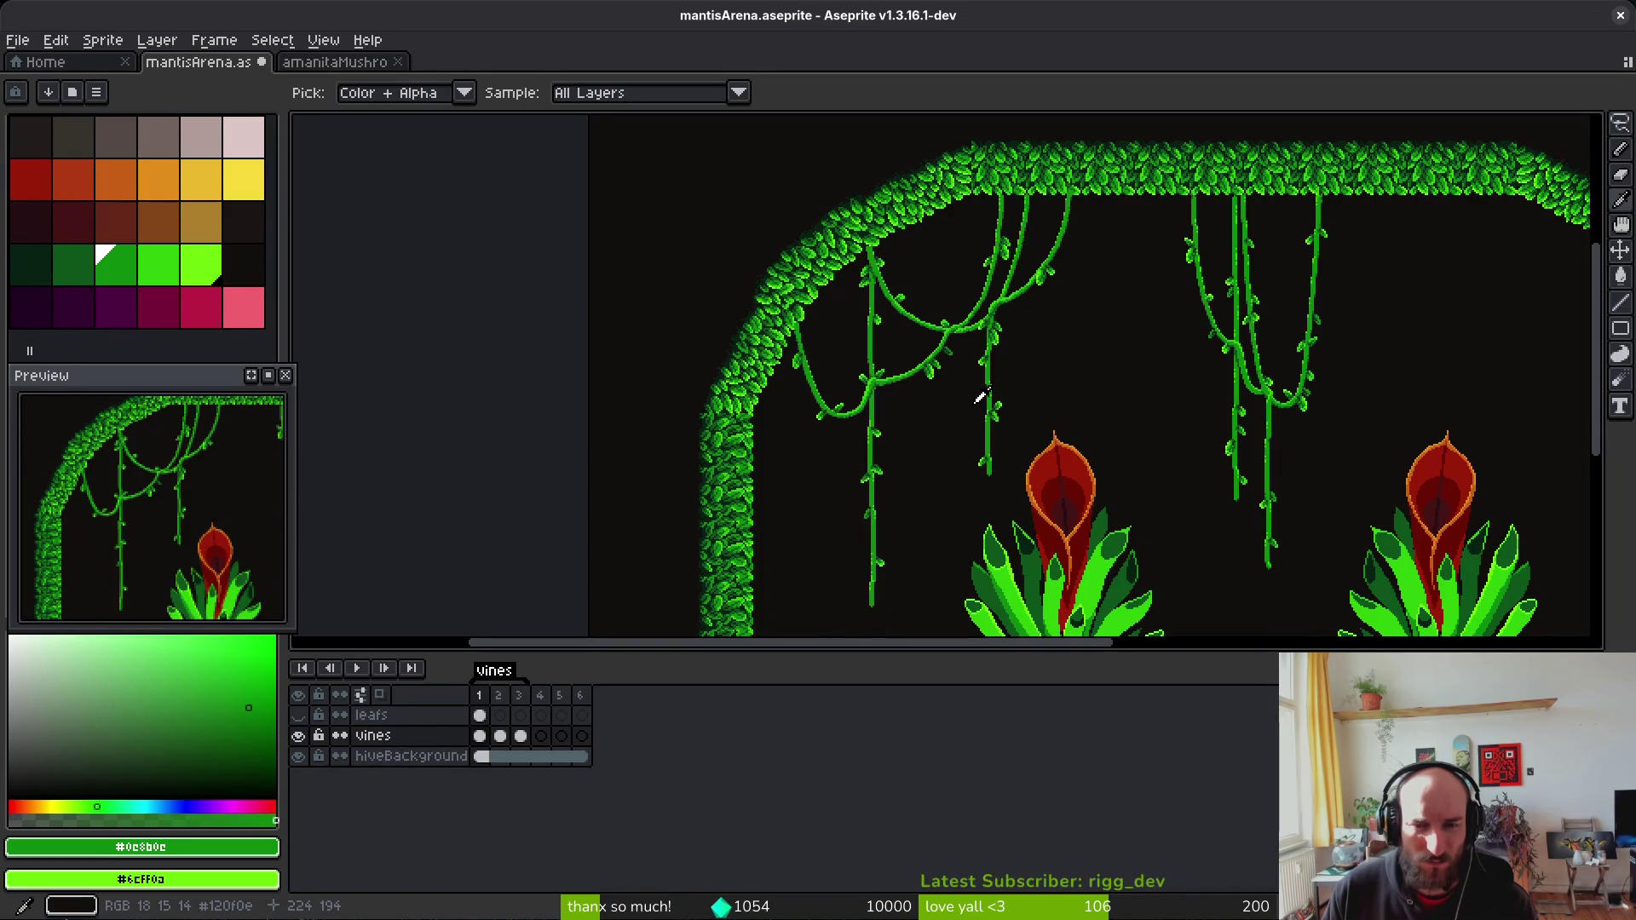
# Step: Lasso-select a section of the right vine on frame 2 and sample its dark green
pyautogui.scroll(5, 1053, 295)
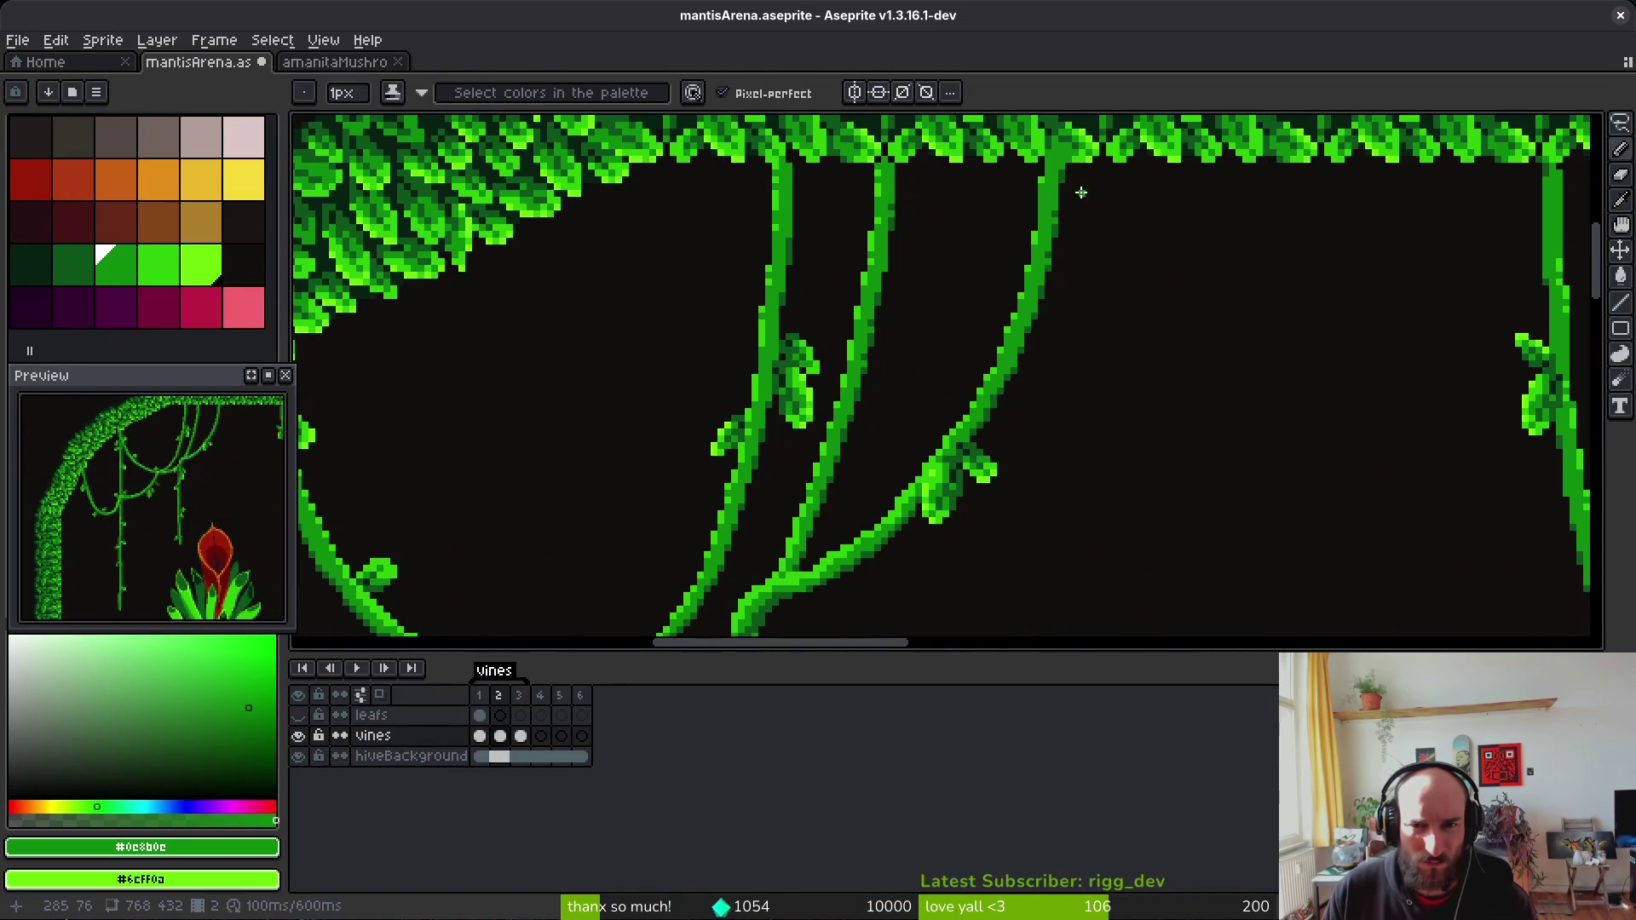
pyautogui.hotkey('shift', 'w')
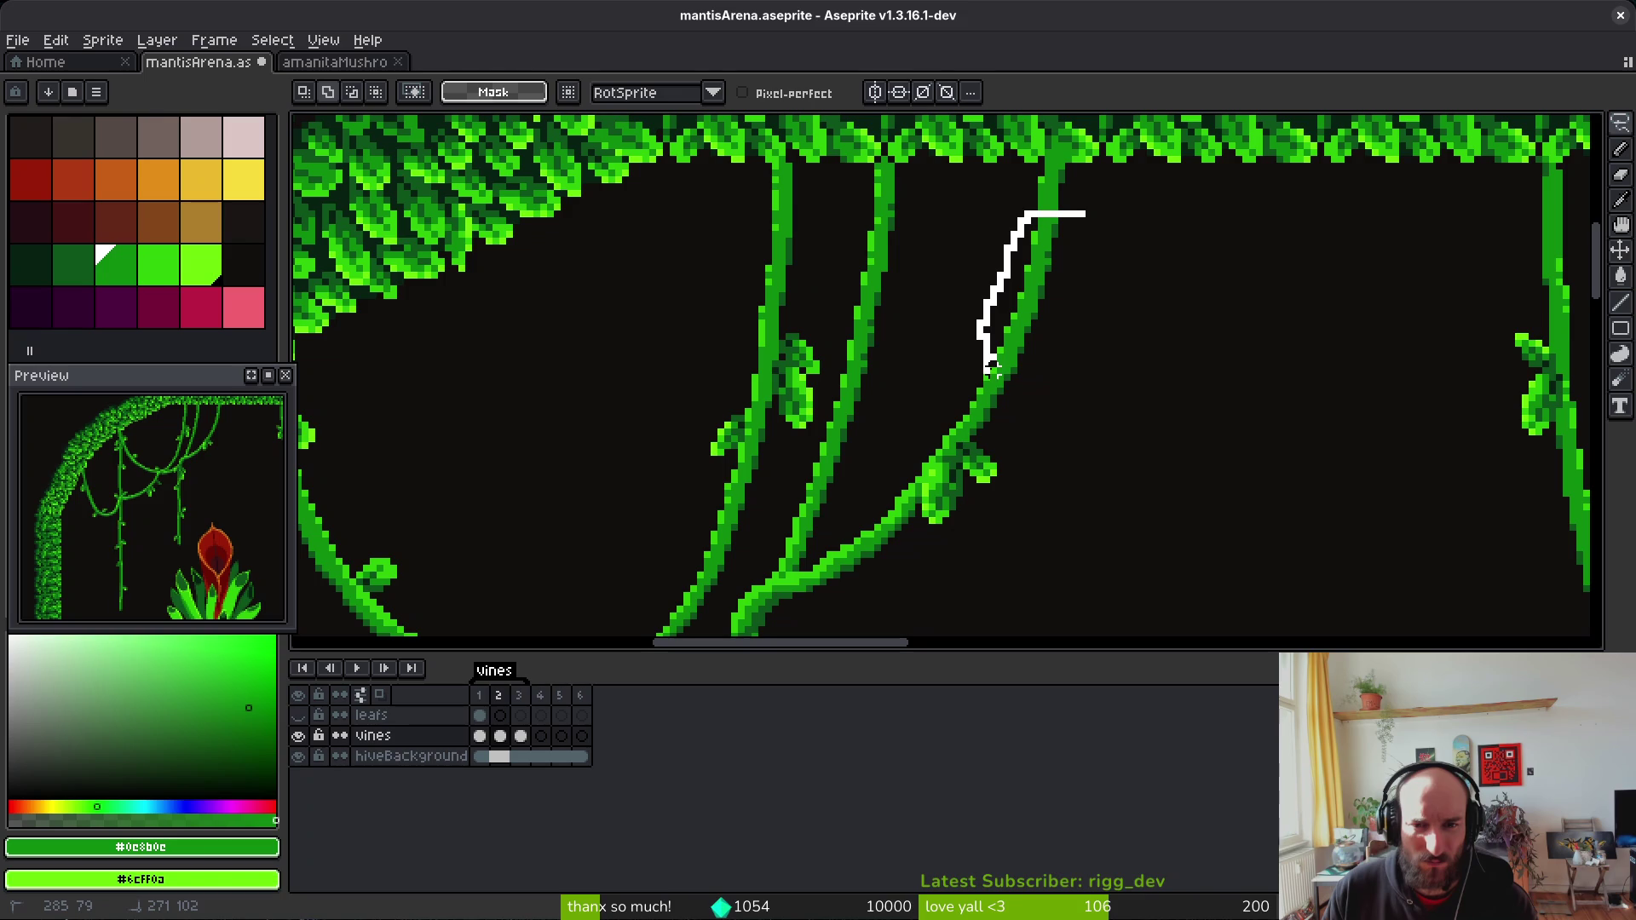
pyautogui.moveTo(997, 389); pyautogui.dragTo(1121, 207)
pyautogui.click(1121, 207)
pyautogui.scroll(2, 1054, 221)
pyautogui.press('f')
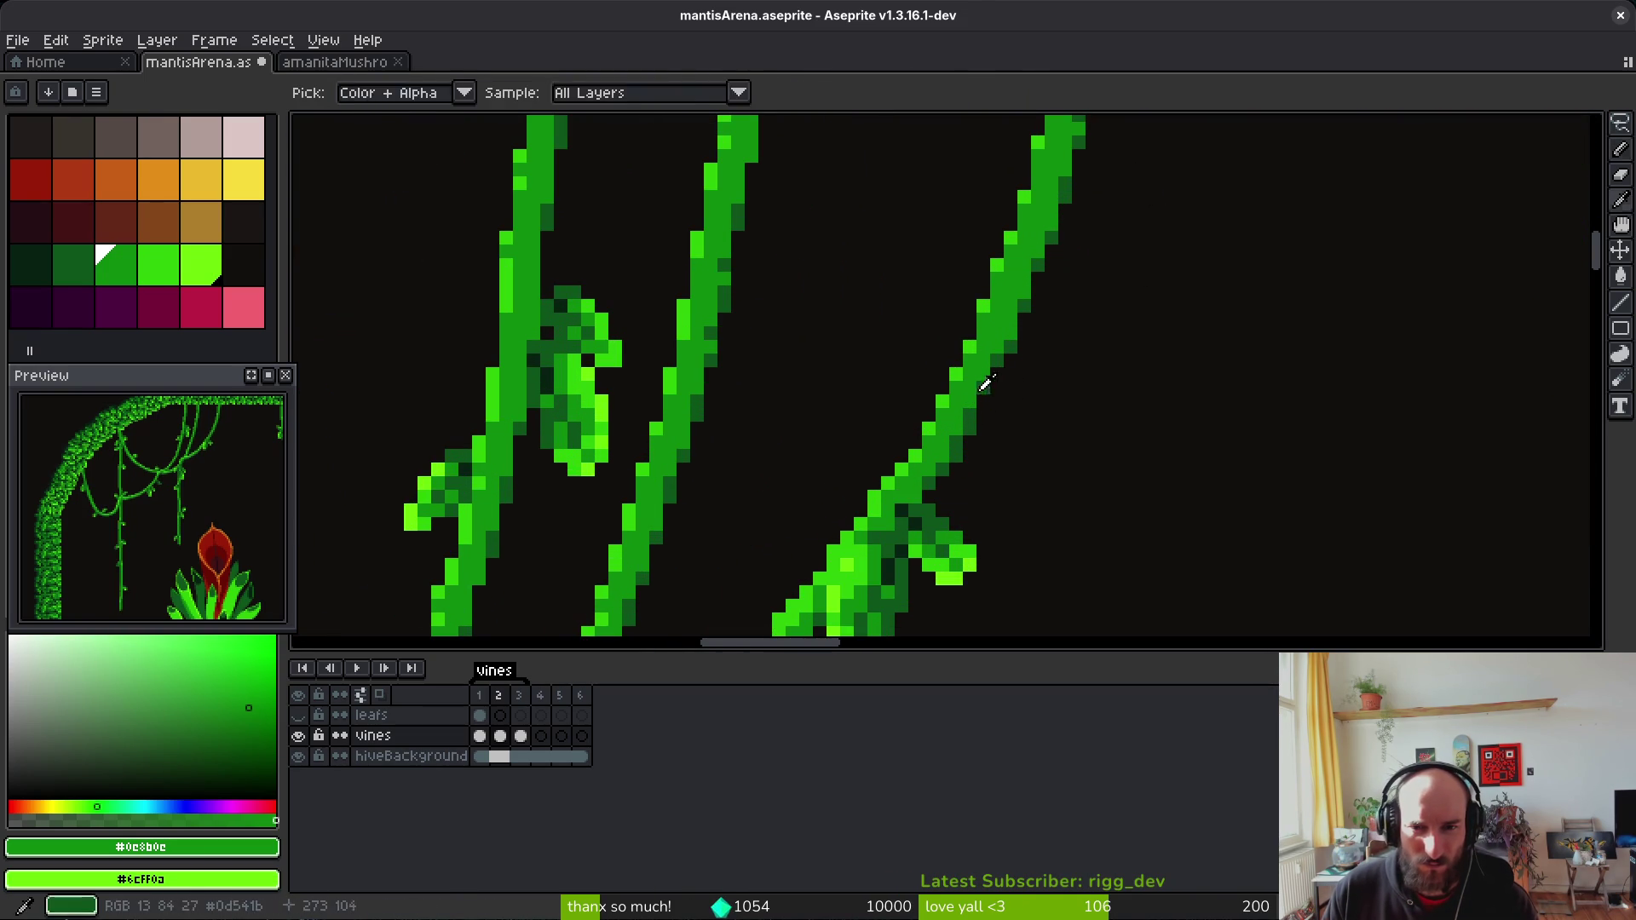
pyautogui.keyDown('alt'); pyautogui.click(975, 400); pyautogui.keyUp('alt')
pyautogui.scroll(-3, 998, 372)
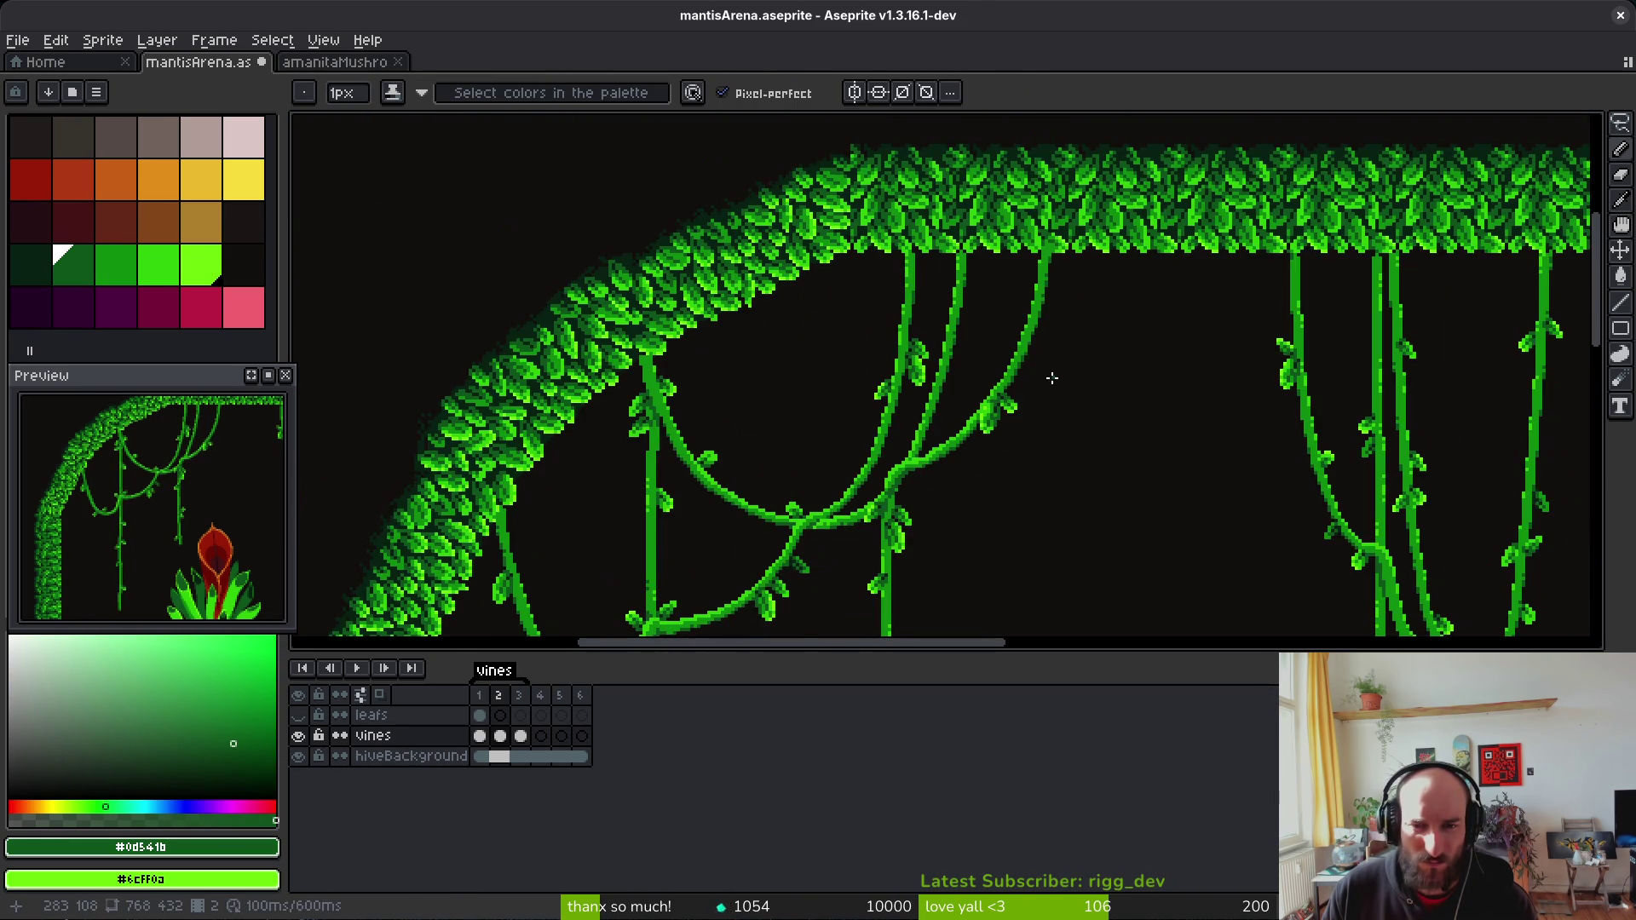
pyautogui.scroll(2, 1048, 358)
pyautogui.moveTo(1046, 357); pyautogui.dragTo(1060, 307)
# Step: Outline the right vine's leaf cluster and shift it to a new position with the transform
pyautogui.hotkey('shift', 'w')
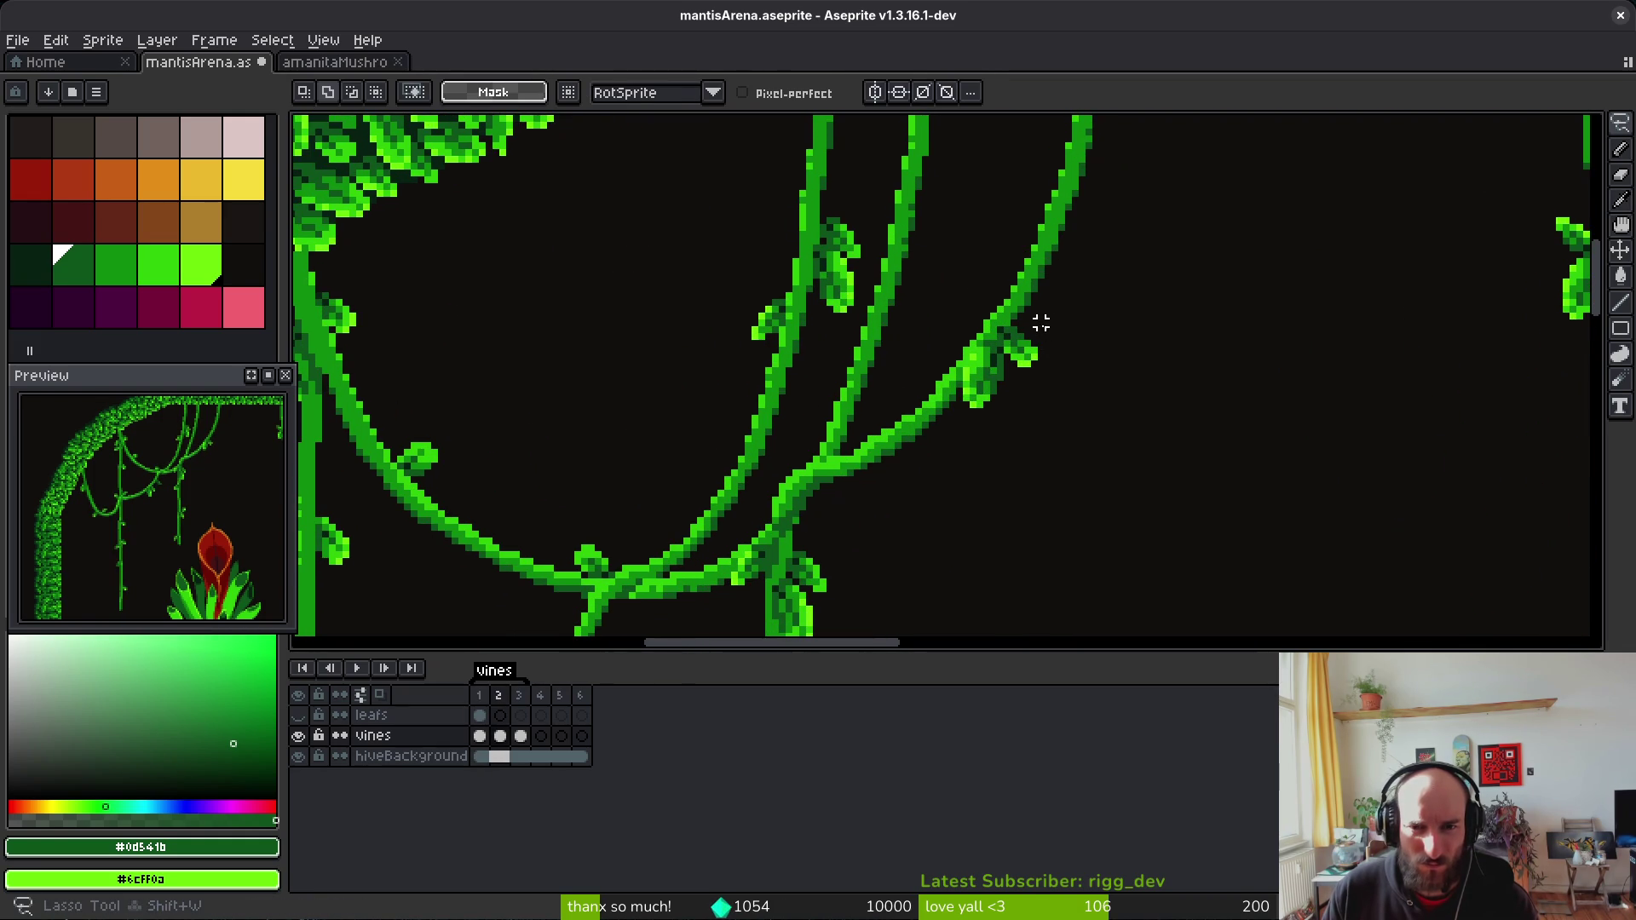
pyautogui.scroll(2, 1042, 323)
pyautogui.press('e')
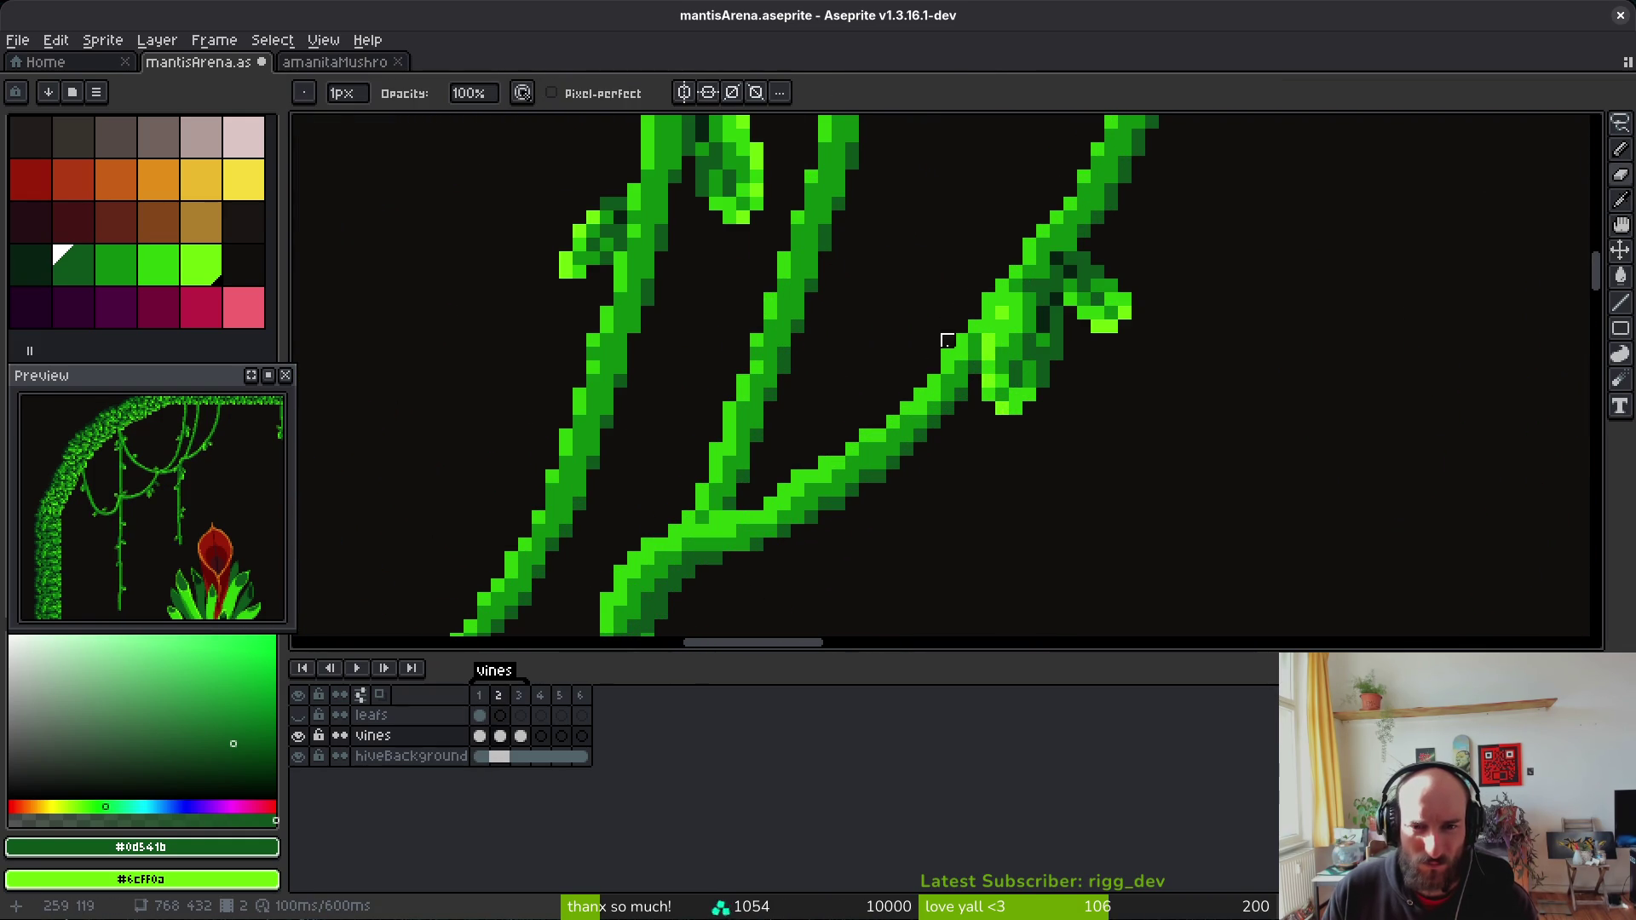
pyautogui.scroll(-3, 963, 298)
pyautogui.scroll(3, 967, 292)
pyautogui.press('m')
pyautogui.moveTo(1048, 264)
pyautogui.mouseDown()
pyautogui.moveTo(902, 294)
pyautogui.moveTo(1038, 286)
pyautogui.mouseUp()
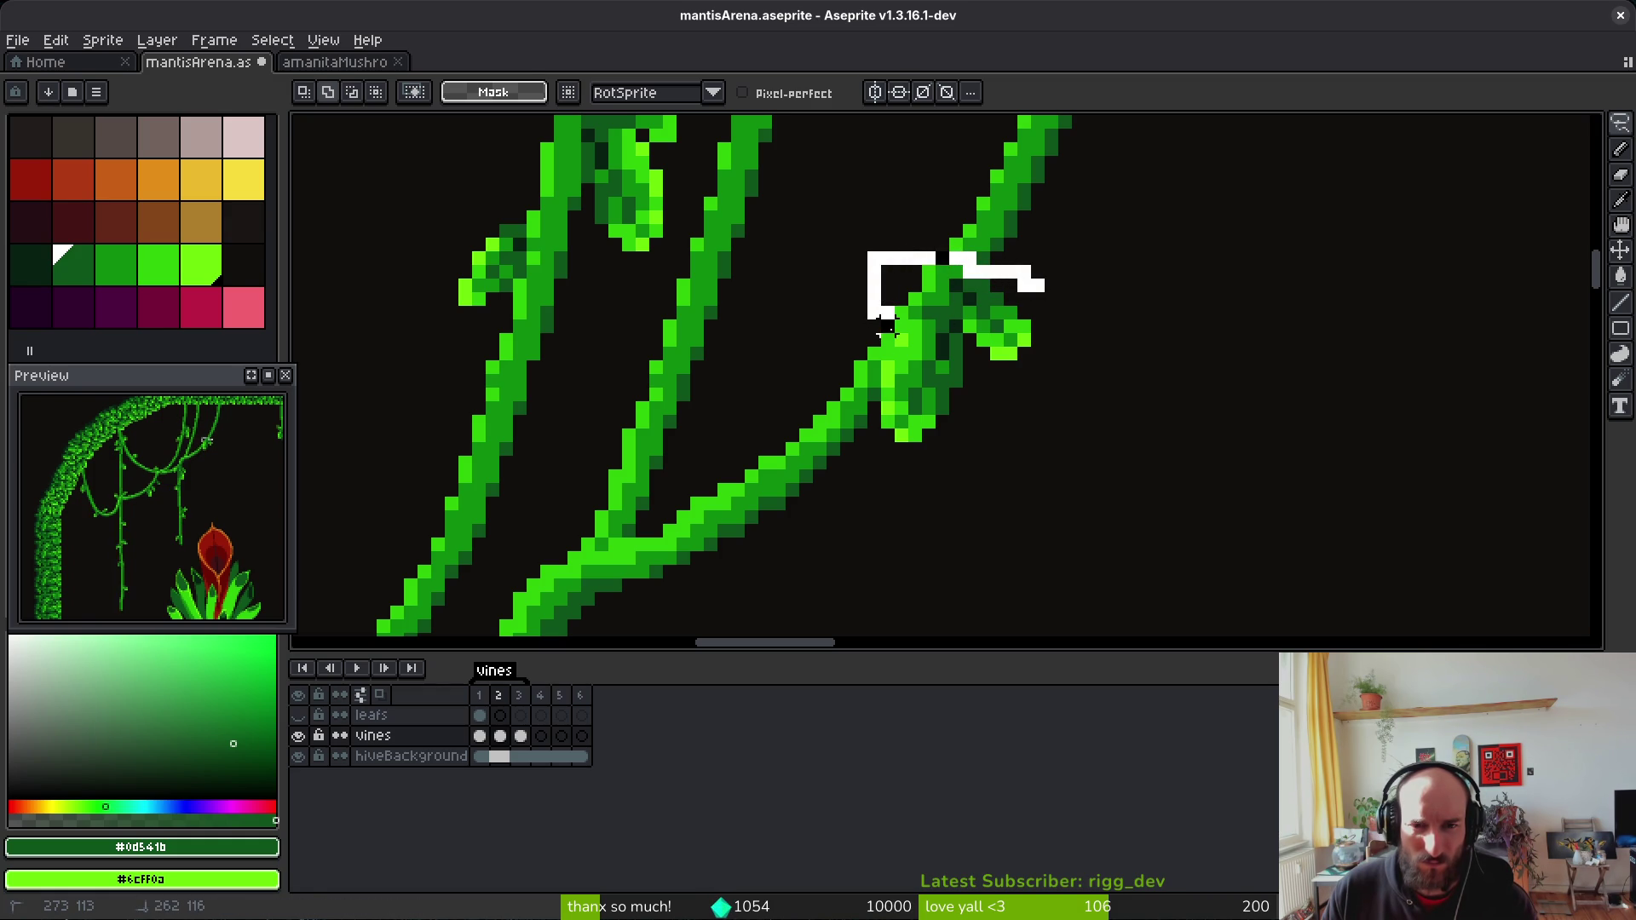
pyautogui.moveTo(881, 422); pyautogui.dragTo(1119, 257)
pyautogui.hotkey('ctrl', 't')
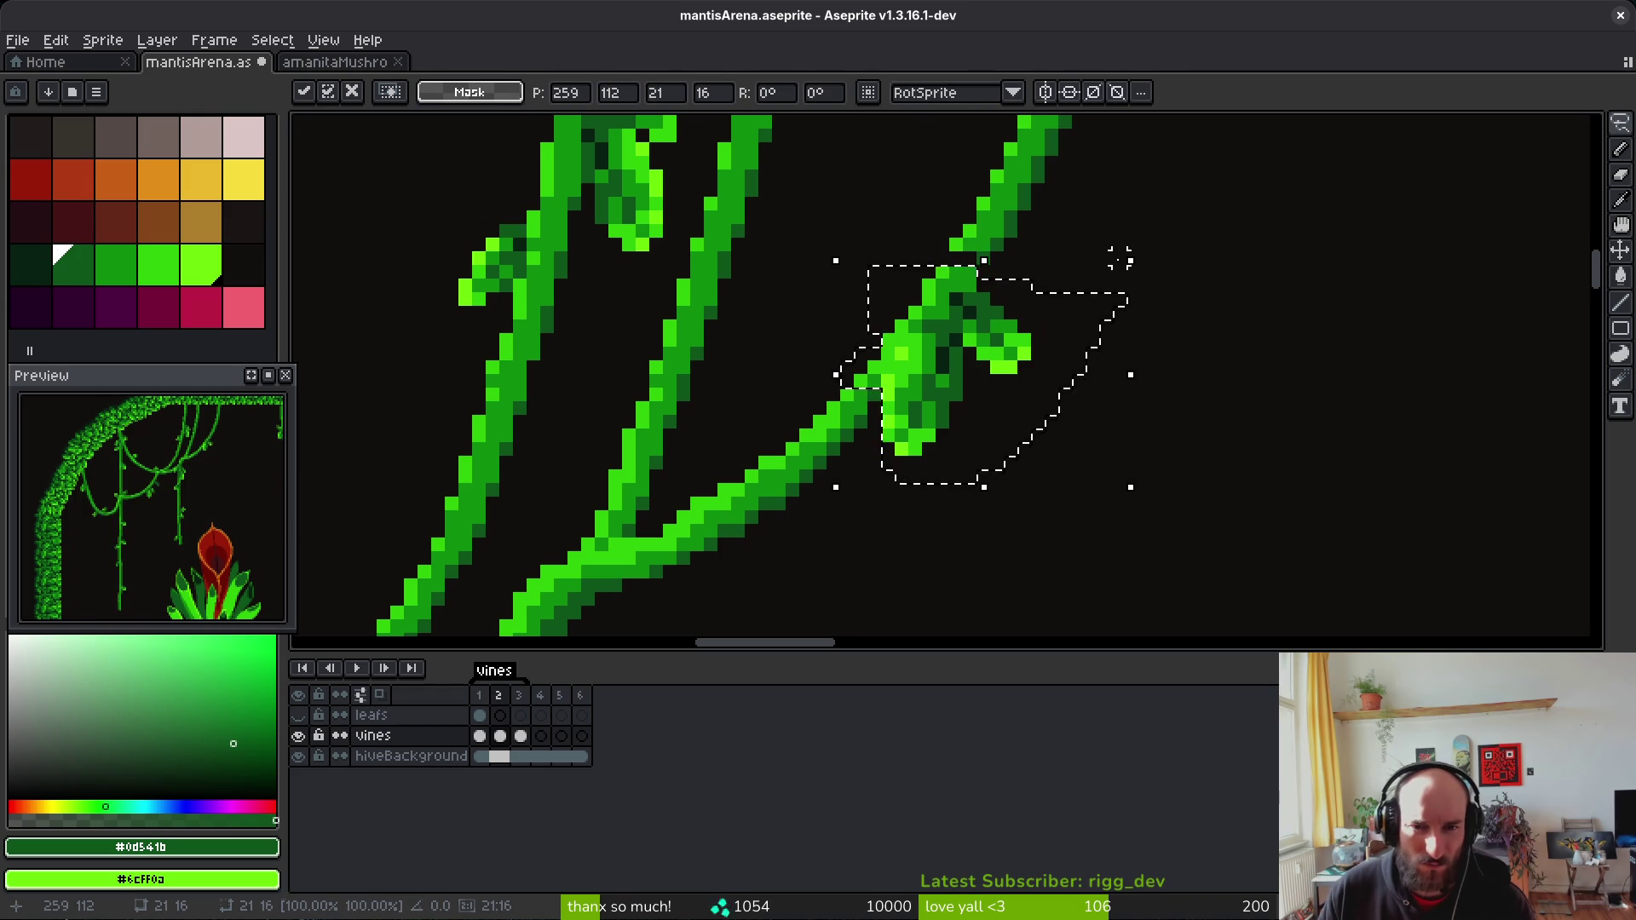
pyautogui.click(1012, 230)
# Step: Patch the vine's gap pixels and add a shading pixel below in dark green
pyautogui.scroll(3, 822, 413)
pyautogui.press('b')
pyautogui.click(913, 412)
pyautogui.keyDown('alt'); pyautogui.click(955, 411); pyautogui.keyUp('alt')
pyautogui.click(954, 452)
pyautogui.keyDown('alt'); pyautogui.click(959, 375); pyautogui.keyUp('alt')
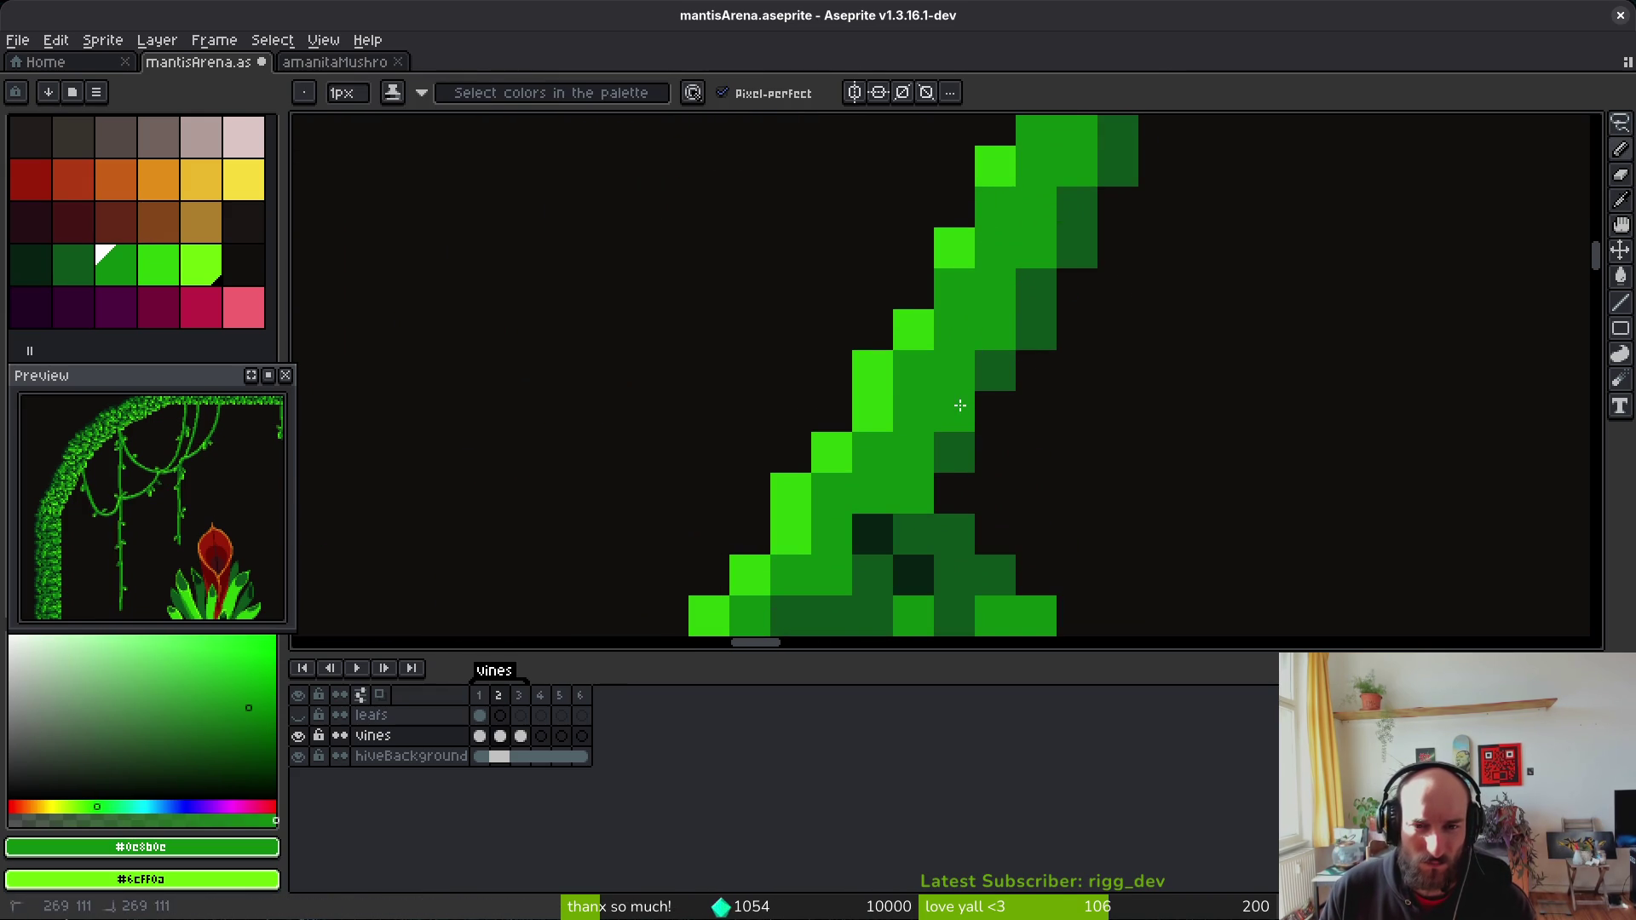
pyautogui.scroll(-5, 1040, 392)
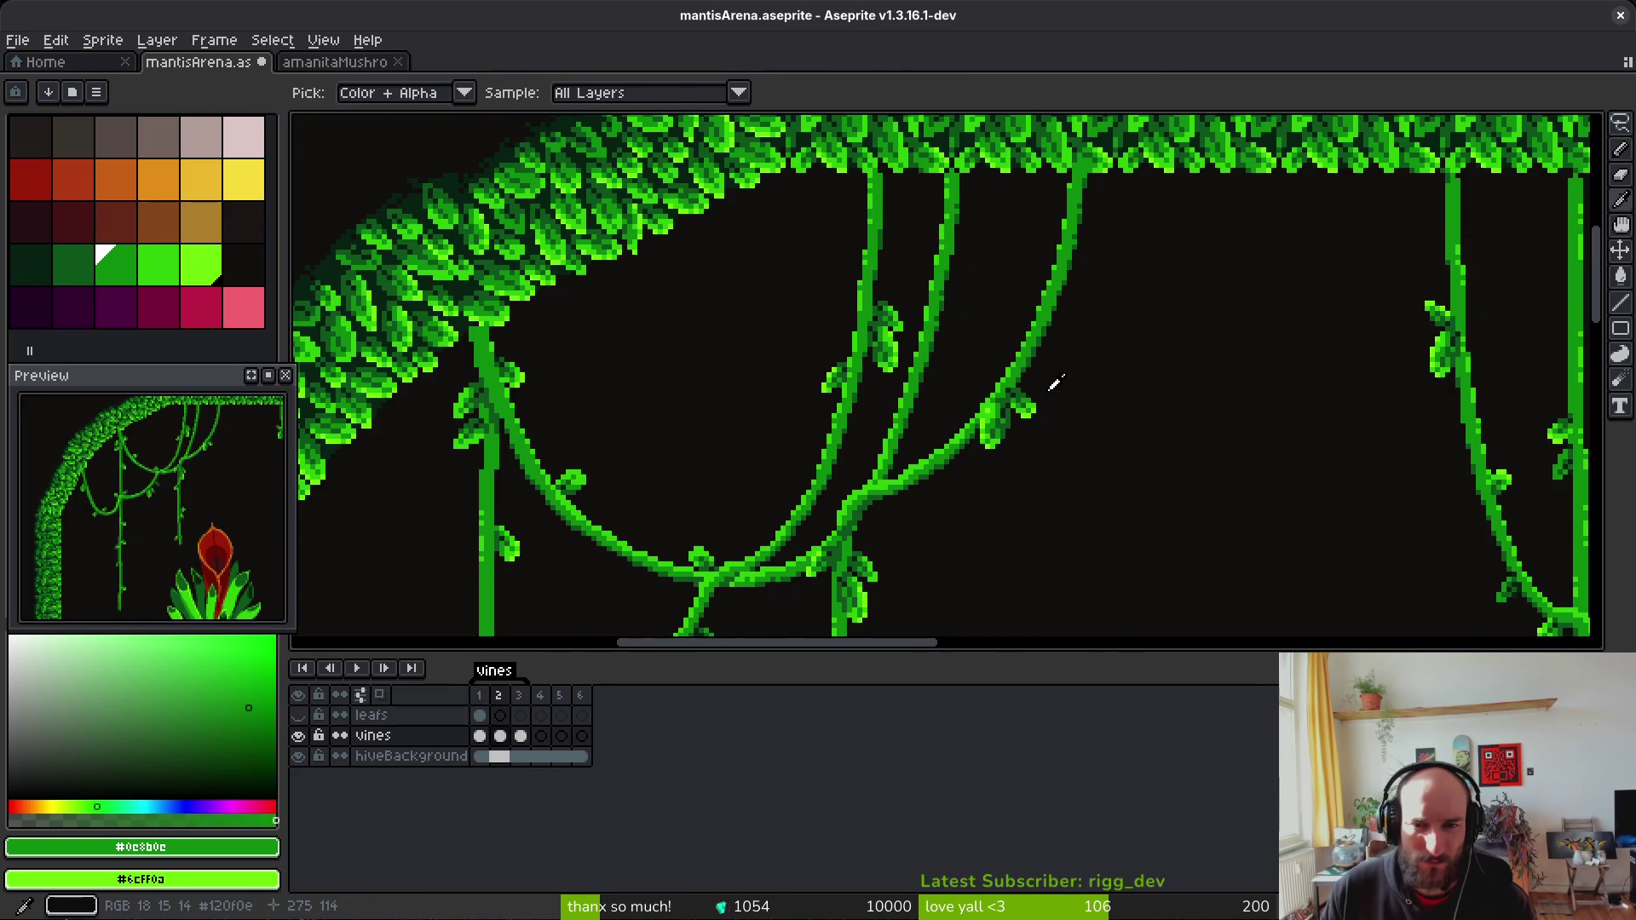
# Step: Zoom out to the full arena and start the vines animation playing
pyautogui.scroll(-3, 1051, 376)
pyautogui.press('Return')
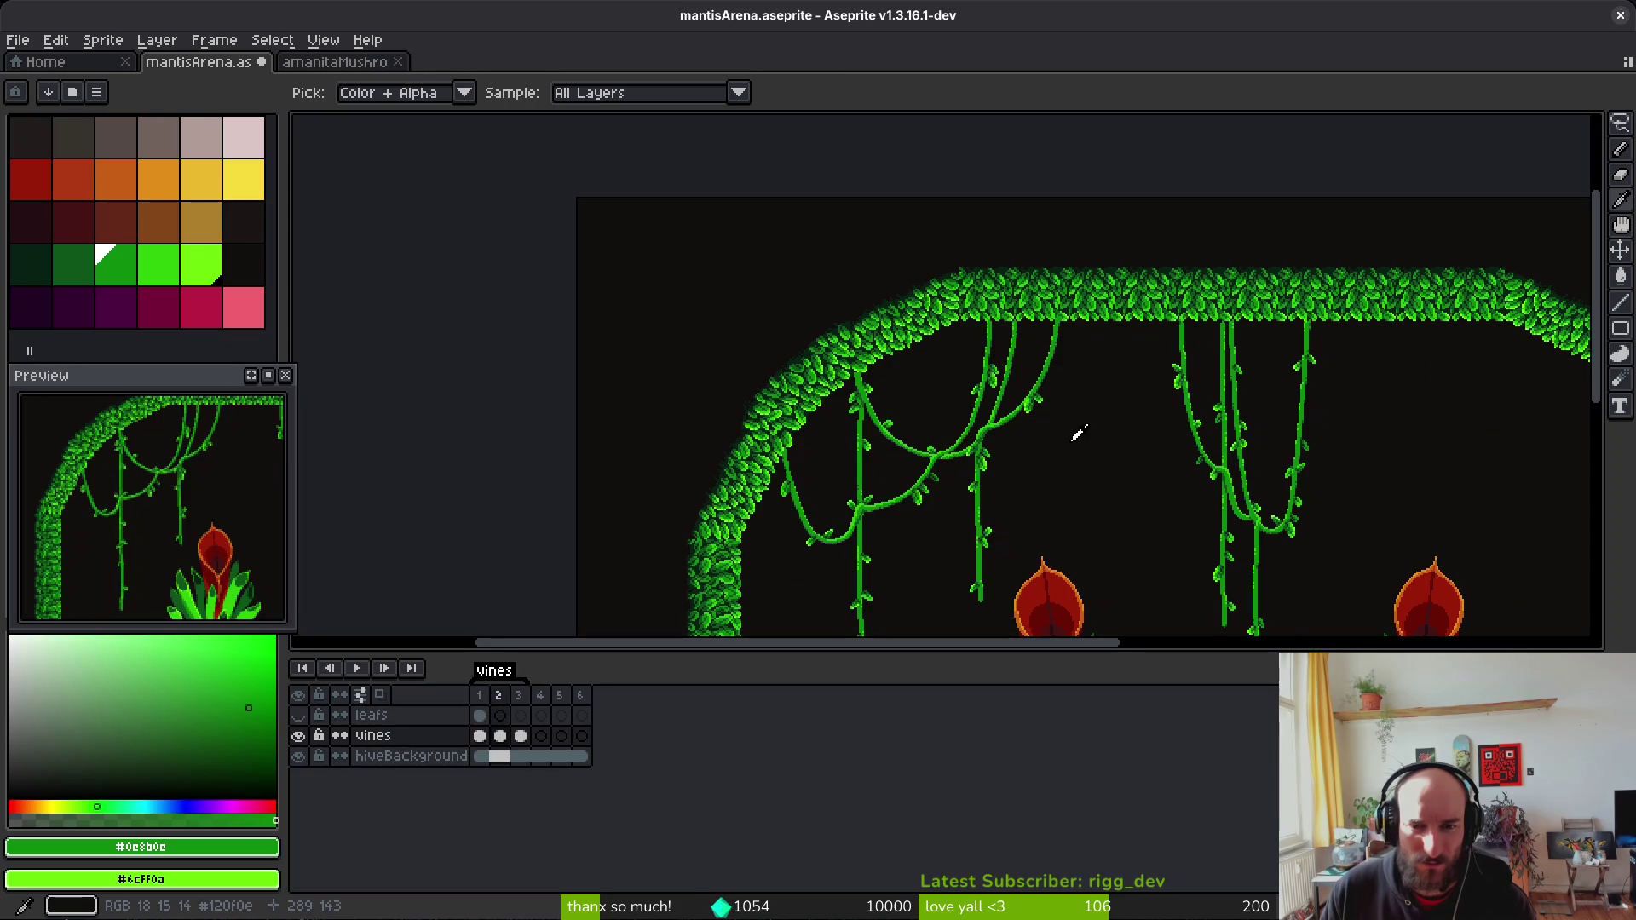
pyautogui.scroll(5, 1002, 444)
pyautogui.press('alt')
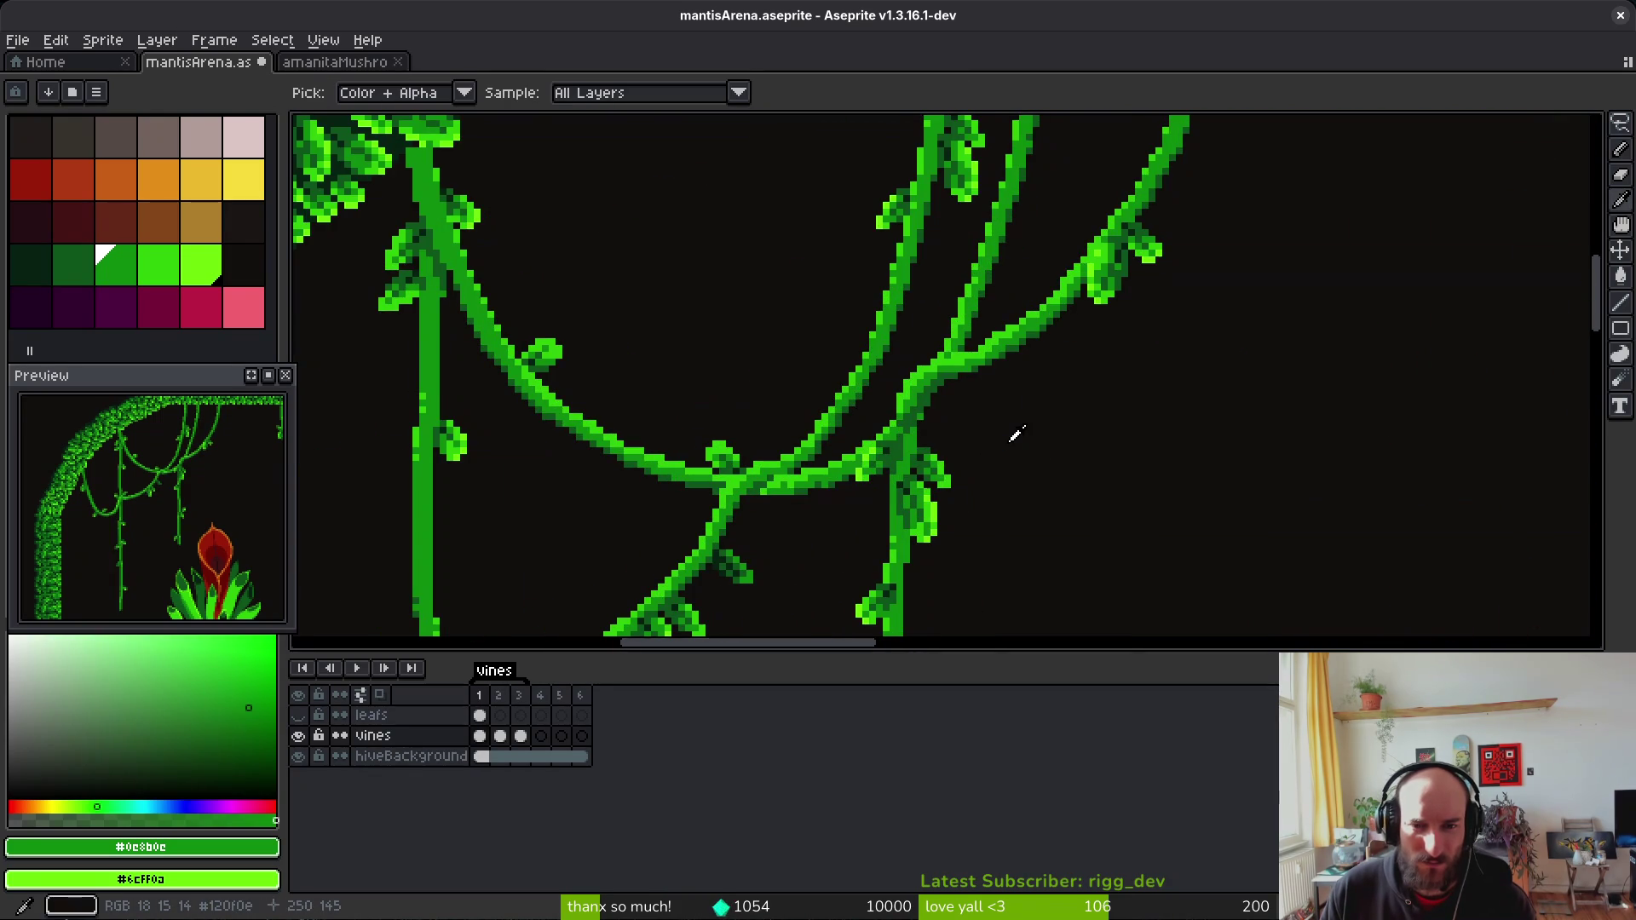
pyautogui.scroll(-2, 1022, 350)
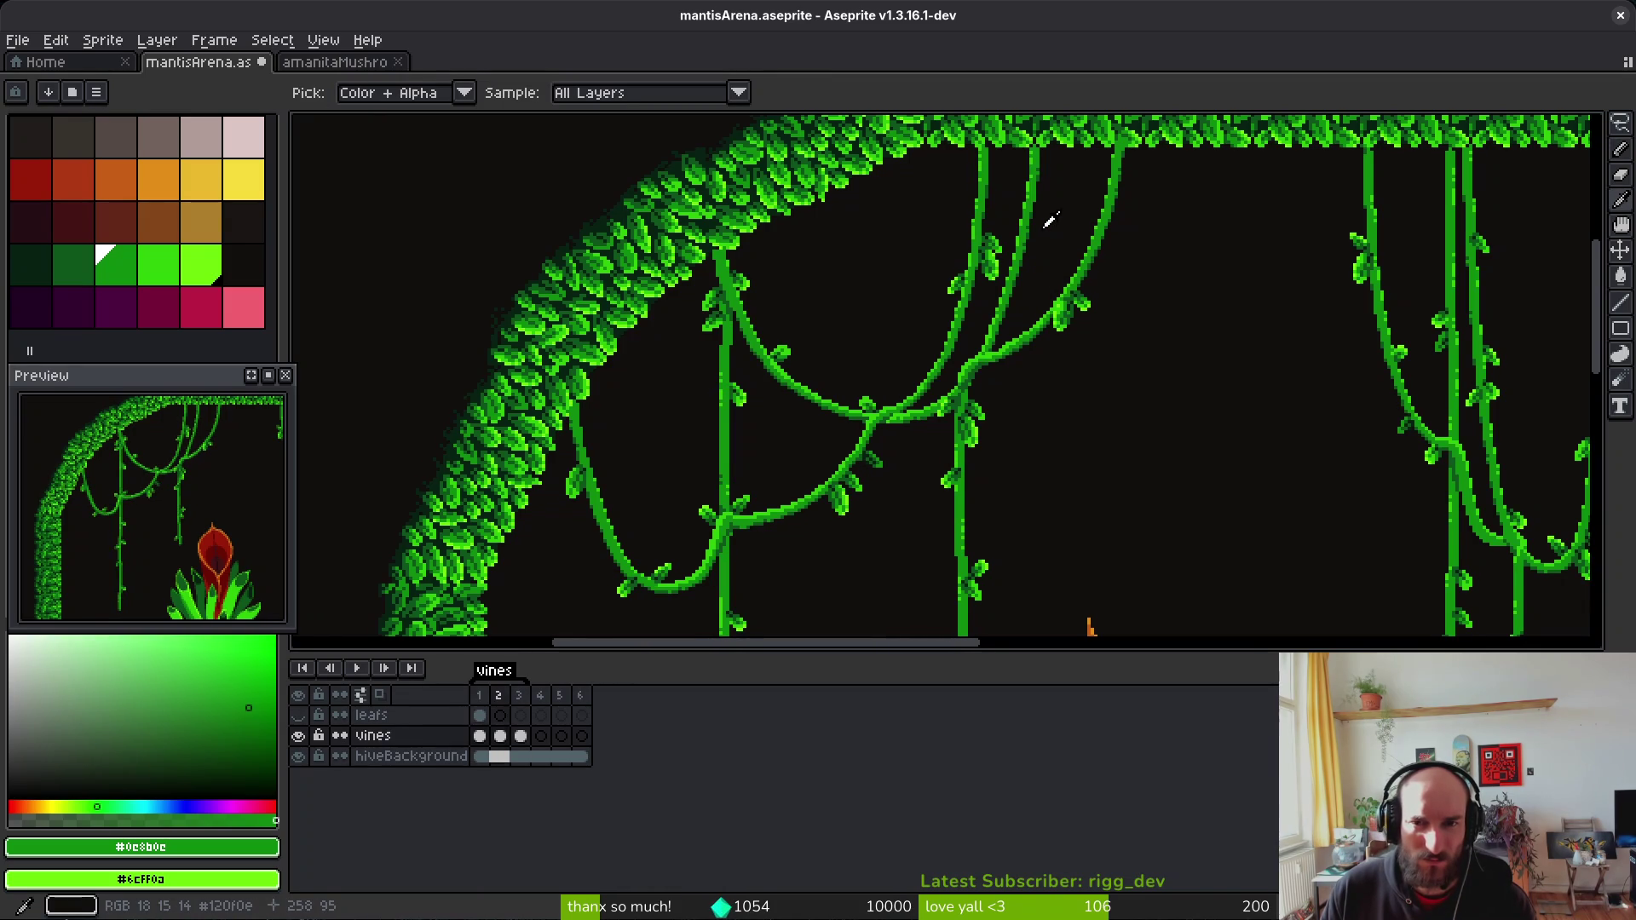
pyautogui.scroll(-2, 1008, 264)
pyautogui.moveTo(1009, 264); pyautogui.dragTo(1000, 258)
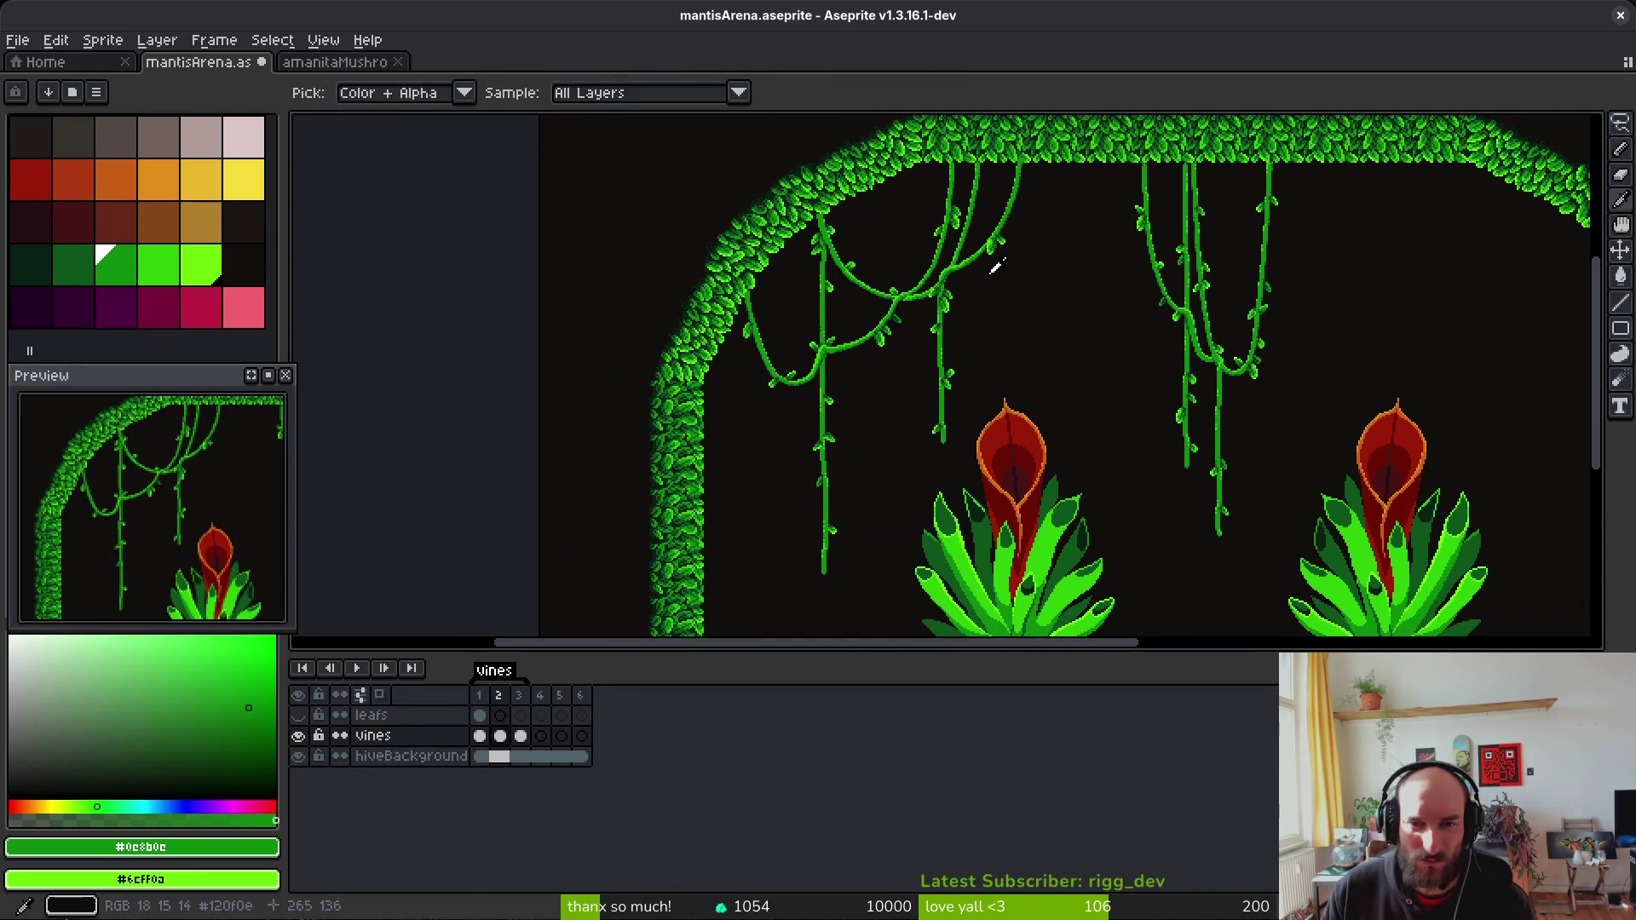
# Step: Set the playback speed to 0.5x and pan the view across the arena
pyautogui.rightClick(366, 670)
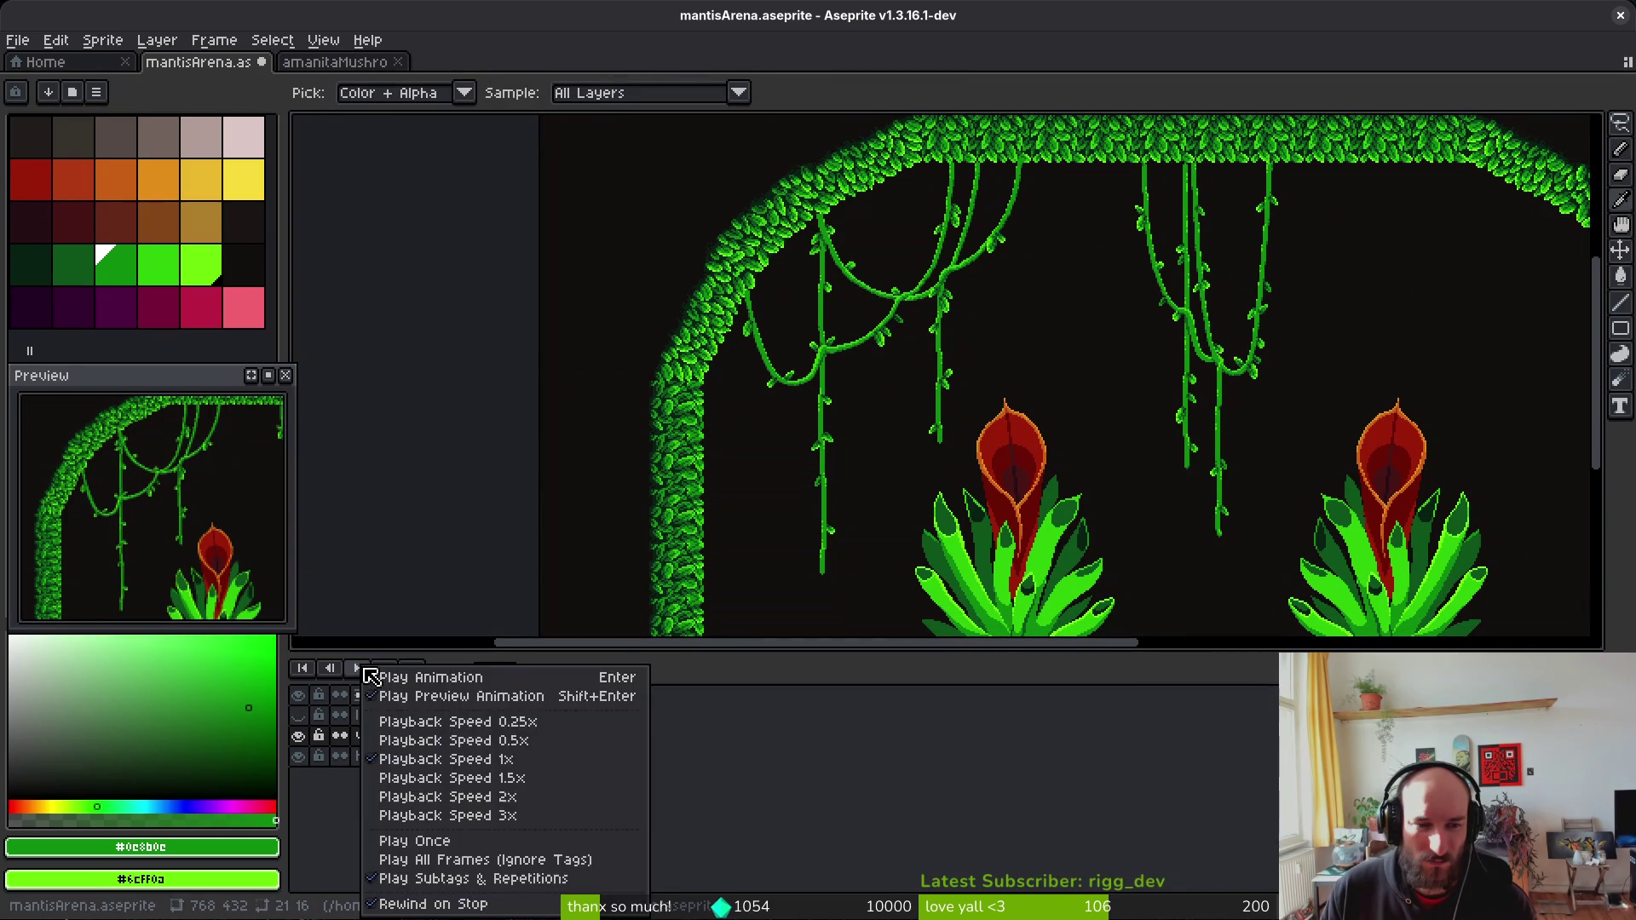
pyautogui.click(515, 726)
pyautogui.moveTo(1079, 488); pyautogui.dragTo(921, 464)
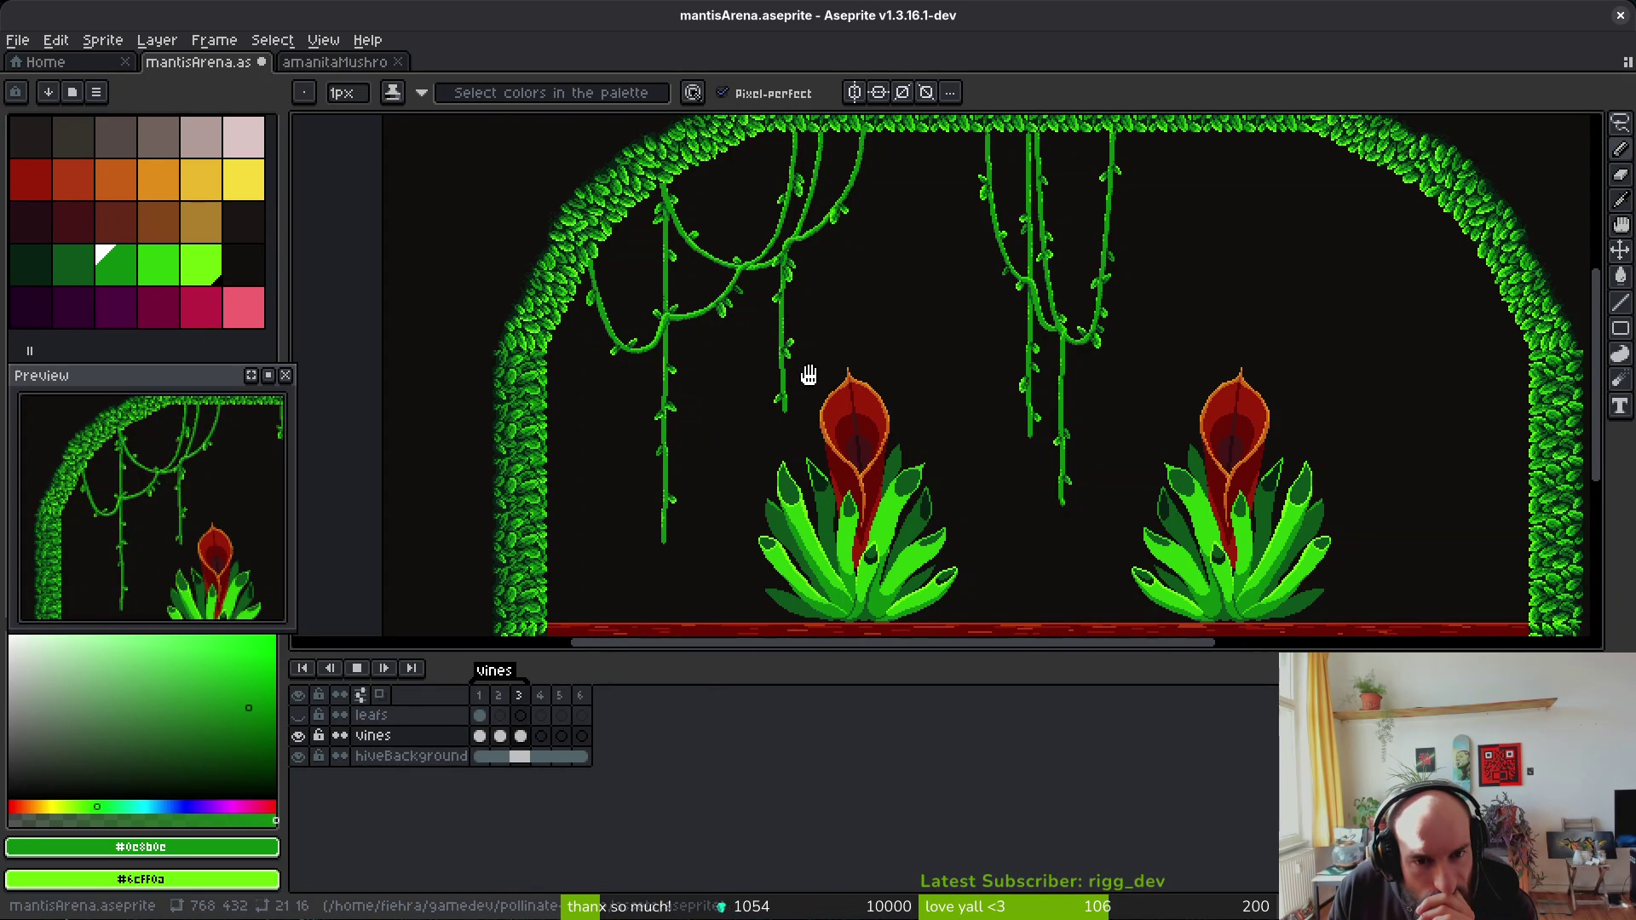
pyautogui.rightClick(357, 668)
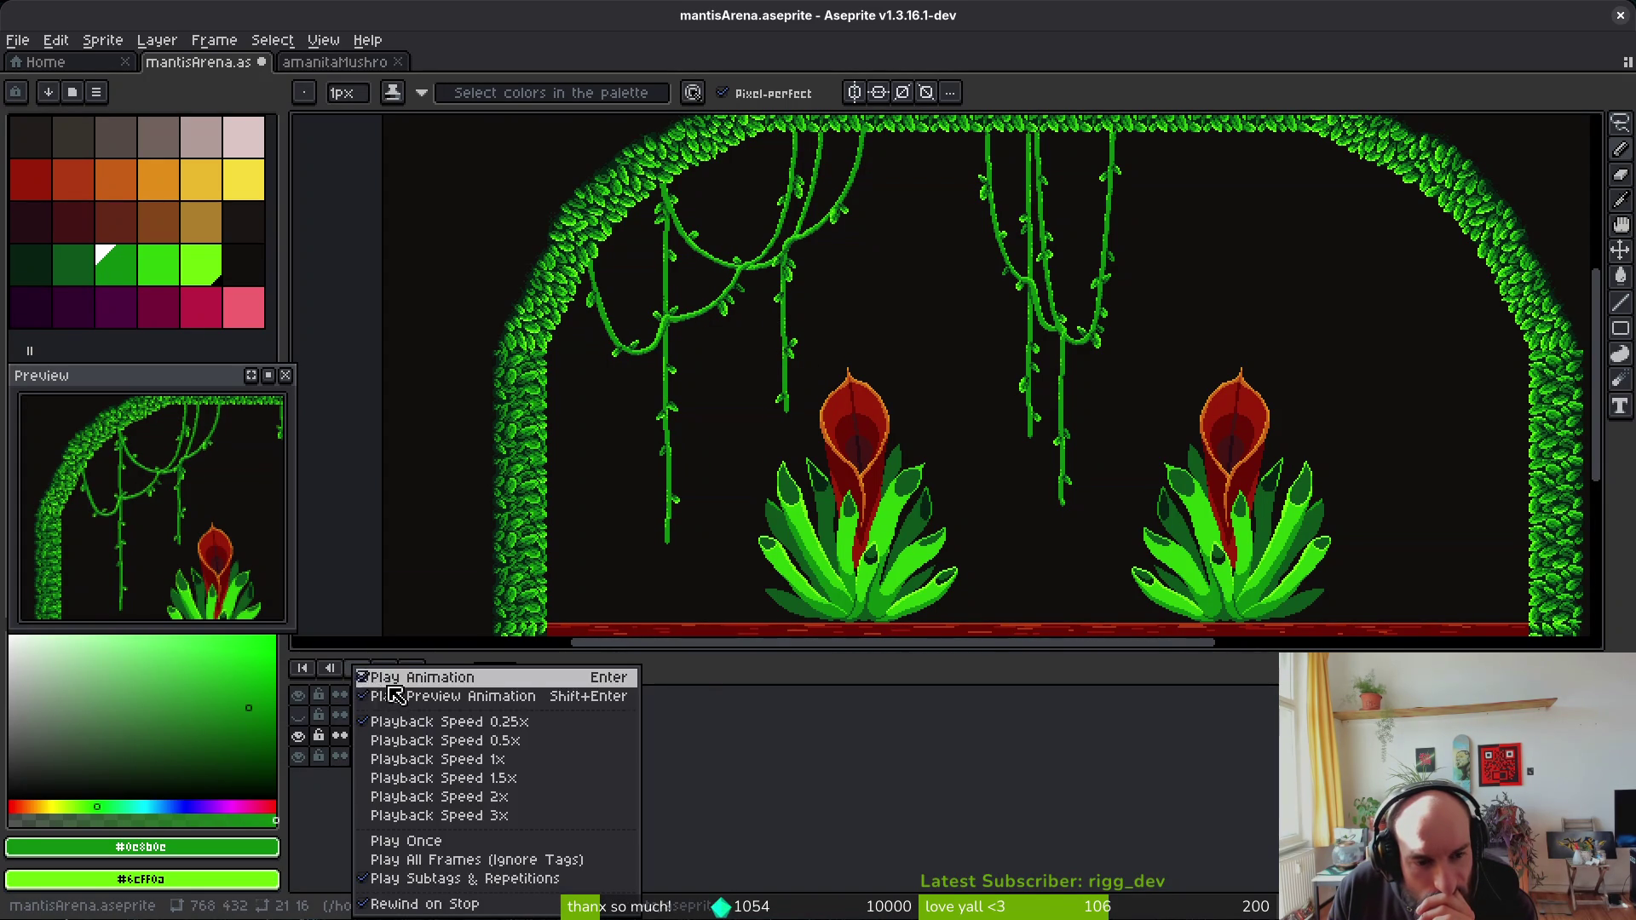
# Step: Keep the vines tag's animation direction as Forward and preview the playback
pyautogui.click(507, 748)
pyautogui.rightClick(496, 671)
pyautogui.click(537, 684)
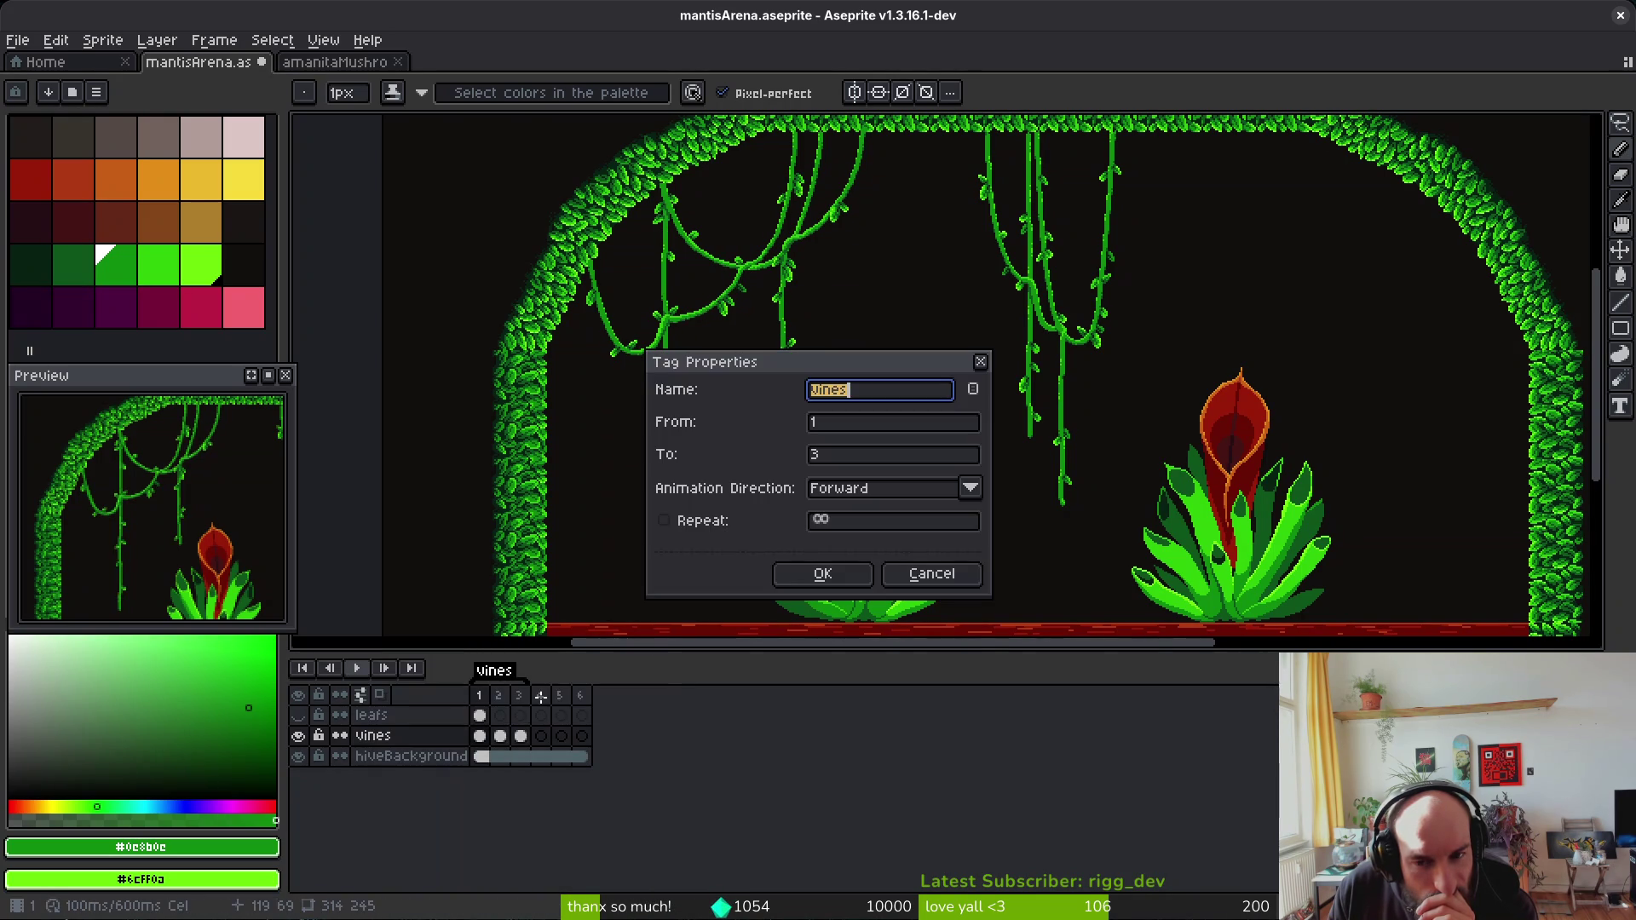
pyautogui.click(893, 499)
pyautogui.click(894, 516)
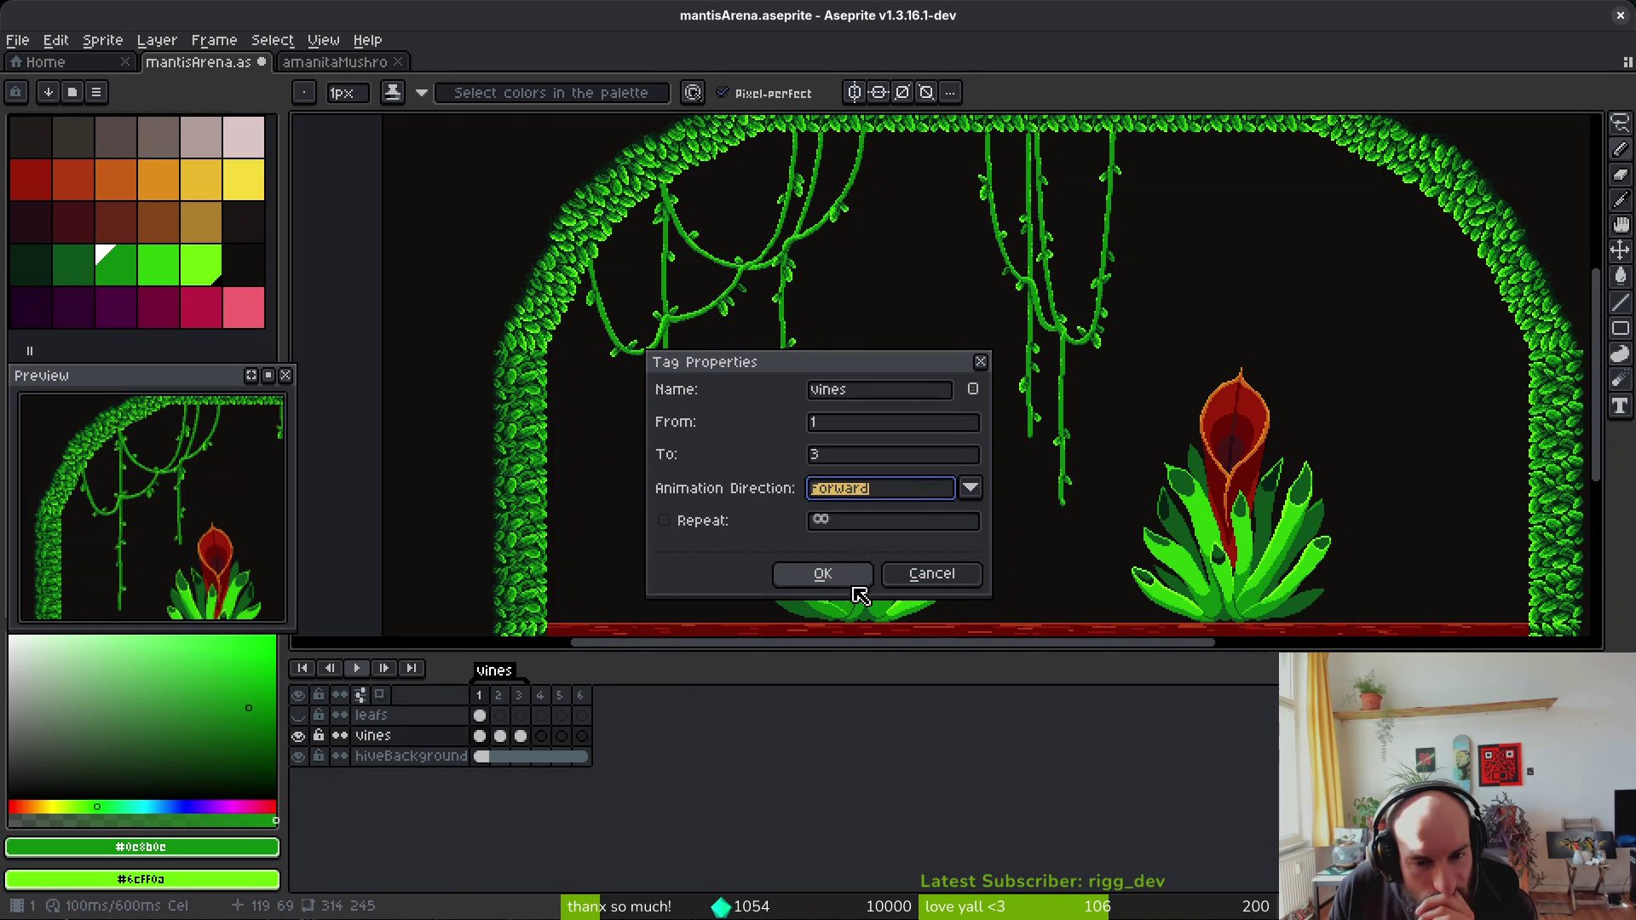
pyautogui.click(866, 519)
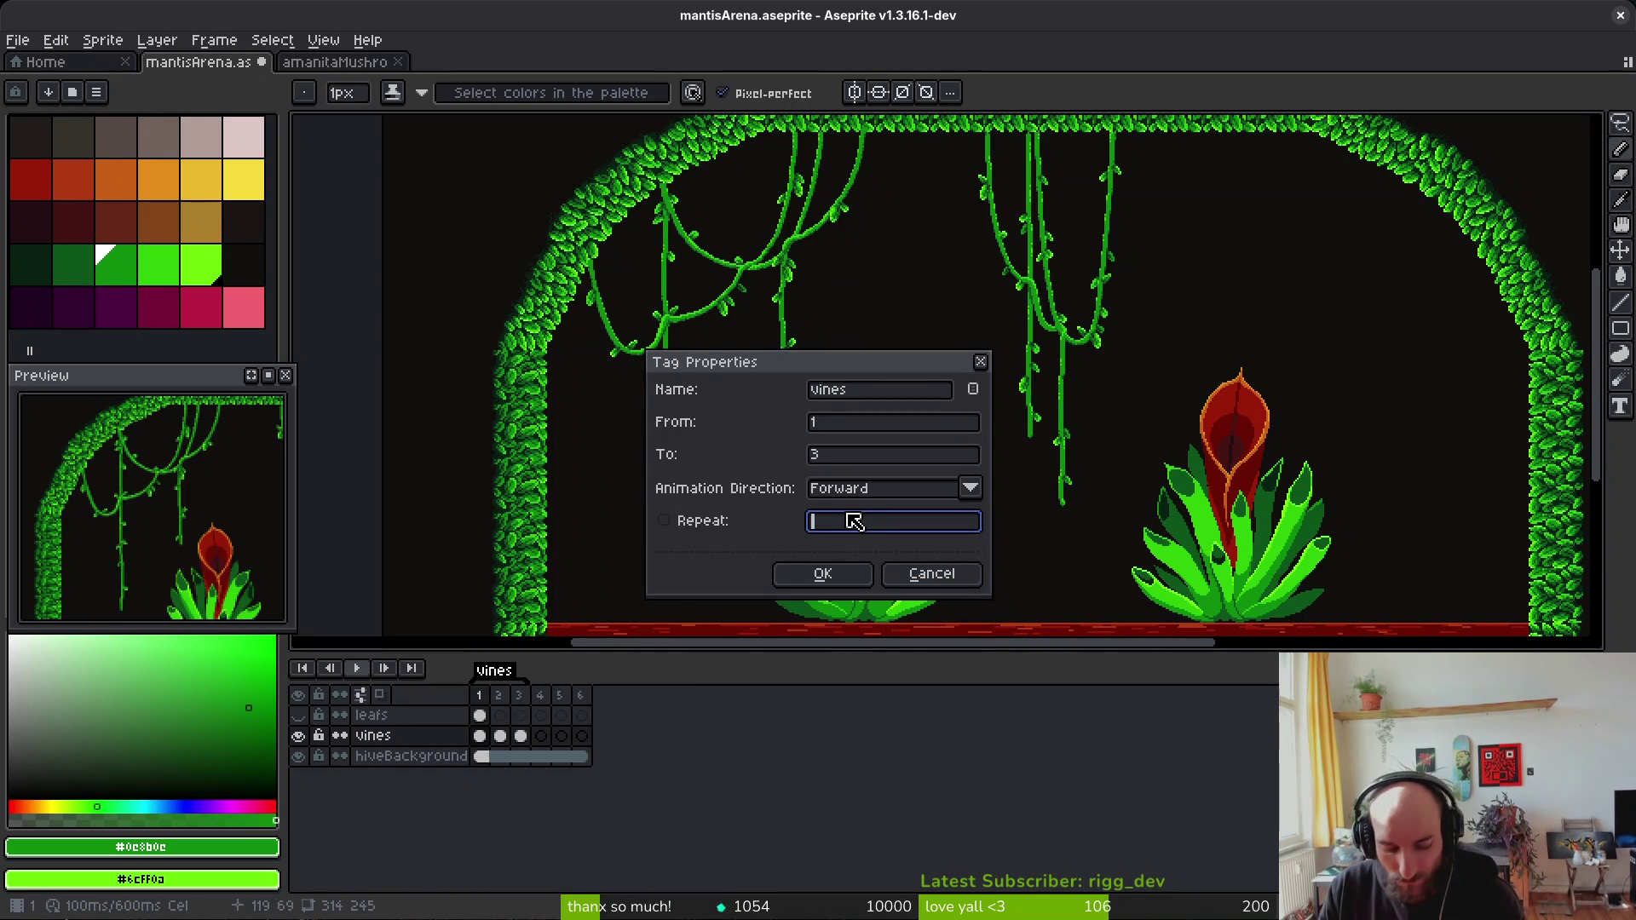
pyautogui.write('1')
pyautogui.press('Return')
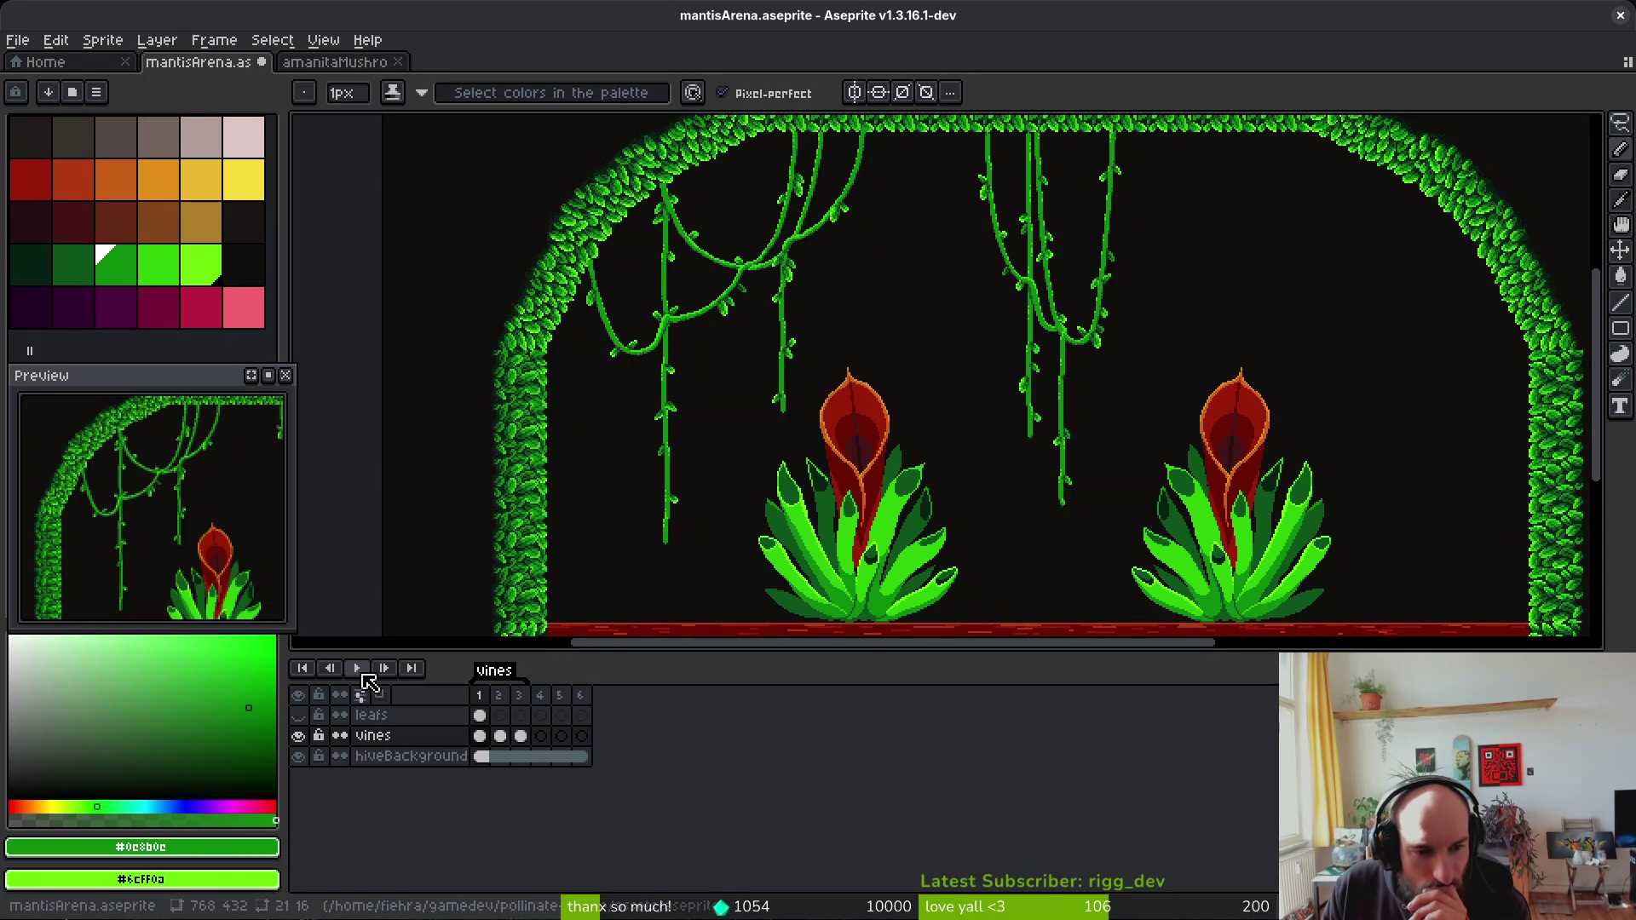
pyautogui.click(362, 673)
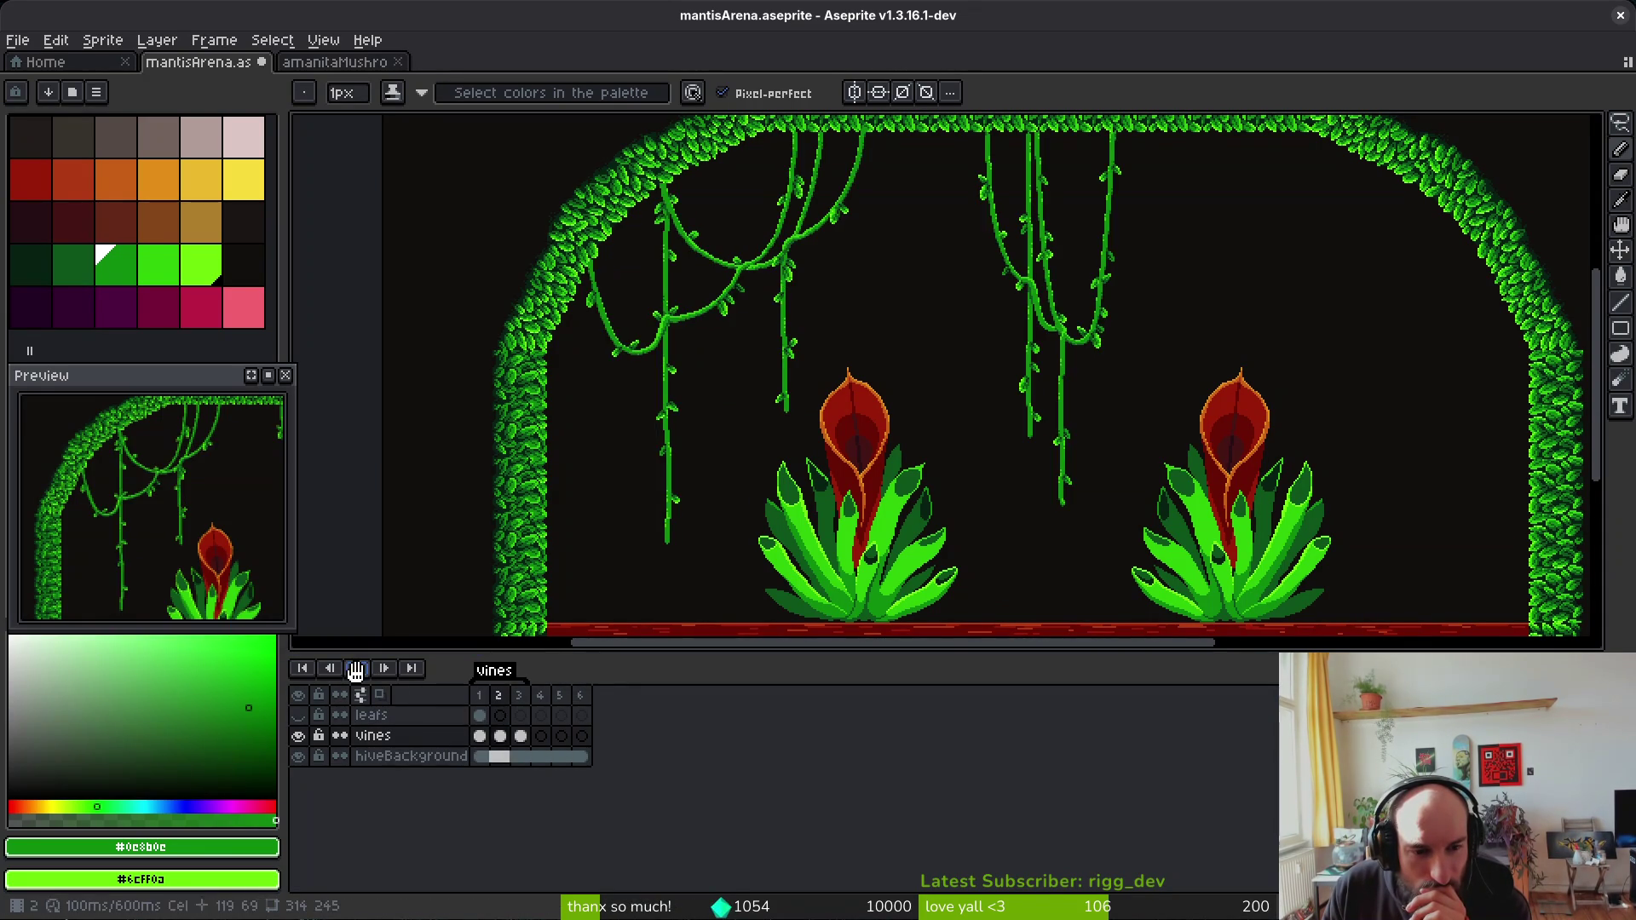
pyautogui.click(362, 673)
pyautogui.click(358, 669)
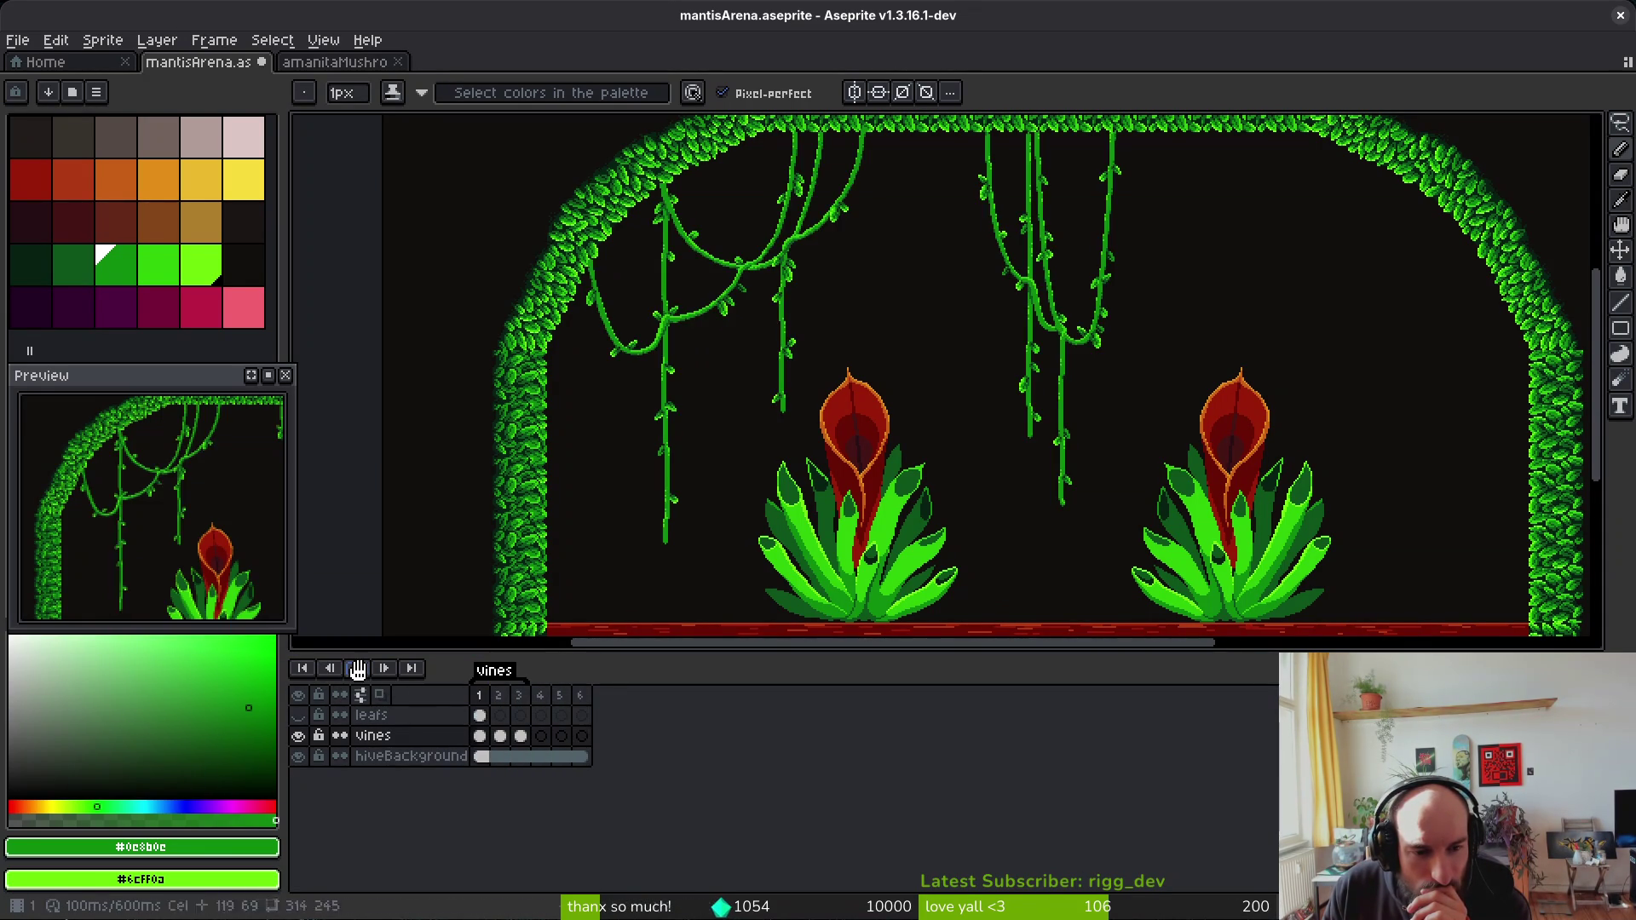
# Step: Remove the vines tag's repeat limit so it loops forever, then play the animation
pyautogui.doubleClick(494, 671)
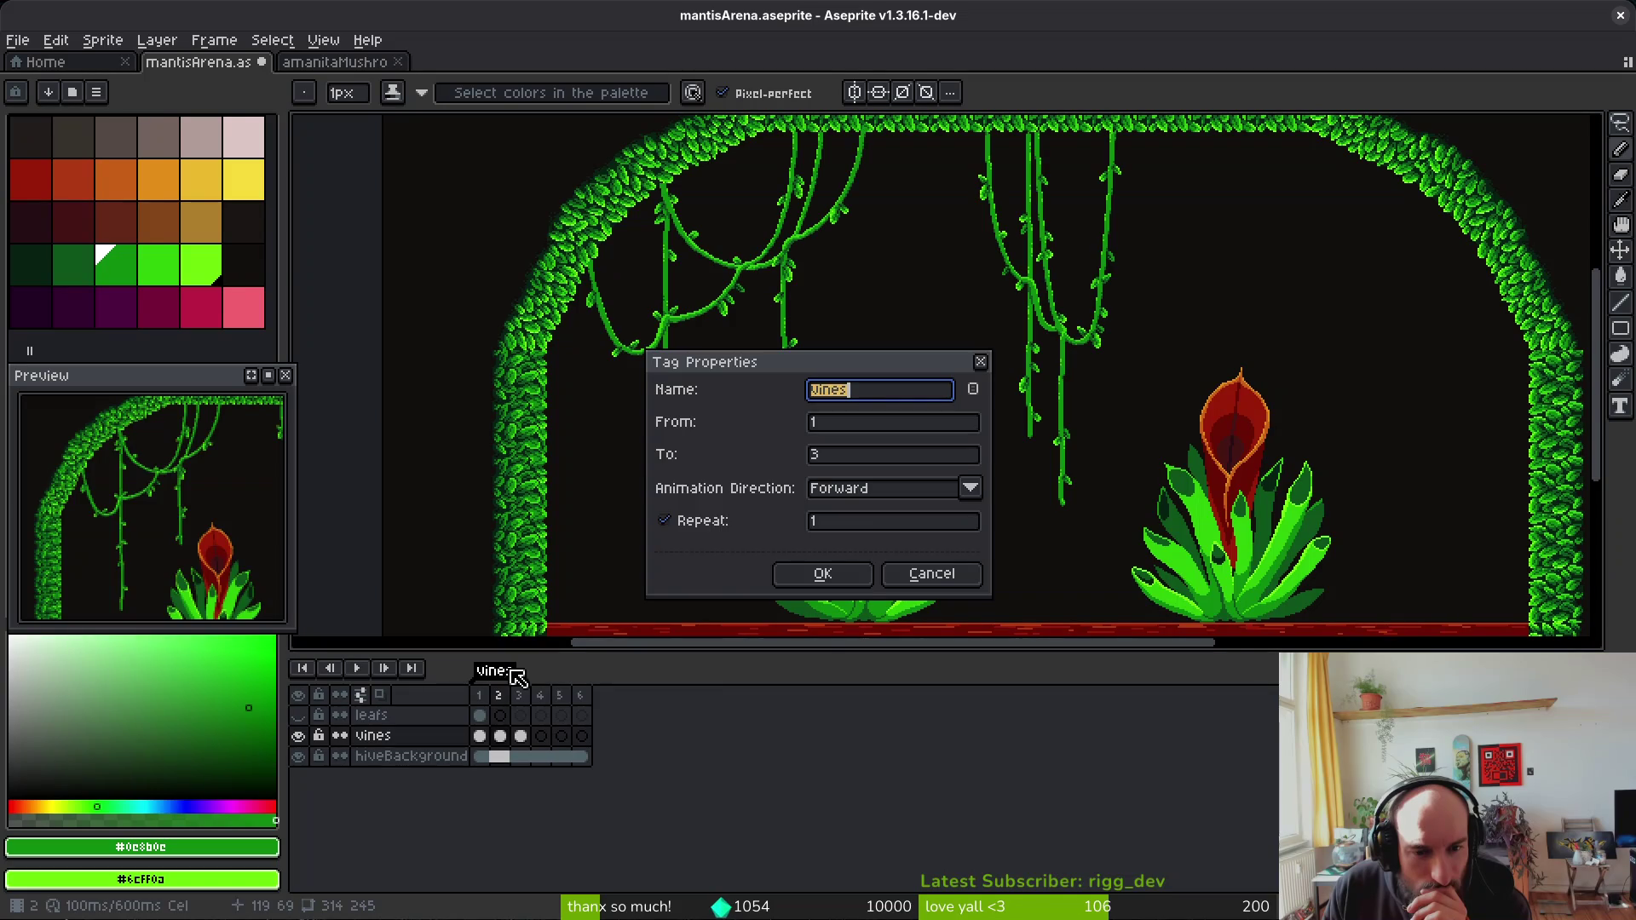
pyautogui.click(861, 529)
pyautogui.click(709, 526)
pyautogui.click(853, 540)
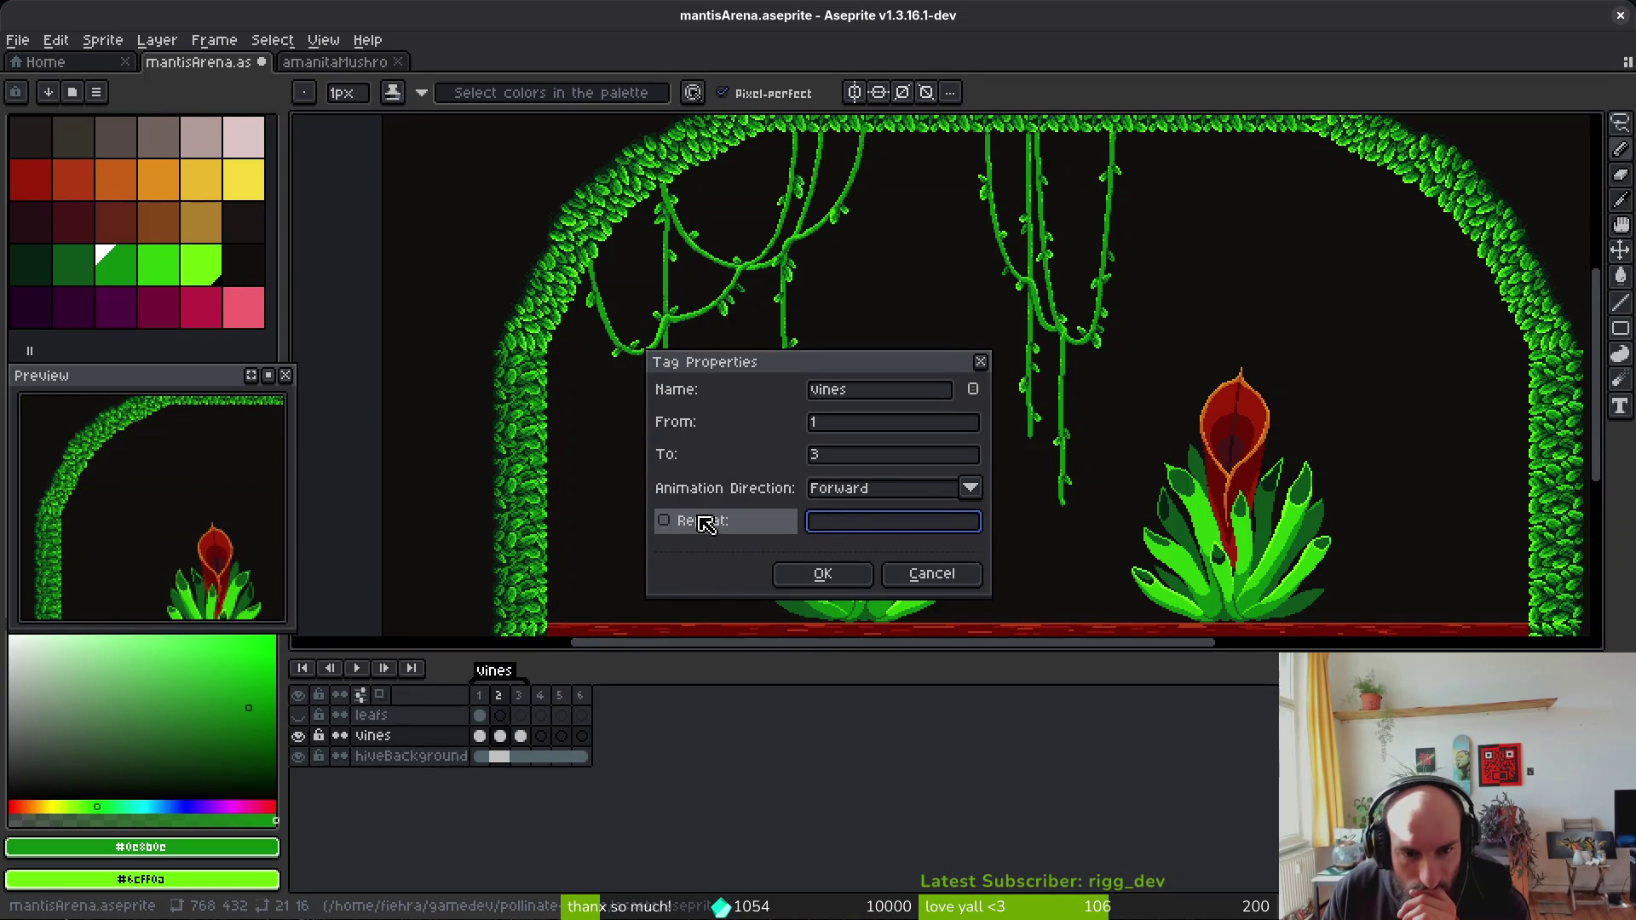
pyautogui.click(822, 573)
pyautogui.click(355, 670)
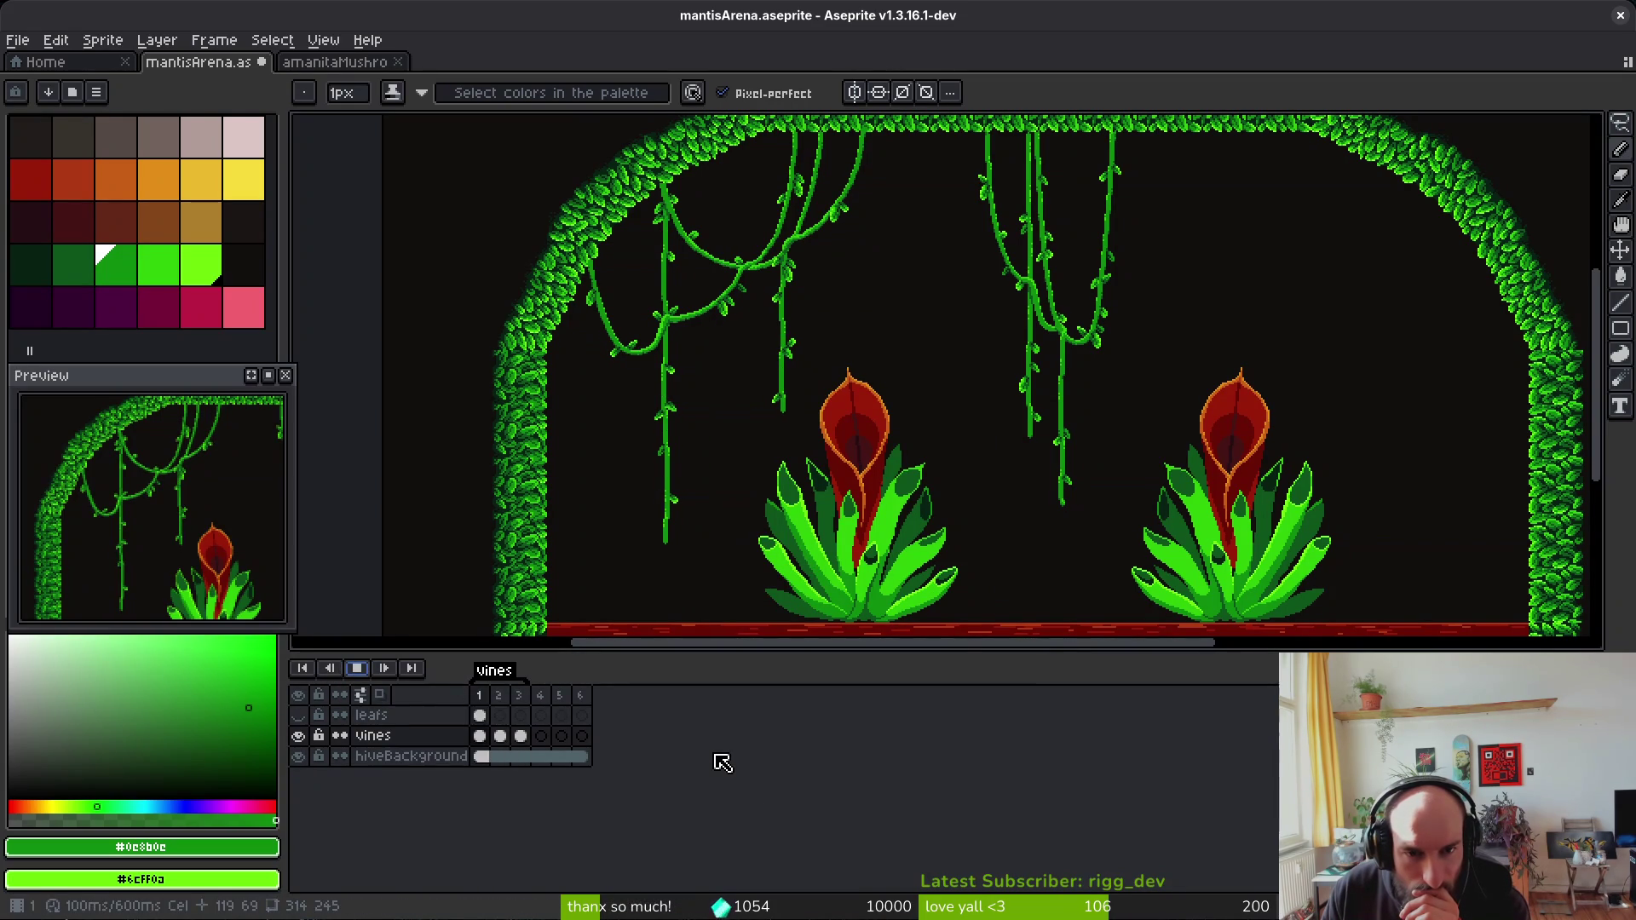
# Step: Stop playback, compare with frame 1, and select the lower part of the right vine on frame 2
pyautogui.moveTo(1163, 315); pyautogui.dragTo(1143, 328)
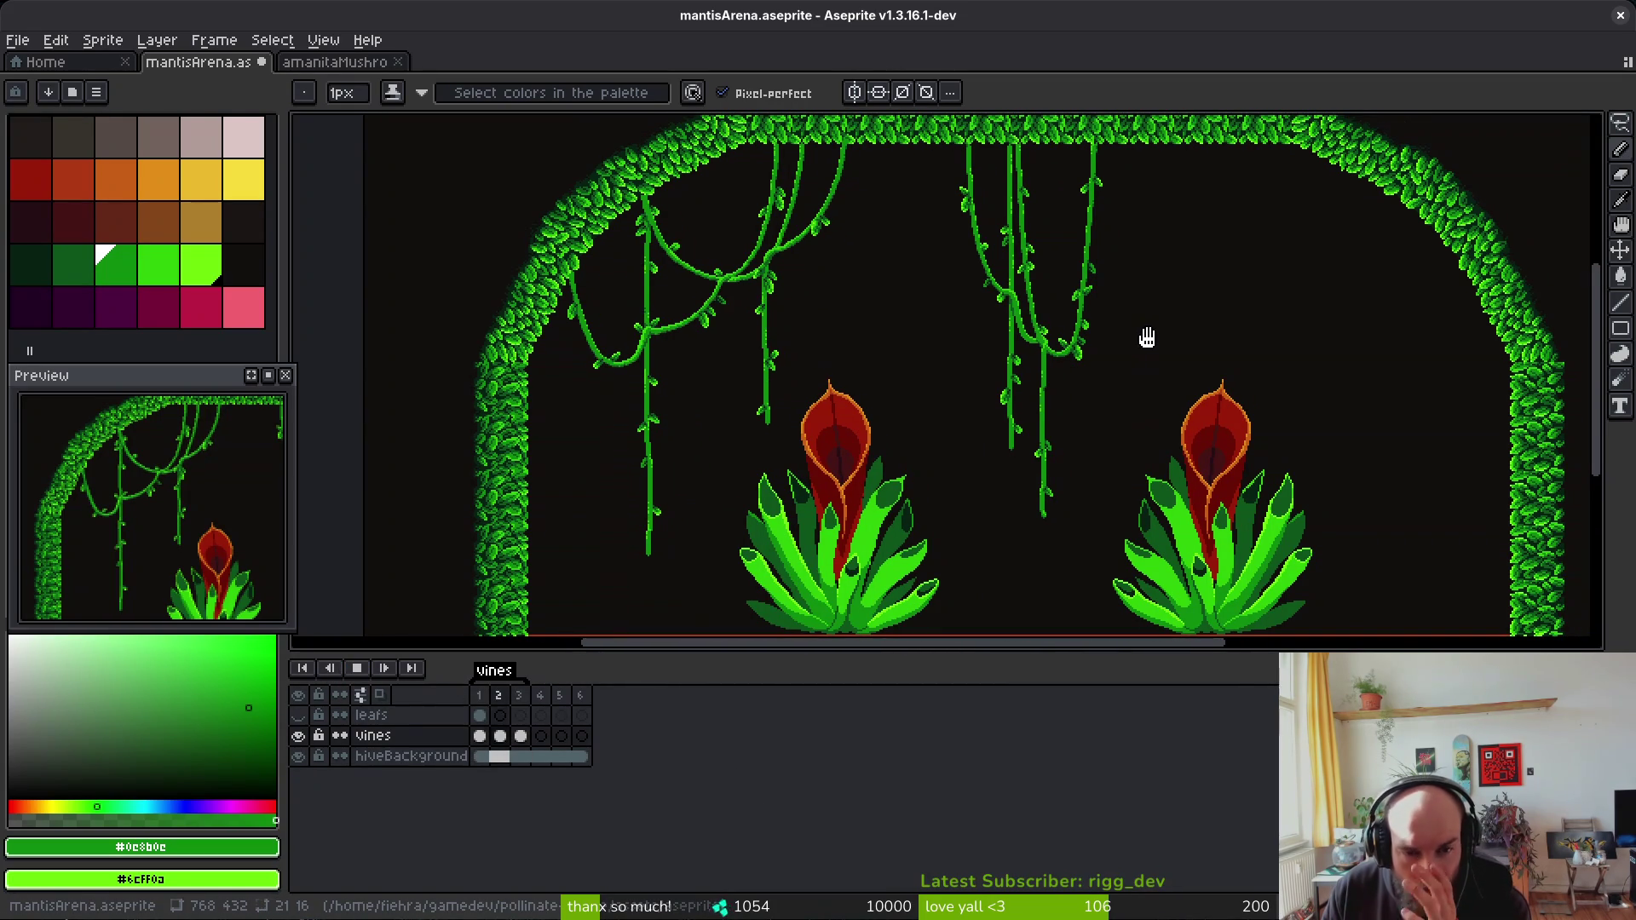
pyautogui.click(357, 669)
pyautogui.scroll(1, 1020, 443)
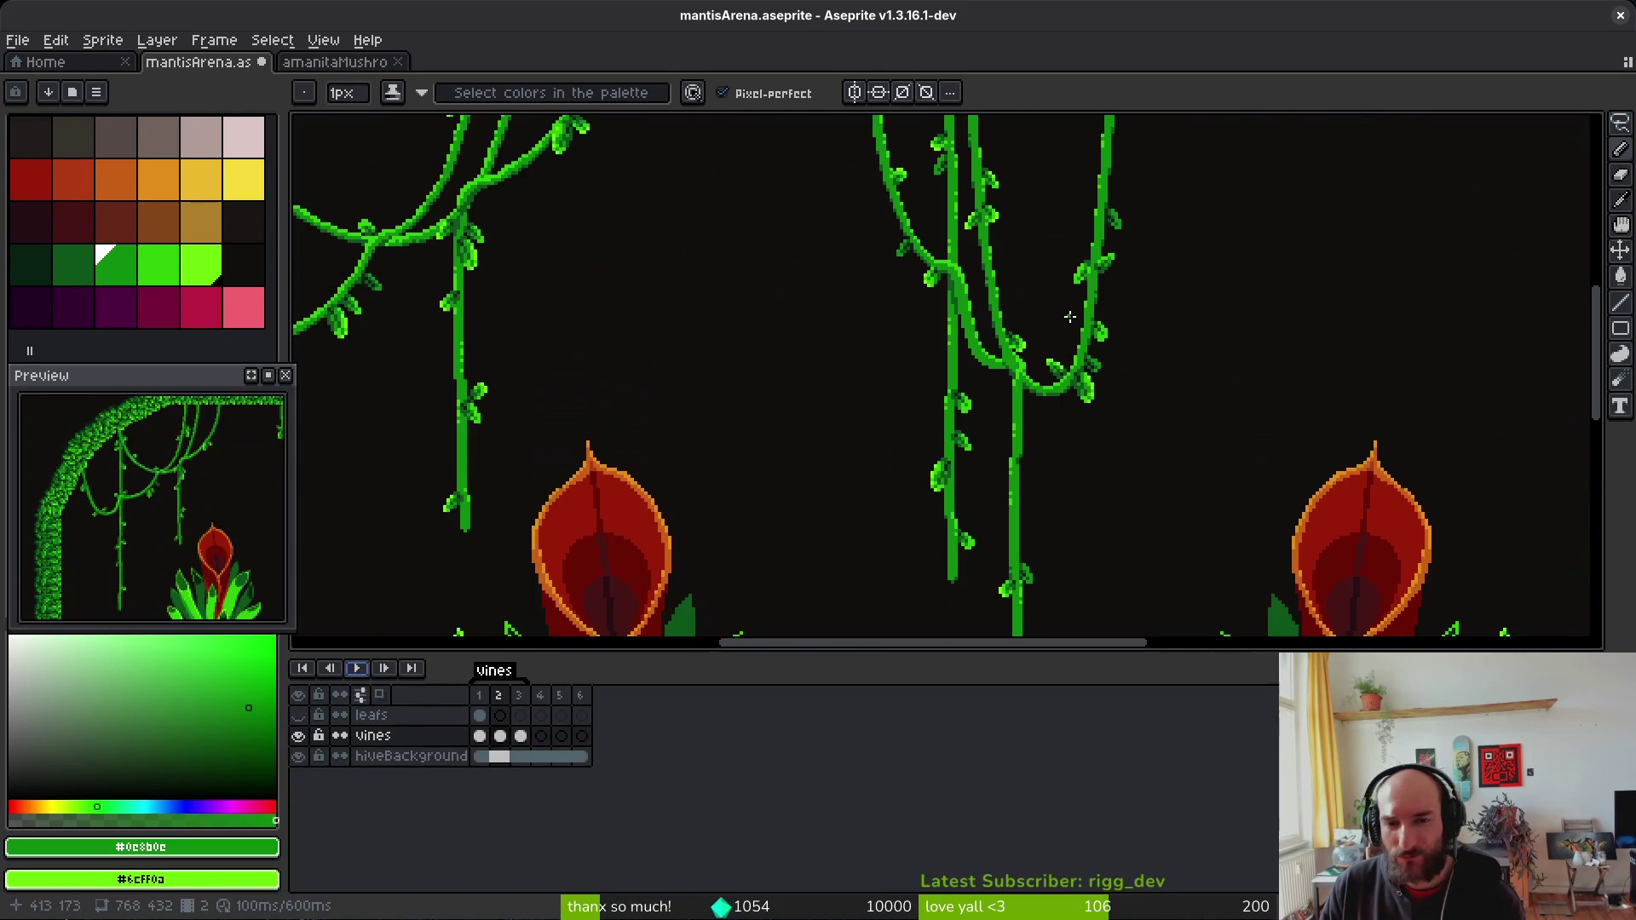
pyautogui.scroll(-5, 1057, 428)
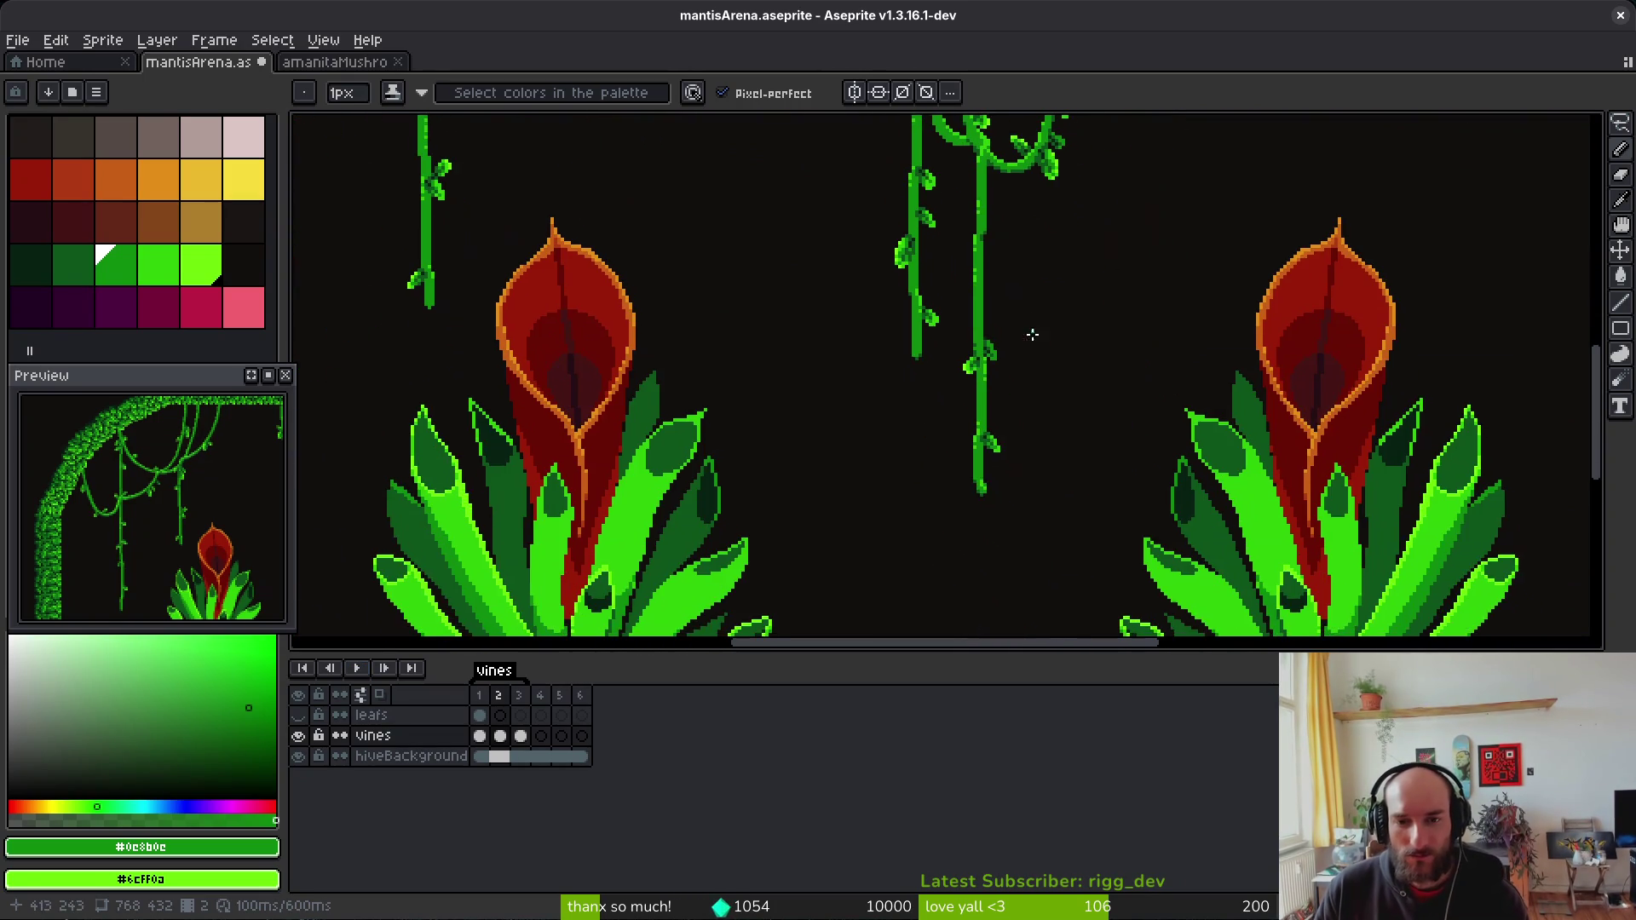
pyautogui.press('Left')
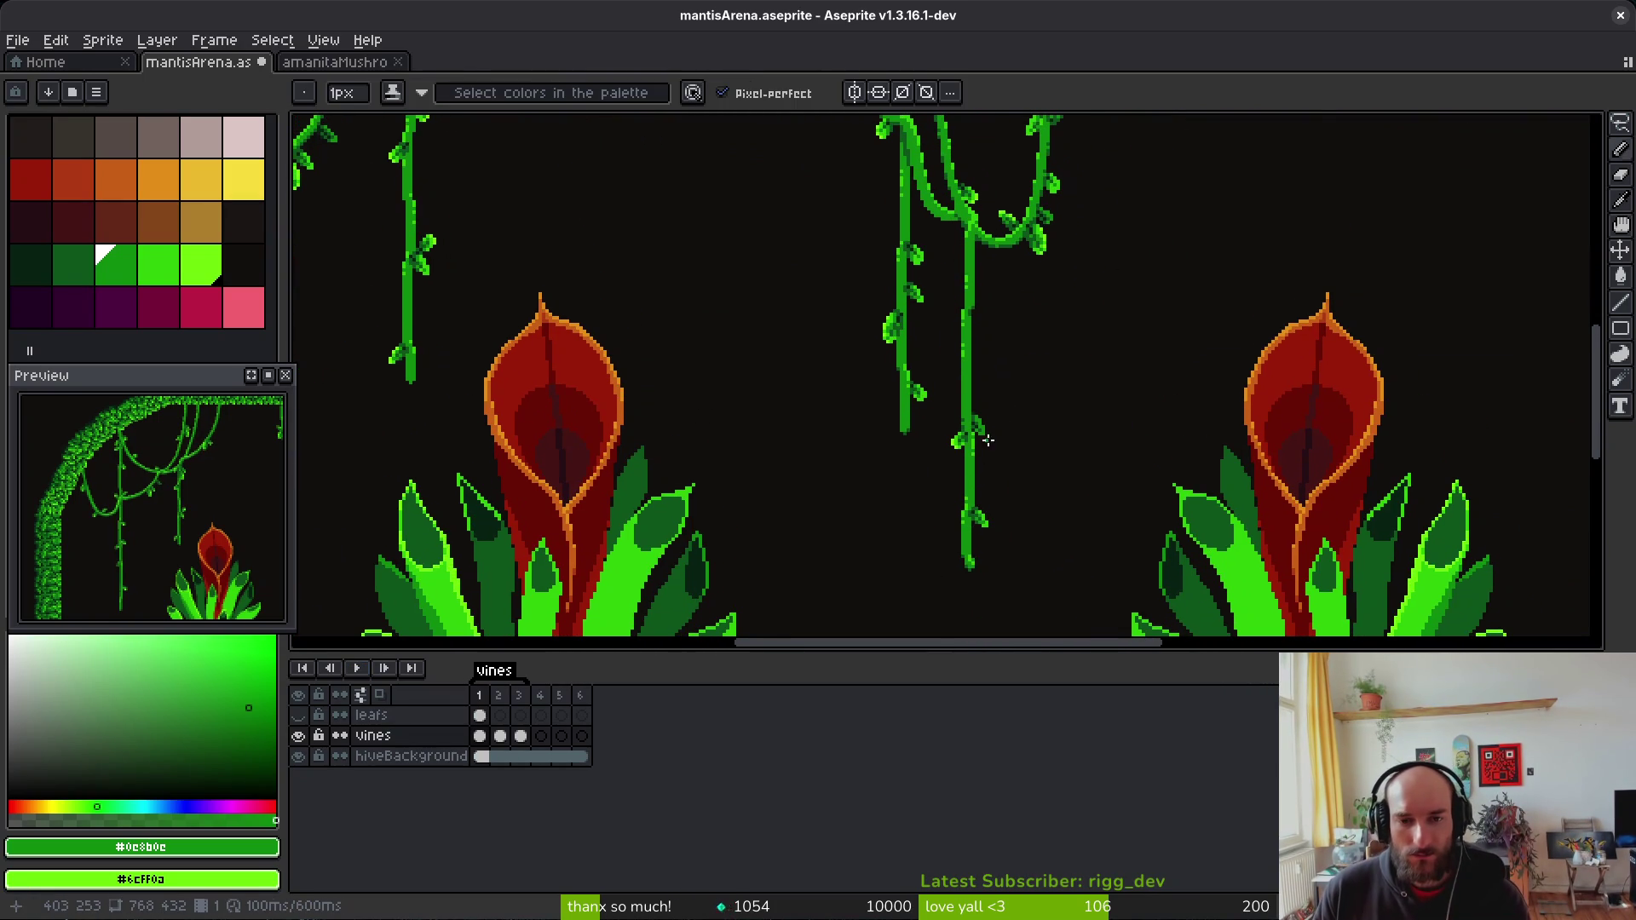
pyautogui.scroll(-3, 988, 431)
pyautogui.scroll(3, 995, 435)
pyautogui.press('m')
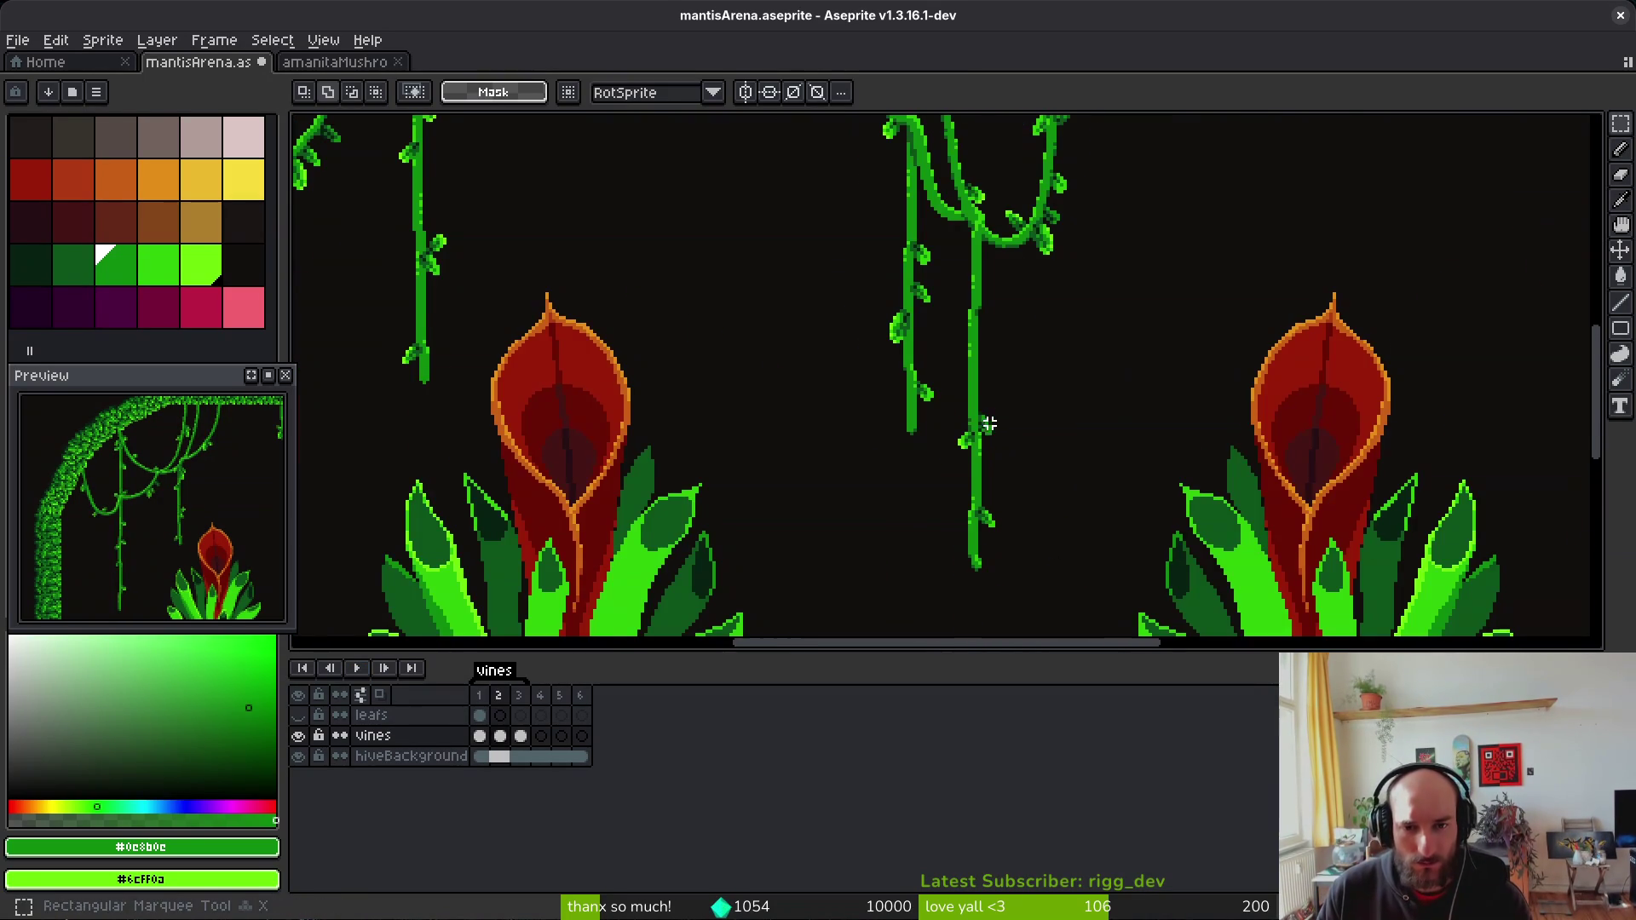
pyautogui.scroll(1, 1014, 369)
pyautogui.press('Right')
pyautogui.scroll(-1, 1014, 367)
pyautogui.moveTo(1040, 285); pyautogui.dragTo(931, 598)
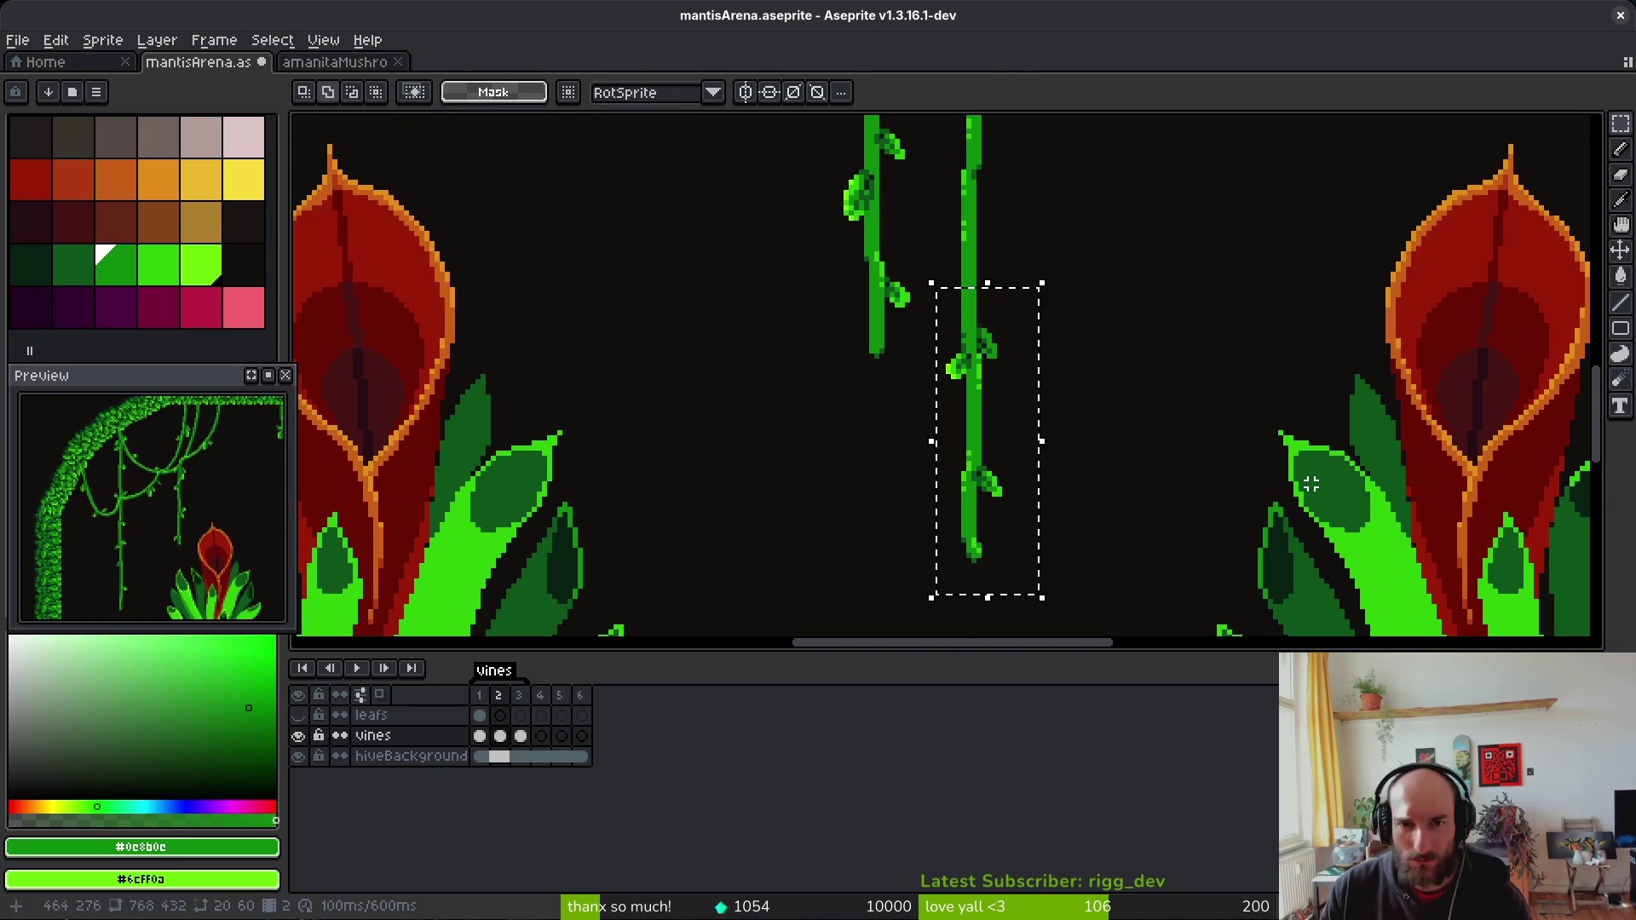
pyautogui.hotkey('ctrl', 'd')
# Step: Select and shift several stem sections of the right vine on frame 2
pyautogui.scroll(4, 1066, 387)
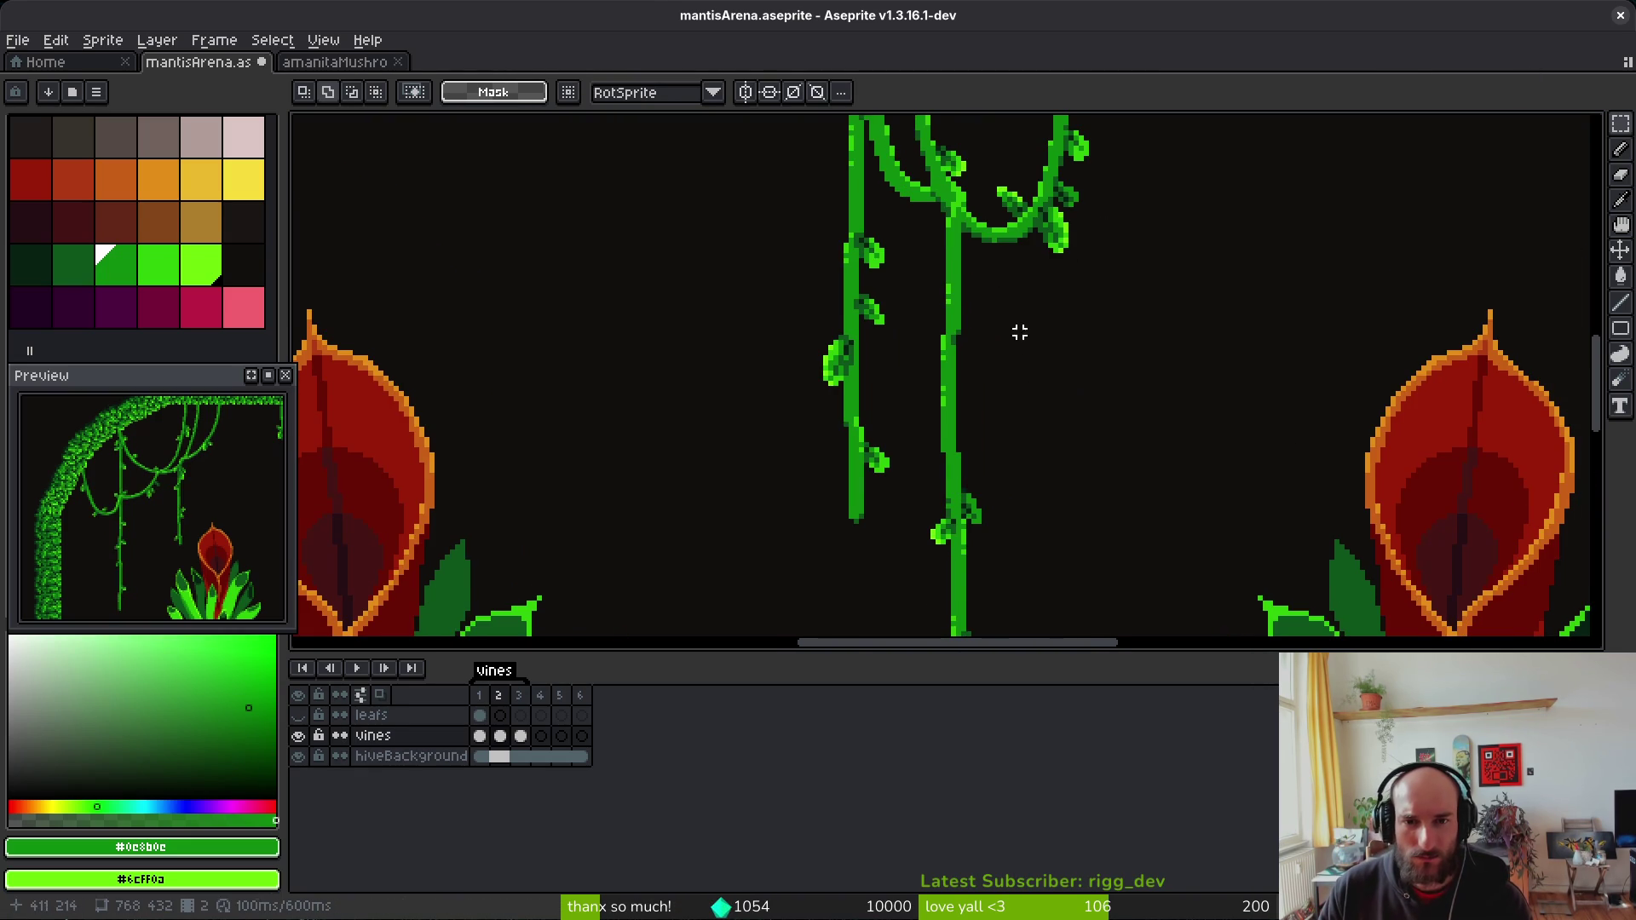
pyautogui.scroll(2, 1020, 342)
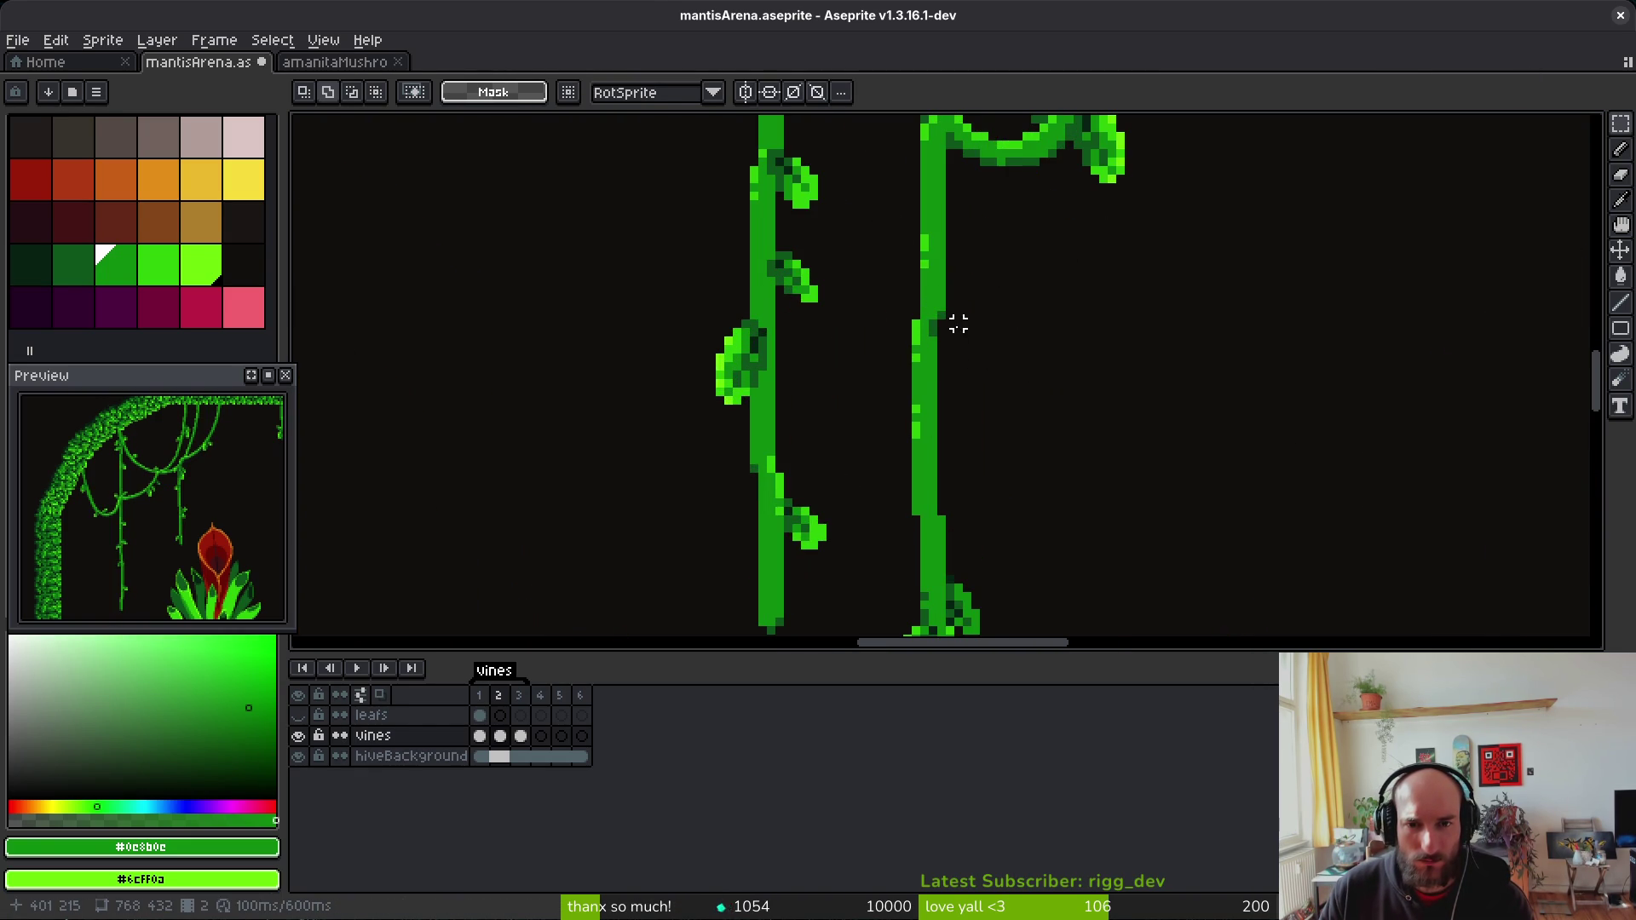
pyautogui.moveTo(890, 365); pyautogui.dragTo(892, 365)
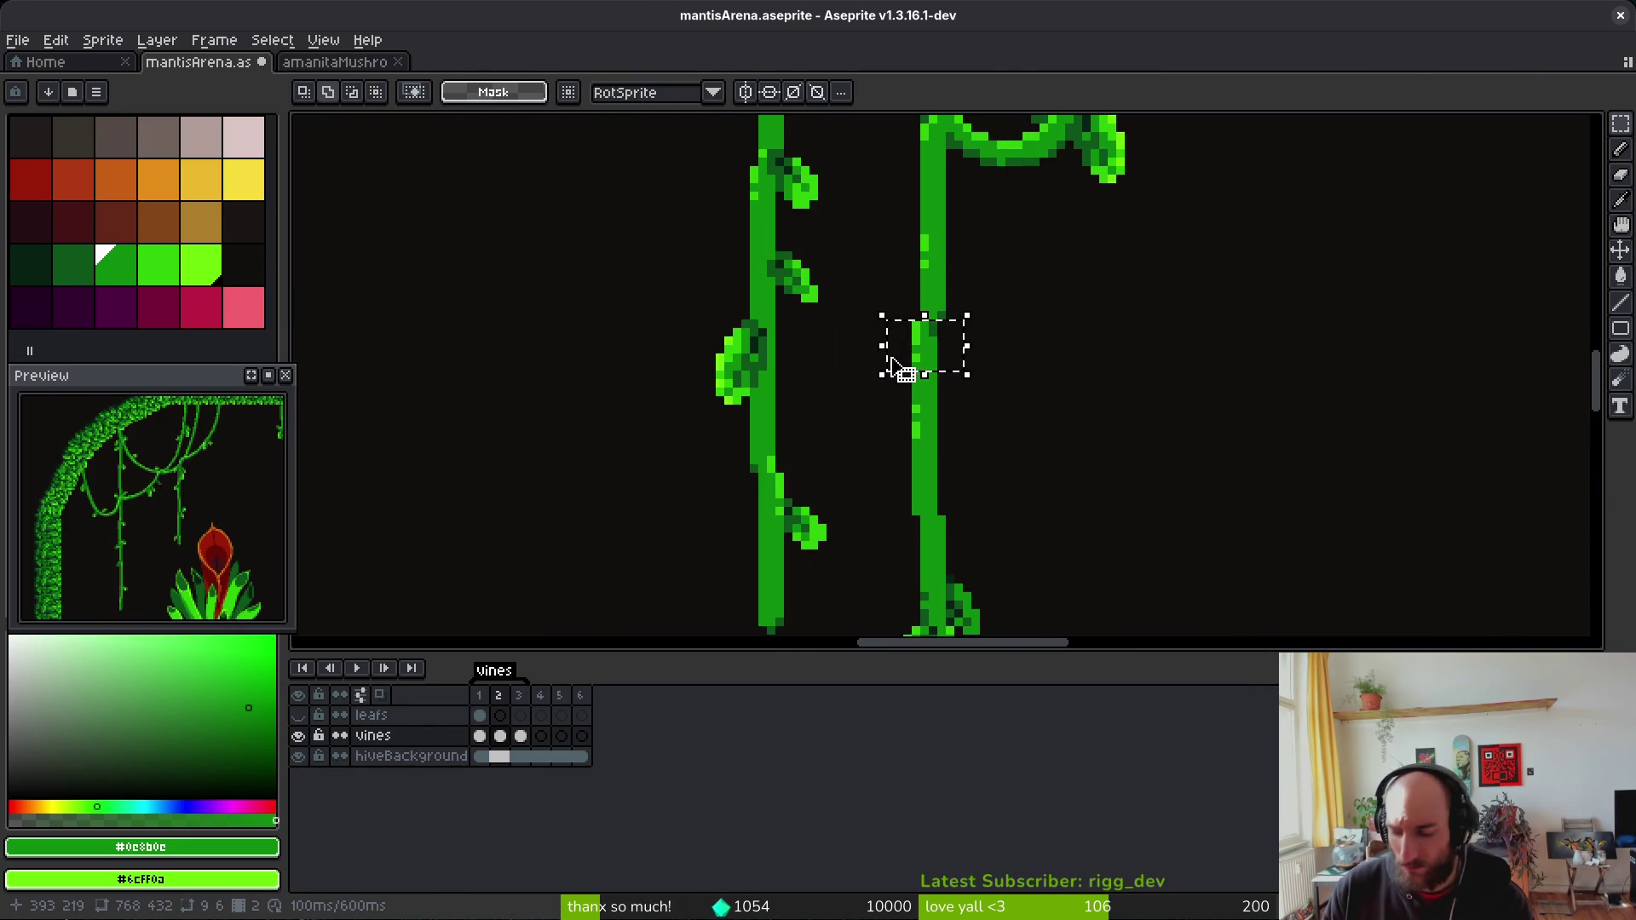
pyautogui.moveTo(978, 196)
pyautogui.mouseDown()
pyautogui.moveTo(941, 271)
pyautogui.moveTo(906, 290)
pyautogui.mouseUp()
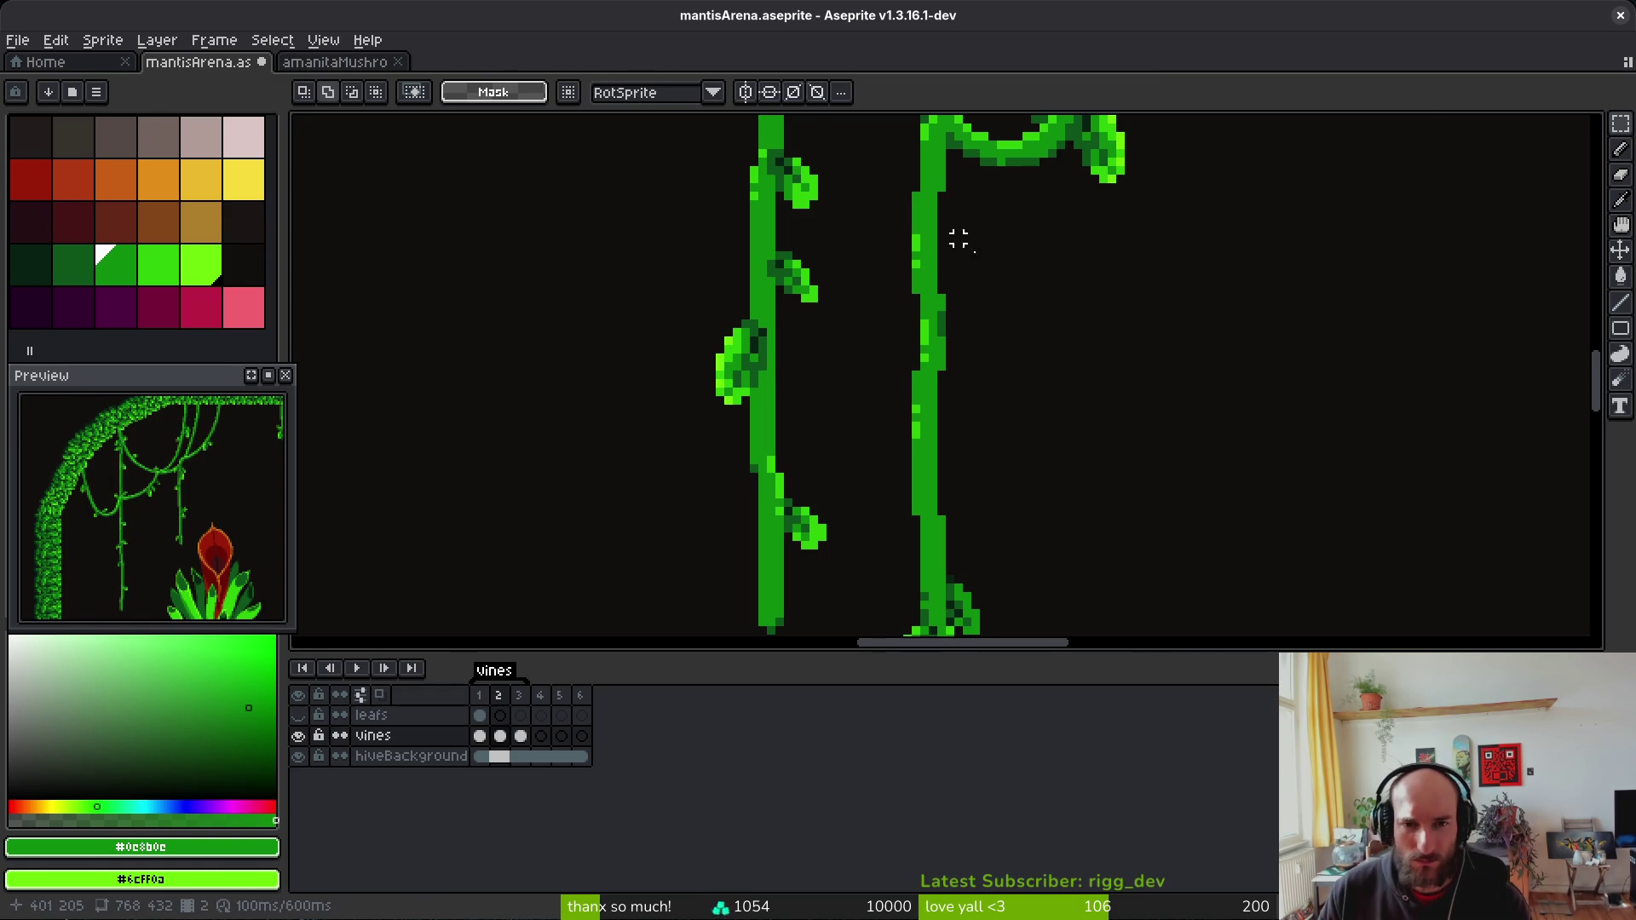
pyautogui.scroll(-4, 1056, 354)
pyautogui.hotkey('ctrl', 'd')
pyautogui.scroll(4, 1047, 352)
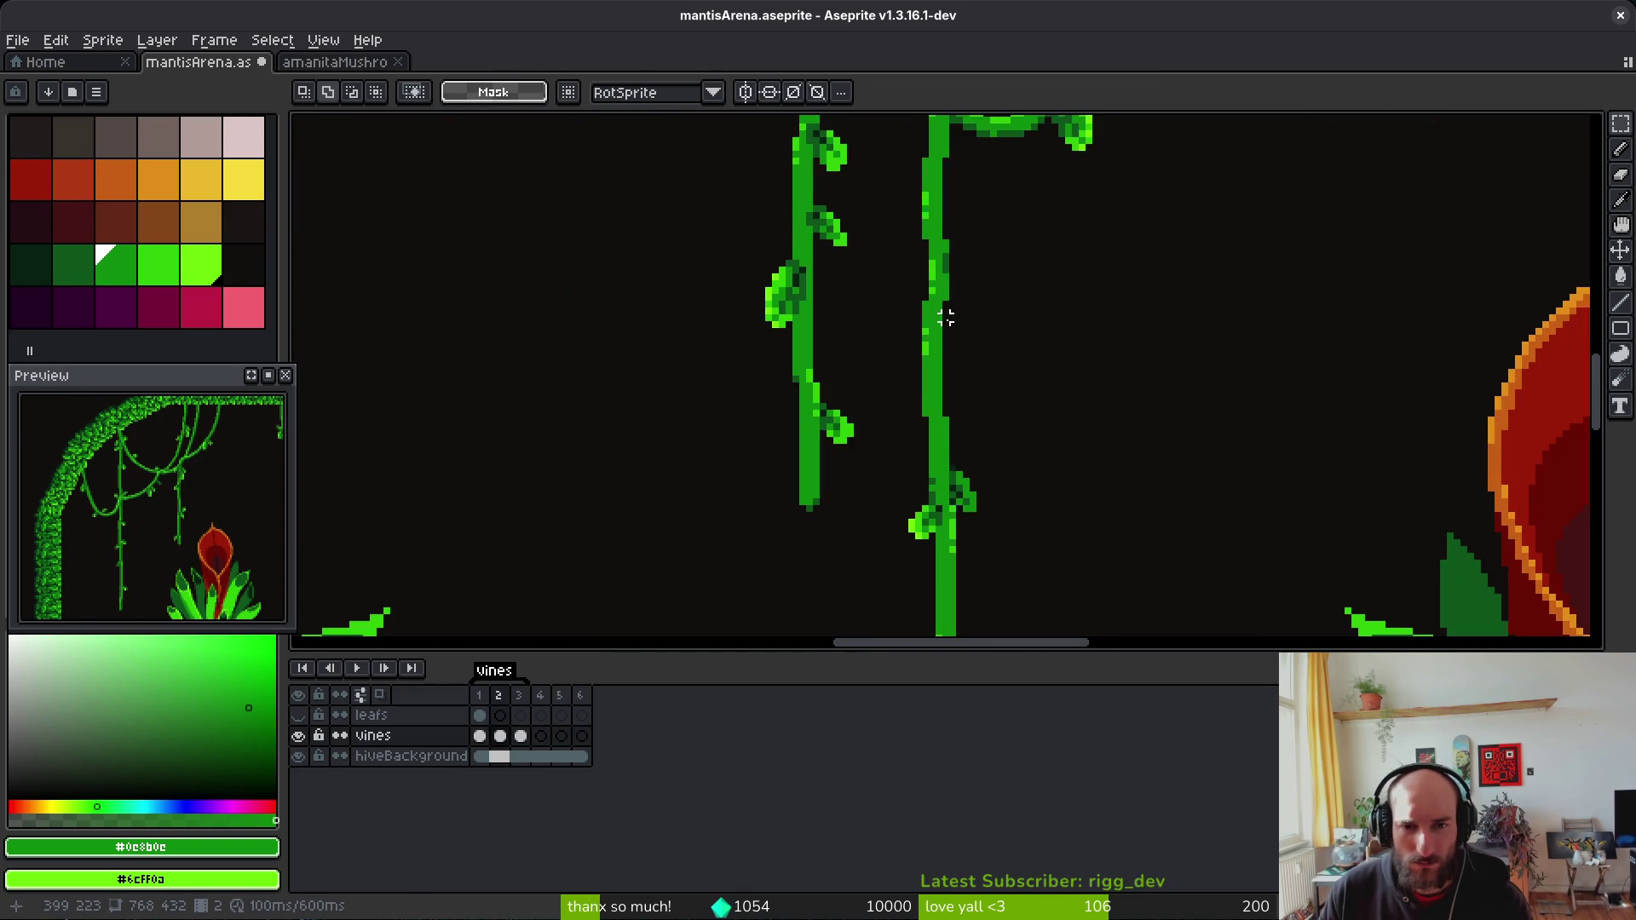
pyautogui.scroll(1, 946, 324)
pyautogui.moveTo(878, 294); pyautogui.dragTo(972, 397)
pyautogui.hotkey('ctrl', 'd')
pyautogui.scroll(-1, 1084, 423)
pyautogui.scroll(1, 1001, 429)
pyautogui.moveTo(981, 404)
pyautogui.mouseDown()
pyautogui.moveTo(929, 475)
pyautogui.moveTo(897, 474)
pyautogui.mouseUp()
pyautogui.hotkey('ctrl', 'd')
pyautogui.scroll(-2, 1075, 278)
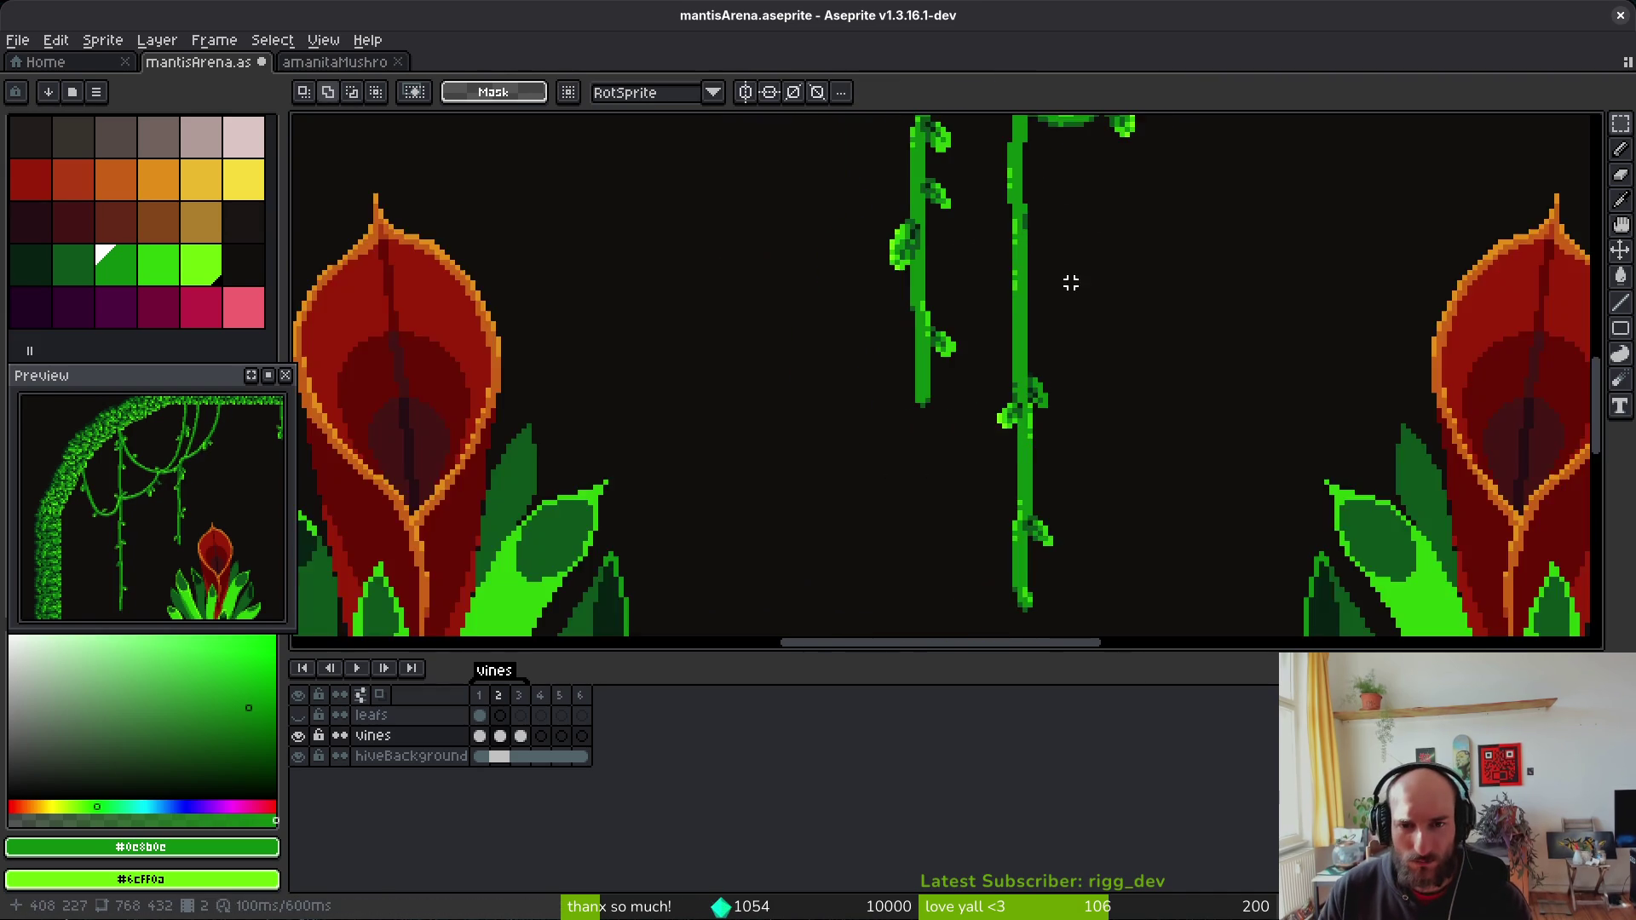
pyautogui.scroll(-2, 1076, 278)
# Step: Flip between frames 1 and 2 to compare the vine, then clear the selection around its tip
pyautogui.press('Left')
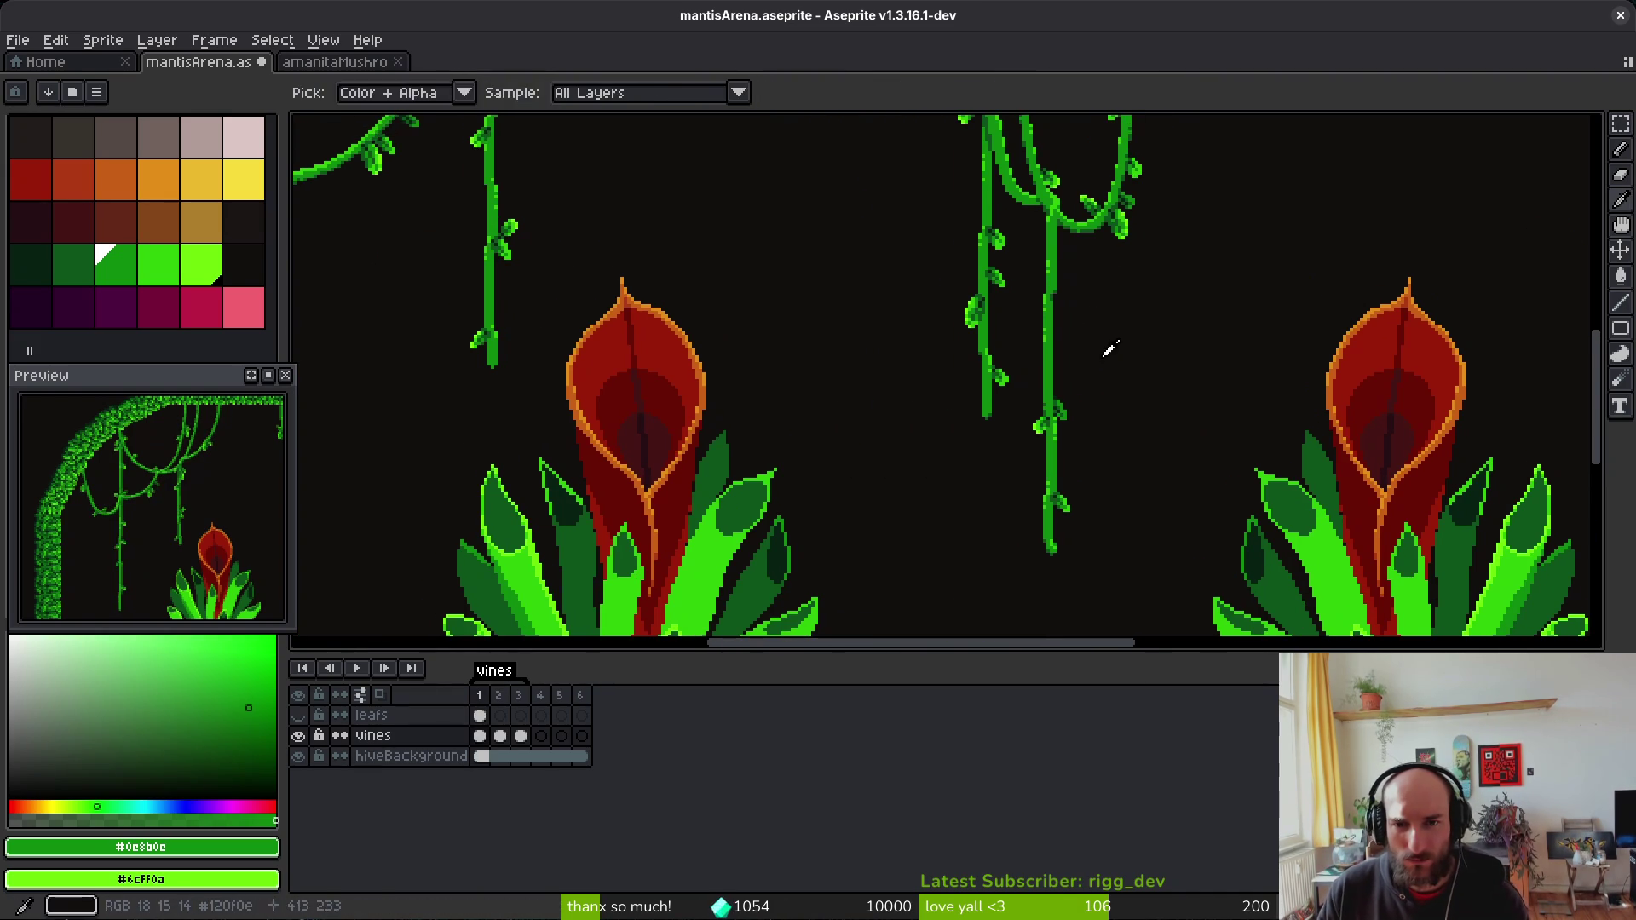
pyautogui.press('Right')
pyautogui.scroll(3, 1090, 316)
pyautogui.press('Left')
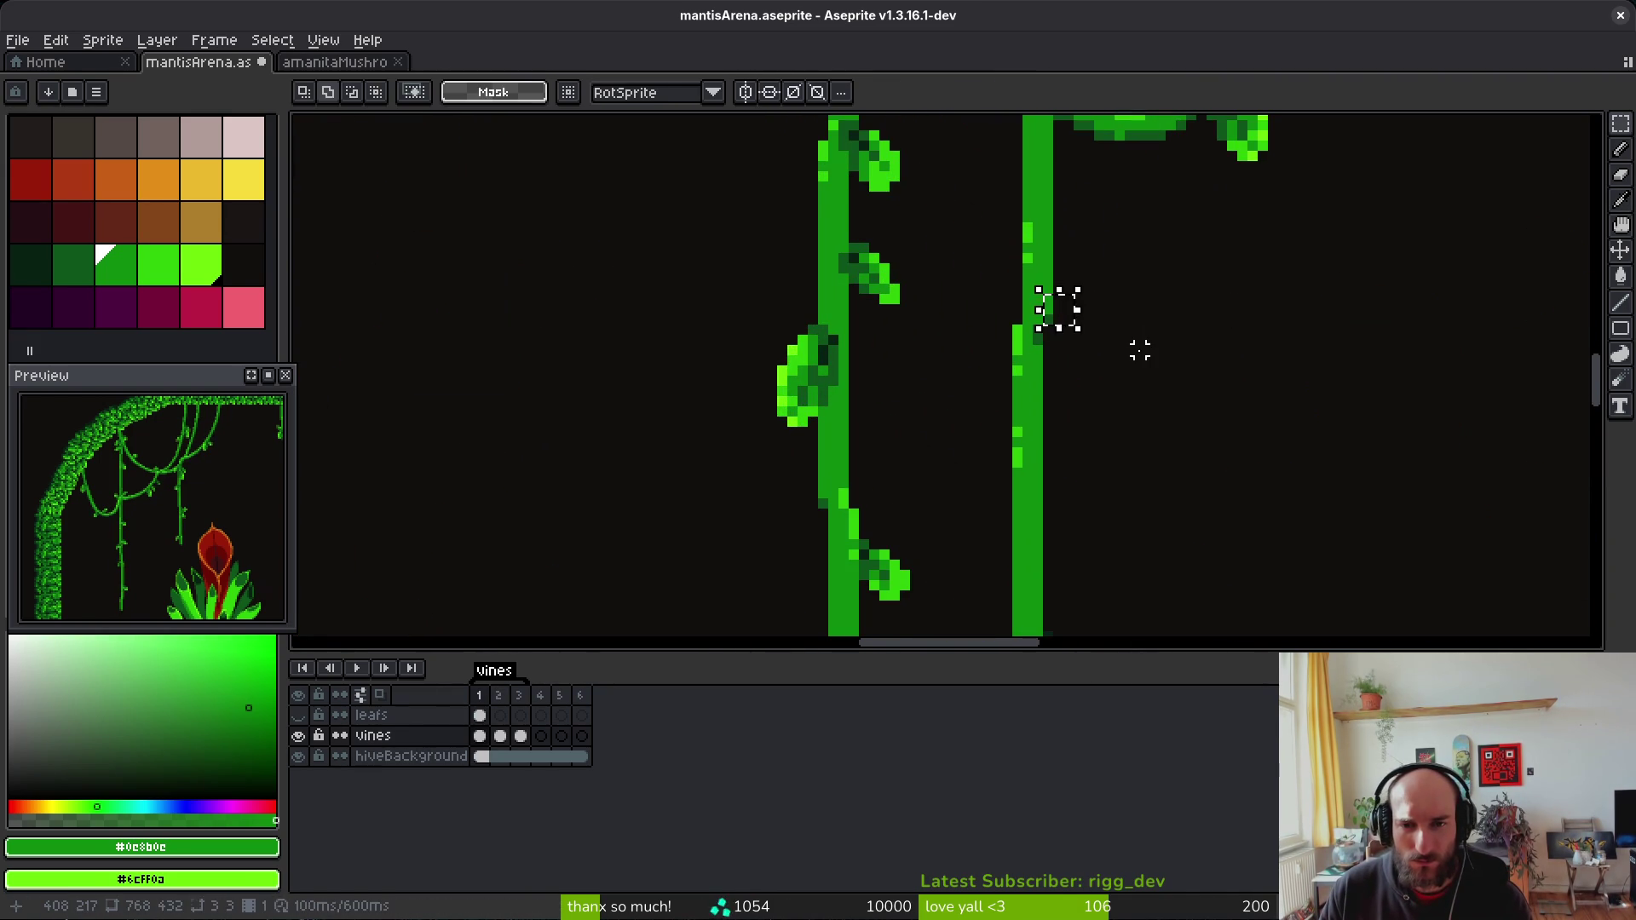
pyautogui.press('Right')
pyautogui.hotkey('ctrl', 'd')
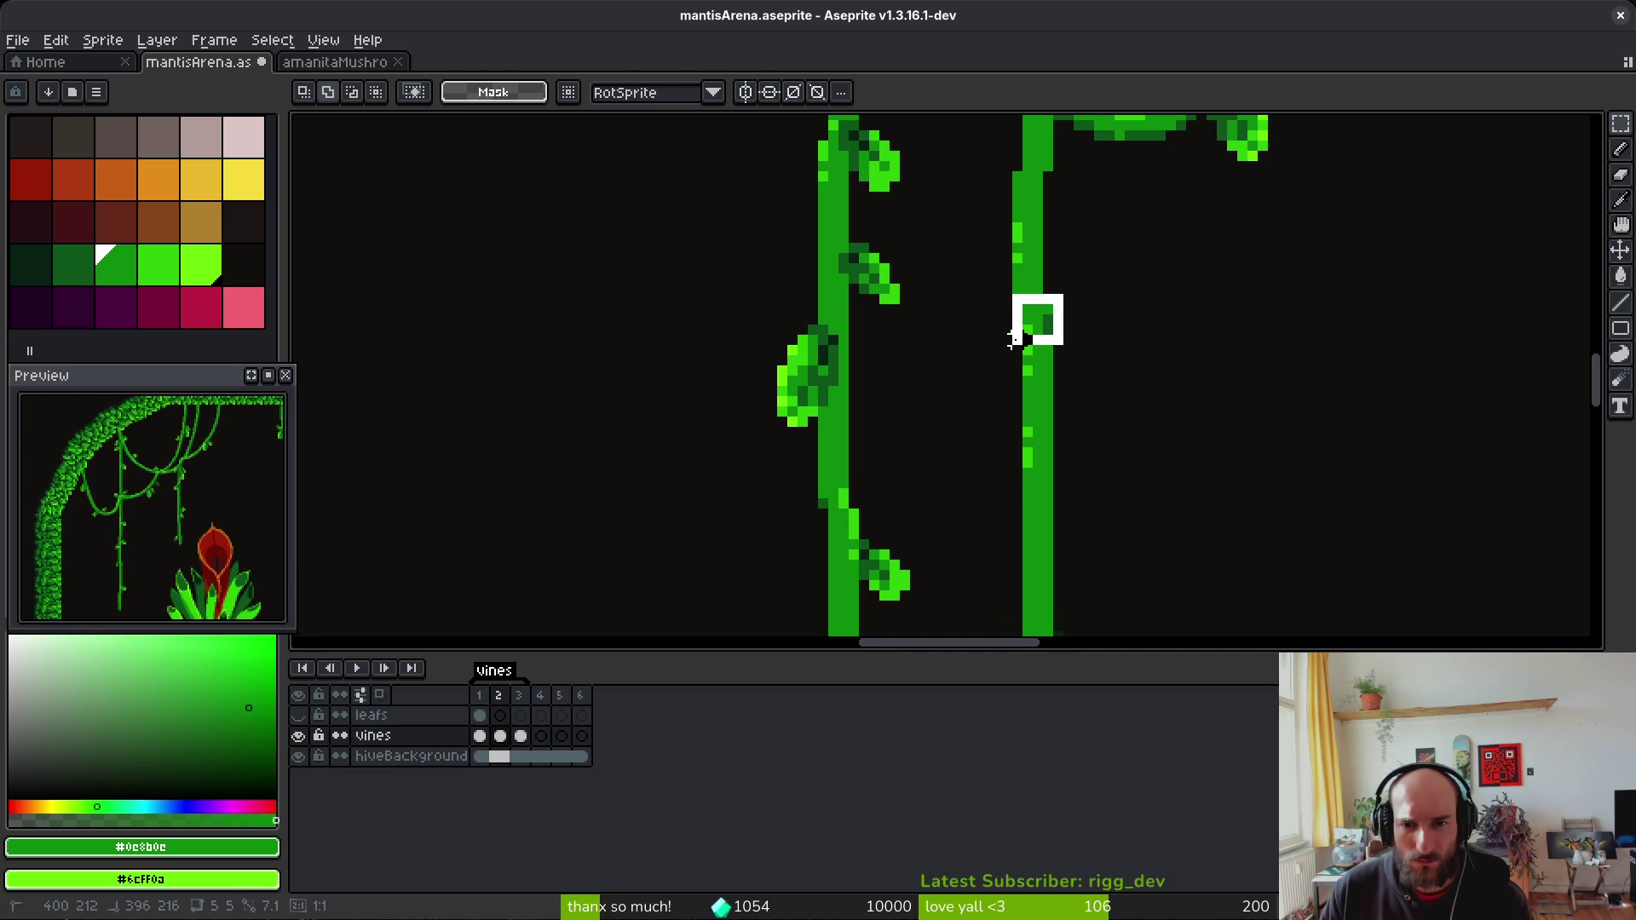
pyautogui.hotkey('ctrl', 'd')
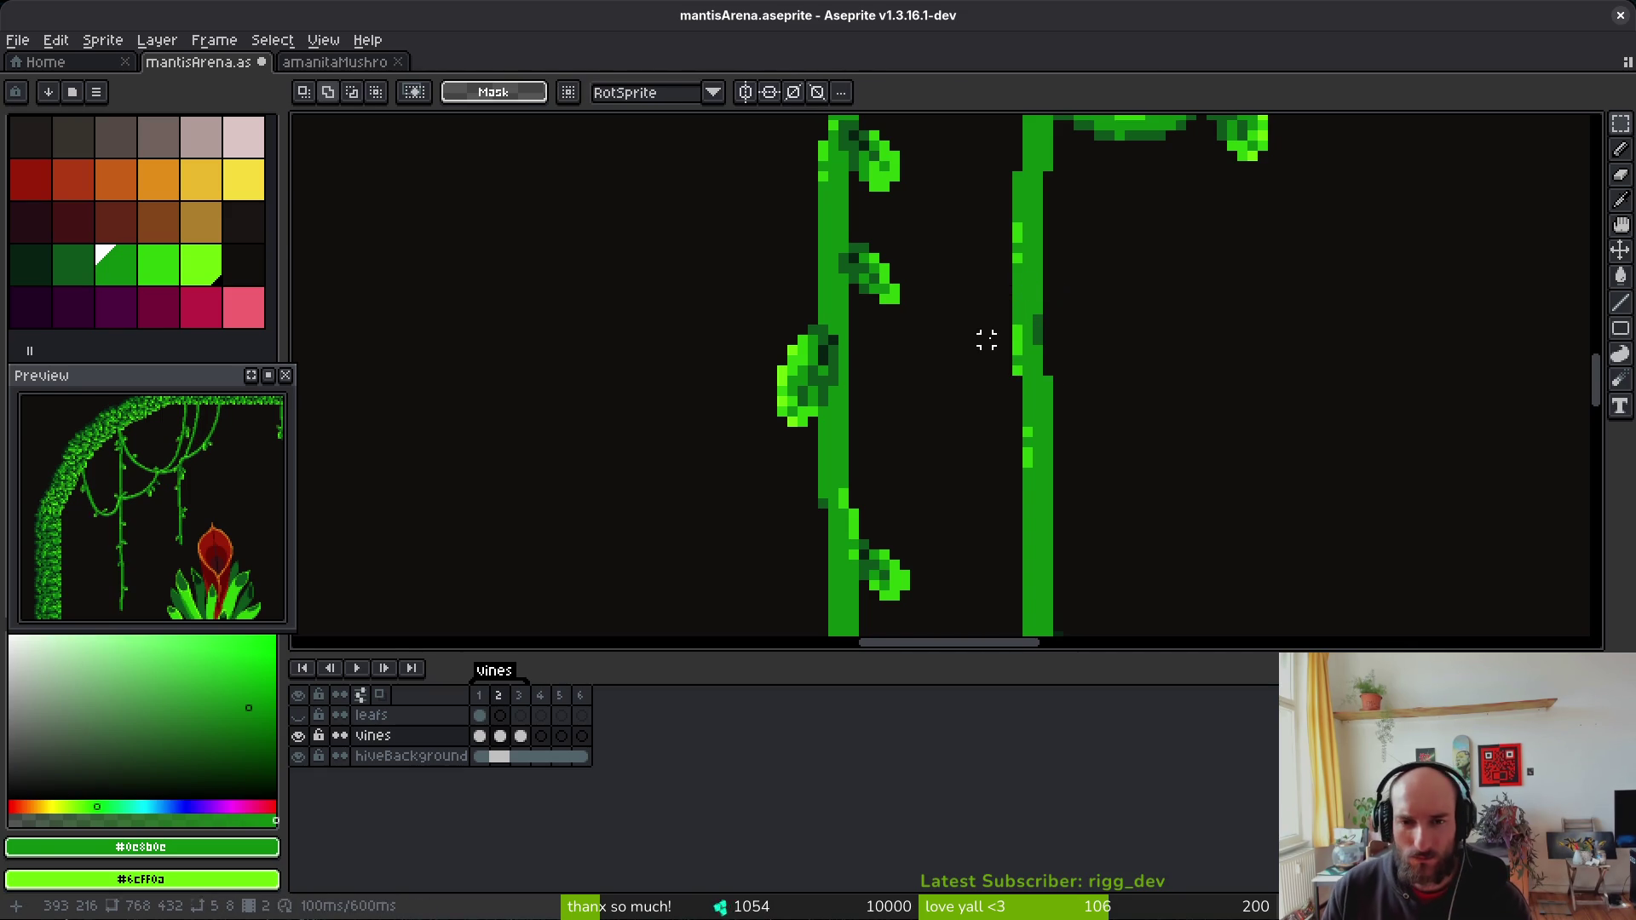
pyautogui.scroll(-3, 982, 340)
pyautogui.press('Left')
pyautogui.press('i')
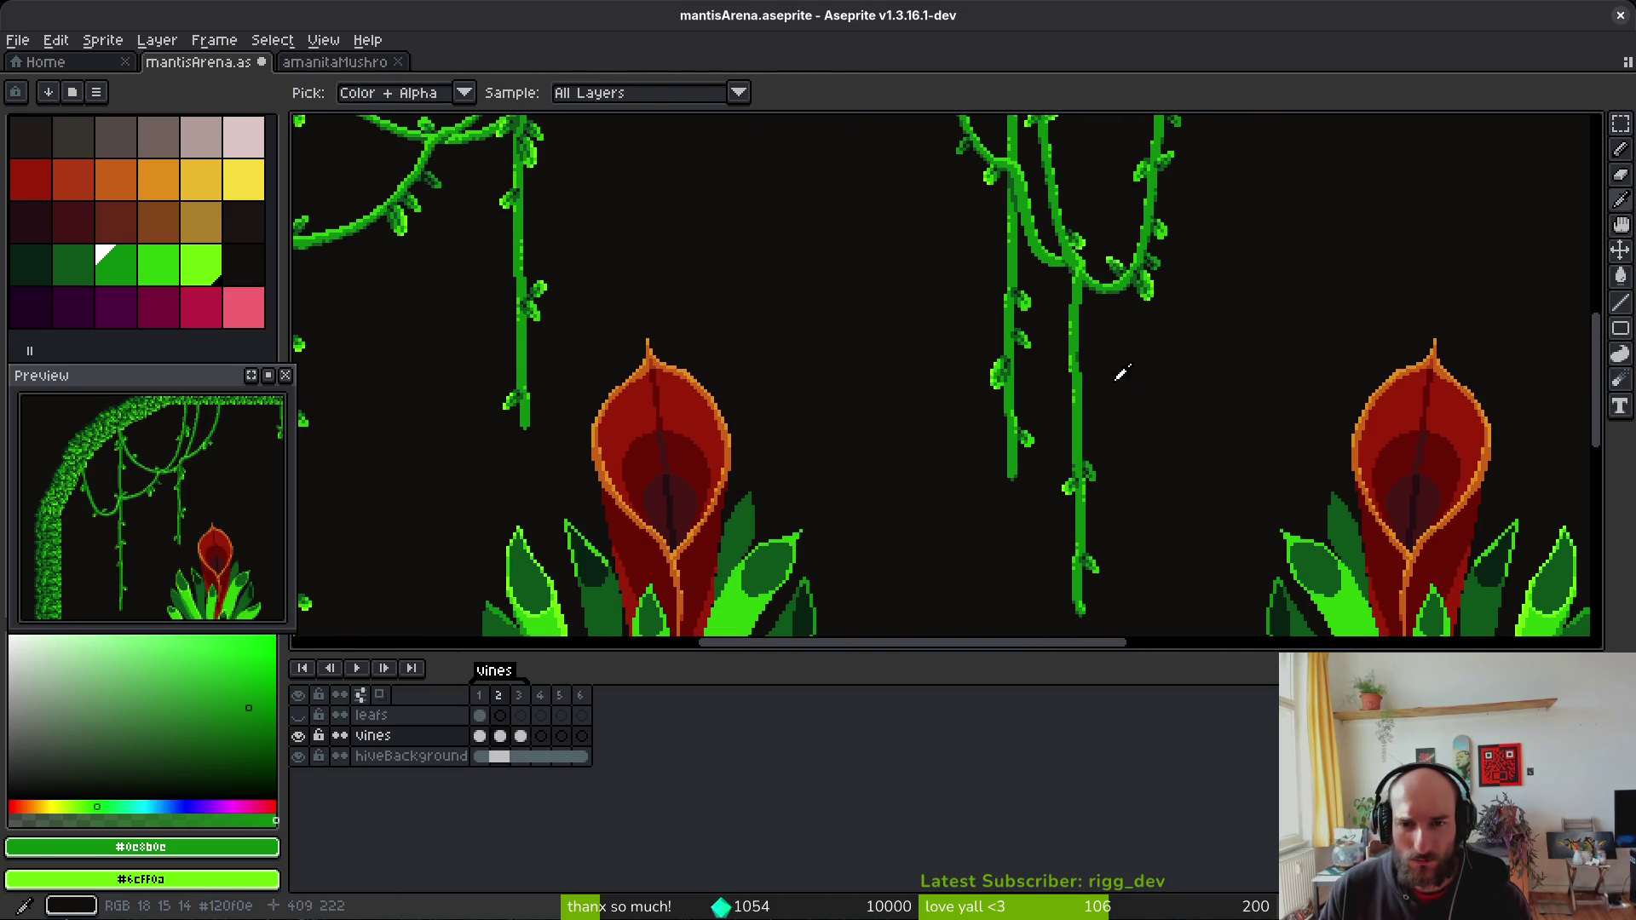
pyautogui.press('m')
pyautogui.press('Right')
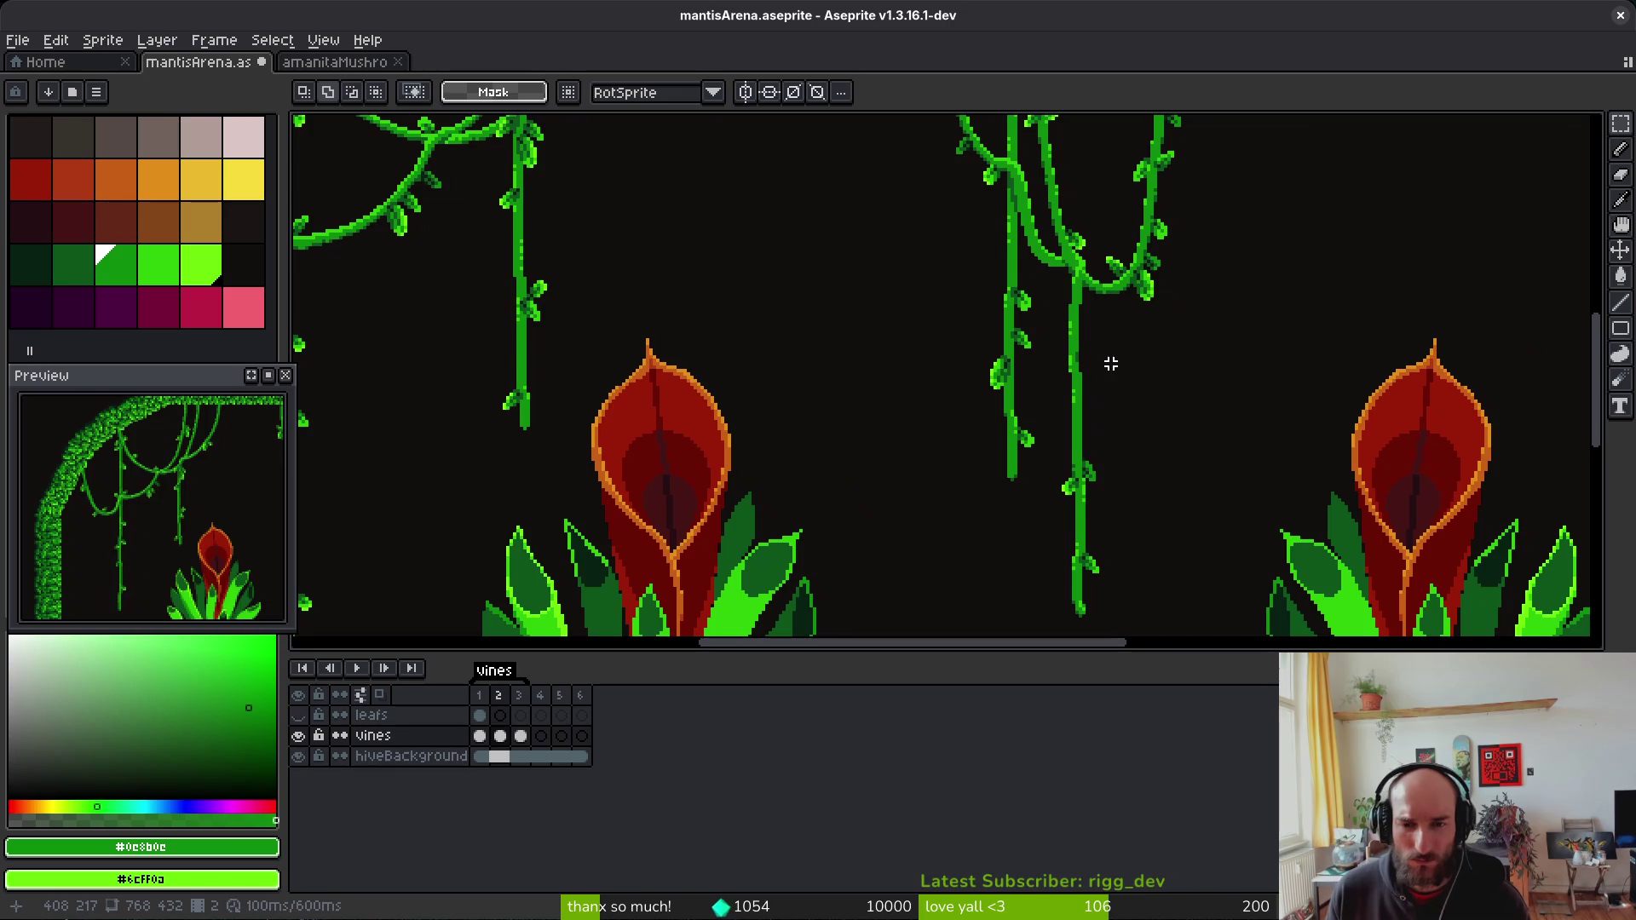
pyautogui.scroll(4, 1190, 336)
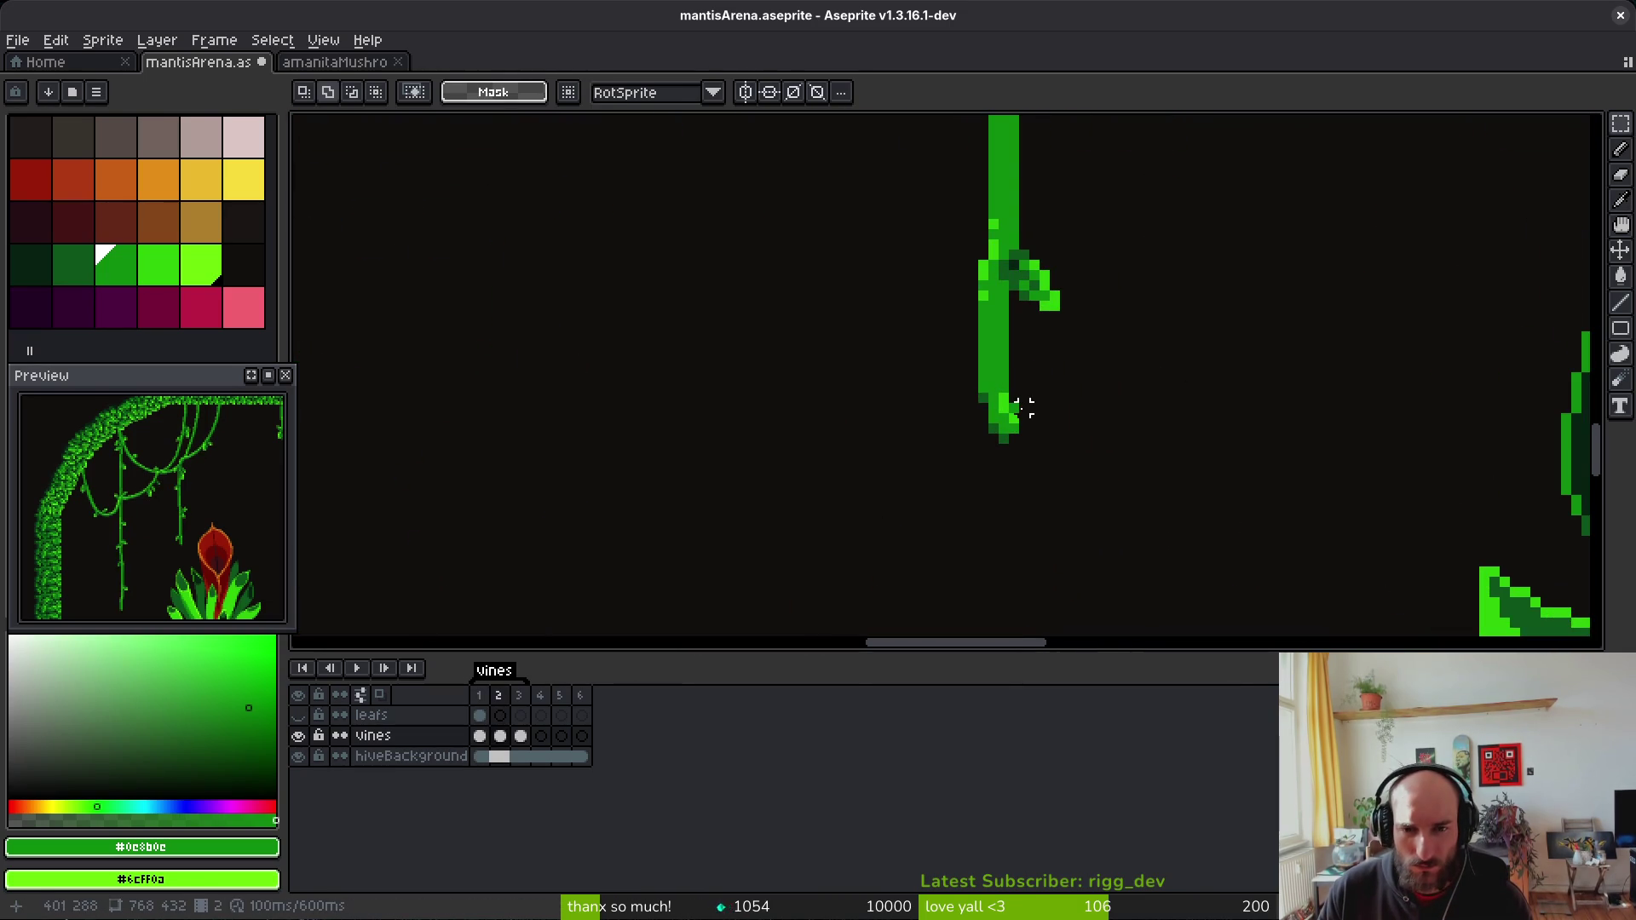
pyautogui.hotkey('ctrl', 'd')
pyautogui.scroll(4, 978, 420)
# Step: Recolour two leaf-tip pixels of the right vine with the bright vine green
pyautogui.press('i')
pyautogui.click(977, 530)
pyautogui.press('b')
pyautogui.click(961, 496)
pyautogui.keyDown('alt'); pyautogui.click(956, 535); pyautogui.keyUp('alt')
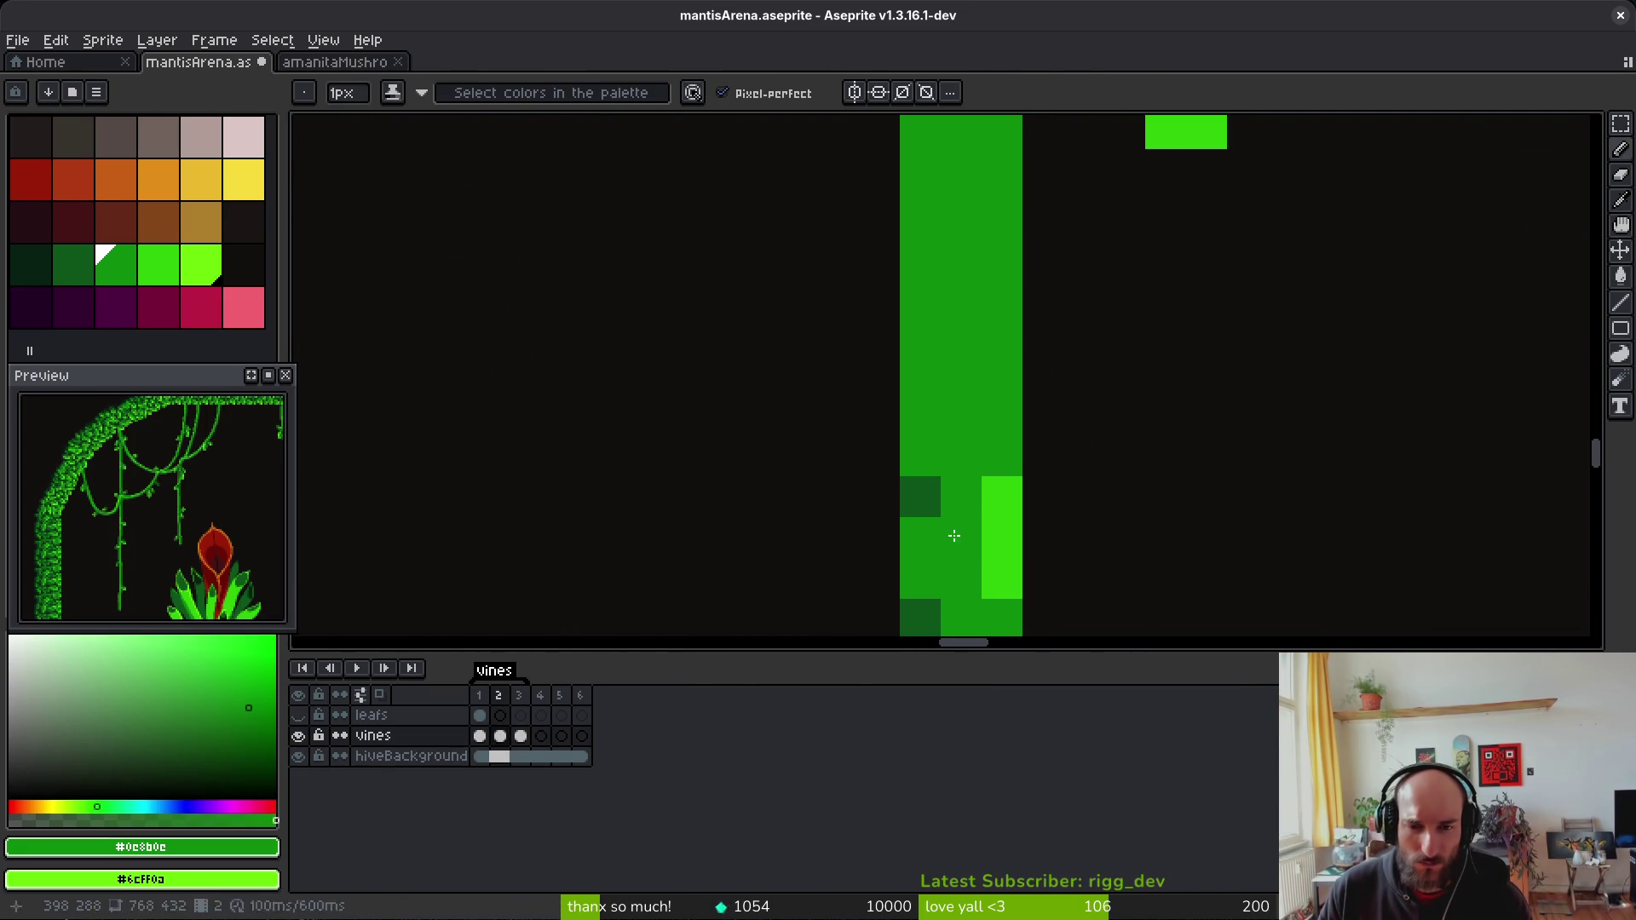
pyautogui.scroll(-3, 997, 467)
pyautogui.moveTo(997, 467); pyautogui.dragTo(1007, 484)
# Step: Toggle between frames 1 and 2 to check the right vine's sway
pyautogui.press('m')
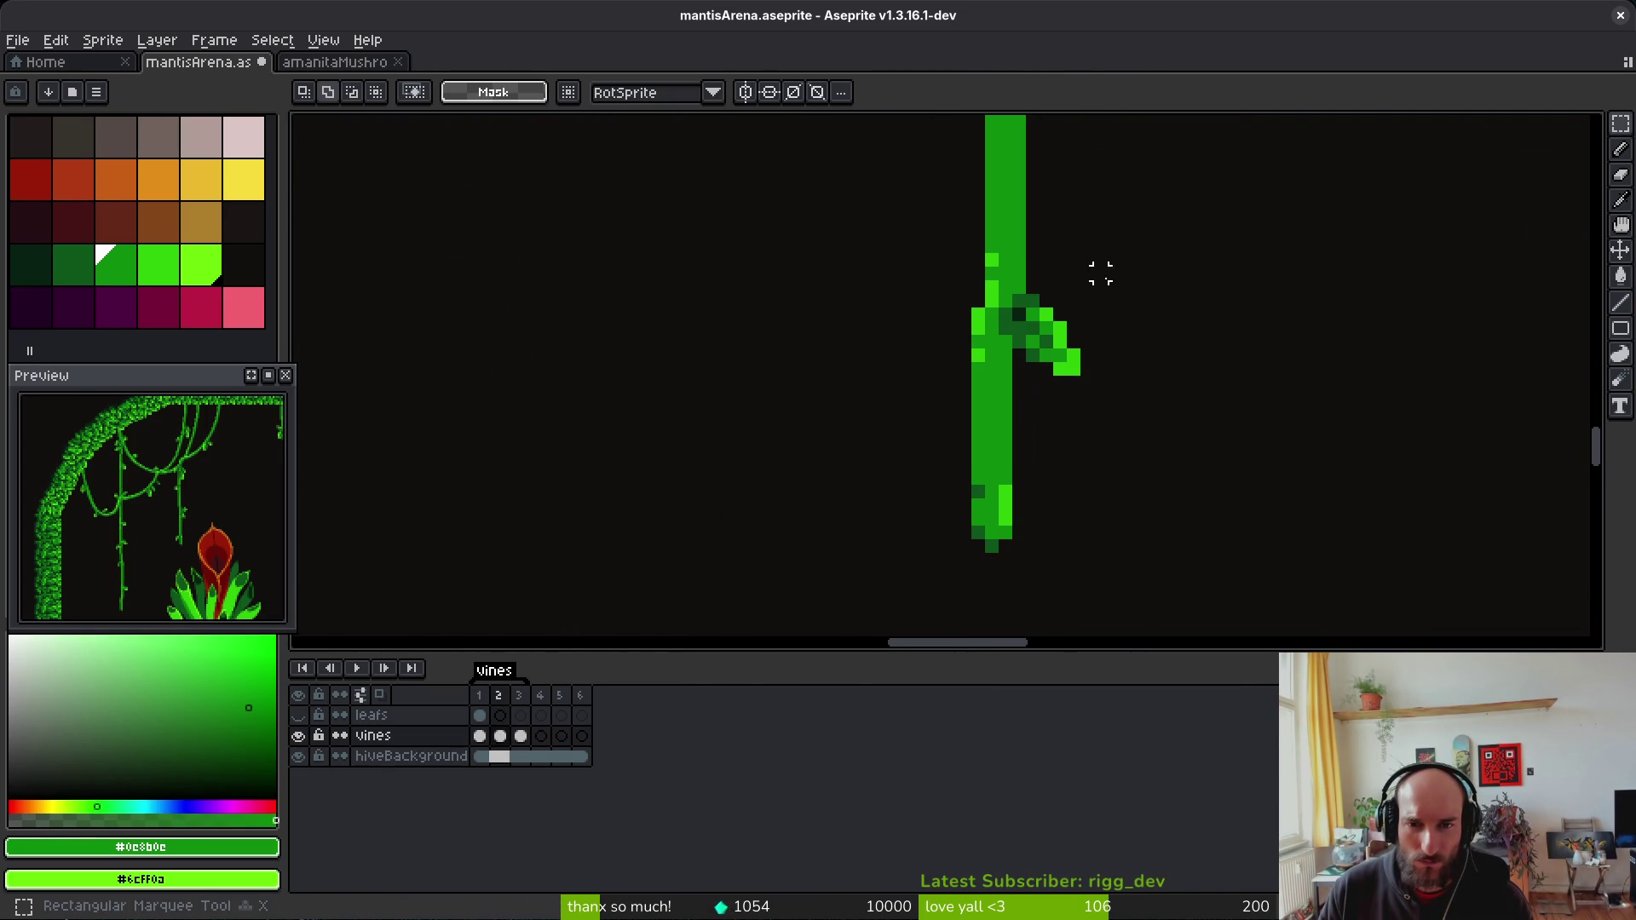
pyautogui.scroll(-2, 1099, 270)
pyautogui.press('i')
pyautogui.press('Left')
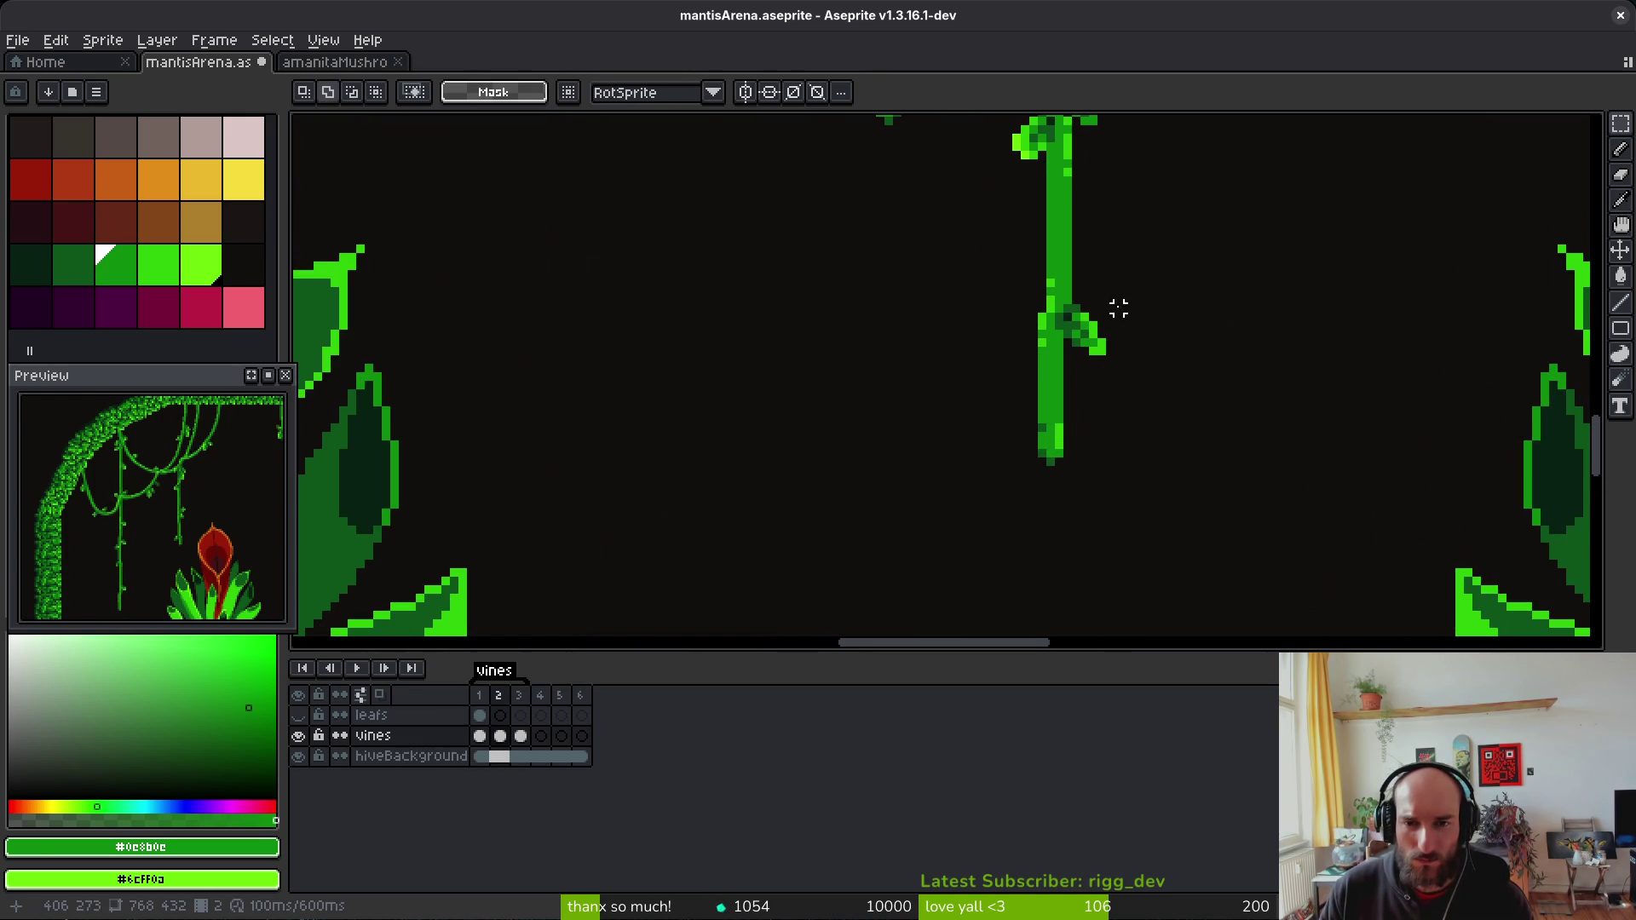
pyautogui.scroll(-3, 1113, 370)
pyautogui.press('m')
pyautogui.press('Right')
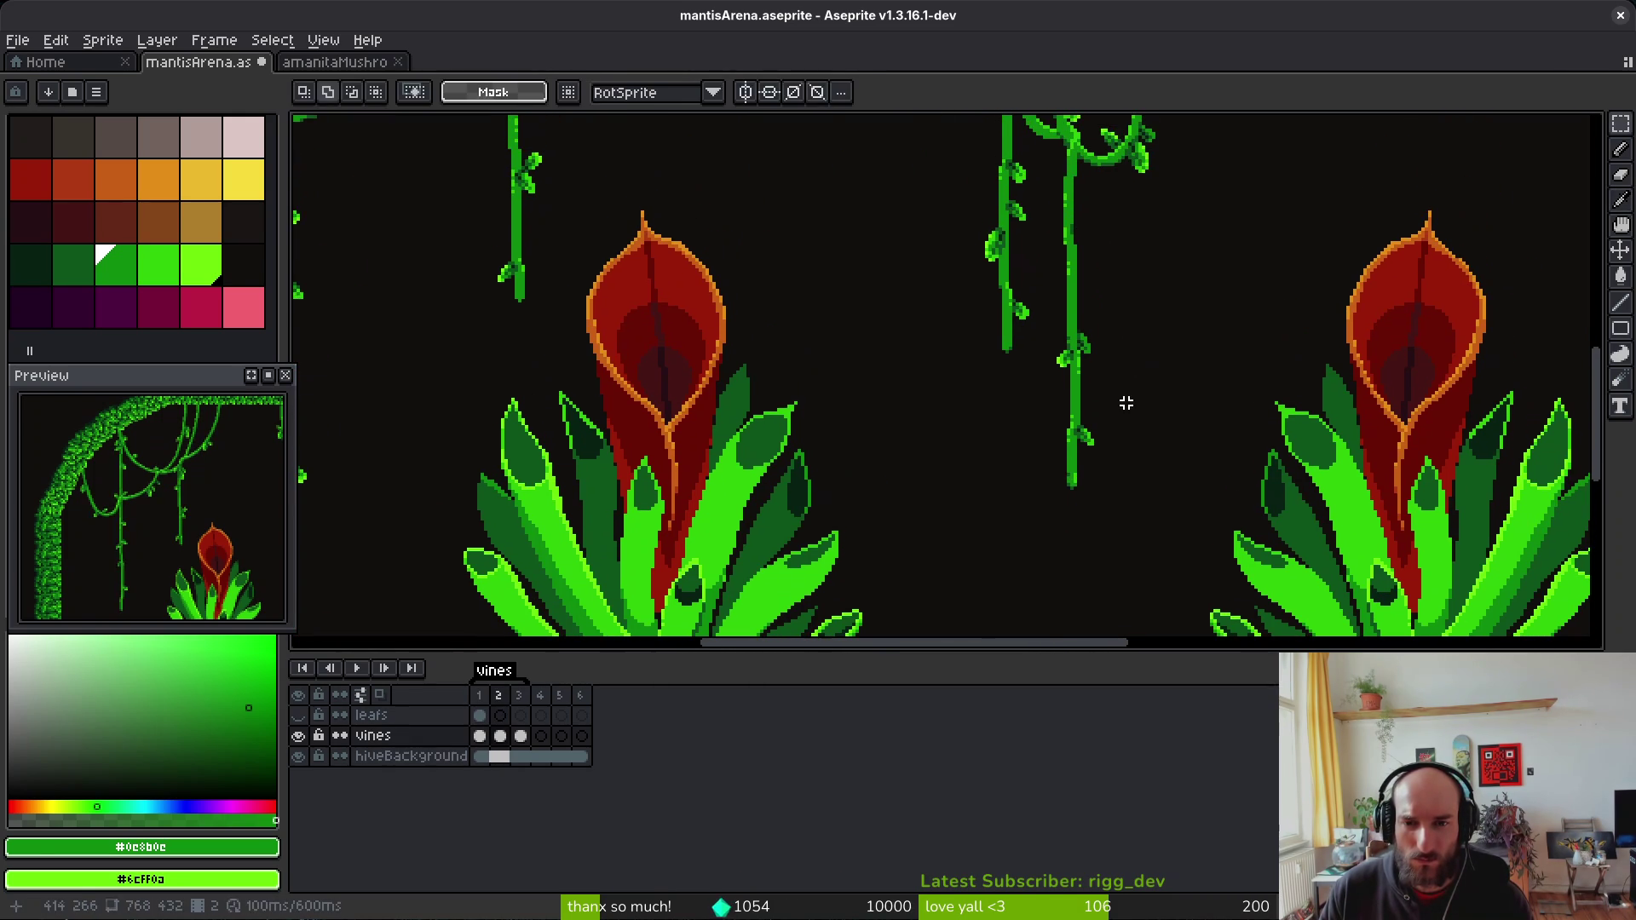
pyautogui.scroll(1, 1099, 464)
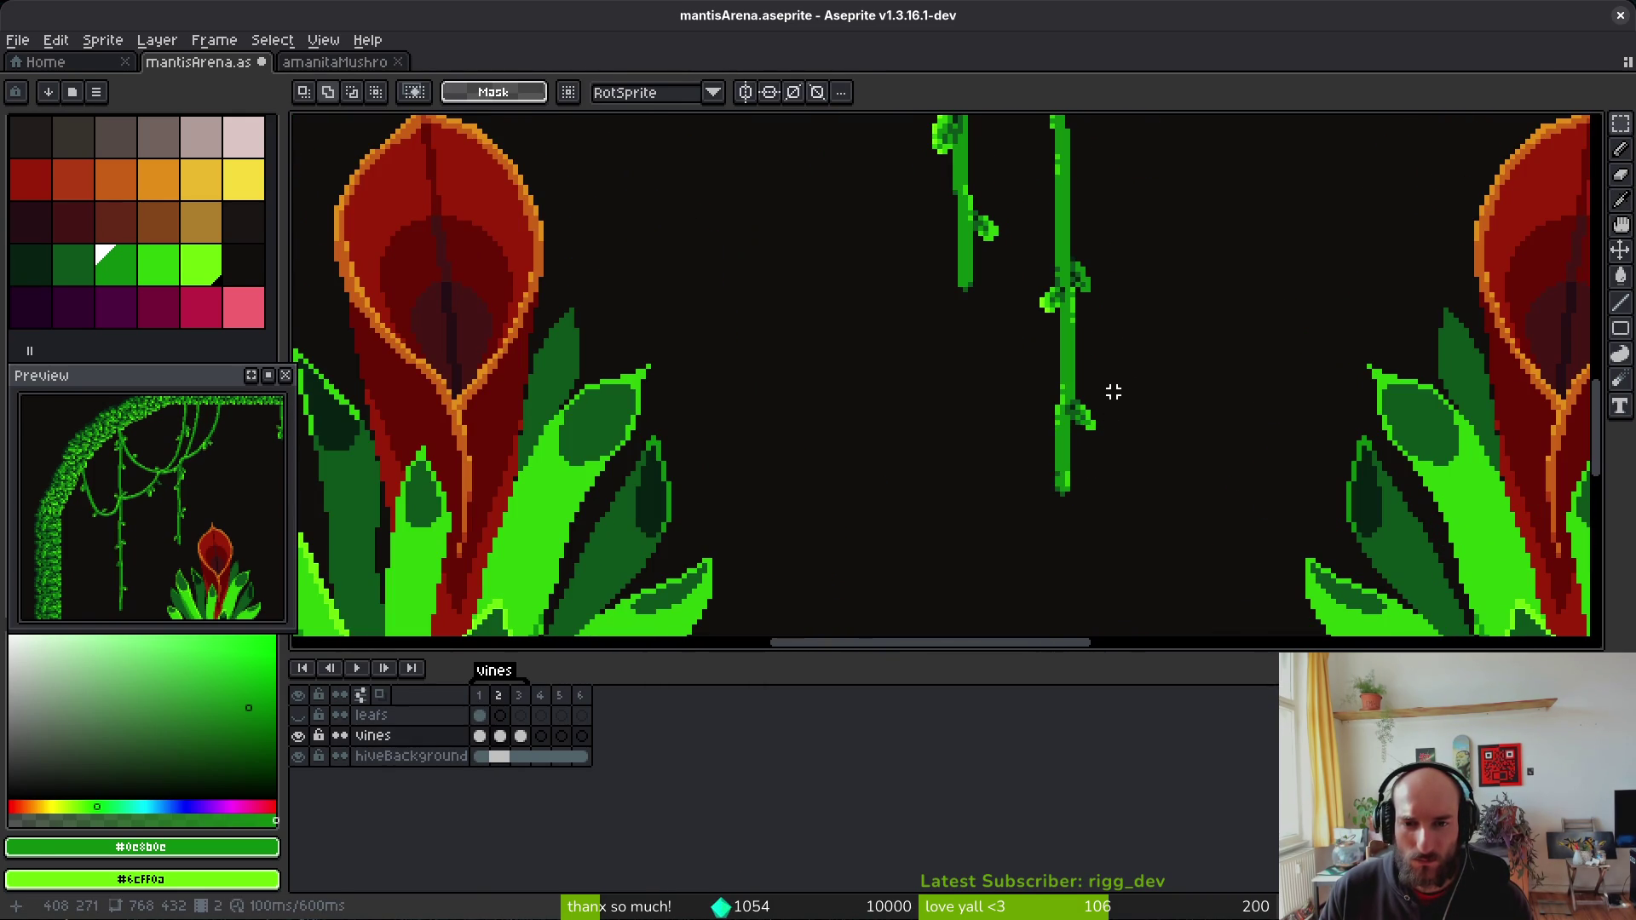
pyautogui.press('i')
pyautogui.press('Left')
pyautogui.press('Right')
pyautogui.scroll(-4, 1129, 411)
# Step: Flip between frames 1 and 2 to preview the right vine's sway
pyautogui.press('m')
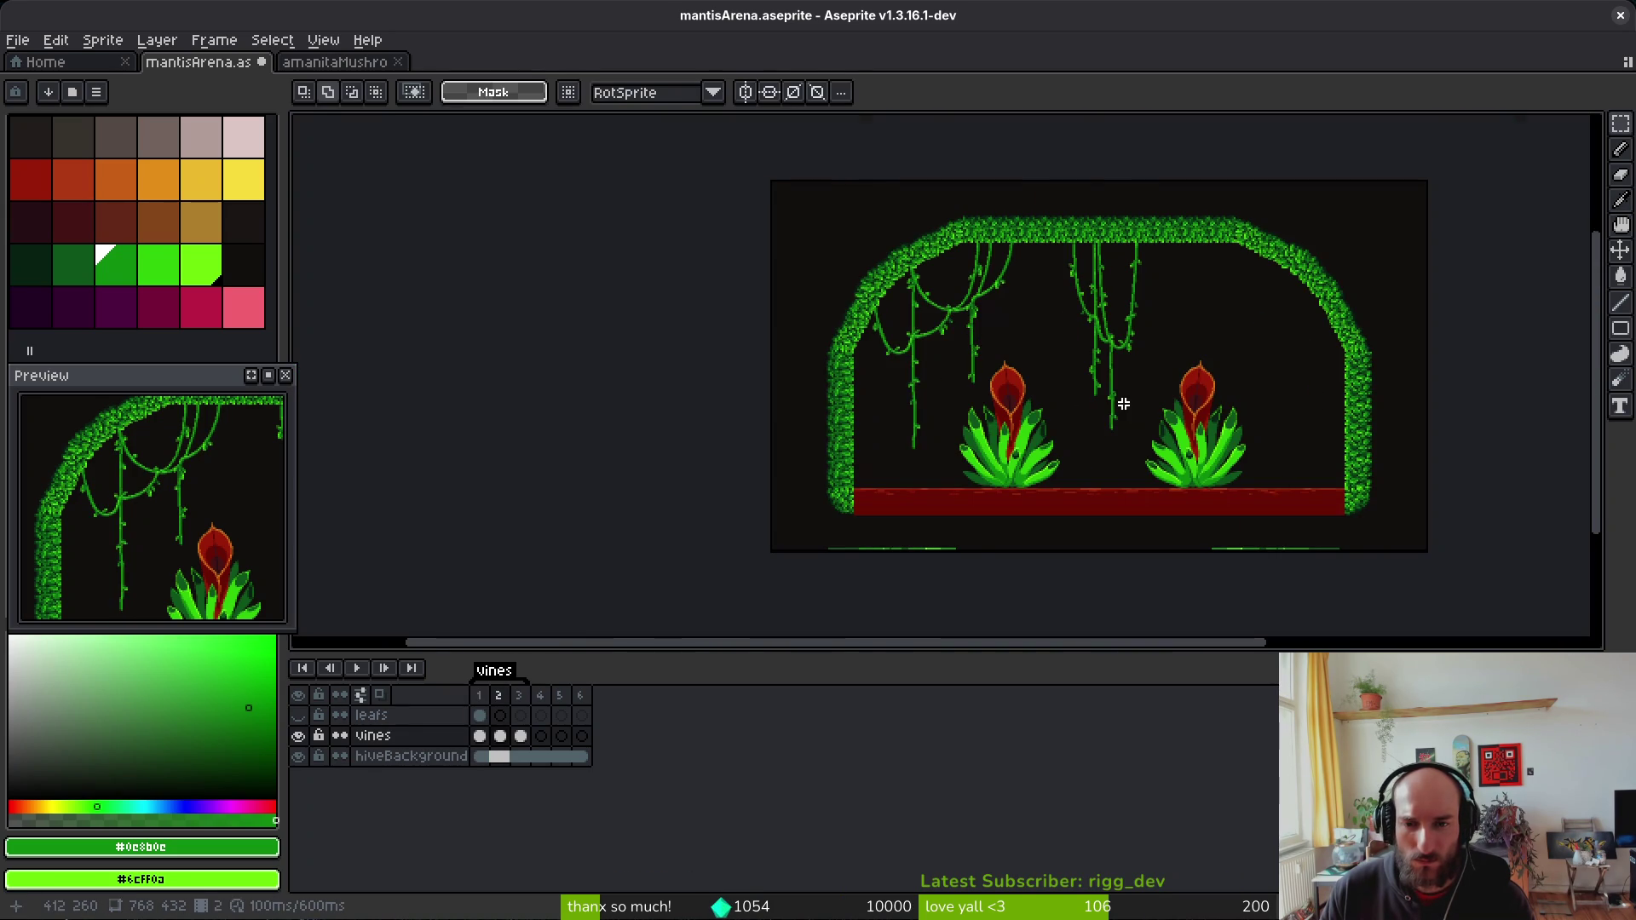
pyautogui.scroll(4, 1123, 405)
pyautogui.press('i')
pyautogui.press('Left')
pyautogui.press('Right')
pyautogui.press('Left')
pyautogui.press('Right')
pyautogui.press('Left')
pyautogui.press('m')
pyautogui.scroll(3, 1132, 500)
pyautogui.press('Right')
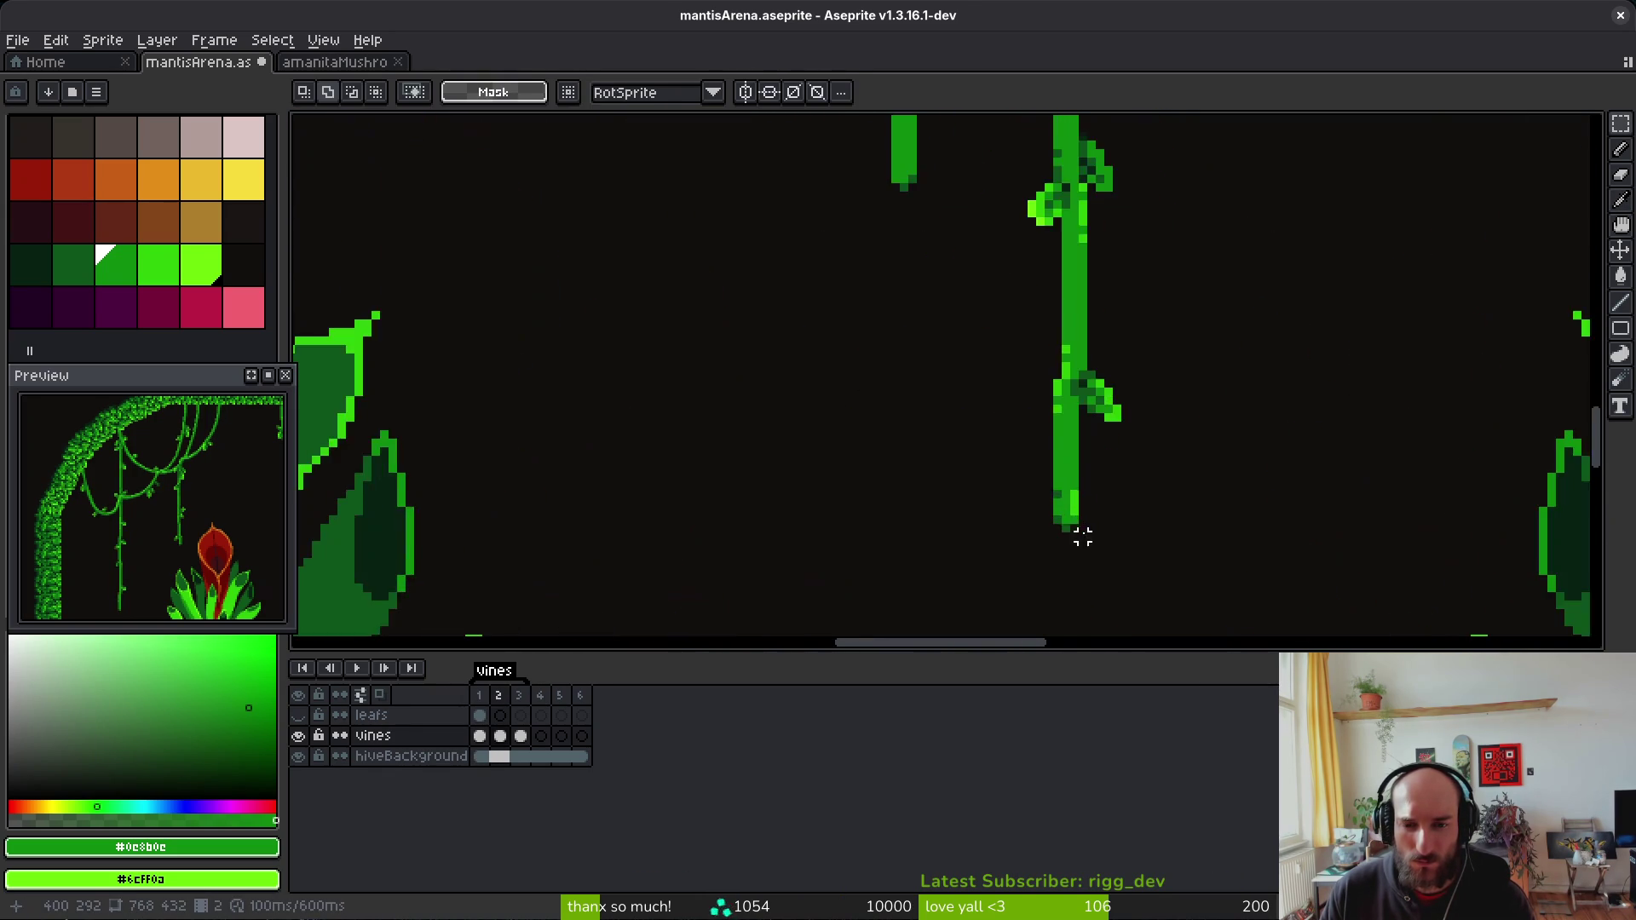
pyautogui.scroll(2, 1082, 537)
pyautogui.press('i')
pyautogui.press('Left')
pyautogui.press('Right')
pyautogui.press('m')
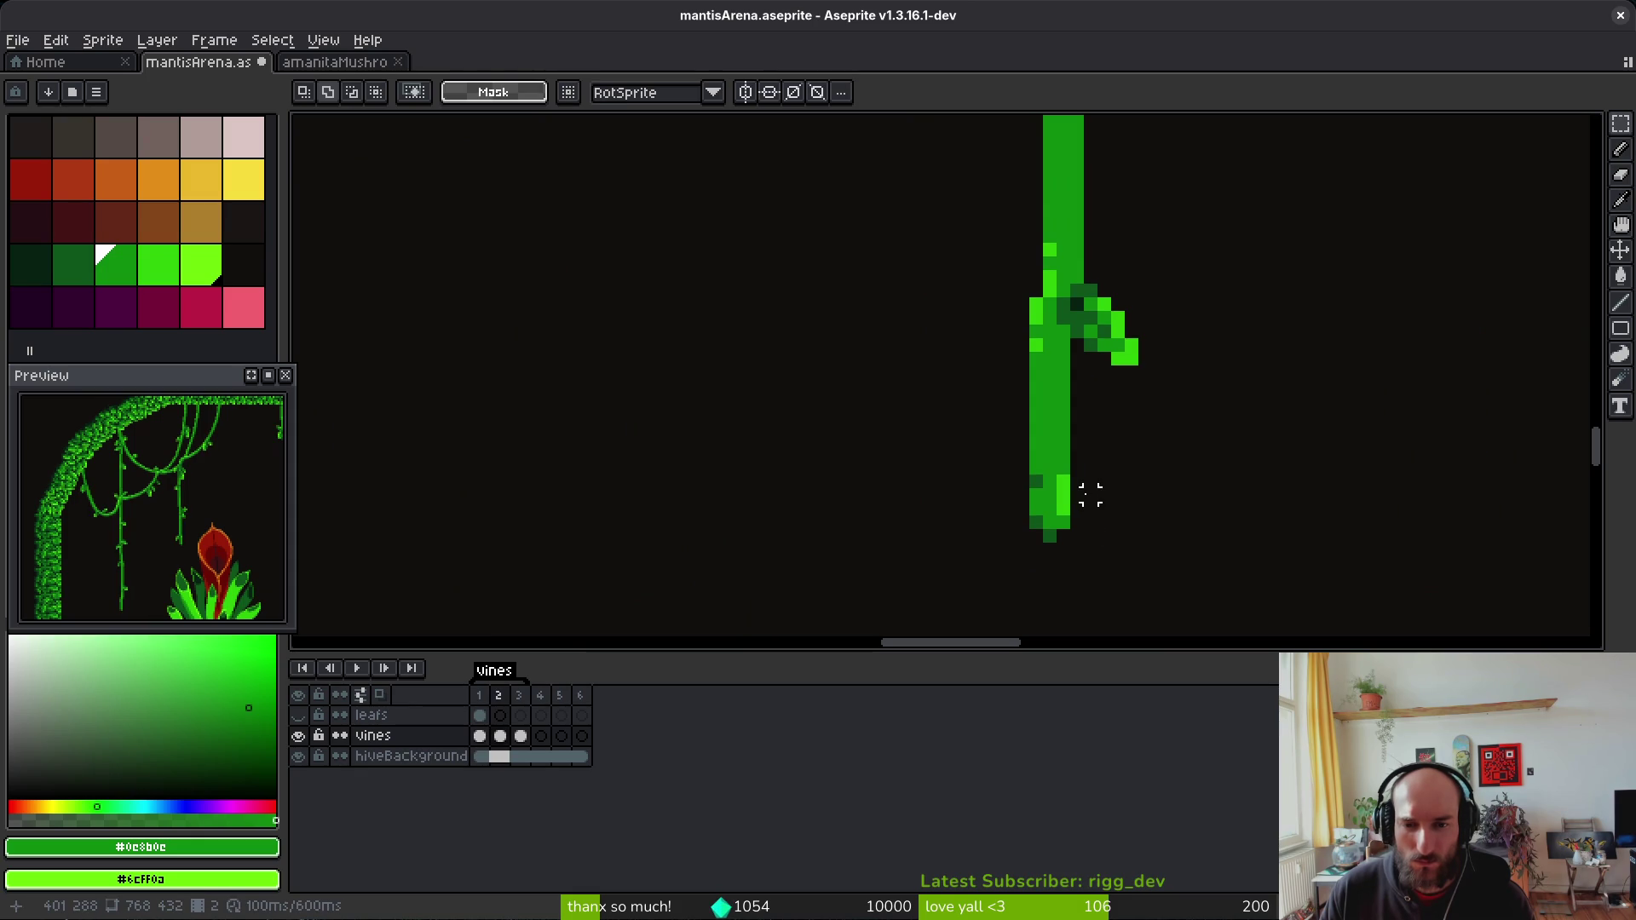
# Step: Shift the right vine's lower end and the section above it one pixel left, saving each time
pyautogui.moveTo(1101, 472); pyautogui.dragTo(999, 559)
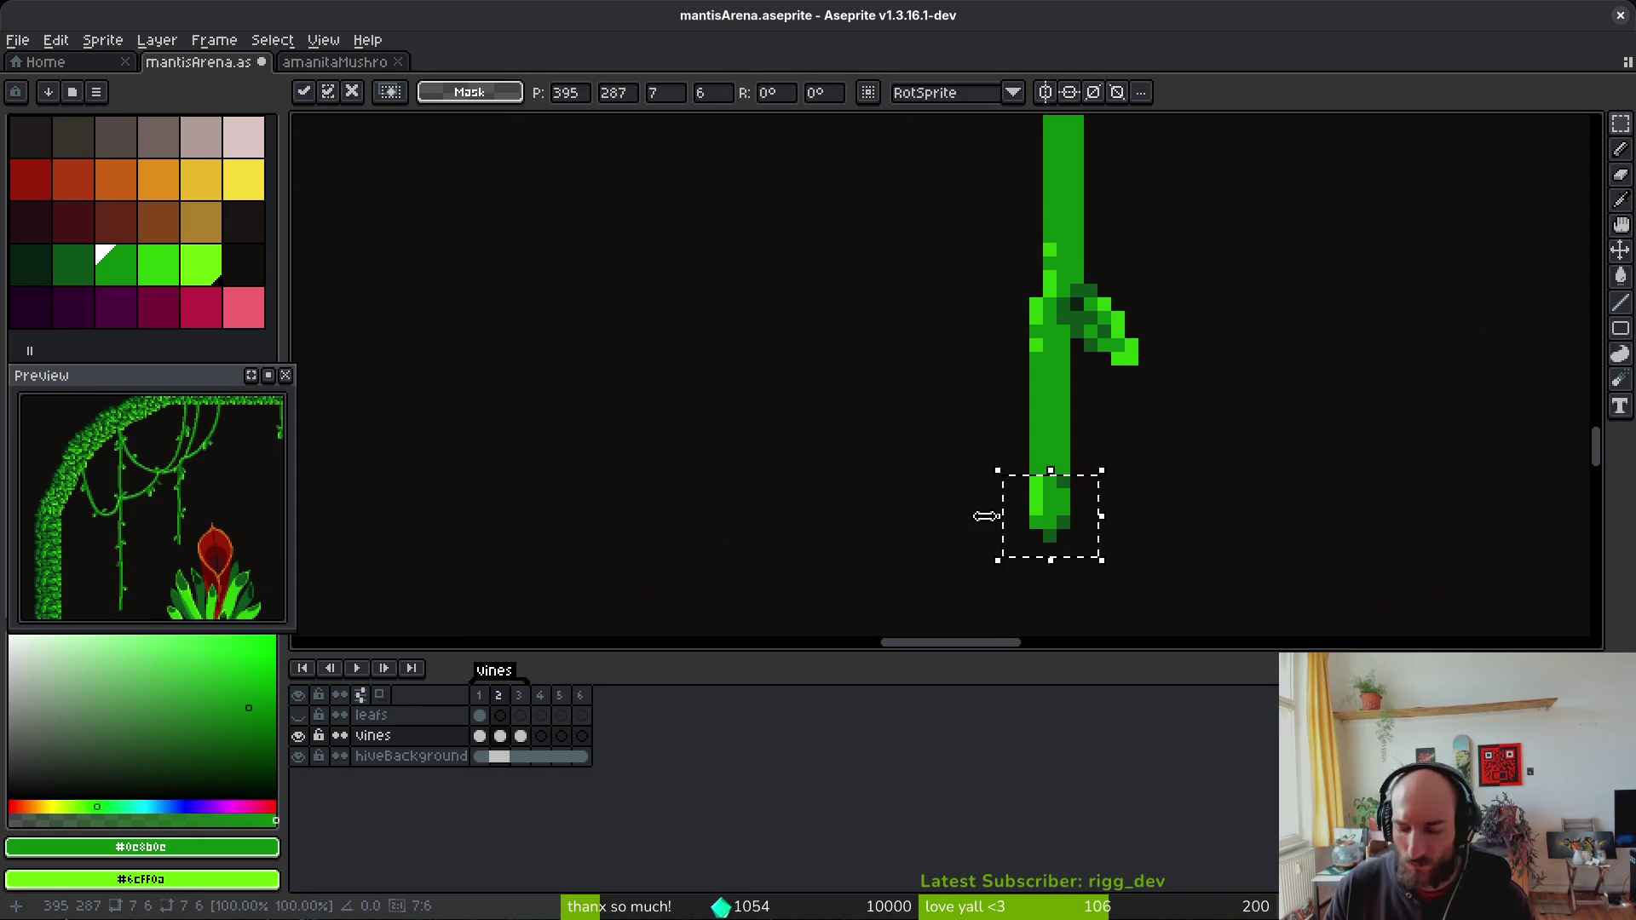
pyautogui.press('Left')
pyautogui.hotkey('ctrl', 's')
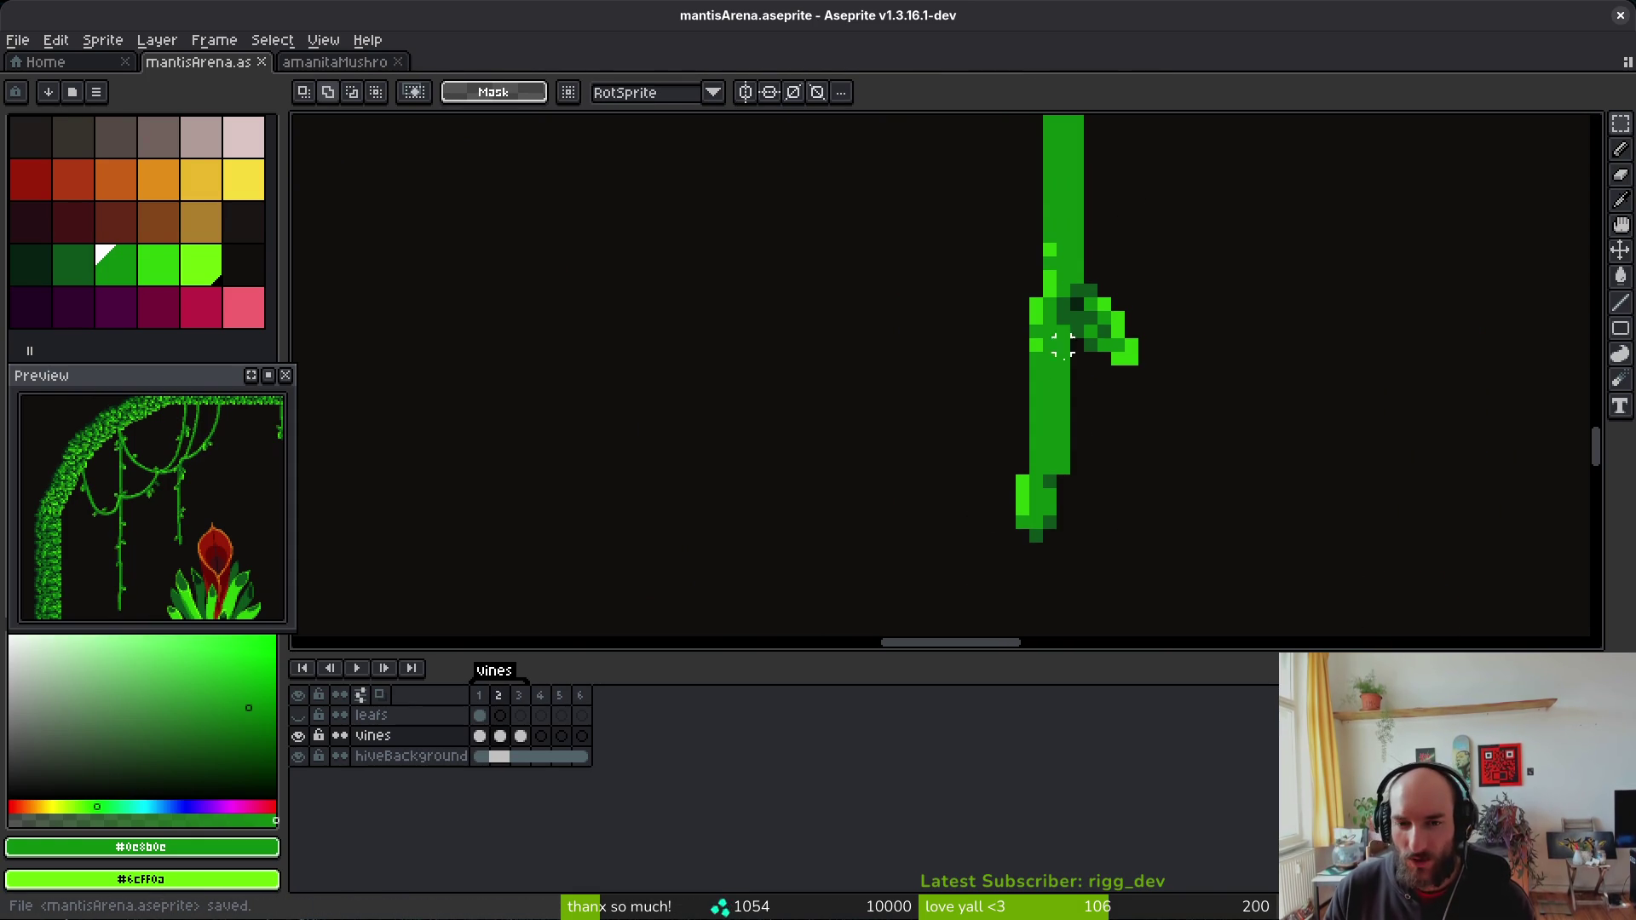
pyautogui.moveTo(1076, 467); pyautogui.dragTo(1012, 422)
pyautogui.press('Left')
pyautogui.hotkey('ctrl', 's')
# Step: Sample the vine's bright green from the canvas and switch to the Pencil
pyautogui.press('i')
pyautogui.click(1041, 482)
pyautogui.press('b')
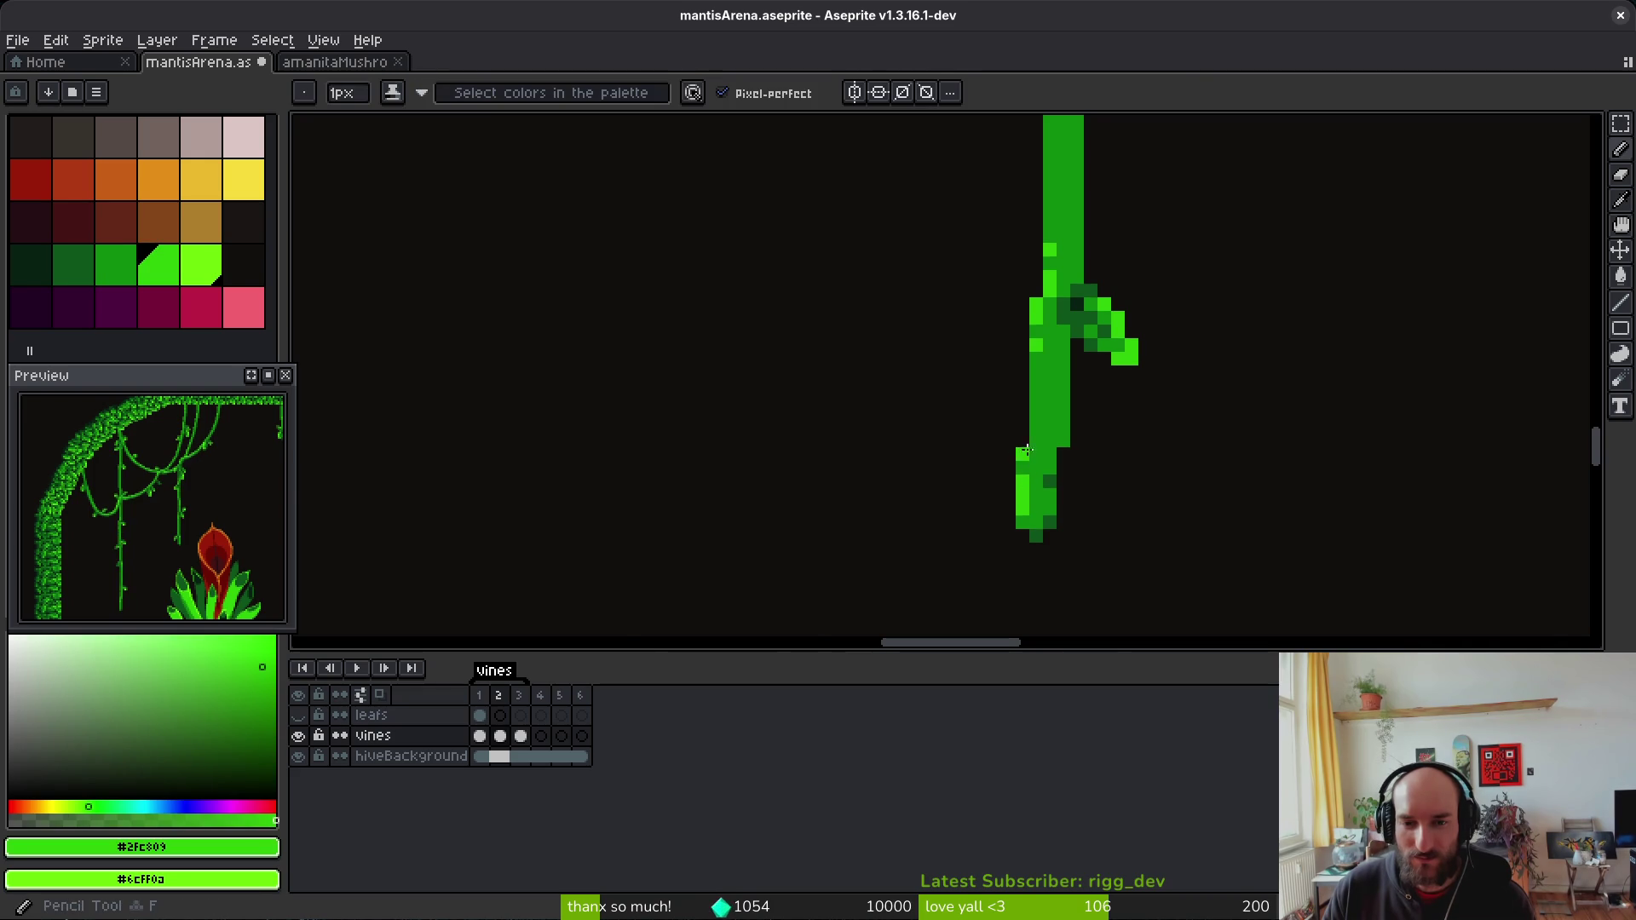
pyautogui.scroll(-2, 1156, 442)
pyautogui.scroll(-2, 1156, 442)
pyautogui.press('alt')
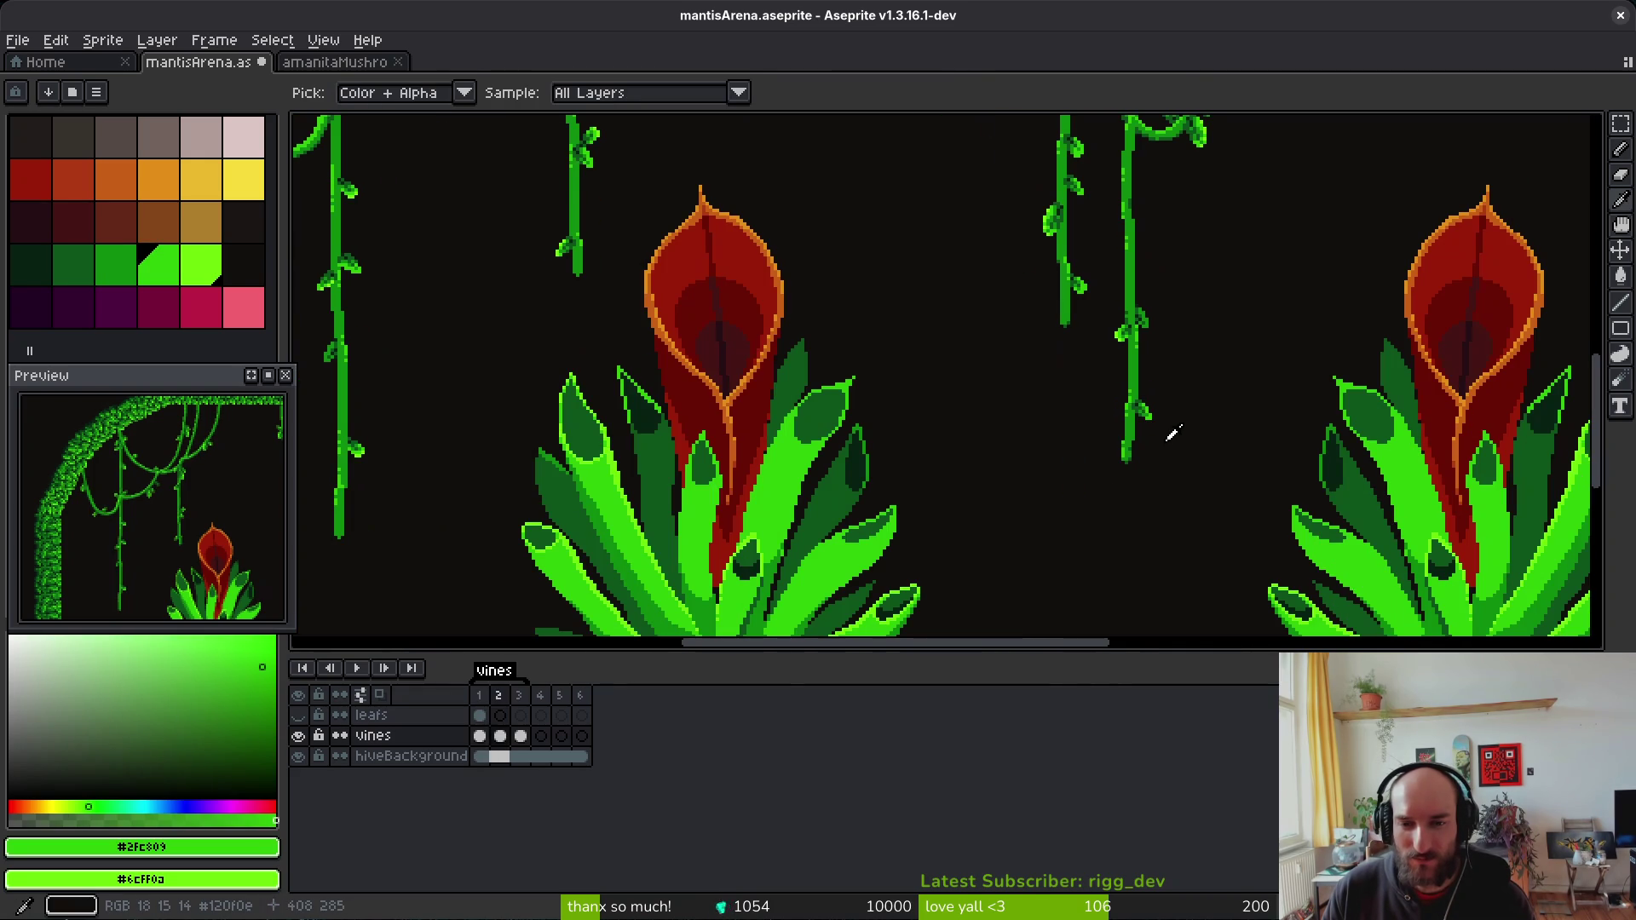
pyautogui.scroll(-2, 1176, 426)
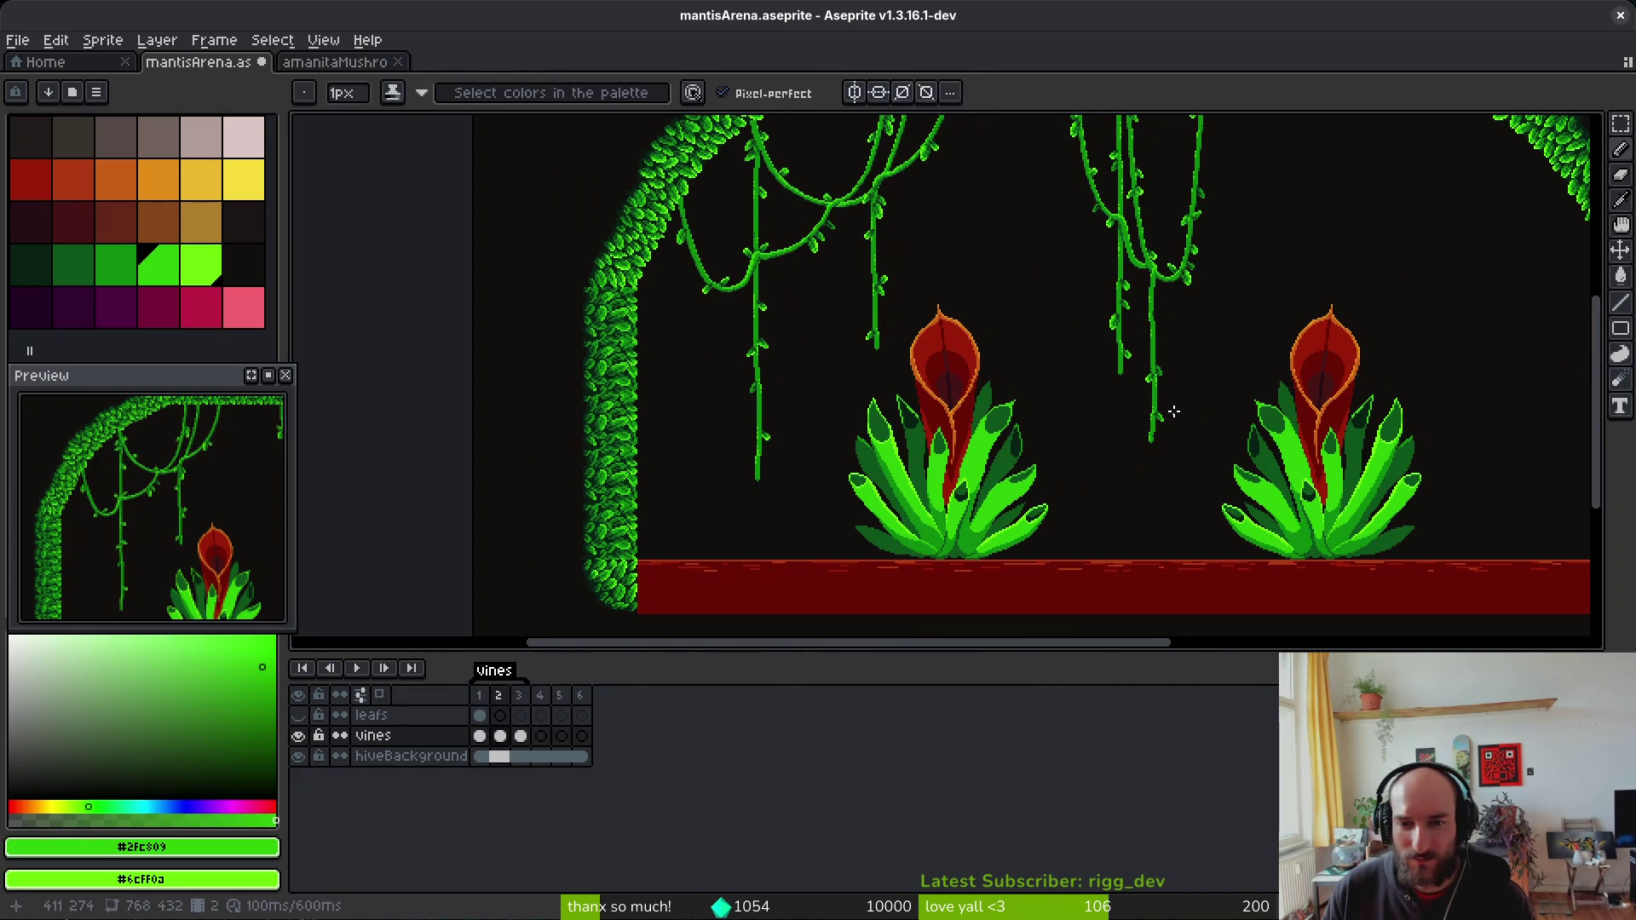
# Step: Compare with frame 1, then shift frame 2's lower vine segment one pixel right
pyautogui.scroll(4, 806, 427)
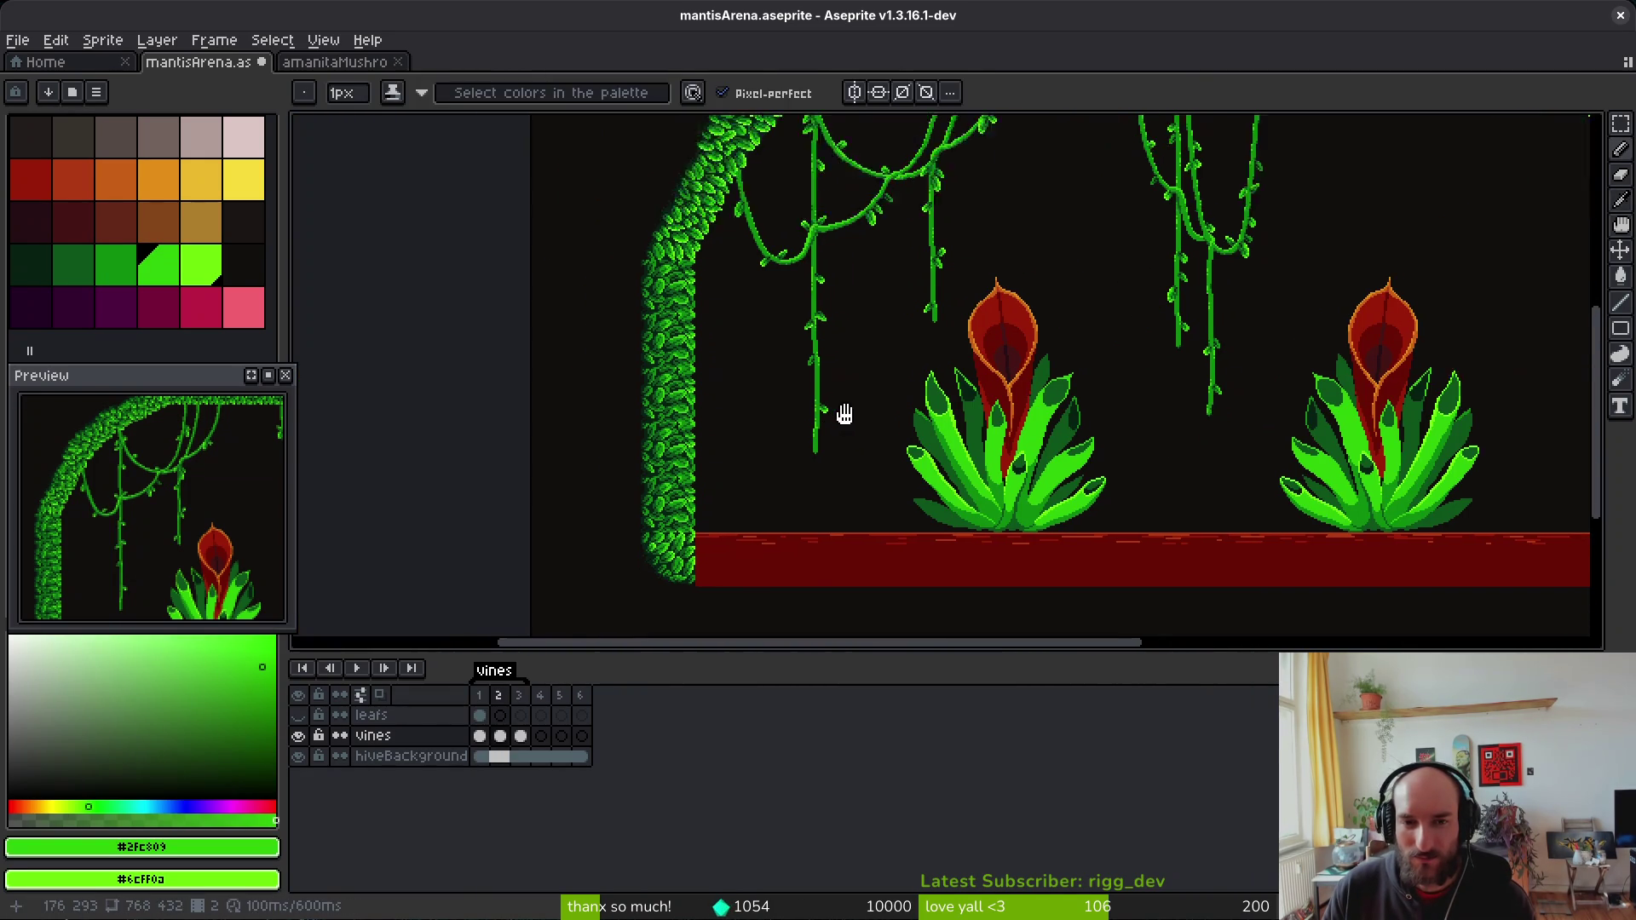
pyautogui.press('Left')
pyautogui.press('alt')
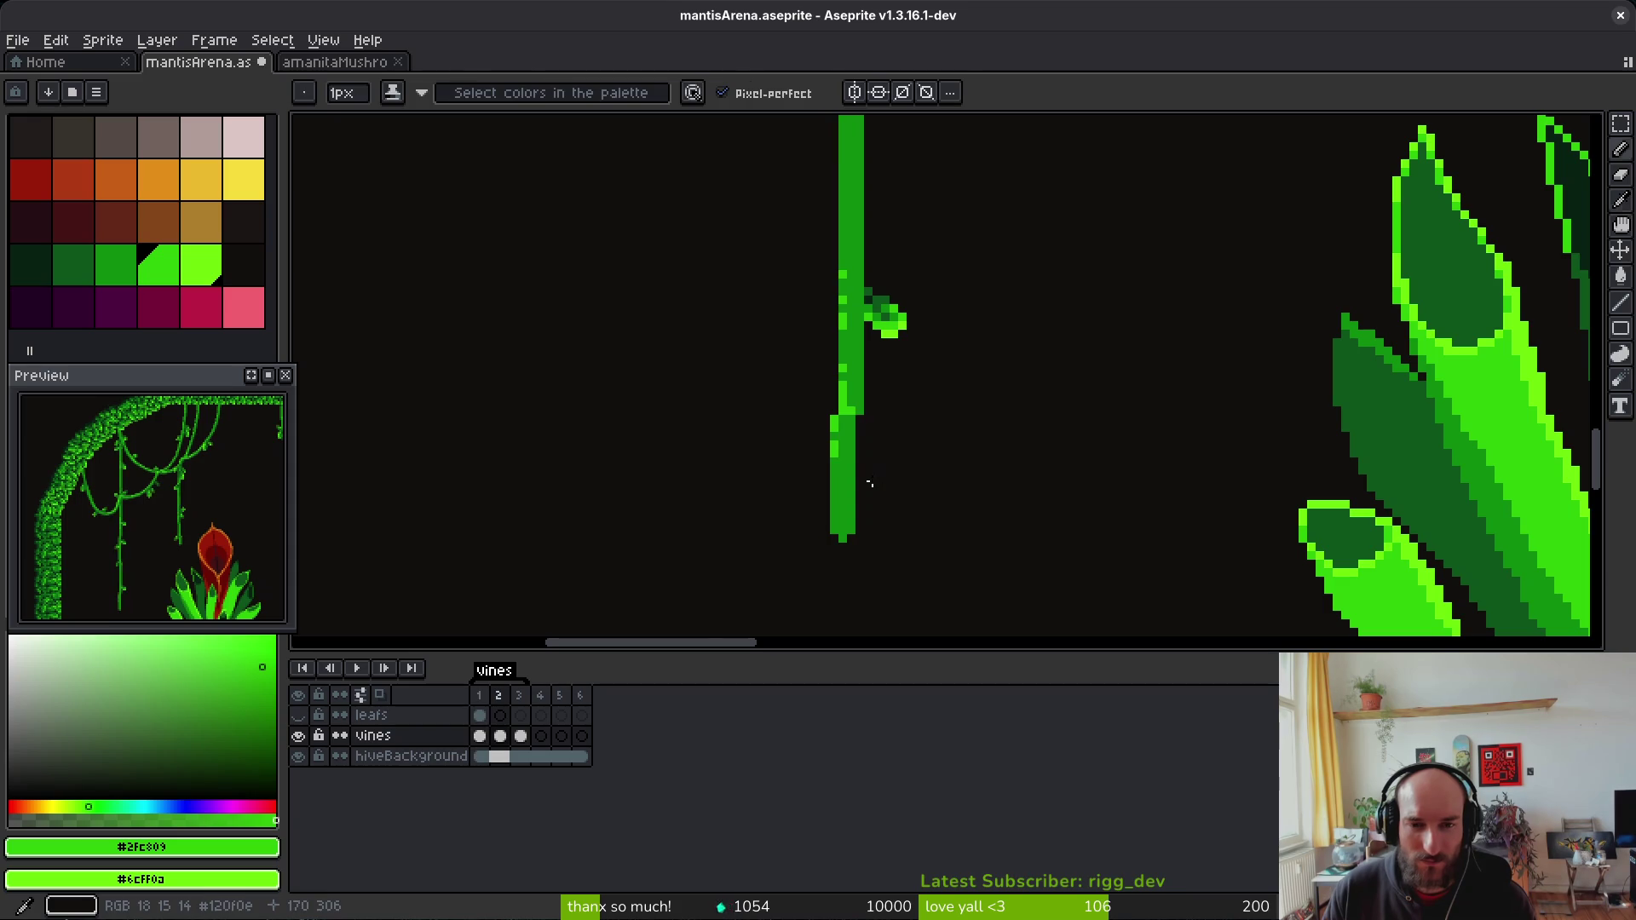
pyautogui.press('Right')
pyautogui.press('m')
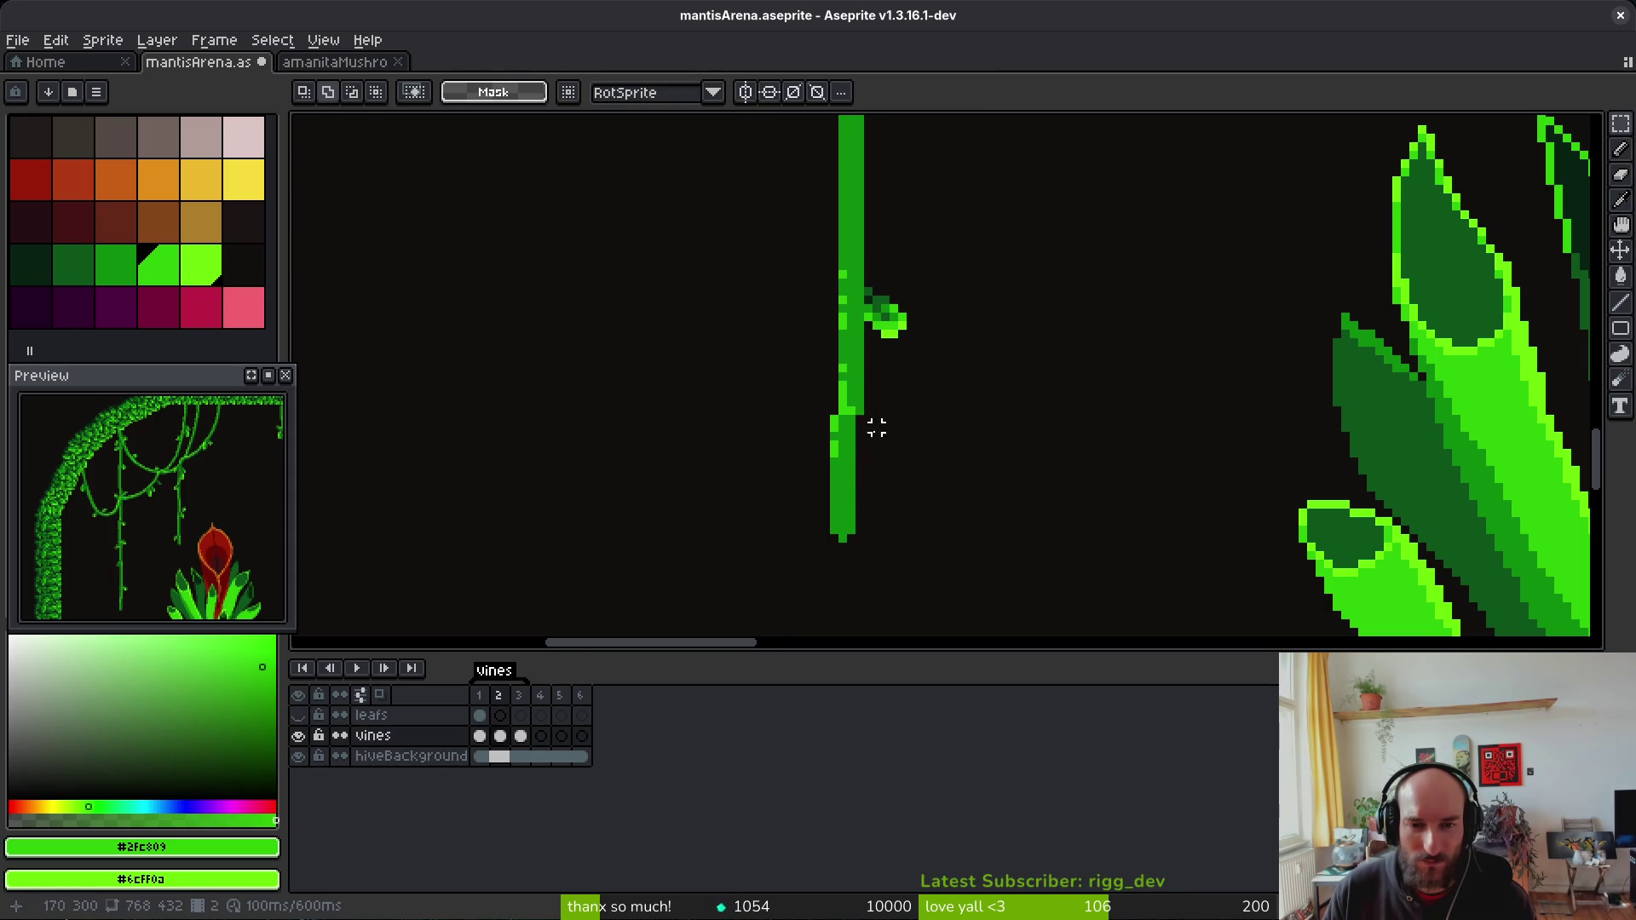
pyautogui.moveTo(871, 413); pyautogui.dragTo(816, 544)
pyautogui.press('Right')
pyautogui.hotkey('ctrl', 'd')
# Step: Reselect the lower vine segment and its small leaf, deselect, and recheck frame 2
pyautogui.scroll(1, 903, 375)
pyautogui.moveTo(897, 332)
pyautogui.mouseDown()
pyautogui.moveTo(825, 438)
pyautogui.moveTo(793, 447)
pyautogui.mouseUp()
pyautogui.scroll(-3, 815, 441)
pyautogui.moveTo(912, 292); pyautogui.dragTo(846, 397)
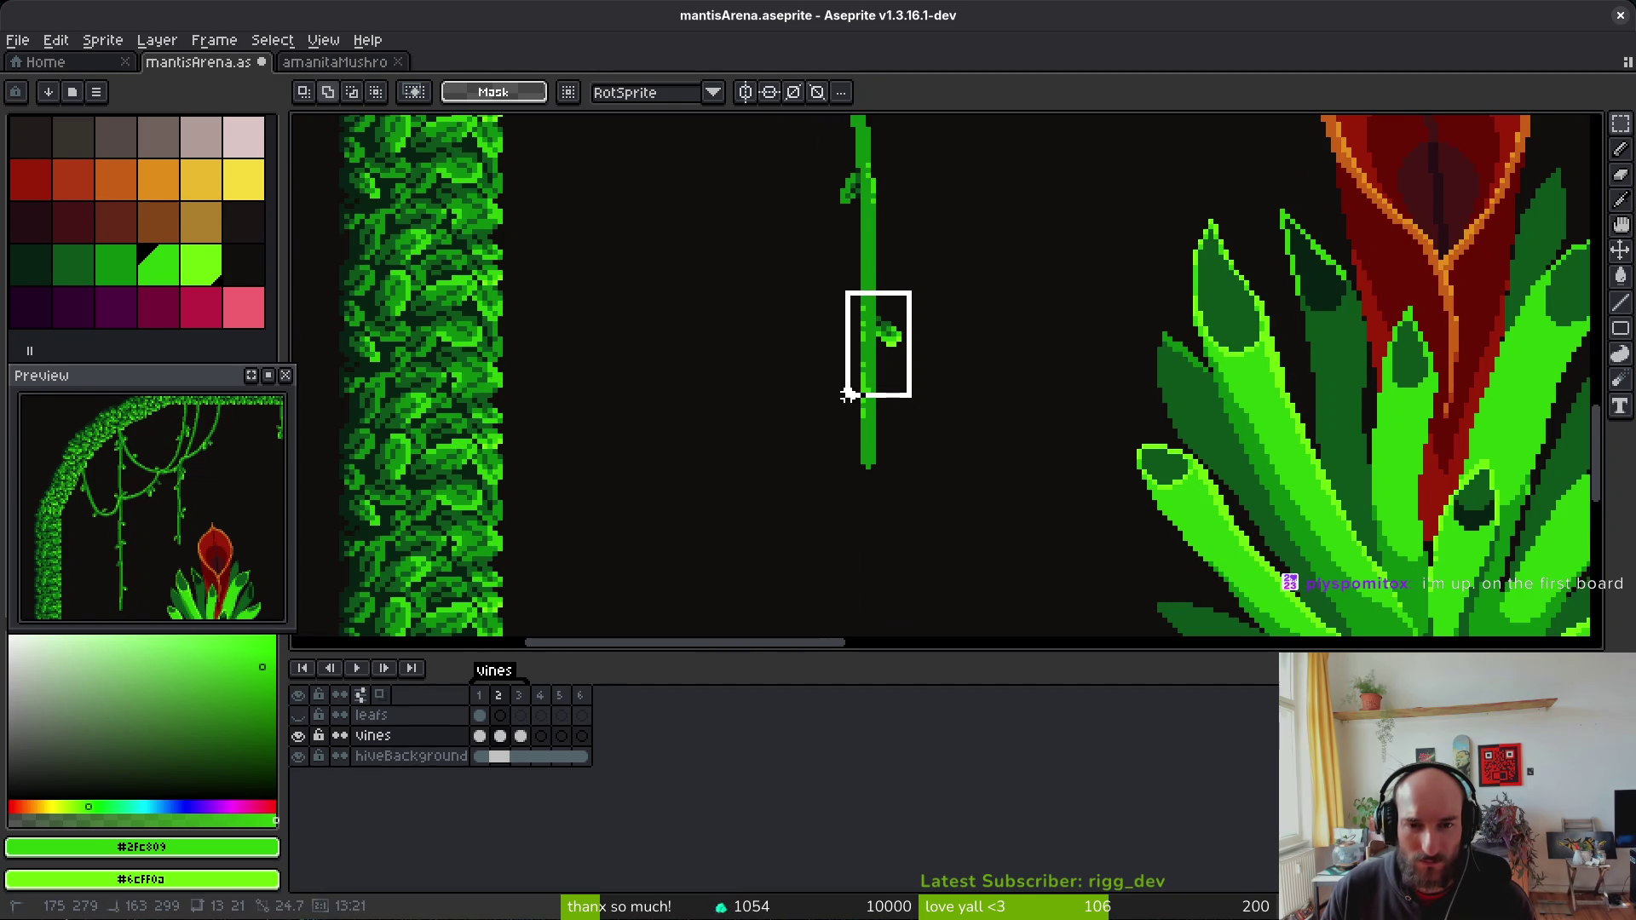
pyautogui.hotkey('ctrl', 'd')
pyautogui.scroll(-3, 971, 349)
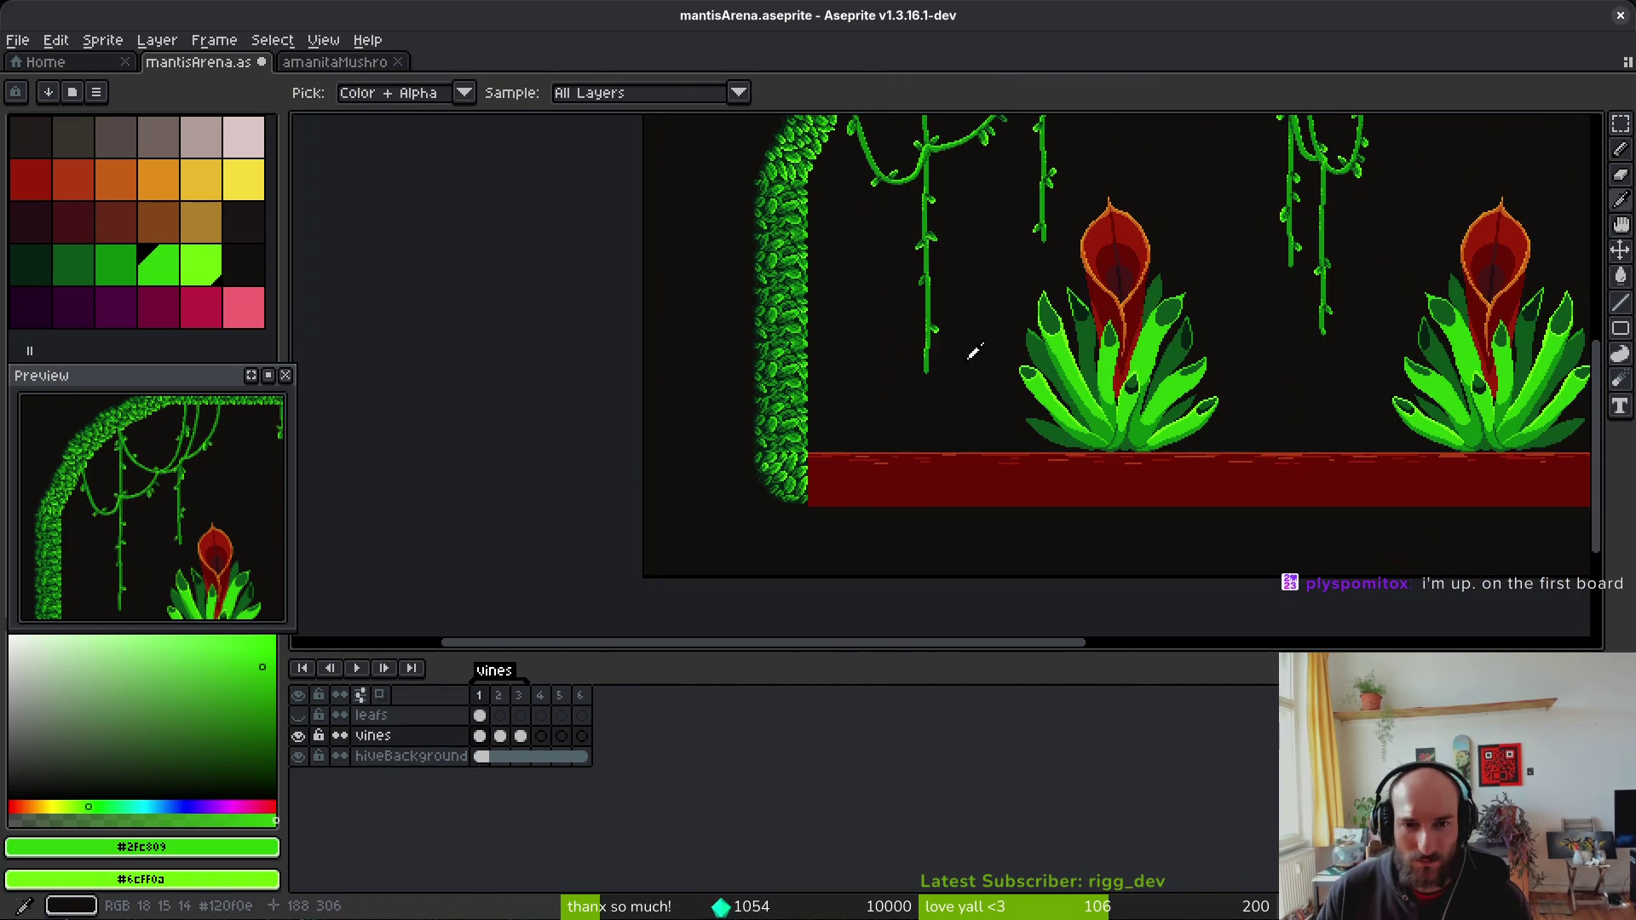
pyautogui.press('Right')
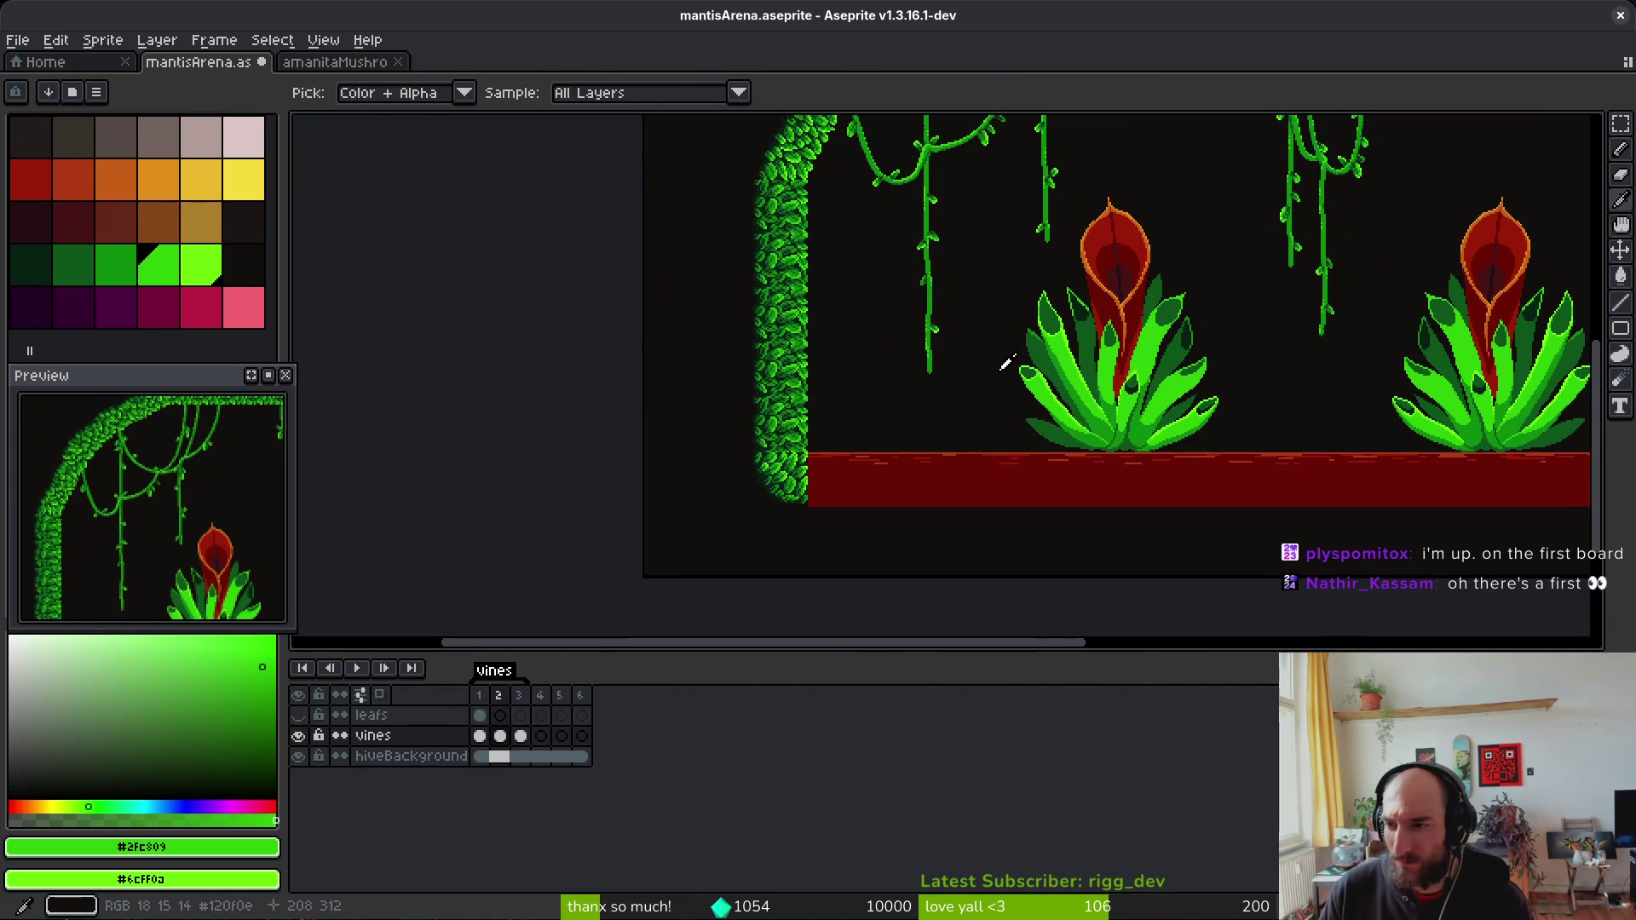
pyautogui.press('m')
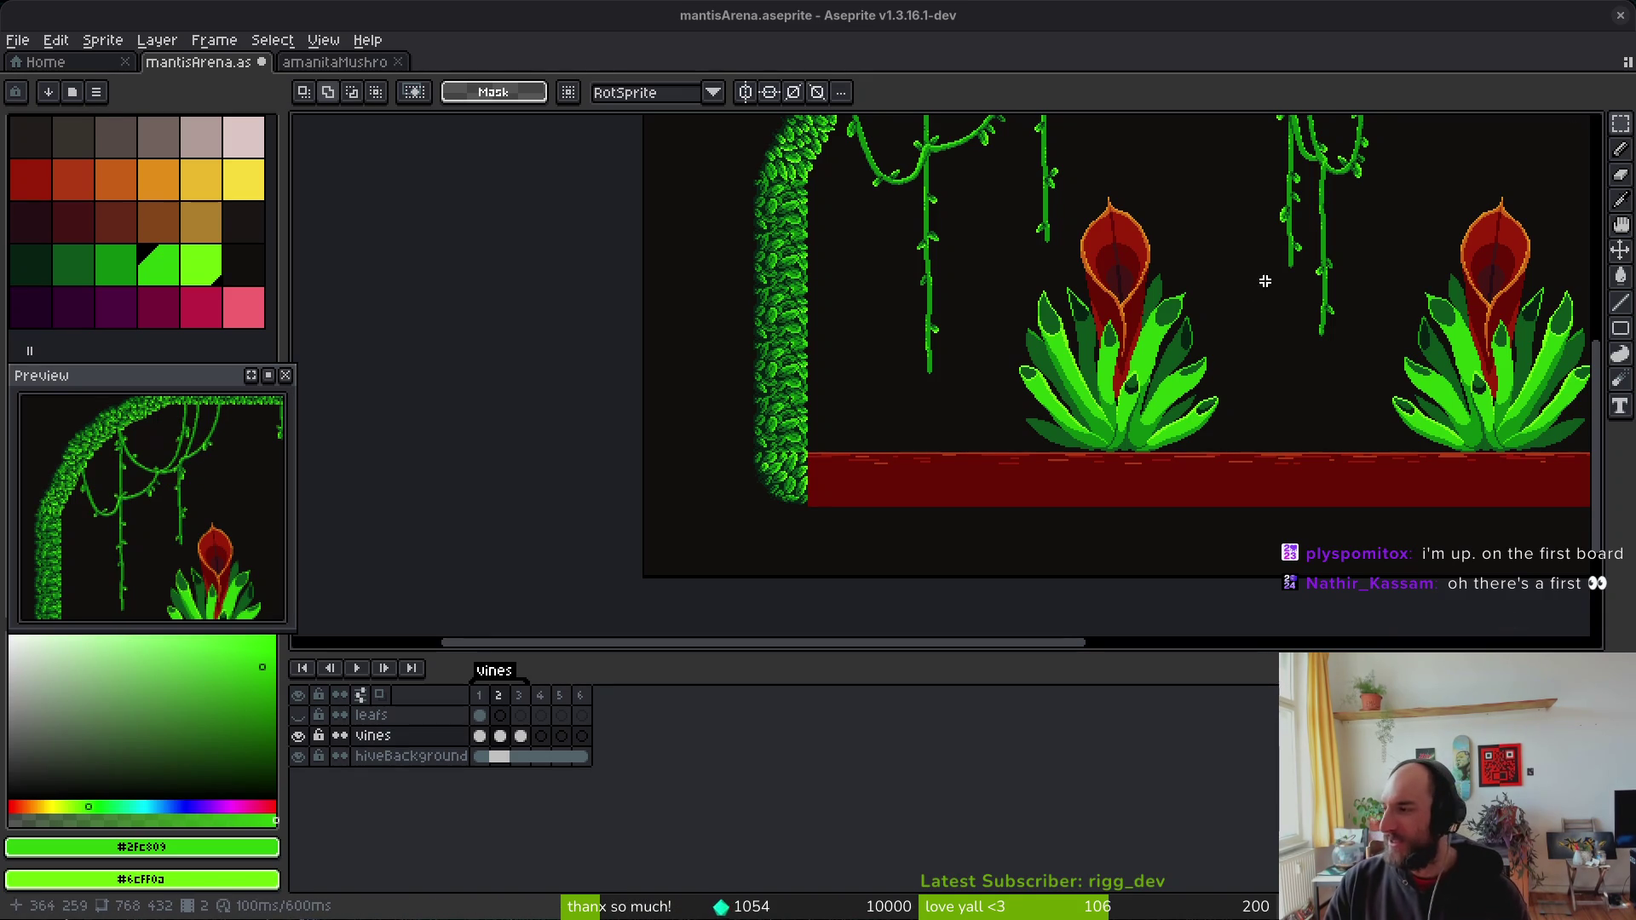
pyautogui.scroll(2, 1090, 374)
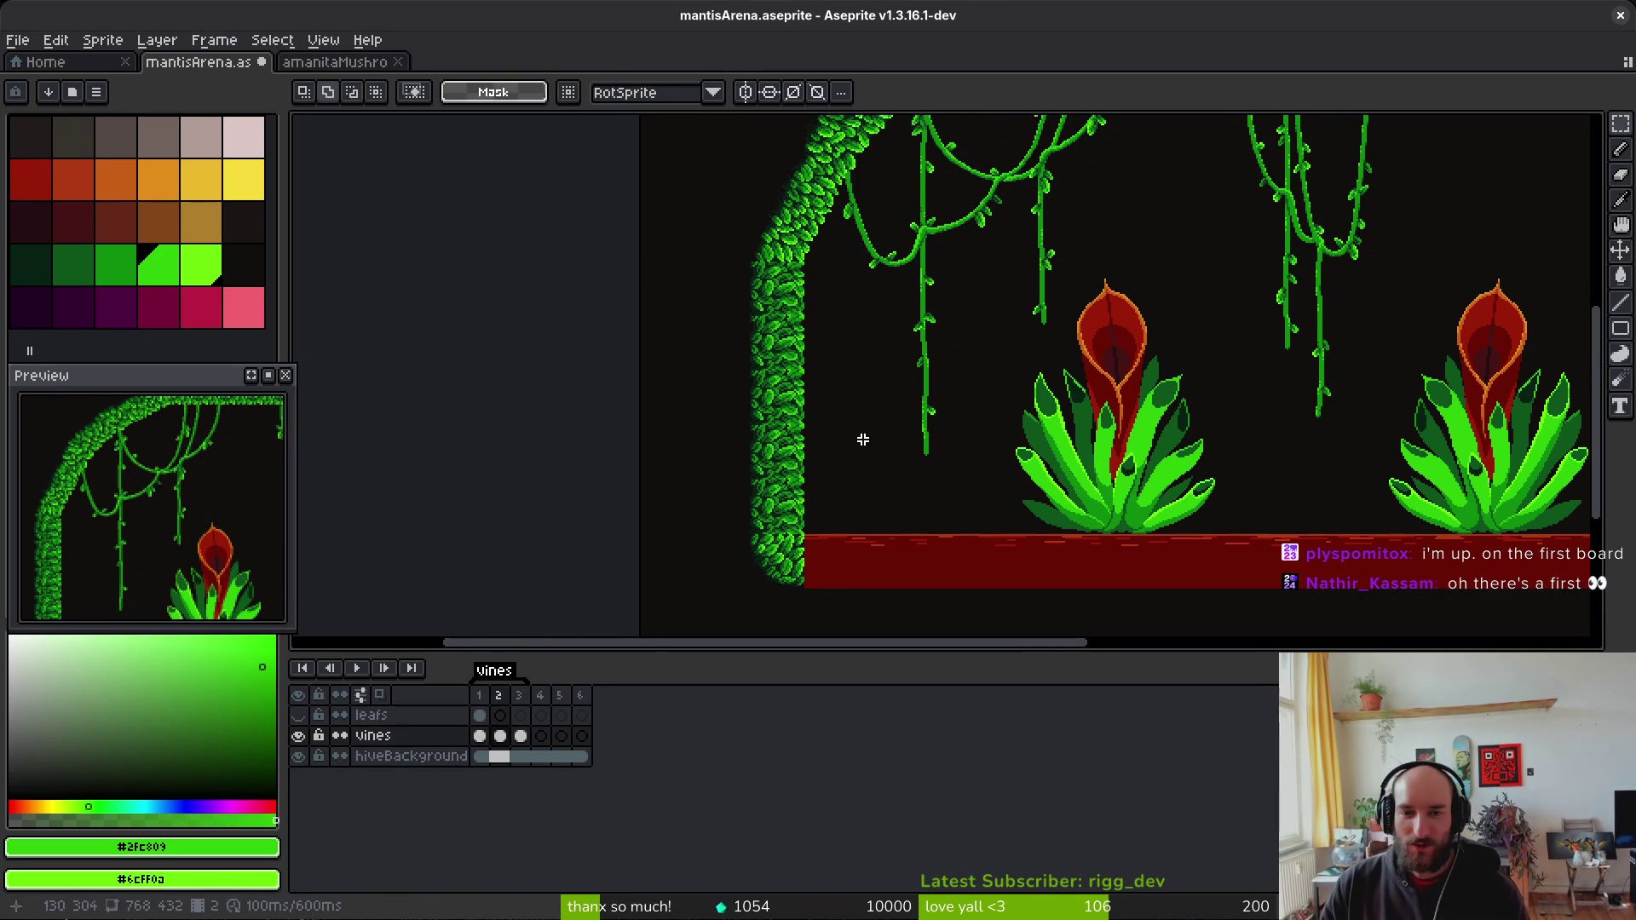
pyautogui.moveTo(1008, 329); pyautogui.dragTo(968, 380)
pyautogui.scroll(1, 1117, 448)
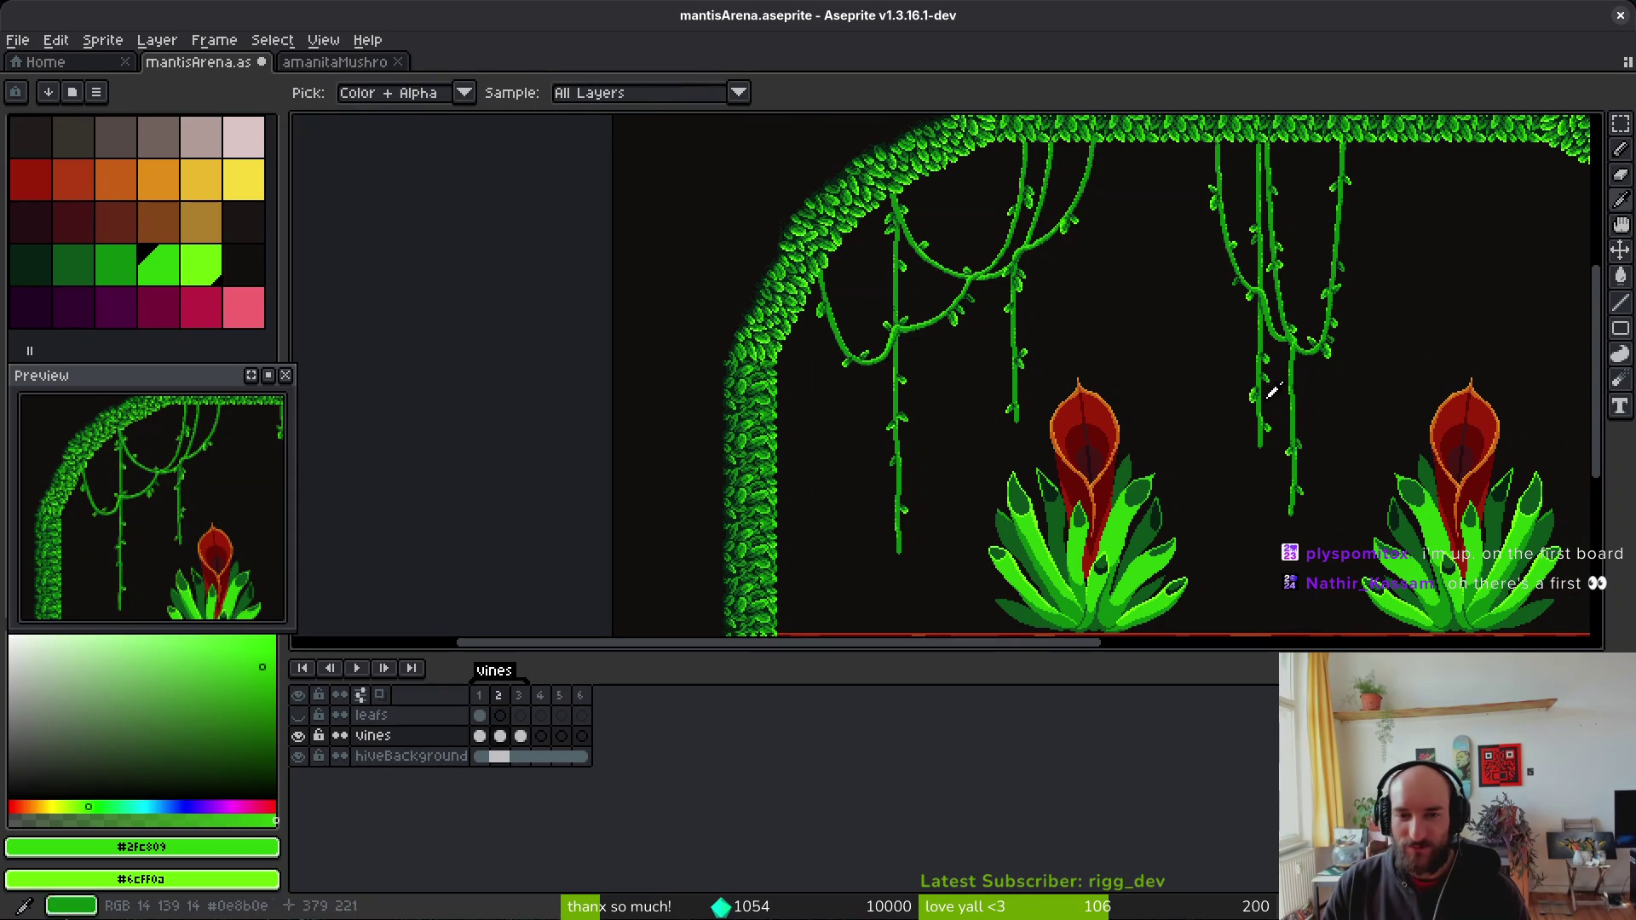
pyautogui.hscroll(2, 1331, 408)
pyautogui.scroll(3, 1265, 424)
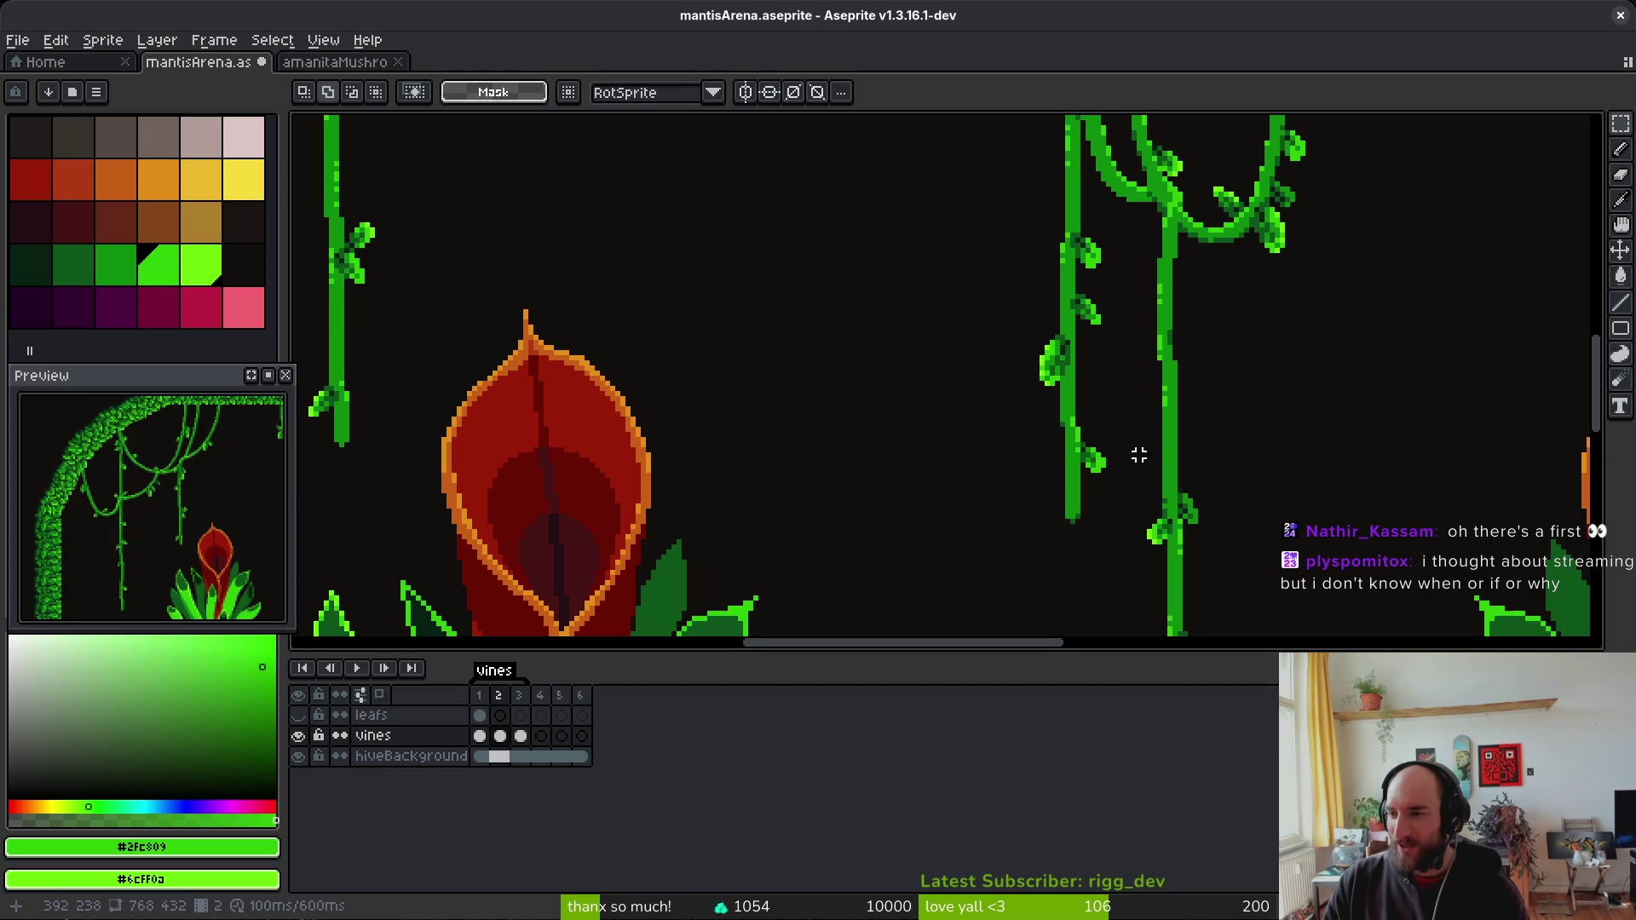
pyautogui.scroll(-2, 1134, 426)
pyautogui.press('i')
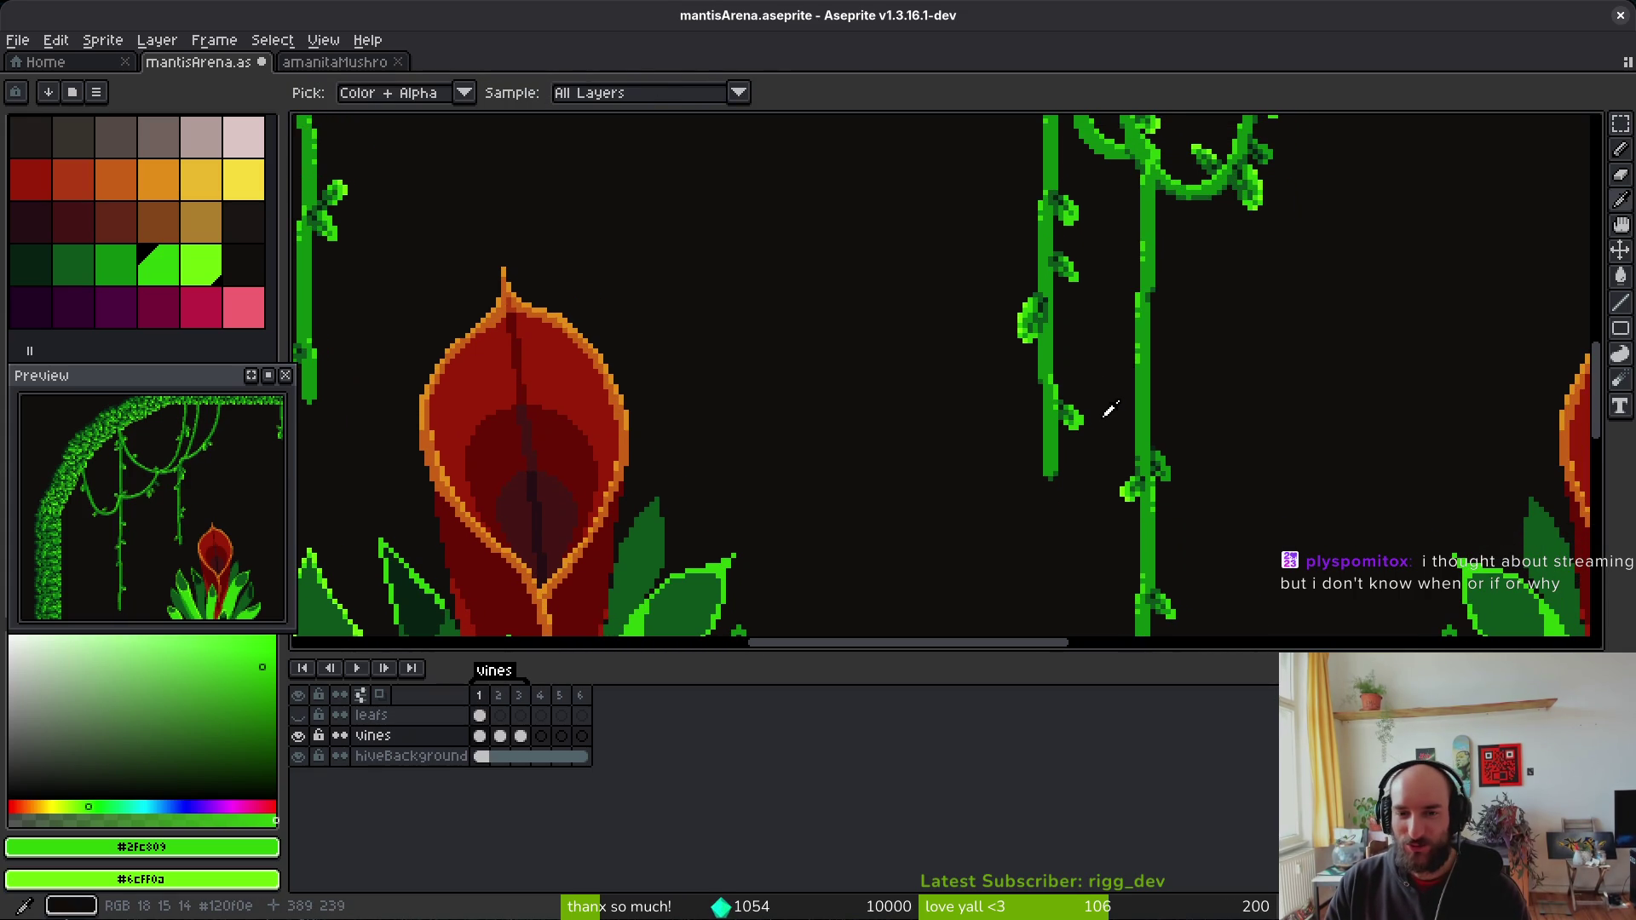
pyautogui.press('m')
pyautogui.scroll(2, 1088, 397)
pyautogui.moveTo(1103, 375); pyautogui.dragTo(952, 583)
pyautogui.click(942, 540)
pyautogui.scroll(-2, 1077, 344)
pyautogui.moveTo(1077, 344); pyautogui.dragTo(1085, 388)
pyautogui.press('.')
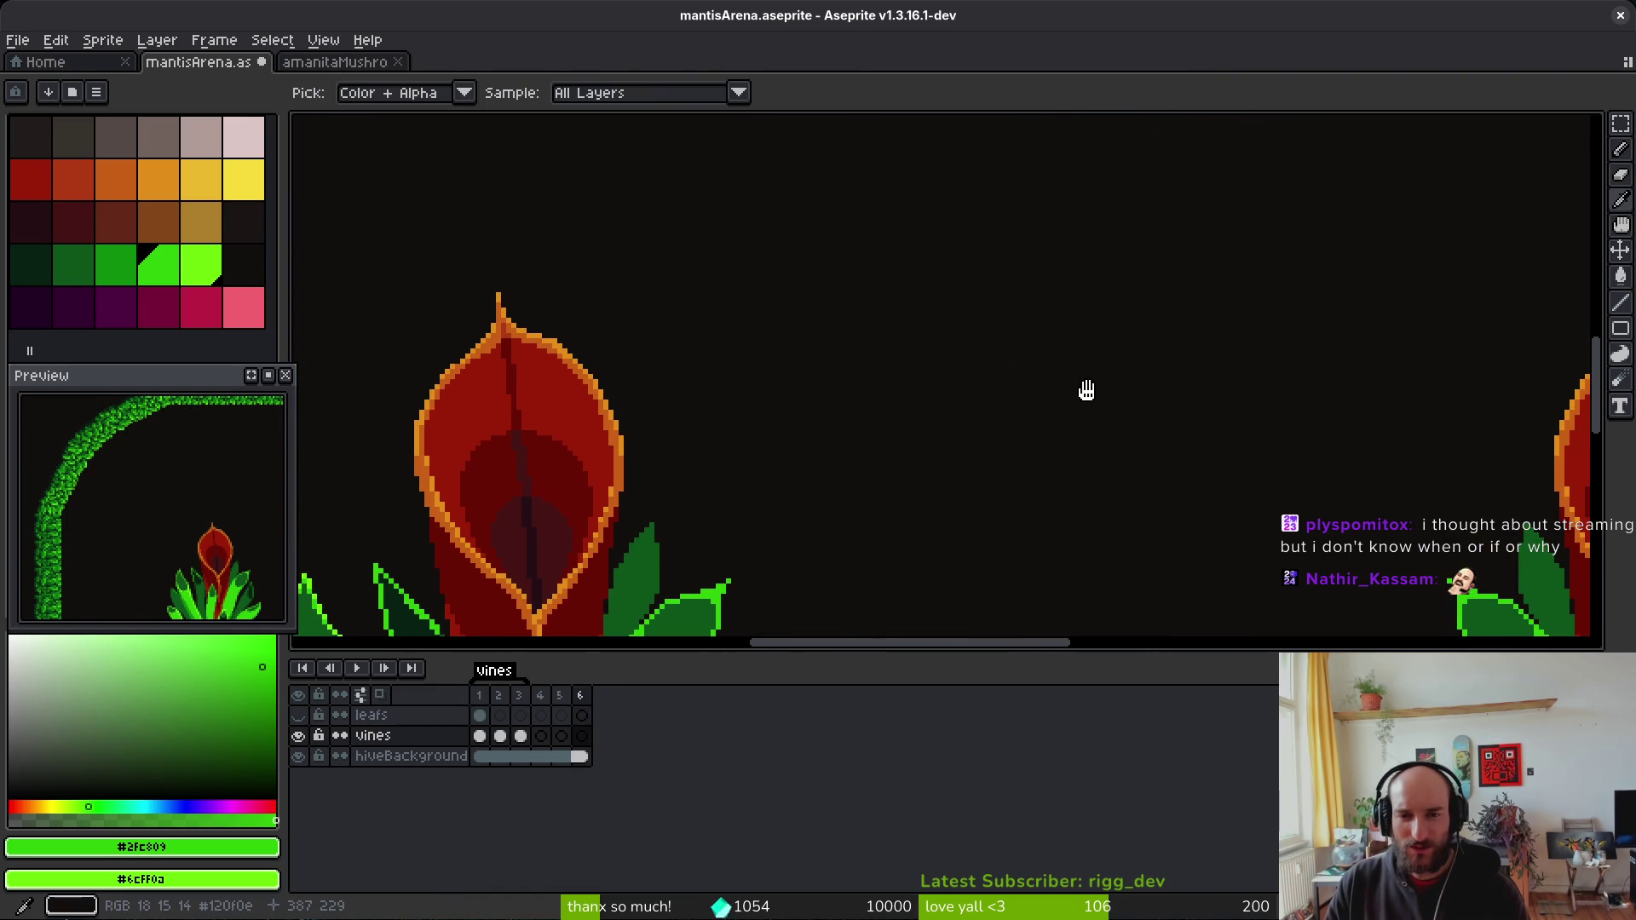
pyautogui.press('i')
pyautogui.press(',')
pyautogui.scroll(-2, 1104, 375)
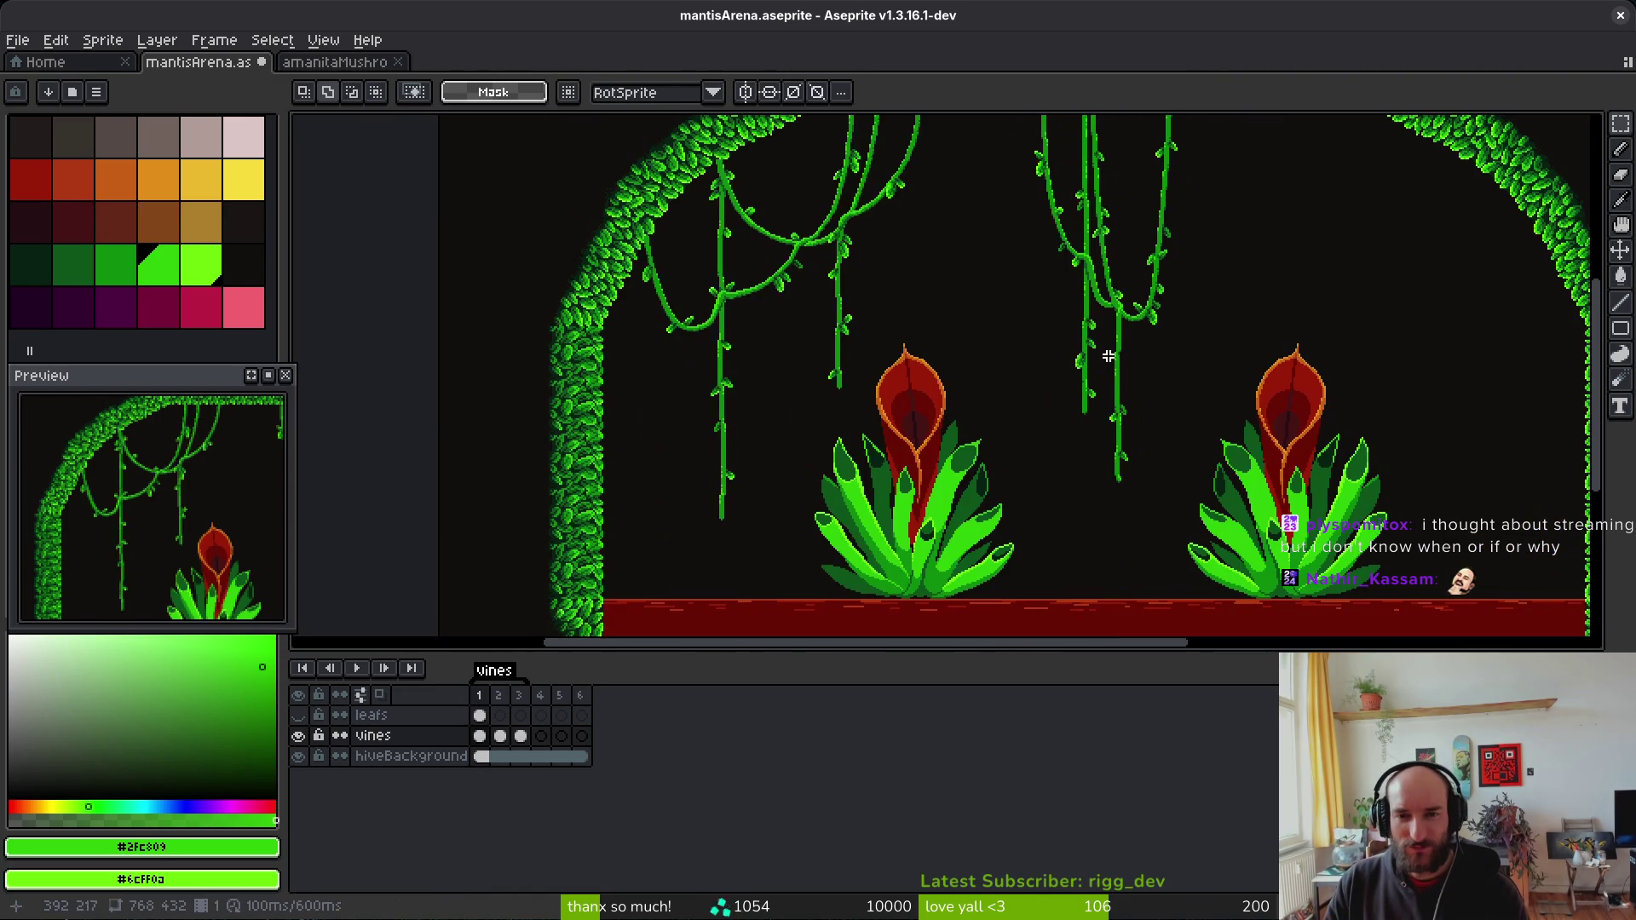
# Step: Shift the lower section of frame 1's left vine one pixel right
pyautogui.scroll(2, 1102, 355)
pyautogui.press('m')
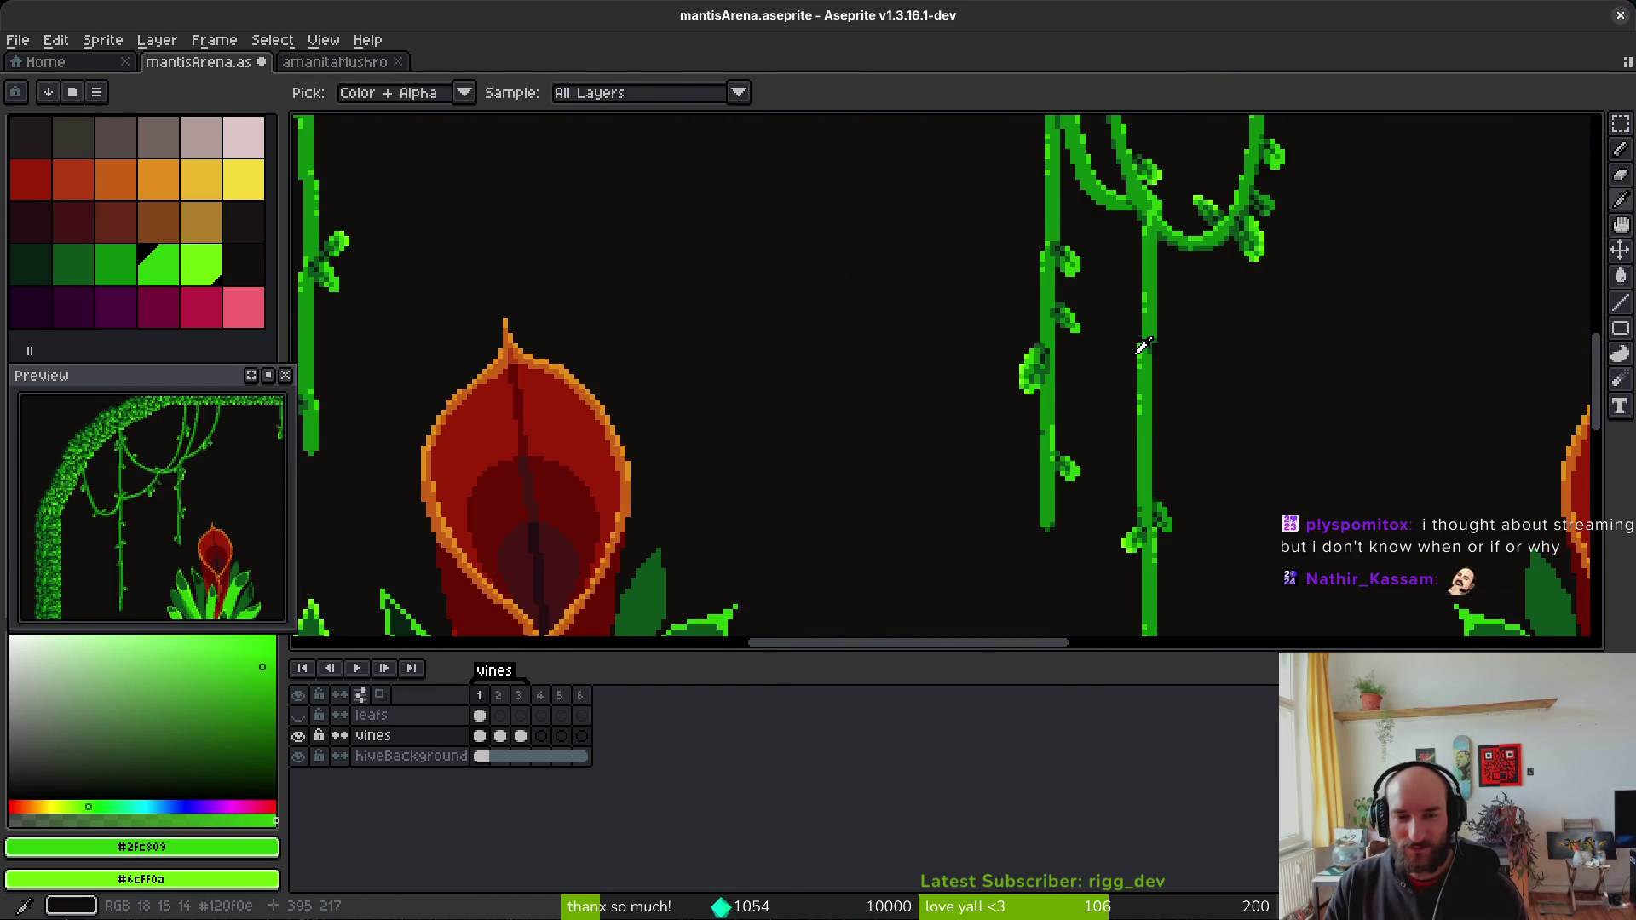
pyautogui.moveTo(1103, 358); pyautogui.dragTo(1108, 406)
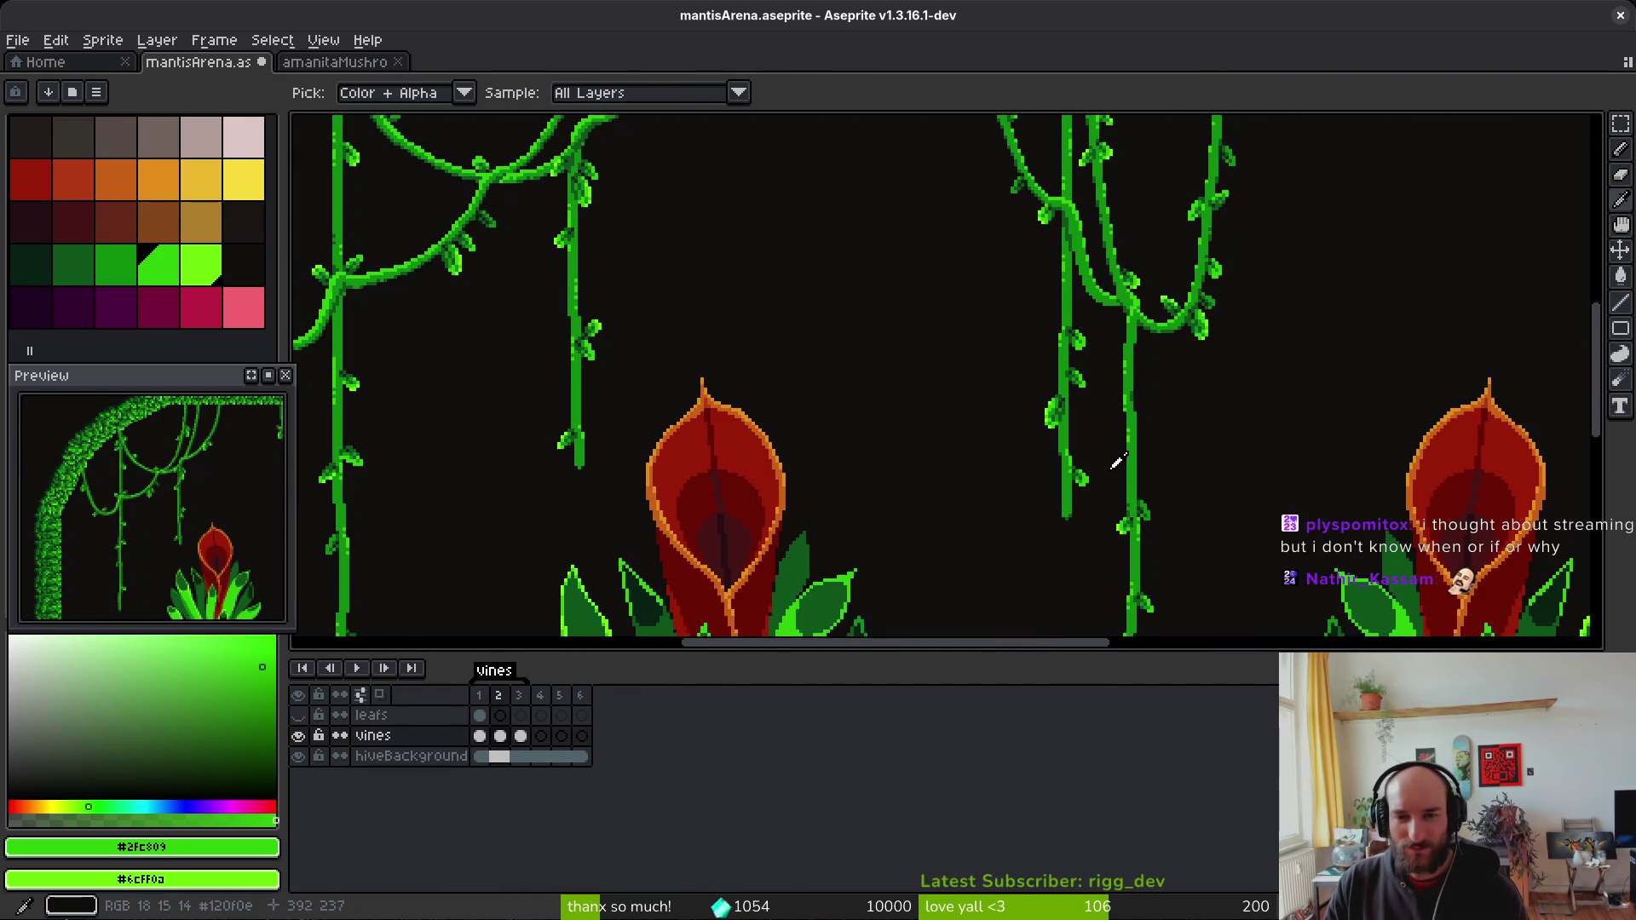
pyautogui.scroll(1, 1107, 392)
pyautogui.moveTo(1099, 348); pyautogui.dragTo(960, 635)
pyautogui.press('Right')
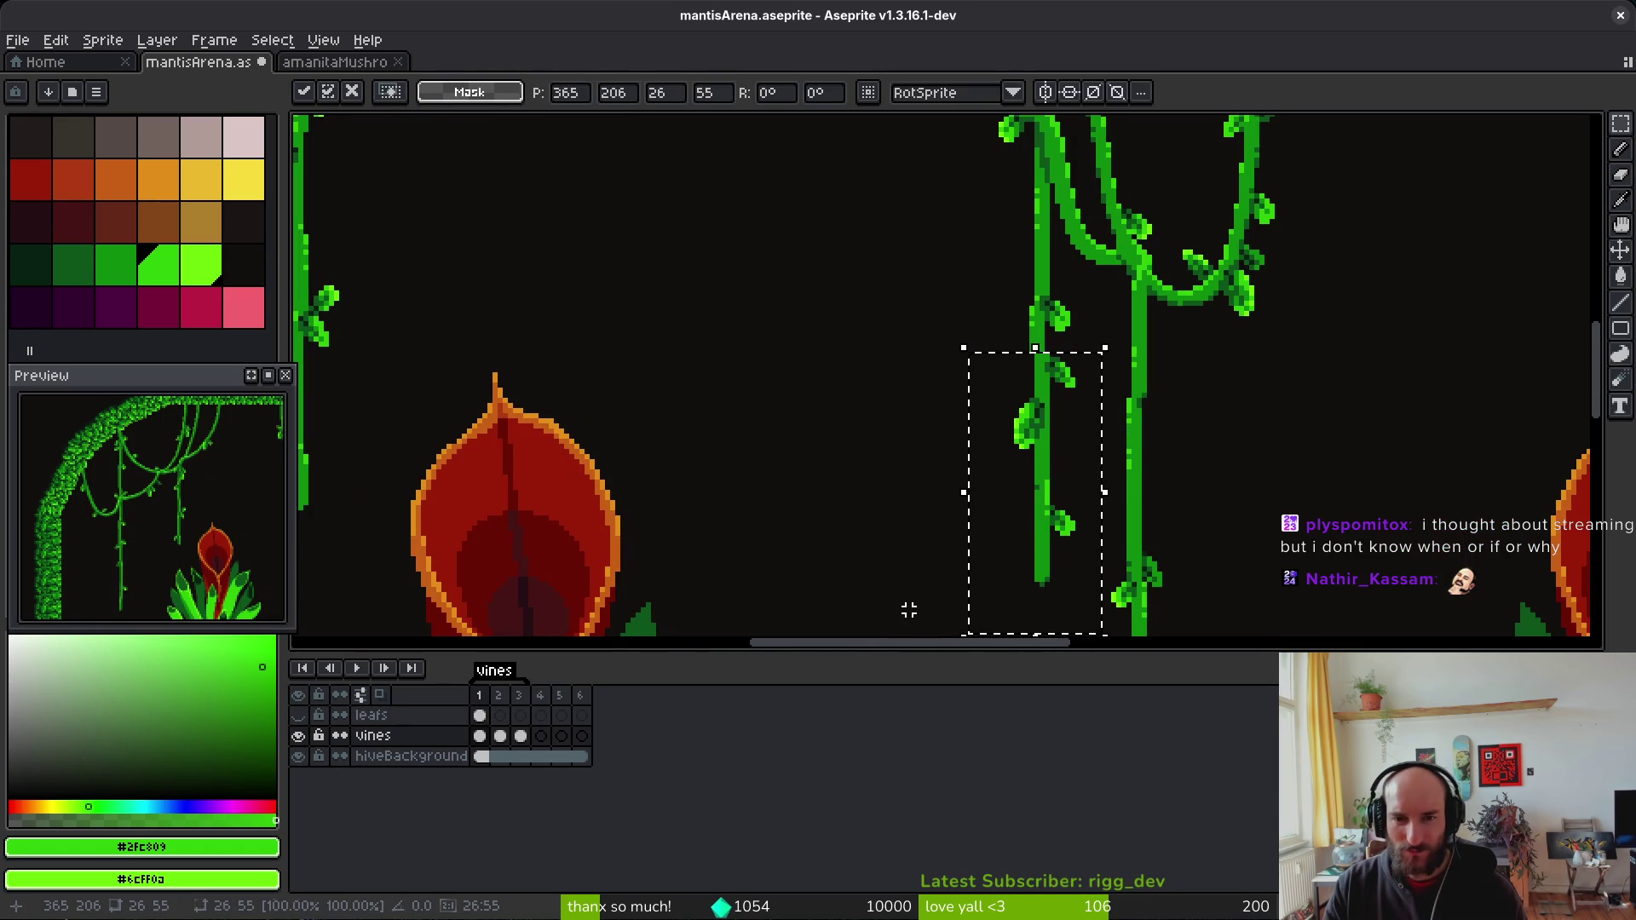
pyautogui.press('Return')
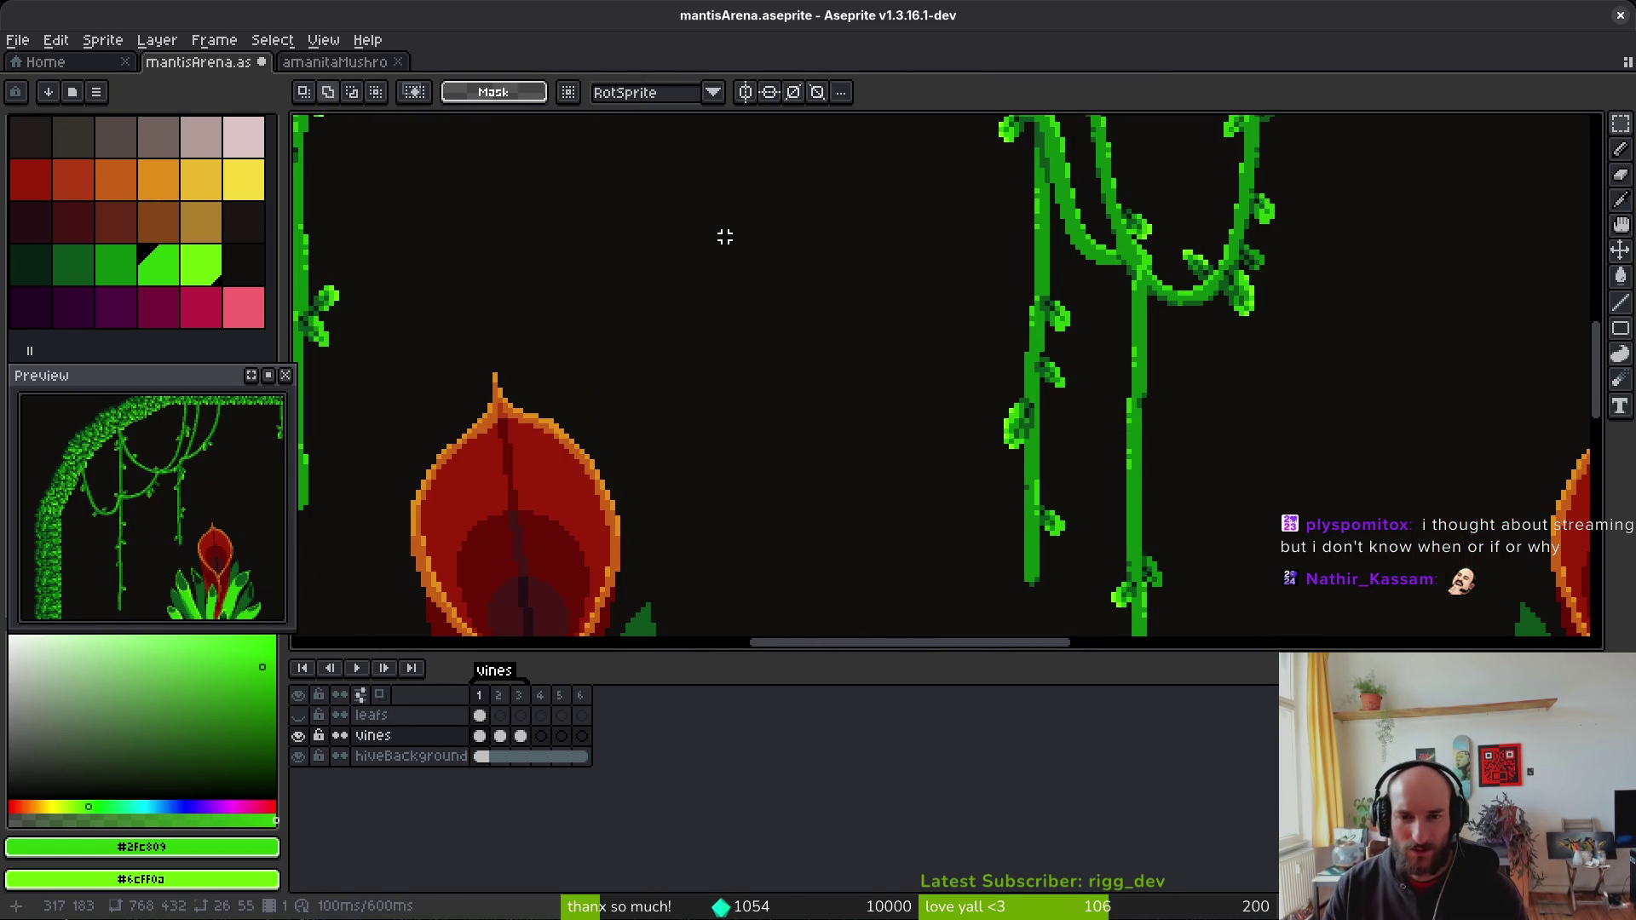
# Step: Flip between frames 1 and 2 to compare the vine alignment
pyautogui.press('Right')
pyautogui.press('i')
pyautogui.press(',')
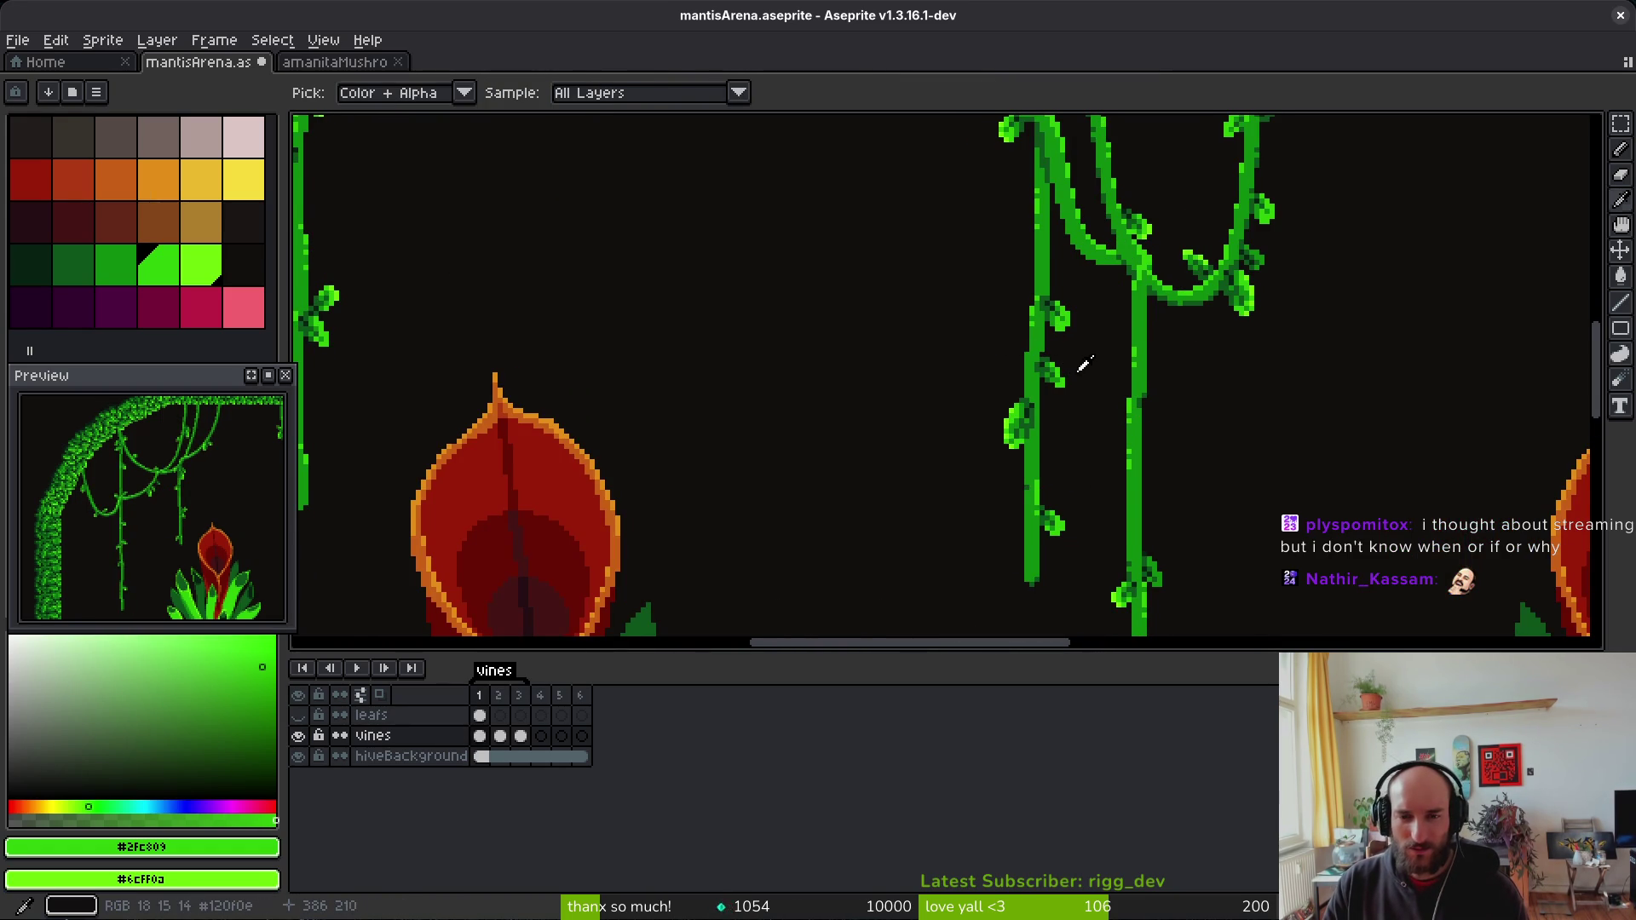
pyautogui.scroll(1, 1077, 365)
pyautogui.press('.')
pyautogui.press(',')
pyautogui.press('m')
pyautogui.scroll(2, 1060, 362)
pyautogui.scroll(1, 1058, 361)
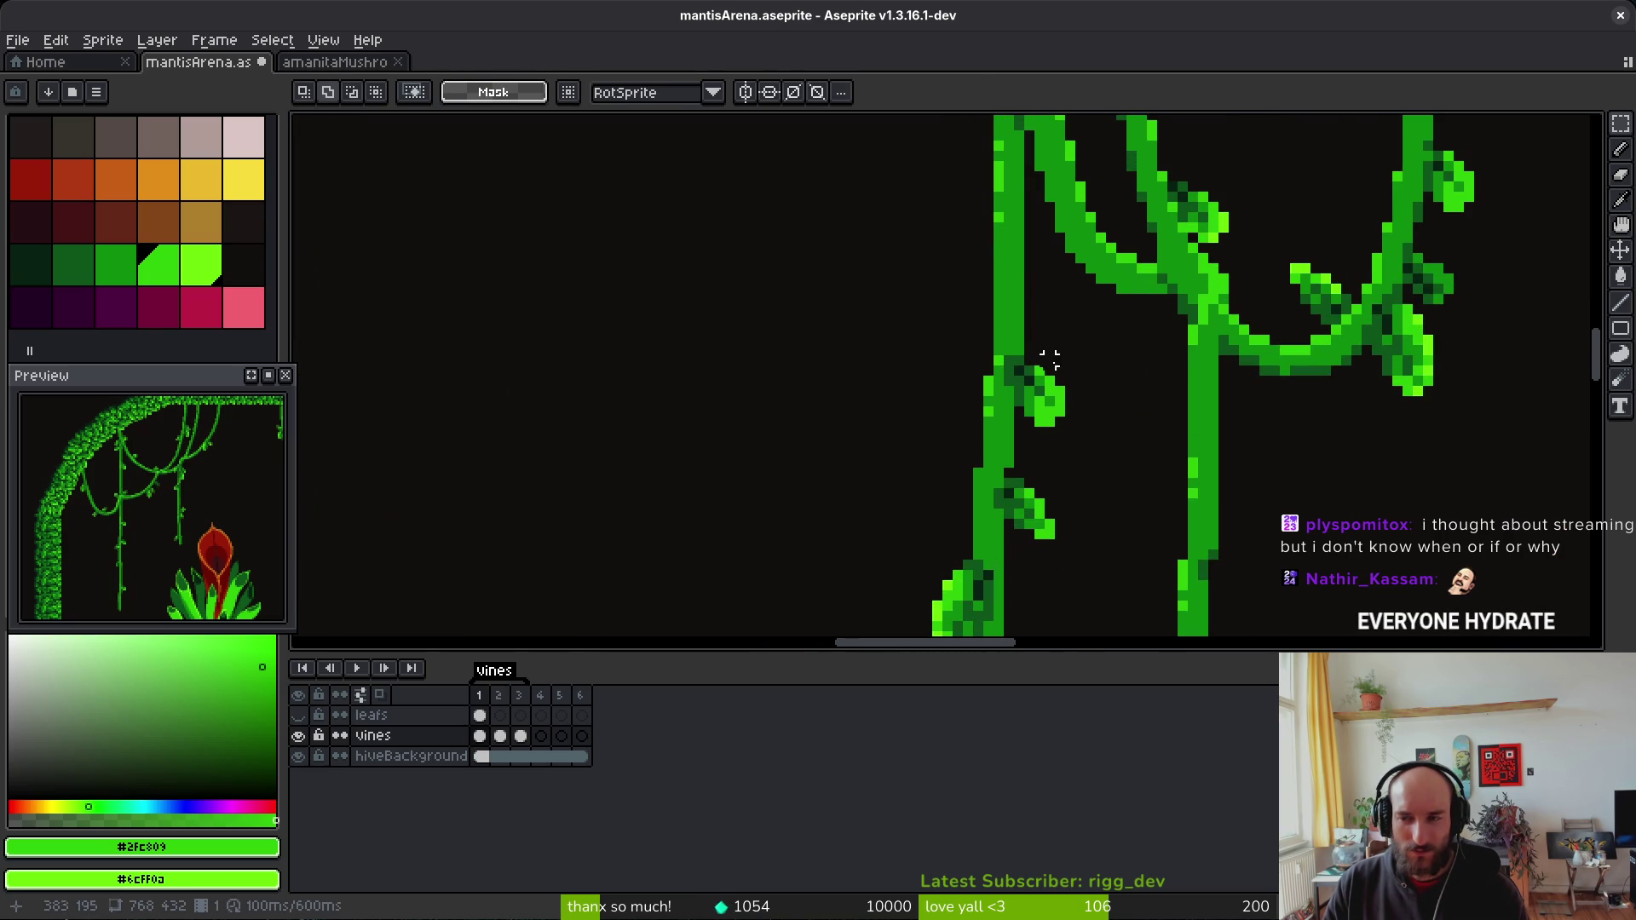
# Step: Lasso the kinked vine piece and nudge it one pixel left and one up
pyautogui.hotkey('shift', 'w')
pyautogui.moveTo(1080, 329)
pyautogui.mouseDown()
pyautogui.moveTo(1044, 434)
pyautogui.moveTo(978, 314)
pyautogui.moveTo(971, 234)
pyautogui.moveTo(999, 239)
pyautogui.moveTo(1079, 352)
pyautogui.mouseUp()
pyautogui.press('Left')
pyautogui.press('Up')
pyautogui.hotkey('ctrl', 'd')
pyautogui.scroll(4, 1040, 341)
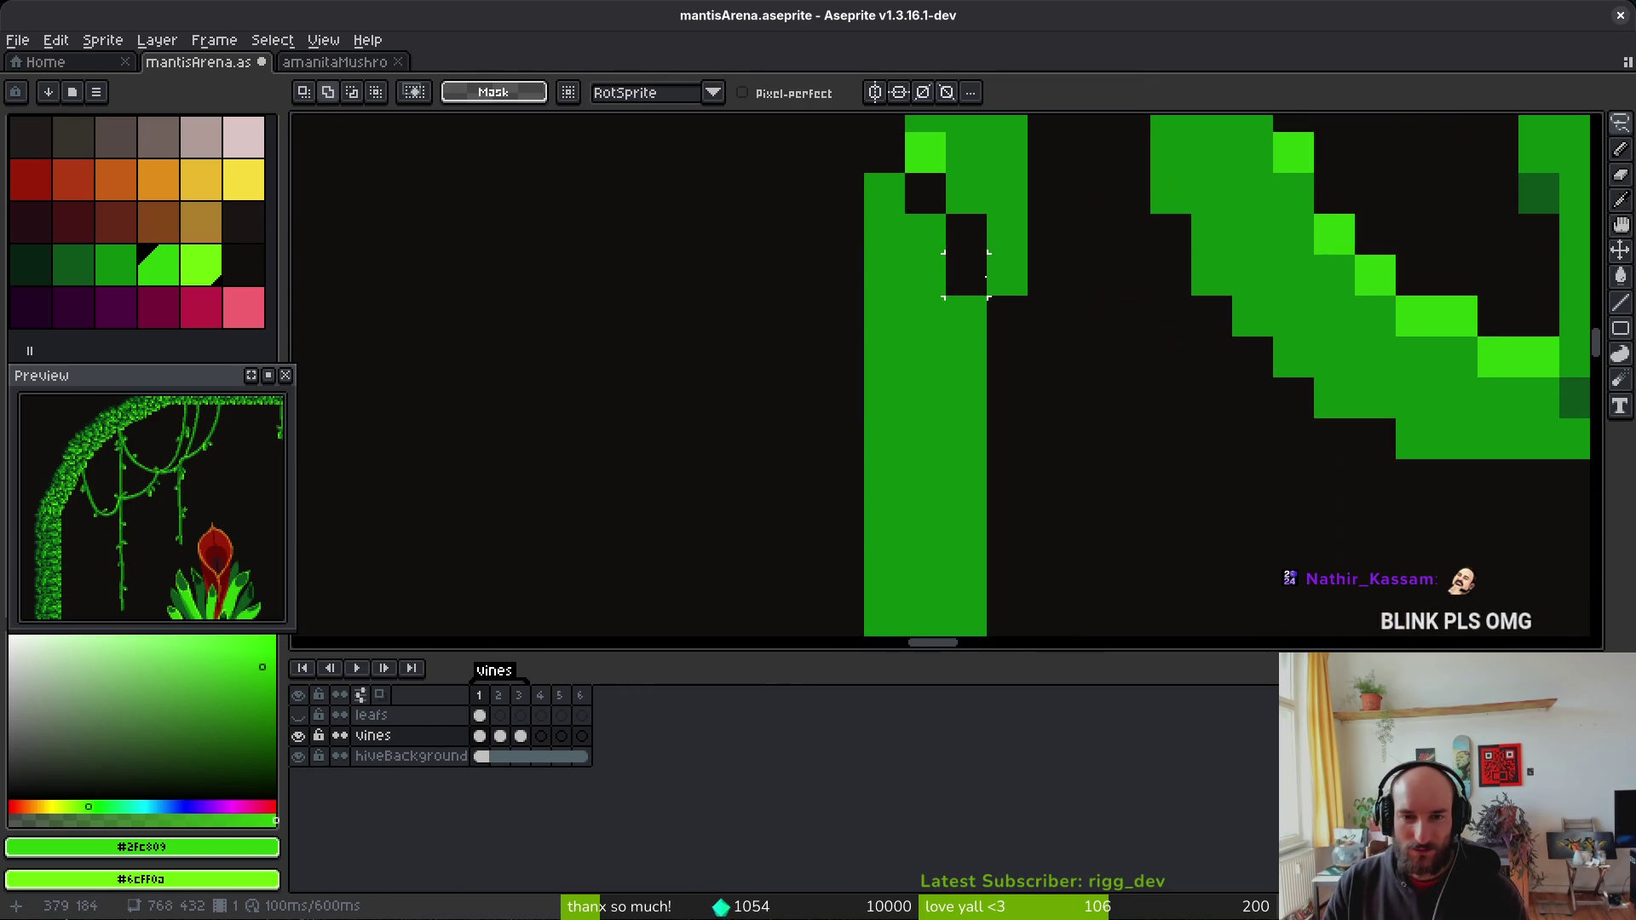
# Step: Fill the gap in the vine with its sampled mid green using the Pencil
pyautogui.press('b')
pyautogui.keyDown('alt'); pyautogui.click(942, 336); pyautogui.keyUp('alt')
pyautogui.moveTo(931, 190); pyautogui.dragTo(961, 266)
pyautogui.scroll(-3, 961, 266)
pyautogui.scroll(1, 972, 247)
# Step: Check the vines across frames, returning to frame 1 with the Pencil
pyautogui.press('e')
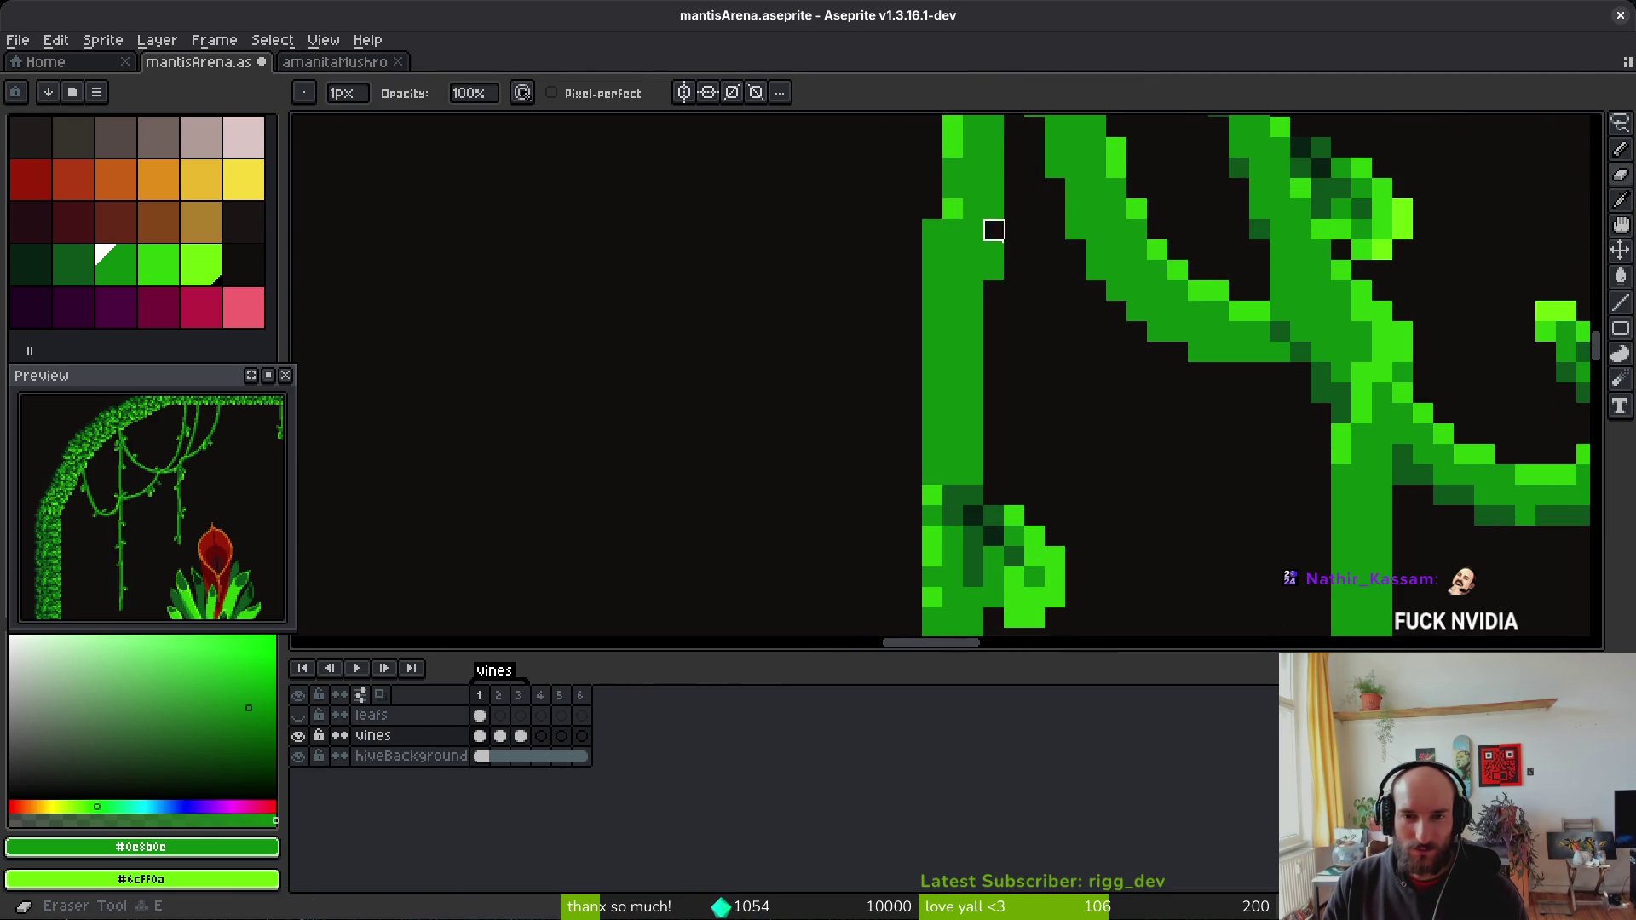
pyautogui.scroll(-1, 1014, 306)
pyautogui.scroll(-1, 1031, 323)
pyautogui.press('Left')
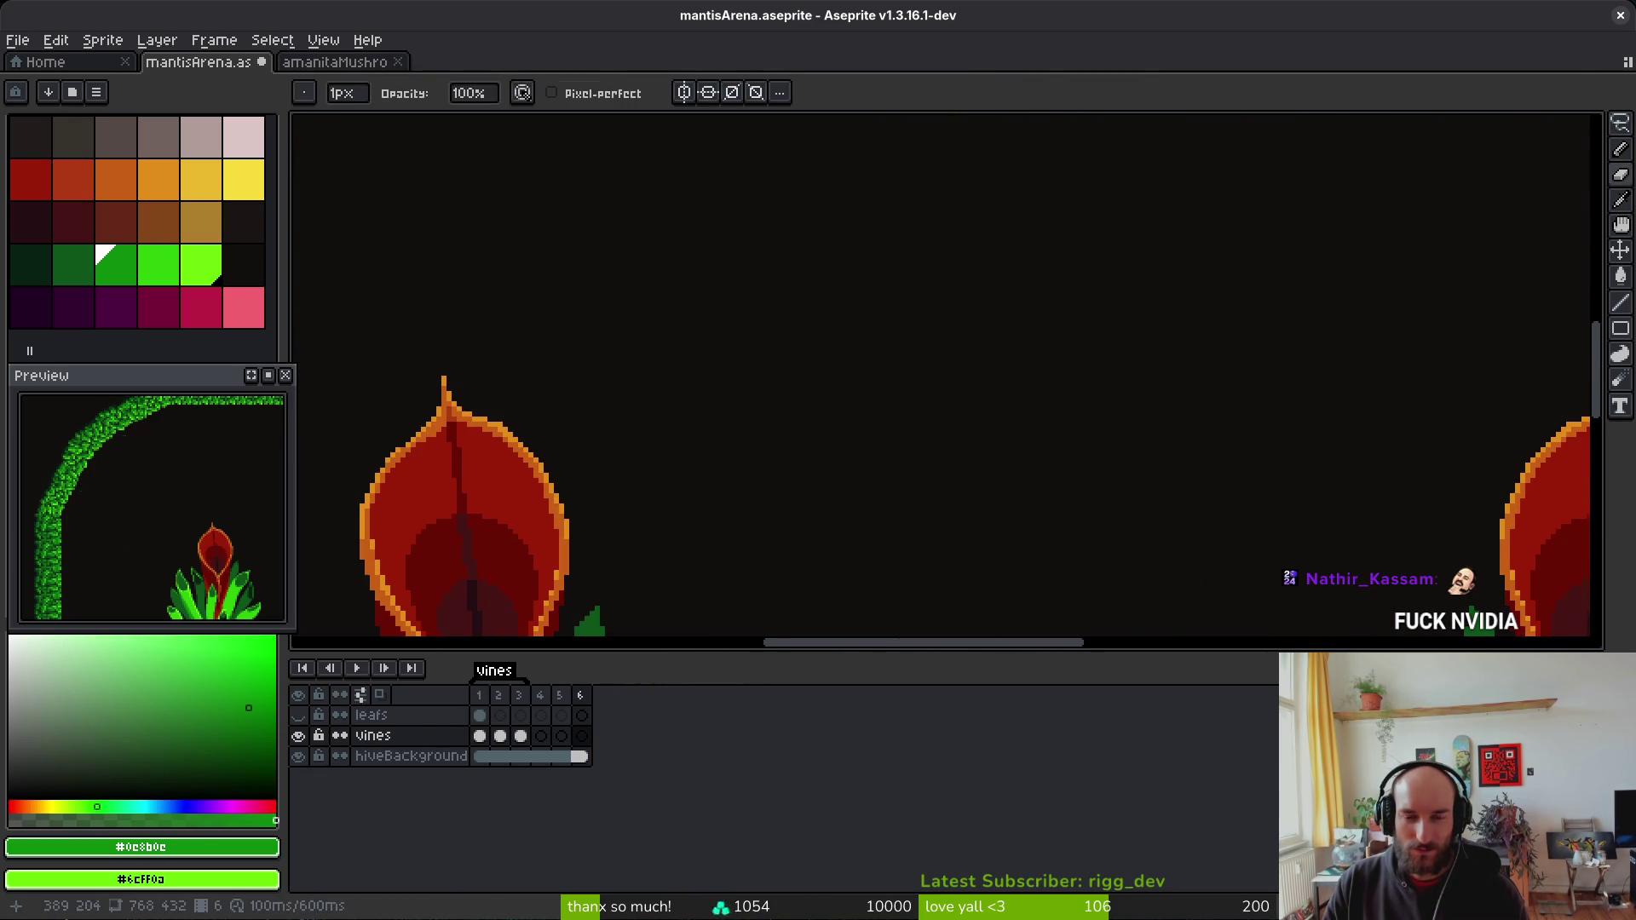
pyautogui.press('Right')
pyautogui.press('Right')
pyautogui.scroll(-1, 1072, 356)
pyautogui.press('Left')
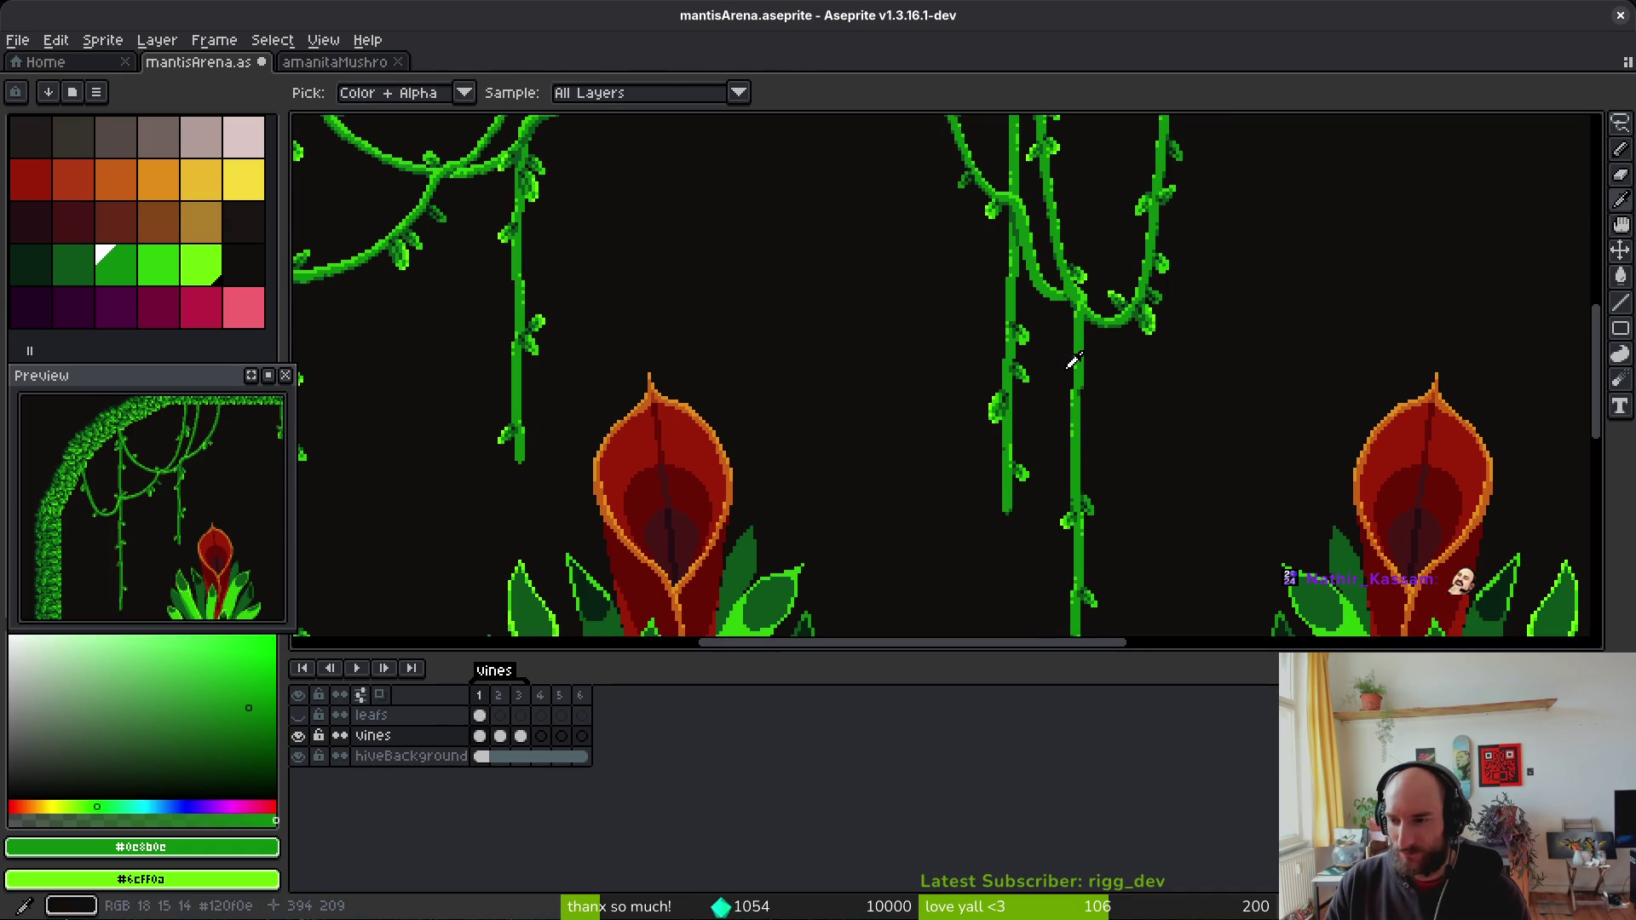
pyautogui.press('b')
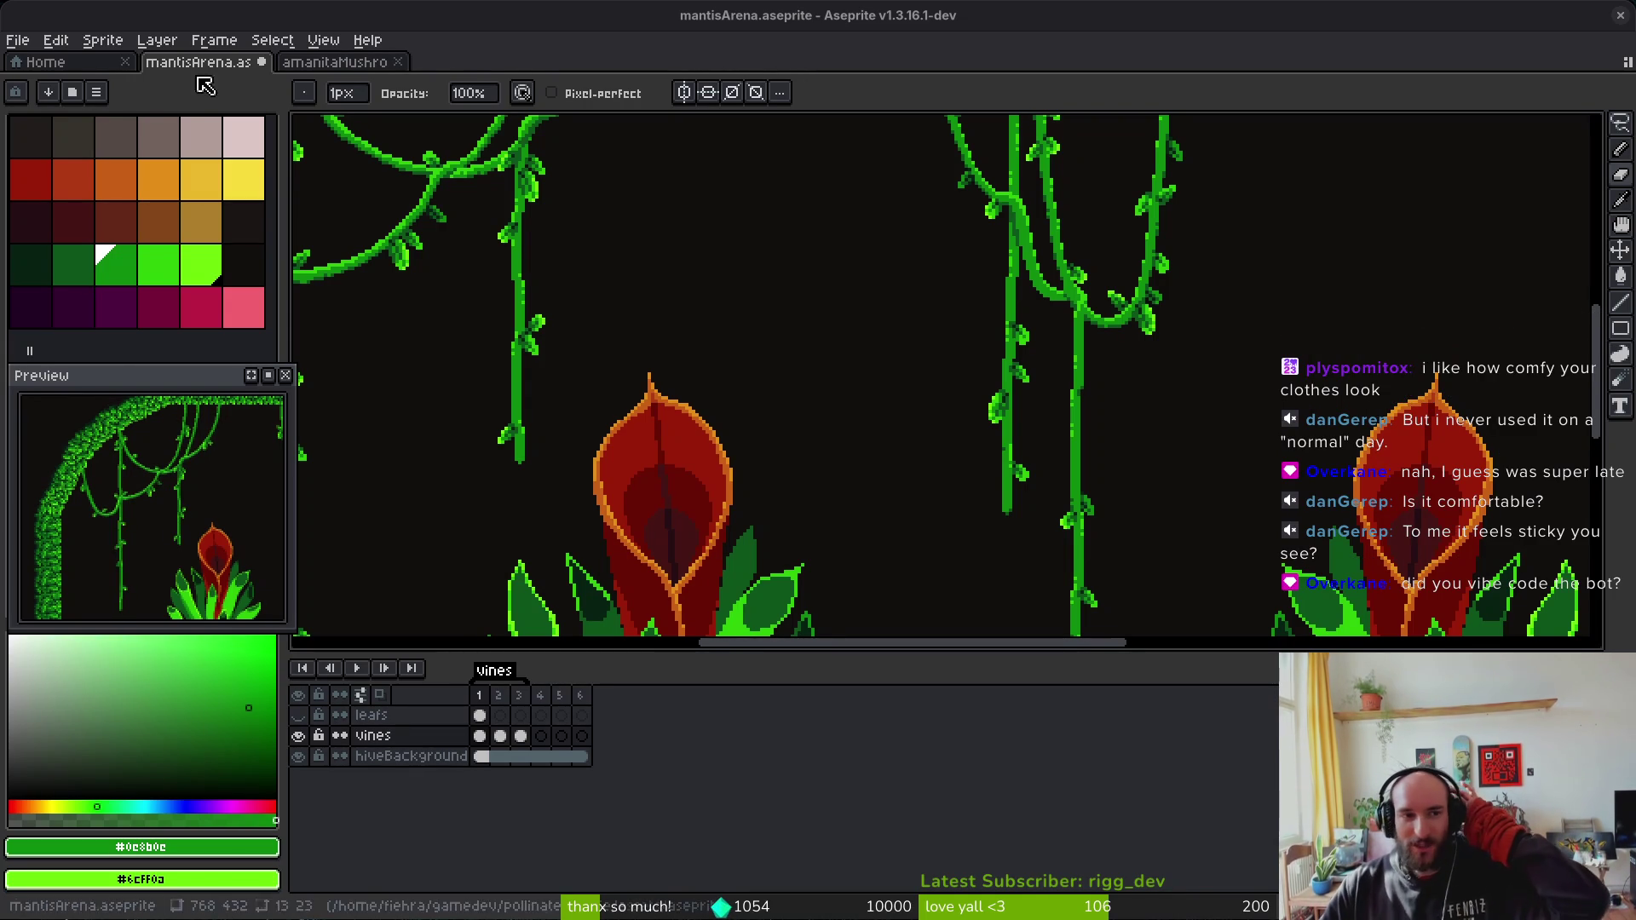
# Step: Switch to the amanitaMushroom sprite file
pyautogui.click(337, 62)
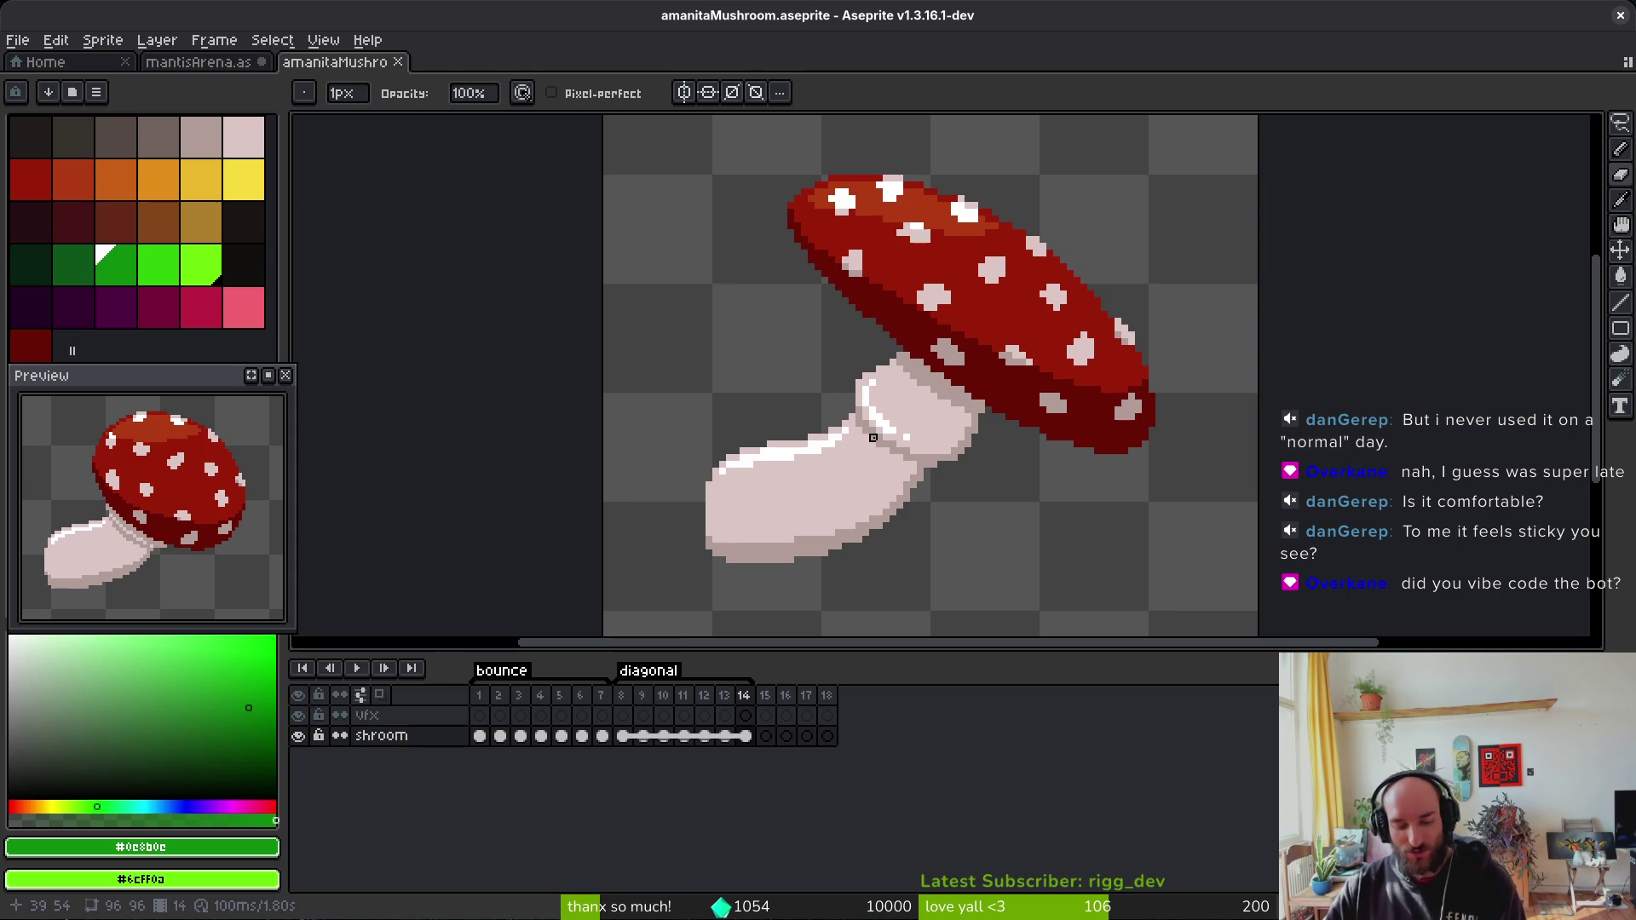
# Step: Inspect the amanitaMushroom sprite, checking its preview playback options
pyautogui.scroll(1, 164, 566)
pyautogui.scroll(-3, 209, 509)
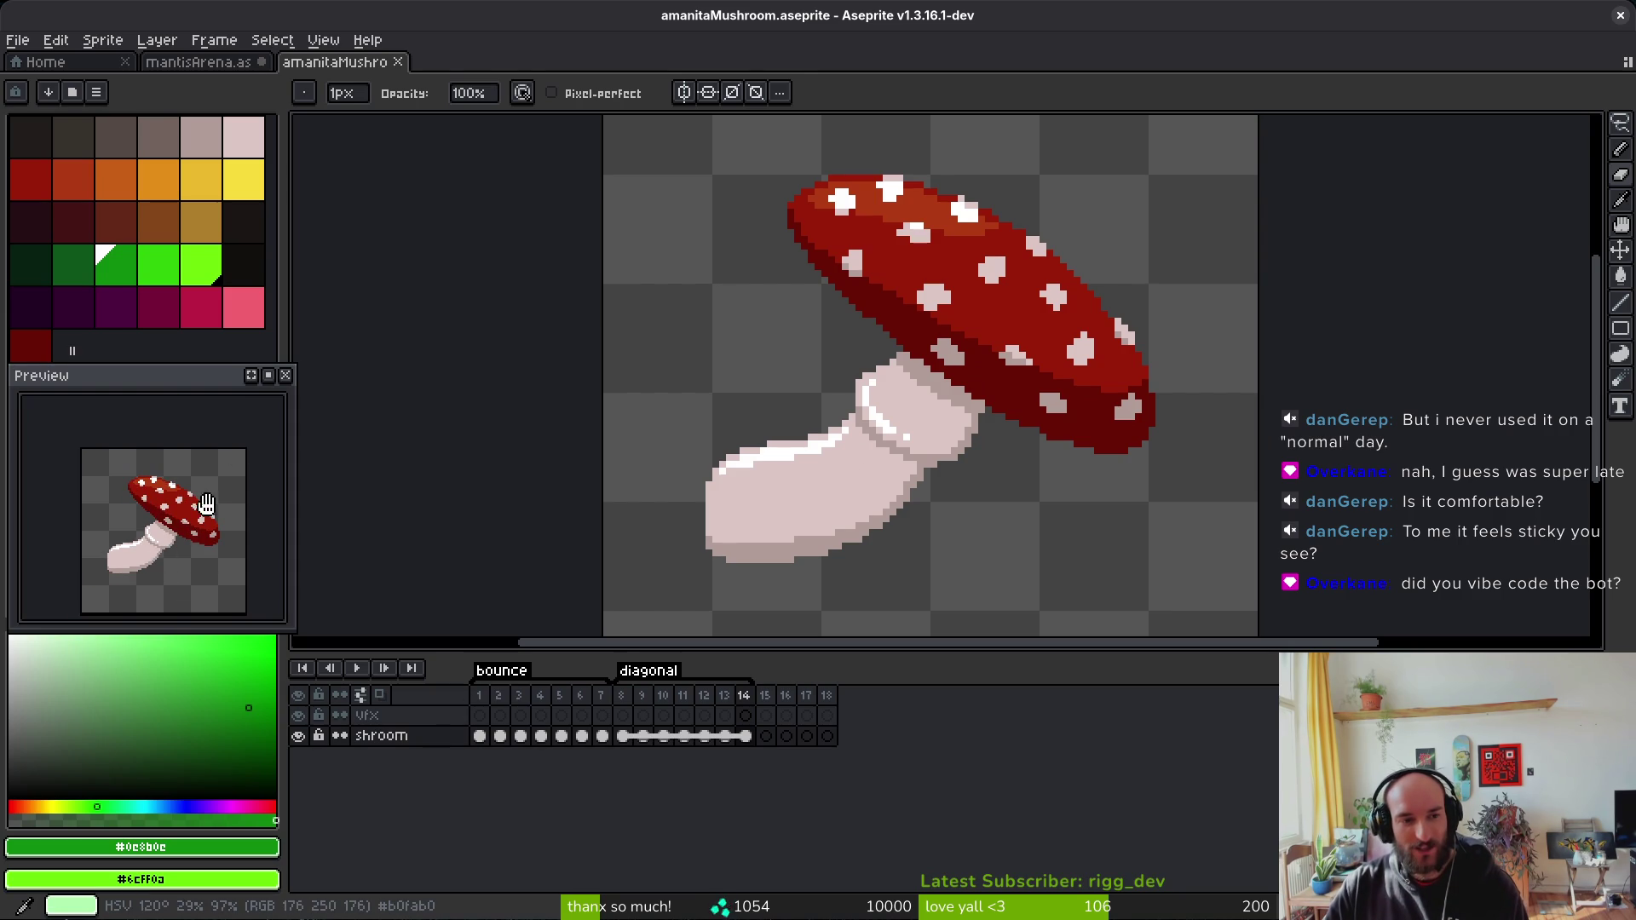
pyautogui.rightClick(261, 375)
pyautogui.click(438, 479)
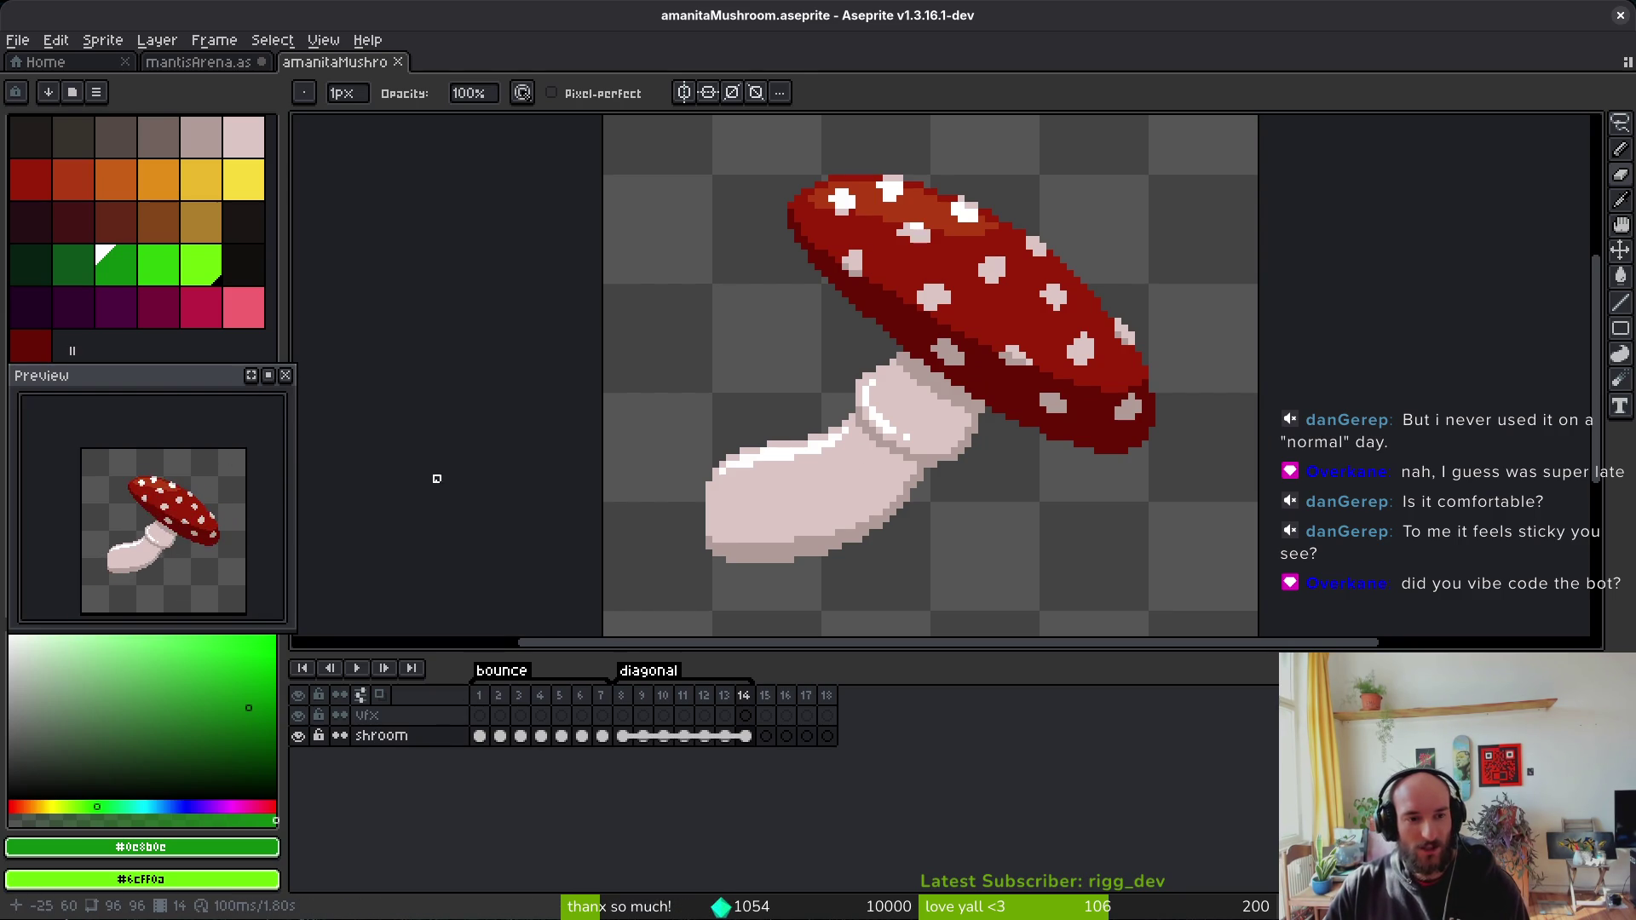
pyautogui.moveTo(949, 468); pyautogui.dragTo(924, 479)
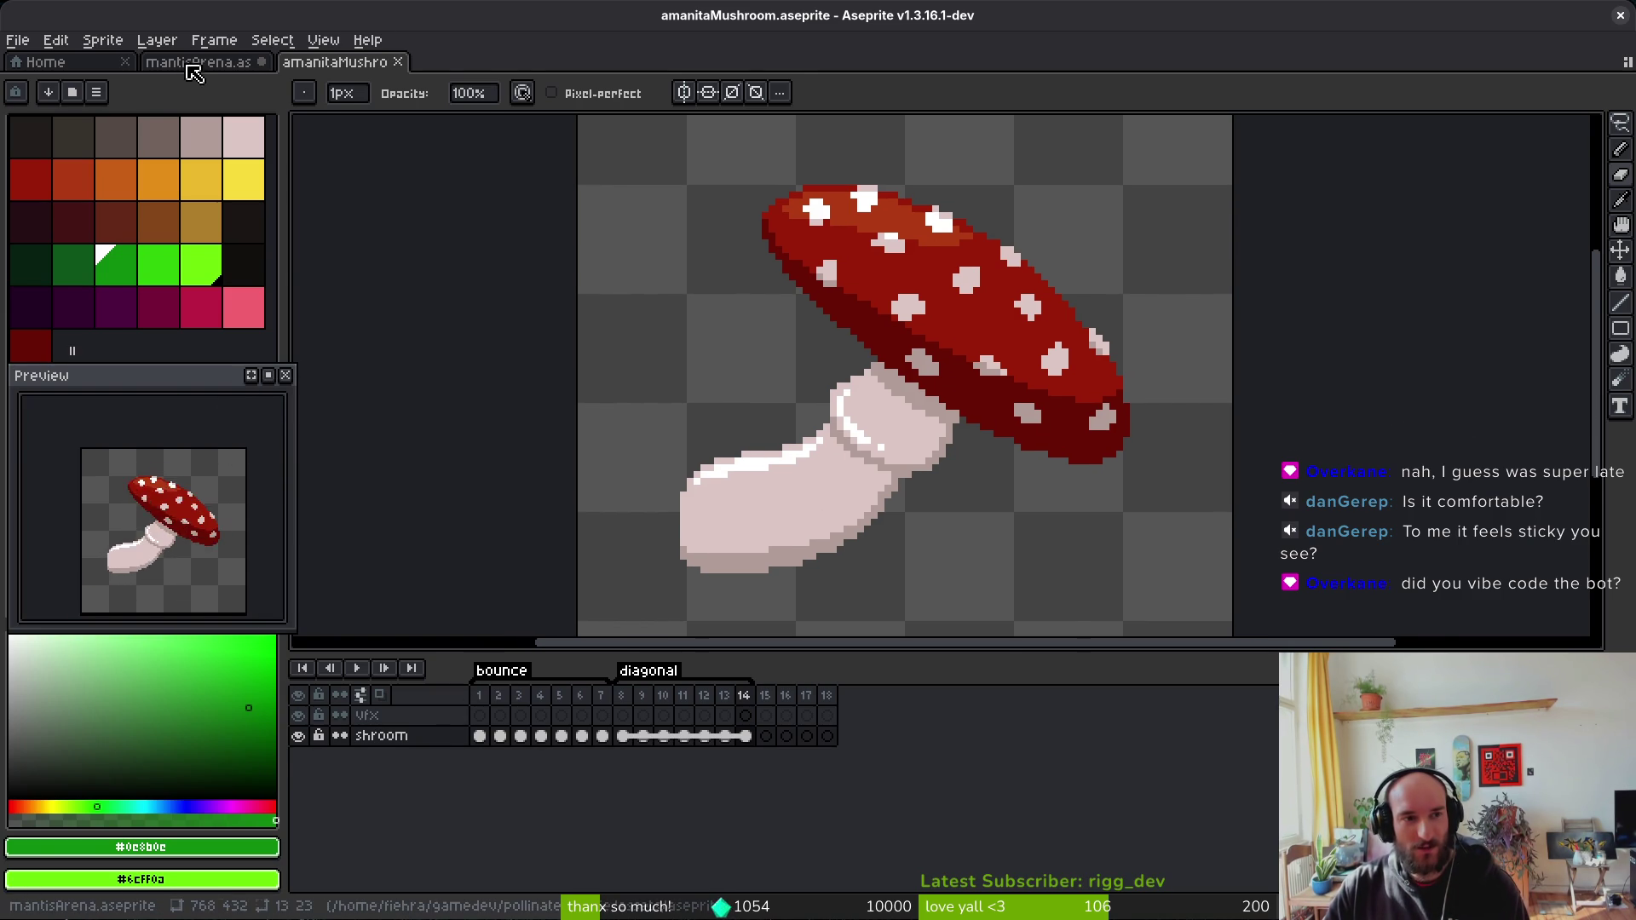
# Step: Return to the mantisArena tab, then go to the Home page
pyautogui.click(195, 66)
pyautogui.scroll(-4, 877, 346)
pyautogui.click(45, 62)
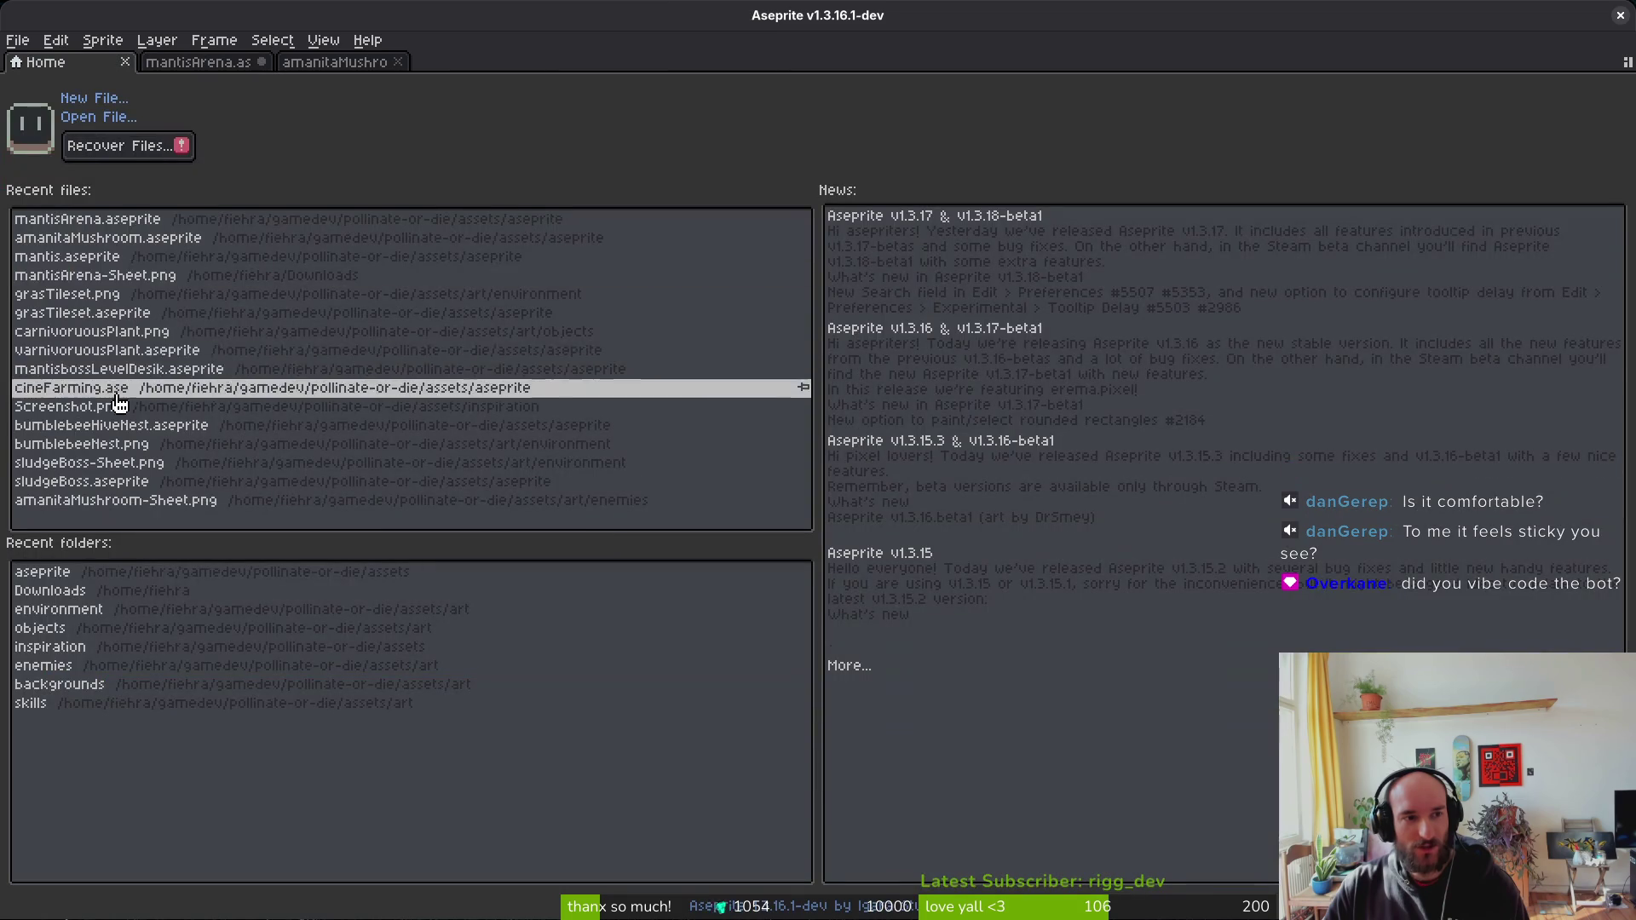
# Step: Open mantis.aseprite from Recent files, view jump frame 4, then return to mantisArena
pyautogui.click(128, 256)
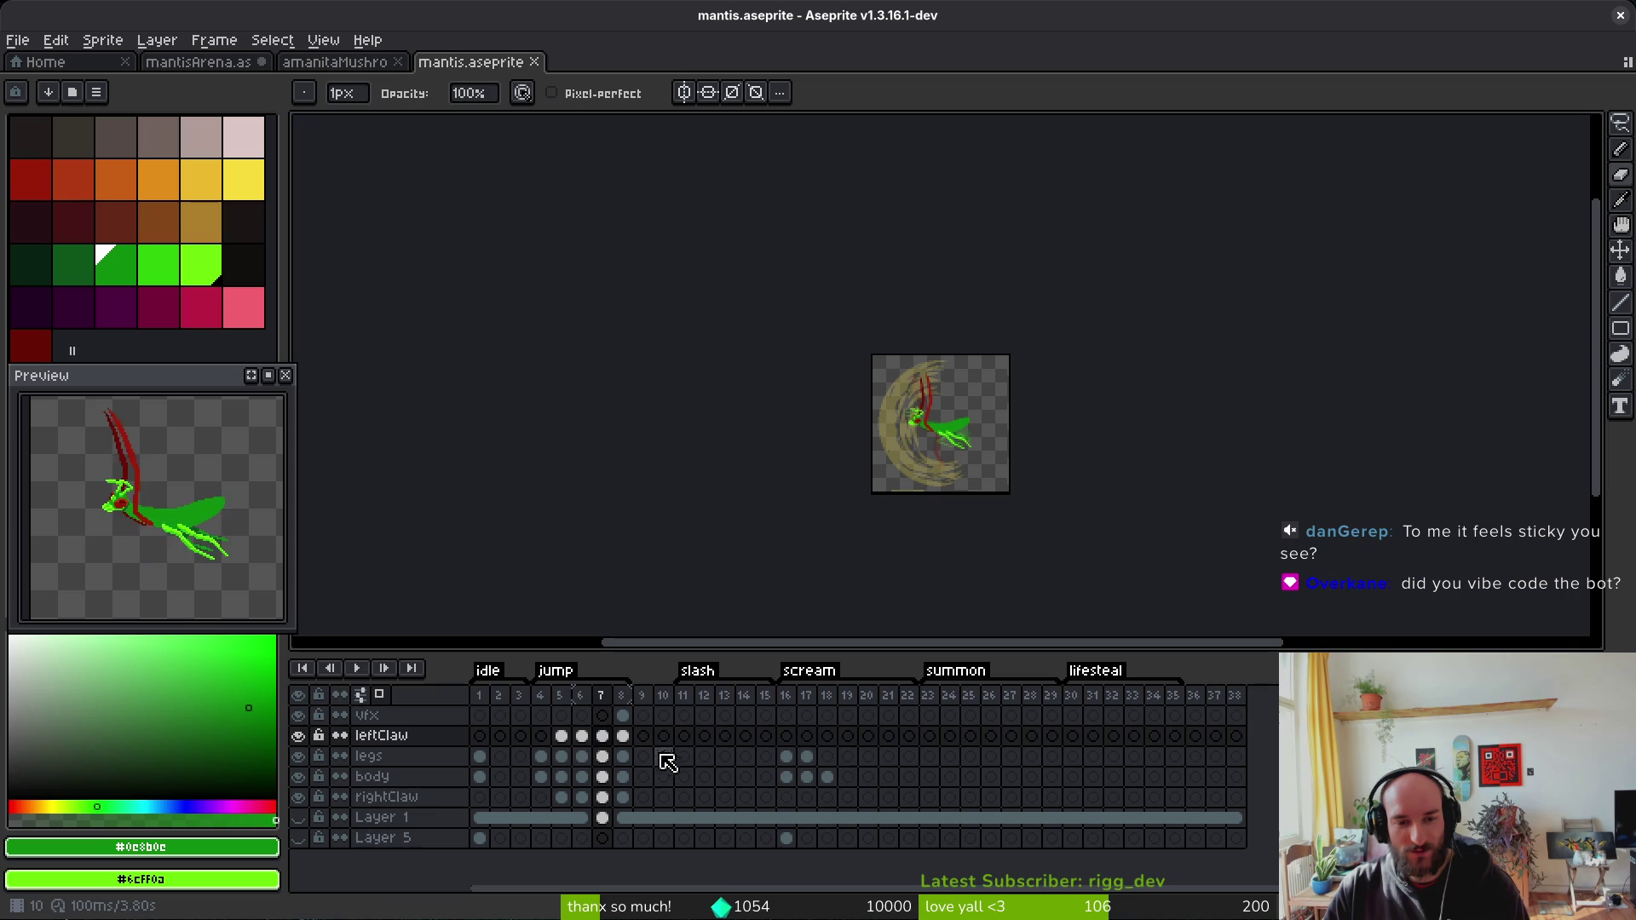
pyautogui.click(807, 777)
pyautogui.click(542, 777)
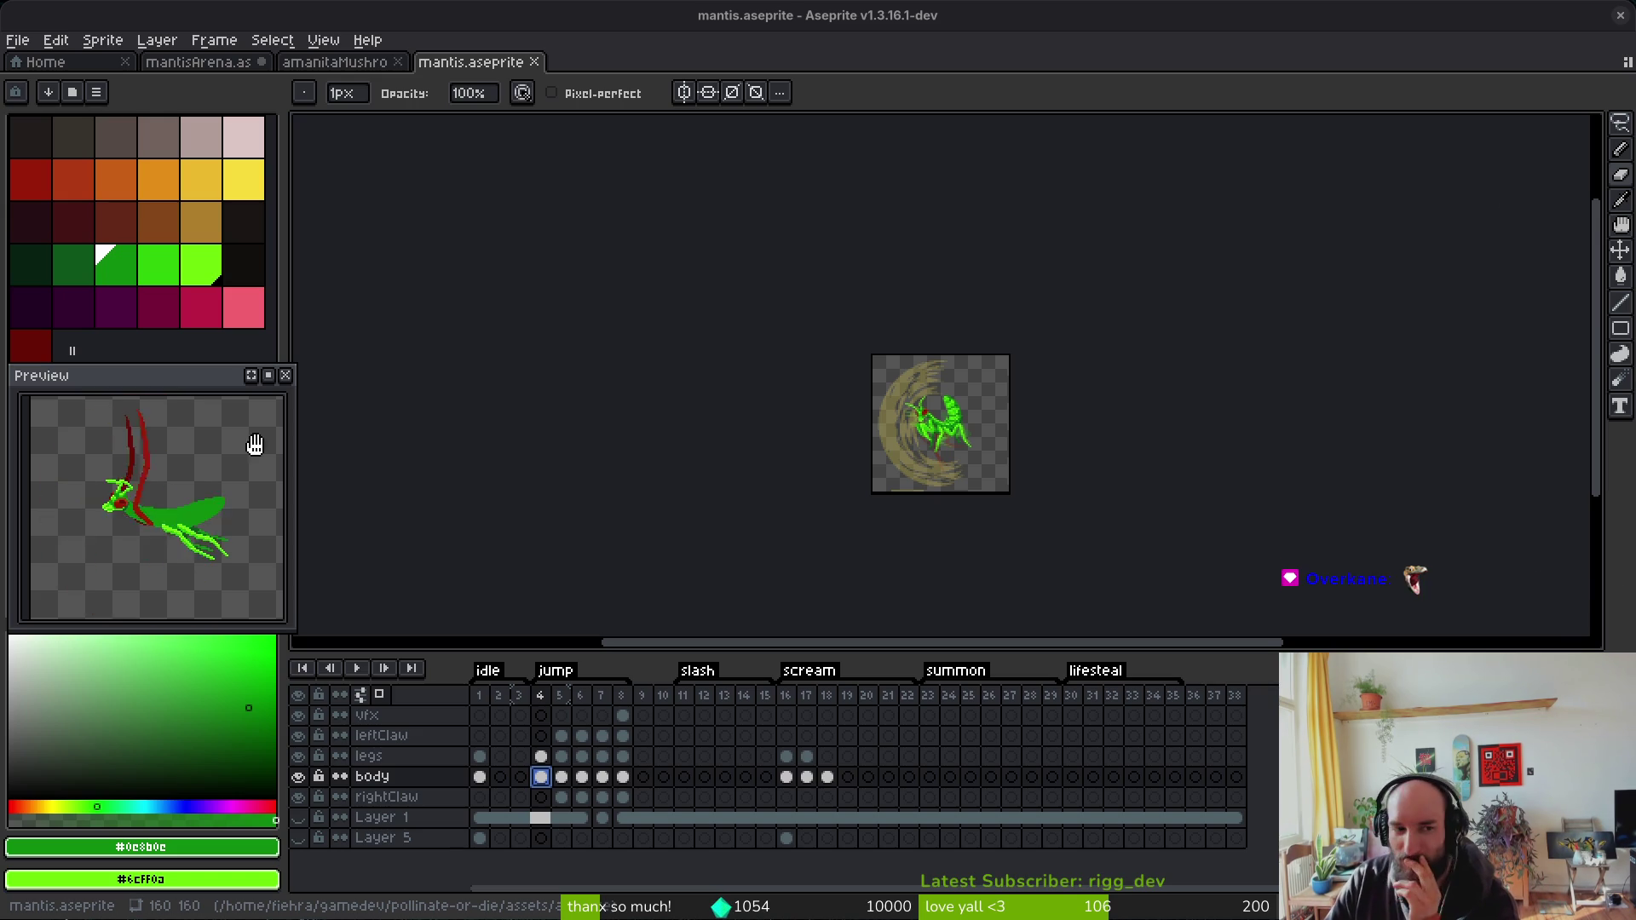
pyautogui.click(179, 61)
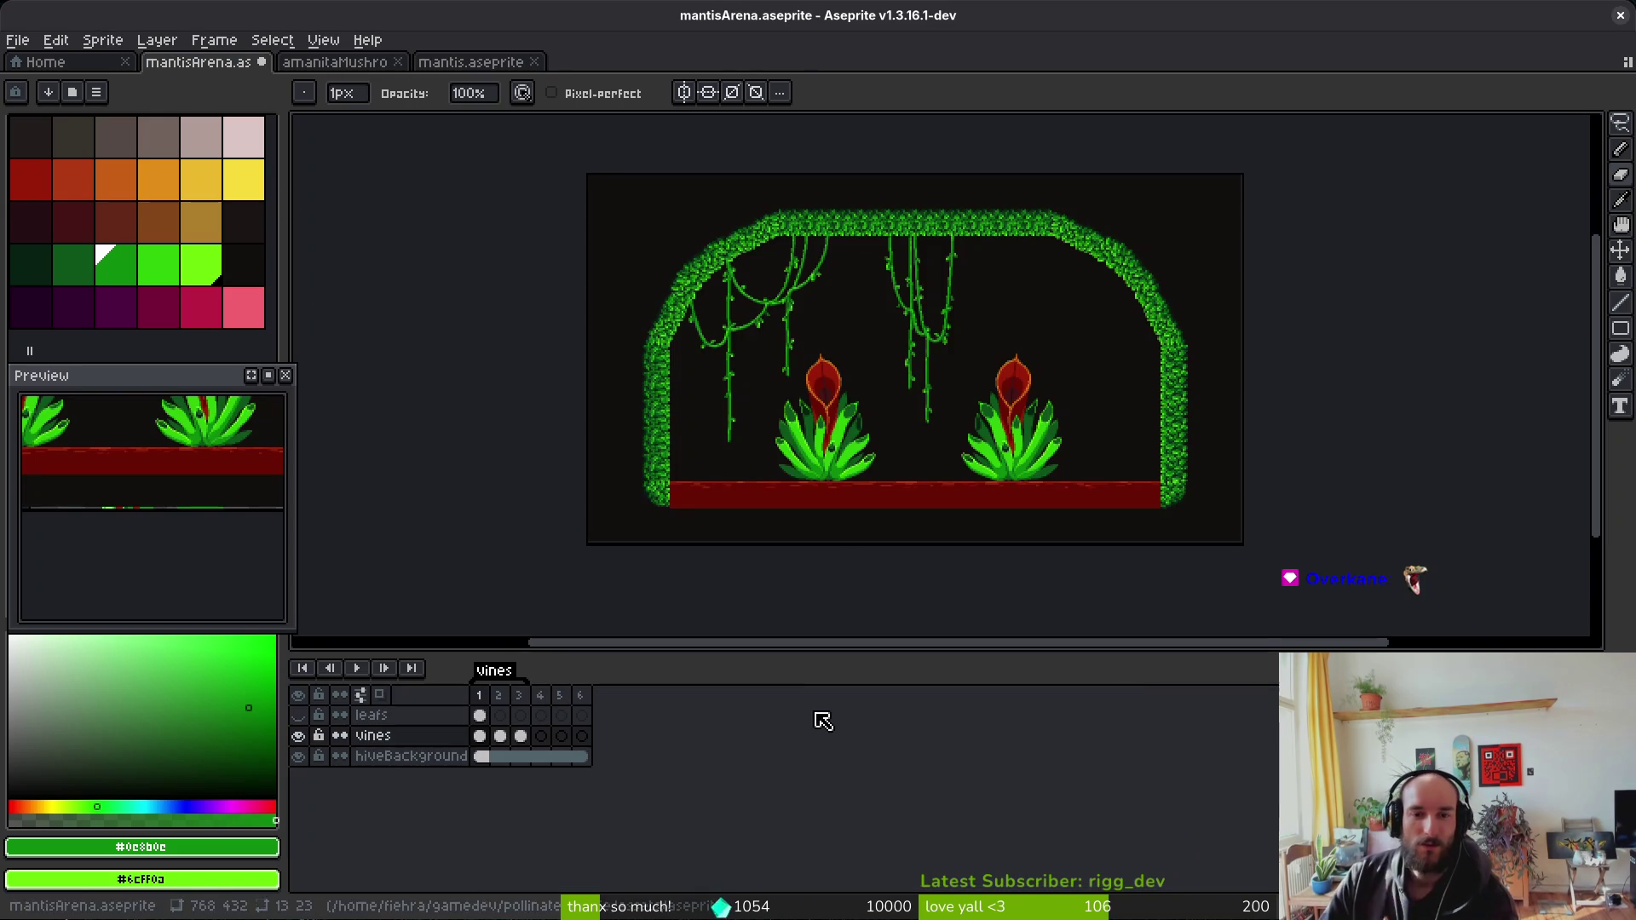
# Step: Zoom out on mantisArena and play the hanging-vine animation
pyautogui.scroll(3, 989, 372)
pyautogui.scroll(-3, 989, 372)
pyautogui.scroll(-2, 918, 365)
pyautogui.press('Return')
pyautogui.press('alt')
pyautogui.scroll(1, 975, 420)
pyautogui.scroll(5, 912, 511)
pyautogui.scroll(1, 905, 501)
# Step: Nudge the hanging vine's bottom piece right into line and play the frames to check
pyautogui.press('m')
pyautogui.moveTo(805, 456); pyautogui.dragTo(899, 544)
pyautogui.press('Right')
pyautogui.press('Right')
pyautogui.hotkey('ctrl', 'd')
pyautogui.scroll(-2, 903, 511)
pyautogui.press('i')
pyautogui.hotkey('ctrl', '0')
pyautogui.press('Return')
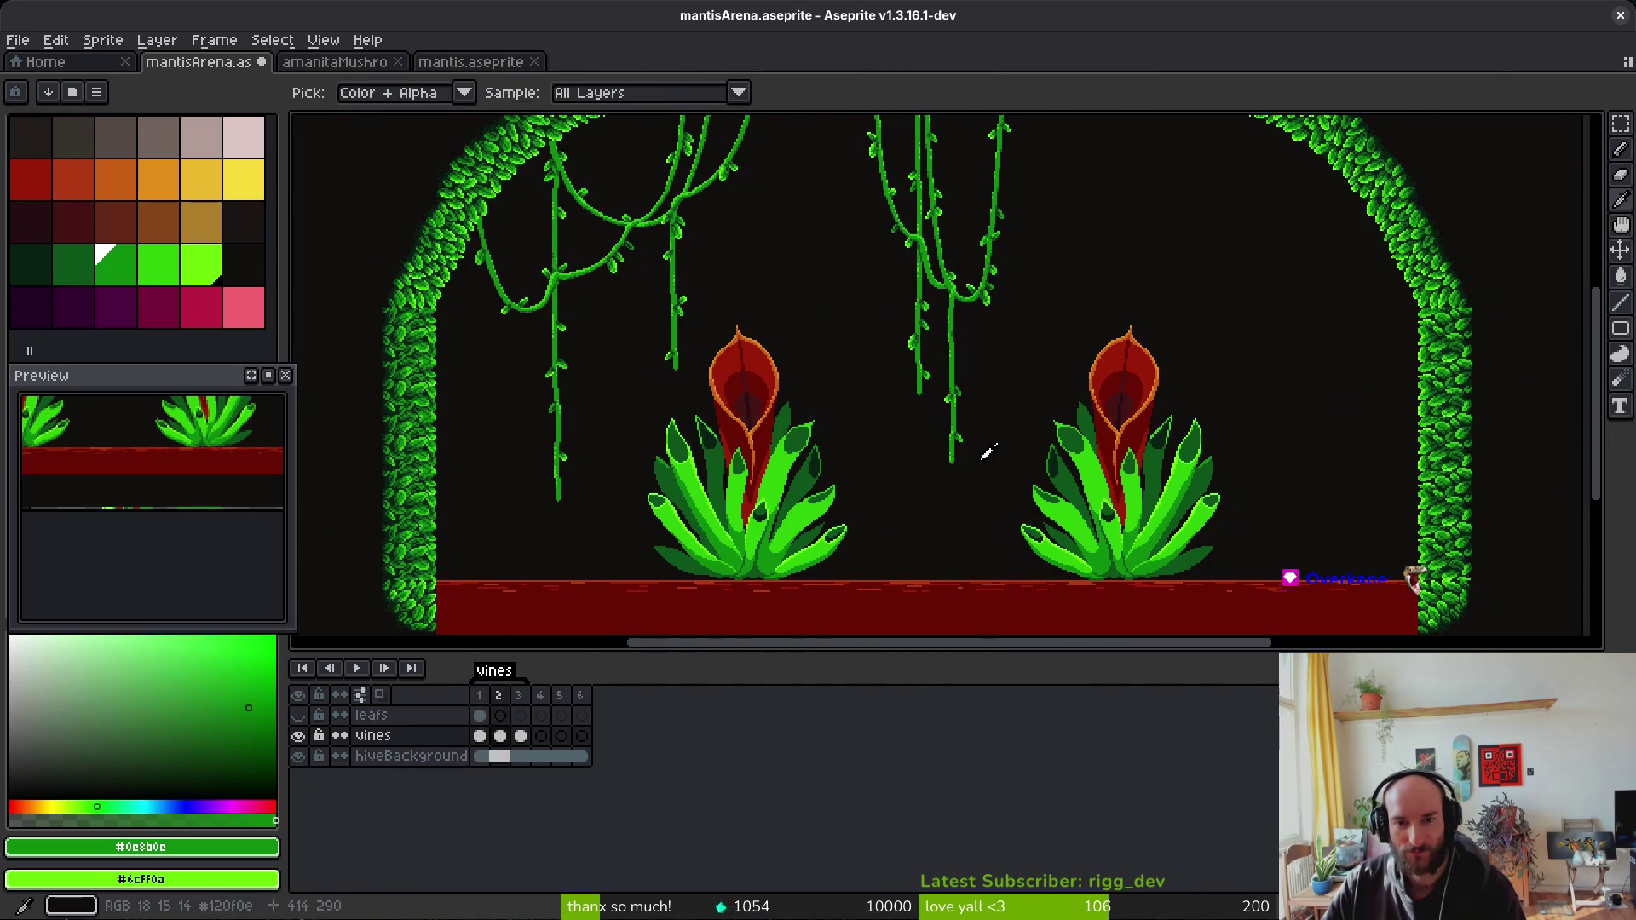
# Step: Touch up a pixel at the vine tip with the Pencil and save mantisArena
pyautogui.press('m')
pyautogui.scroll(1, 978, 465)
pyautogui.scroll(3, 975, 457)
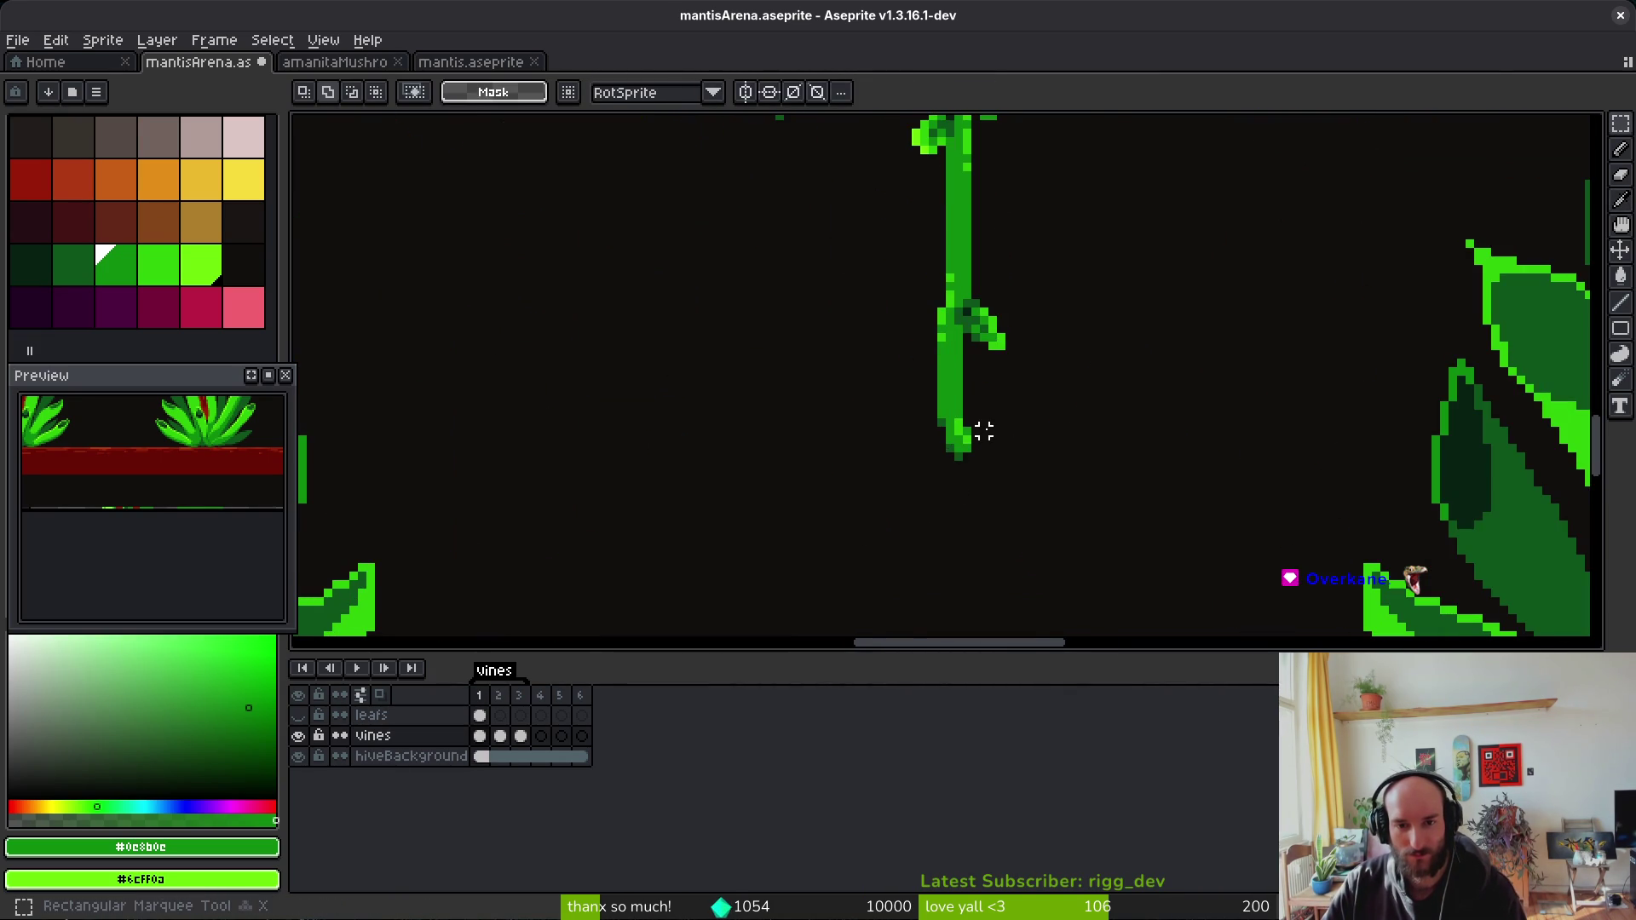
pyautogui.scroll(2, 979, 431)
pyautogui.moveTo(988, 423); pyautogui.dragTo(848, 522)
pyautogui.click(848, 522)
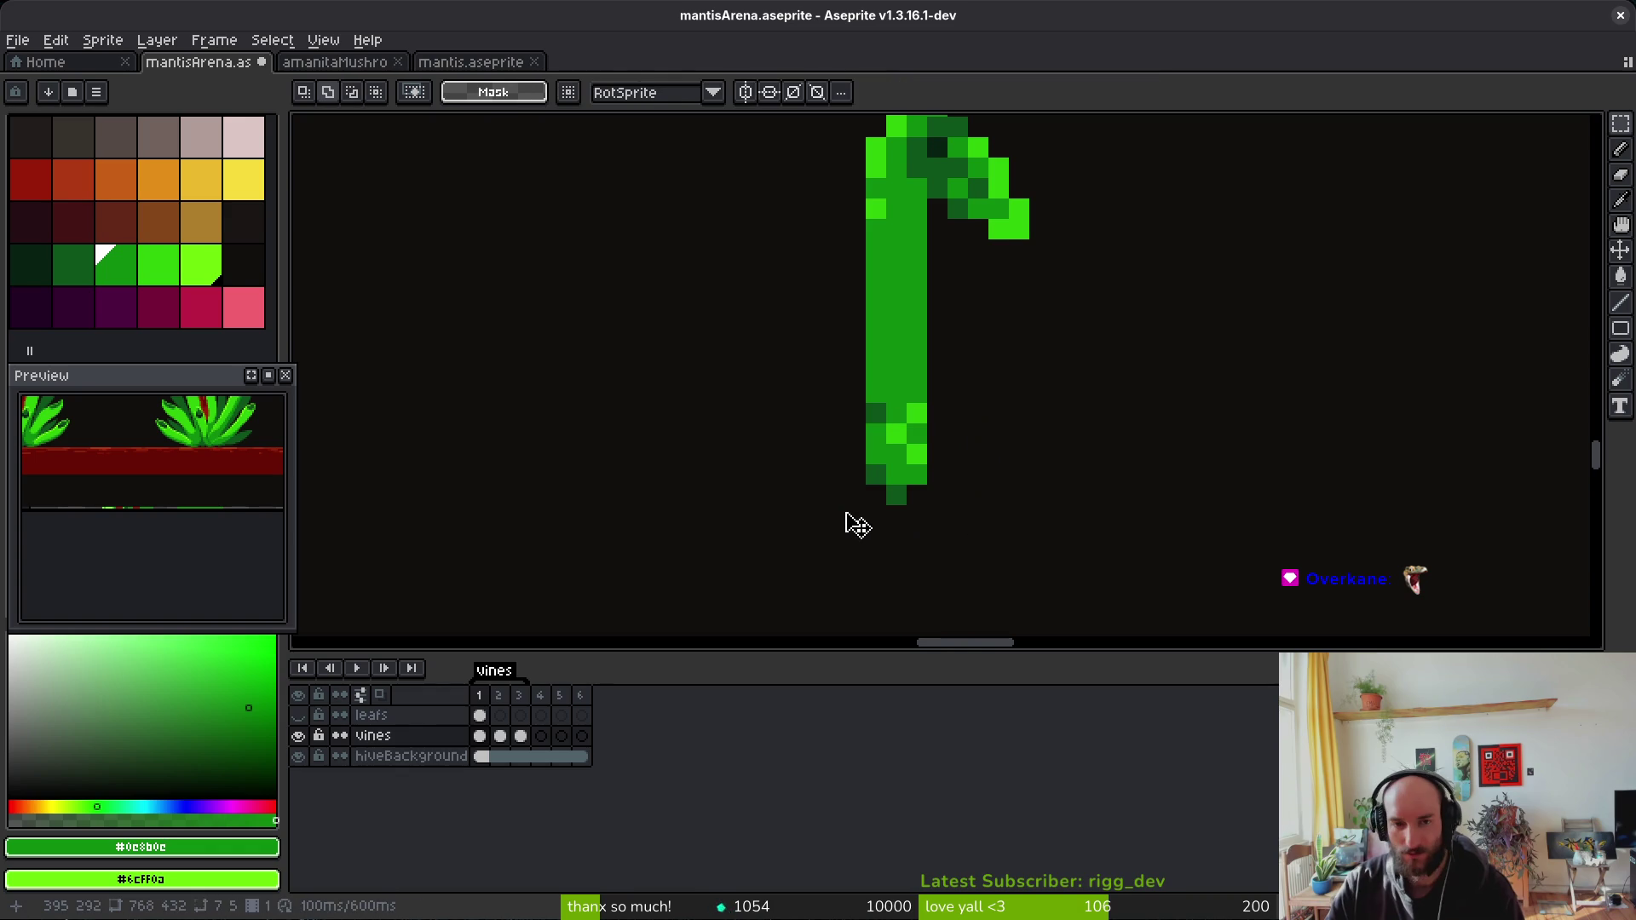
pyautogui.scroll(2, 931, 497)
pyautogui.press('b')
pyautogui.keyDown('alt'); pyautogui.click(844, 252); pyautogui.keyUp('alt')
pyautogui.click(843, 252)
pyautogui.scroll(-3, 852, 255)
pyautogui.scroll(2, 993, 496)
pyautogui.hotkey('ctrl', 's')
# Step: Mirror the vine's lower part horizontally, nudge it right, save, and play the animation
pyautogui.scroll(-3, 994, 496)
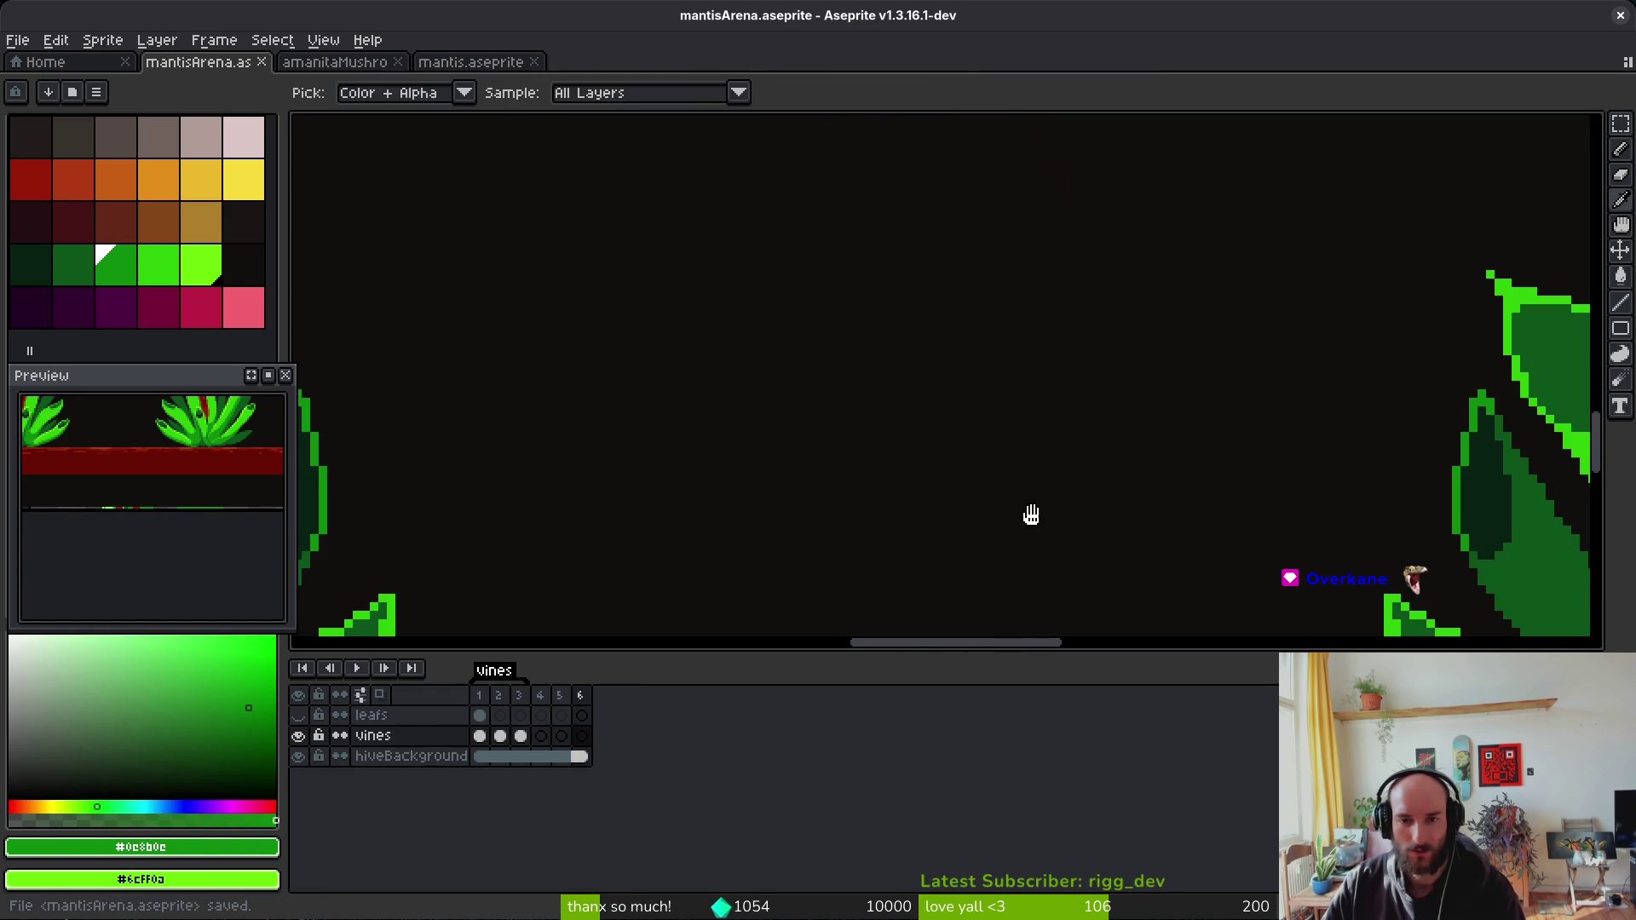
pyautogui.scroll(-1, 1026, 474)
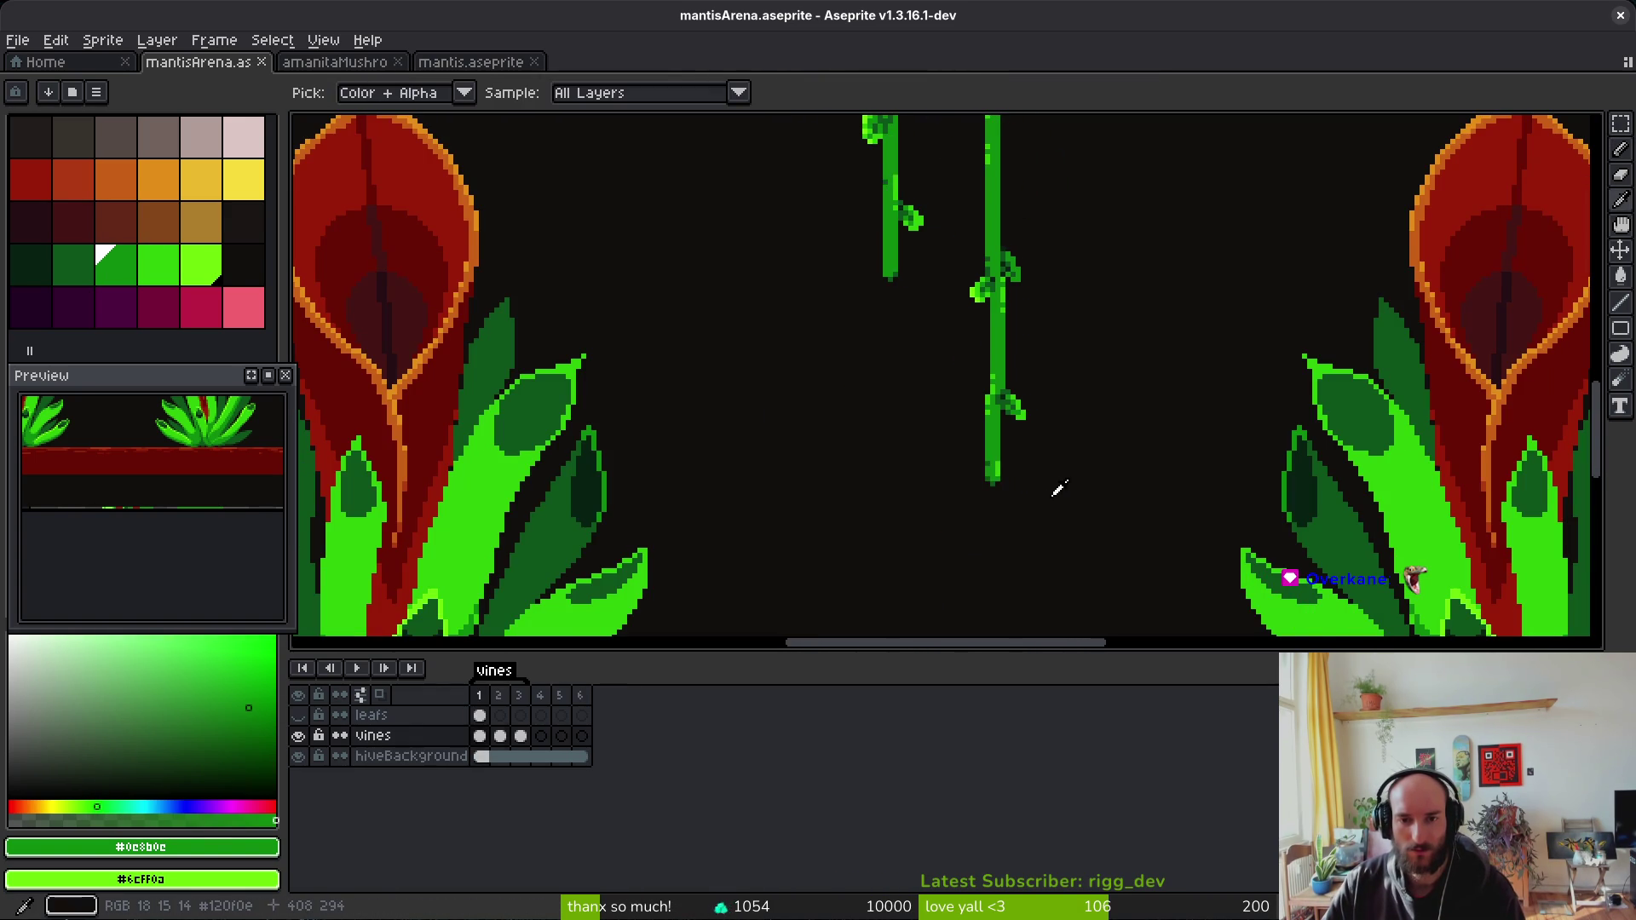
pyautogui.scroll(3, 1038, 473)
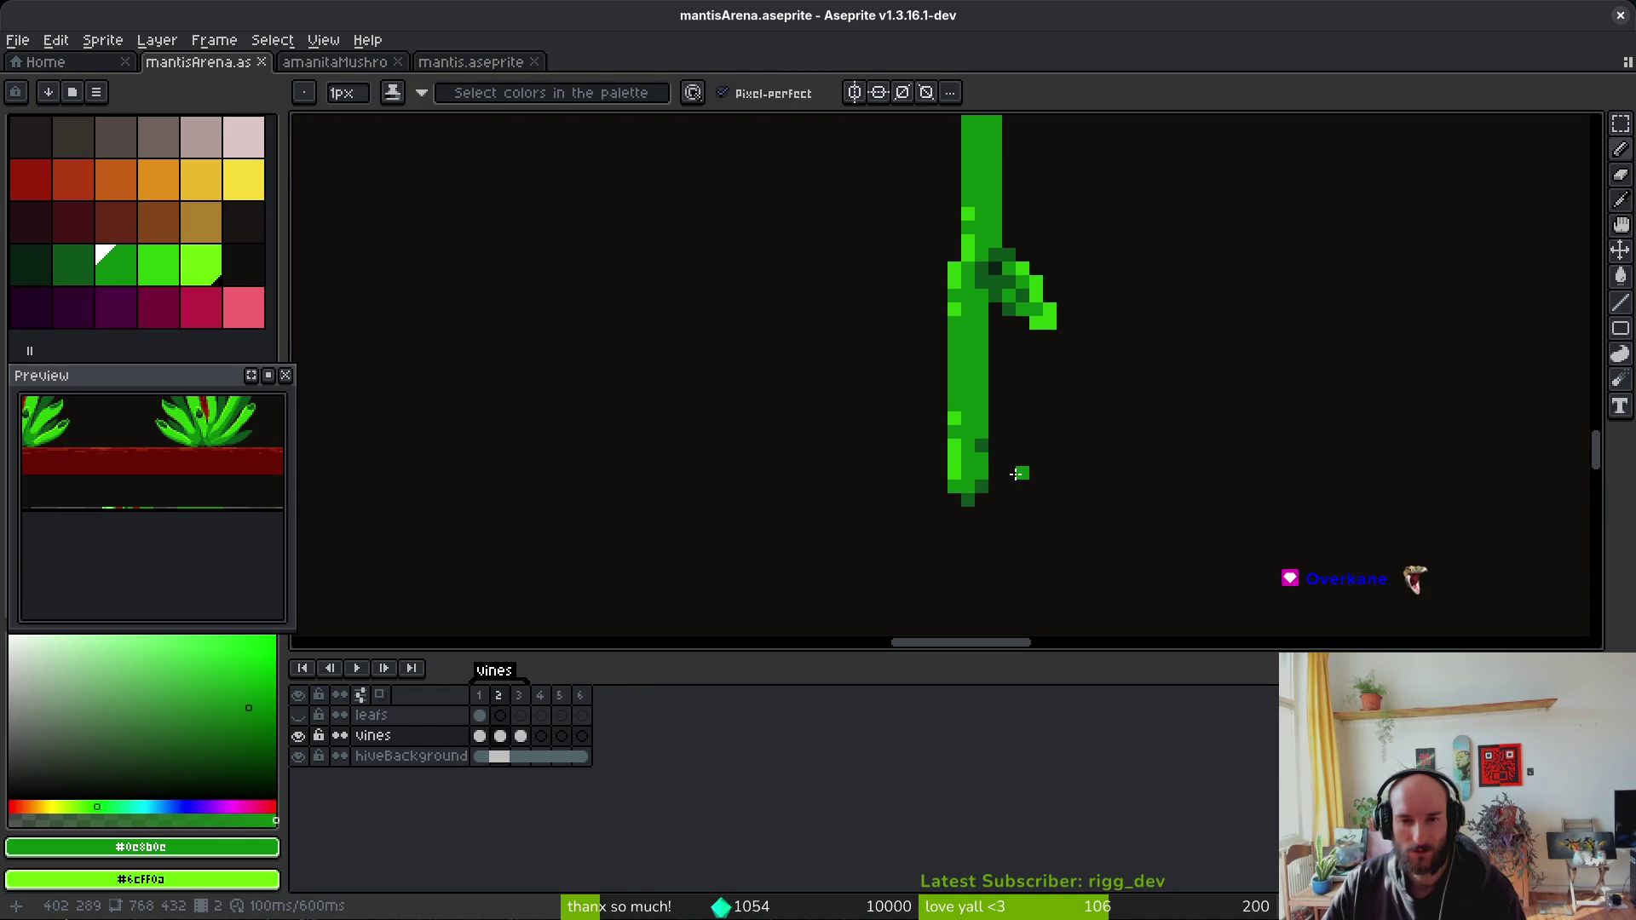
pyautogui.press('m')
pyautogui.moveTo(1018, 421); pyautogui.dragTo(866, 588)
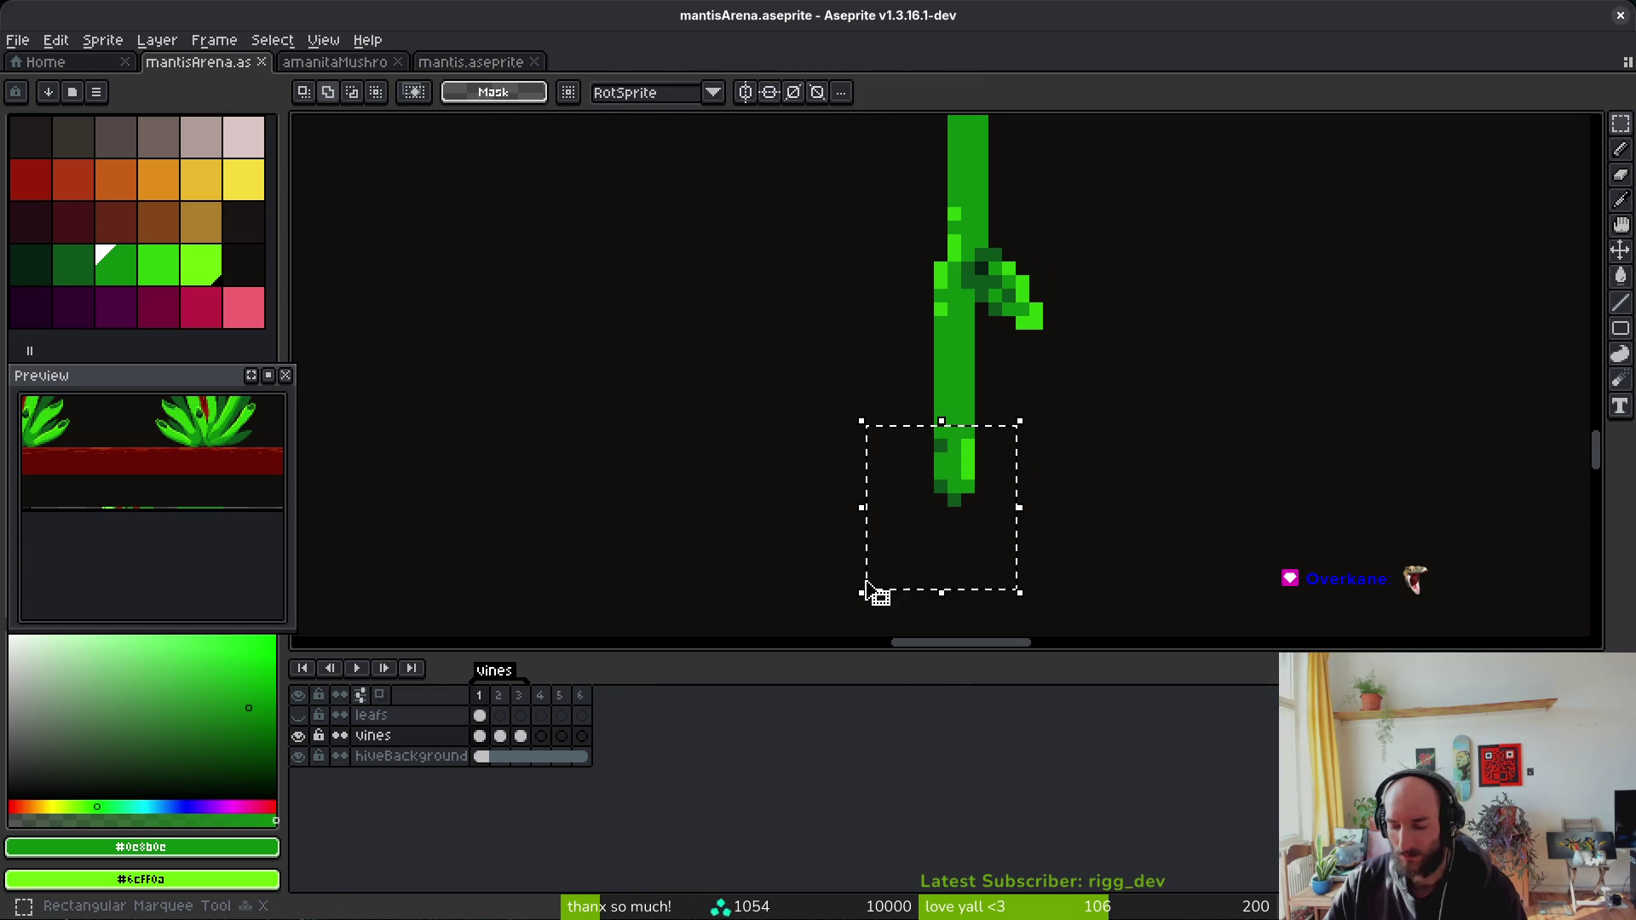
pyautogui.hotkey('shift', 'h')
pyautogui.press('Right')
pyautogui.press('Right')
pyautogui.press('Right')
pyautogui.hotkey('ctrl', 'd')
pyautogui.hotkey('ctrl', 's')
pyautogui.scroll(-3, 1035, 486)
pyautogui.scroll(-2, 1072, 461)
pyautogui.press('Return')
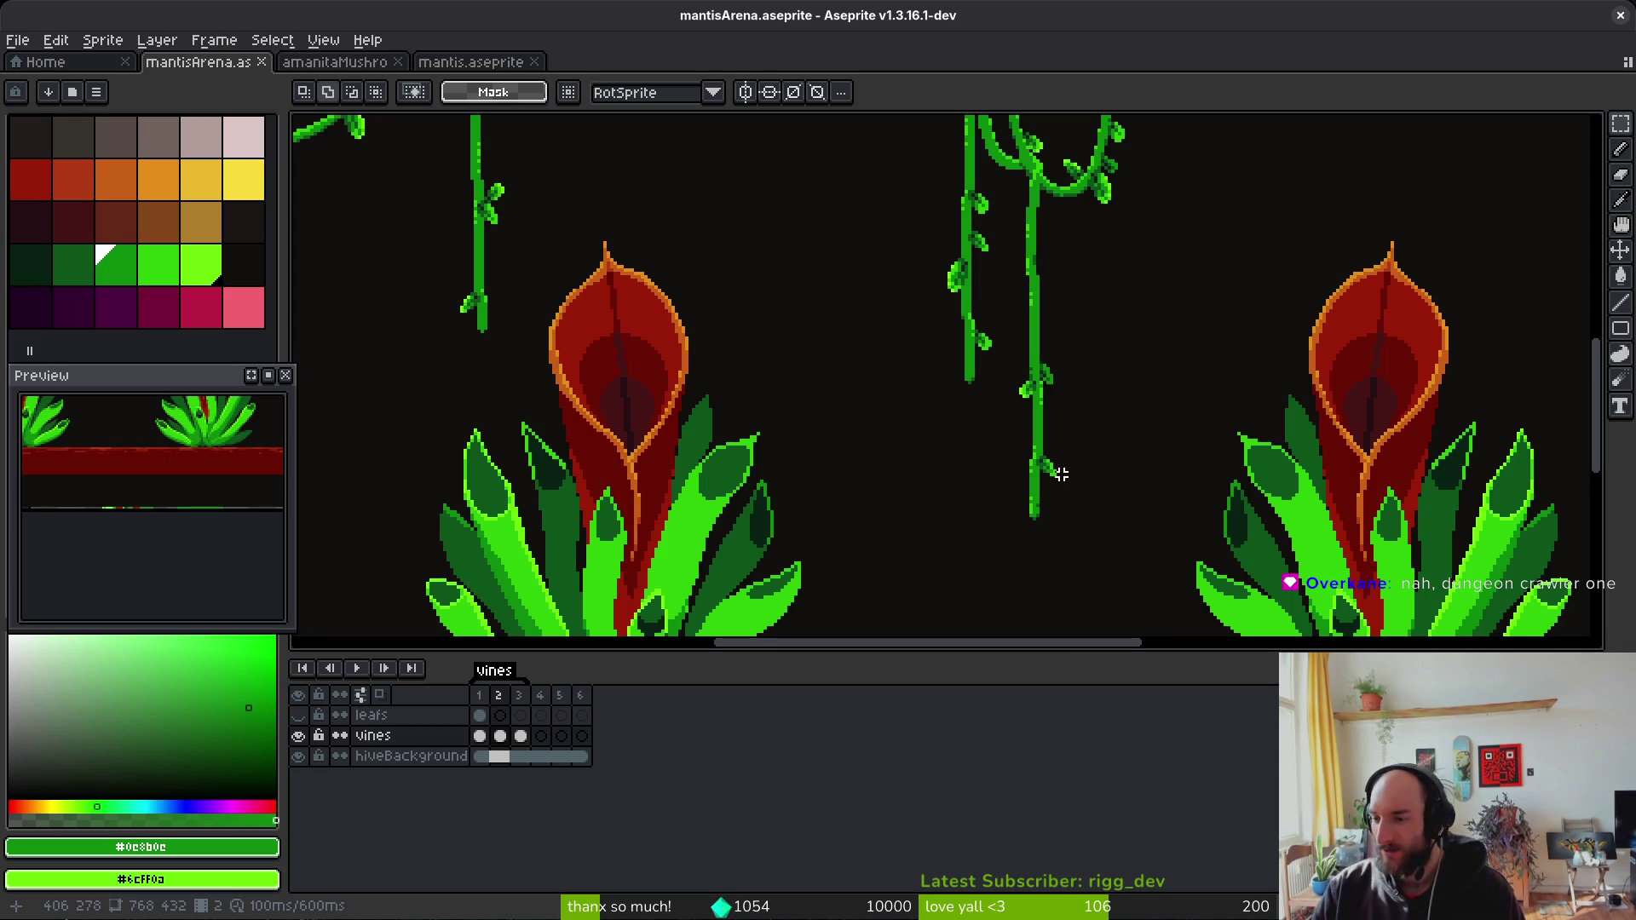
pyautogui.scroll(-3, 1056, 469)
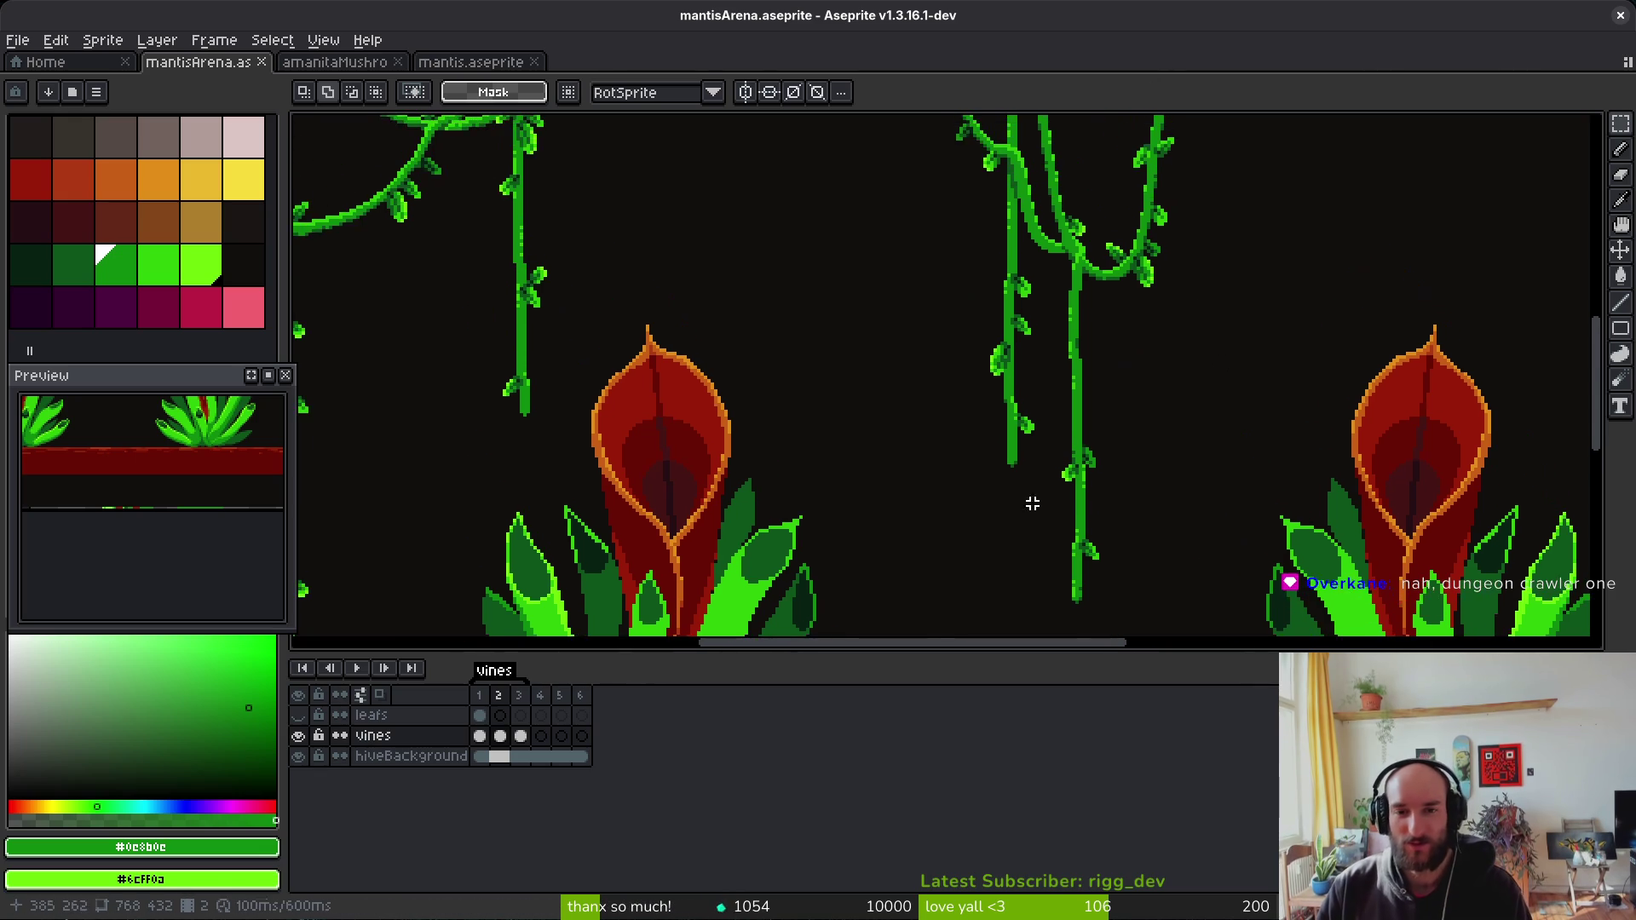
# Step: Lasso-select the looping leafy vine on frame 2, then drop the selection
pyautogui.scroll(3, 1067, 328)
pyautogui.press('q')
pyautogui.scroll(-2, 1008, 264)
pyautogui.scroll(3, 1073, 341)
pyautogui.moveTo(1159, 317)
pyautogui.mouseDown()
pyautogui.moveTo(1162, 336)
pyautogui.moveTo(1158, 318)
pyautogui.mouseUp()
pyautogui.hotkey('ctrl', 'd')
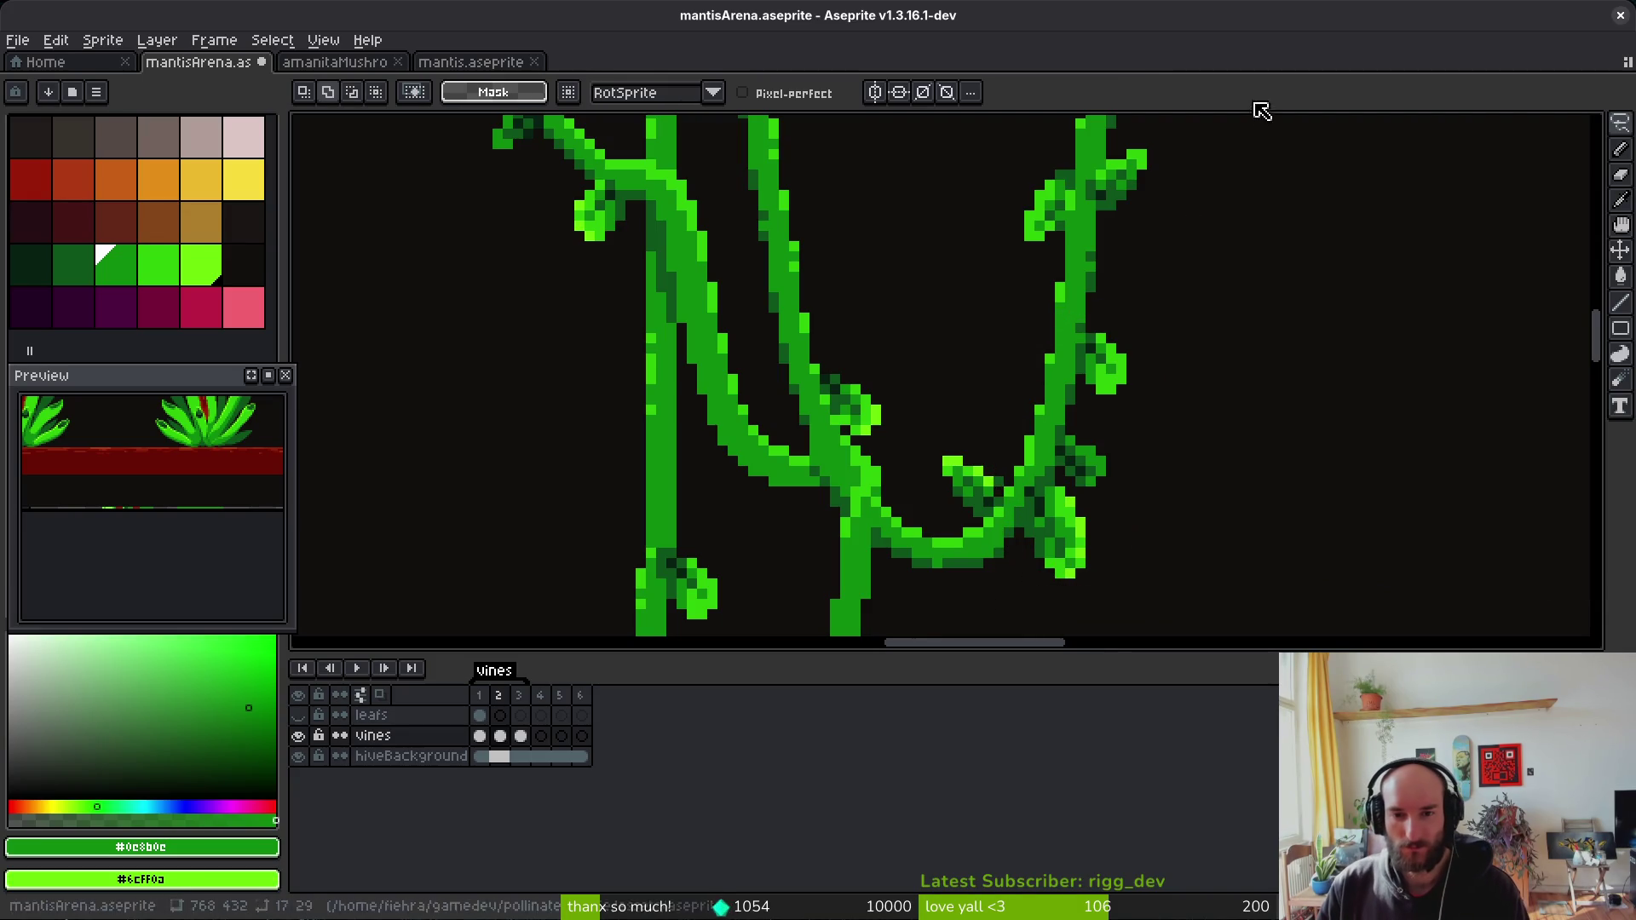
# Step: Sample the dark green #0d541b from the upper vines for touch-ups
pyautogui.moveTo(1036, 520); pyautogui.dragTo(1060, 469)
pyautogui.scroll(3, 1061, 470)
pyautogui.keyDown('alt'); pyautogui.click(1037, 409); pyautogui.keyUp('alt')
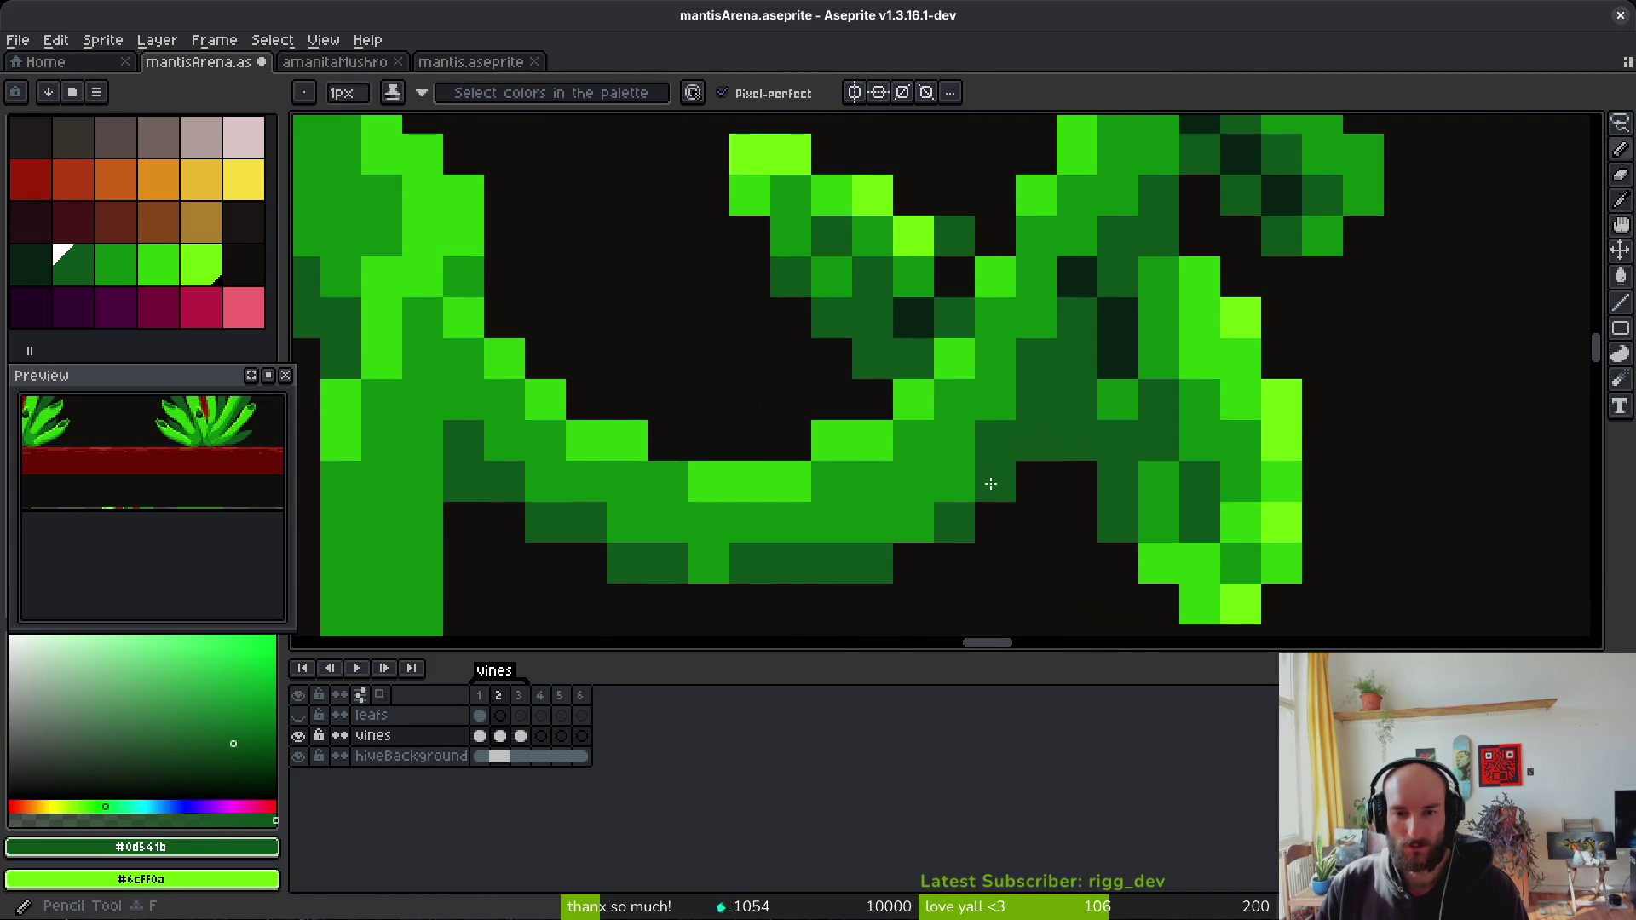
pyautogui.scroll(-4, 1027, 358)
pyautogui.scroll(3, 1054, 369)
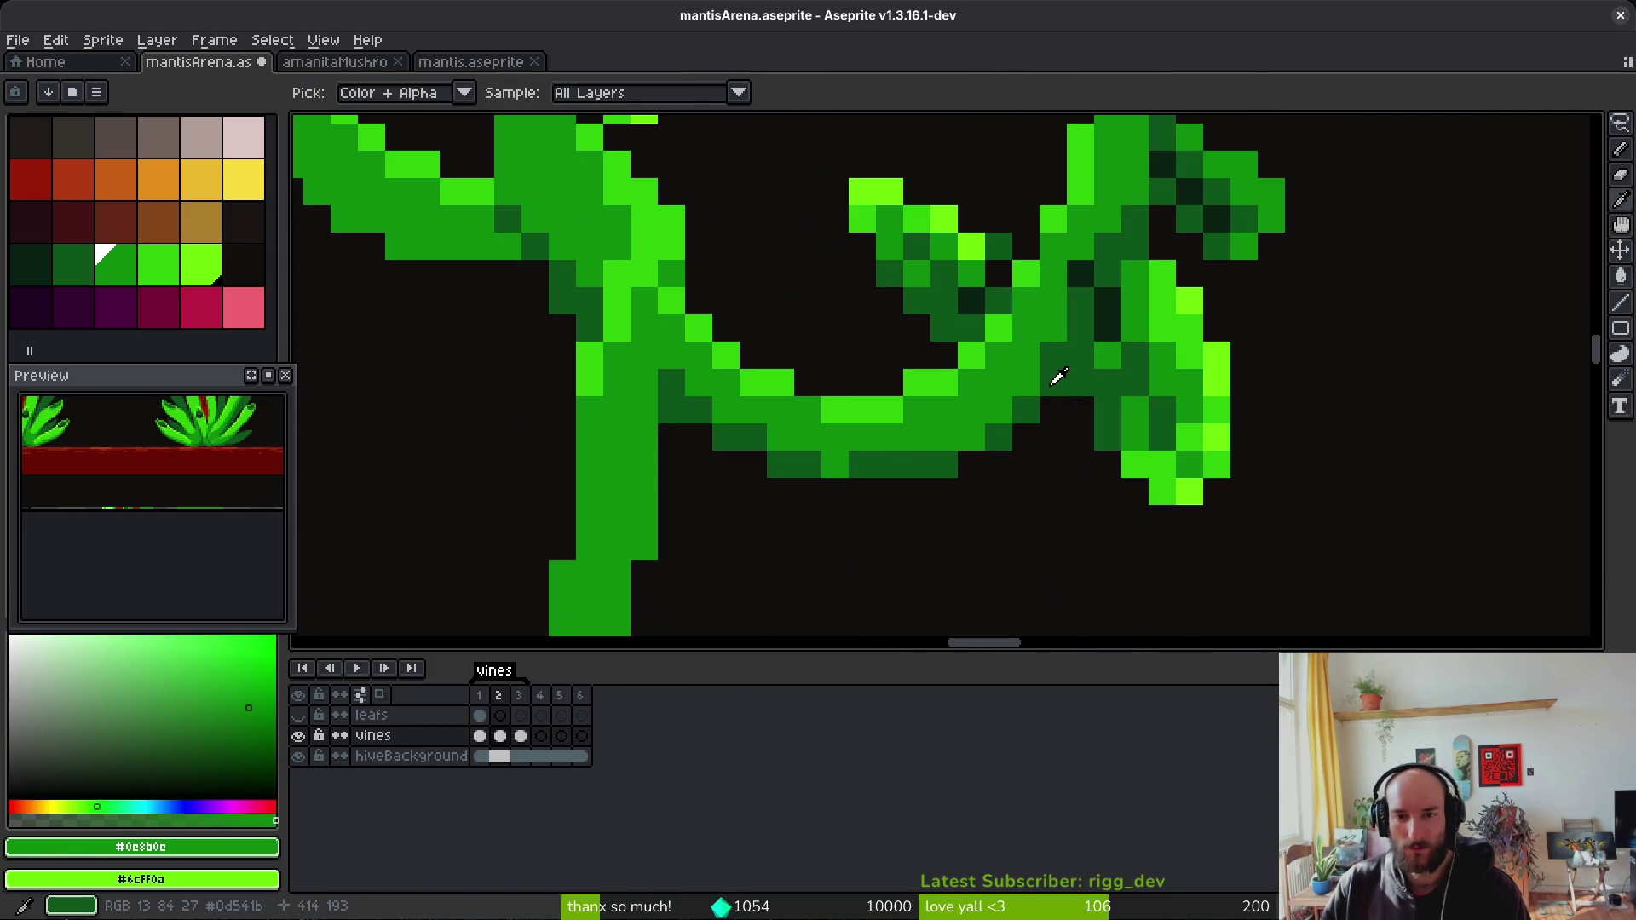
pyautogui.scroll(-4, 1032, 392)
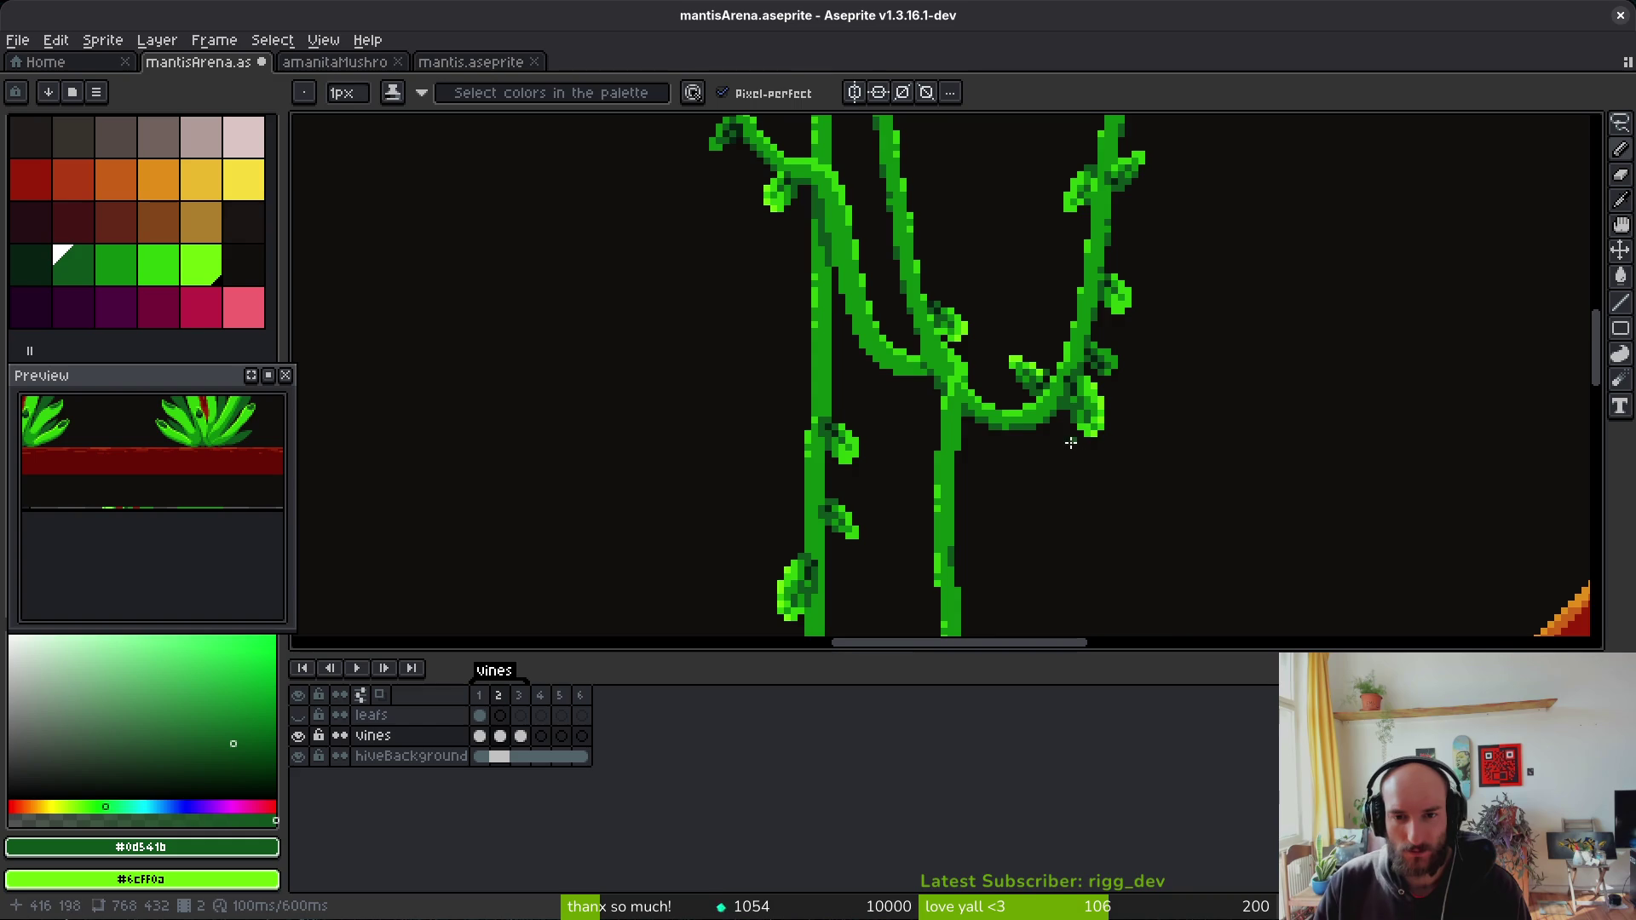
pyautogui.scroll(3, 1068, 431)
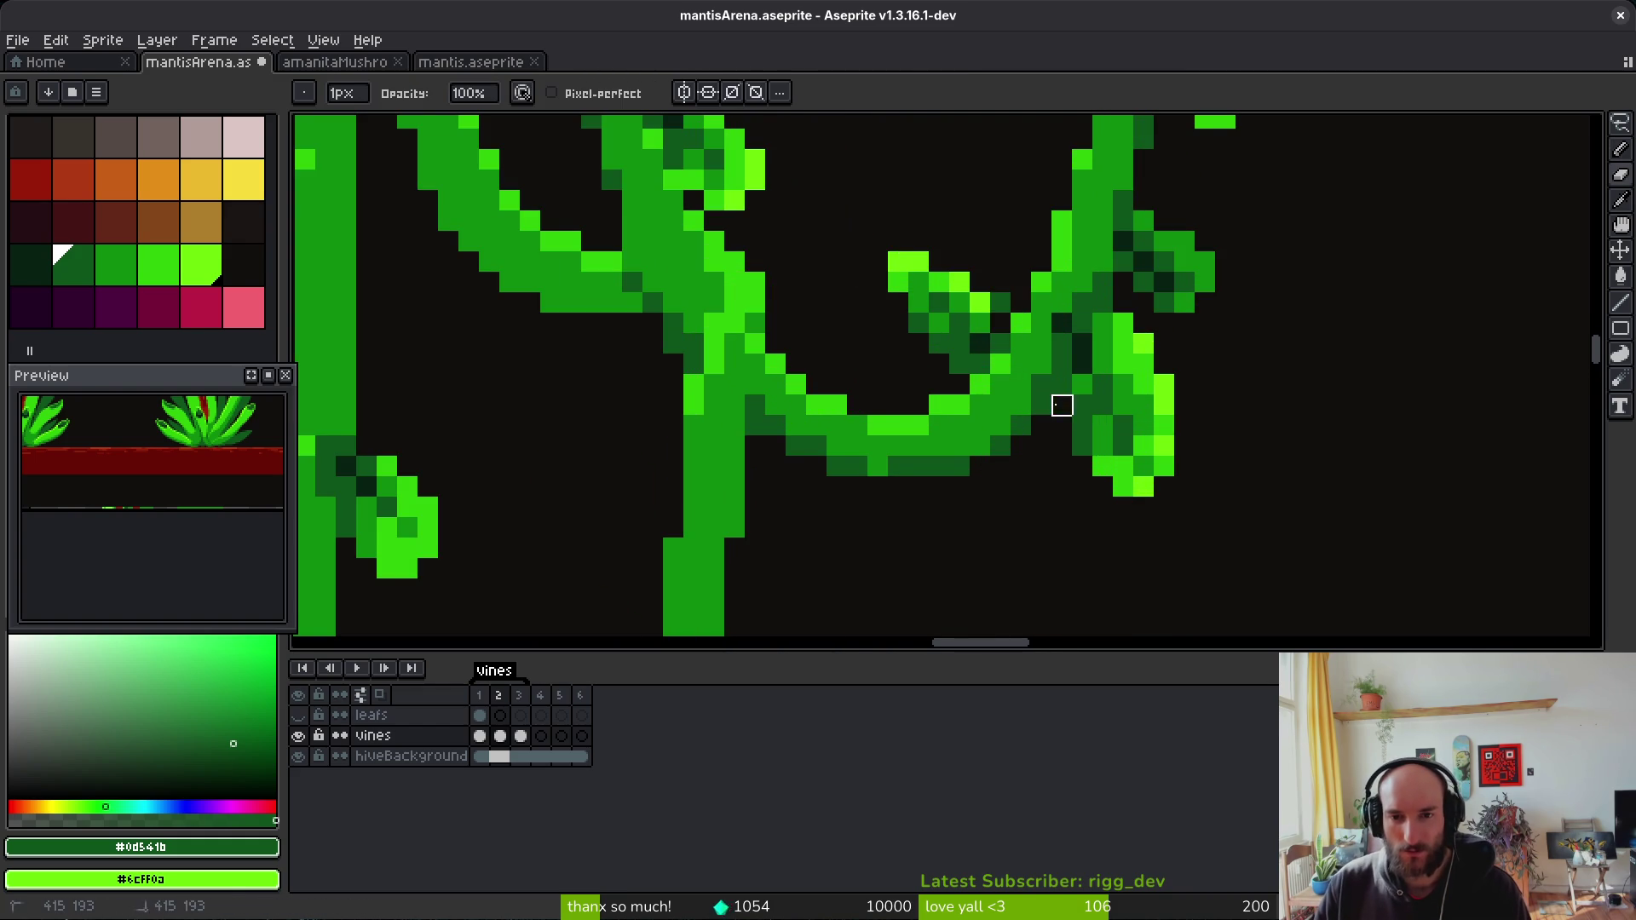
pyautogui.scroll(-3, 1127, 485)
pyautogui.scroll(-1, 1137, 479)
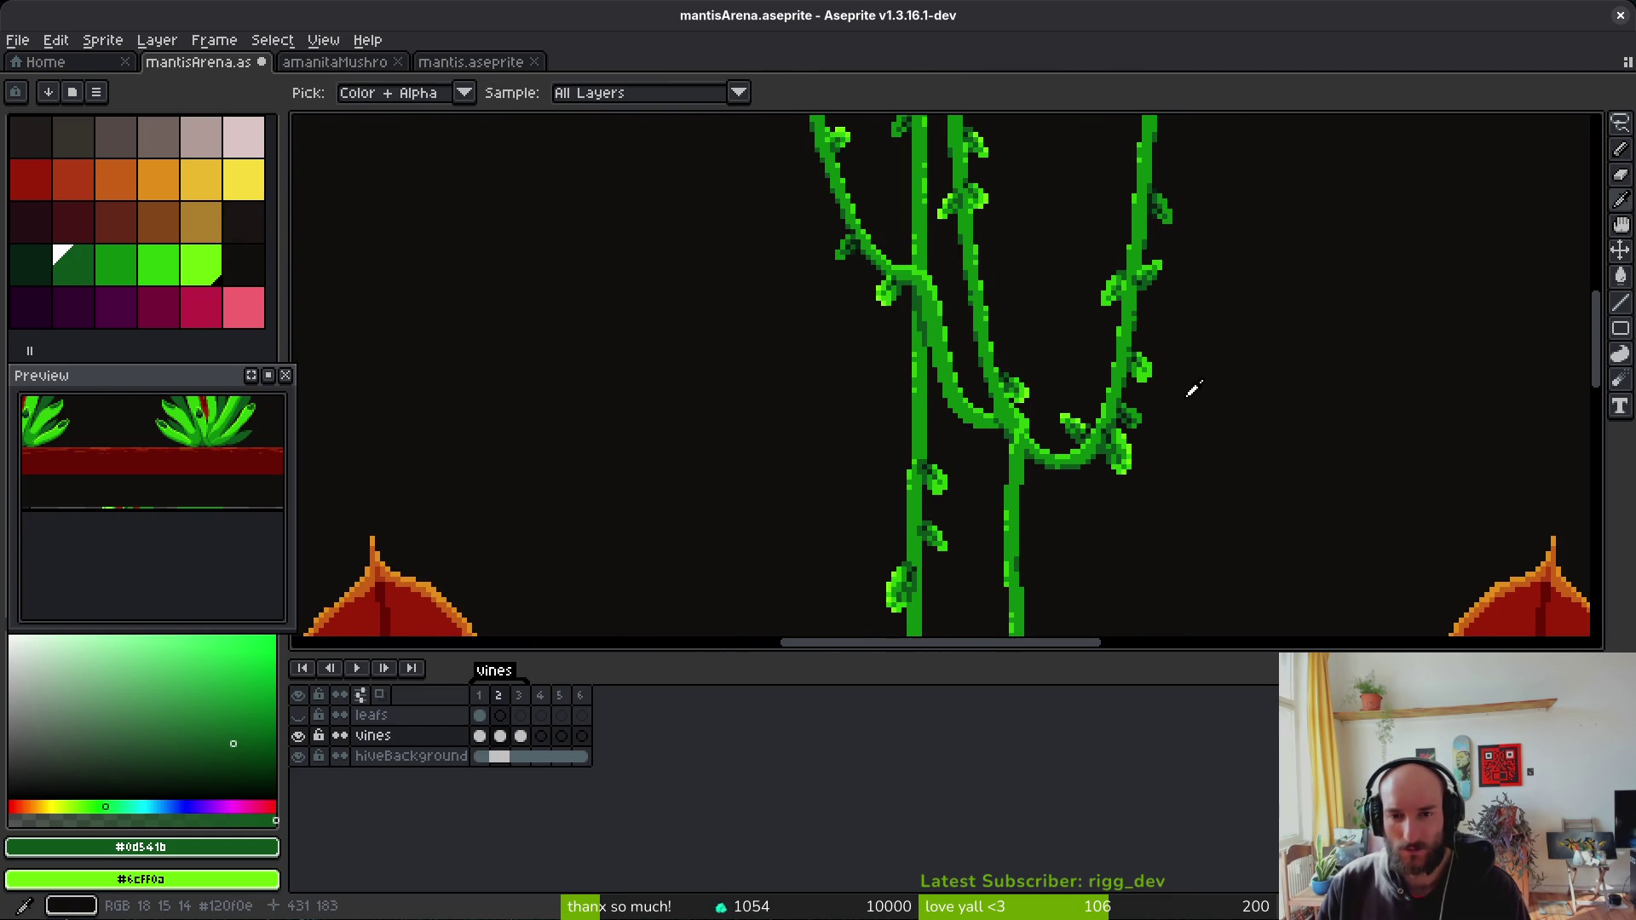
pyautogui.scroll(-2, 1184, 426)
pyautogui.press('alt')
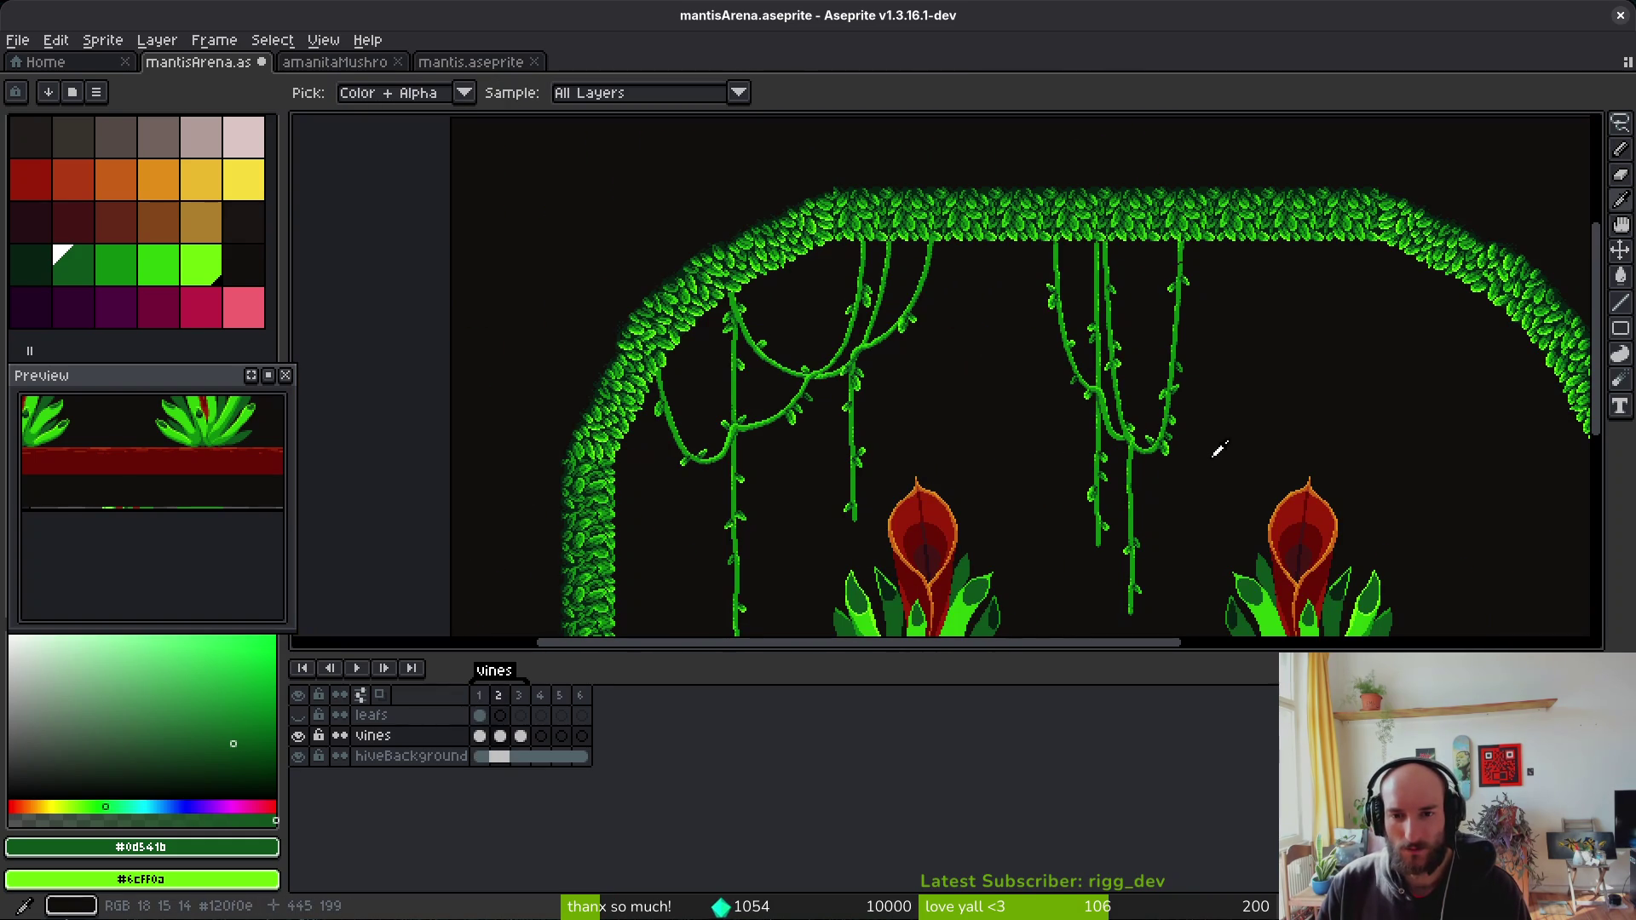
pyautogui.scroll(5, 1203, 447)
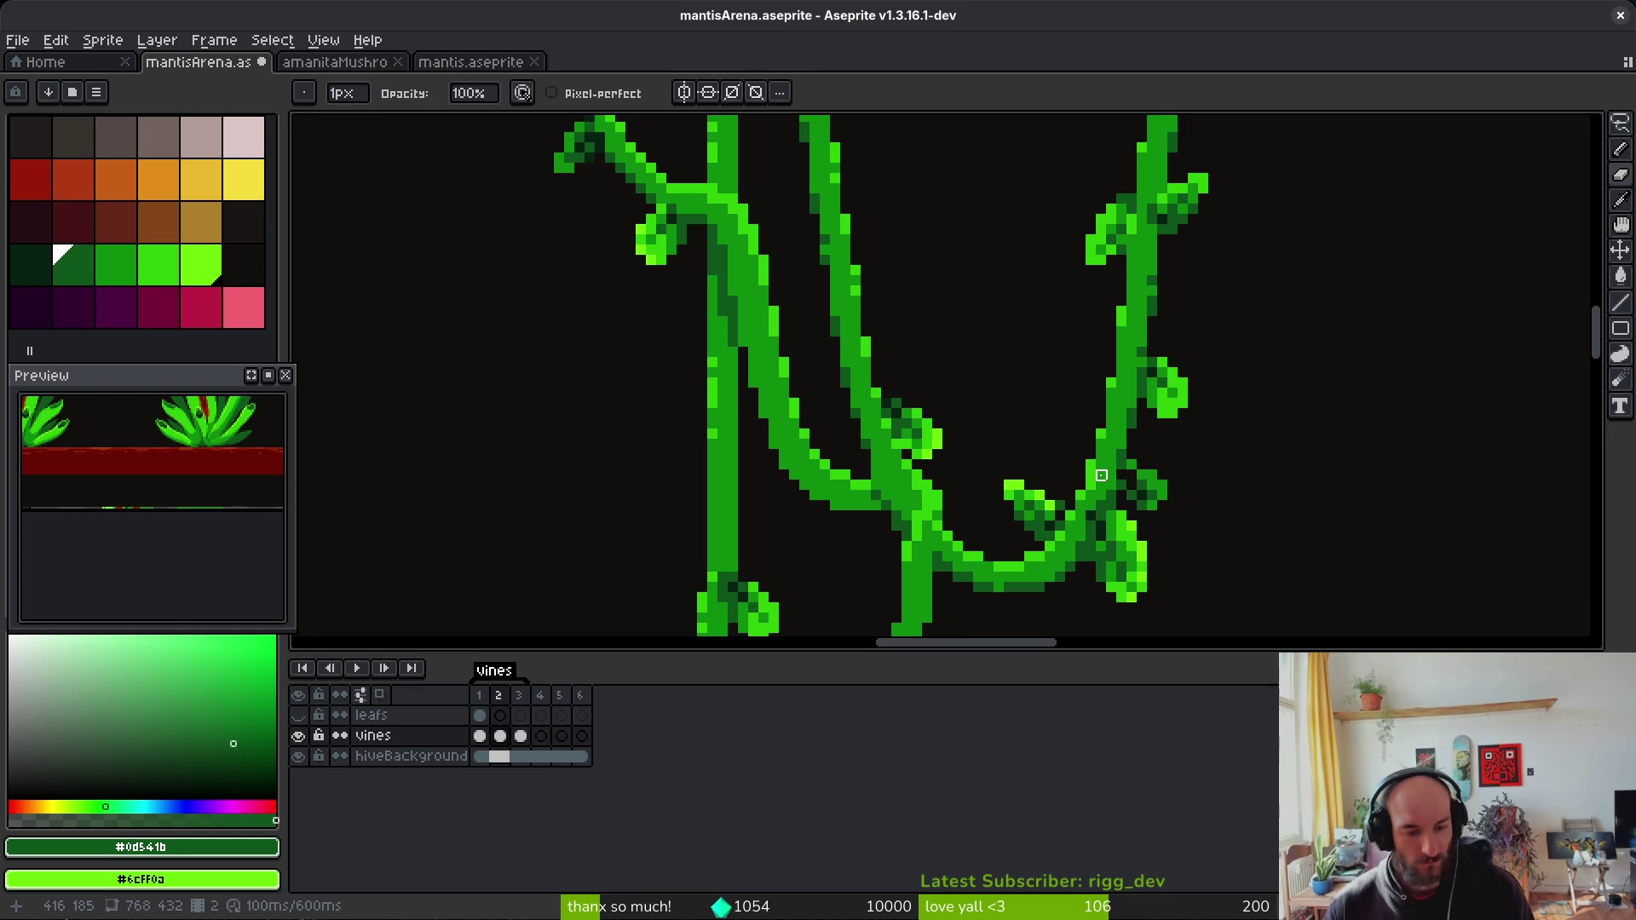
# Step: Go to frame 2 and sample the green #0e8b0e from the vine
pyautogui.scroll(-1, 1050, 474)
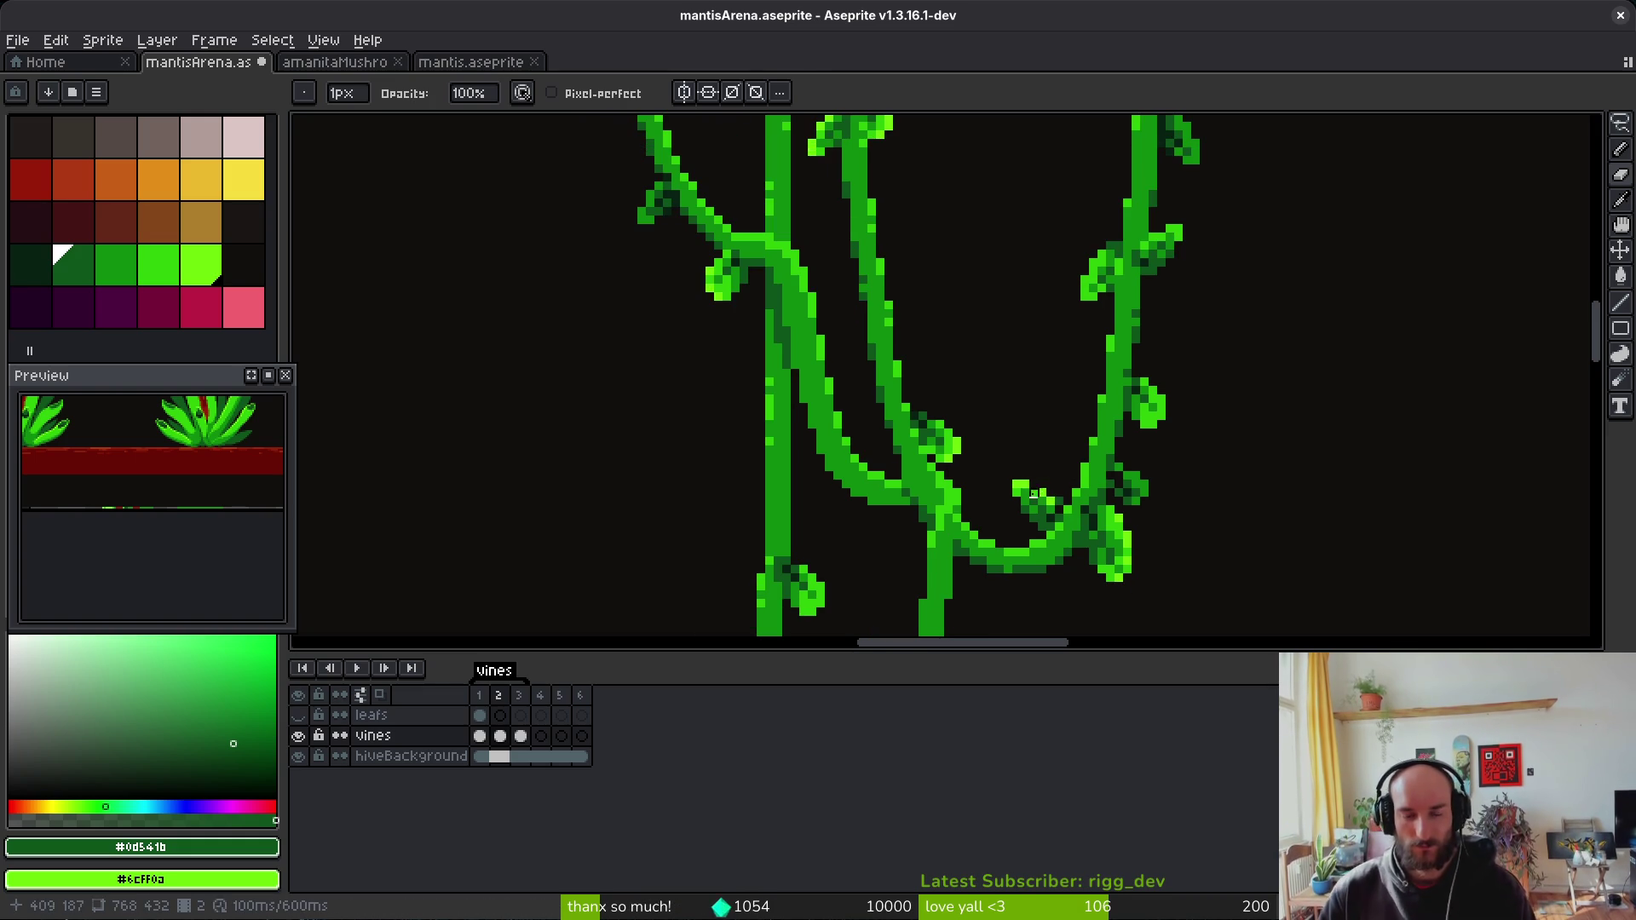
pyautogui.scroll(-1, 1008, 463)
pyautogui.scroll(-1, 1012, 431)
pyautogui.scroll(-2, 1150, 422)
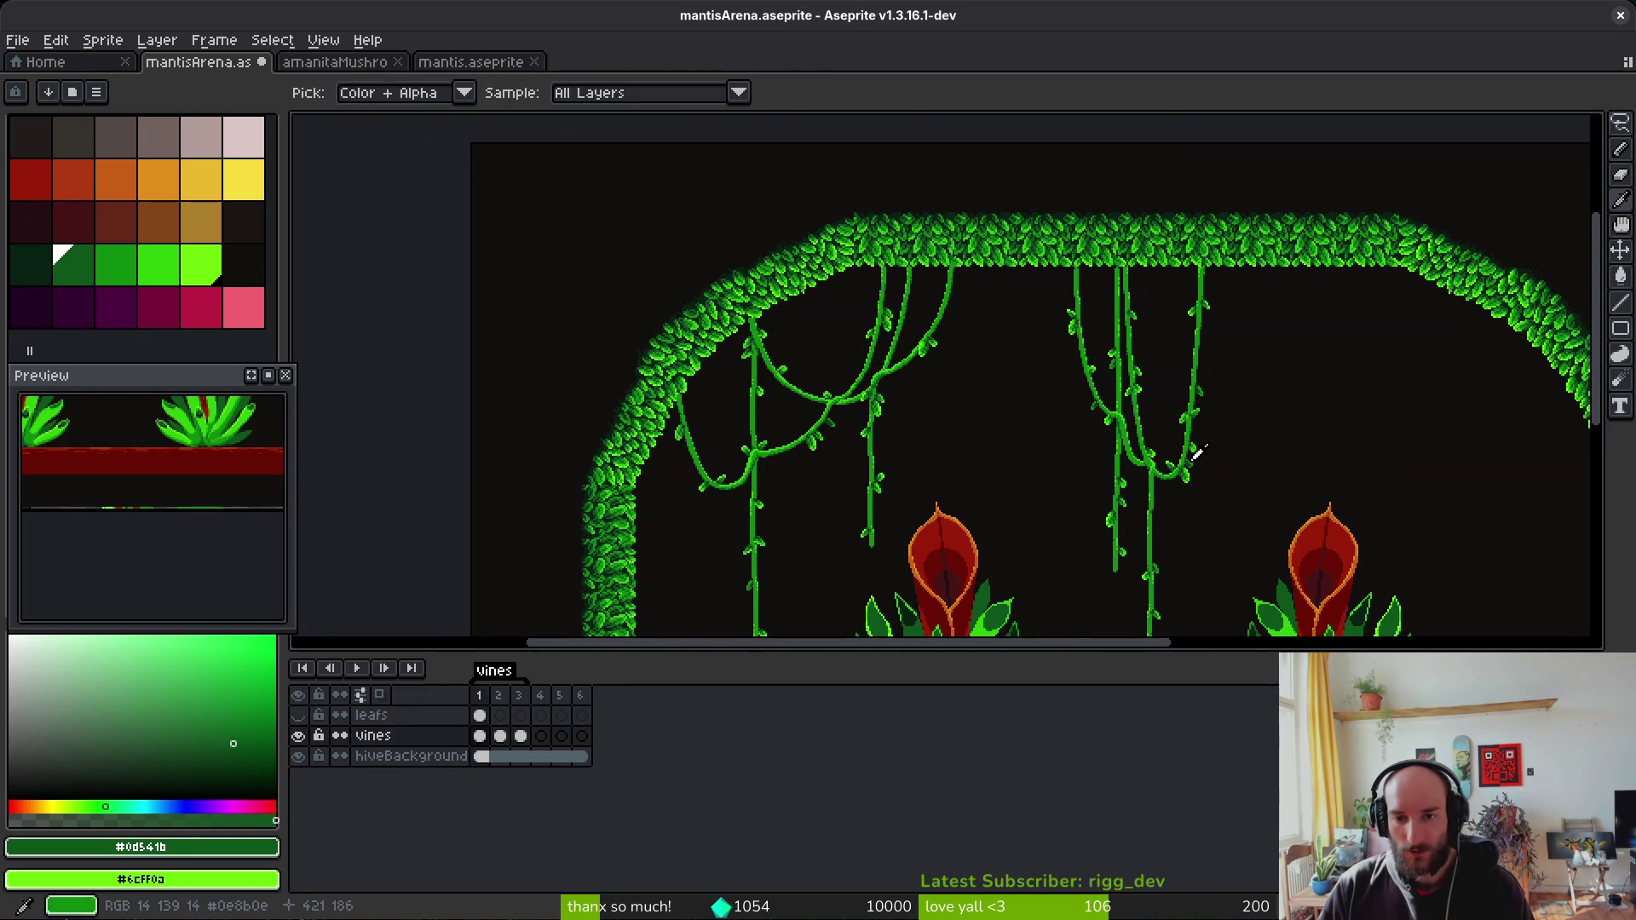
pyautogui.scroll(3, 1193, 494)
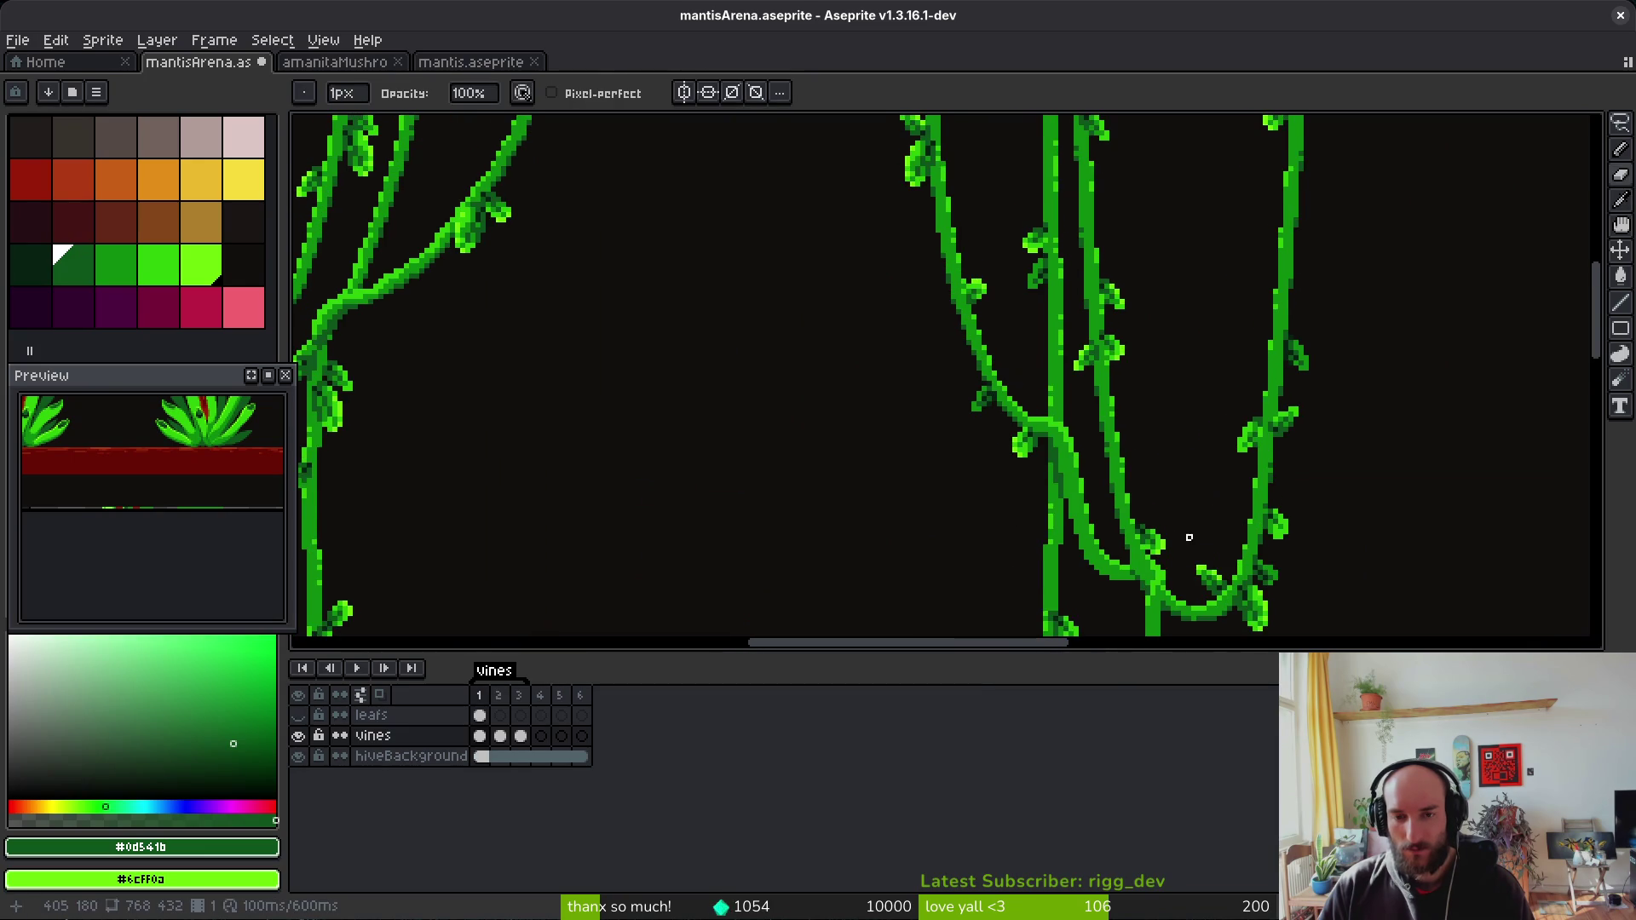
pyautogui.scroll(3, 1180, 494)
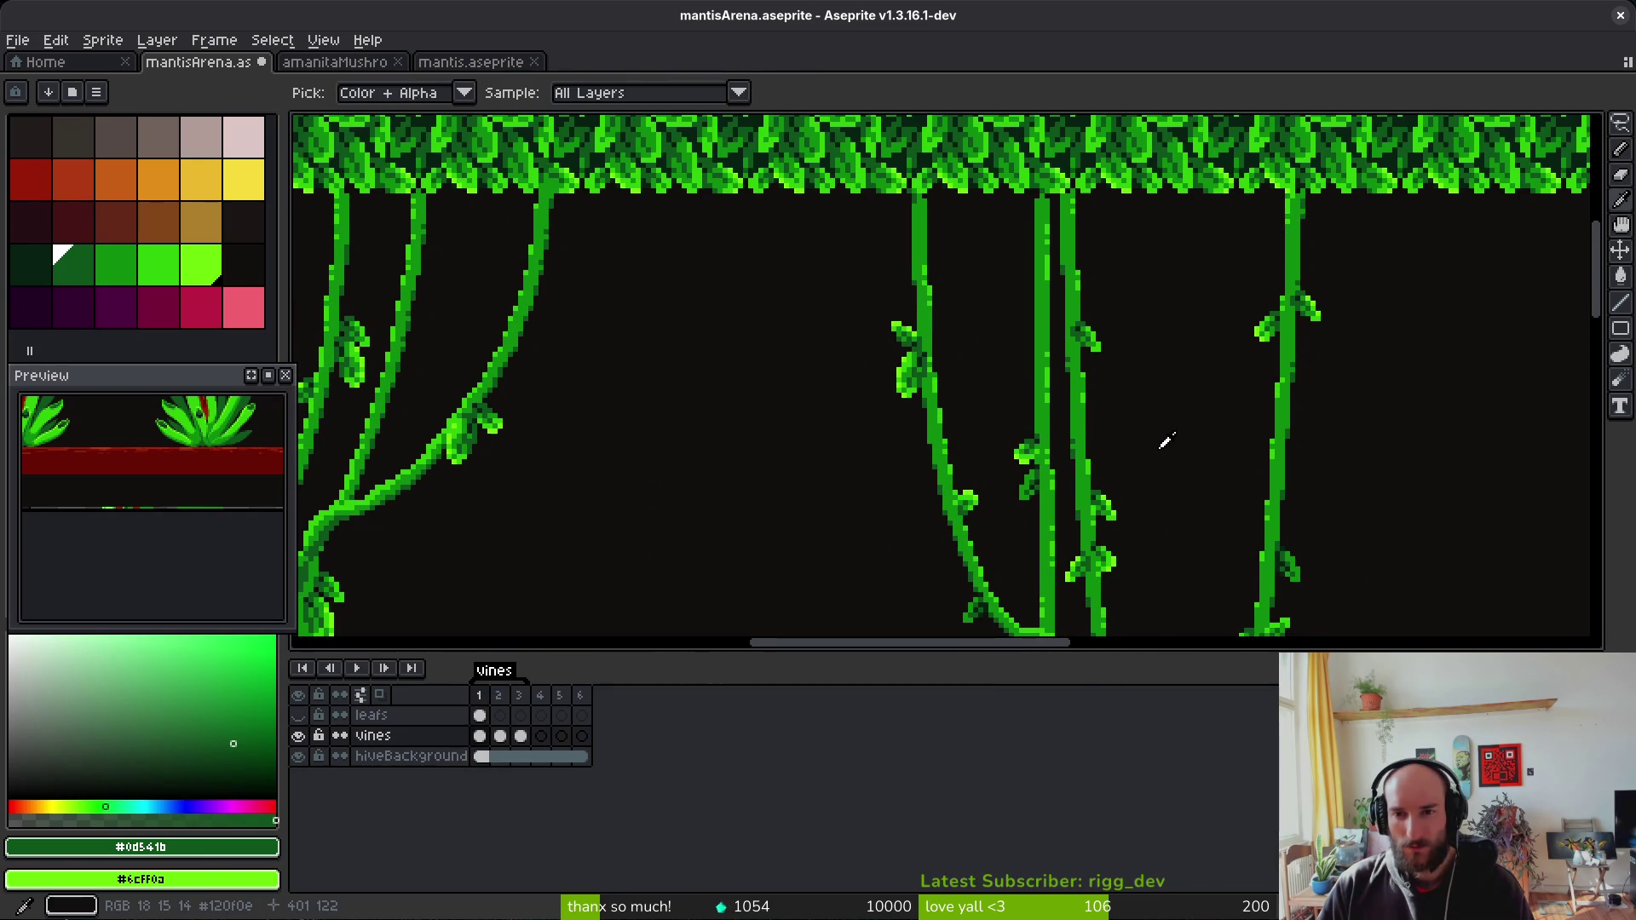
pyautogui.scroll(3, 1176, 434)
pyautogui.press('Right')
pyautogui.keyDown('alt'); pyautogui.click(1224, 438); pyautogui.keyUp('alt')
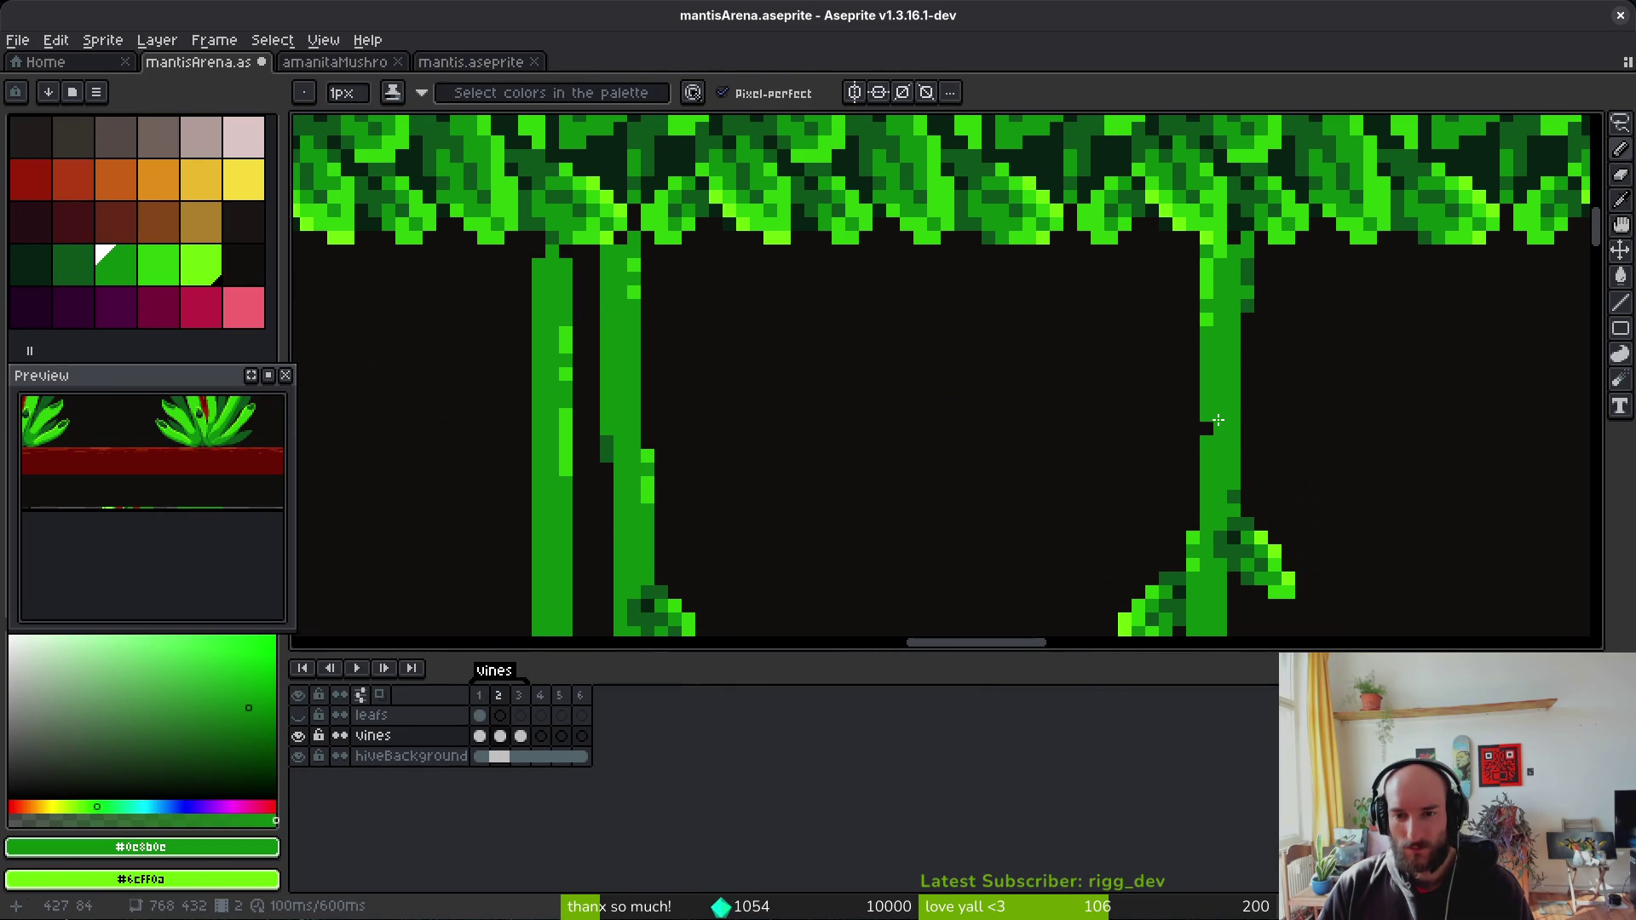
# Step: Flip between frames 1 and 2 to compare the hanging vines
pyautogui.scroll(-3, 1219, 421)
pyautogui.scroll(-1, 1279, 367)
pyautogui.moveTo(1193, 382)
pyautogui.mouseDown()
pyautogui.moveTo(1158, 375)
pyautogui.moveTo(1204, 273)
pyautogui.mouseUp()
pyautogui.scroll(-1, 1240, 279)
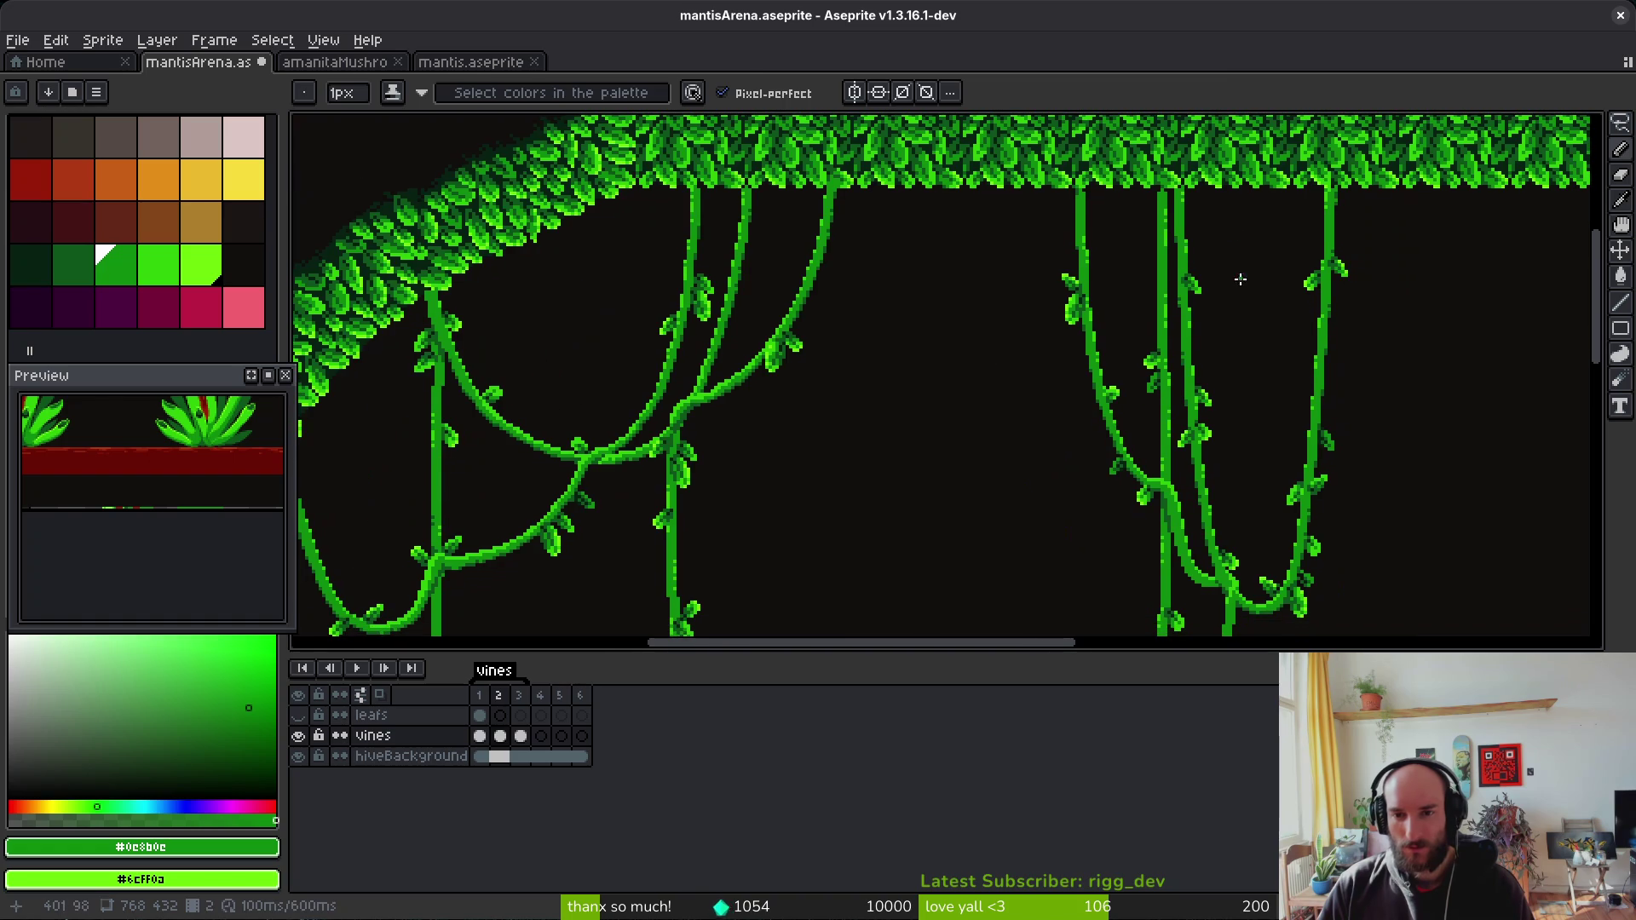
pyautogui.press('alt')
pyautogui.press('Left')
pyautogui.press('Right')
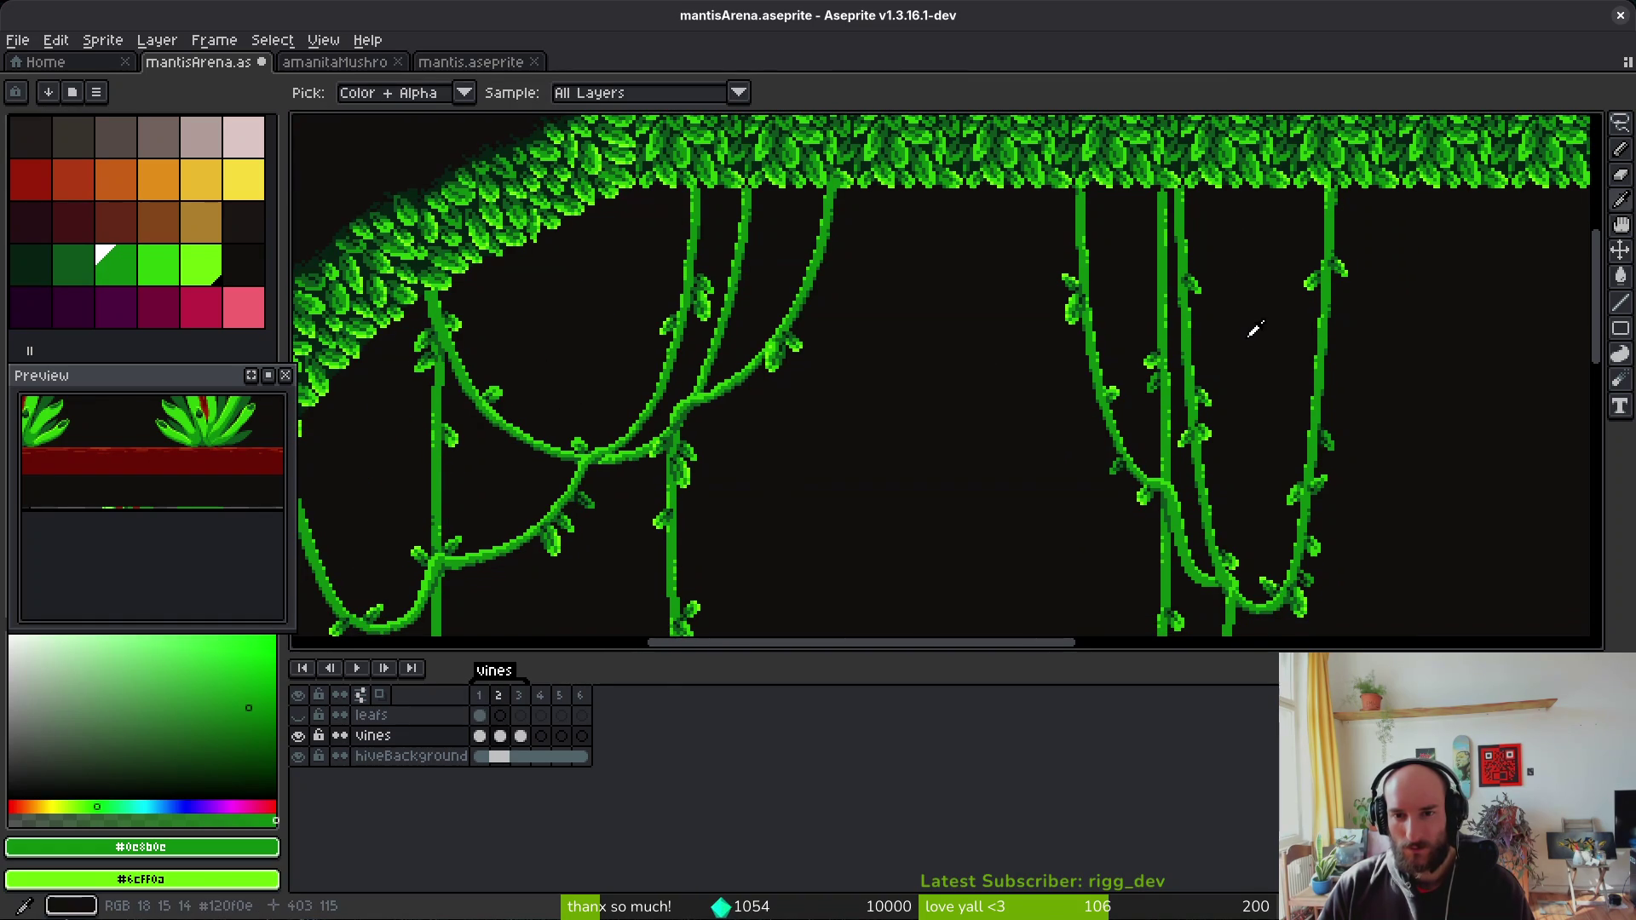
pyautogui.press('Left')
pyautogui.scroll(-3, 1245, 320)
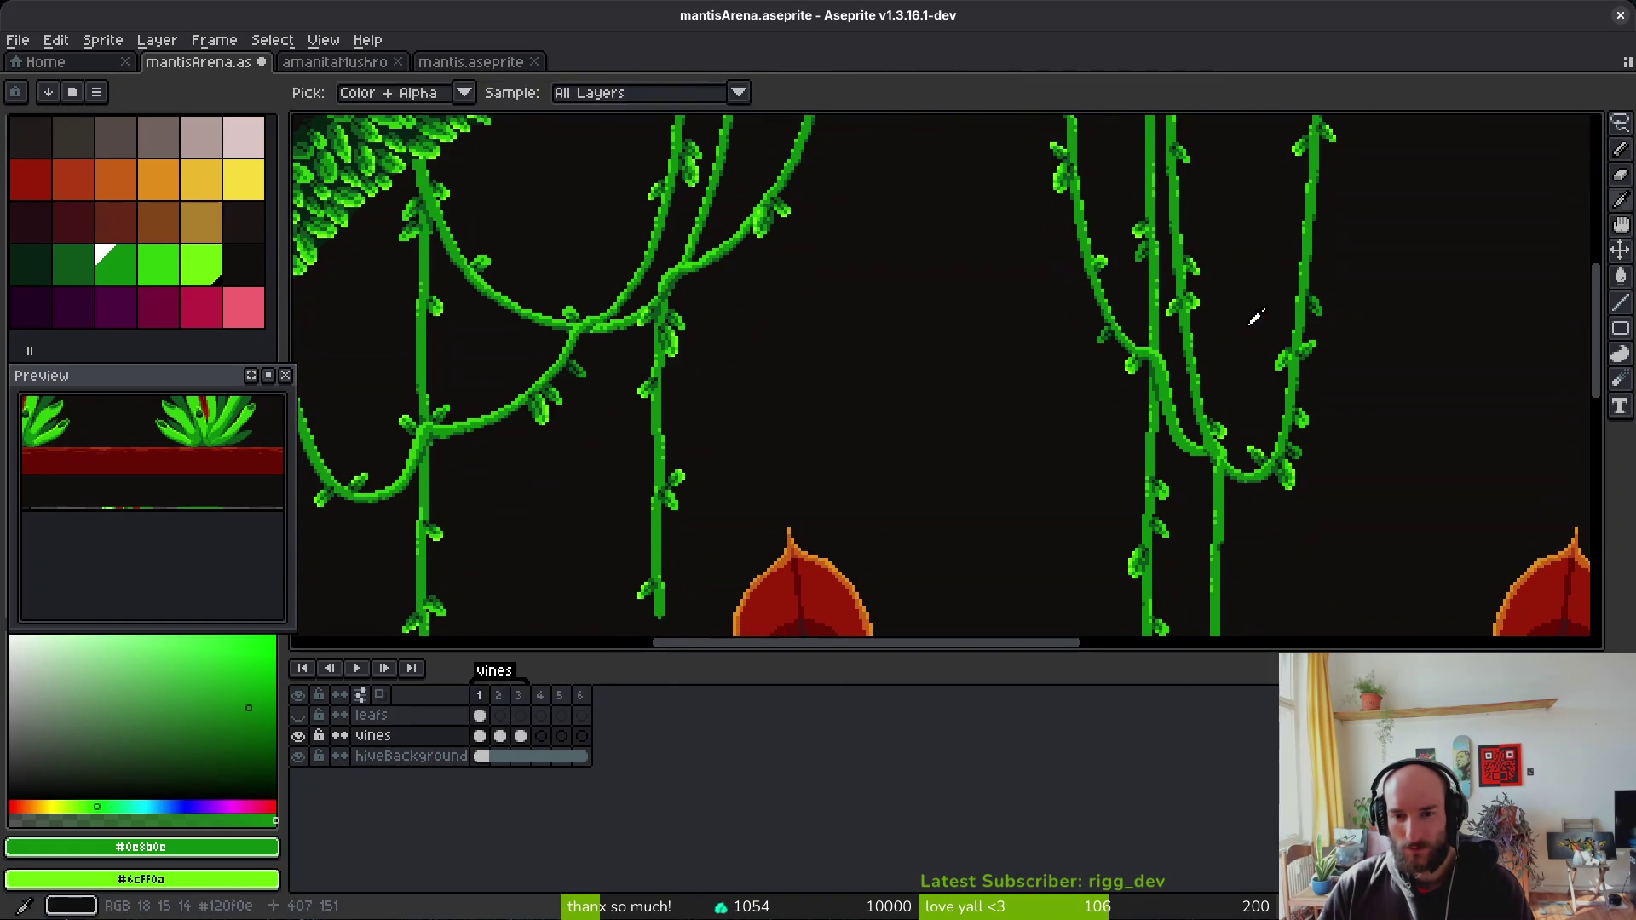
pyautogui.press('Right')
pyautogui.press('Left')
pyautogui.press('Right')
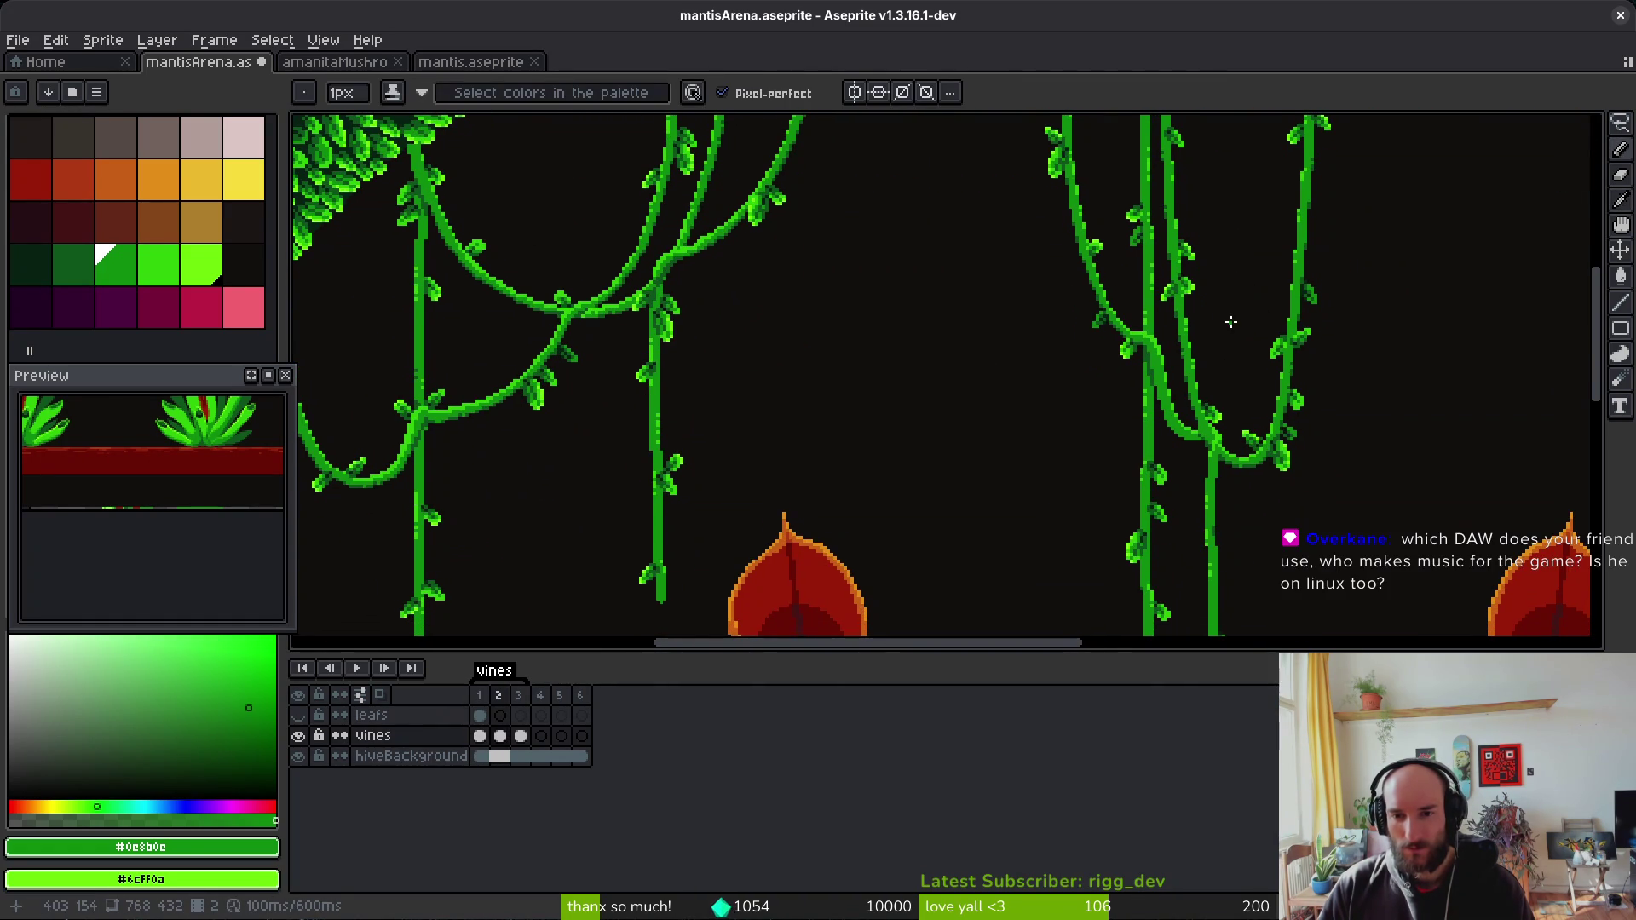
pyautogui.scroll(3, 1231, 264)
# Step: Select the crossing vine section and move it with the transform tool
pyautogui.press('m')
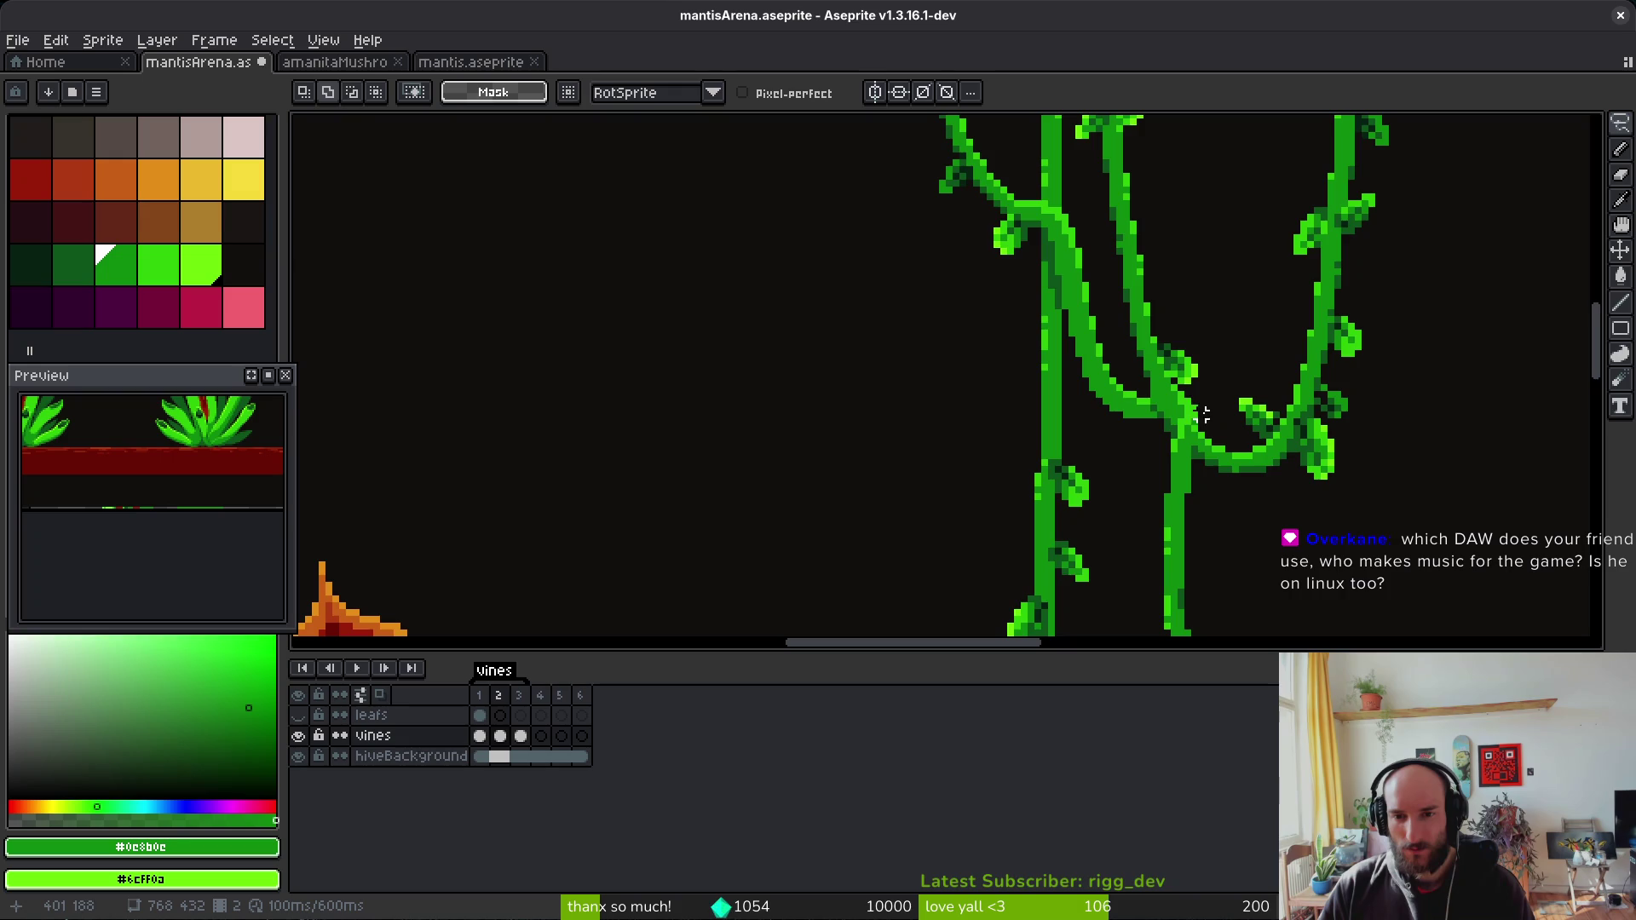
pyautogui.scroll(1, 1216, 419)
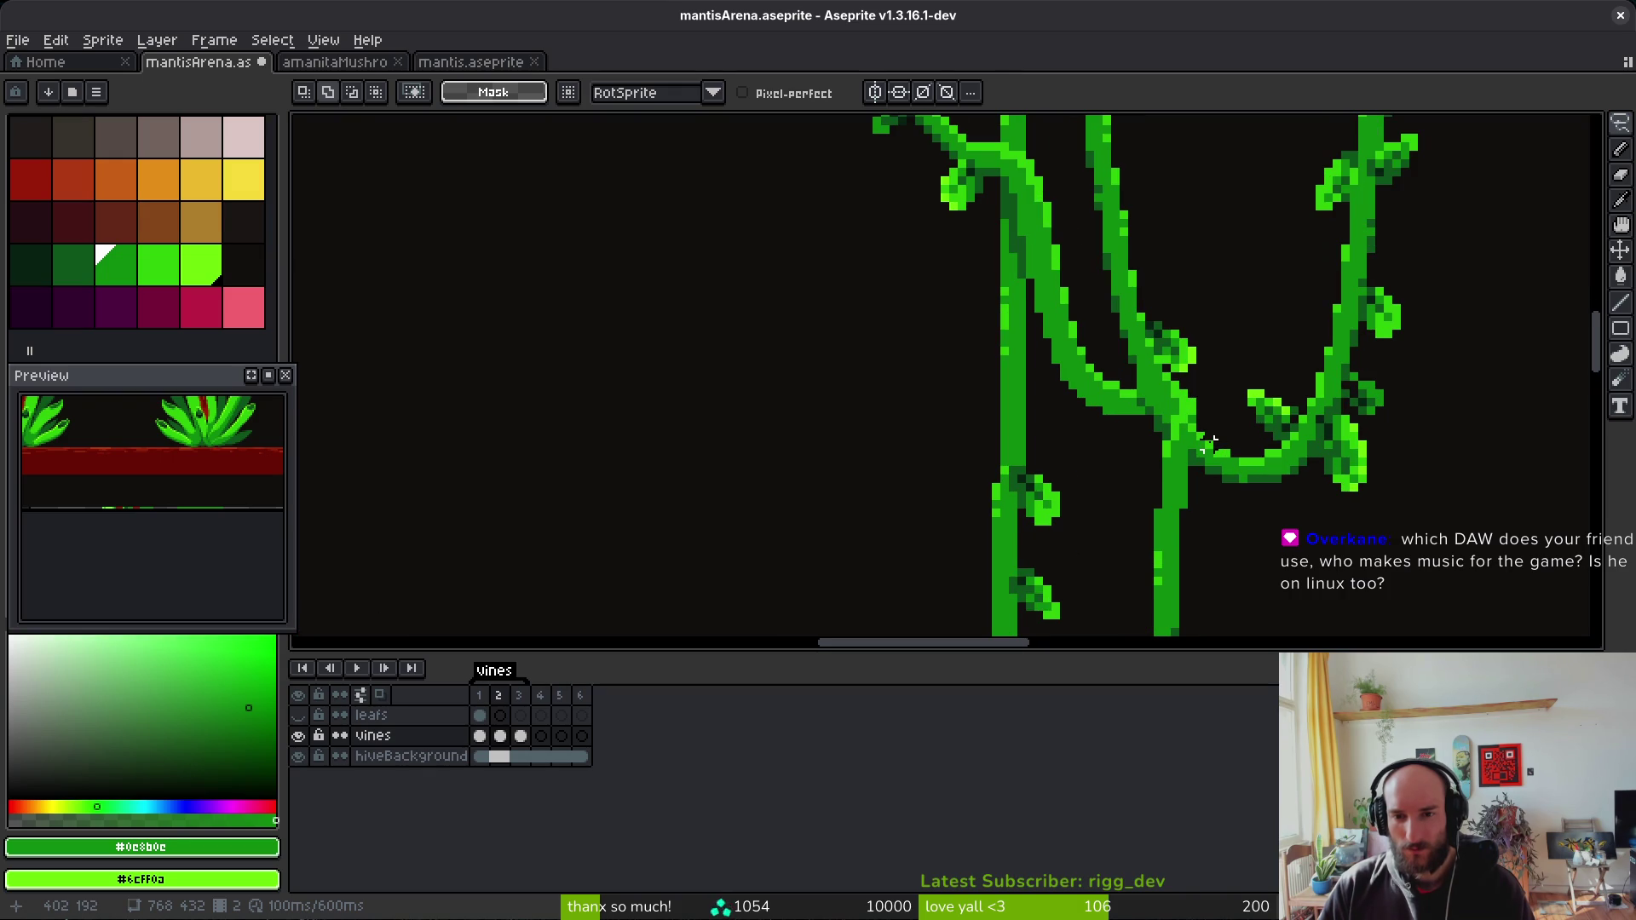
pyautogui.moveTo(1206, 440)
pyautogui.mouseDown()
pyautogui.moveTo(1208, 310)
pyautogui.moveTo(1135, 215)
pyautogui.moveTo(1106, 224)
pyautogui.moveTo(1089, 240)
pyautogui.moveTo(1091, 426)
pyautogui.moveTo(1146, 471)
pyautogui.moveTo(1161, 530)
pyautogui.moveTo(1214, 499)
pyautogui.moveTo(1217, 443)
pyautogui.mouseUp()
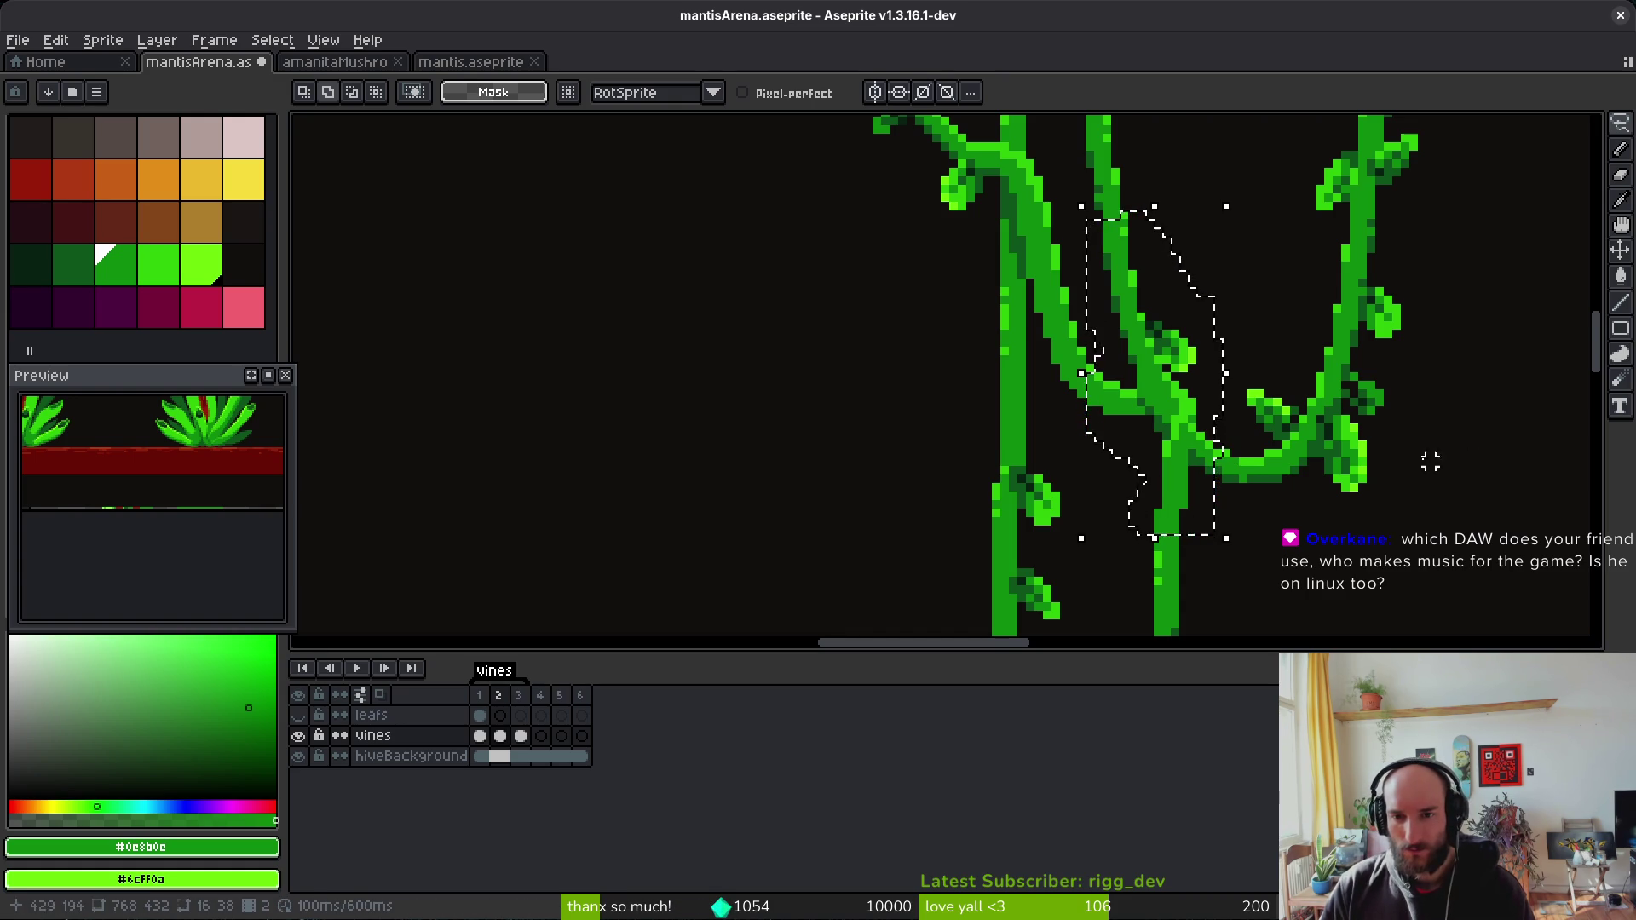
pyautogui.scroll(3, 1279, 461)
pyautogui.moveTo(1162, 411)
pyautogui.mouseDown()
pyautogui.moveTo(1162, 431)
pyautogui.moveTo(1151, 420)
pyautogui.moveTo(1114, 456)
pyautogui.moveTo(1133, 481)
pyautogui.mouseUp()
pyautogui.scroll(-2, 1235, 506)
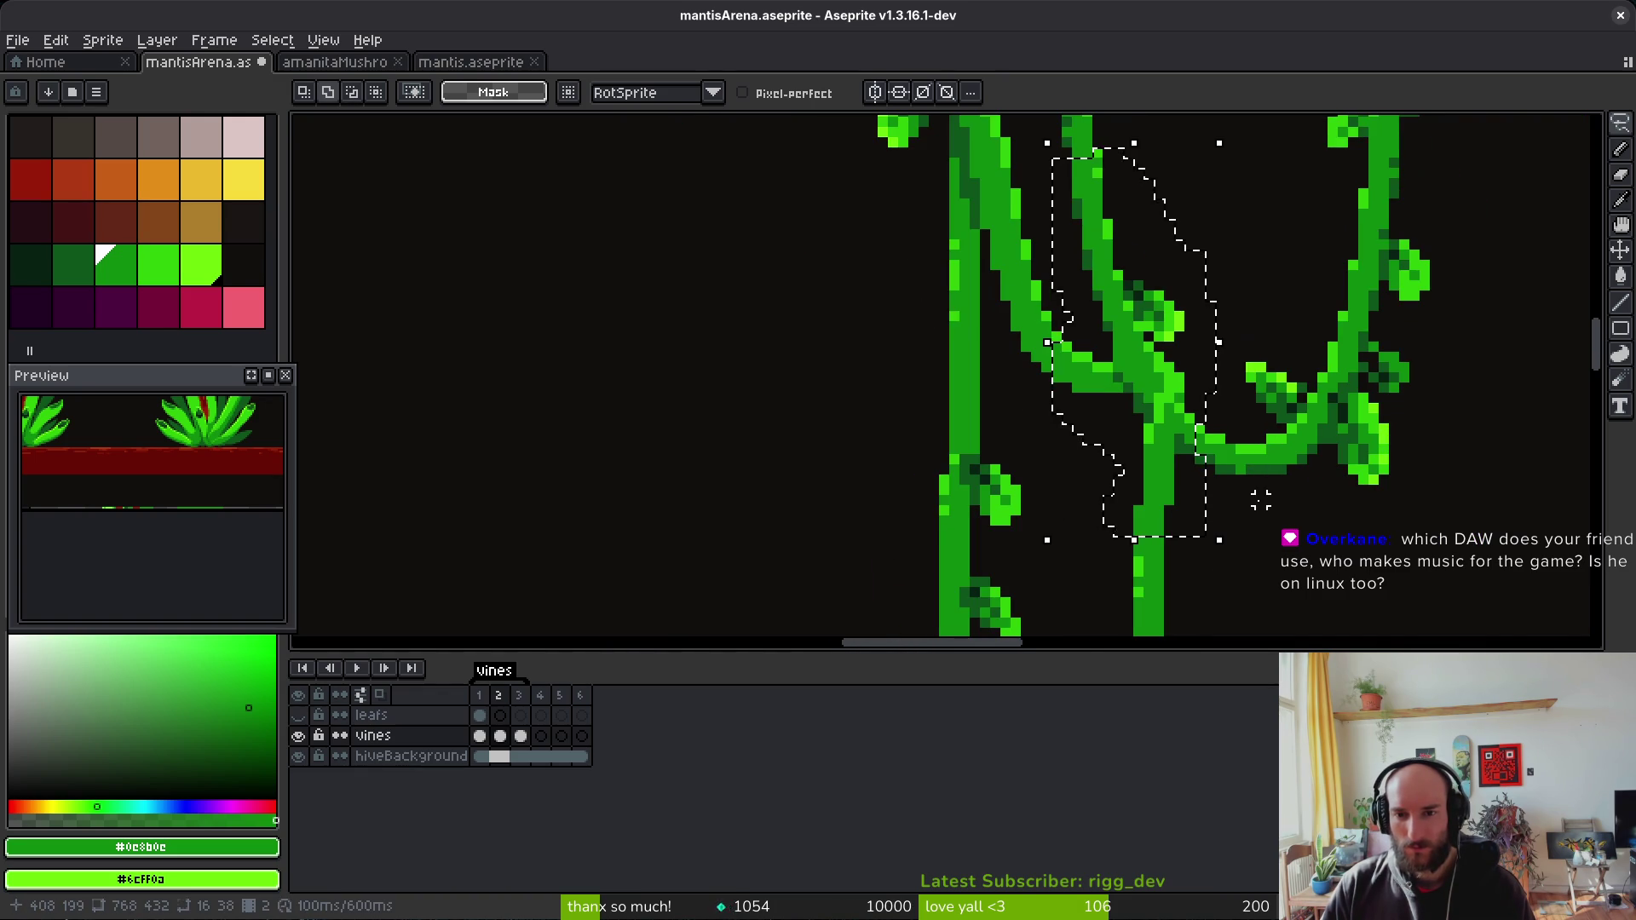
pyautogui.hotkey('ctrl', 't')
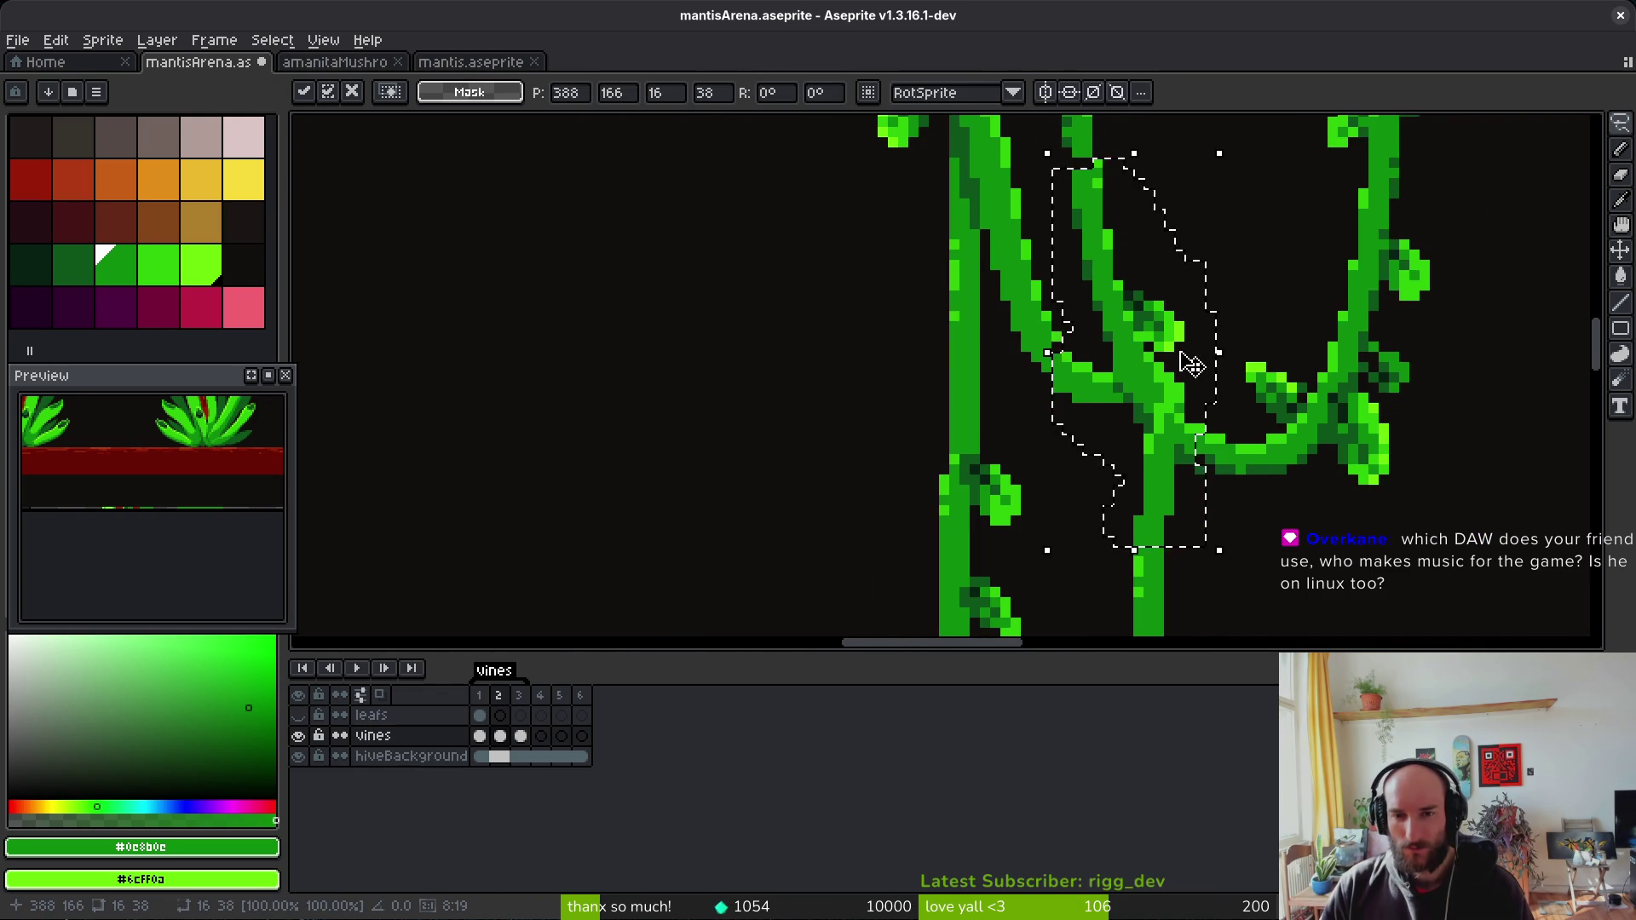
pyautogui.scroll(-2, 1216, 364)
pyautogui.hotkey('ctrl', 'd')
pyautogui.scroll(3, 1193, 385)
# Step: Touch up the vine joins with dark and mid green pencil pixels
pyautogui.press('b')
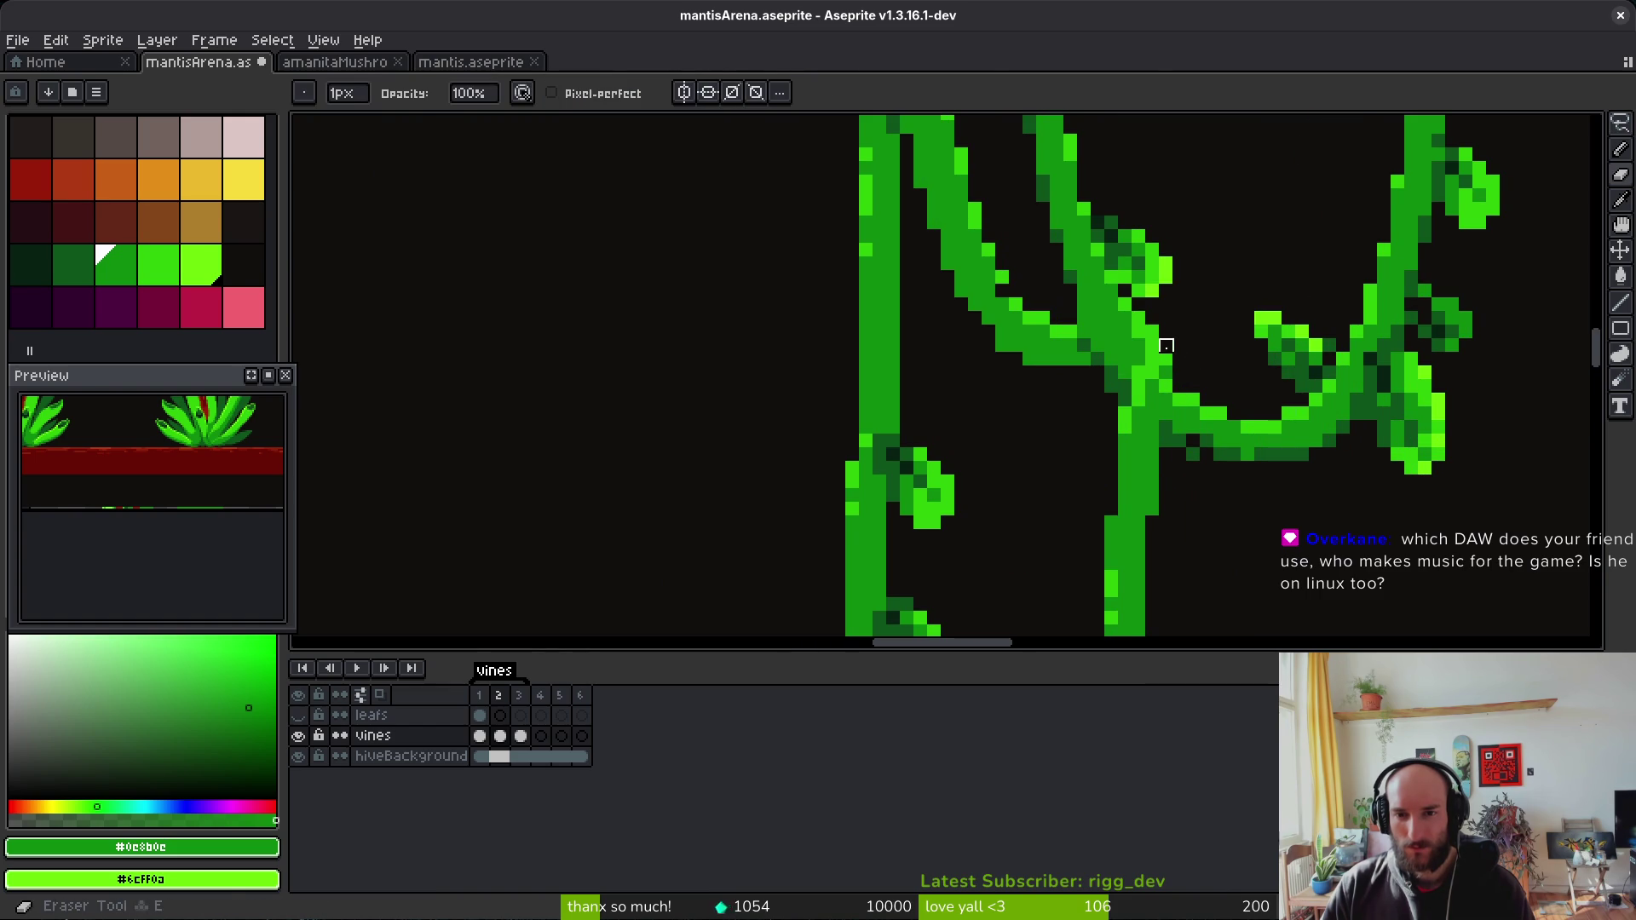
pyautogui.keyDown('alt'); pyautogui.click(1197, 440); pyautogui.keyUp('alt')
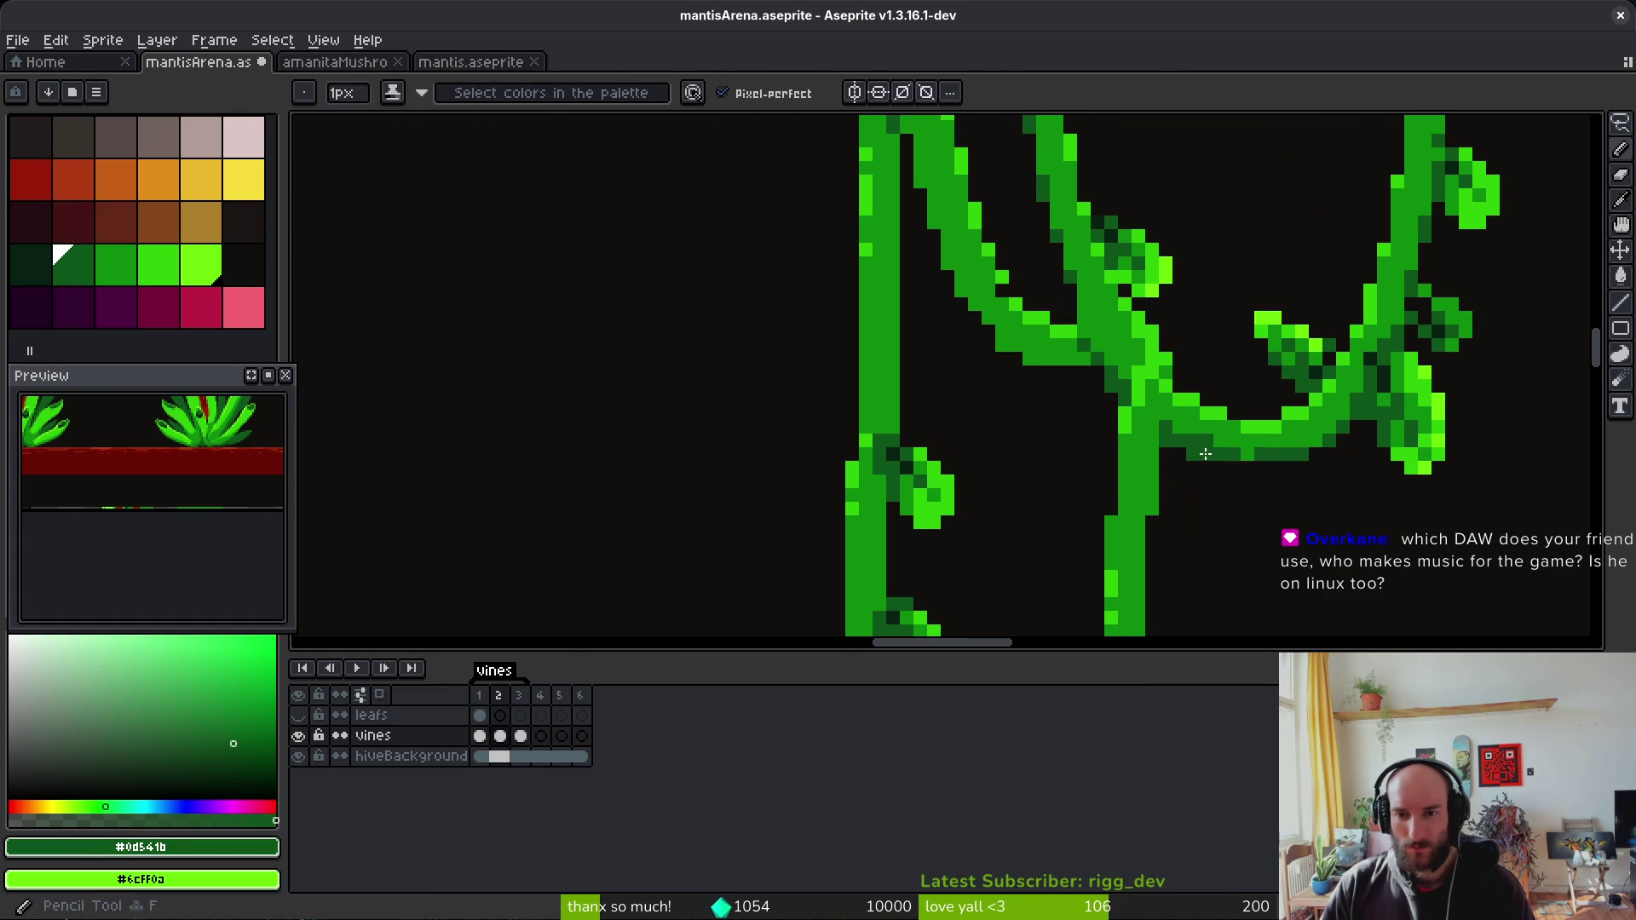
pyautogui.press('b')
pyautogui.moveTo(1097, 414); pyautogui.dragTo(1124, 494)
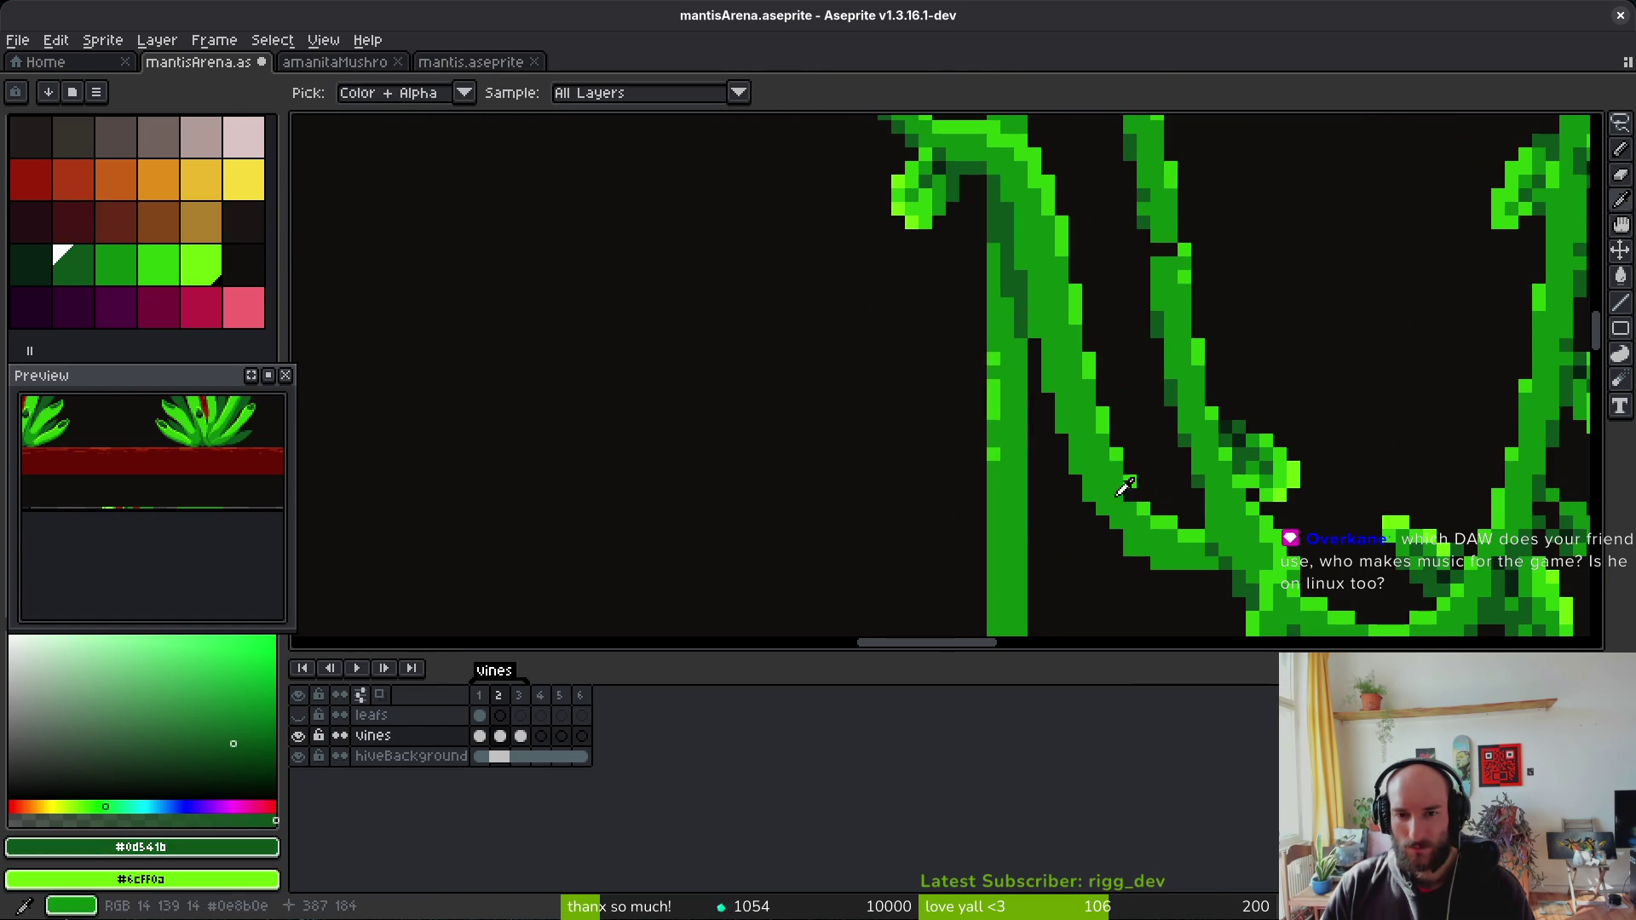
pyautogui.keyDown('alt'); pyautogui.click(1125, 494); pyautogui.keyUp('alt')
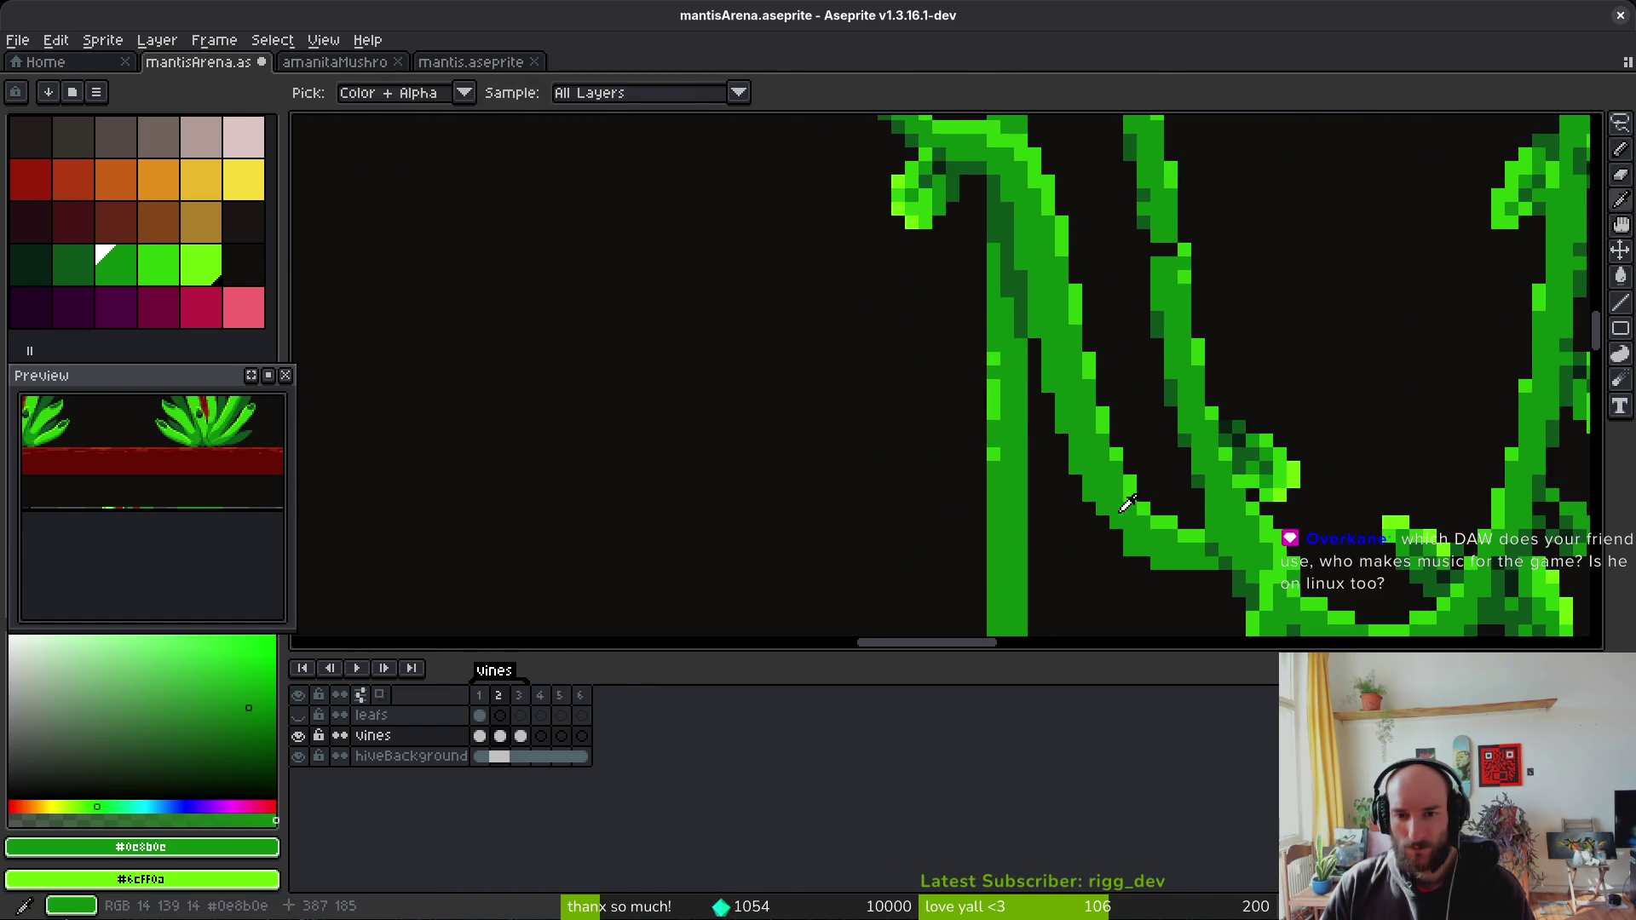
pyautogui.scroll(-1, 1173, 565)
pyautogui.scroll(-1, 1172, 565)
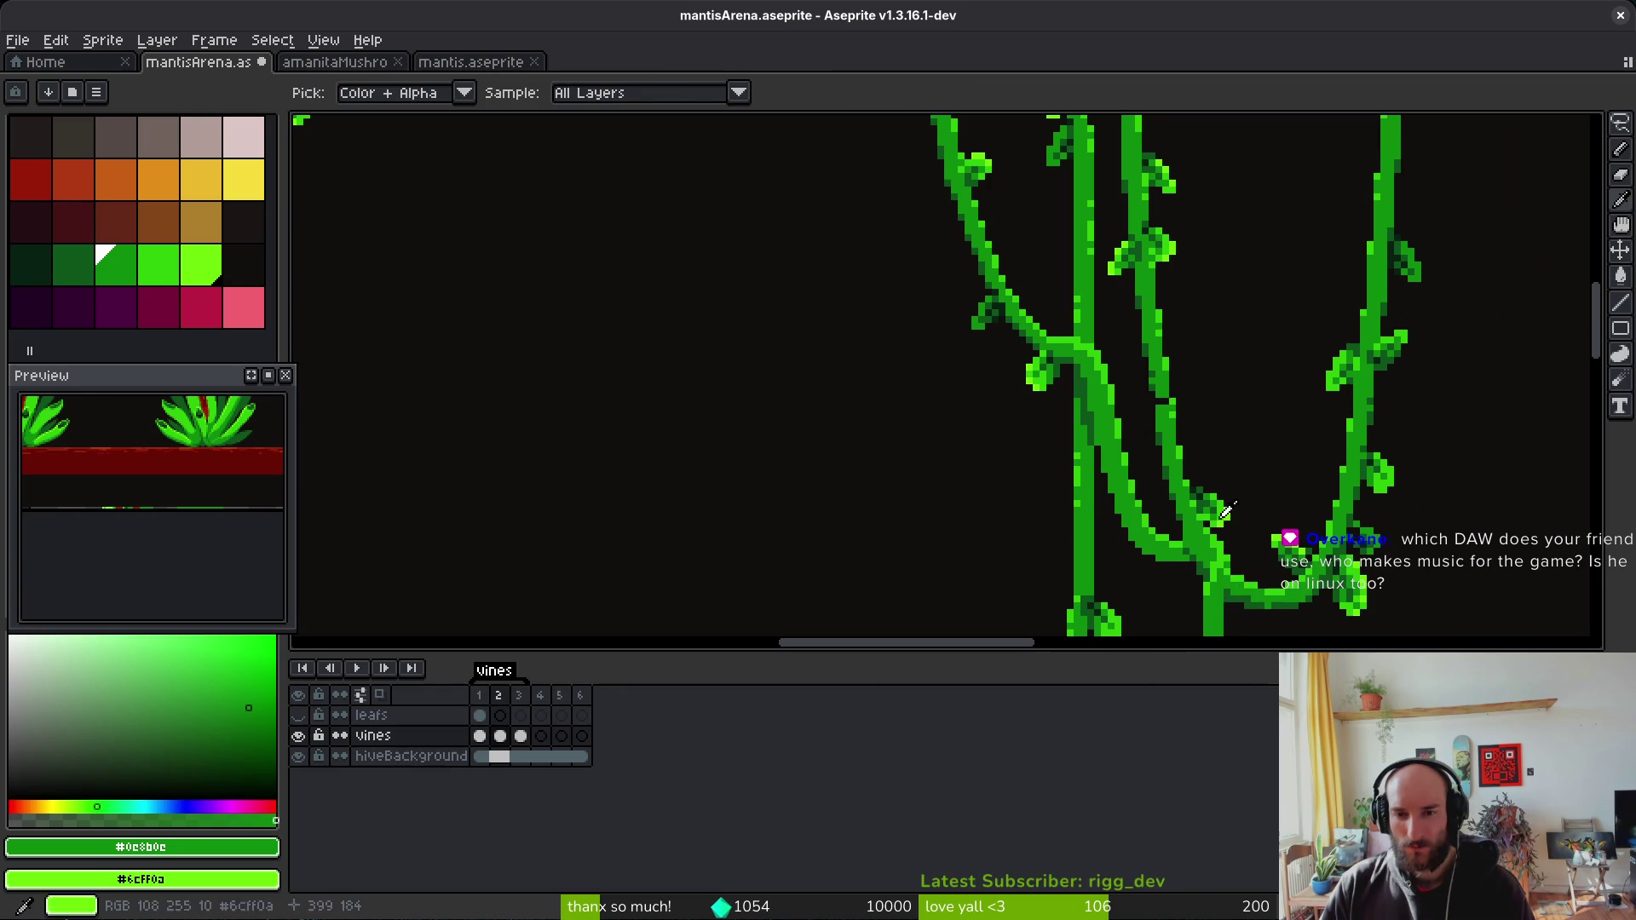
pyautogui.scroll(5, 1156, 417)
pyautogui.click(1137, 421)
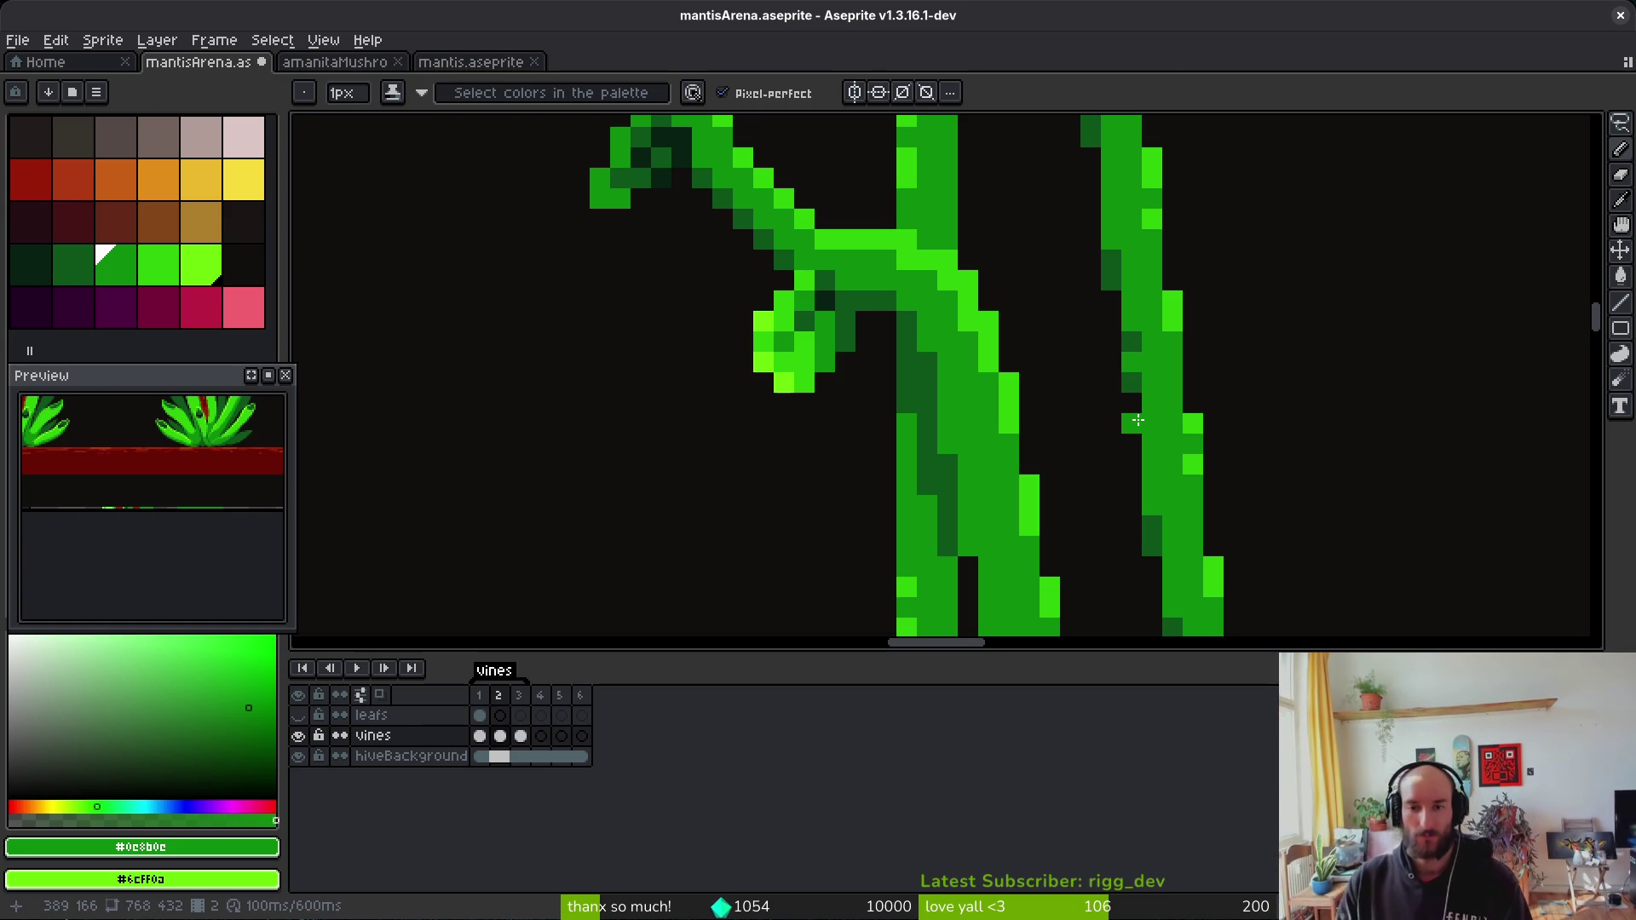
# Step: Play the animation to preview the swaying vines
pyautogui.scroll(-5, 1159, 392)
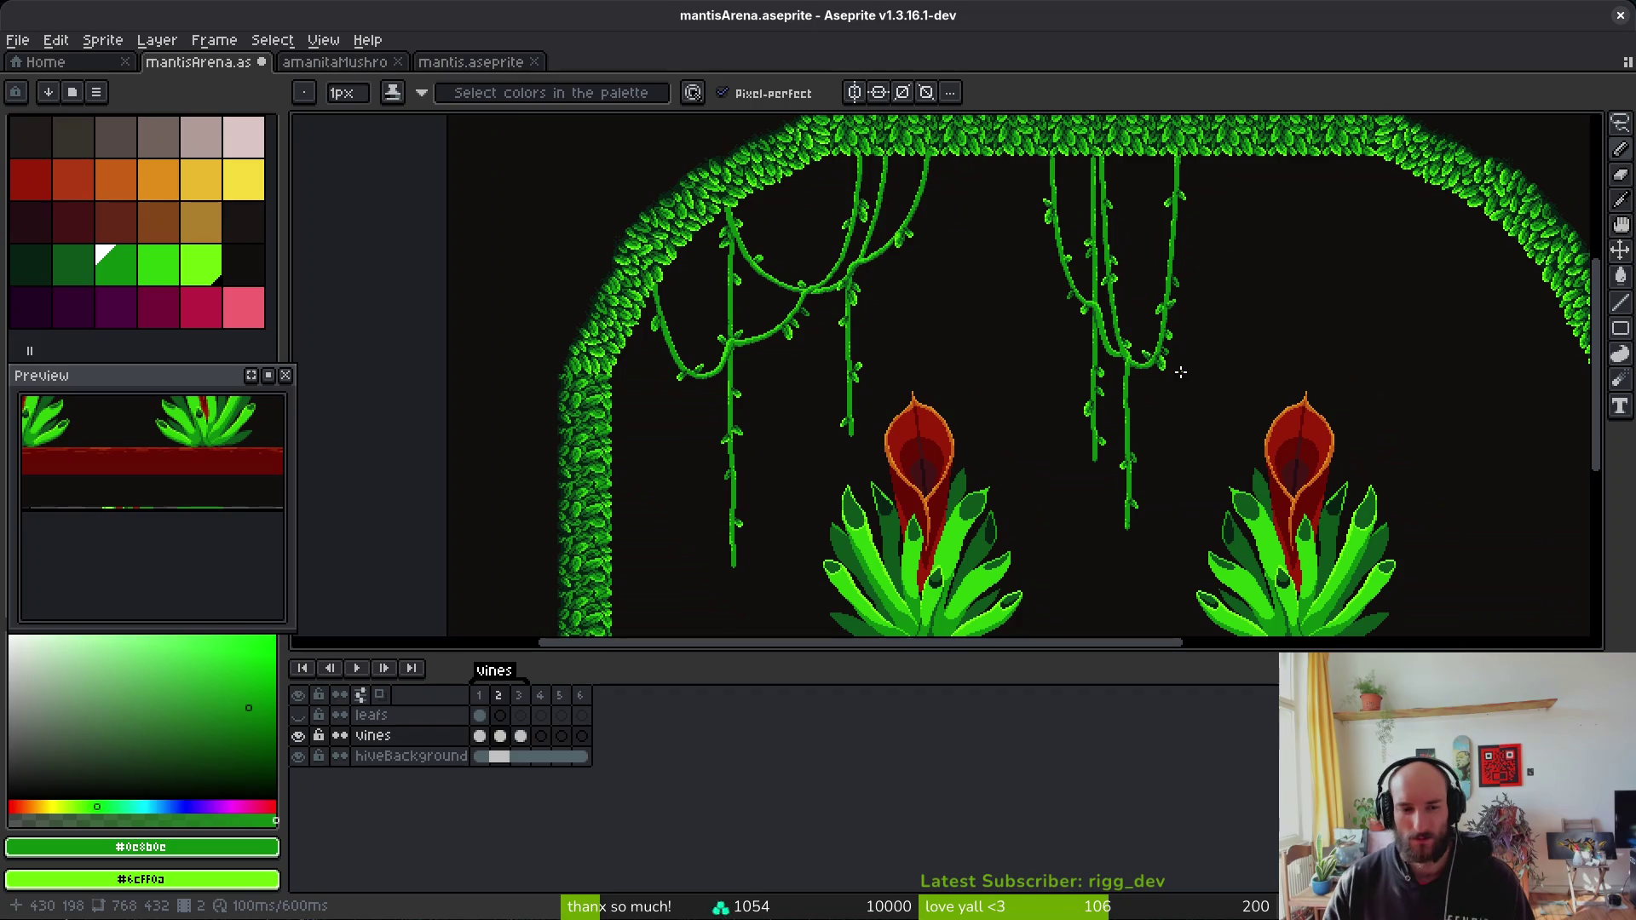
pyautogui.press('alt')
pyautogui.press('Return')
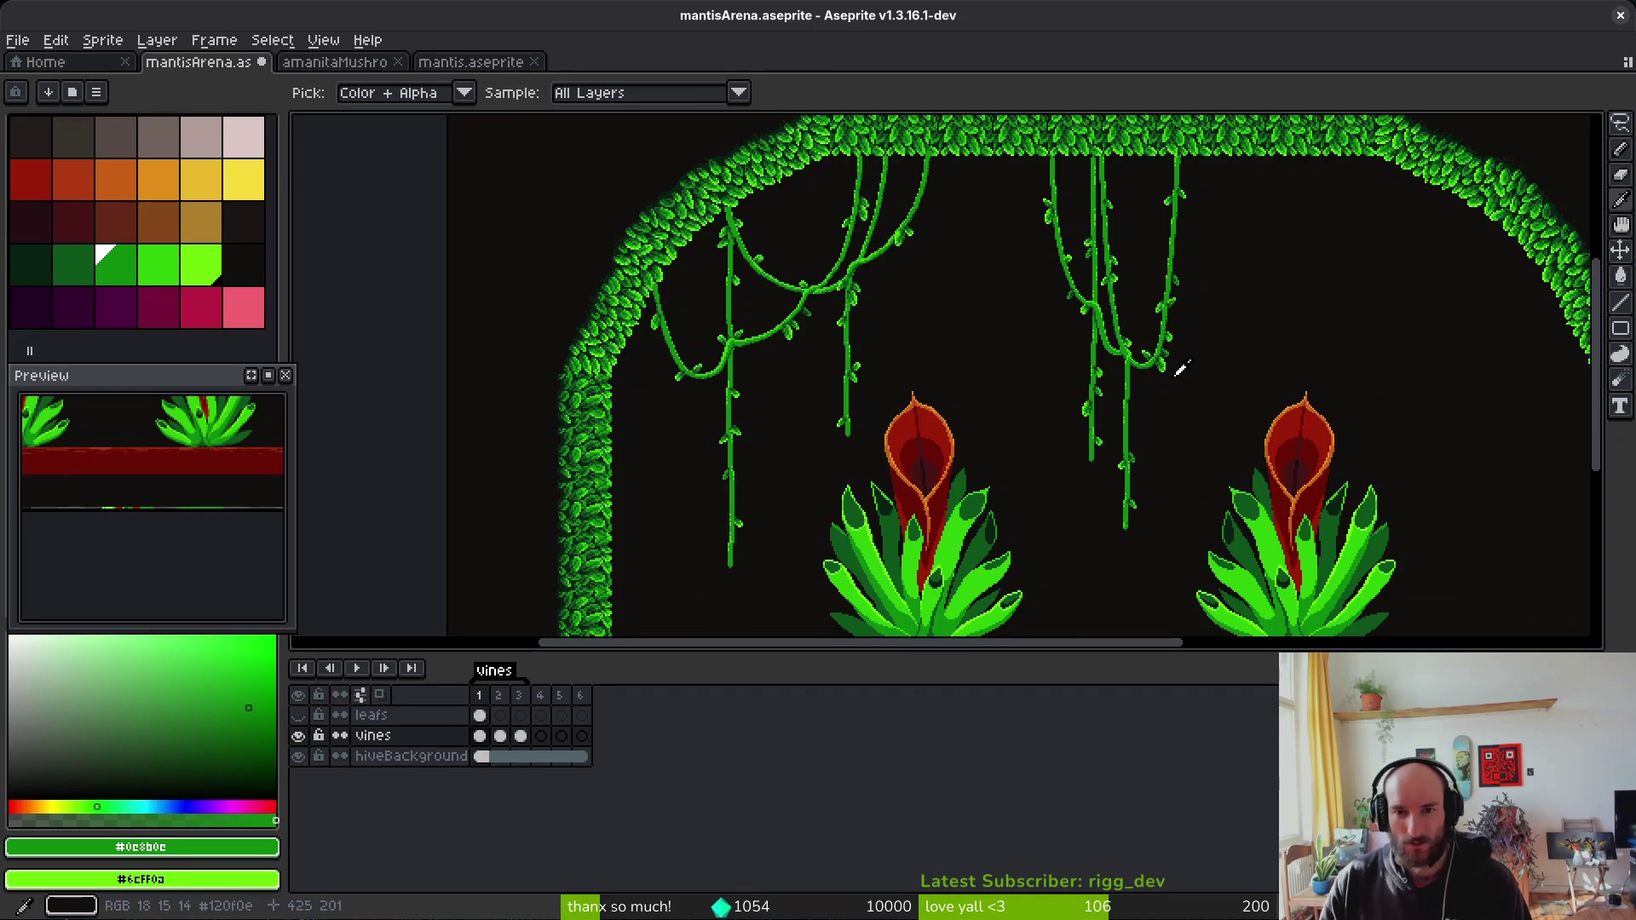
pyautogui.press('alt')
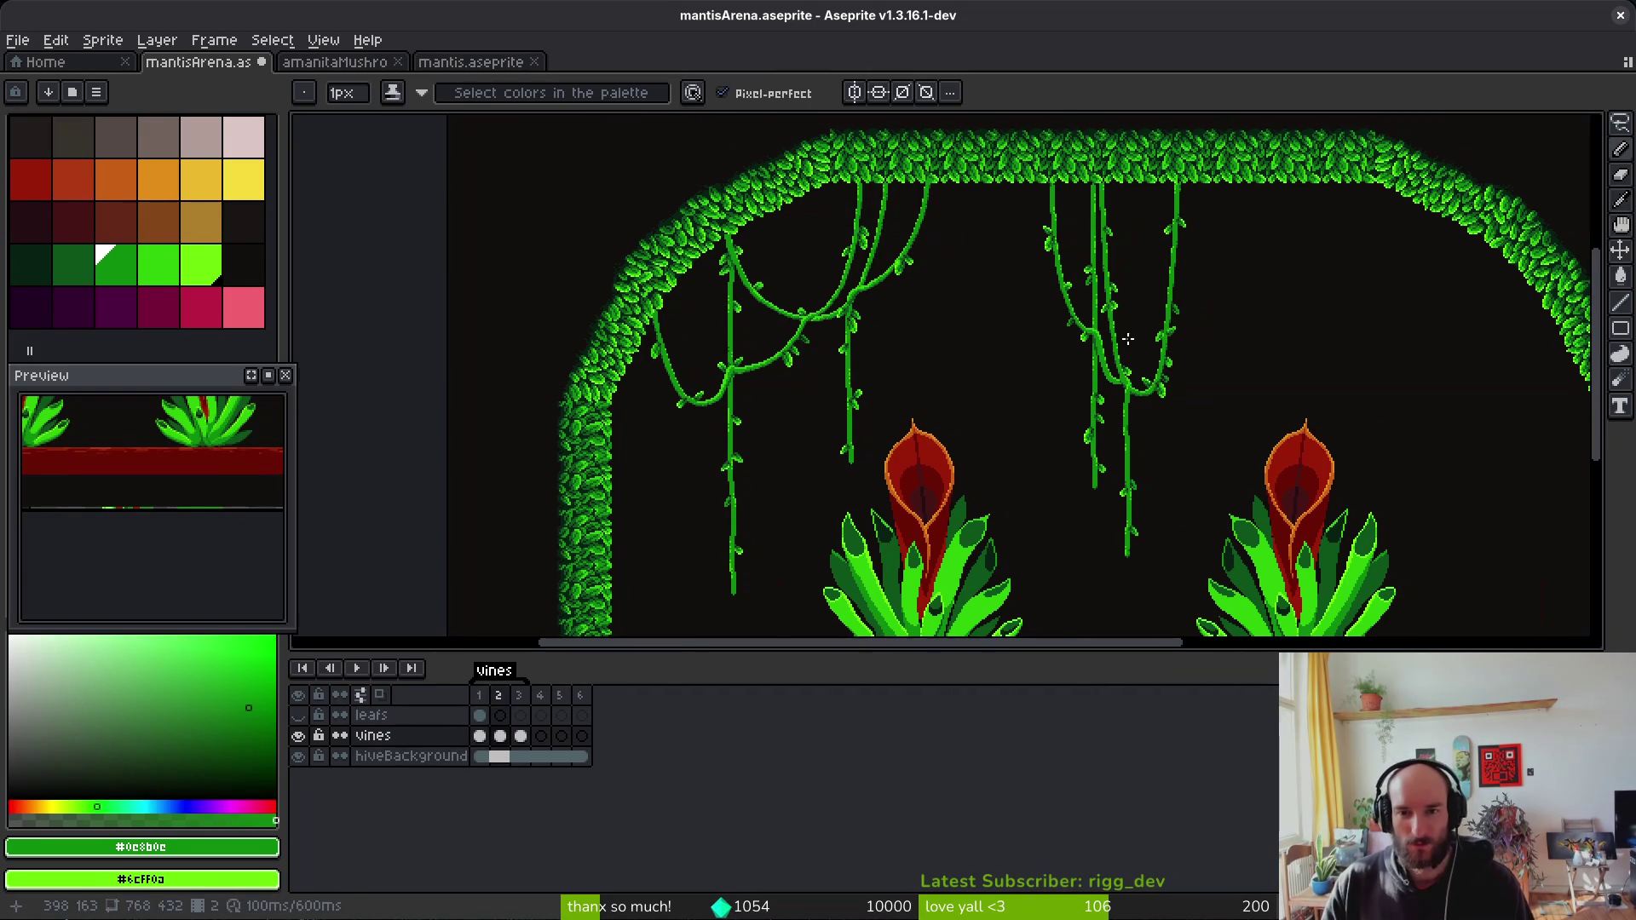
pyautogui.scroll(3, 1128, 339)
pyautogui.scroll(-1, 1116, 358)
pyautogui.press('alt')
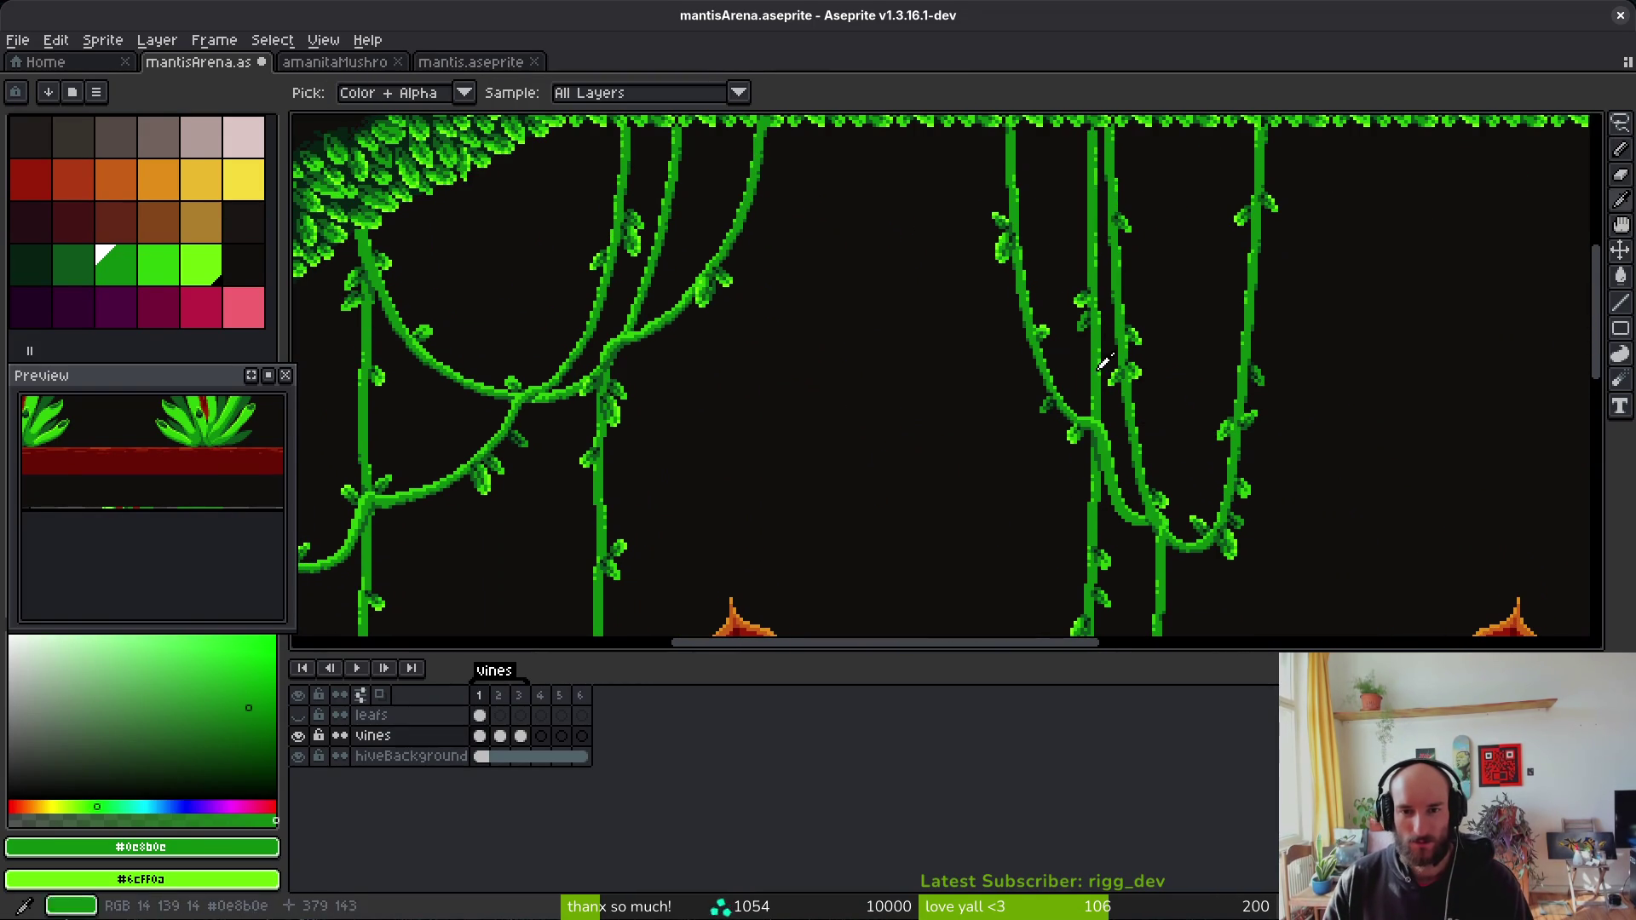
pyautogui.scroll(2, 1076, 399)
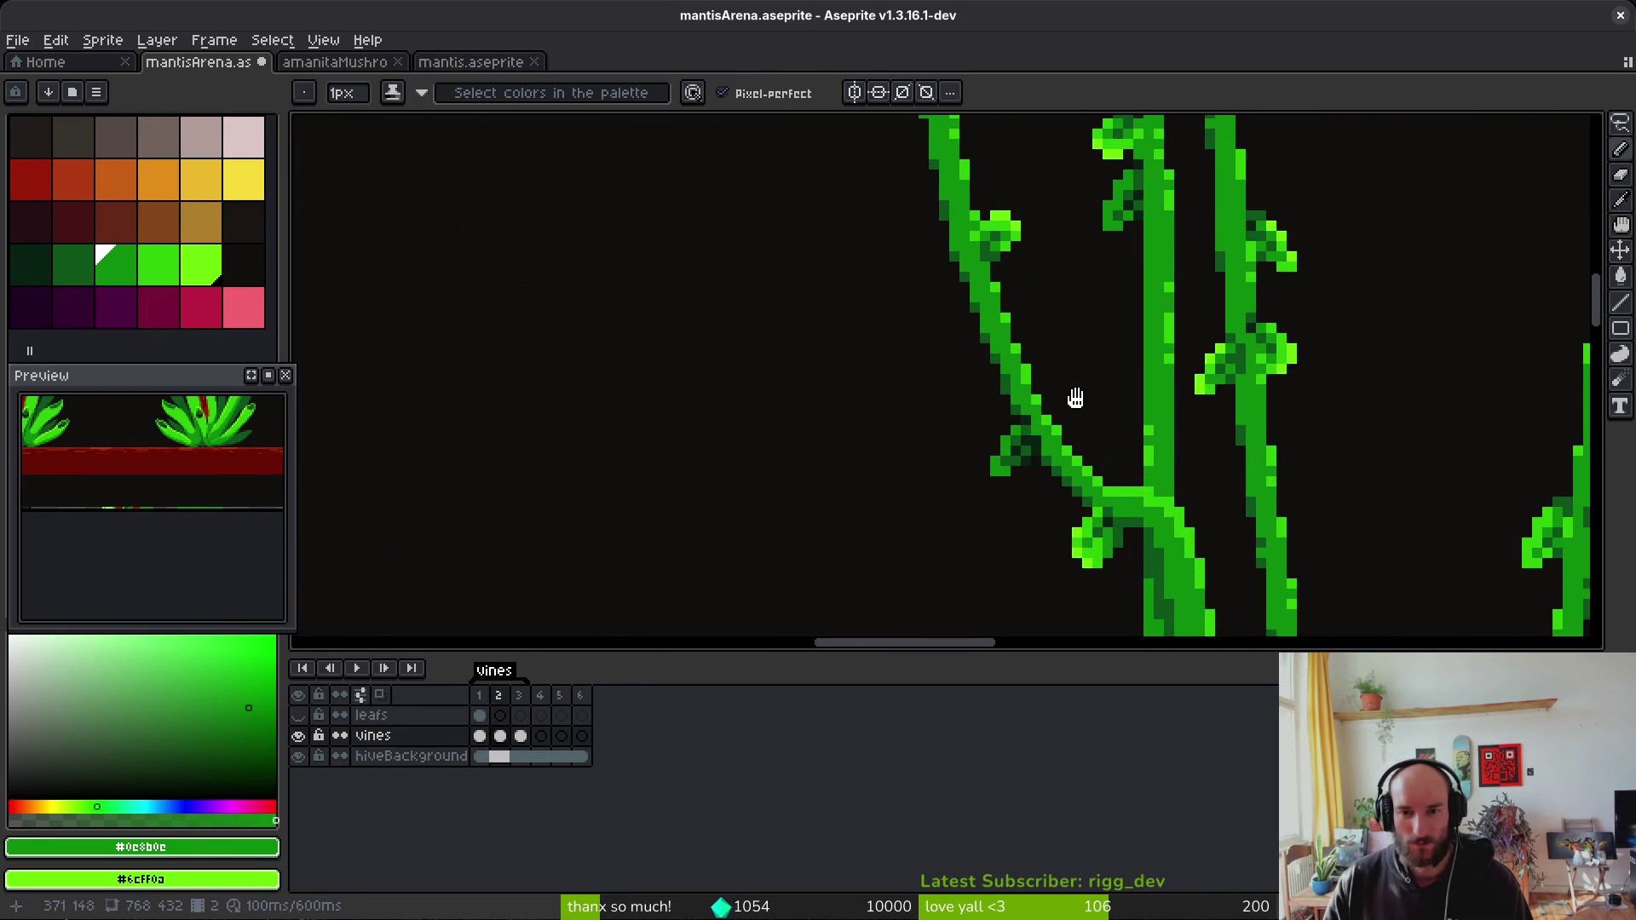
# Step: Select a hanging vine section up its stem and shift it over
pyautogui.press('m')
pyautogui.moveTo(1089, 467)
pyautogui.mouseDown()
pyautogui.moveTo(1065, 511)
pyautogui.moveTo(966, 510)
pyautogui.mouseUp()
pyautogui.moveTo(1089, 336); pyautogui.dragTo(1005, 479)
pyautogui.scroll(3, 1048, 383)
pyautogui.moveTo(1061, 309)
pyautogui.mouseDown()
pyautogui.moveTo(1029, 394)
pyautogui.moveTo(1003, 579)
pyautogui.mouseUp()
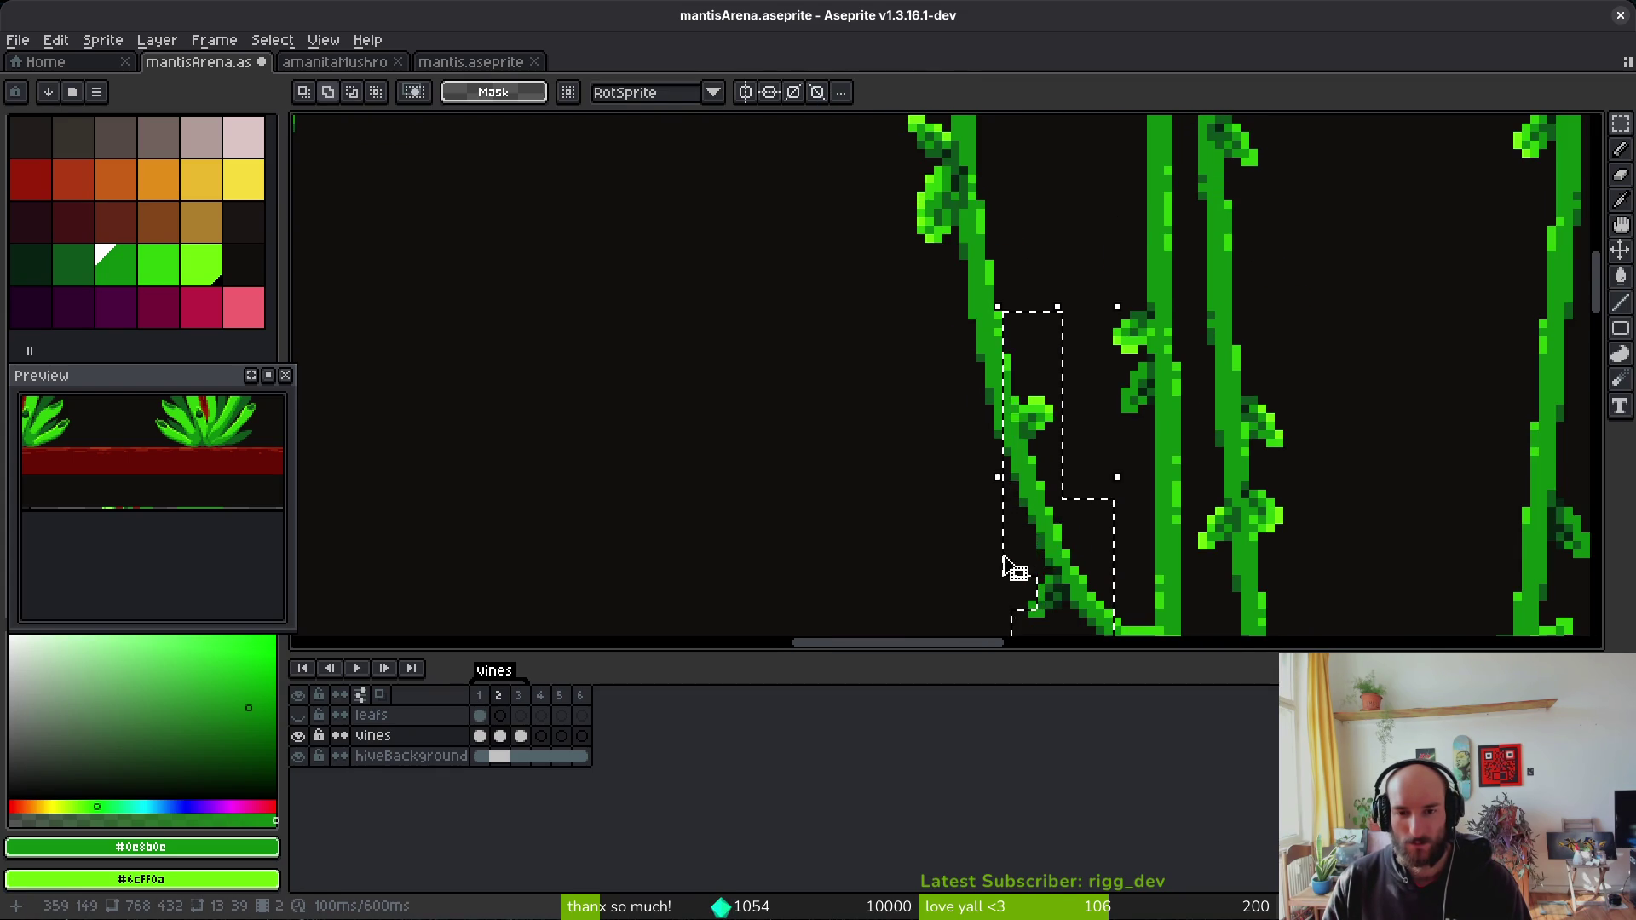
pyautogui.scroll(-2, 1031, 383)
pyautogui.scroll(1, 1043, 273)
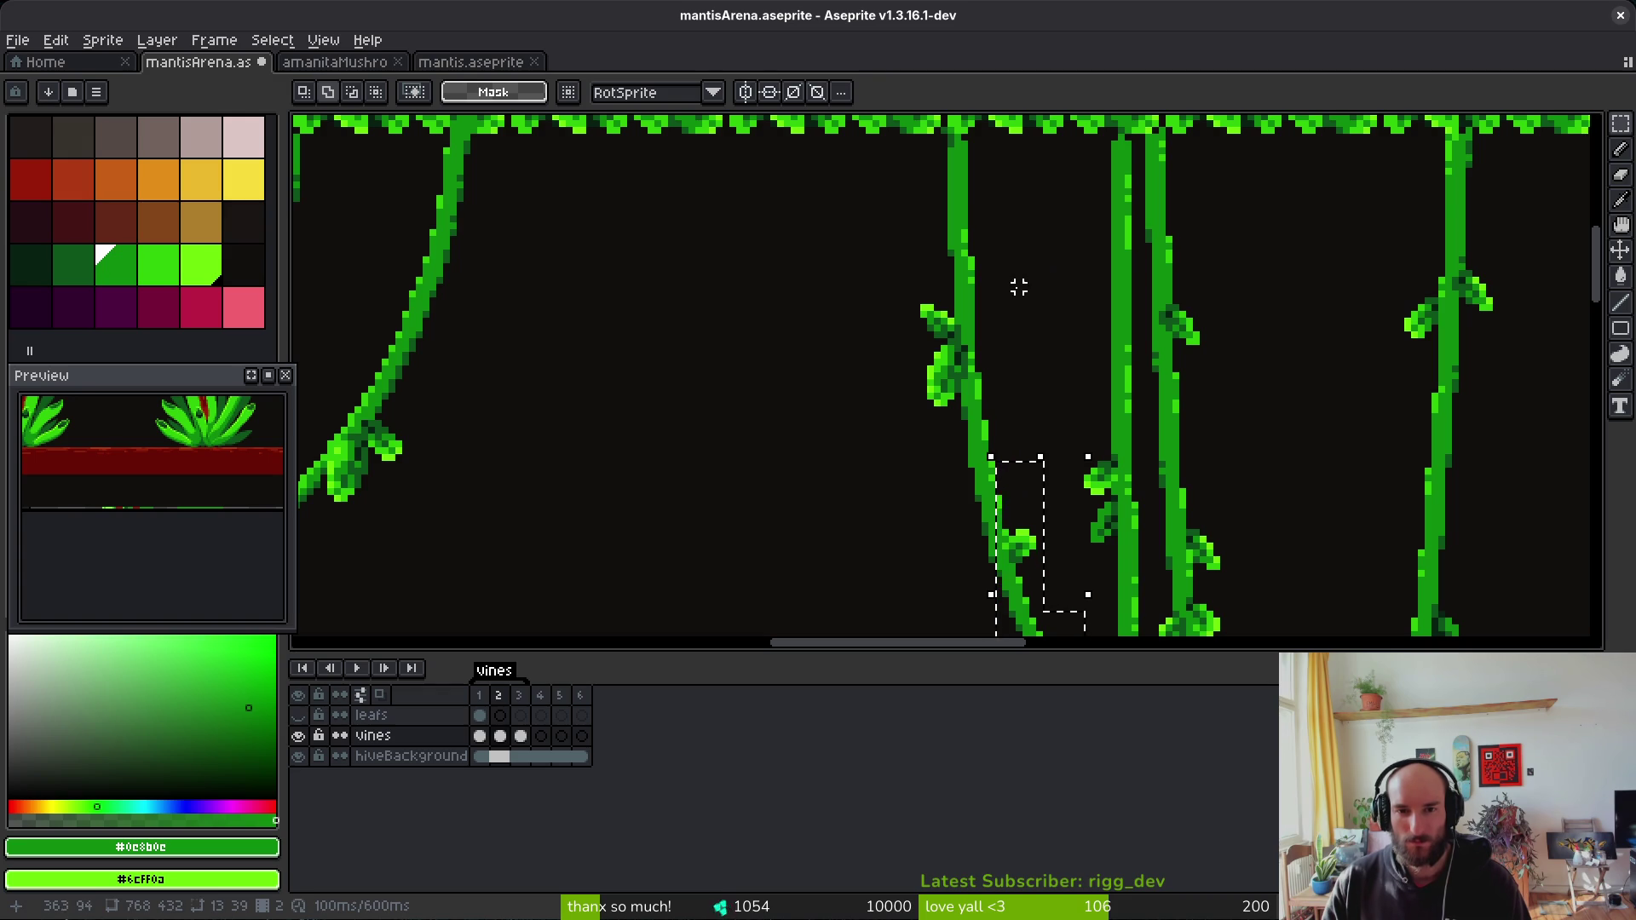
pyautogui.moveTo(1033, 224)
pyautogui.mouseDown()
pyautogui.moveTo(887, 511)
pyautogui.moveTo(883, 619)
pyautogui.mouseUp()
pyautogui.scroll(-1, 1041, 299)
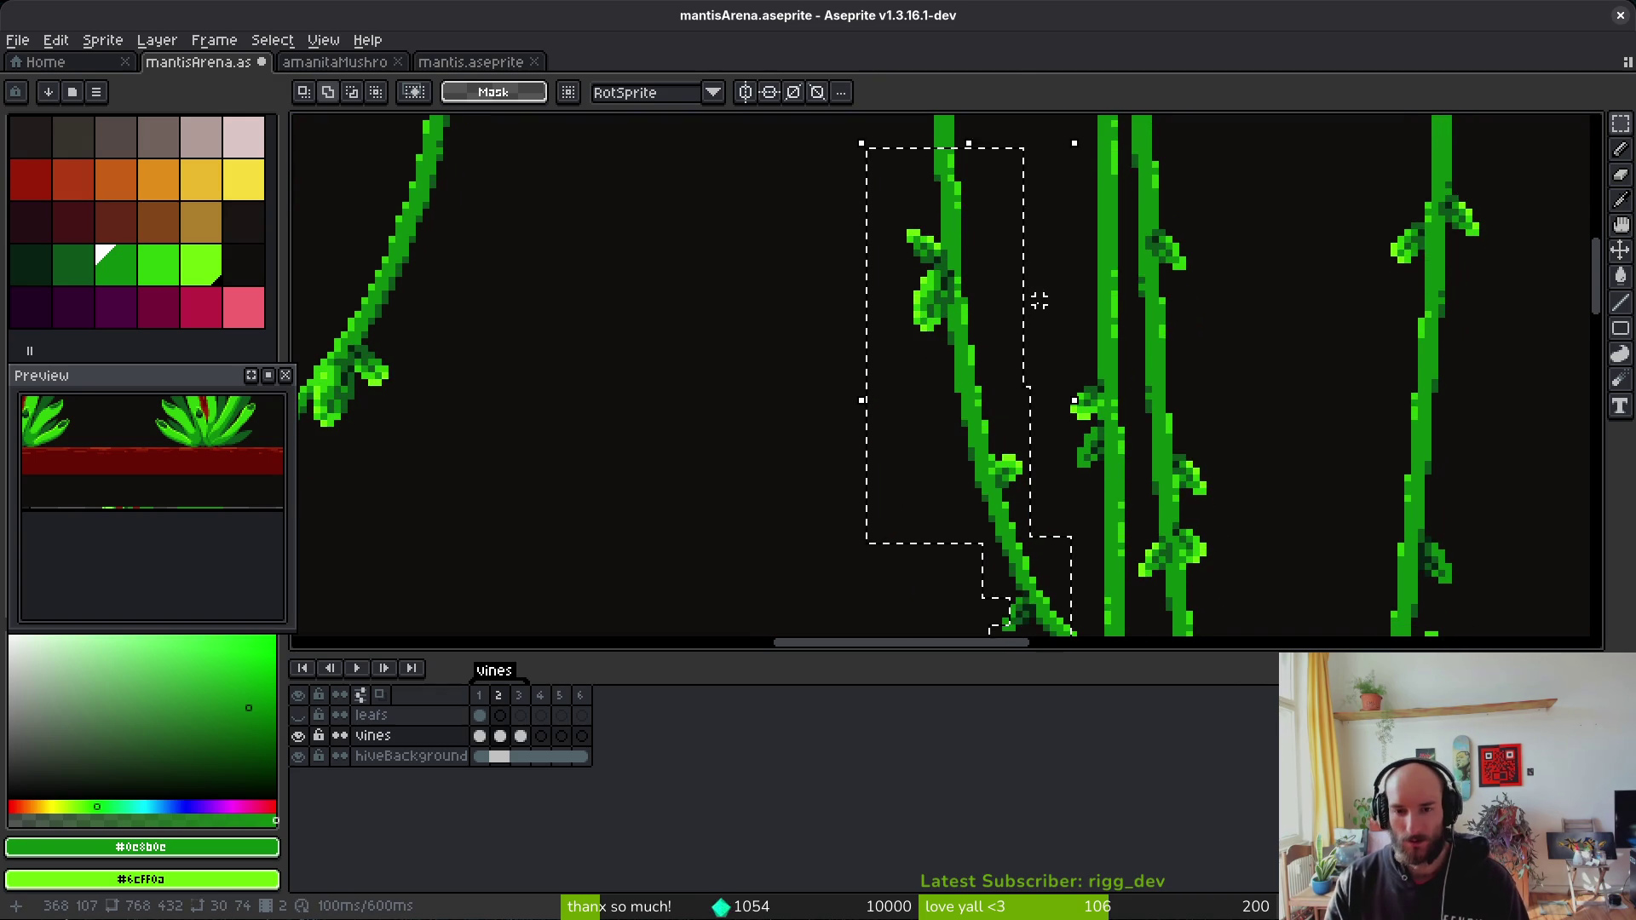
pyautogui.hotkey('ctrl', 'd')
# Step: Sample bright green #2fc809 and patch the break in the vine stem
pyautogui.scroll(-2, 932, 486)
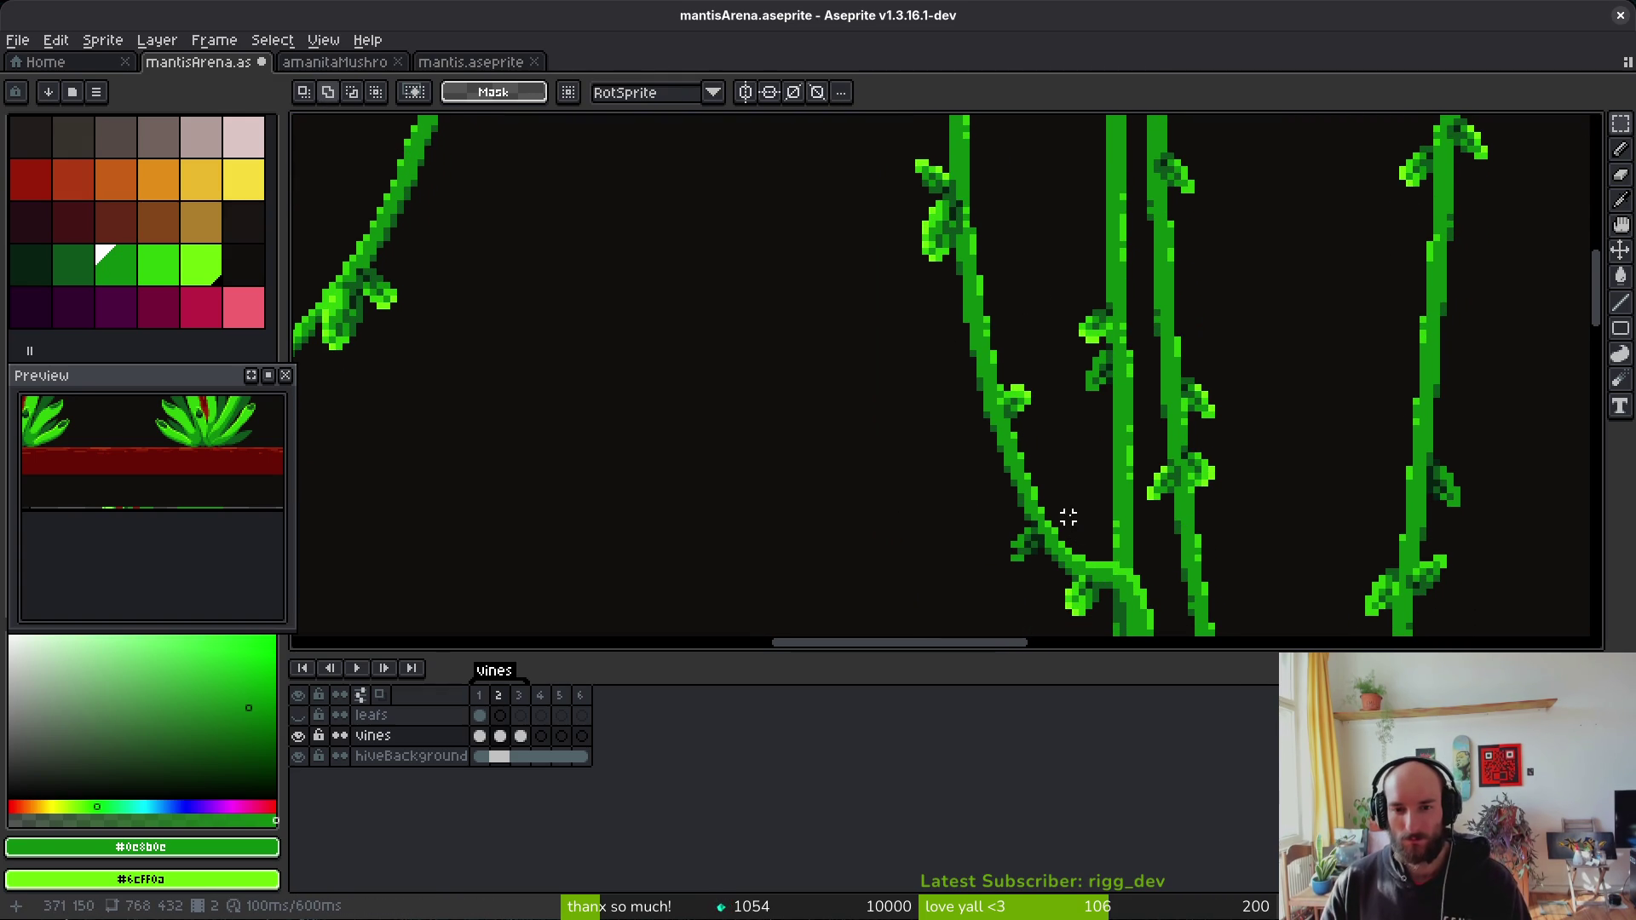
pyautogui.scroll(2, 1050, 443)
pyautogui.scroll(2, 1059, 362)
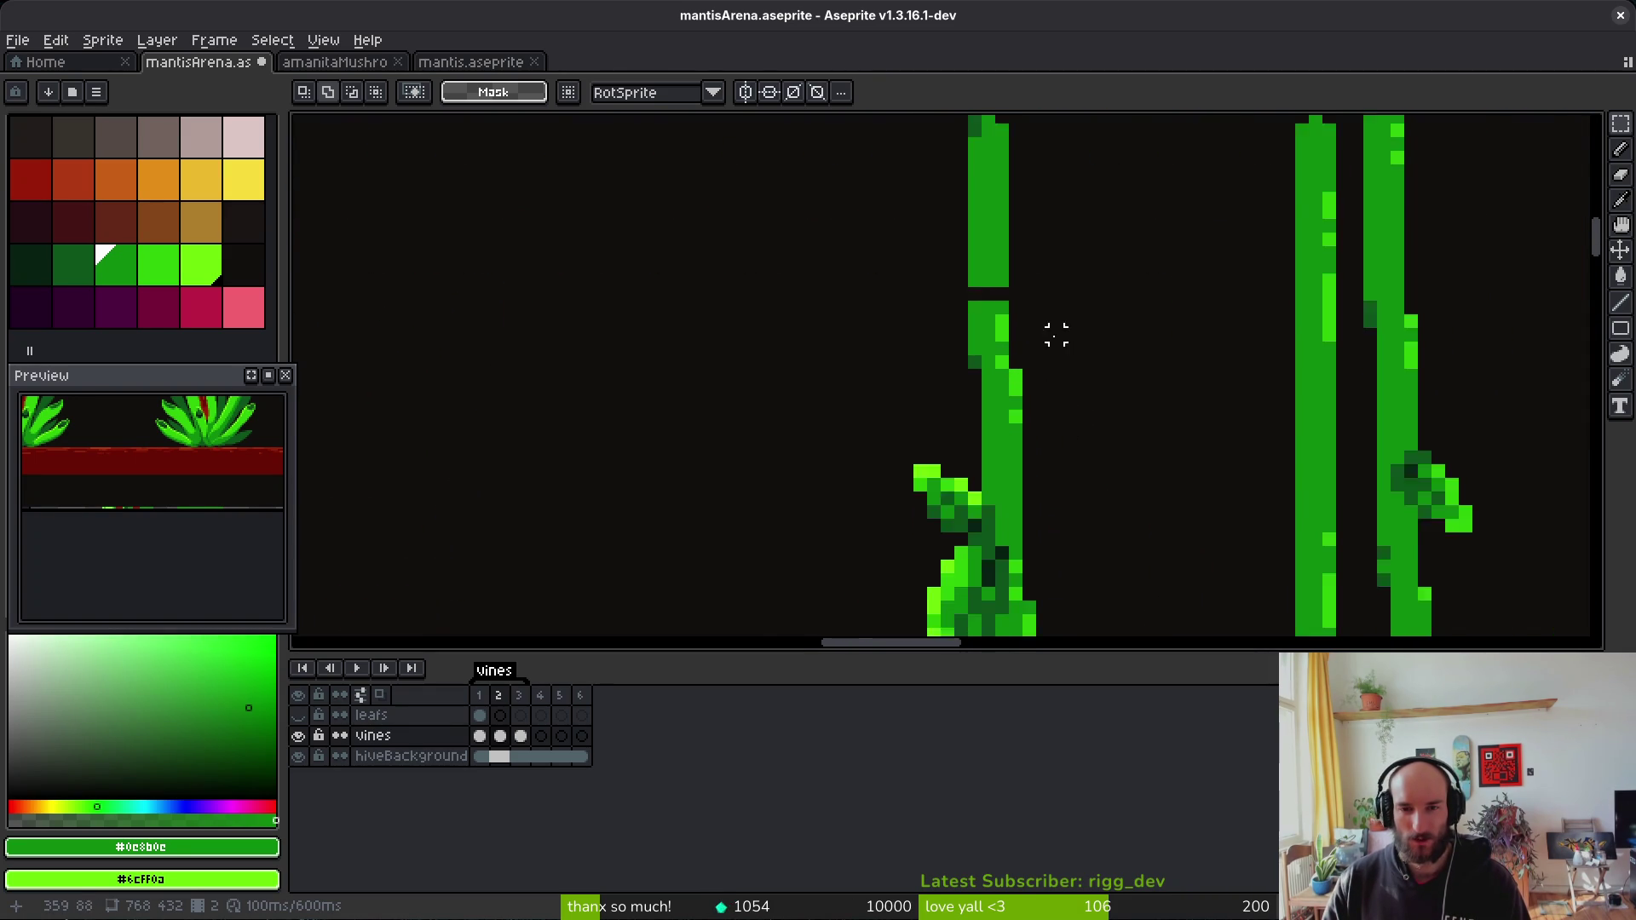
pyautogui.scroll(-2, 1057, 341)
pyautogui.scroll(1, 1061, 350)
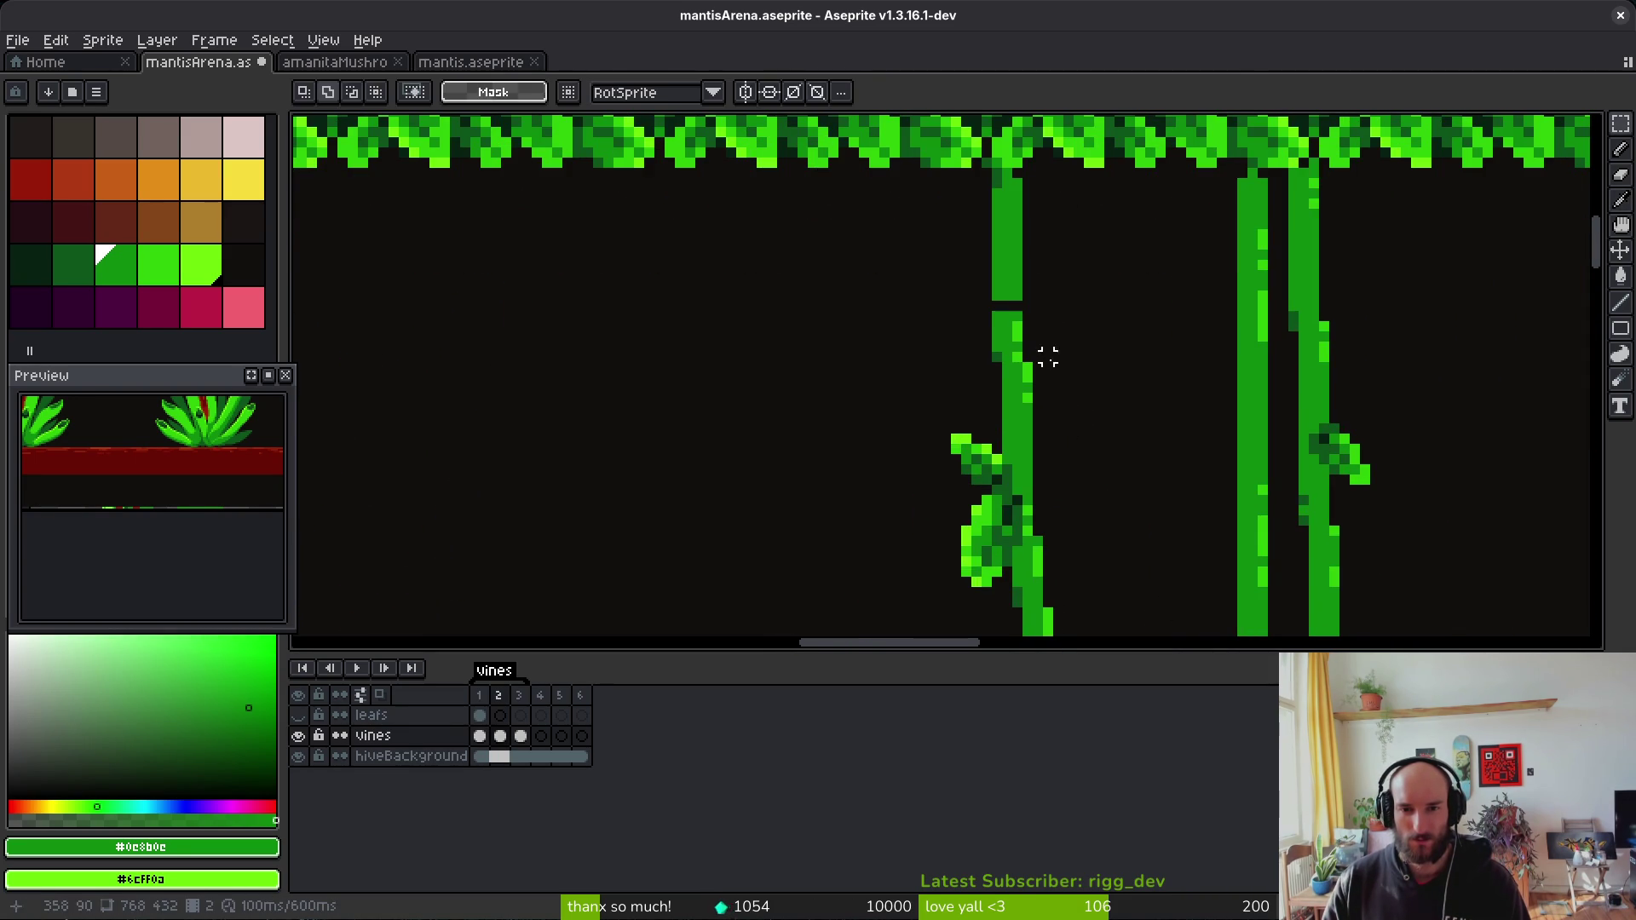
pyautogui.scroll(1, 1040, 328)
pyautogui.press('i')
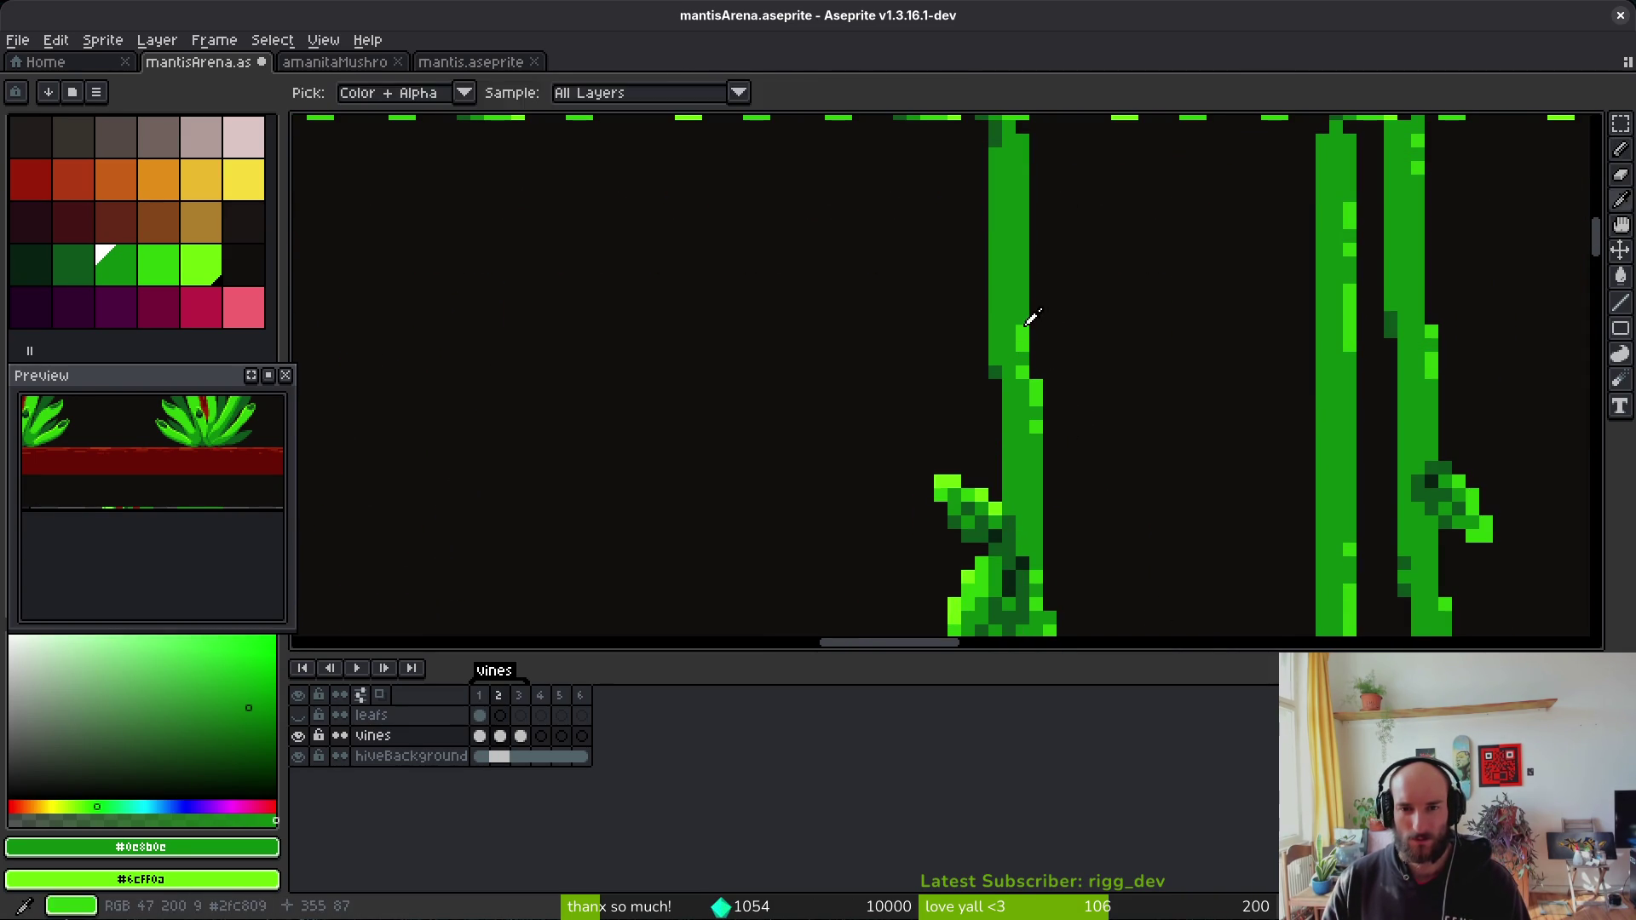
pyautogui.click(1032, 318)
pyautogui.click(1104, 304)
pyautogui.scroll(-3, 1129, 347)
# Step: Sample the darker vine green on frame 2 and compare it against frame 1
pyautogui.press('b')
pyautogui.scroll(-3, 1065, 358)
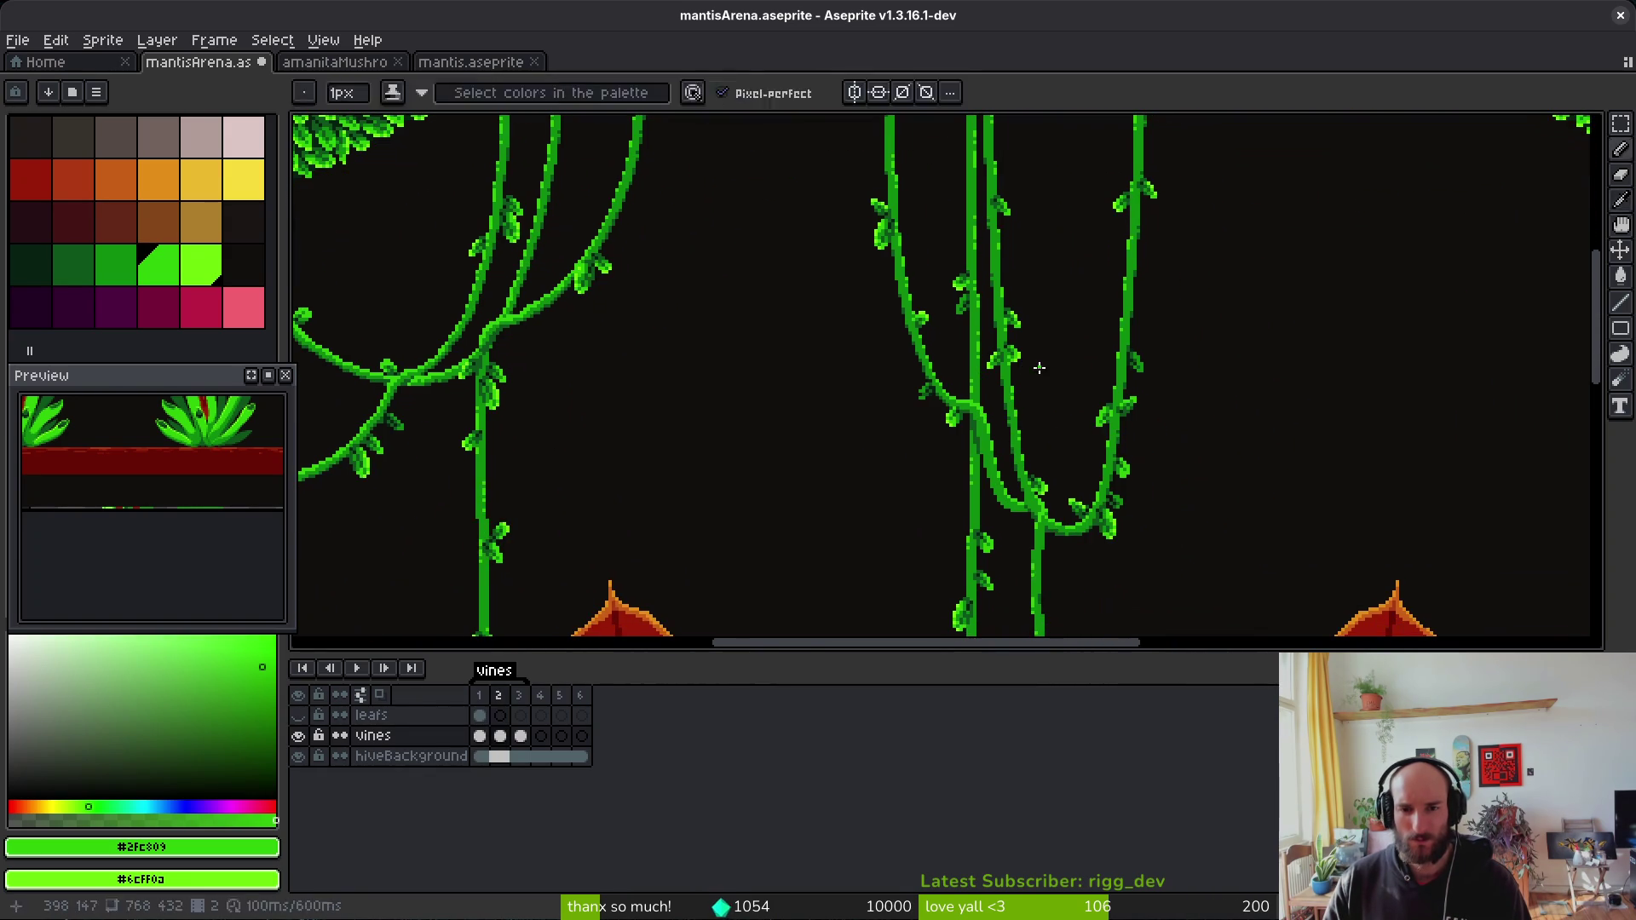
pyautogui.scroll(5, 1026, 376)
pyautogui.press('i')
pyautogui.press('.')
pyautogui.press('b')
pyautogui.press('i')
pyautogui.click(807, 264)
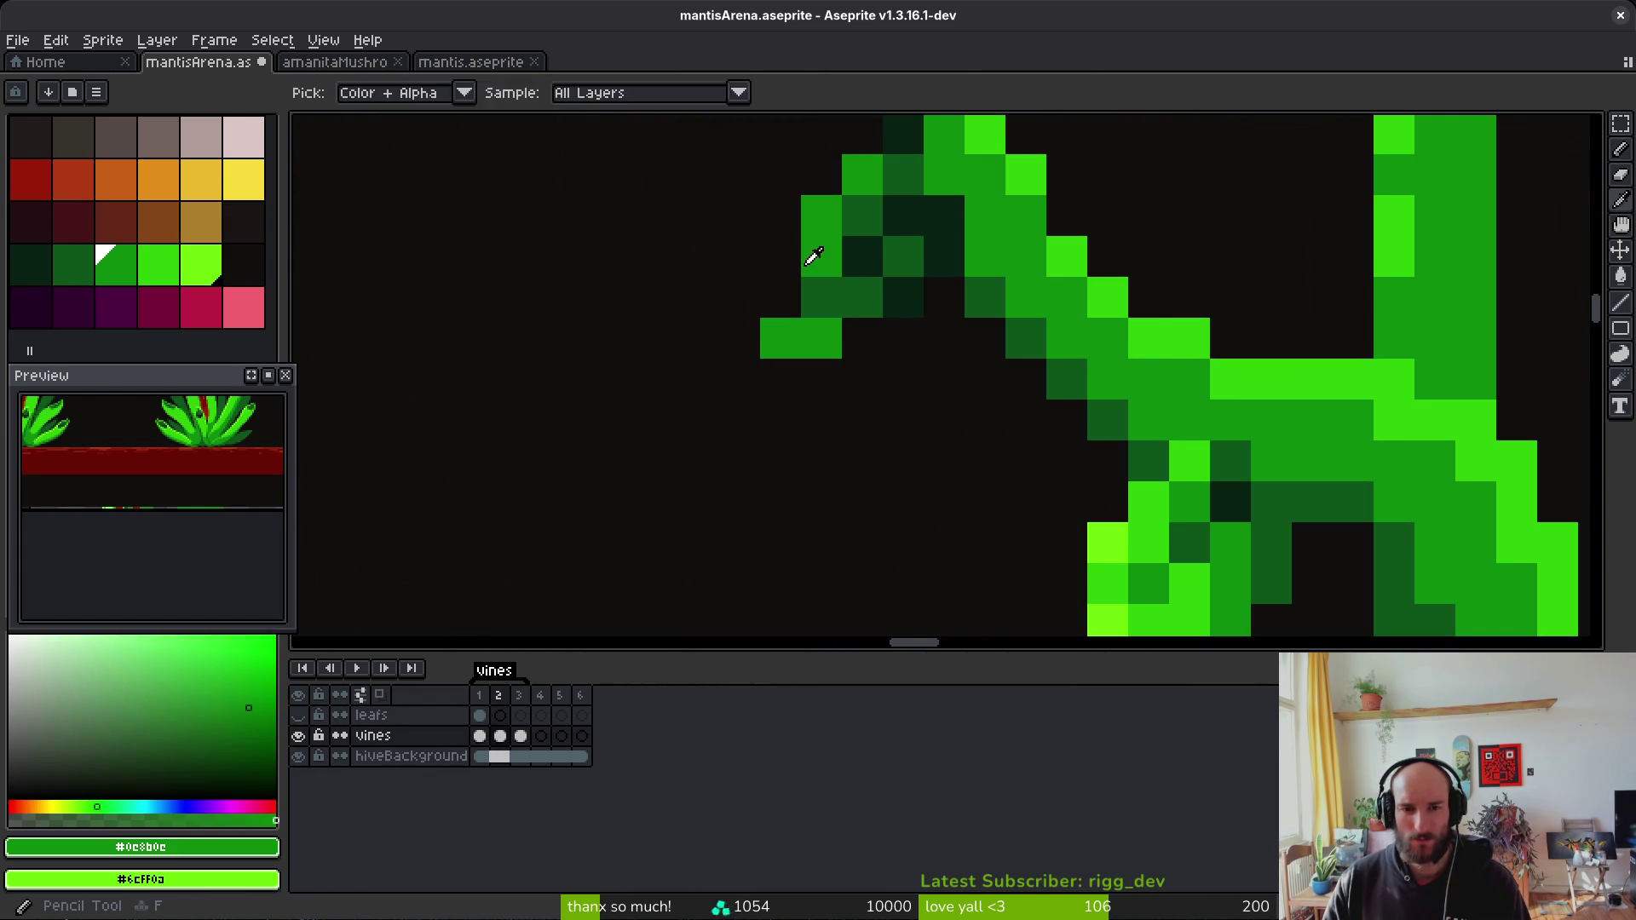
pyautogui.scroll(-4, 920, 366)
pyautogui.press('b')
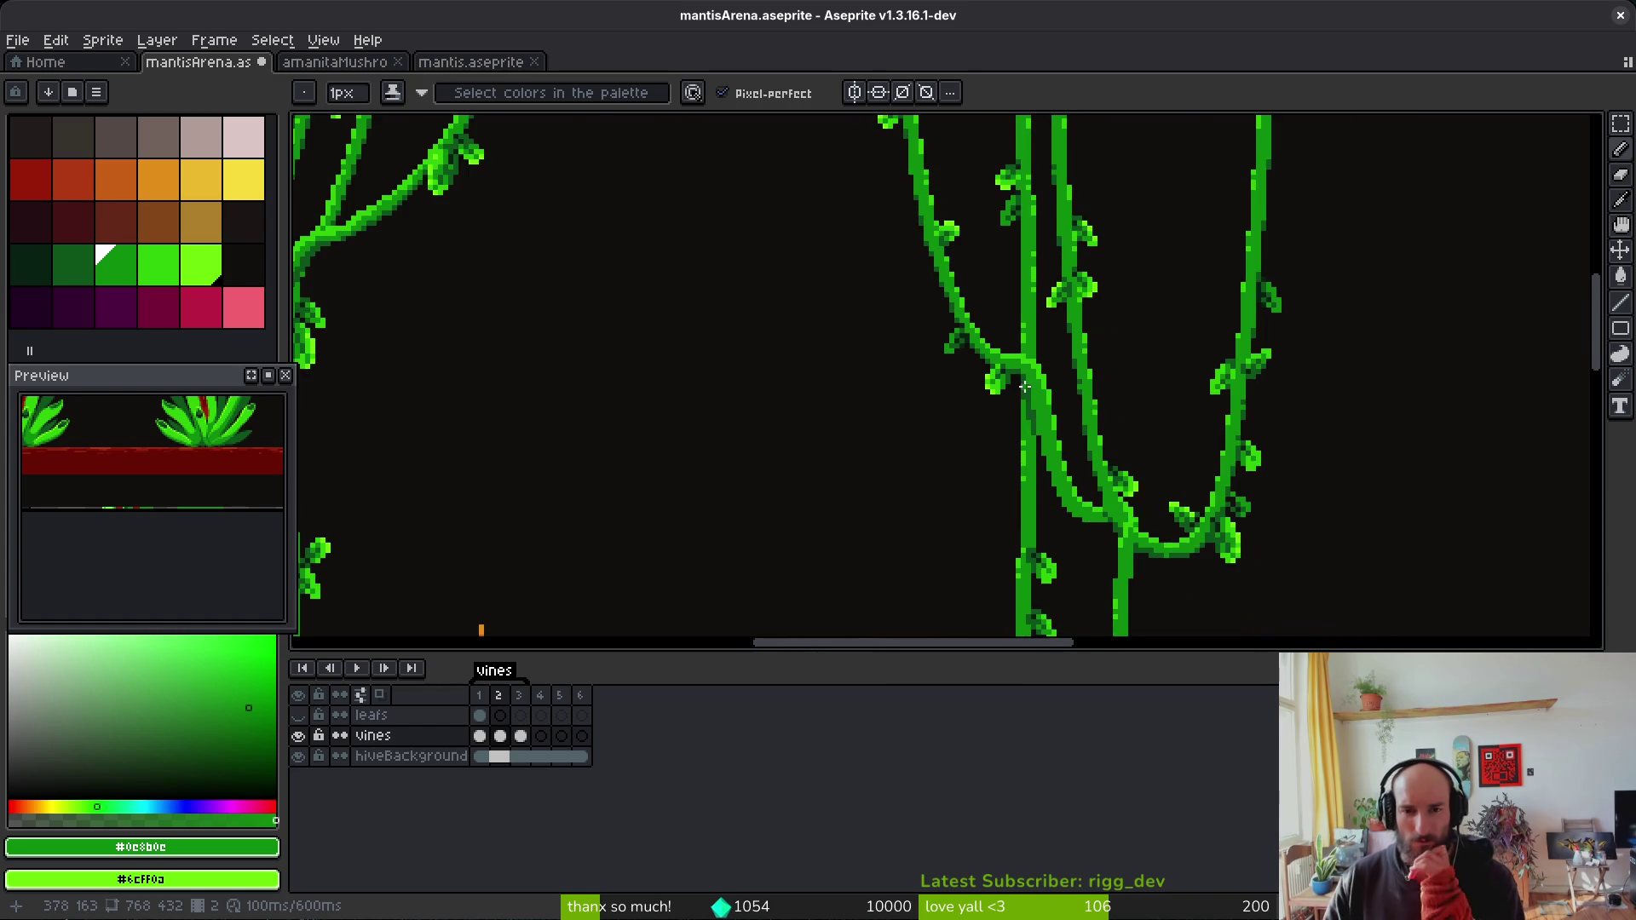
pyautogui.scroll(-3, 1023, 386)
pyautogui.press(',')
pyautogui.scroll(-2, 1076, 393)
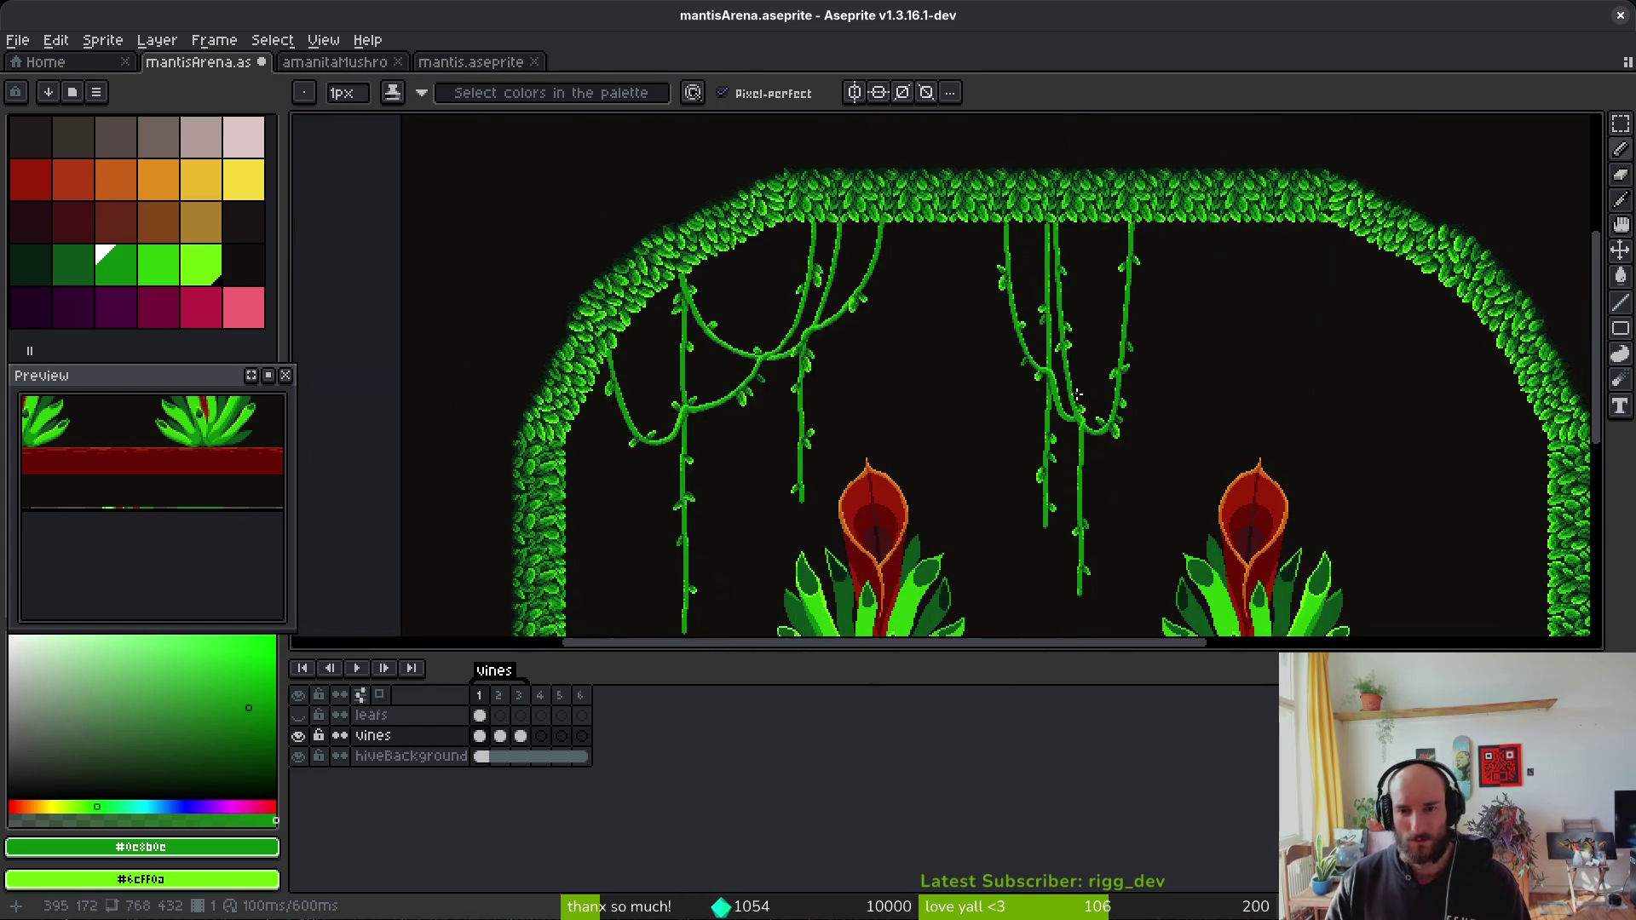
pyautogui.press('i')
pyautogui.press('b')
pyautogui.press('i')
pyautogui.press('b')
pyautogui.scroll(4, 1065, 341)
pyautogui.press('.')
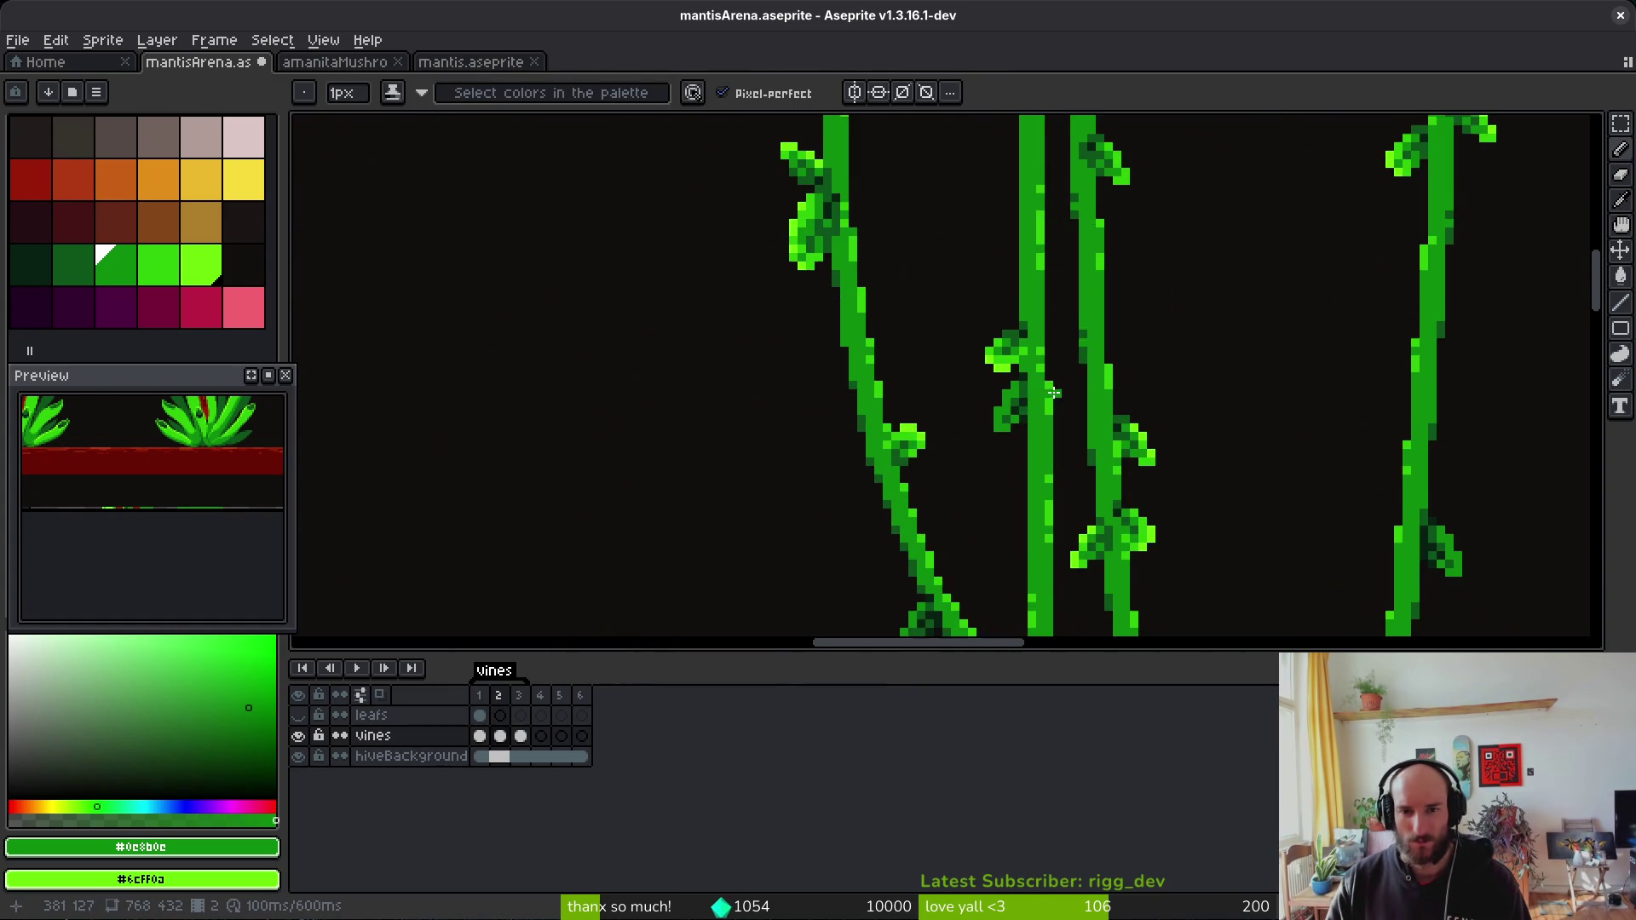
pyautogui.scroll(-1, 1055, 393)
# Step: Nudge a stretch of the middle vine one pixel left, checking it with undo and redo
pyautogui.press('m')
pyautogui.scroll(4, 1005, 339)
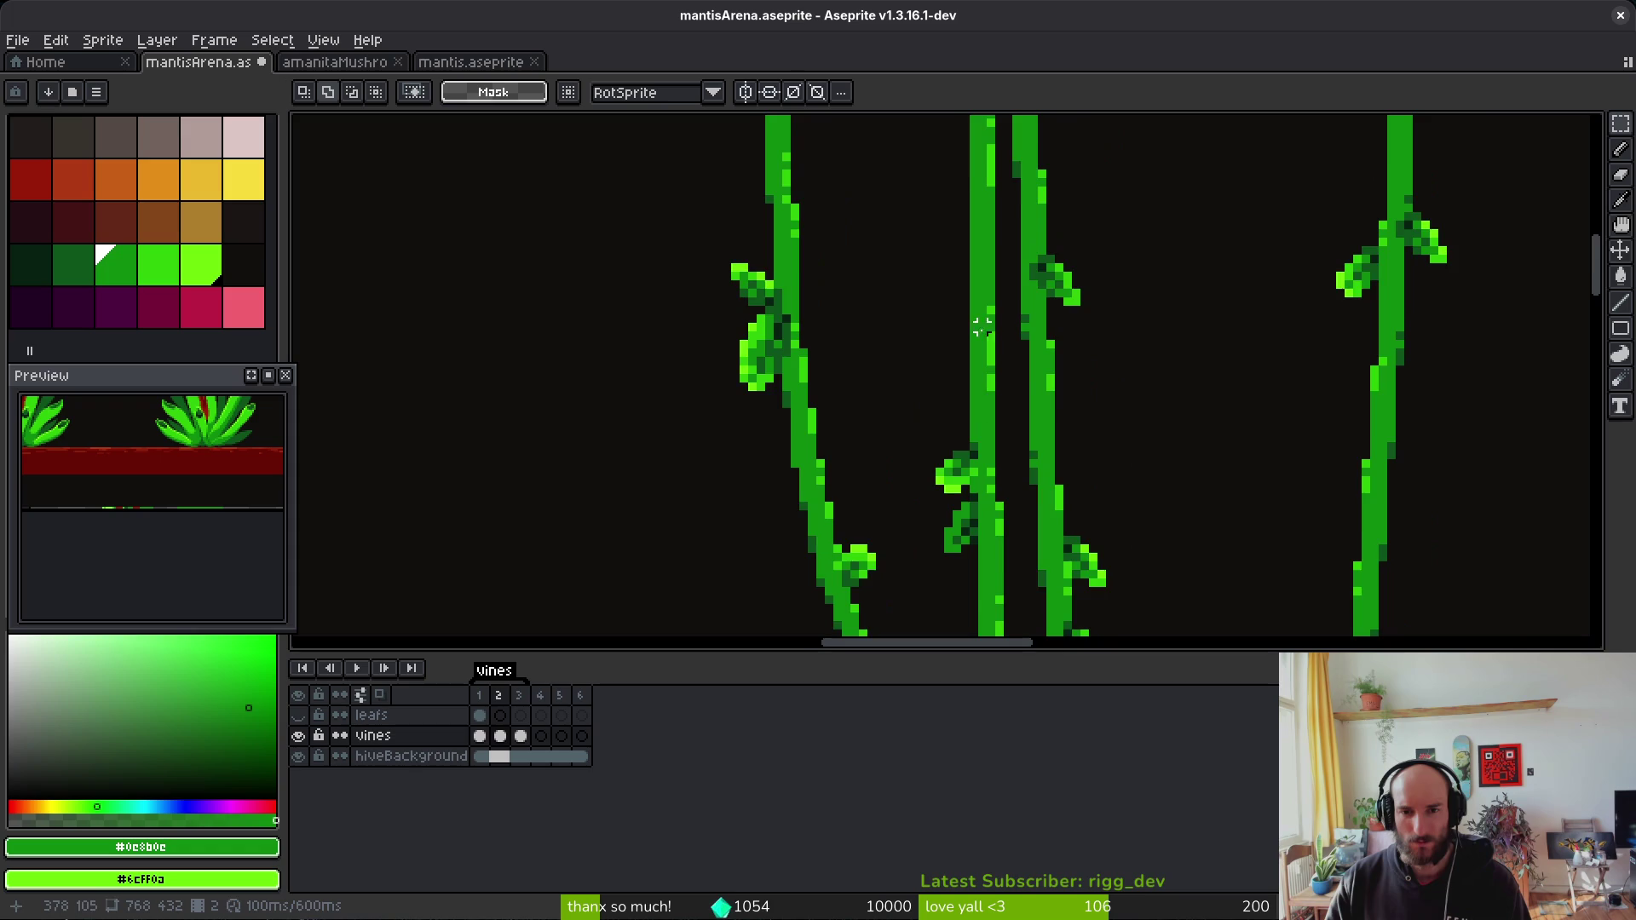
pyautogui.scroll(1, 982, 336)
pyautogui.moveTo(1002, 290)
pyautogui.mouseDown()
pyautogui.moveTo(938, 499)
pyautogui.moveTo(938, 479)
pyautogui.mouseUp()
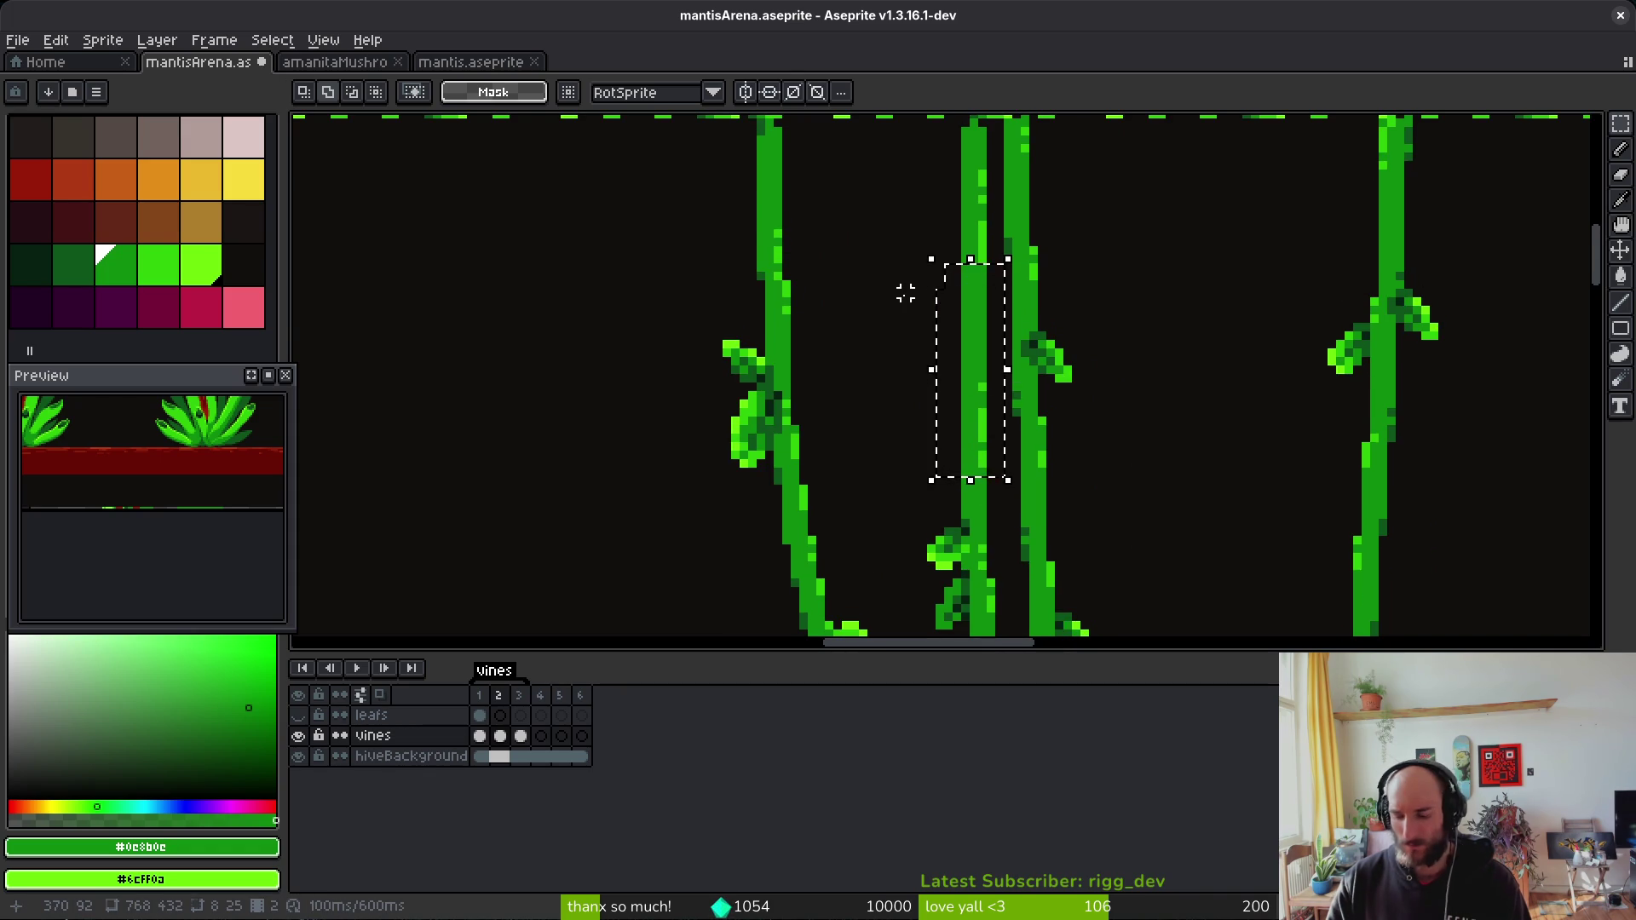
pyautogui.press('Left')
pyautogui.hotkey('ctrl', 'd')
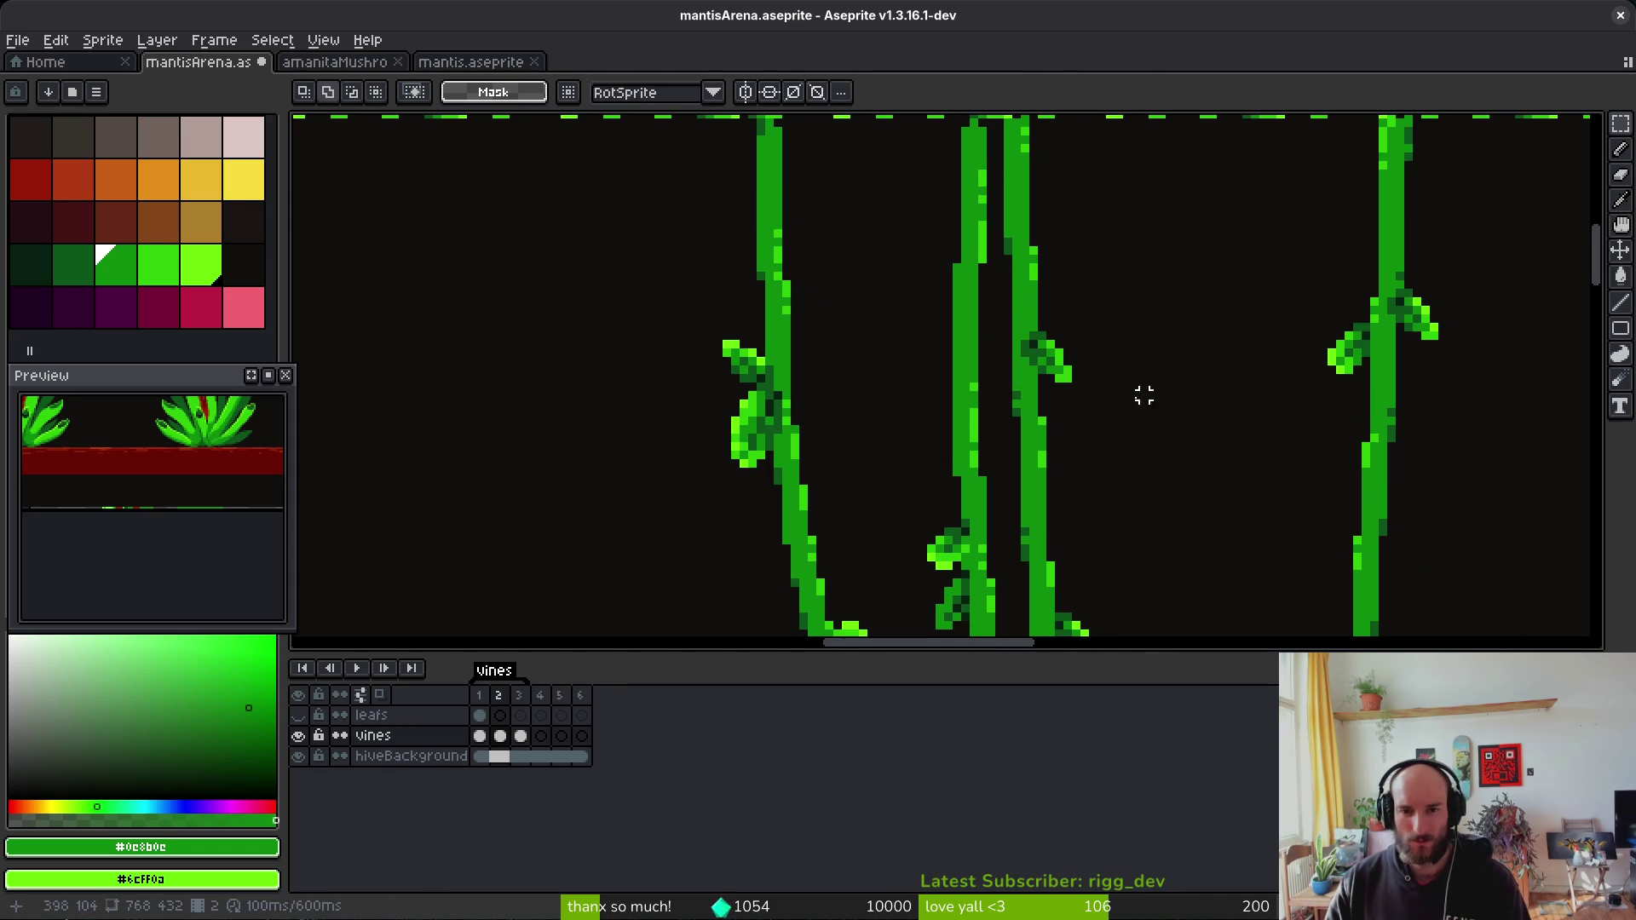
pyautogui.scroll(-2, 1055, 398)
pyautogui.hotkey('ctrl', 'z')
pyautogui.hotkey('ctrl', 'z')
pyautogui.hotkey('ctrl', 'y')
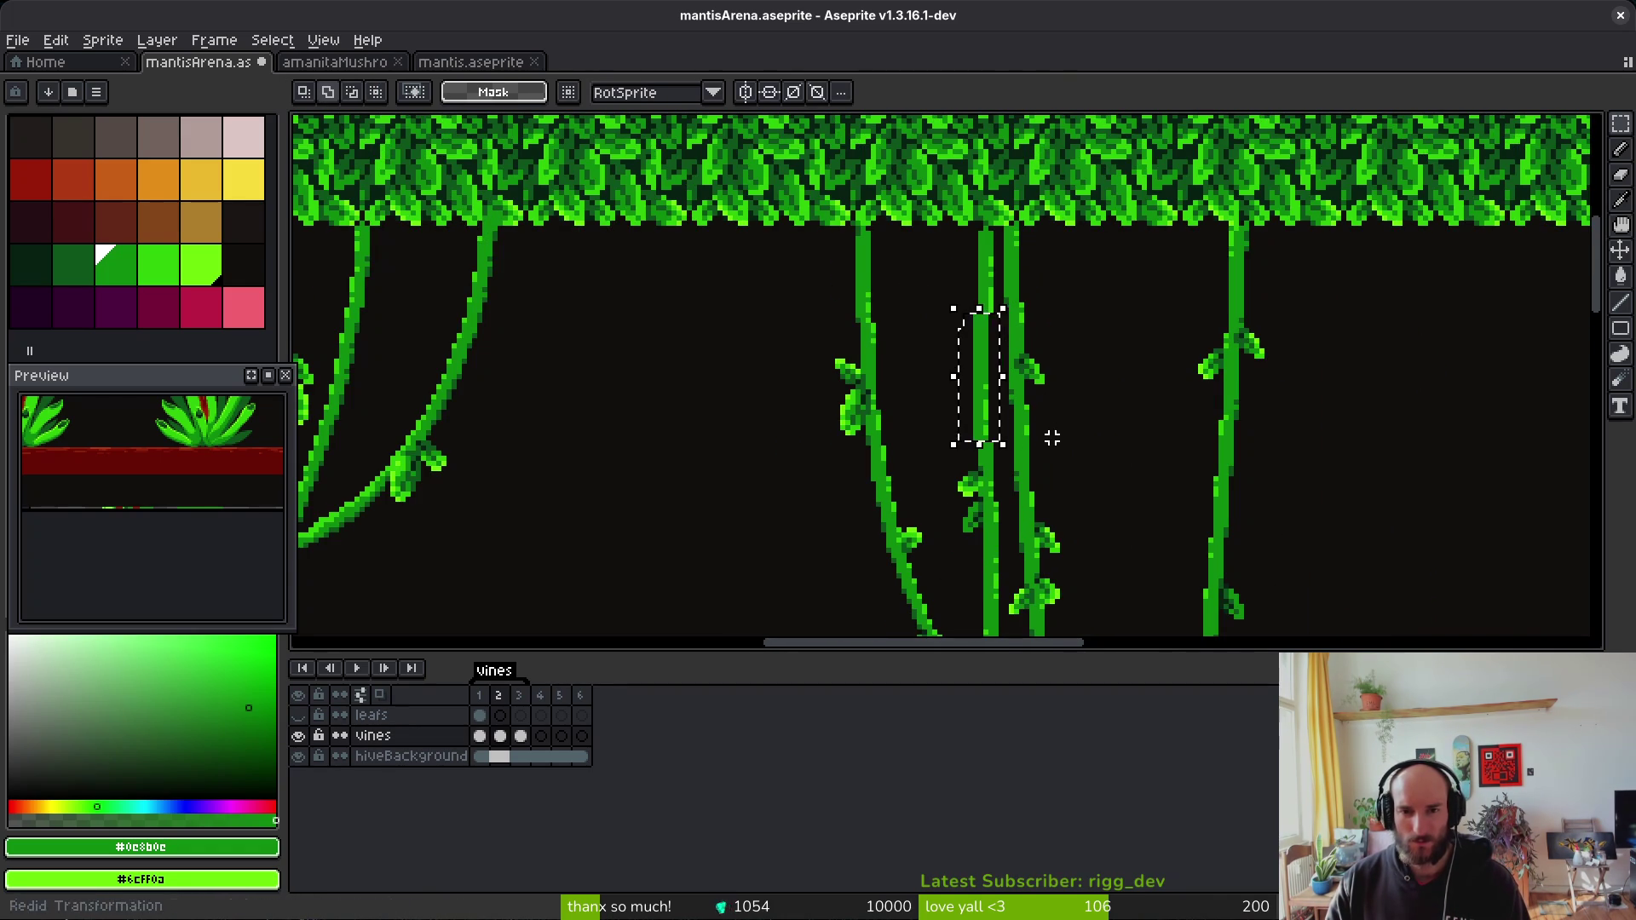
pyautogui.scroll(-4, 1055, 427)
pyautogui.scroll(3, 1070, 386)
pyautogui.scroll(2, 947, 341)
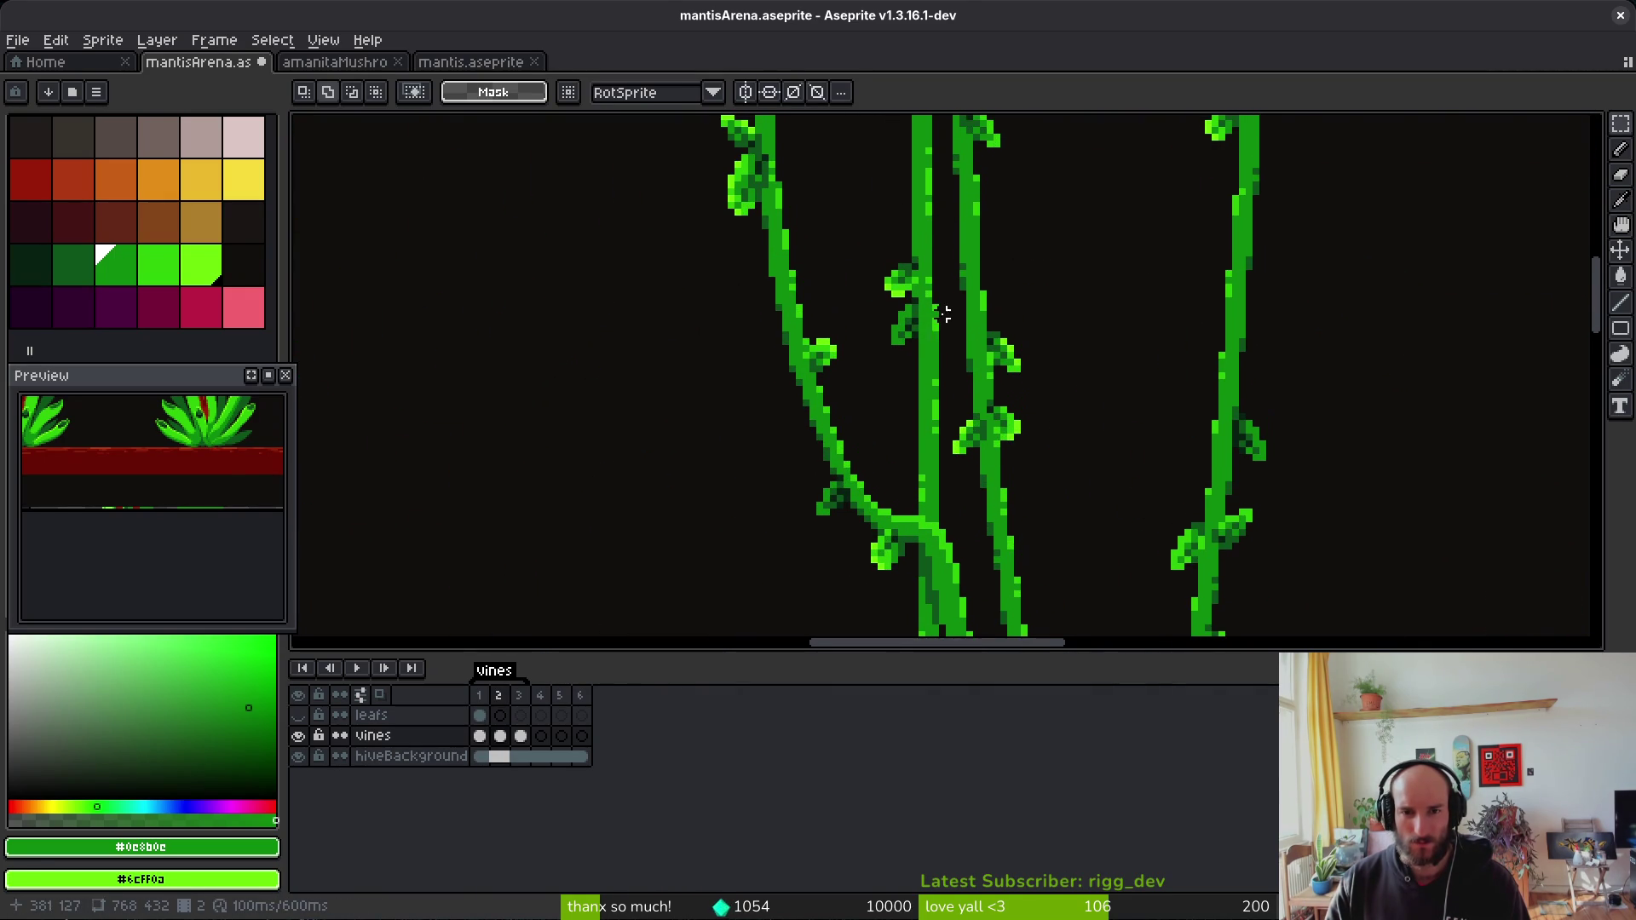
pyautogui.moveTo(969, 329); pyautogui.dragTo(982, 362)
# Step: Try selecting different sections of the middle vine and sample its colours
pyautogui.press('b')
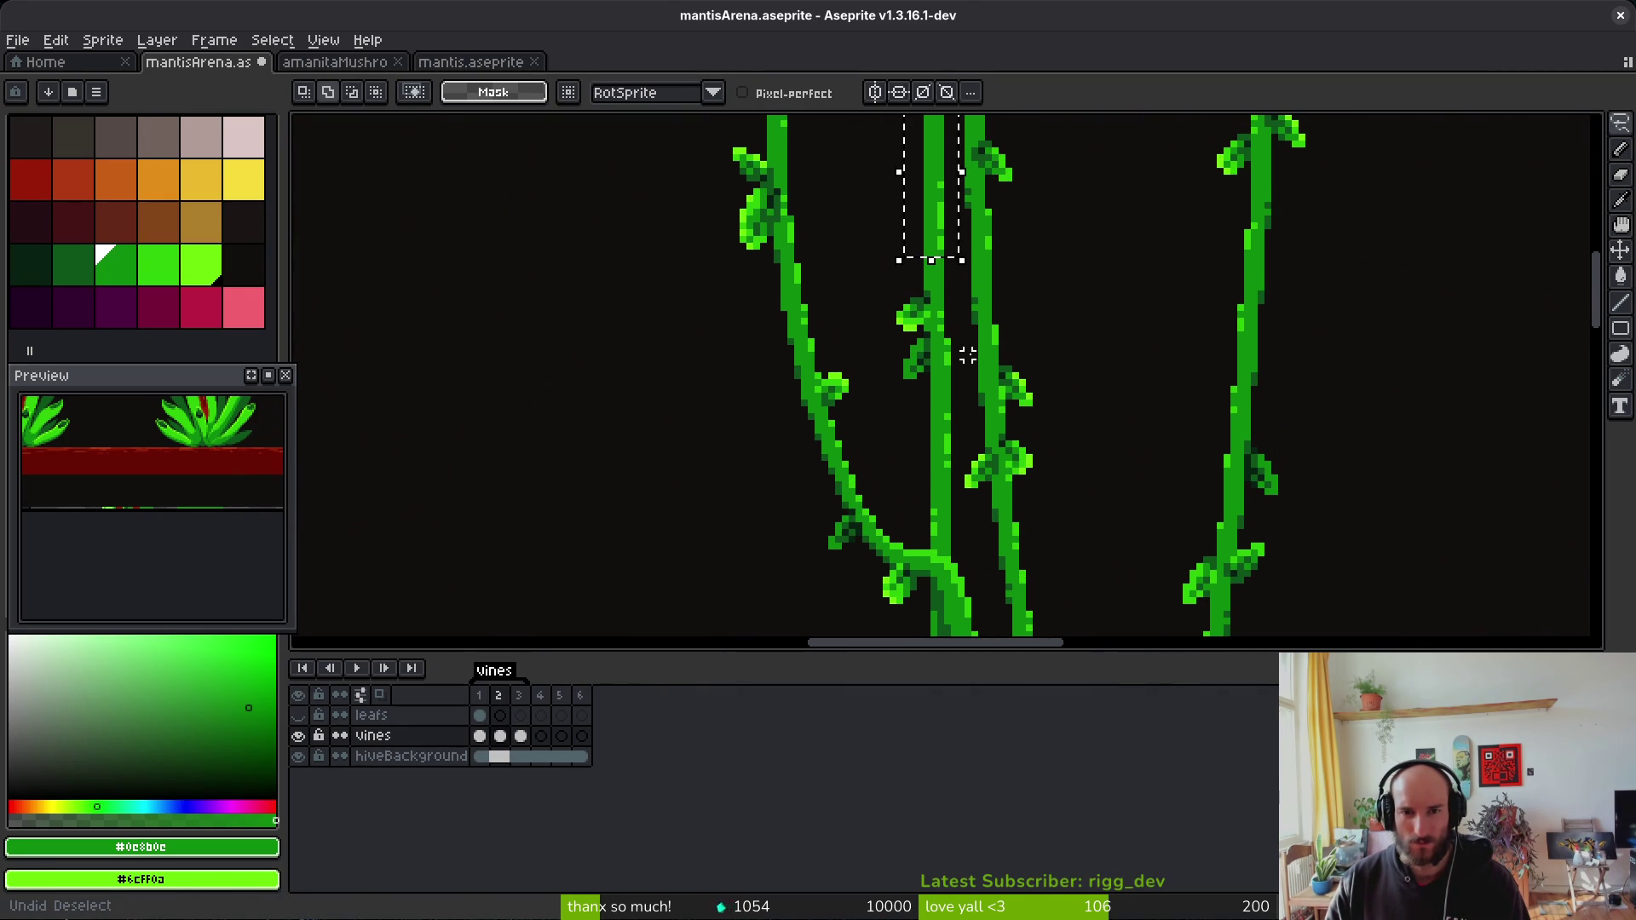
pyautogui.scroll(2, 941, 264)
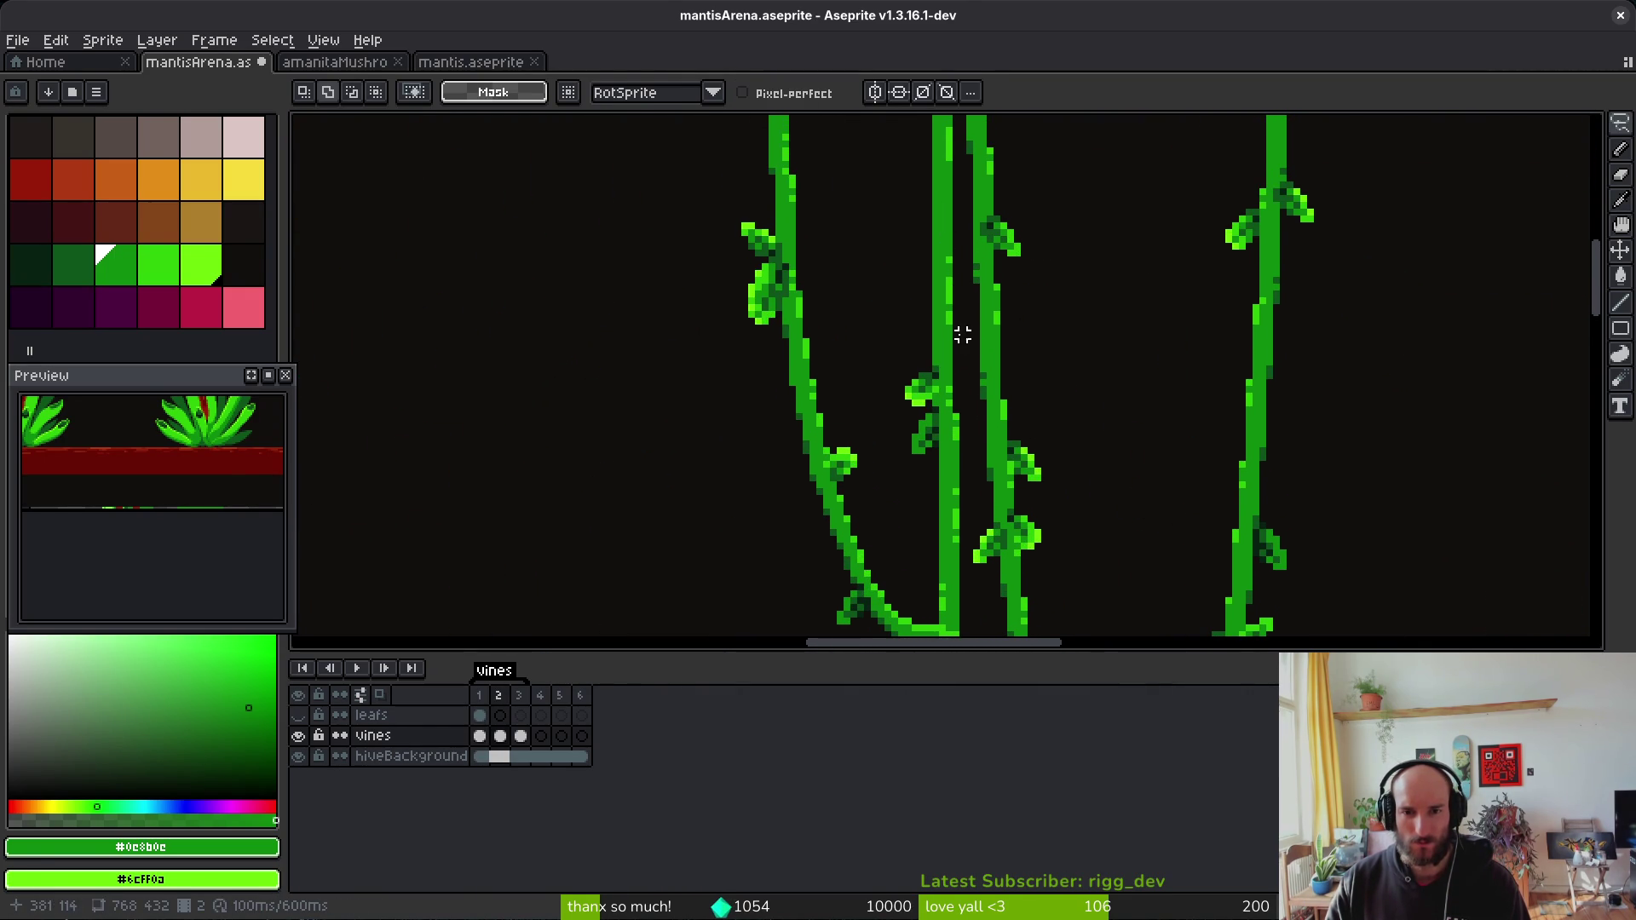
pyautogui.press('m')
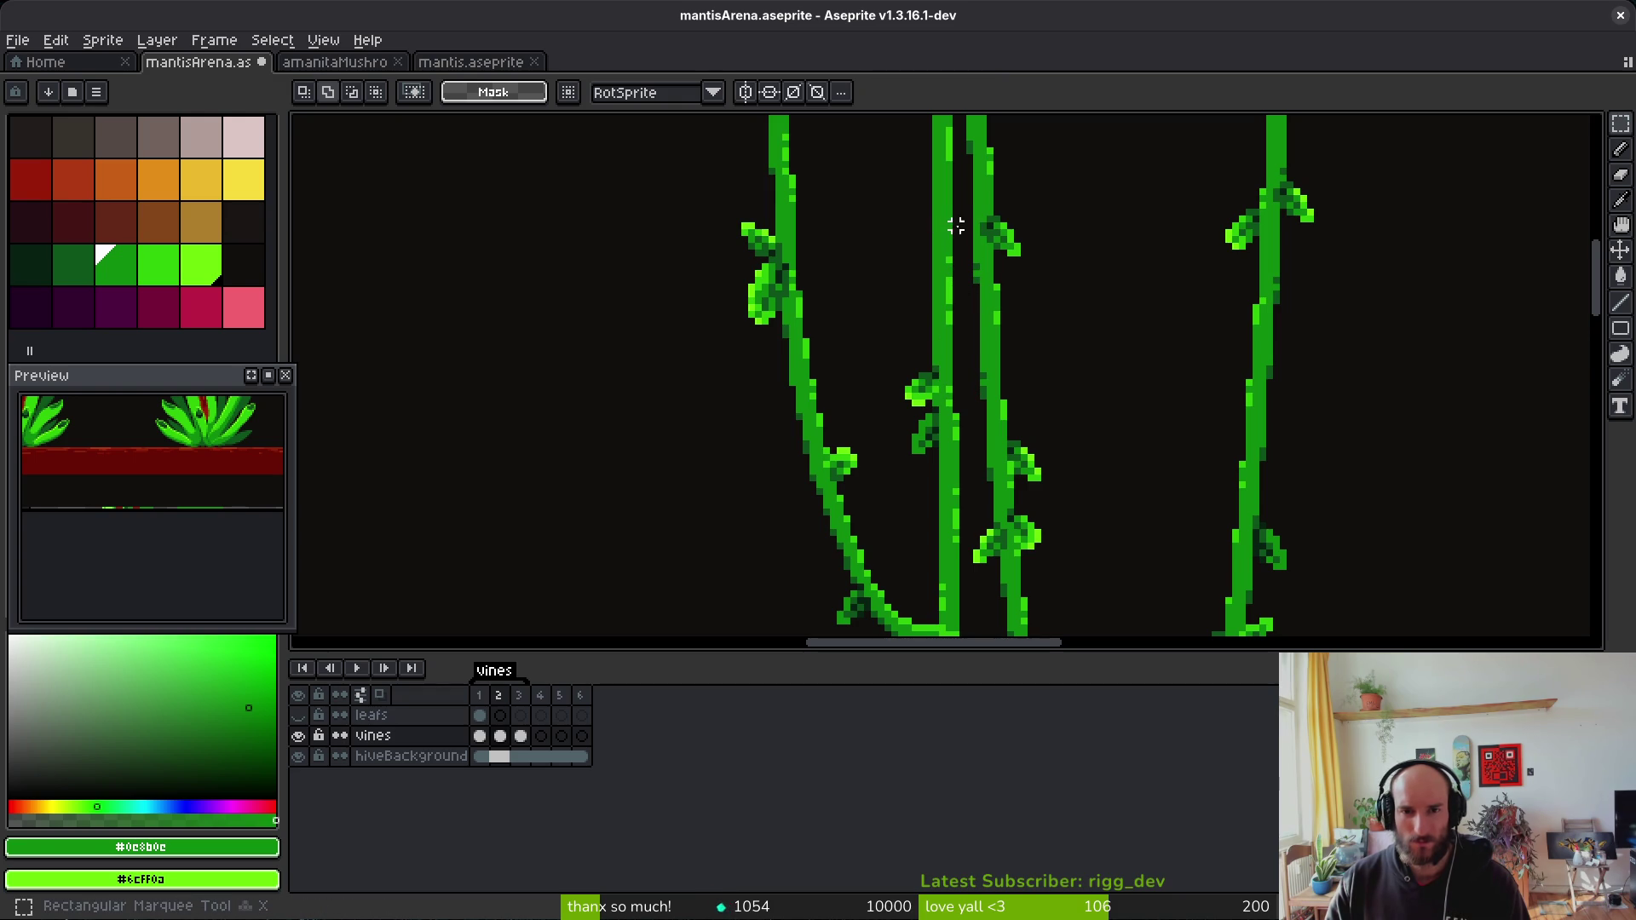
pyautogui.moveTo(968, 220)
pyautogui.mouseDown()
pyautogui.moveTo(913, 449)
pyautogui.moveTo(880, 491)
pyautogui.mouseUp()
pyautogui.click(875, 471)
pyautogui.scroll(2, 980, 500)
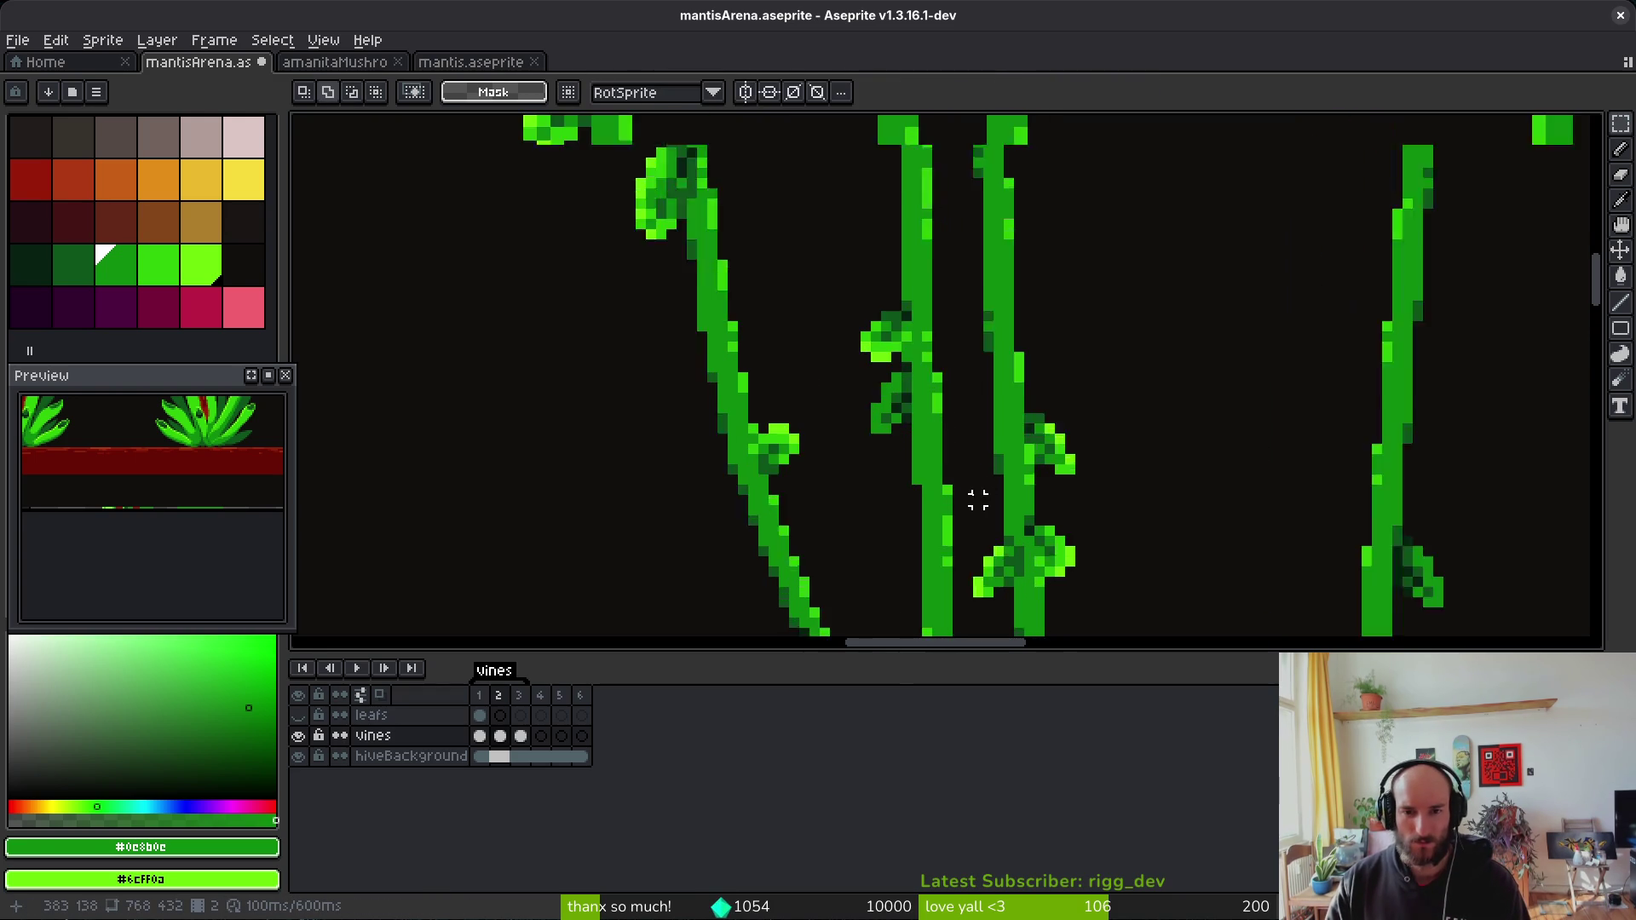
pyautogui.scroll(1, 1085, 325)
pyautogui.moveTo(977, 308); pyautogui.dragTo(869, 373)
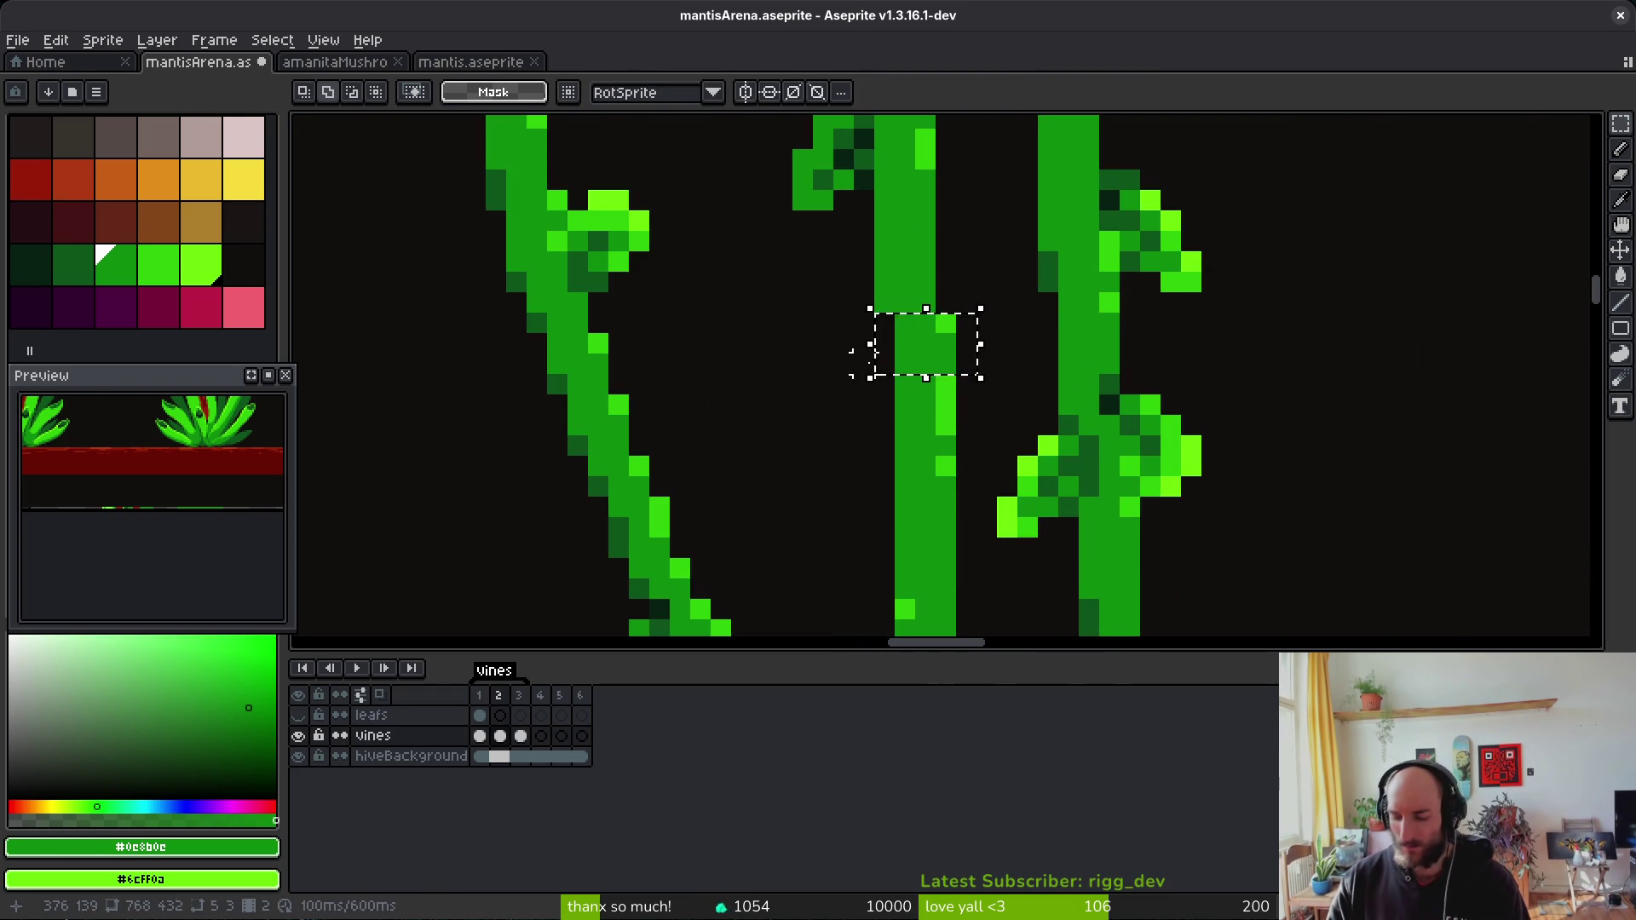
pyautogui.scroll(-3, 878, 375)
pyautogui.press('i')
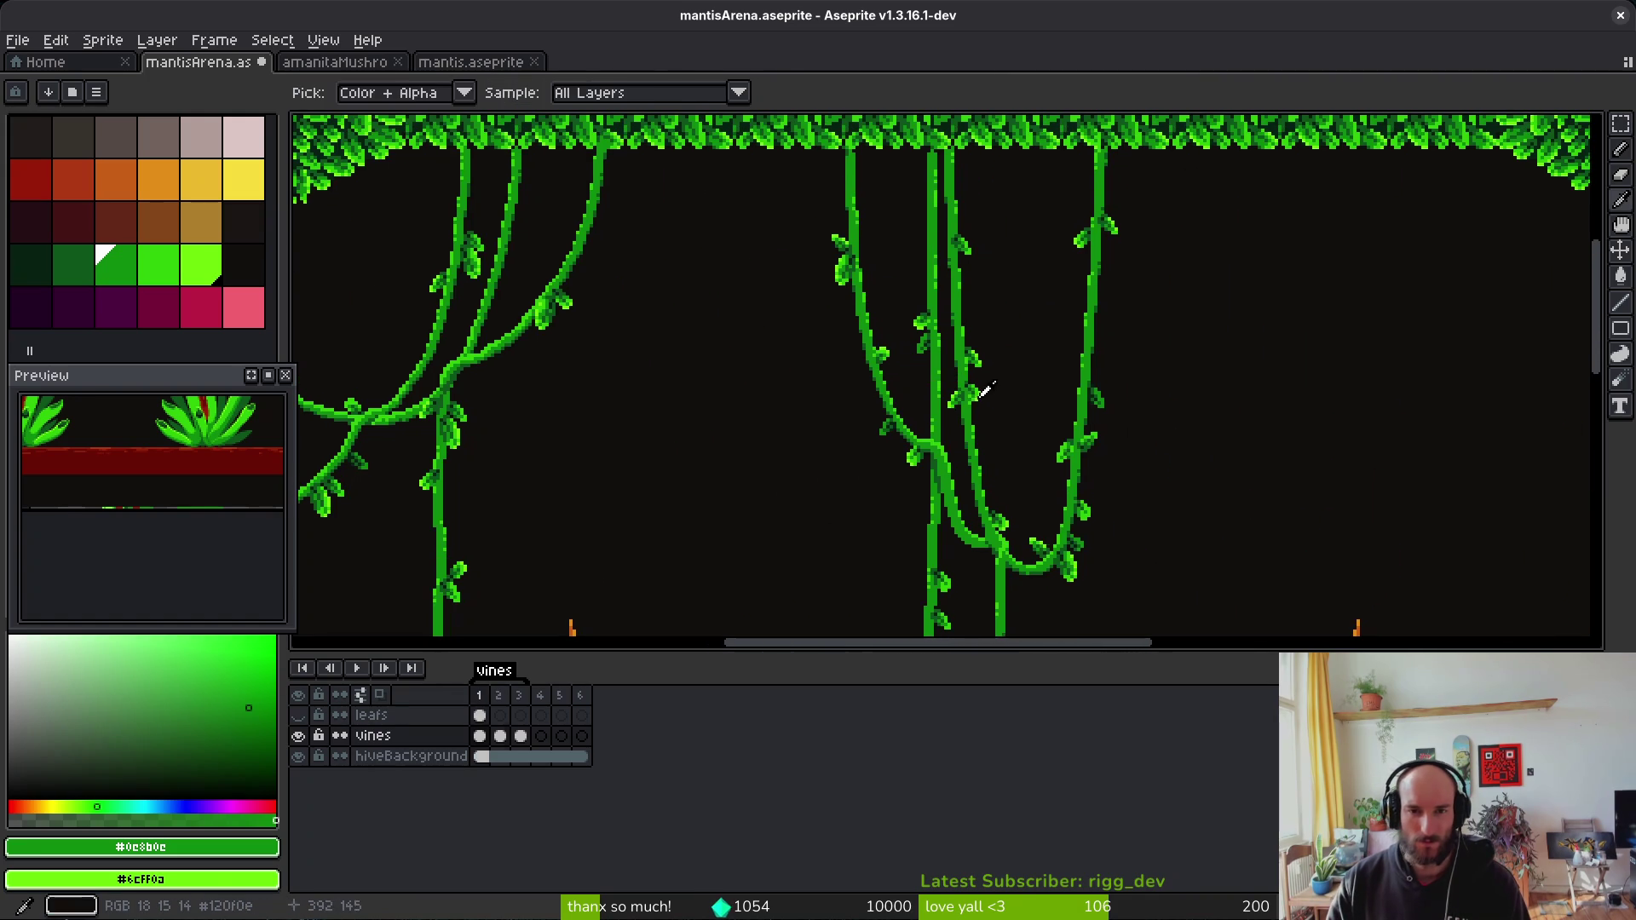
pyautogui.press('m')
pyautogui.scroll(4, 968, 332)
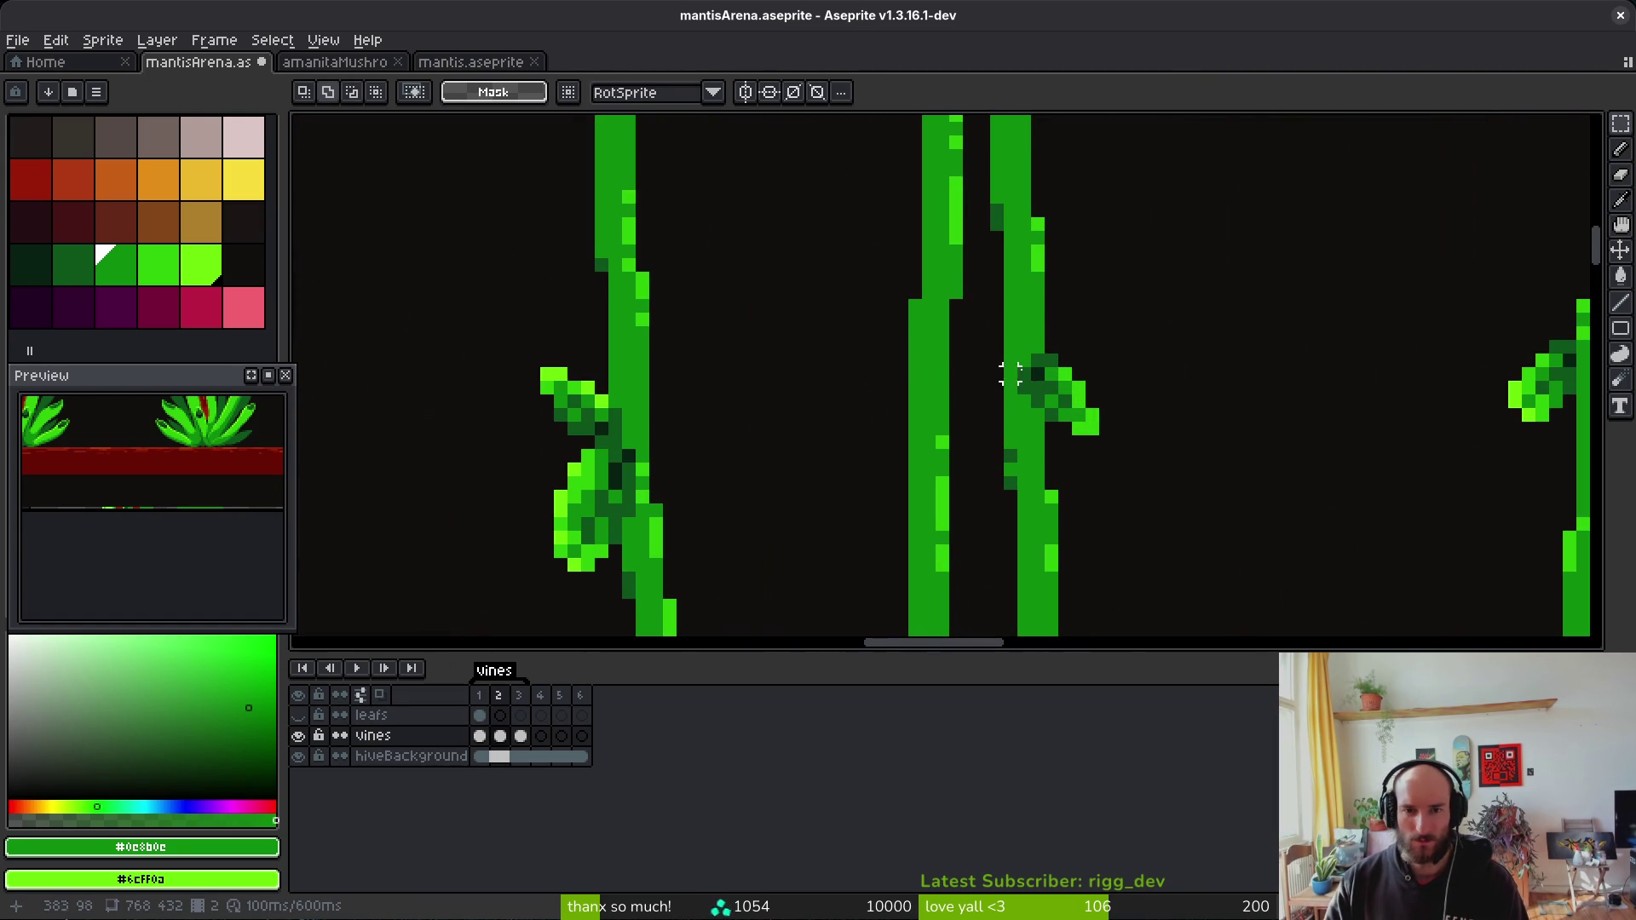
pyautogui.scroll(-3, 1011, 317)
pyautogui.press('i')
pyautogui.scroll(-3, 1014, 328)
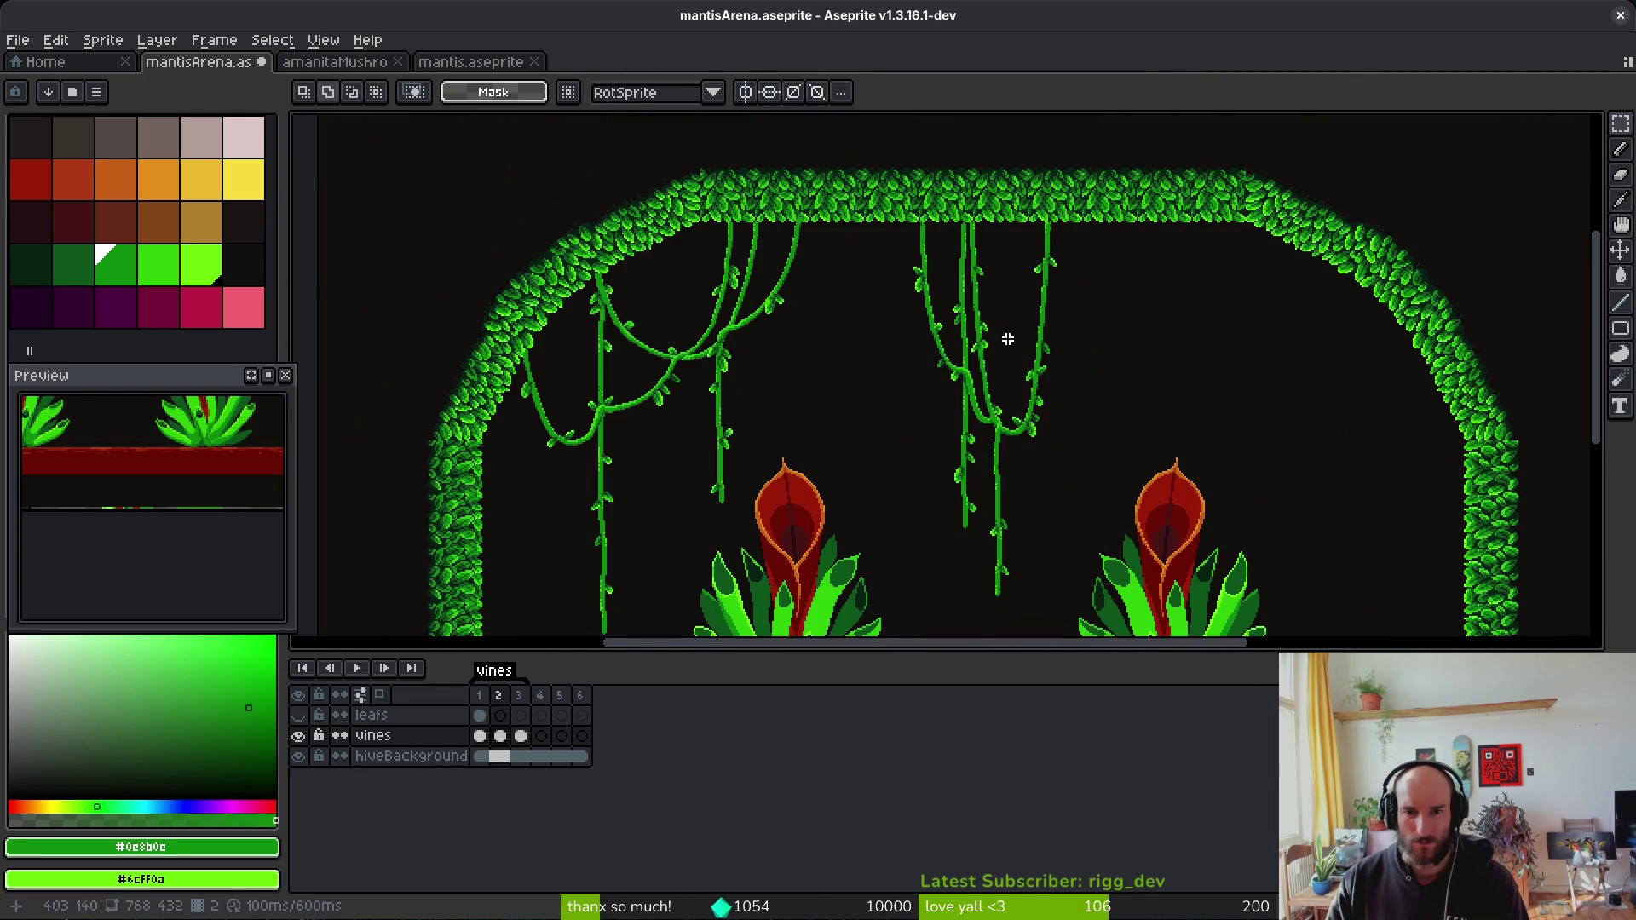
pyautogui.scroll(4, 1014, 341)
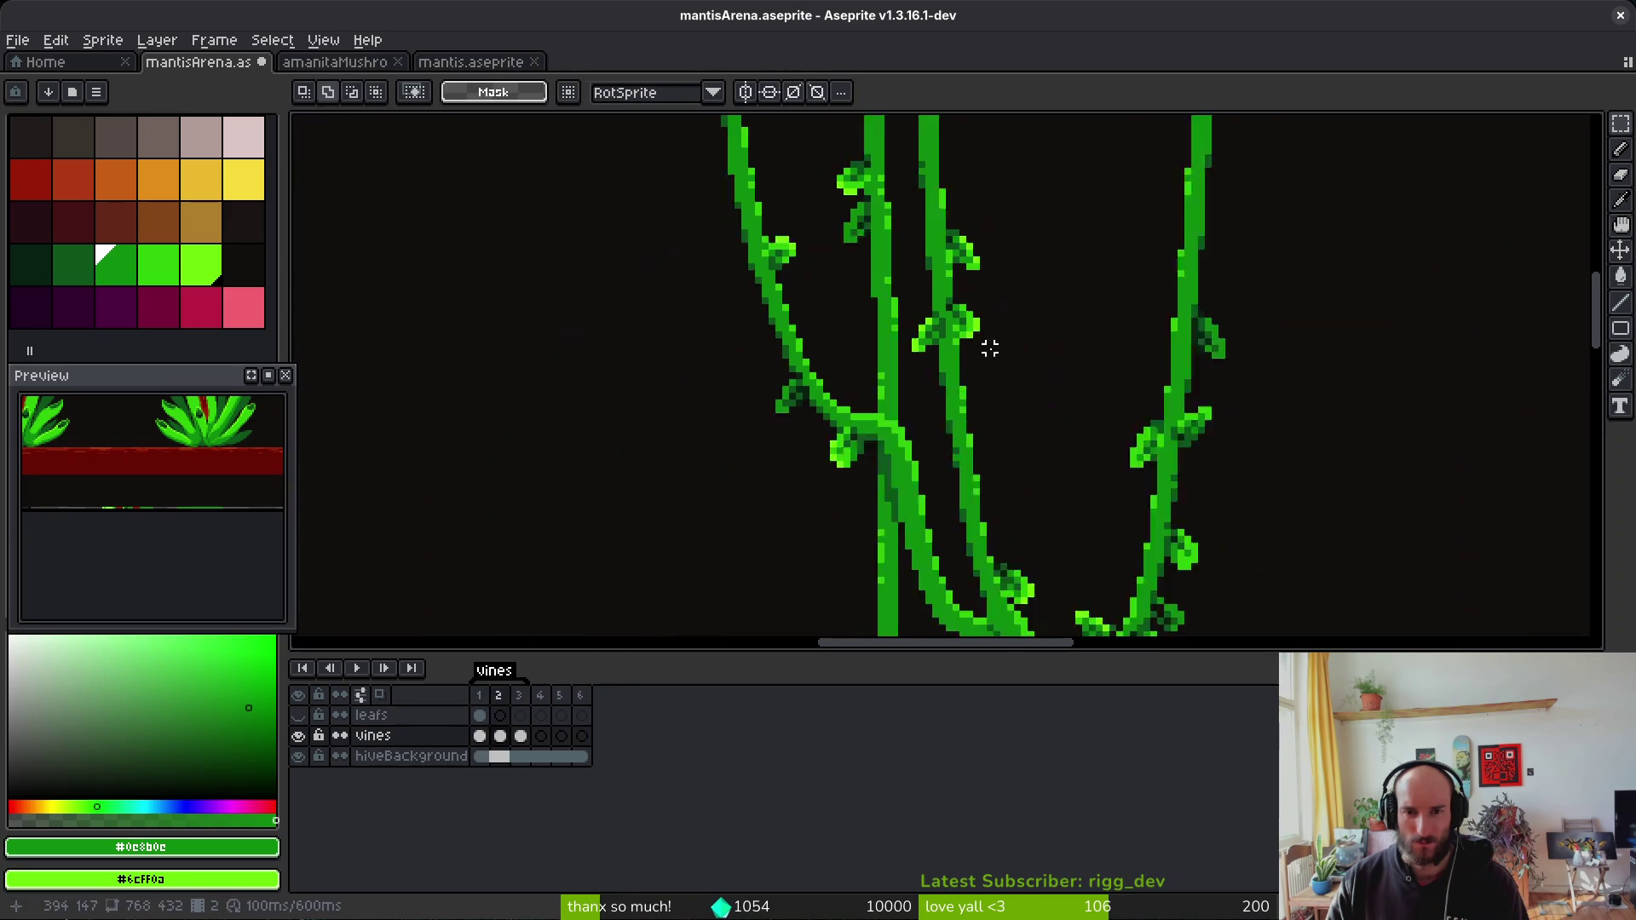
# Step: On frame 2, try a freehand selection around a leafy vine section, then drop it
pyautogui.press('Right')
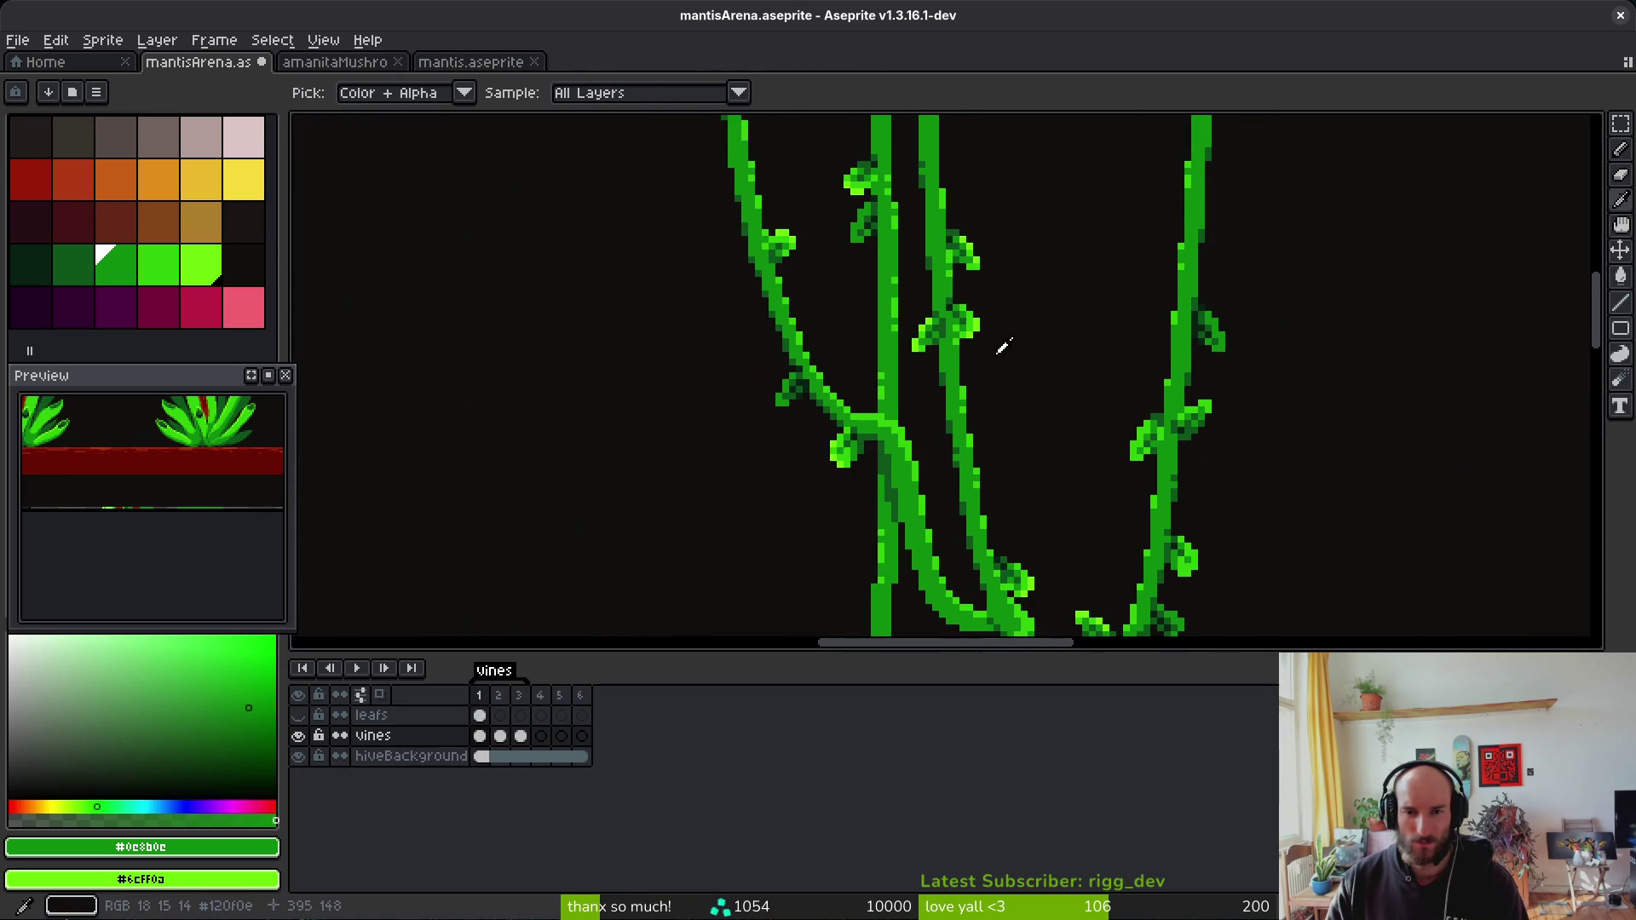
pyautogui.hotkey('shift', 'w')
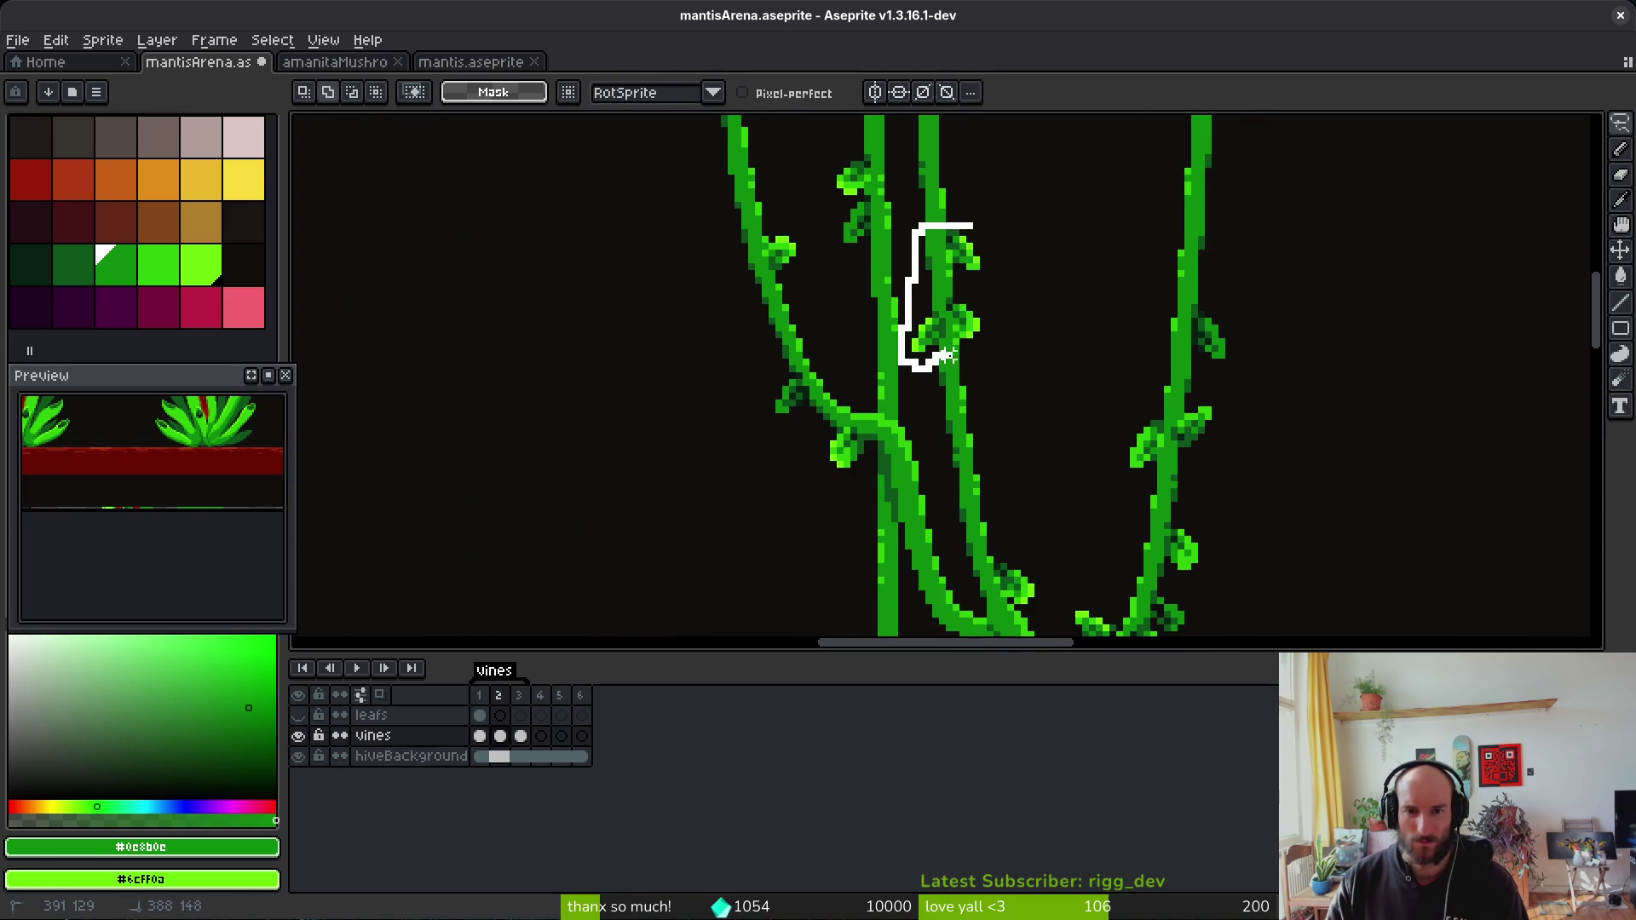
pyautogui.moveTo(989, 226); pyautogui.dragTo(989, 226)
pyautogui.hotkey('ctrl', 'd')
pyautogui.scroll(3, 1027, 255)
pyautogui.press('b')
pyautogui.scroll(-3, 1114, 392)
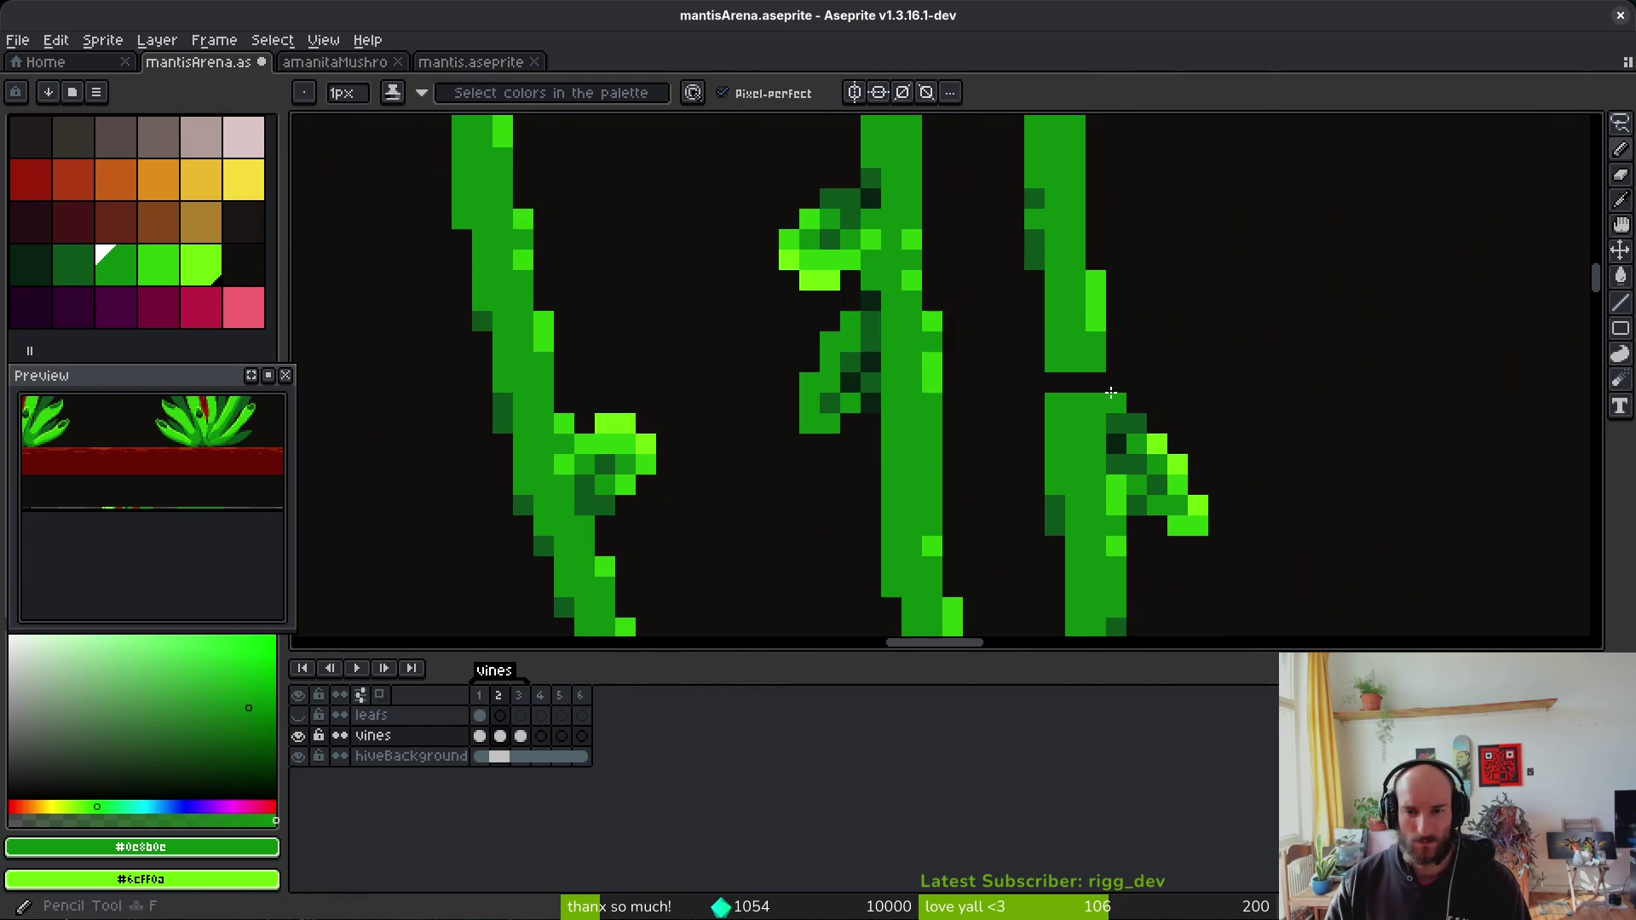
pyautogui.scroll(-4, 1108, 392)
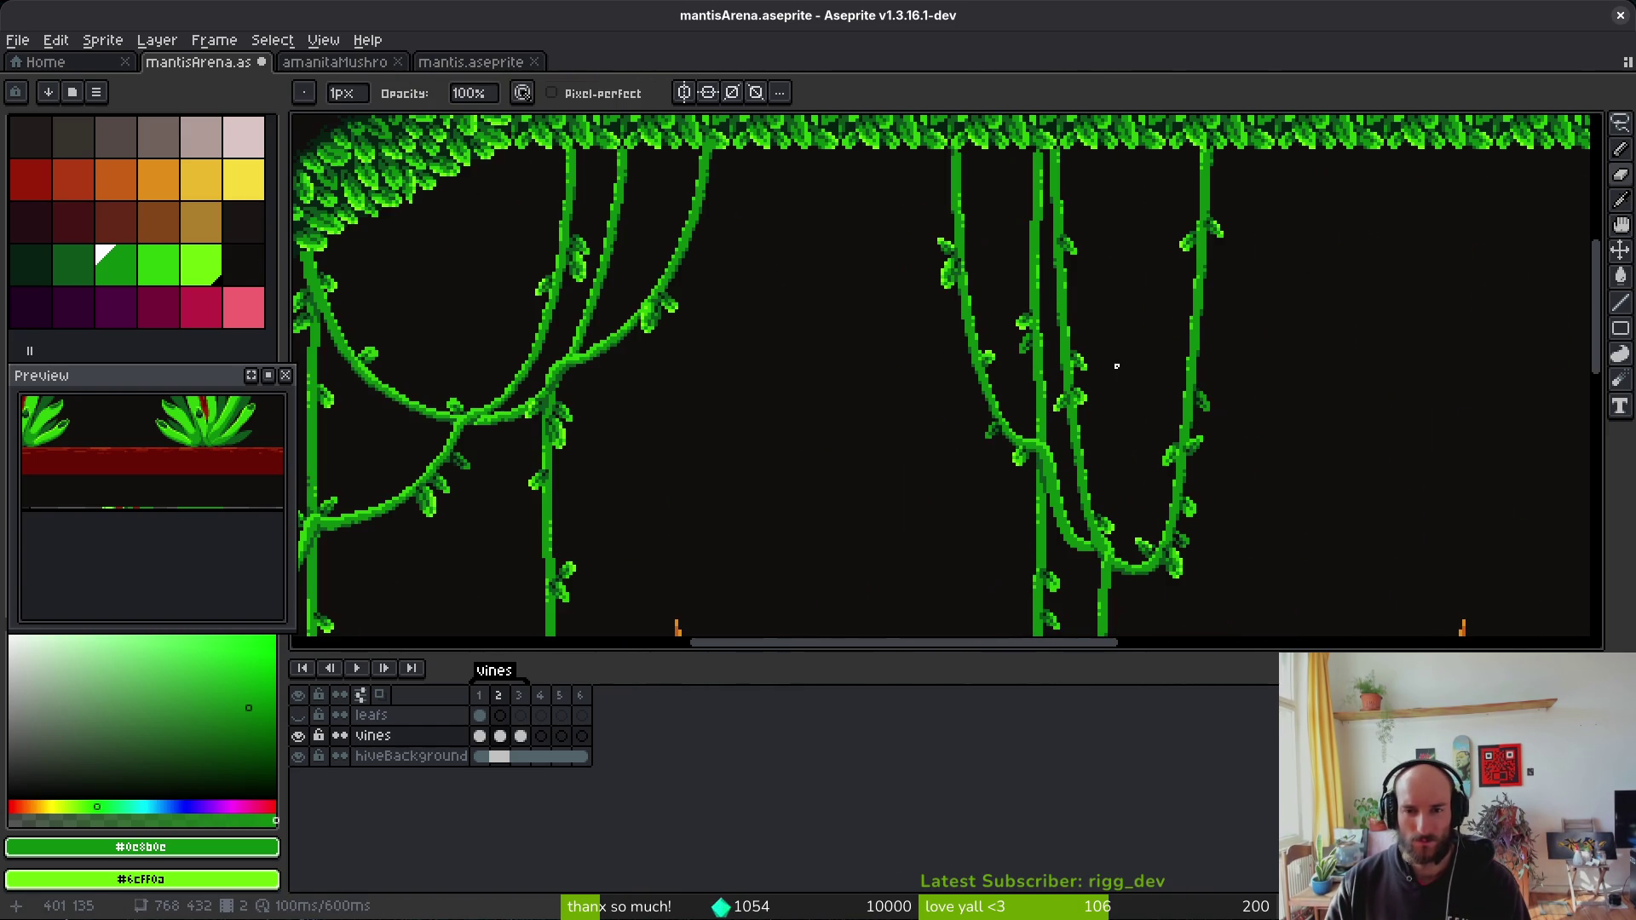
pyautogui.press('i')
pyautogui.scroll(4, 1116, 293)
pyautogui.press('alt')
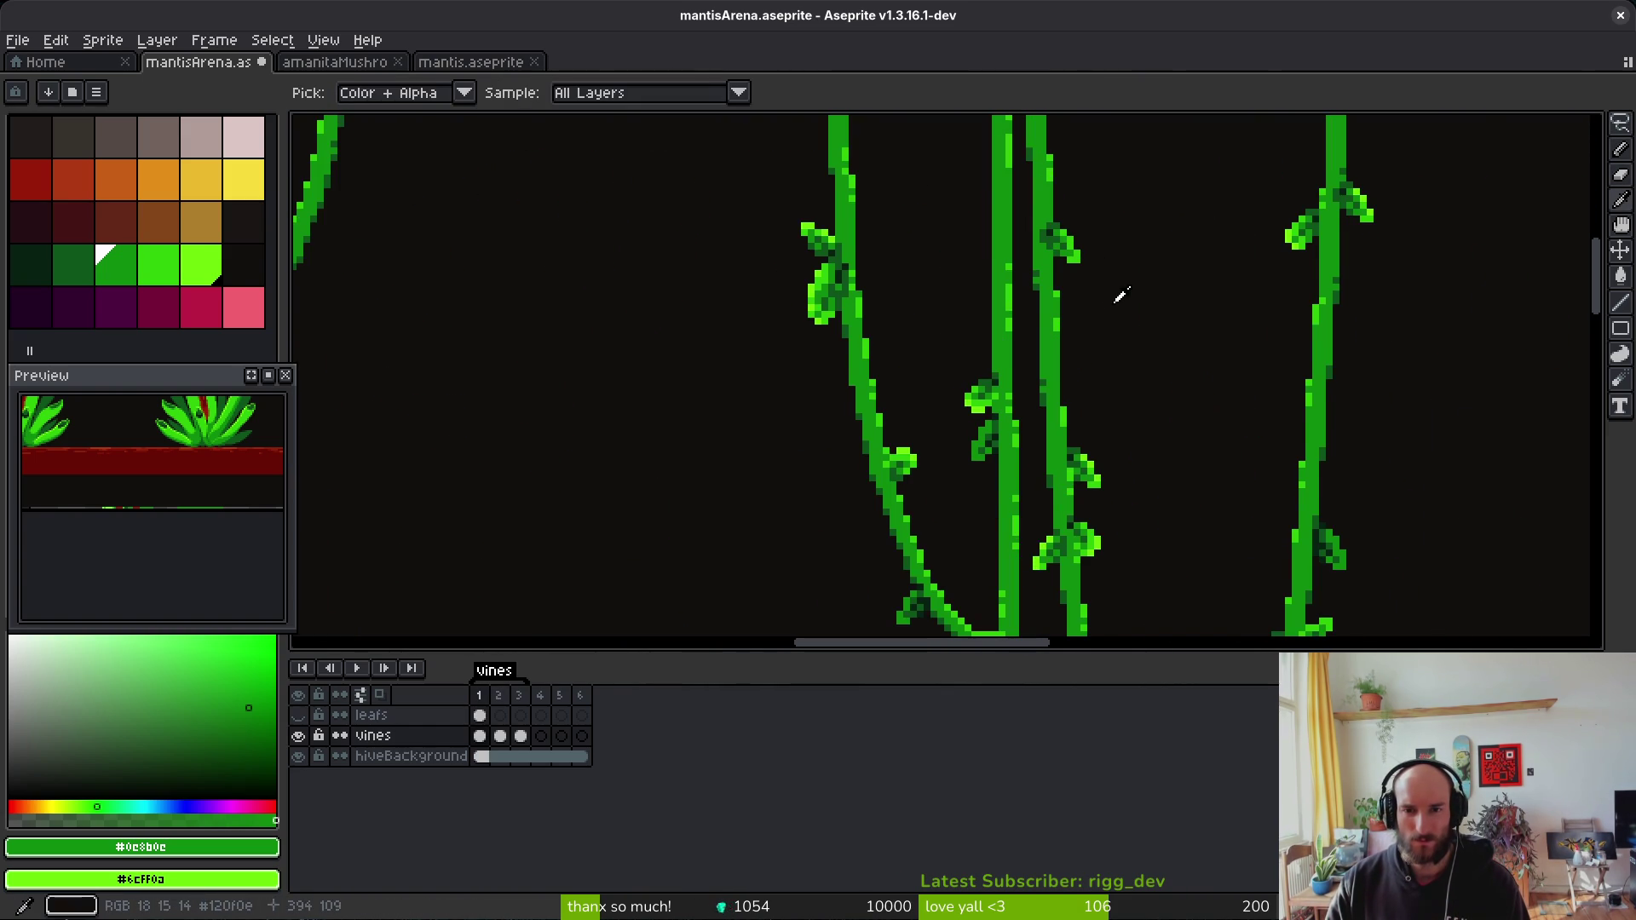
pyautogui.moveTo(1096, 292); pyautogui.dragTo(1083, 318)
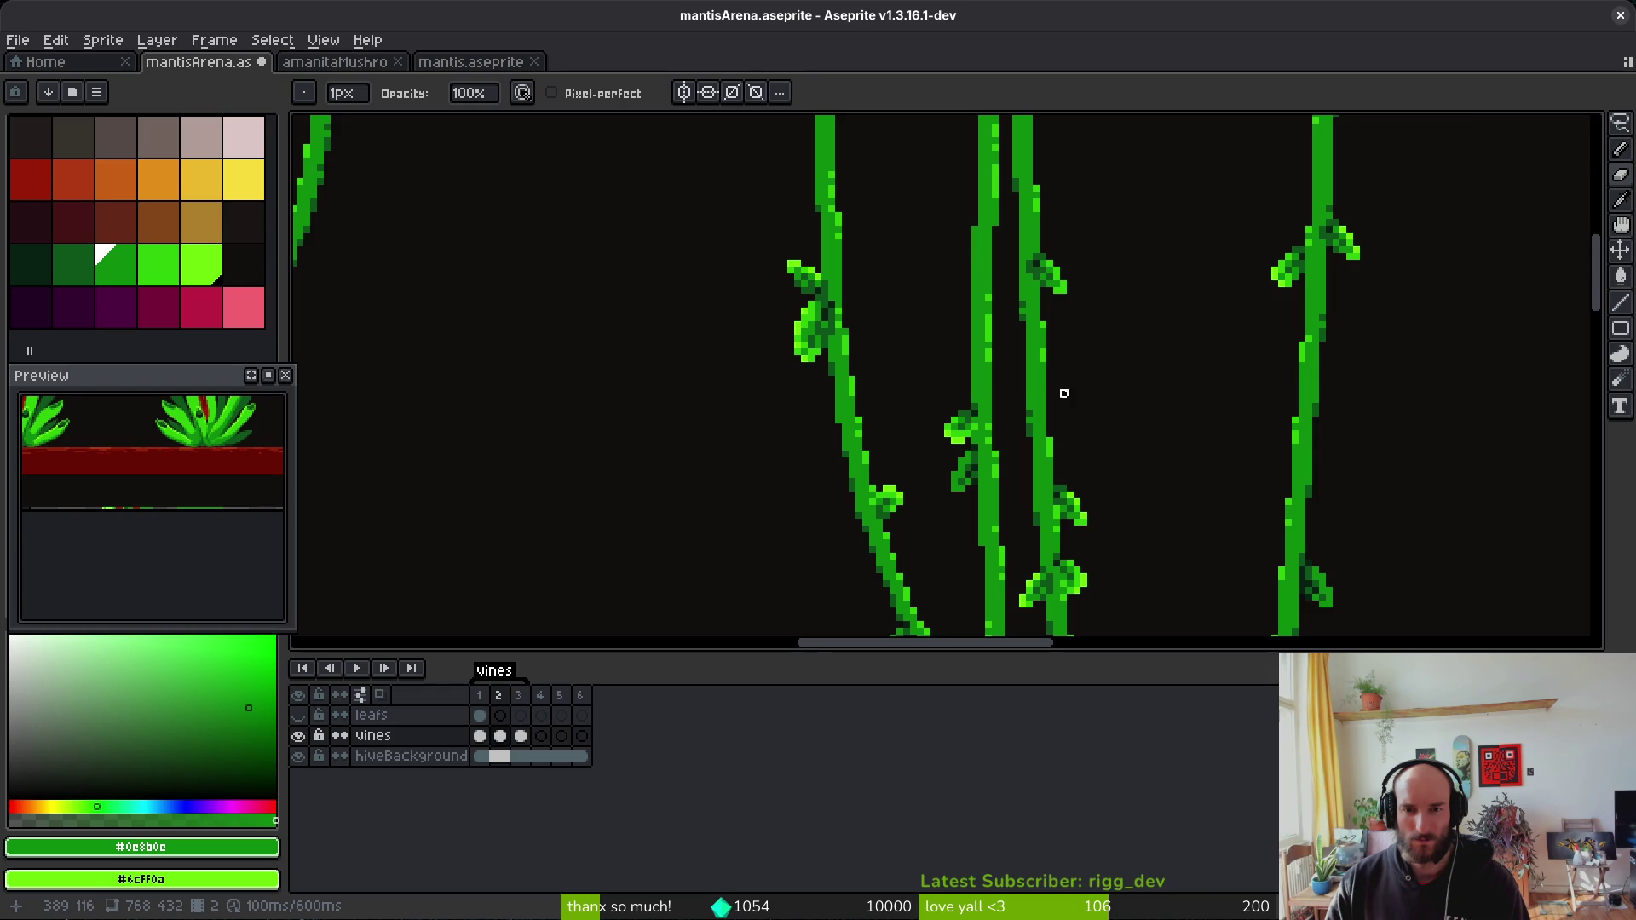
pyautogui.scroll(1, 1058, 413)
pyautogui.scroll(-3, 1065, 329)
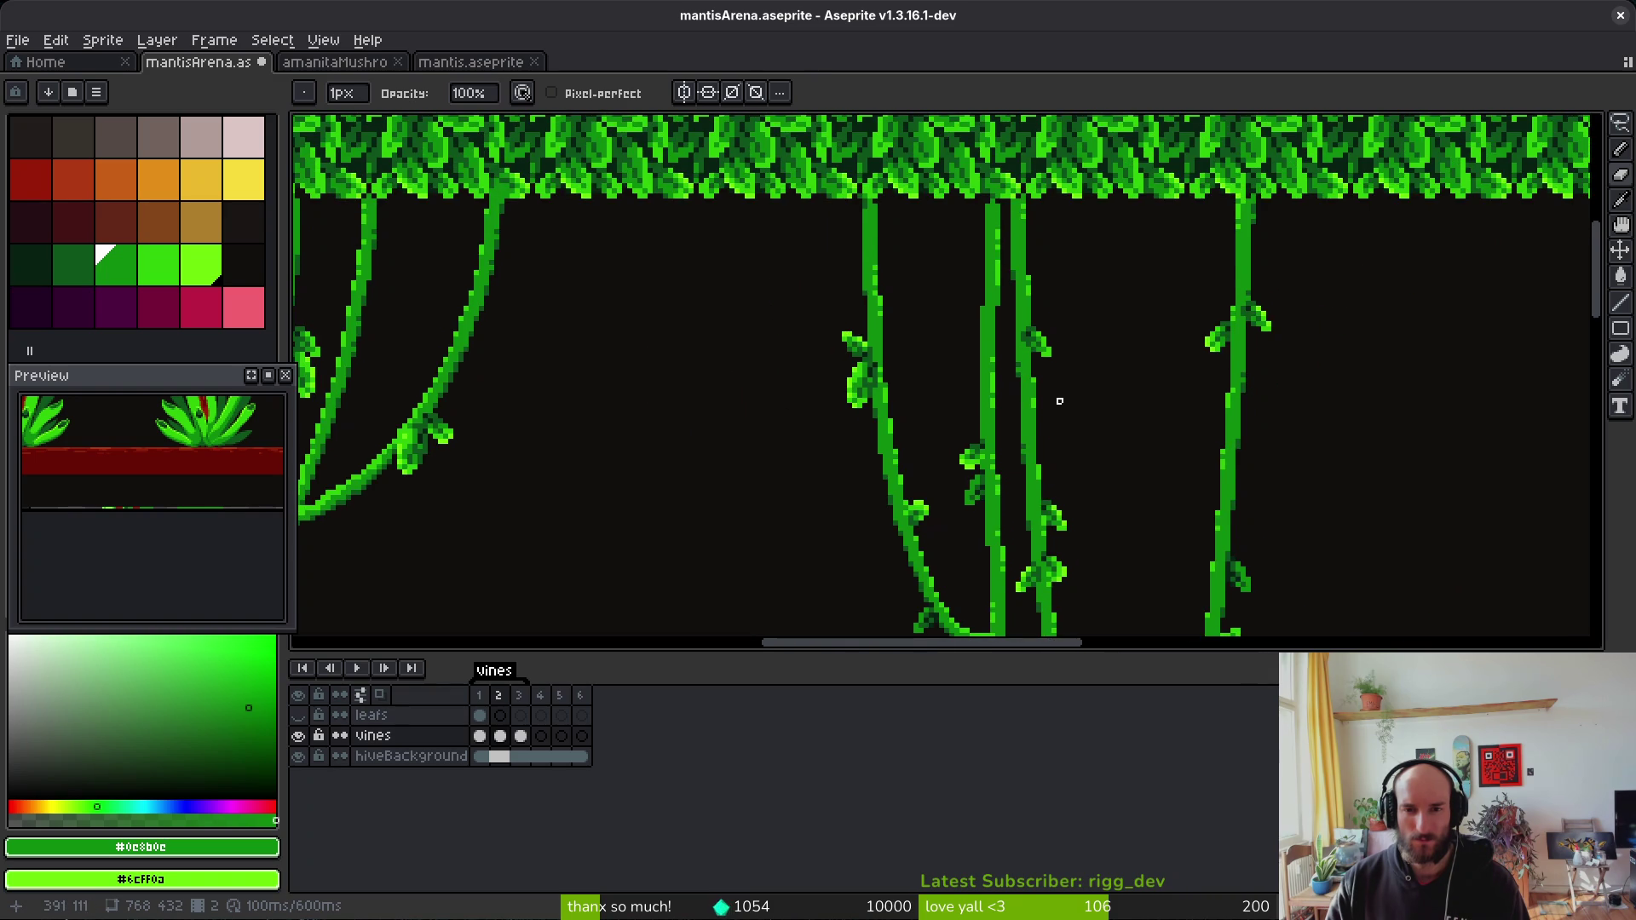
pyautogui.scroll(3, 1056, 394)
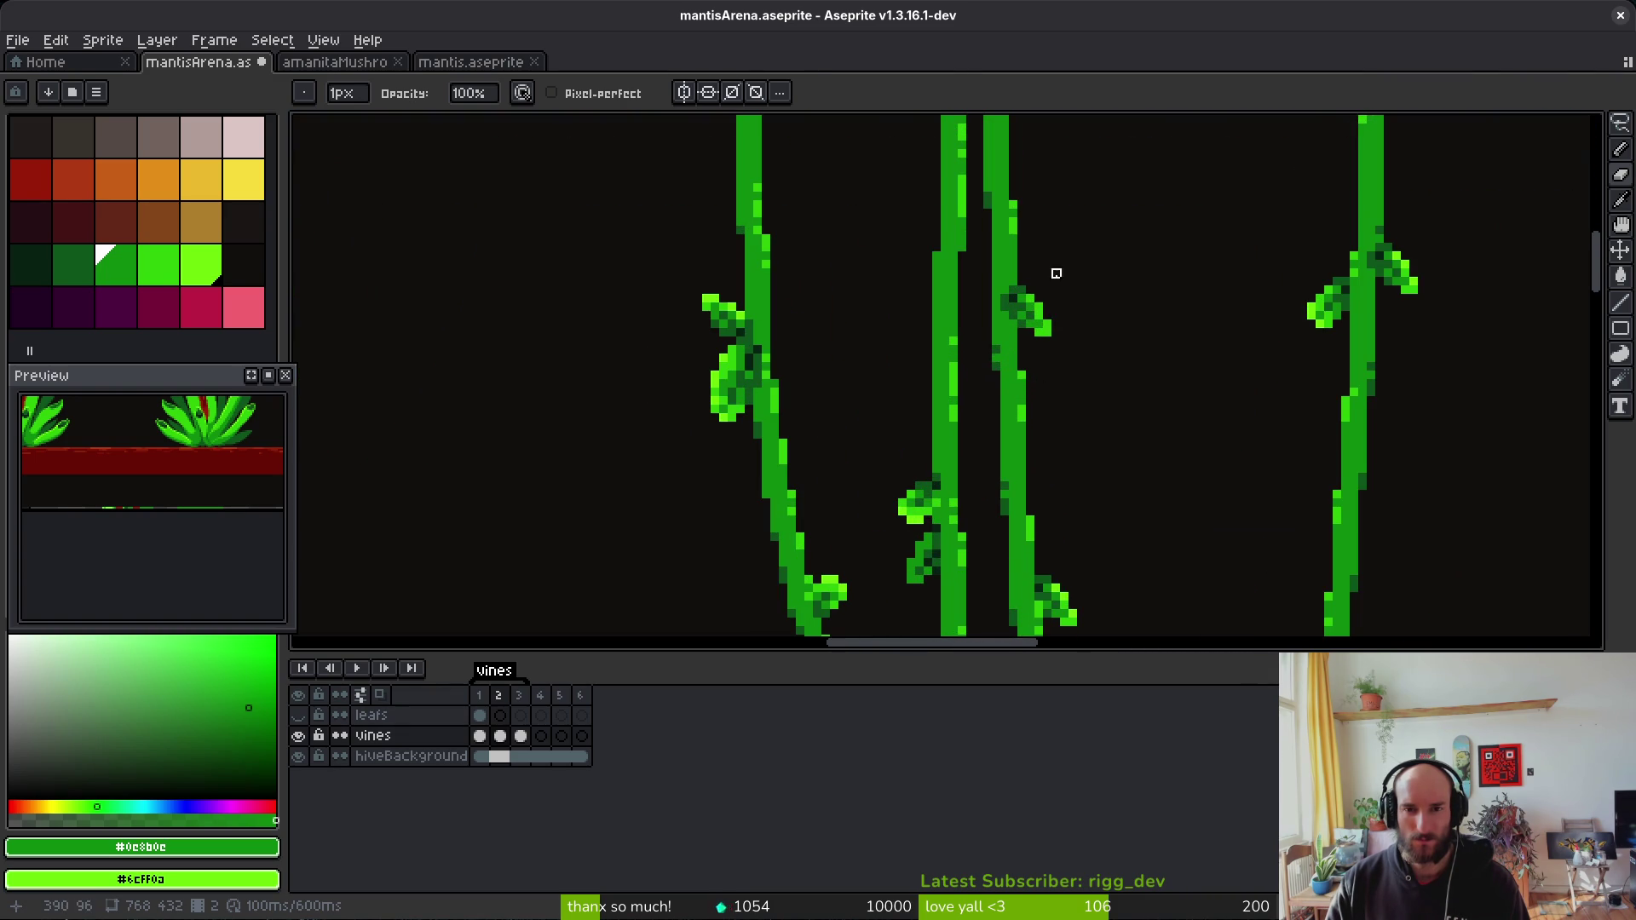
pyautogui.scroll(-2, 1056, 282)
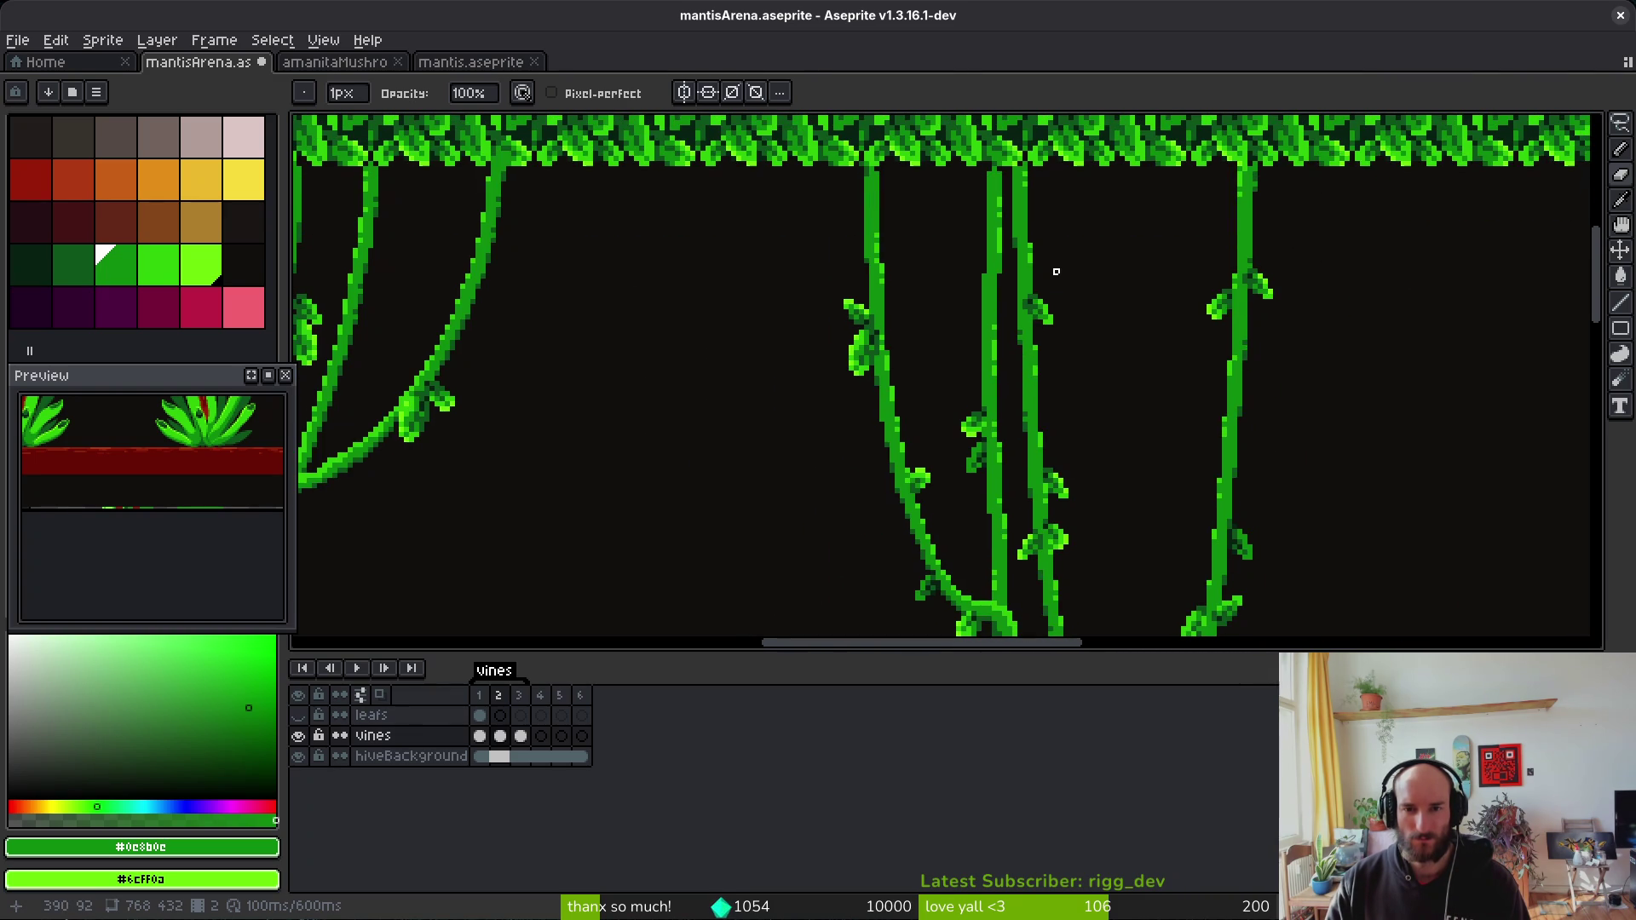
pyautogui.scroll(2, 1056, 261)
# Step: Shift a small 5x5 vine piece by single pixels, then save mantisArena.aseprite
pyautogui.press('m')
pyautogui.moveTo(993, 289); pyautogui.dragTo(979, 318)
pyautogui.press('Left')
pyautogui.hotkey('ctrl', 'd')
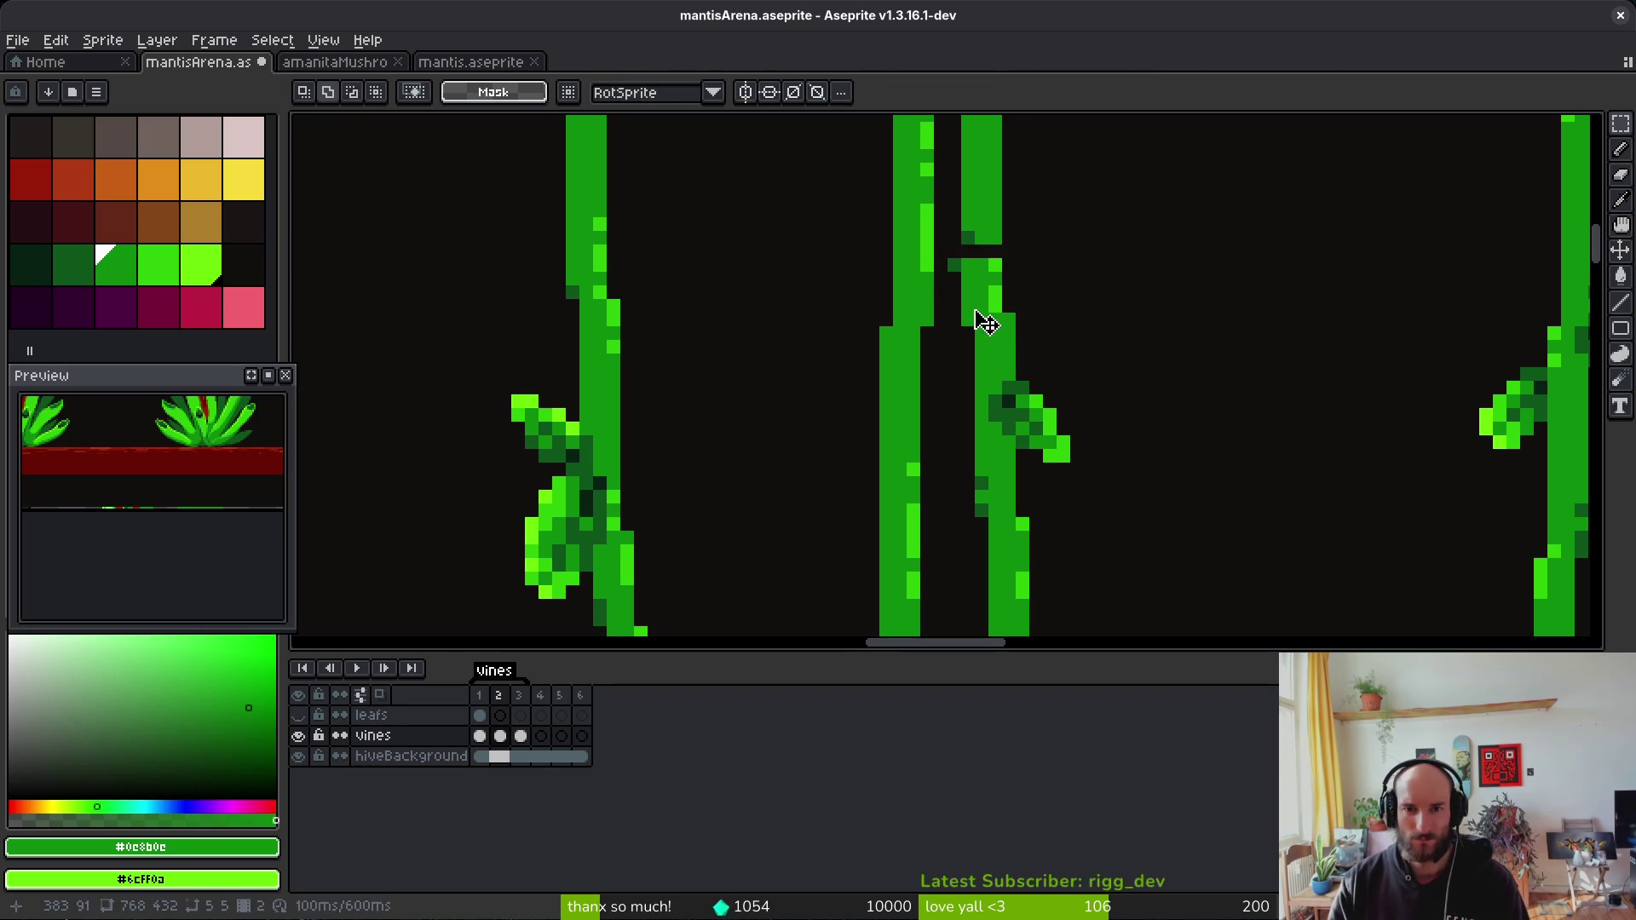
pyautogui.scroll(1, 1014, 341)
pyautogui.press('Up')
pyautogui.press('Right')
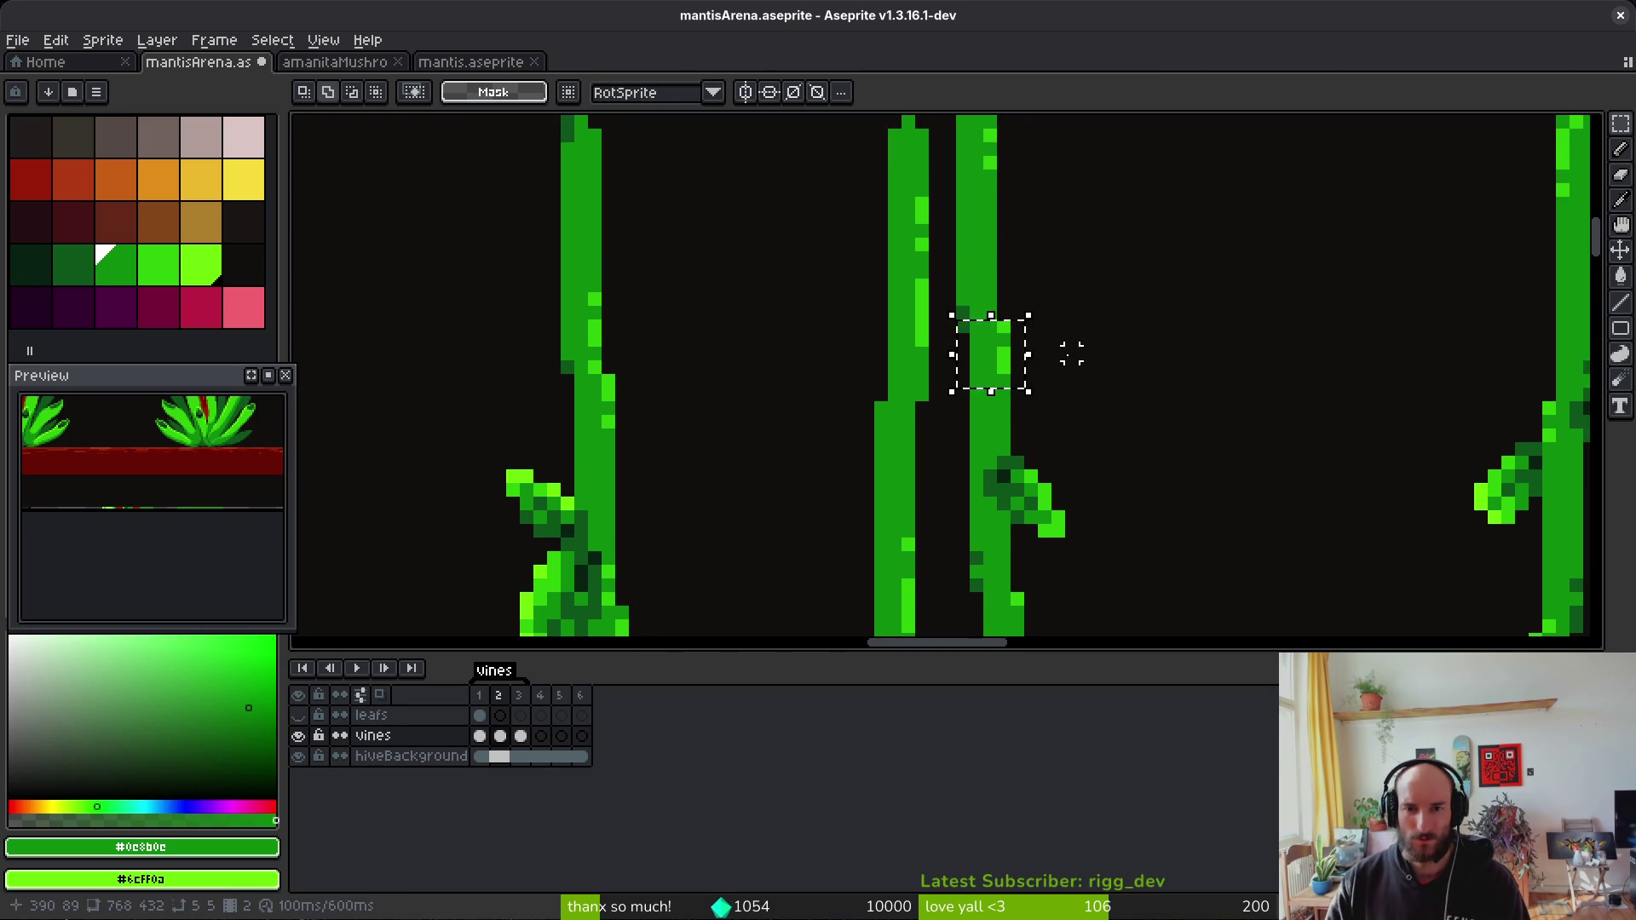
pyautogui.moveTo(971, 381); pyautogui.dragTo(972, 384)
pyautogui.moveTo(1054, 276); pyautogui.dragTo(952, 390)
pyautogui.hotkey('ctrl', 'd')
pyautogui.press('b')
pyautogui.scroll(4, 1023, 400)
pyautogui.scroll(-3, 737, 258)
pyautogui.hotkey('ctrl', 's')
pyautogui.scroll(2, 938, 315)
# Step: Delete a stray vine piece, move the lower right vine down one pixel, and fill the gap green
pyautogui.scroll(1, 939, 255)
pyautogui.press('m')
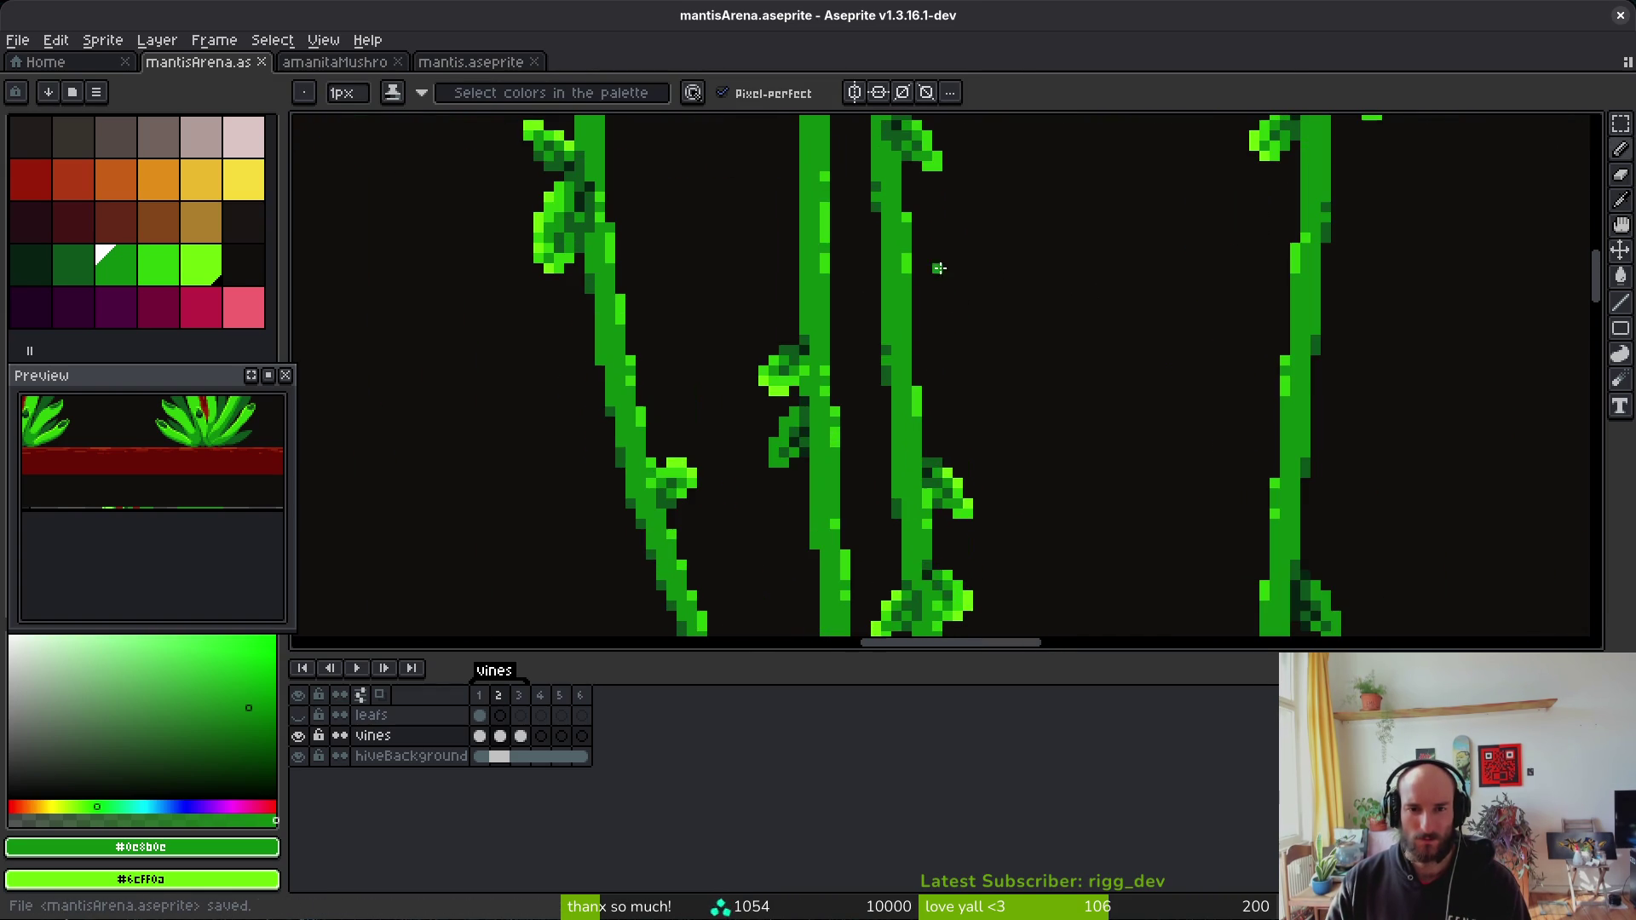
pyautogui.moveTo(865, 288); pyautogui.dragTo(856, 308)
pyautogui.press('Delete')
pyautogui.scroll(3, 997, 426)
pyautogui.moveTo(1001, 430)
pyautogui.mouseDown()
pyautogui.moveTo(865, 511)
pyautogui.moveTo(864, 529)
pyautogui.mouseUp()
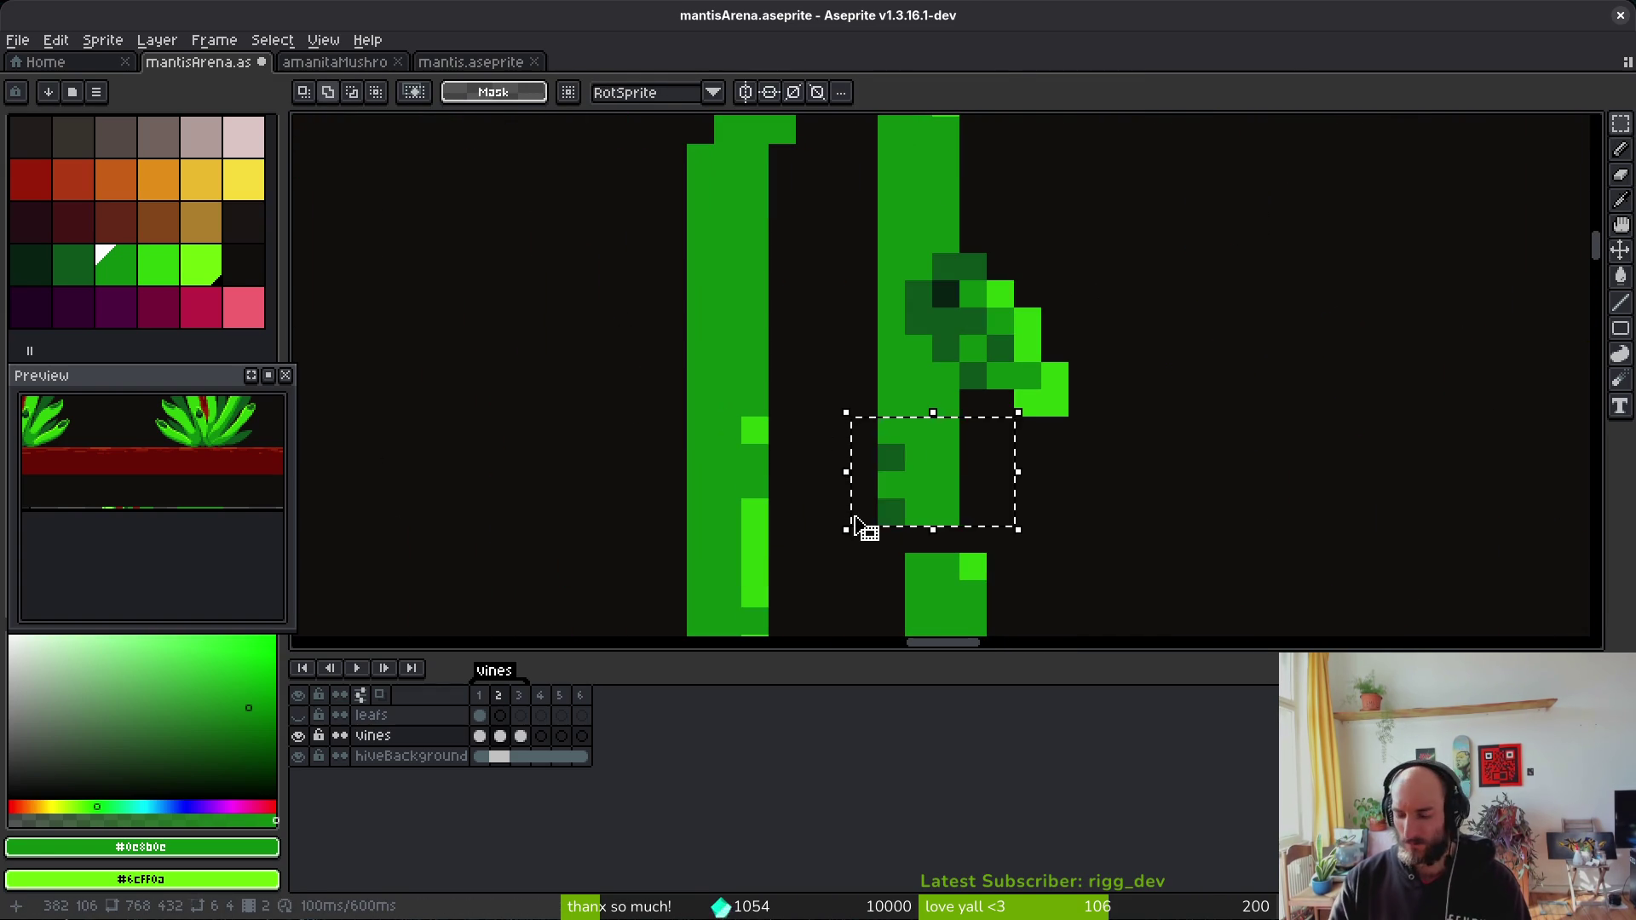
pyautogui.press('Down')
pyautogui.hotkey('ctrl', 'd')
pyautogui.press('b')
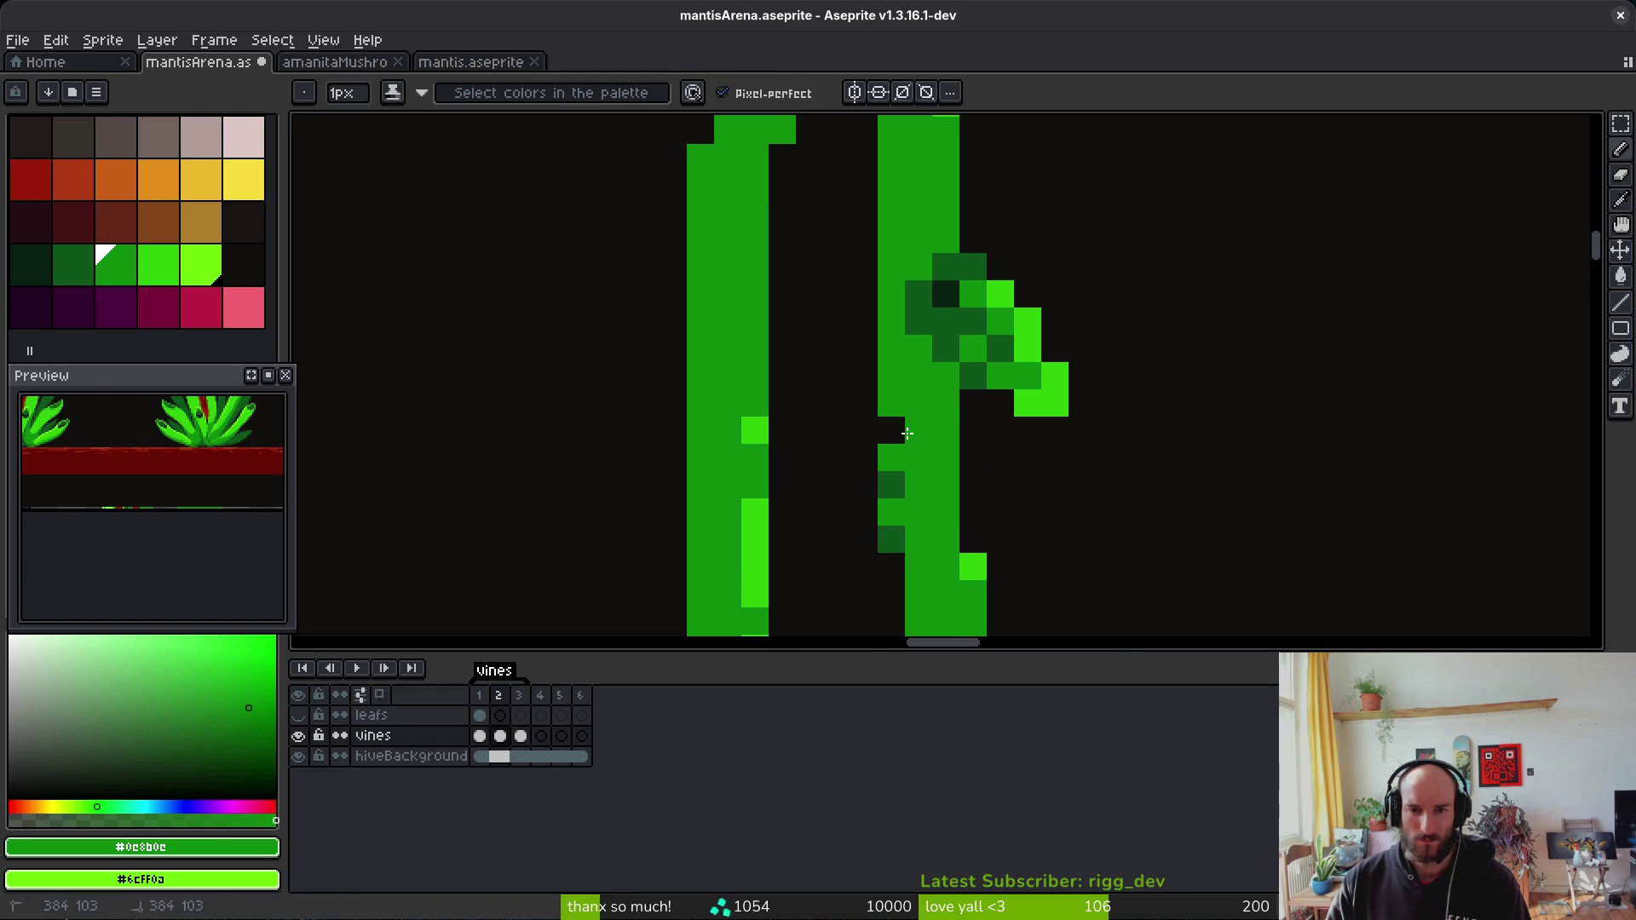
pyautogui.click(892, 430)
pyautogui.scroll(-5, 980, 443)
pyautogui.press('i')
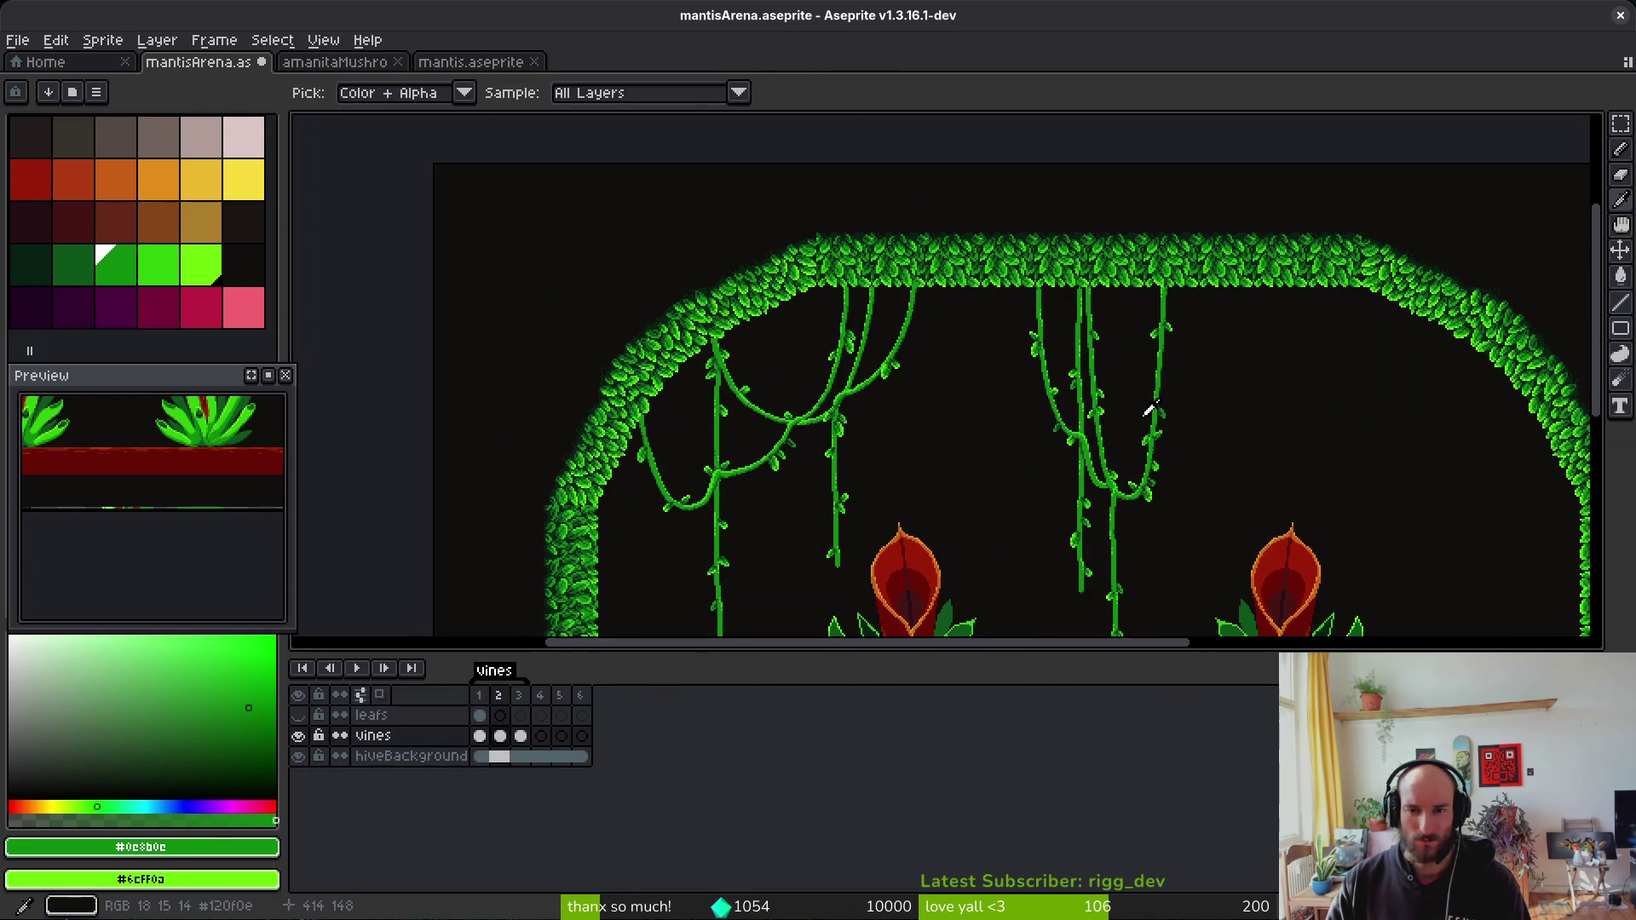
pyautogui.press('b')
pyautogui.scroll(3, 1142, 396)
# Step: Select a 9x11 block of the vine, save the file, and return to frame 1
pyautogui.press('m')
pyautogui.click(1025, 288)
pyautogui.moveTo(955, 373); pyautogui.dragTo(955, 376)
pyautogui.scroll(3, 1023, 281)
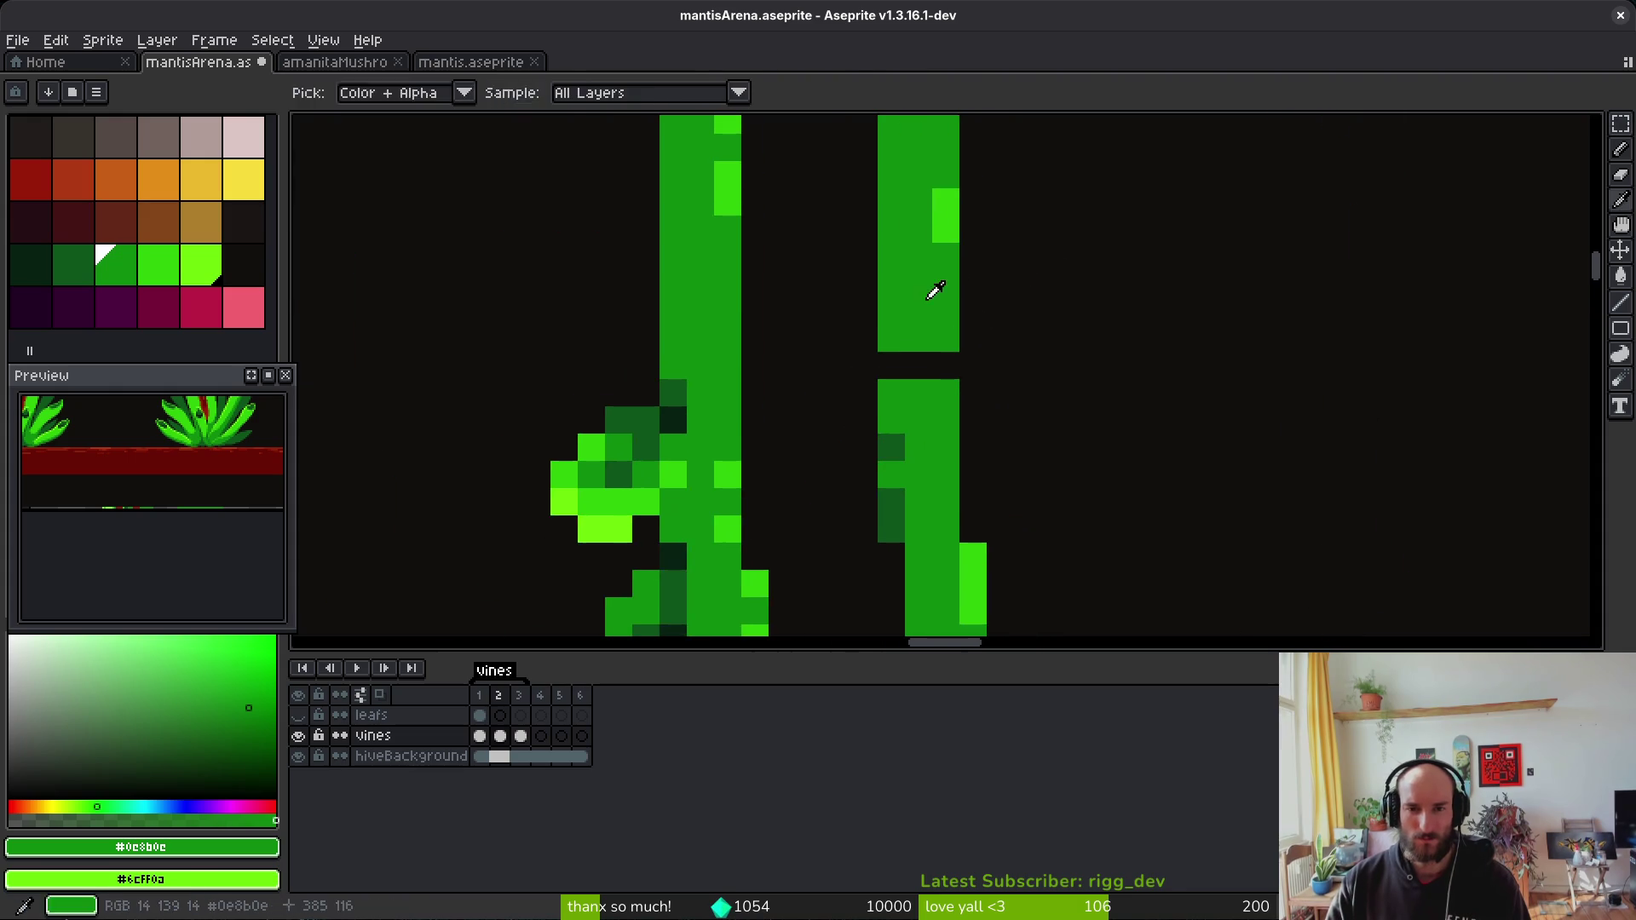
pyautogui.press('b')
pyautogui.hotkey('ctrl', 's')
pyautogui.scroll(-6, 989, 362)
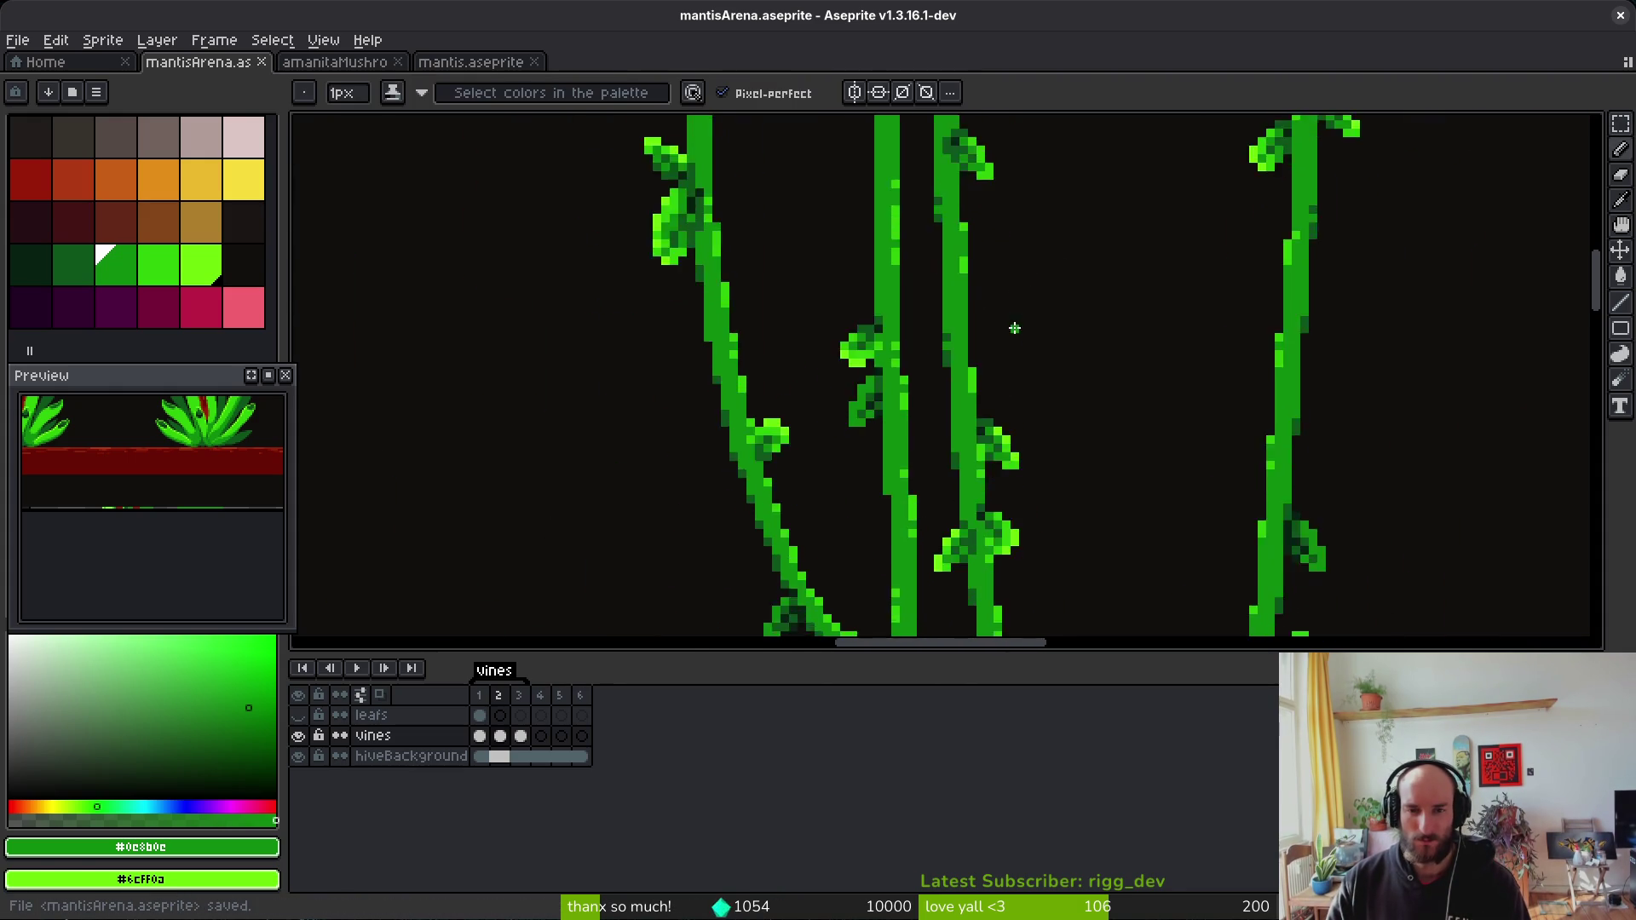
pyautogui.press('Left')
pyautogui.press('alt')
pyautogui.scroll(-4, 1008, 357)
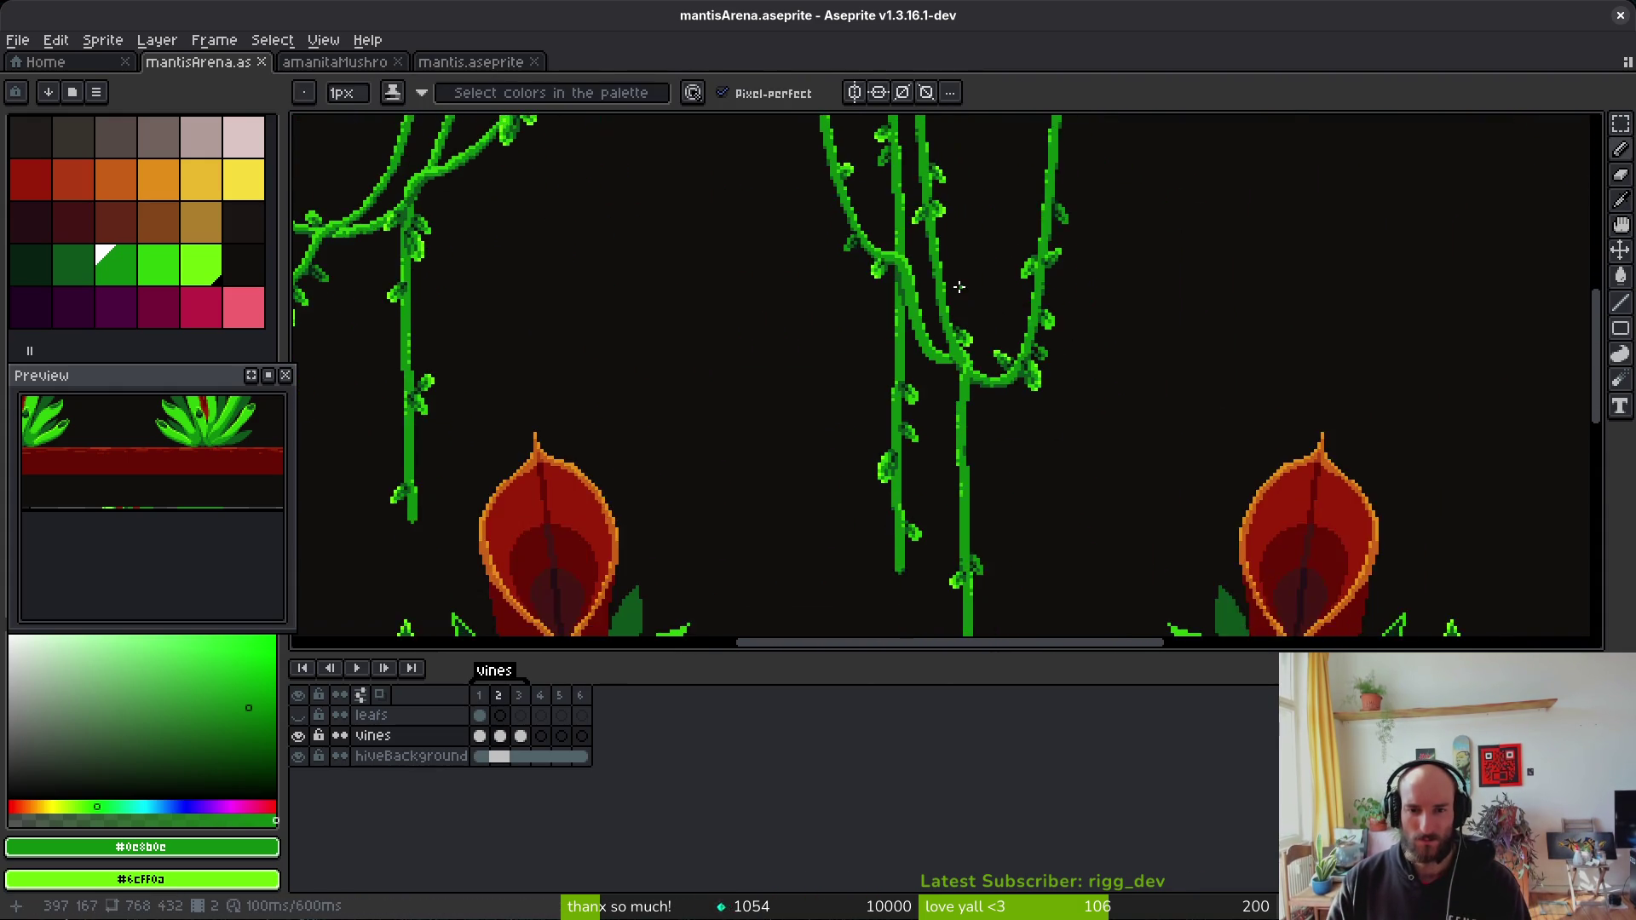
# Step: Step through frames 1 to 3 comparing vine poses, then play and stop the sway animation
pyautogui.press('Right')
pyautogui.press('Left')
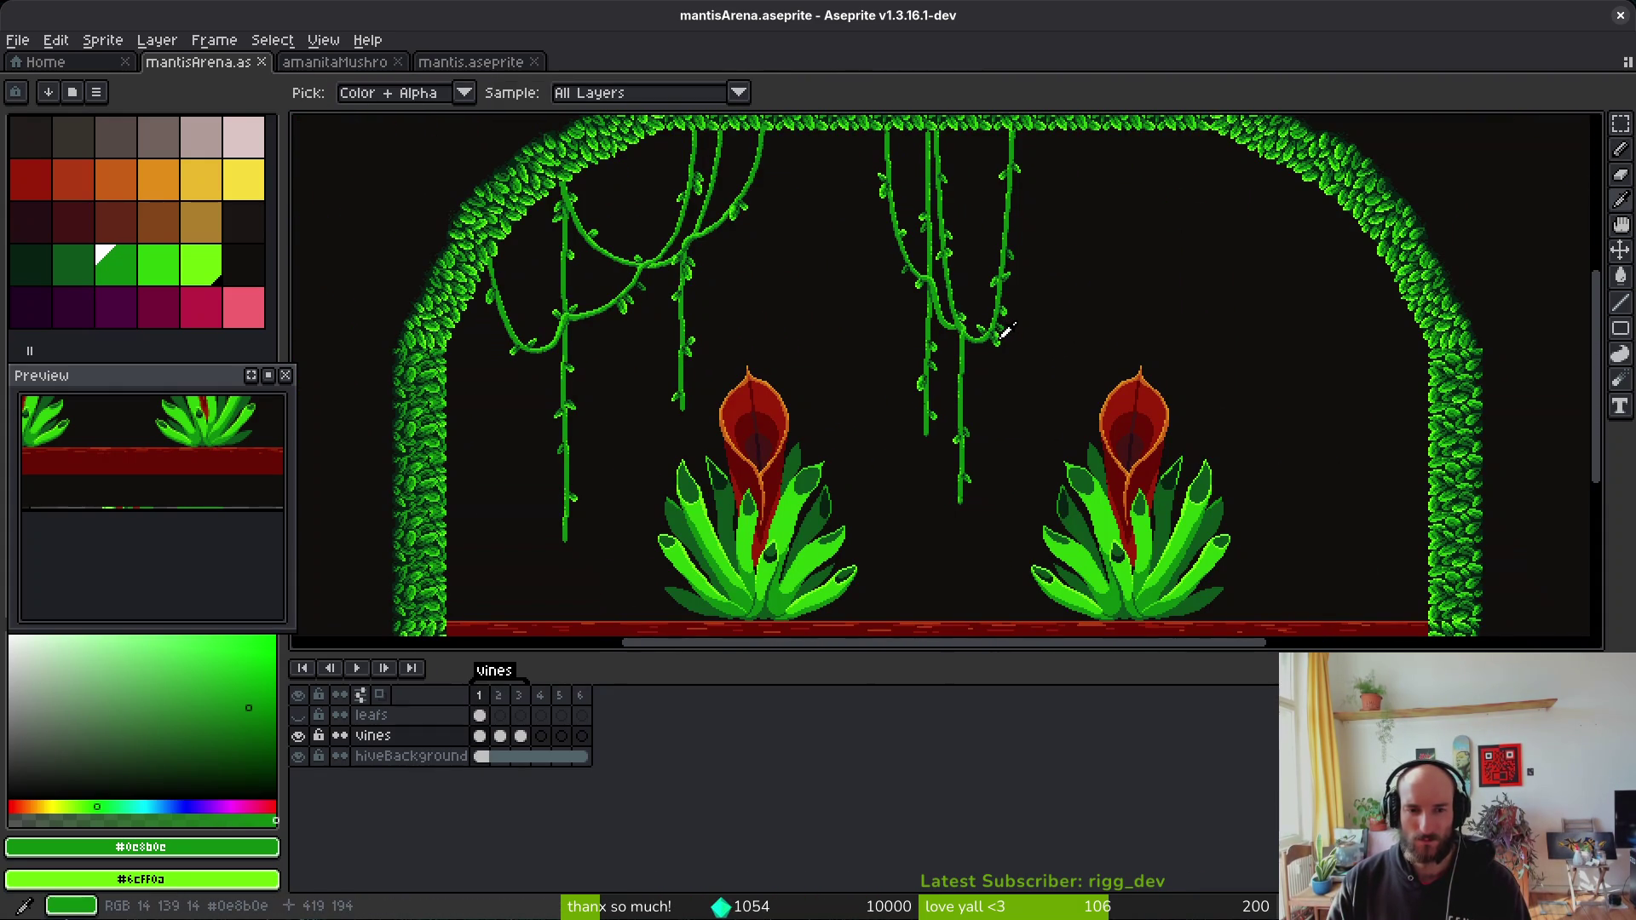
pyautogui.press('Right')
pyautogui.press('Right')
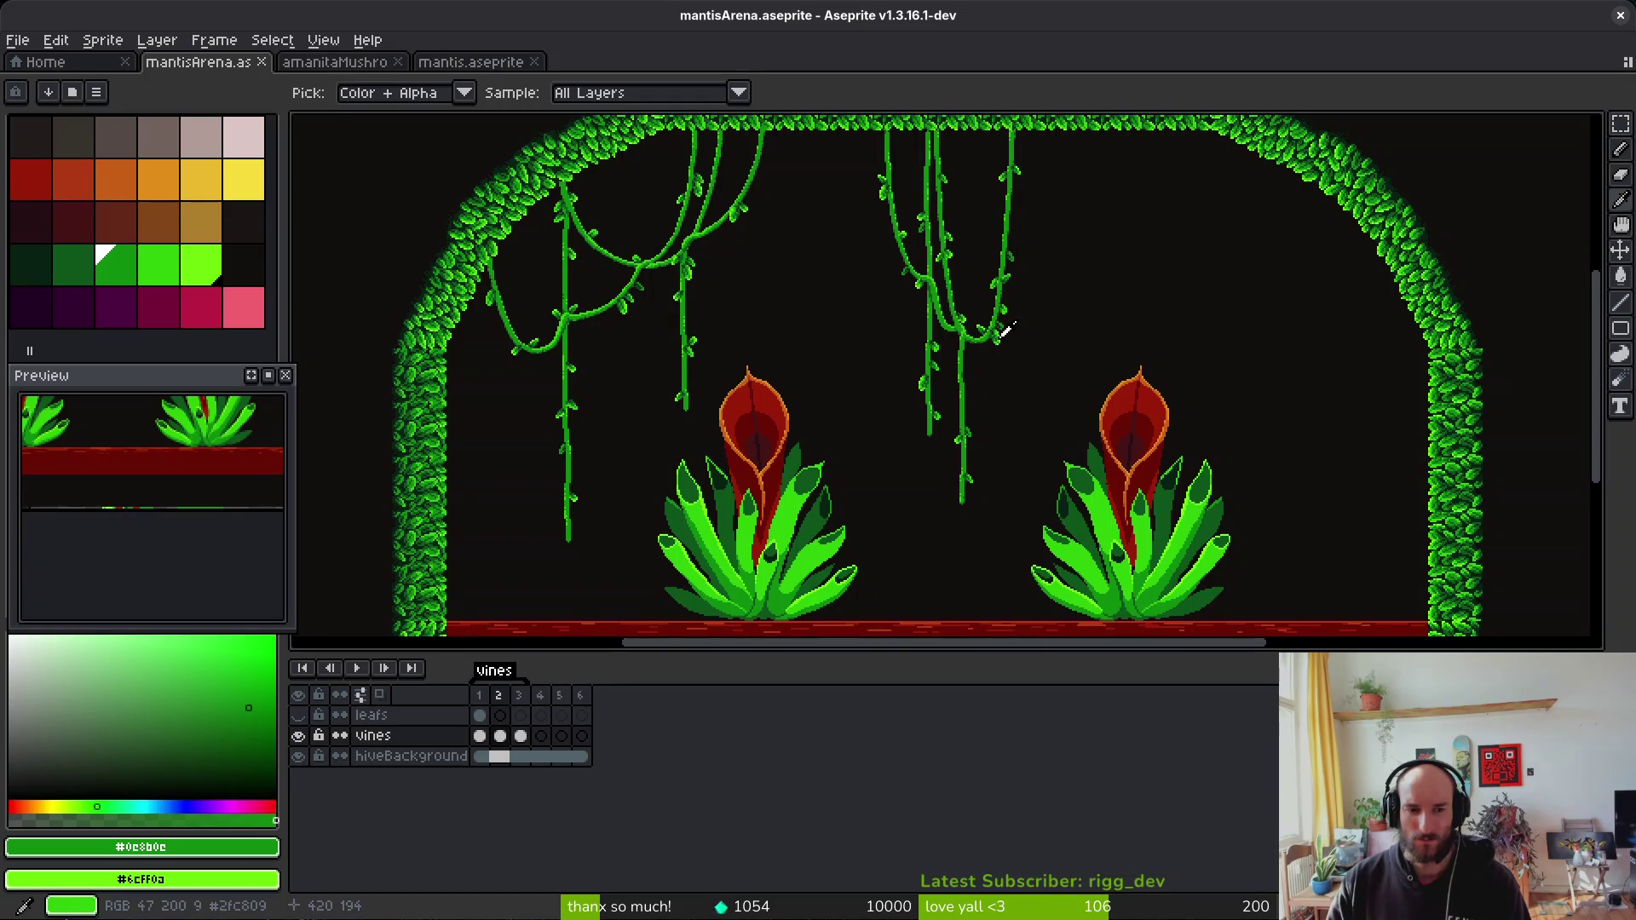
pyautogui.press('Return')
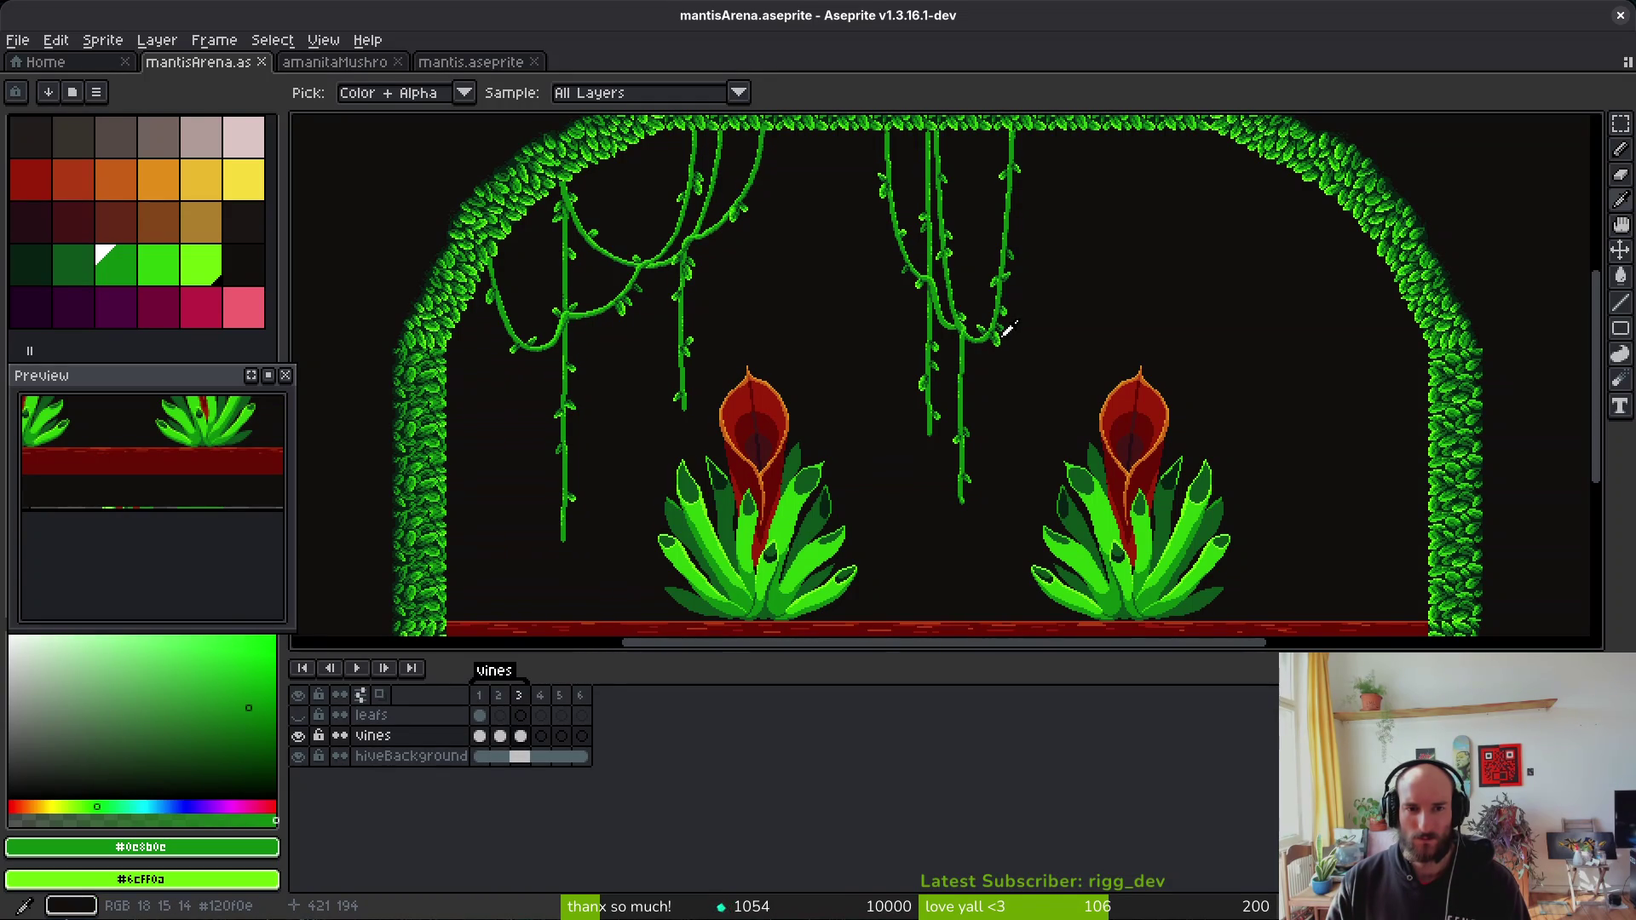
pyautogui.click(359, 673)
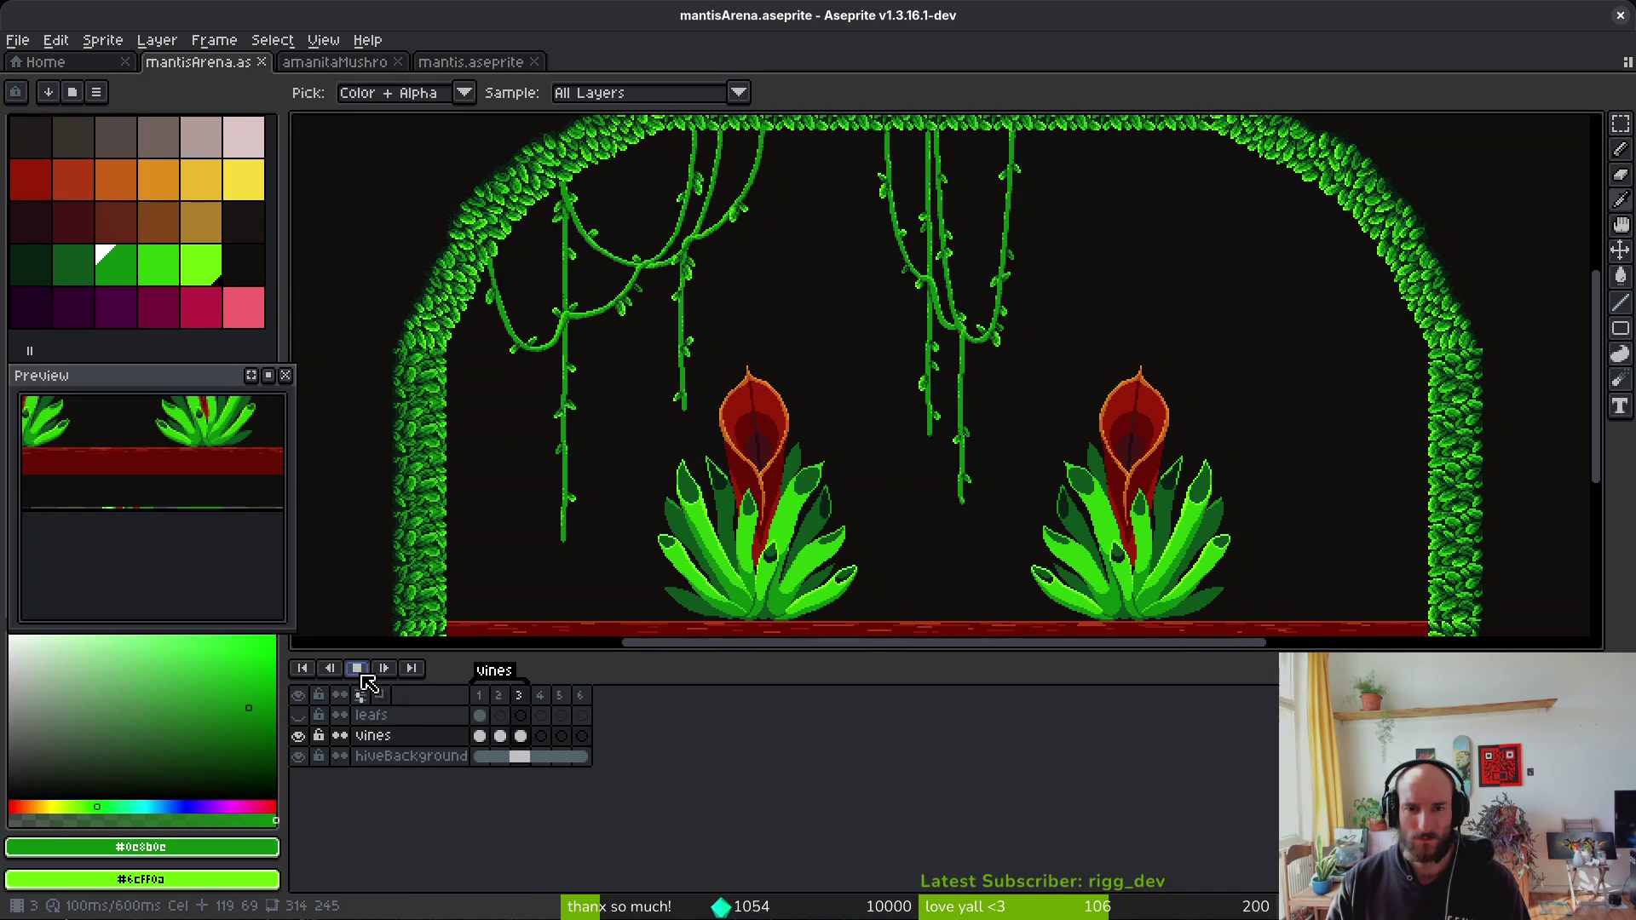
pyautogui.click(361, 669)
pyautogui.press('b')
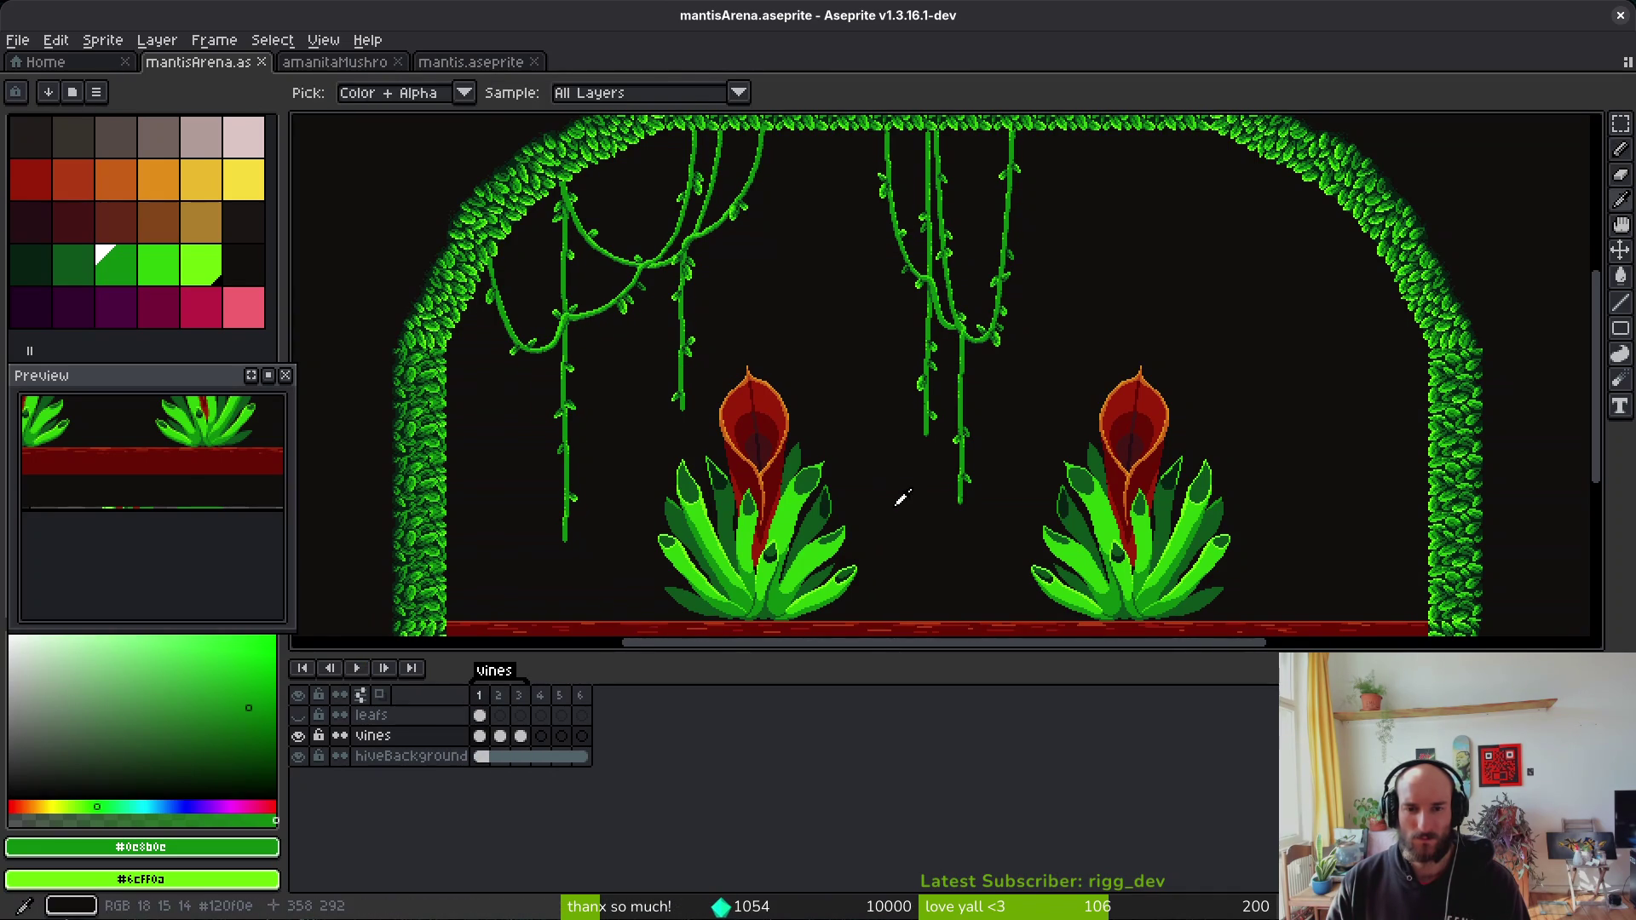
# Step: Sample the vine-tip green, glance at frame 3, and return to frame 1
pyautogui.scroll(5, 969, 505)
pyautogui.scroll(1, 966, 503)
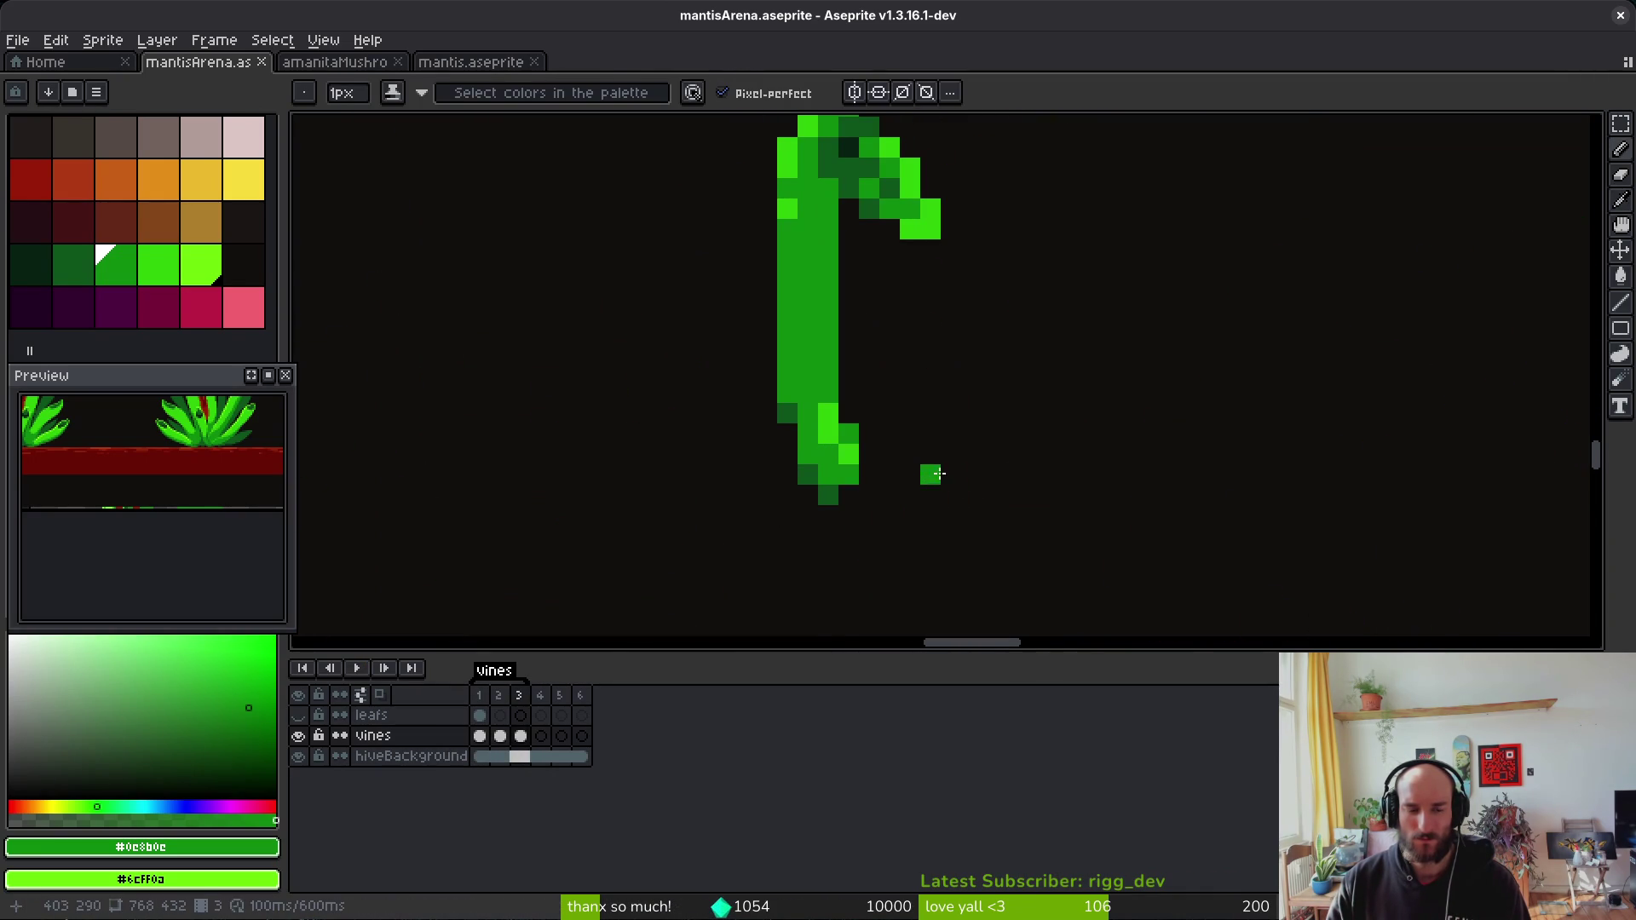
pyautogui.press('i')
pyautogui.click(490, 738)
pyautogui.click(522, 738)
pyautogui.press('b')
pyautogui.scroll(-6, 826, 587)
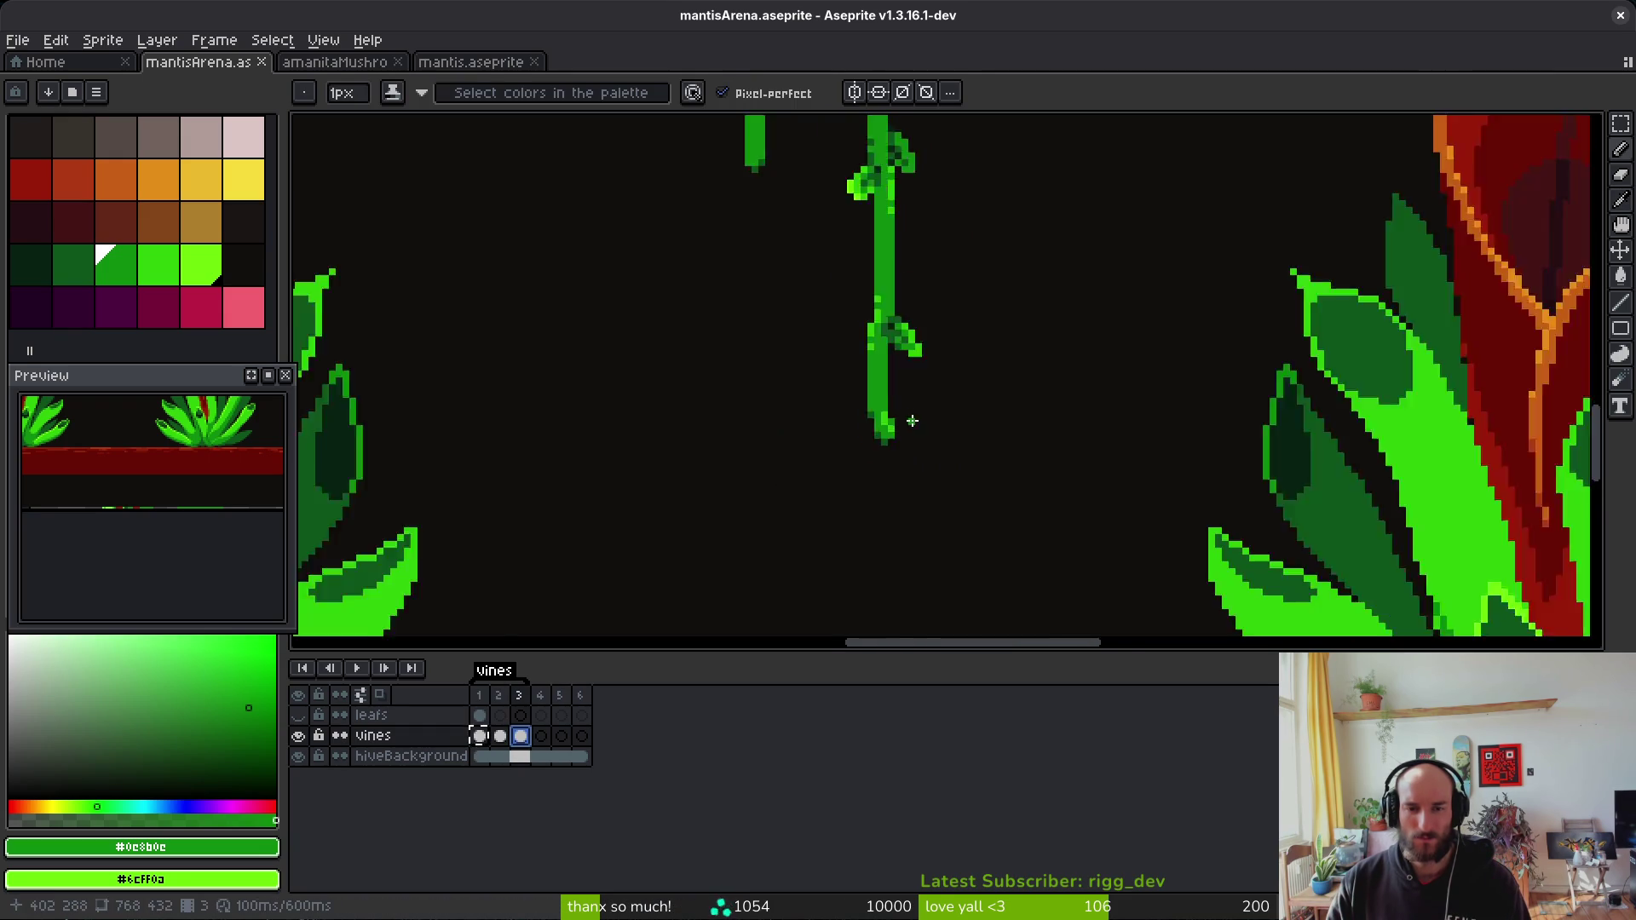
pyautogui.press('Left')
pyautogui.press('Left')
pyautogui.press('i')
# Step: Carry the selected central vine piece from frame 1 onto frame 3, place it, and save
pyautogui.press('m')
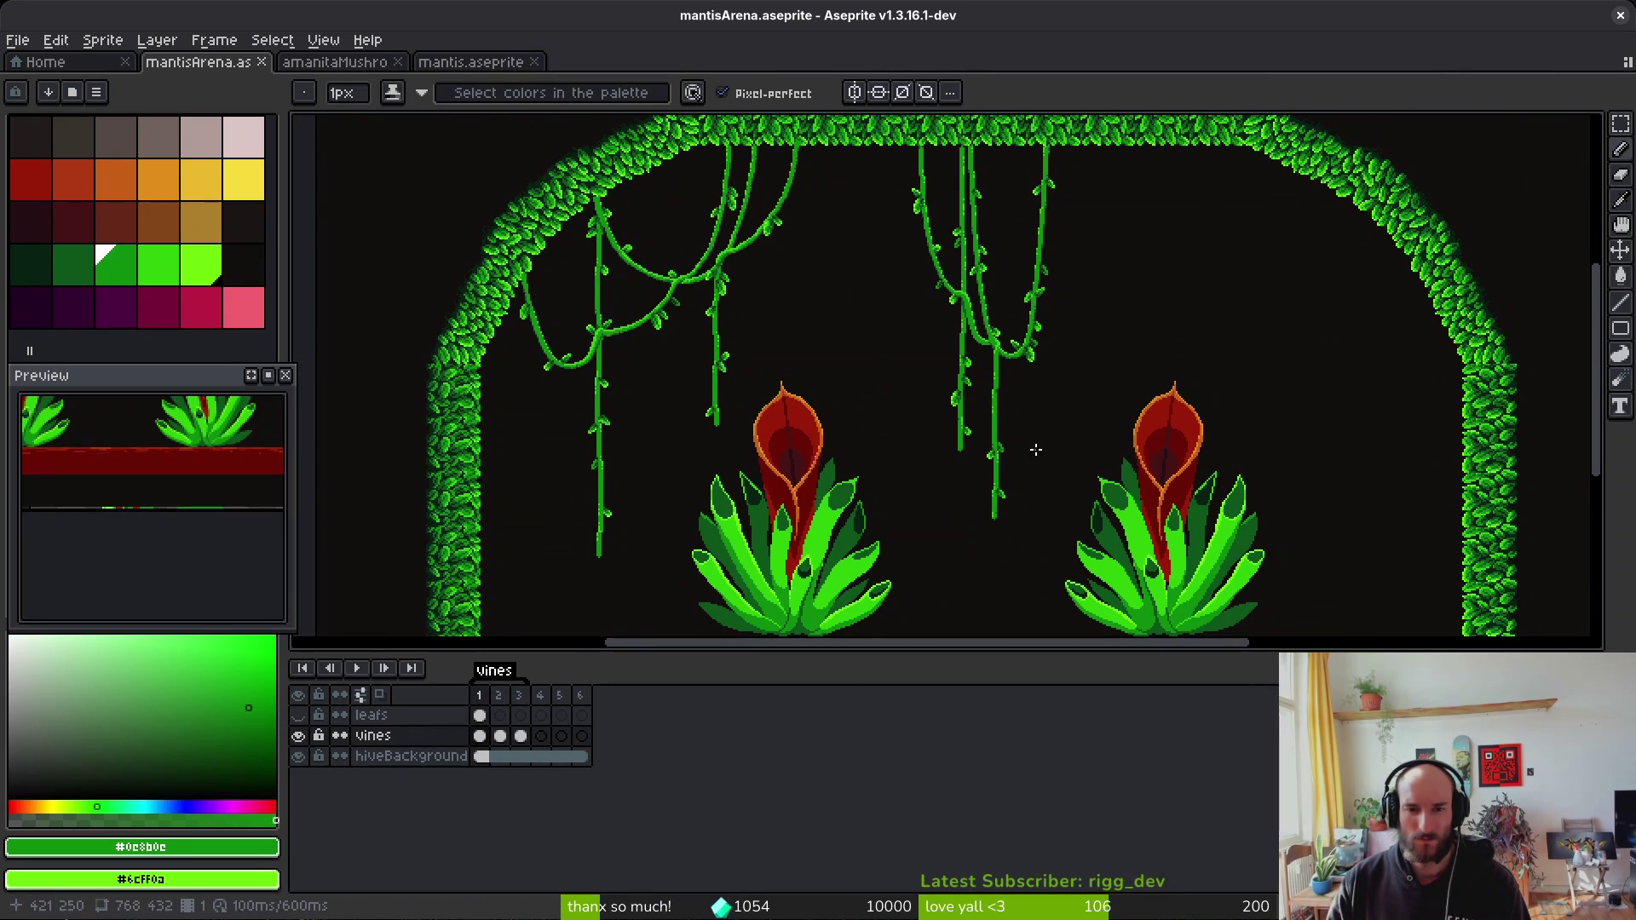
pyautogui.press('Delete')
pyautogui.hotkey('ctrl', 'z')
pyautogui.press('Right')
pyautogui.press('Right')
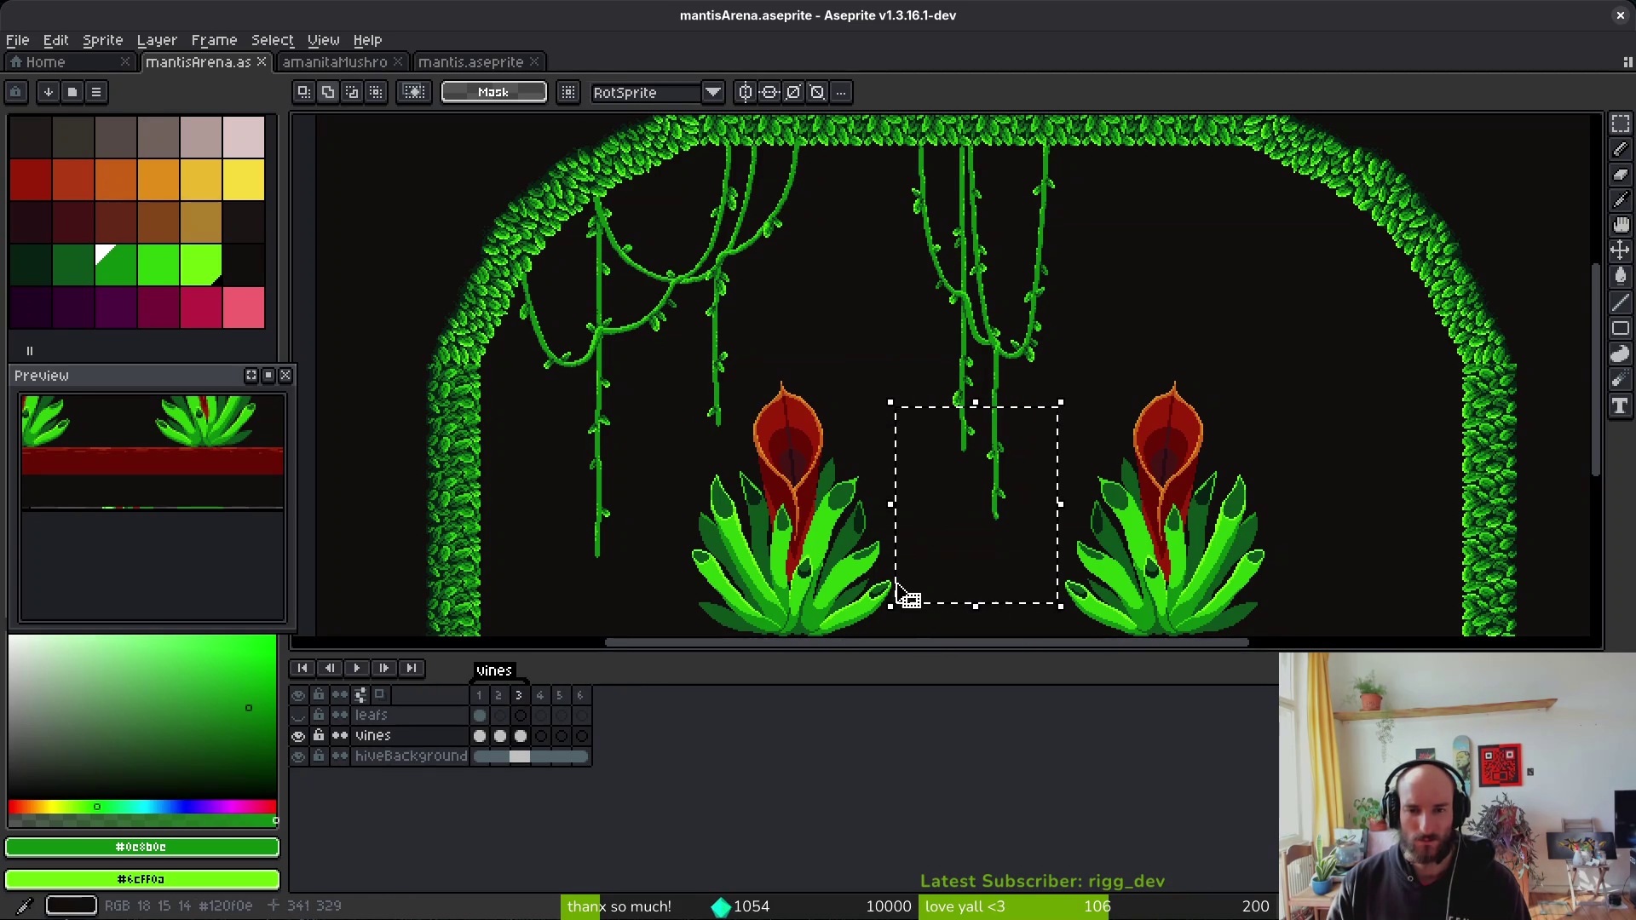
pyautogui.click(908, 596)
pyautogui.hotkey('ctrl', 's')
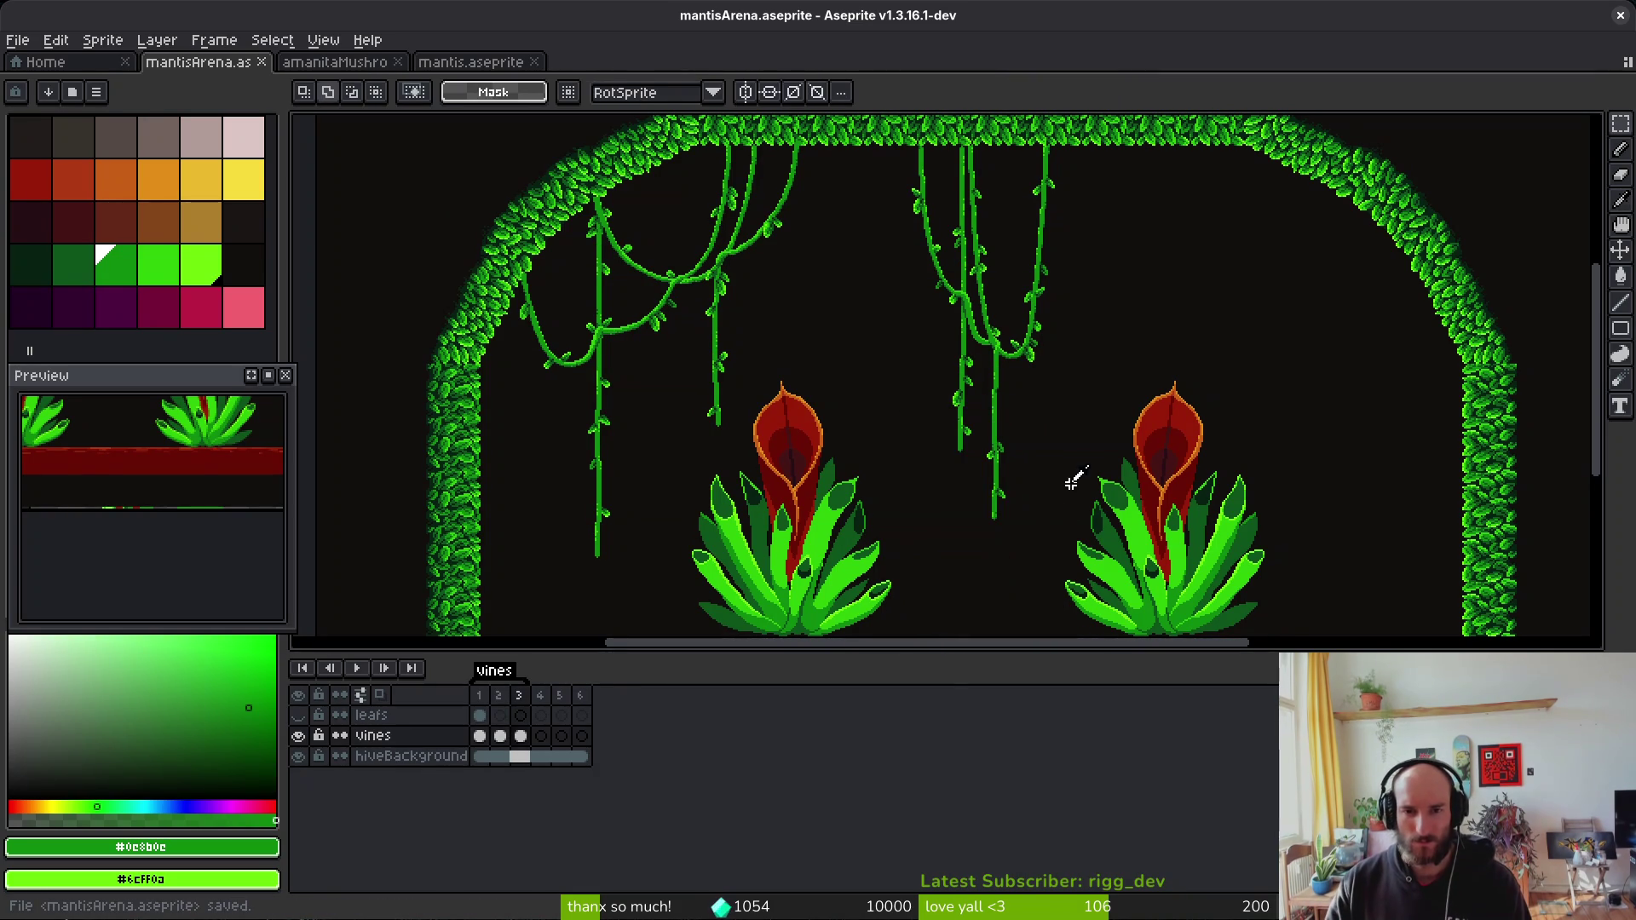
pyautogui.press('alt')
# Step: Step between frames to compare the vine poses on frame 3
pyautogui.press('Left')
pyautogui.press('Left')
pyautogui.press('Left')
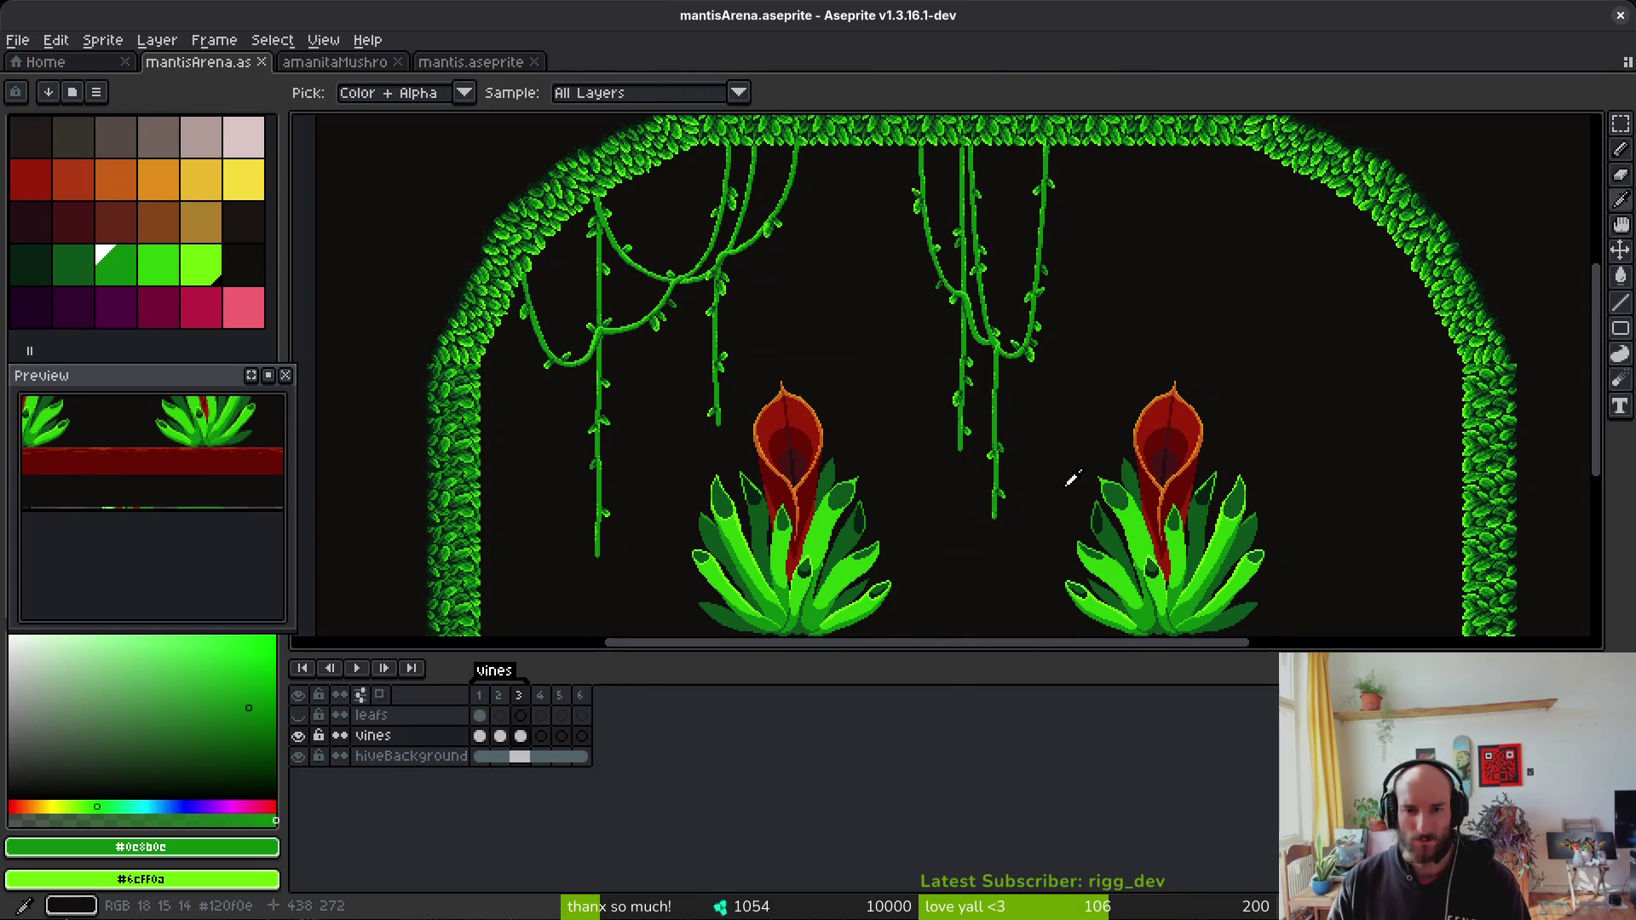
pyautogui.press('Right')
pyautogui.press('Right')
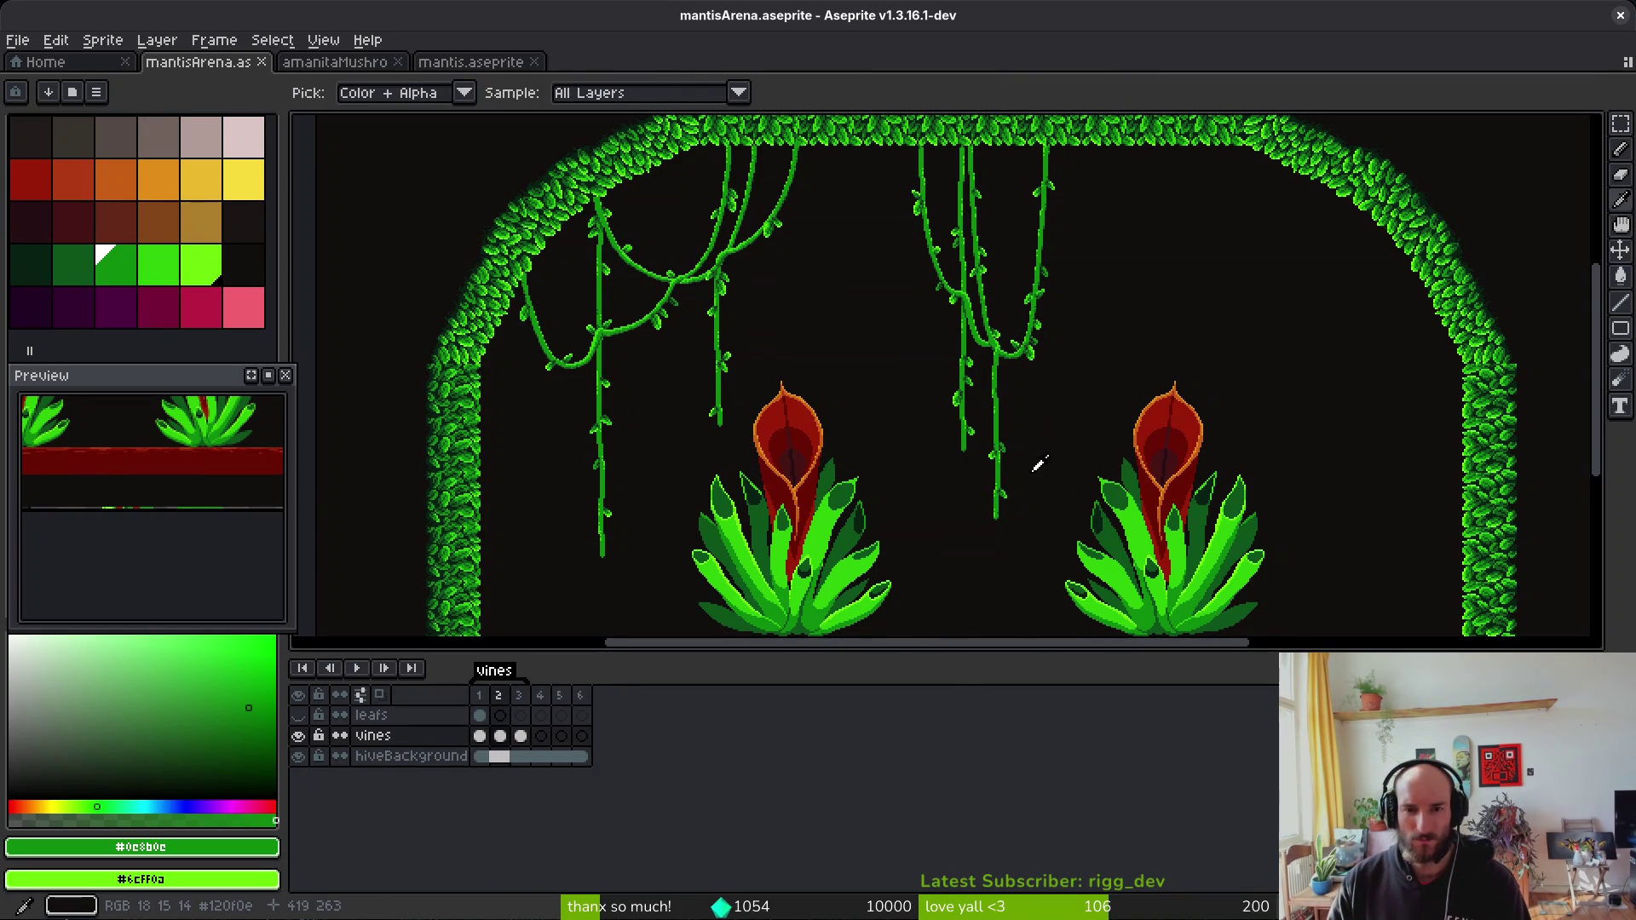
pyautogui.press('Right')
pyautogui.press('Right')
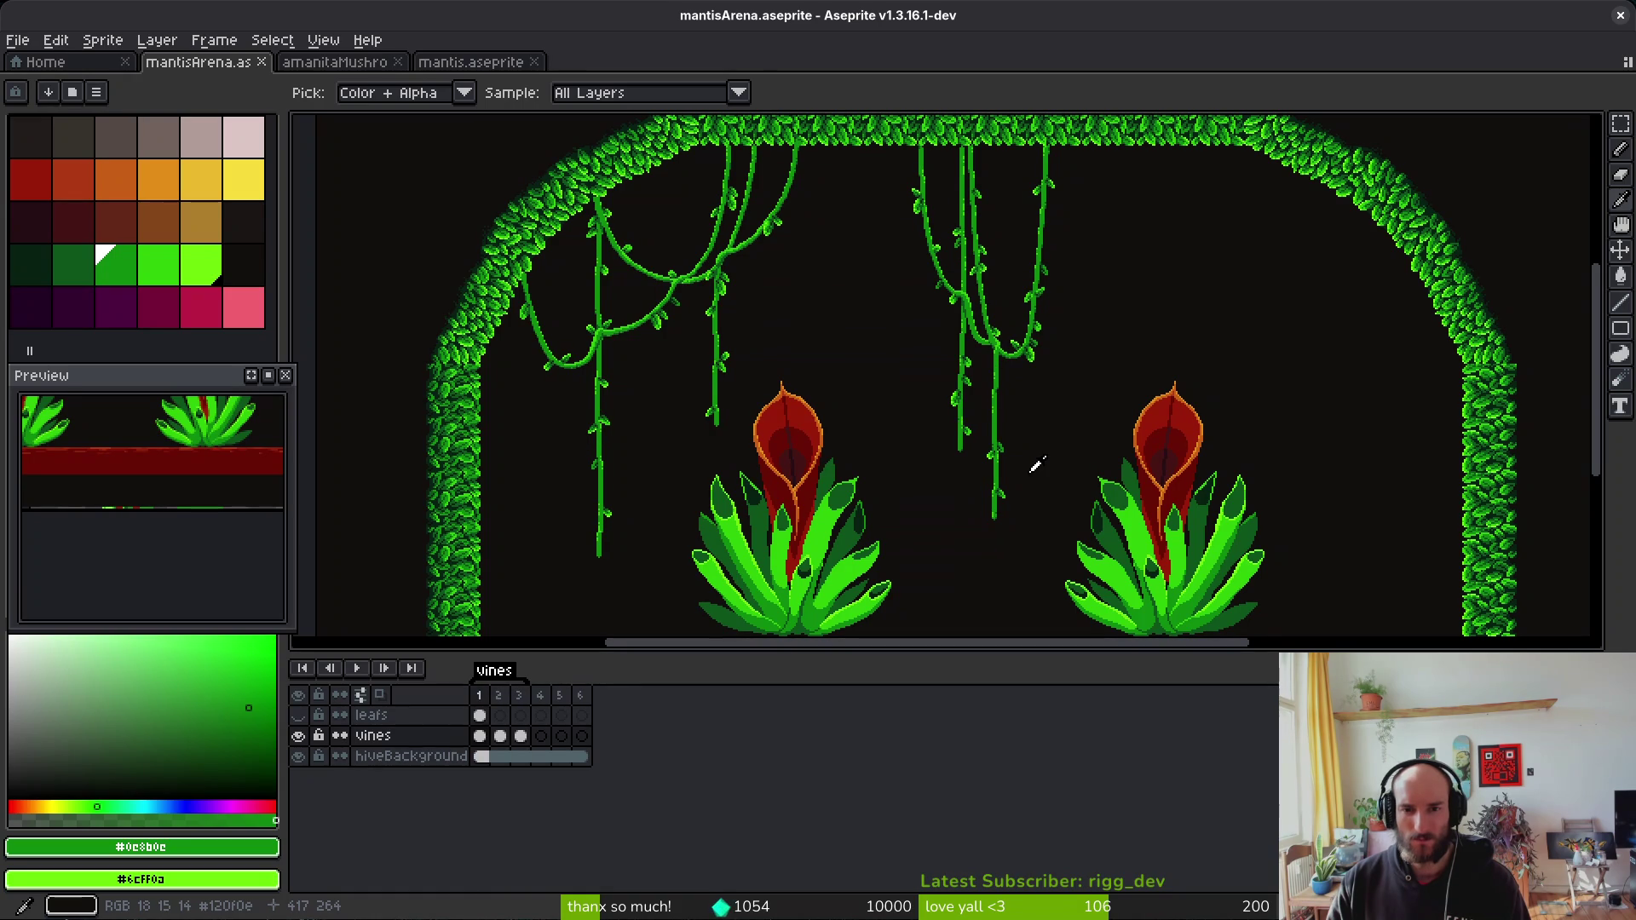
pyautogui.press('Right')
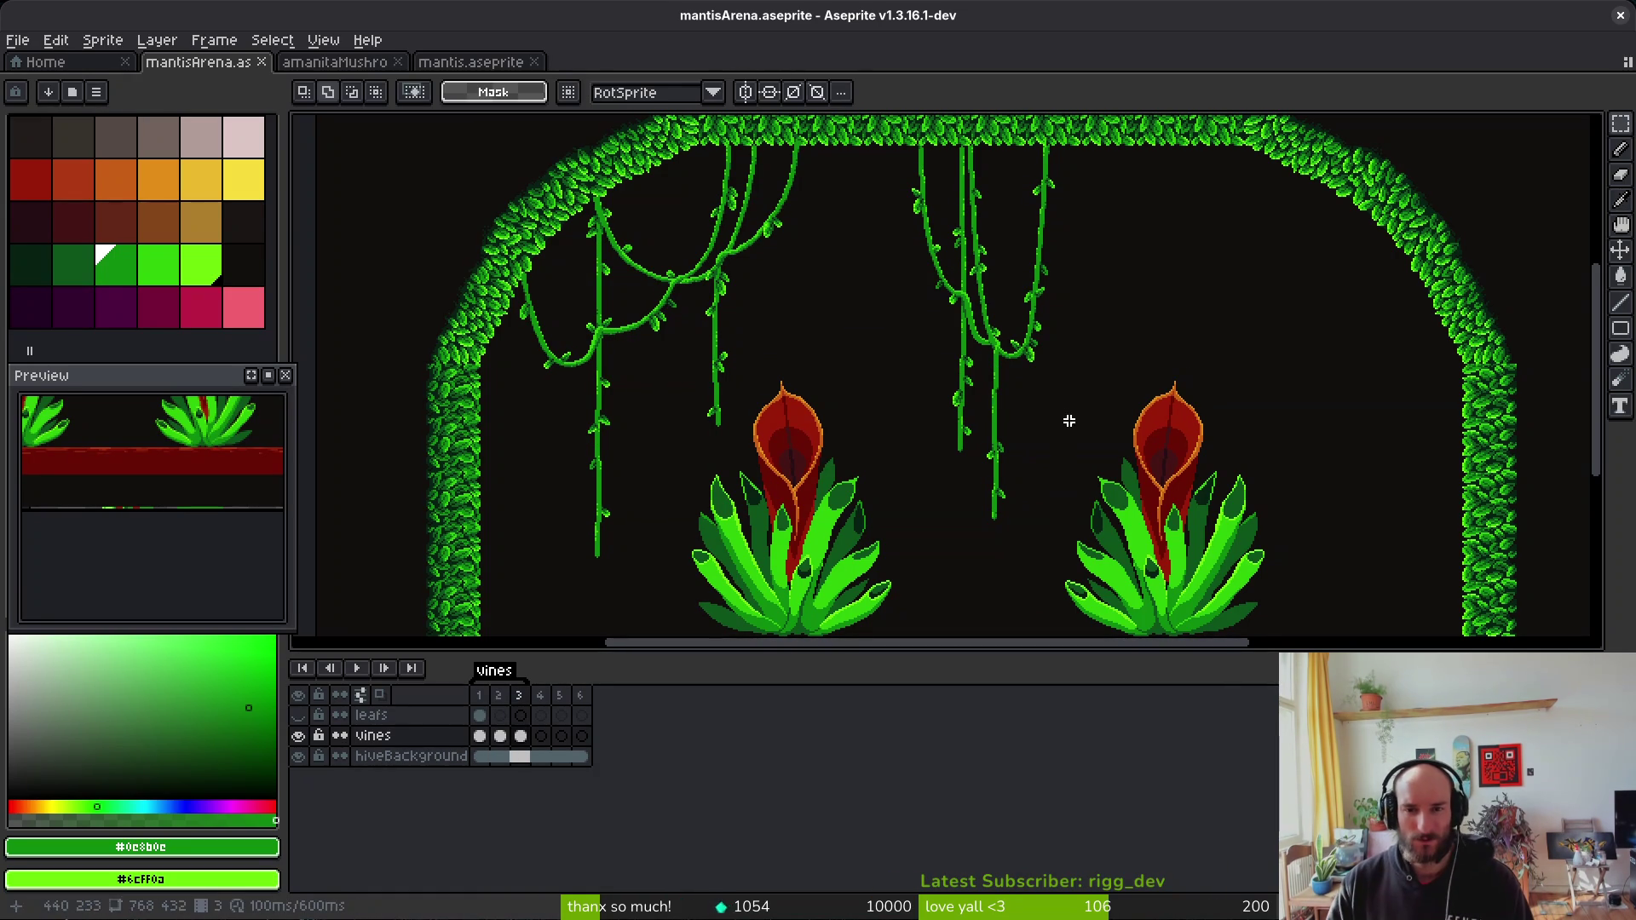
# Step: Select a small patch of vine pixels on frame 3 and sample vine colours from the canvas
pyautogui.scroll(3, 988, 420)
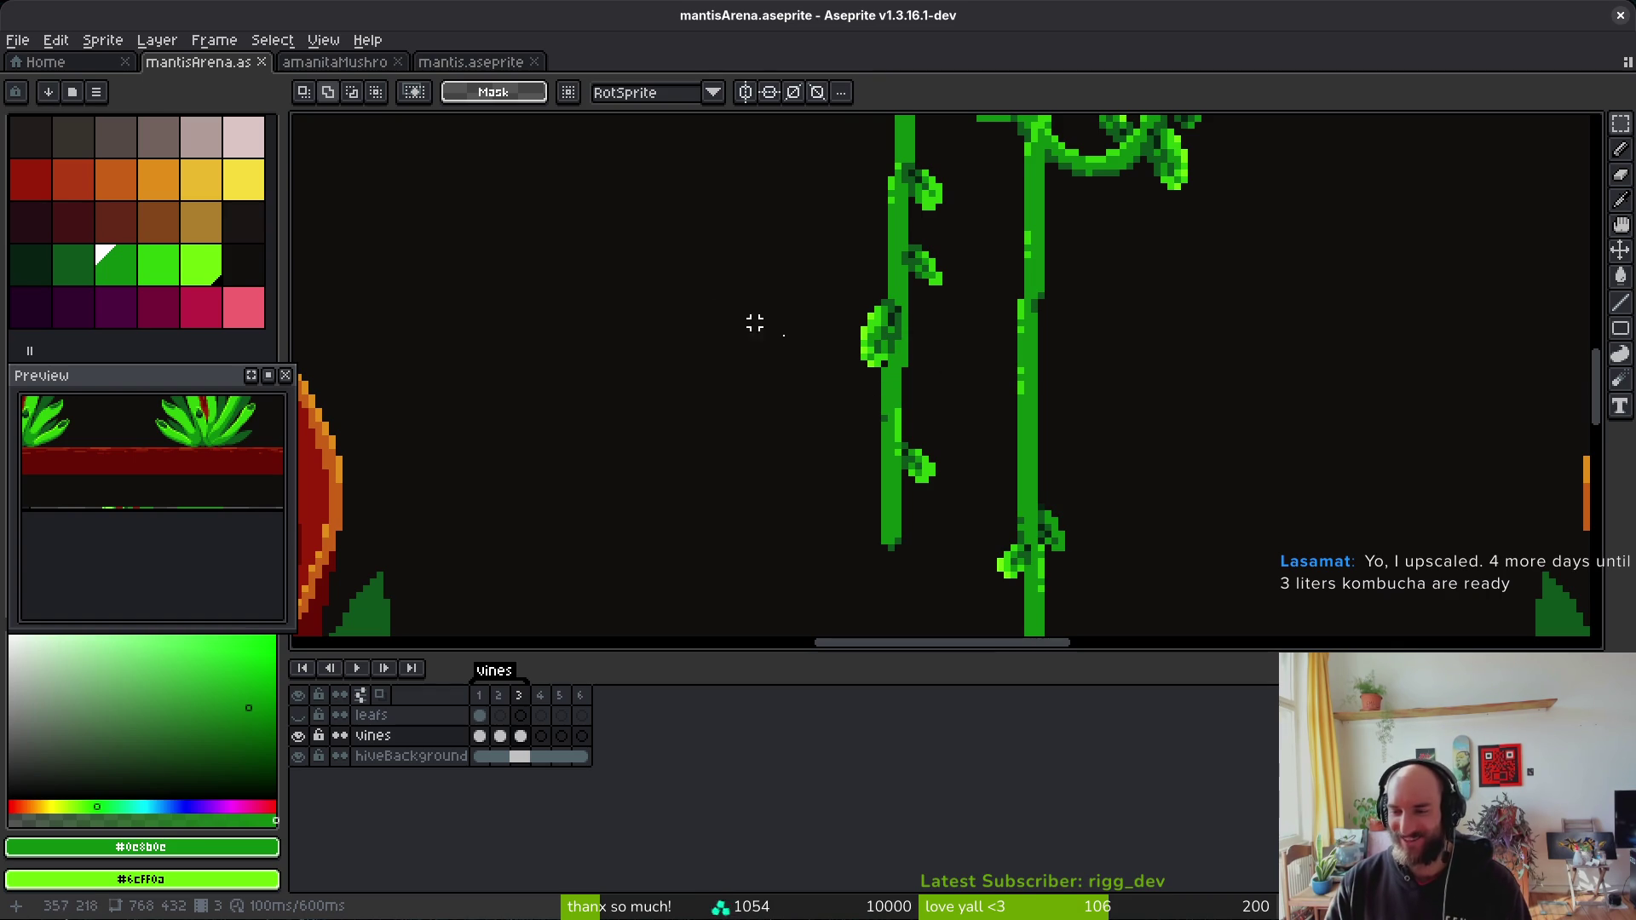
pyautogui.scroll(1, 895, 381)
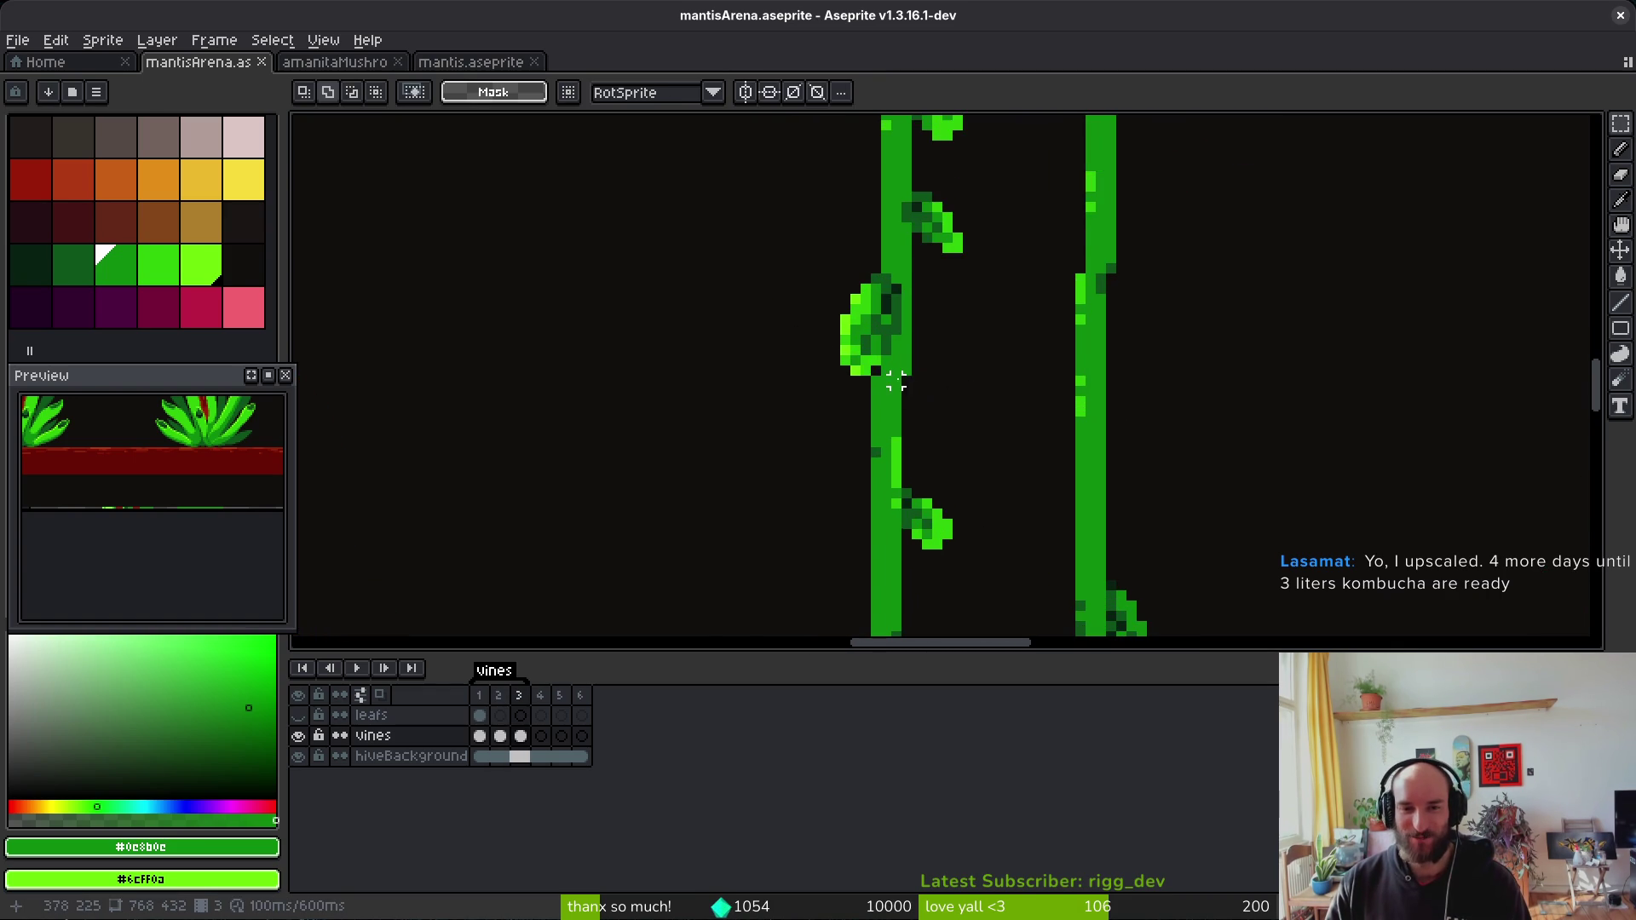
pyautogui.moveTo(845, 412); pyautogui.dragTo(844, 413)
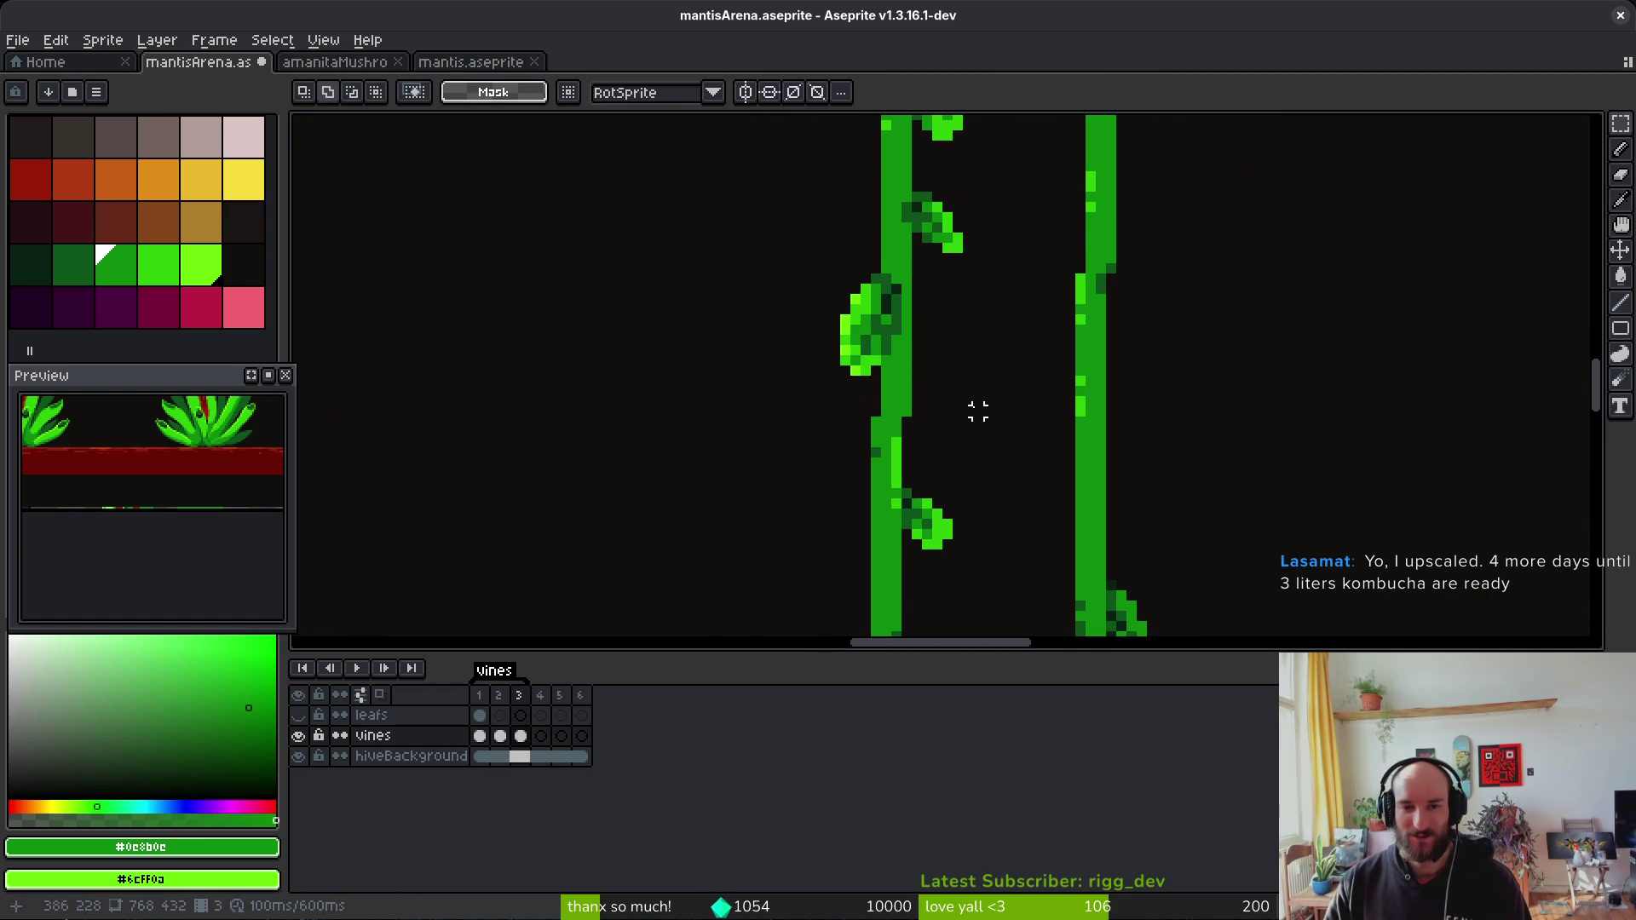
pyautogui.scroll(-1, 968, 402)
pyautogui.press('alt')
pyautogui.scroll(-1, 978, 412)
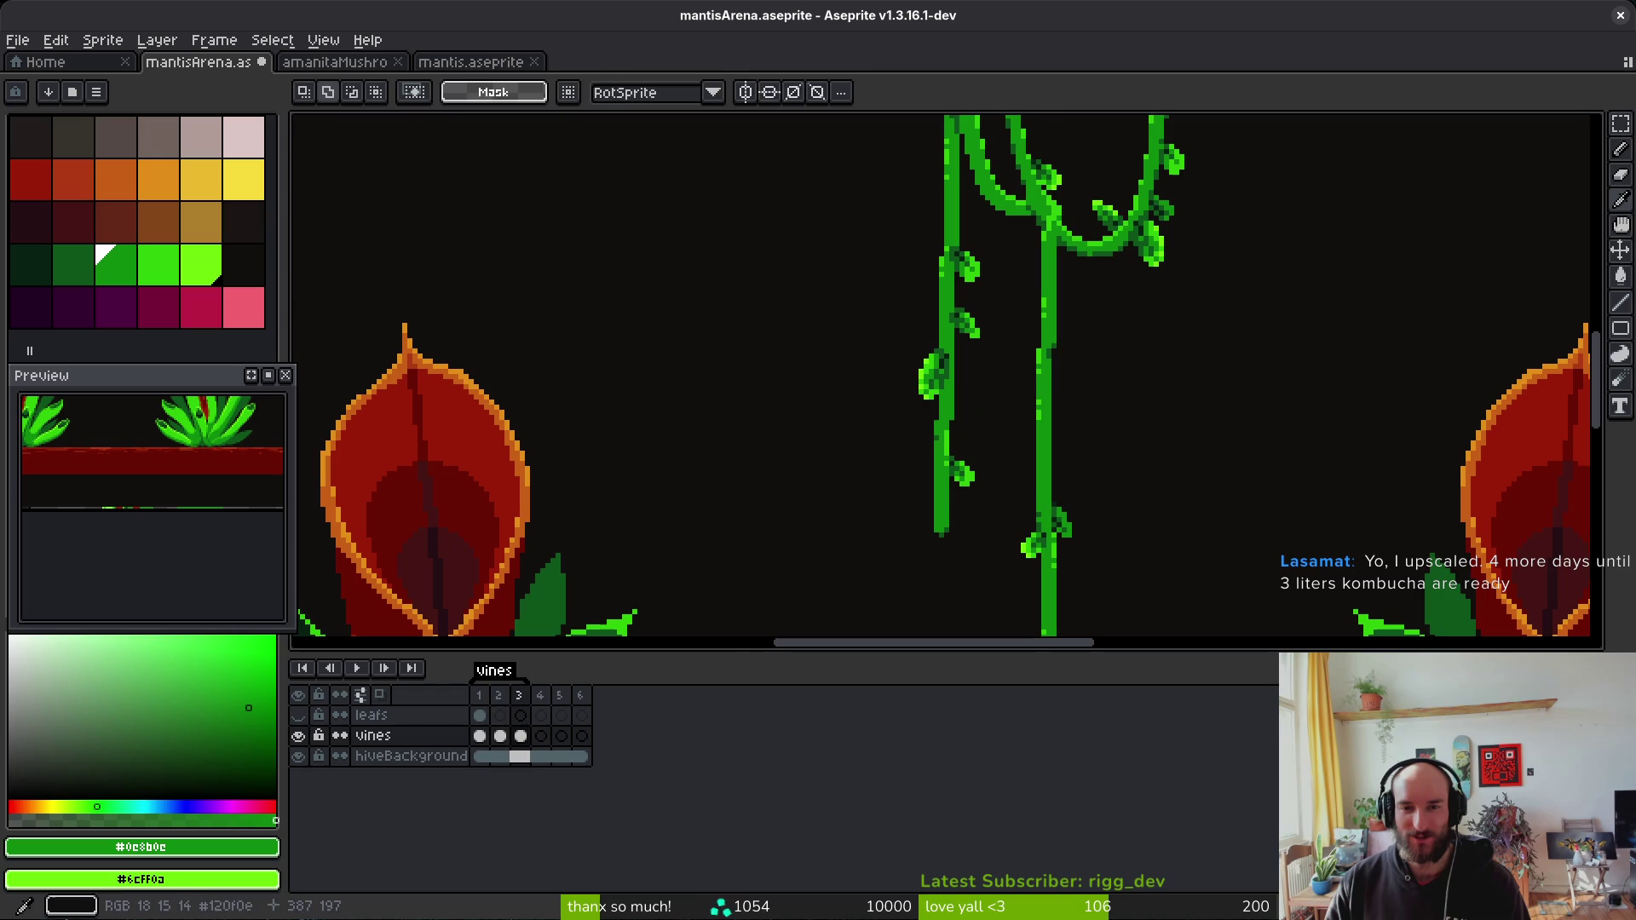
pyautogui.scroll(-1, 1004, 335)
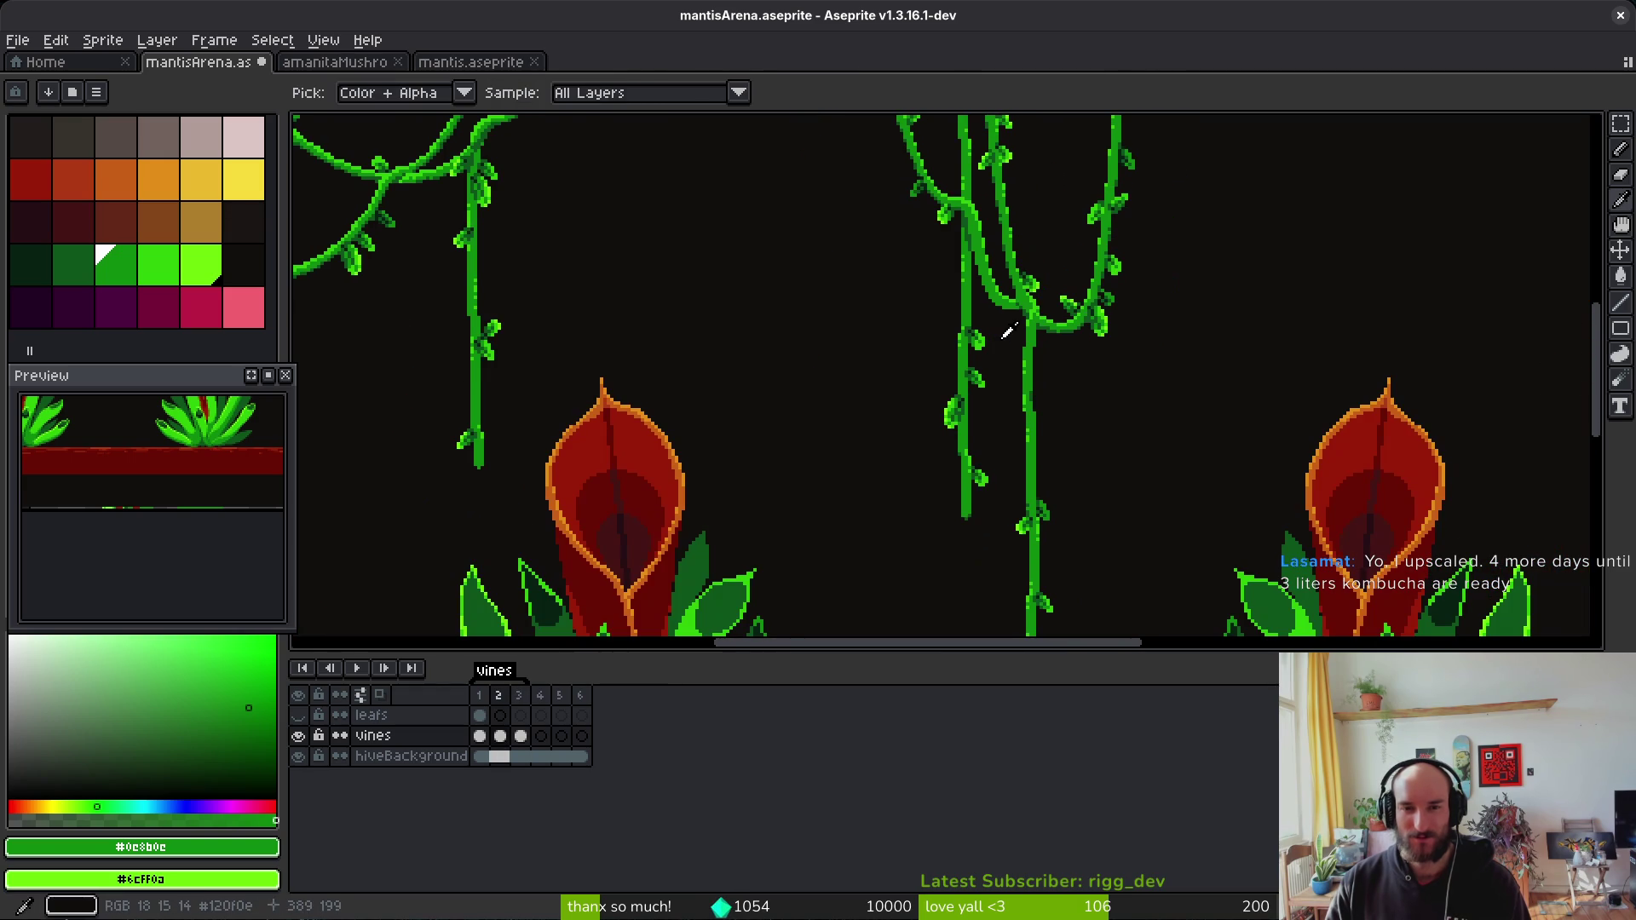
pyautogui.press('alt')
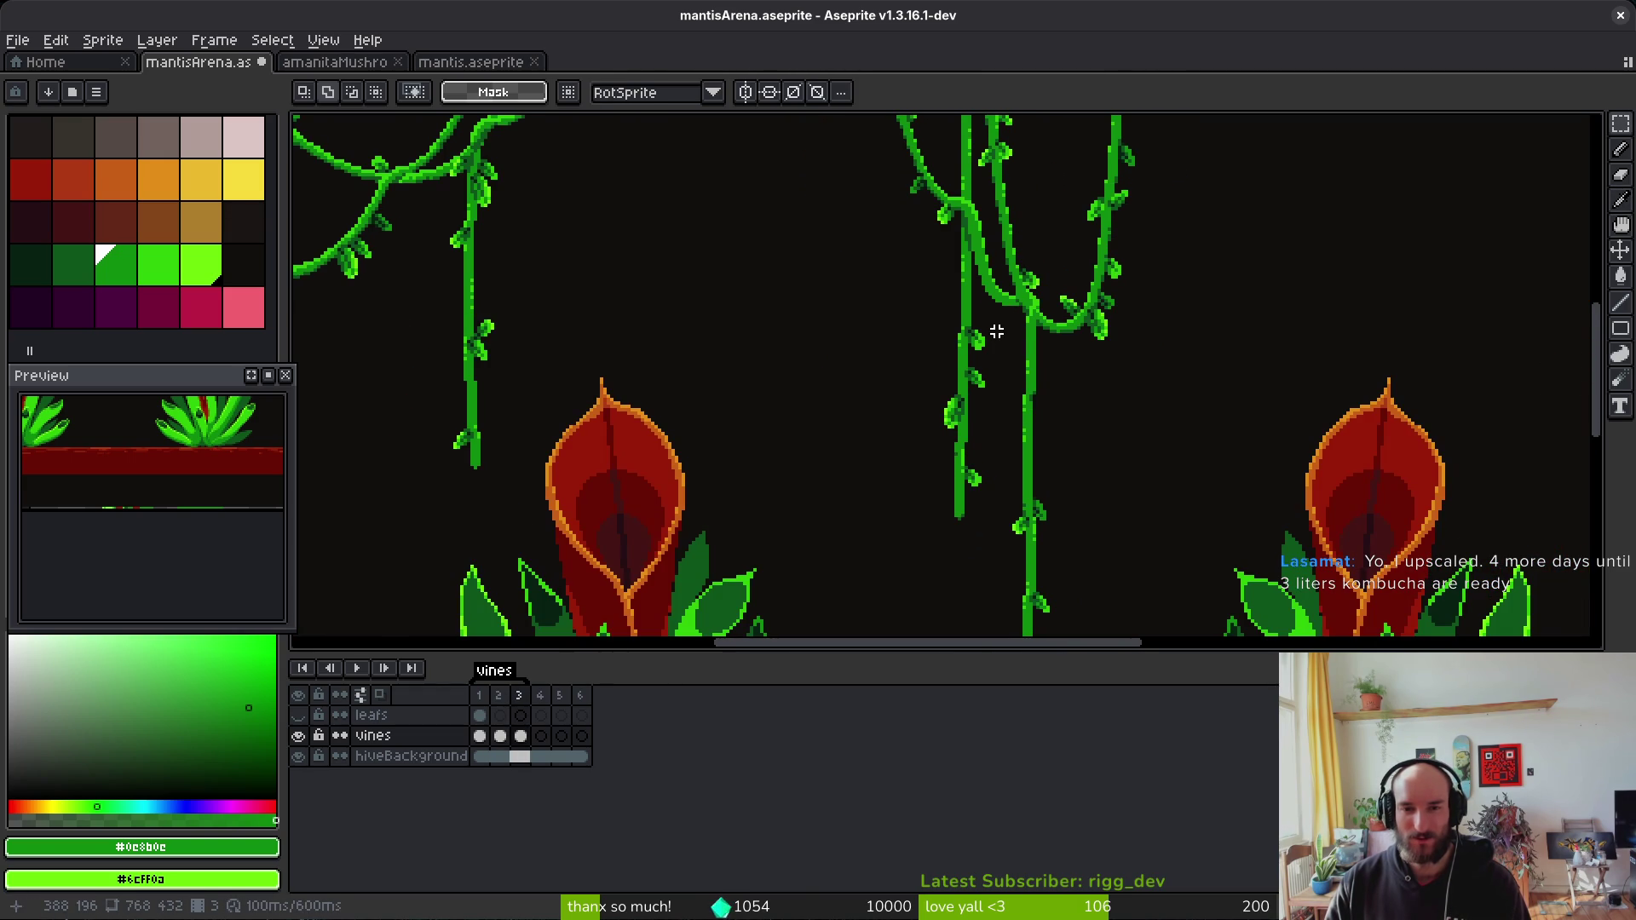
# Step: Select stretches of the left vine strand plus an L-shaped area, then another vine stretch
pyautogui.scroll(1, 996, 332)
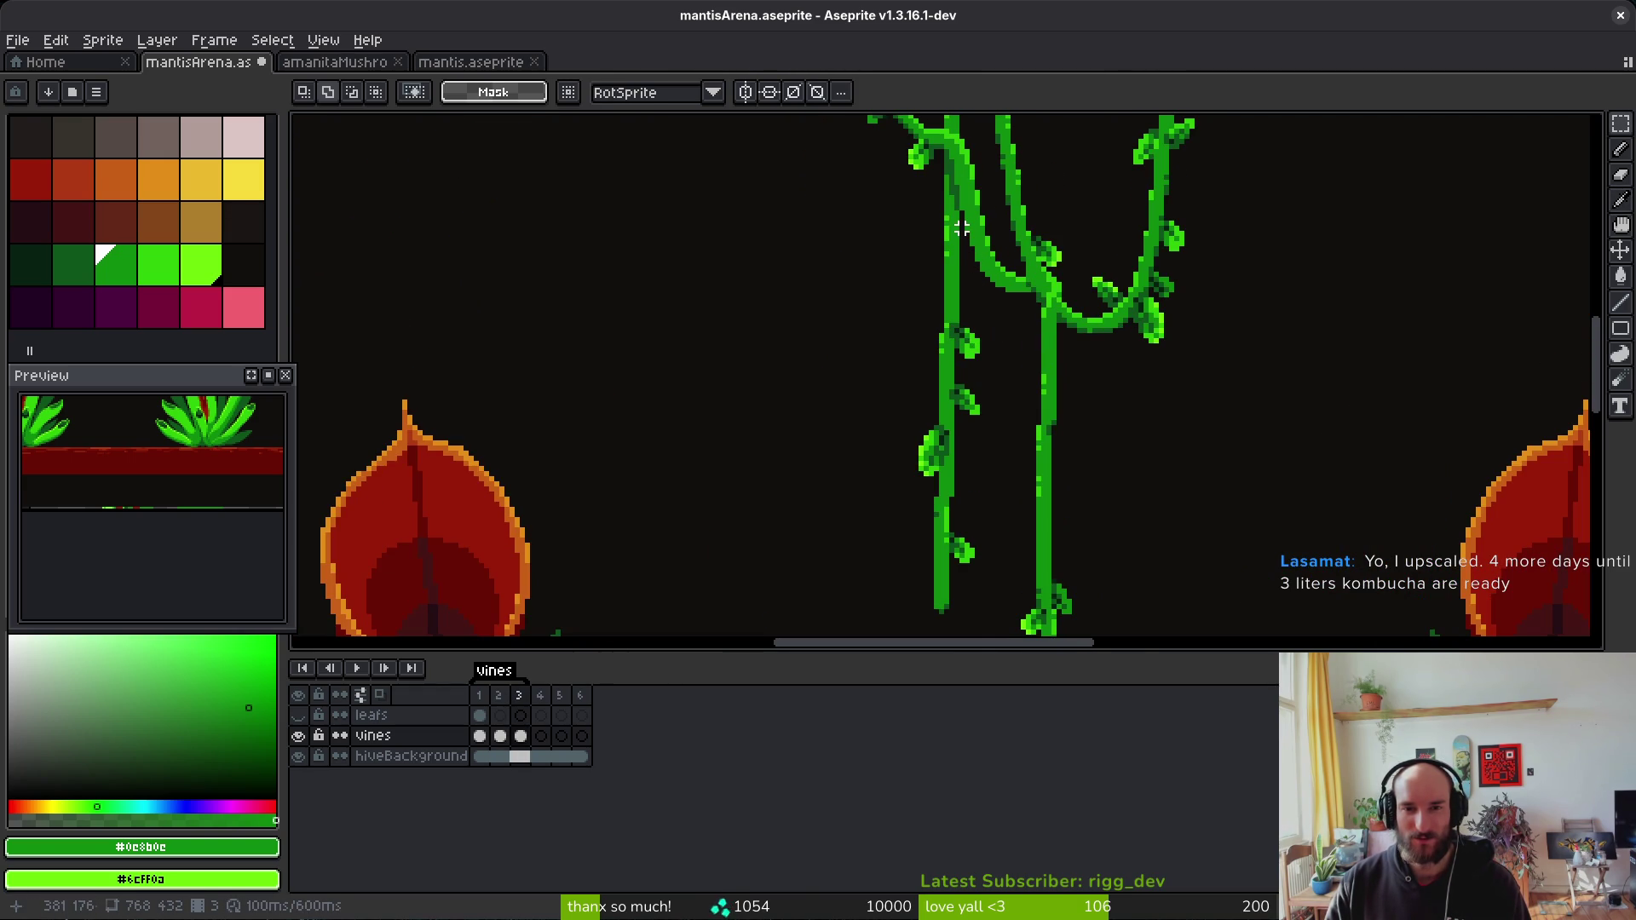
pyautogui.moveTo(880, 366); pyautogui.dragTo(848, 388)
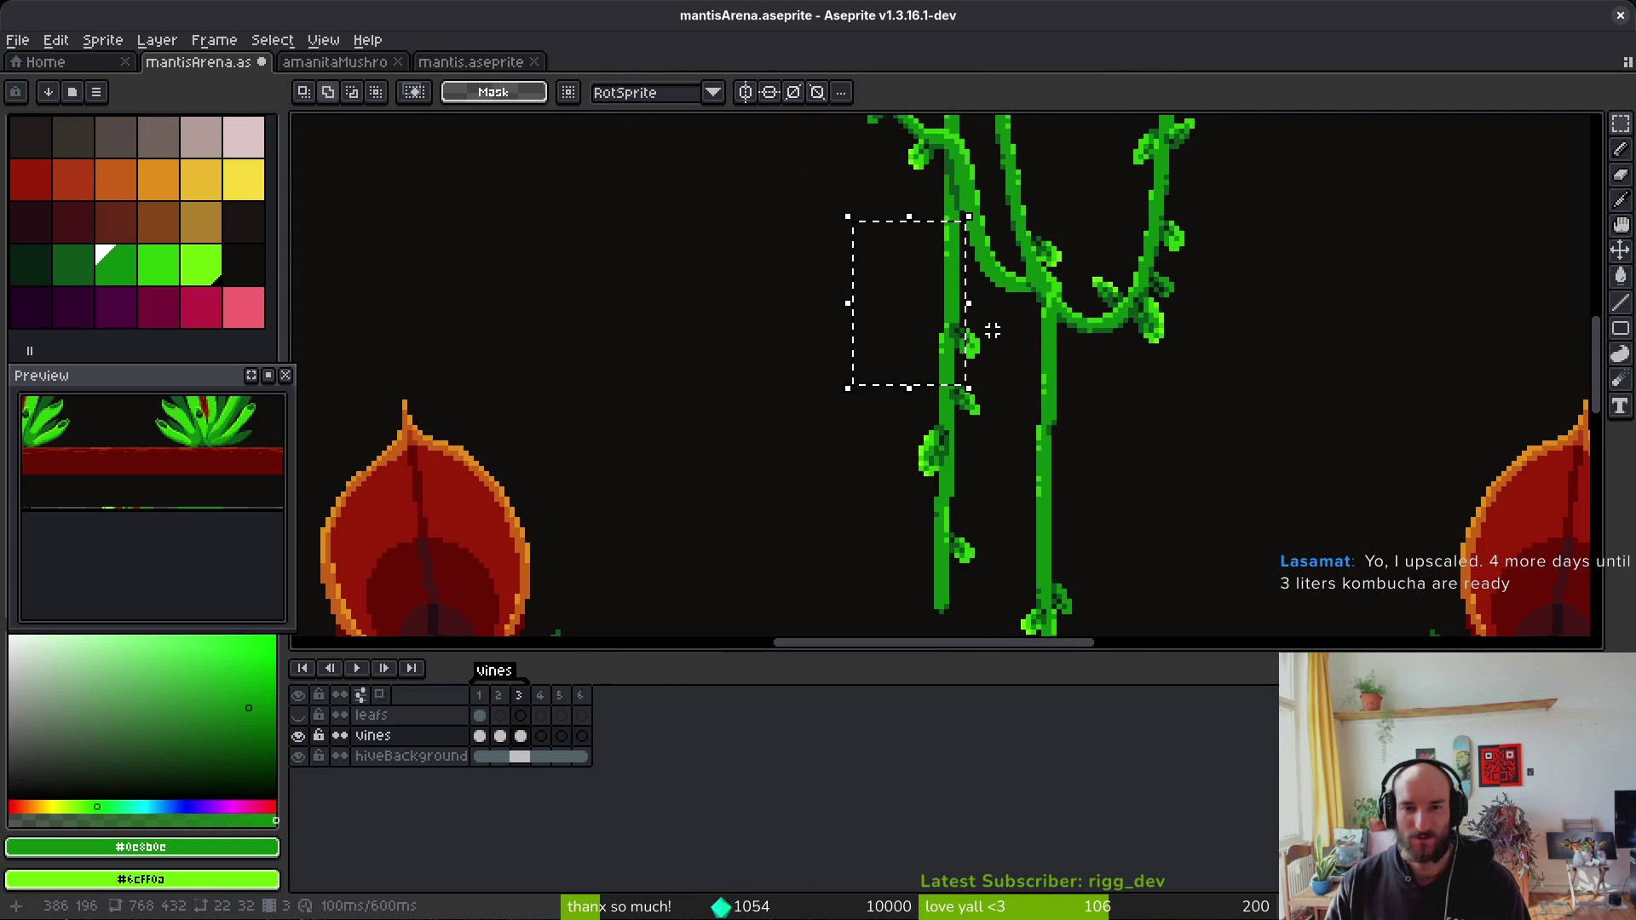
pyautogui.moveTo(959, 393); pyautogui.dragTo(929, 418)
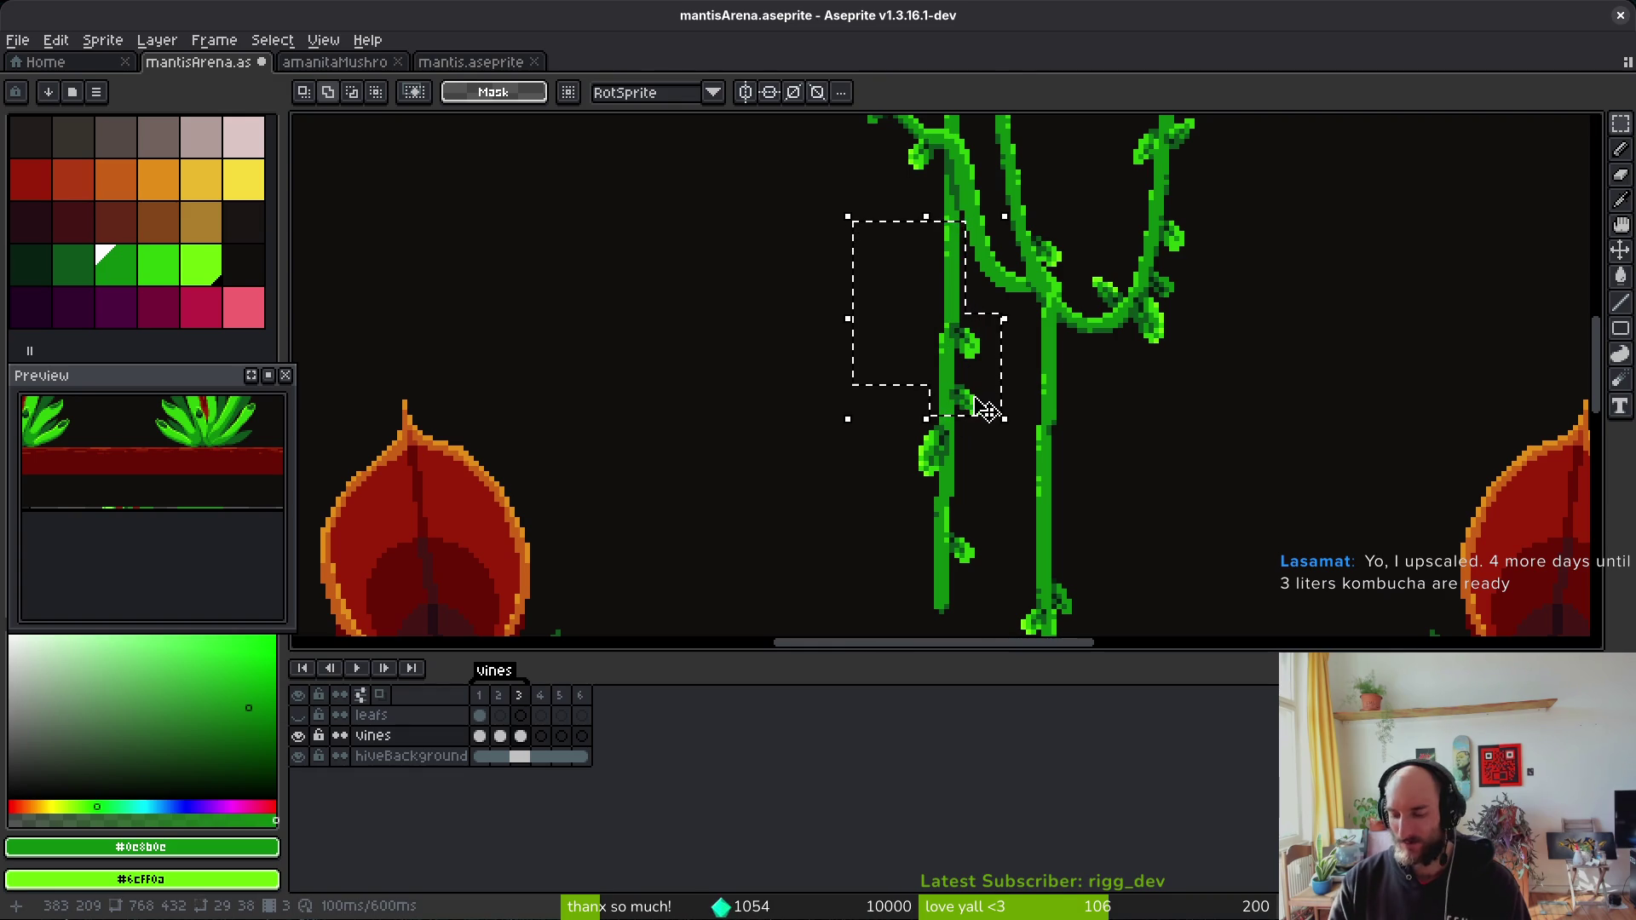
pyautogui.hotkey('ctrl', 'd')
pyautogui.scroll(2, 989, 426)
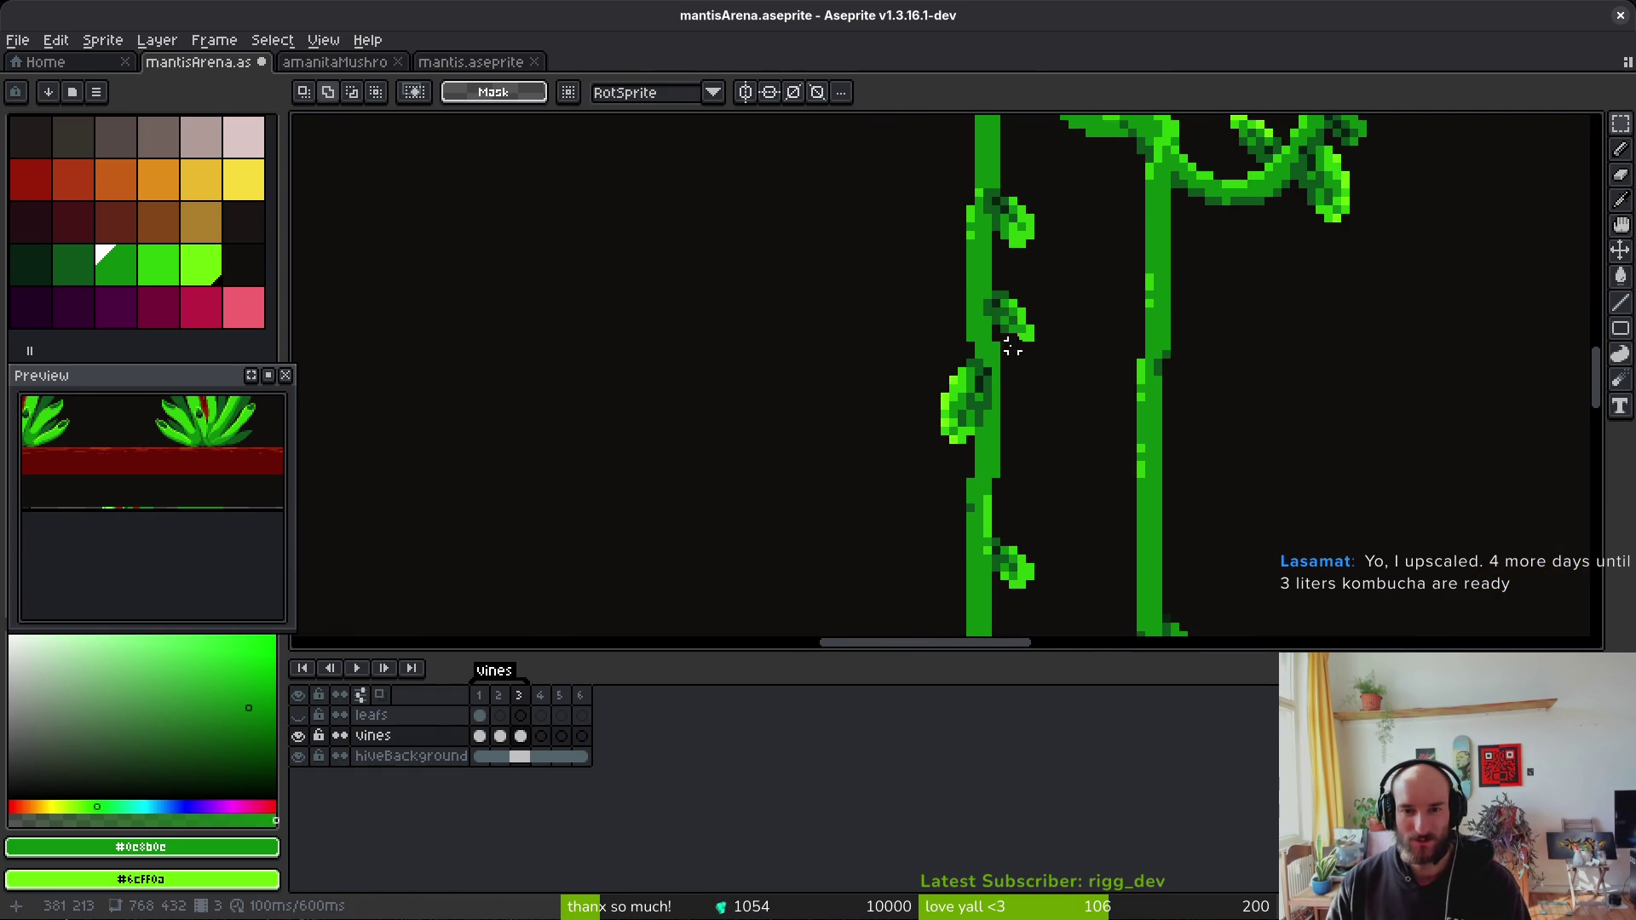
pyautogui.moveTo(935, 474); pyautogui.dragTo(936, 475)
pyautogui.hotkey('ctrl', 'd')
pyautogui.scroll(-4, 902, 463)
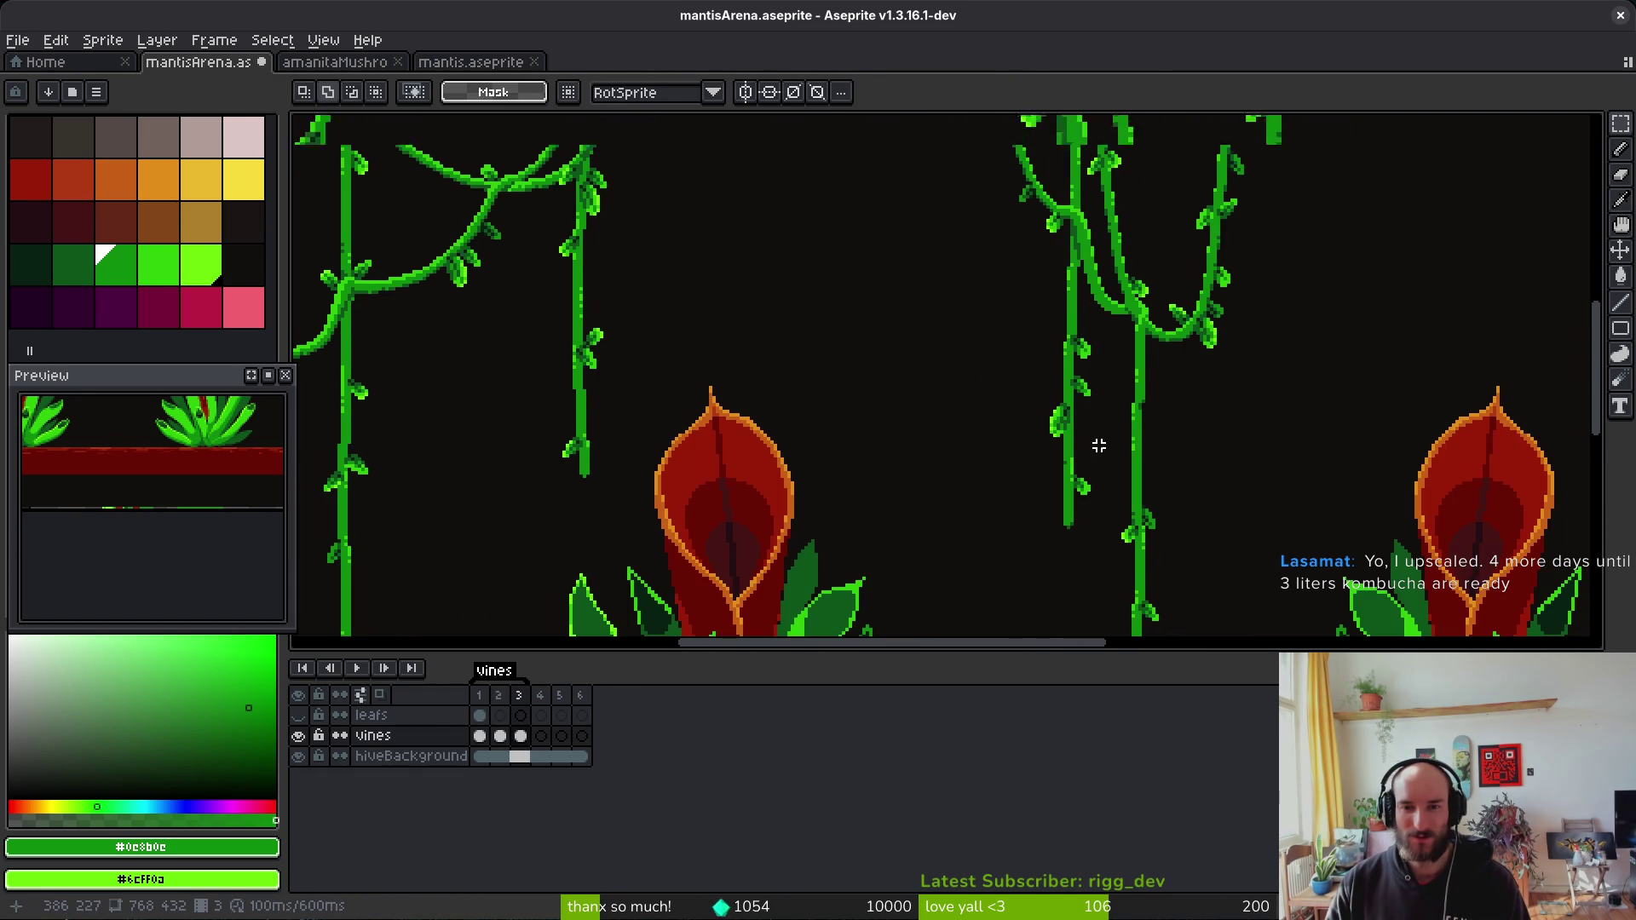
pyautogui.scroll(3, 1022, 391)
pyautogui.scroll(-3, 1049, 424)
# Step: Step between frames 2 and 3 and reposition the view over the vines
pyautogui.press('Left')
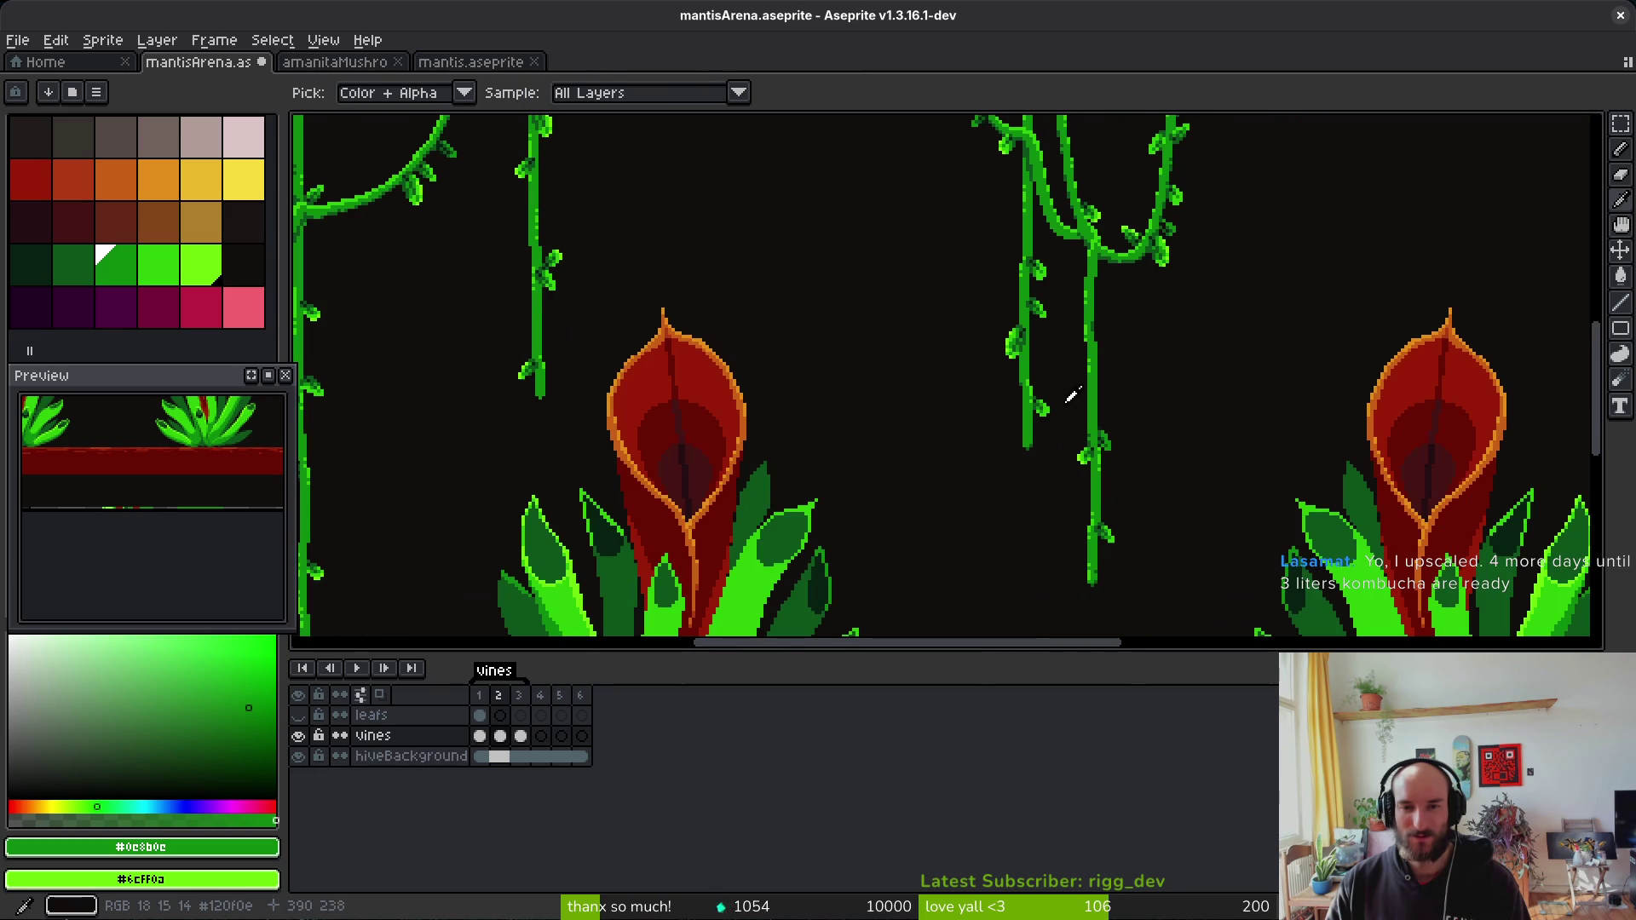
pyautogui.press('Right')
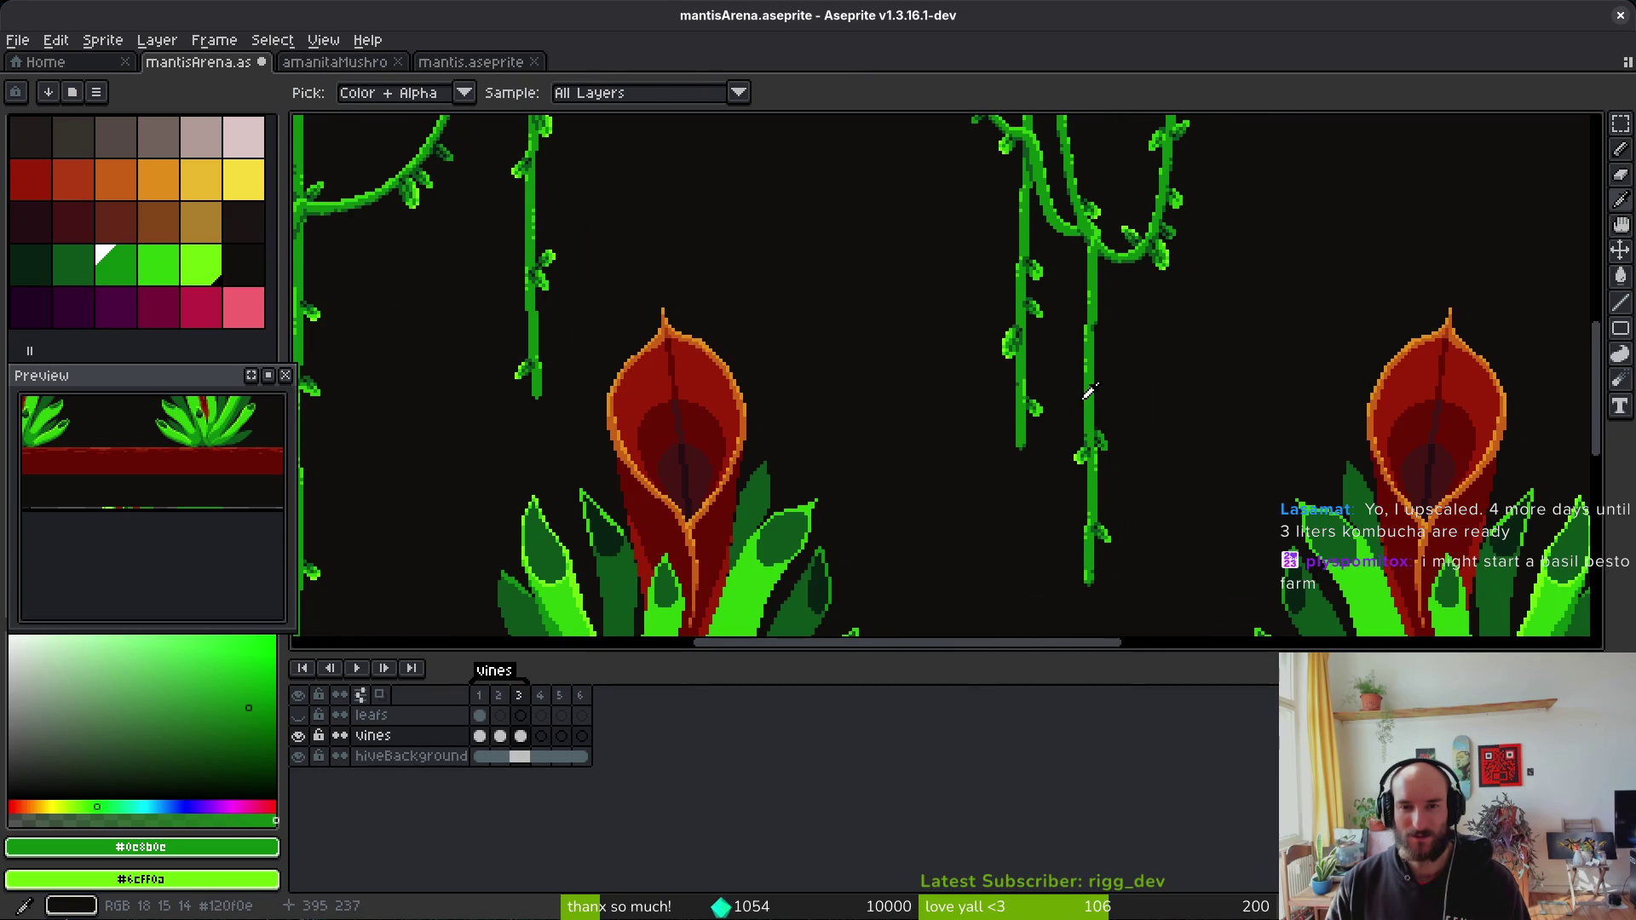
pyautogui.press('m')
pyautogui.moveTo(1046, 378); pyautogui.dragTo(1033, 344)
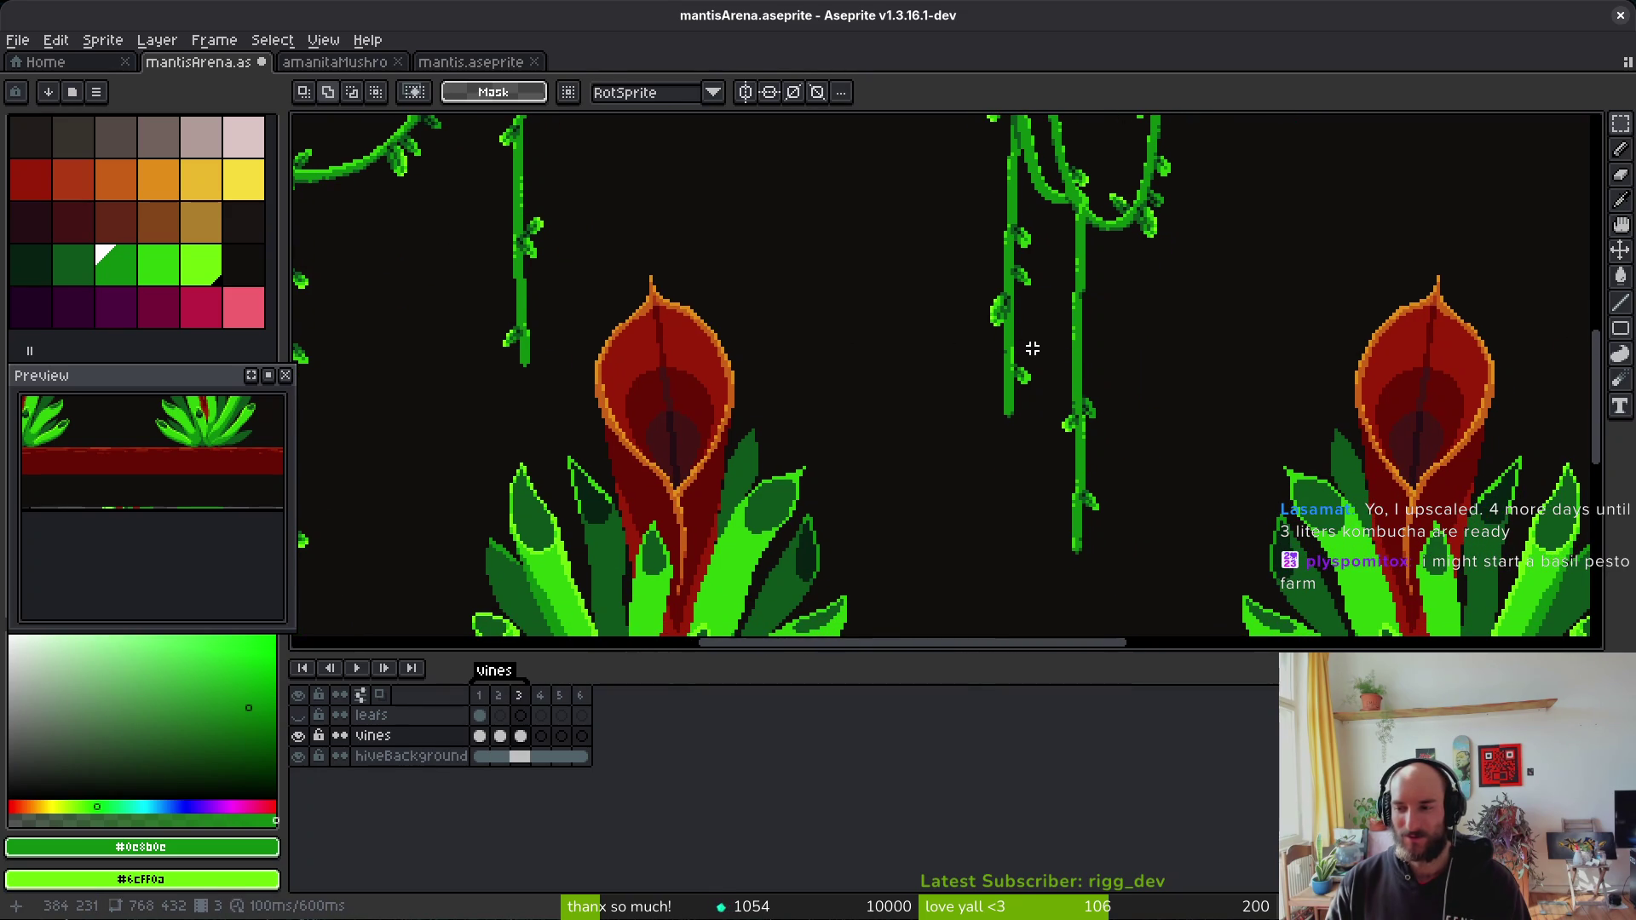
pyautogui.scroll(-3, 1027, 345)
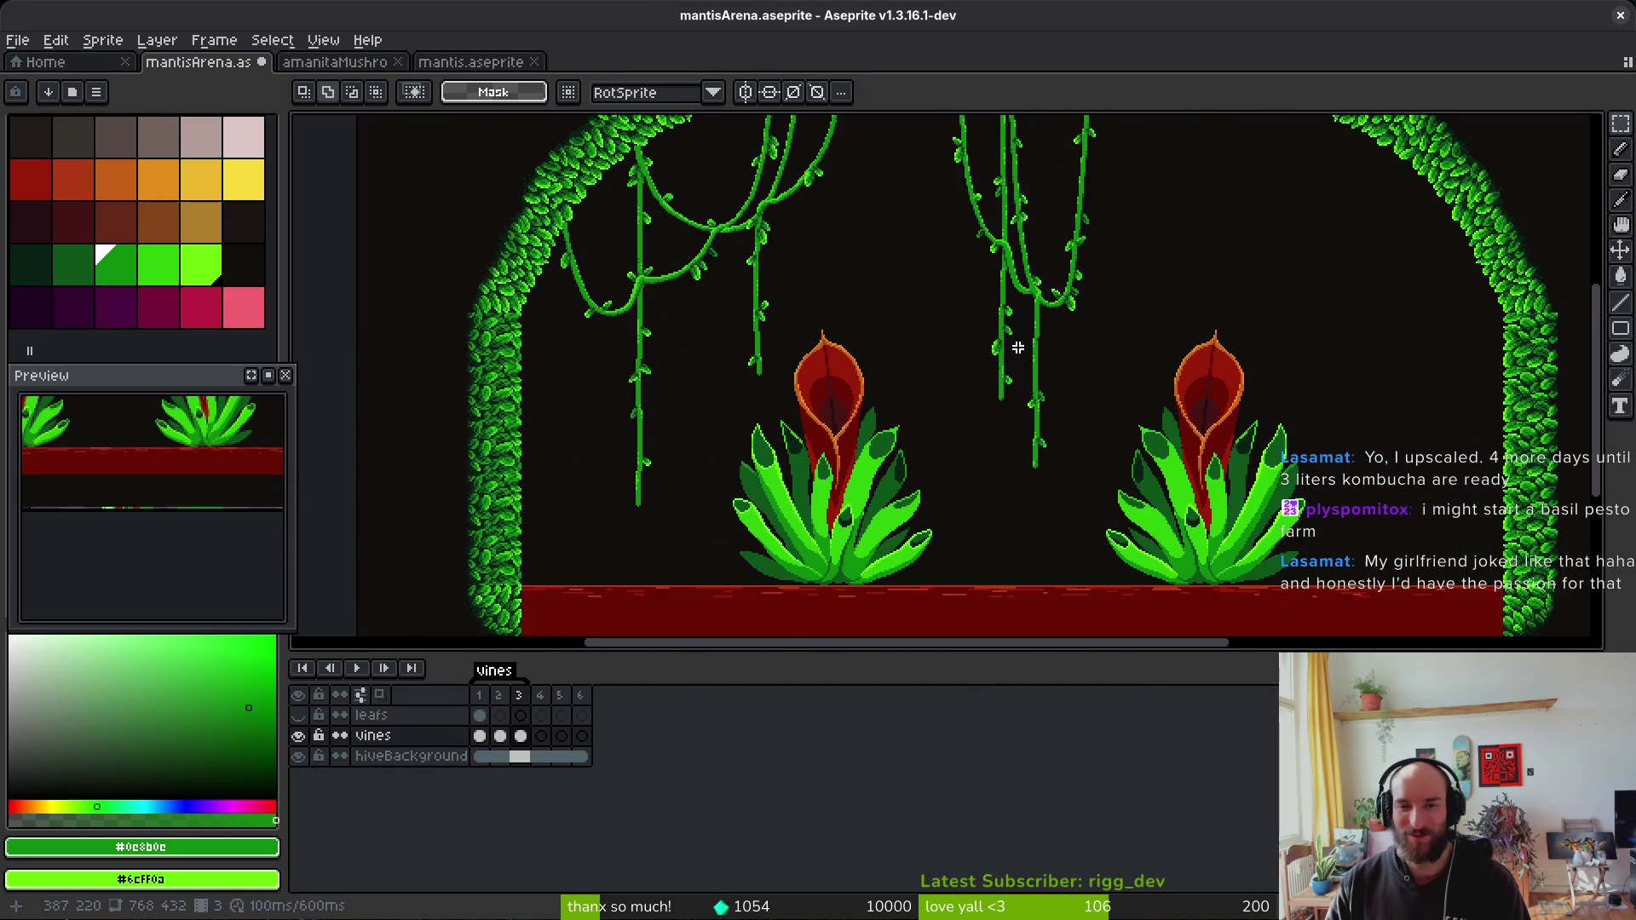
pyautogui.scroll(1, 1056, 363)
pyautogui.scroll(1, 1052, 375)
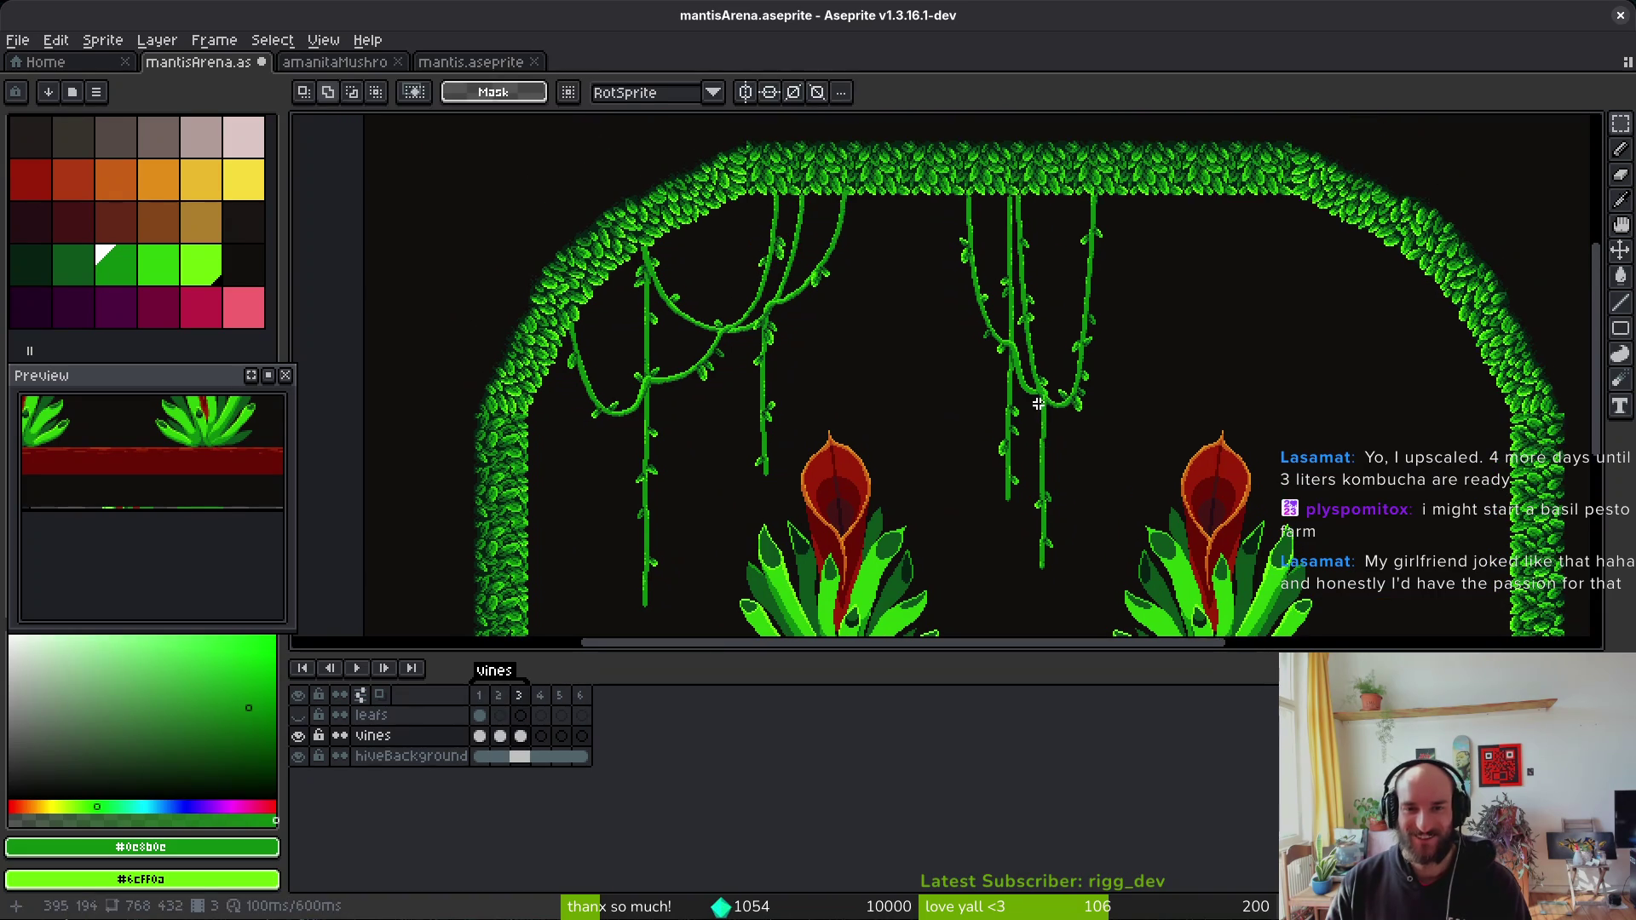
# Step: Flick repeatedly between frames 2 and 3 to preview the vine sway
pyautogui.press('.')
pyautogui.press(',')
pyautogui.press('.')
pyautogui.press(',')
pyautogui.press('.')
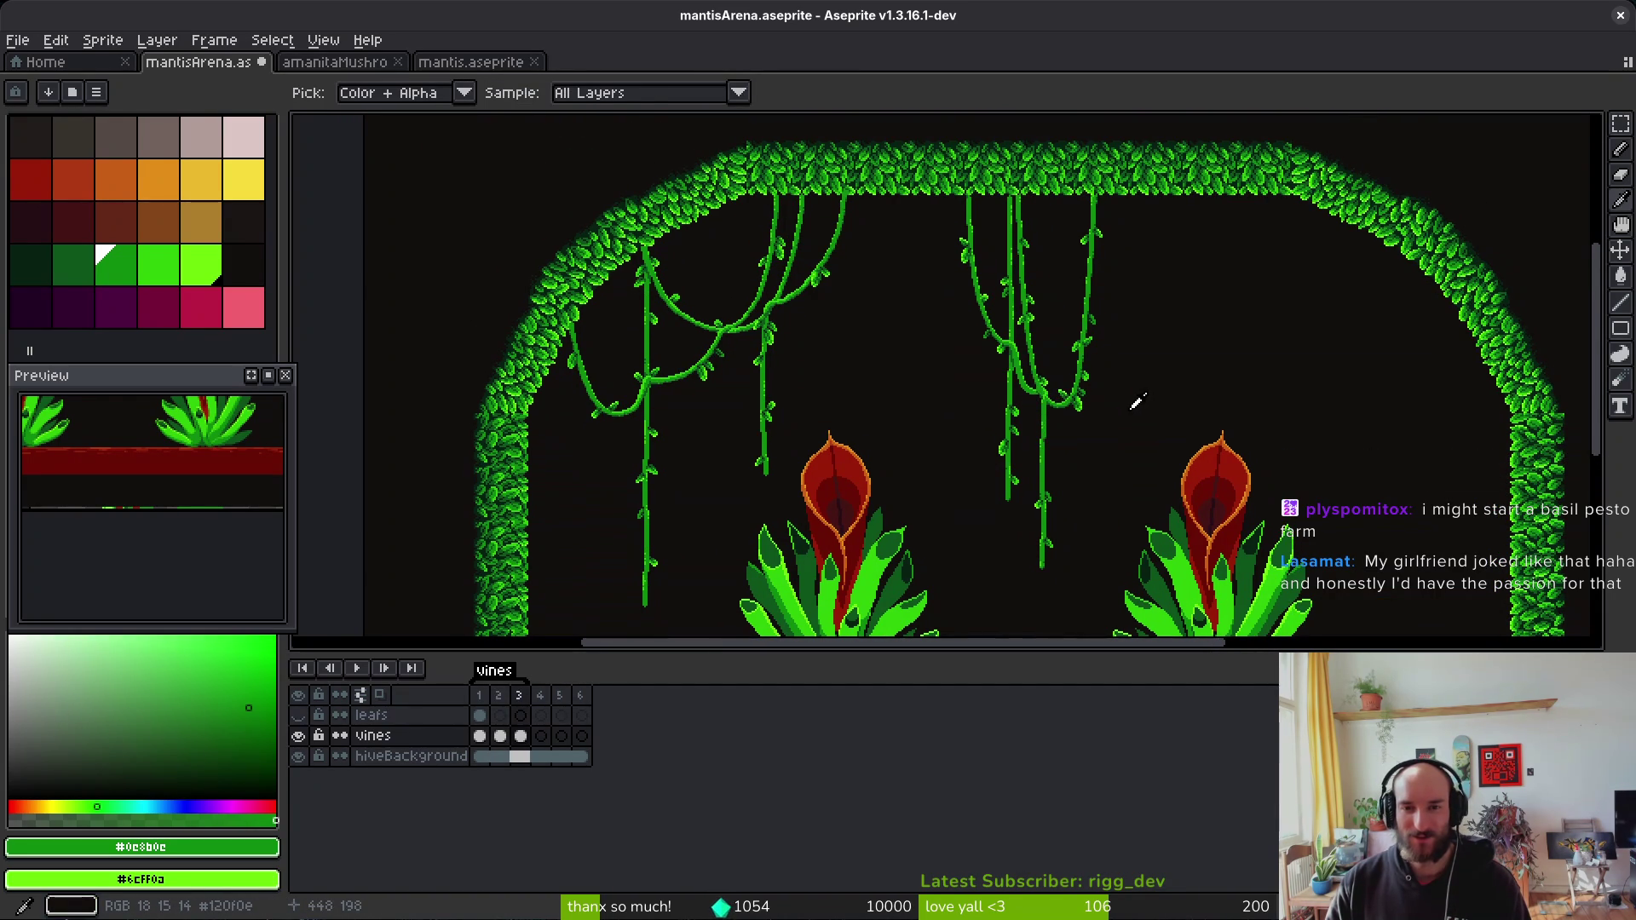
pyautogui.press(',')
pyautogui.press('.')
pyautogui.press('.')
pyautogui.press(',')
pyautogui.press(',')
pyautogui.press('.')
pyautogui.press(',')
pyautogui.press(',')
pyautogui.press('.')
pyautogui.press('.')
pyautogui.press(',')
pyautogui.press('.')
pyautogui.press(',')
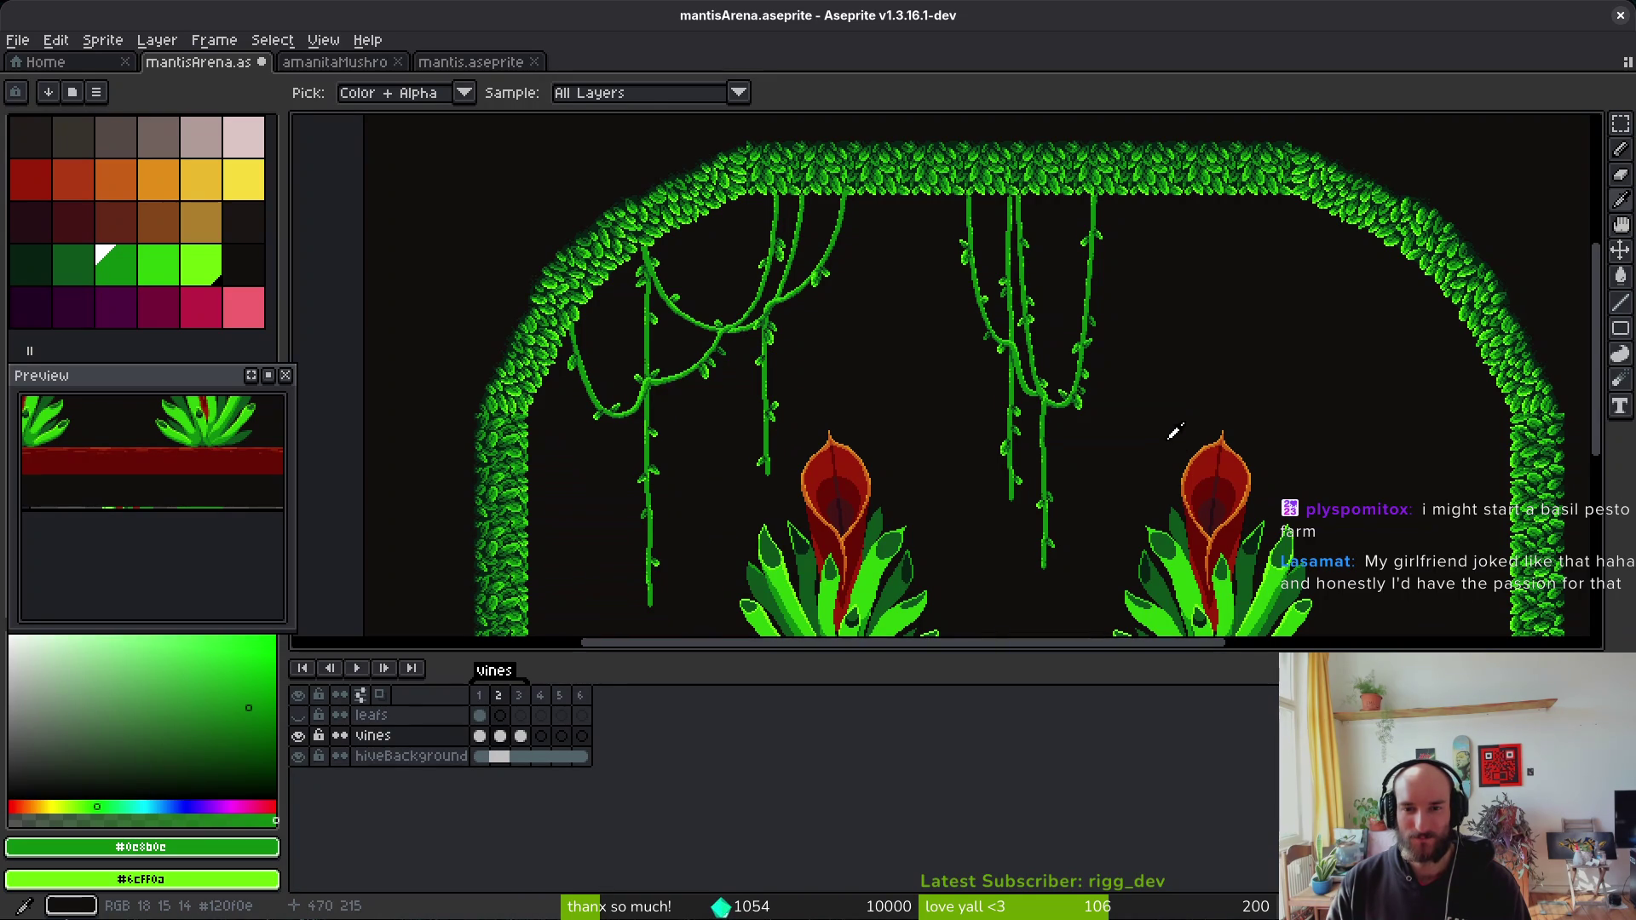
# Step: Step to the next frame, then jump to frame 1 of the vines in the timeline
pyautogui.scroll(4, 1133, 437)
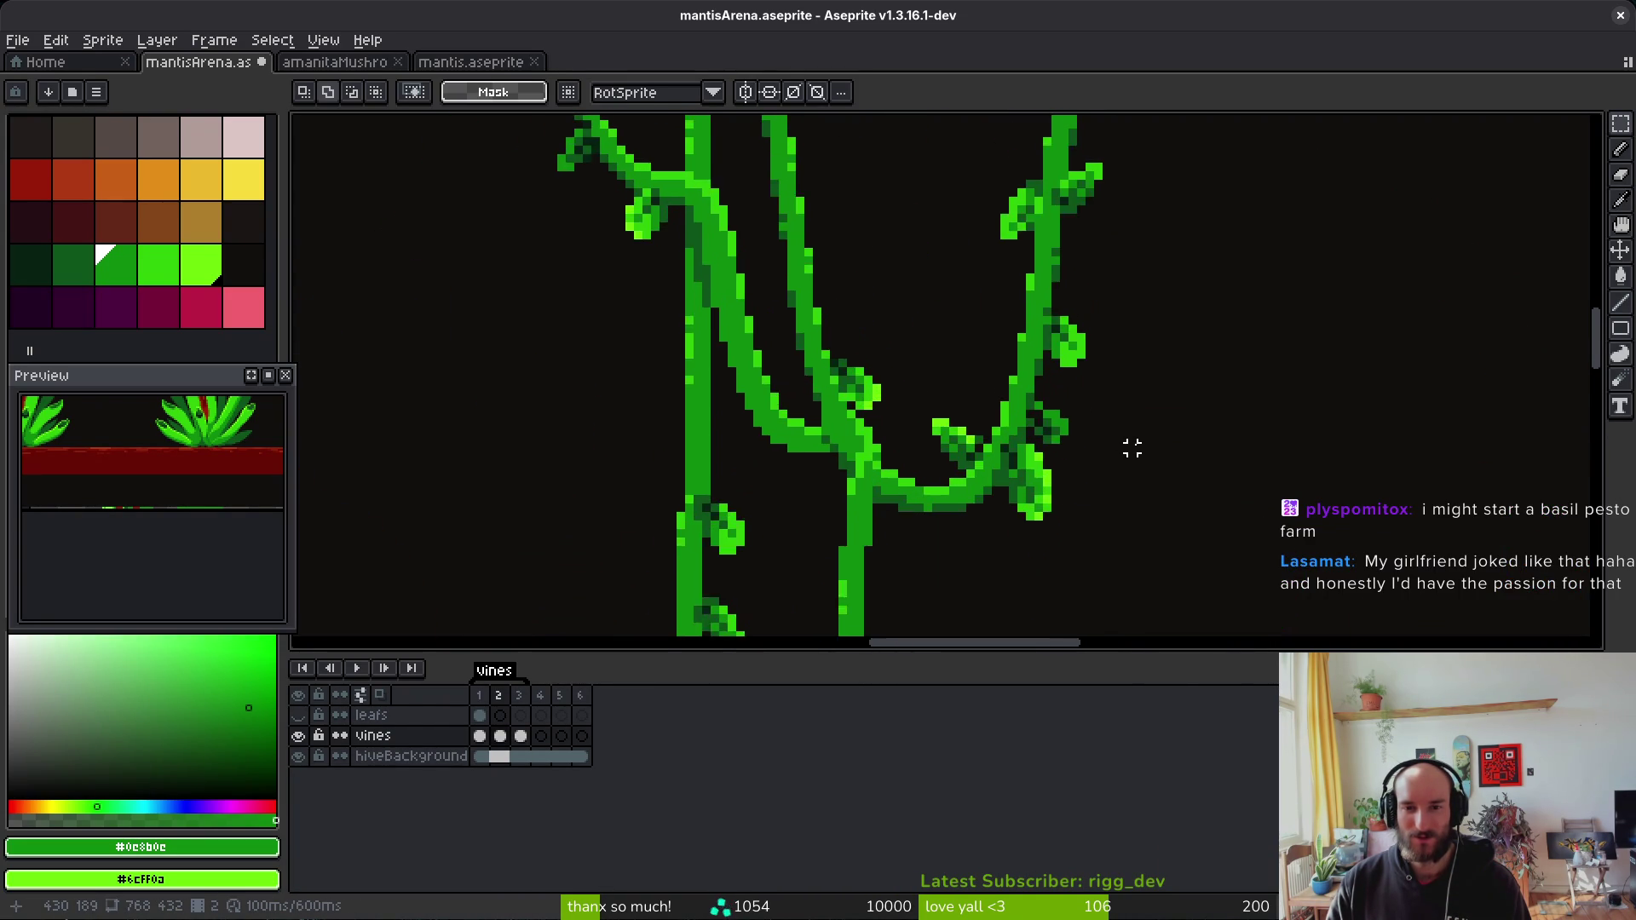
pyautogui.scroll(-5, 1132, 439)
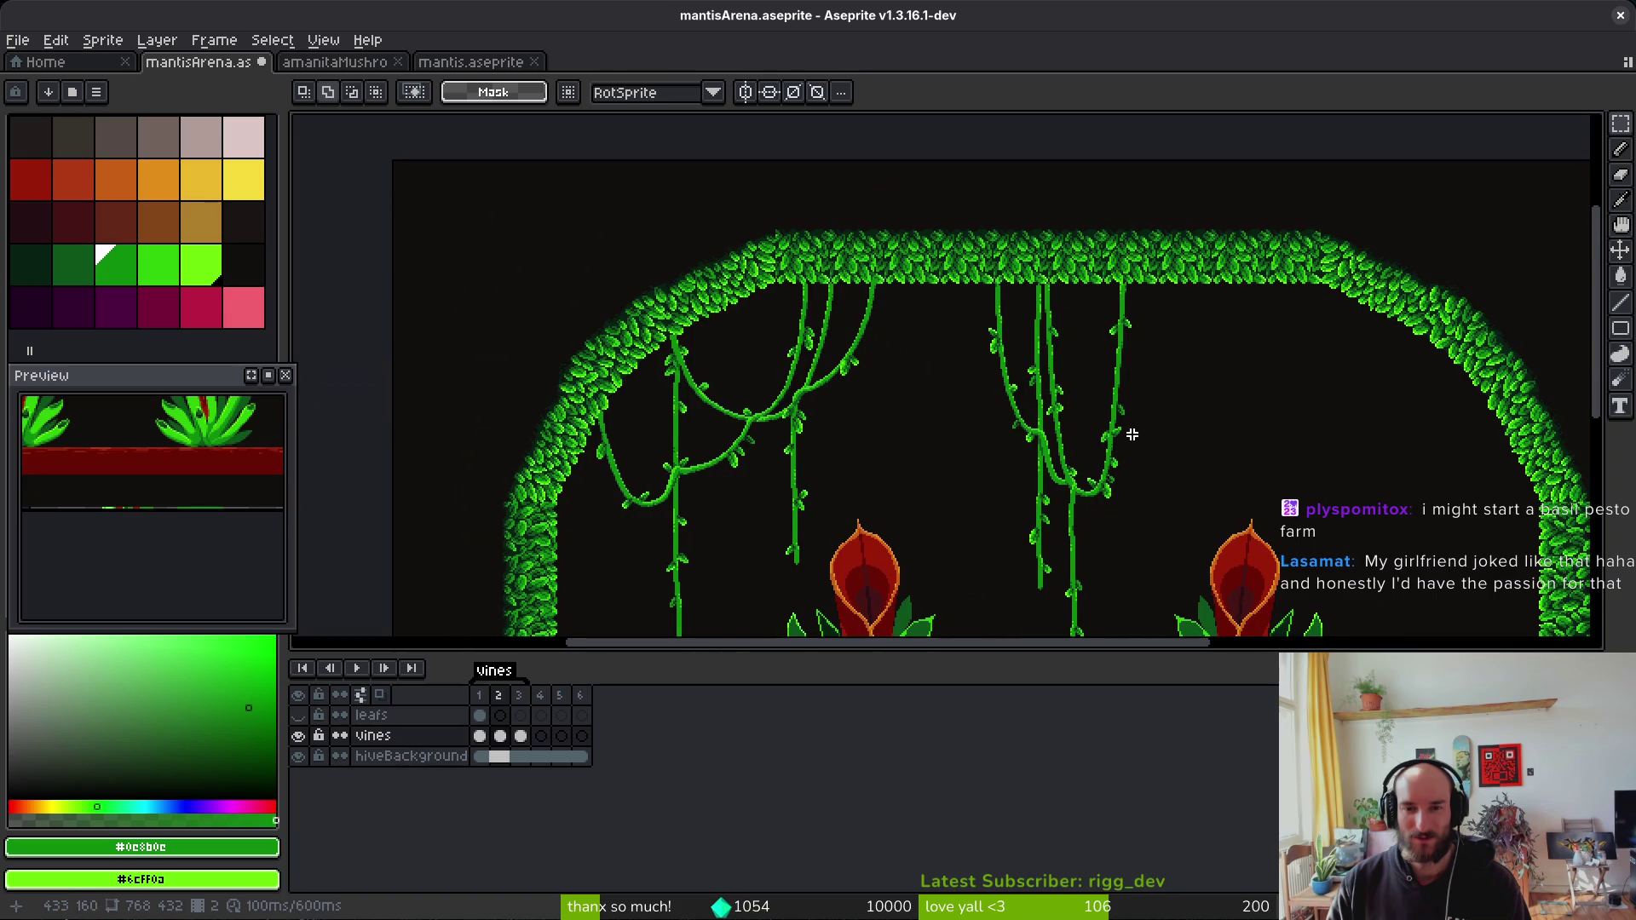
pyautogui.press('i')
pyautogui.press('Right')
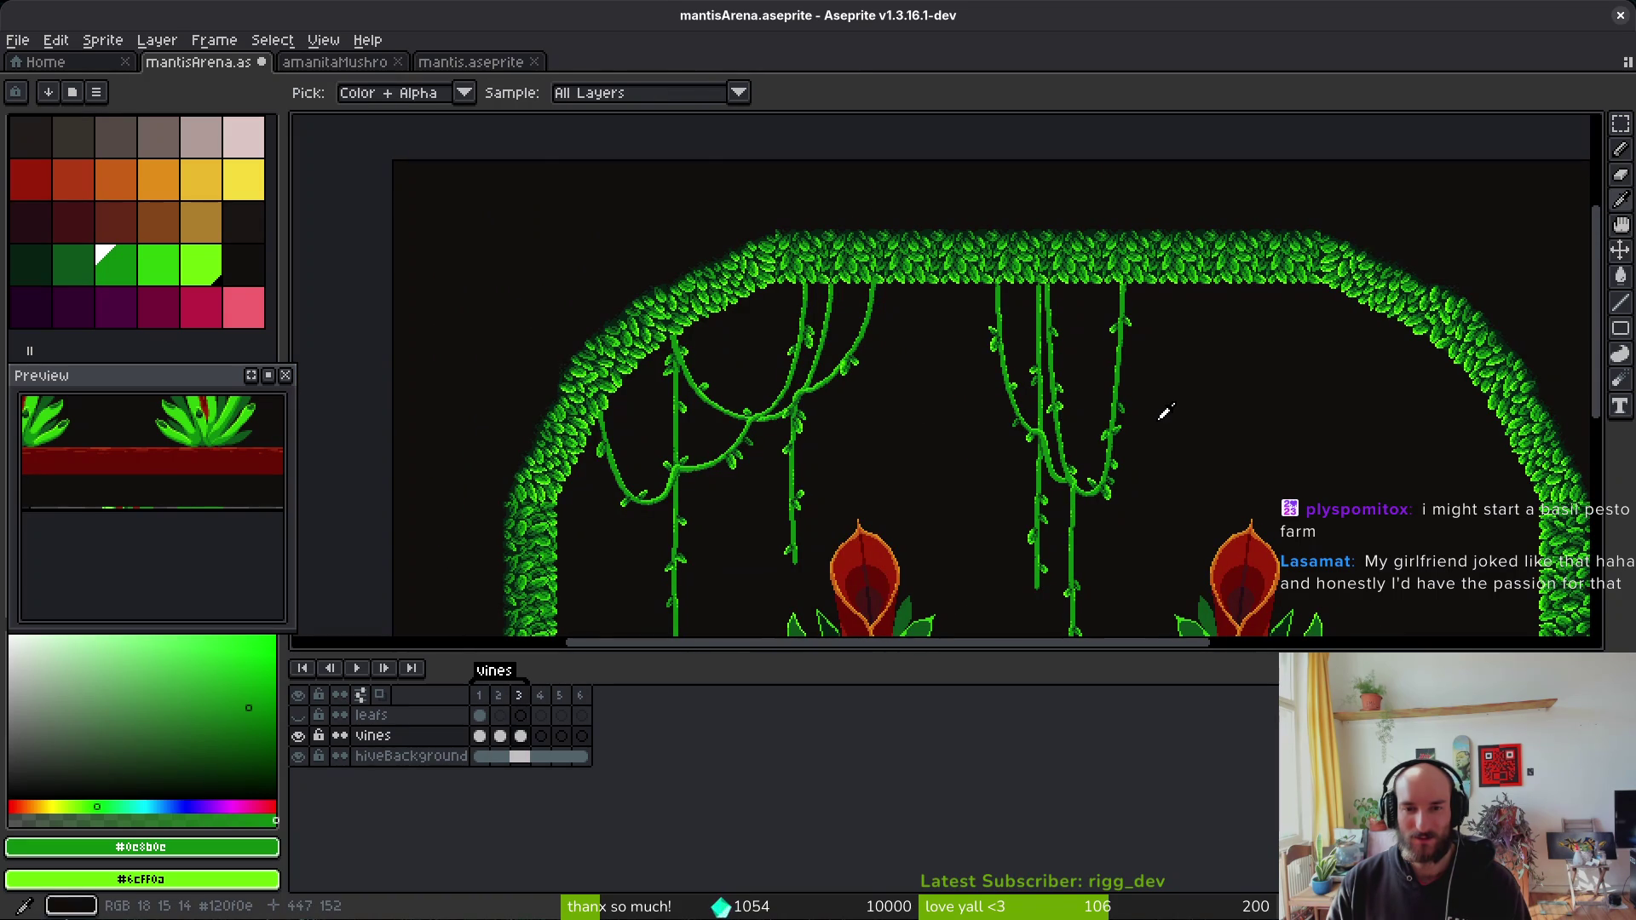
pyautogui.press('v')
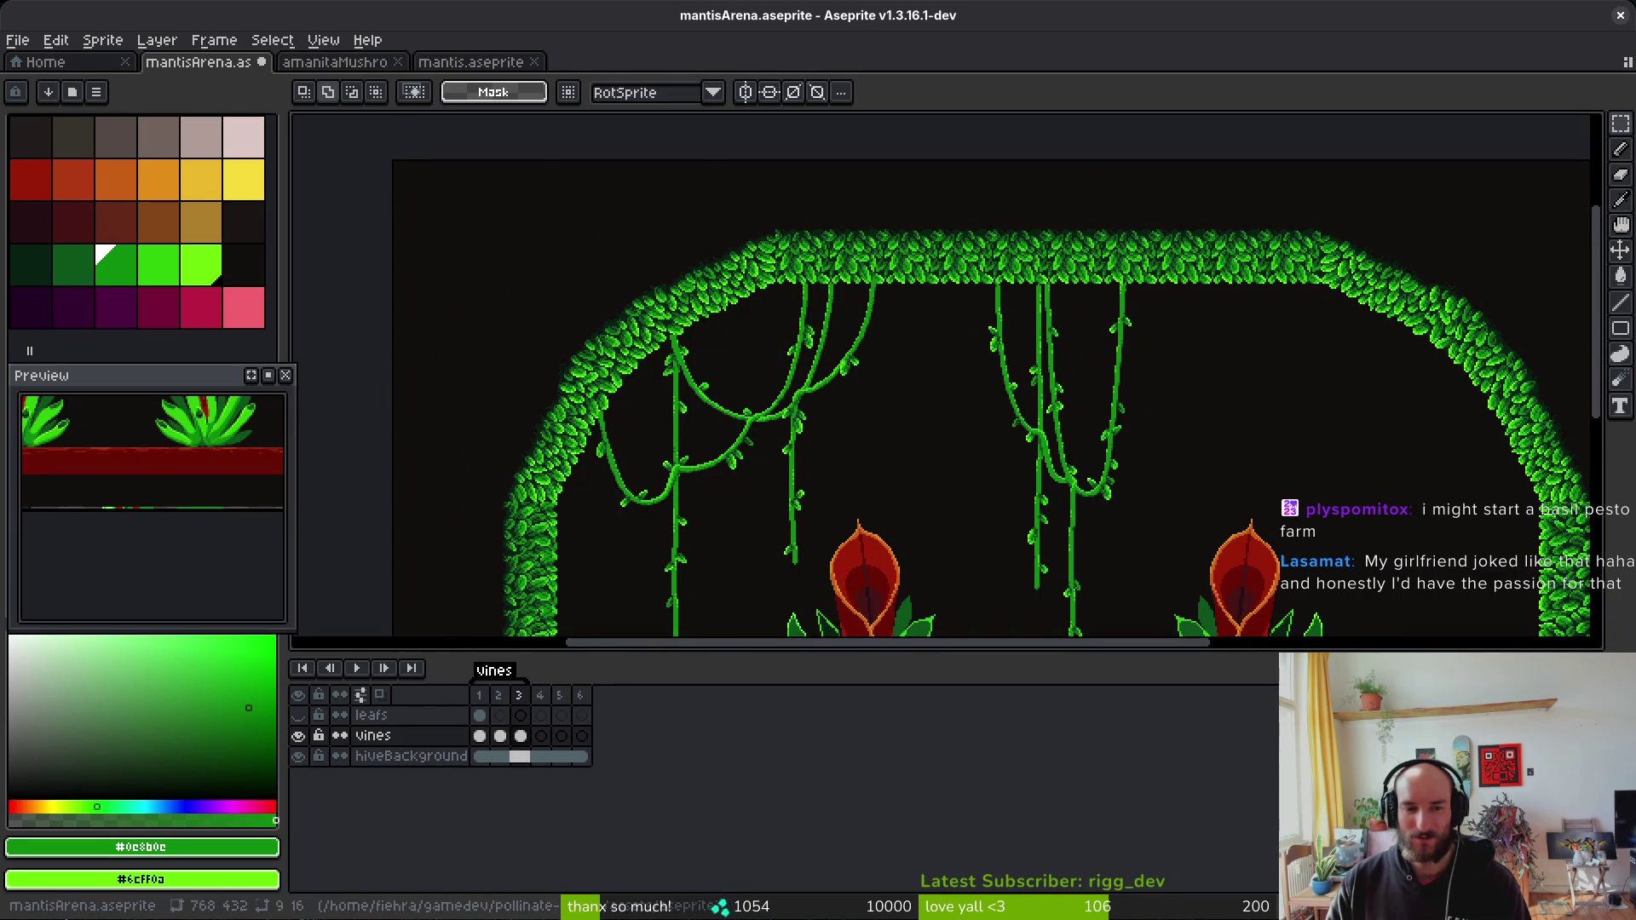
pyautogui.click(480, 736)
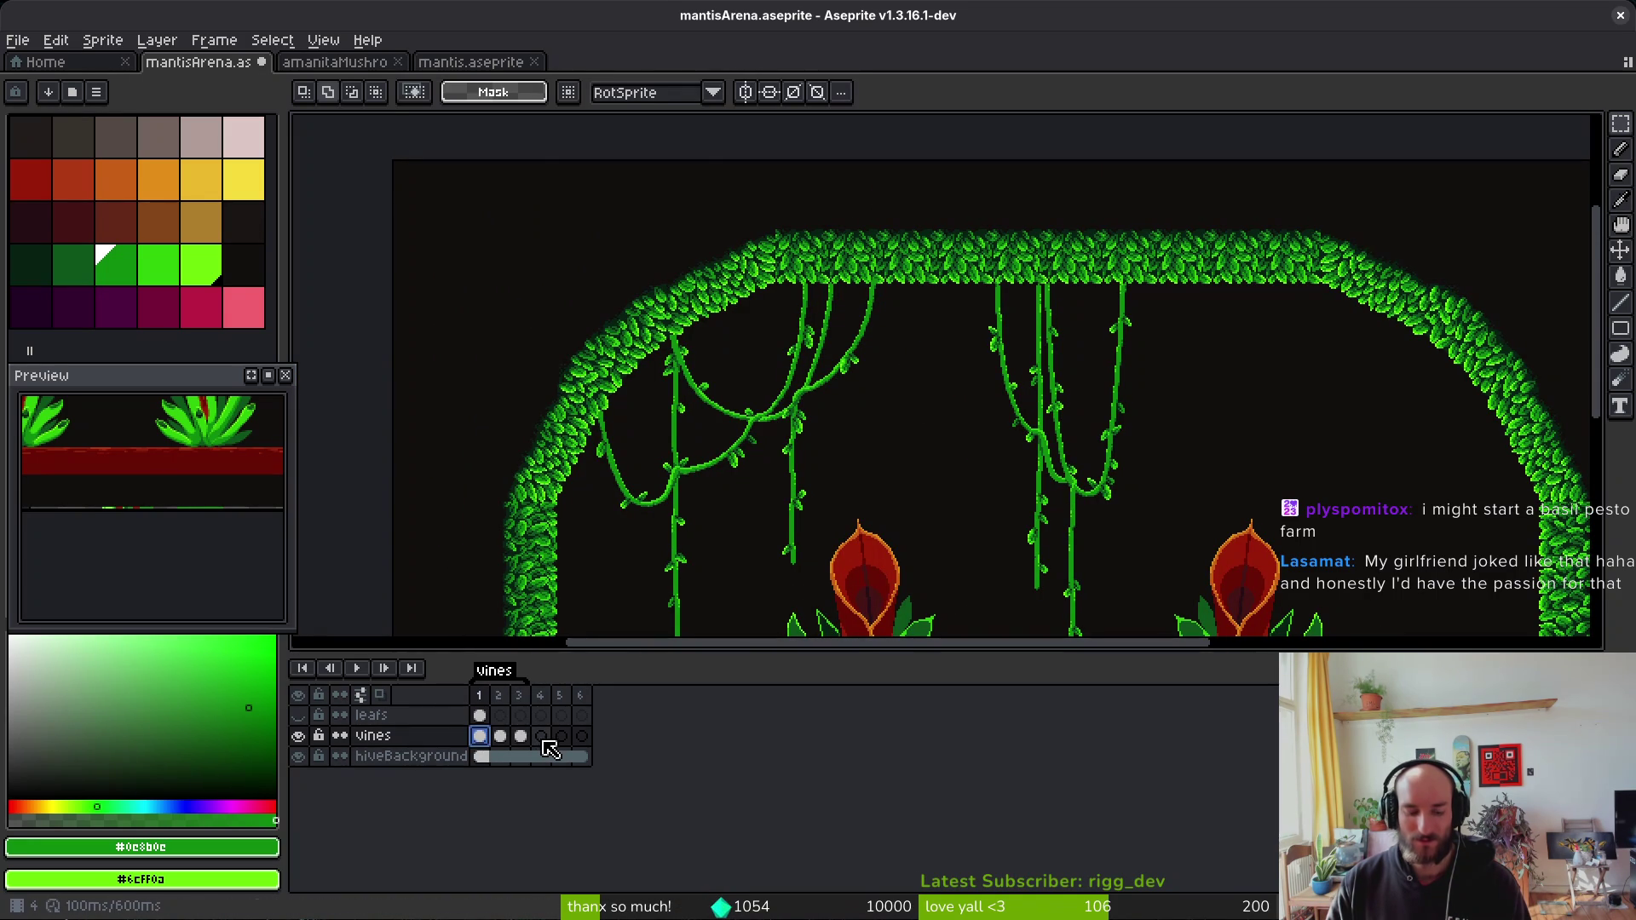
# Step: Step through the vines frames to frame 4 and bring the carnivorous plants into view
pyautogui.click(540, 736)
pyautogui.click(521, 736)
pyautogui.click(540, 736)
pyautogui.press('i')
pyautogui.moveTo(1147, 409); pyautogui.dragTo(1088, 321)
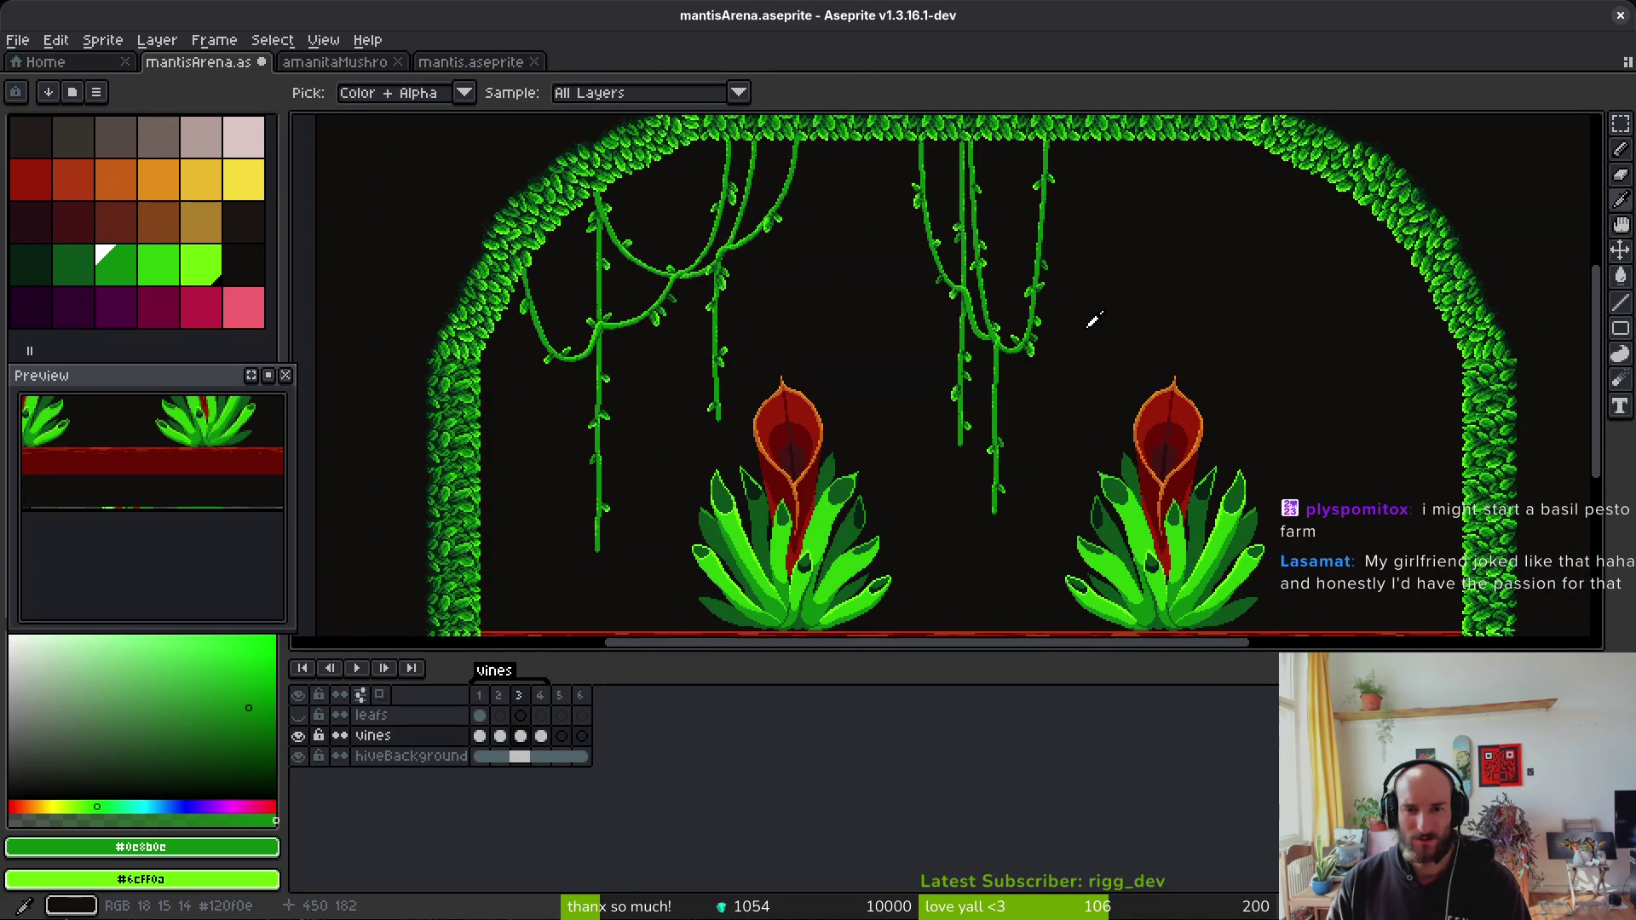
# Step: Compare frame 4 with frame 3 and select a small leaf on the vine
pyautogui.press('Left')
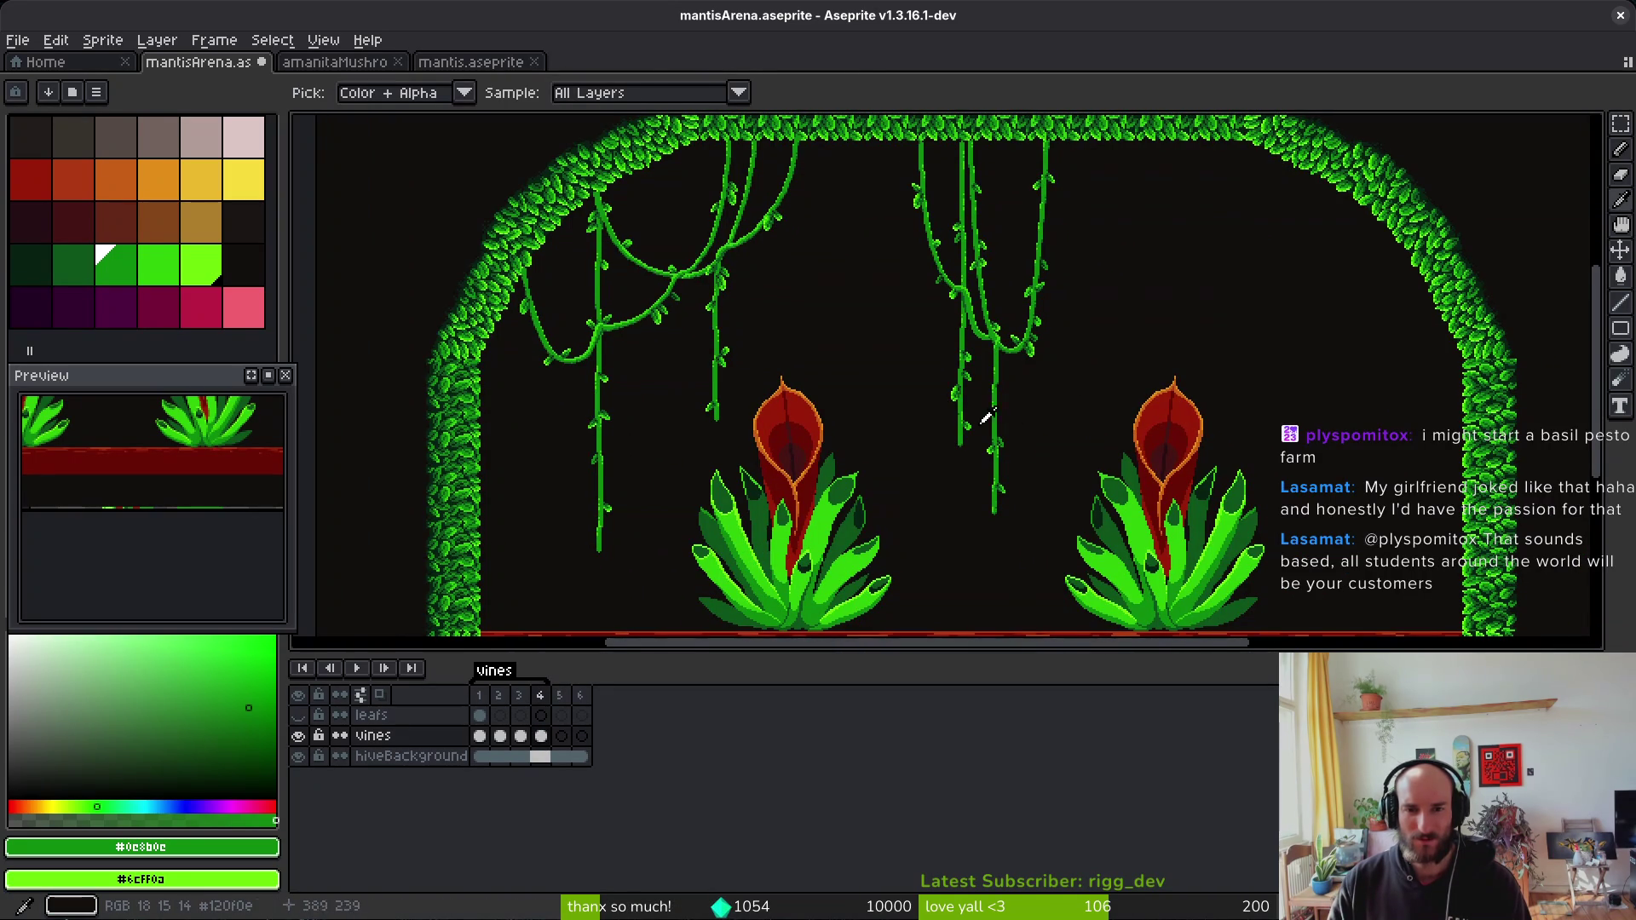
pyautogui.press('m')
pyautogui.scroll(4, 988, 409)
pyautogui.press('Right')
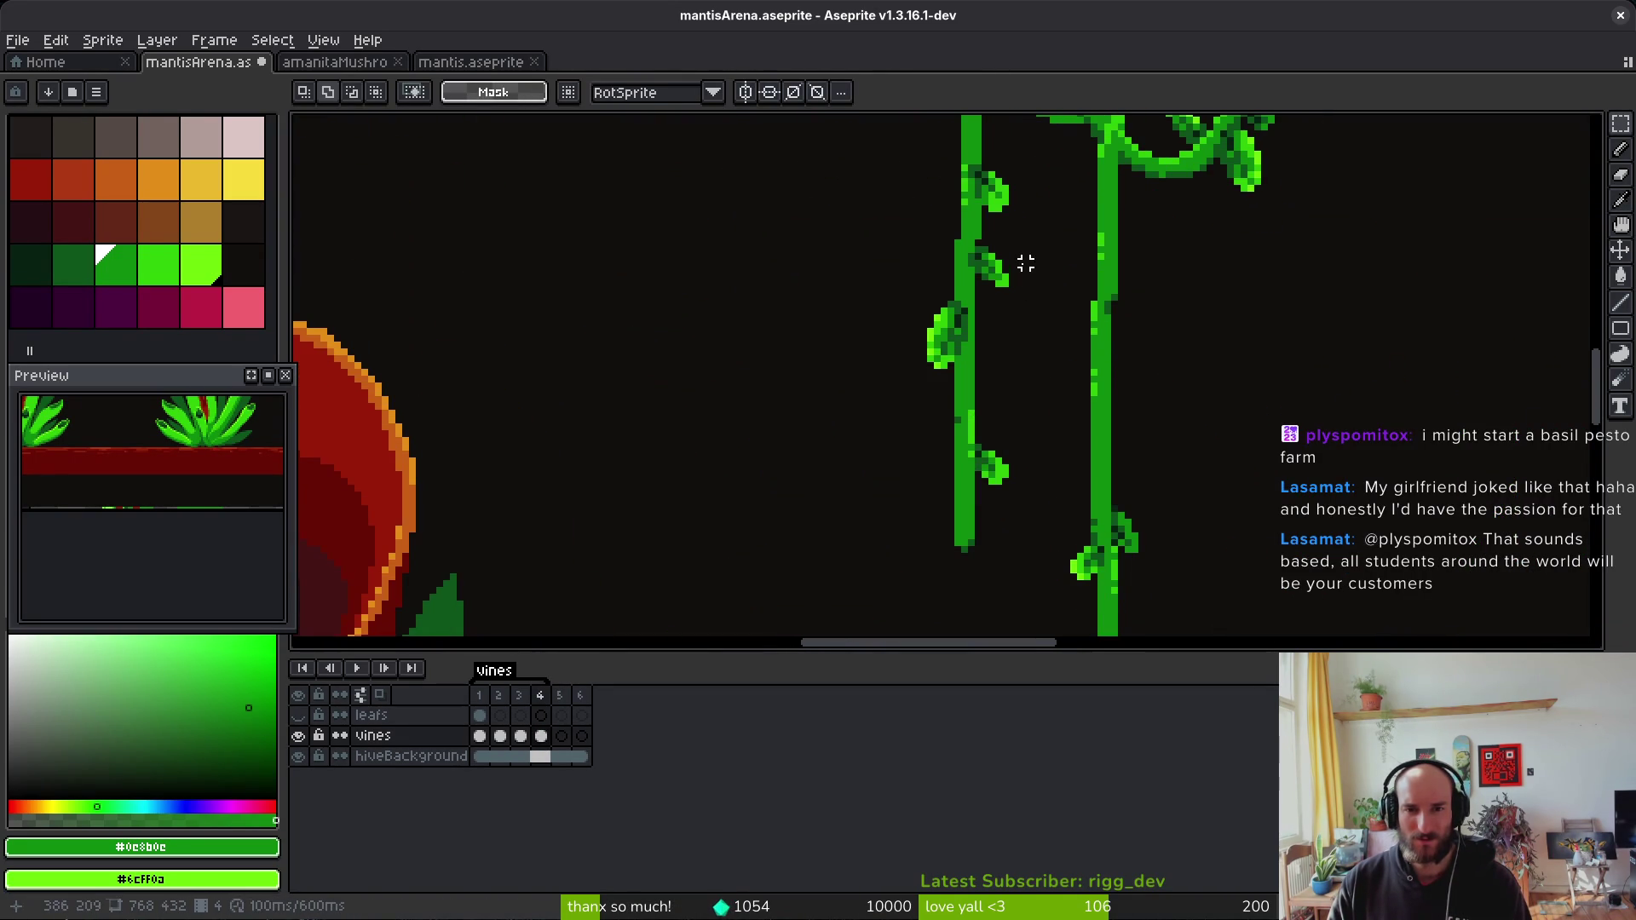
pyautogui.moveTo(949, 293); pyautogui.dragTo(930, 290)
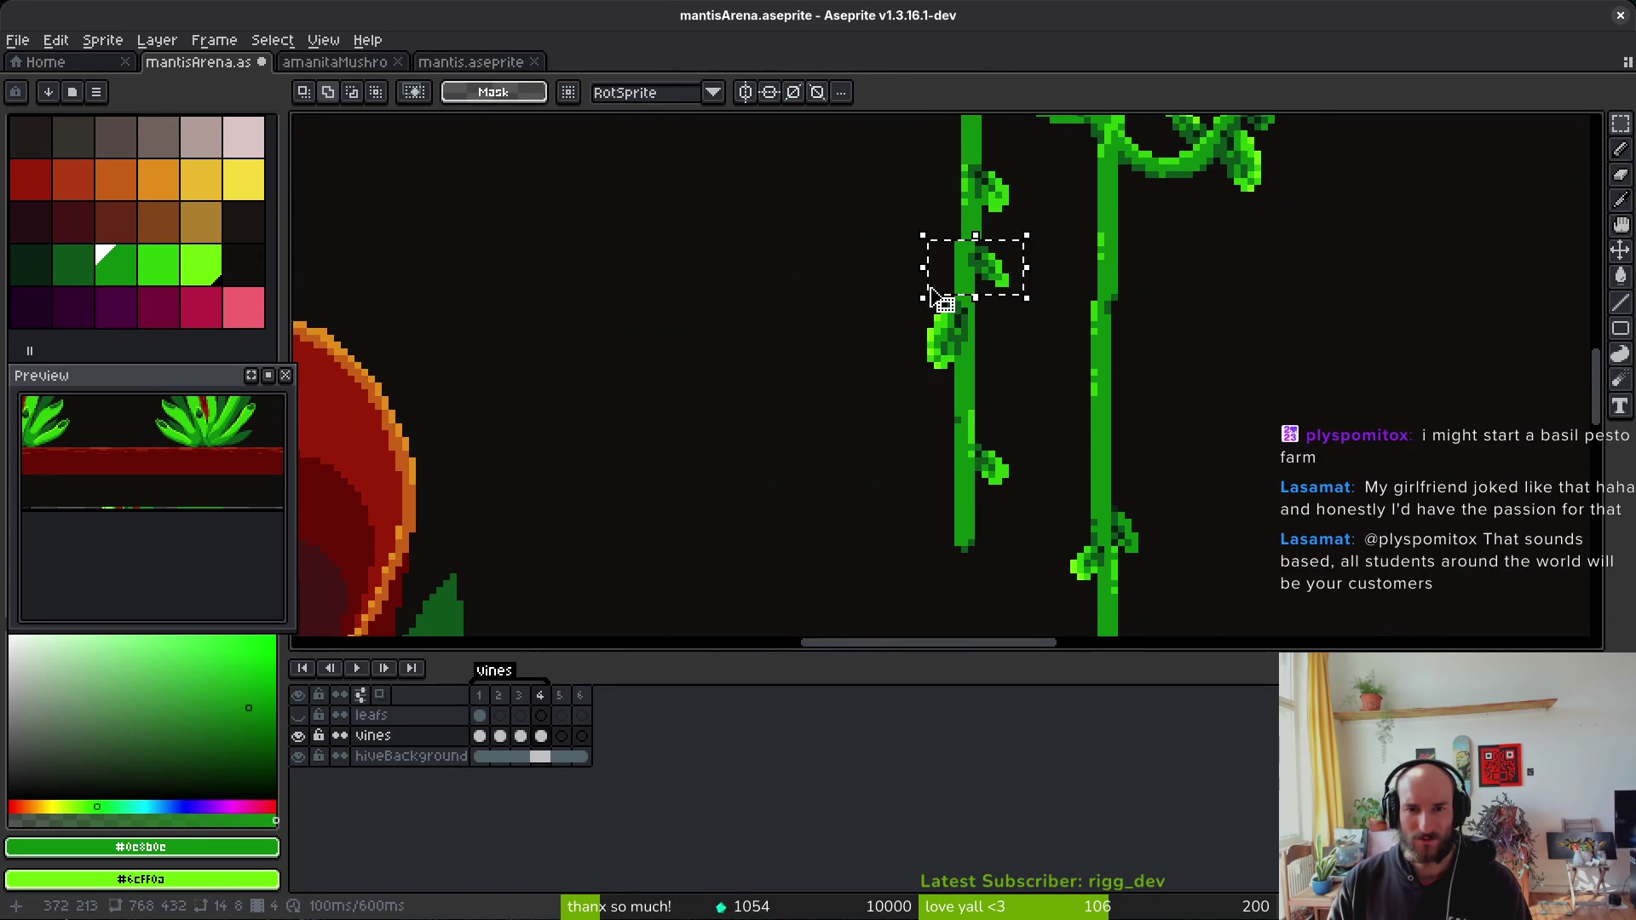
pyautogui.hotkey('ctrl', 'd')
# Step: Flip between frames 3 and 4 while alternating the colour picker and rectangle selection
pyautogui.press('i')
pyautogui.press('Left')
pyautogui.scroll(-4, 1076, 334)
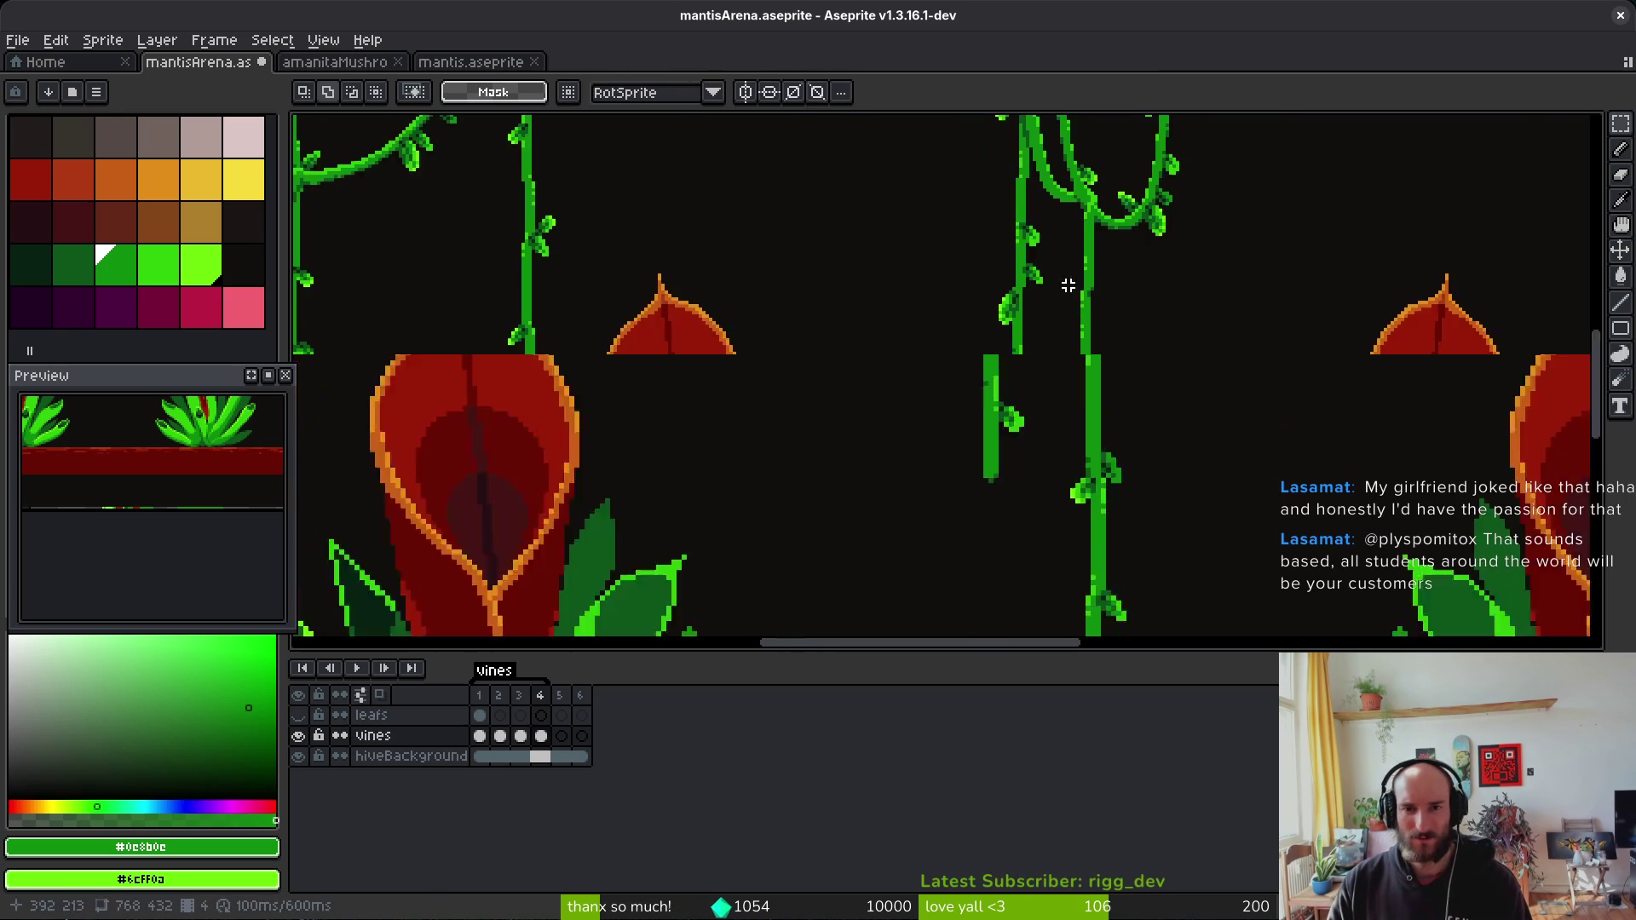
pyautogui.press('m')
pyautogui.scroll(4, 1056, 336)
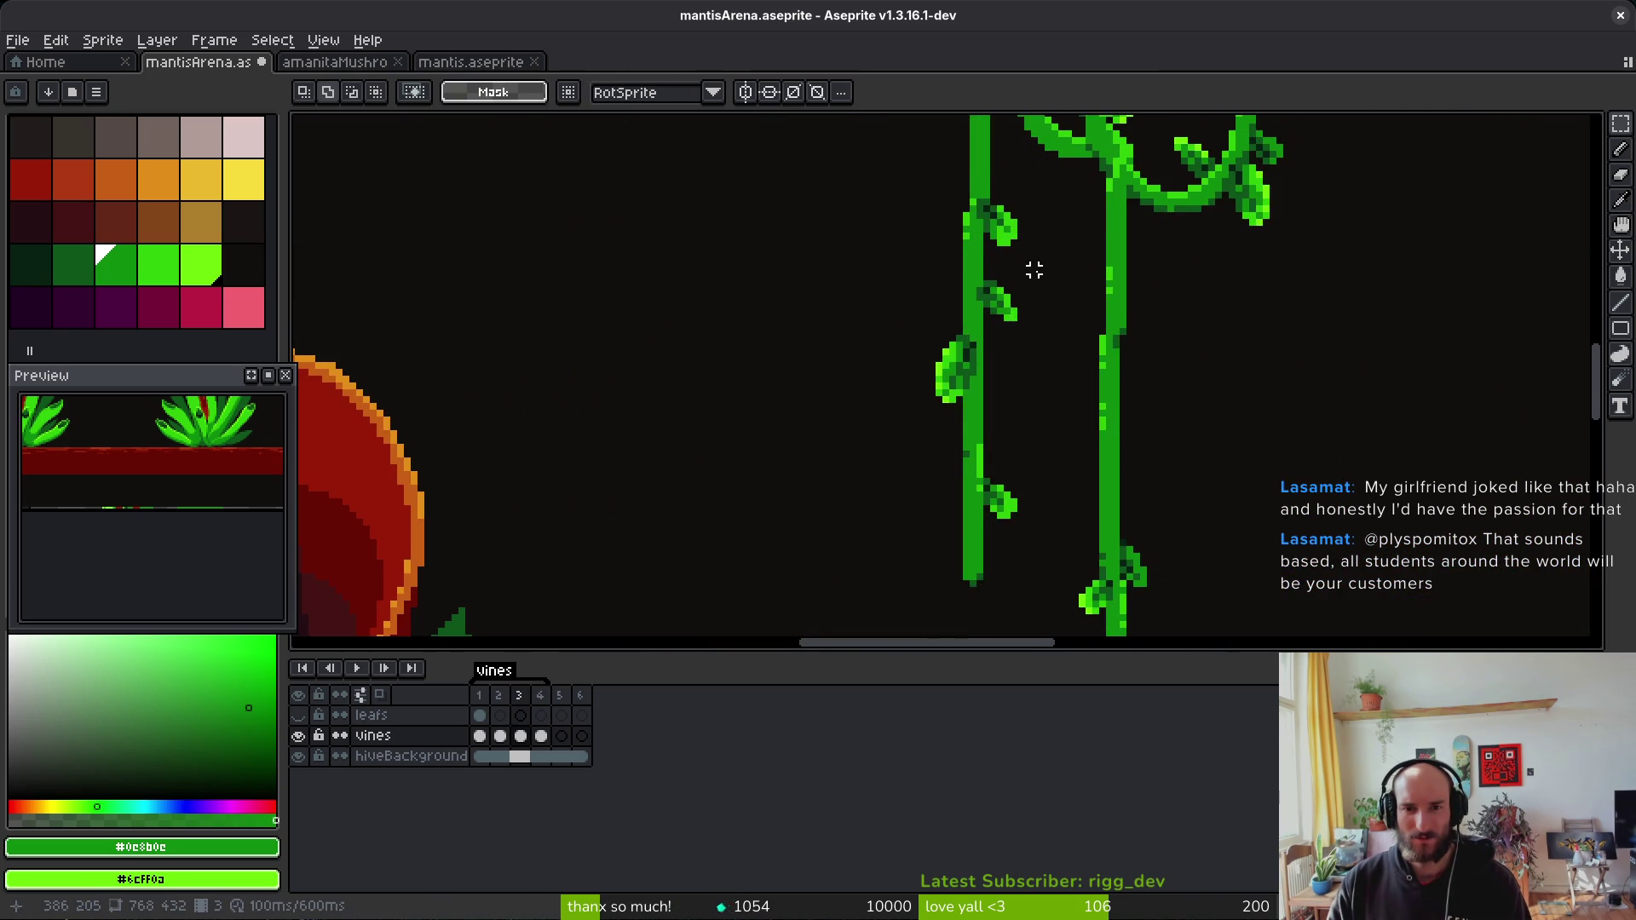
pyautogui.scroll(-2, 1048, 349)
pyautogui.scroll(-2, 1065, 366)
pyautogui.press('i')
pyautogui.press('Right')
pyautogui.press('m')
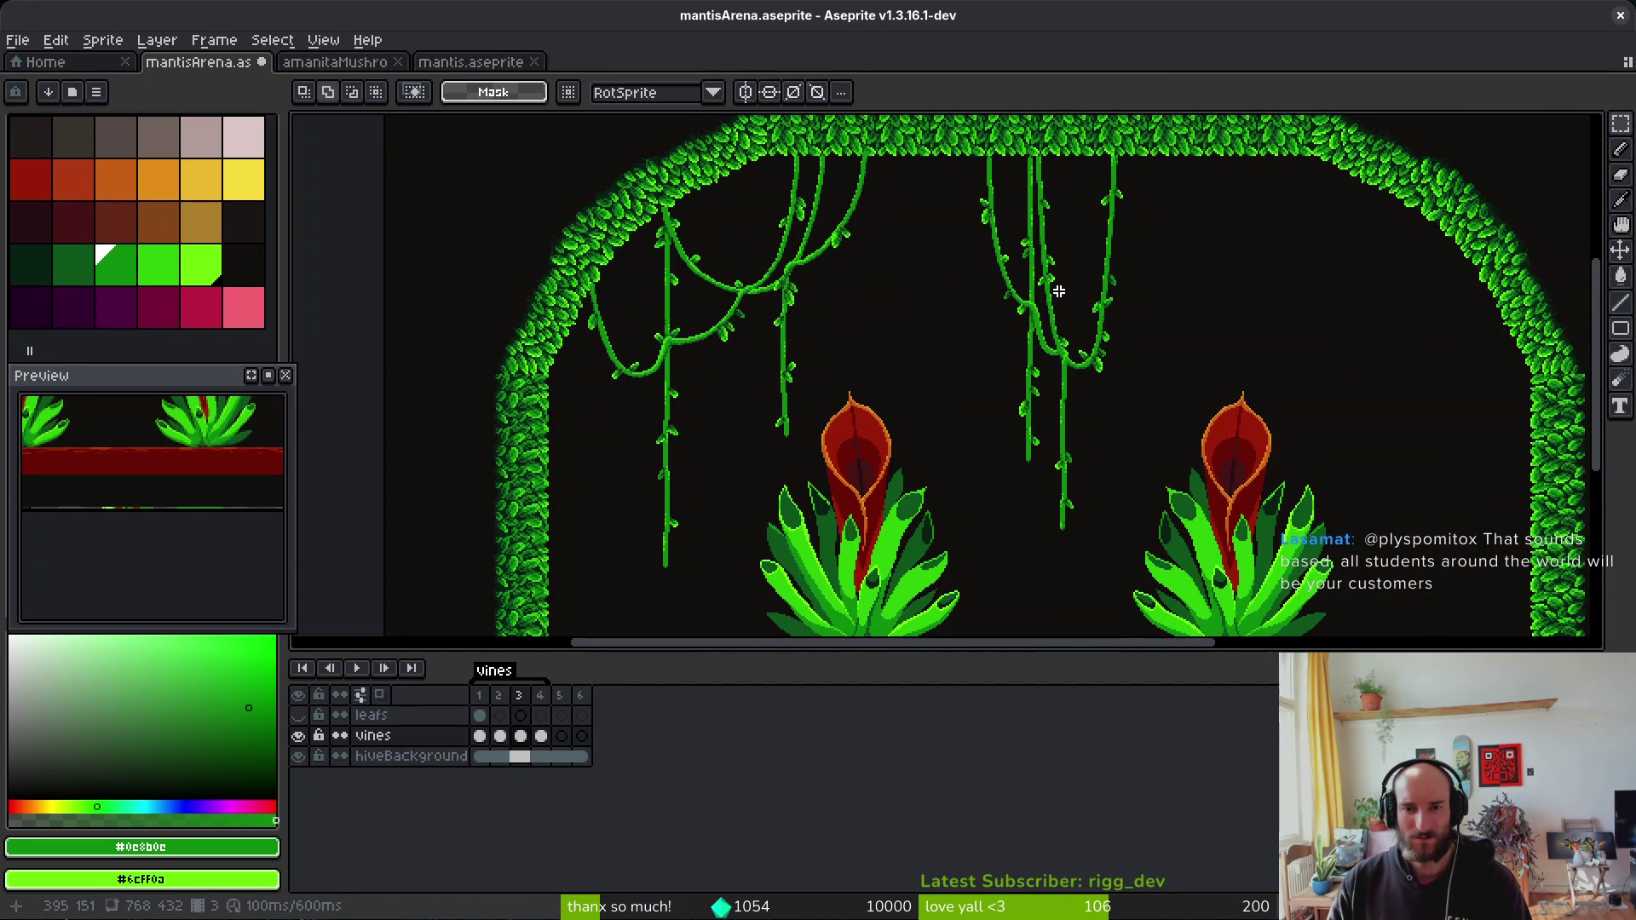
# Step: Centre the leafy arch, compare frames 3 and 4, then close in on the right-hand vines
pyautogui.moveTo(1058, 300); pyautogui.dragTo(1082, 359)
pyautogui.press('Left')
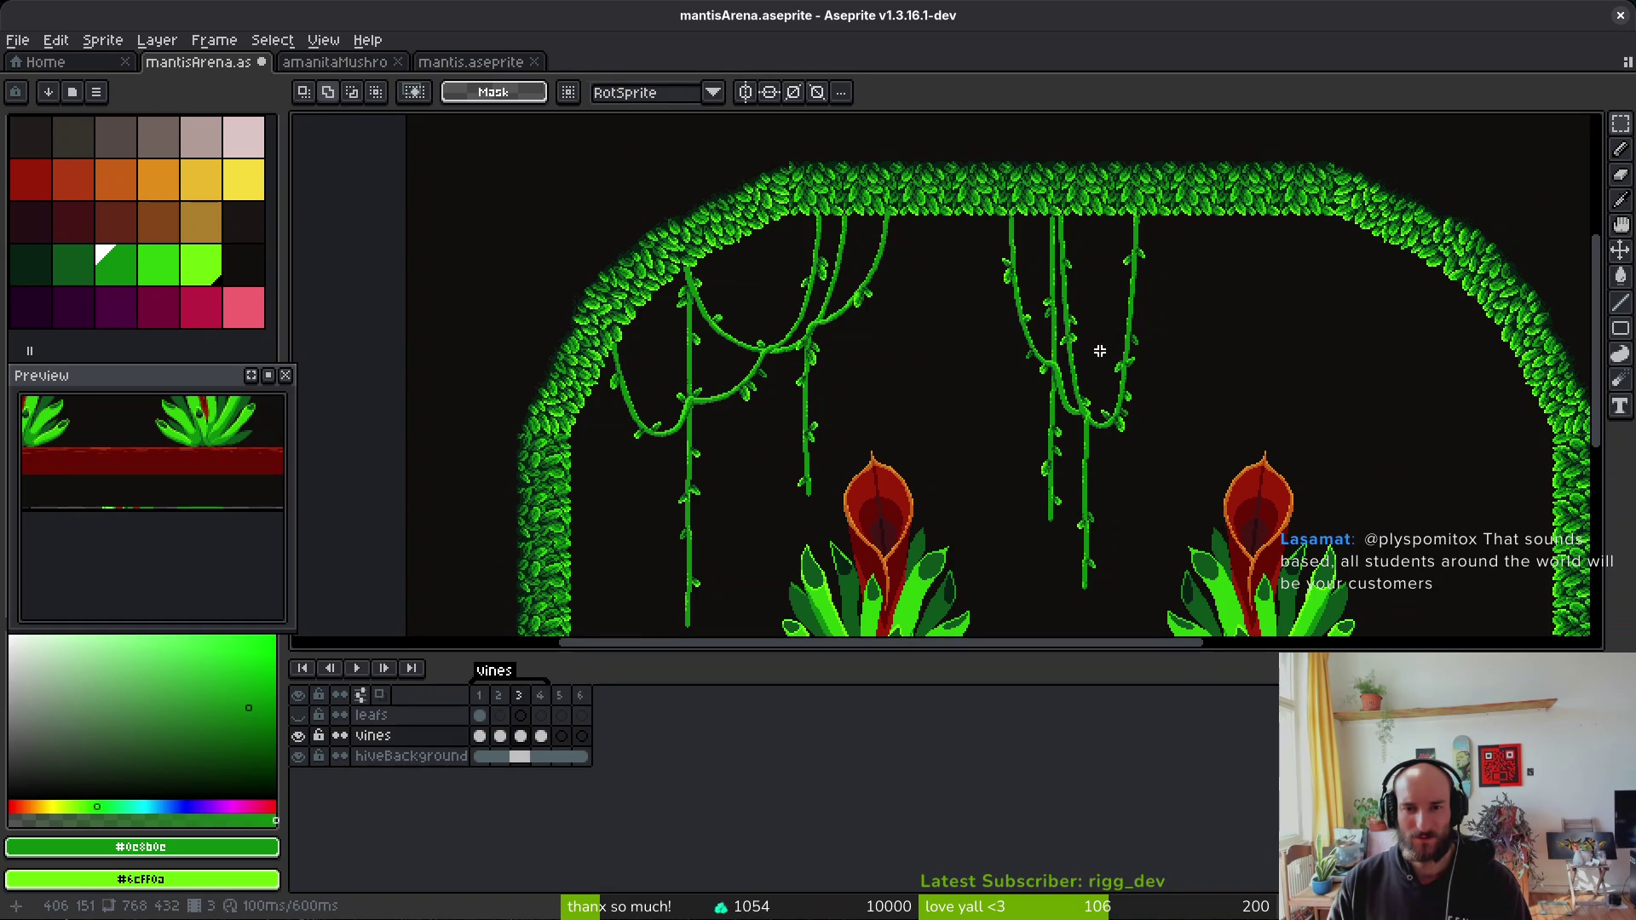
pyautogui.press('Right')
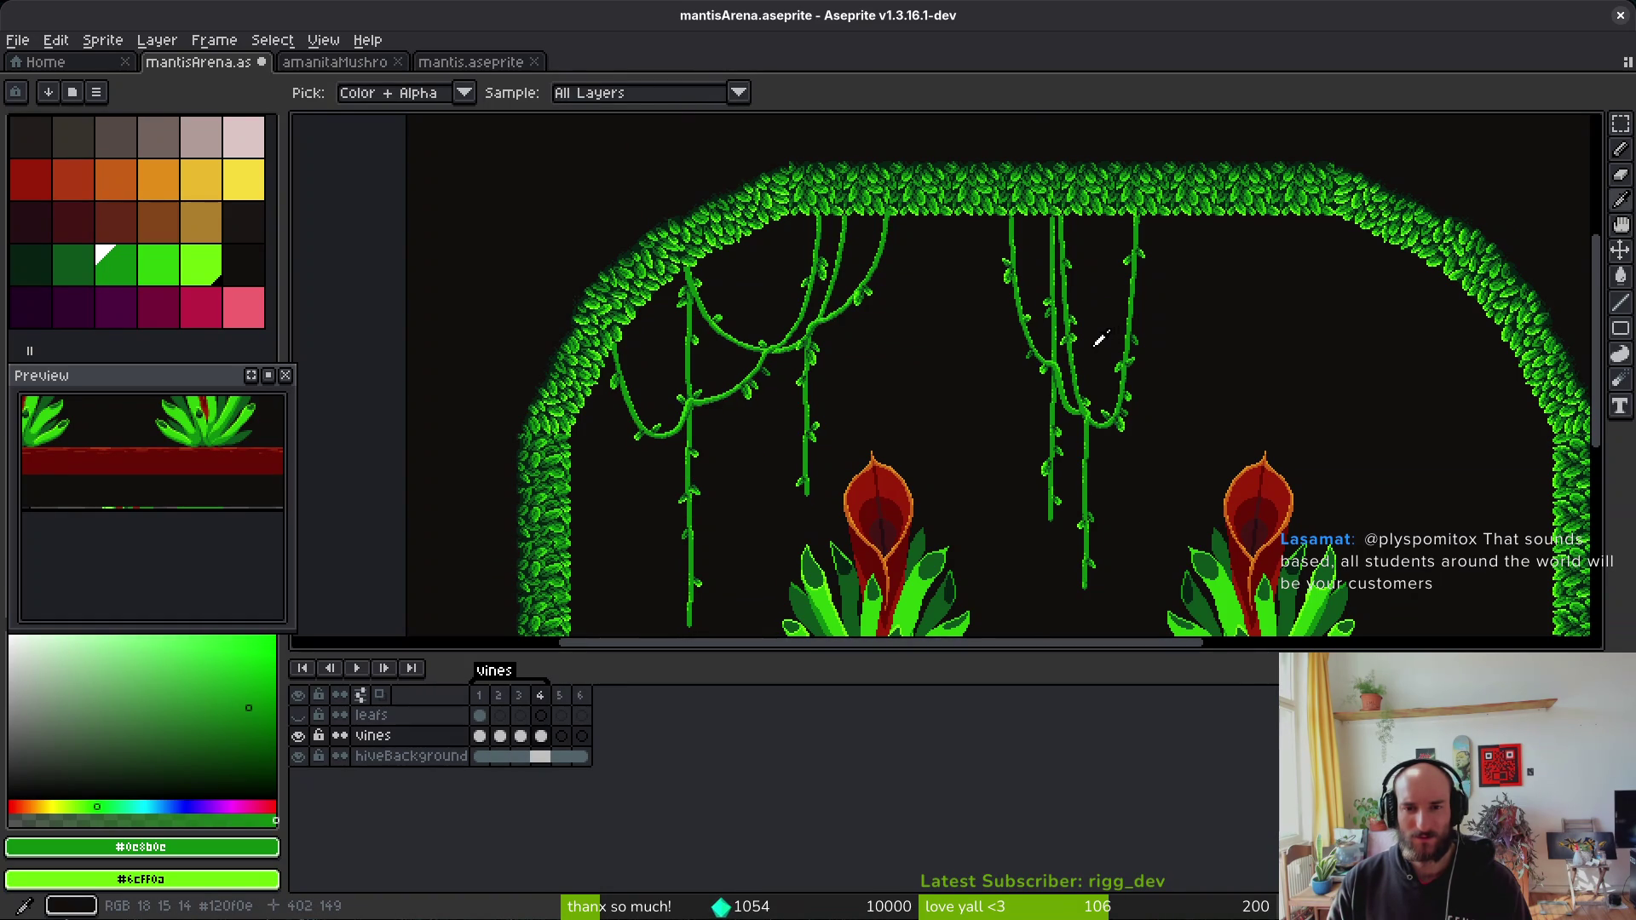
pyautogui.scroll(3, 1095, 346)
pyautogui.moveTo(1164, 365); pyautogui.dragTo(1113, 351)
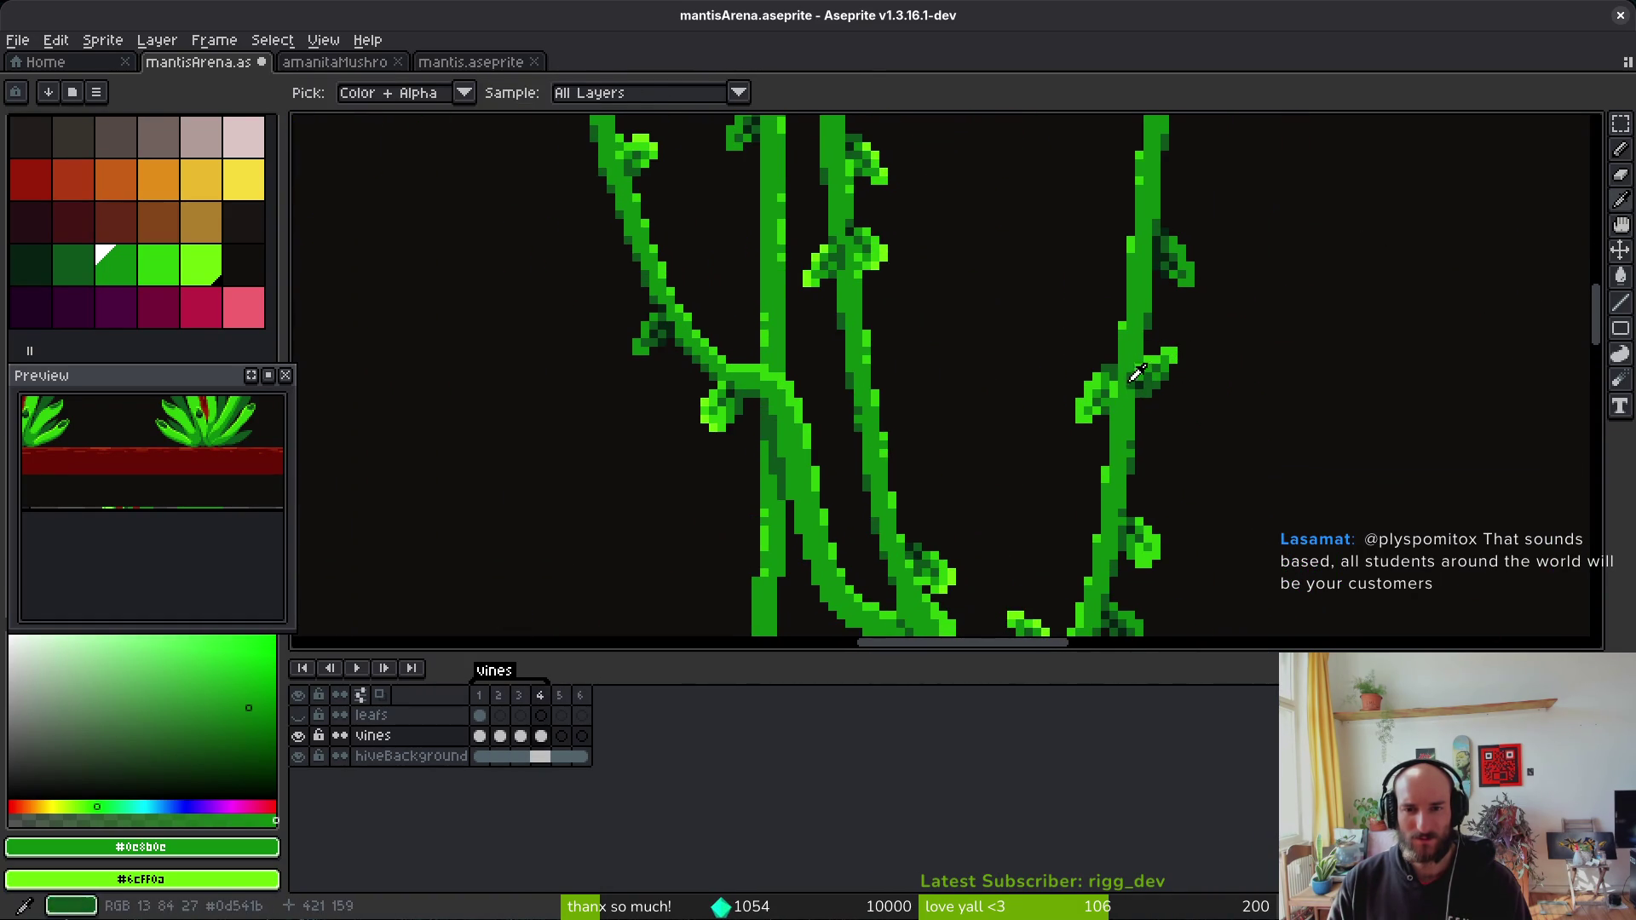
# Step: Delete one leaf from the right vine on frame 4
pyautogui.moveTo(1053, 429); pyautogui.dragTo(1051, 435)
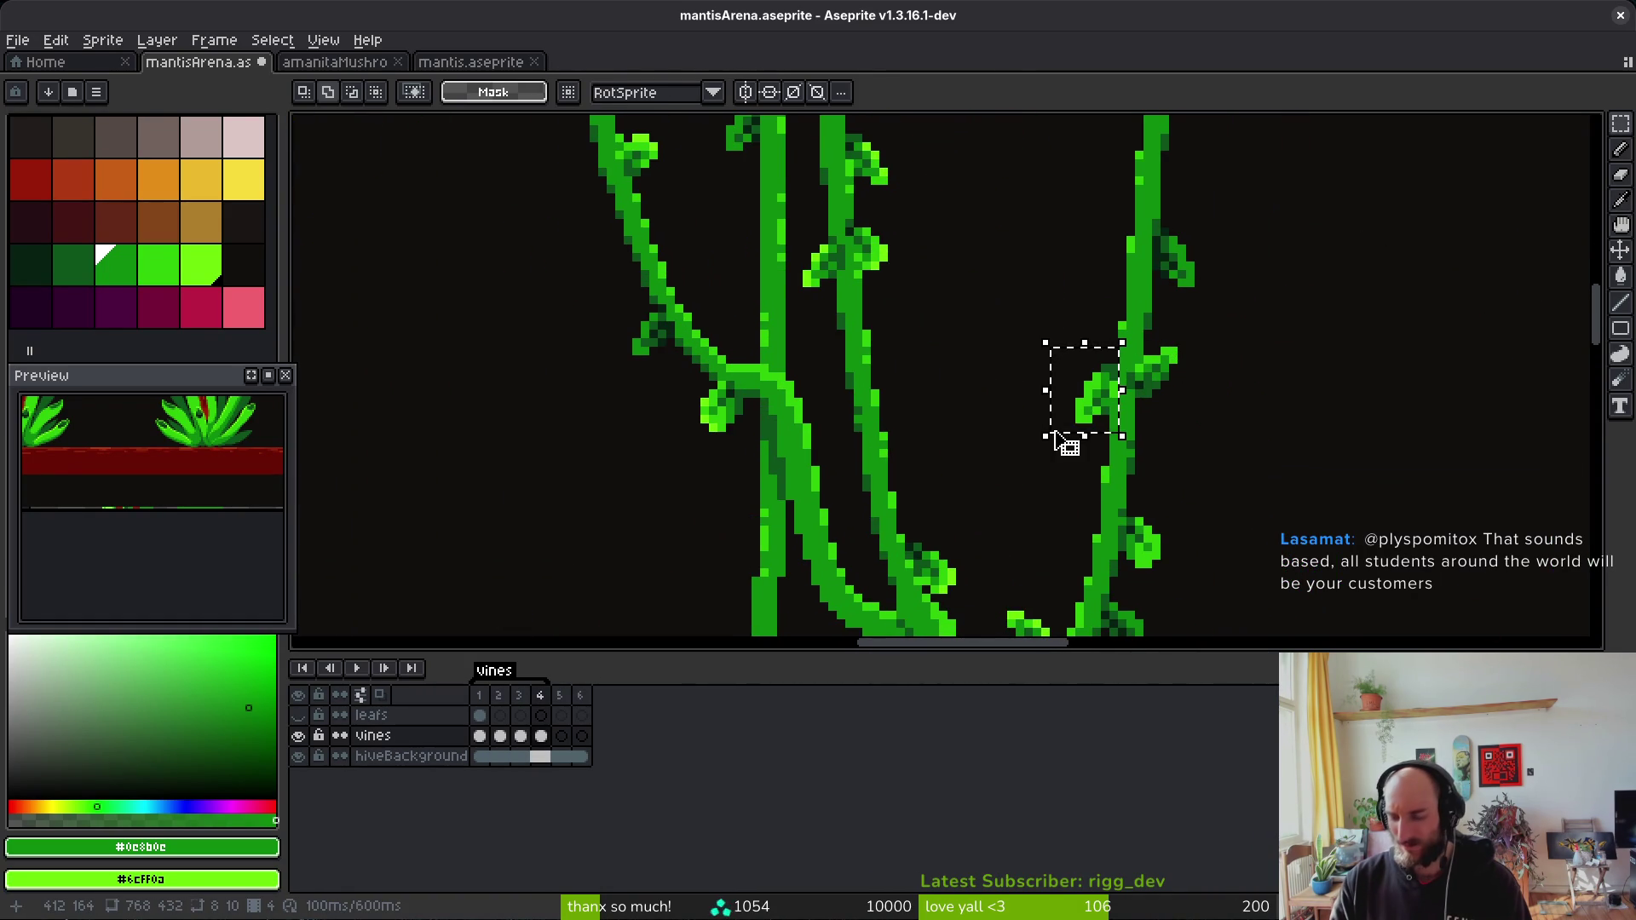
pyautogui.press('Delete')
pyautogui.scroll(3, 1152, 467)
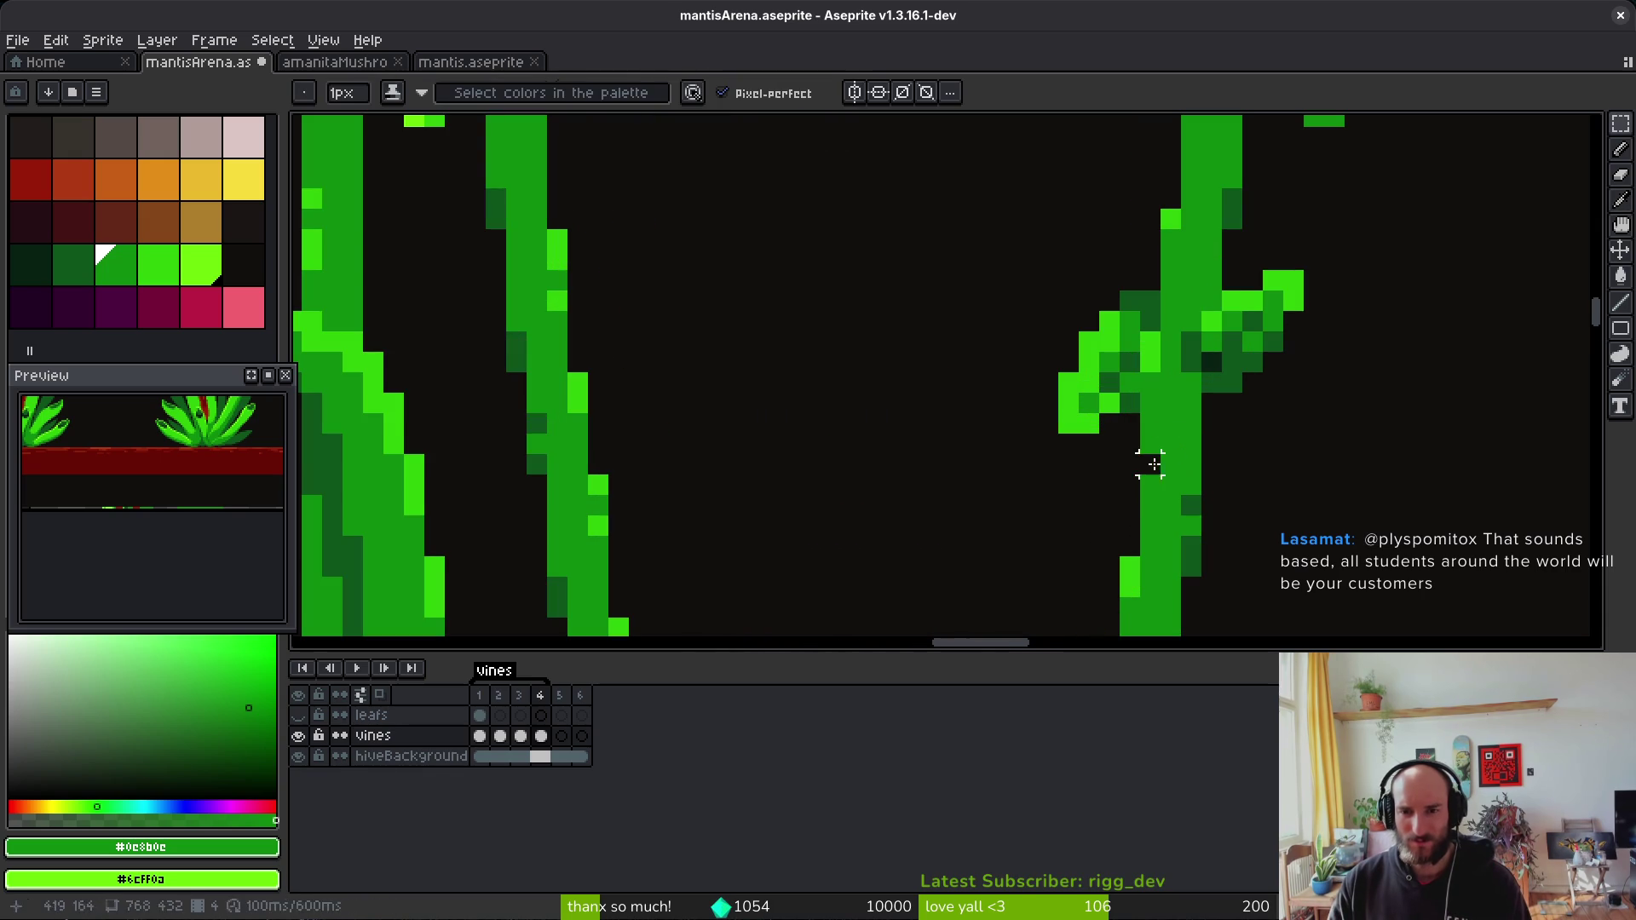
pyautogui.press('b')
pyautogui.scroll(-4, 1149, 464)
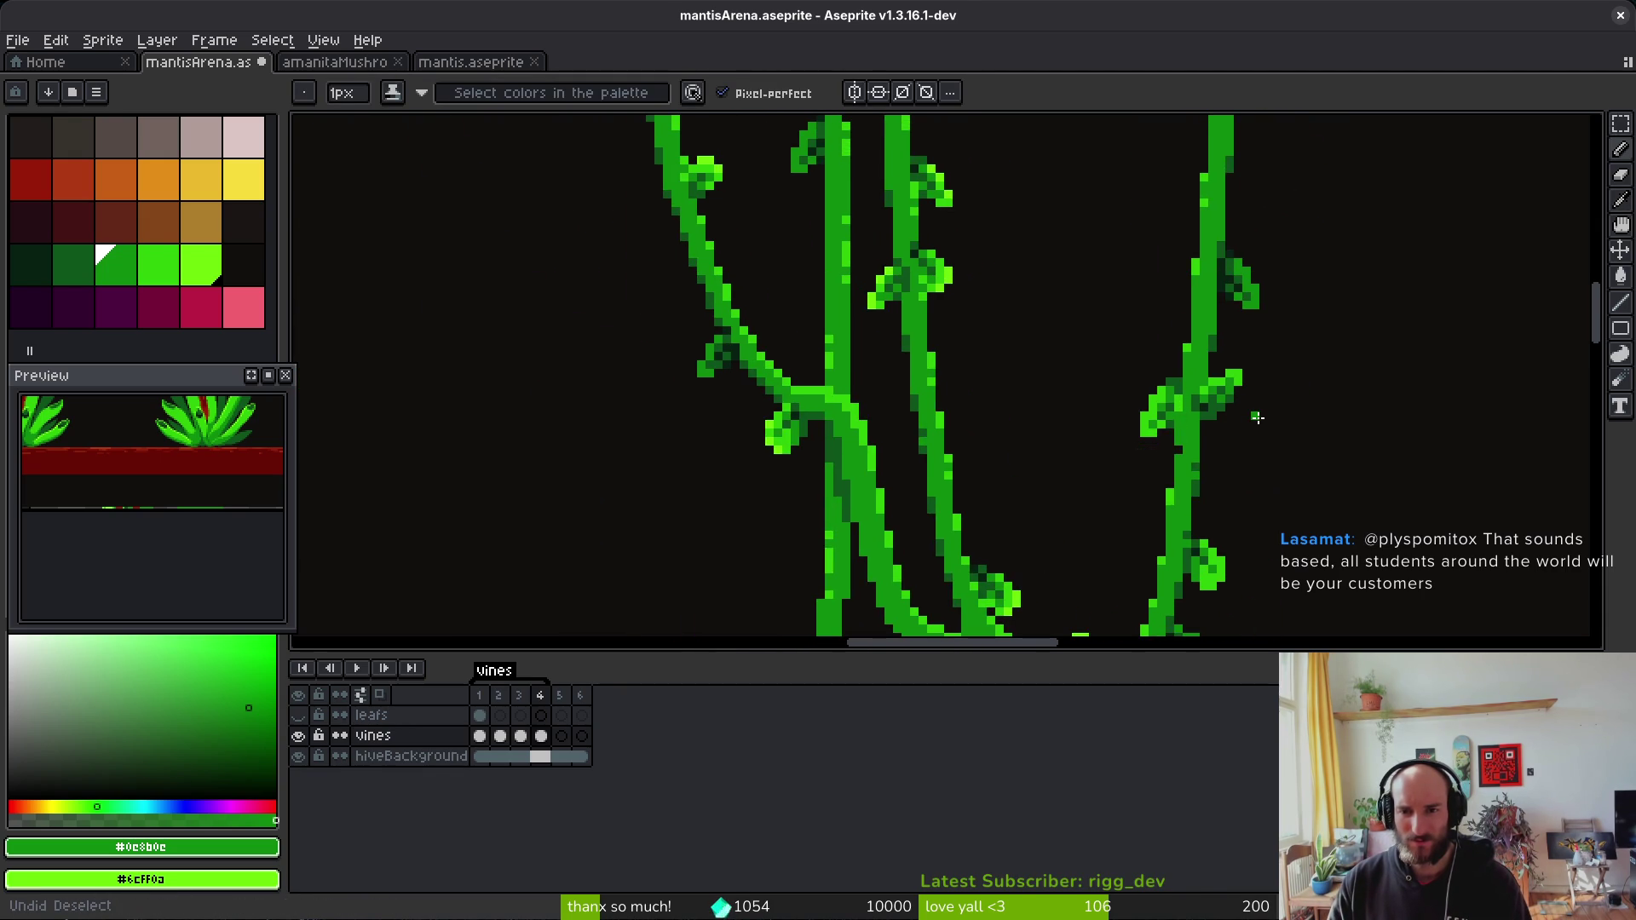
pyautogui.scroll(2, 1254, 409)
# Step: Select another leaf on the right vine and move it further down
pyautogui.press('m')
pyautogui.moveTo(1266, 342); pyautogui.dragTo(1167, 456)
pyautogui.hotkey('ctrl', 'd')
pyautogui.press('b')
pyautogui.scroll(-2, 1278, 460)
# Step: Compare frame 4 against frame 3, then return to frame 4 with the 1px pencil
pyautogui.press(',')
pyautogui.scroll(-1, 1282, 452)
pyautogui.press('.')
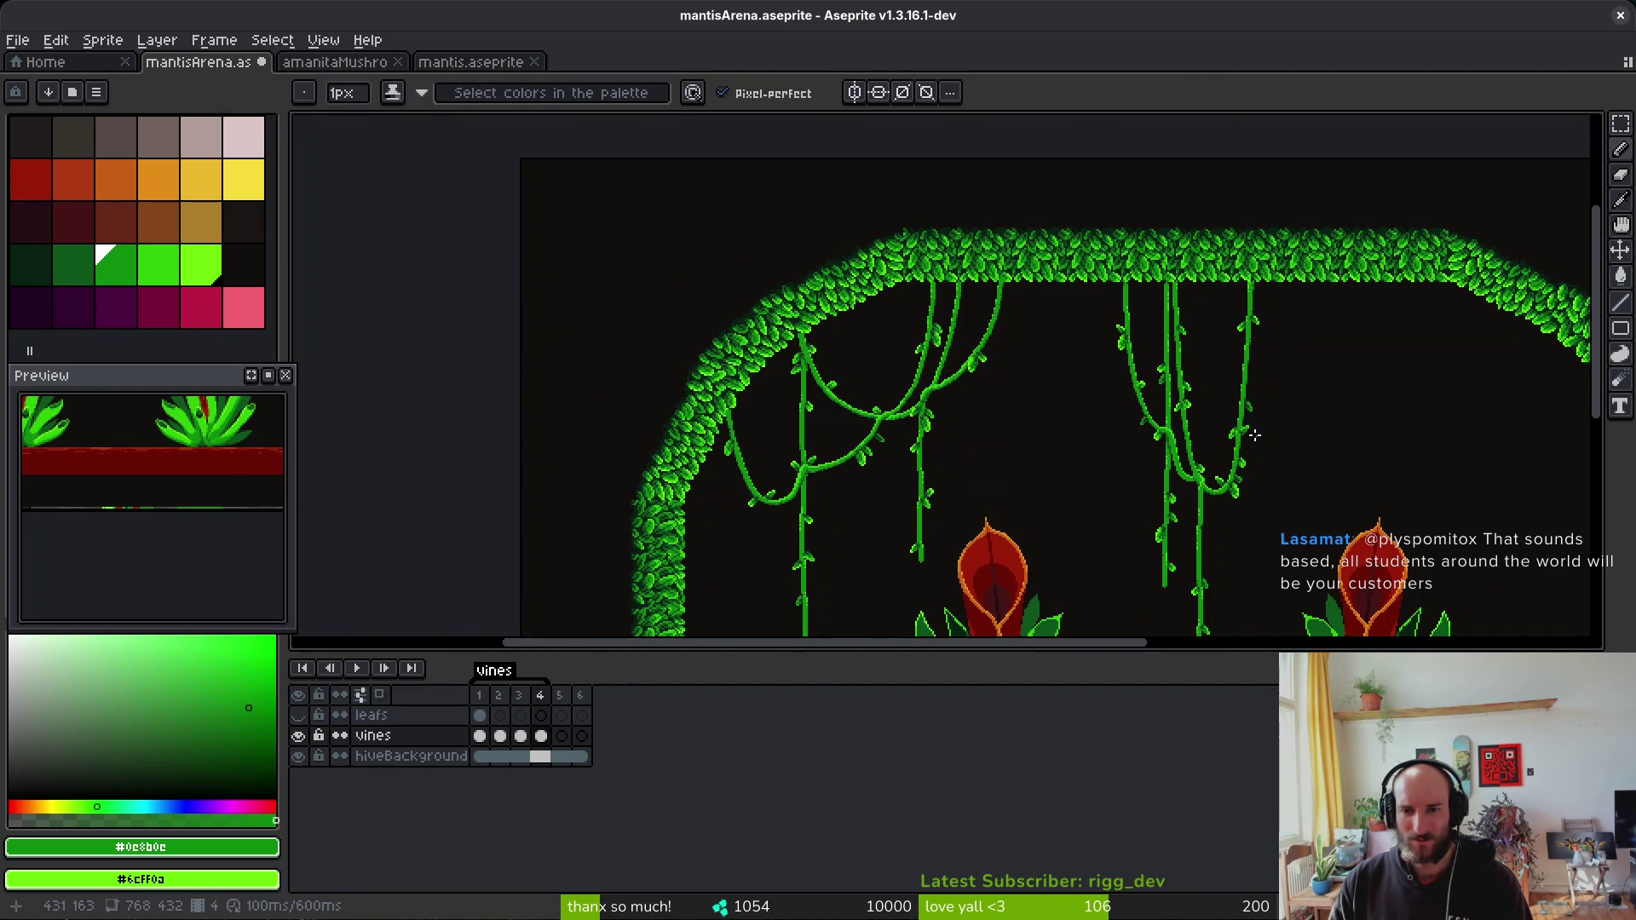
pyautogui.scroll(3, 1236, 401)
pyautogui.press('Right')
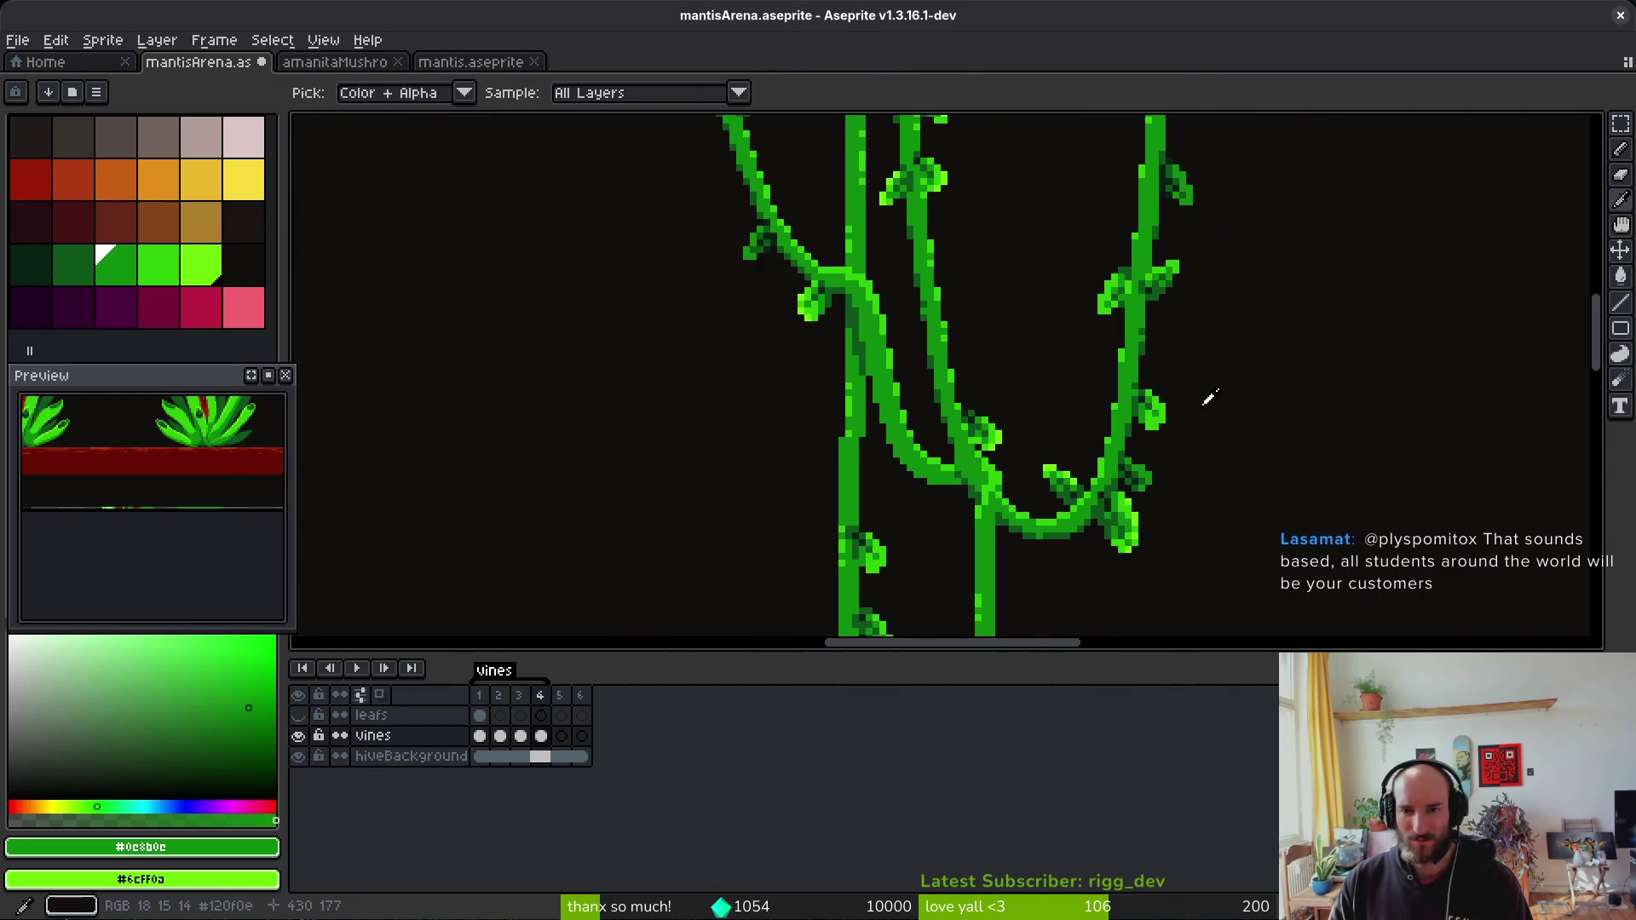
pyautogui.press('b')
pyautogui.scroll(2, 1056, 531)
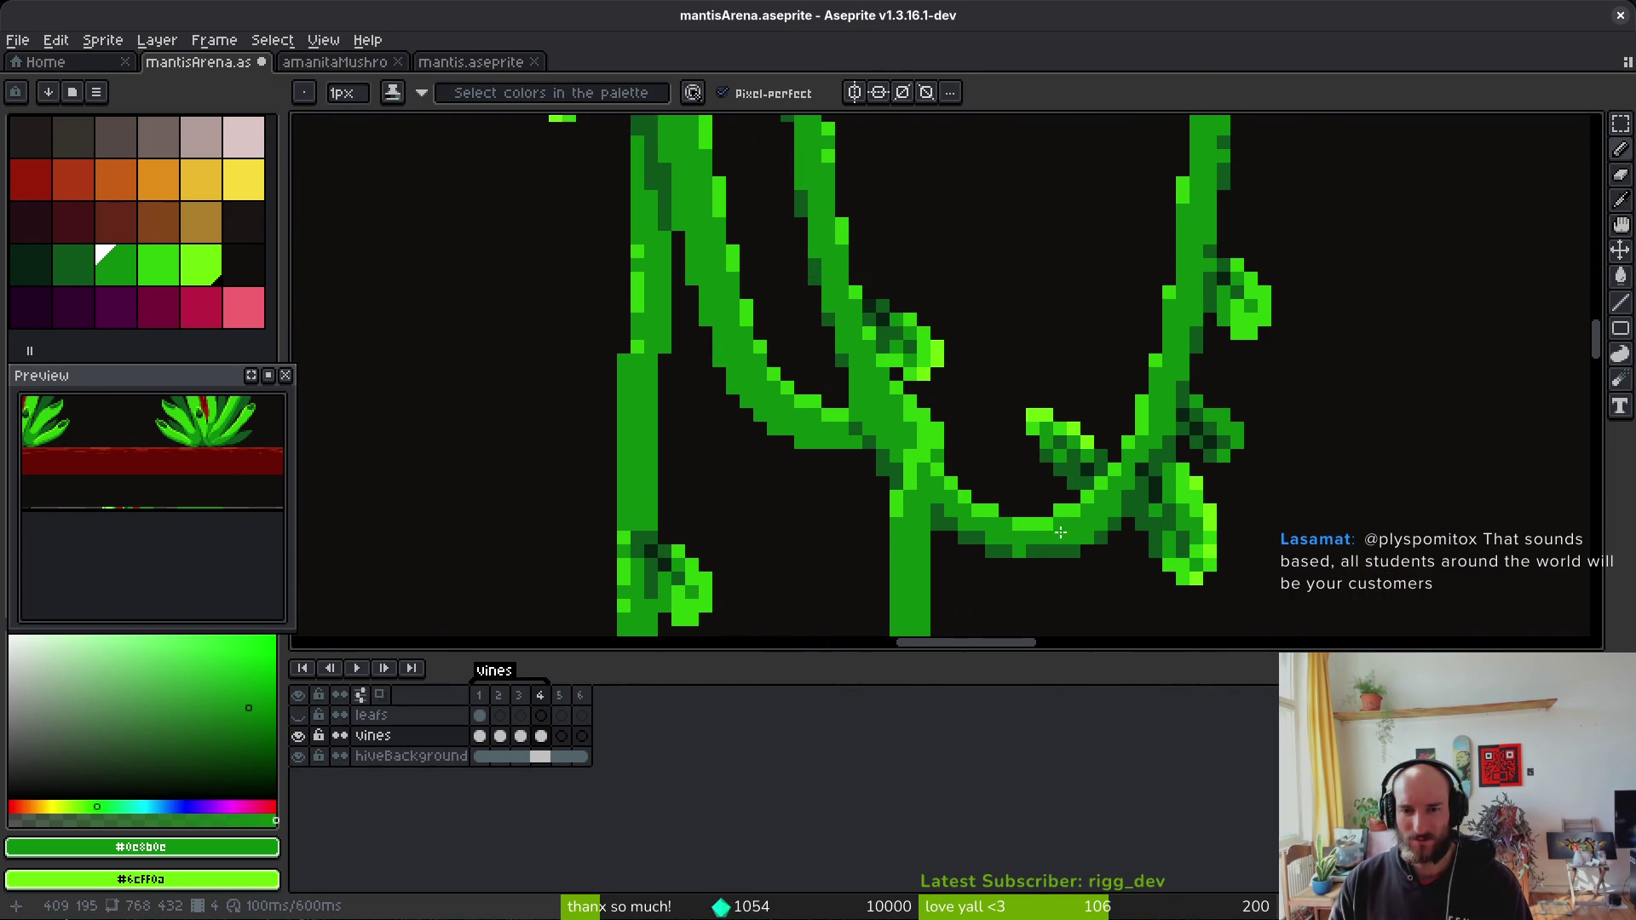
# Step: Nudge part of the curved vine one pixel left and select a section of the right vine
pyautogui.press('m')
pyautogui.moveTo(1329, 238)
pyautogui.mouseDown()
pyautogui.moveTo(1139, 573)
pyautogui.moveTo(1018, 622)
pyautogui.mouseUp()
pyautogui.press('Left')
pyautogui.hotkey('ctrl', 'd')
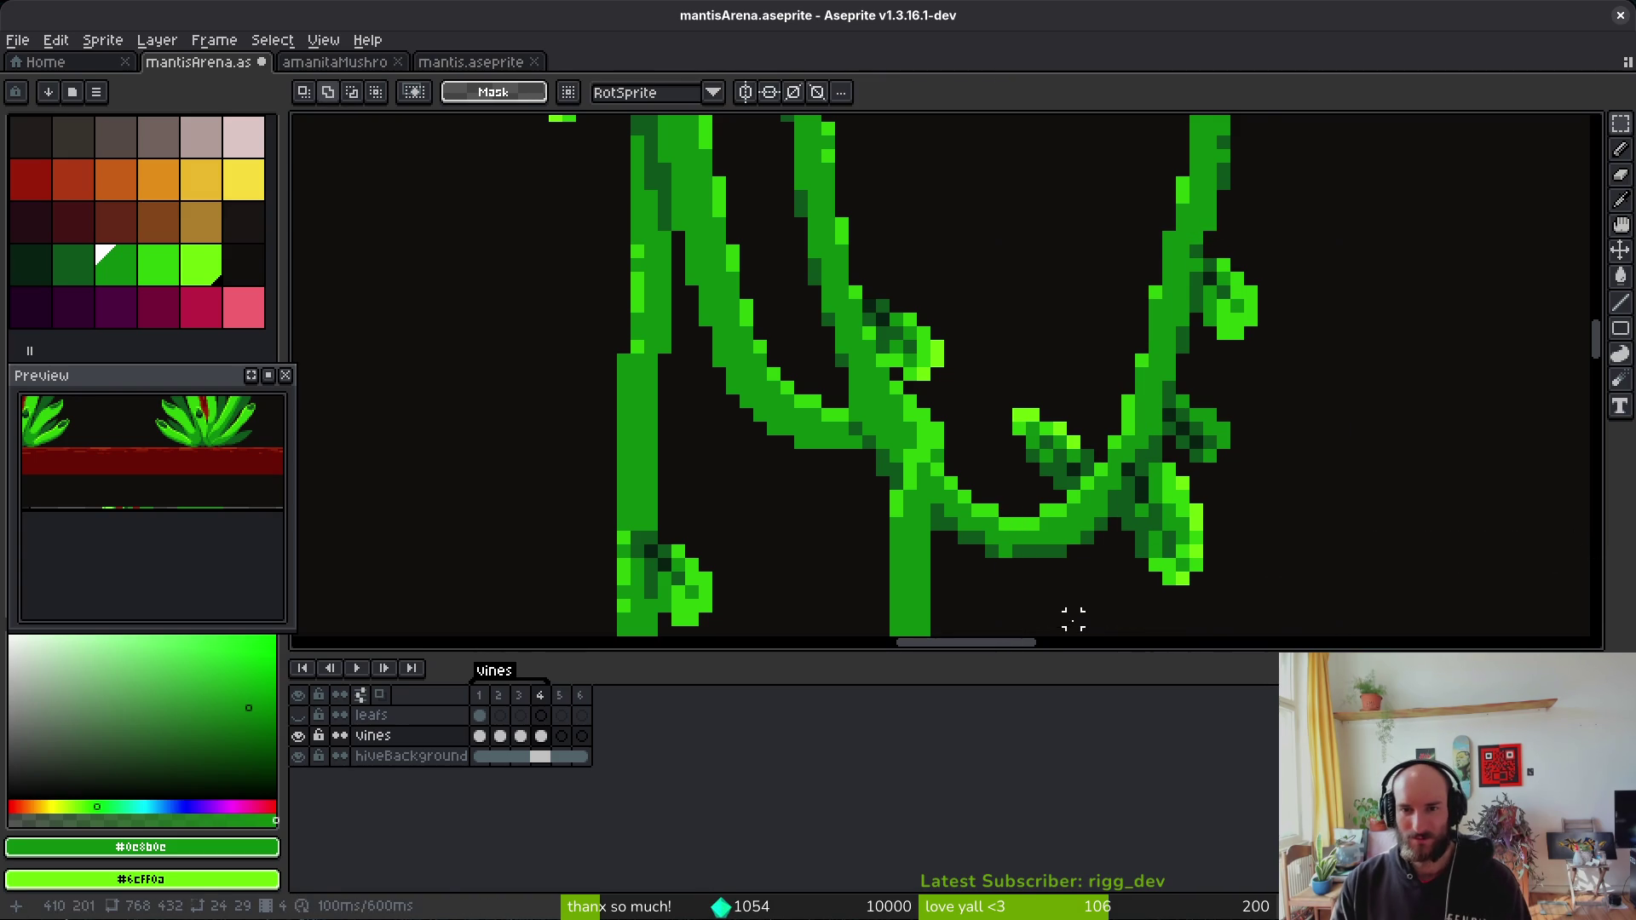
pyautogui.scroll(3, 1213, 493)
pyautogui.moveTo(1210, 486)
pyautogui.mouseDown()
pyautogui.moveTo(1153, 540)
pyautogui.moveTo(1081, 561)
pyautogui.mouseUp()
pyautogui.hotkey('ctrl', 'd')
# Step: Move a small piece of the right vine, then tidy the stem with the 1px pencil
pyautogui.scroll(-3, 1180, 368)
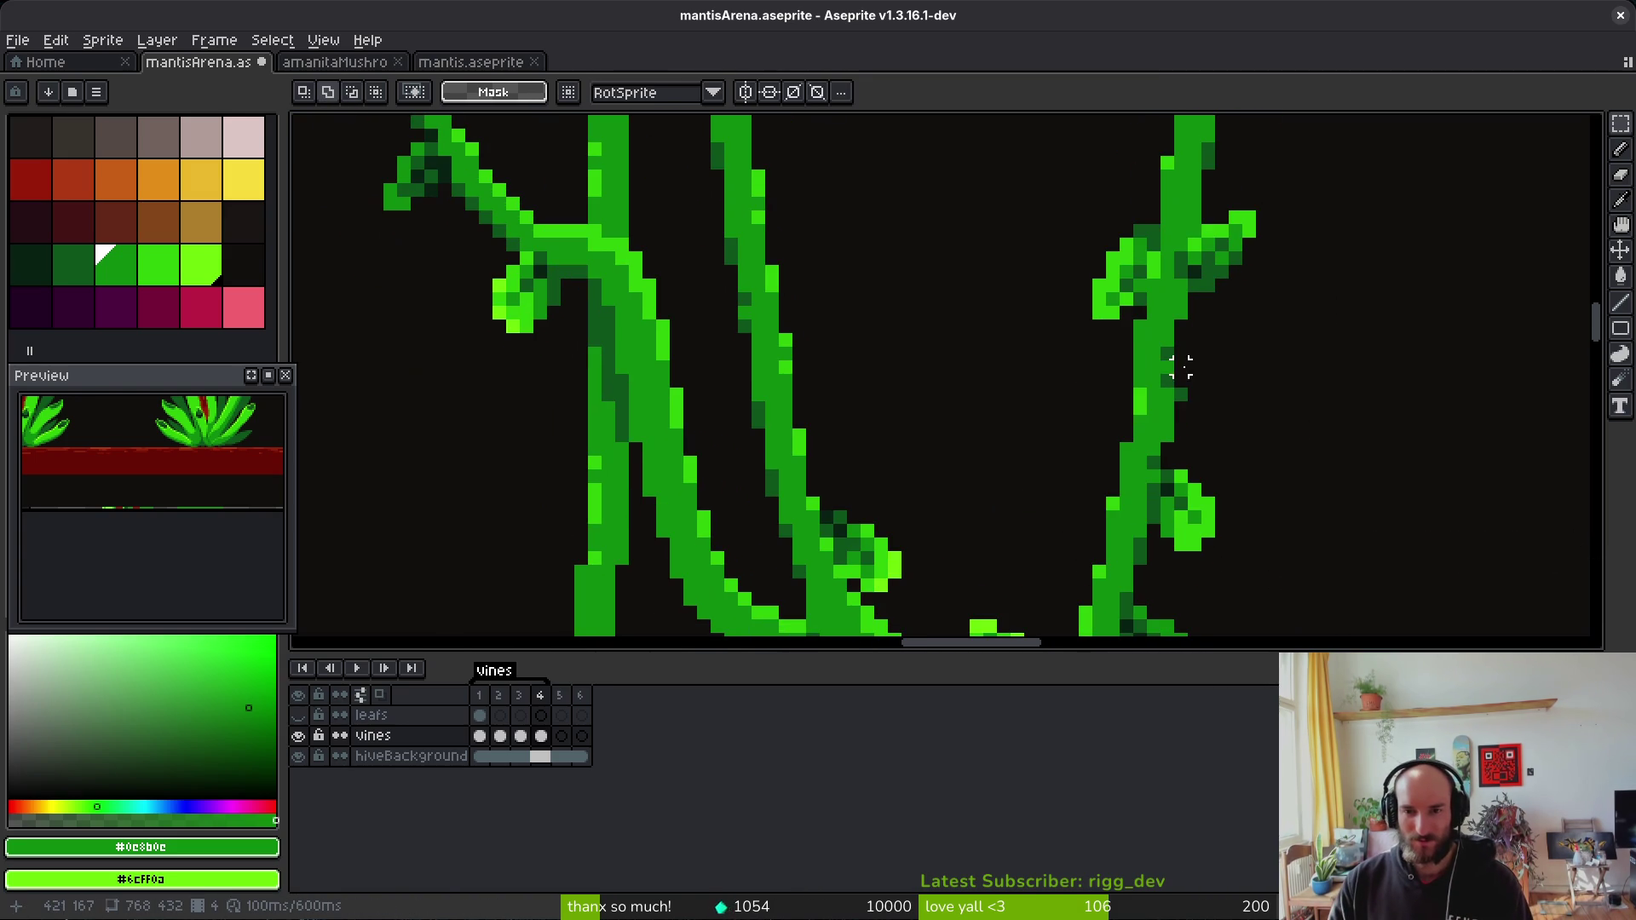
pyautogui.moveTo(1194, 407); pyautogui.dragTo(1106, 457)
pyautogui.click(1112, 439)
pyautogui.hotkey('ctrl', 'd')
pyautogui.scroll(1, 1106, 433)
pyautogui.press('b')
pyautogui.scroll(-4, 1134, 405)
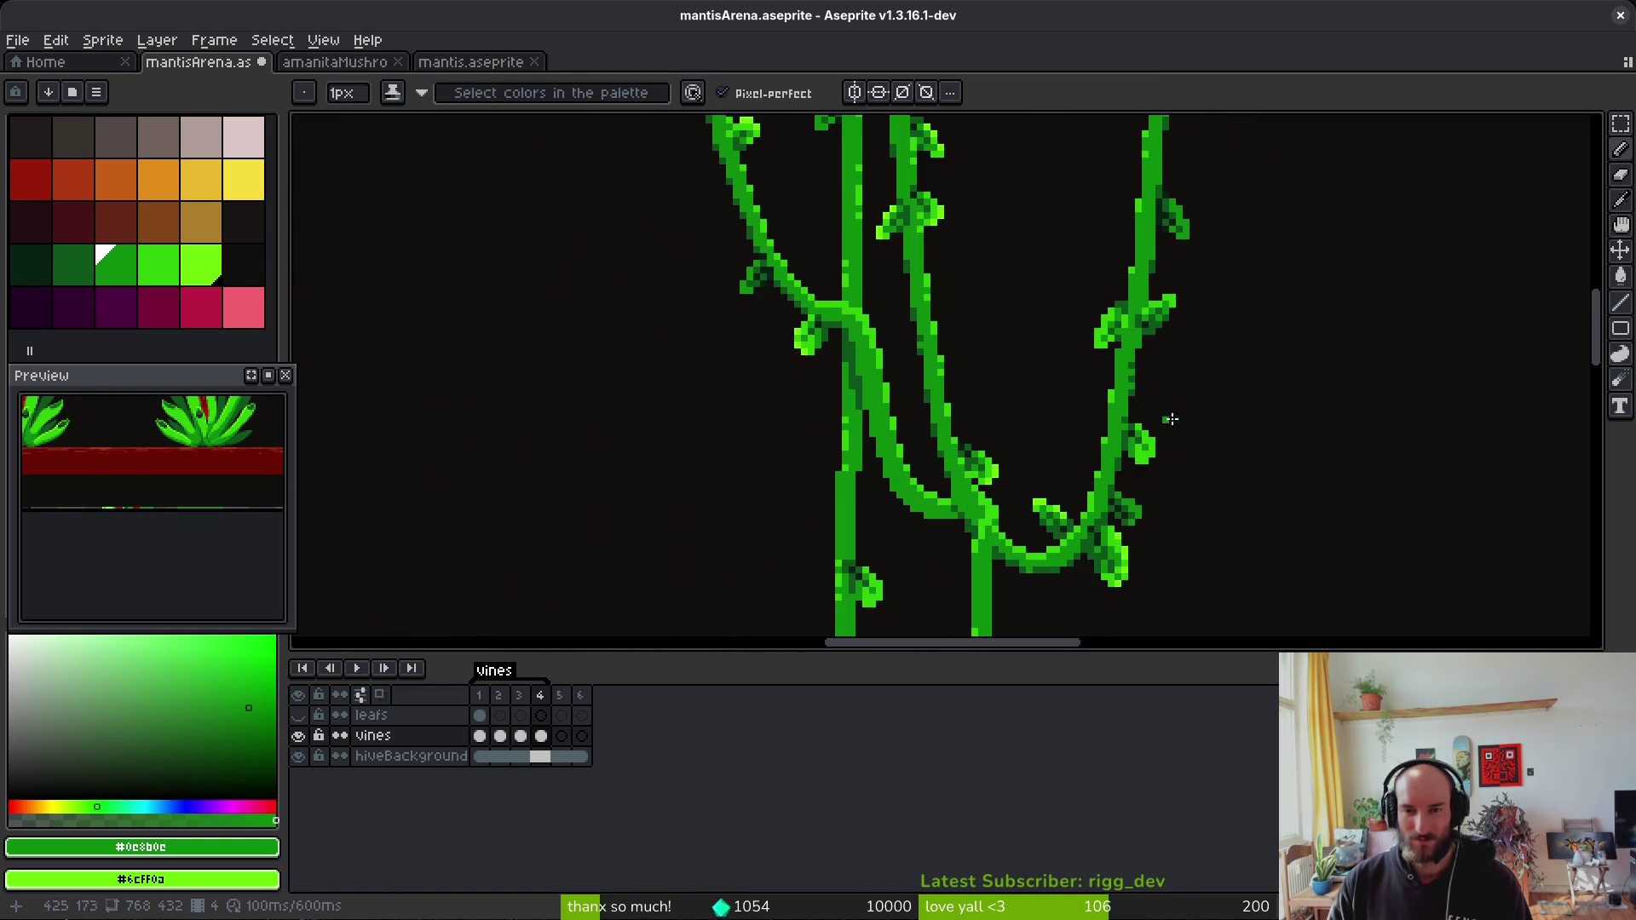
pyautogui.scroll(1, 1211, 429)
pyautogui.press('i')
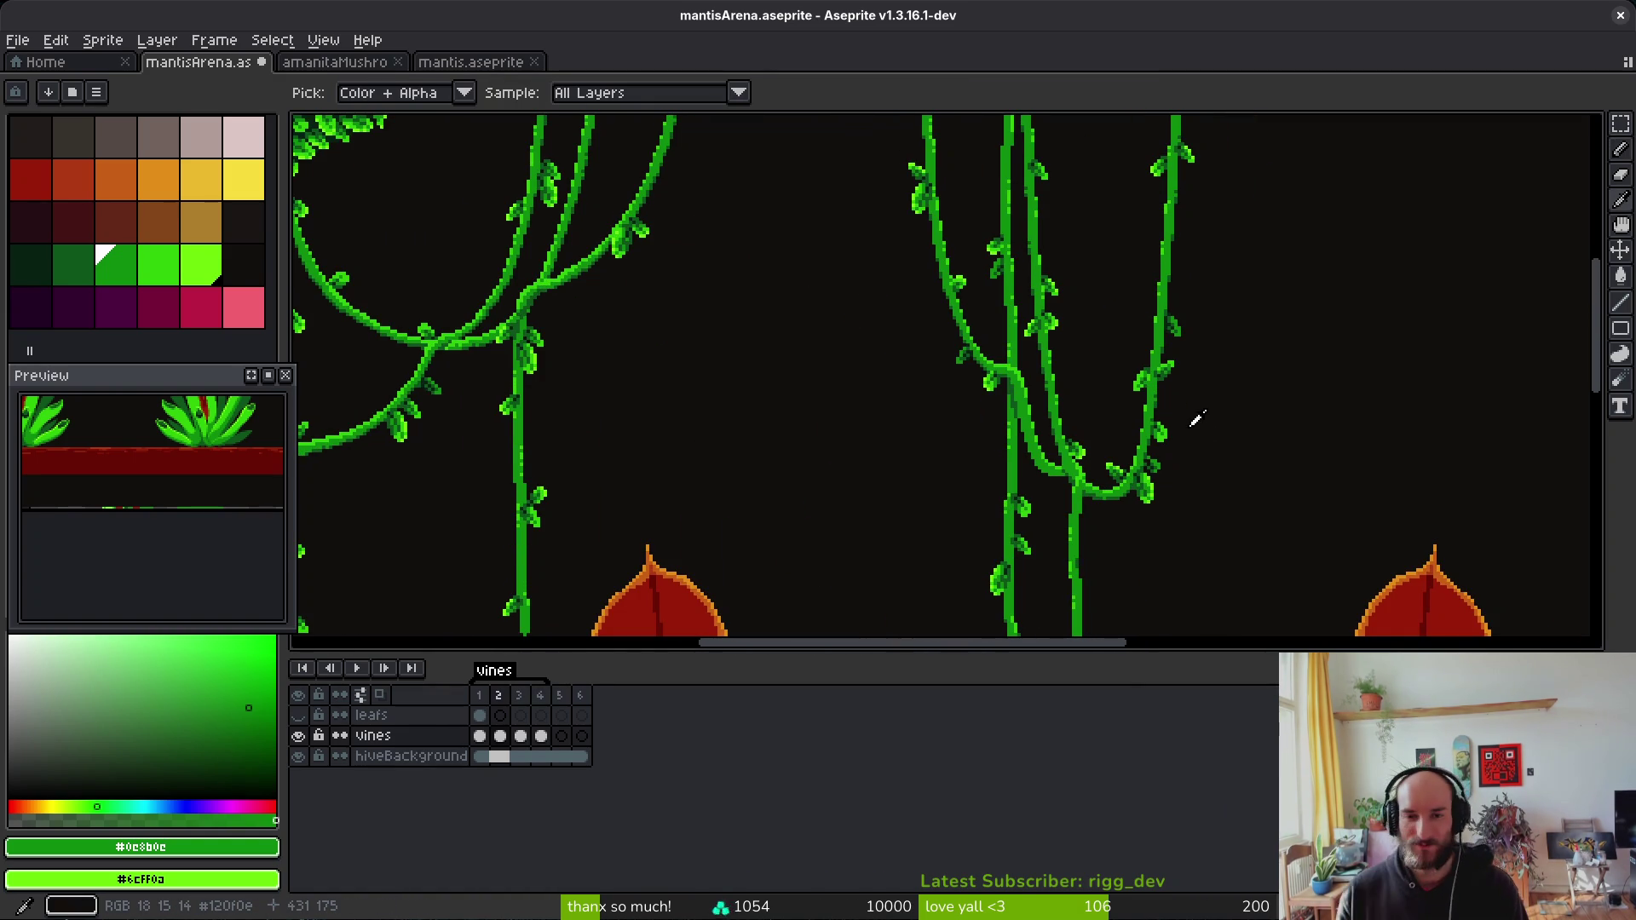
pyautogui.press('b')
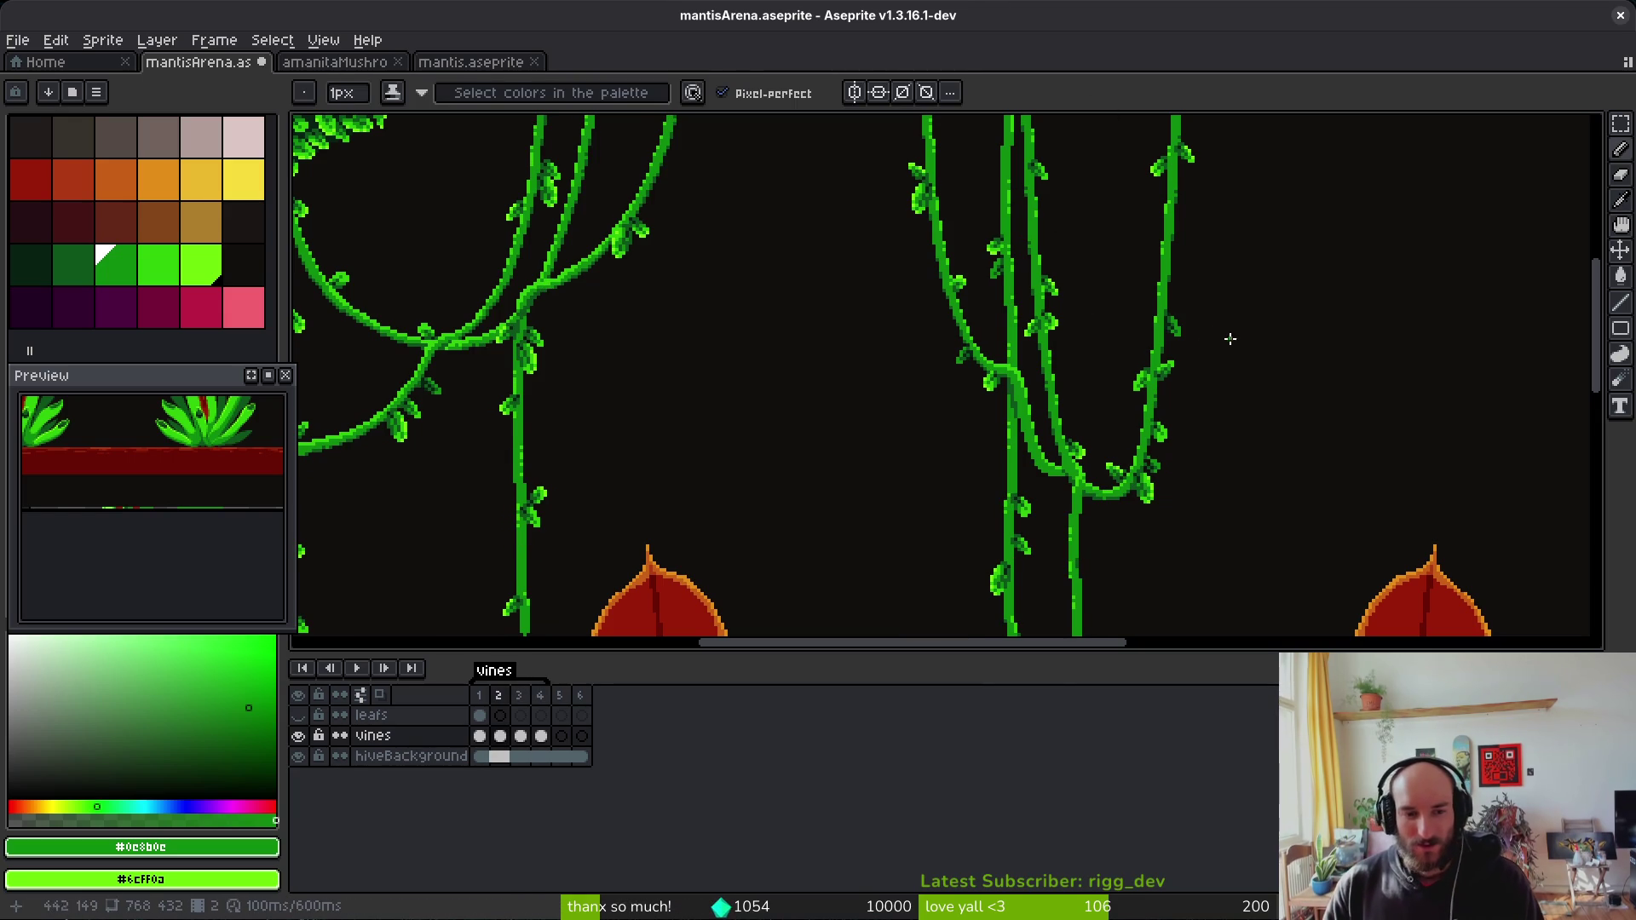
pyautogui.moveTo(1241, 478); pyautogui.dragTo(1229, 420)
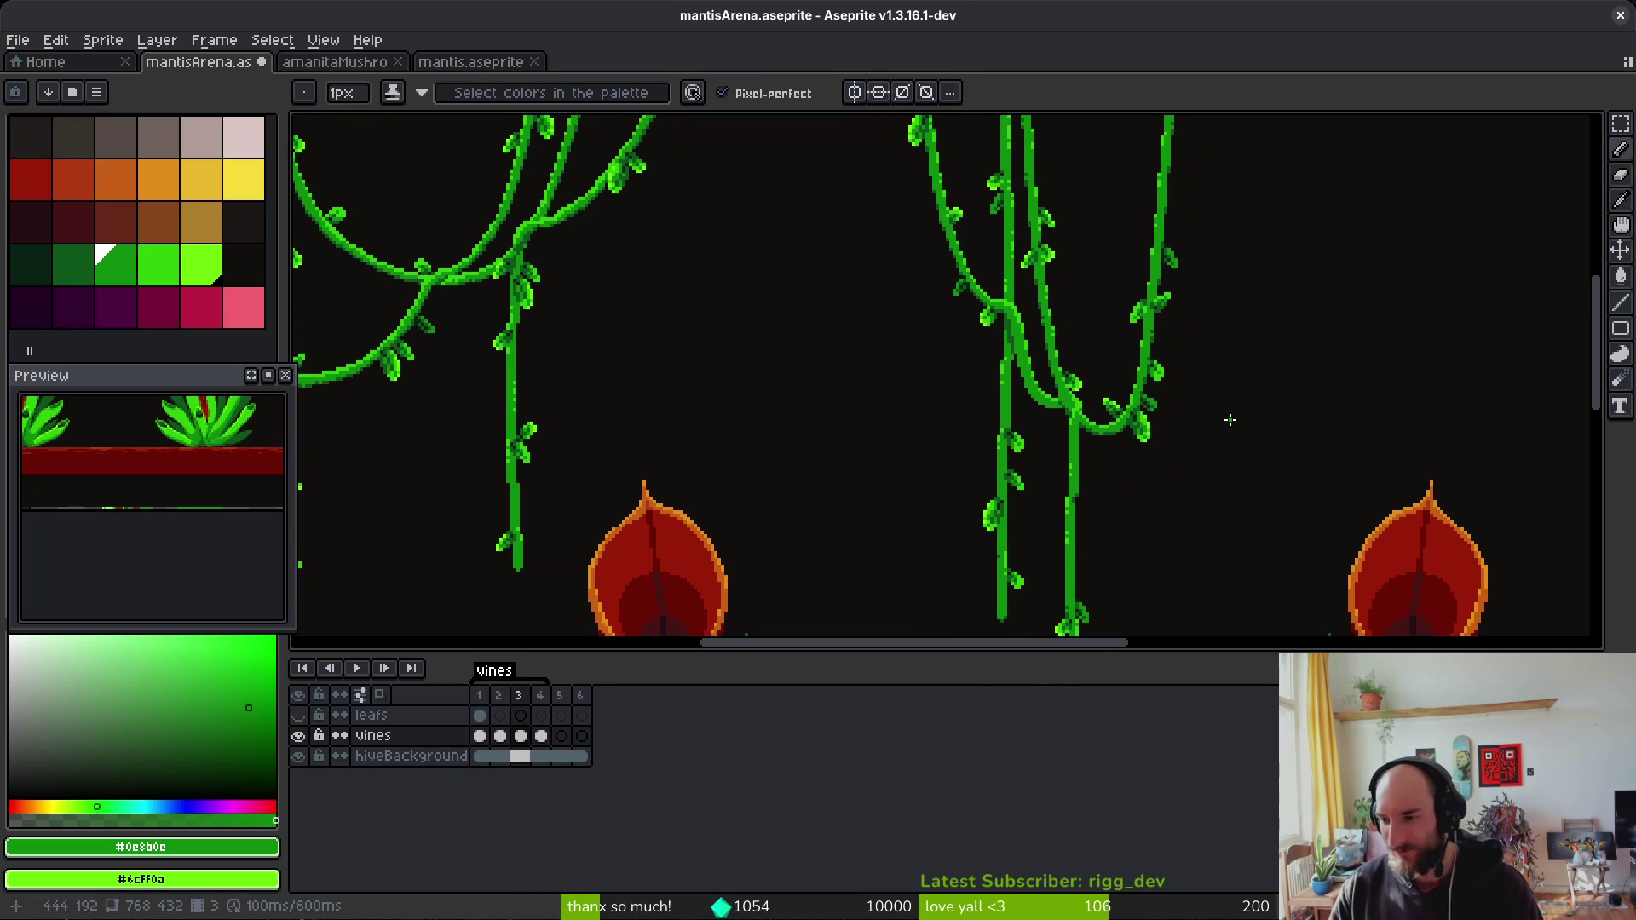
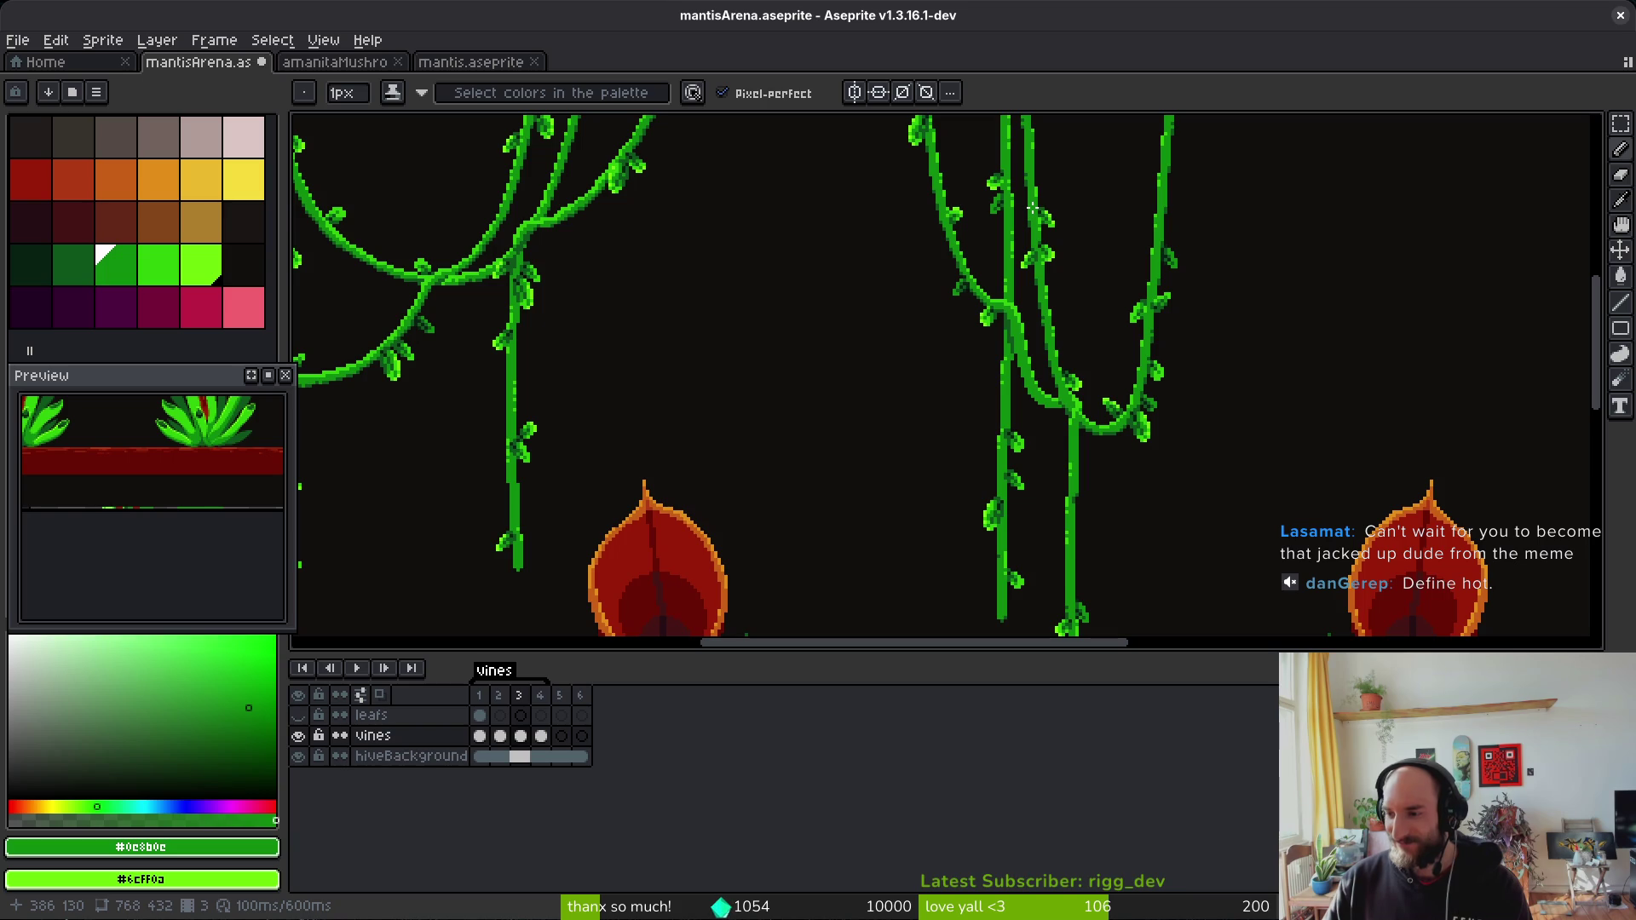
# Step: Go to frame 4 of the vines animation and zoom in on the hanging vine
pyautogui.hscroll(-3, 1023, 388)
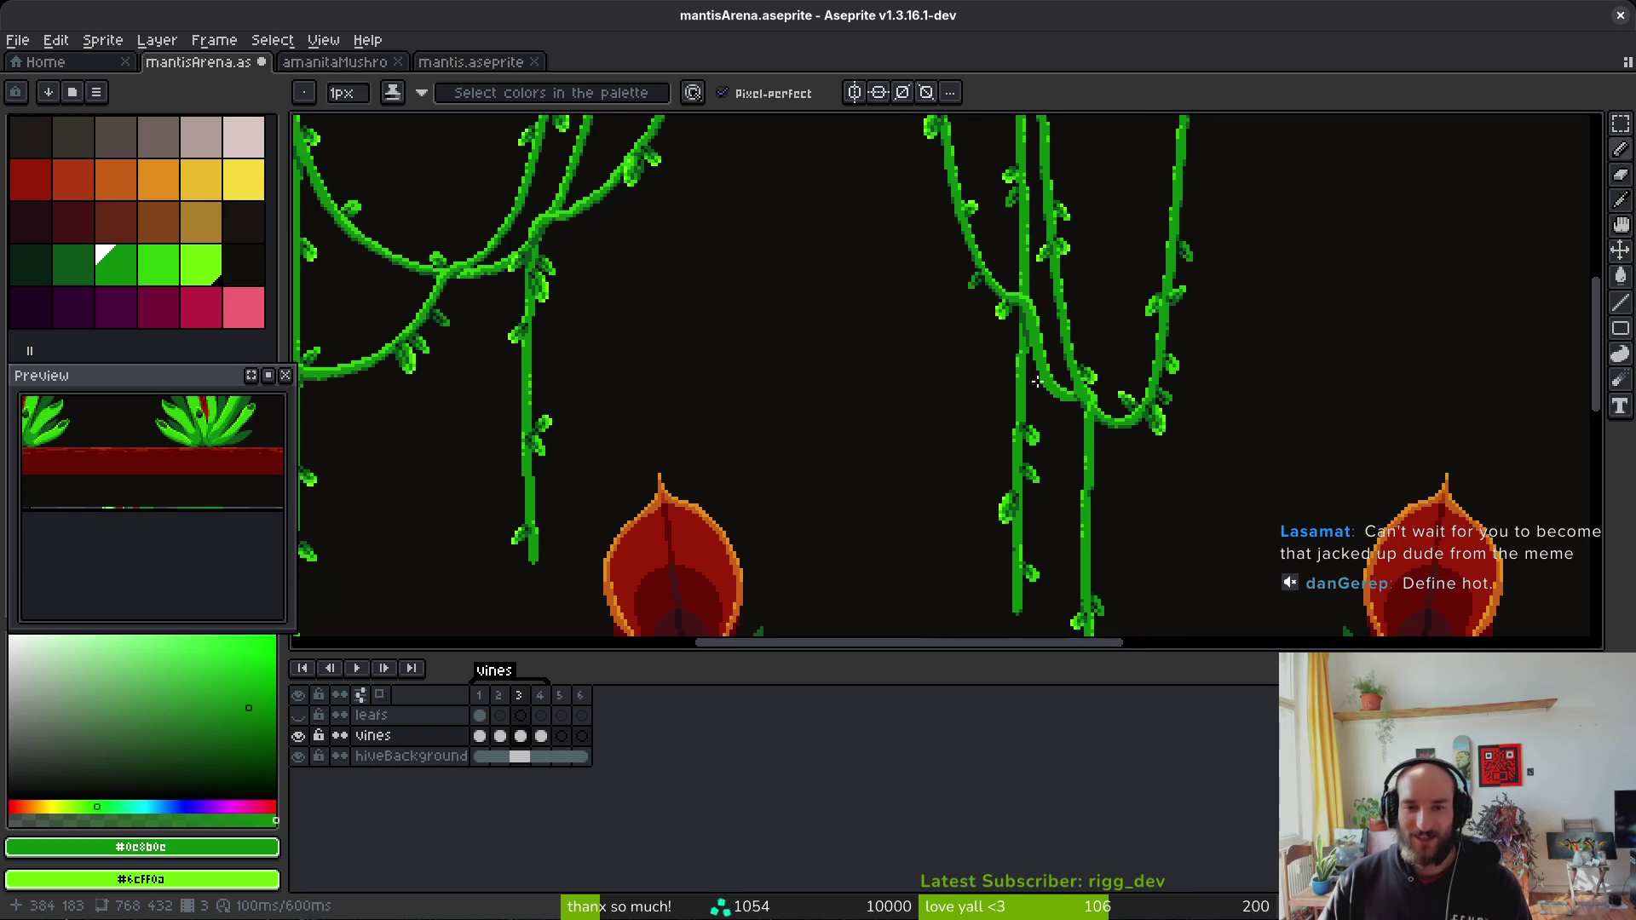
pyautogui.hscroll(-1, 736, 435)
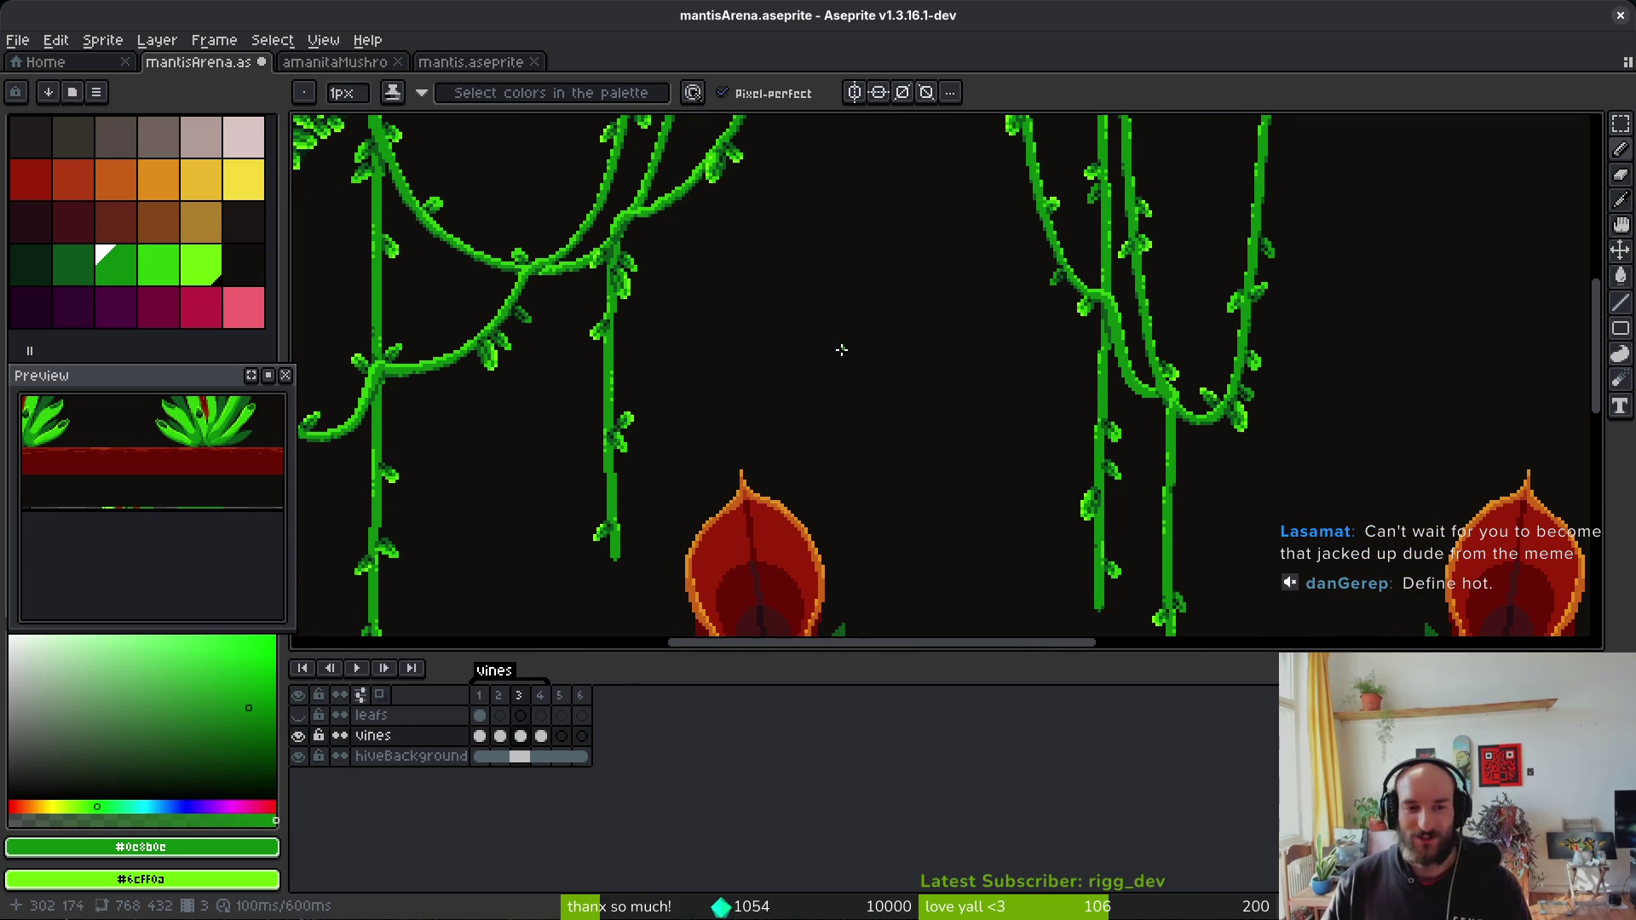
pyautogui.scroll(-2, 1015, 329)
pyautogui.press('i')
pyautogui.press('Right')
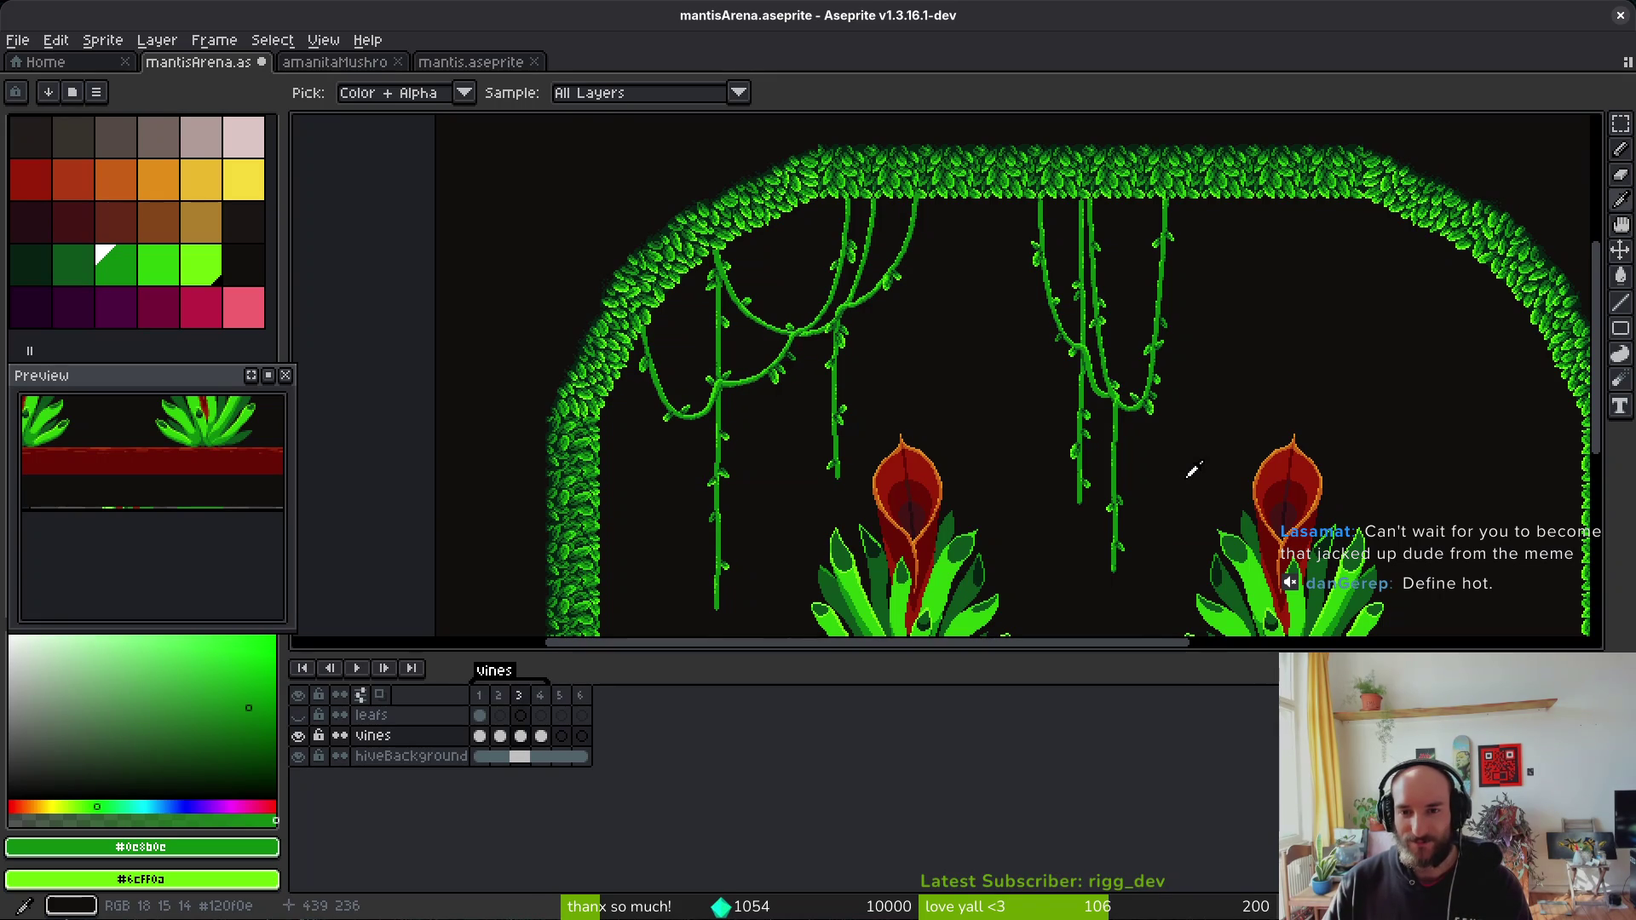
pyautogui.moveTo(1227, 314); pyautogui.dragTo(1225, 346)
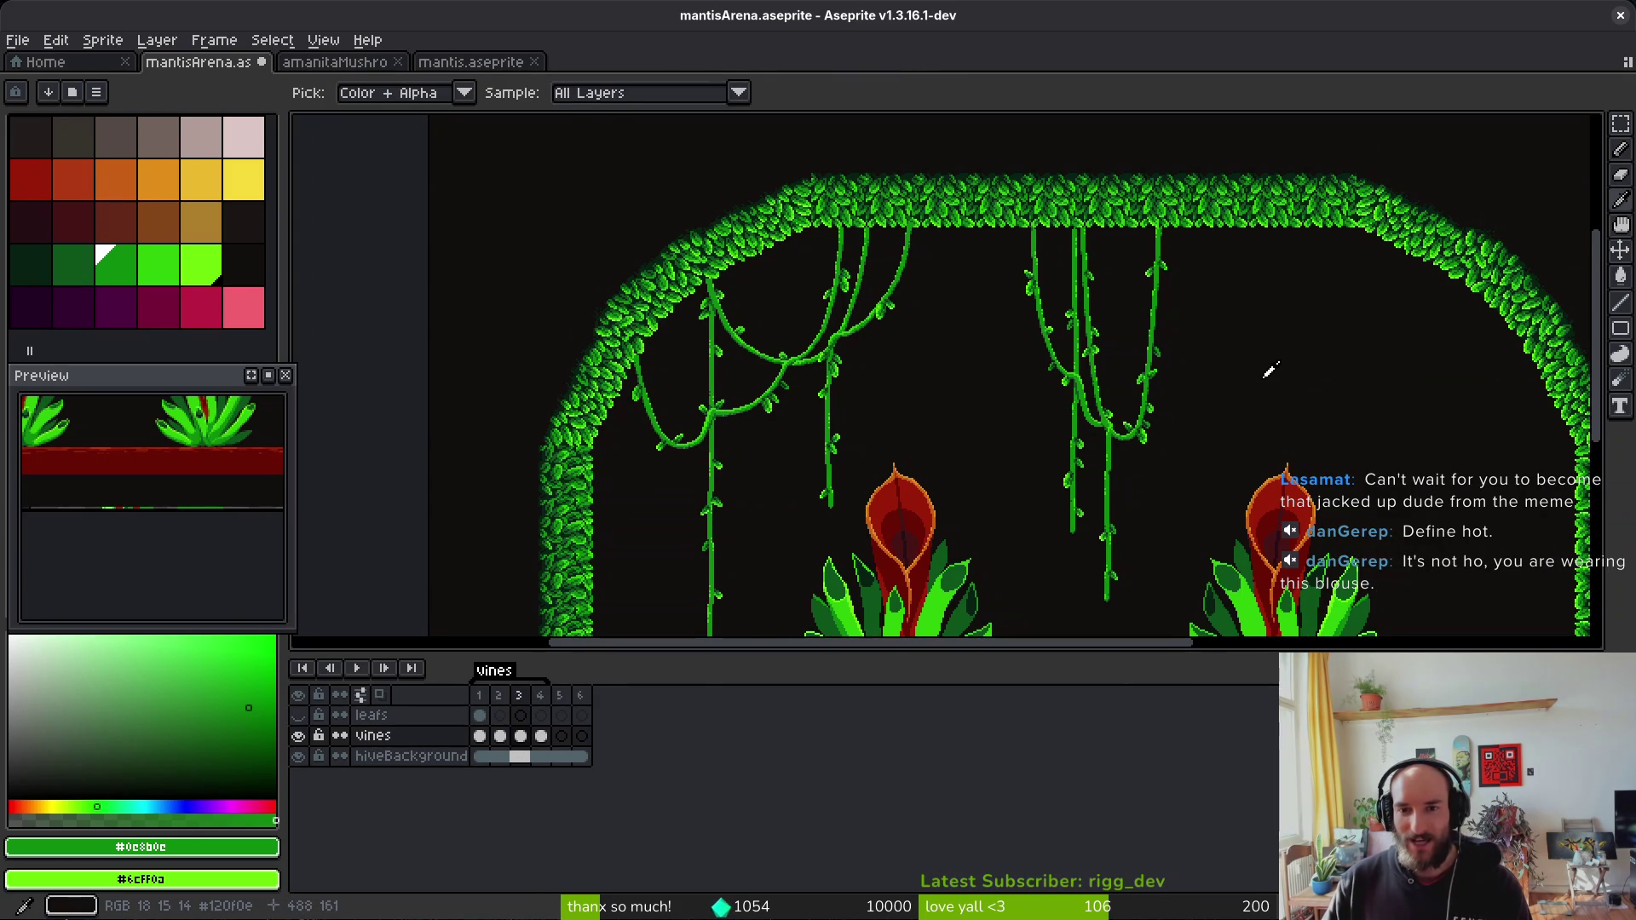
pyautogui.press('b')
pyautogui.scroll(4, 1028, 281)
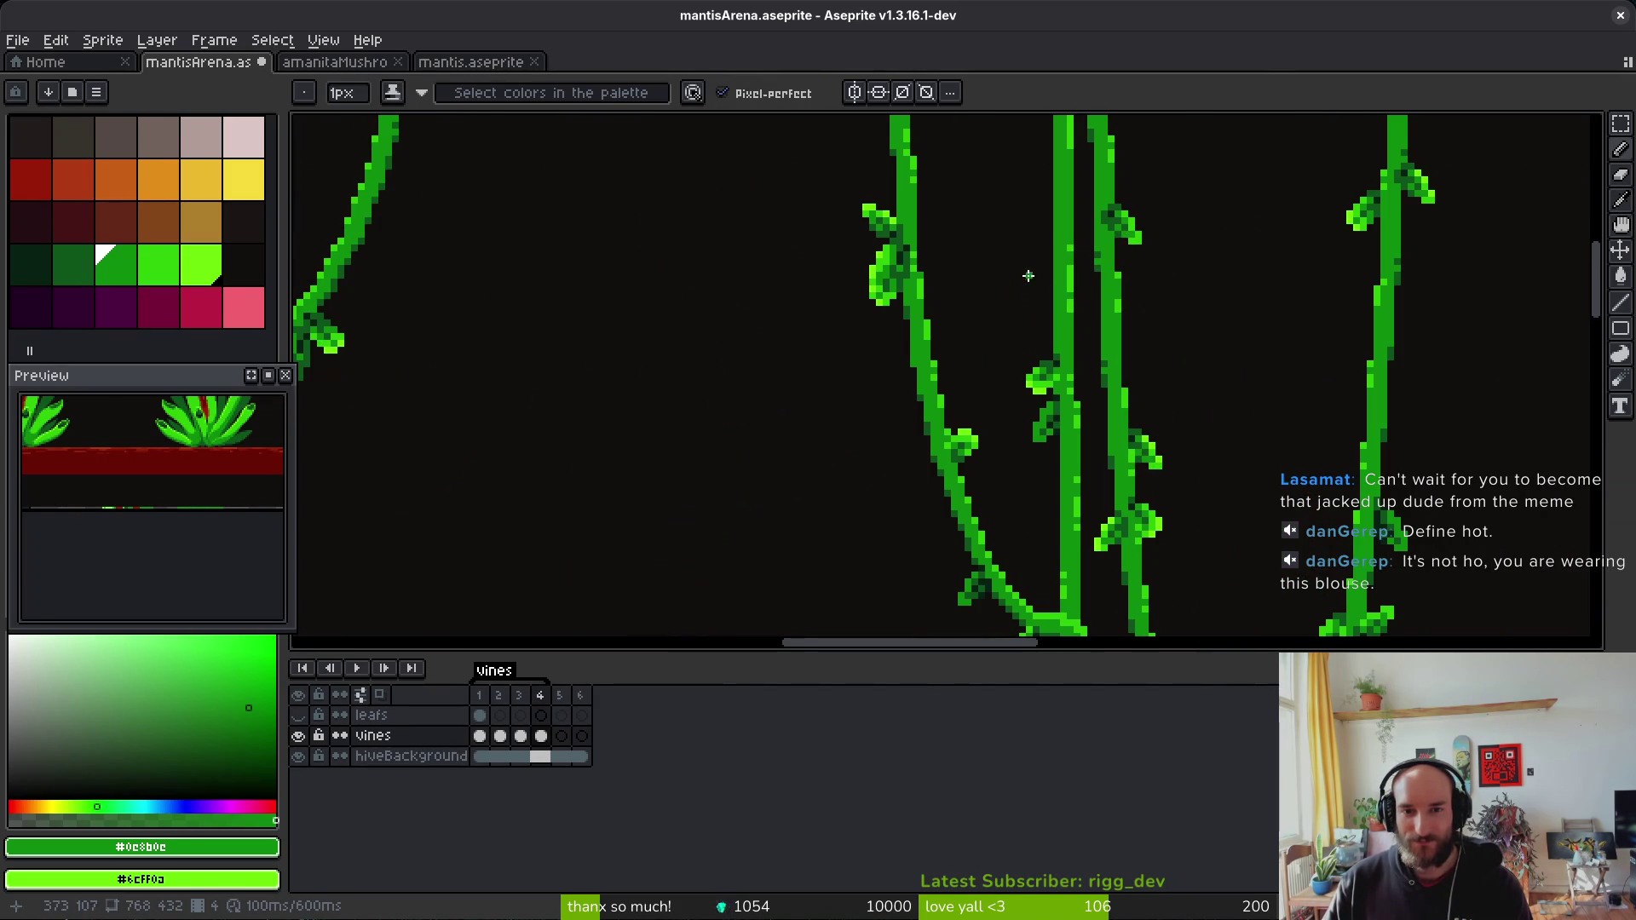
pyautogui.moveTo(973, 223); pyautogui.dragTo(966, 313)
pyautogui.scroll(-3, 962, 321)
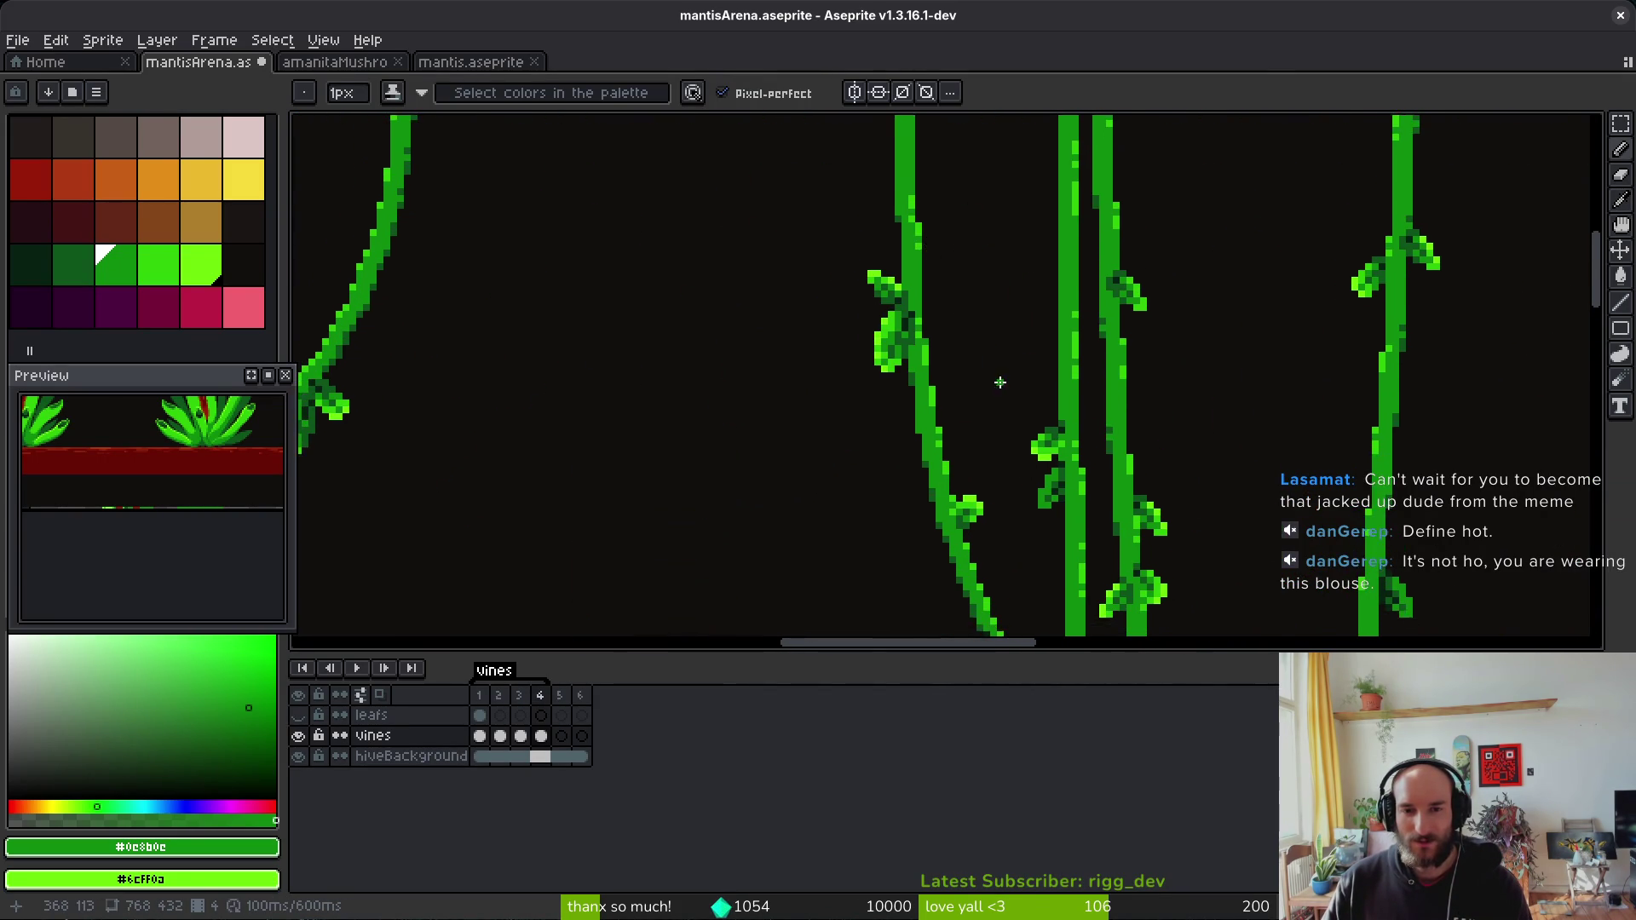
pyautogui.press('q')
pyautogui.moveTo(943, 189)
pyautogui.mouseDown()
pyautogui.moveTo(991, 572)
pyautogui.moveTo(938, 626)
pyautogui.moveTo(820, 170)
pyautogui.moveTo(896, 218)
pyautogui.moveTo(933, 214)
pyautogui.moveTo(942, 189)
pyautogui.mouseUp()
pyautogui.hotkey('ctrl', 'd')
# Step: Sample the vine green with Alt and pencil two green pixels beside the vine
pyautogui.scroll(4, 938, 274)
pyautogui.press('alt')
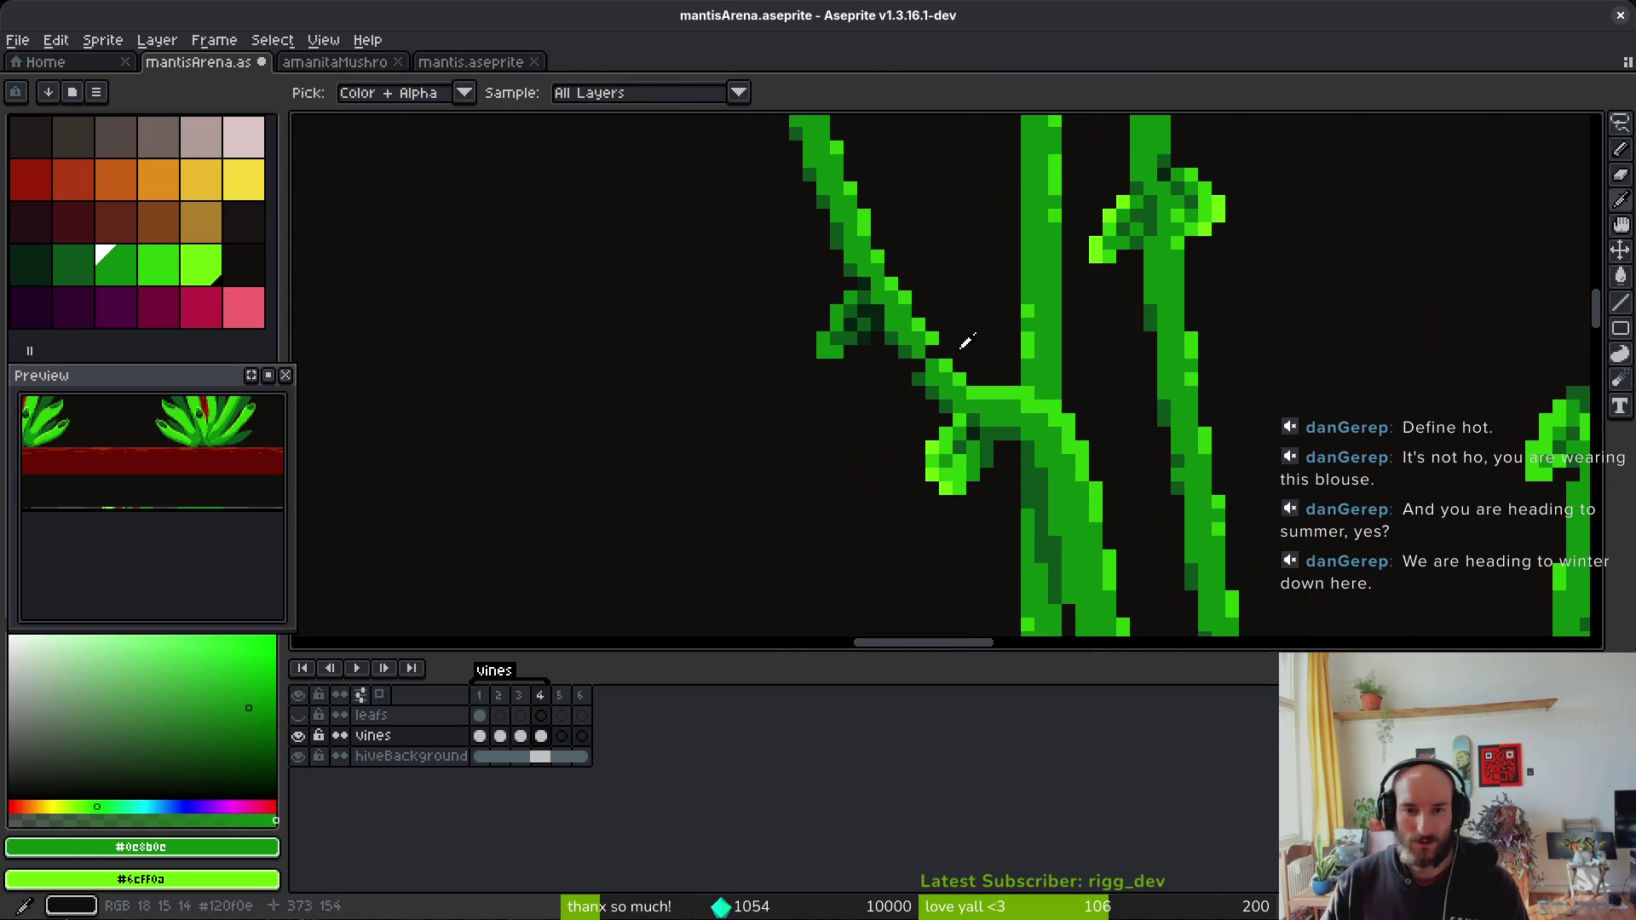
pyautogui.keyDown('alt'); pyautogui.click(929, 319); pyautogui.keyUp('alt')
pyautogui.moveTo(925, 321); pyautogui.dragTo(925, 349)
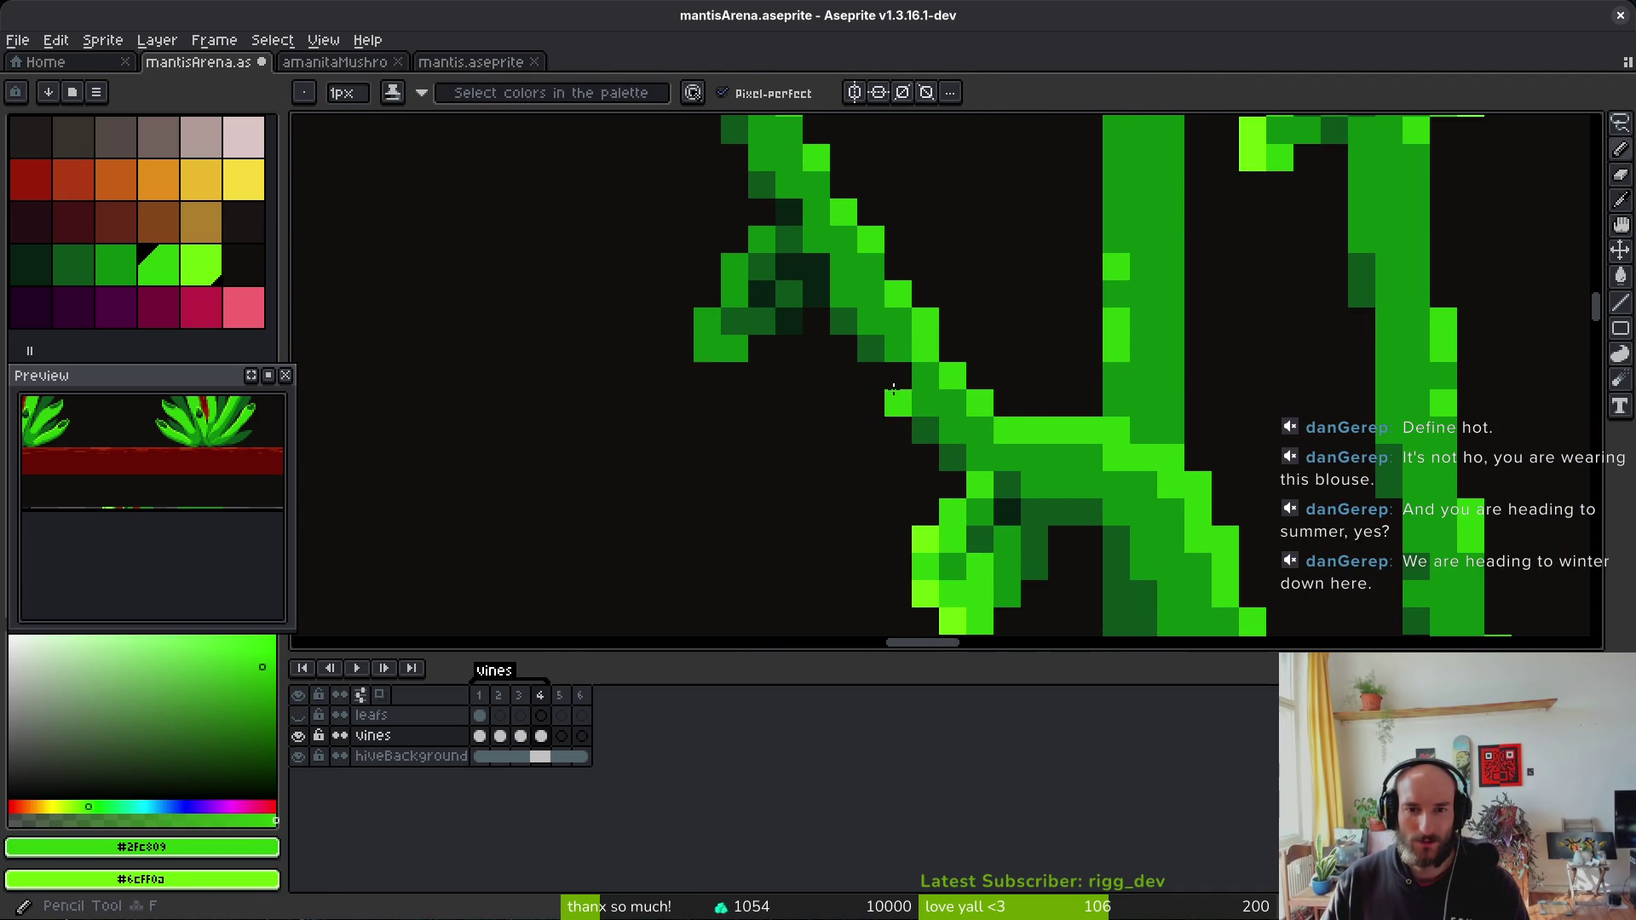
pyautogui.keyDown('alt'); pyautogui.click(887, 335); pyautogui.keyUp('alt')
pyautogui.scroll(-5, 927, 294)
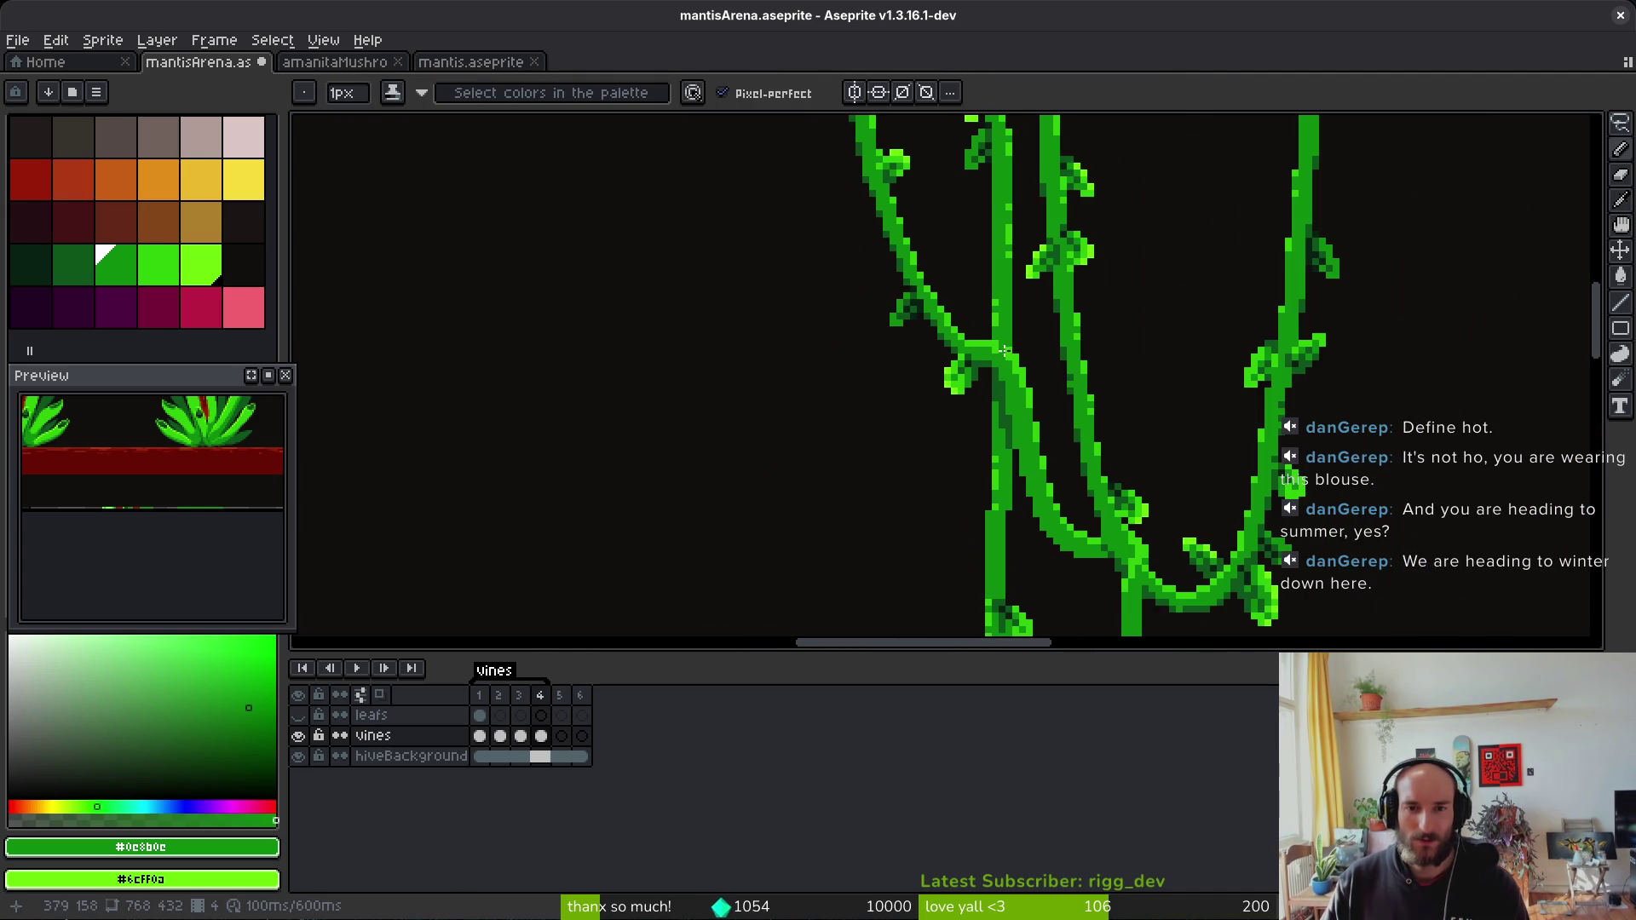
pyautogui.press('alt')
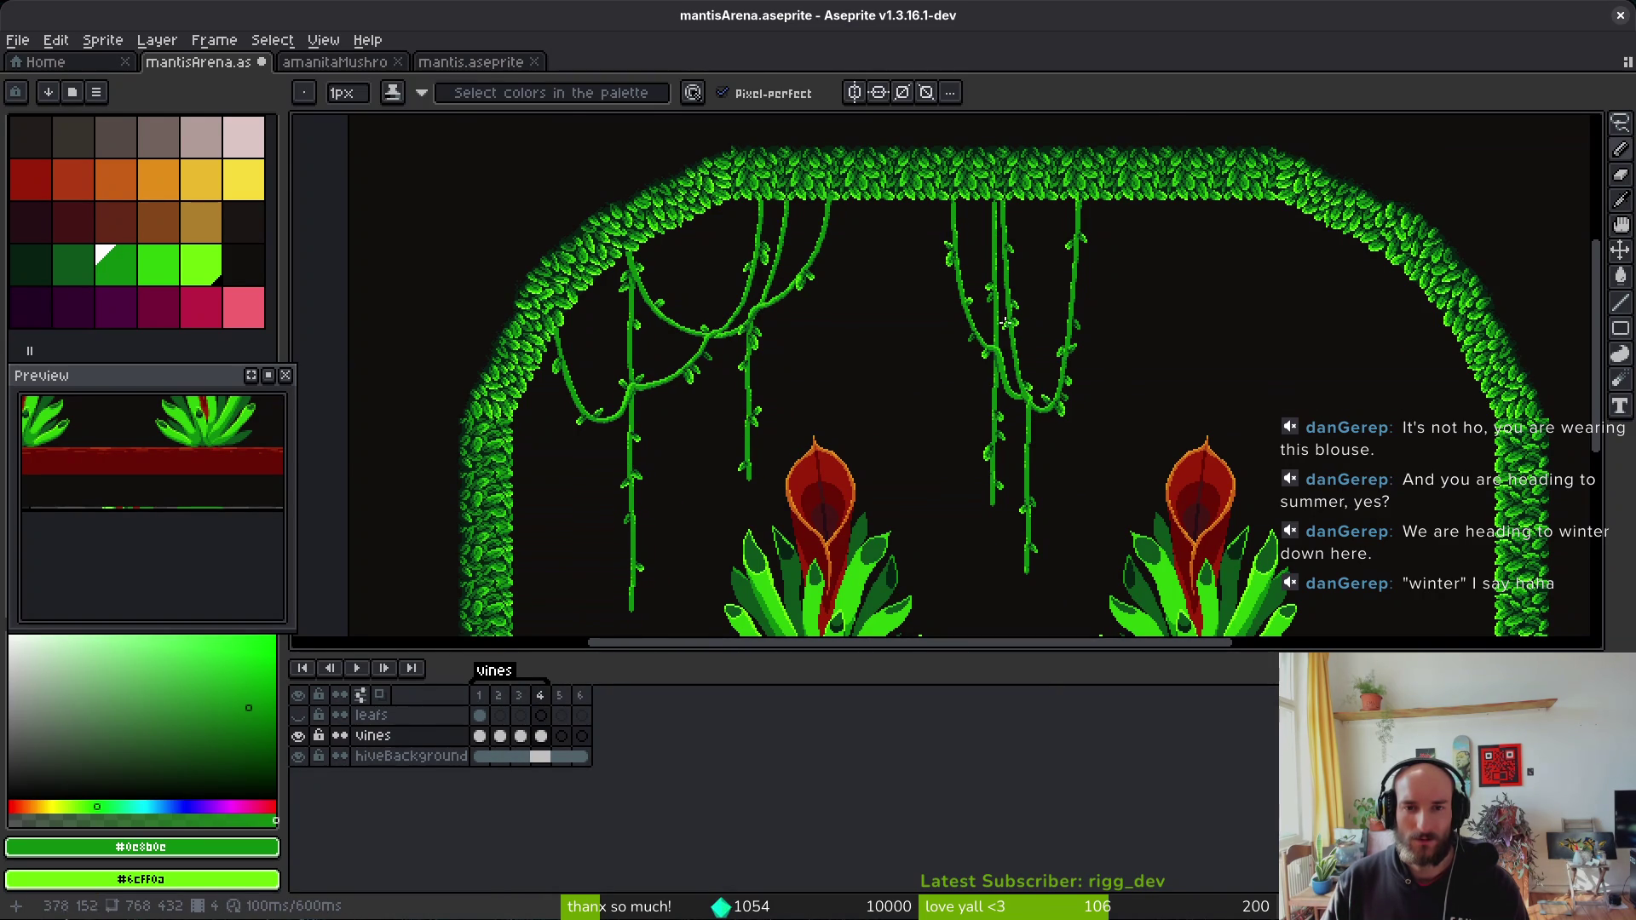
pyautogui.scroll(3, 1031, 375)
pyautogui.scroll(-3, 1041, 355)
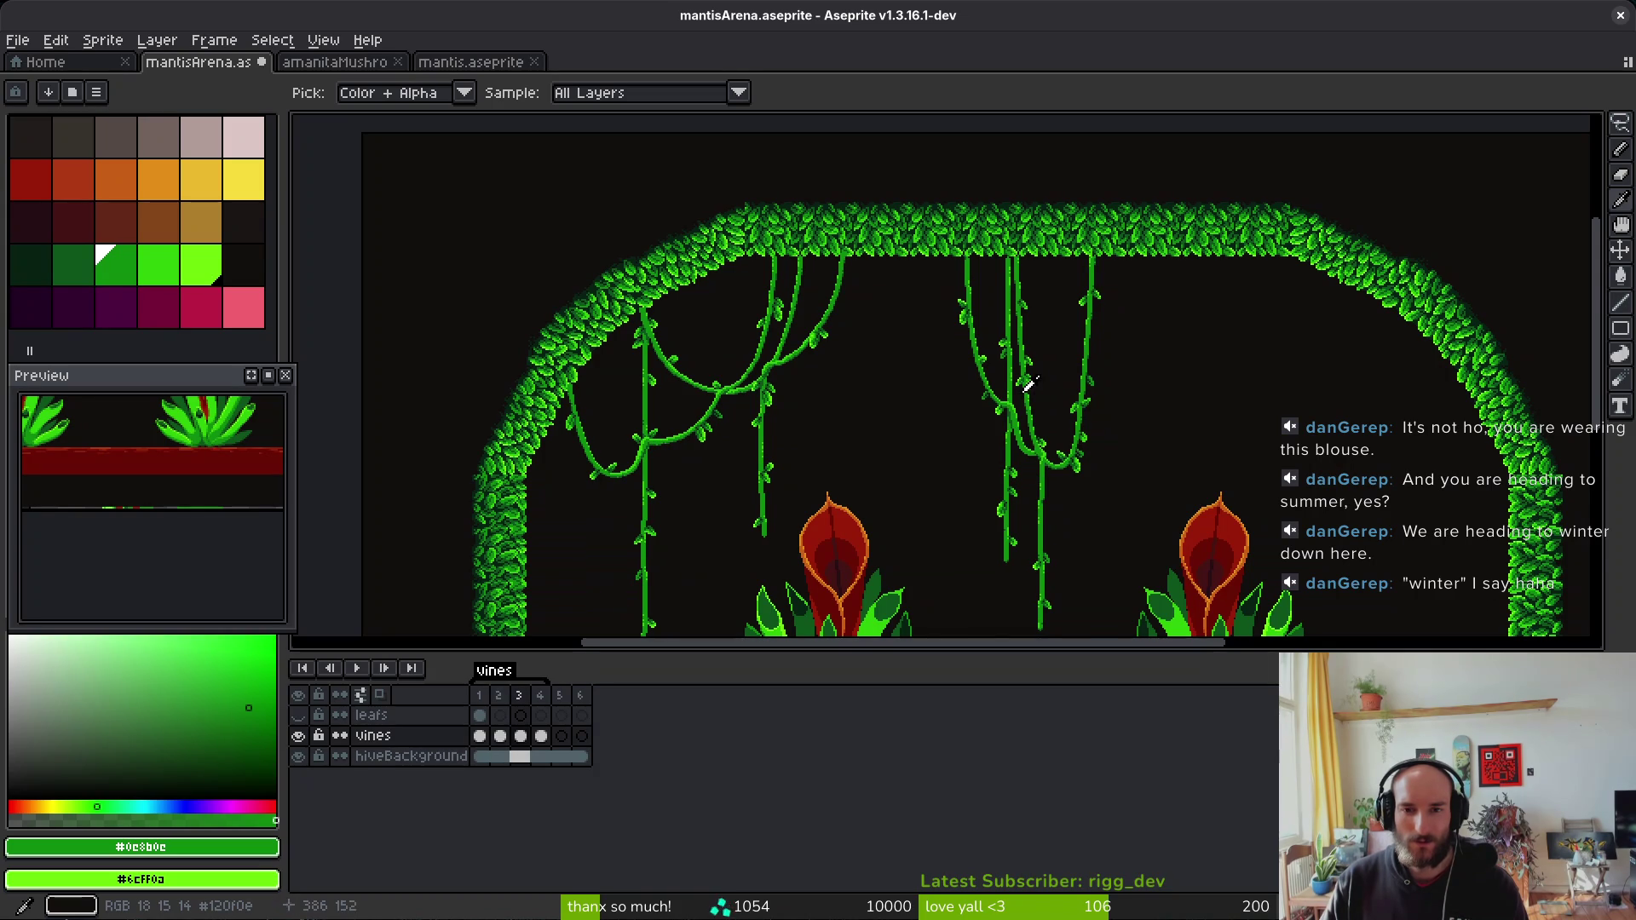
pyautogui.scroll(3, 1037, 389)
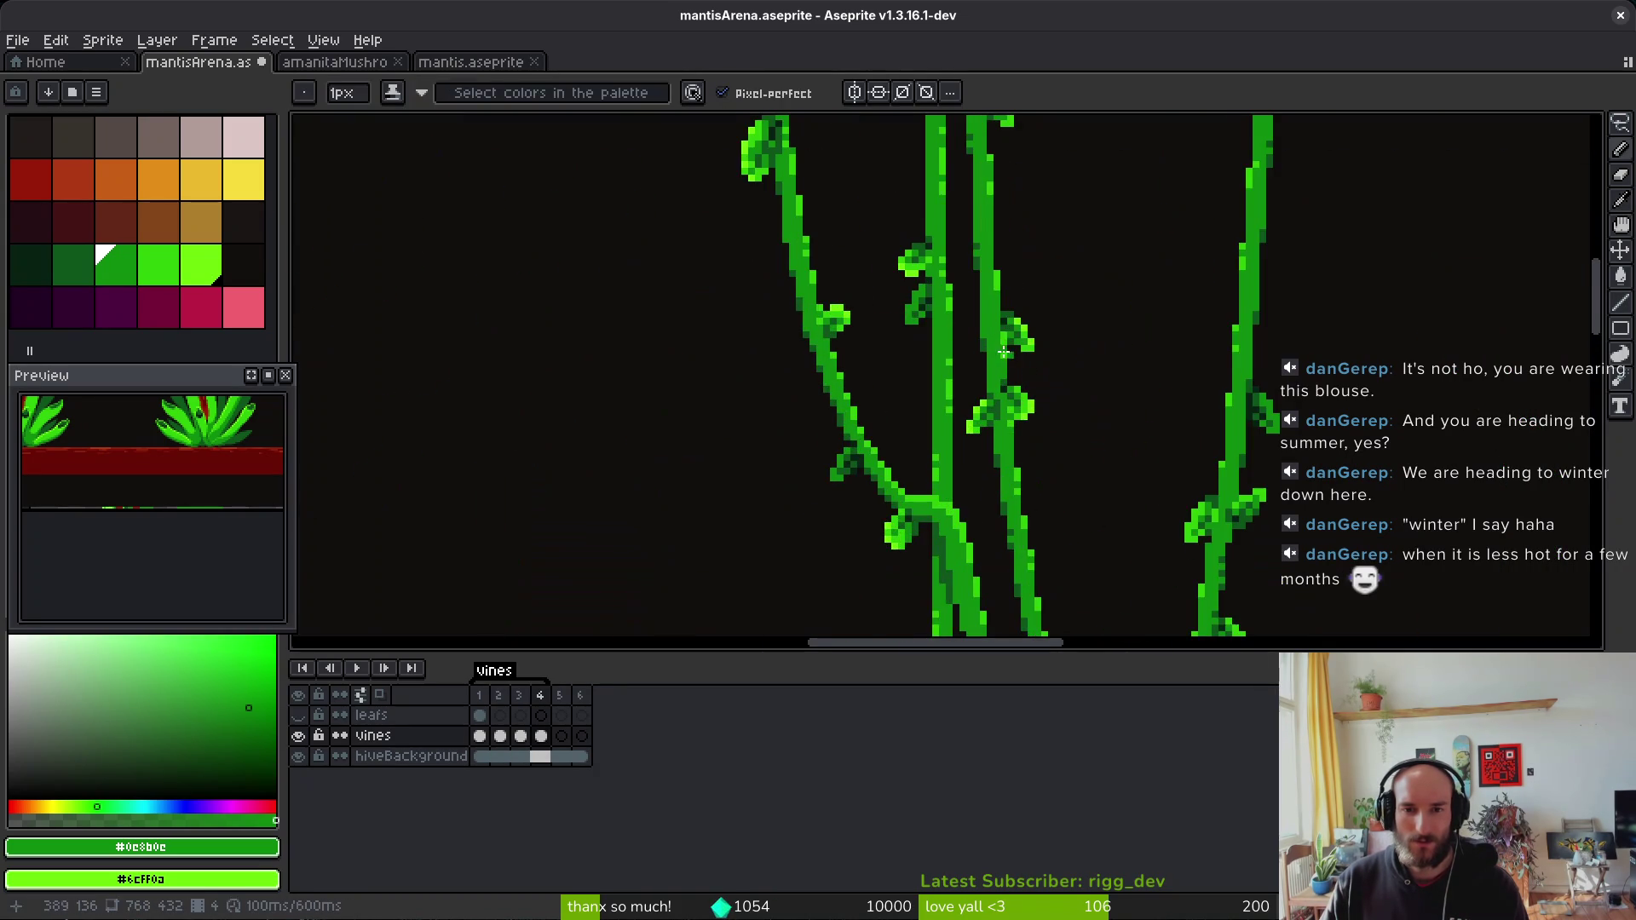
# Step: Lasso a vine section in frame 4 and nudge it one pixel right
pyautogui.press('m')
pyautogui.moveTo(962, 177)
pyautogui.mouseDown()
pyautogui.moveTo(881, 294)
pyautogui.moveTo(942, 469)
pyautogui.moveTo(970, 431)
pyautogui.moveTo(960, 181)
pyautogui.mouseUp()
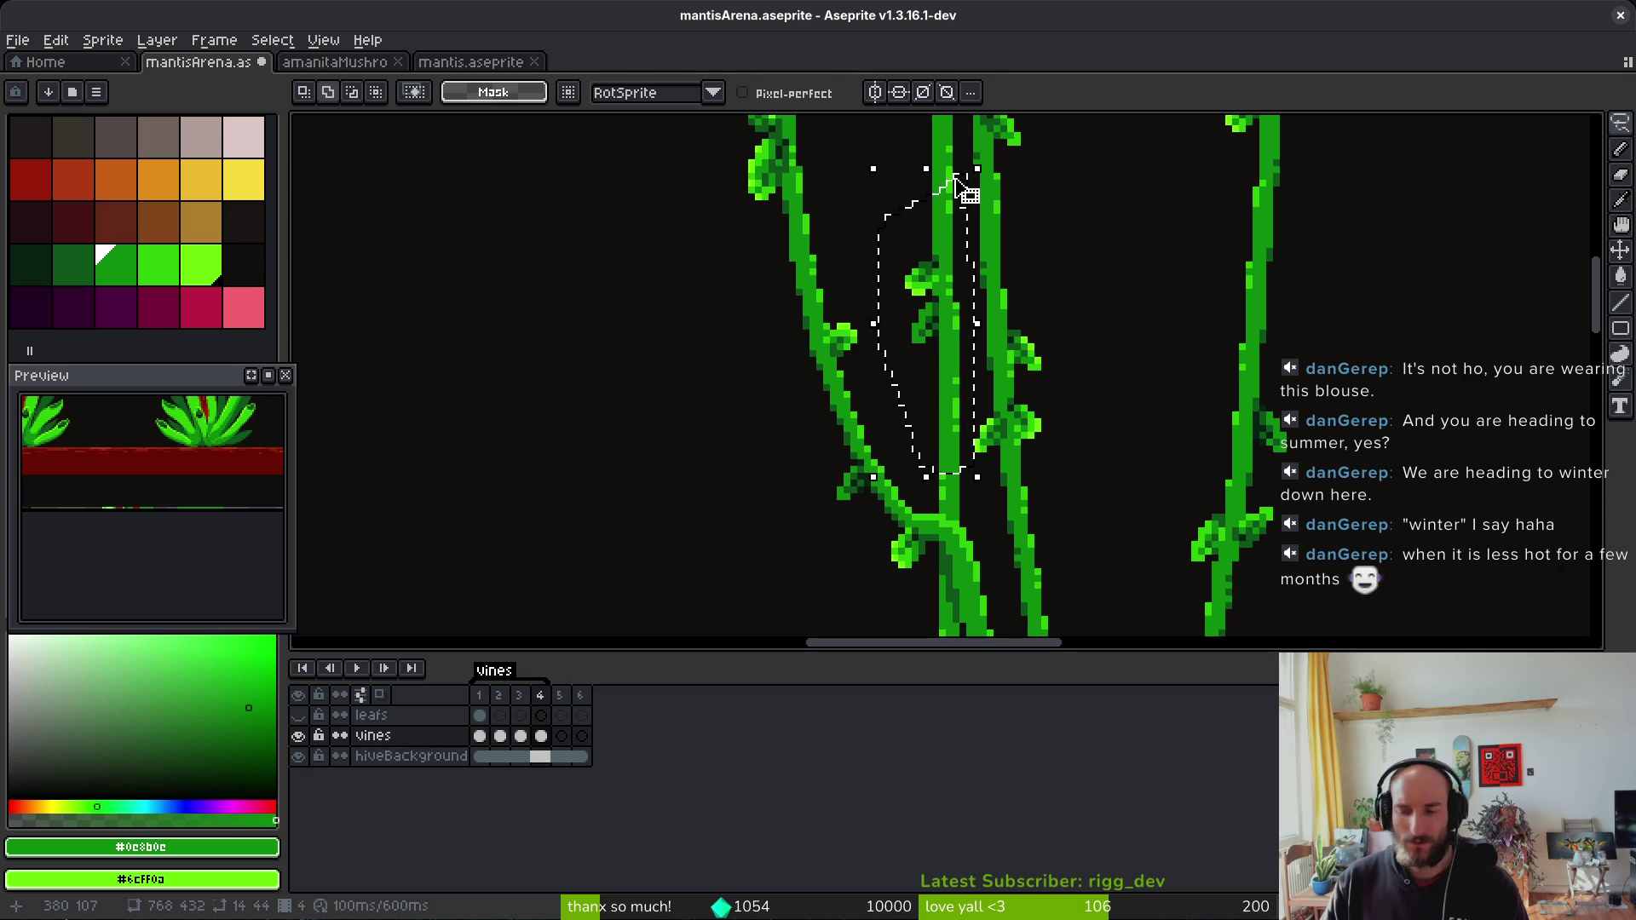
pyautogui.press('Right')
pyautogui.hotkey('ctrl', 'd')
pyautogui.scroll(2, 997, 265)
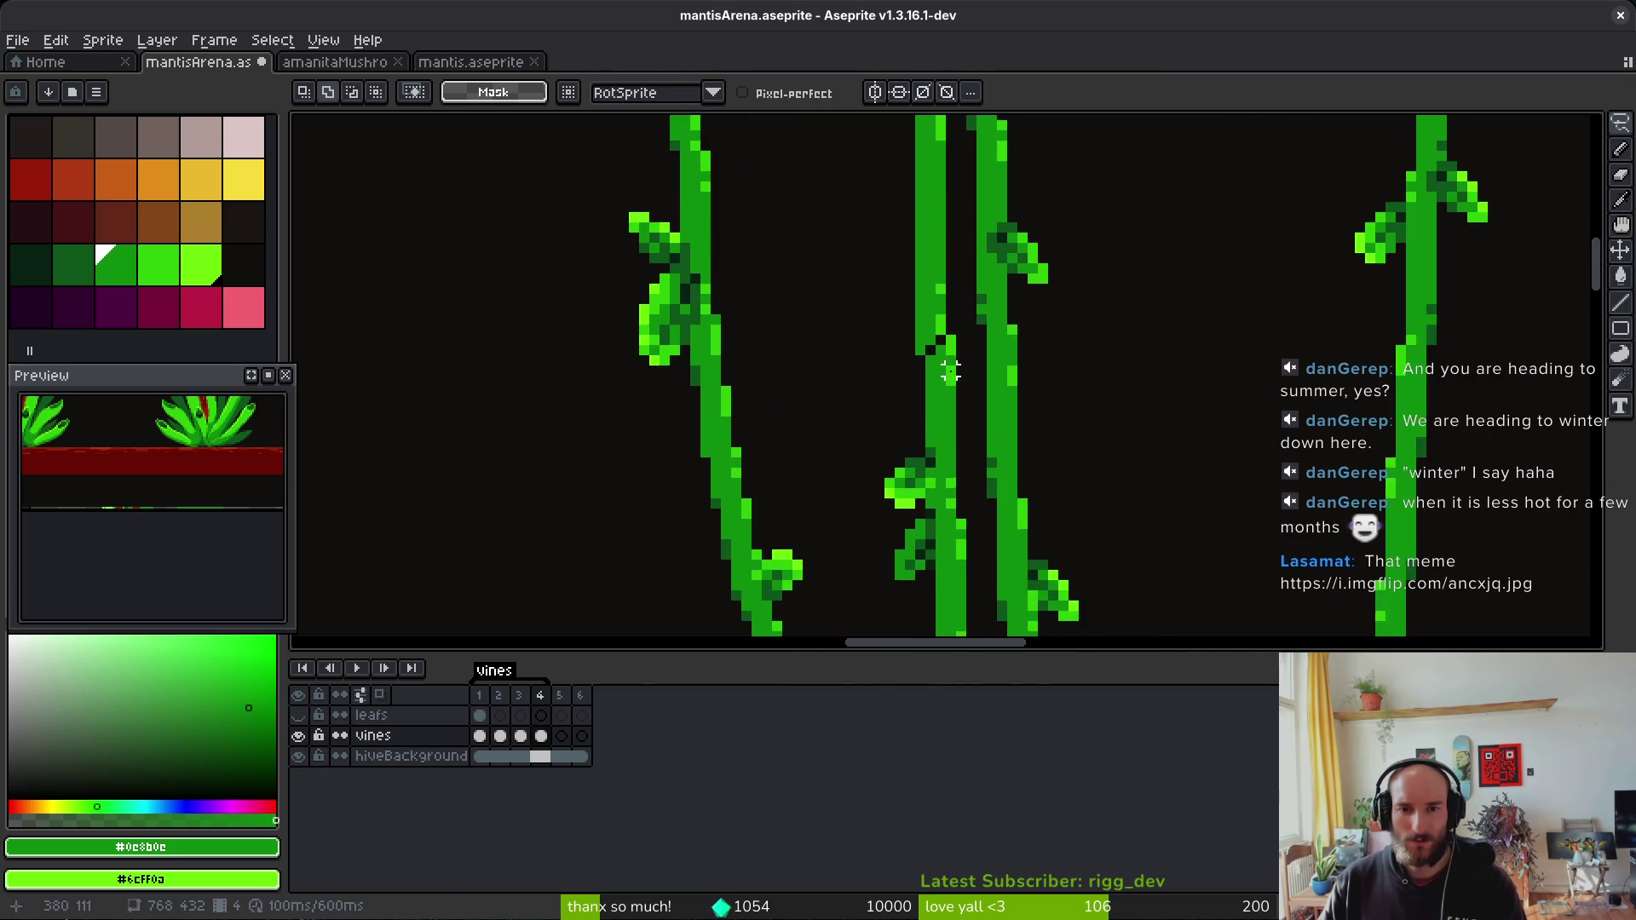
pyautogui.moveTo(965, 290)
pyautogui.mouseDown()
pyautogui.moveTo(902, 313)
pyautogui.moveTo(889, 402)
pyautogui.mouseUp()
pyautogui.press('Escape')
pyautogui.scroll(2, 889, 402)
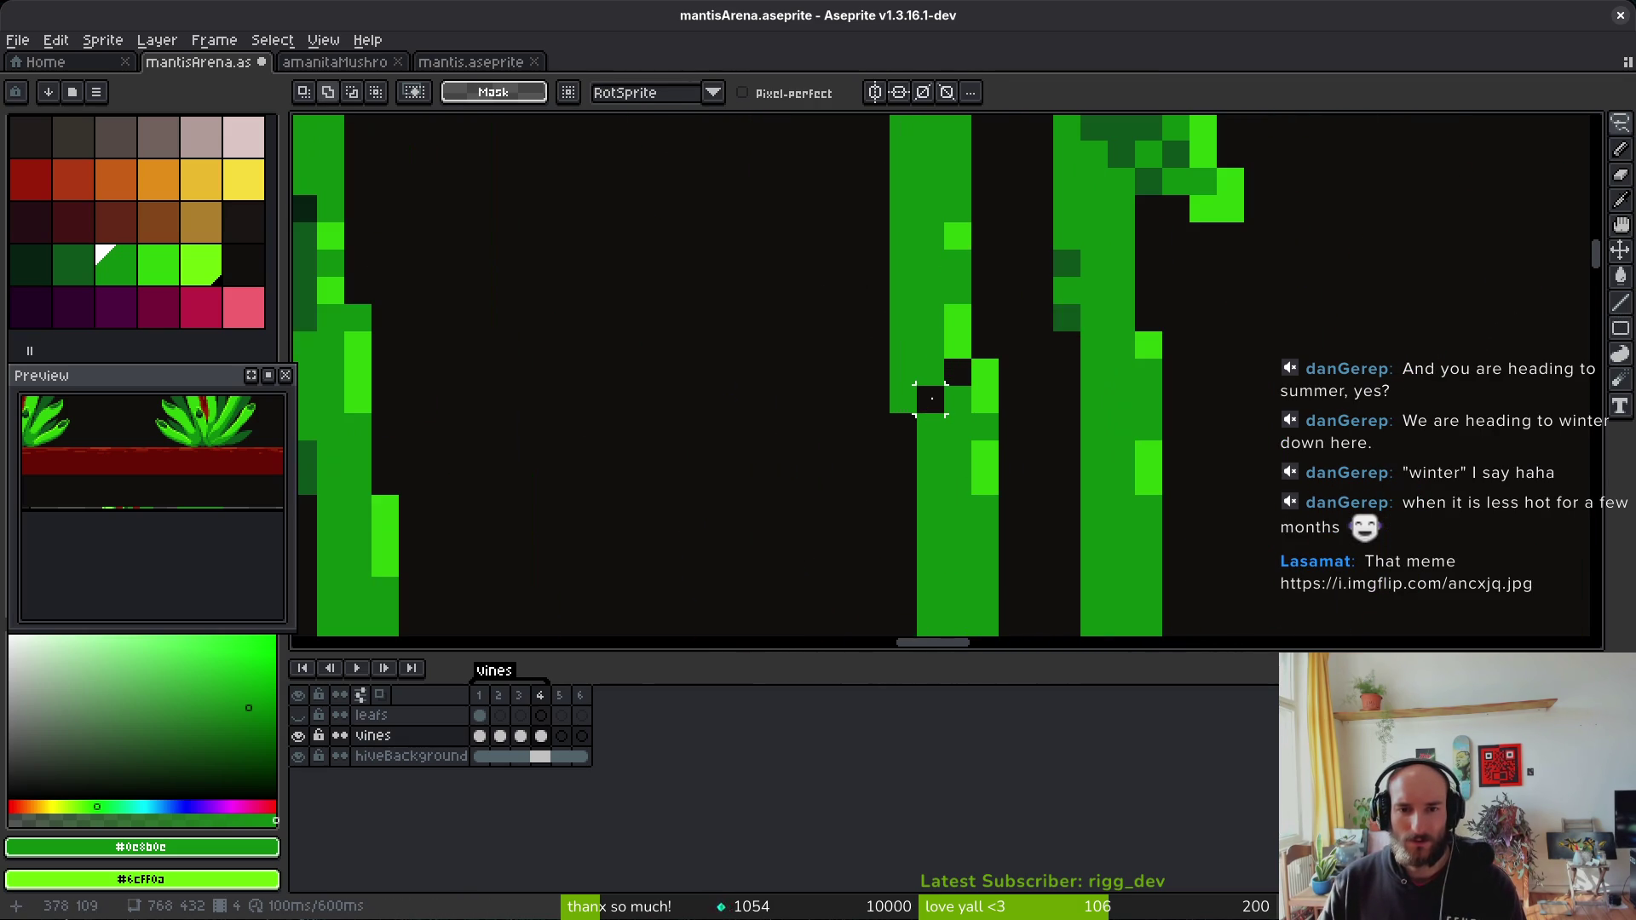
pyautogui.moveTo(805, 192)
pyautogui.mouseDown()
pyautogui.moveTo(921, 409)
pyautogui.moveTo(947, 358)
pyautogui.moveTo(890, 195)
pyautogui.mouseUp()
pyautogui.hotkey('ctrl', 'd')
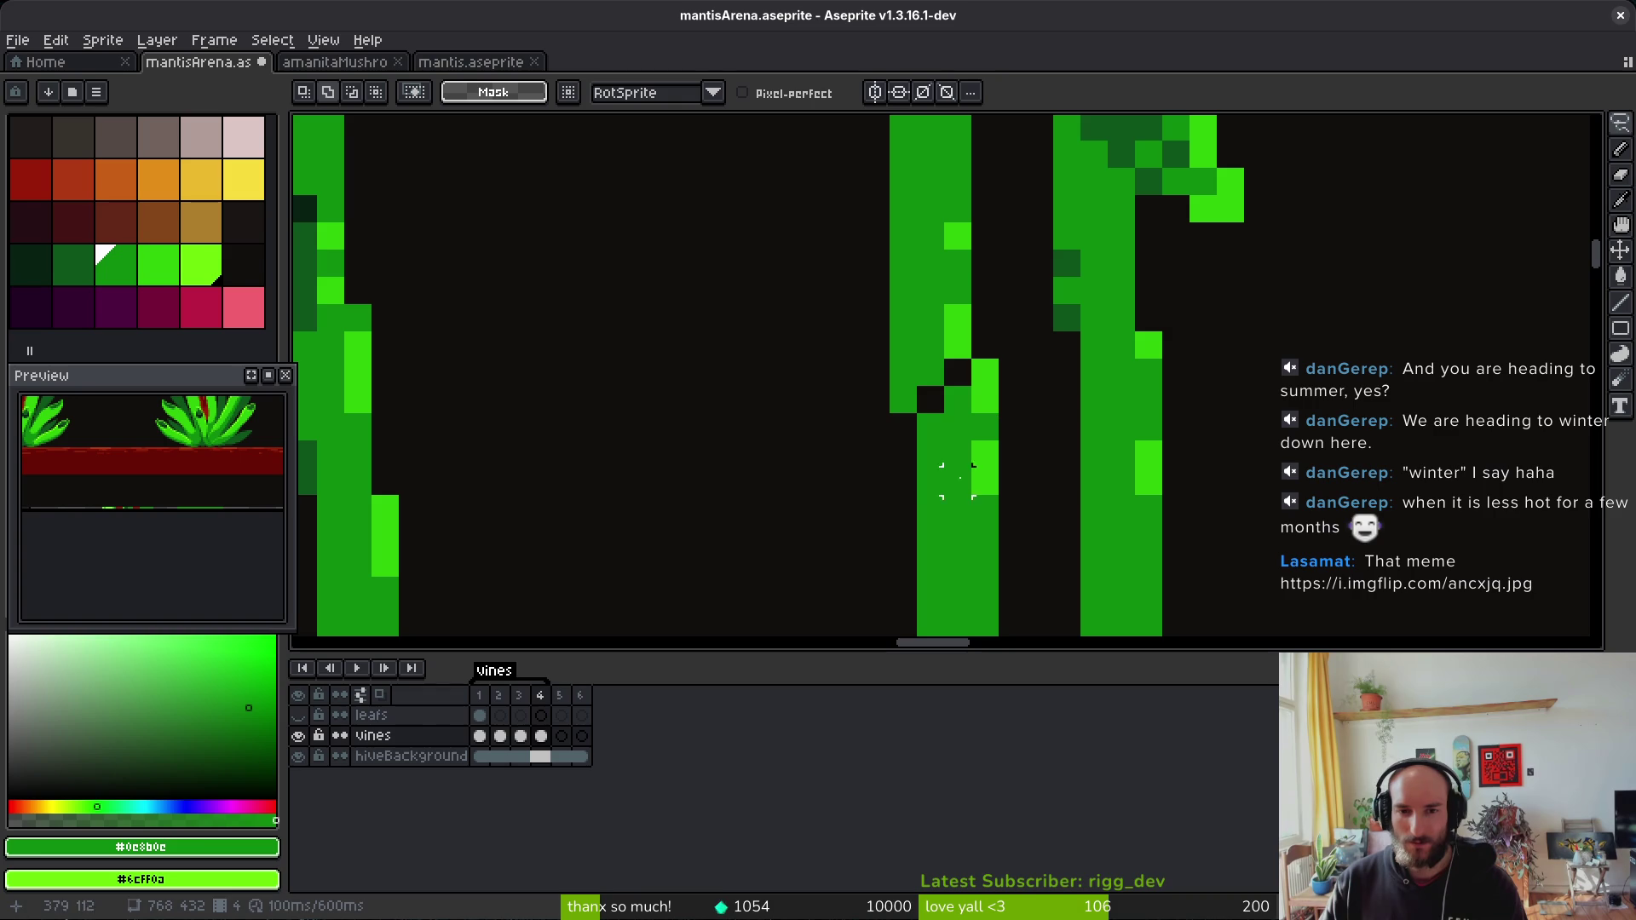
# Step: Shift two more small vine strips in frame 4 and commit them
pyautogui.moveTo(931, 399)
pyautogui.mouseDown()
pyautogui.moveTo(807, 140)
pyautogui.moveTo(903, 223)
pyautogui.moveTo(879, 453)
pyautogui.mouseUp()
pyautogui.press('Return')
pyautogui.scroll(-5, 963, 490)
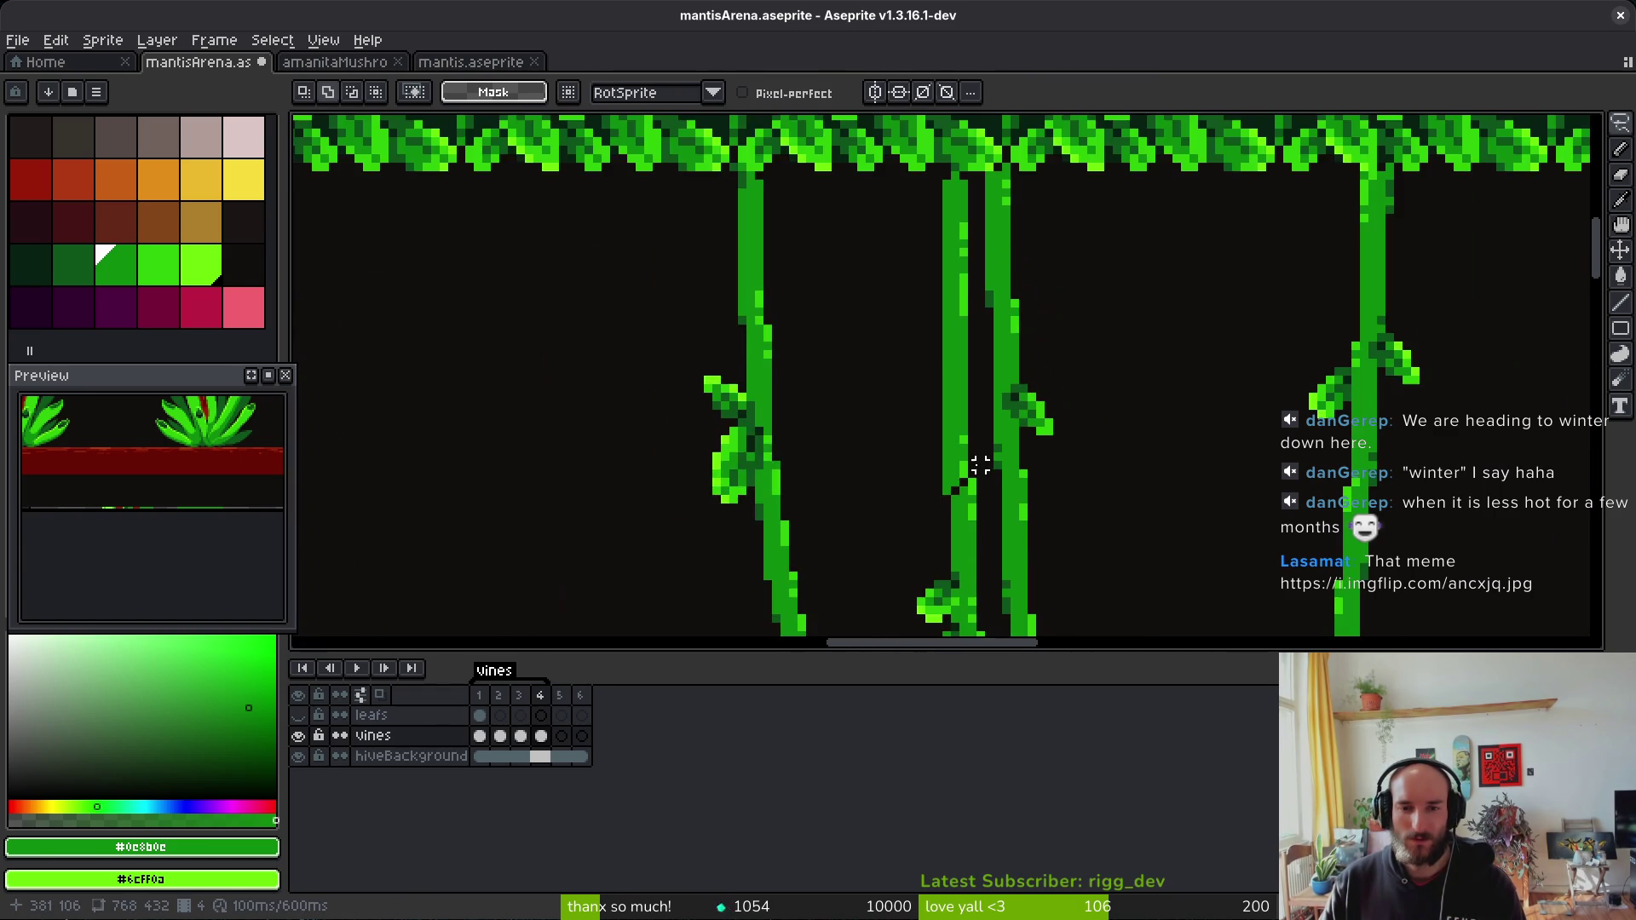
pyautogui.scroll(3, 963, 490)
pyautogui.moveTo(861, 458)
pyautogui.mouseDown()
pyautogui.moveTo(976, 511)
pyautogui.moveTo(937, 489)
pyautogui.mouseUp()
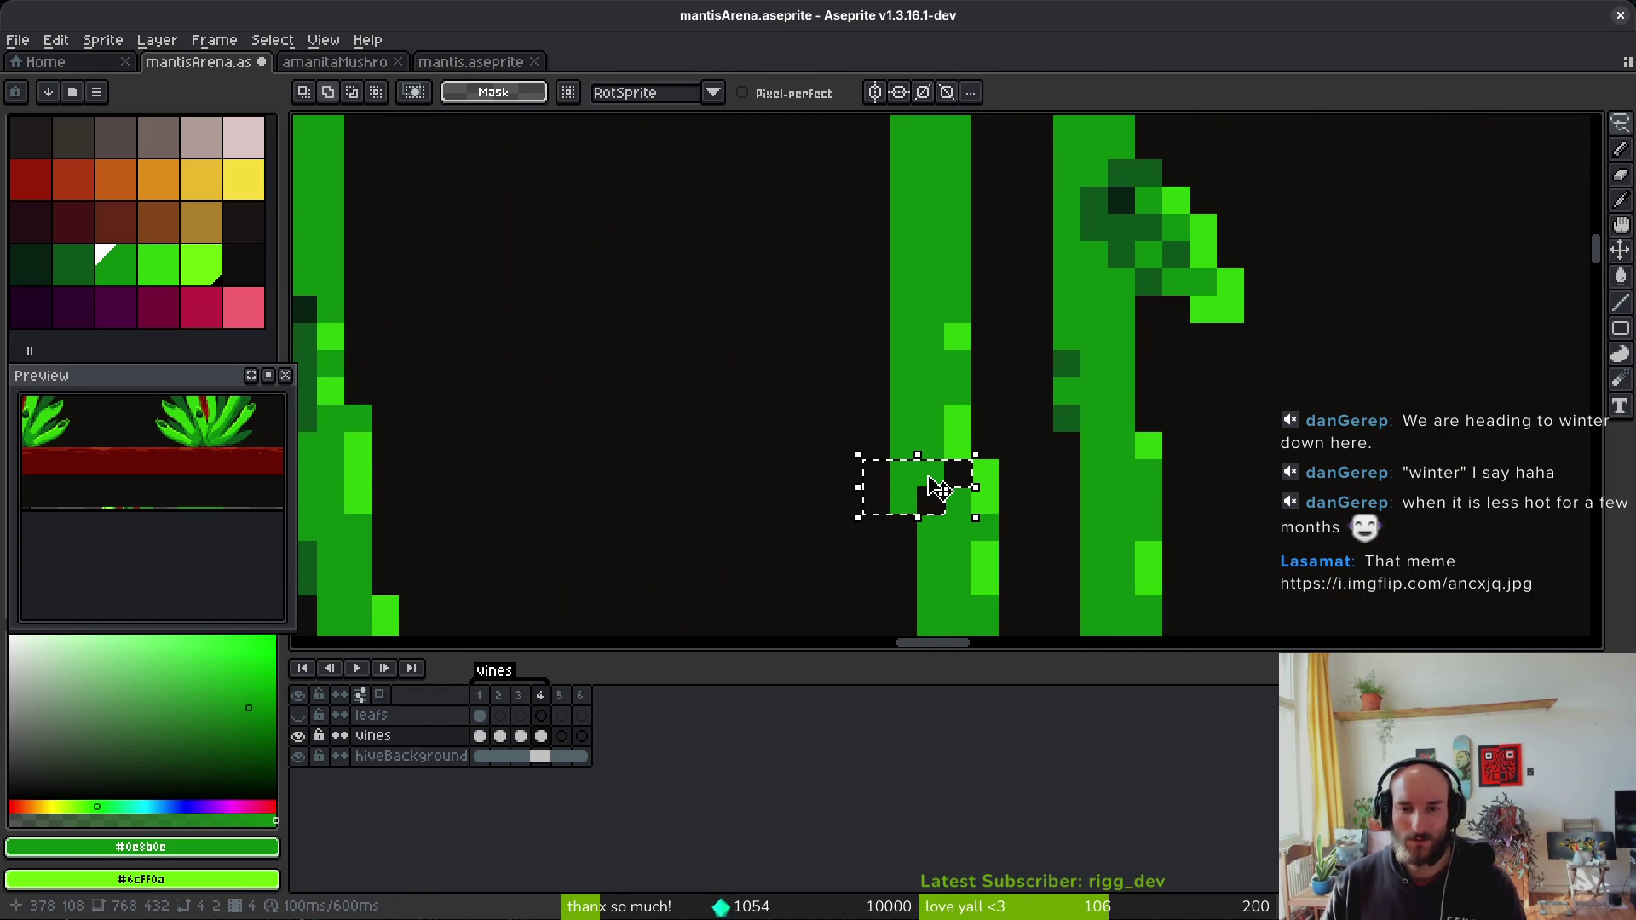
pyautogui.press('Return')
pyautogui.scroll(-4, 1036, 494)
pyautogui.moveTo(1035, 493)
pyautogui.mouseDown()
pyautogui.moveTo(986, 391)
pyautogui.moveTo(1012, 406)
pyautogui.mouseUp()
pyautogui.scroll(-1, 1009, 407)
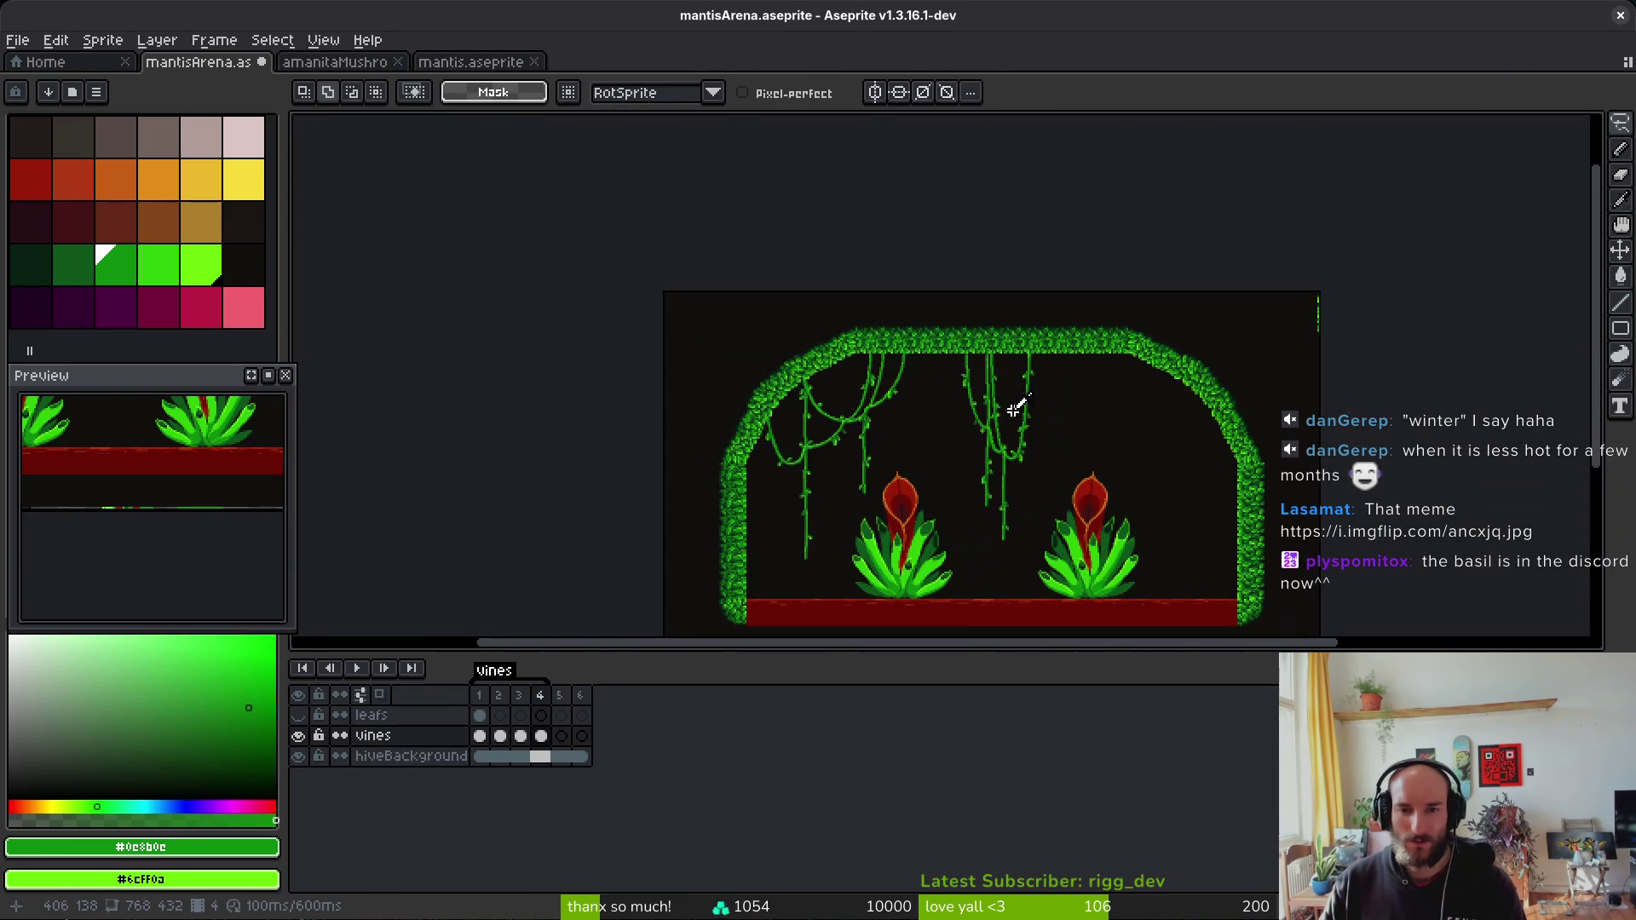
# Step: Step between frames 2, 3 and 4 to compare the vines, ending on frame 3
pyautogui.press(',')
pyautogui.scroll(1, 1010, 404)
pyautogui.press('i')
pyautogui.press(',')
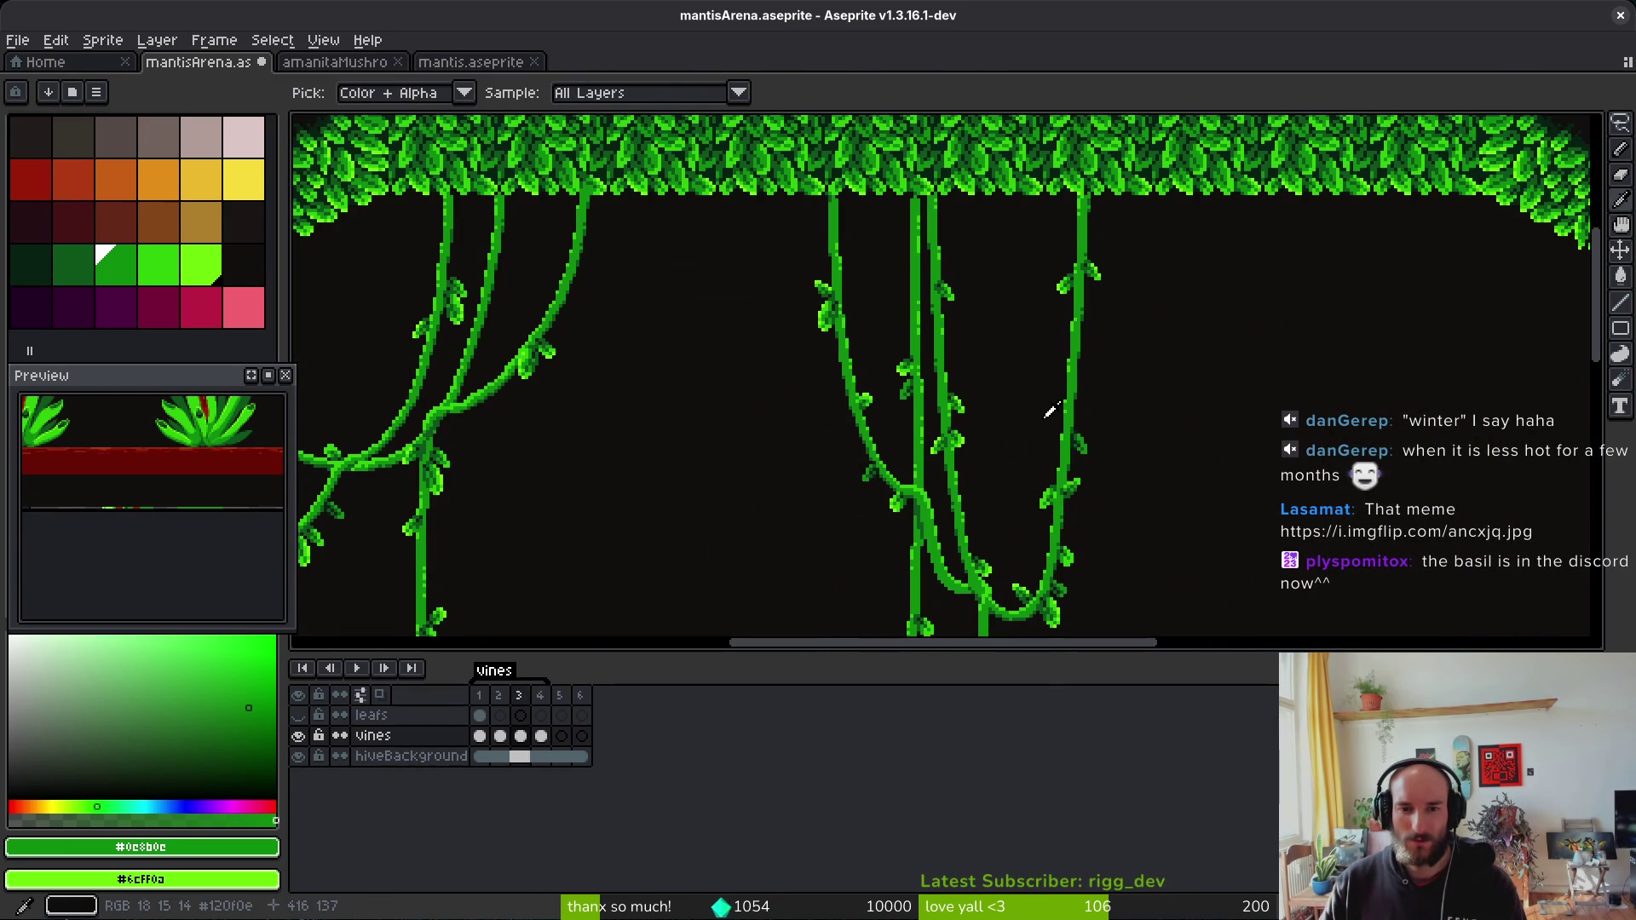
pyautogui.press('.')
pyautogui.press('.')
pyautogui.press(',')
pyautogui.scroll(2, 994, 375)
pyautogui.press('.')
pyautogui.press(',')
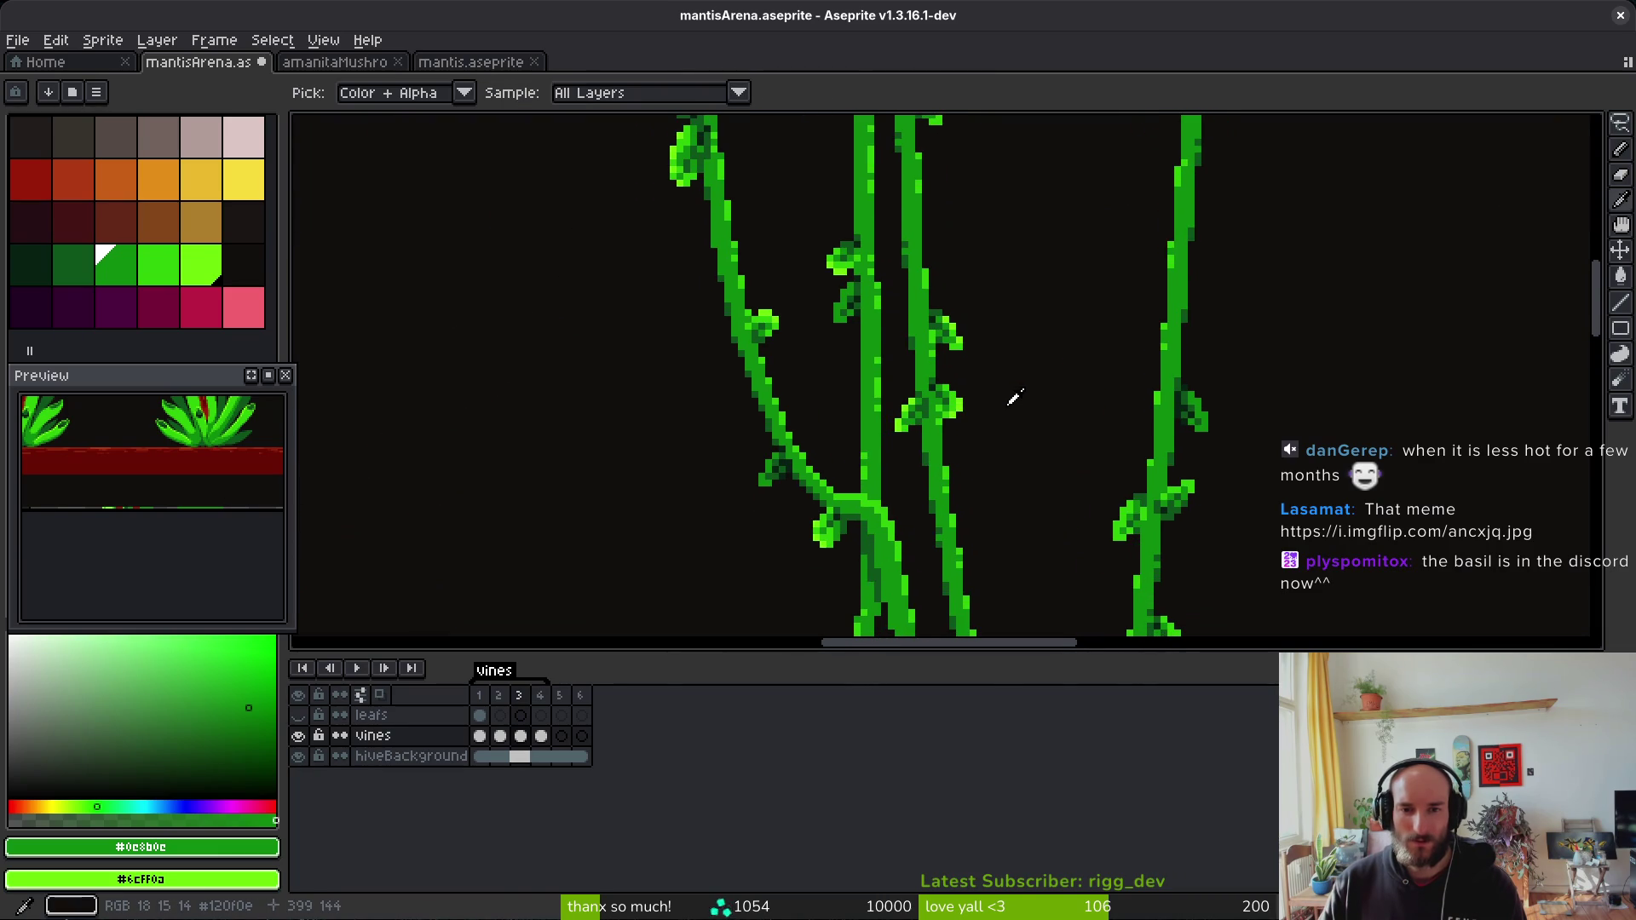
pyautogui.scroll(2, 1006, 383)
# Step: Pencil a dark green pixel onto the frame 3 vine and save mantisArena.aseprite
pyautogui.press('b')
pyautogui.scroll(-2, 993, 355)
pyautogui.scroll(4, 993, 355)
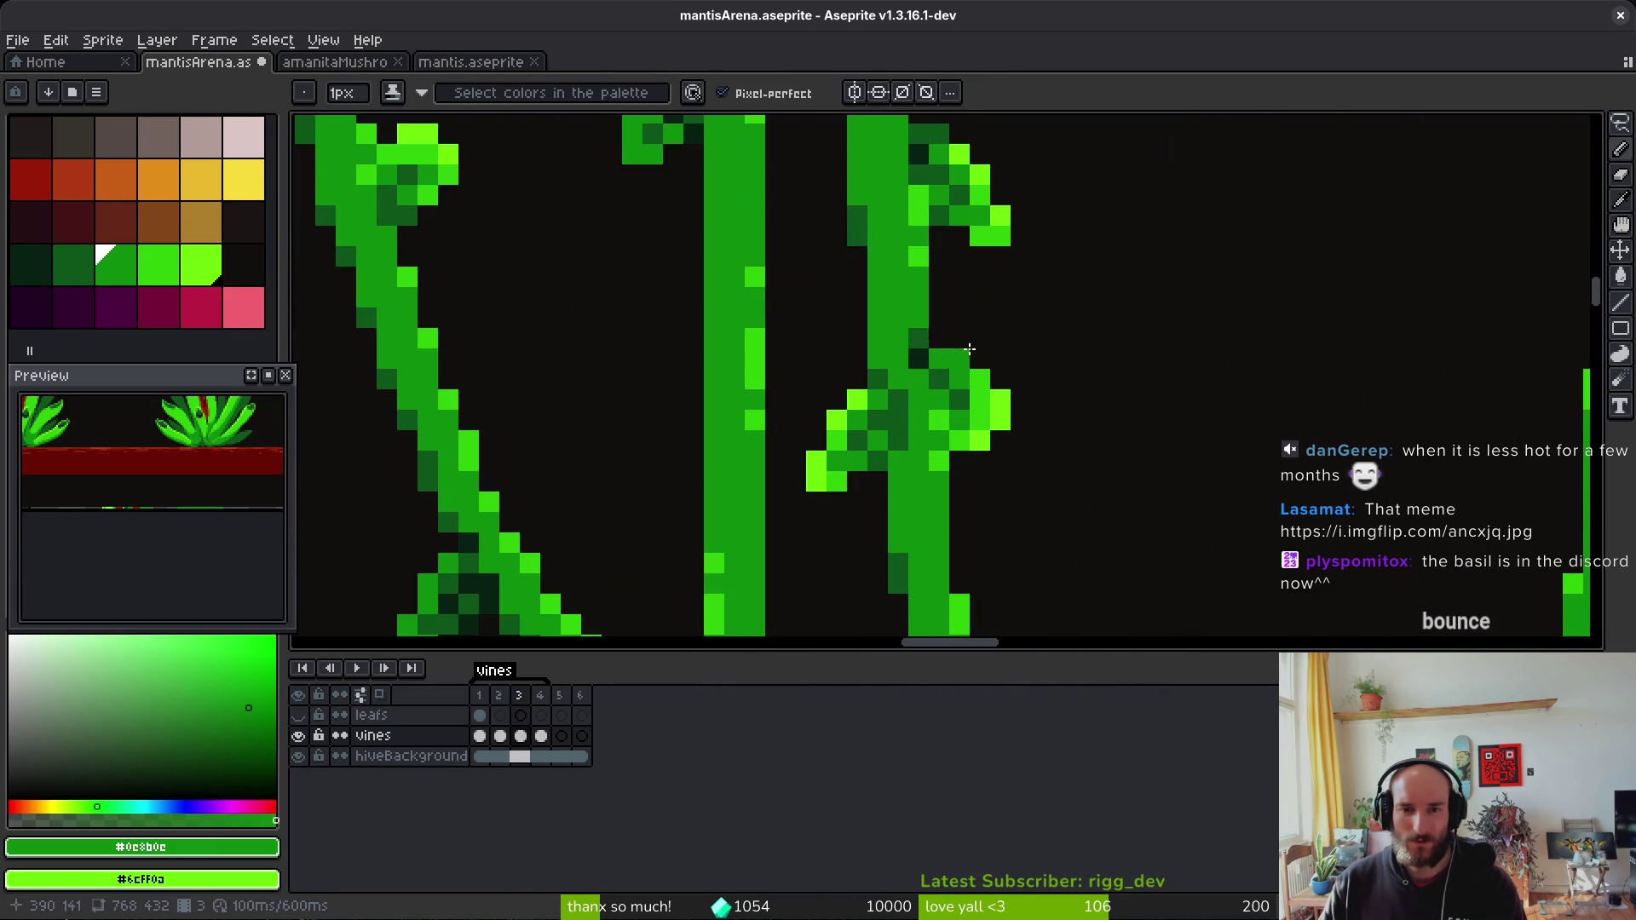
pyautogui.keyDown('alt'); pyautogui.click(919, 340); pyautogui.keyUp('alt')
pyautogui.click(1002, 340)
pyautogui.scroll(-4, 1006, 342)
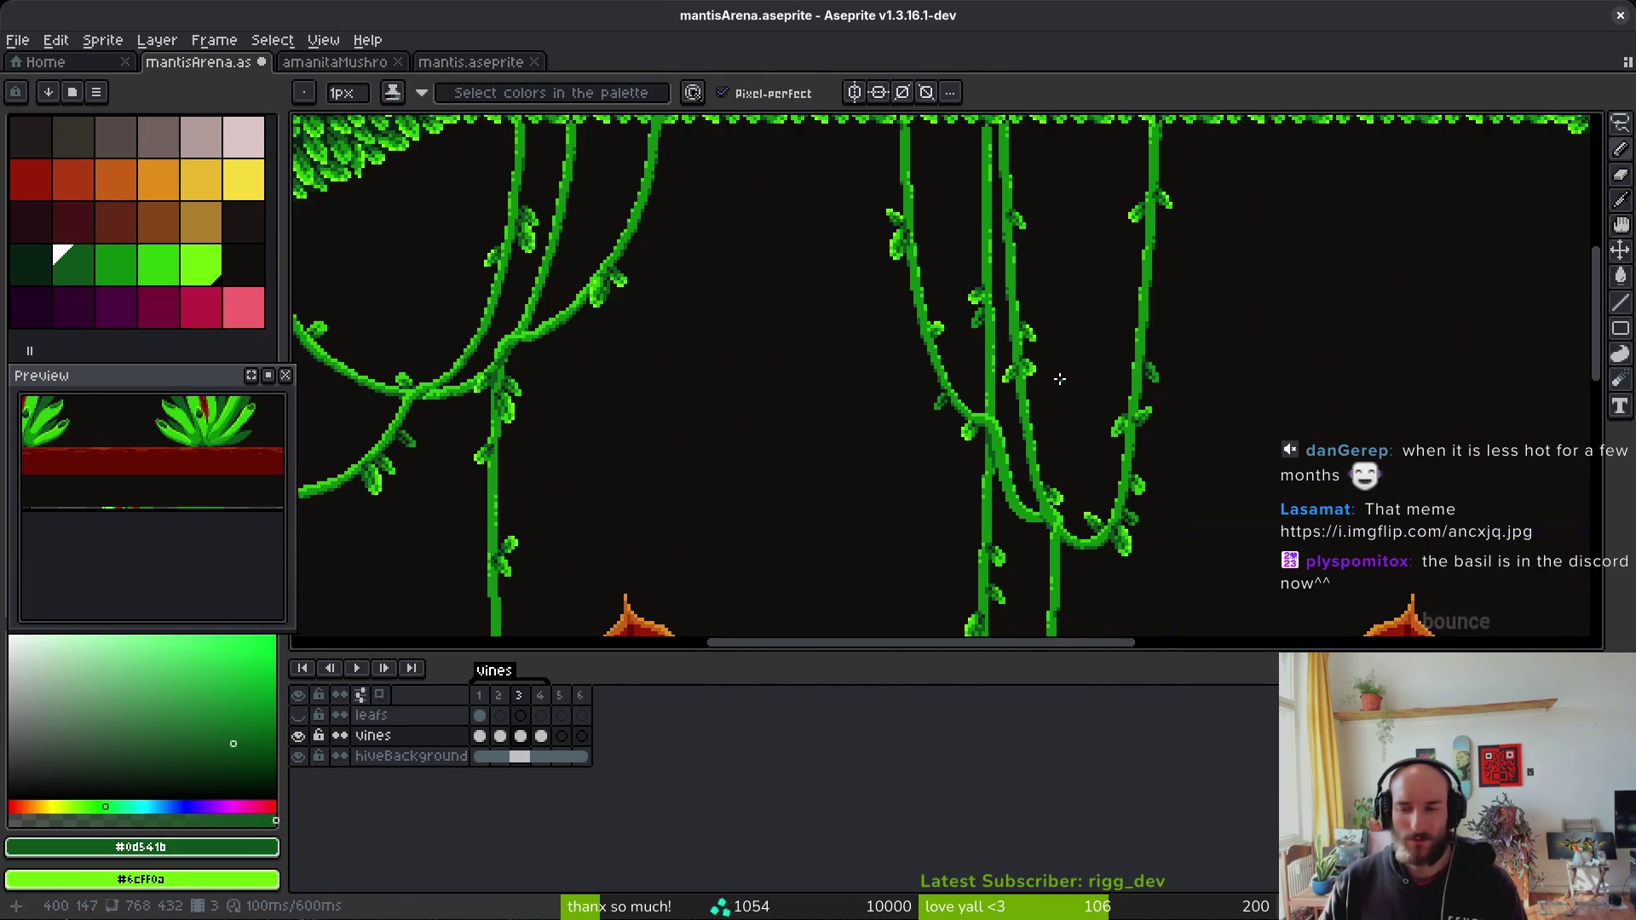
pyautogui.hotkey('ctrl', 's')
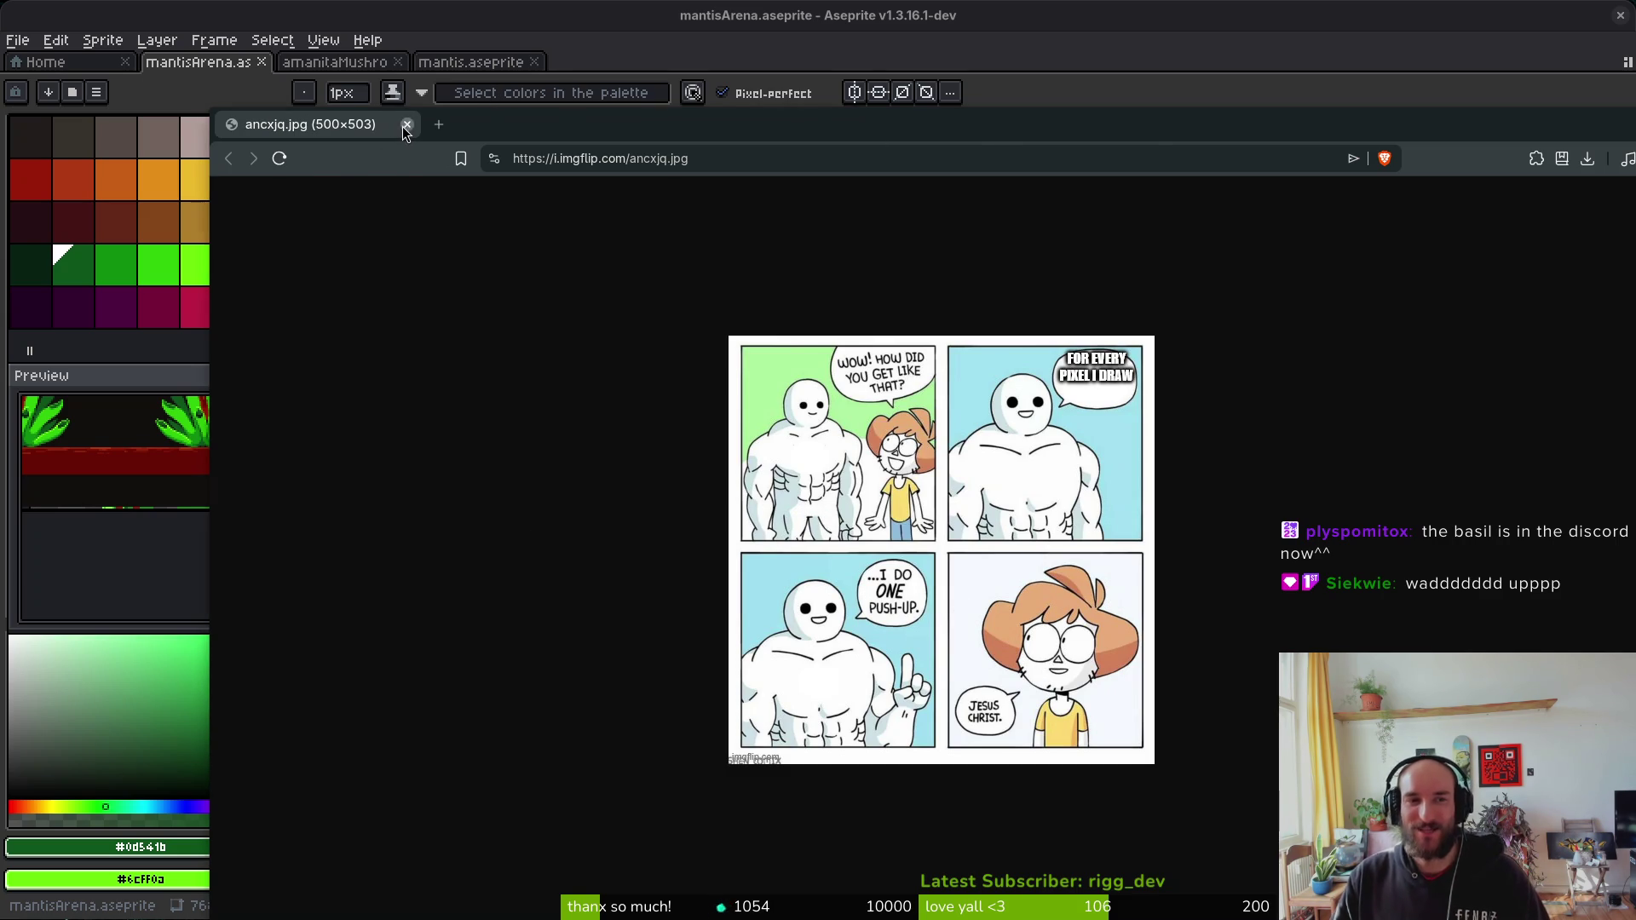
pyautogui.click(407, 125)
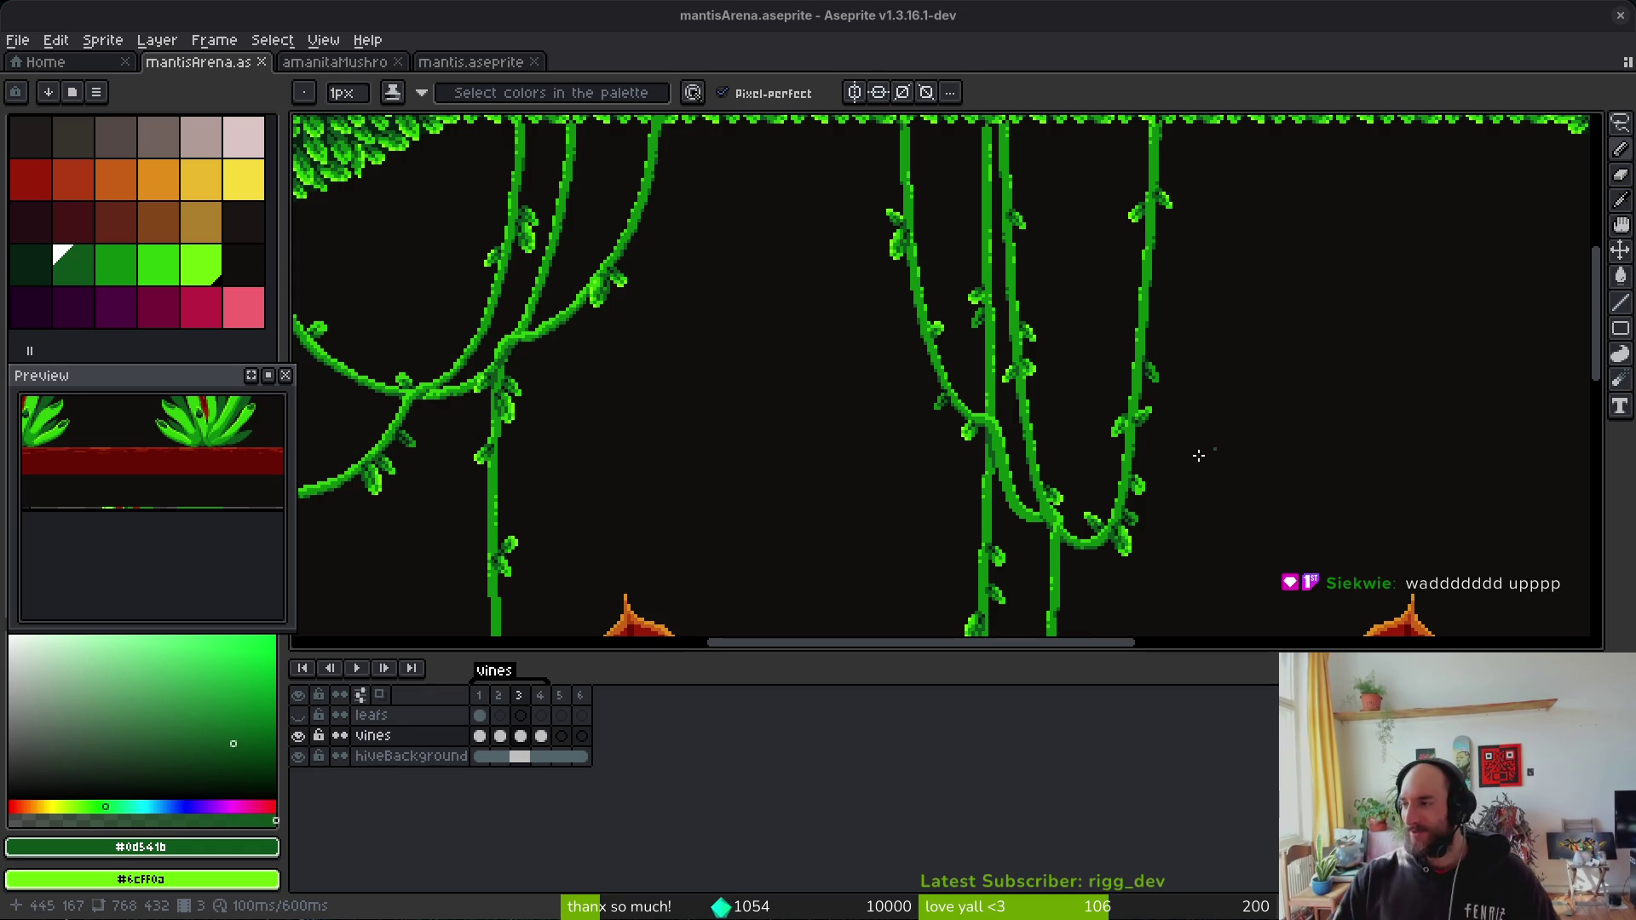
# Step: Step back to frame 2, sample a dark colour and centre the arch in view
pyautogui.press(',')
pyautogui.scroll(-3, 963, 432)
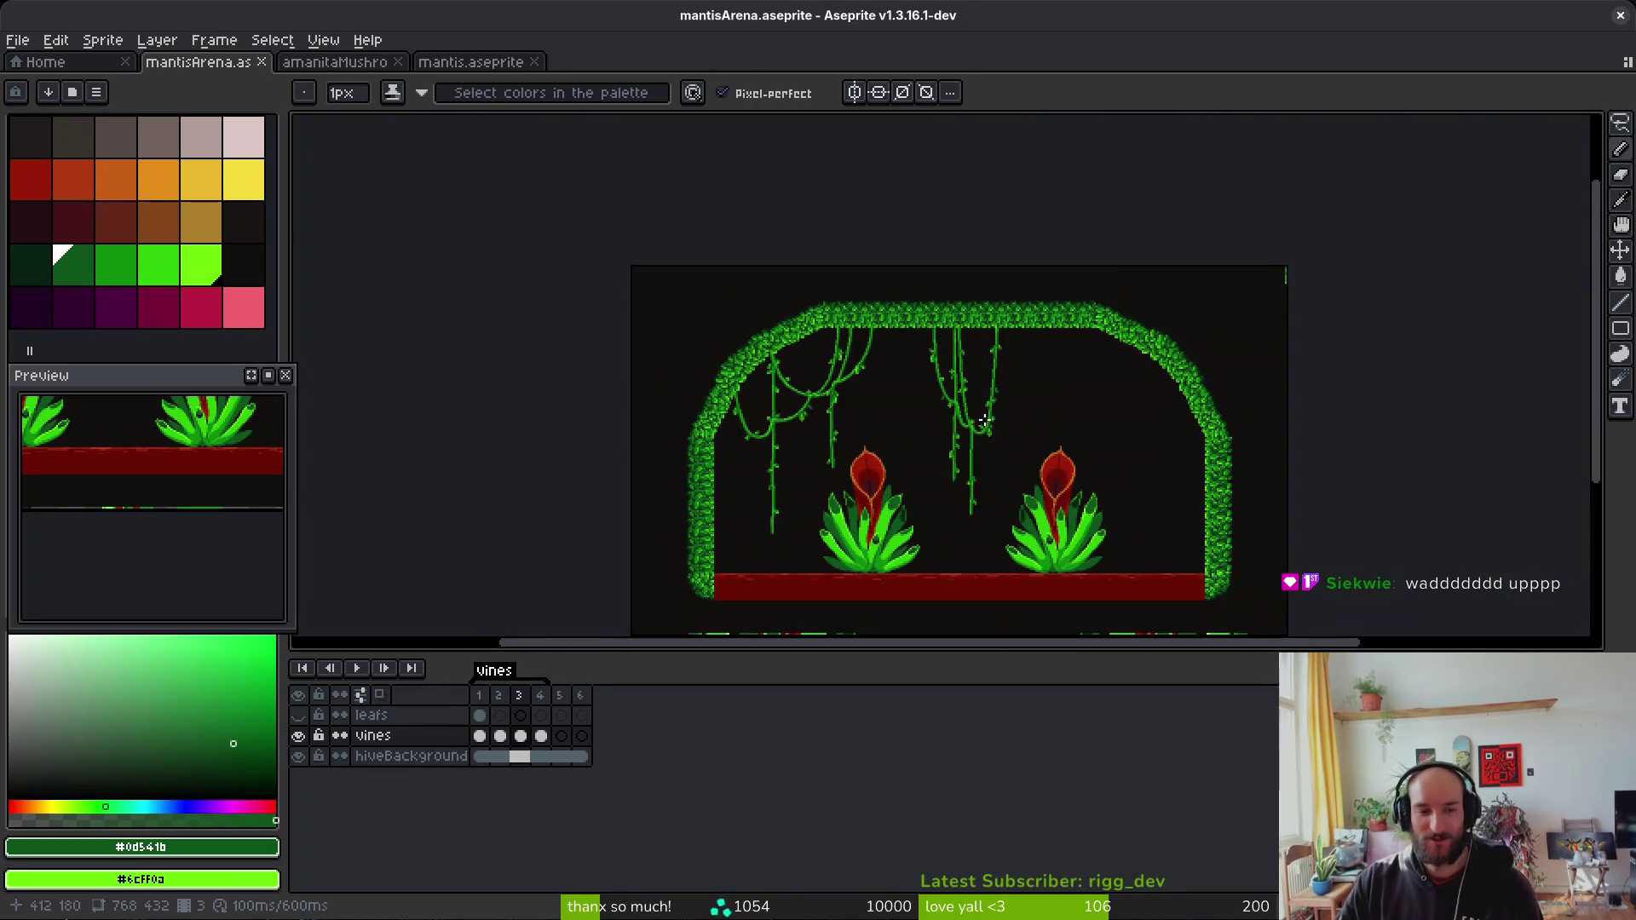
pyautogui.scroll(3, 1005, 479)
pyautogui.press('i')
pyautogui.scroll(-3, 954, 406)
pyautogui.click(1034, 427)
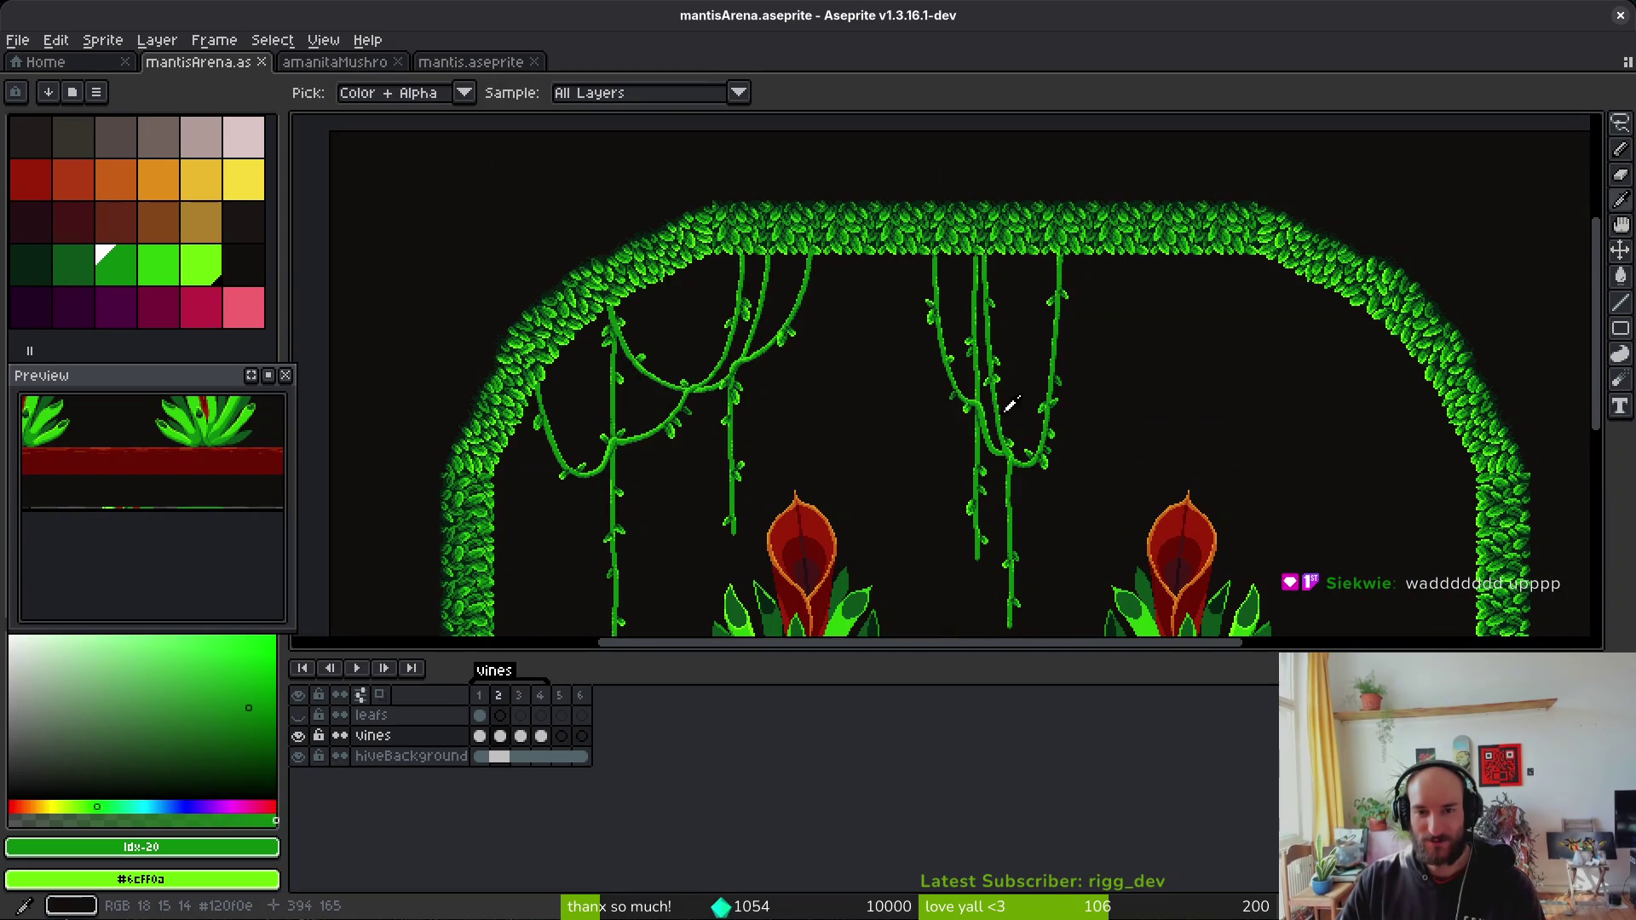
pyautogui.moveTo(1059, 482)
pyautogui.mouseDown()
pyautogui.moveTo(991, 439)
pyautogui.moveTo(1004, 413)
pyautogui.mouseUp()
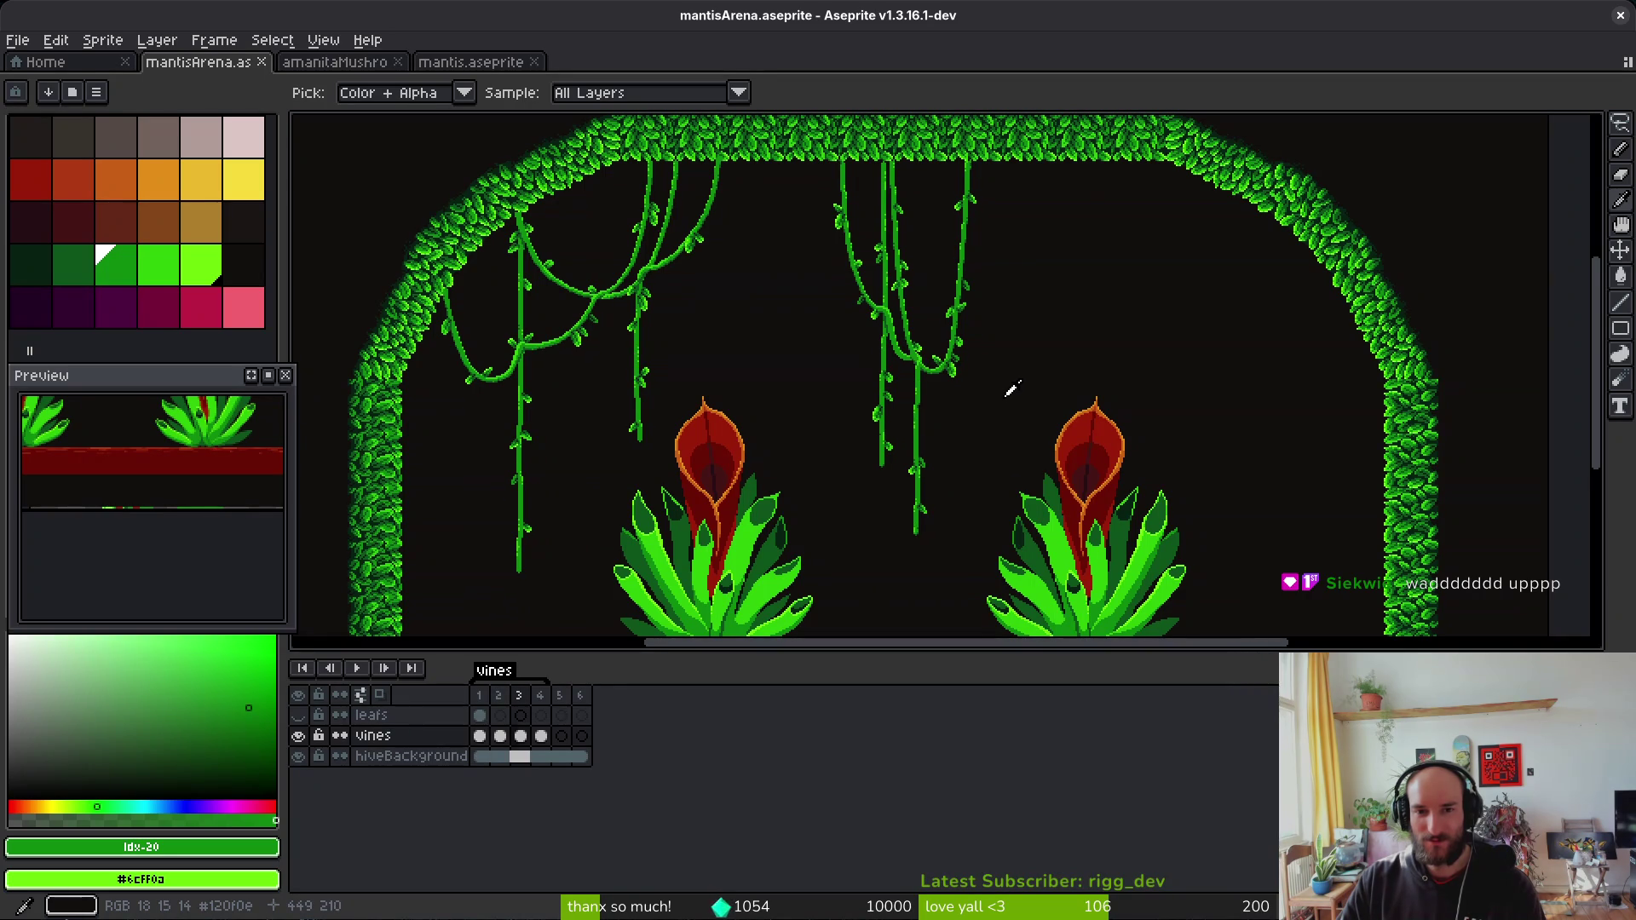
pyautogui.scroll(5, 946, 362)
pyautogui.scroll(2, 895, 341)
# Step: Outline a vine leaf and flip between frames 2 and 3 to compare it
pyautogui.press('q')
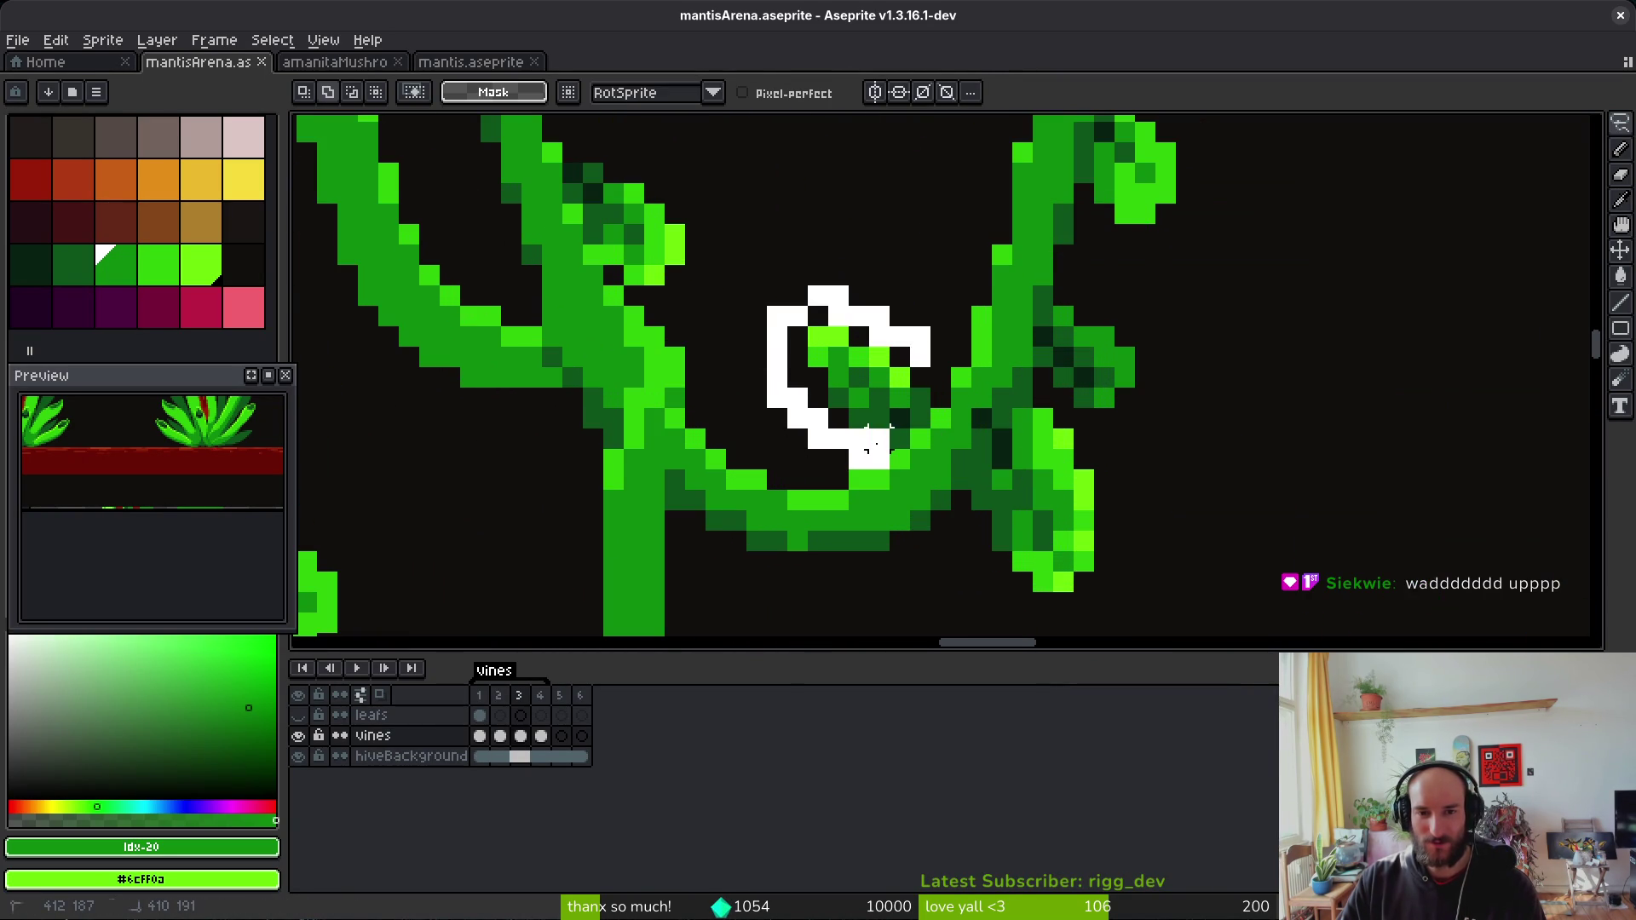
pyautogui.moveTo(916, 374); pyautogui.dragTo(913, 364)
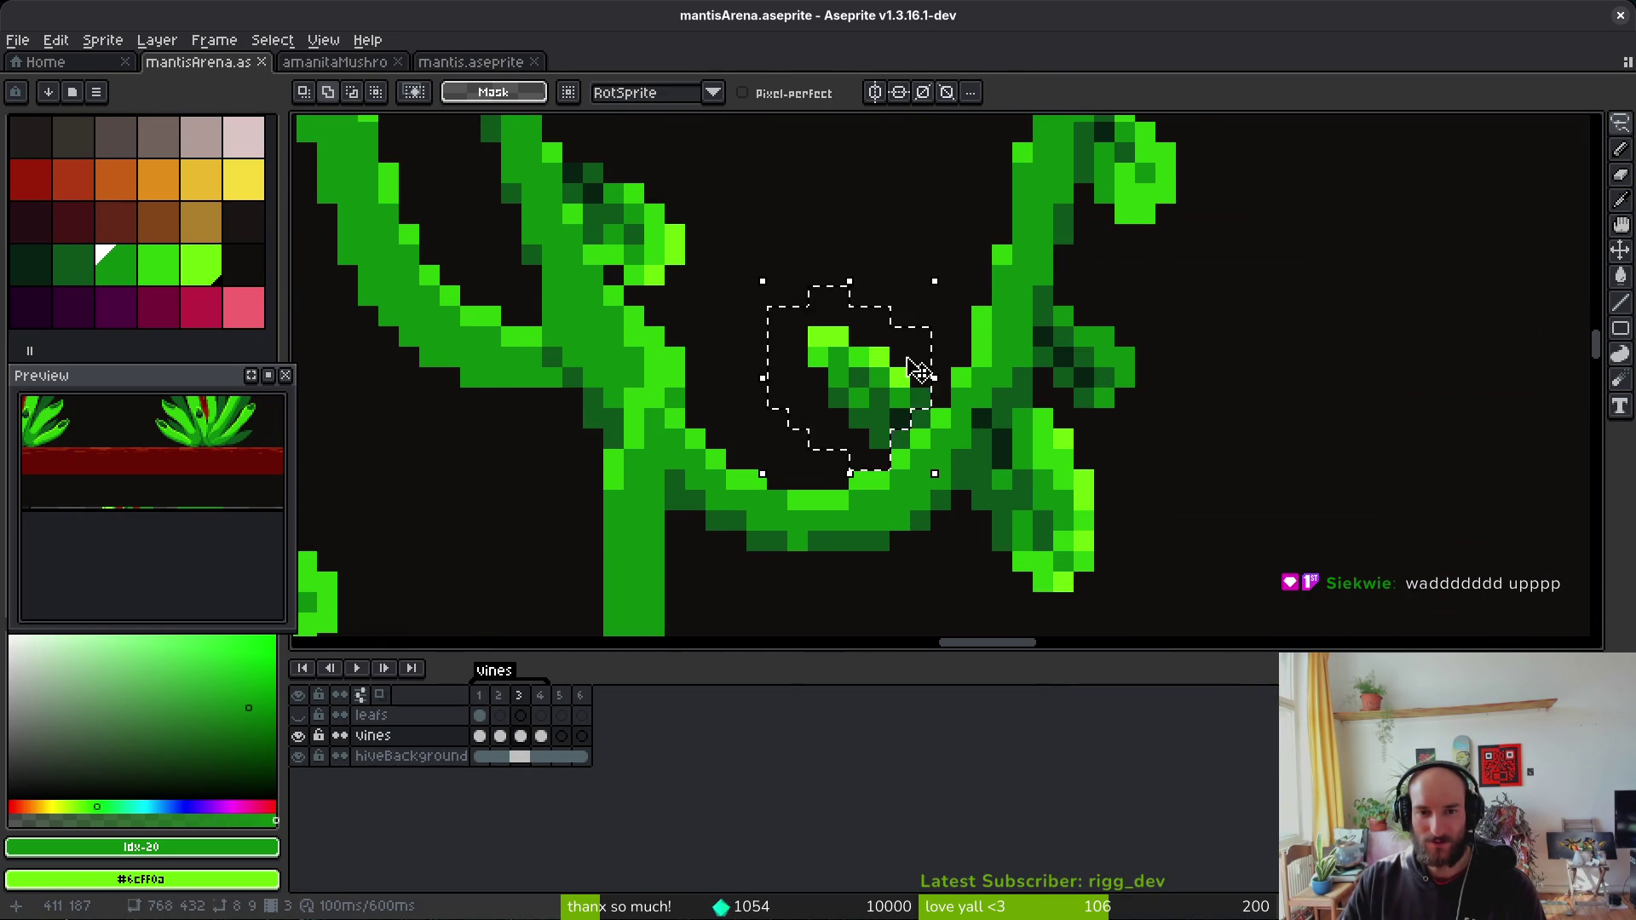
pyautogui.press('Down')
pyautogui.scroll(-5, 899, 358)
pyautogui.press('Left')
pyautogui.scroll(-1, 942, 451)
pyautogui.press('Right')
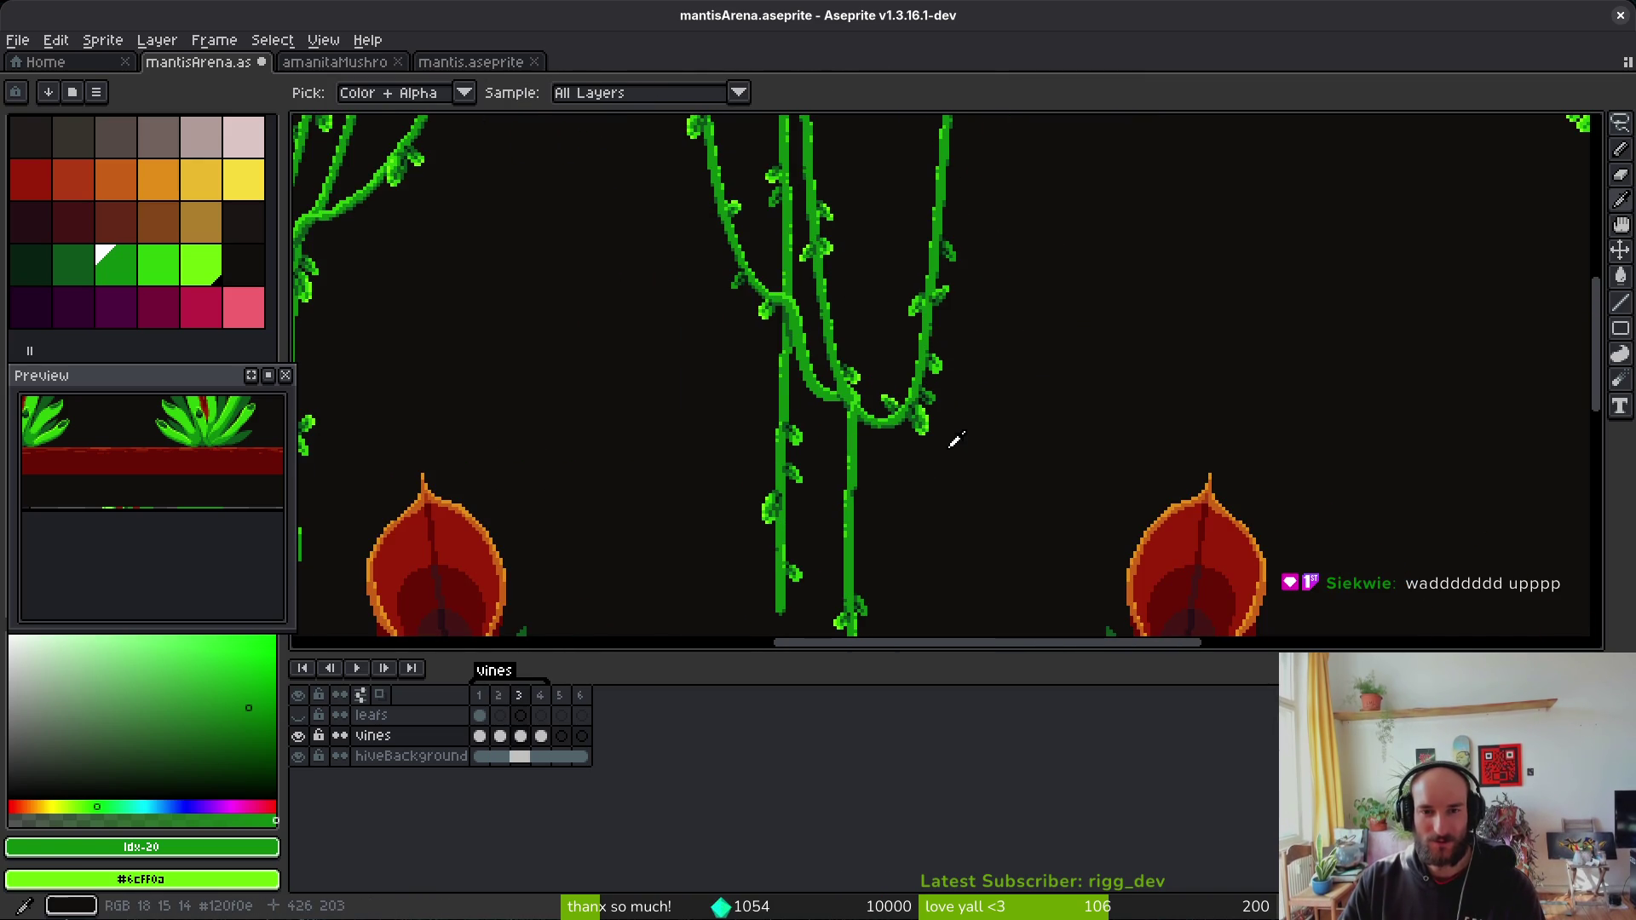
pyautogui.scroll(-2, 971, 415)
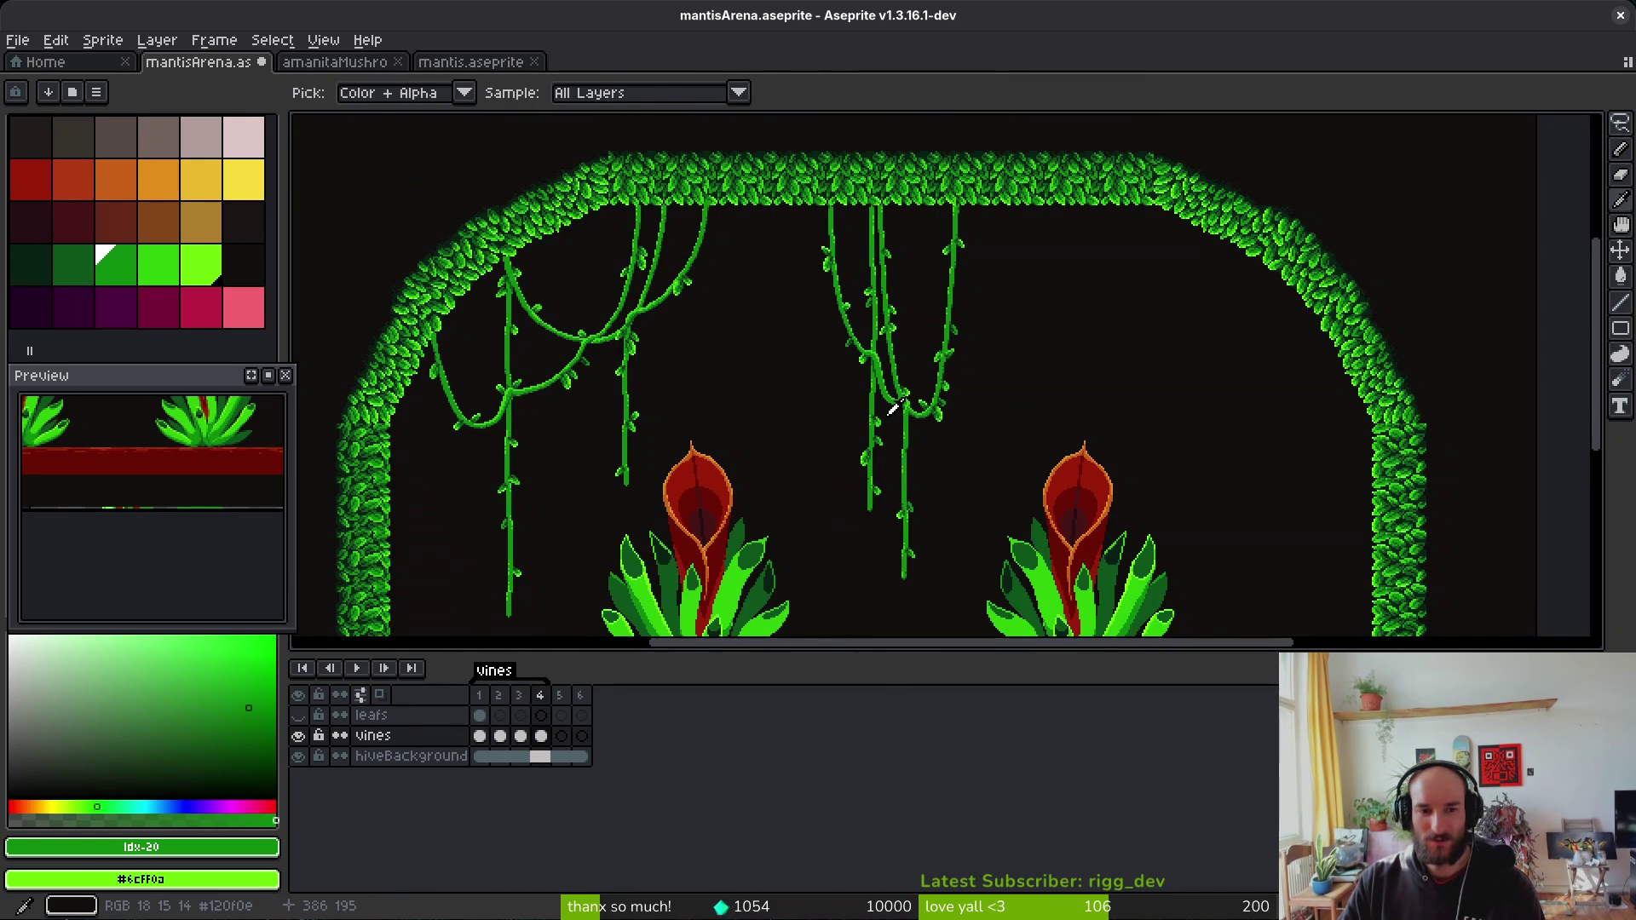
pyautogui.press('m')
pyautogui.scroll(3, 870, 369)
# Step: Lasso the leaf cluster on the frame 3 vines and nudge it up one pixel
pyautogui.press('i')
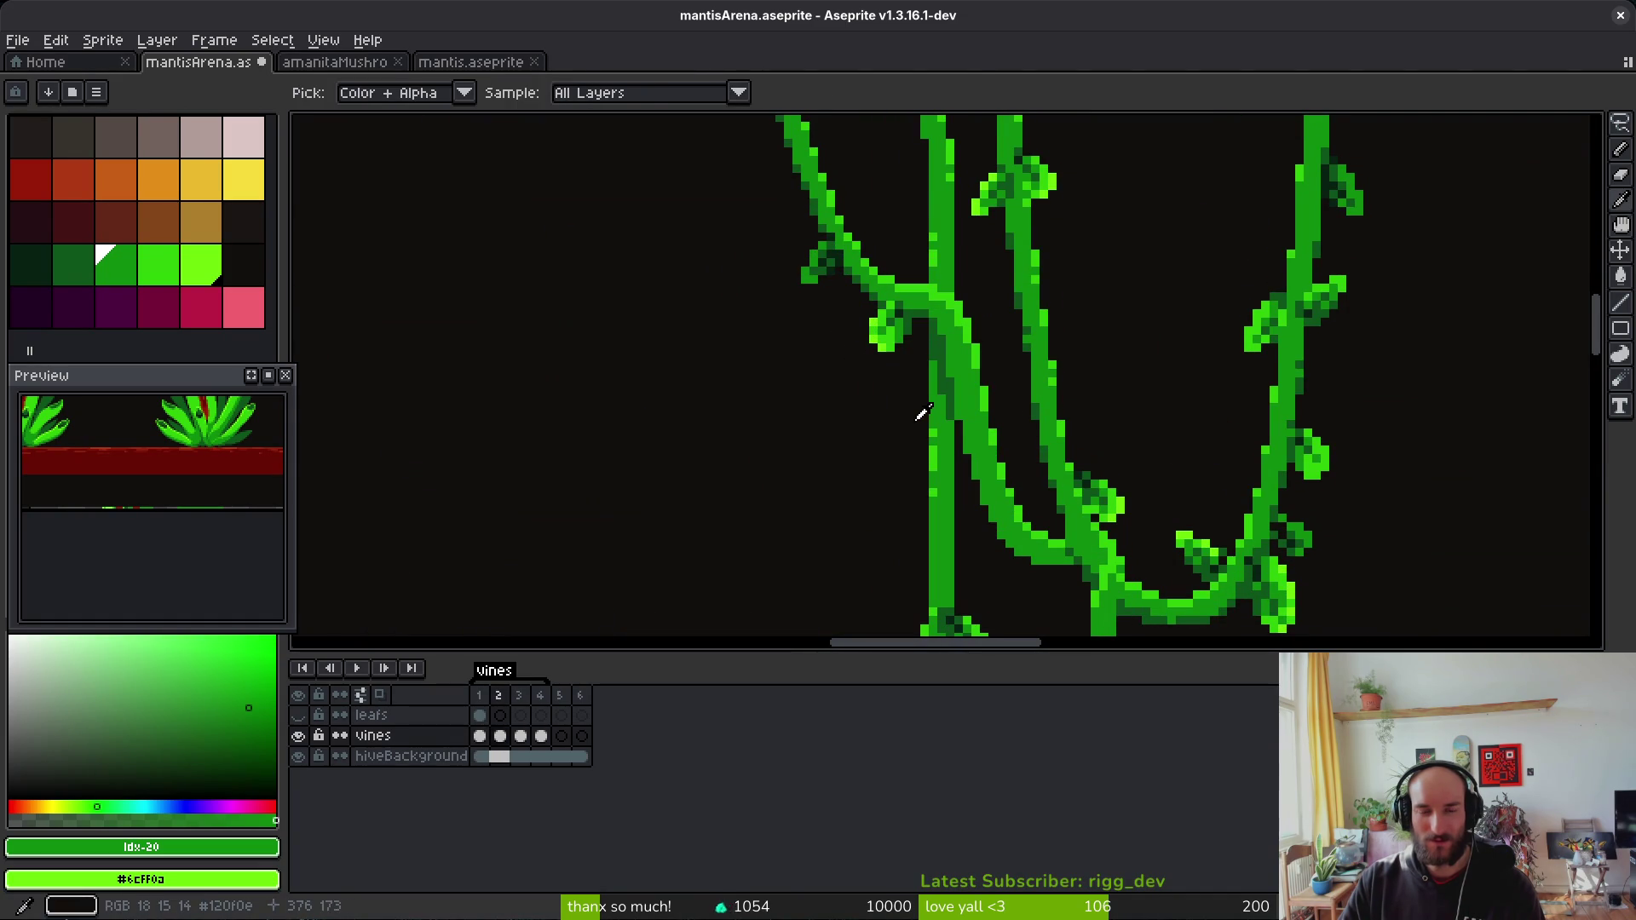
pyautogui.hotkey('shift', 'w')
pyautogui.scroll(1, 905, 409)
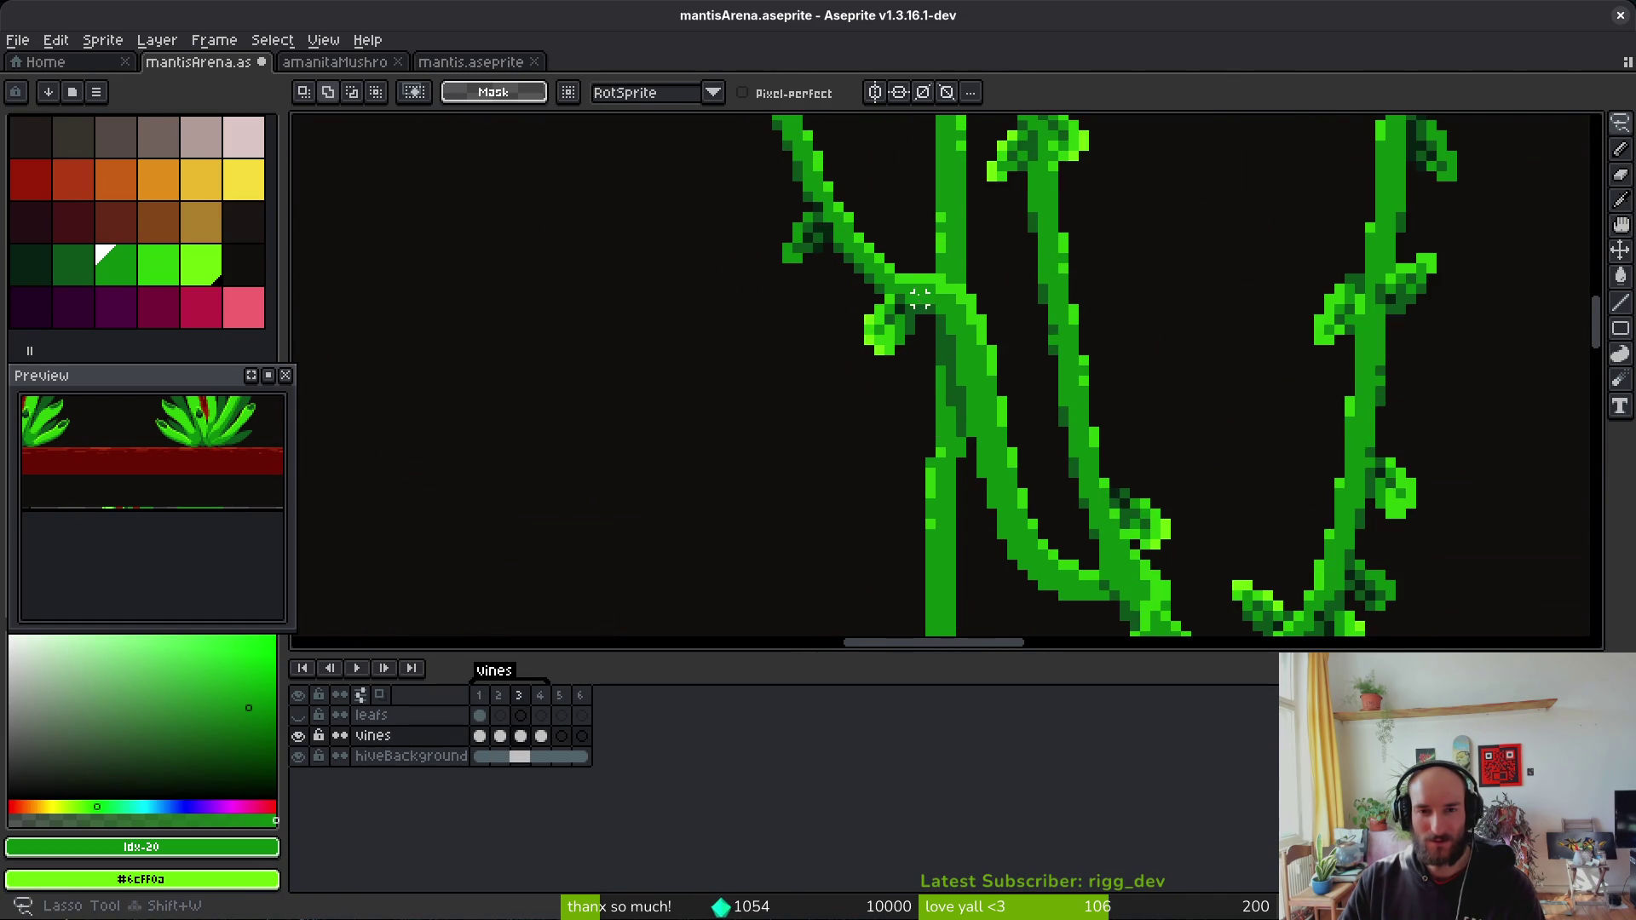
pyautogui.scroll(3, 916, 285)
pyautogui.moveTo(878, 284)
pyautogui.mouseDown()
pyautogui.moveTo(771, 392)
pyautogui.moveTo(905, 435)
pyautogui.mouseUp()
pyautogui.moveTo(909, 308); pyautogui.dragTo(912, 304)
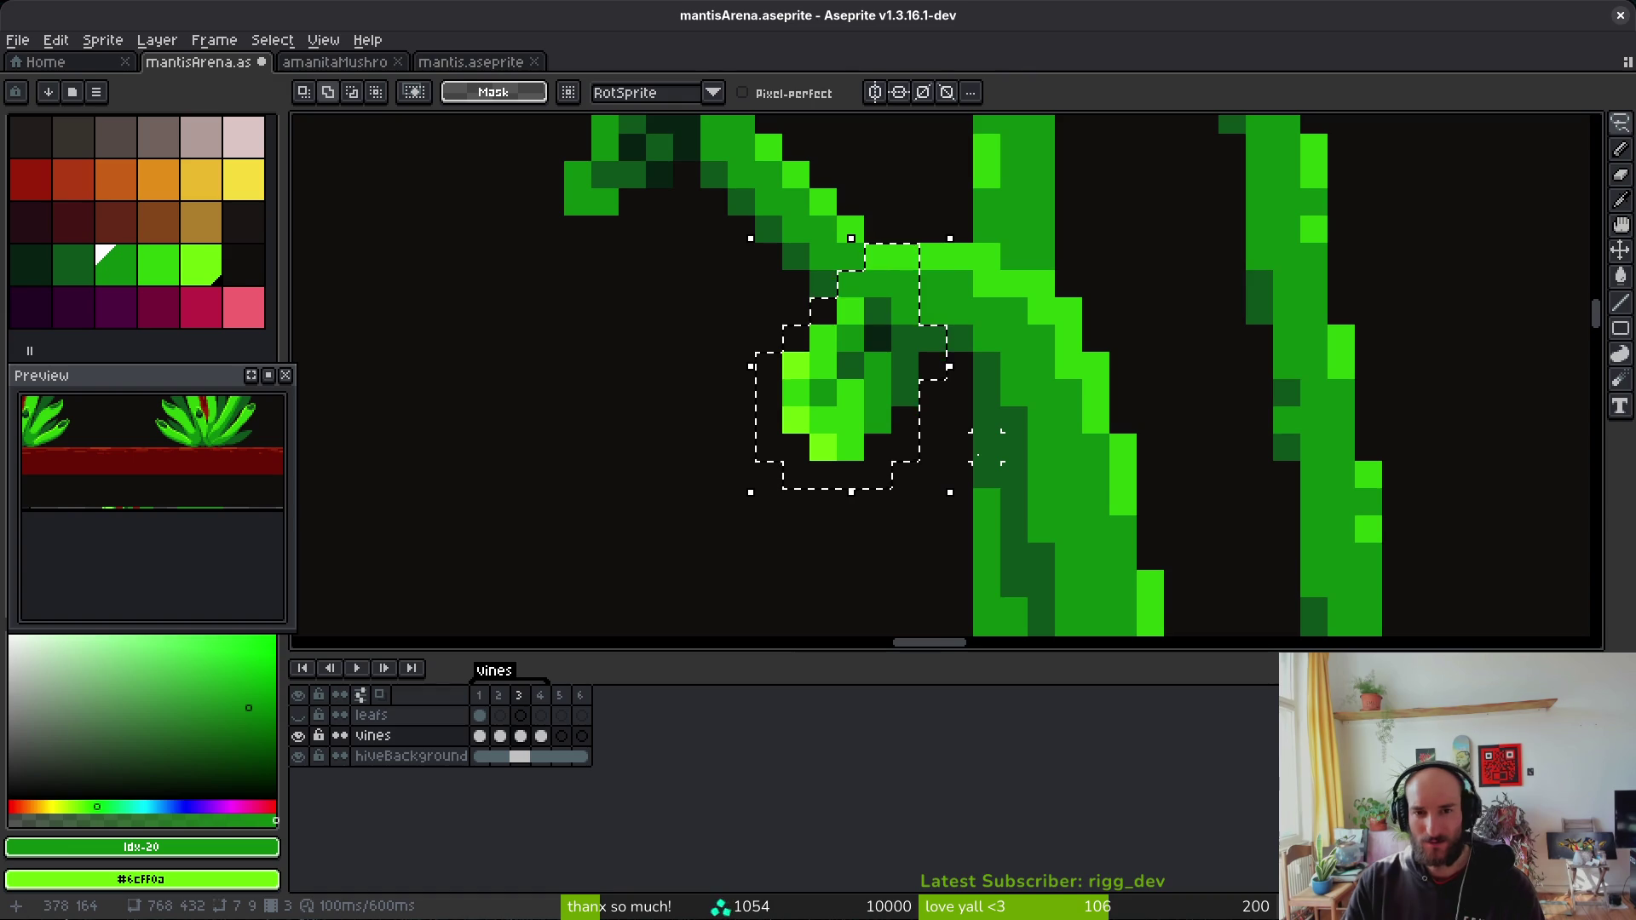
pyautogui.press('Up')
pyautogui.hotkey('ctrl', 'd')
# Step: Nudge the stray bright green pixel down one pixel
pyautogui.moveTo(891, 216)
pyautogui.mouseDown()
pyautogui.moveTo(919, 244)
pyautogui.moveTo(891, 218)
pyautogui.mouseUp()
pyautogui.press('Down')
pyautogui.hotkey('ctrl', 'd')
pyautogui.scroll(-9, 1108, 273)
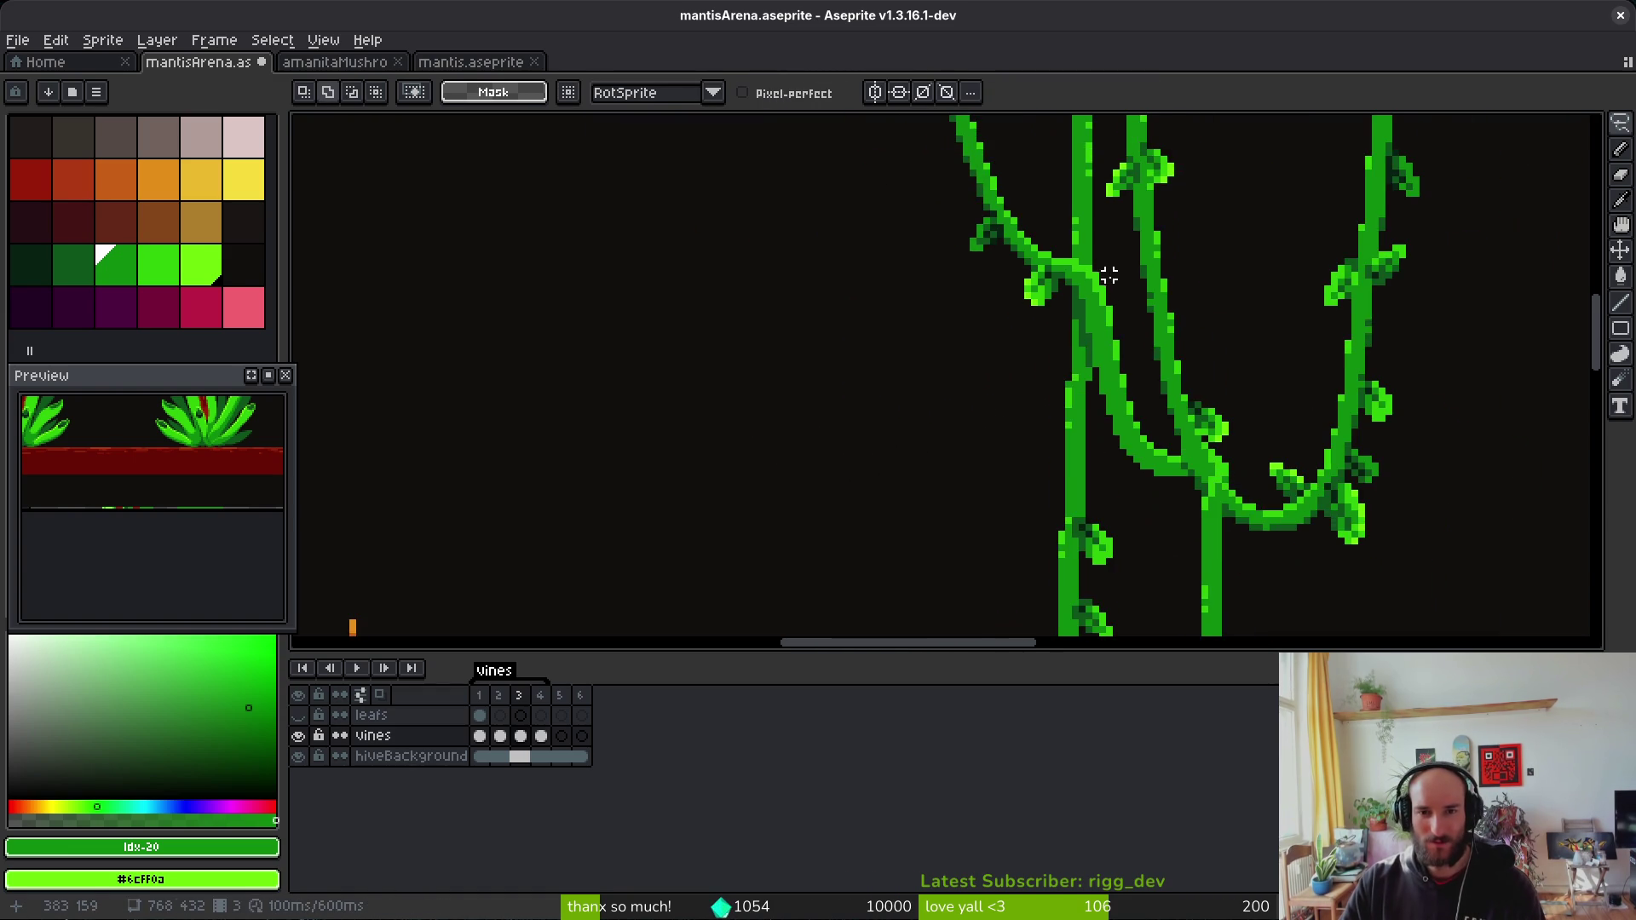
# Step: Save mantisArena.aseprite and empty the vines cel on frame 4
pyautogui.press('alt')
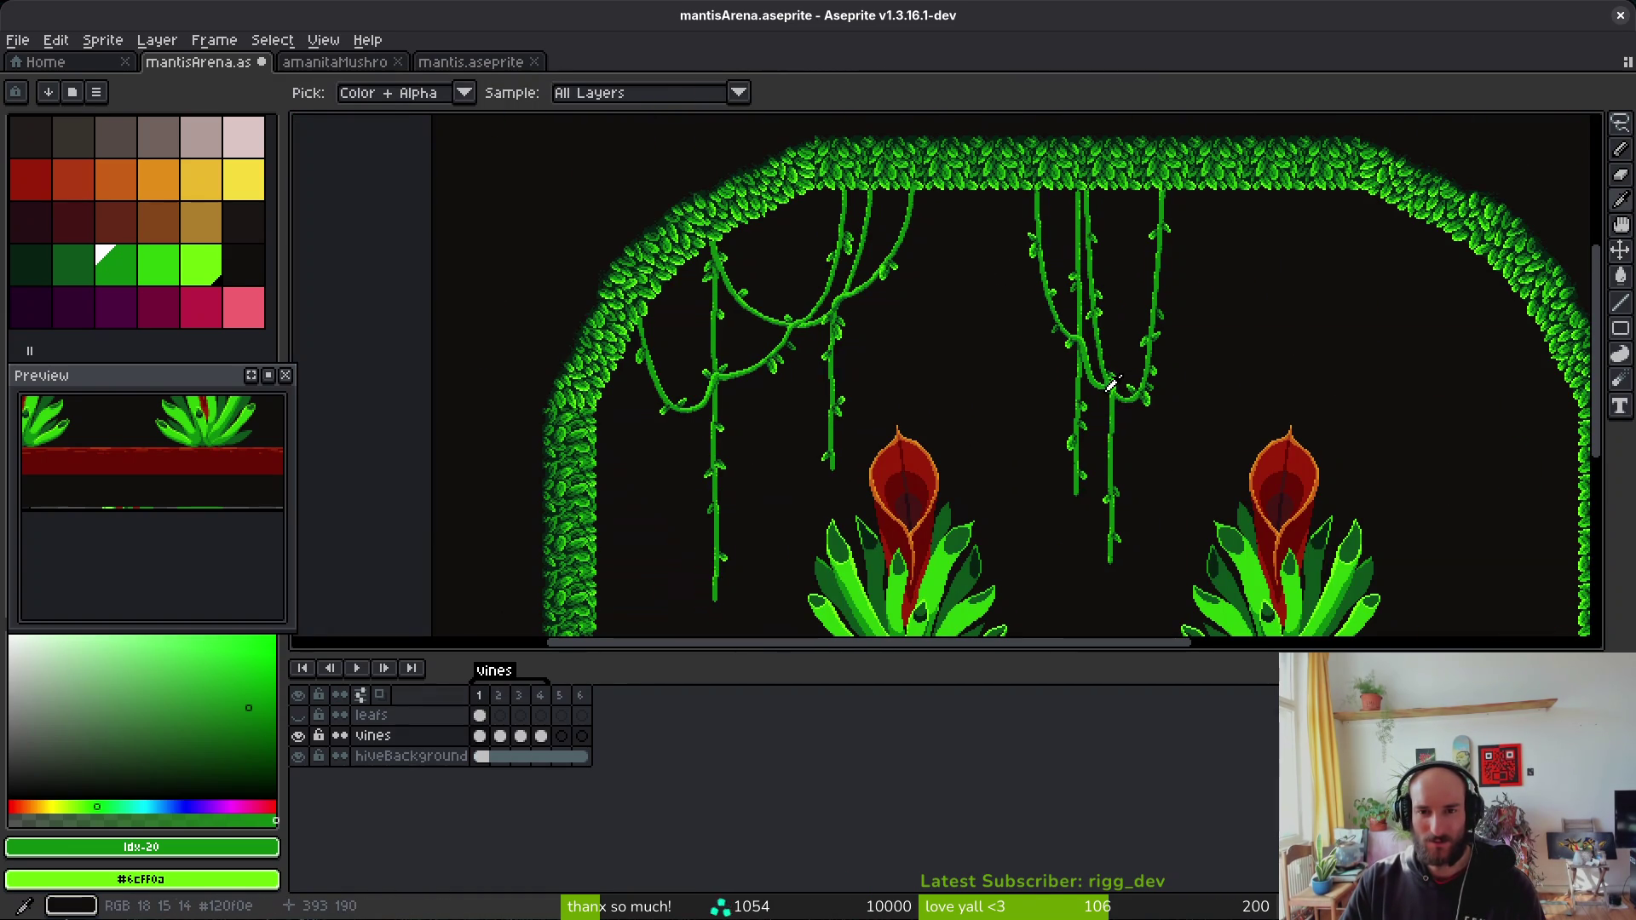
pyautogui.hotkey('ctrl', 's')
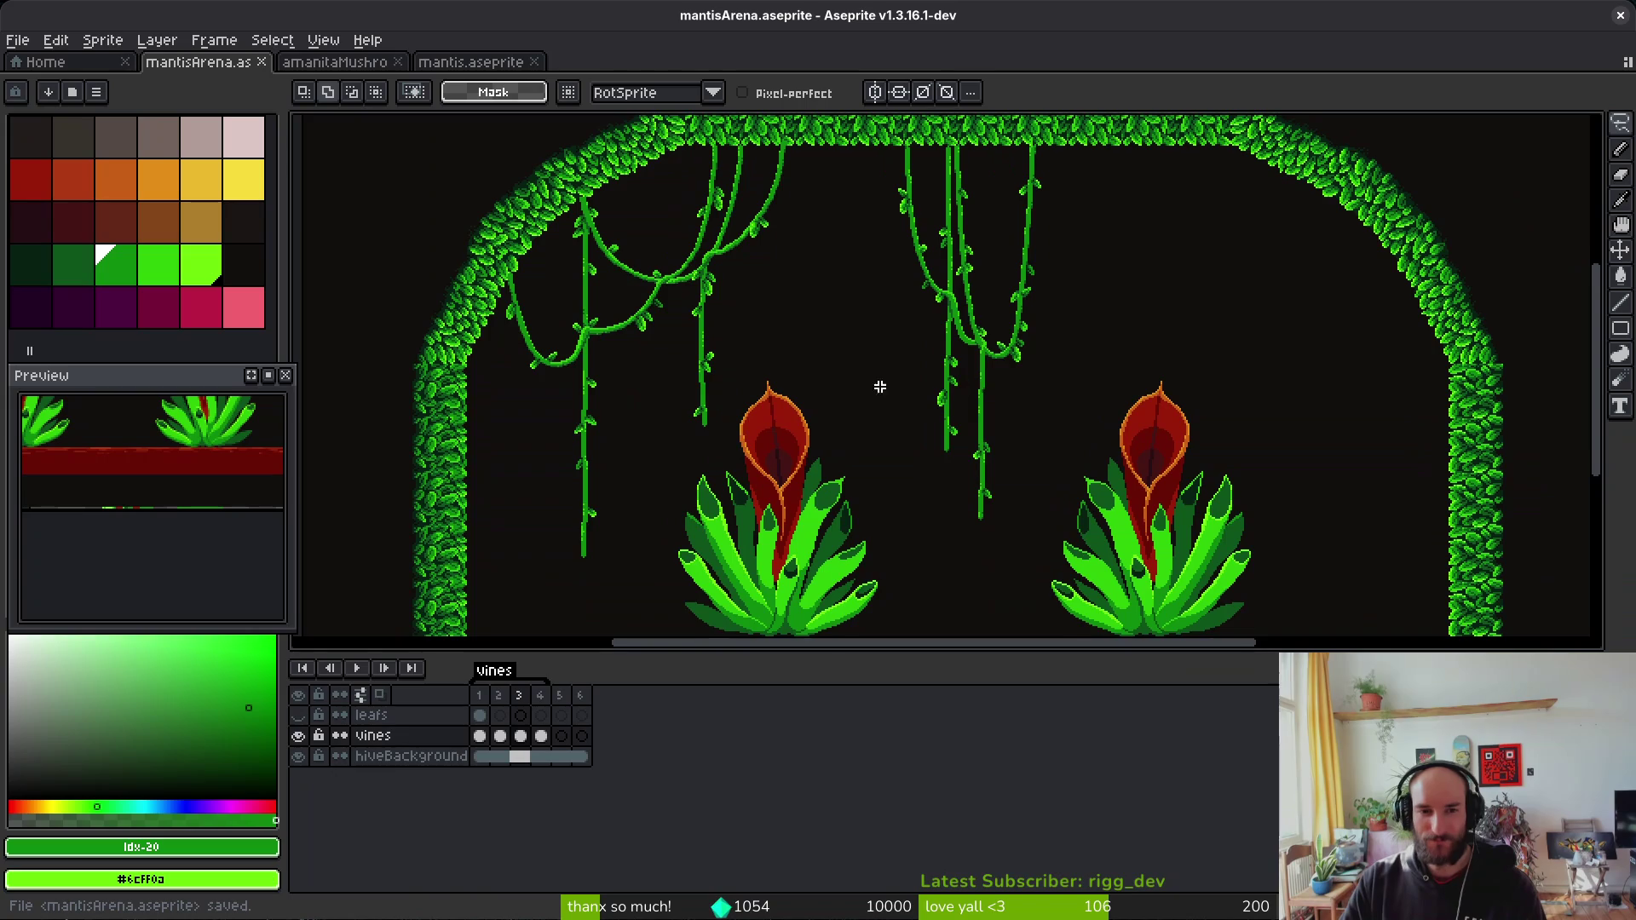
pyautogui.press('.')
pyautogui.press('Delete')
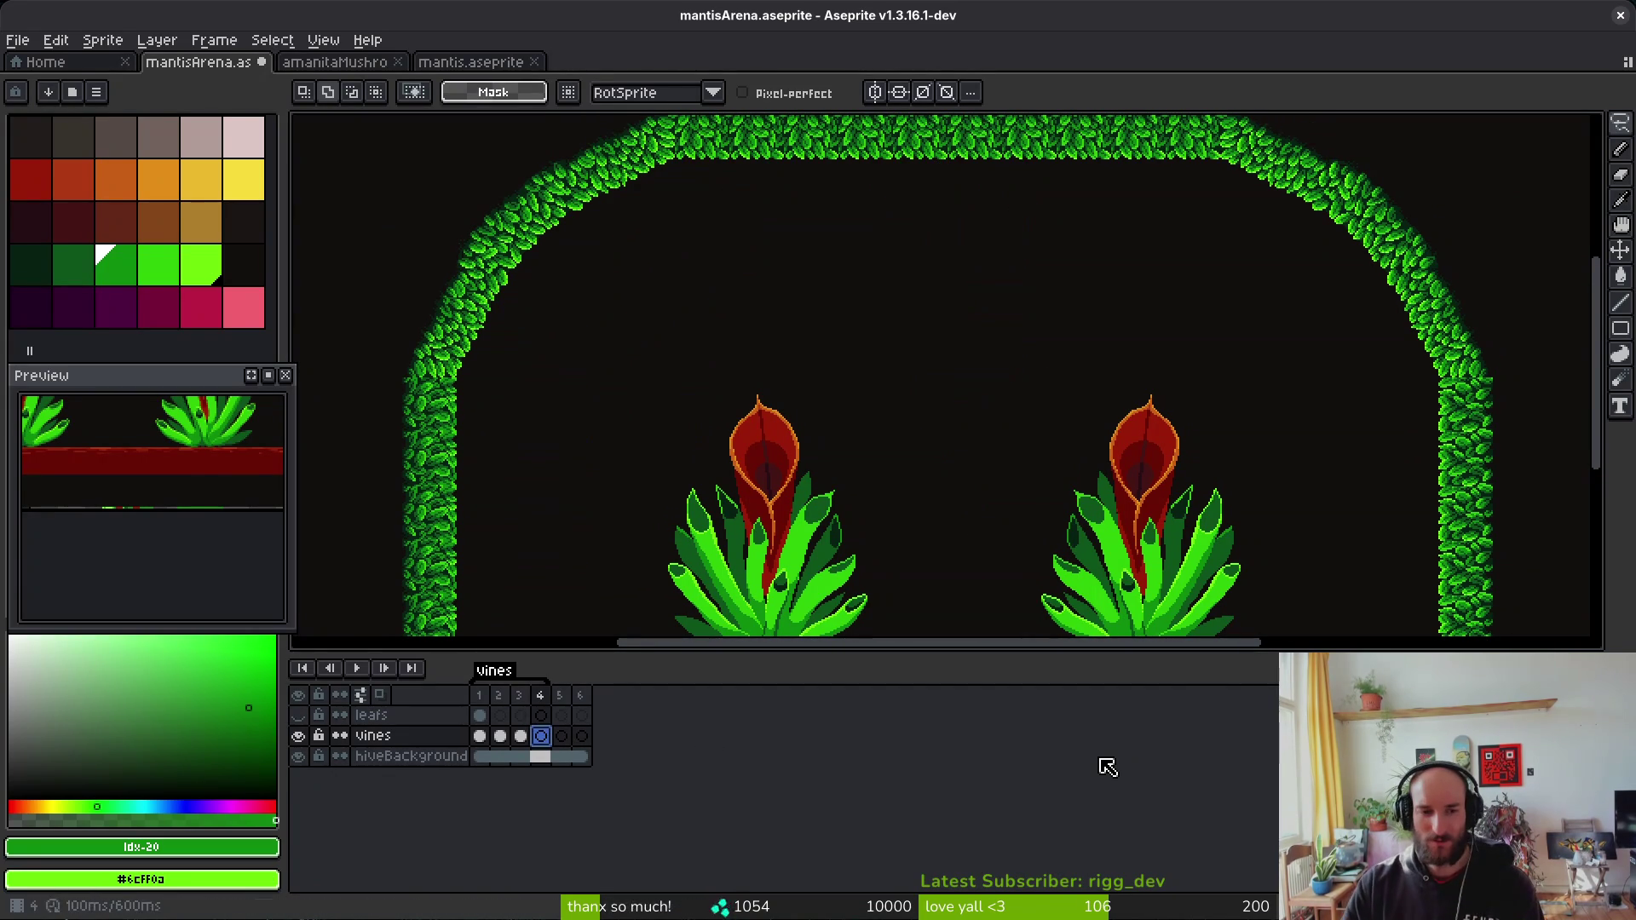
# Step: On frame 1, paste a horizontally flipped copy of the left vines onto the arch's right side
pyautogui.click(530, 733)
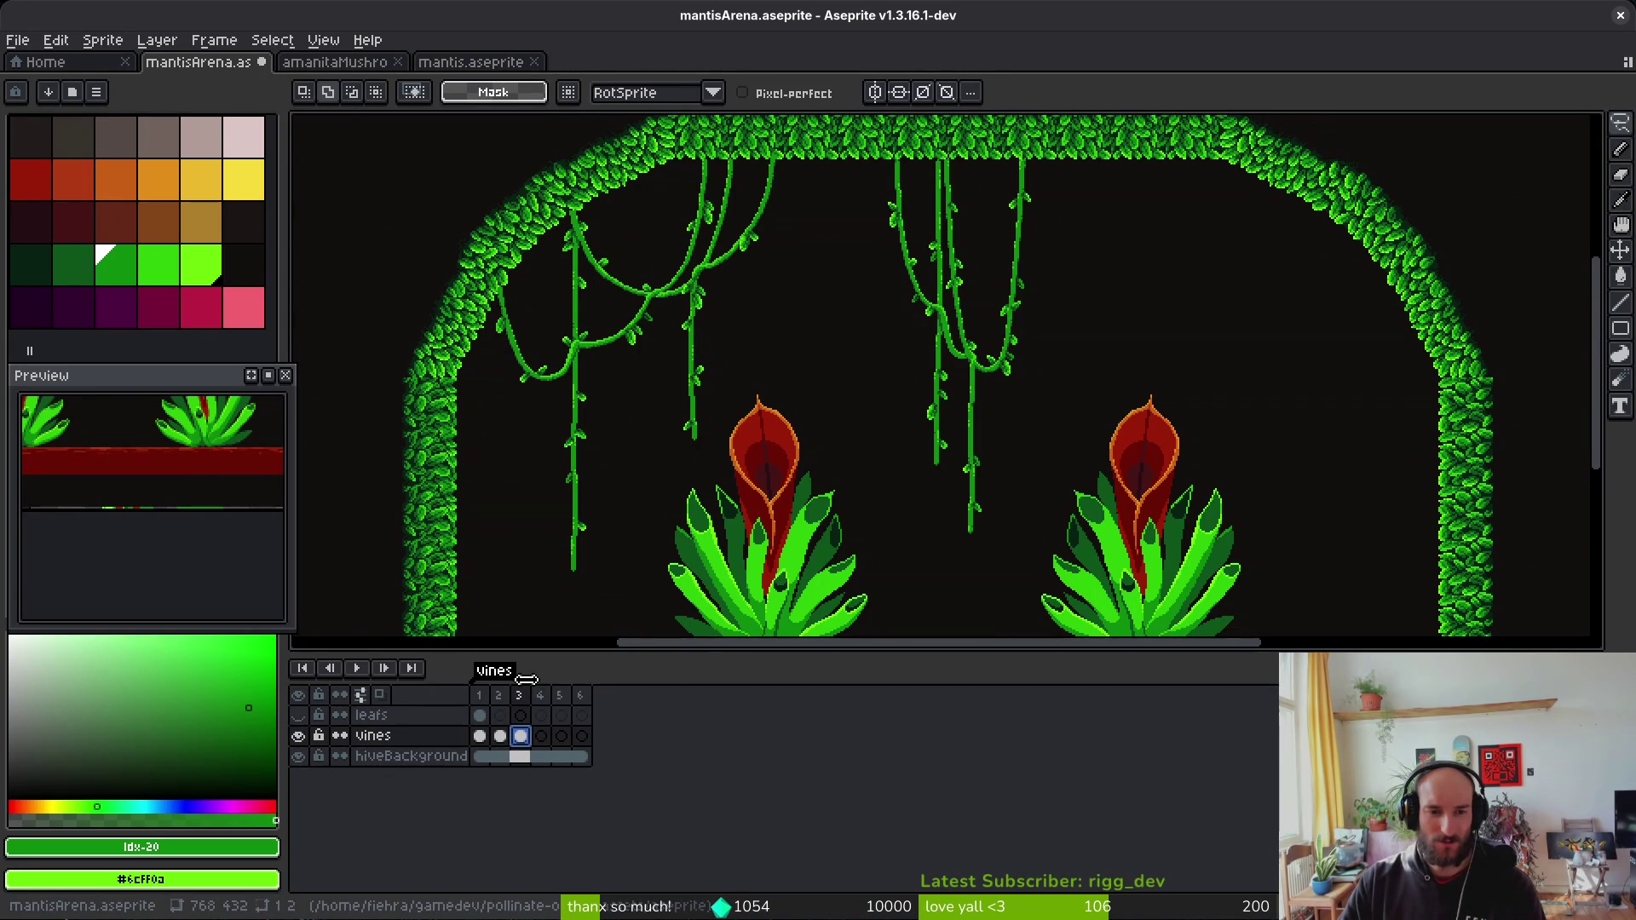
pyautogui.click(479, 736)
pyautogui.scroll(1, 808, 294)
pyautogui.moveTo(806, 162)
pyautogui.mouseDown()
pyautogui.moveTo(668, 380)
pyautogui.moveTo(440, 635)
pyautogui.mouseUp()
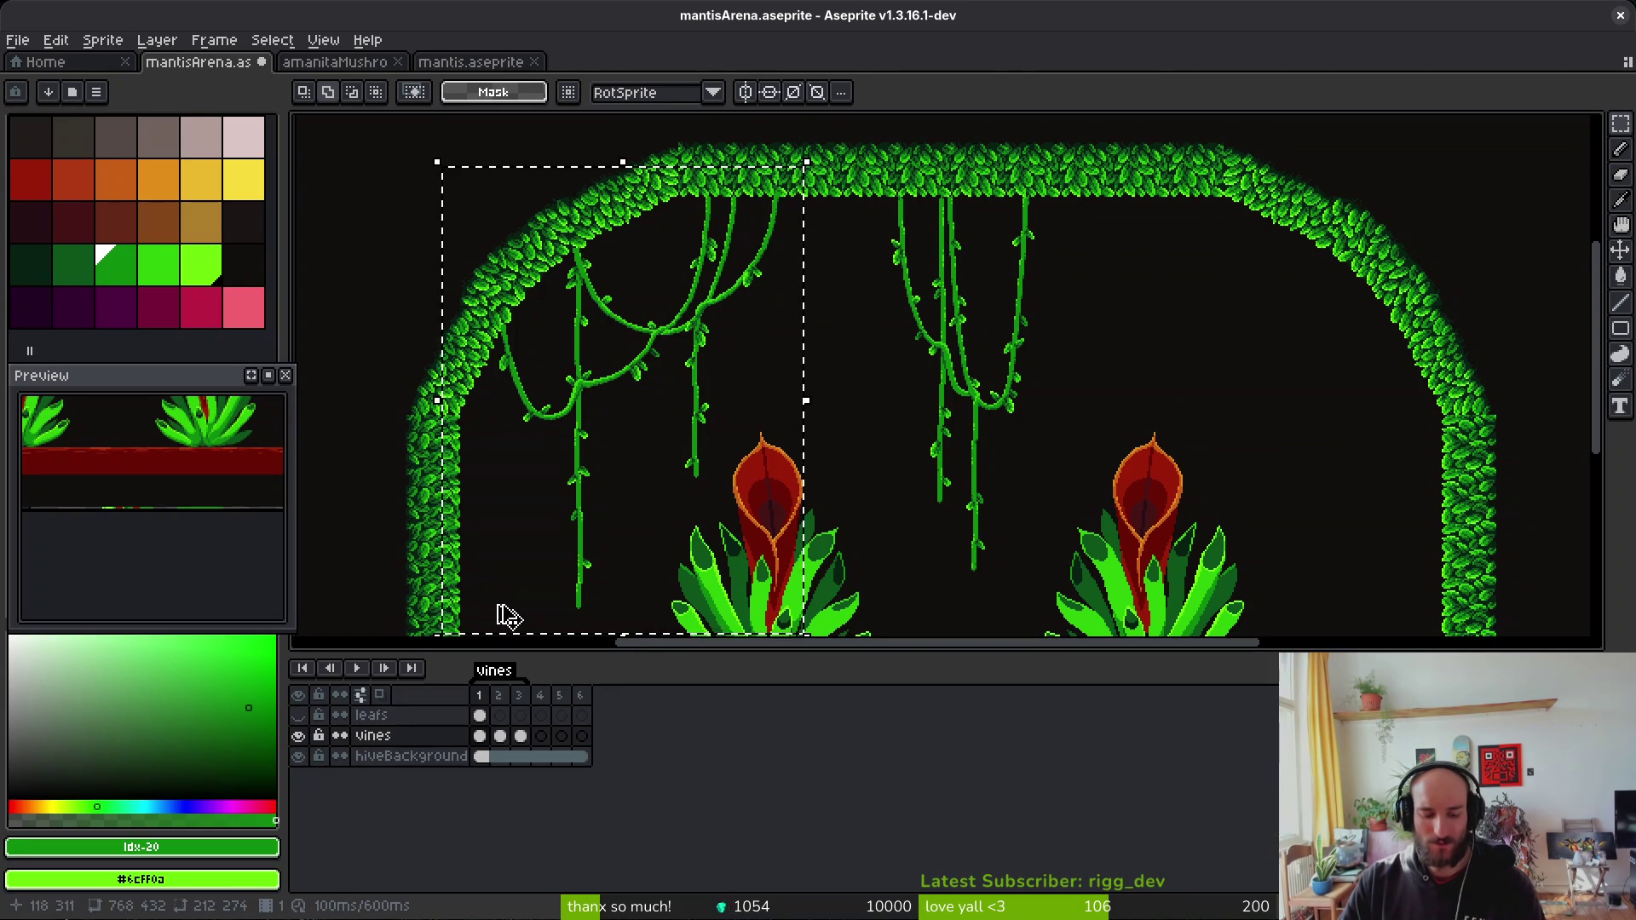
pyautogui.hotkey('ctrl', 'v')
pyautogui.hotkey('shift', 'h')
pyautogui.moveTo(626, 363)
pyautogui.mouseDown()
pyautogui.moveTo(1297, 401)
pyautogui.moveTo(1282, 366)
pyautogui.mouseUp()
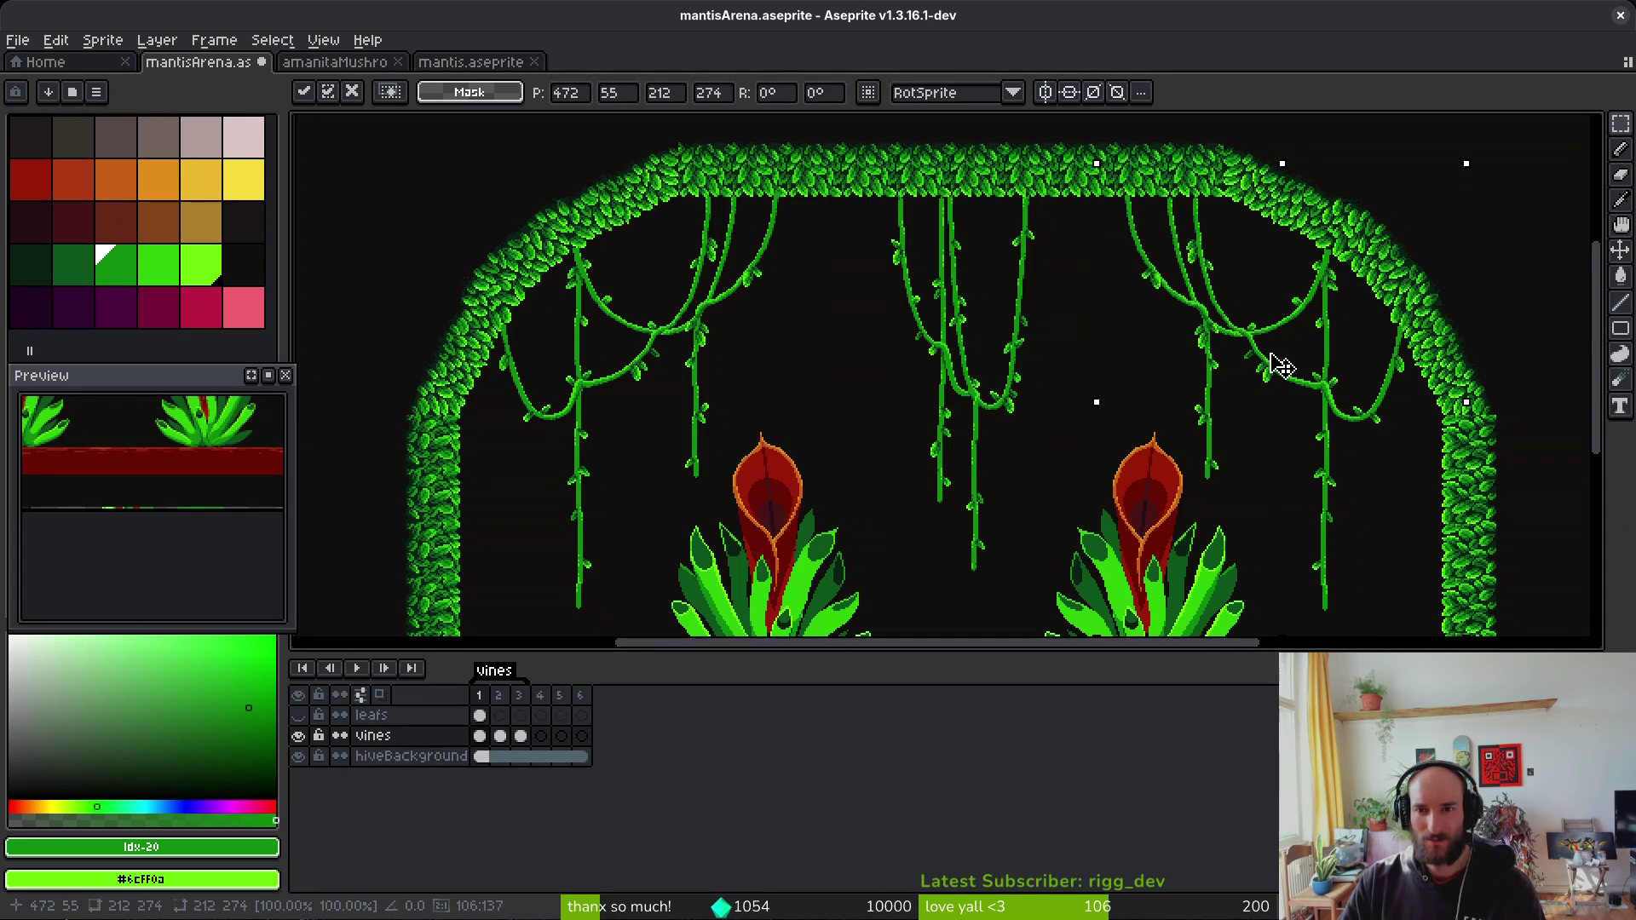
# Step: Nudge the mirrored vines one pixel up and one pixel left
pyautogui.scroll(2, 682, 273)
pyautogui.scroll(1, 803, 354)
pyautogui.scroll(2, 793, 425)
pyautogui.hscroll(10, 794, 425)
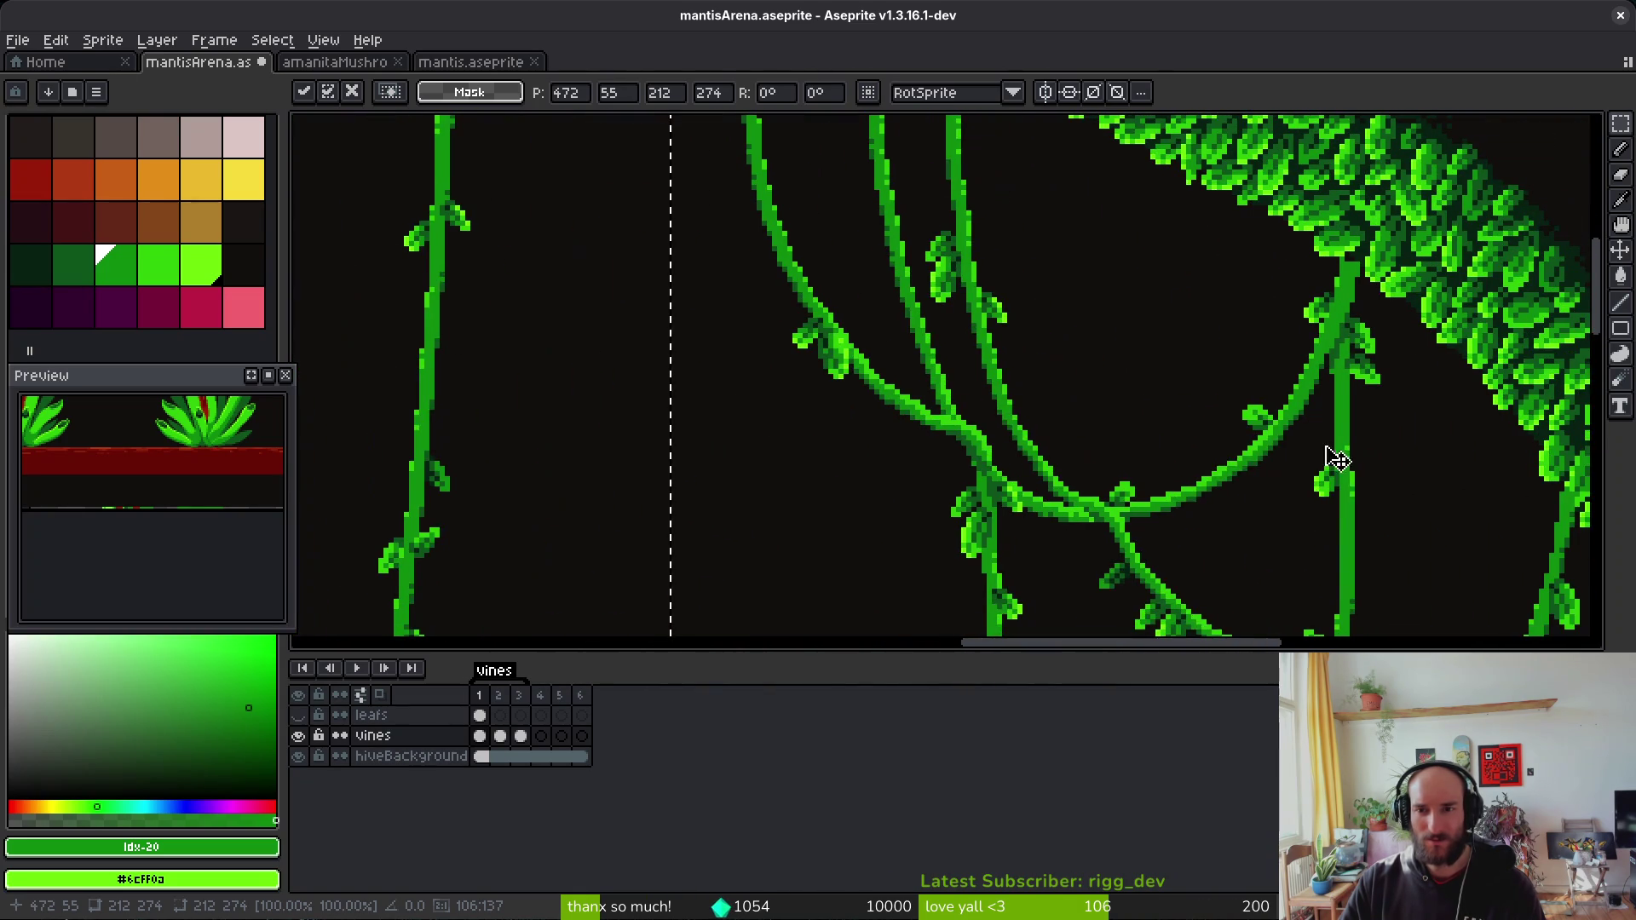
pyautogui.scroll(-1, 1091, 402)
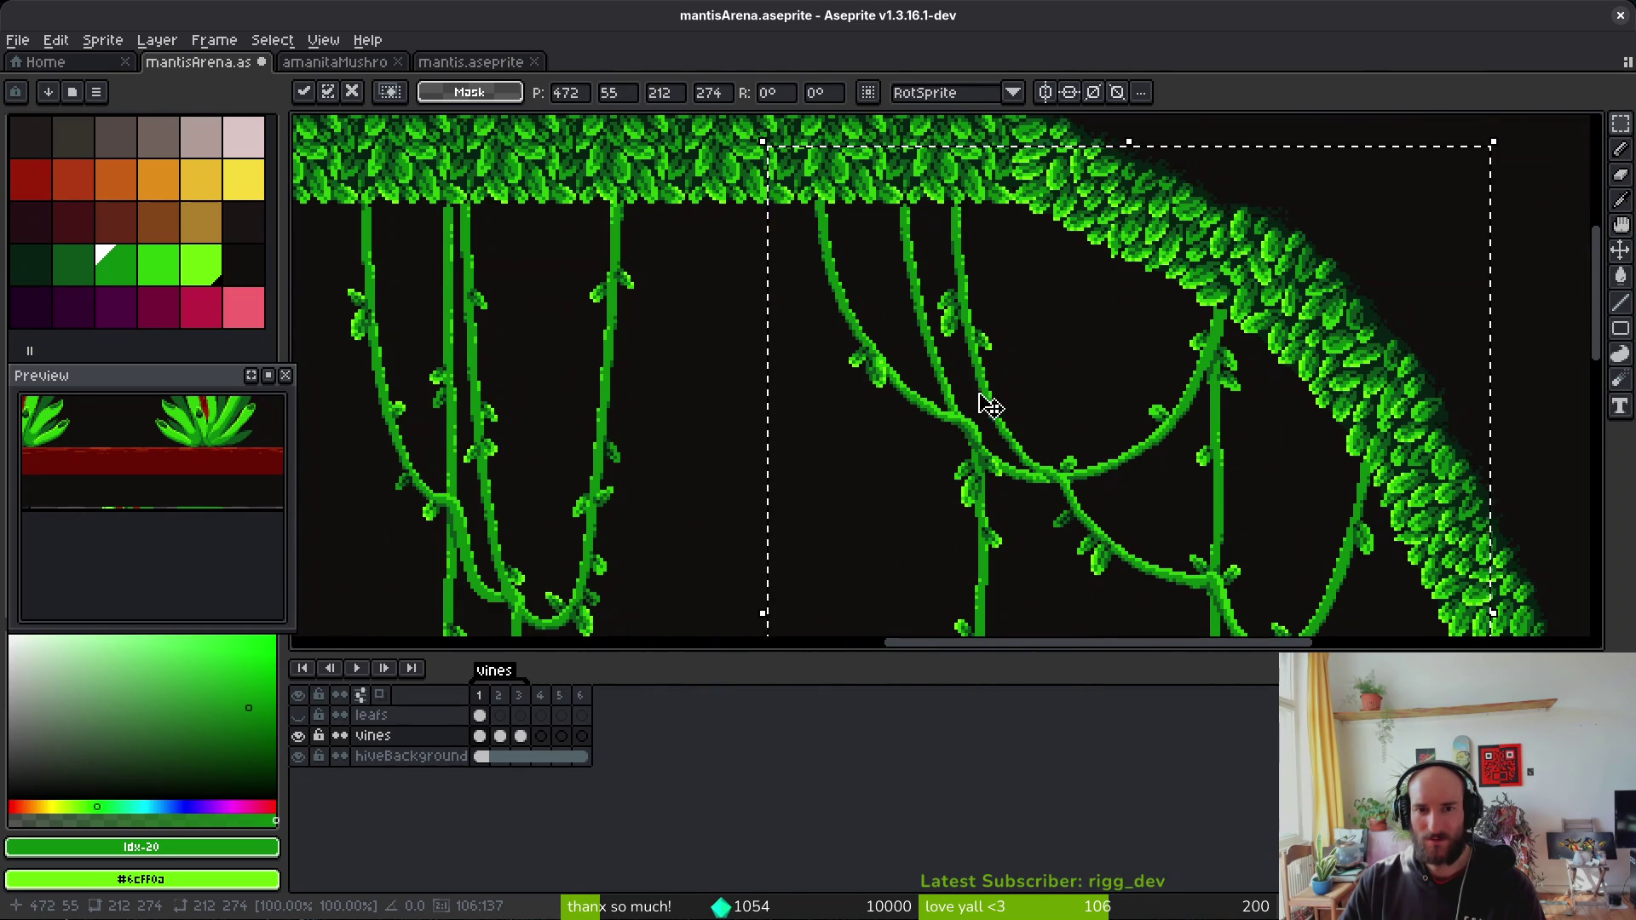
pyautogui.scroll(-2, 988, 401)
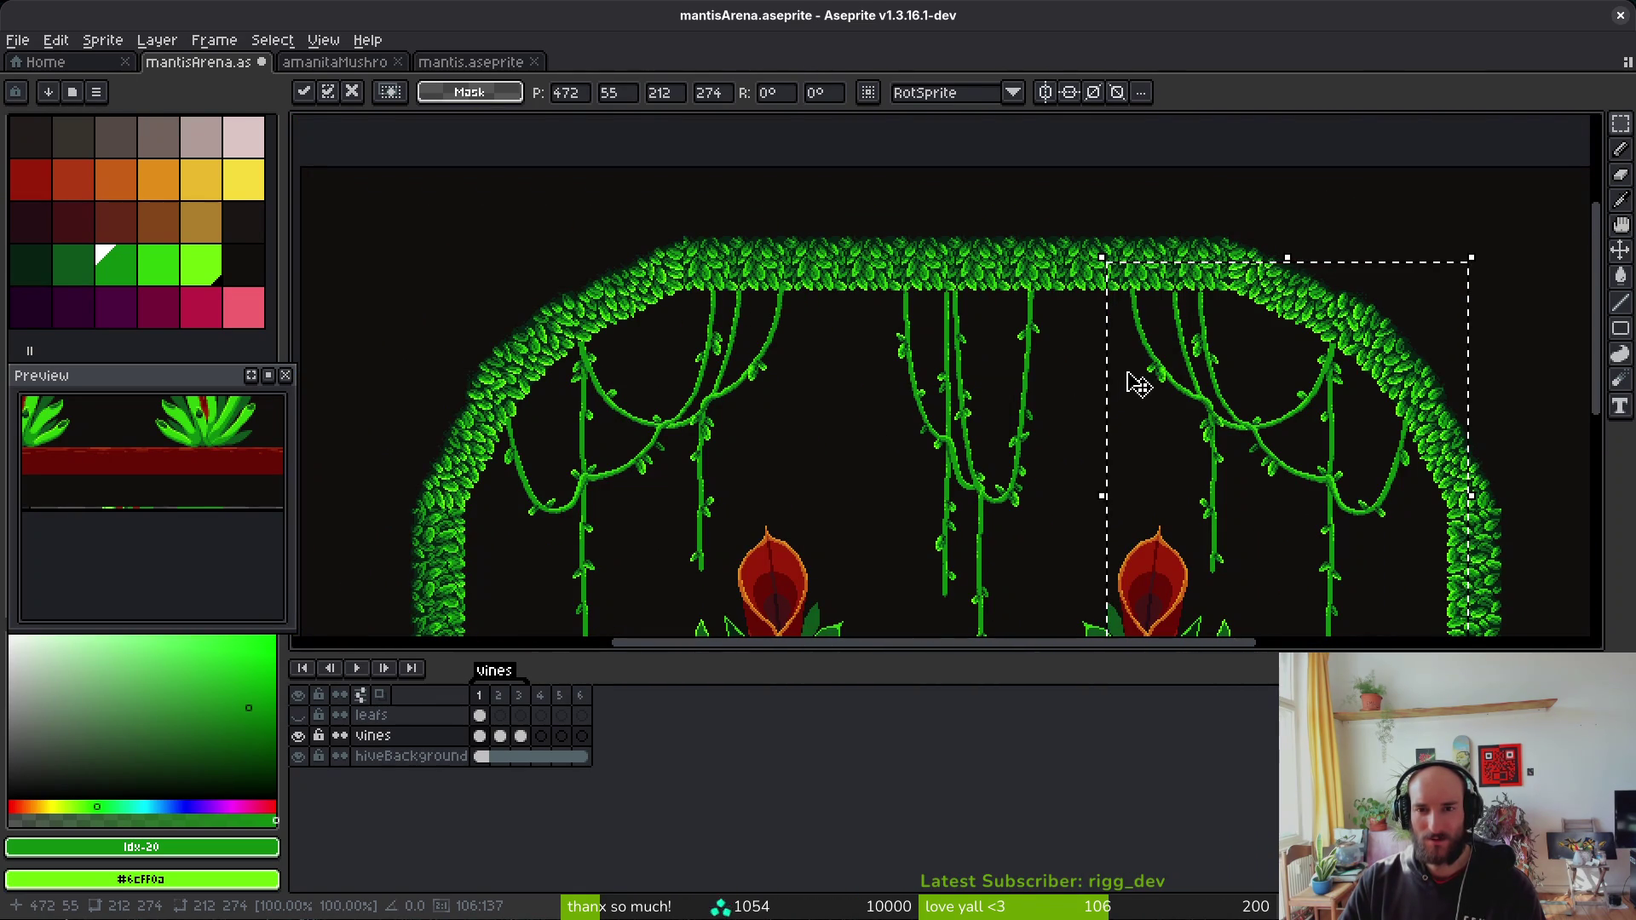
pyautogui.scroll(2, 1214, 319)
pyautogui.scroll(-1, 1286, 329)
pyautogui.scroll(1, 1290, 355)
pyautogui.press('Up')
pyautogui.press('Left')
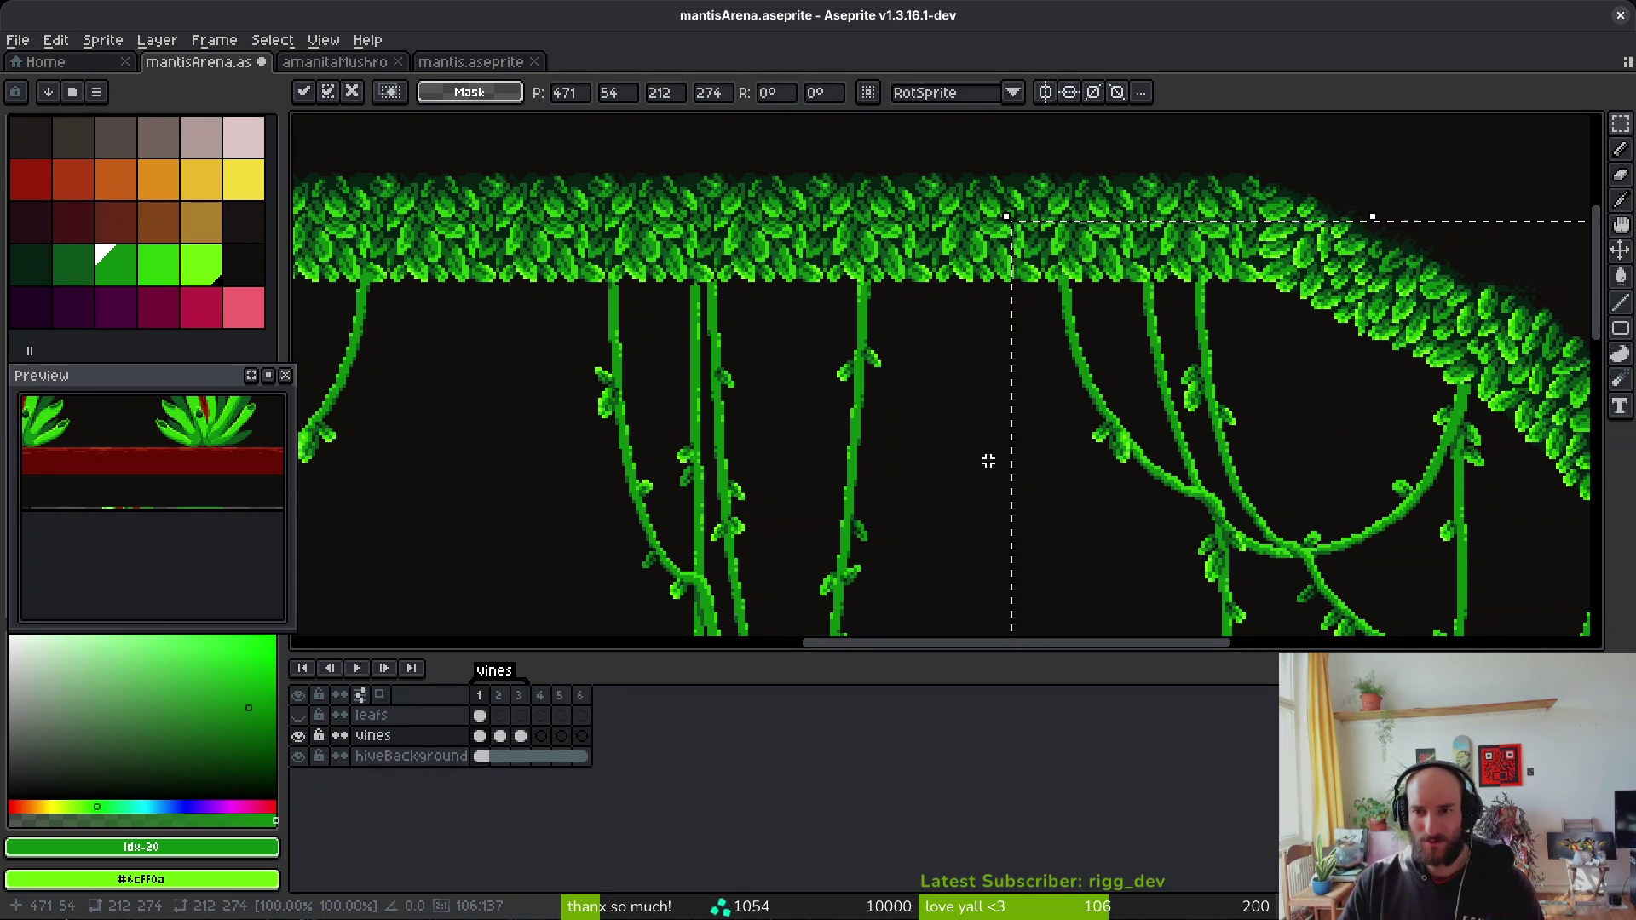
# Step: Pan across the arch to check the placement of the mirrored vines
pyautogui.scroll(-1, 988, 464)
pyautogui.hscroll(1, 987, 464)
pyautogui.hscroll(-5, 767, 375)
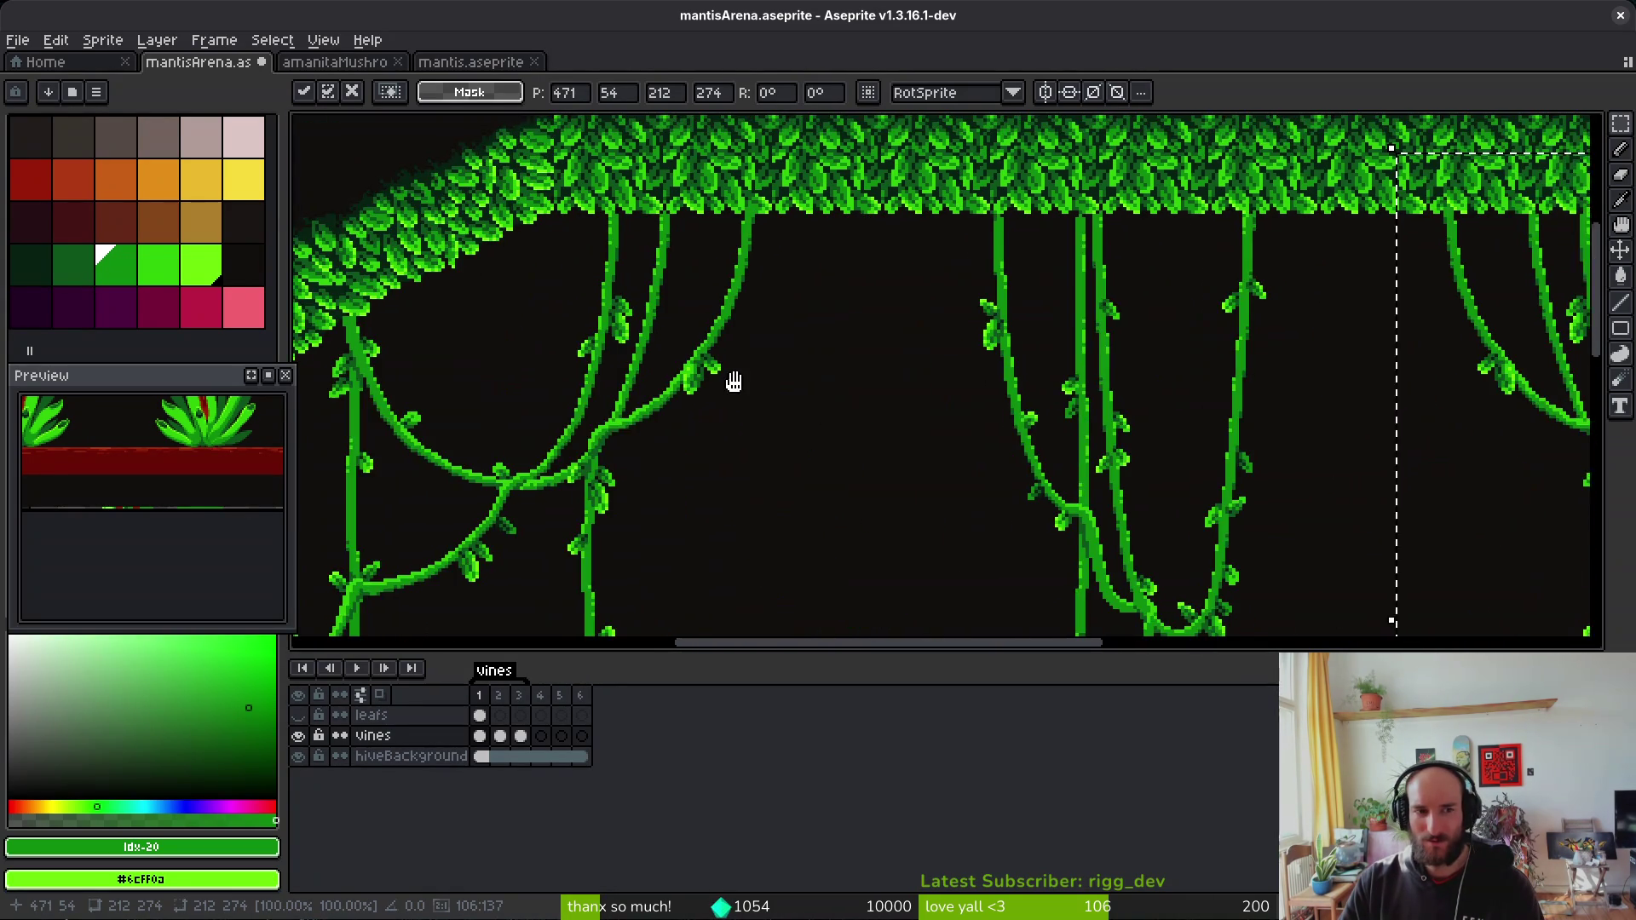
pyautogui.moveTo(730, 383); pyautogui.dragTo(768, 374)
pyautogui.hscroll(5, 679, 361)
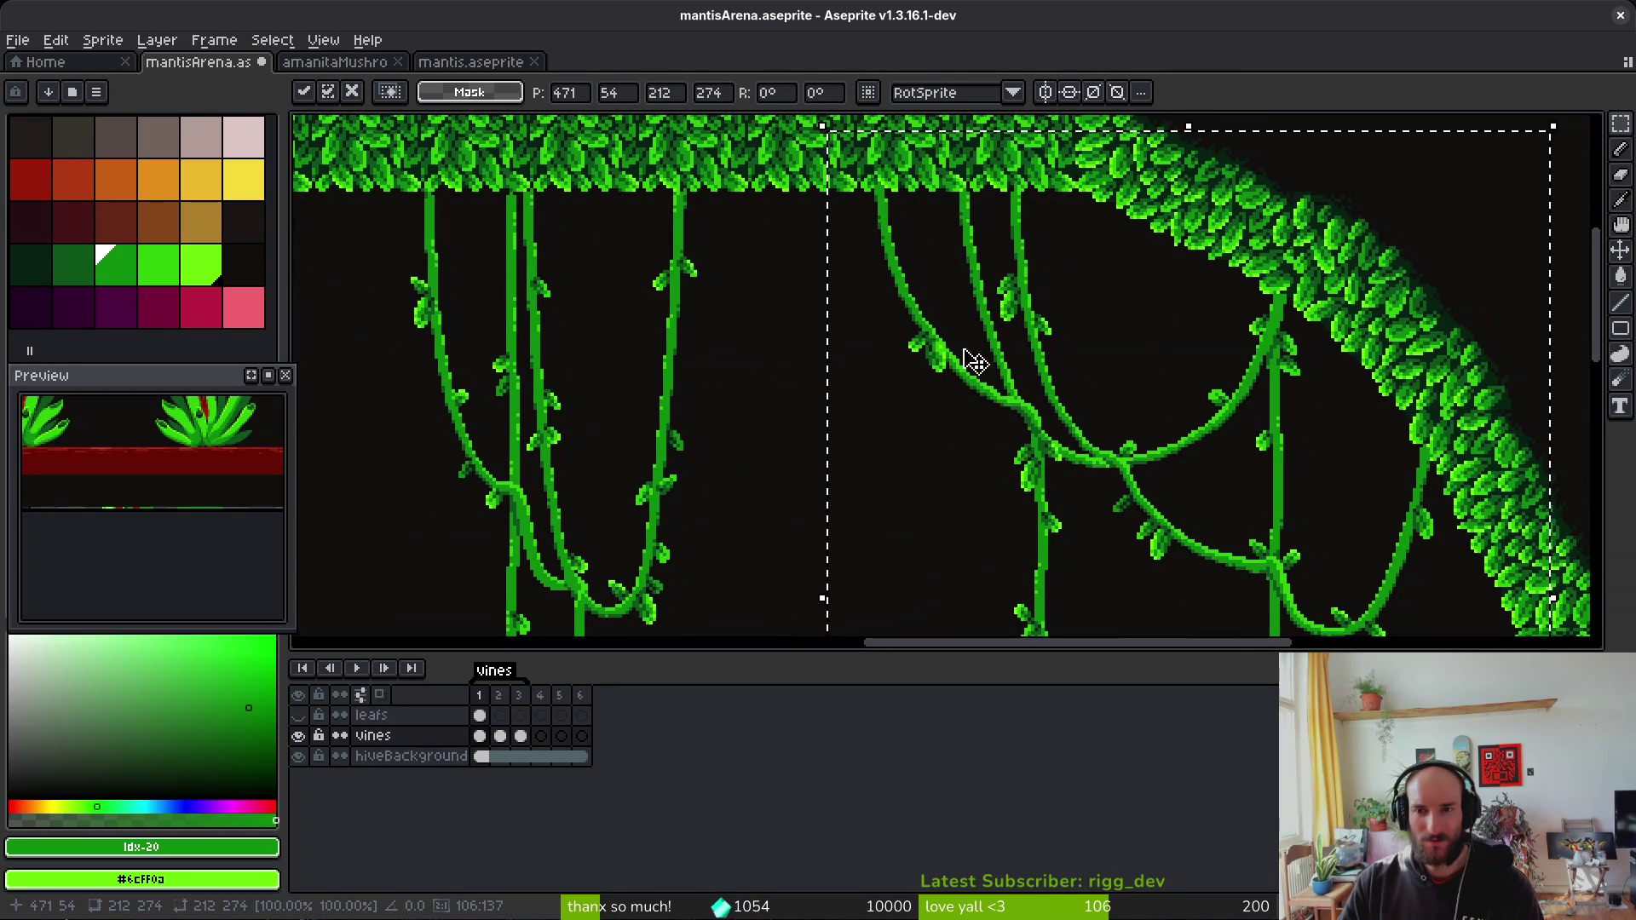
pyautogui.hscroll(-5, 1077, 332)
pyautogui.scroll(-3, 785, 358)
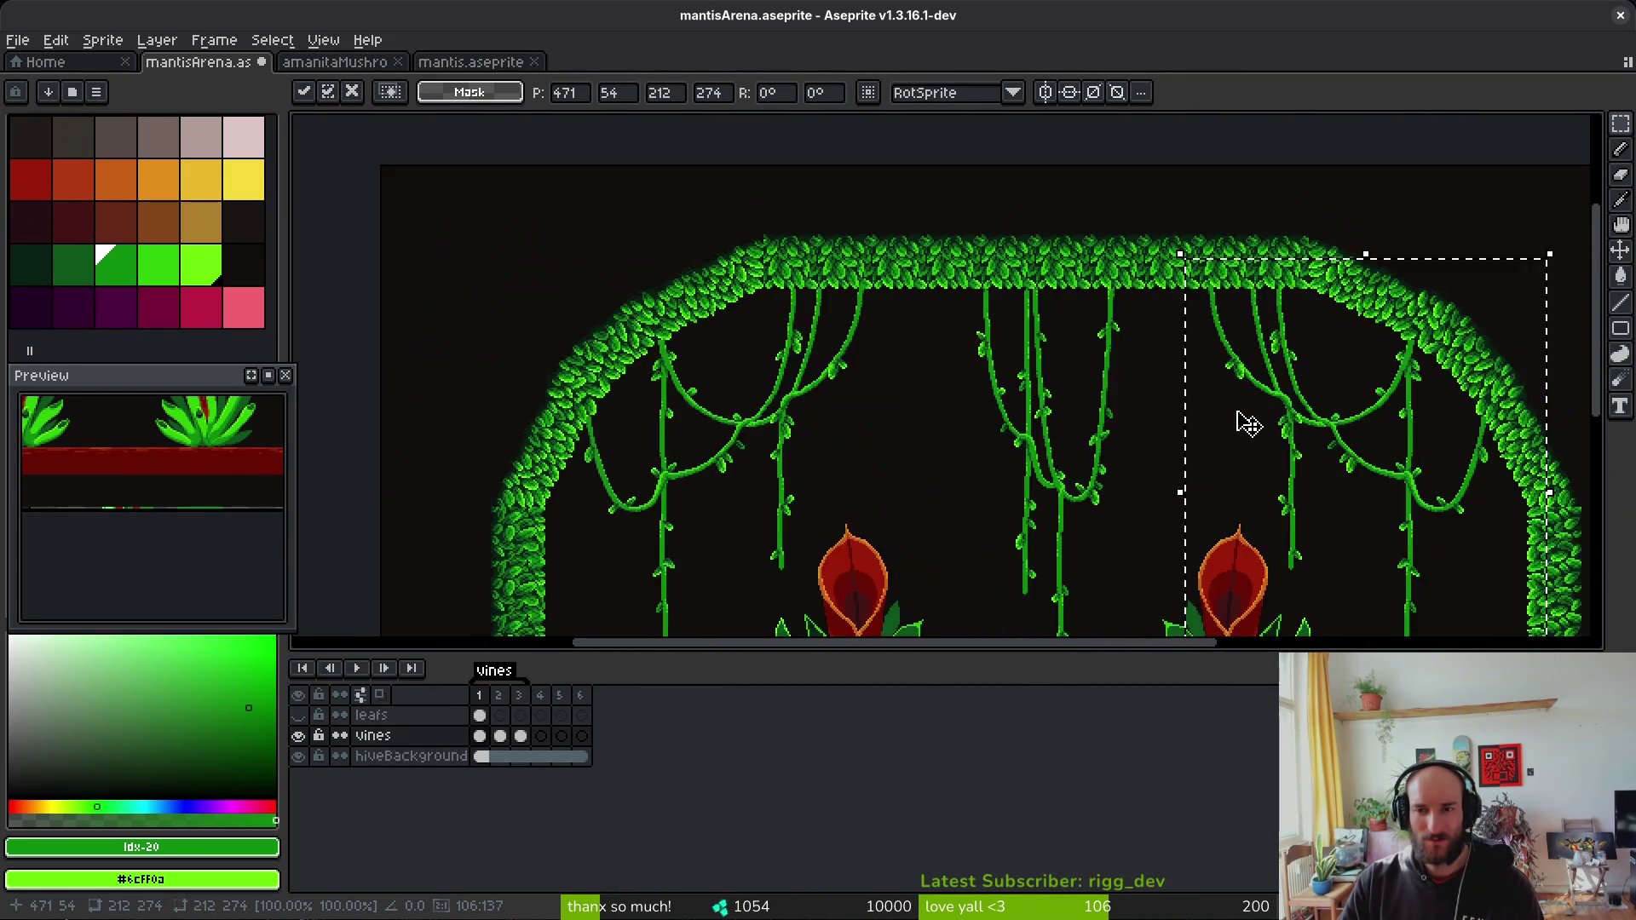
pyautogui.moveTo(1224, 412); pyautogui.dragTo(1037, 409)
pyautogui.scroll(5, 1204, 394)
pyautogui.hscroll(3, 1261, 401)
pyautogui.scroll(-2, 1026, 406)
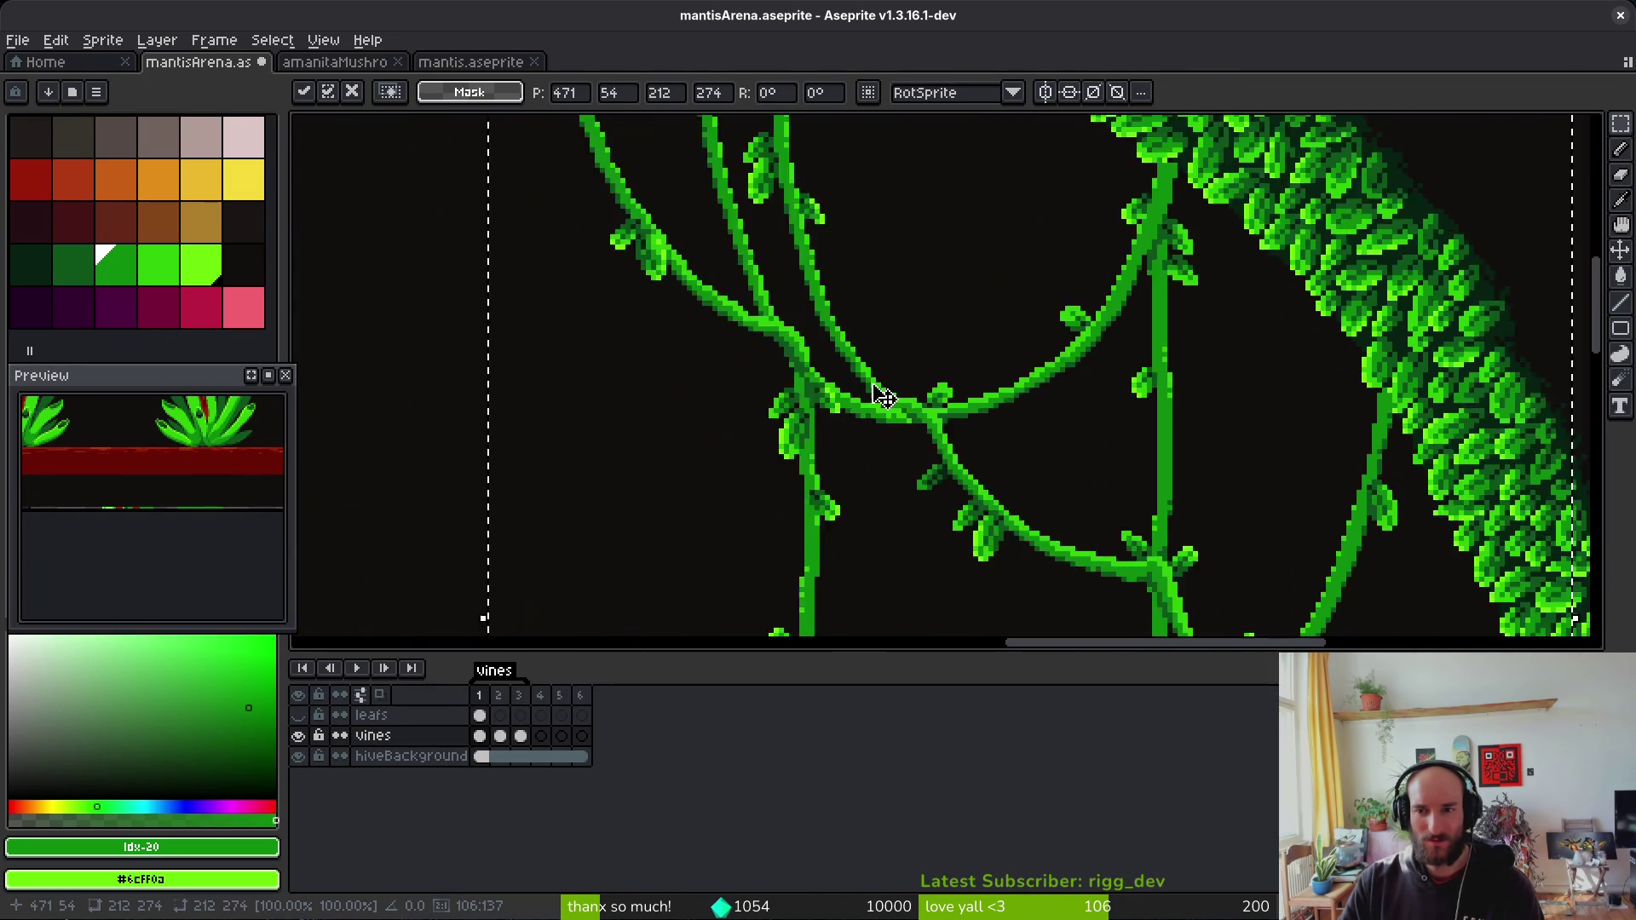
pyautogui.hscroll(5, 789, 354)
pyautogui.scroll(2, 1126, 375)
pyautogui.hscroll(-5, 1208, 446)
pyautogui.scroll(-2, 917, 423)
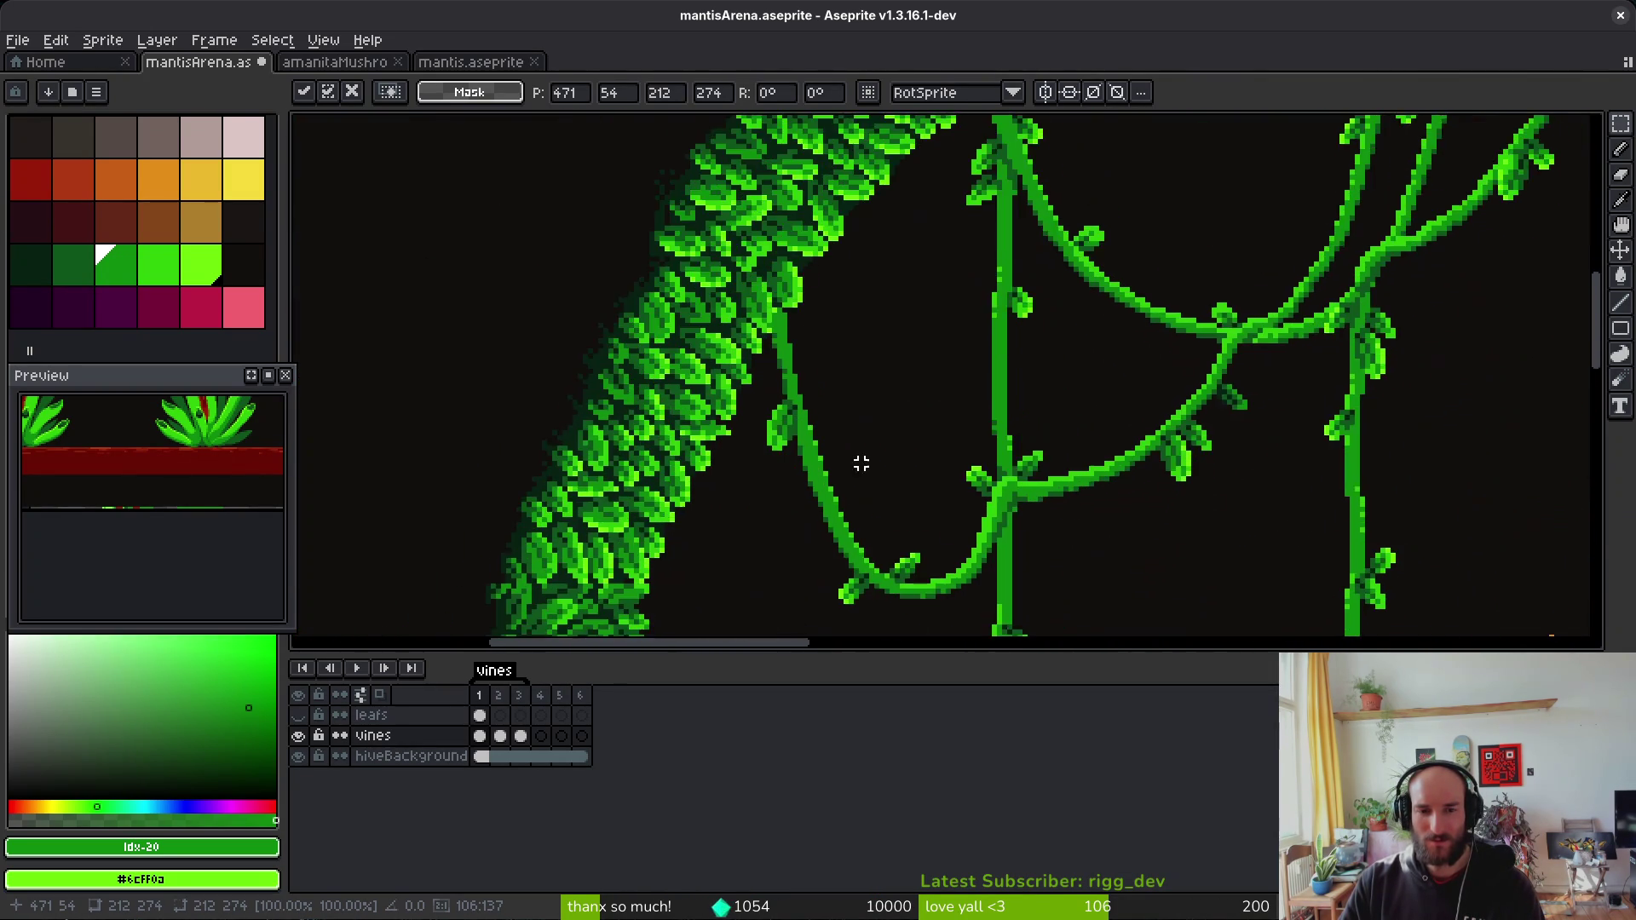
pyautogui.scroll(-5, 948, 424)
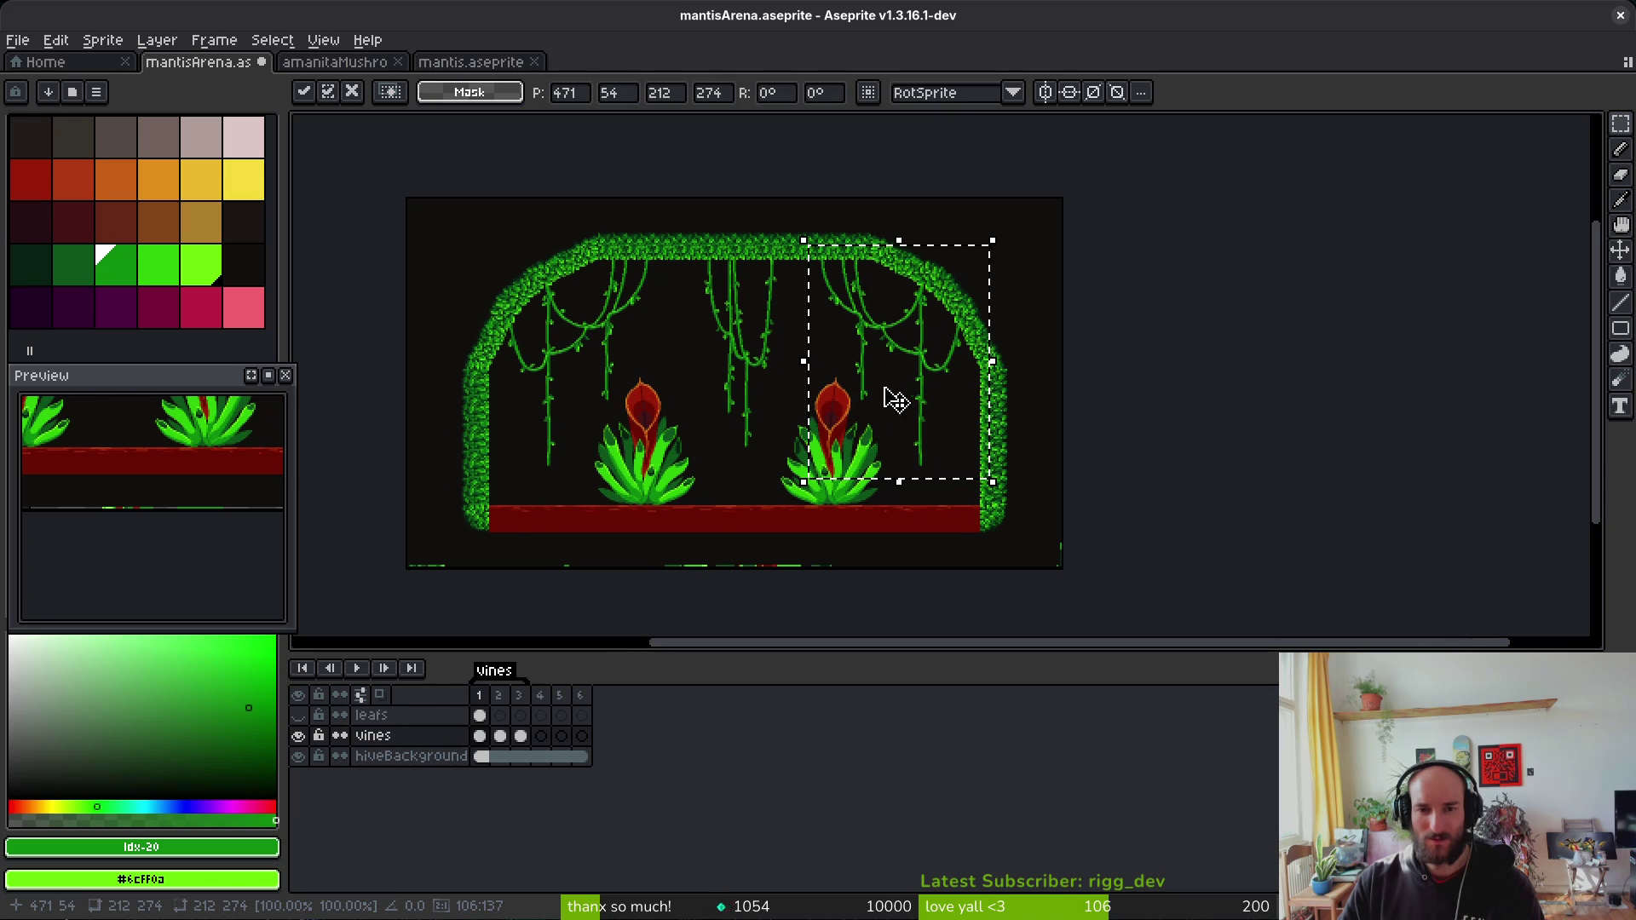
# Step: Commit the placed vines and save mantisArena.aseprite
pyautogui.hotkey('ctrl', 's')
pyautogui.scroll(2, 881, 420)
pyautogui.scroll(-1, 895, 372)
pyautogui.scroll(1, 913, 362)
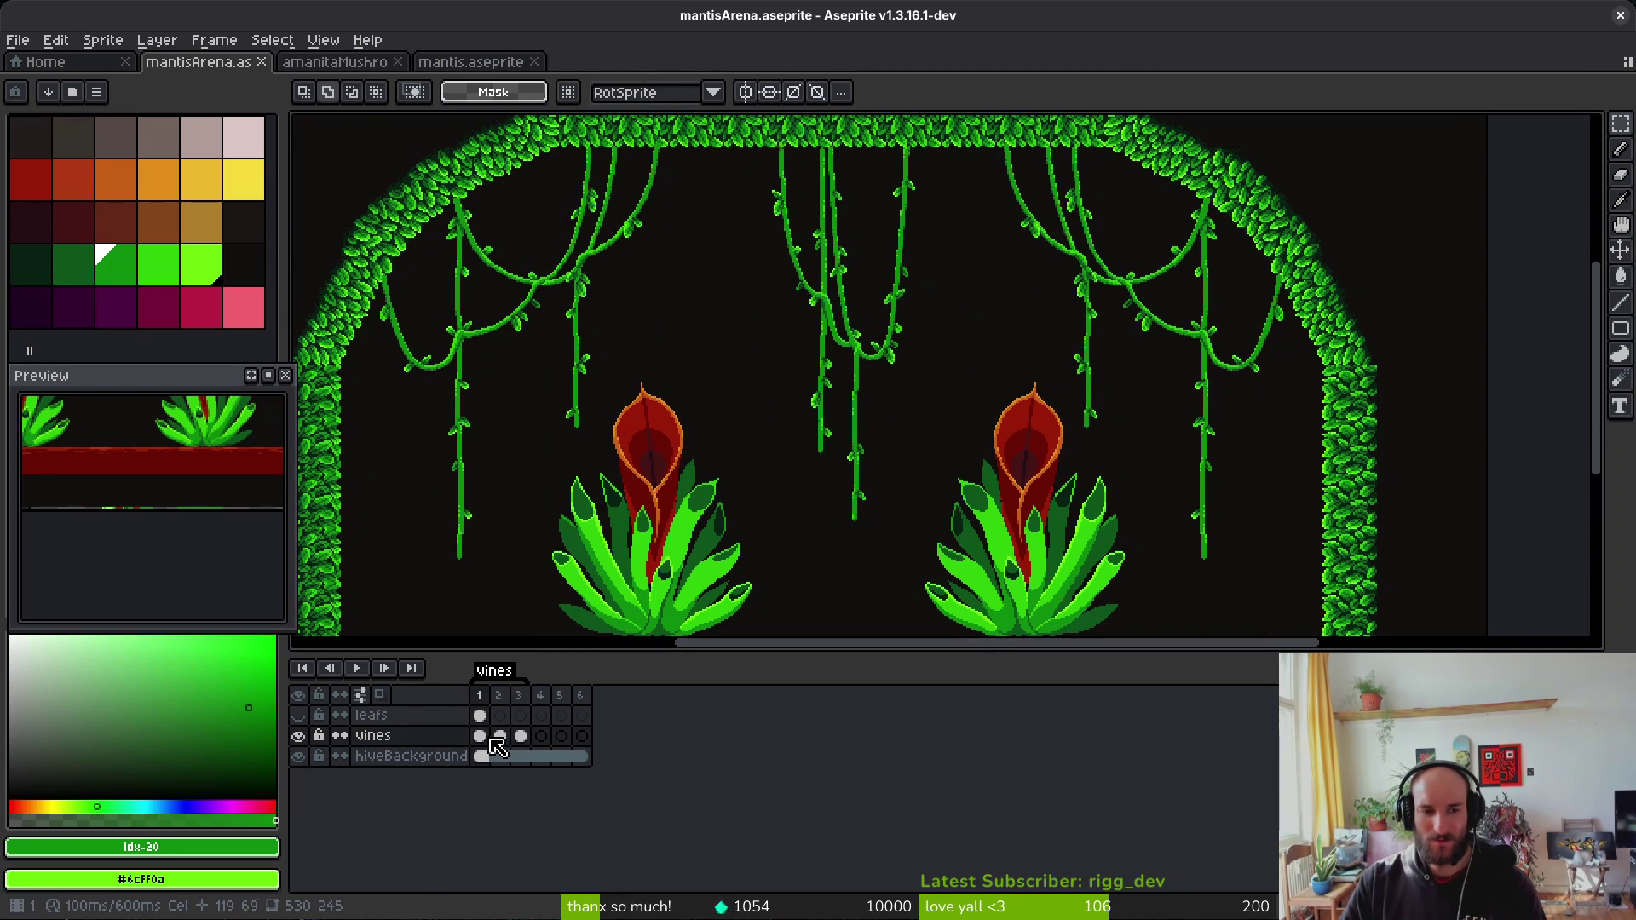
# Step: Compare the vines in frames 2 and 3, then paste the copied vines into frame 2
pyautogui.click(505, 741)
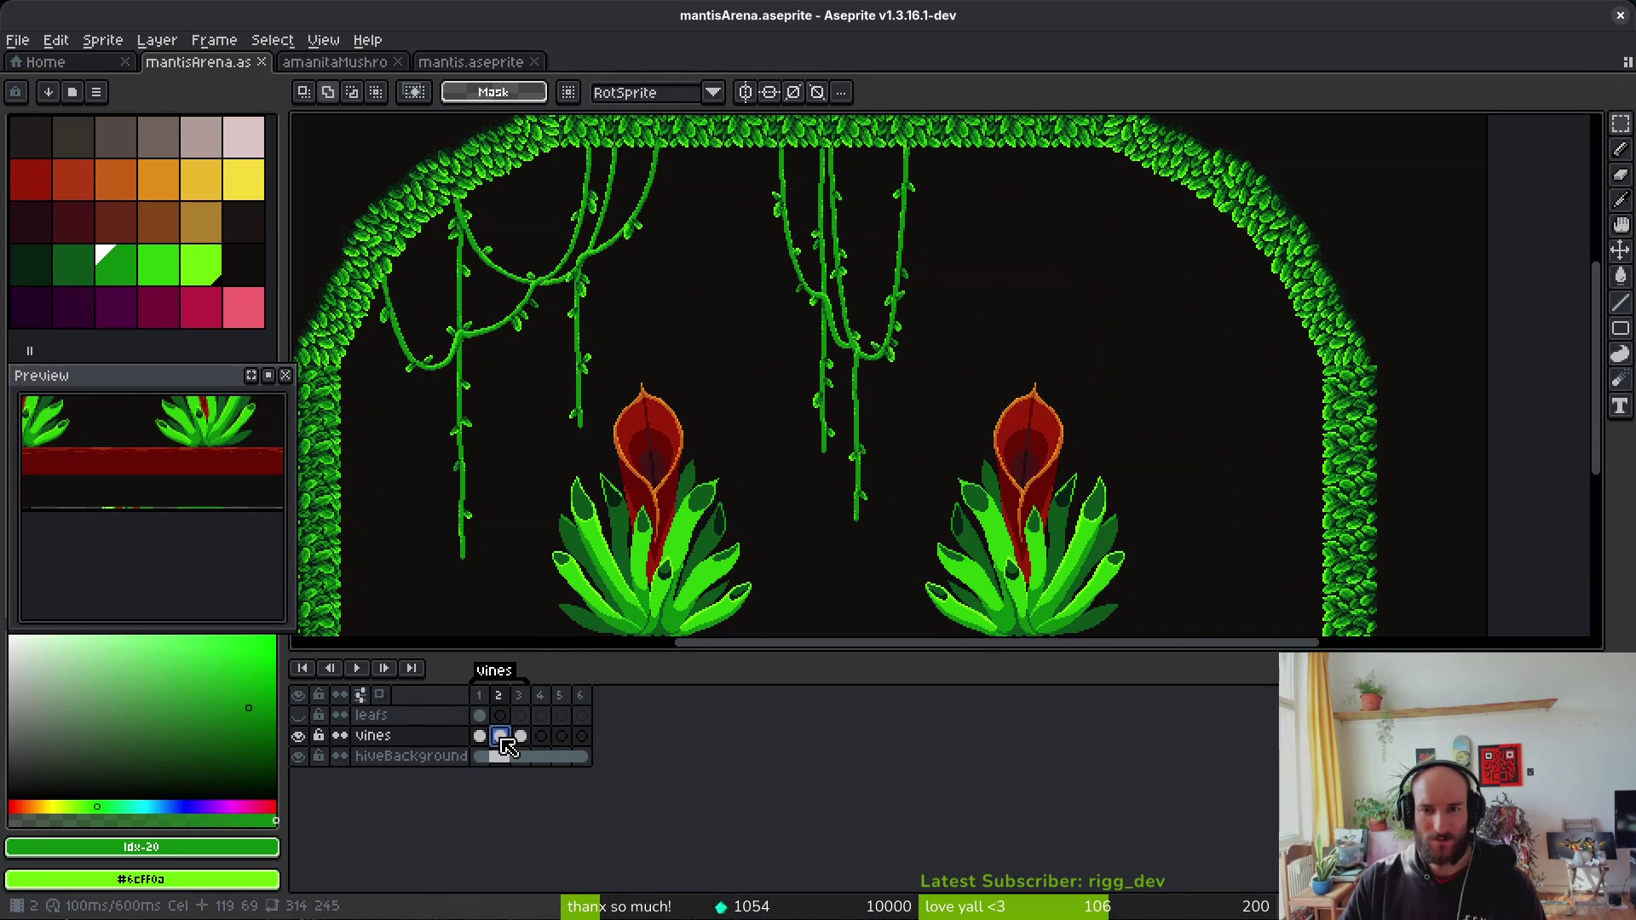
pyautogui.click(520, 737)
pyautogui.click(500, 737)
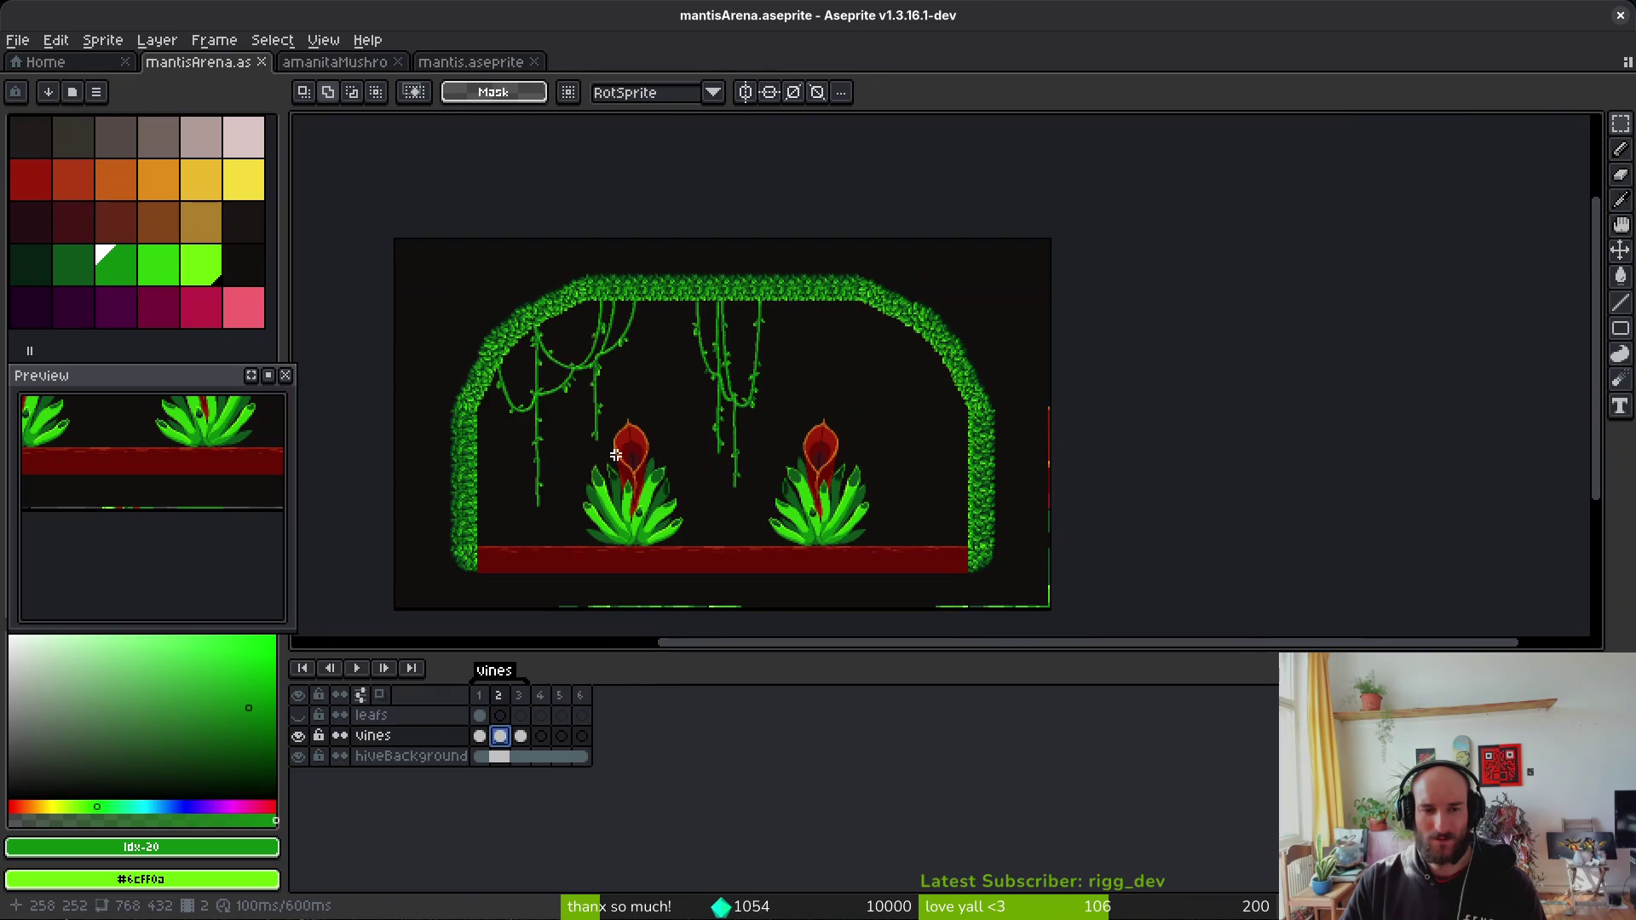
pyautogui.scroll(-2, 682, 348)
pyautogui.moveTo(617, 344); pyautogui.dragTo(449, 543)
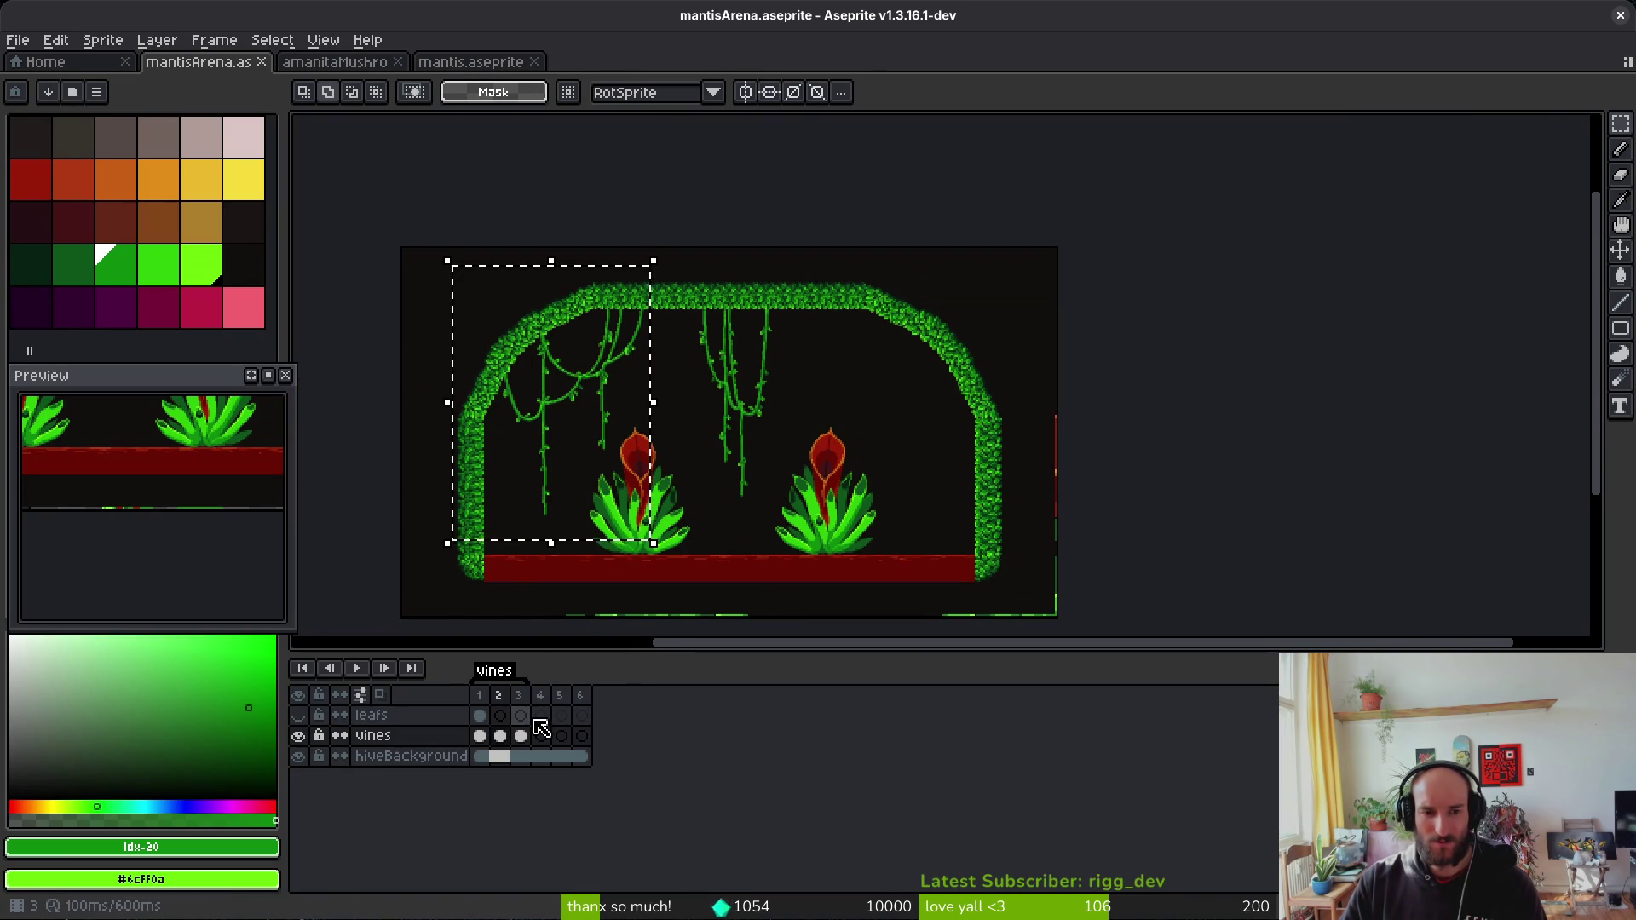
pyautogui.hotkey('ctrl', 'v')
# Step: Place the pasted vines on the arch's upper right, under the arch top, and commit
pyautogui.moveTo(577, 401); pyautogui.dragTo(942, 438)
pyautogui.scroll(3, 929, 409)
pyautogui.hscroll(-5, 1082, 511)
pyautogui.scroll(2, 1082, 511)
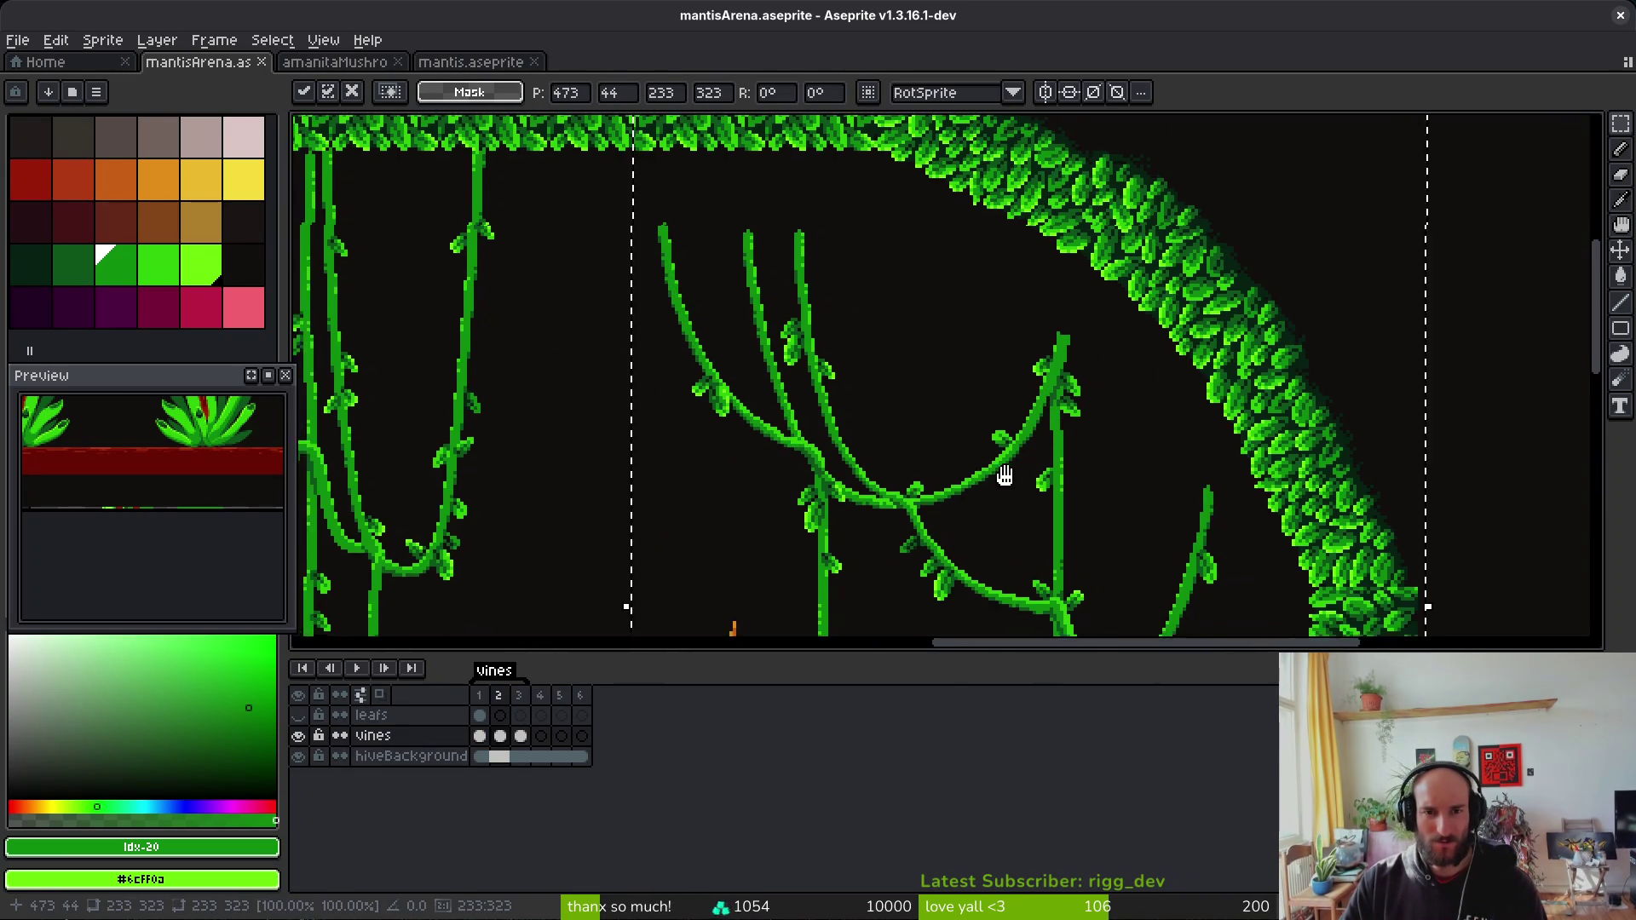
pyautogui.moveTo(1078, 551)
pyautogui.mouseDown()
pyautogui.moveTo(1095, 446)
pyautogui.moveTo(1066, 435)
pyautogui.mouseUp()
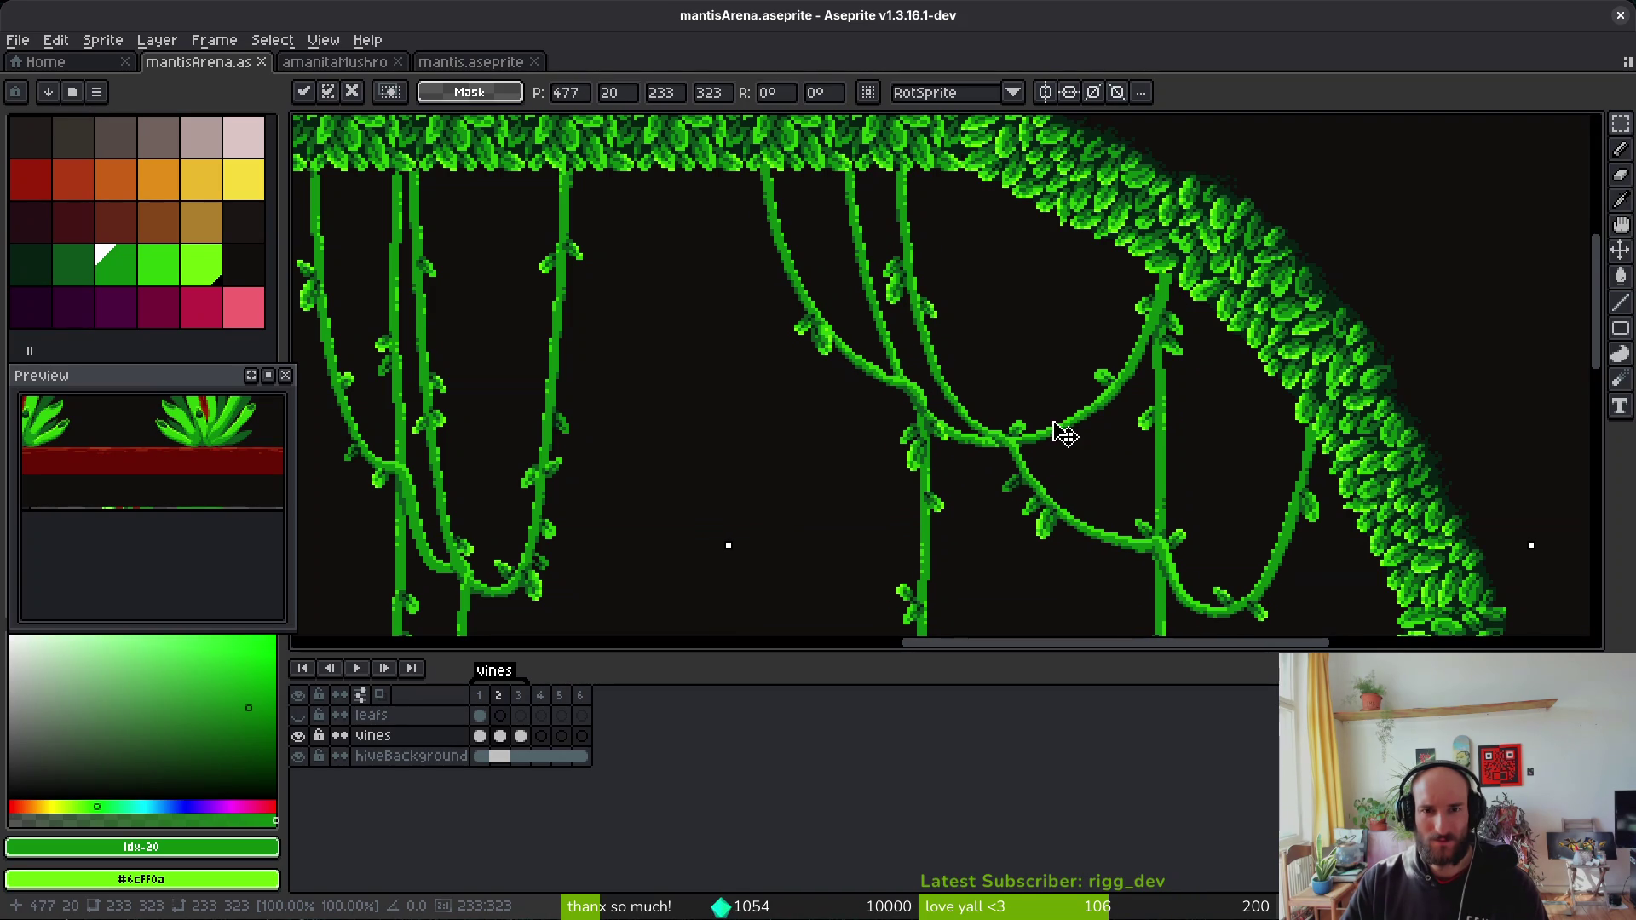
pyautogui.press('Return')
# Step: Go back to frame 1 and select its vines cel with the Move tool
pyautogui.press('Left')
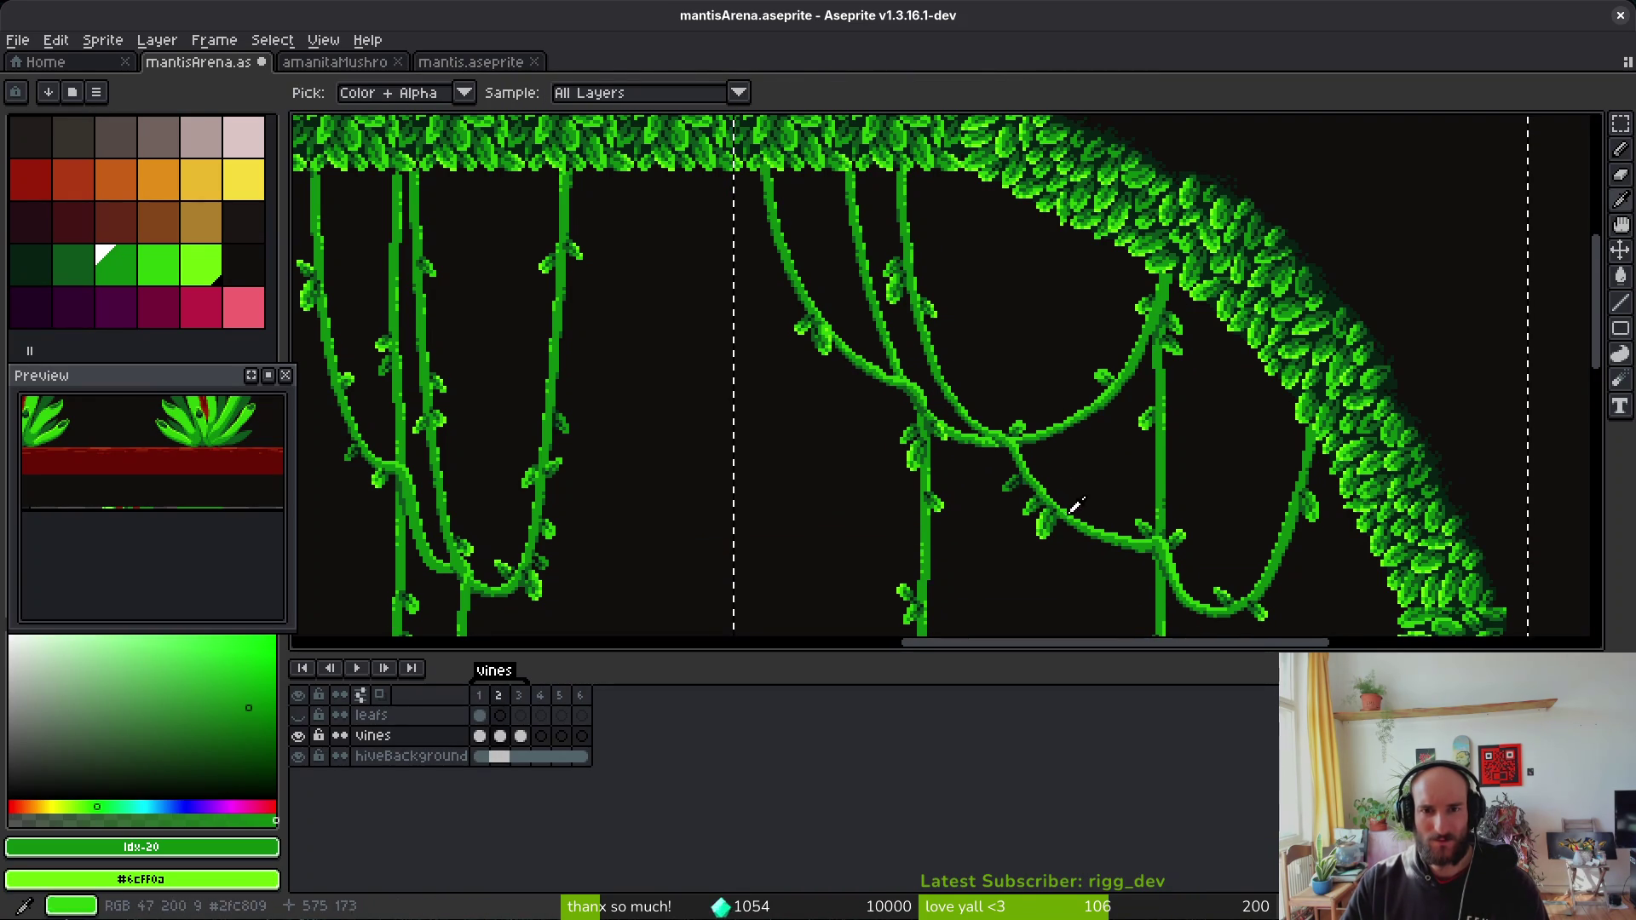
pyautogui.press('v')
pyautogui.scroll(-2, 1123, 413)
pyautogui.click(479, 735)
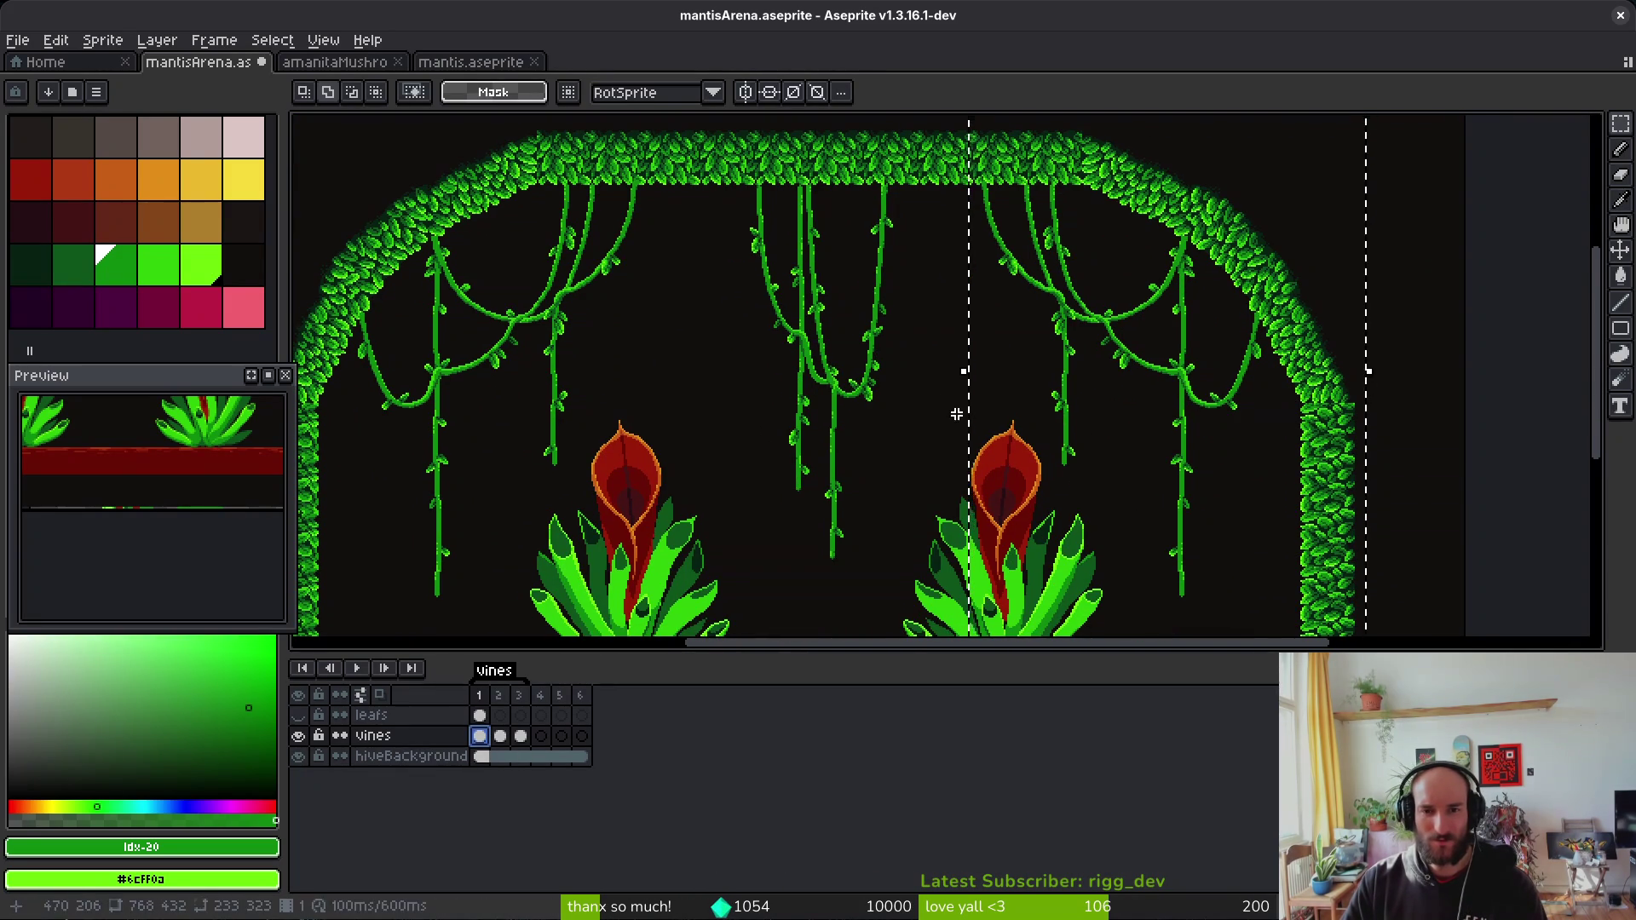
# Step: Marquee-select and shift the left vines and plant on frames 1 and 3
pyautogui.hotkey('ctrl', 'd')
pyautogui.scroll(-2, 541, 345)
pyautogui.moveTo(349, 172); pyautogui.dragTo(525, 396)
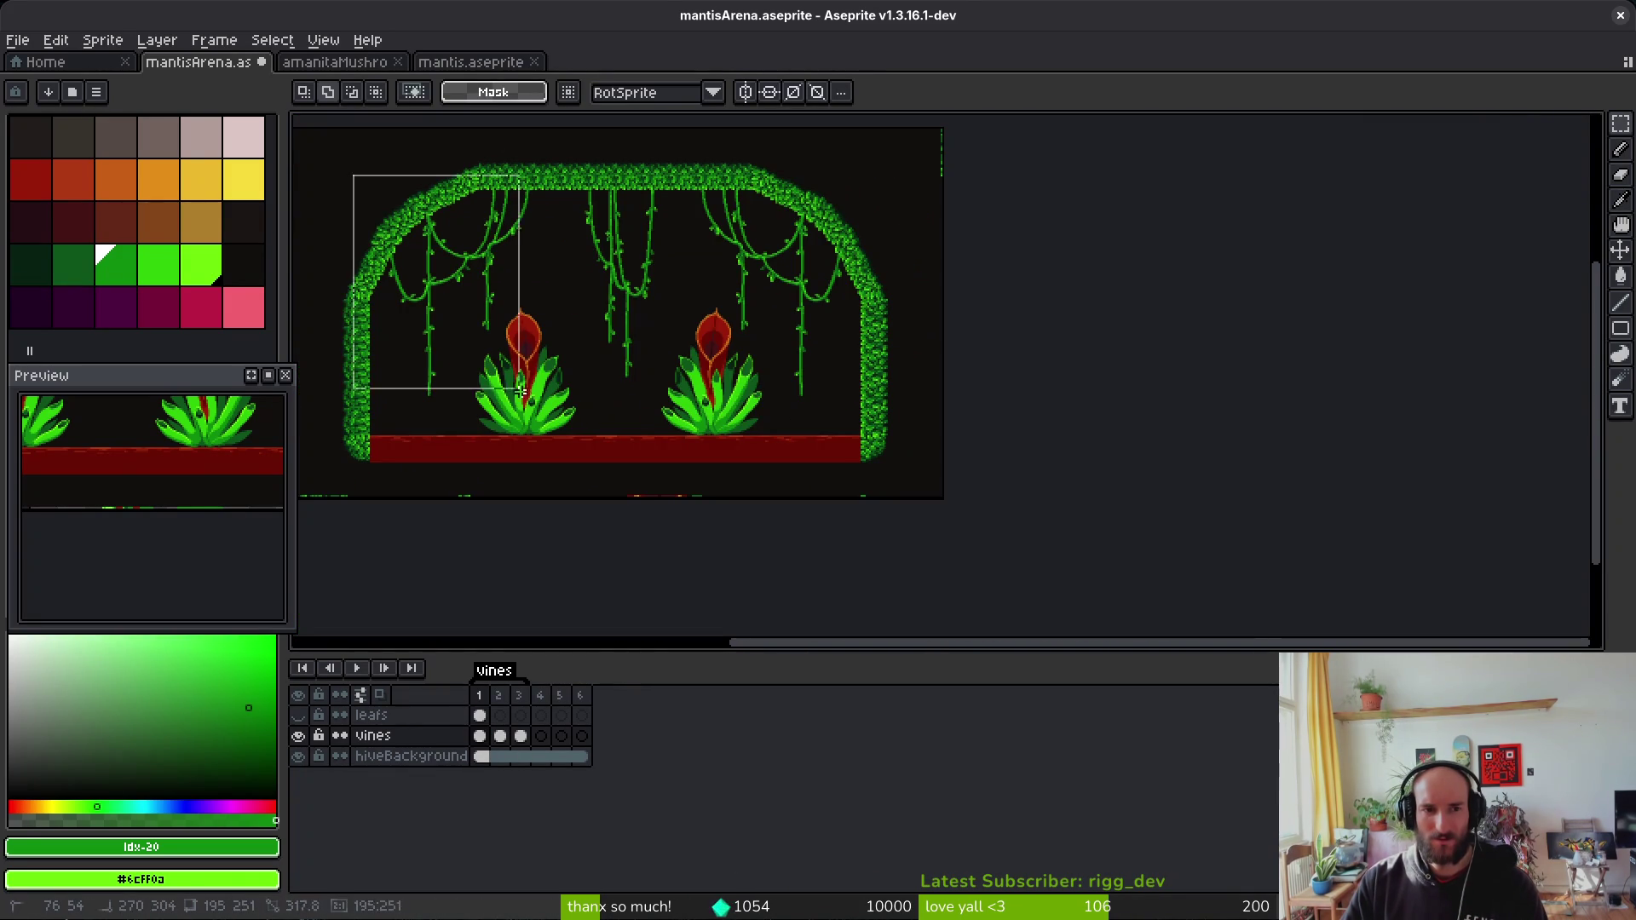
pyautogui.click(522, 739)
pyautogui.moveTo(330, 144); pyautogui.dragTo(553, 438)
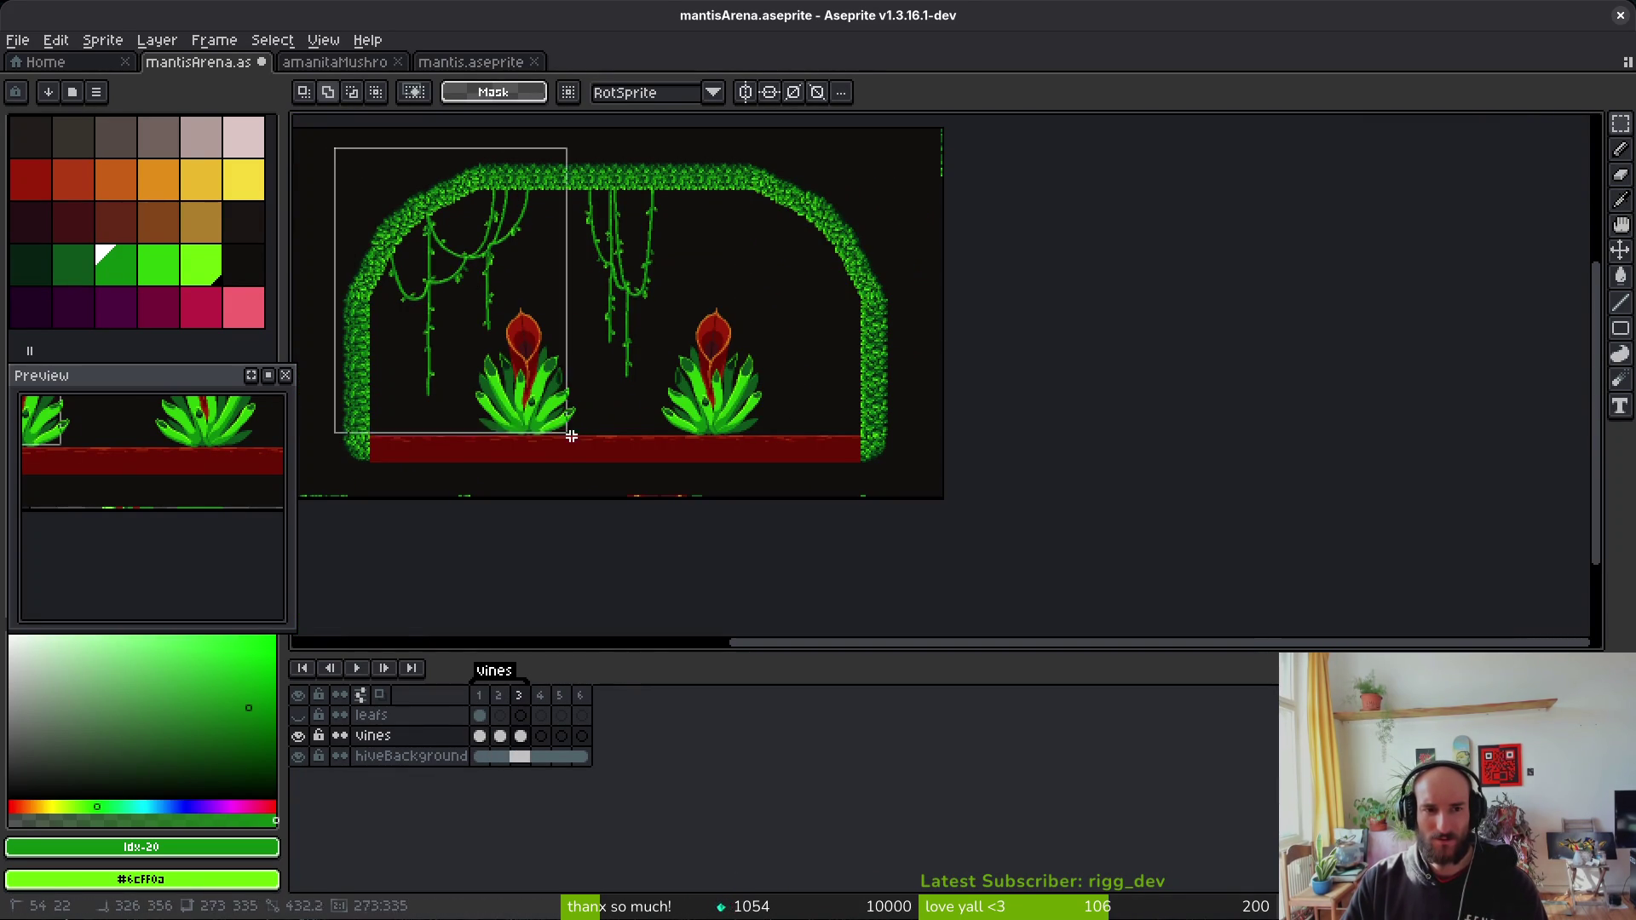
pyautogui.moveTo(703, 454); pyautogui.dragTo(764, 585)
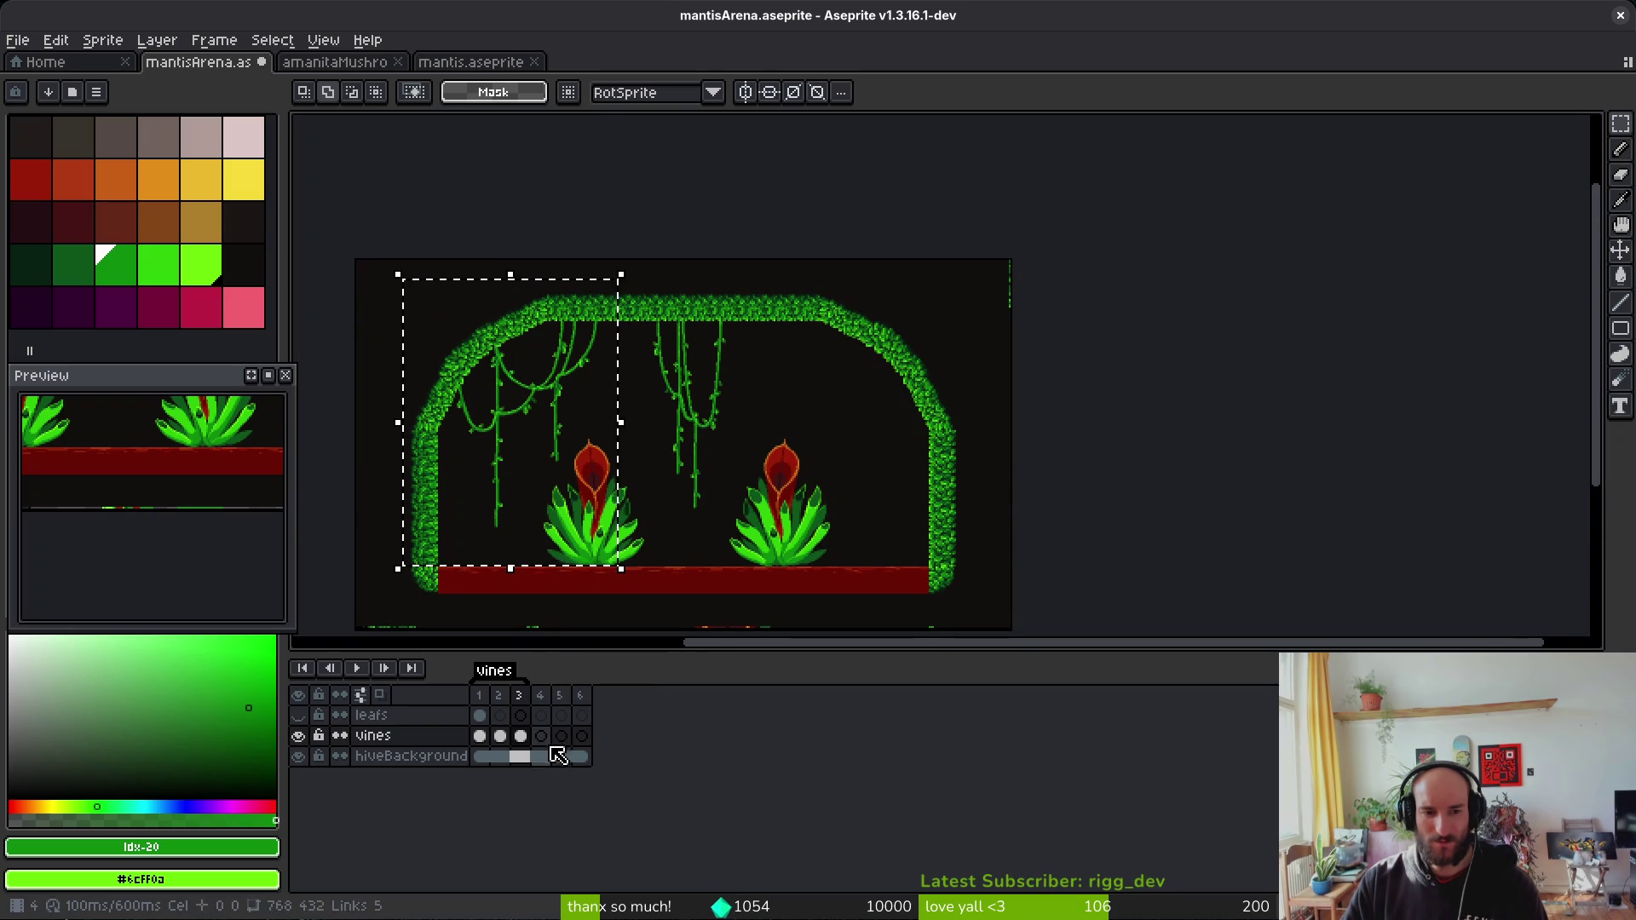
pyautogui.click(547, 556)
# Step: Undo and redo the vine selection changes in frame 2, ending with the selection cleared
pyautogui.hotkey('ctrl', 'z')
pyautogui.hotkey('ctrl', 'z')
pyautogui.hotkey('ctrl', 'y')
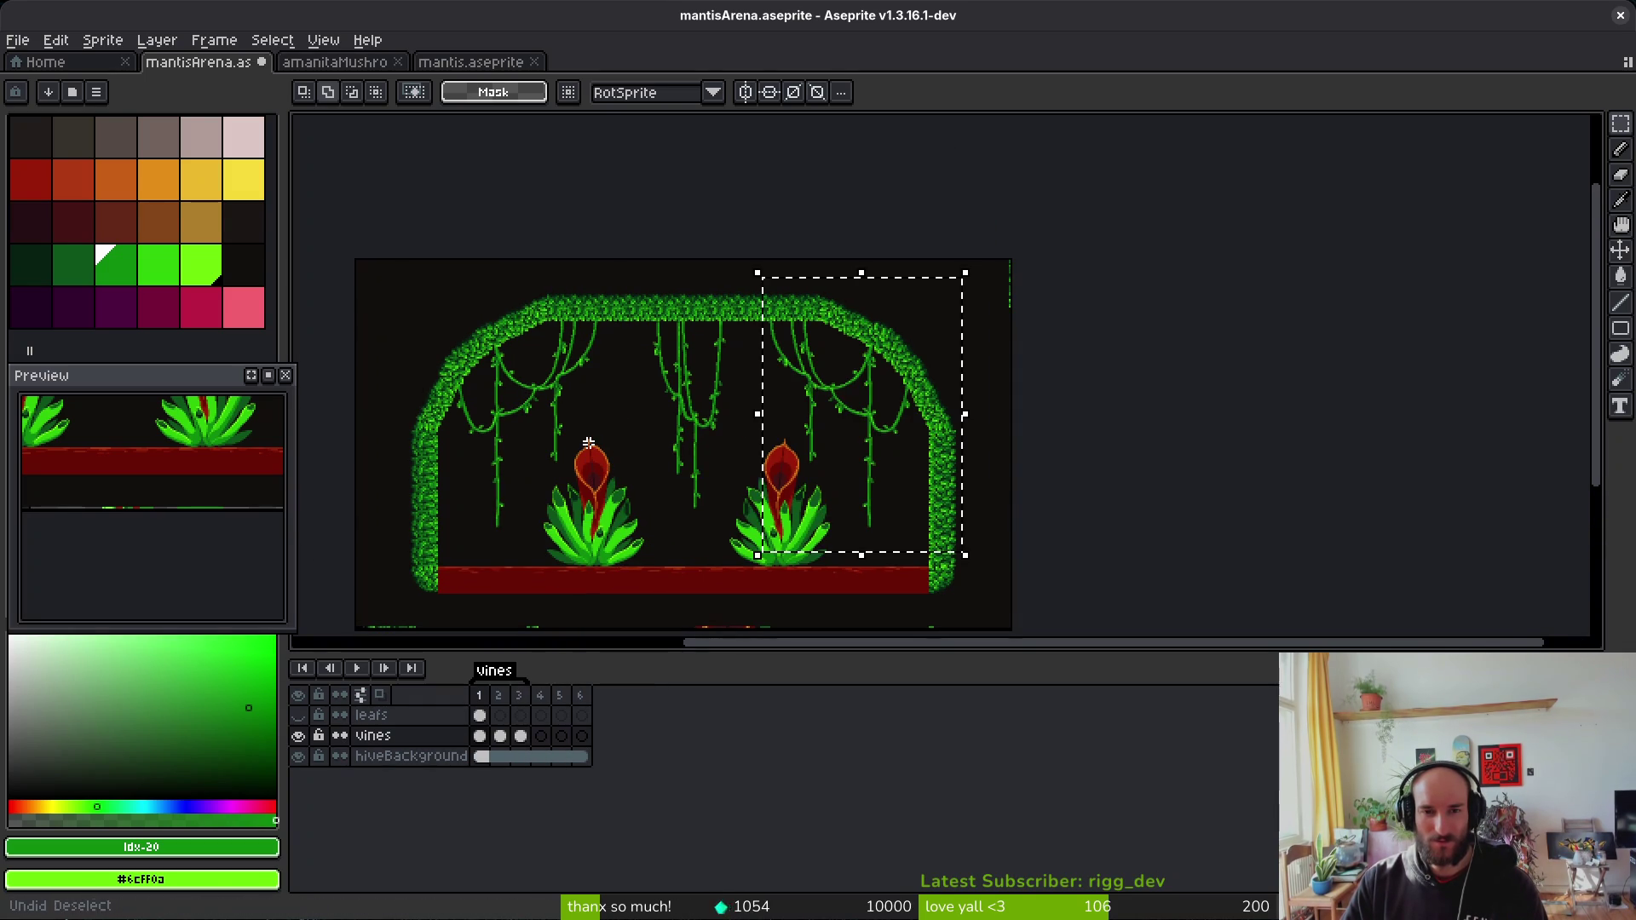
pyautogui.hotkey('ctrl', 'z')
pyautogui.click(503, 740)
pyautogui.hotkey('ctrl', 'z')
pyautogui.hotkey('ctrl', 'z')
pyautogui.hotkey('ctrl', 'z')
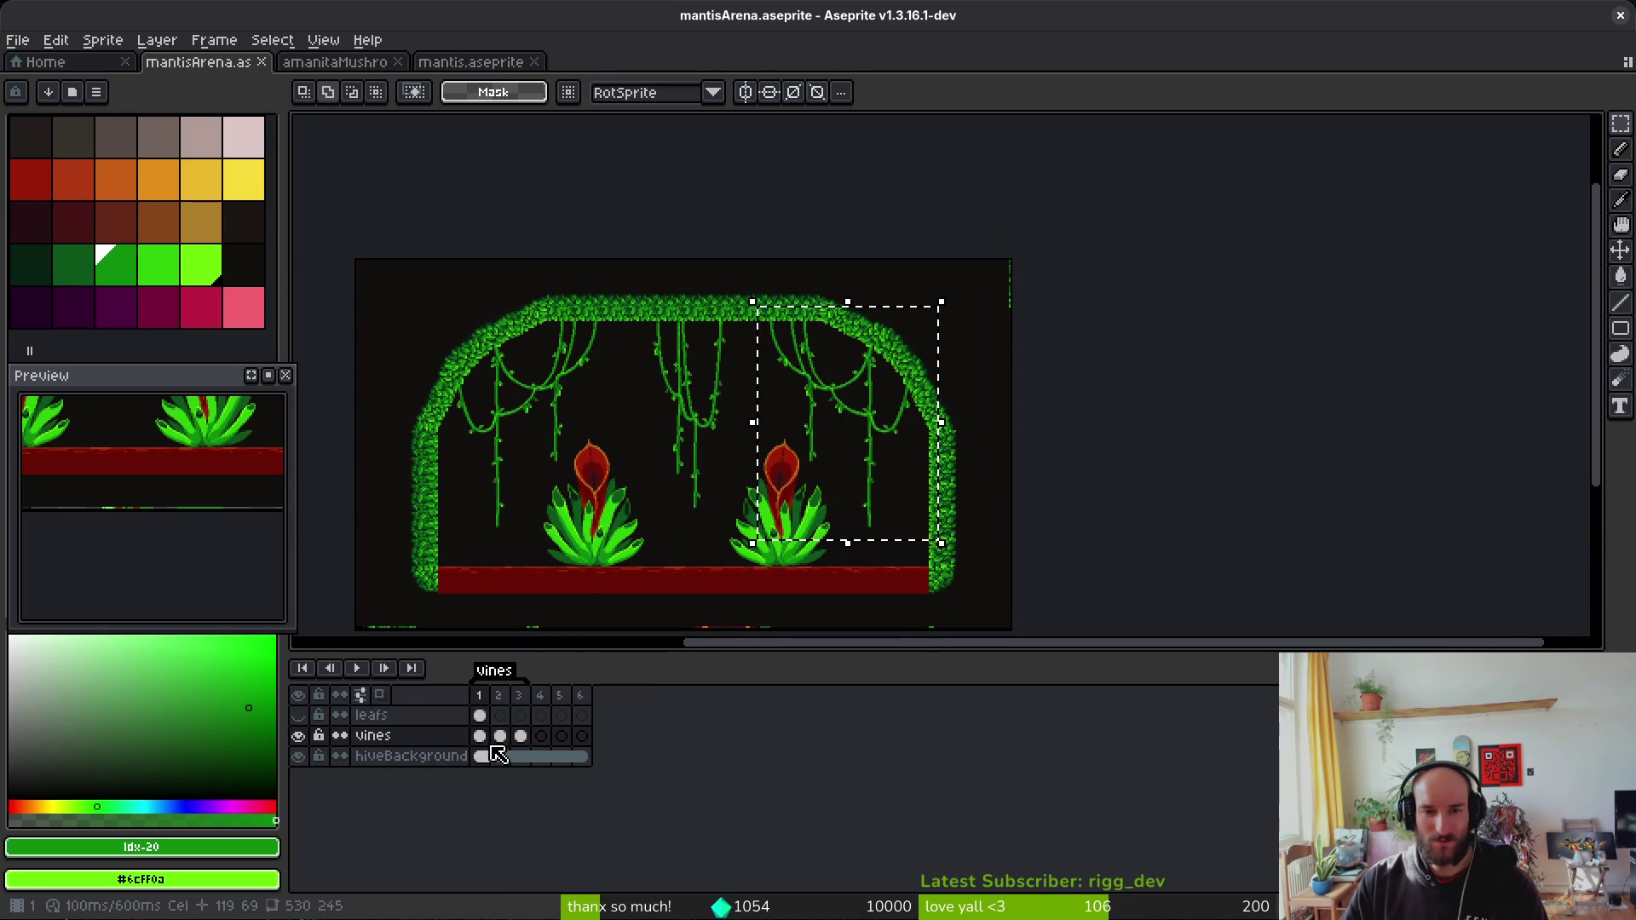
pyautogui.hotkey('ctrl', 'z')
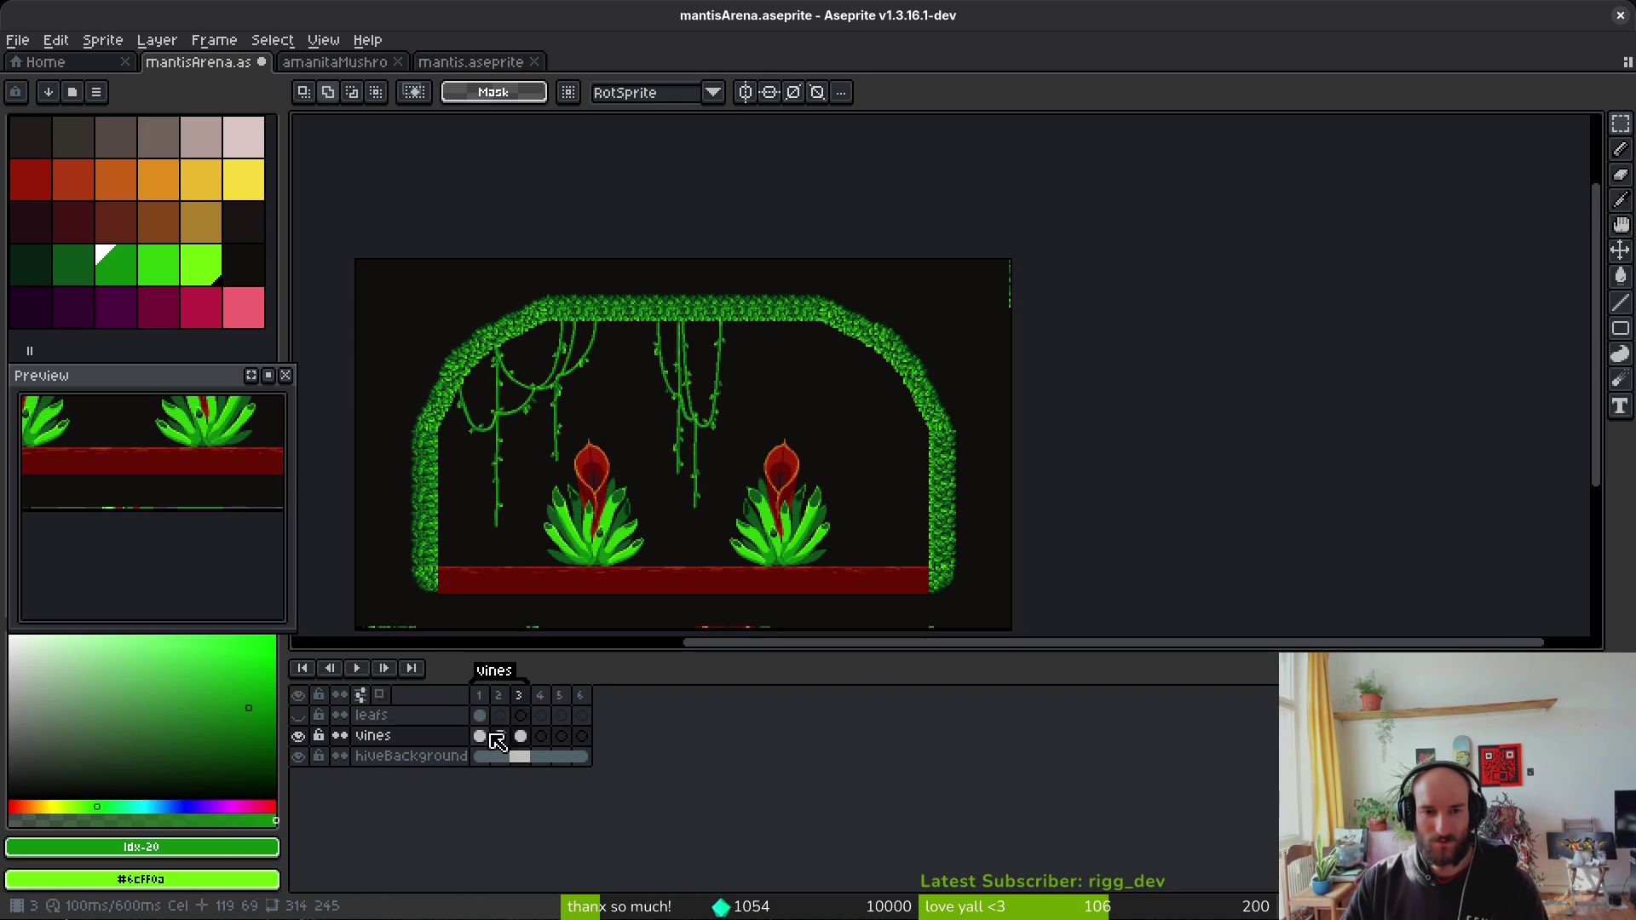
# Step: Save mantisArena.aseprite and close the mantisArena and amanitaMushroom tabs
pyautogui.hotkey('ctrl', 's')
pyautogui.hscroll(-1, 730, 503)
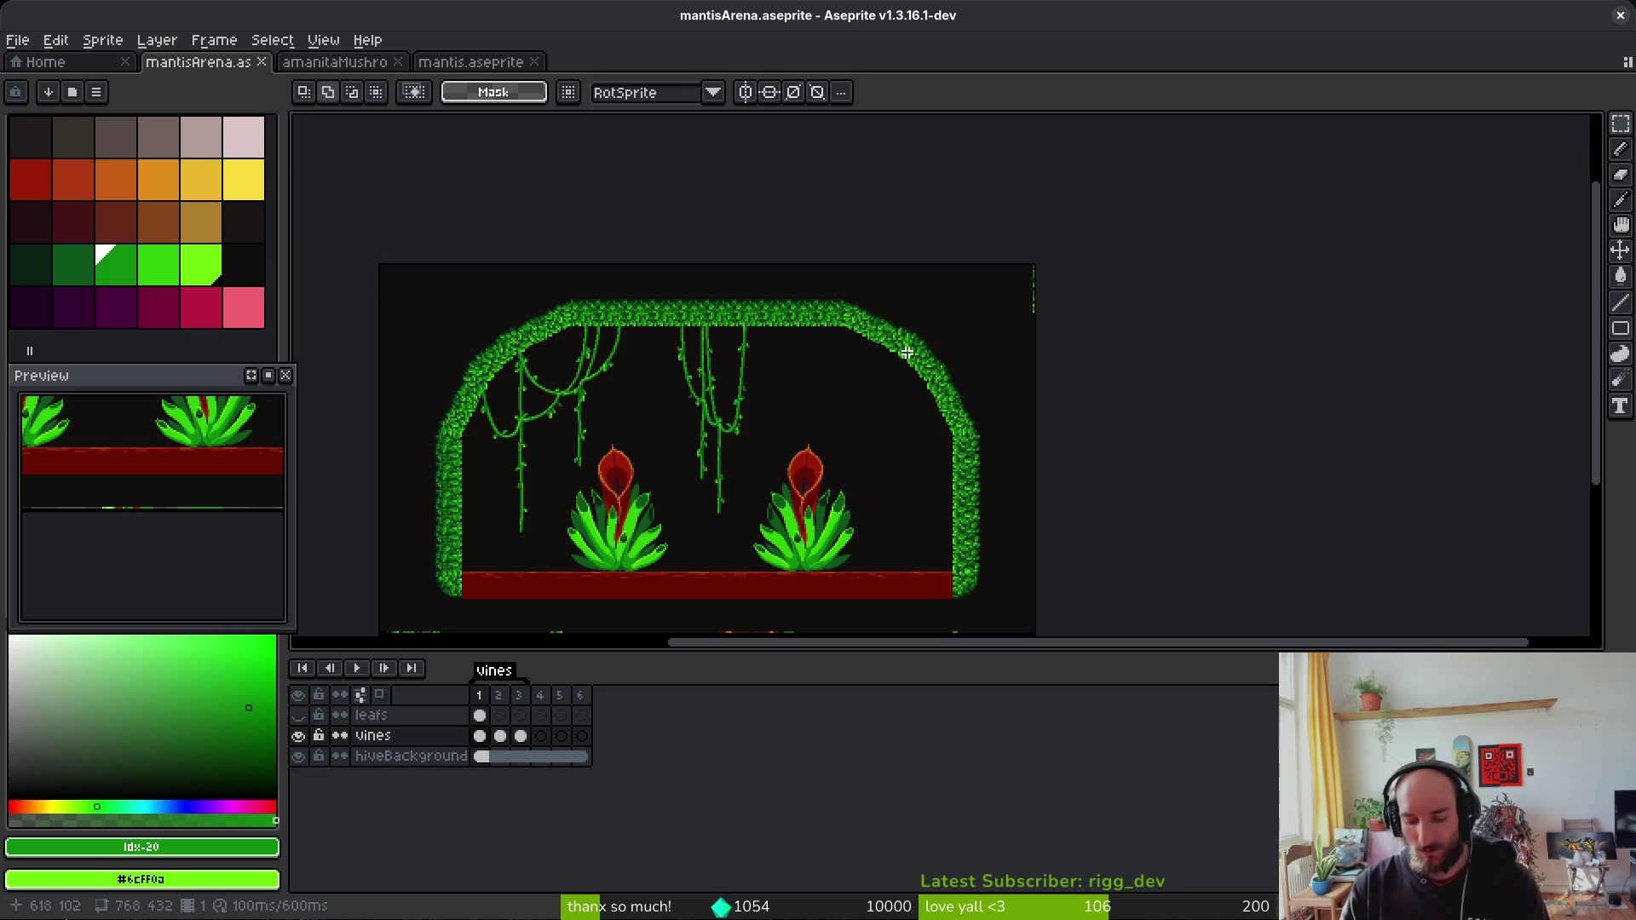
pyautogui.scroll(3, 663, 296)
pyautogui.scroll(-3, 851, 358)
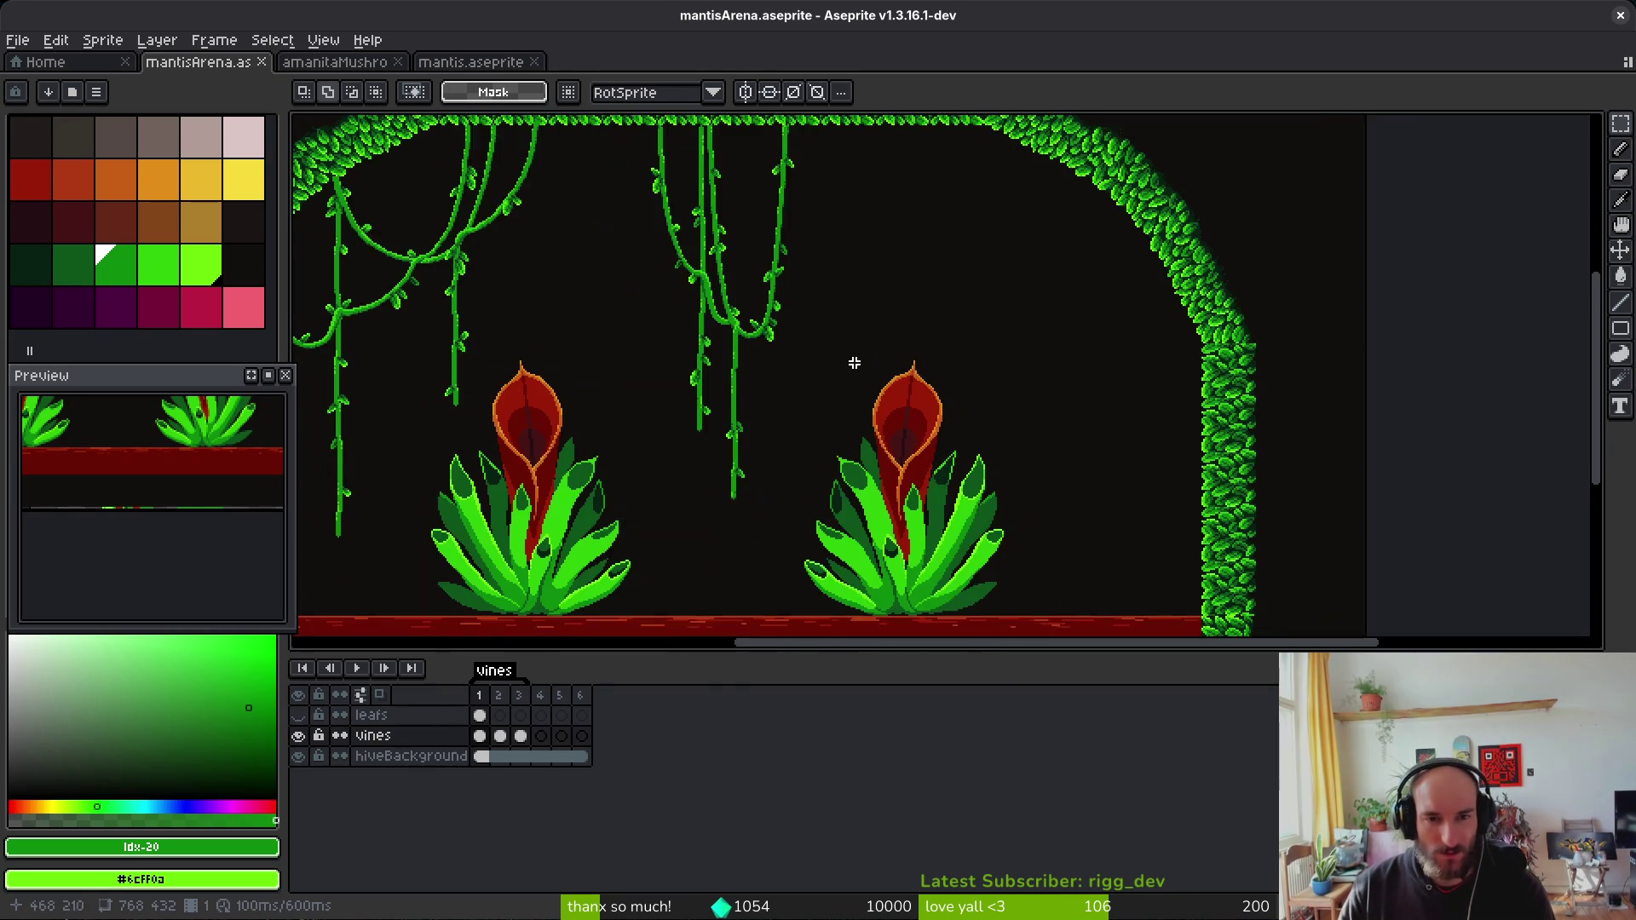
pyautogui.press('alt')
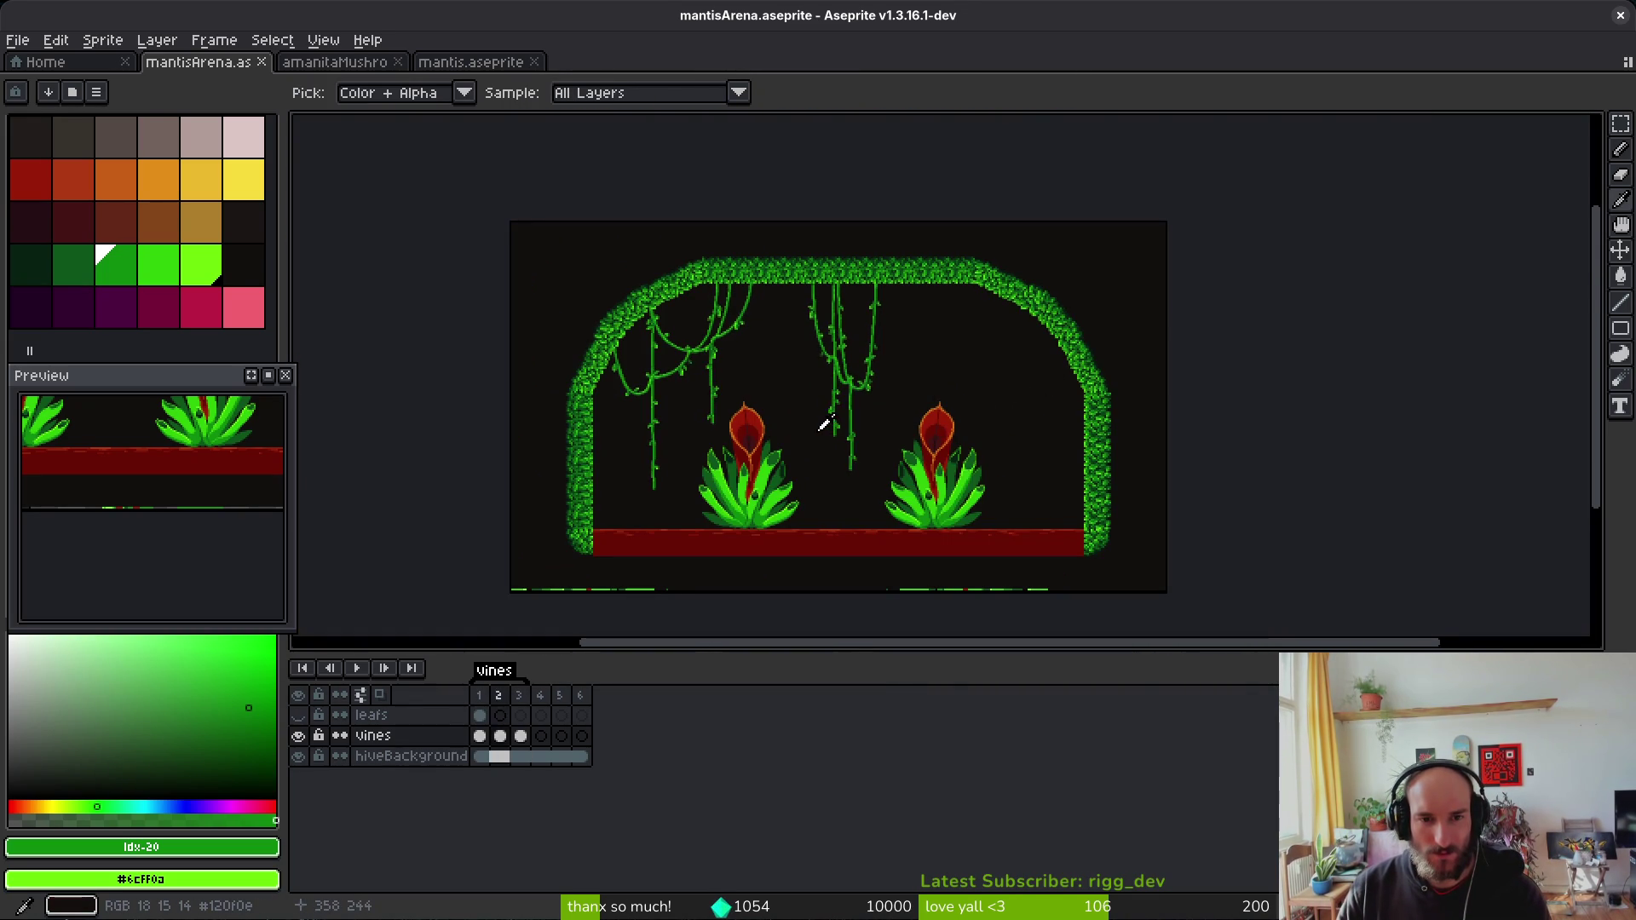
pyautogui.hotkey('ctrl', 's')
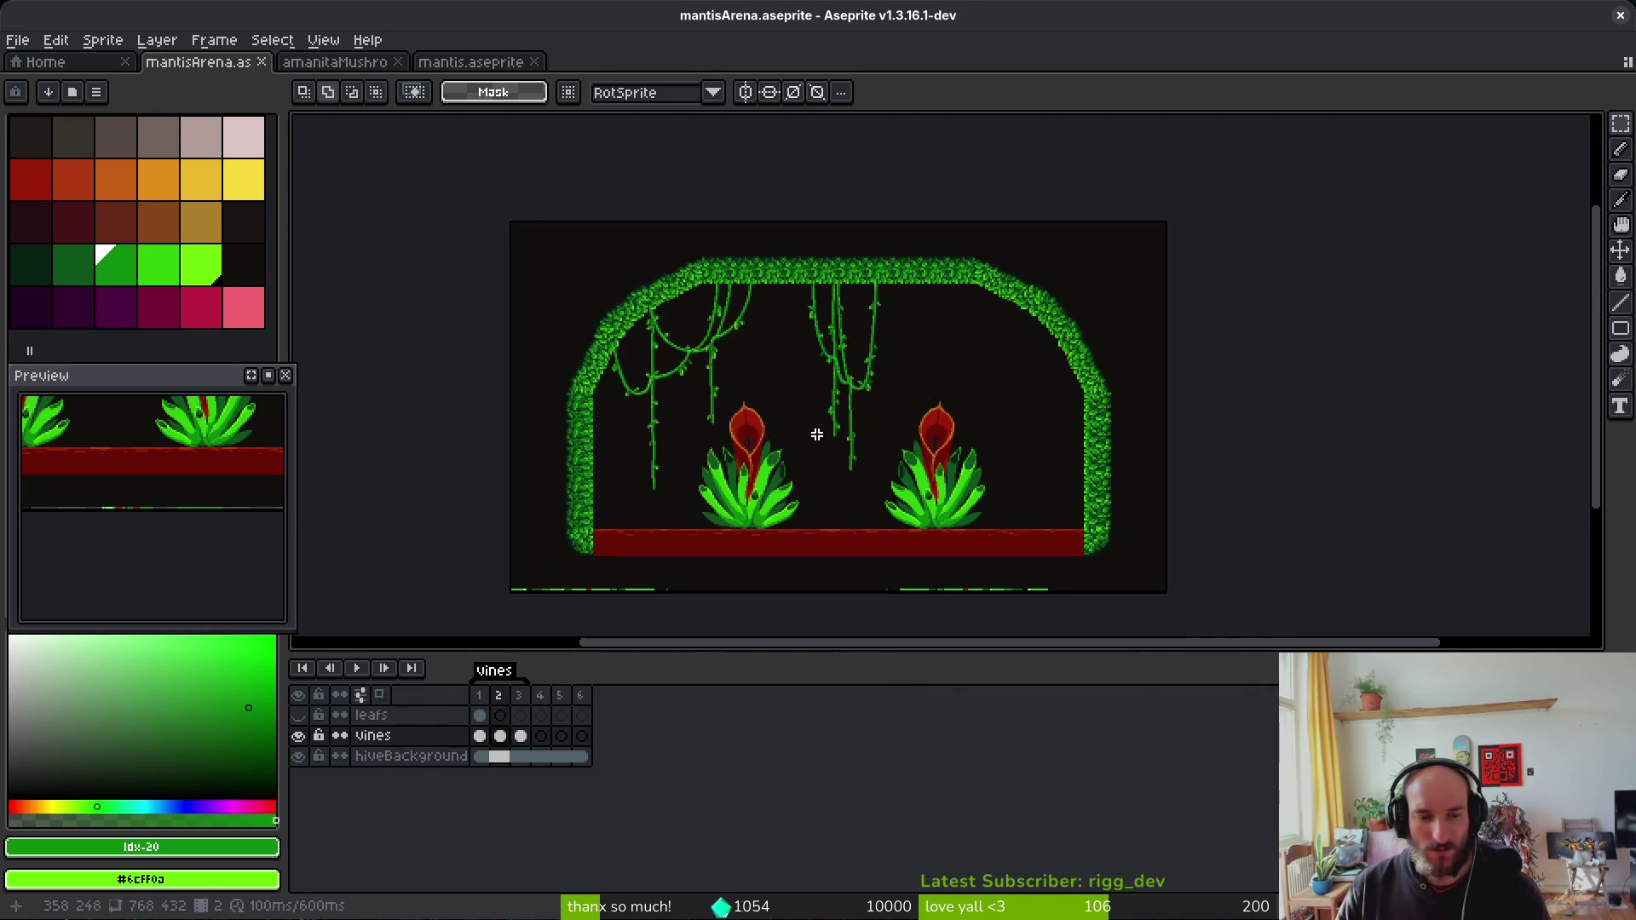
pyautogui.click(261, 62)
pyautogui.click(265, 64)
# Step: Close the mantis tab and start a new sprite with a 32 px width
pyautogui.click(262, 66)
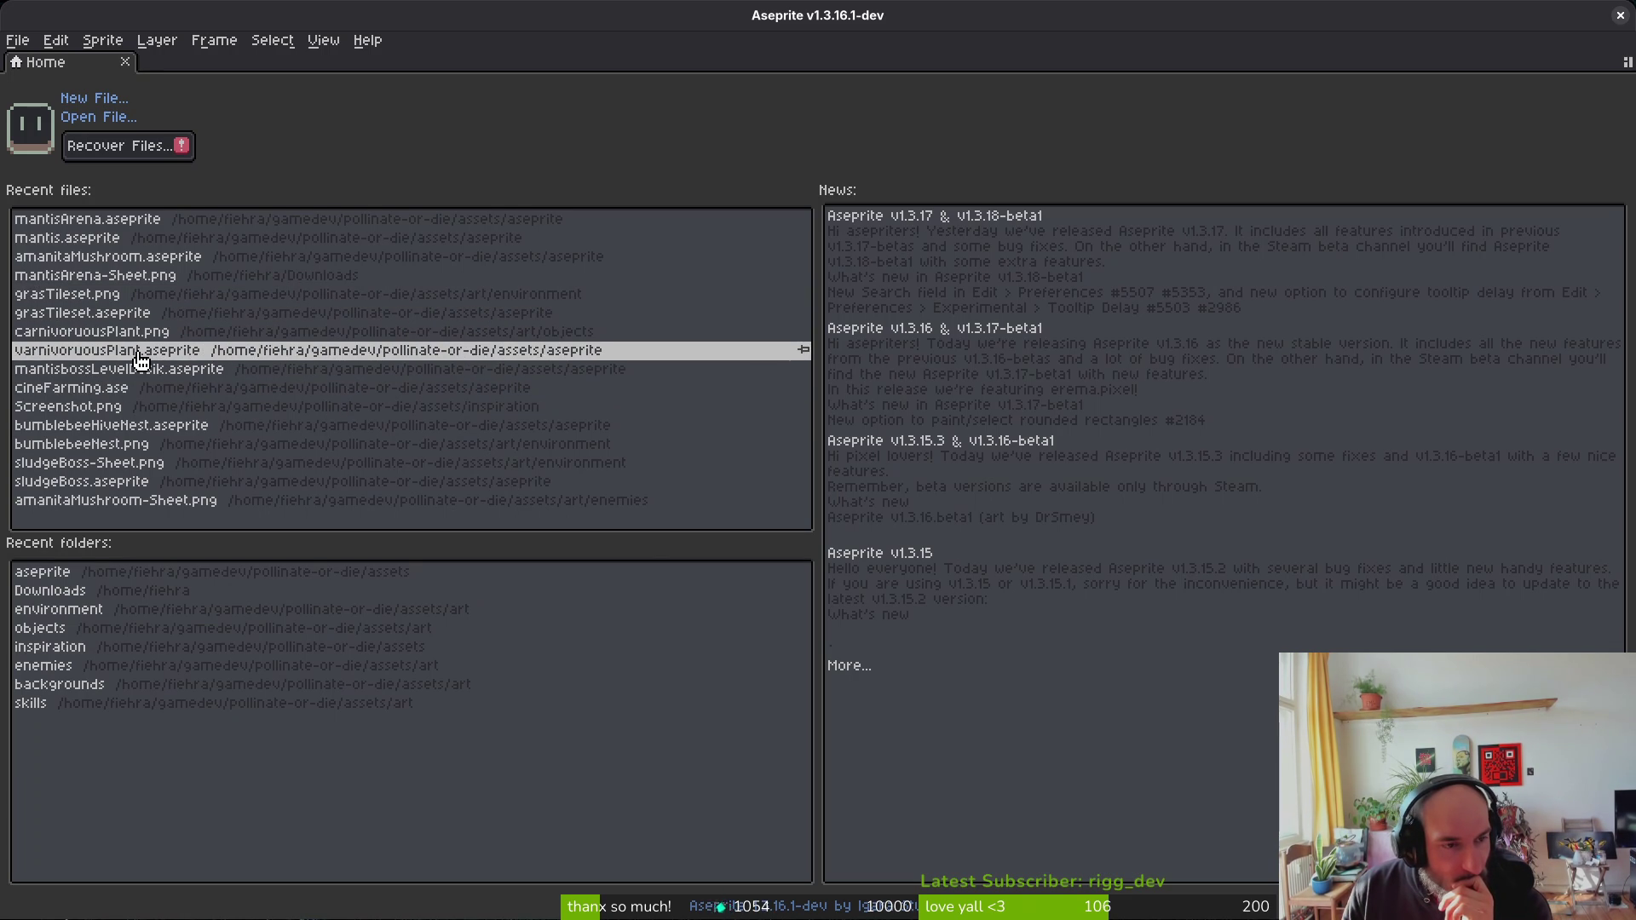
pyautogui.click(94, 99)
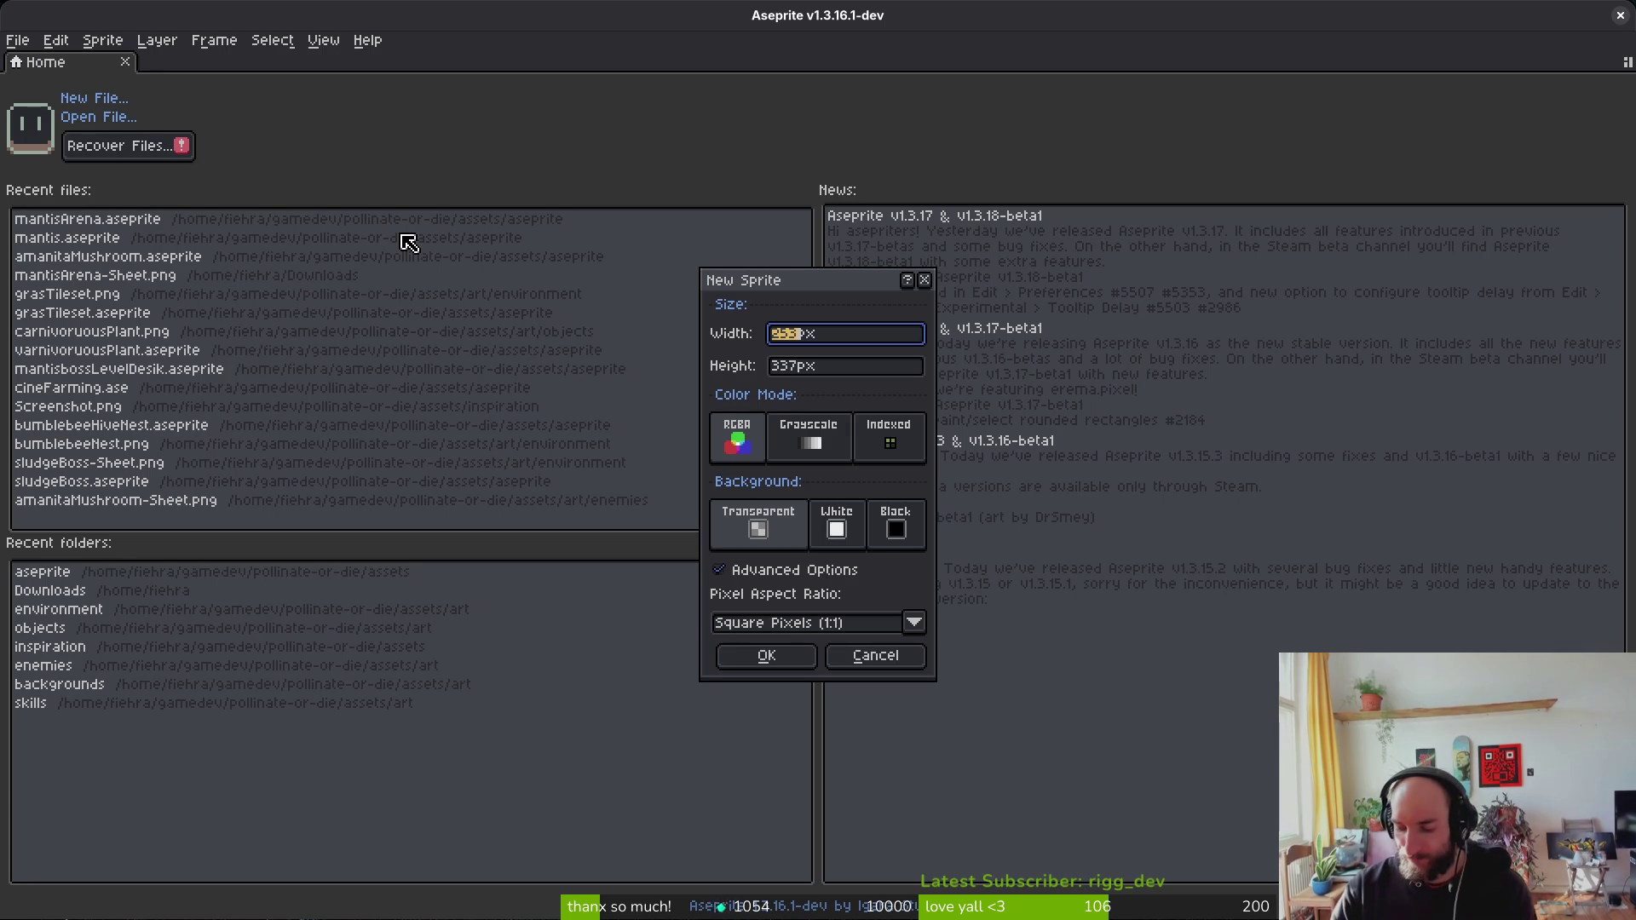
pyautogui.write('32')
pyautogui.press('Tab')
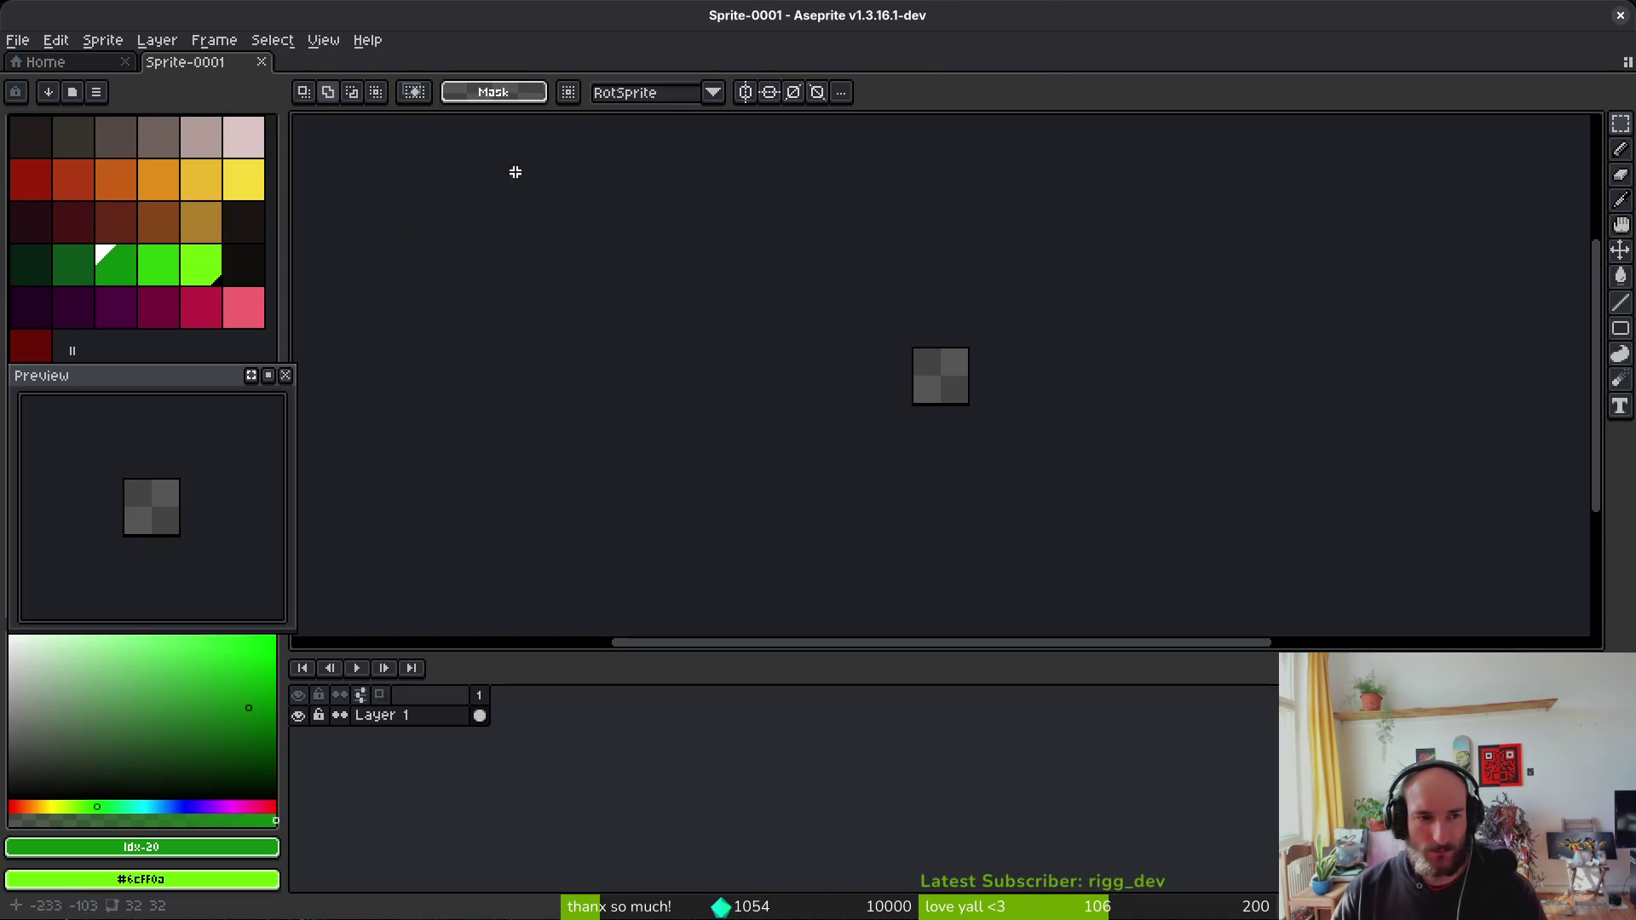
# Step: Pick dark red as the drawing colour and select the ellipse tool
pyautogui.click(45, 355)
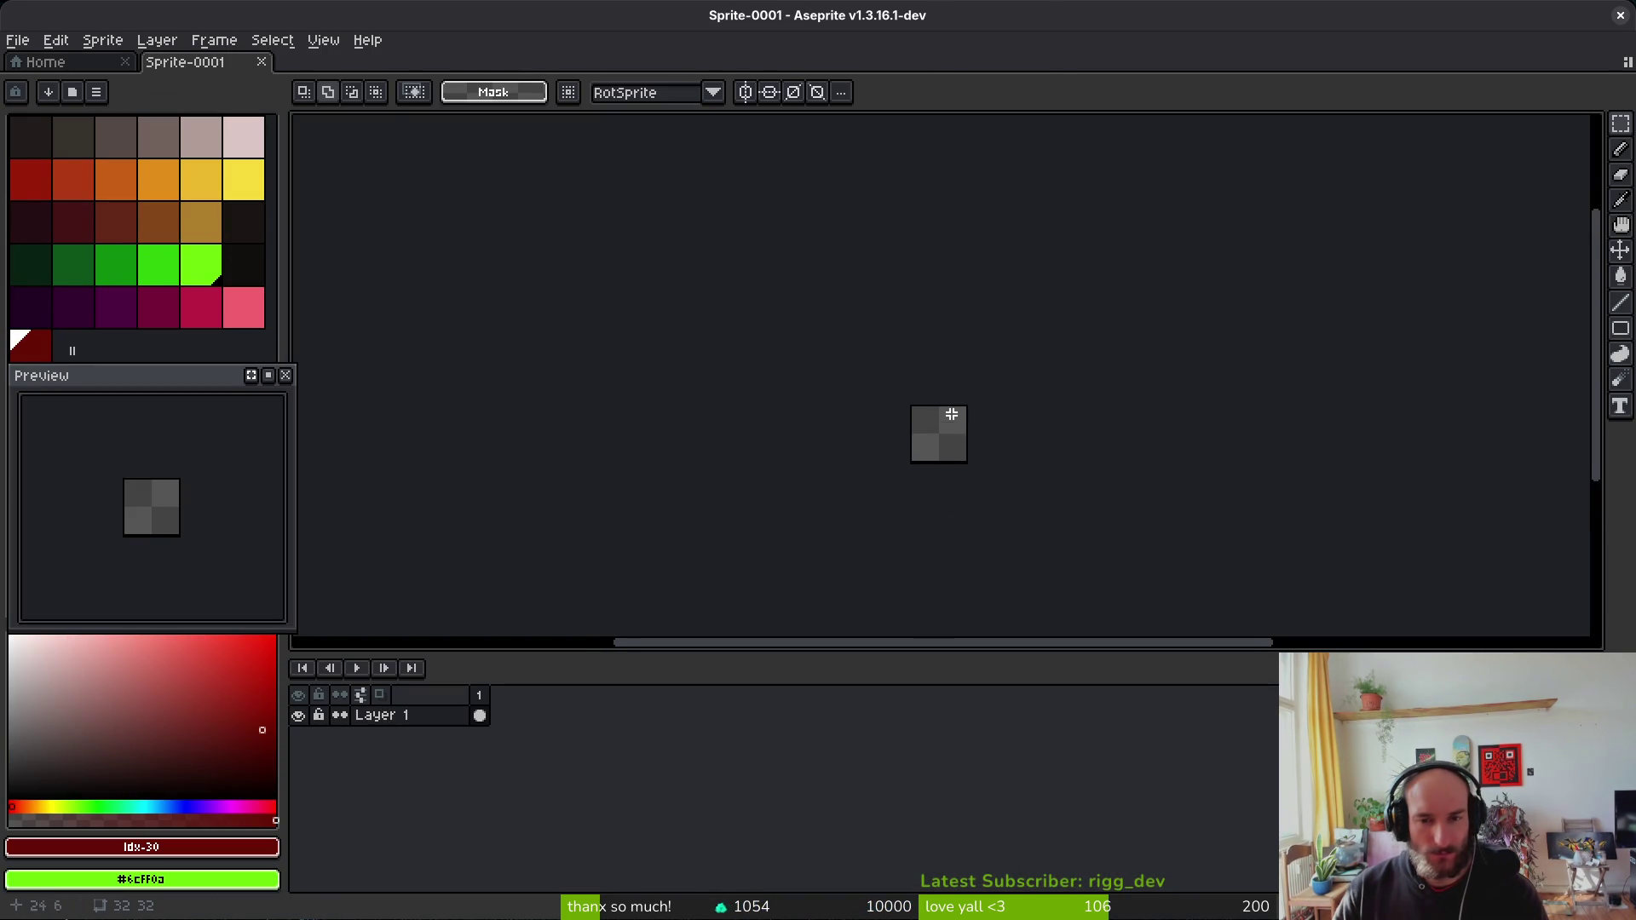
pyautogui.scroll(2, 946, 418)
pyautogui.hotkey('shift', 'r')
pyautogui.scroll(3, 917, 397)
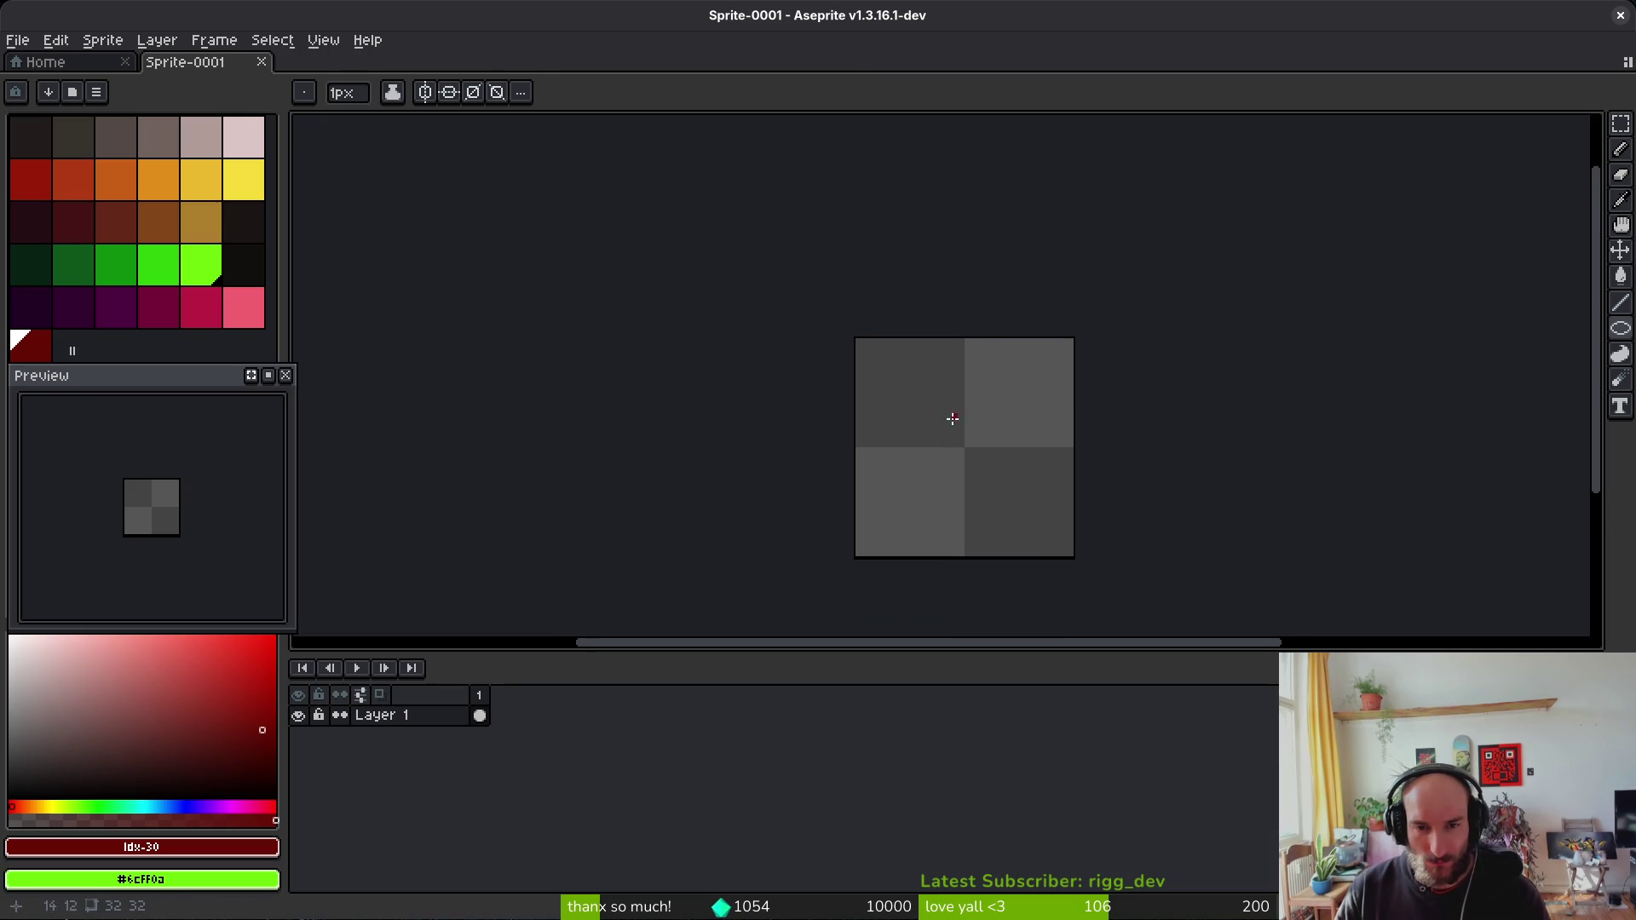
# Step: Add a second layer and rename the two layers 'ref' and 'orb'
pyautogui.hotkey('shift', 'n')
pyautogui.click(407, 738)
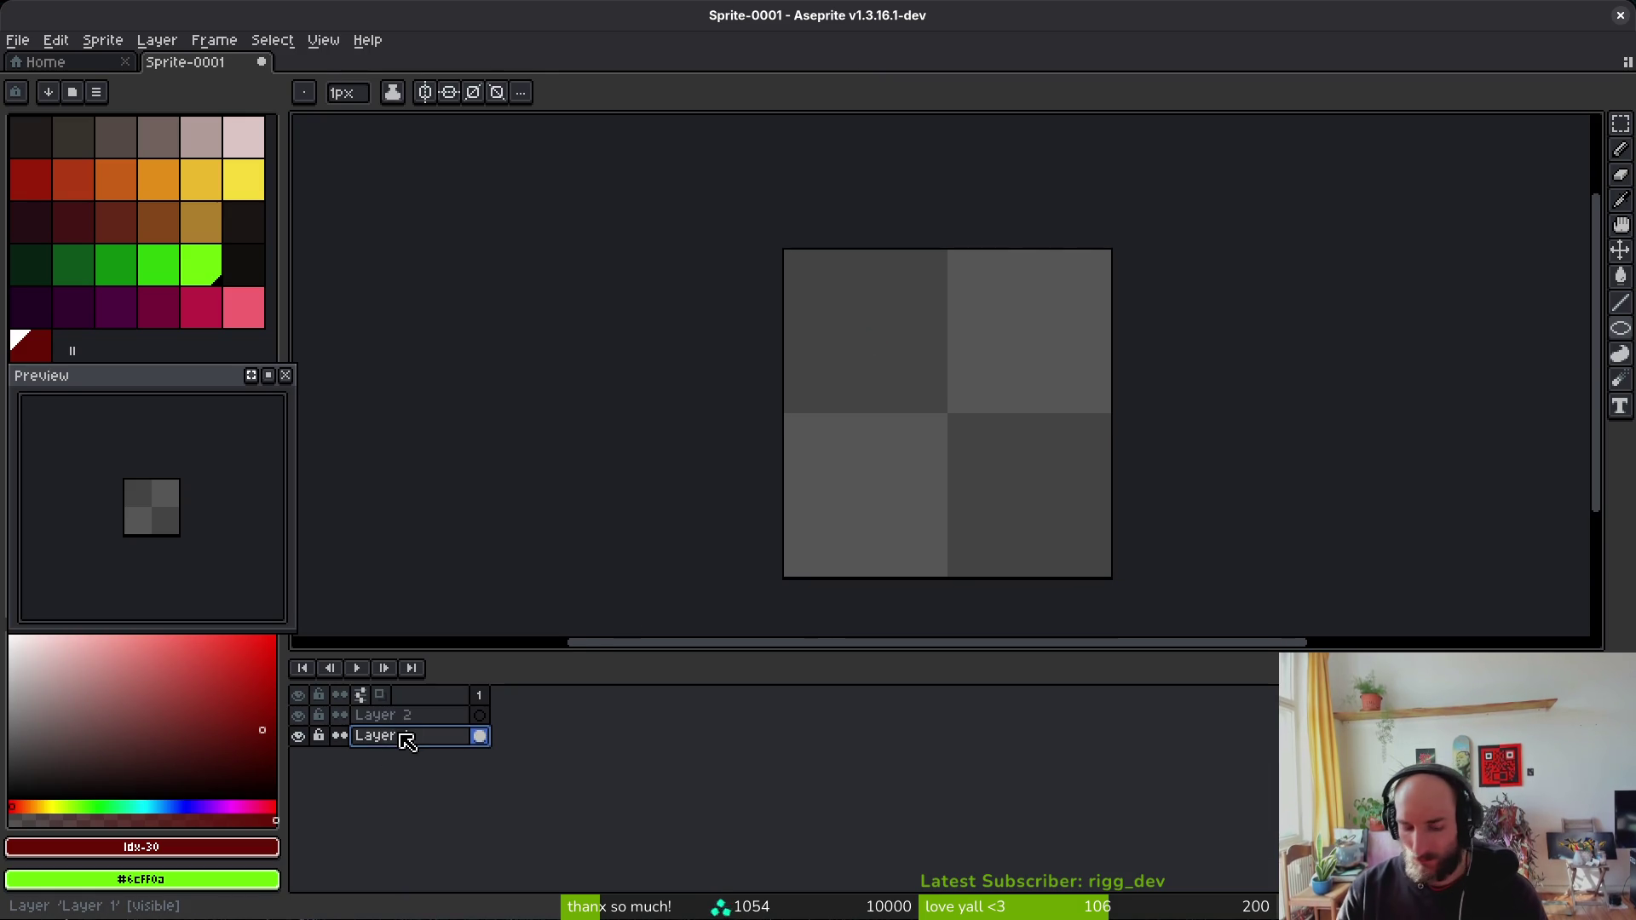
pyautogui.doubleClick(407, 737)
pyautogui.write('ref')
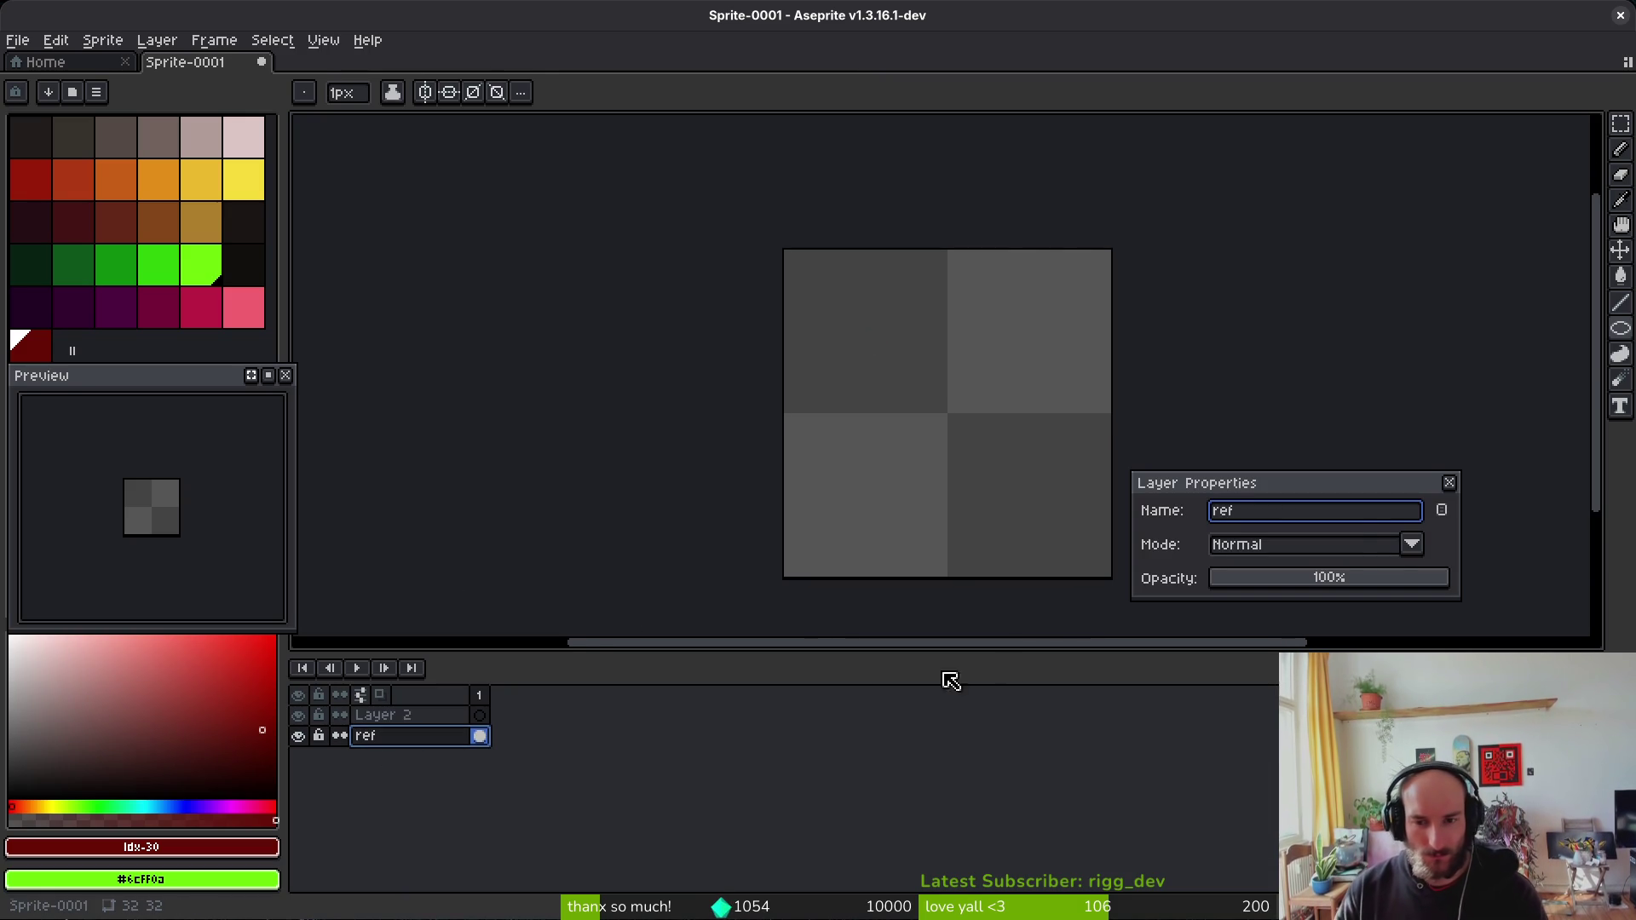
pyautogui.press('Return')
pyautogui.click(438, 717)
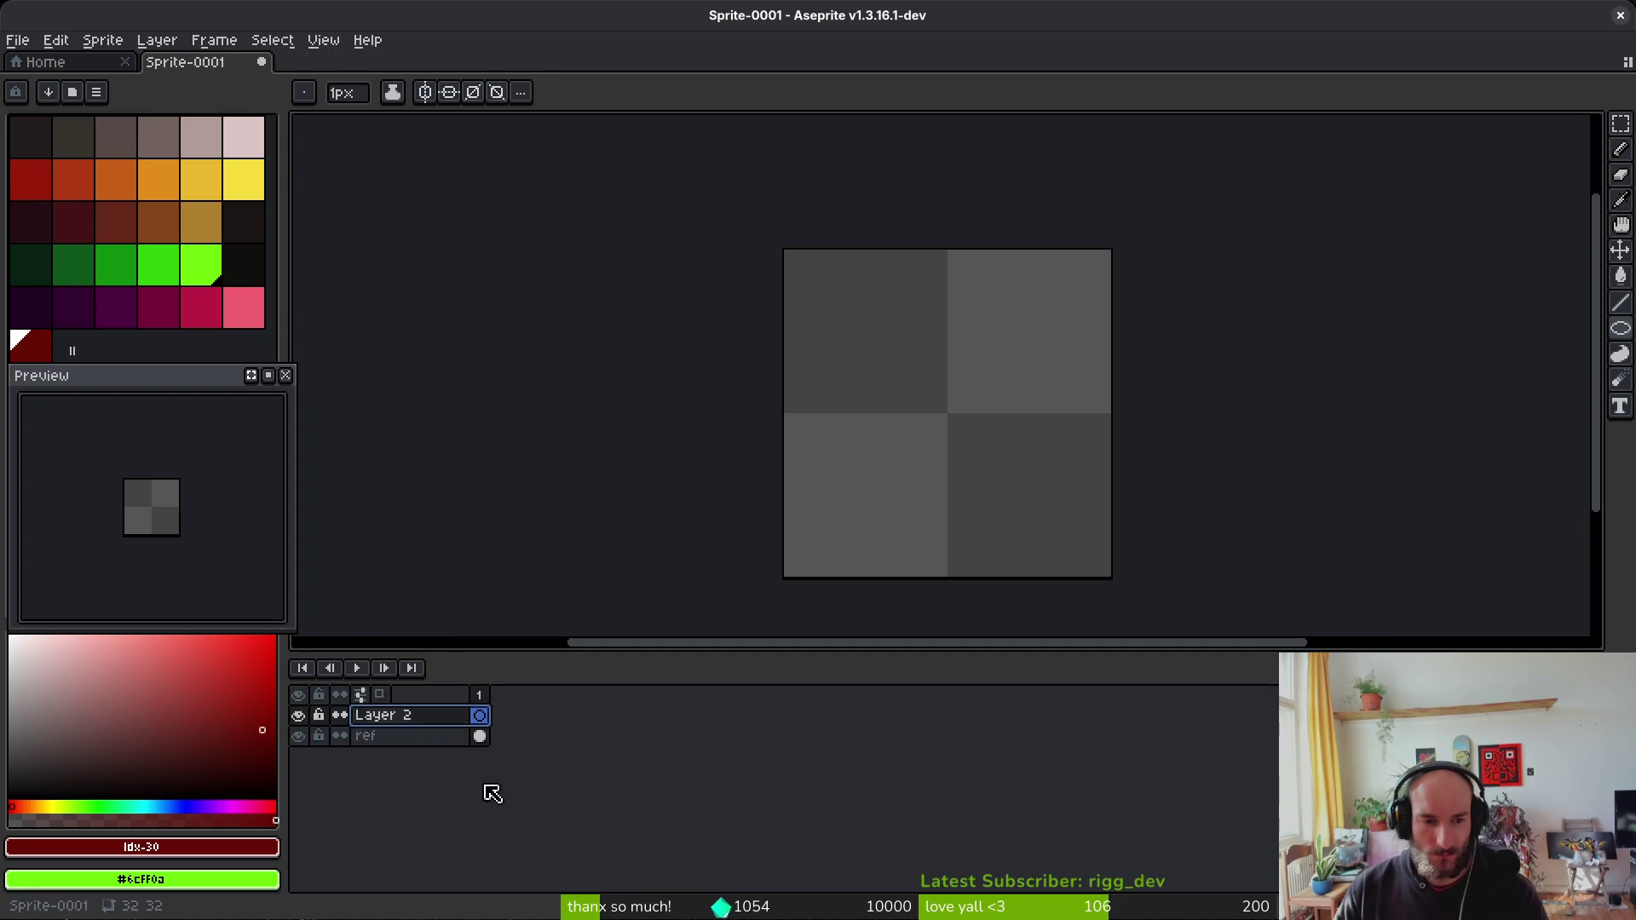
pyautogui.hotkey('shift', 'p')
pyautogui.write('orb')
pyautogui.press('Return')
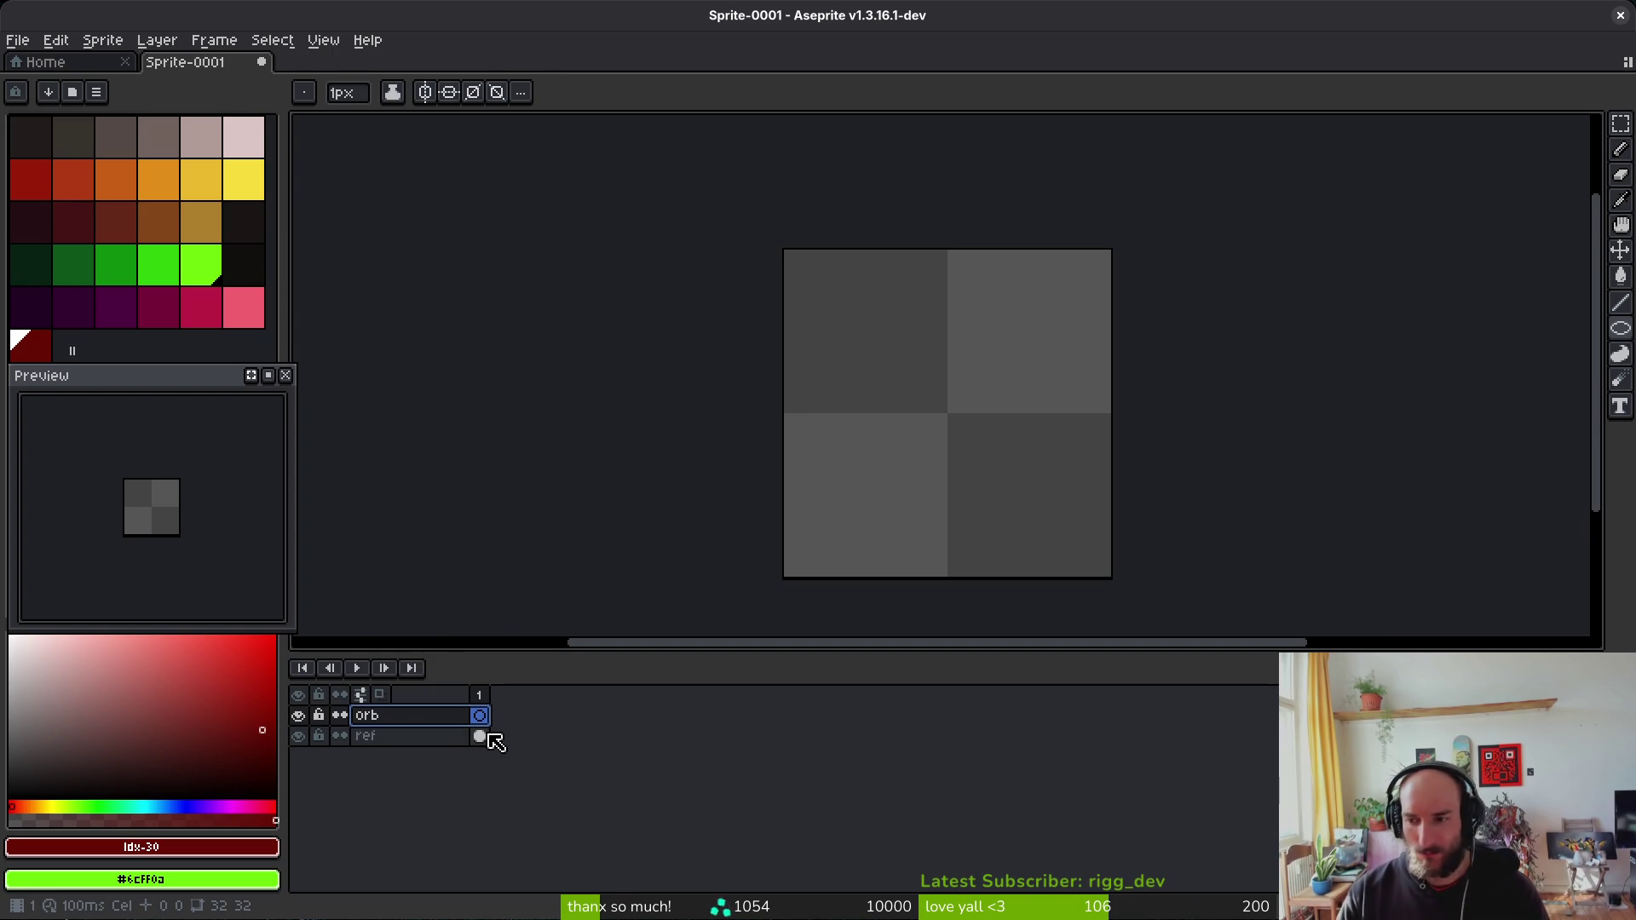
# Step: On the ref layer, enable horizontal and vertical symmetry and paint dark red pixels near the centre
pyautogui.click(482, 736)
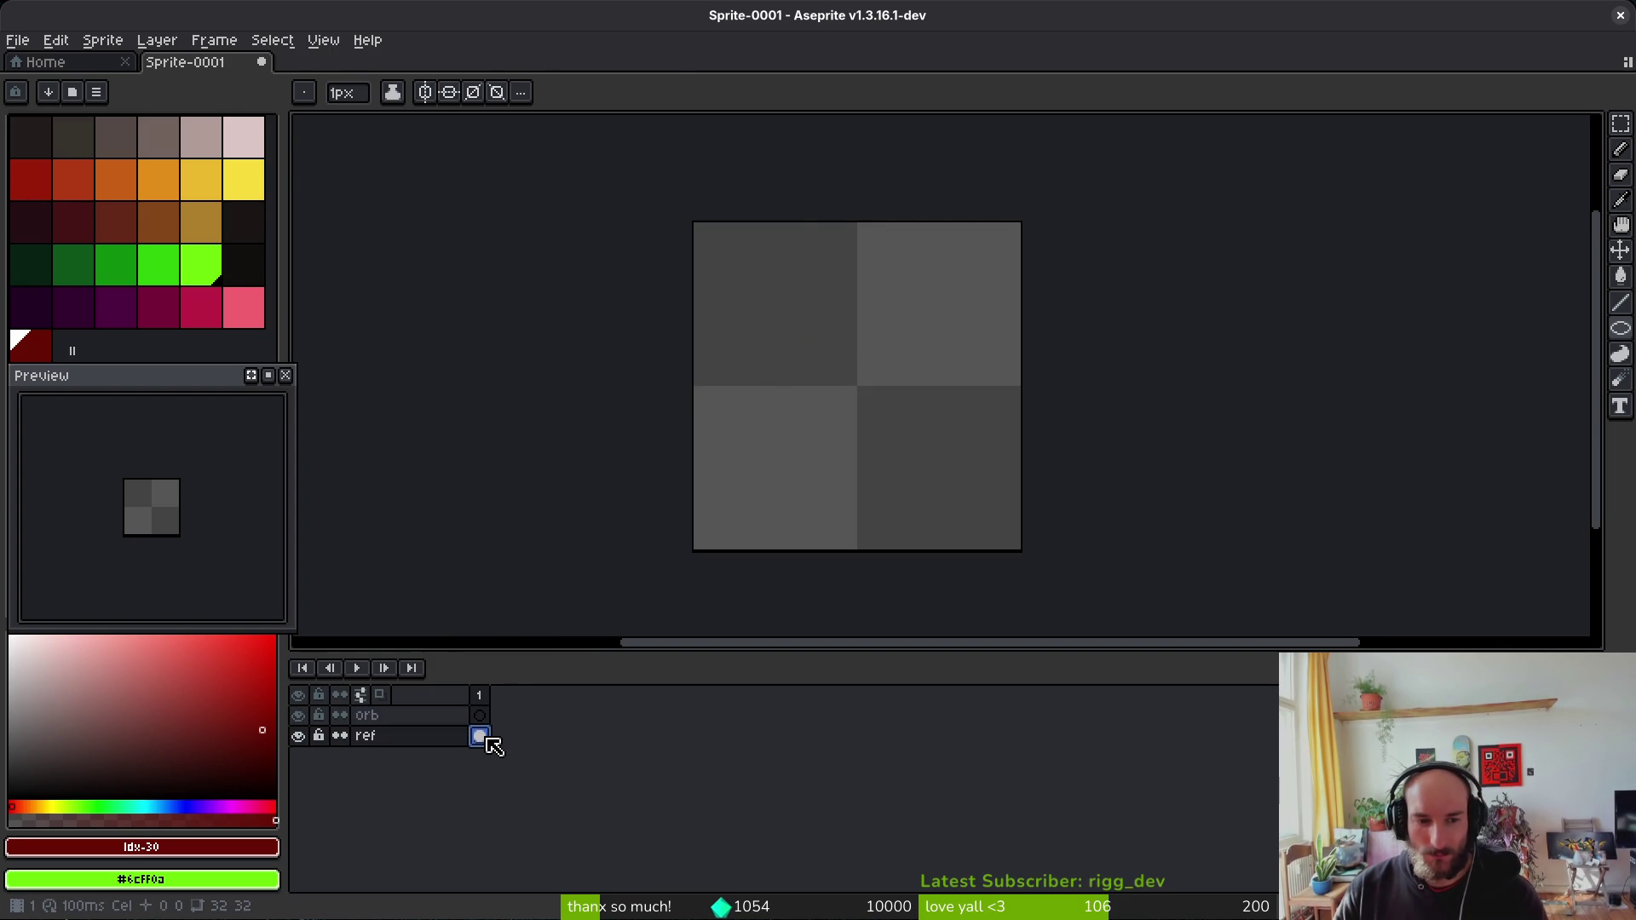
pyautogui.click(856, 92)
pyautogui.click(878, 92)
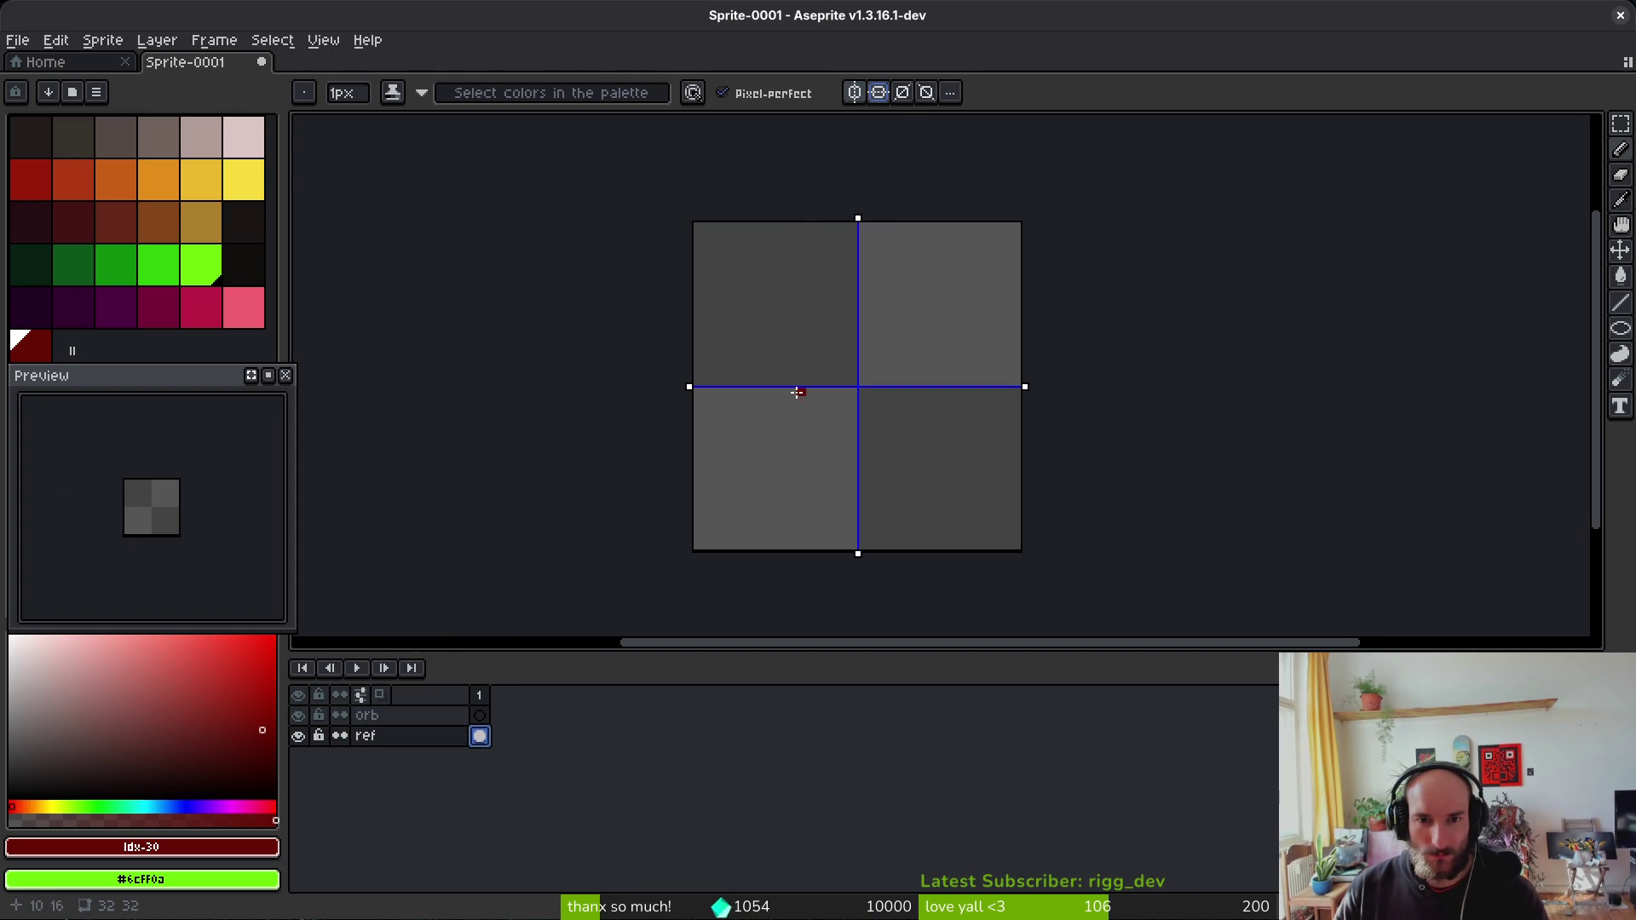
pyautogui.click(836, 371)
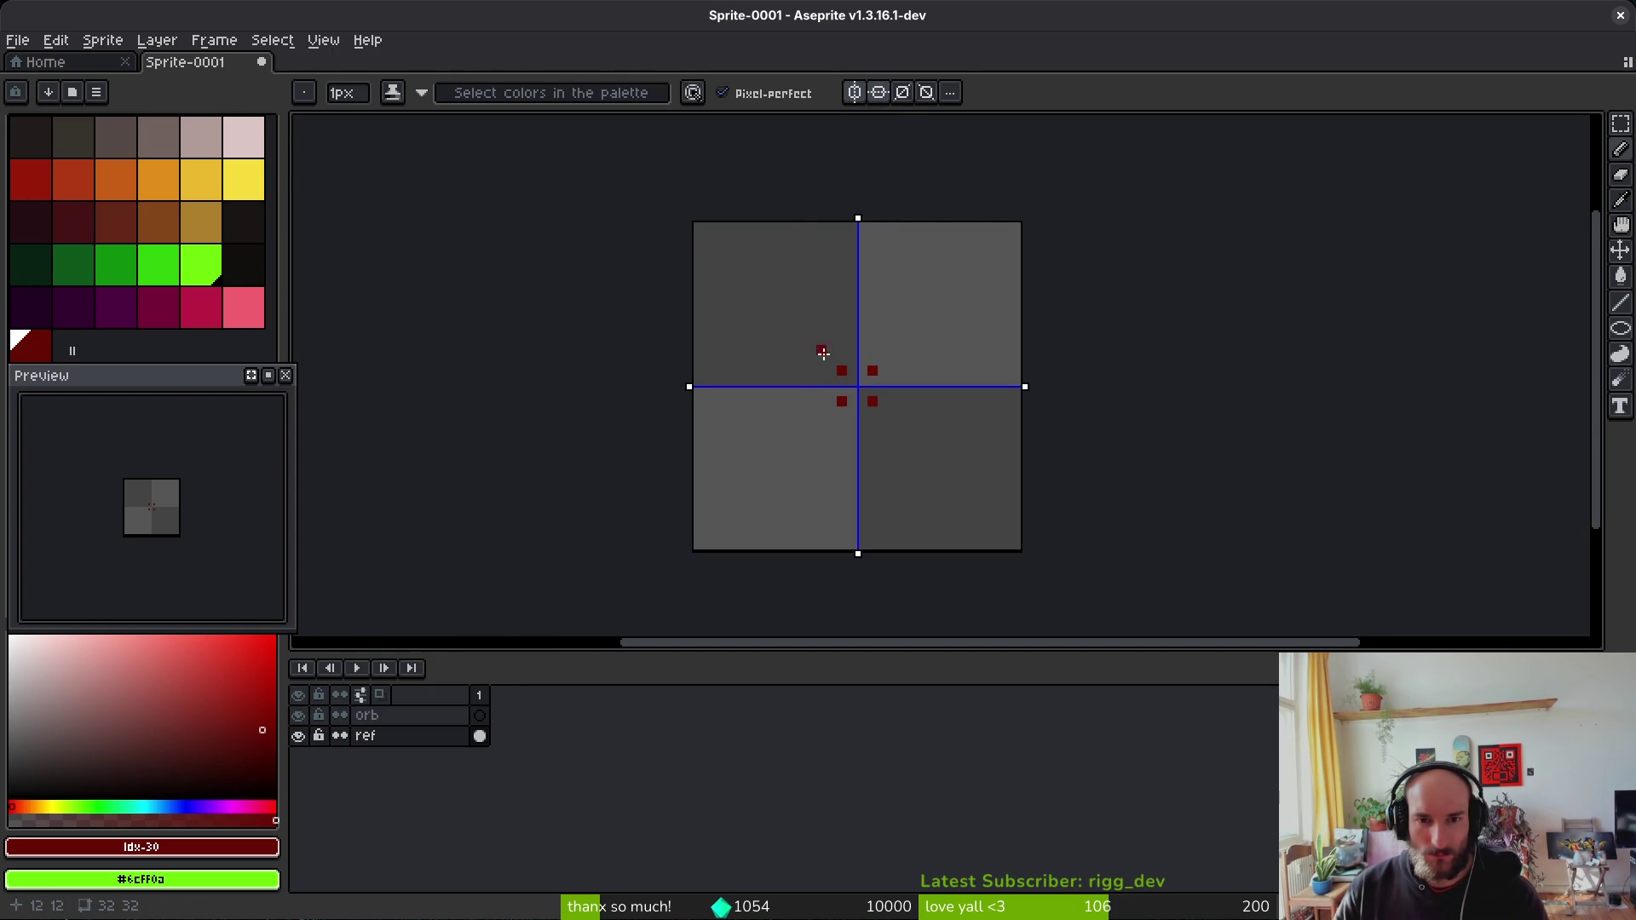
# Step: Draw mirrored yellow diagonal lines forming an X on the ref layer
pyautogui.click(248, 180)
pyautogui.scroll(2, 931, 409)
pyautogui.click(755, 334)
pyautogui.moveTo(727, 304); pyautogui.dragTo(716, 294)
pyautogui.moveTo(853, 535); pyautogui.dragTo(676, 358)
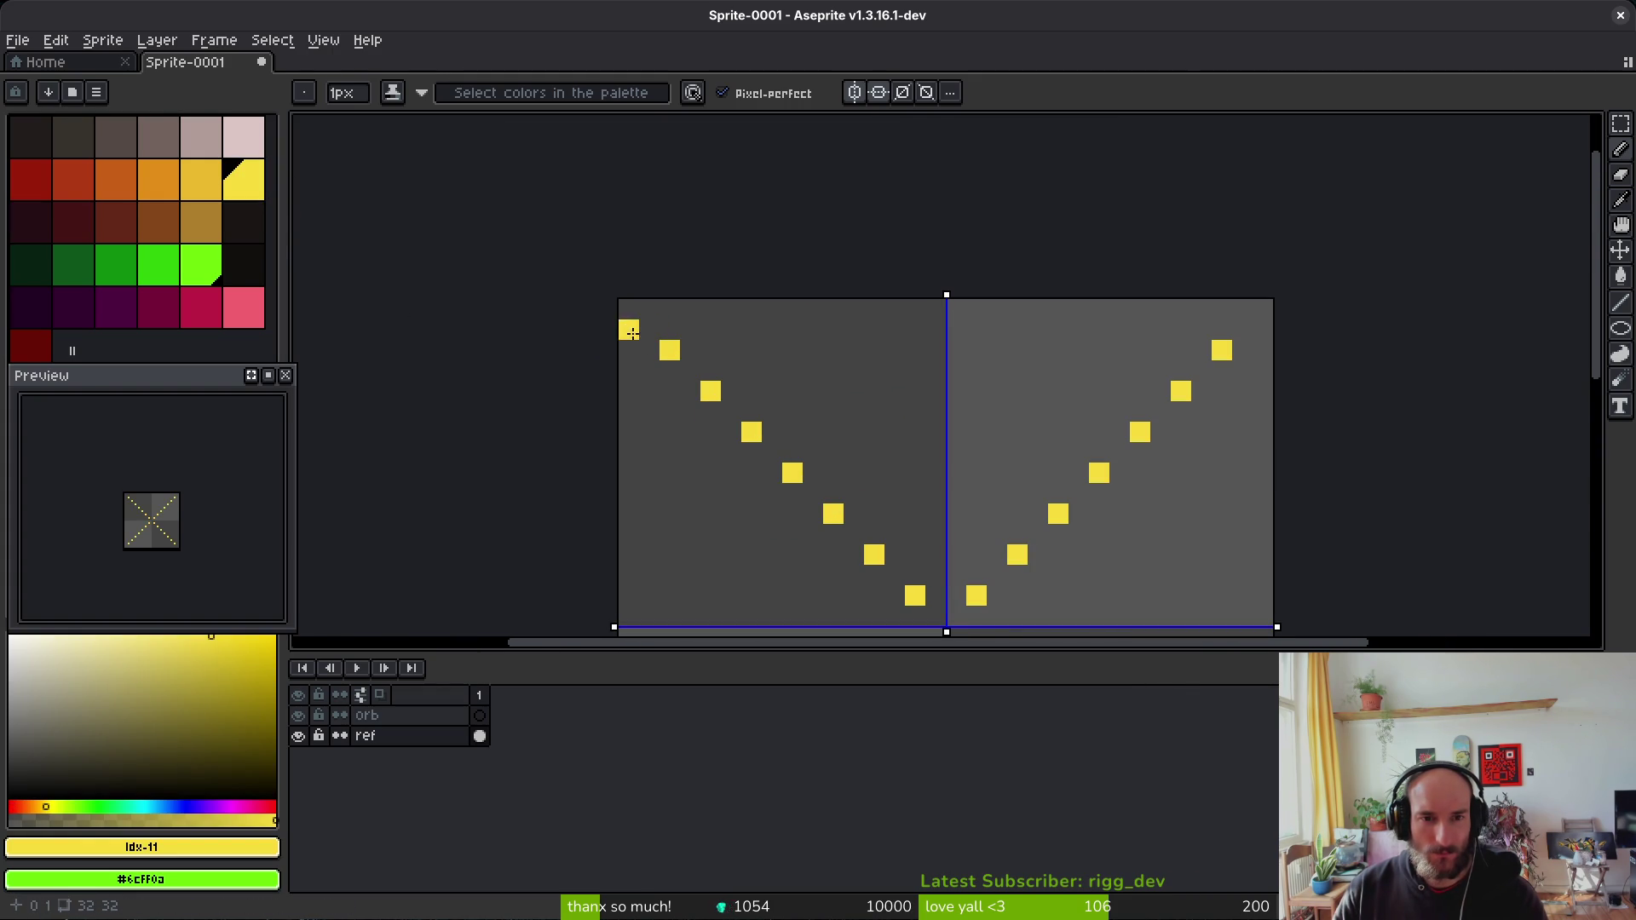
pyautogui.scroll(-2, 627, 323)
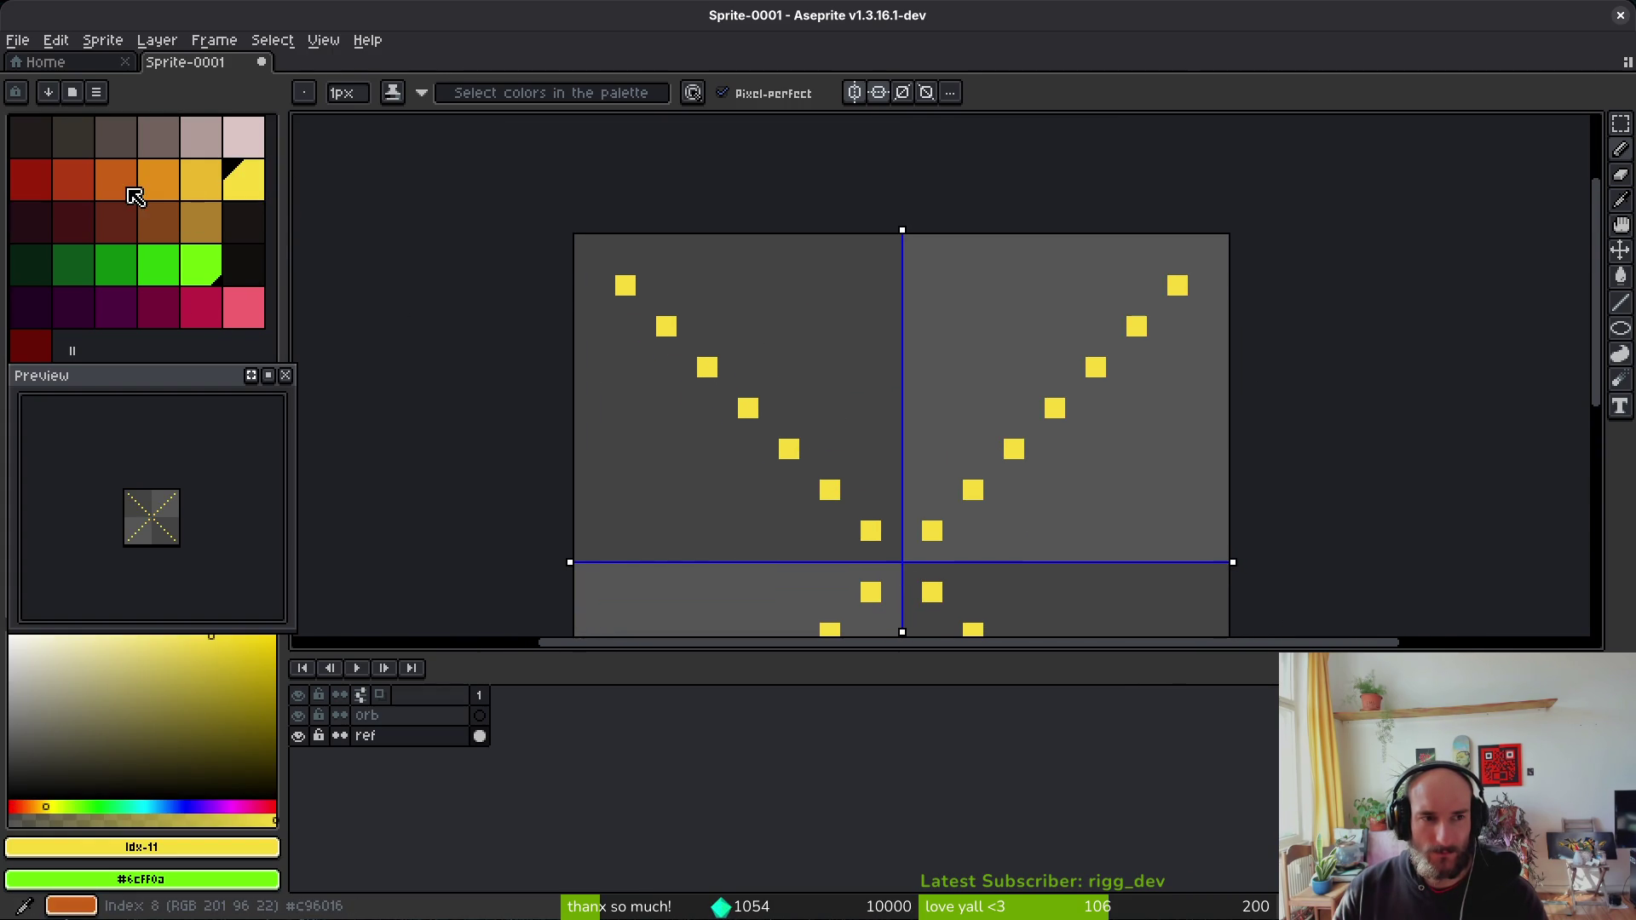
# Step: Add mirrored orange pixels along the diagonals, including pixel (4,4)
pyautogui.click(115, 179)
pyautogui.click(748, 408)
pyautogui.scroll(-2, 946, 452)
pyautogui.scroll(-4, 929, 409)
pyautogui.scroll(2, 857, 345)
pyautogui.click(785, 337)
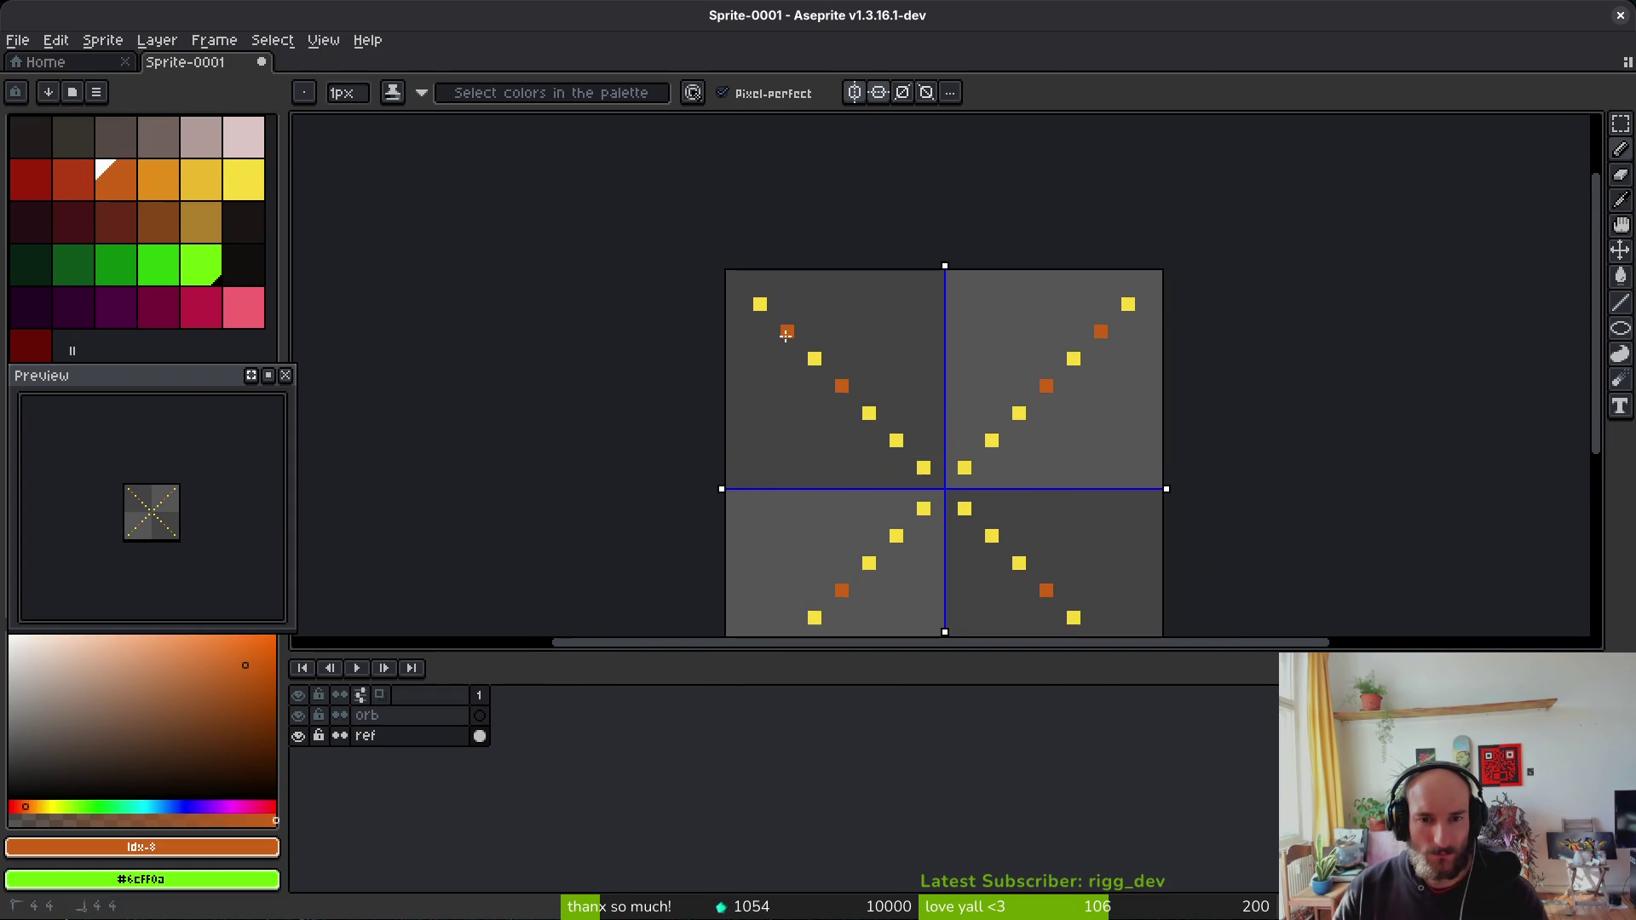
pyautogui.scroll(-2, 945, 416)
pyautogui.hotkey('ctrl', 's')
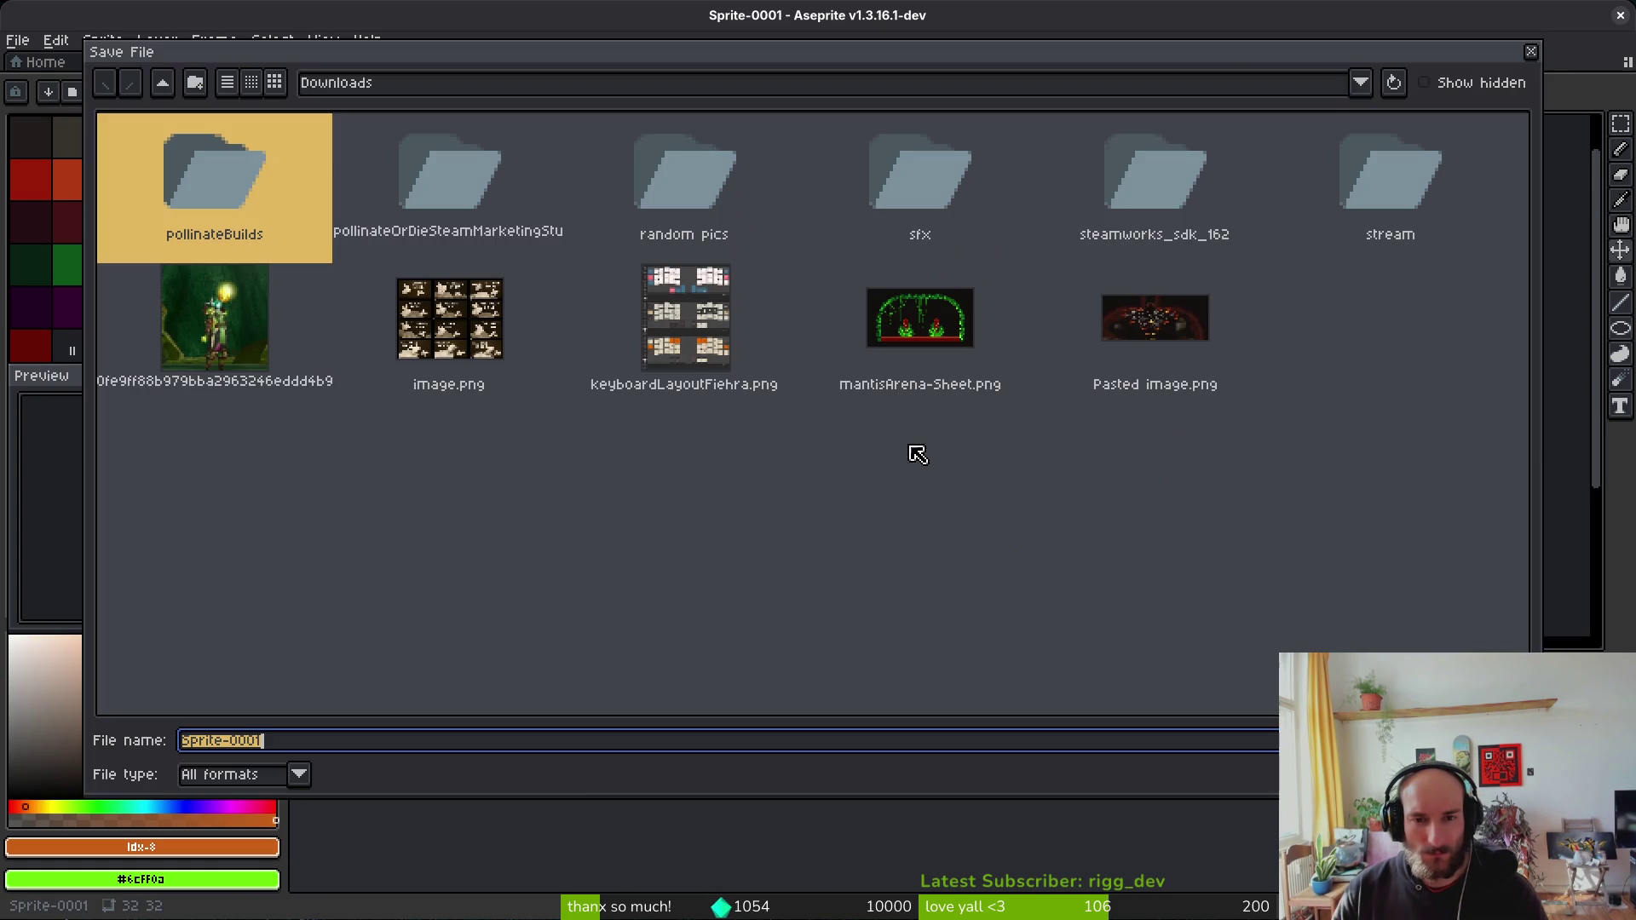
# Step: Save the sprite as bloodorb in gamedev/pollinate-or-die/assets/aseprite
pyautogui.write('bloodorb')
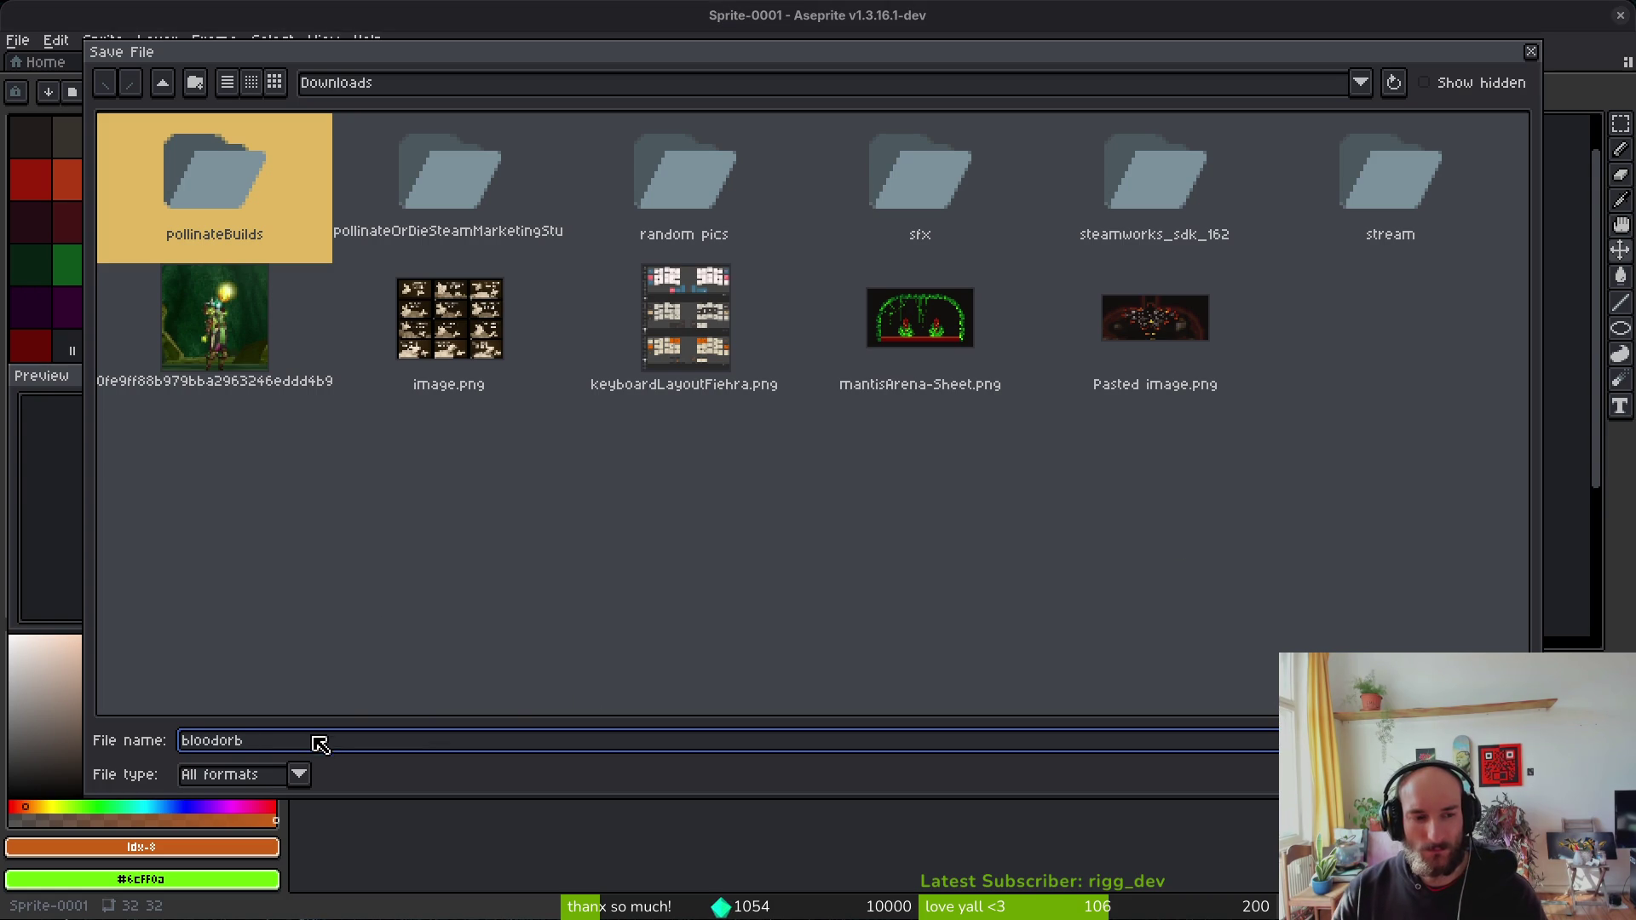
pyautogui.click(164, 83)
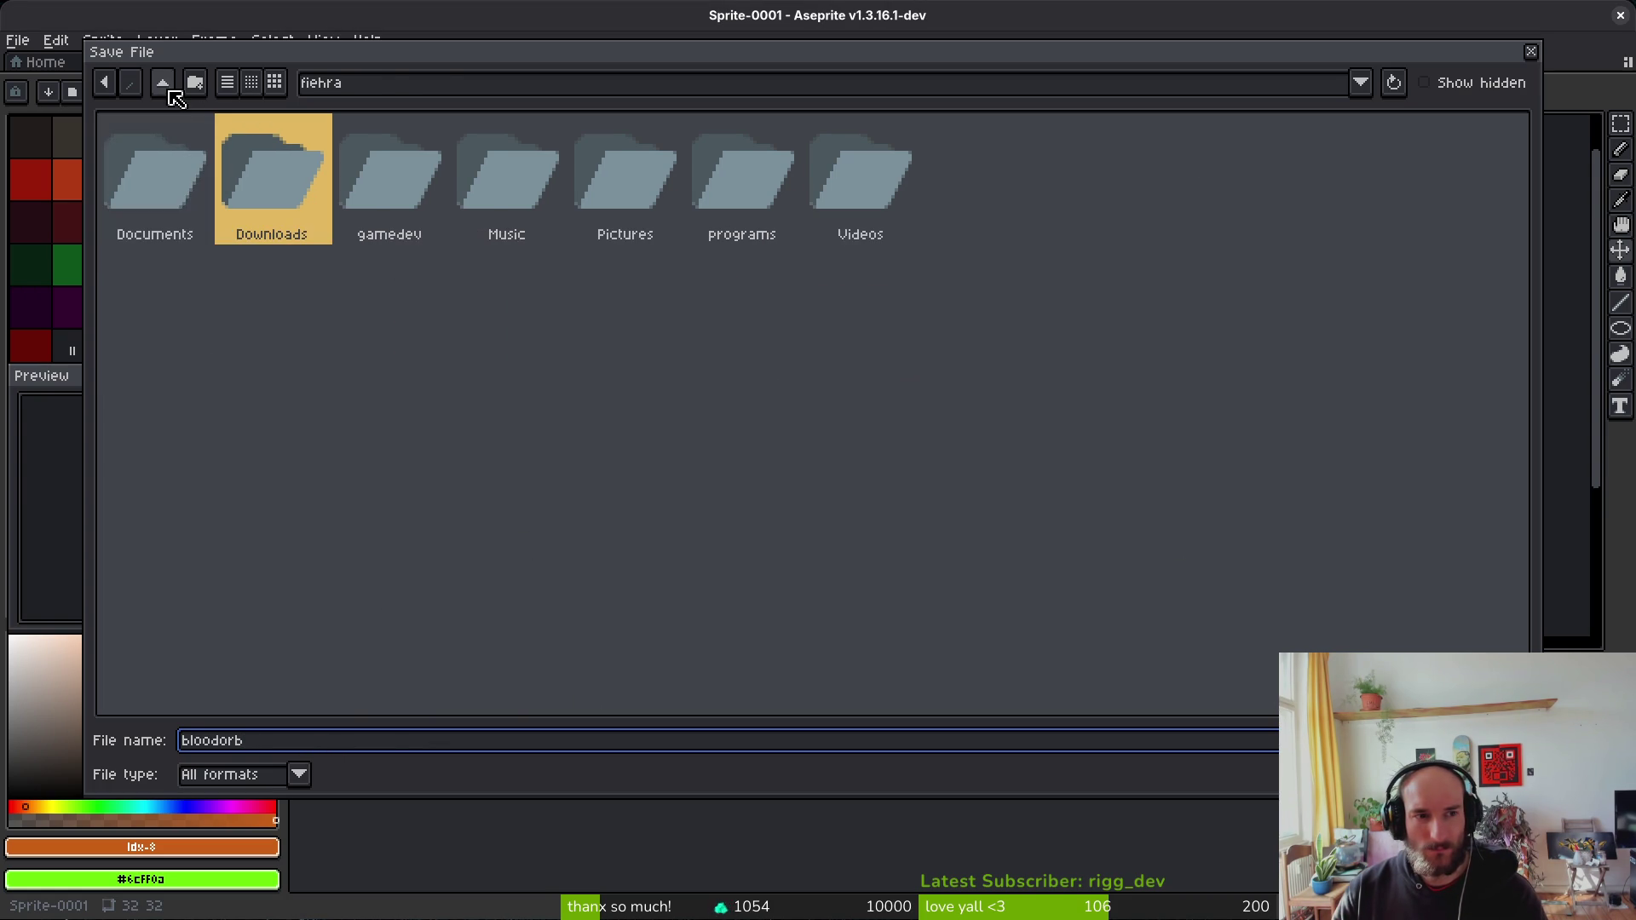
pyautogui.click(164, 83)
pyautogui.click(171, 149)
pyautogui.doubleClick(159, 173)
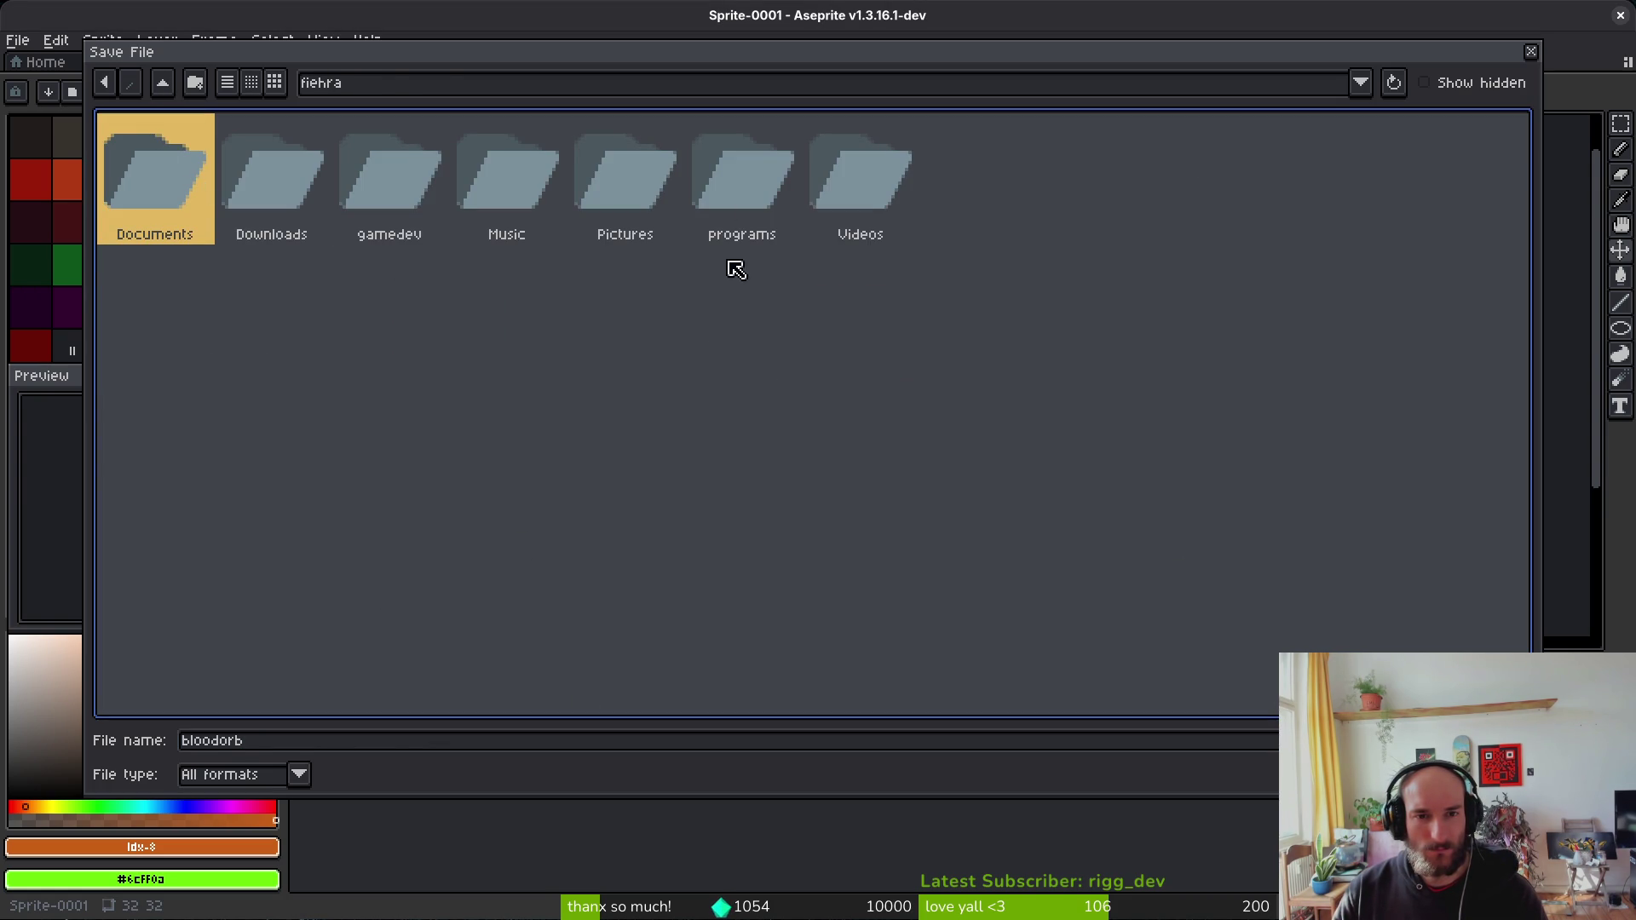
pyautogui.click(397, 176)
pyautogui.doubleClick(396, 175)
pyautogui.doubleClick(132, 191)
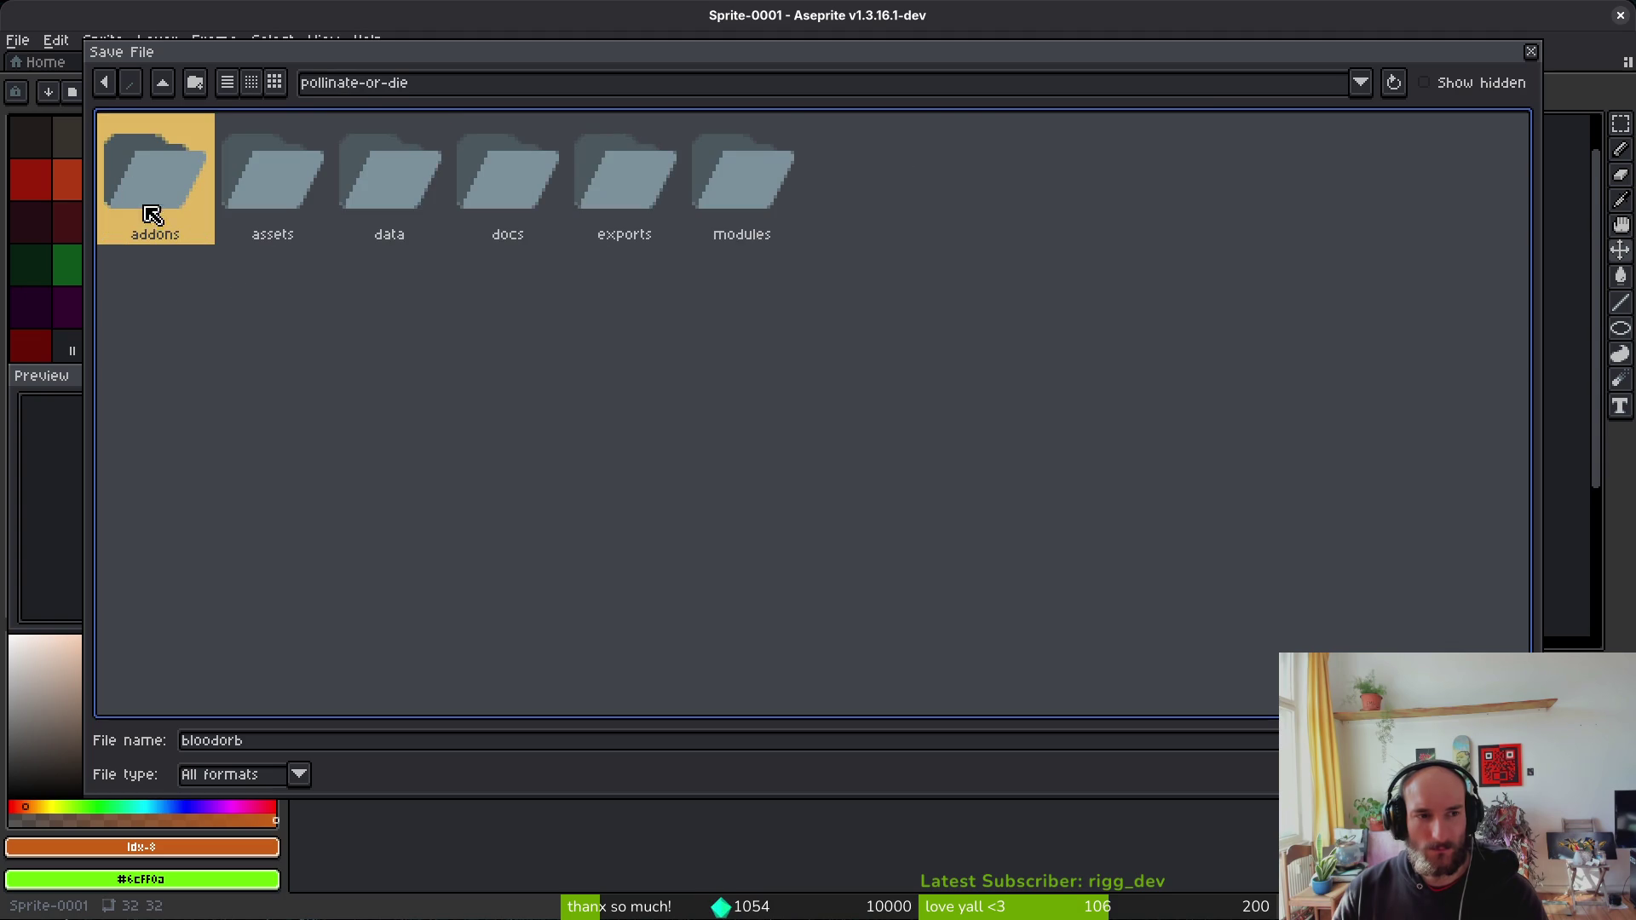
pyautogui.doubleClick(281, 171)
pyautogui.doubleClick(314, 162)
pyautogui.press('Return')
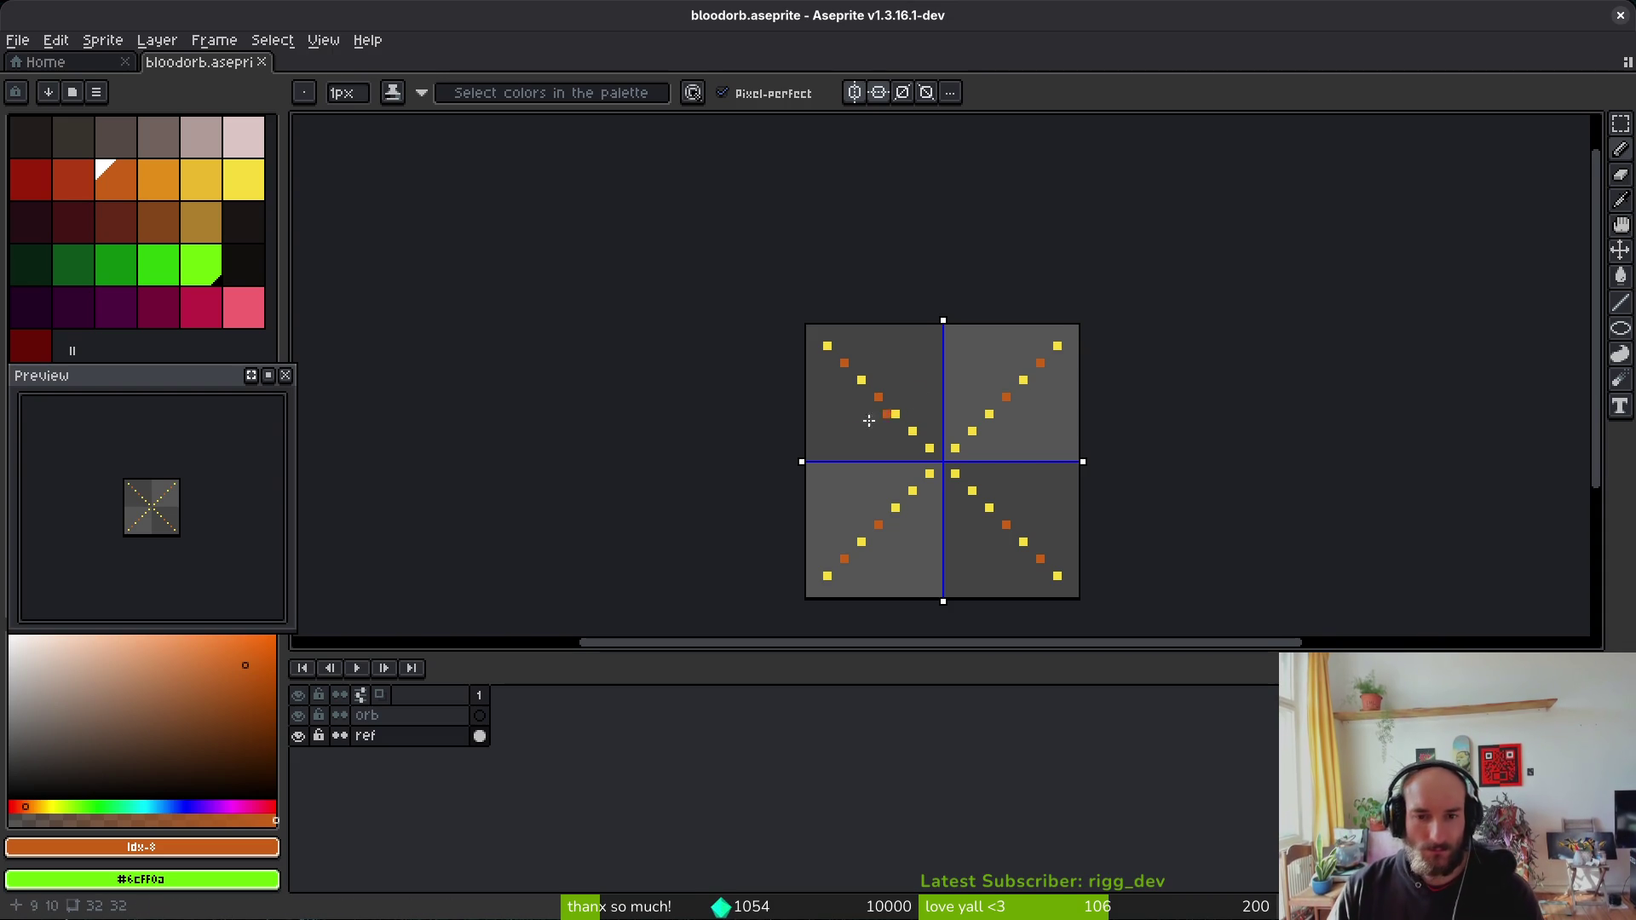
# Step: On the orb layer, draw a dark red ellipse around the canvas centre, fill it, and save
pyautogui.scroll(-2, 878, 460)
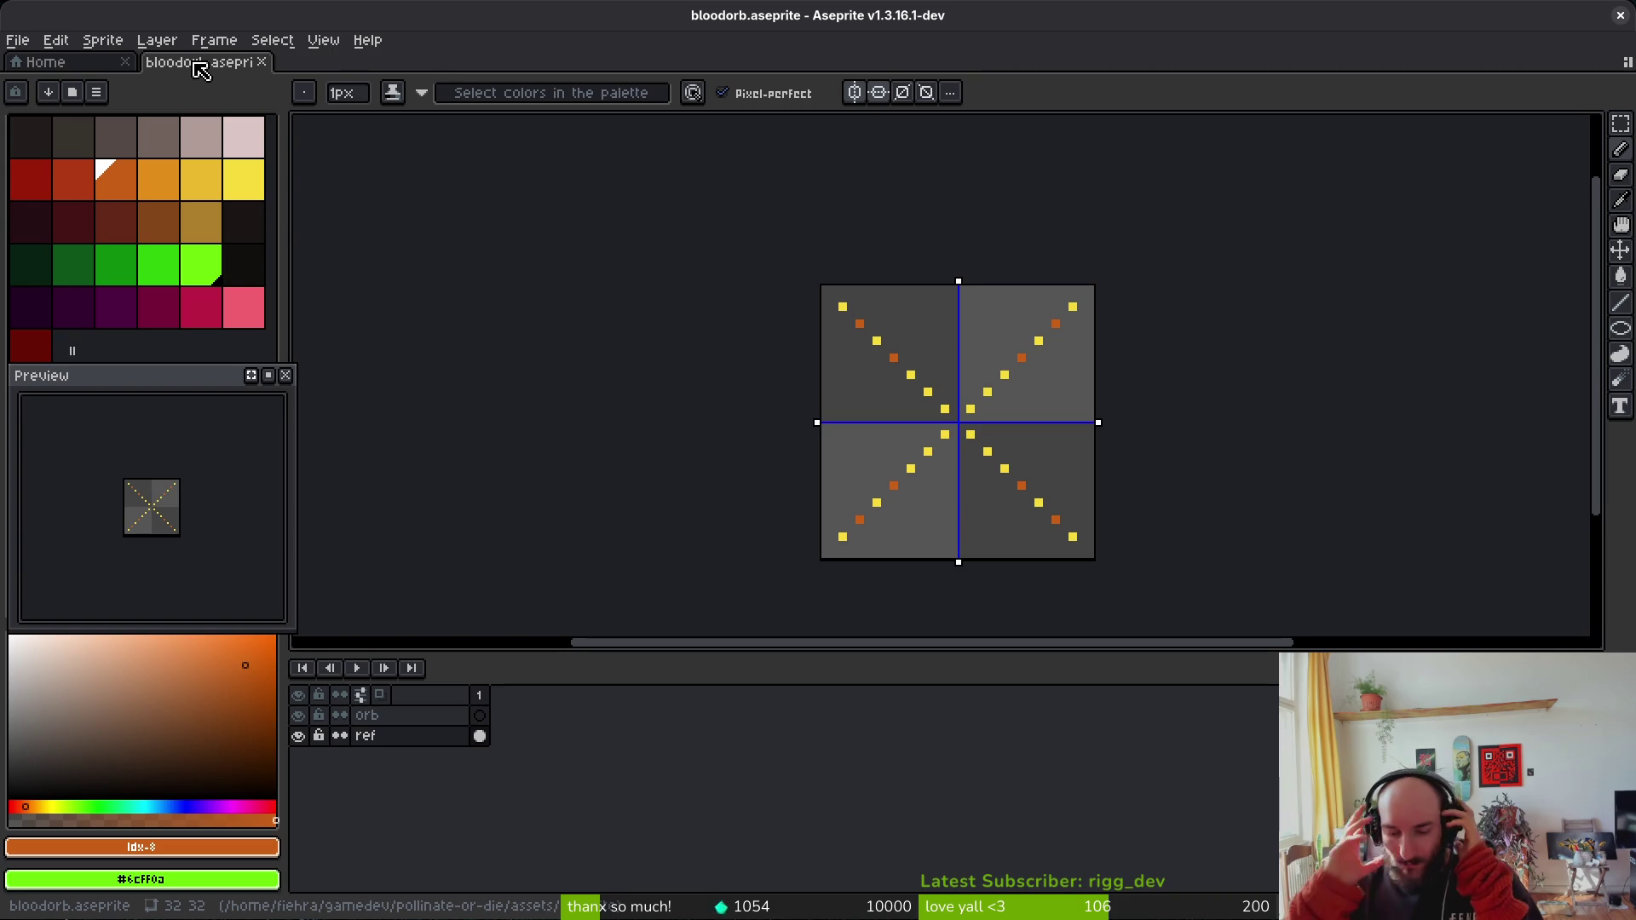
pyautogui.scroll(-2, 980, 486)
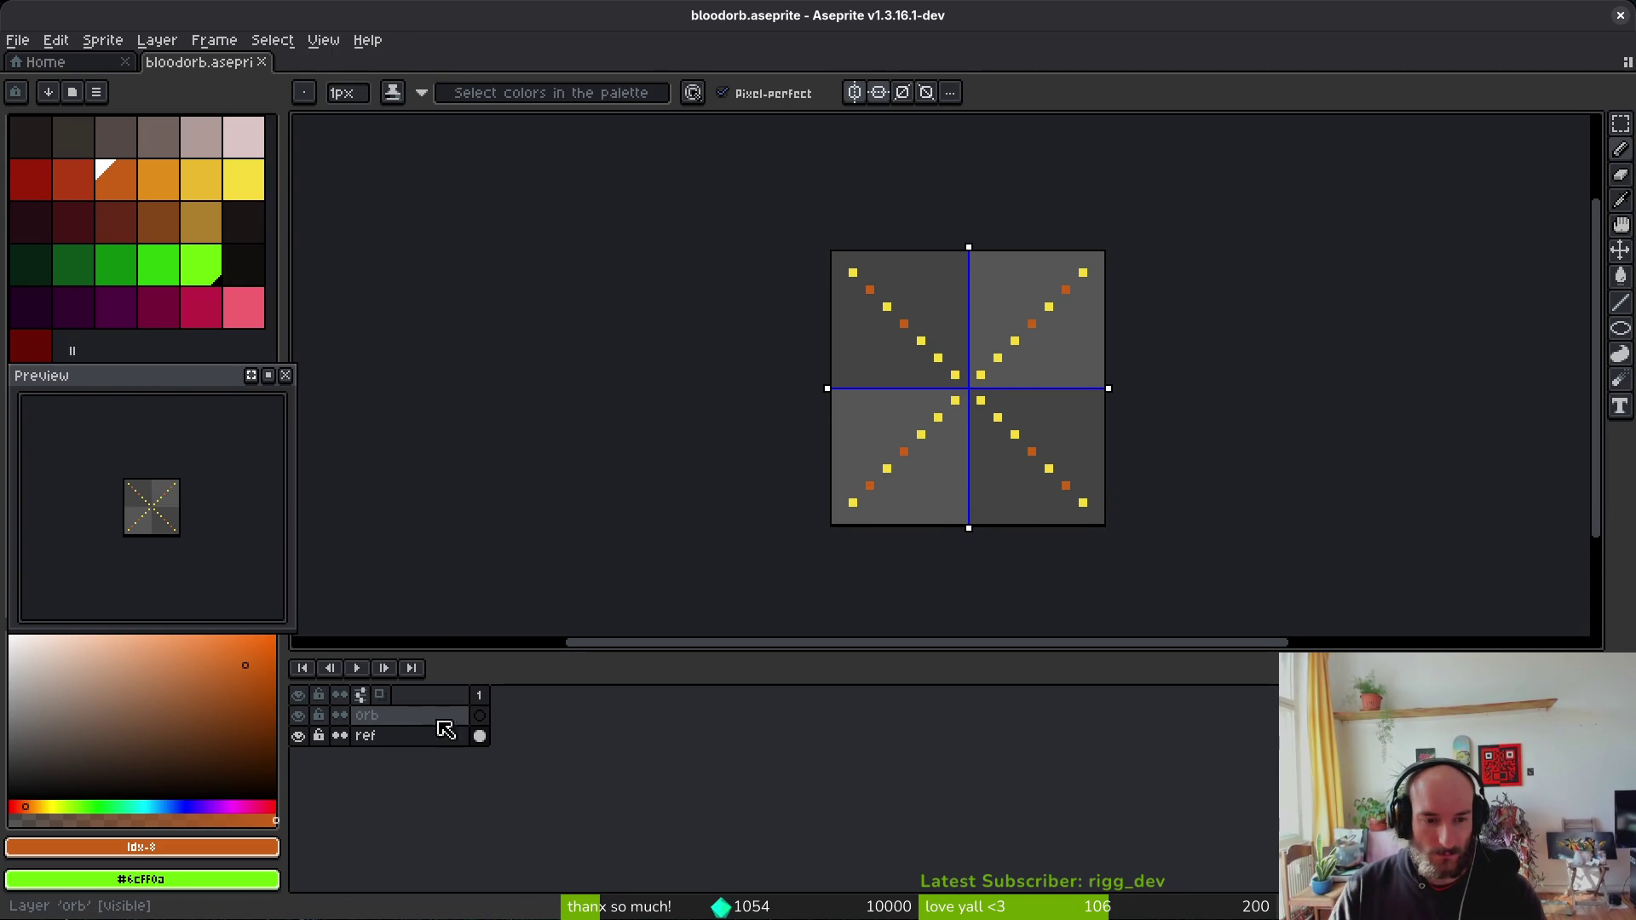
pyautogui.click(480, 715)
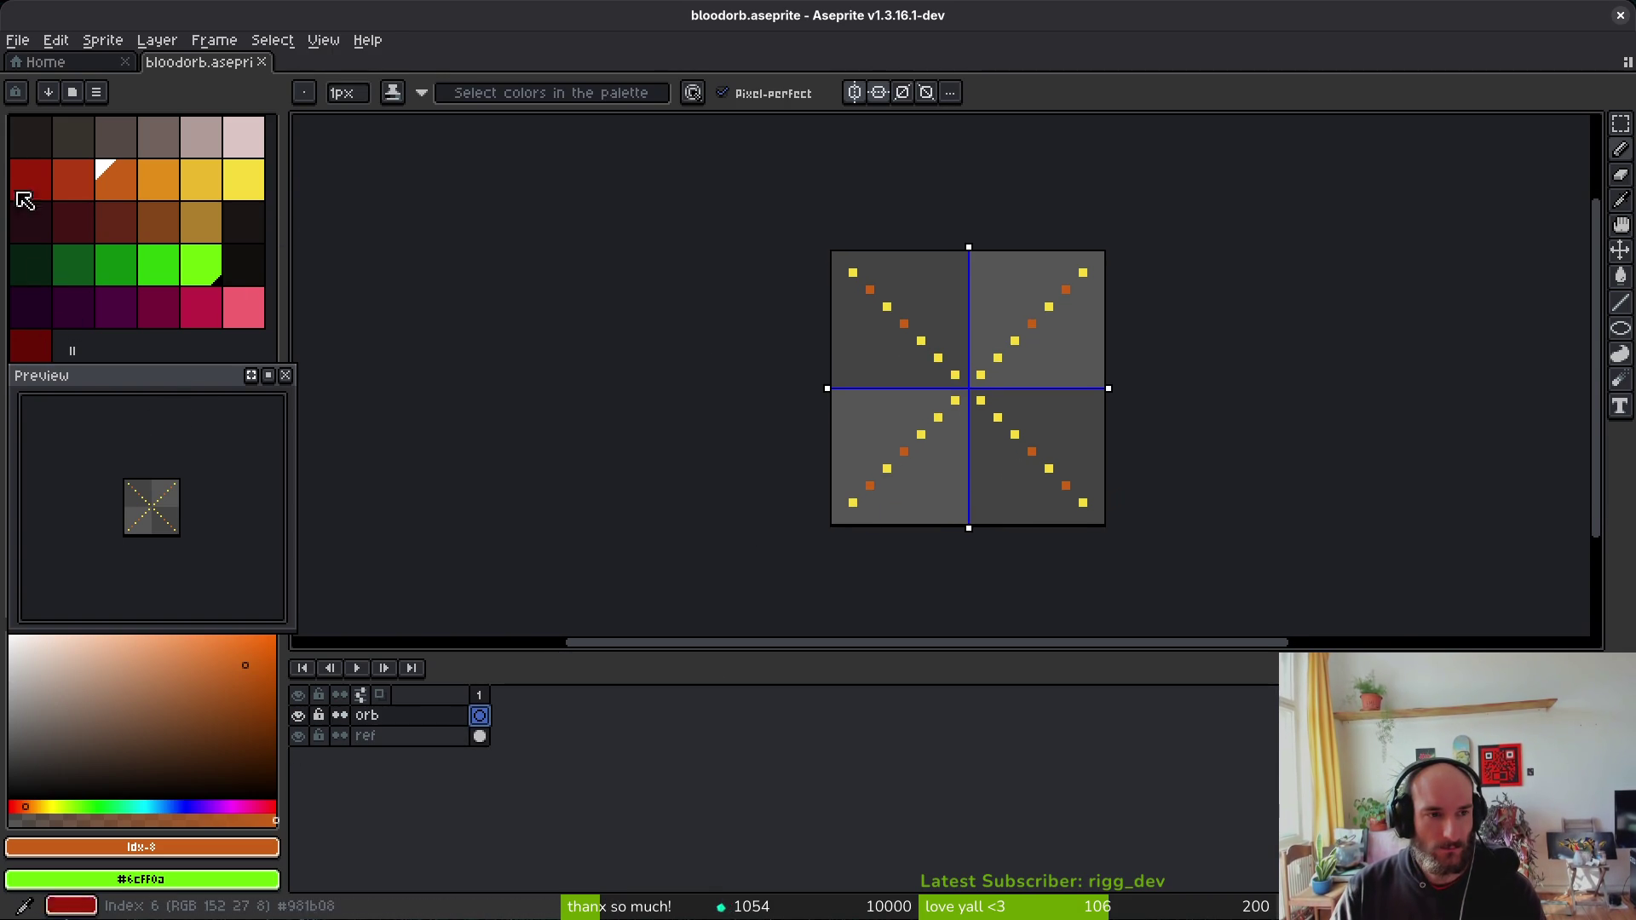
pyautogui.click(39, 186)
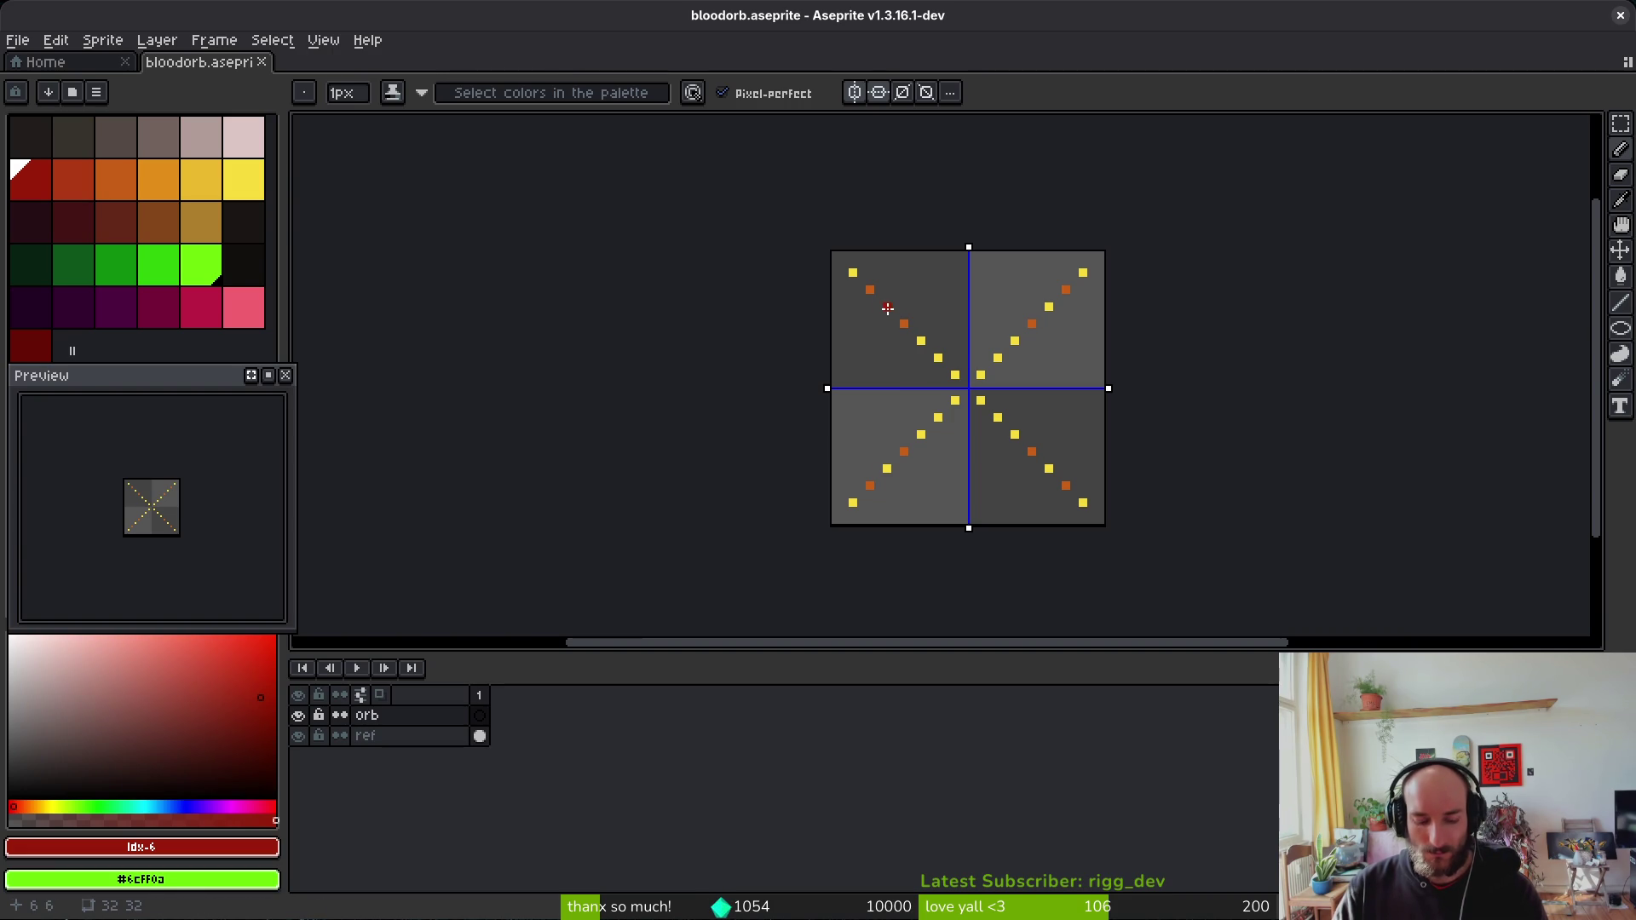
pyautogui.press('e')
pyautogui.moveTo(869, 289); pyautogui.dragTo(1057, 486)
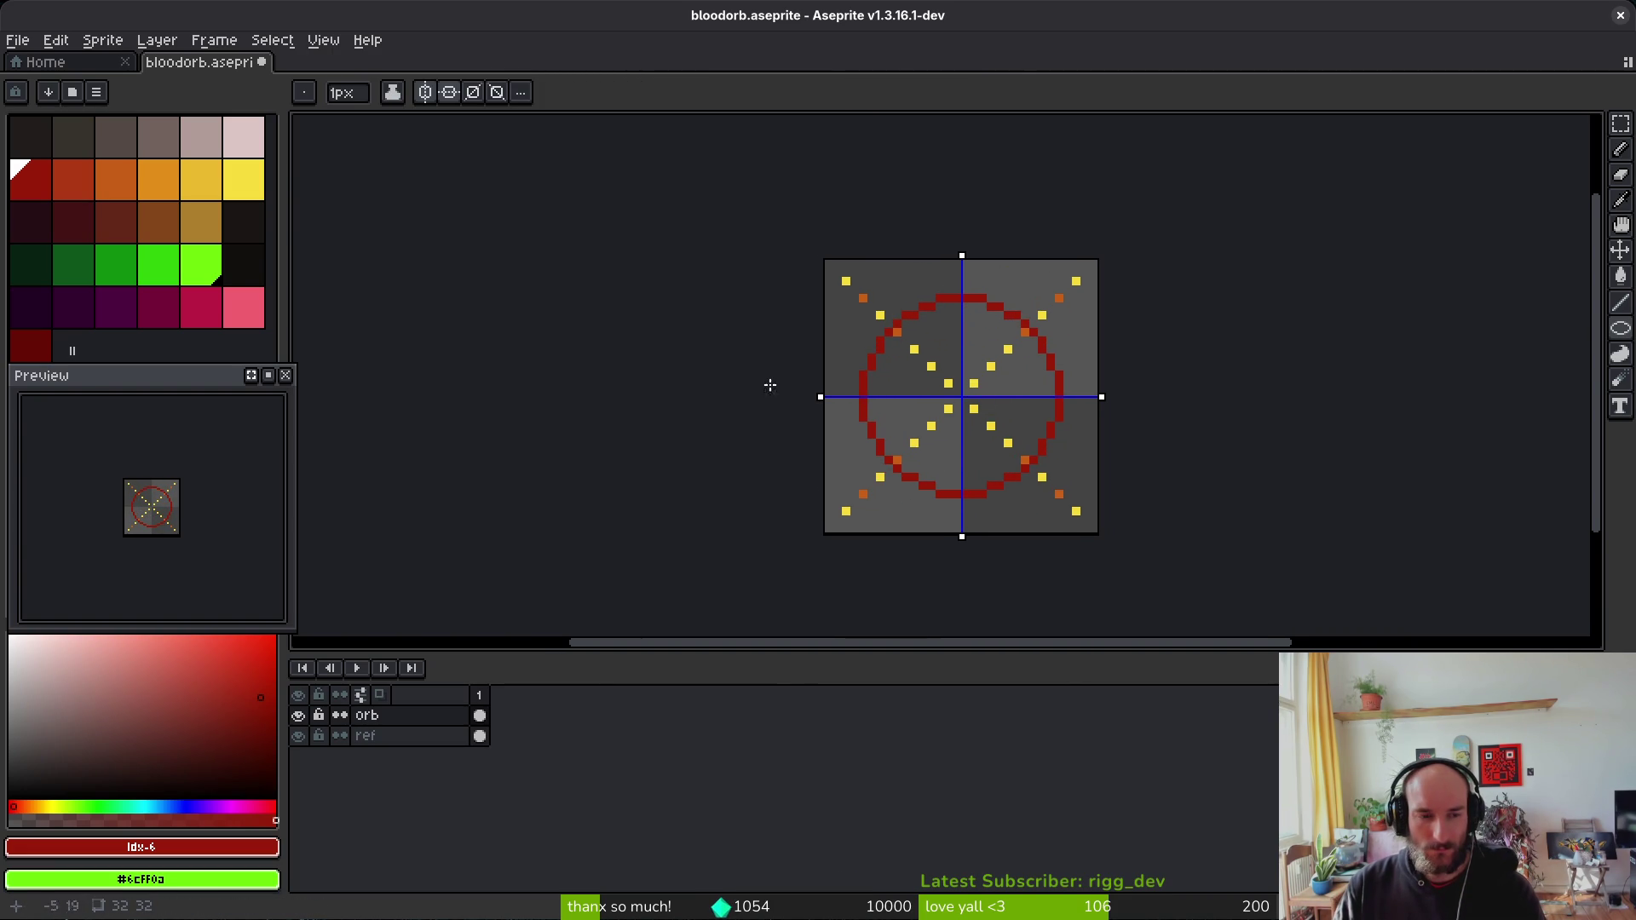
pyautogui.press('g')
pyautogui.click(1023, 376)
pyautogui.hotkey('ctrl', 's')
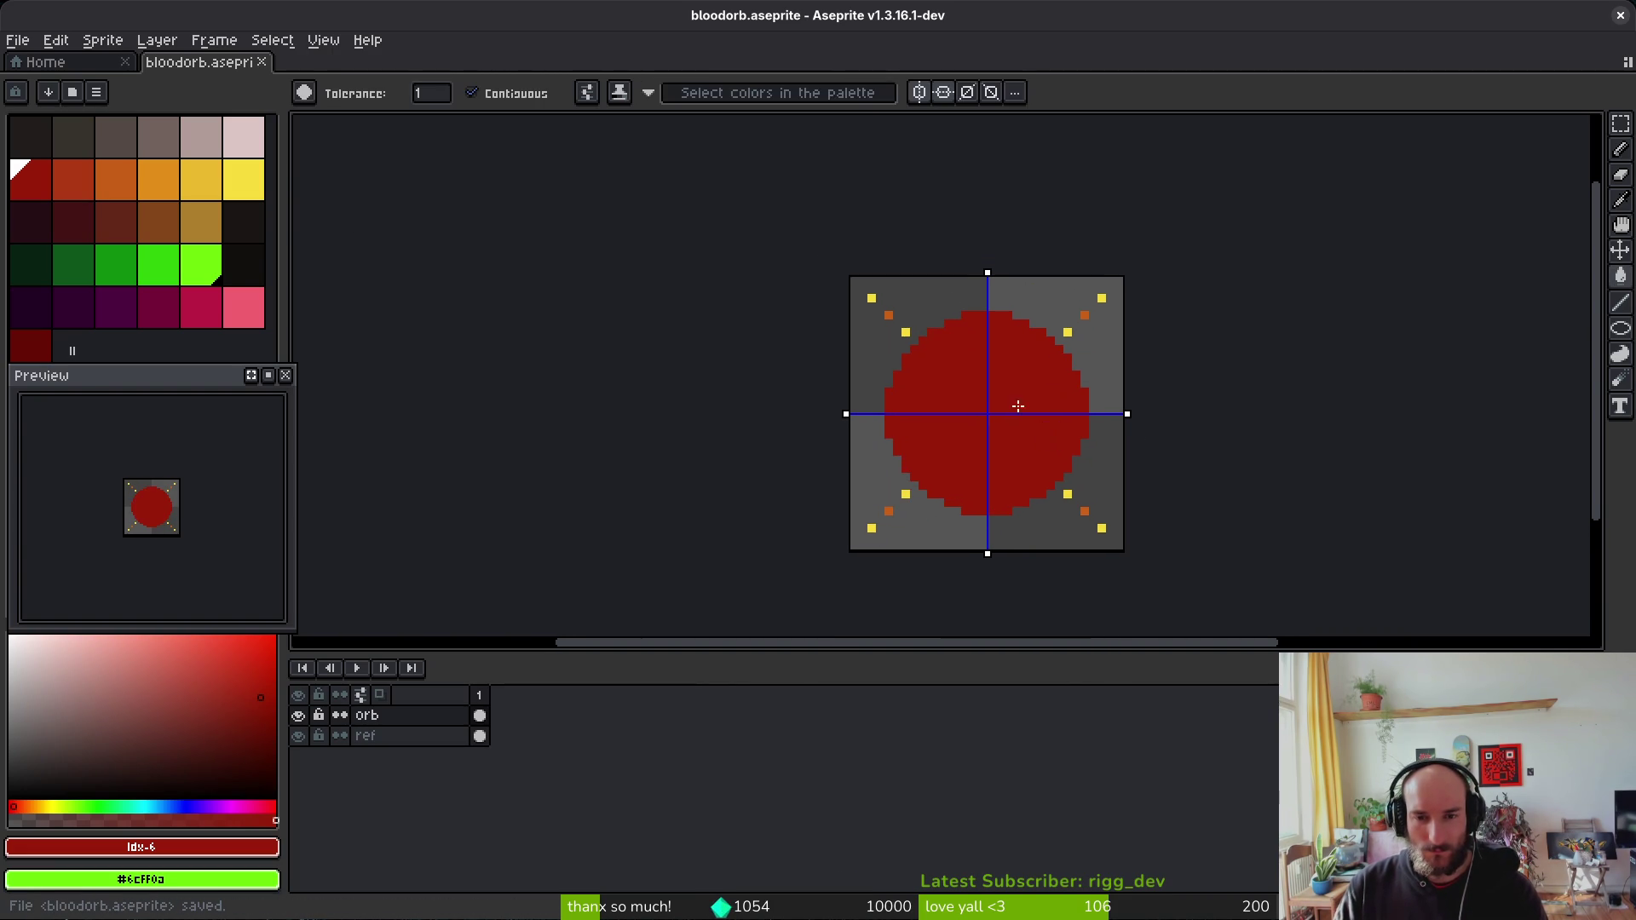
pyautogui.moveTo(1022, 408); pyautogui.dragTo(1056, 415)
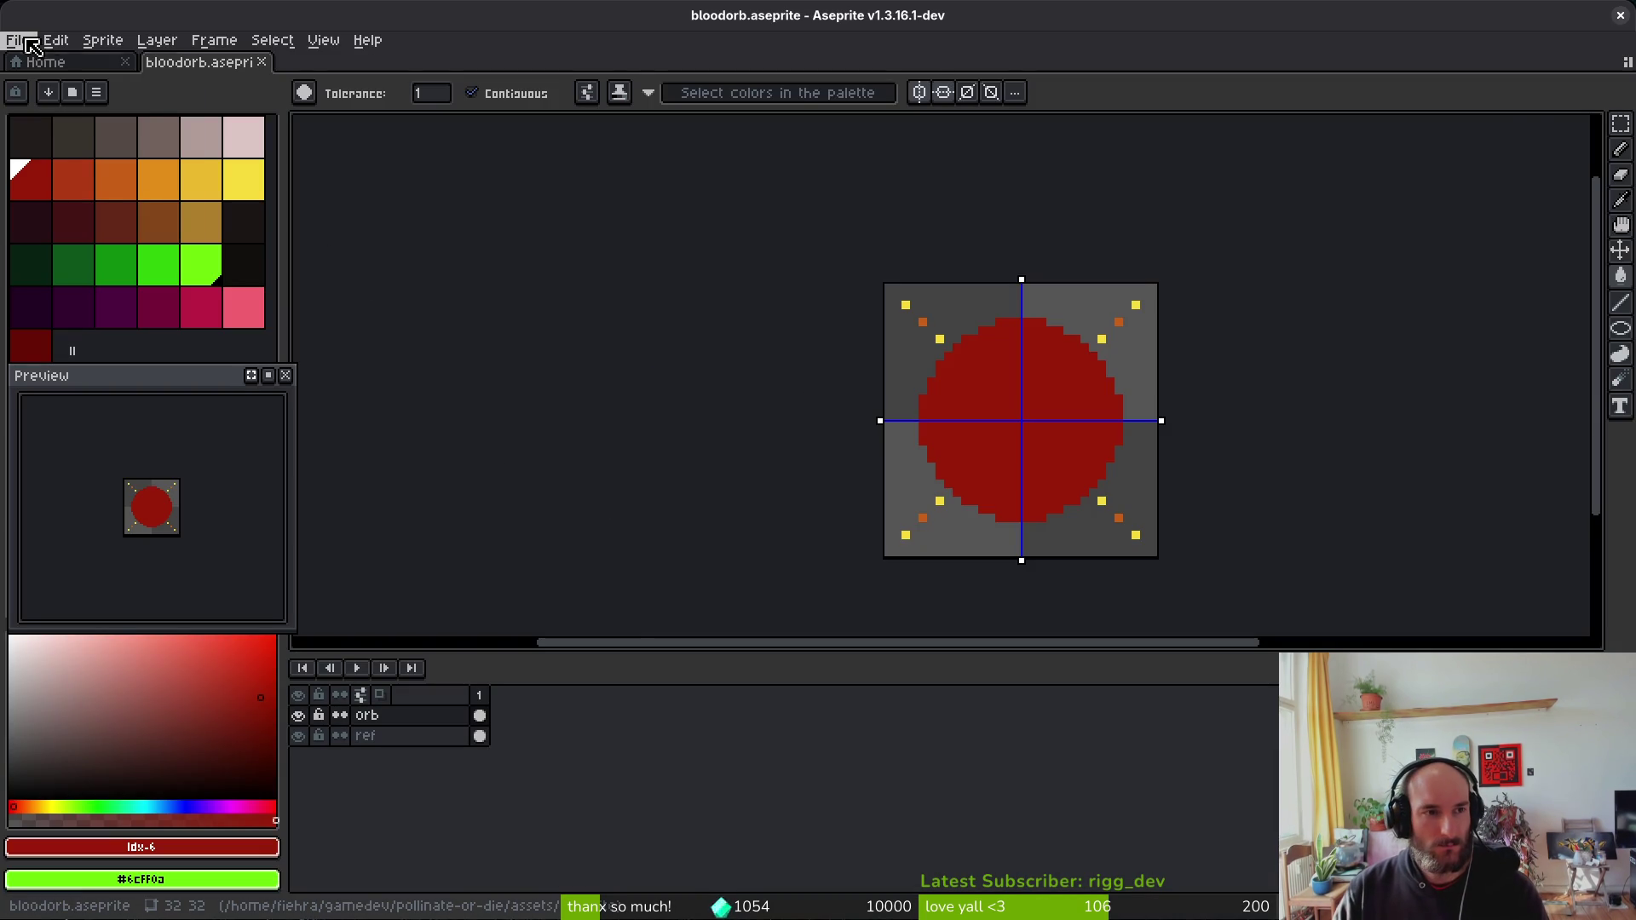
# Step: In the File > Open dialog, browse up from assets to the pollinate-or-die folder
pyautogui.click(17, 40)
pyautogui.click(60, 89)
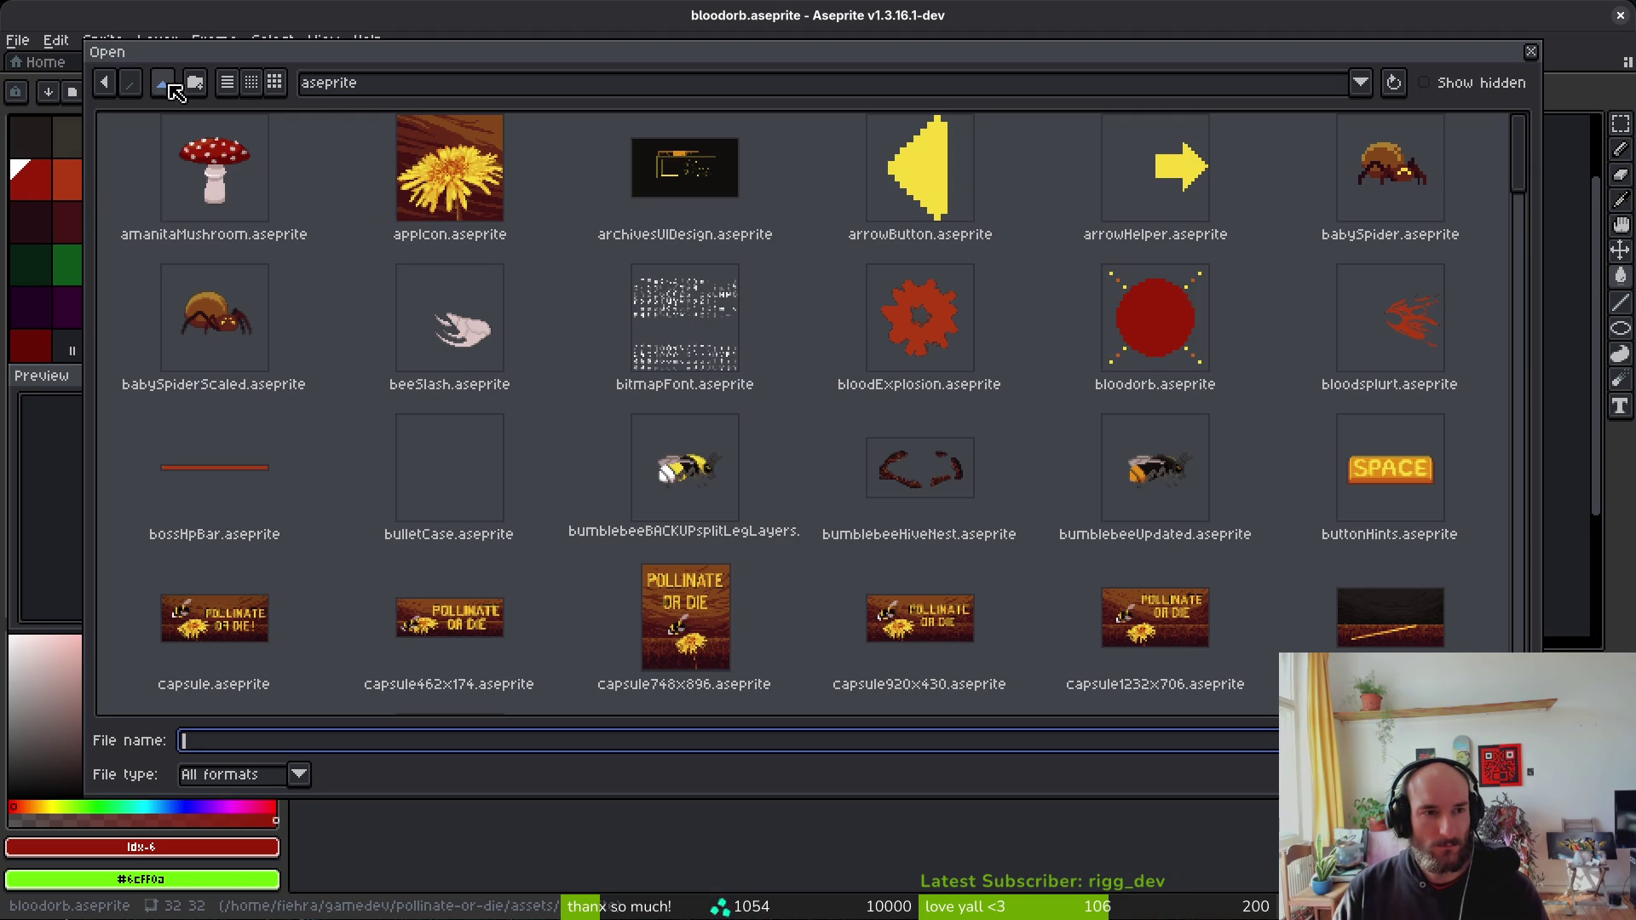
pyautogui.click(162, 83)
pyautogui.click(186, 166)
pyautogui.click(163, 84)
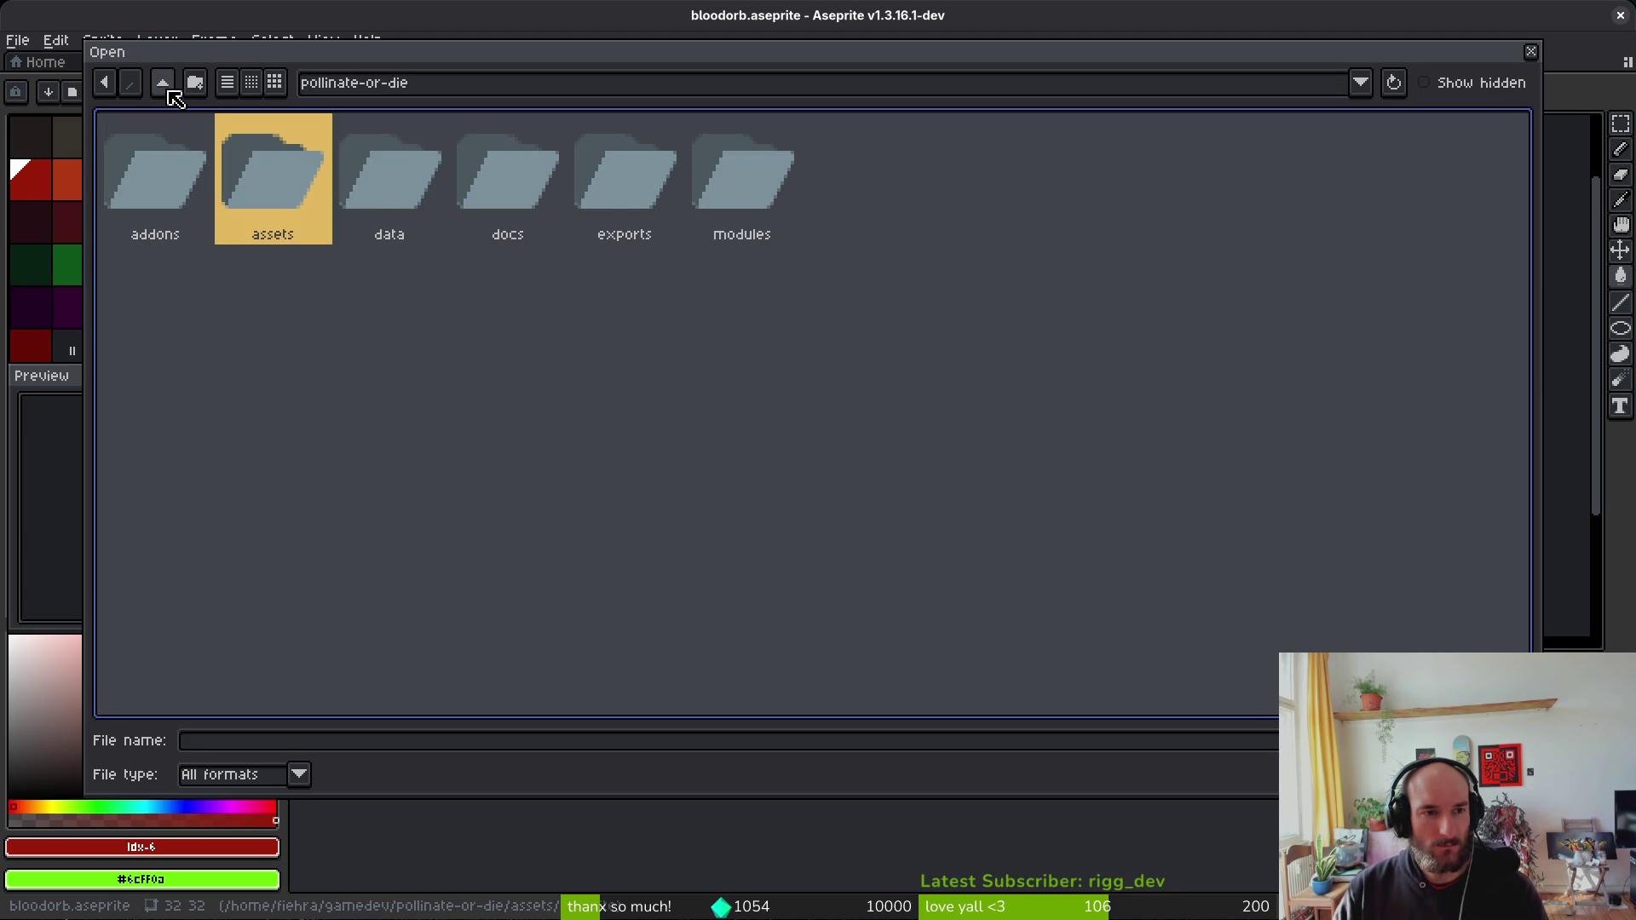
pyautogui.doubleClick(264, 199)
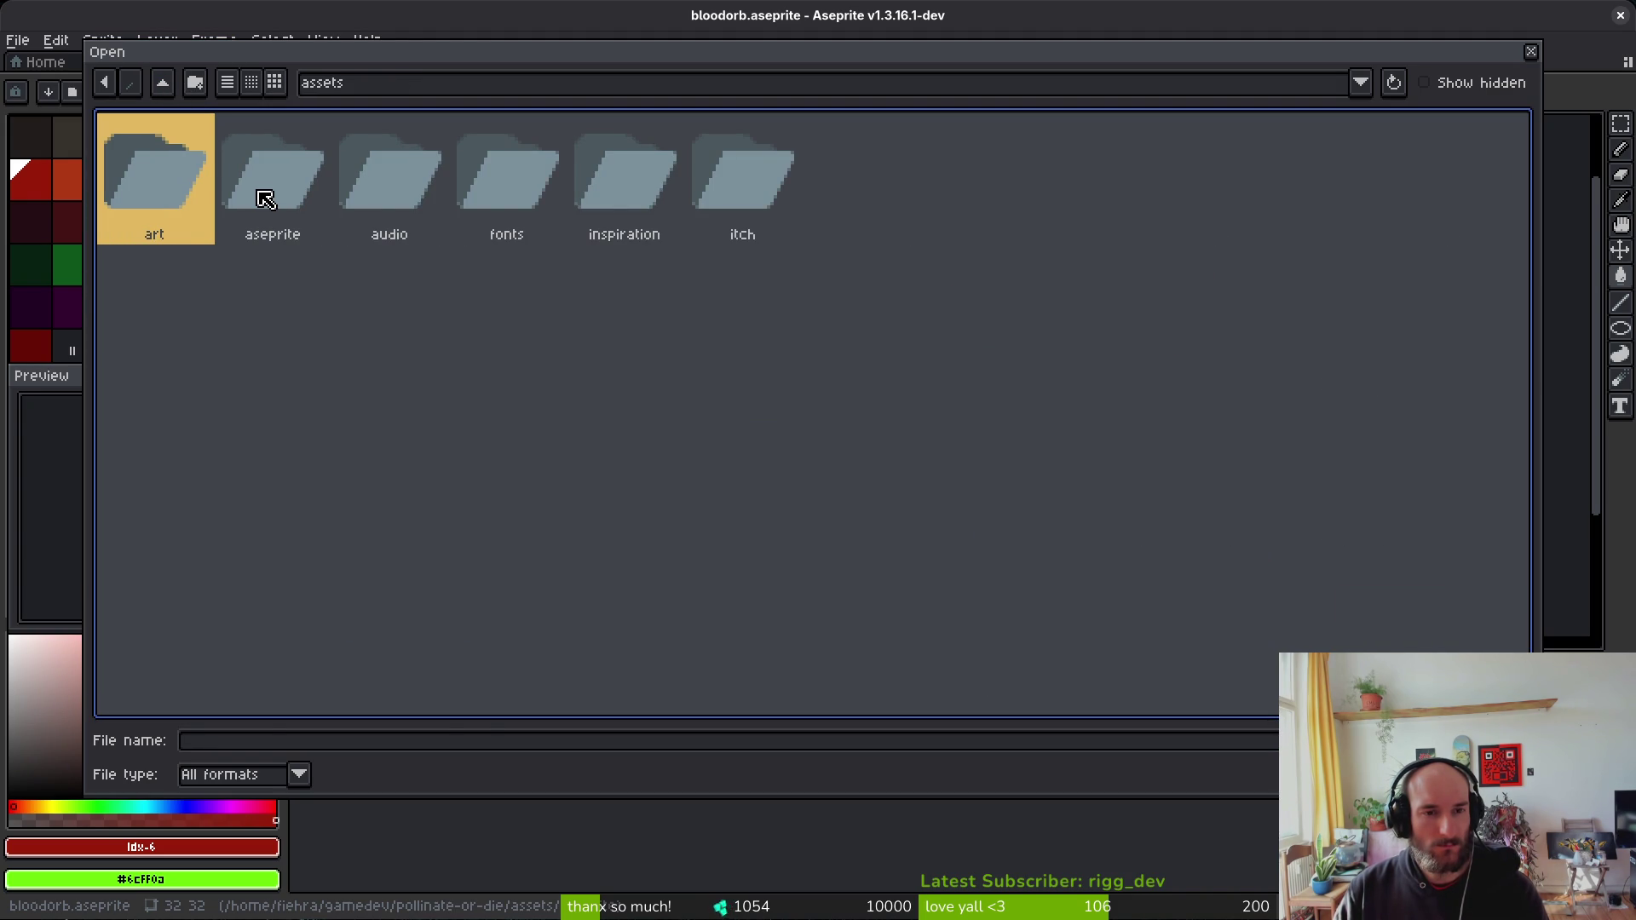
pyautogui.click(163, 82)
pyautogui.click(163, 83)
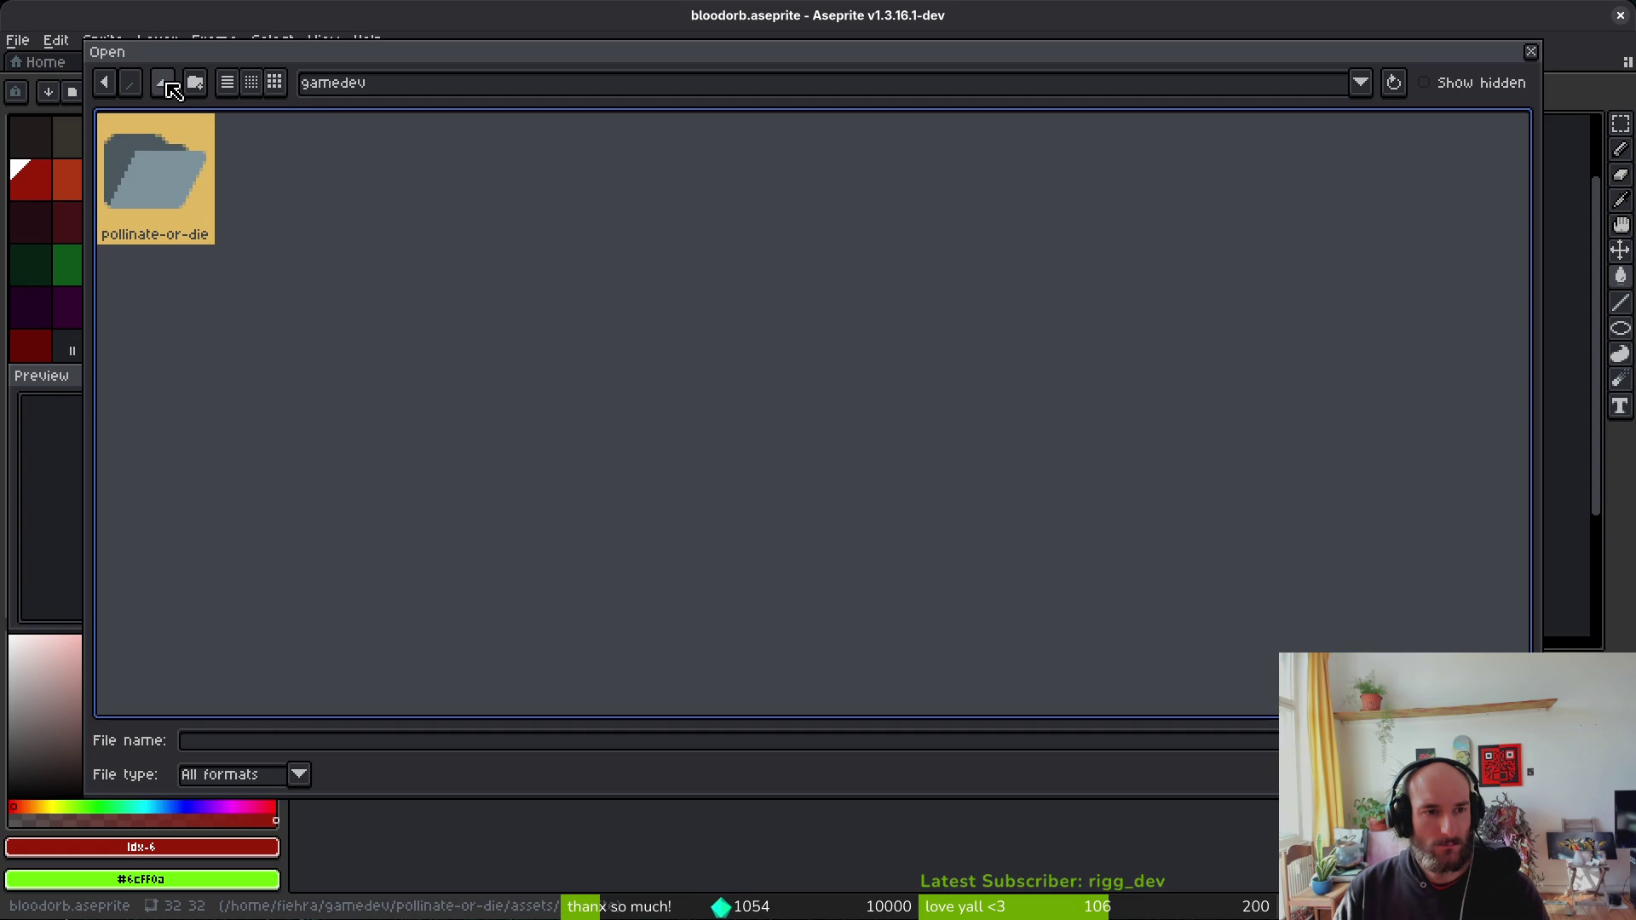
pyautogui.doubleClick(185, 181)
# Step: Close the stray file manager window and bring the GitLab browser forward
pyautogui.press('super+e')
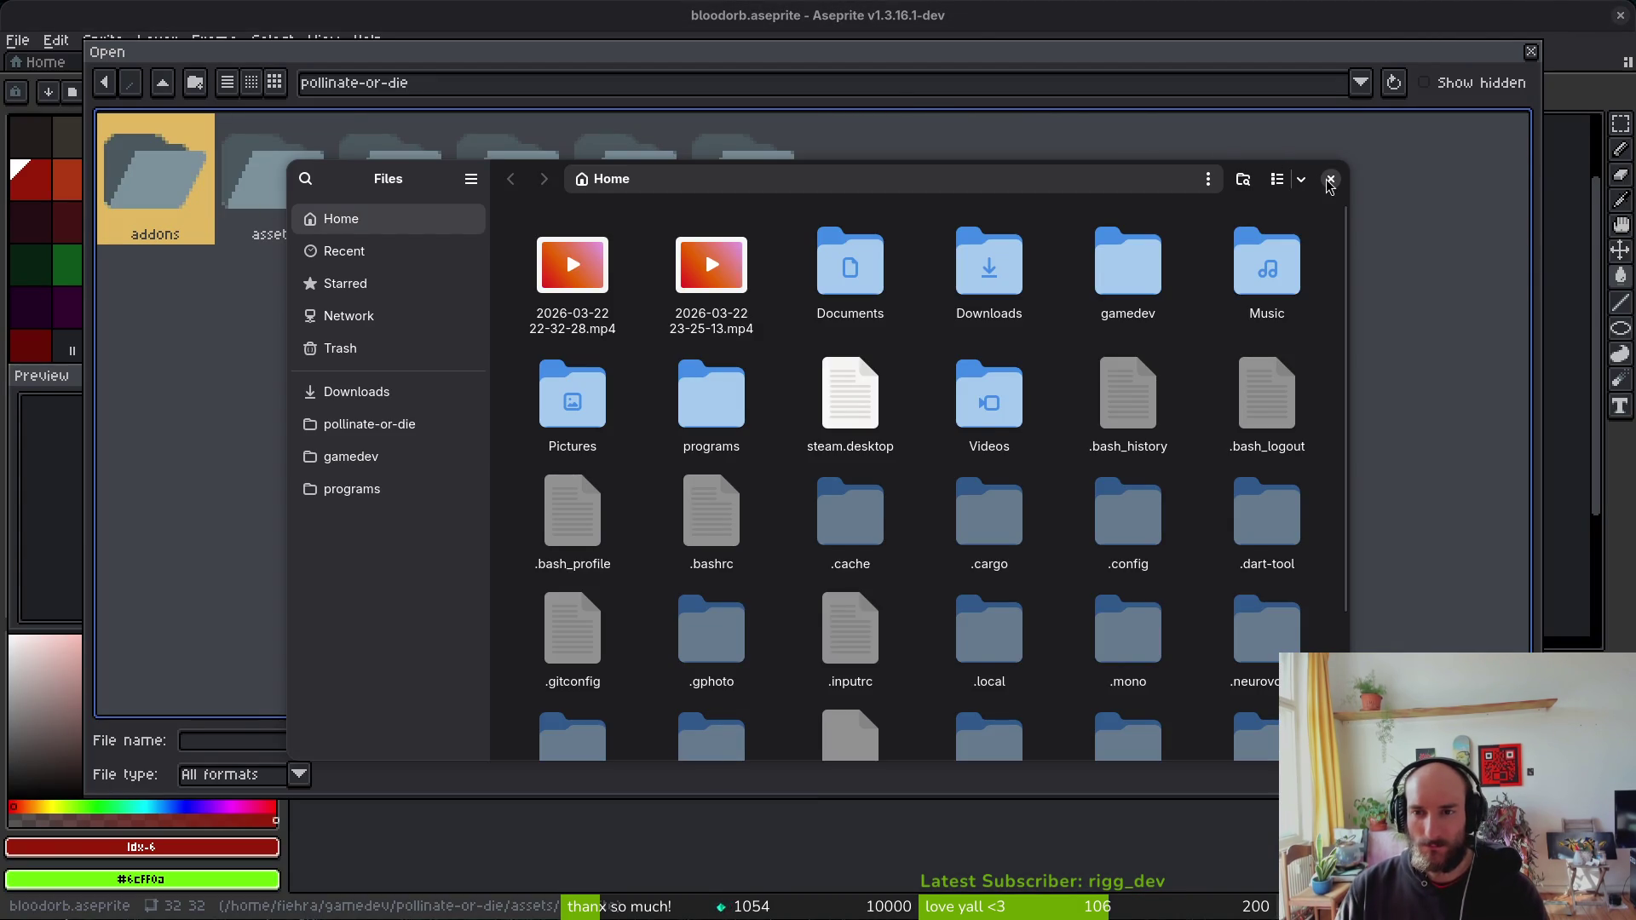
pyautogui.click(1330, 178)
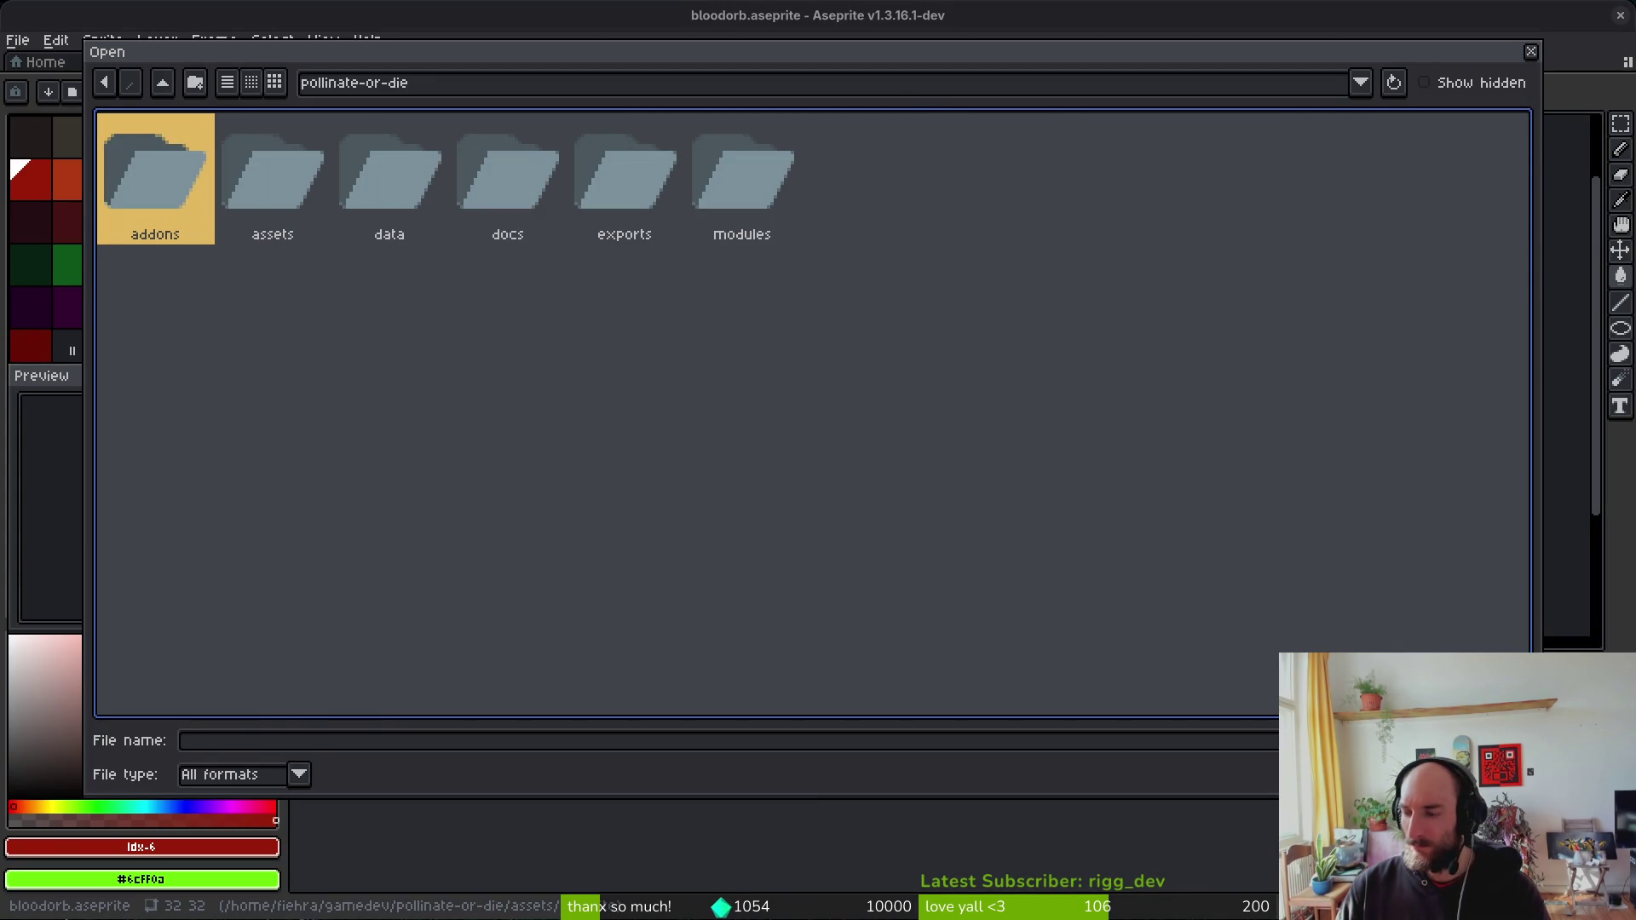
pyautogui.press('super+b')
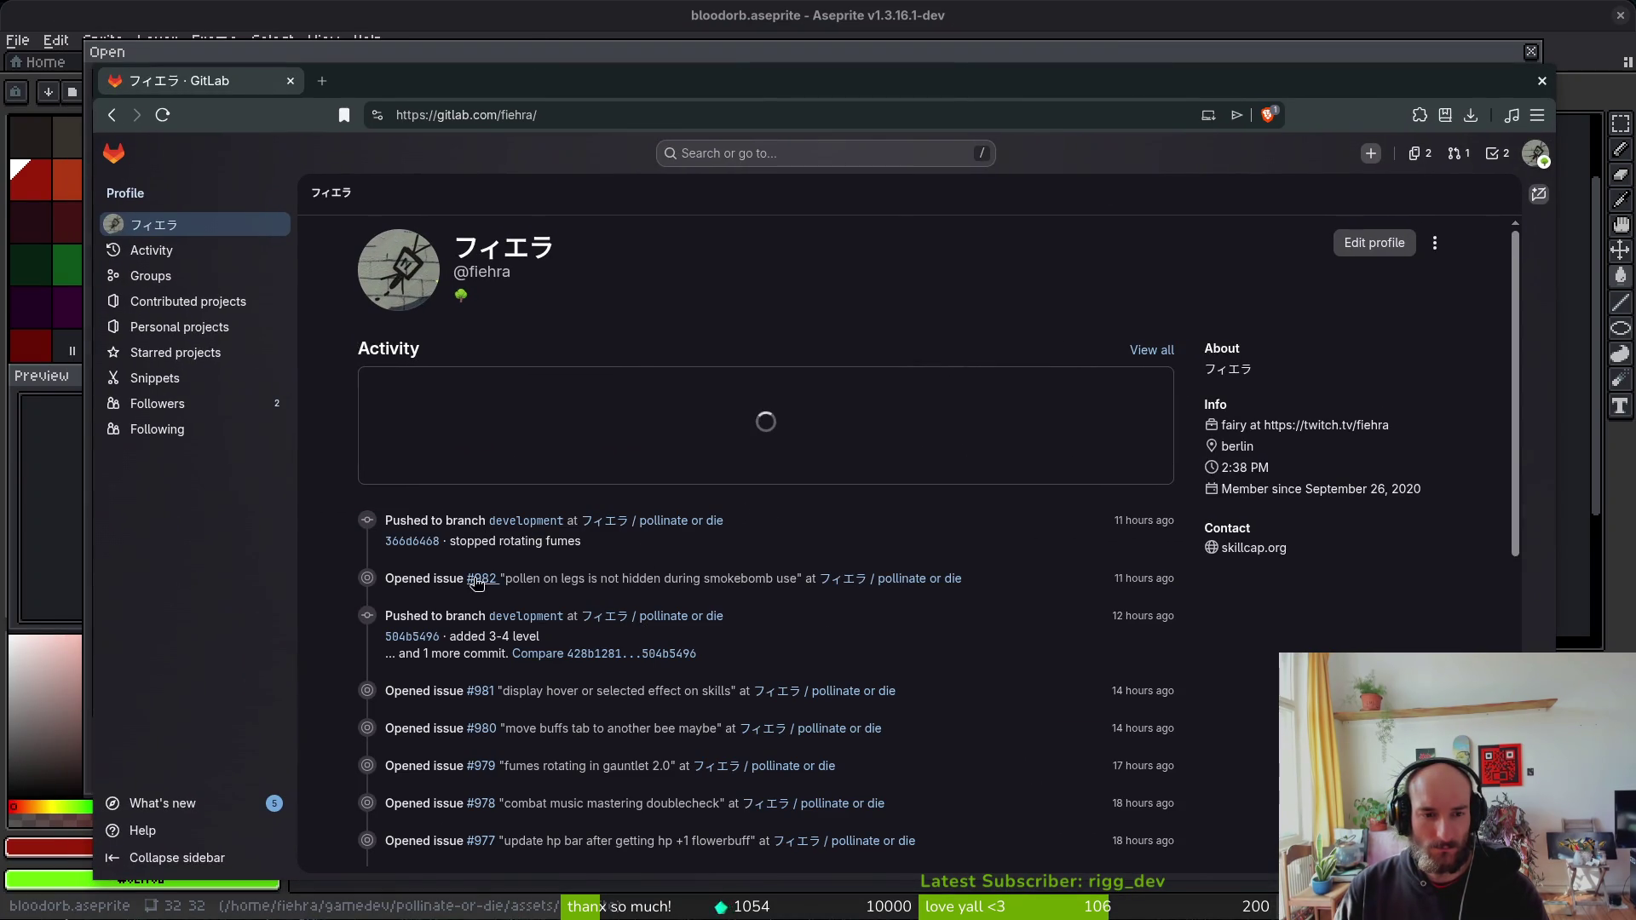
# Step: View the GitLab personal projects, then open emotes/lifestealorb.gif in Aseprite
pyautogui.click(179, 328)
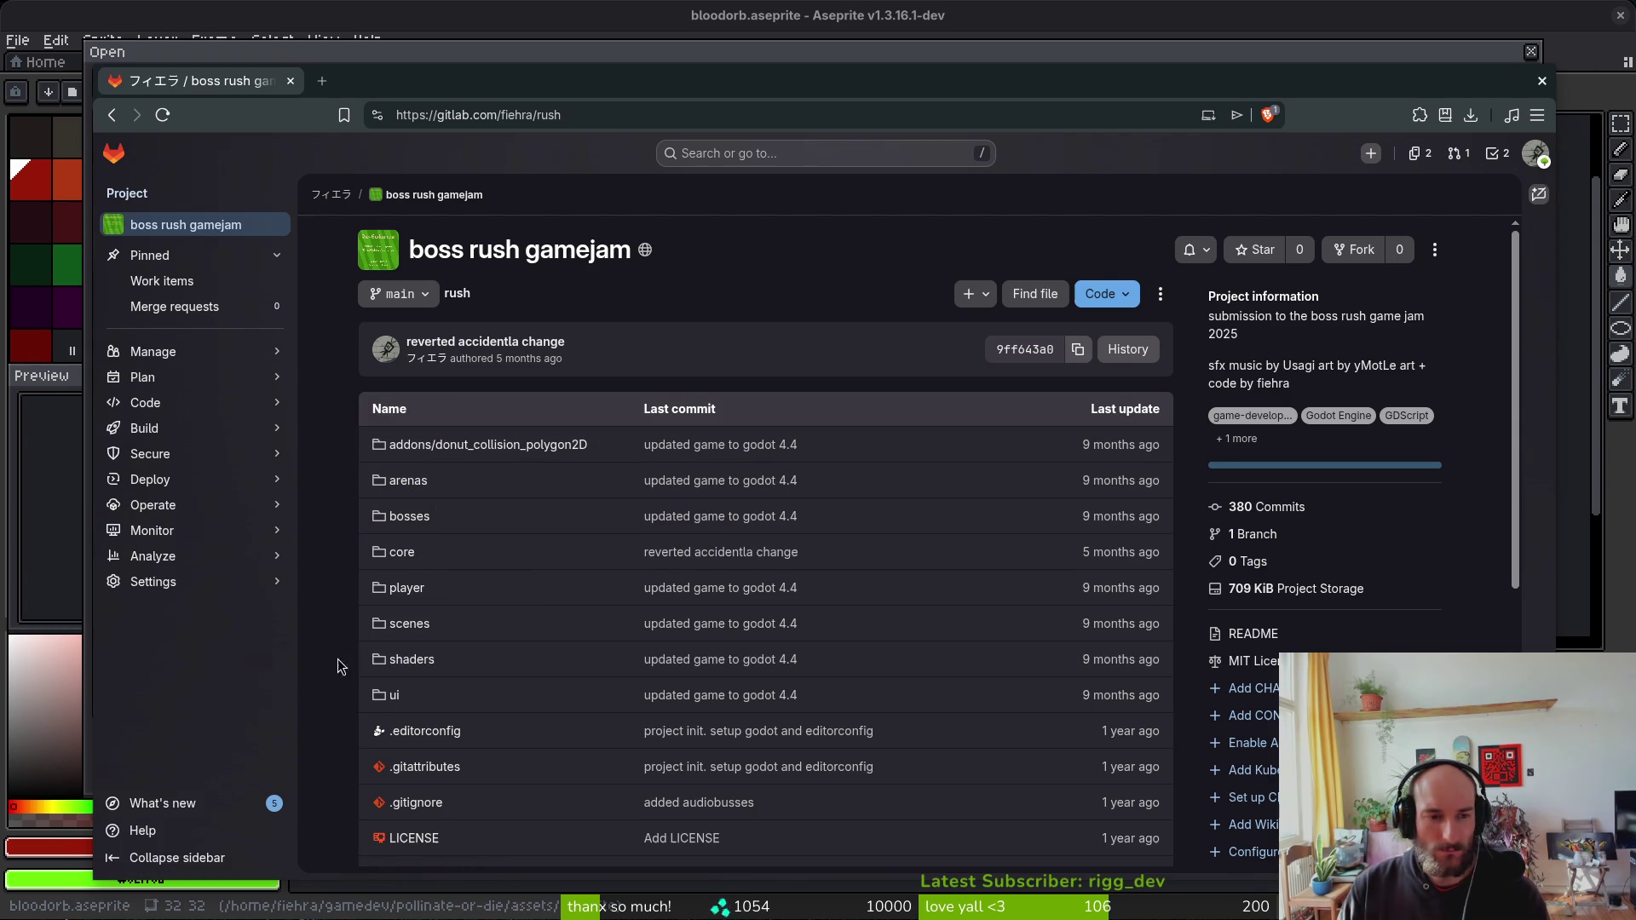
pyautogui.hotkey('alt', 'Tab')
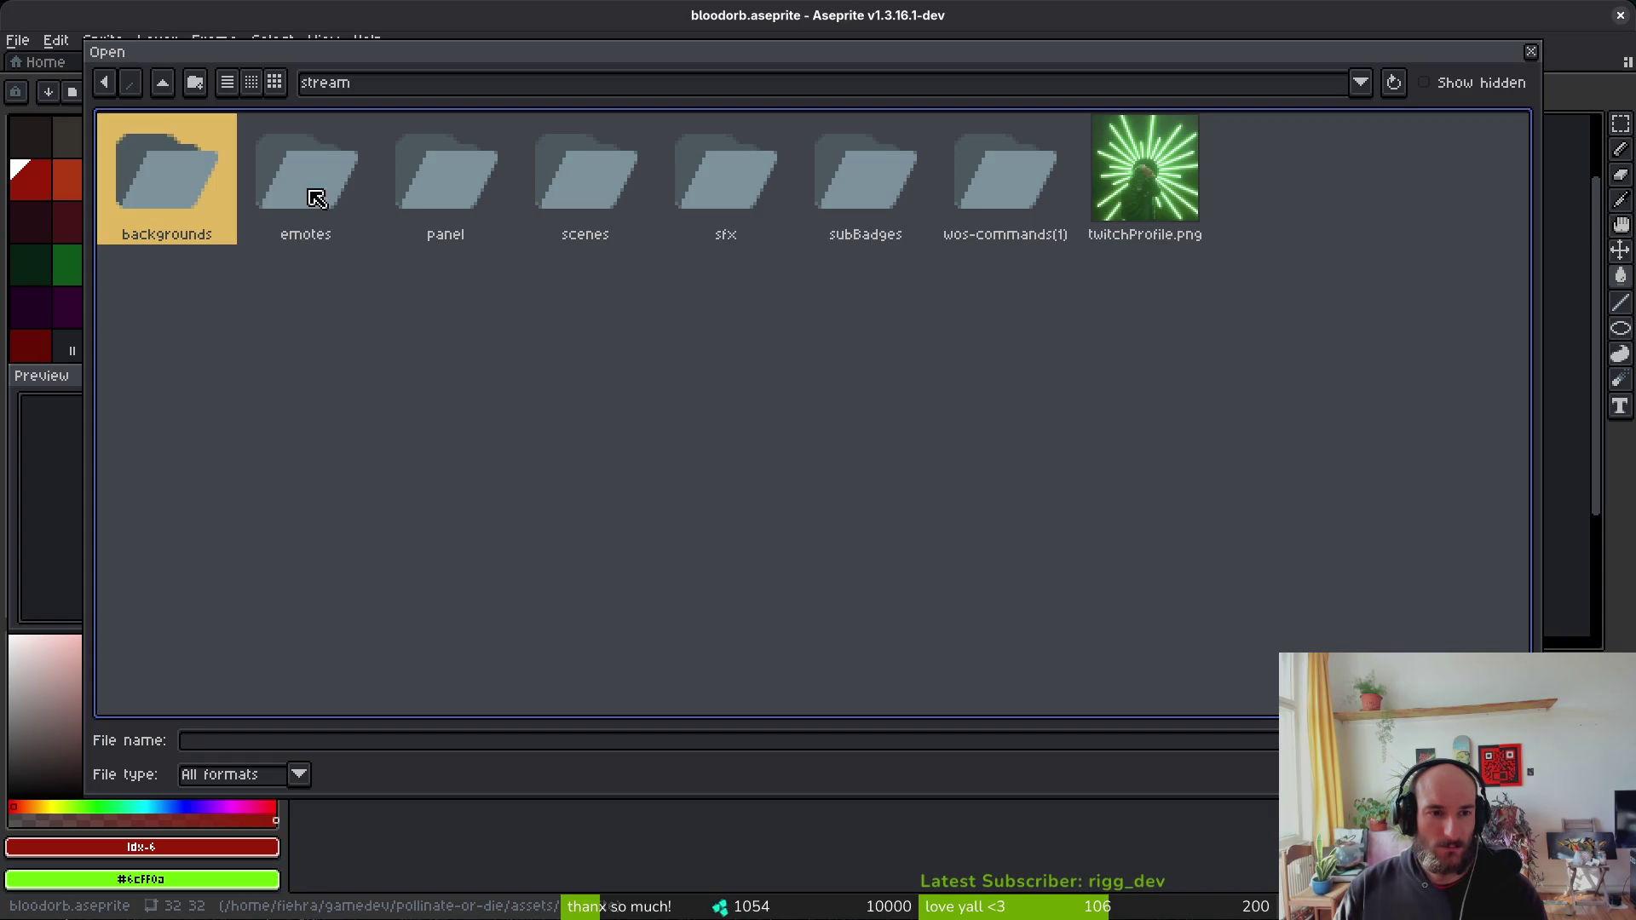
pyautogui.doubleClick(328, 182)
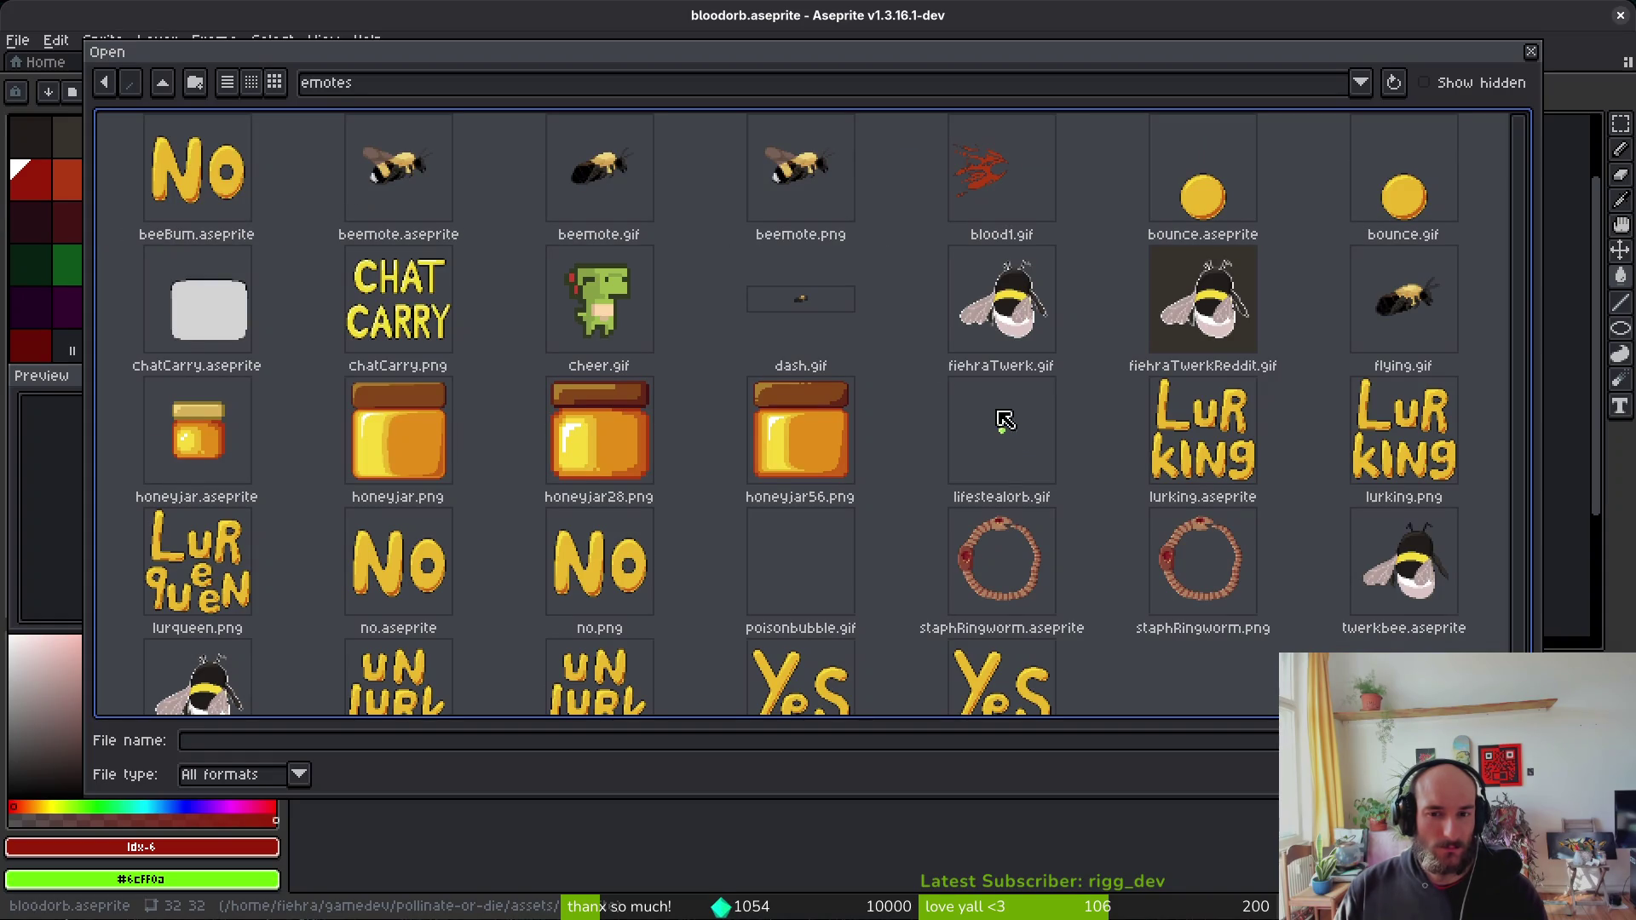
pyautogui.doubleClick(1014, 452)
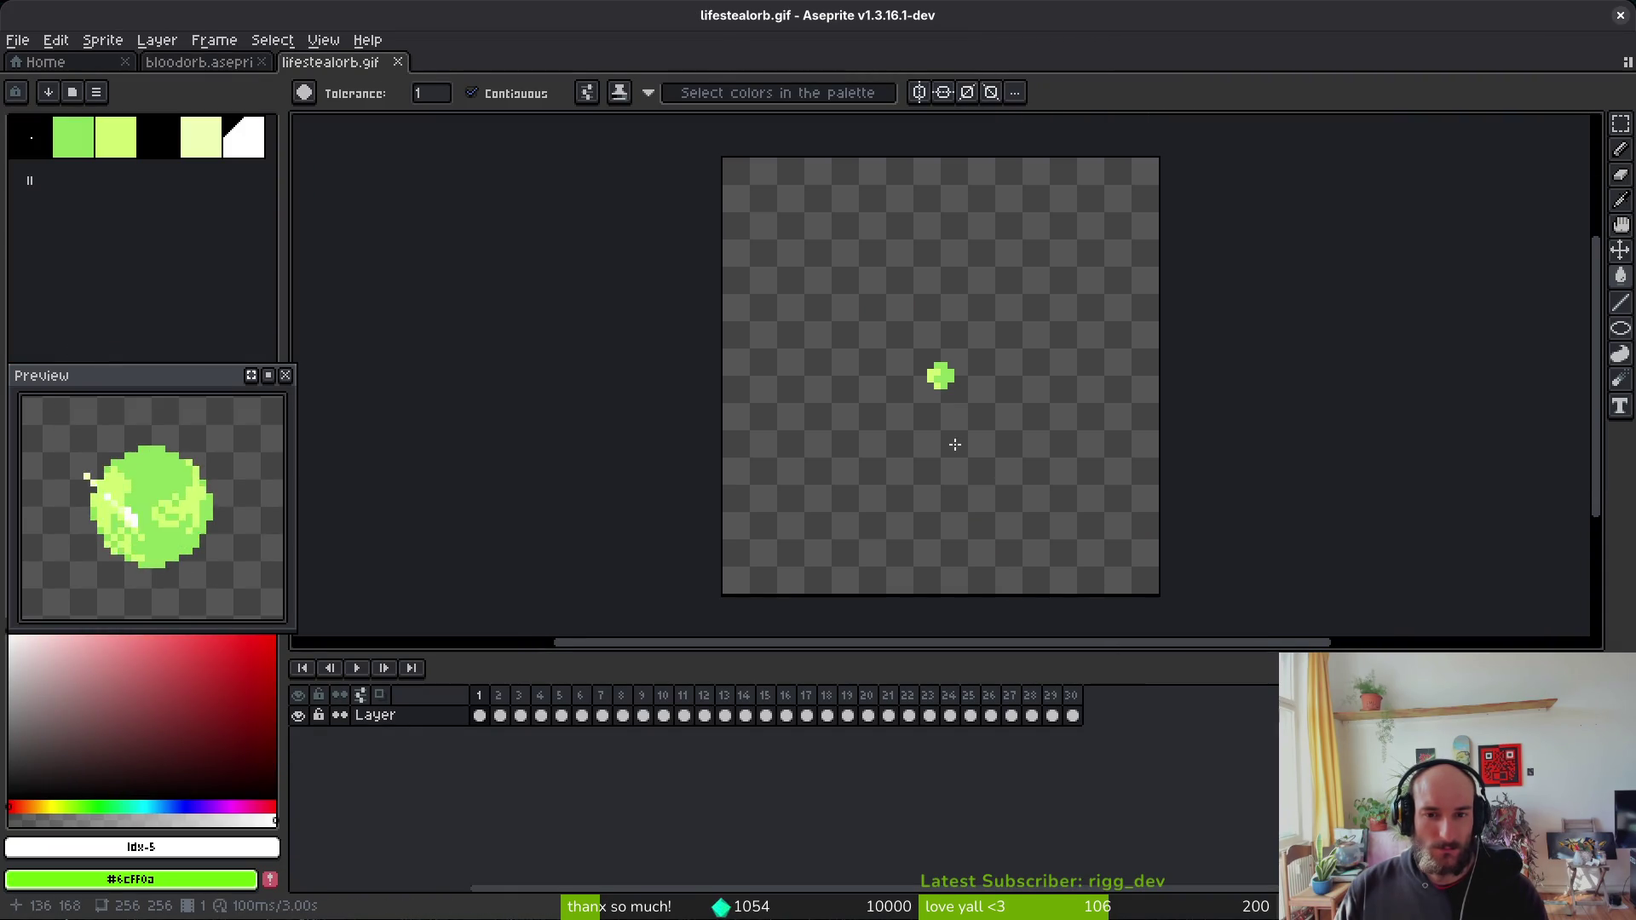
# Step: Play lifestealorb.gif, eyedrop its green orb colour, recentre the preview, and close the tab
pyautogui.press('i')
pyautogui.press('Return')
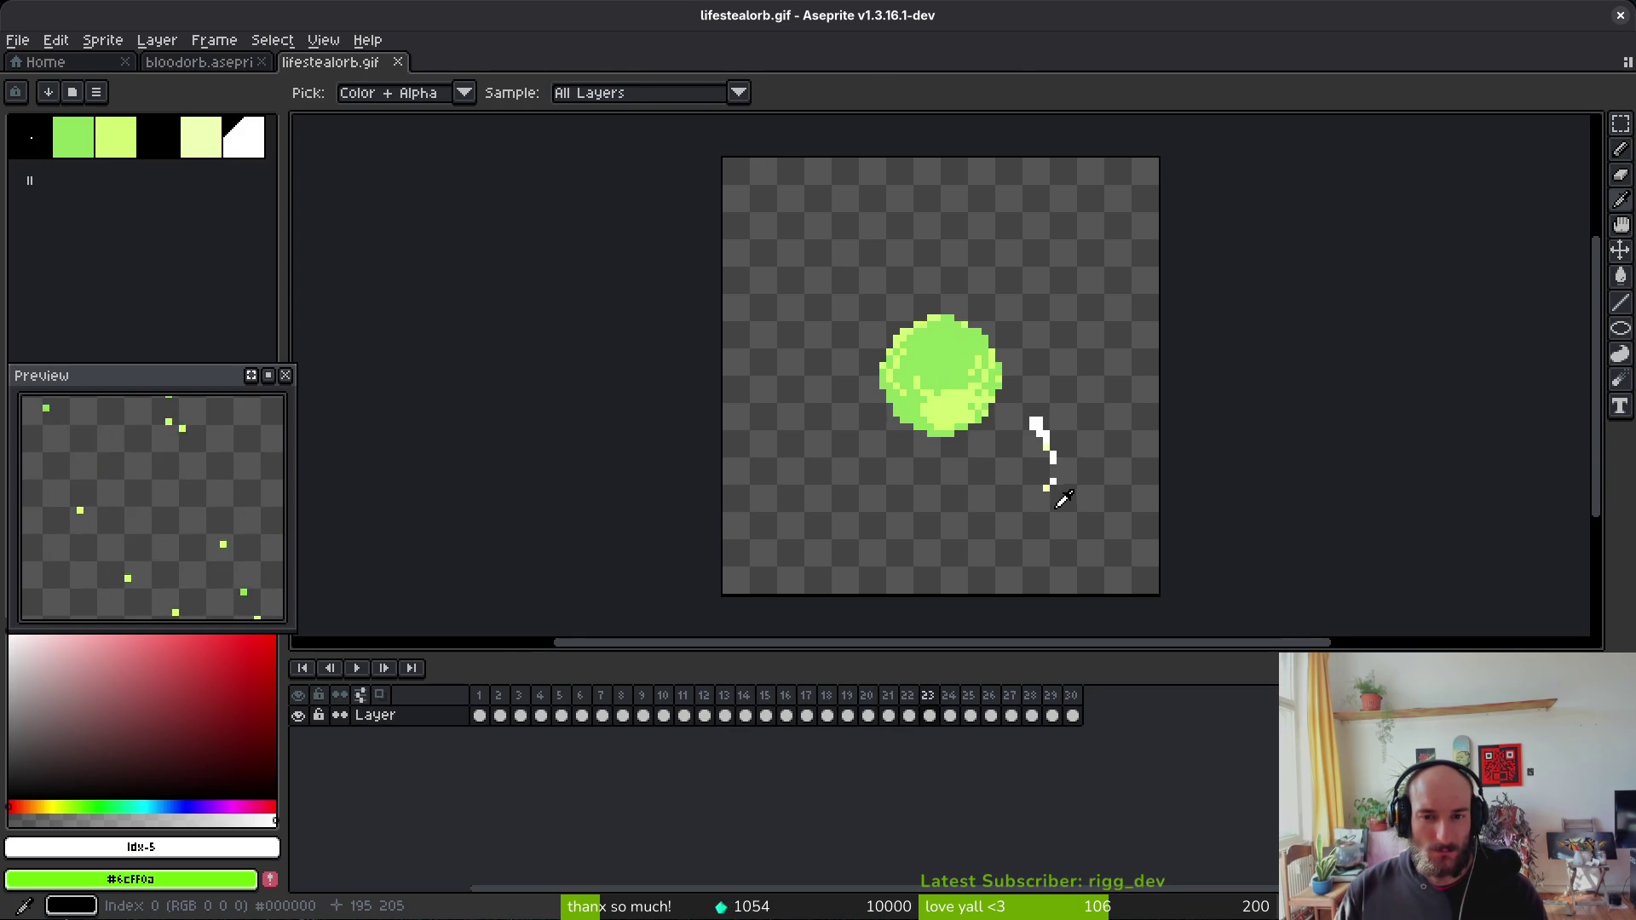
pyautogui.scroll(-1, 1061, 482)
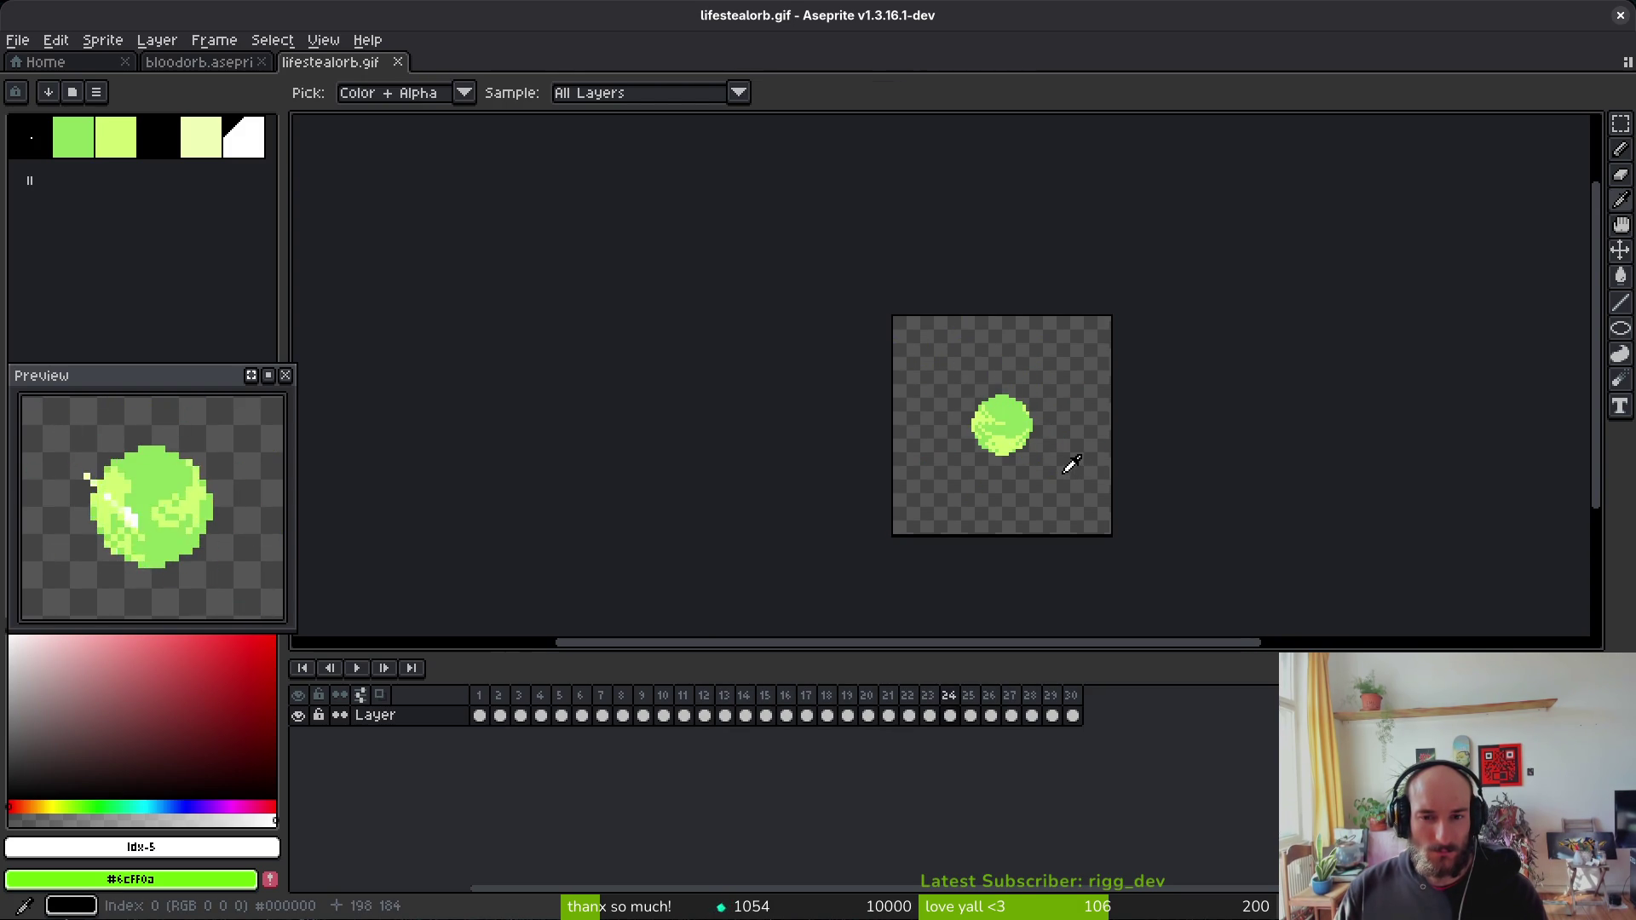
pyautogui.scroll(5, 1022, 451)
pyautogui.keyDown('alt'); pyautogui.click(1001, 438); pyautogui.keyUp('alt')
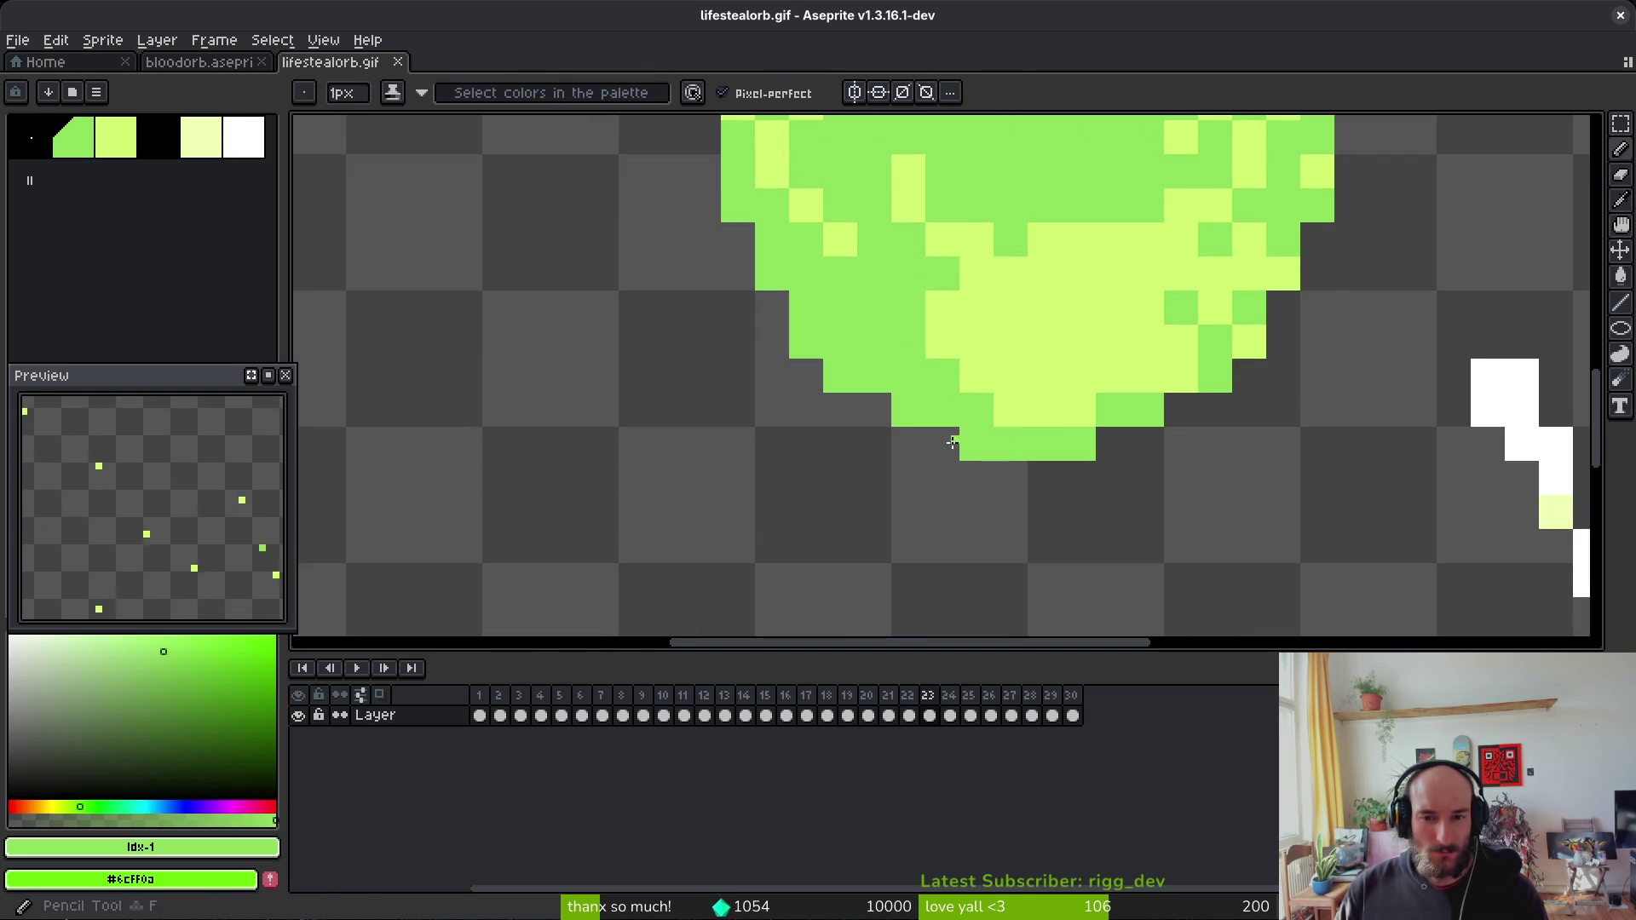
pyautogui.scroll(-8, 960, 439)
pyautogui.press('alt')
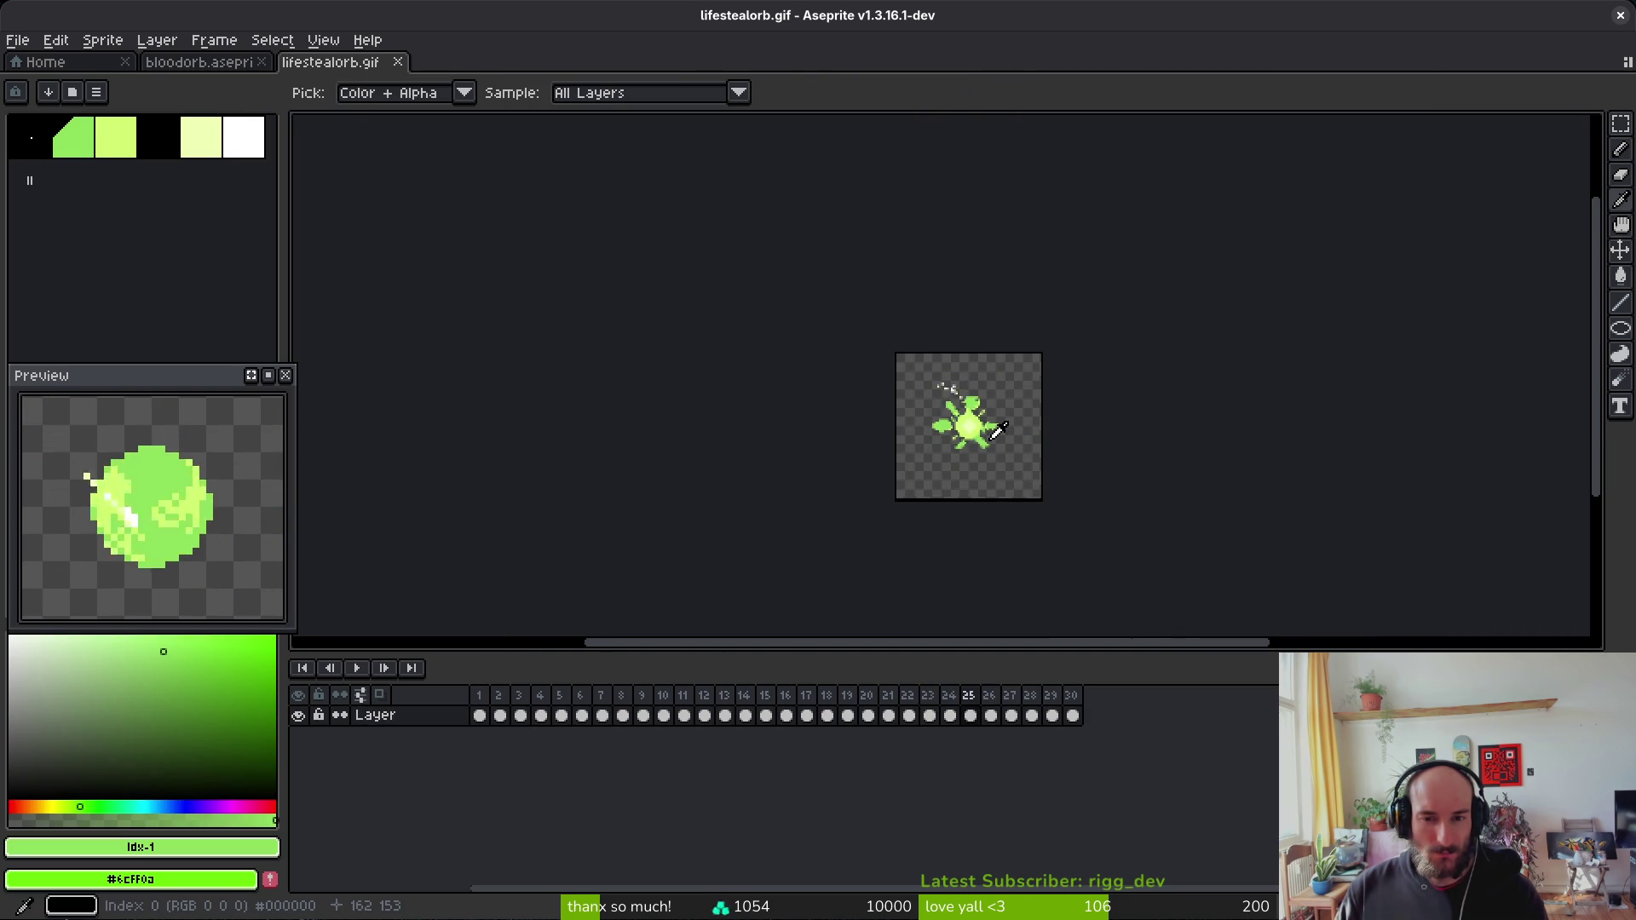
pyautogui.scroll(1, 1014, 430)
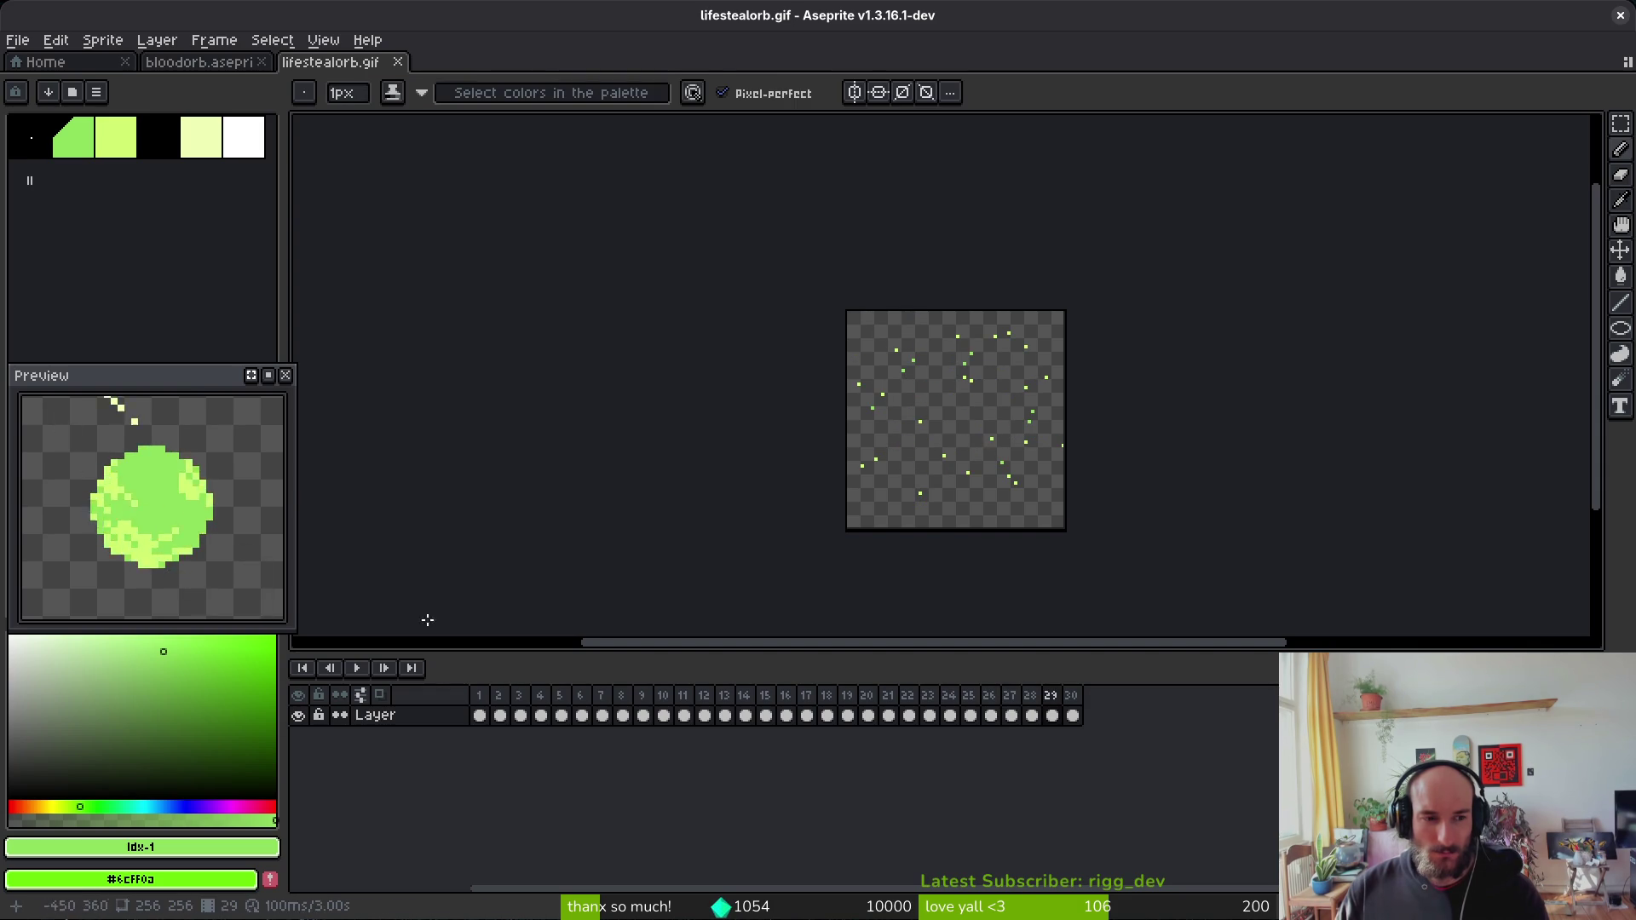
pyautogui.scroll(-1, 216, 554)
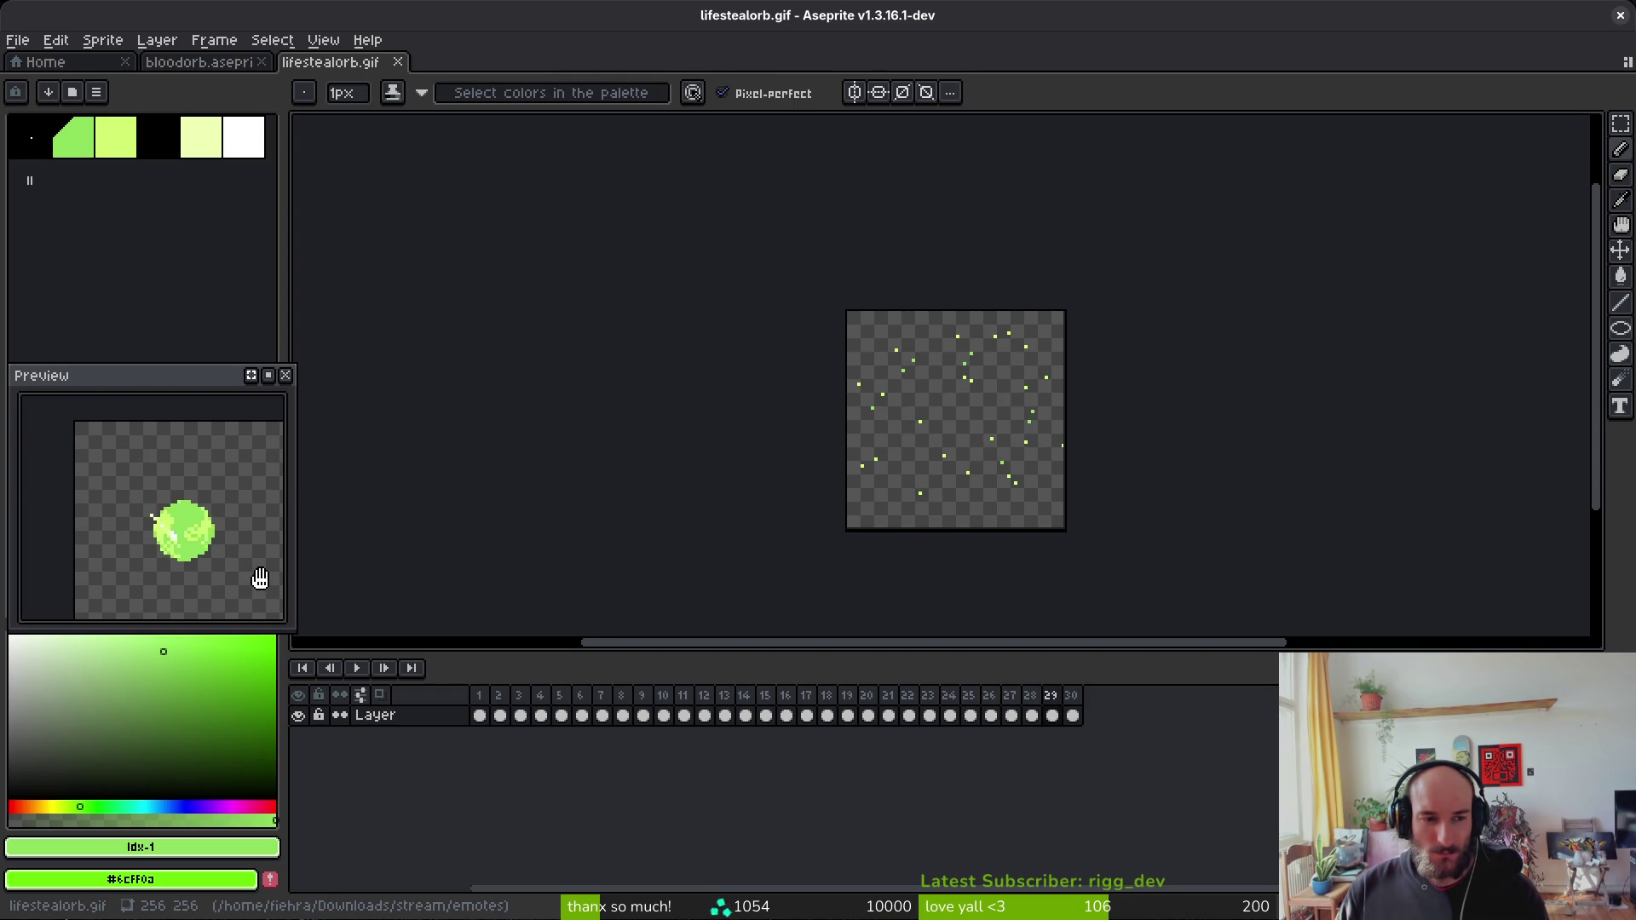
pyautogui.moveTo(250, 578); pyautogui.dragTo(216, 562)
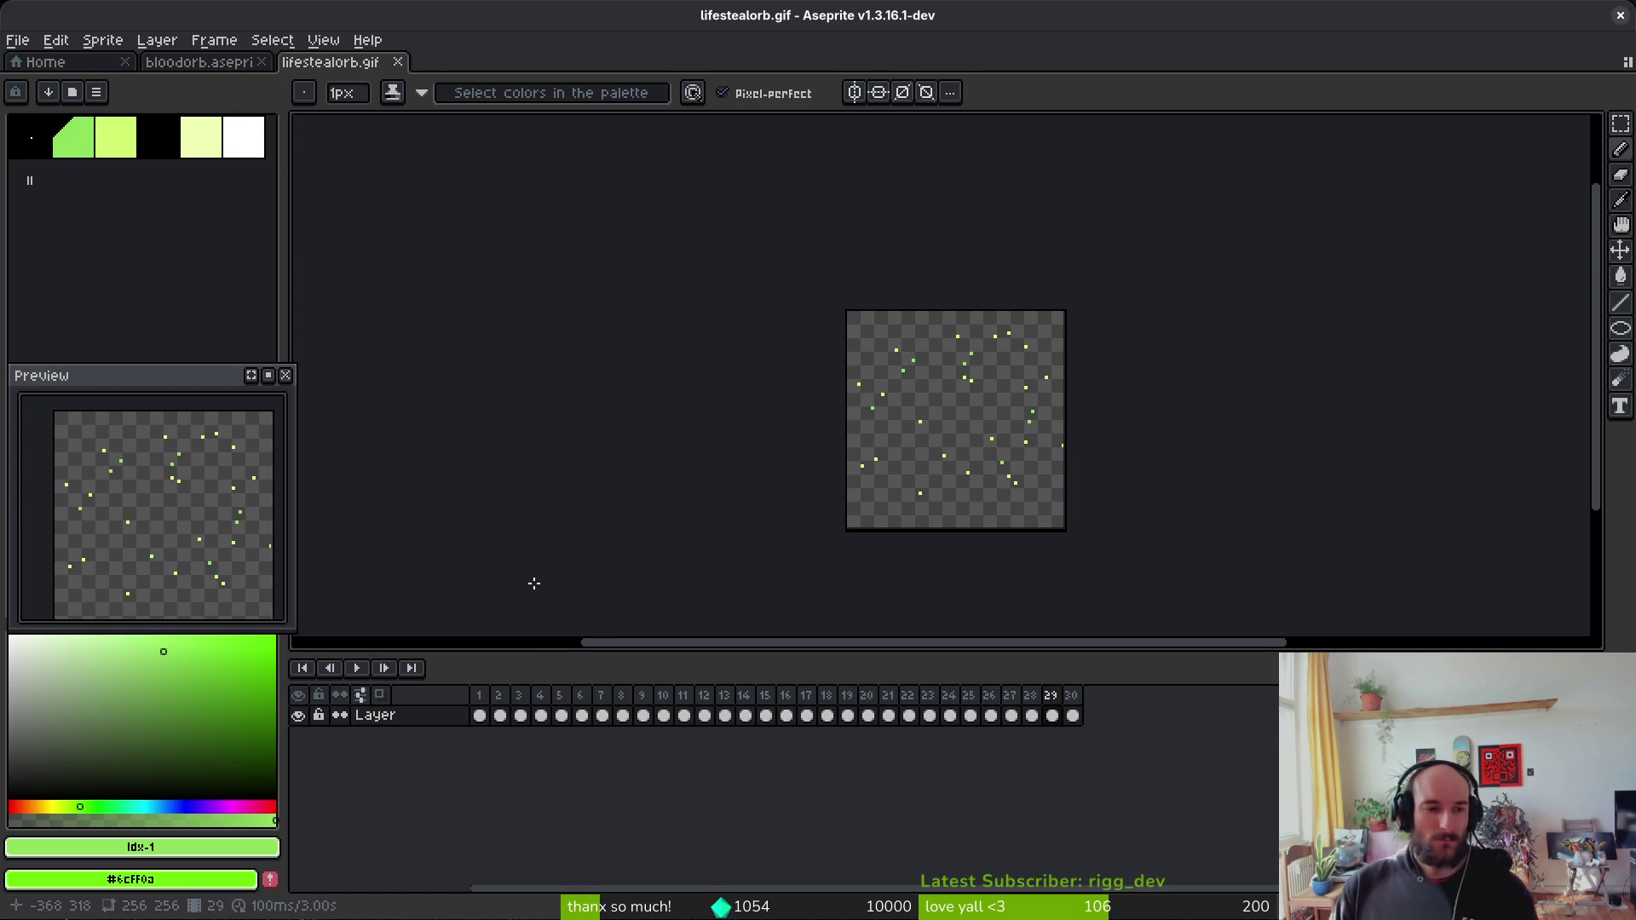
pyautogui.click(401, 62)
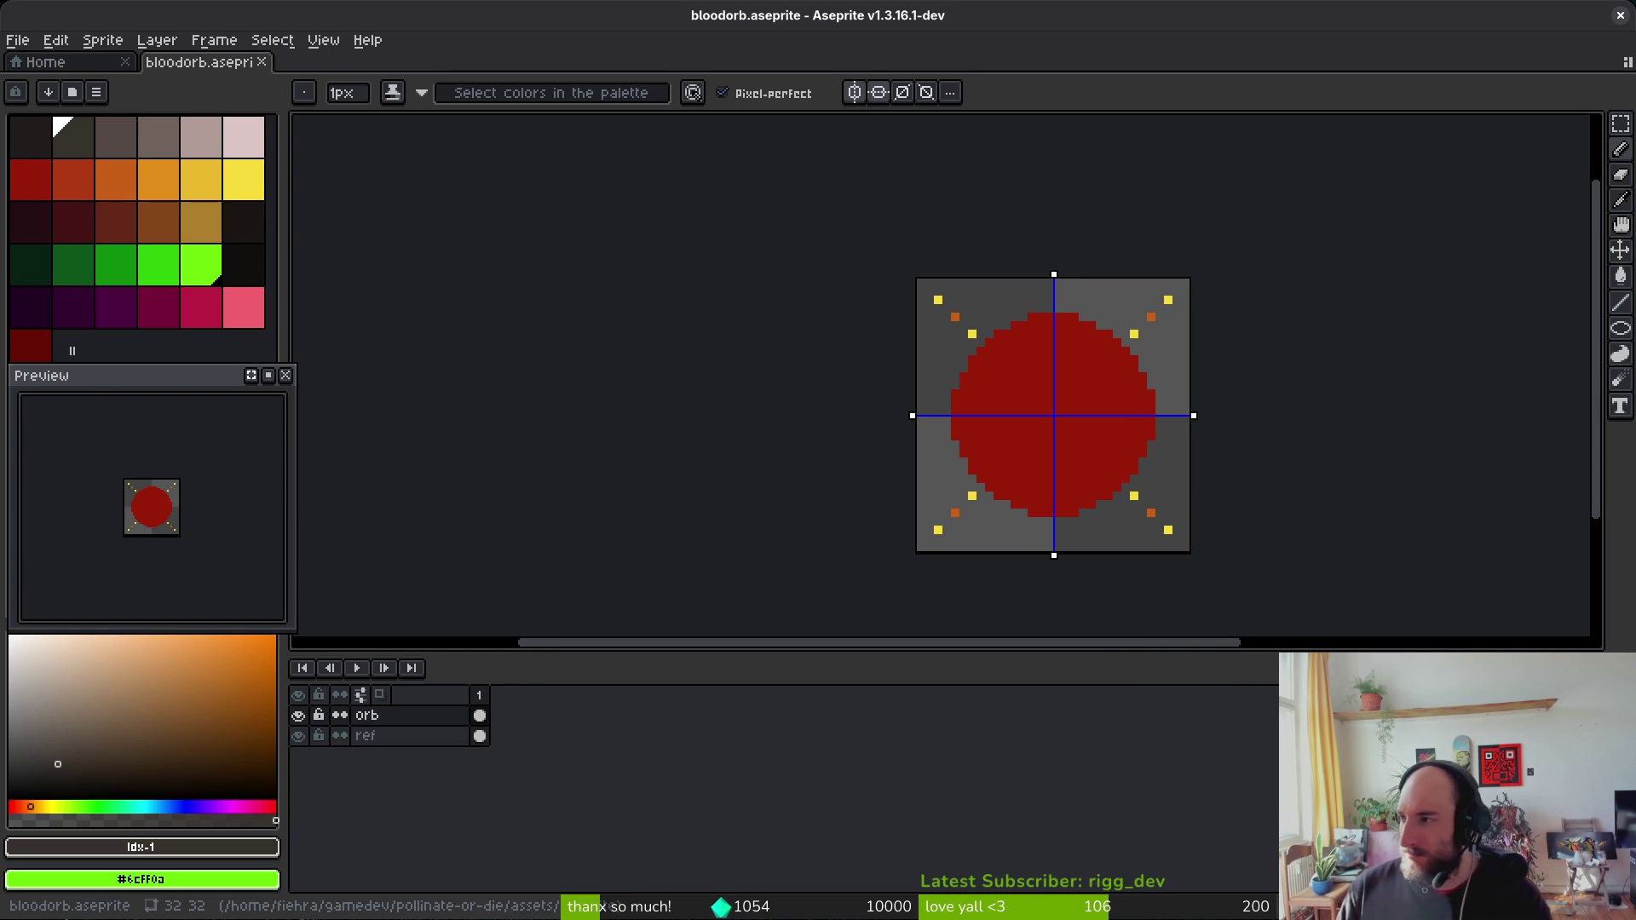
# Step: Paint an orange highlight row across the orb's top and down its left edge, with mirroring off
pyautogui.scroll(2, 993, 434)
pyautogui.moveTo(1059, 366); pyautogui.dragTo(846, 346)
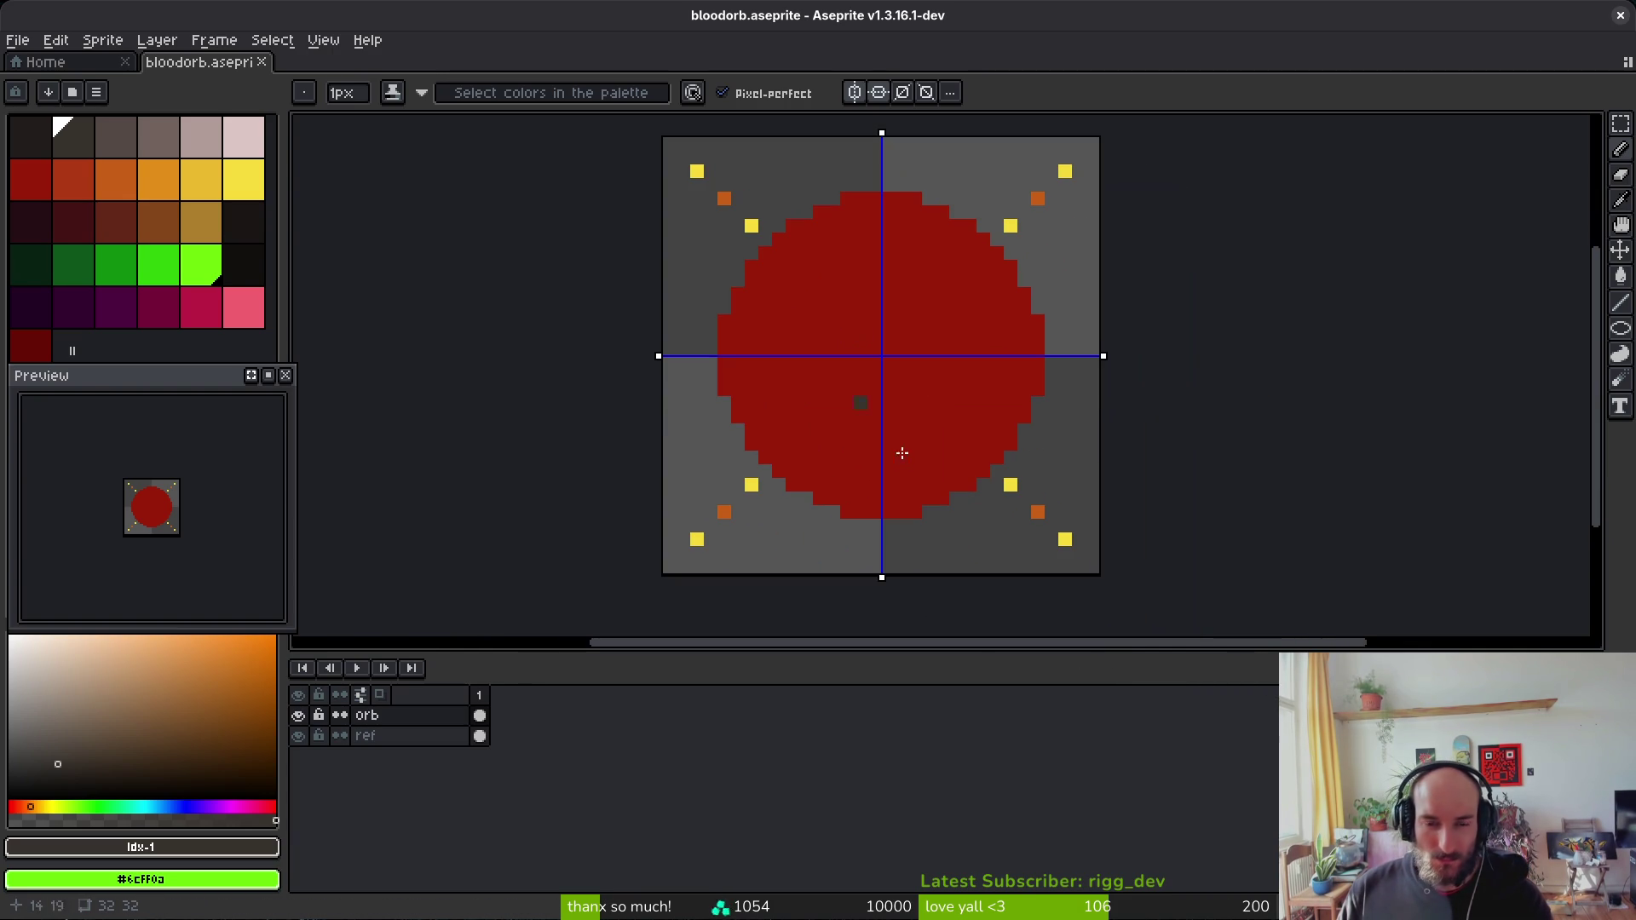
pyautogui.click(73, 179)
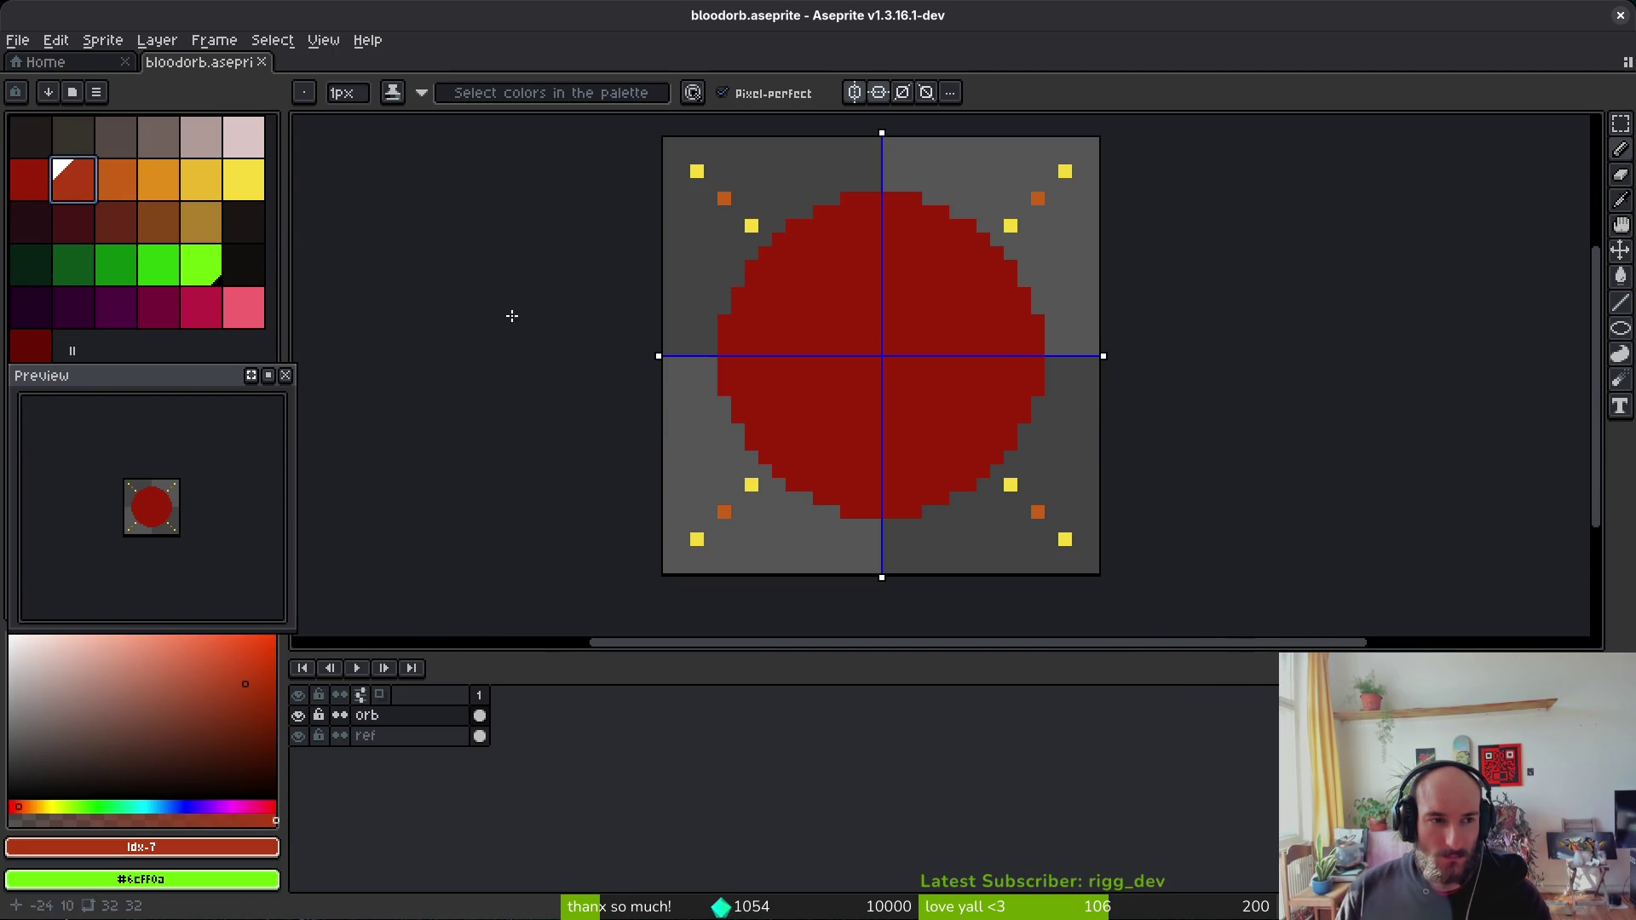
pyautogui.scroll(4, 833, 270)
pyautogui.click(886, 243)
pyautogui.moveTo(956, 232)
pyautogui.mouseDown()
pyautogui.moveTo(848, 231)
pyautogui.moveTo(904, 258)
pyautogui.moveTo(807, 266)
pyautogui.moveTo(720, 315)
pyautogui.moveTo(663, 482)
pyautogui.mouseUp()
pyautogui.click(855, 92)
pyautogui.click(879, 92)
pyautogui.moveTo(663, 481)
pyautogui.mouseDown()
pyautogui.moveTo(659, 399)
pyautogui.moveTo(638, 566)
pyautogui.mouseUp()
# Step: Cover stray highlight pixels in dark red and extend the highlight diagonally along the orb's top edge
pyautogui.click(687, 474)
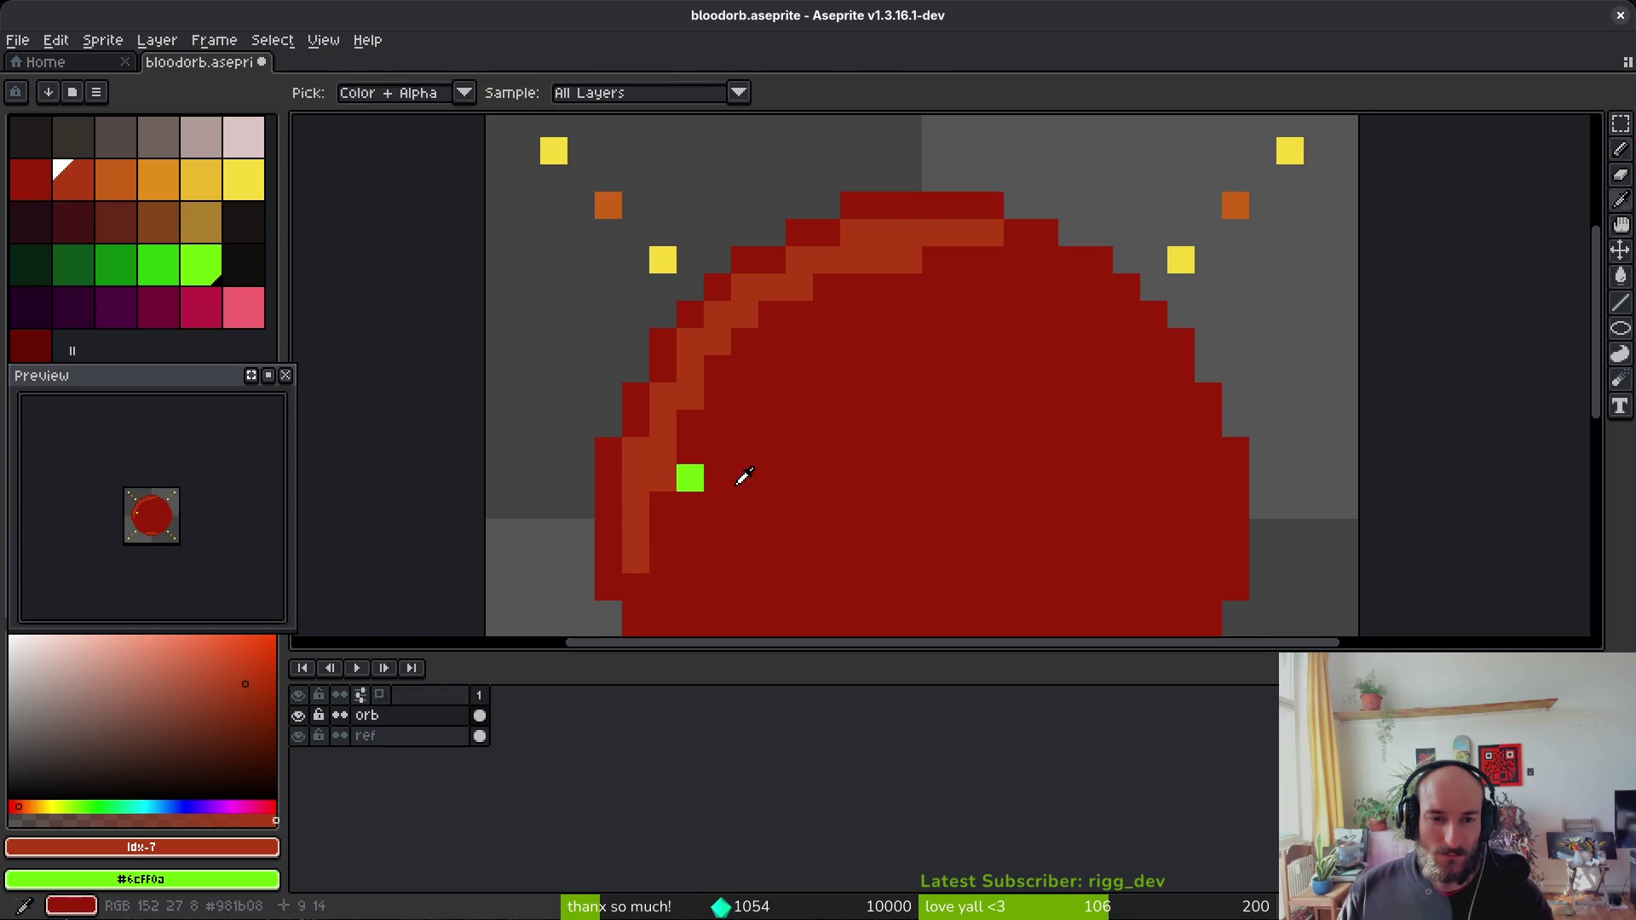
pyautogui.keyDown('alt'); pyautogui.click(724, 475); pyautogui.keyUp('alt')
pyautogui.click(690, 478)
pyautogui.click(635, 559)
pyautogui.moveTo(717, 369)
pyautogui.mouseDown()
pyautogui.moveTo(741, 370)
pyautogui.moveTo(826, 288)
pyautogui.mouseUp()
pyautogui.moveTo(1012, 259); pyautogui.dragTo(1093, 282)
pyautogui.moveTo(985, 261); pyautogui.dragTo(789, 304)
pyautogui.click(799, 432)
# Step: Refine the top highlight pixels, paint more highlight down the left edge, then zoom out
pyautogui.scroll(-5, 855, 432)
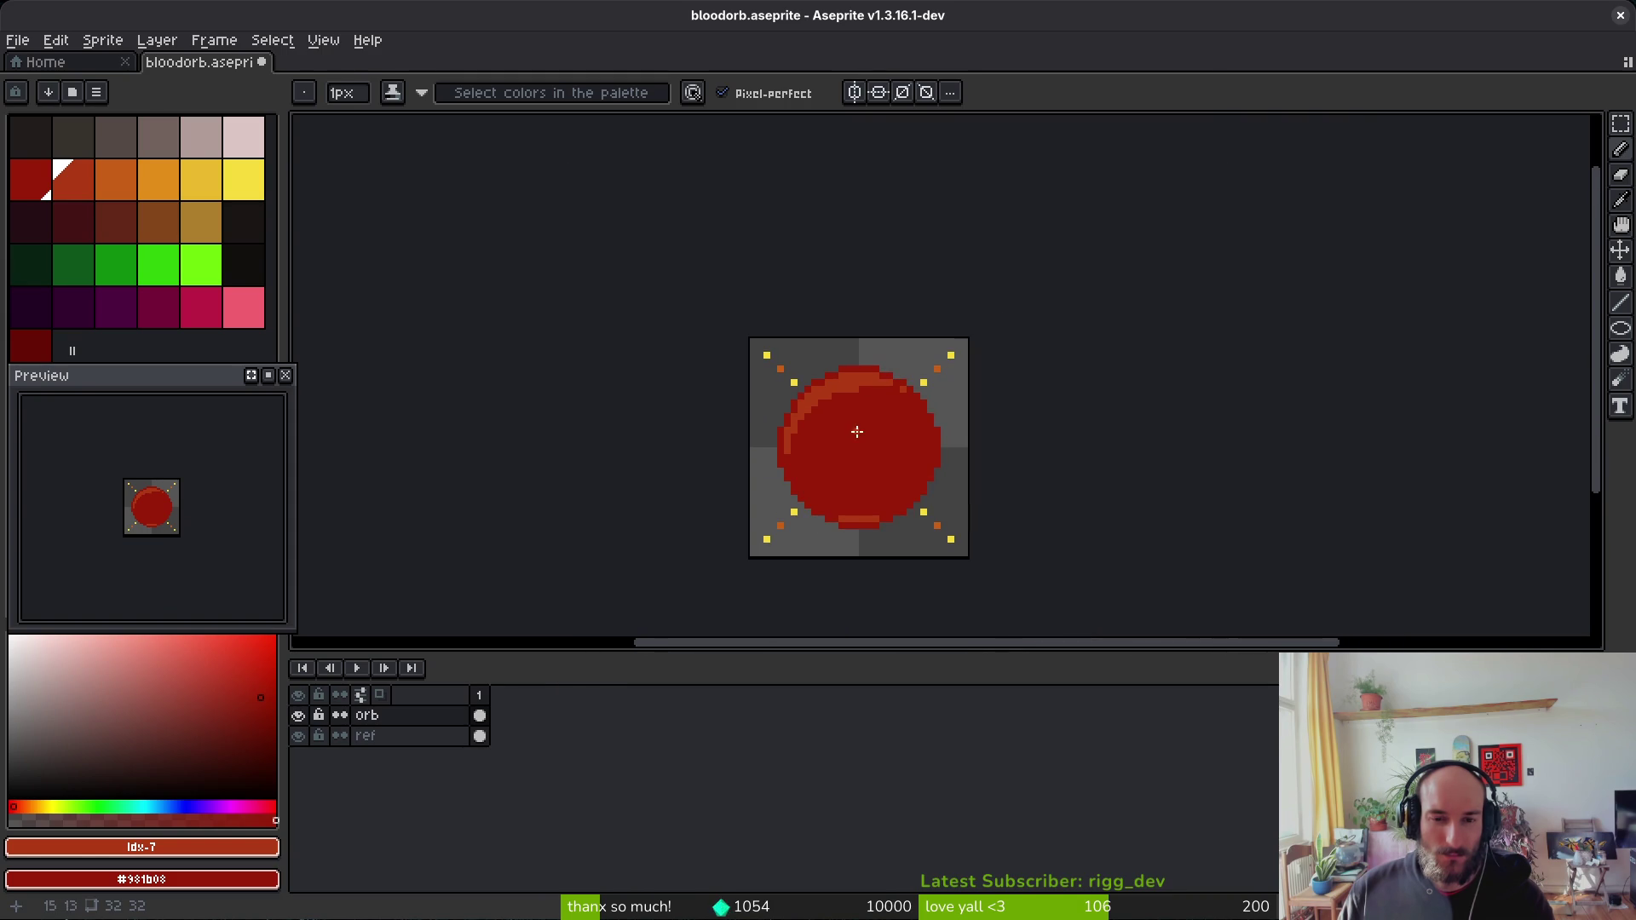
pyautogui.scroll(3, 905, 477)
pyautogui.scroll(-3, 929, 368)
pyautogui.scroll(6, 931, 364)
pyautogui.click(941, 180)
pyautogui.click(910, 185)
pyautogui.click(801, 184)
pyautogui.rightClick(692, 213)
pyautogui.moveTo(747, 294); pyautogui.dragTo(917, 330)
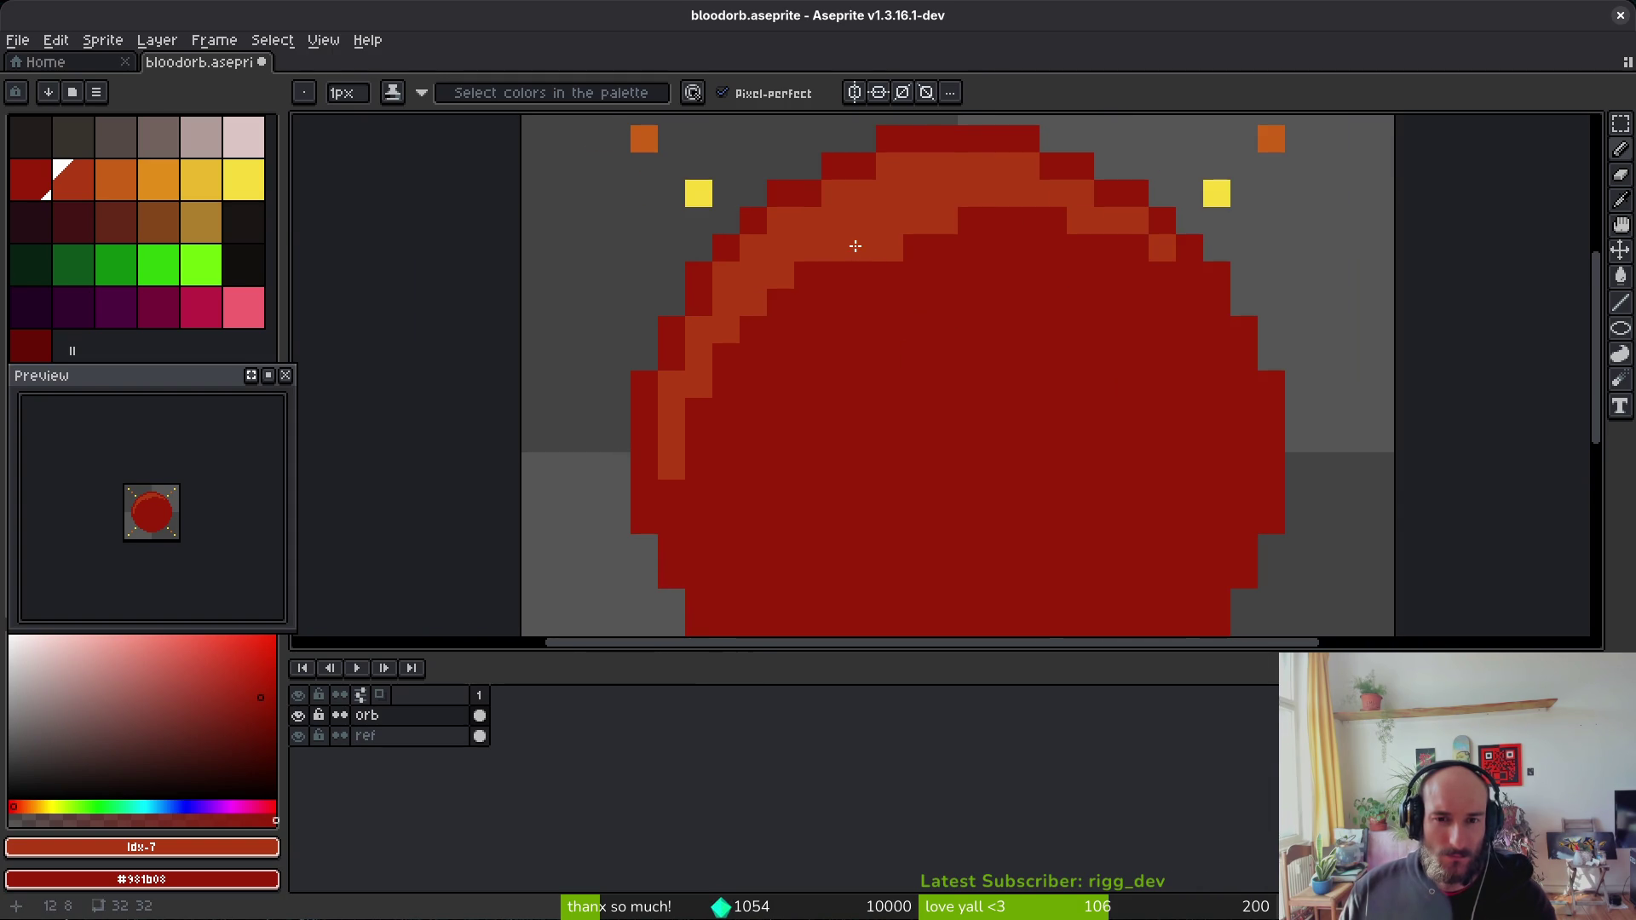
pyautogui.moveTo(765, 319)
pyautogui.mouseDown()
pyautogui.moveTo(724, 358)
pyautogui.moveTo(673, 490)
pyautogui.mouseUp()
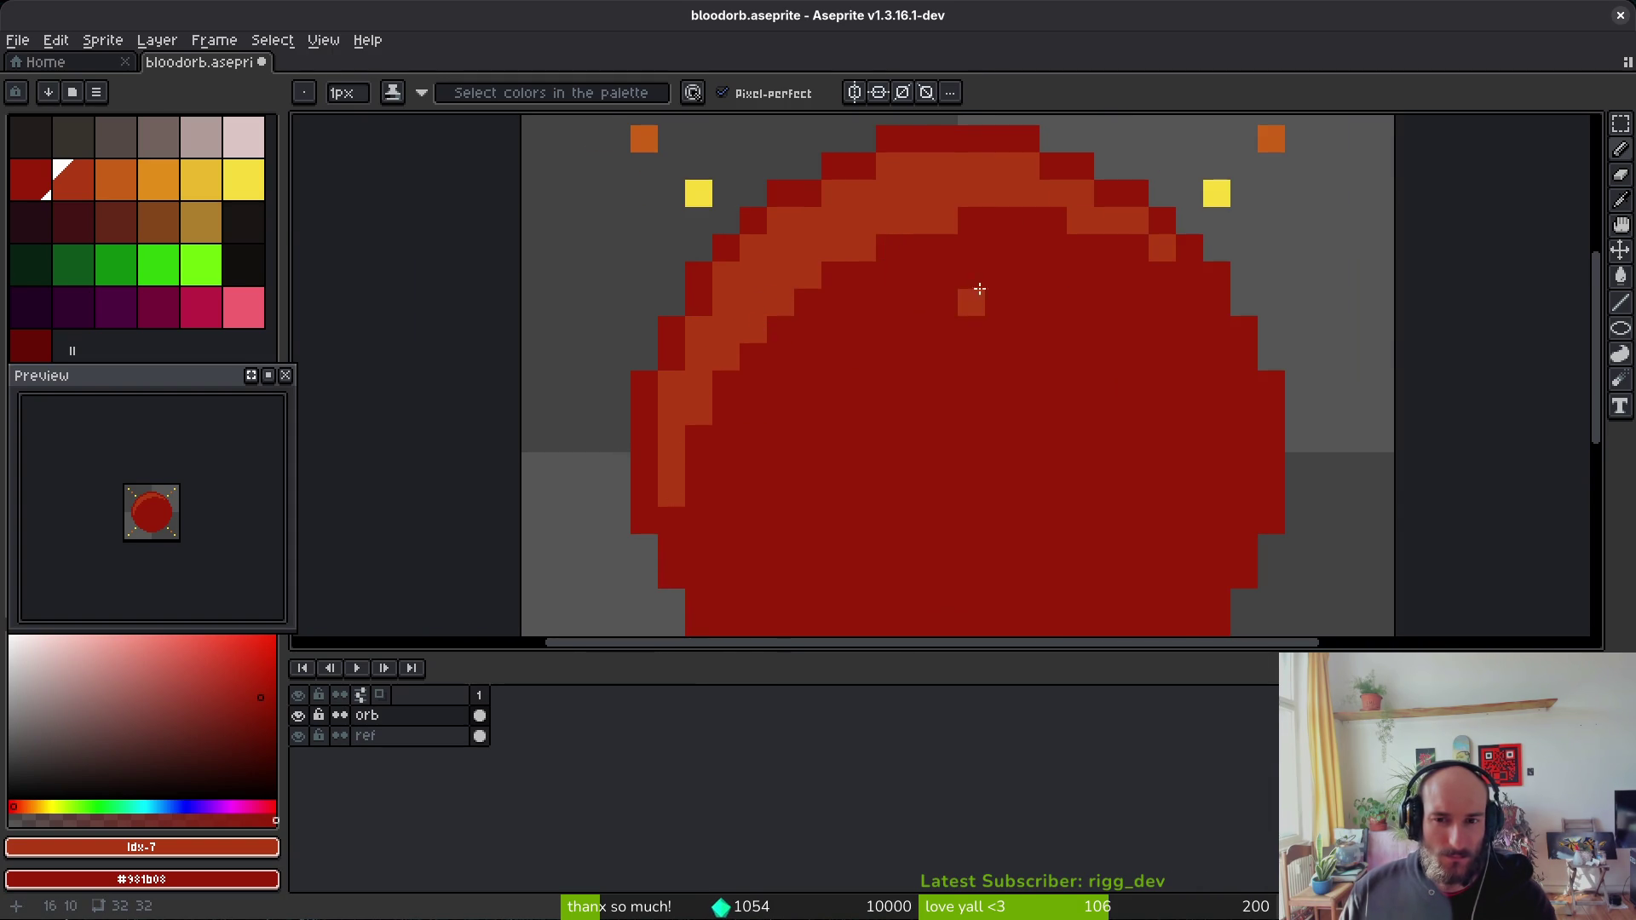
pyautogui.scroll(-5, 1089, 351)
pyautogui.scroll(-2, 1077, 350)
pyautogui.scroll(6, 1052, 328)
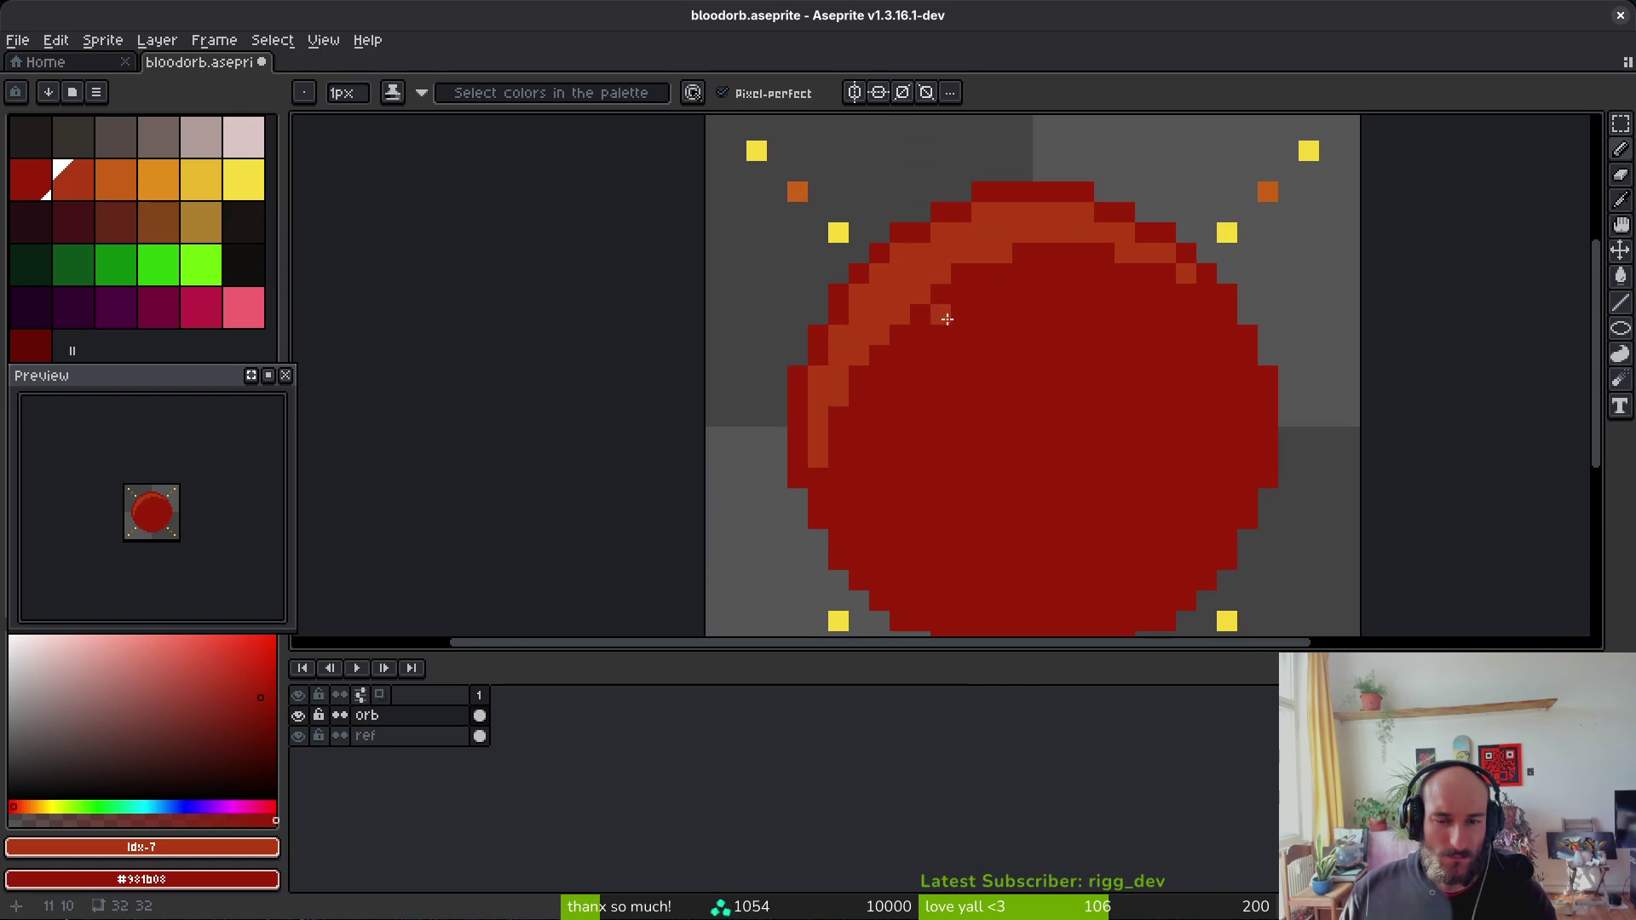
pyautogui.scroll(-5, 1041, 315)
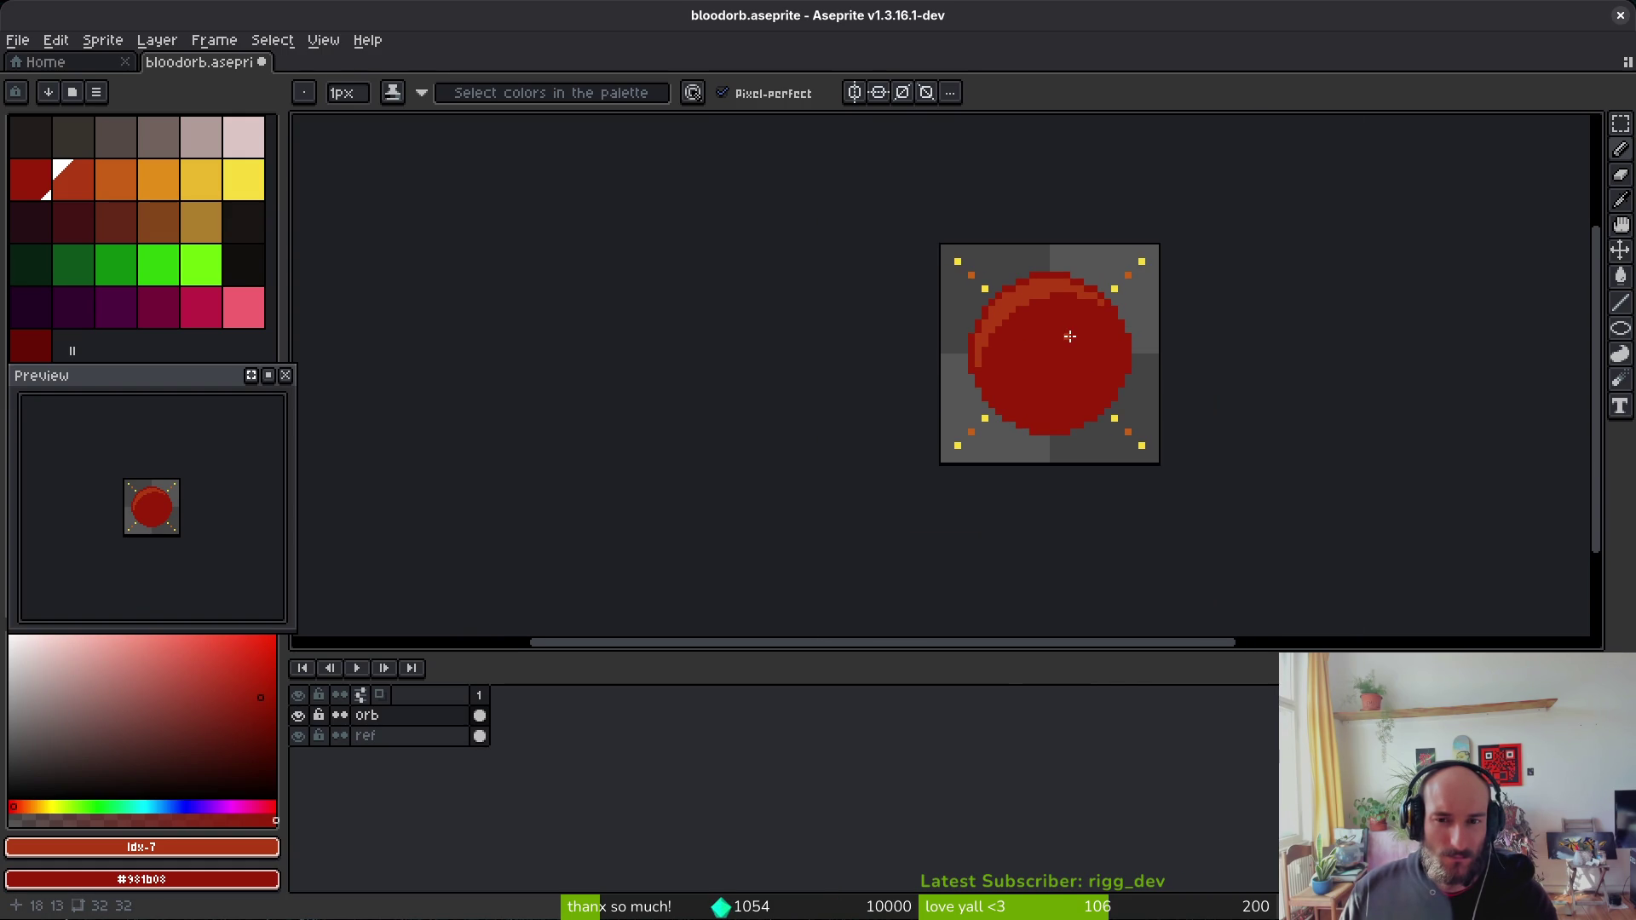
pyautogui.scroll(-3, 1103, 368)
# Step: Shade the orb's lower-right and right edges with the darker red swatch
pyautogui.scroll(2, 1023, 367)
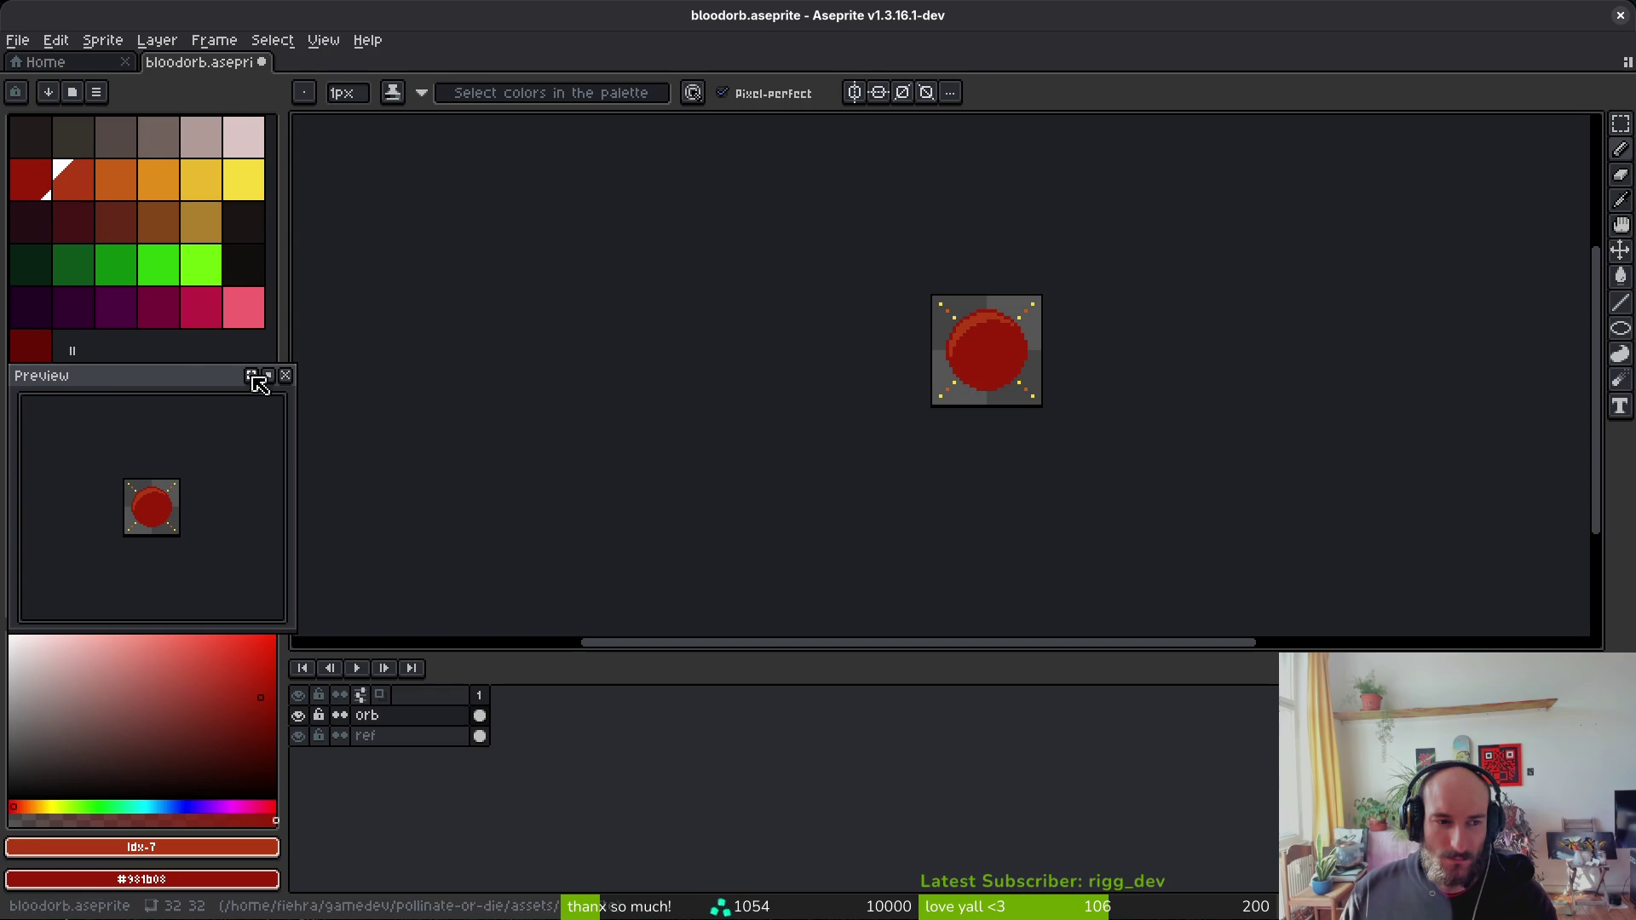
pyautogui.click(30, 345)
pyautogui.scroll(6, 1009, 332)
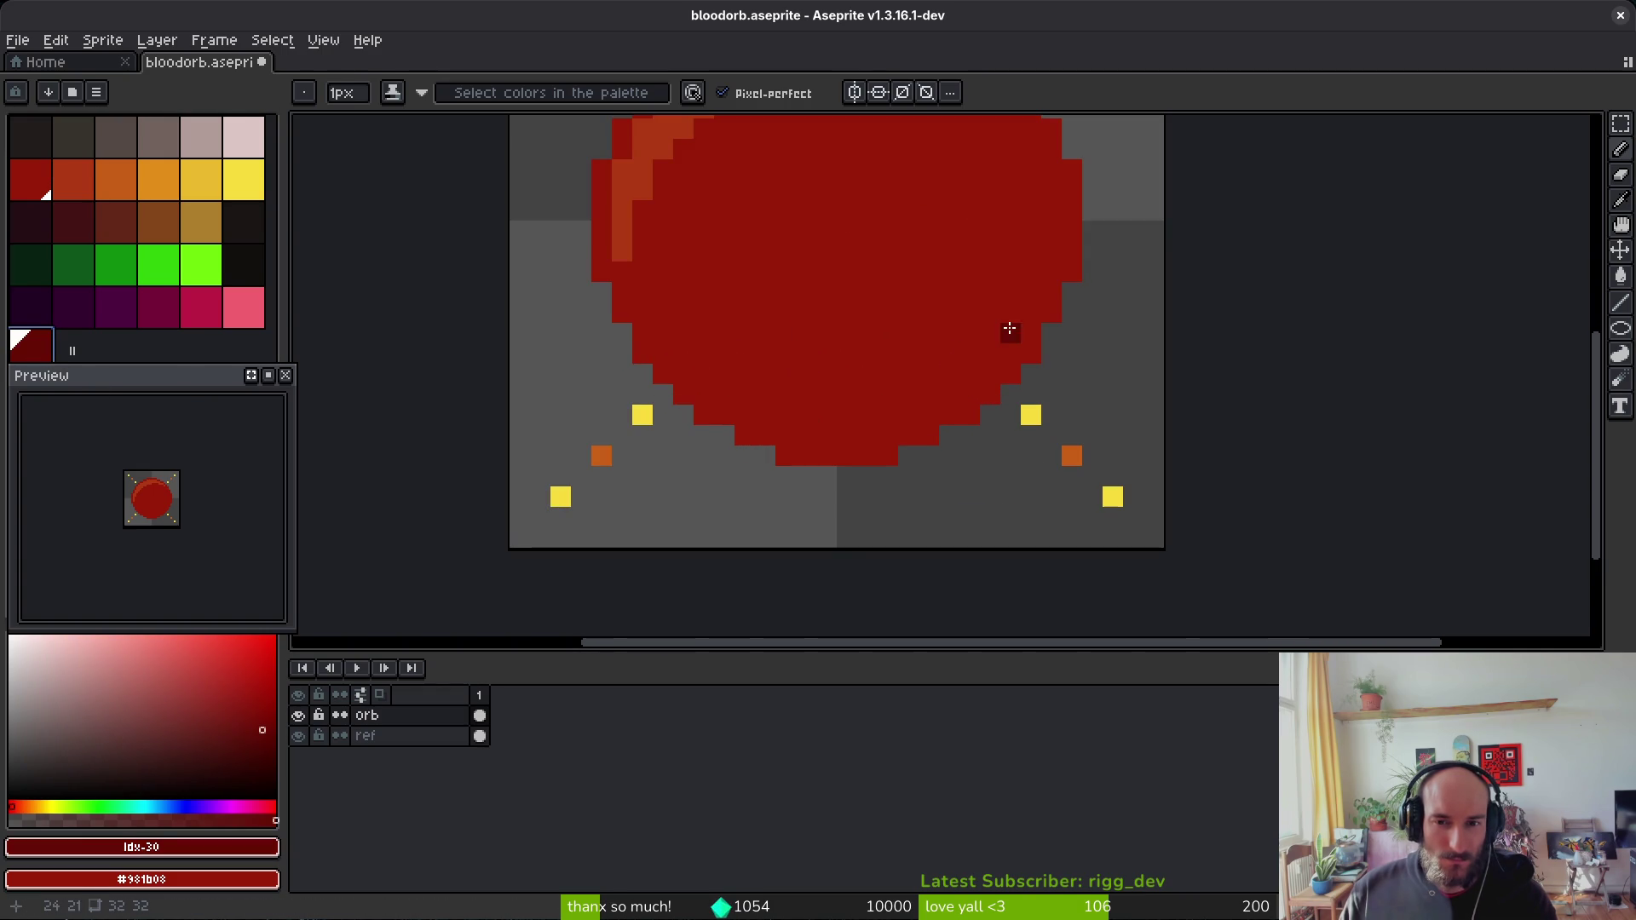
pyautogui.click(1030, 312)
pyautogui.moveTo(1004, 360); pyautogui.dragTo(845, 429)
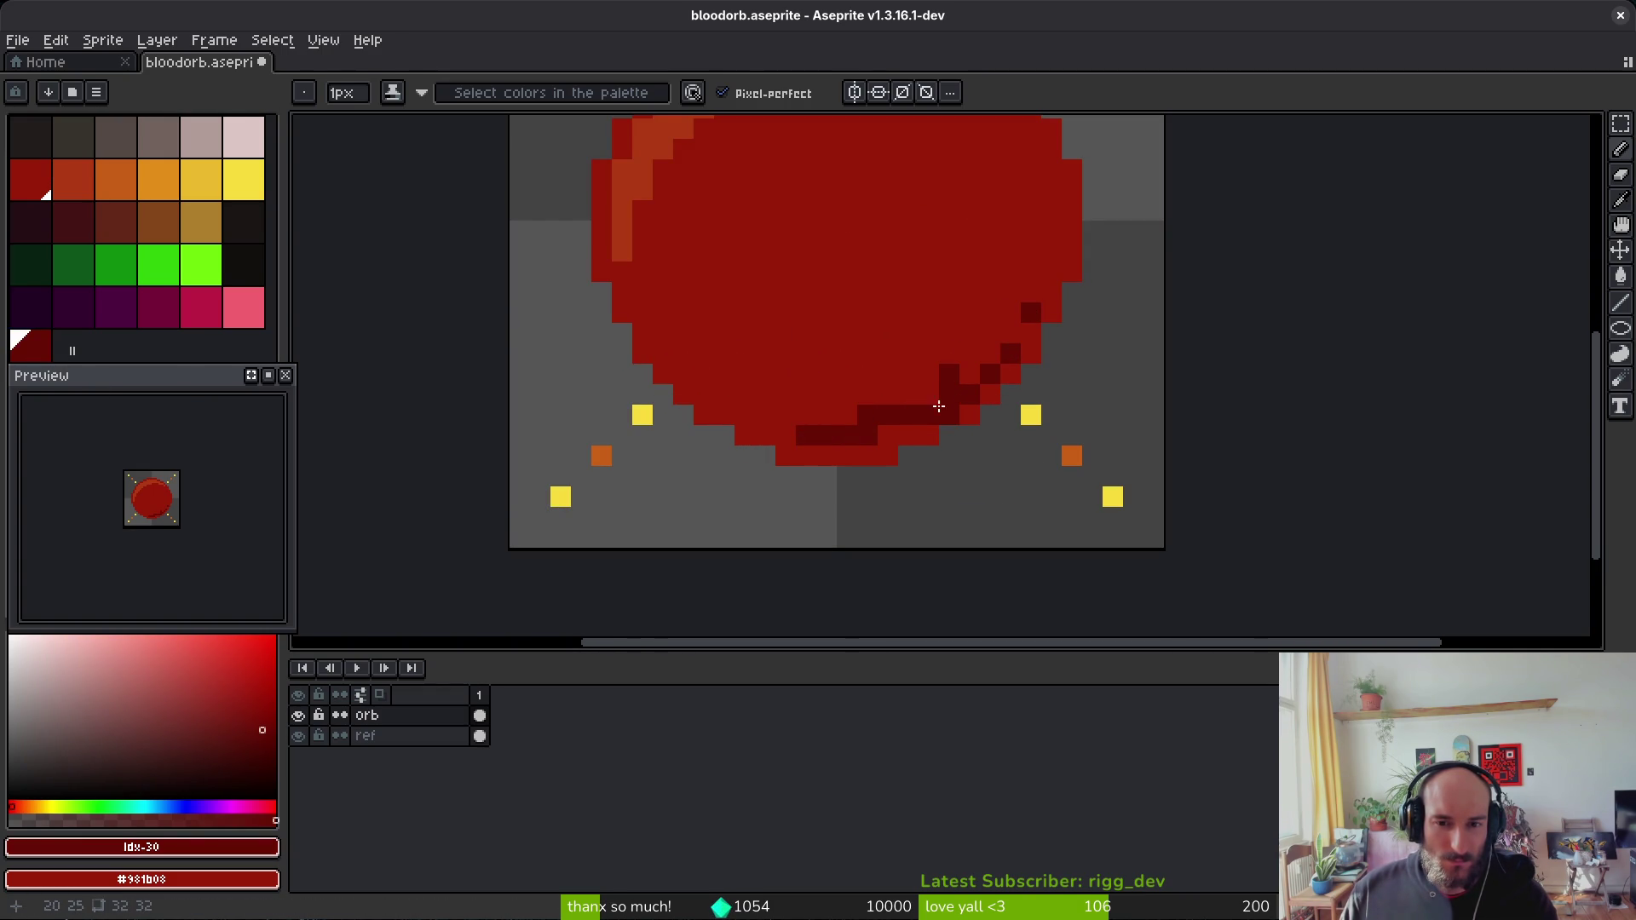
pyautogui.click(948, 375)
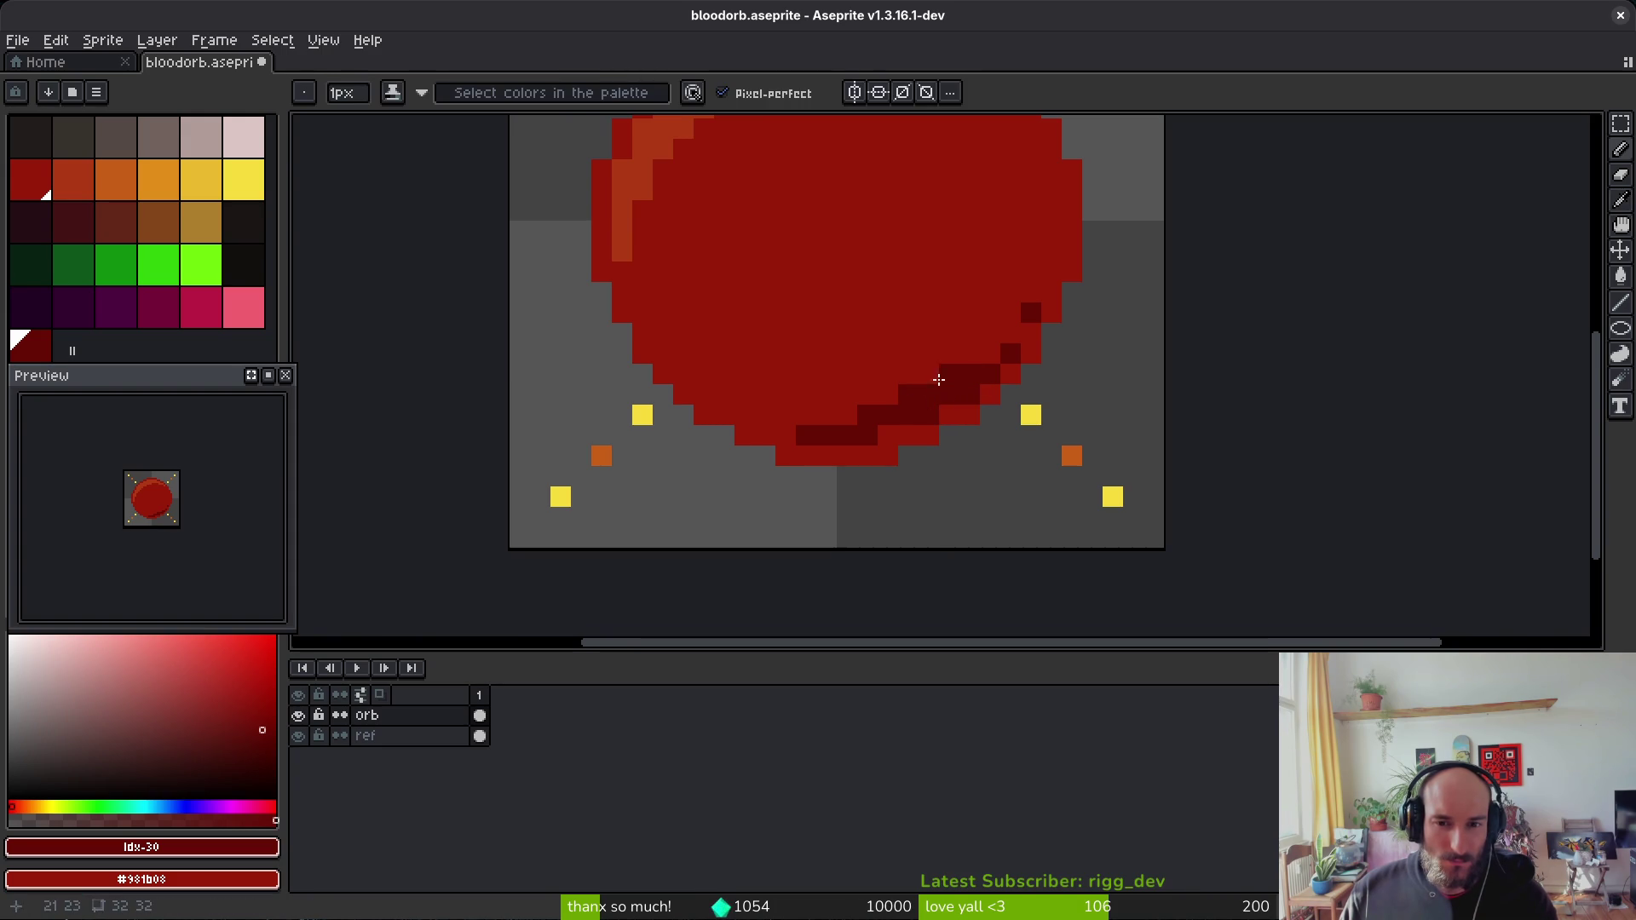
pyautogui.moveTo(990, 352); pyautogui.dragTo(1031, 293)
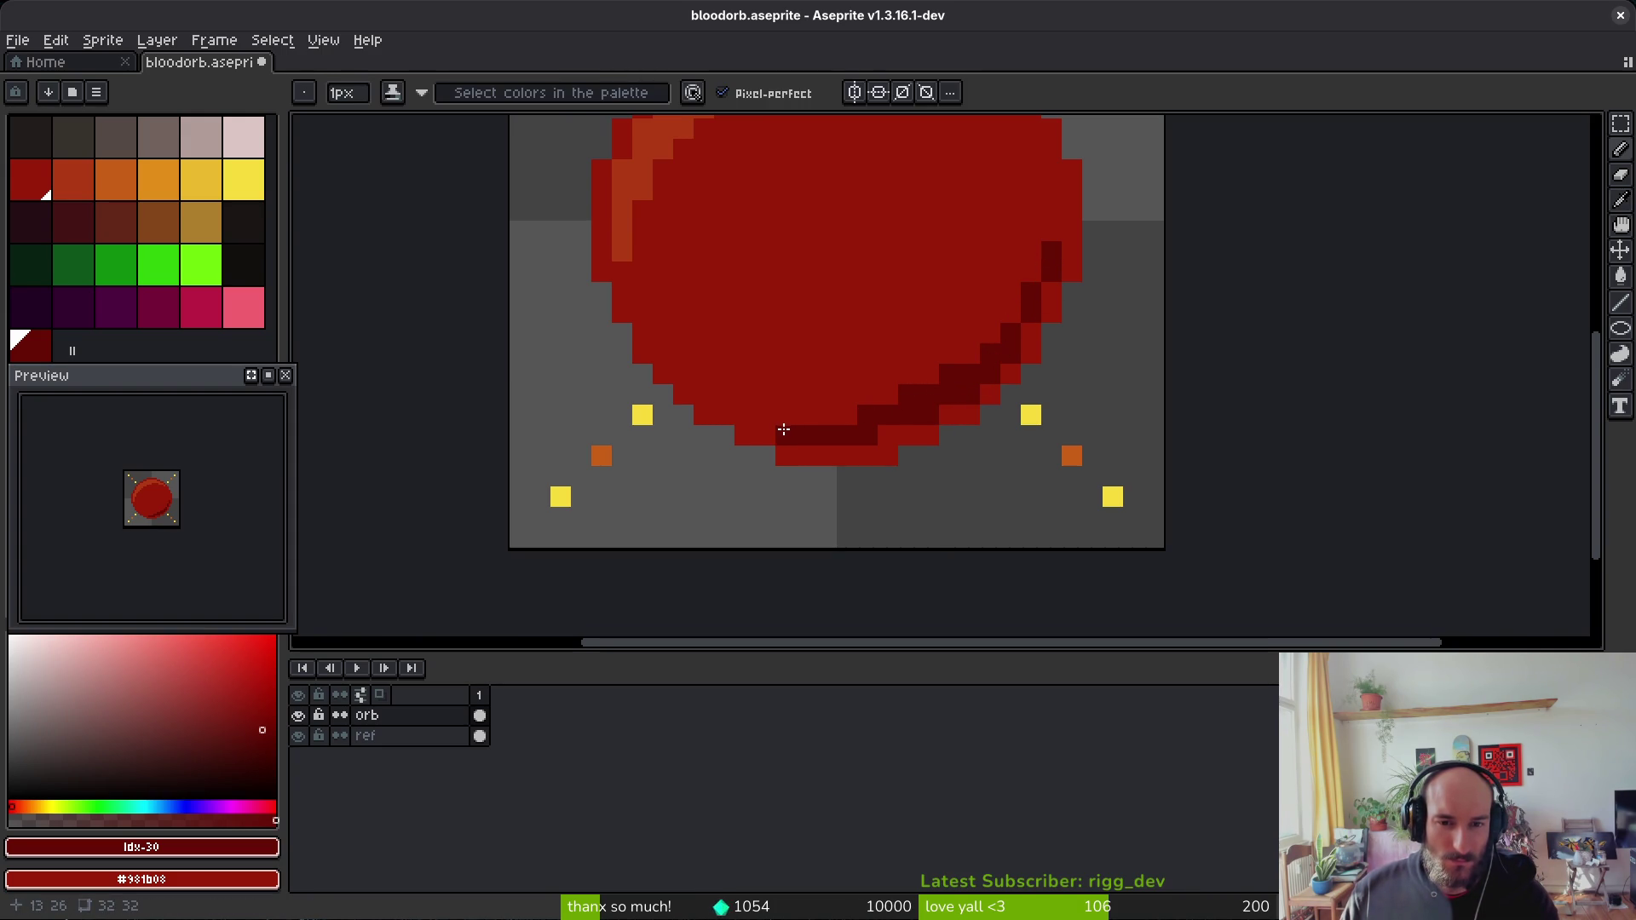
# Step: Extend the dark red shadow along the orb's bottom edge and save bloodorb.aseprite
pyautogui.click(703, 394)
pyautogui.click(785, 415)
pyautogui.moveTo(847, 415)
pyautogui.mouseDown()
pyautogui.moveTo(834, 415)
pyautogui.moveTo(985, 364)
pyautogui.mouseUp()
pyautogui.click(1057, 201)
pyautogui.scroll(-5, 1055, 189)
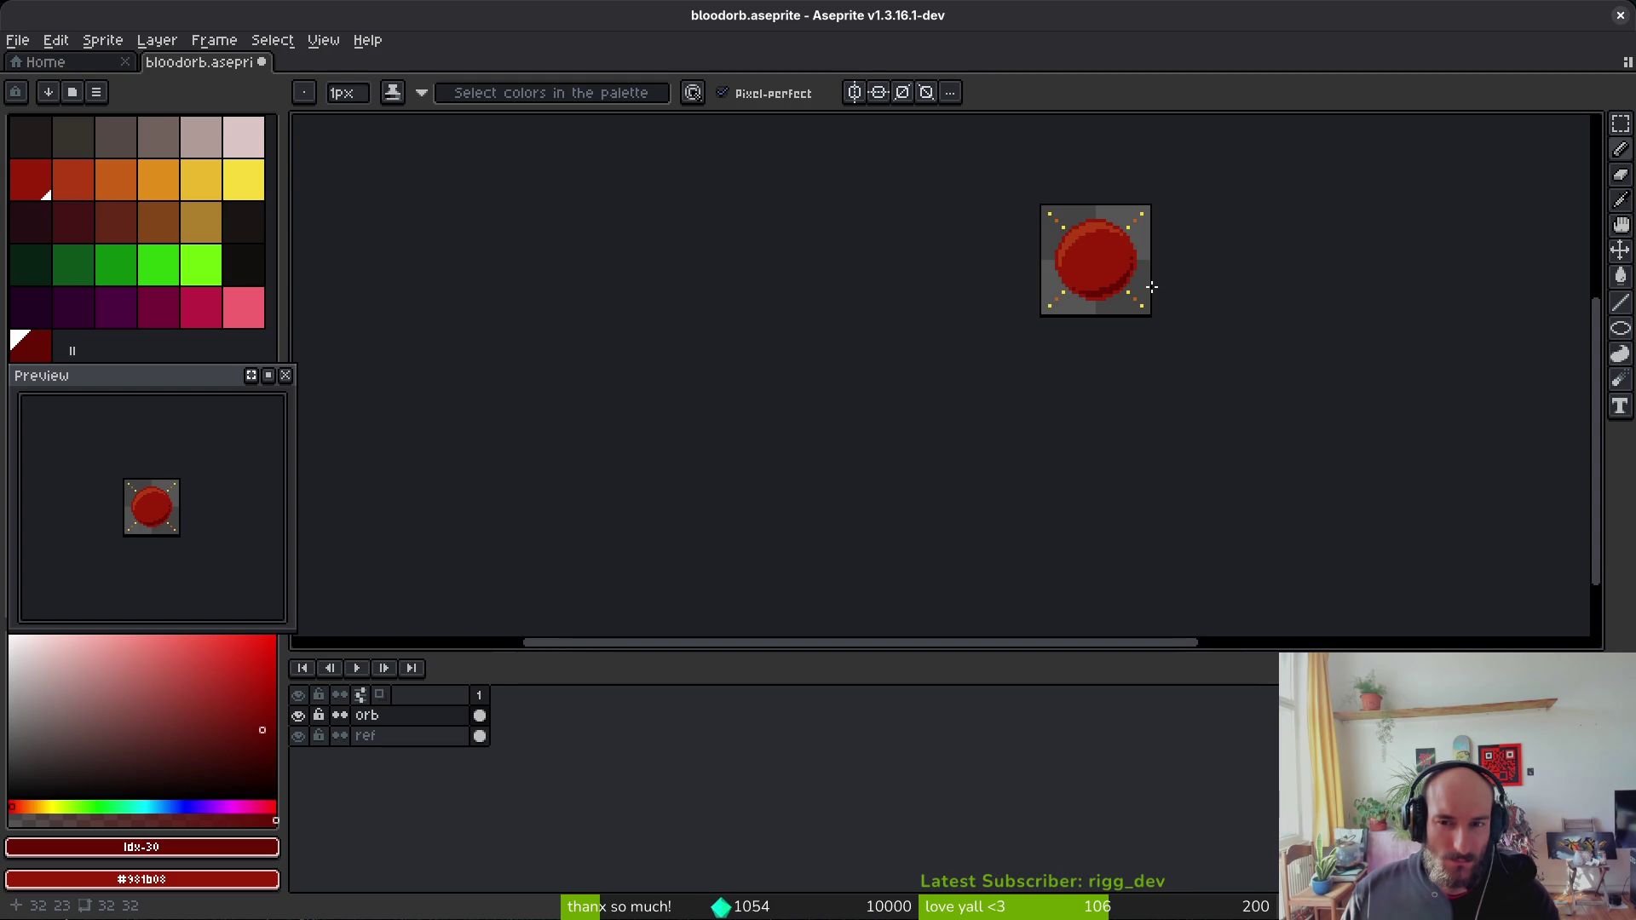
pyautogui.scroll(3, 1101, 281)
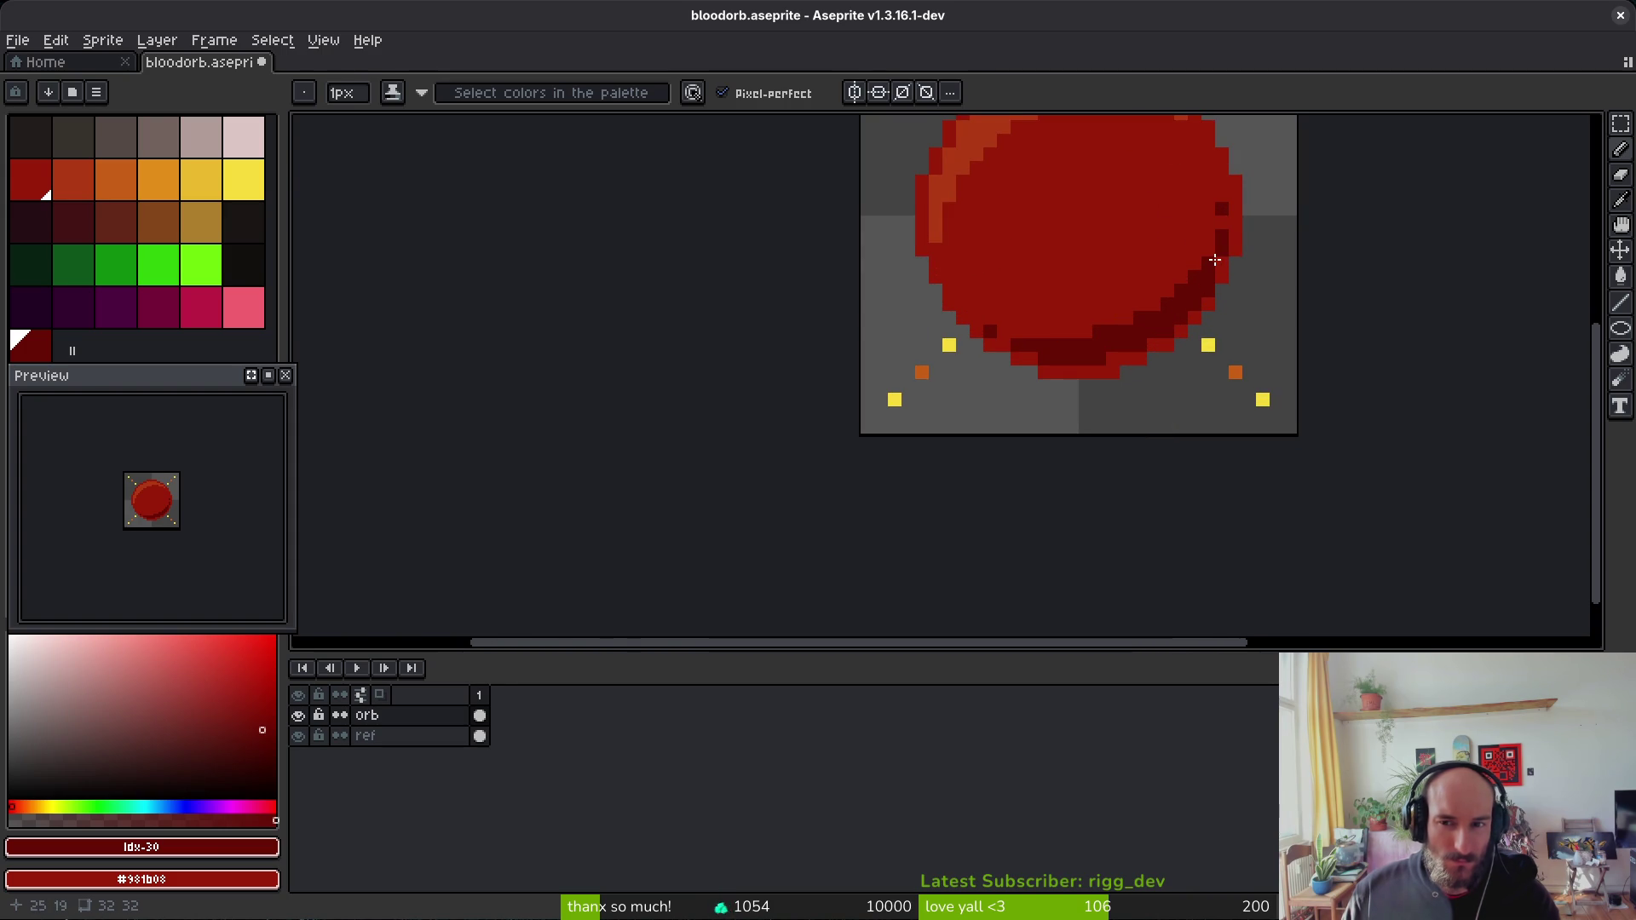
pyautogui.scroll(-5, 1228, 256)
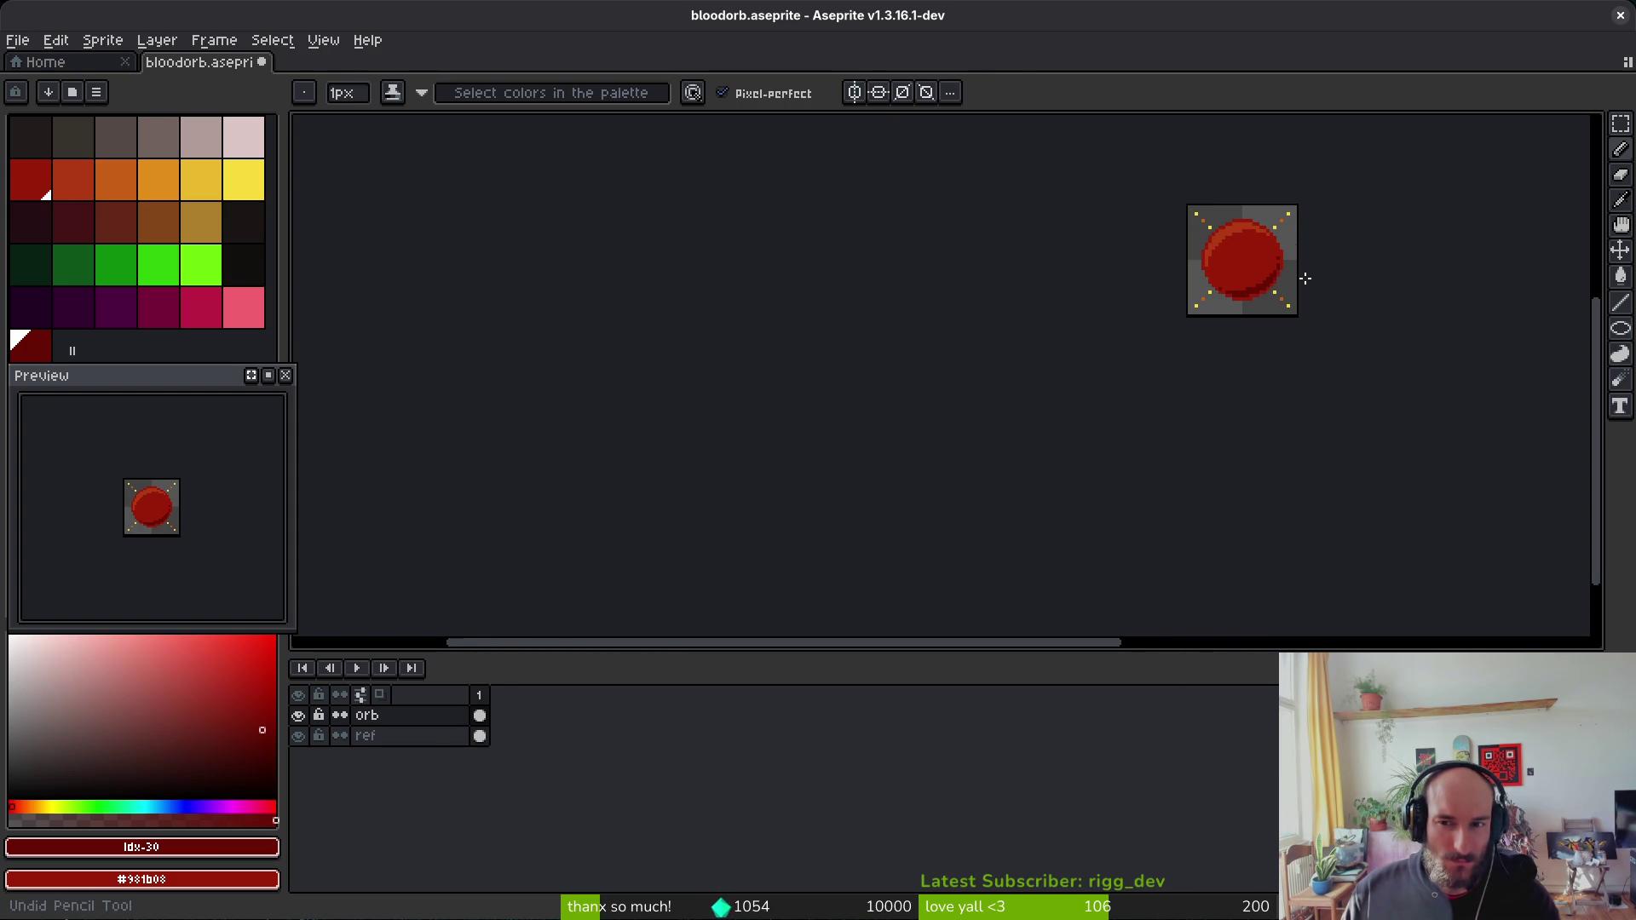
pyautogui.moveTo(1261, 302); pyautogui.dragTo(799, 409)
pyautogui.hotkey('ctrl', 's')
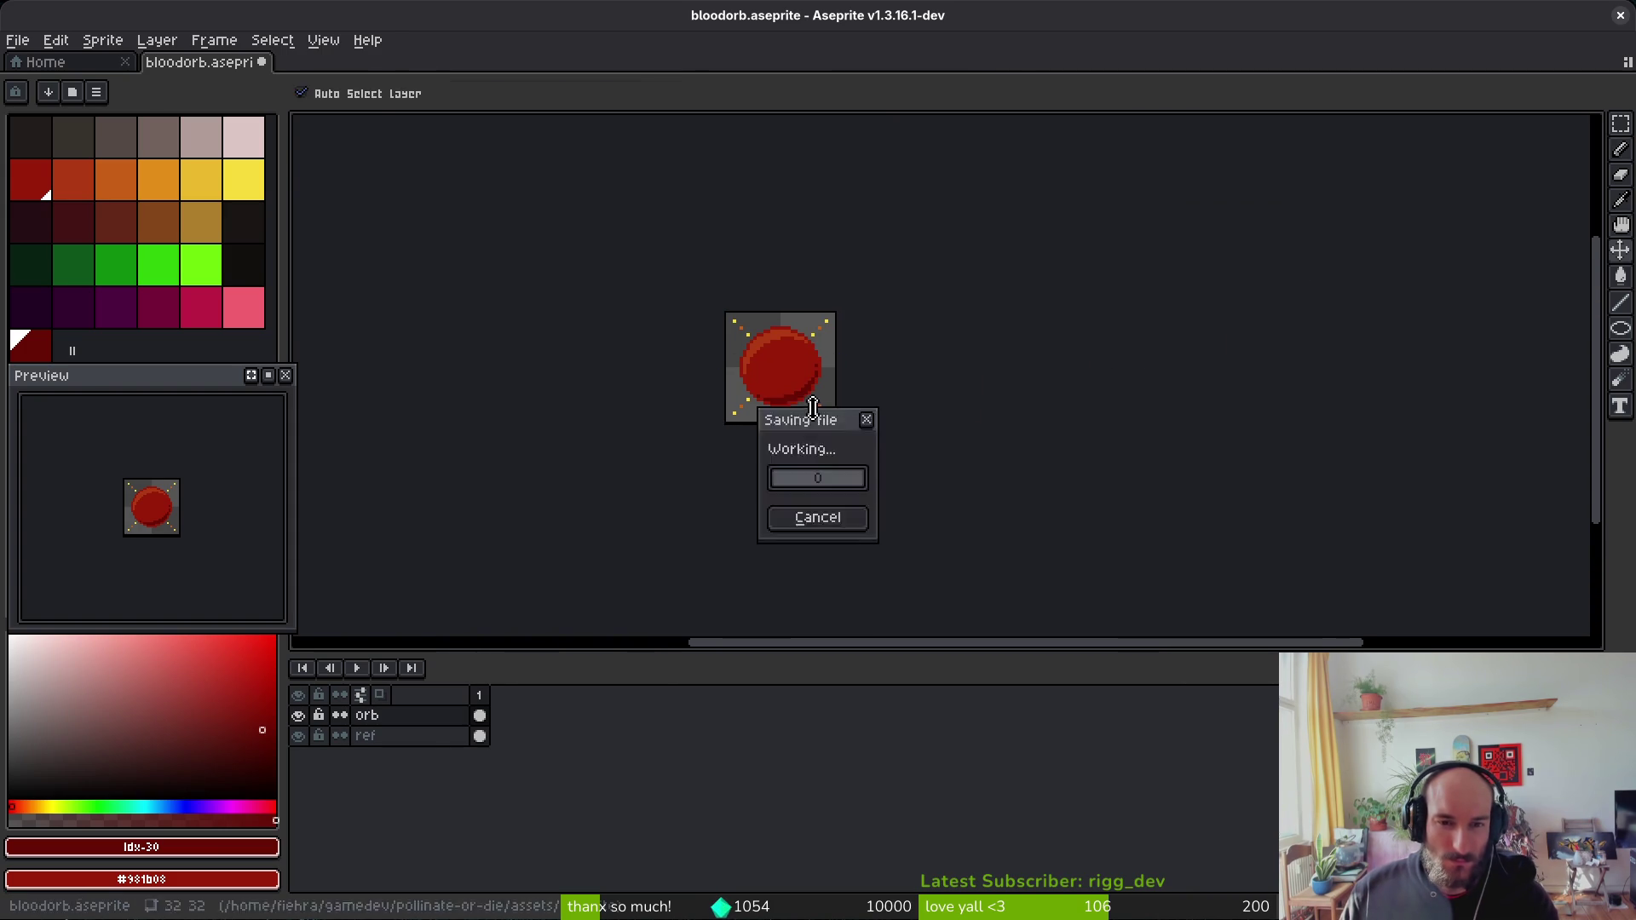
# Step: Hide the ref layer, save, then add two empty frames after frame 1 with onion skin on
pyautogui.scroll(1, 779, 401)
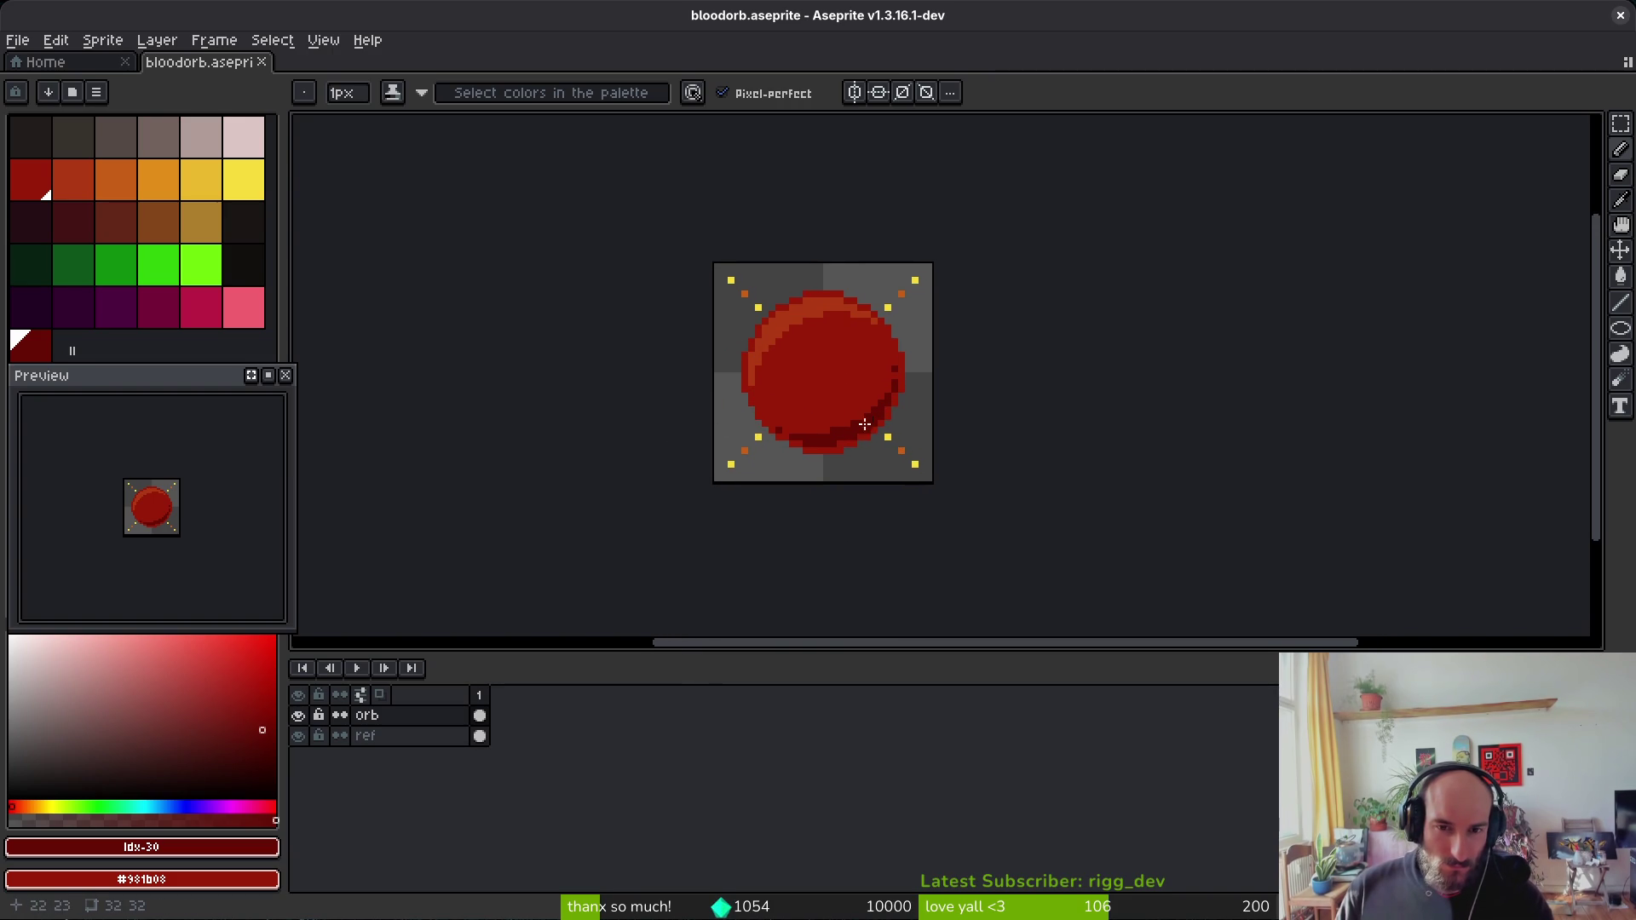
pyautogui.click(298, 736)
pyautogui.hotkey('ctrl', 's')
pyautogui.hscroll(1, 851, 497)
pyautogui.click(482, 716)
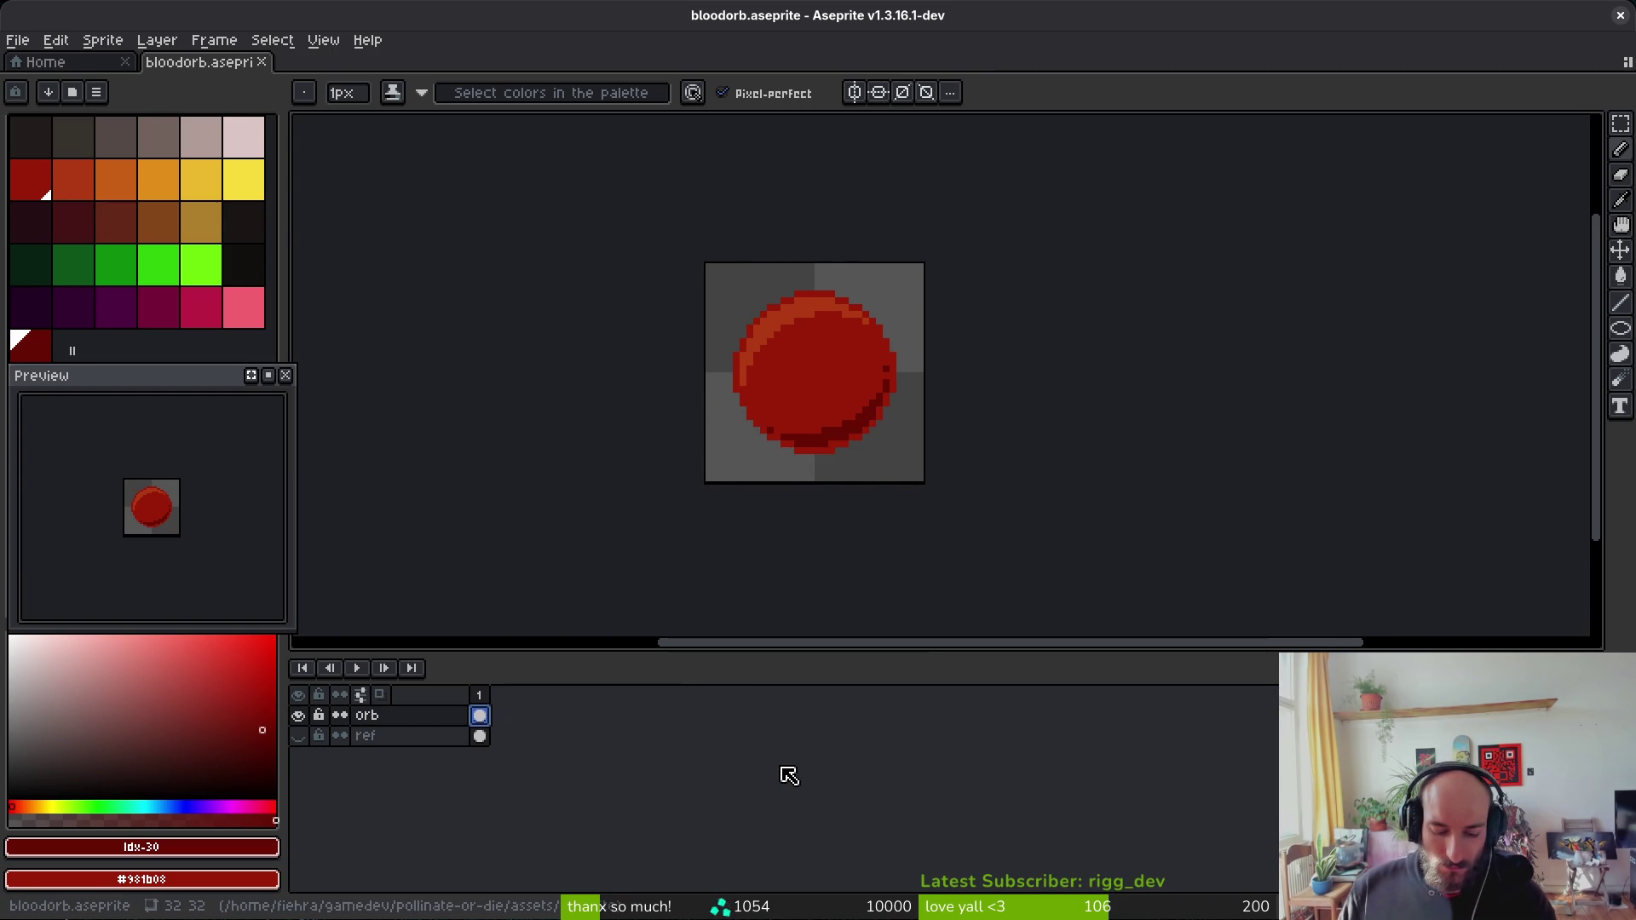
pyautogui.hotkey('alt', 'b')
pyautogui.hotkey('alt', 'b')
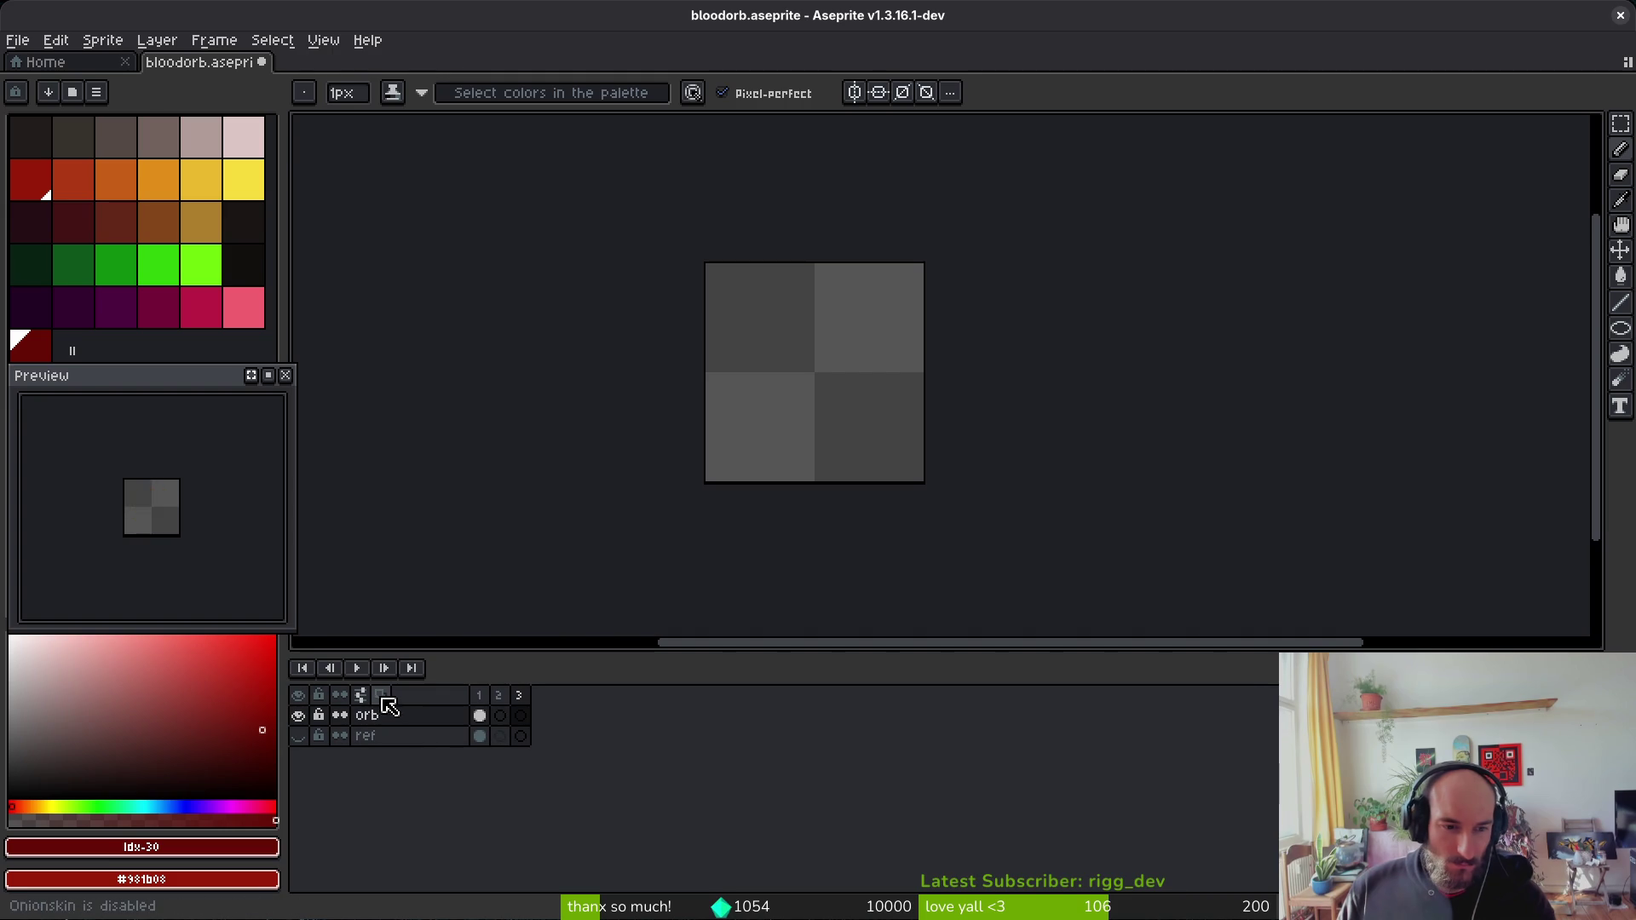
pyautogui.click(504, 729)
# Step: Show the ref layer, link its cels across frames 1–3, and choose dark red in frame 1
pyautogui.scroll(1, 813, 371)
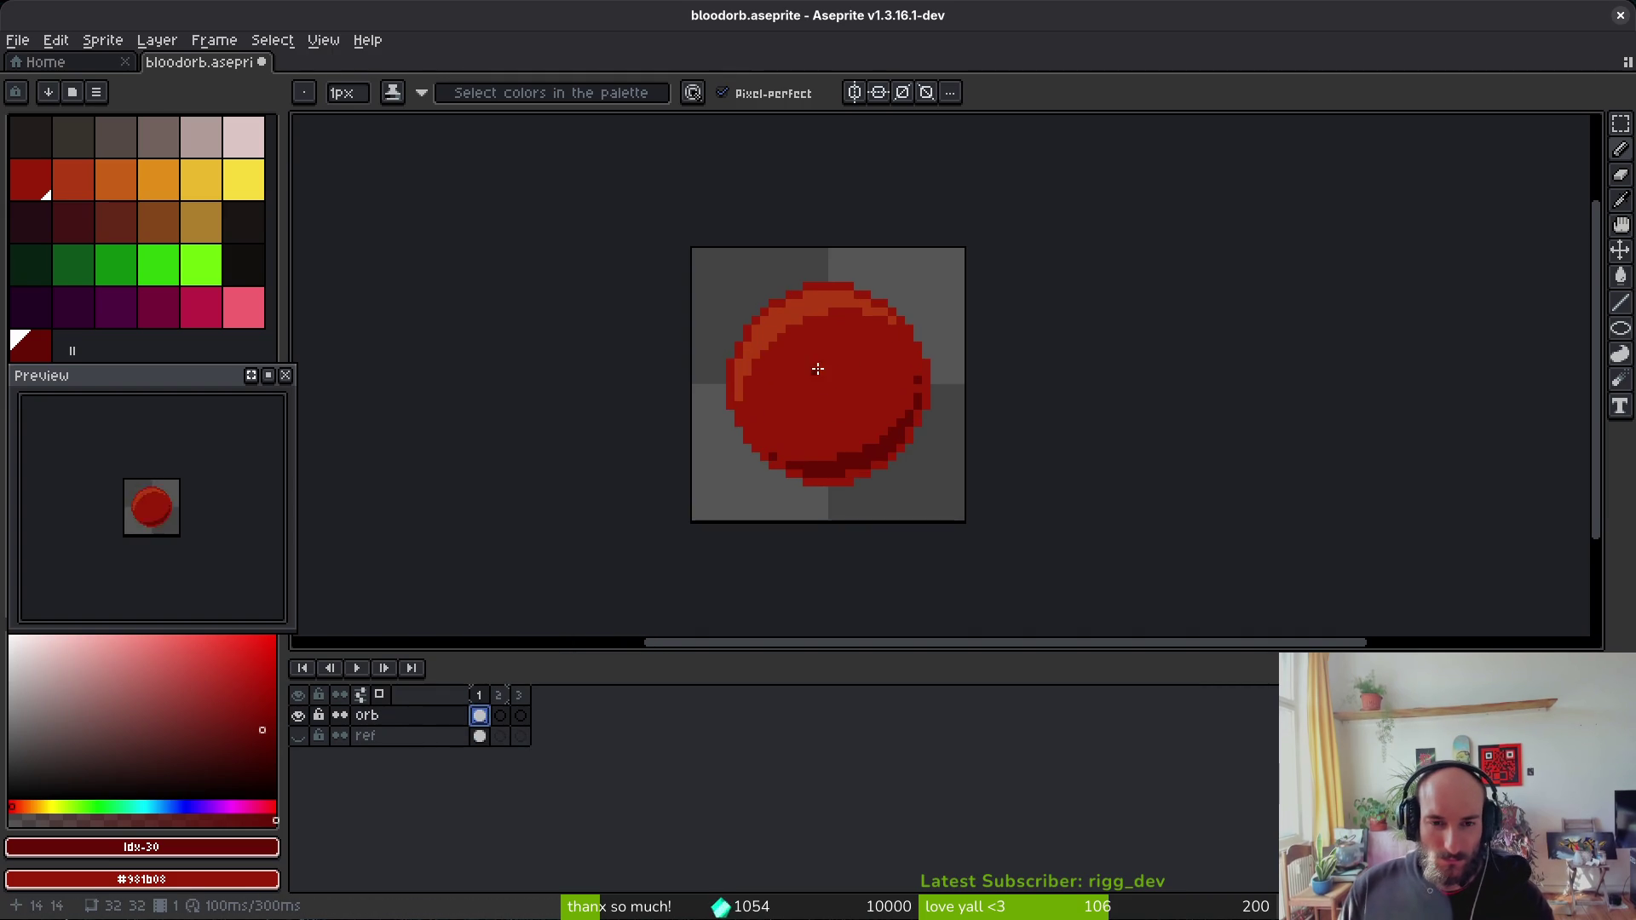
pyautogui.click(298, 736)
pyautogui.moveTo(479, 735); pyautogui.dragTo(520, 735)
pyautogui.rightClick(479, 735)
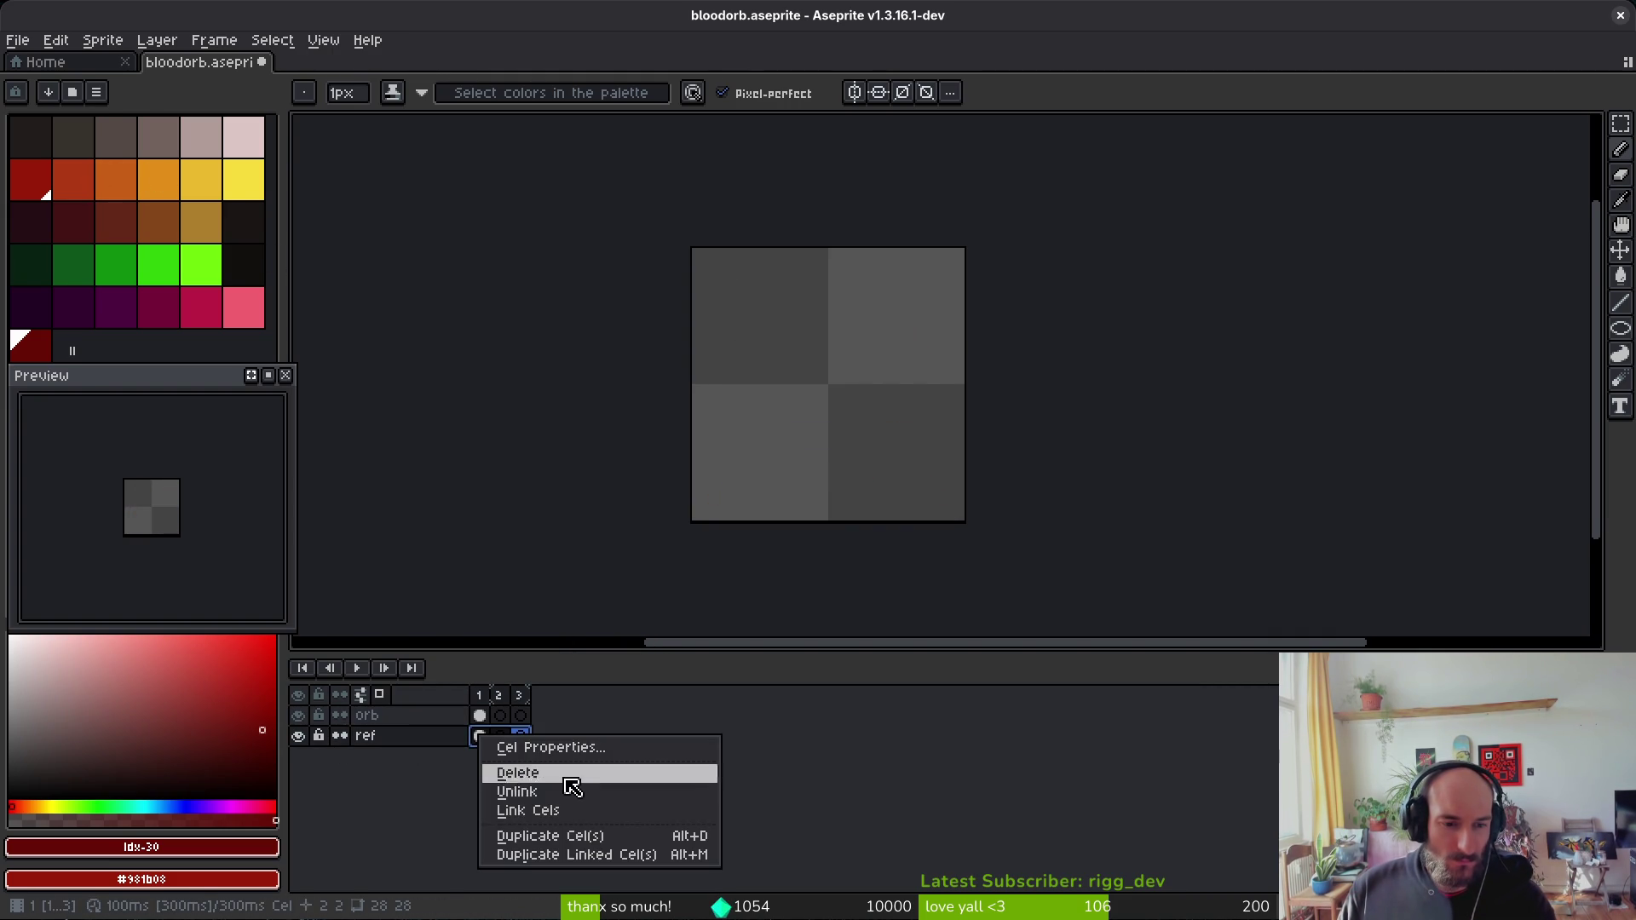
pyautogui.click(550, 810)
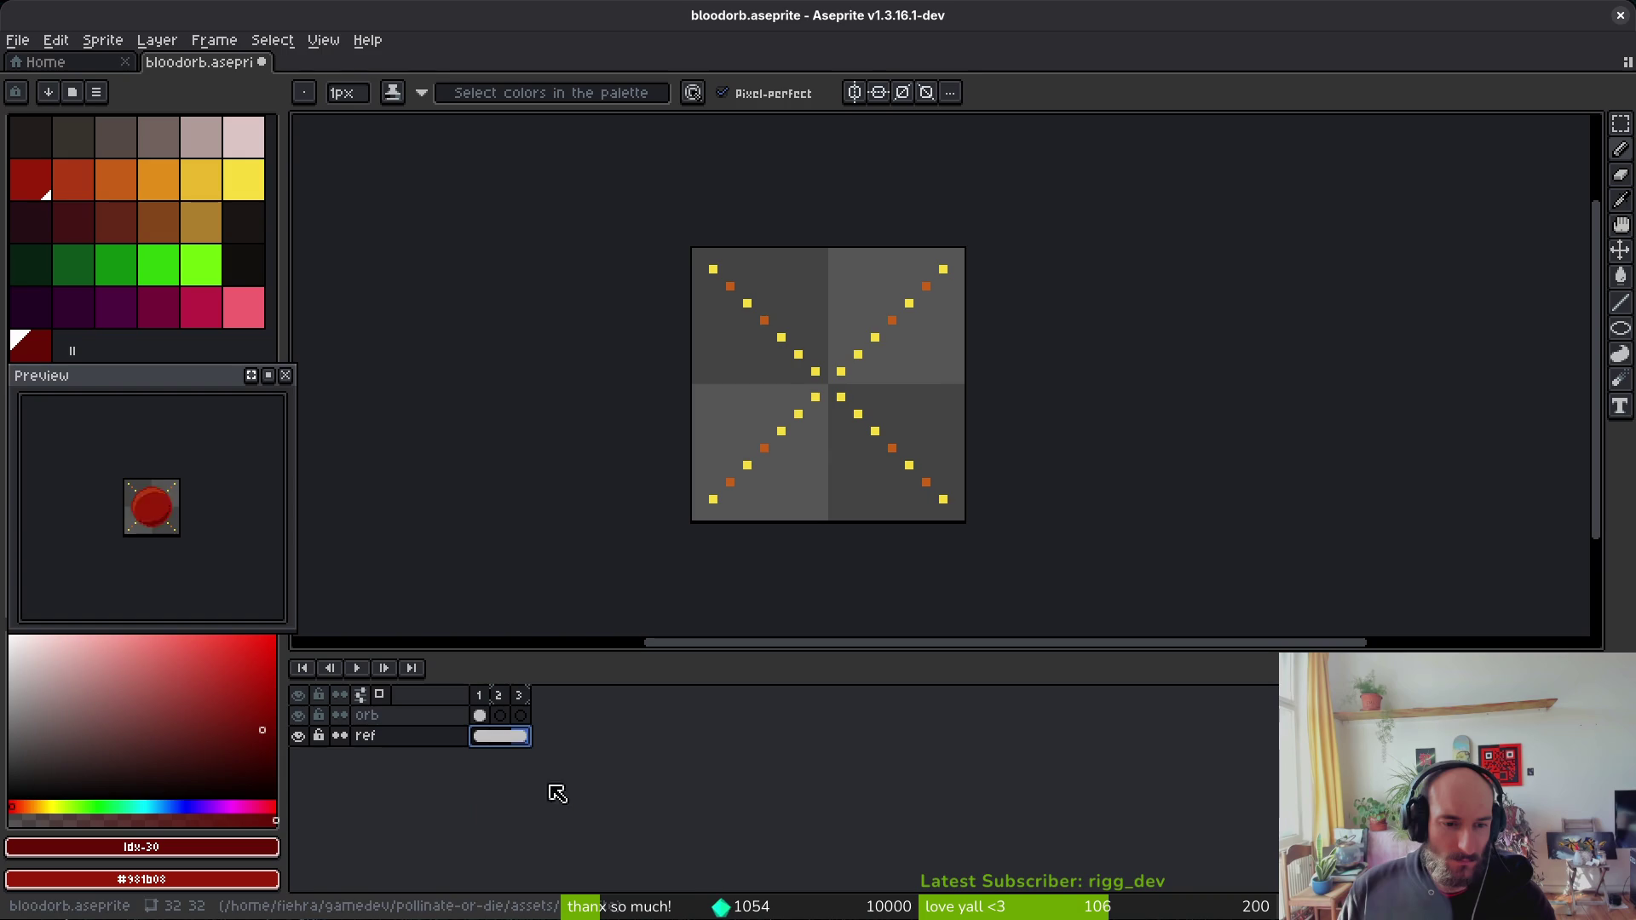
pyautogui.click(478, 716)
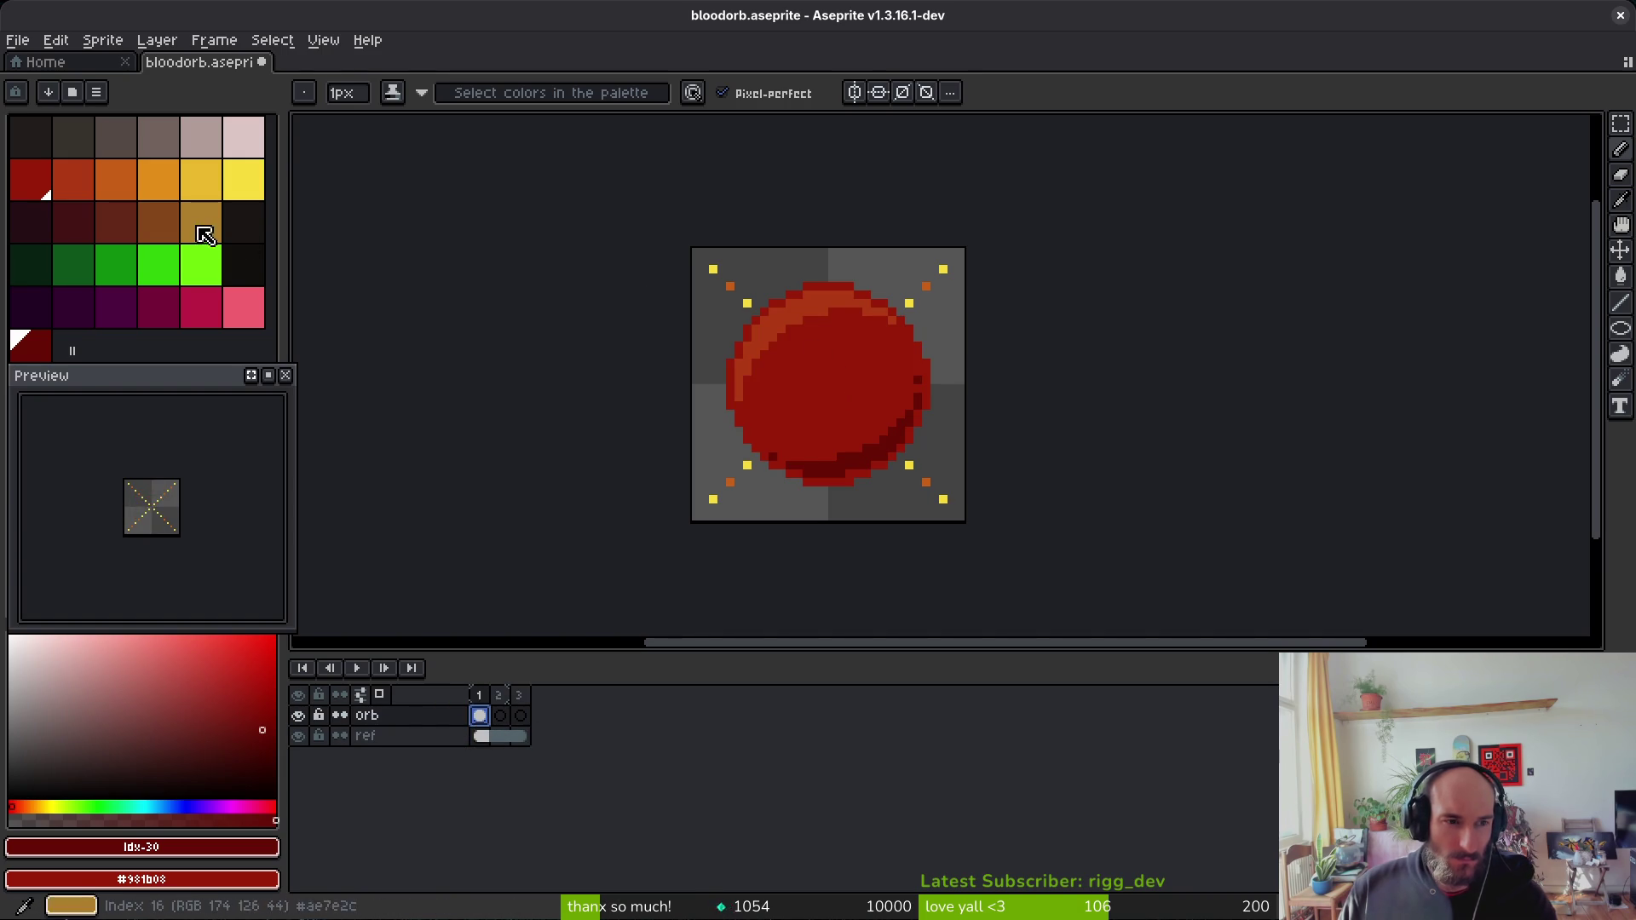
pyautogui.click(38, 180)
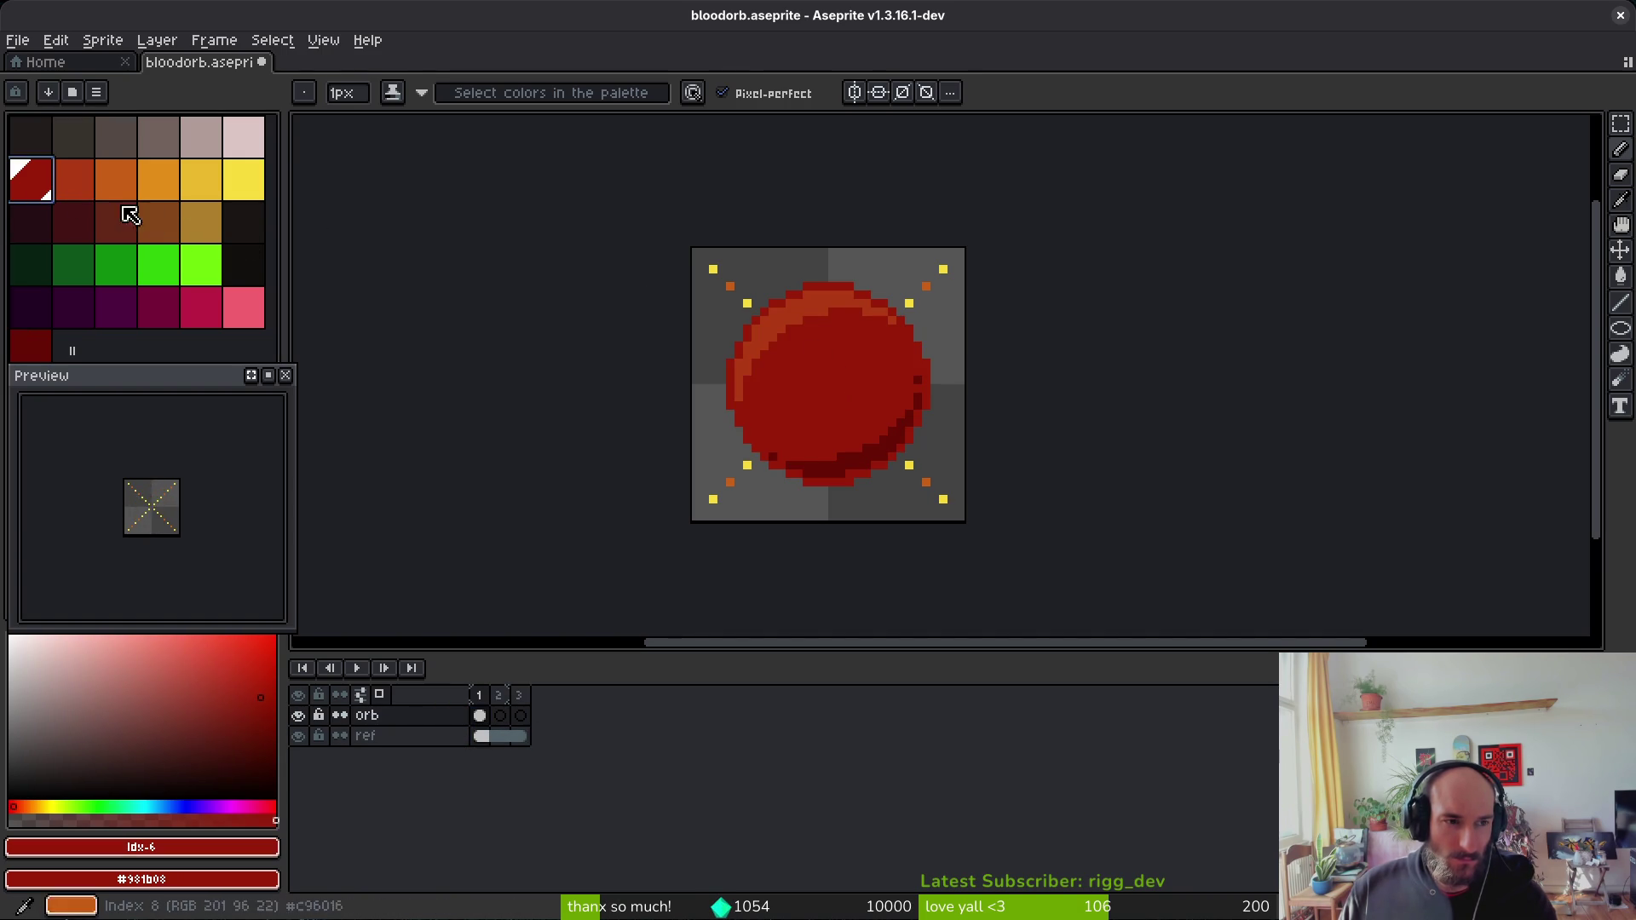
# Step: In frame 2, draw a 22×22 ellipse where the orb sits and fill it solid red
pyautogui.press('Right')
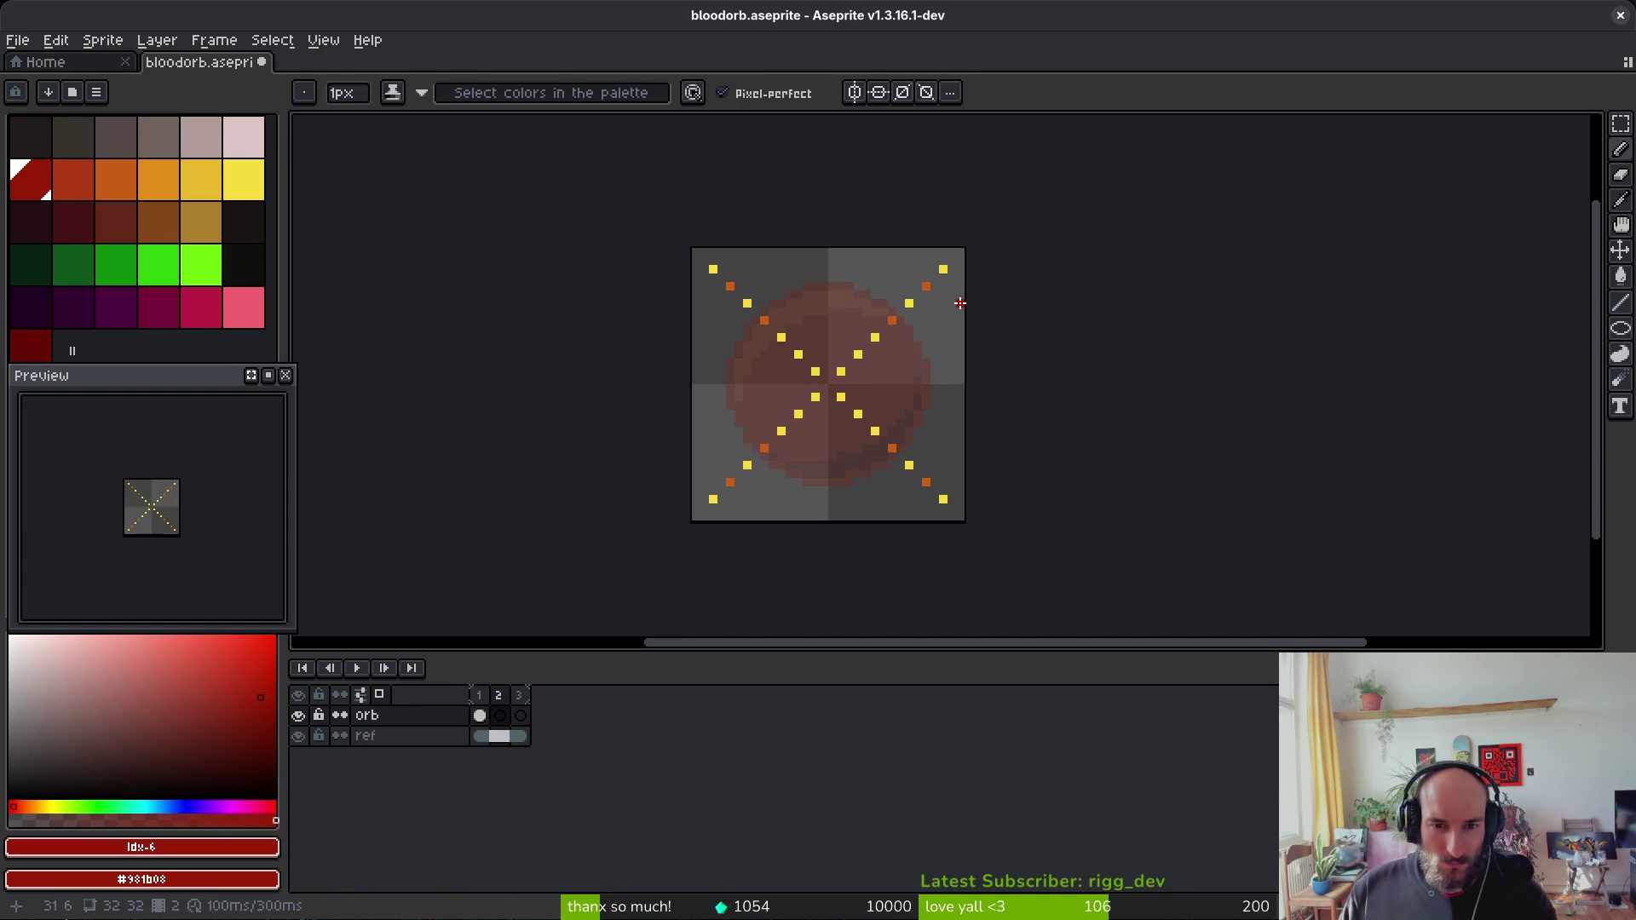
pyautogui.hotkey('shift', 'r')
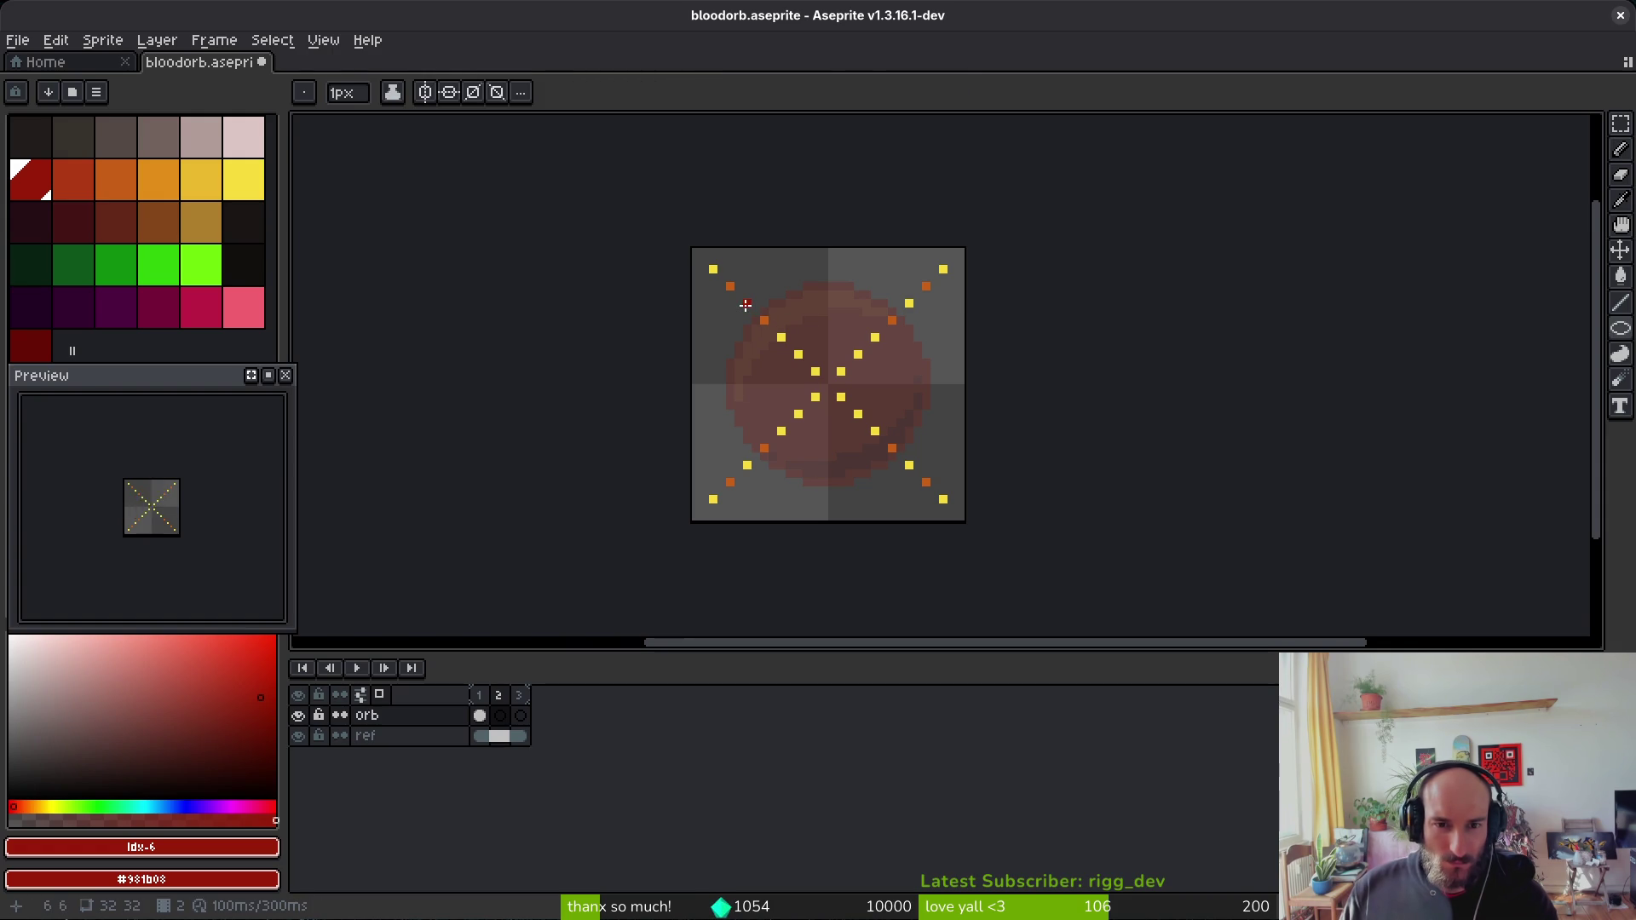
pyautogui.moveTo(738, 296); pyautogui.dragTo(918, 477)
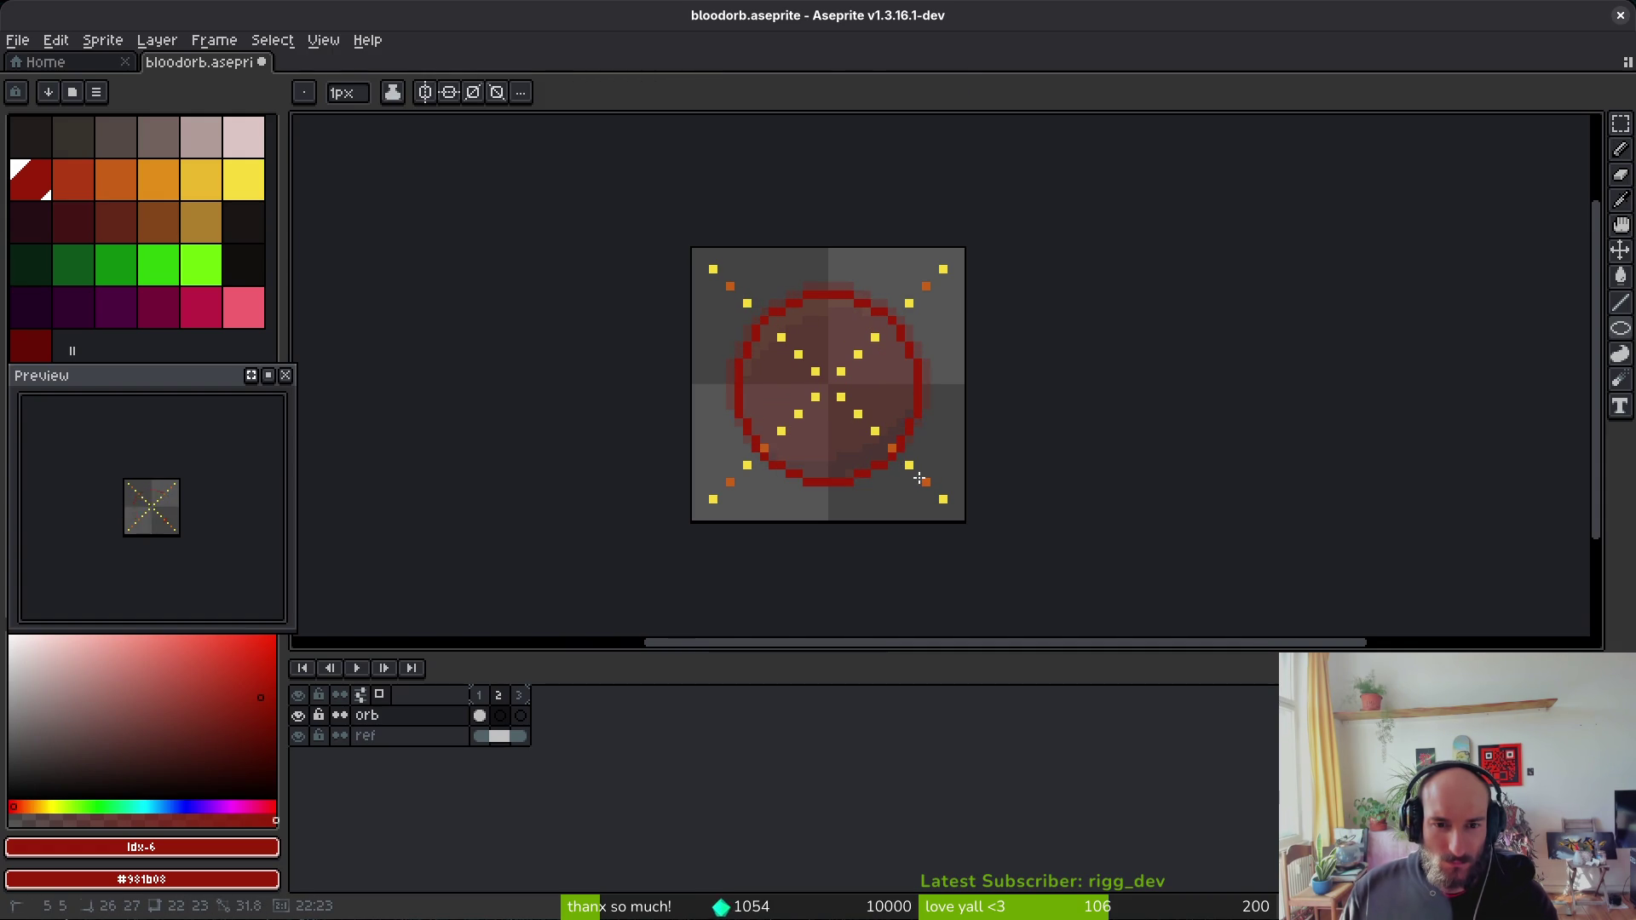
pyautogui.moveTo(919, 477); pyautogui.dragTo(916, 472)
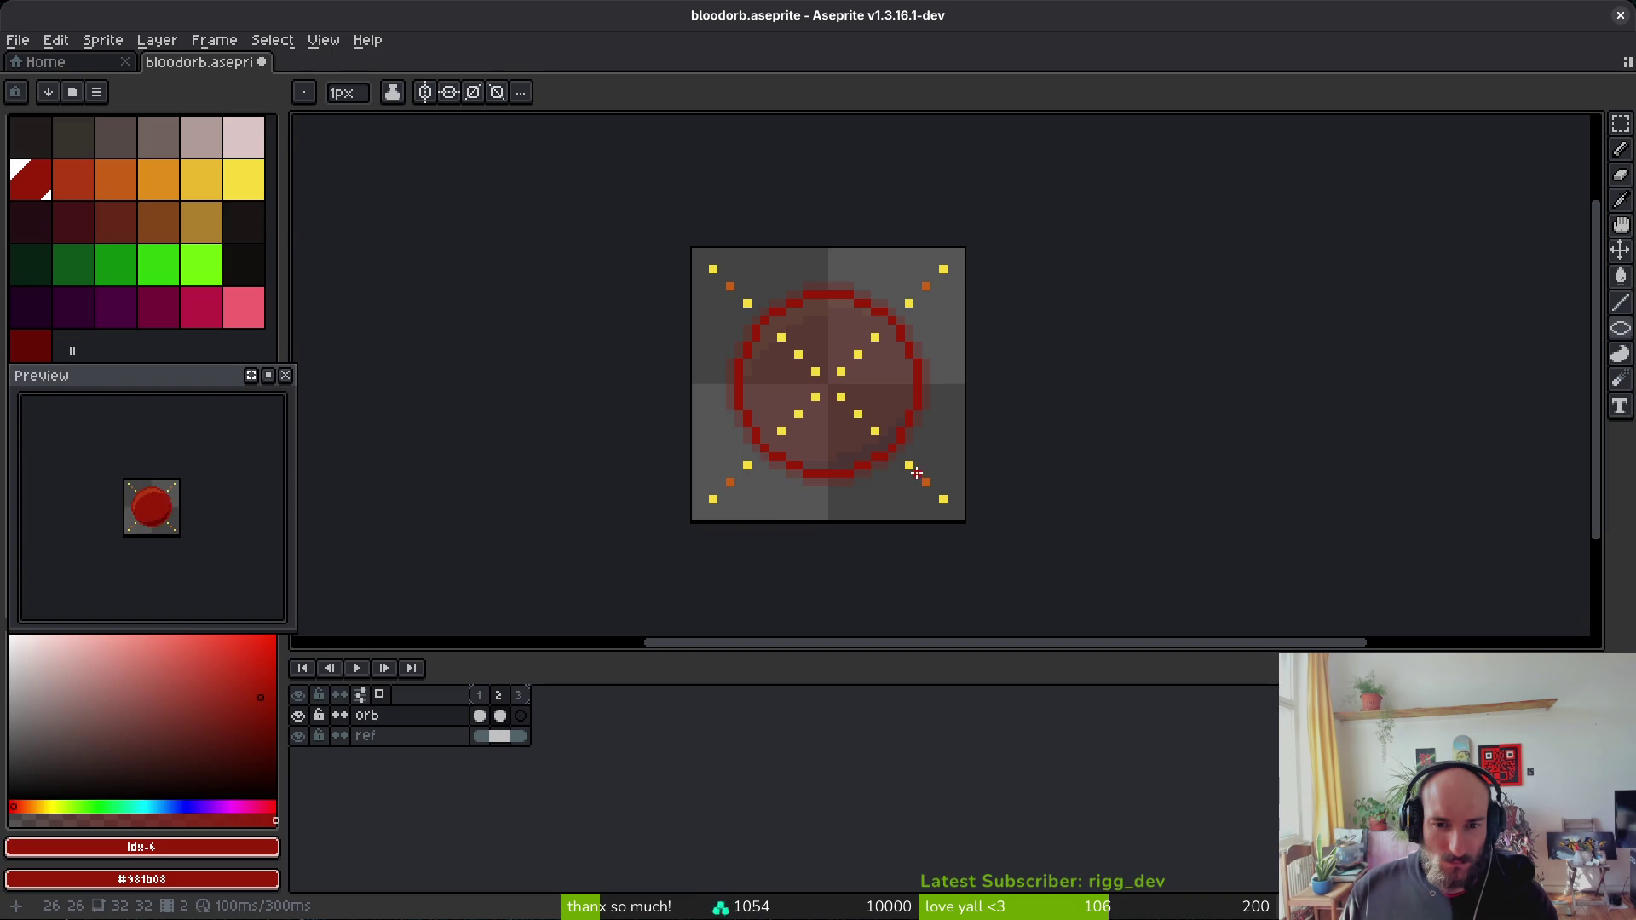
pyautogui.press('g')
pyautogui.click(877, 384)
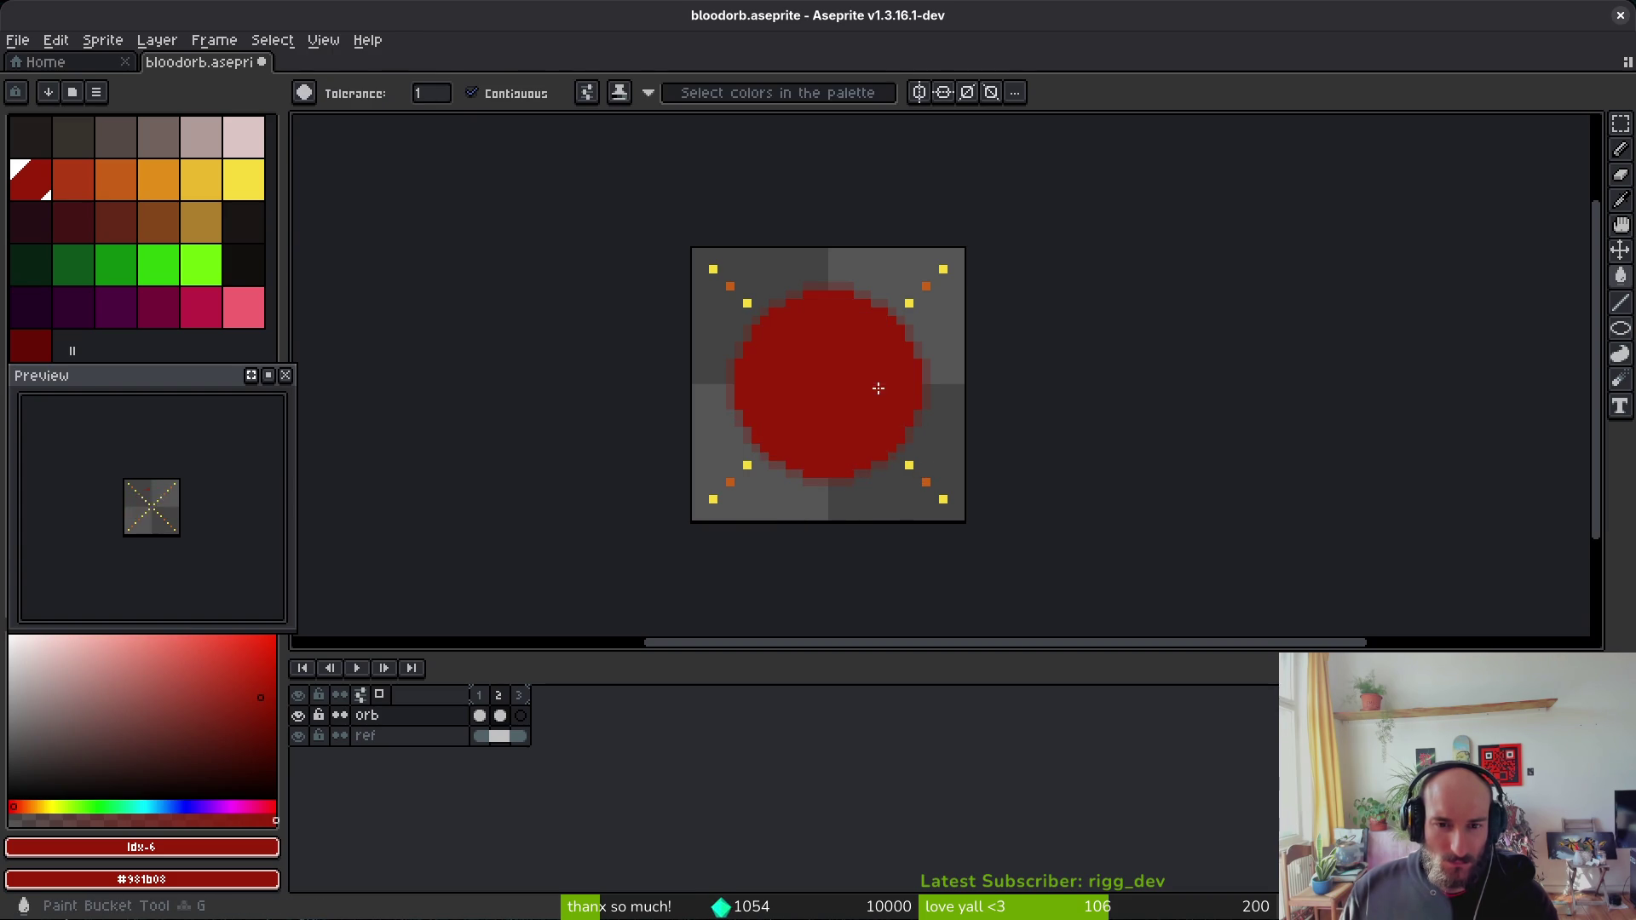
# Step: Copy frame 1's orange crescent highlight into frame 2, trimming it by one pixel each way
pyautogui.scroll(-1, 884, 384)
pyautogui.press('Left')
pyautogui.press('w')
pyautogui.click(869, 332)
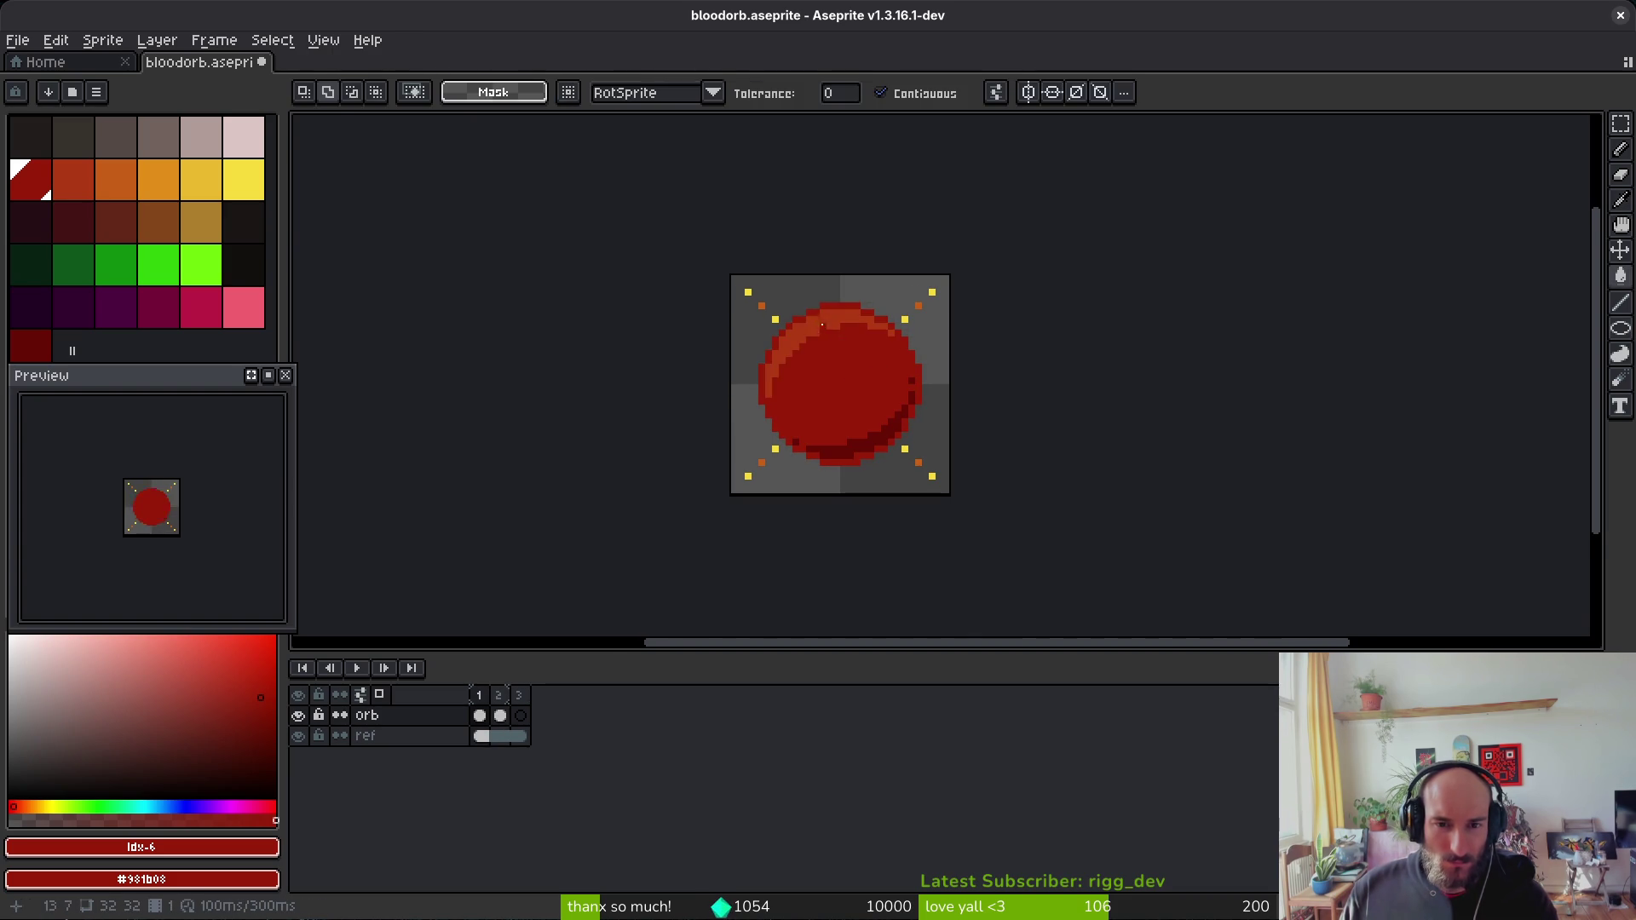
pyautogui.press('i')
pyautogui.hotkey('ctrl', 'c')
pyautogui.press('Right')
pyautogui.hotkey('ctrl', 'v')
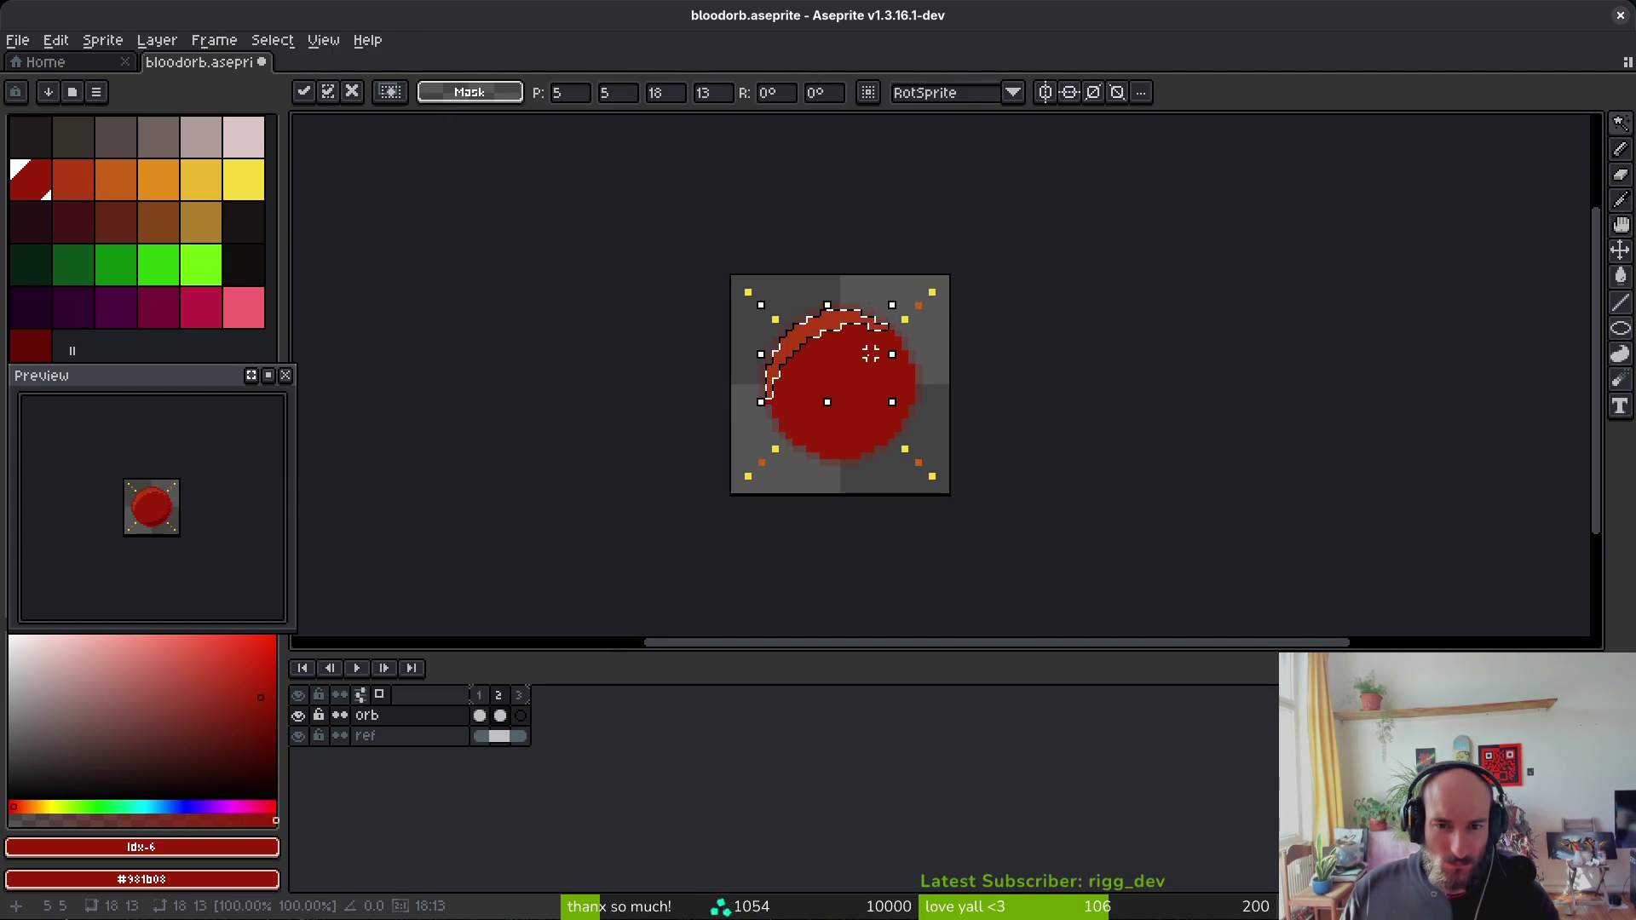
pyautogui.scroll(1, 841, 358)
pyautogui.moveTo(913, 287); pyautogui.dragTo(916, 302)
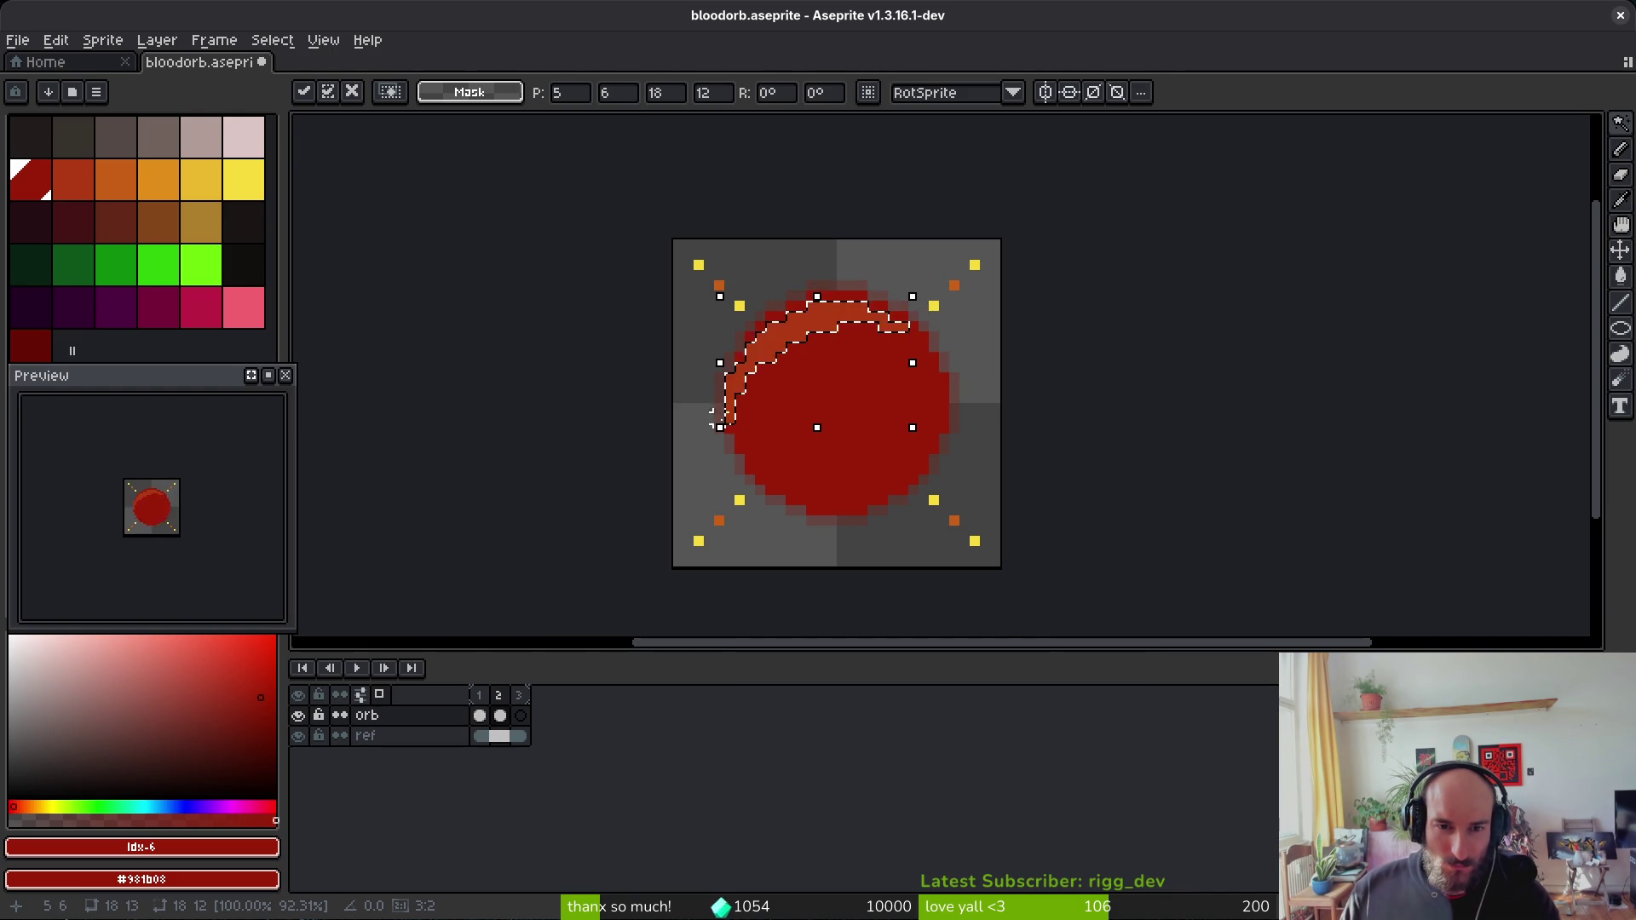
pyautogui.moveTo(720, 426); pyautogui.dragTo(733, 437)
pyautogui.press('Return')
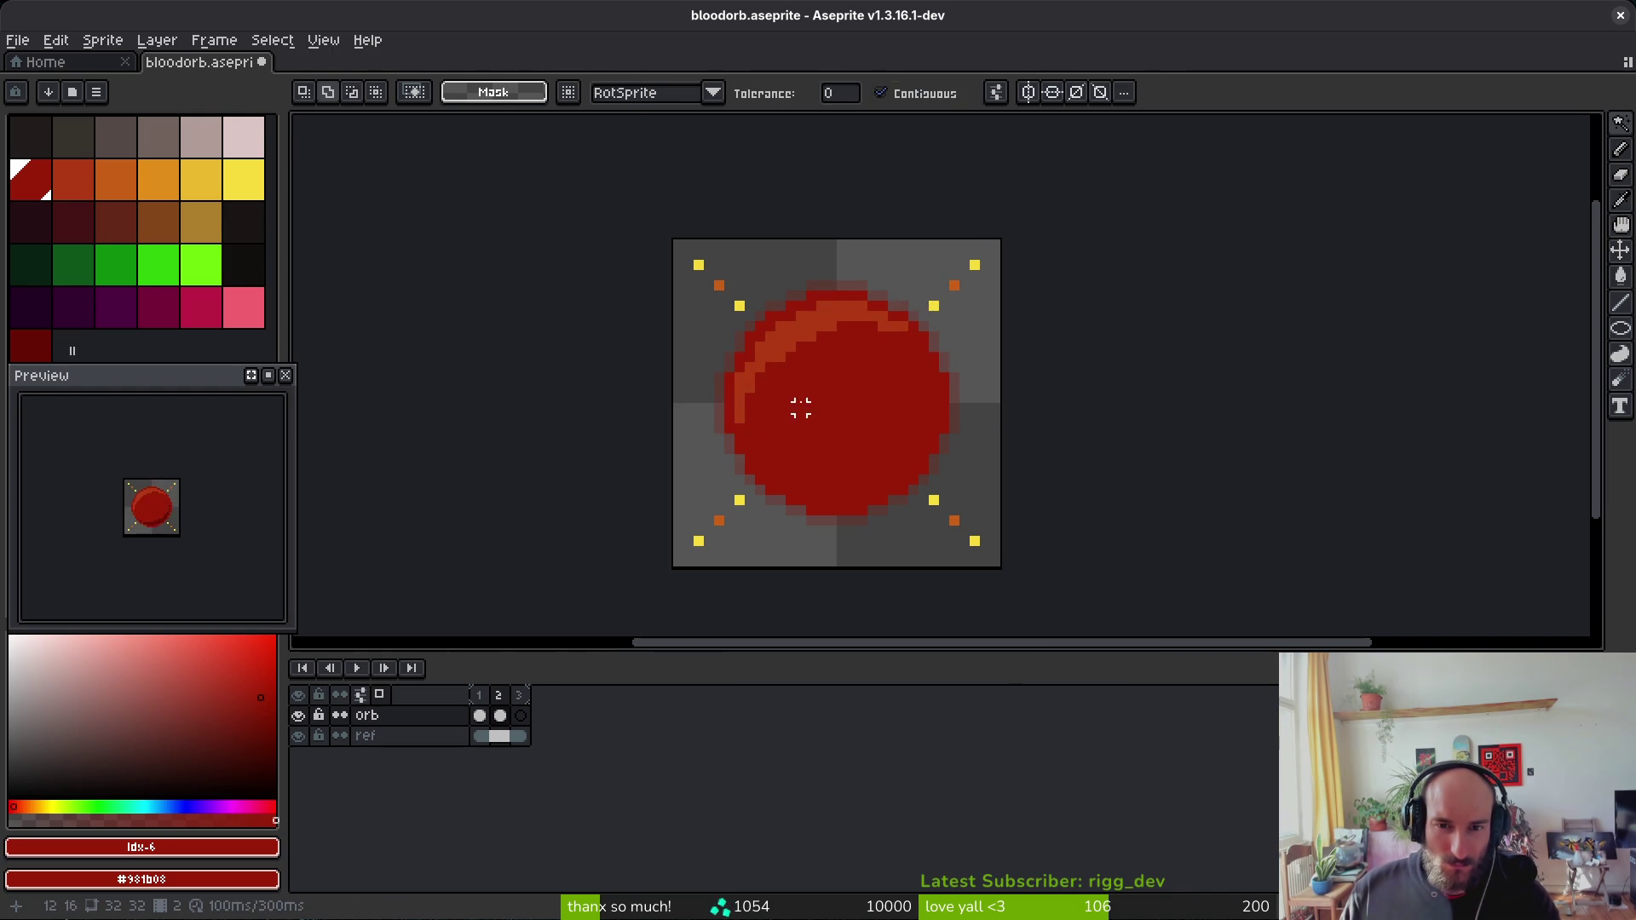
# Step: Repaint stray orange pixels dark red and add orange highlight pixels up the upper-left edge
pyautogui.scroll(2, 818, 400)
pyautogui.press('f')
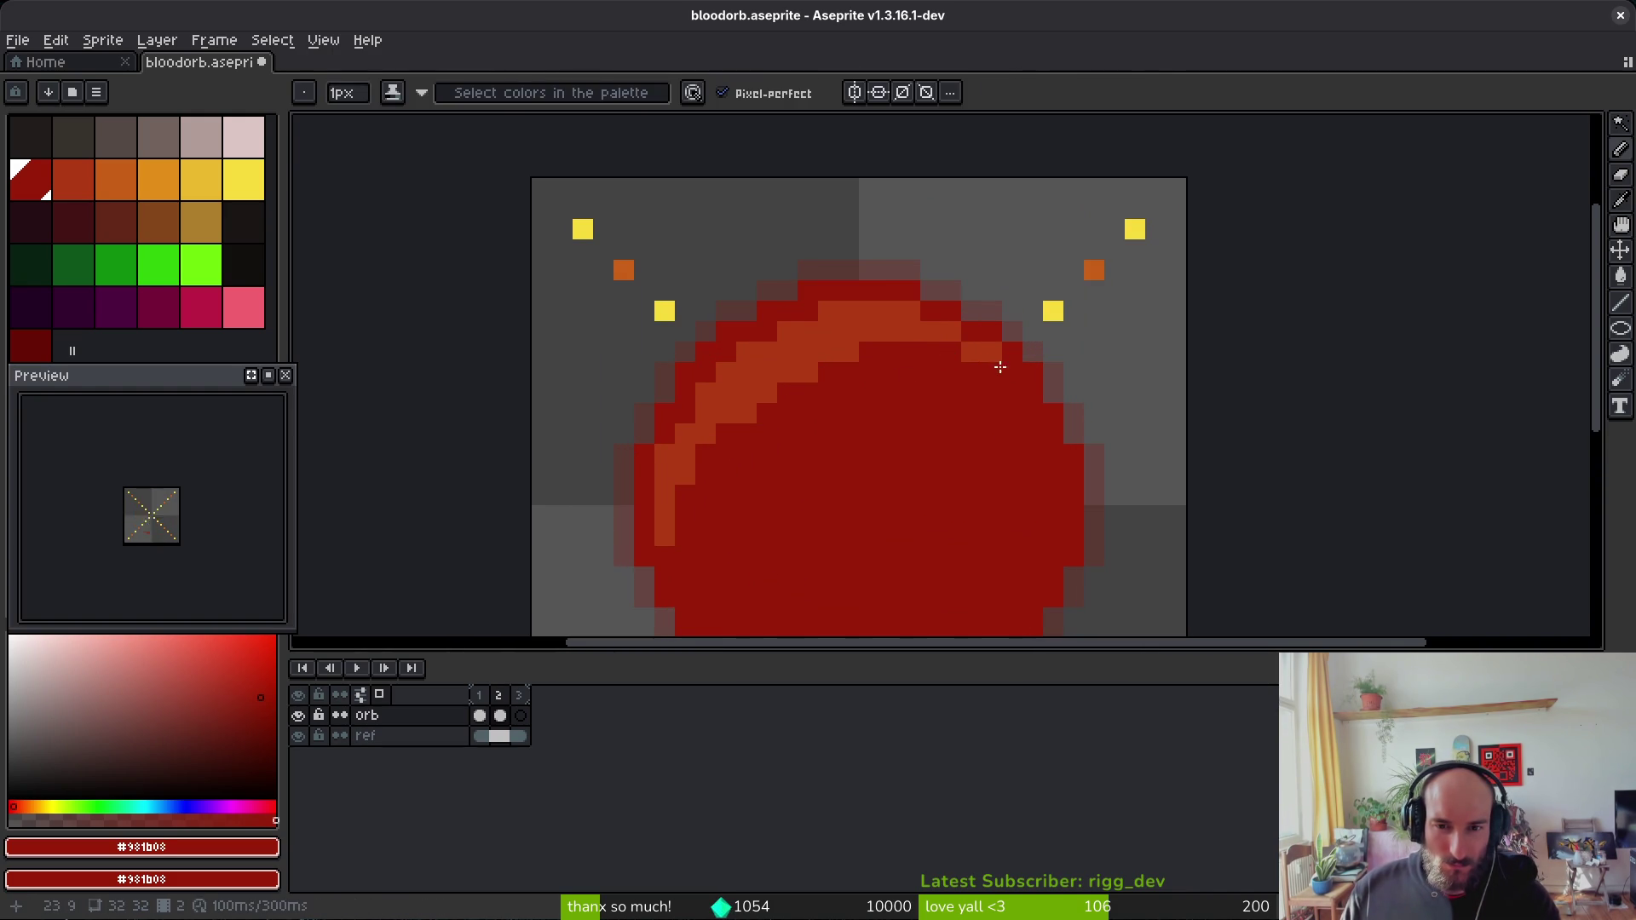
pyautogui.click(807, 373)
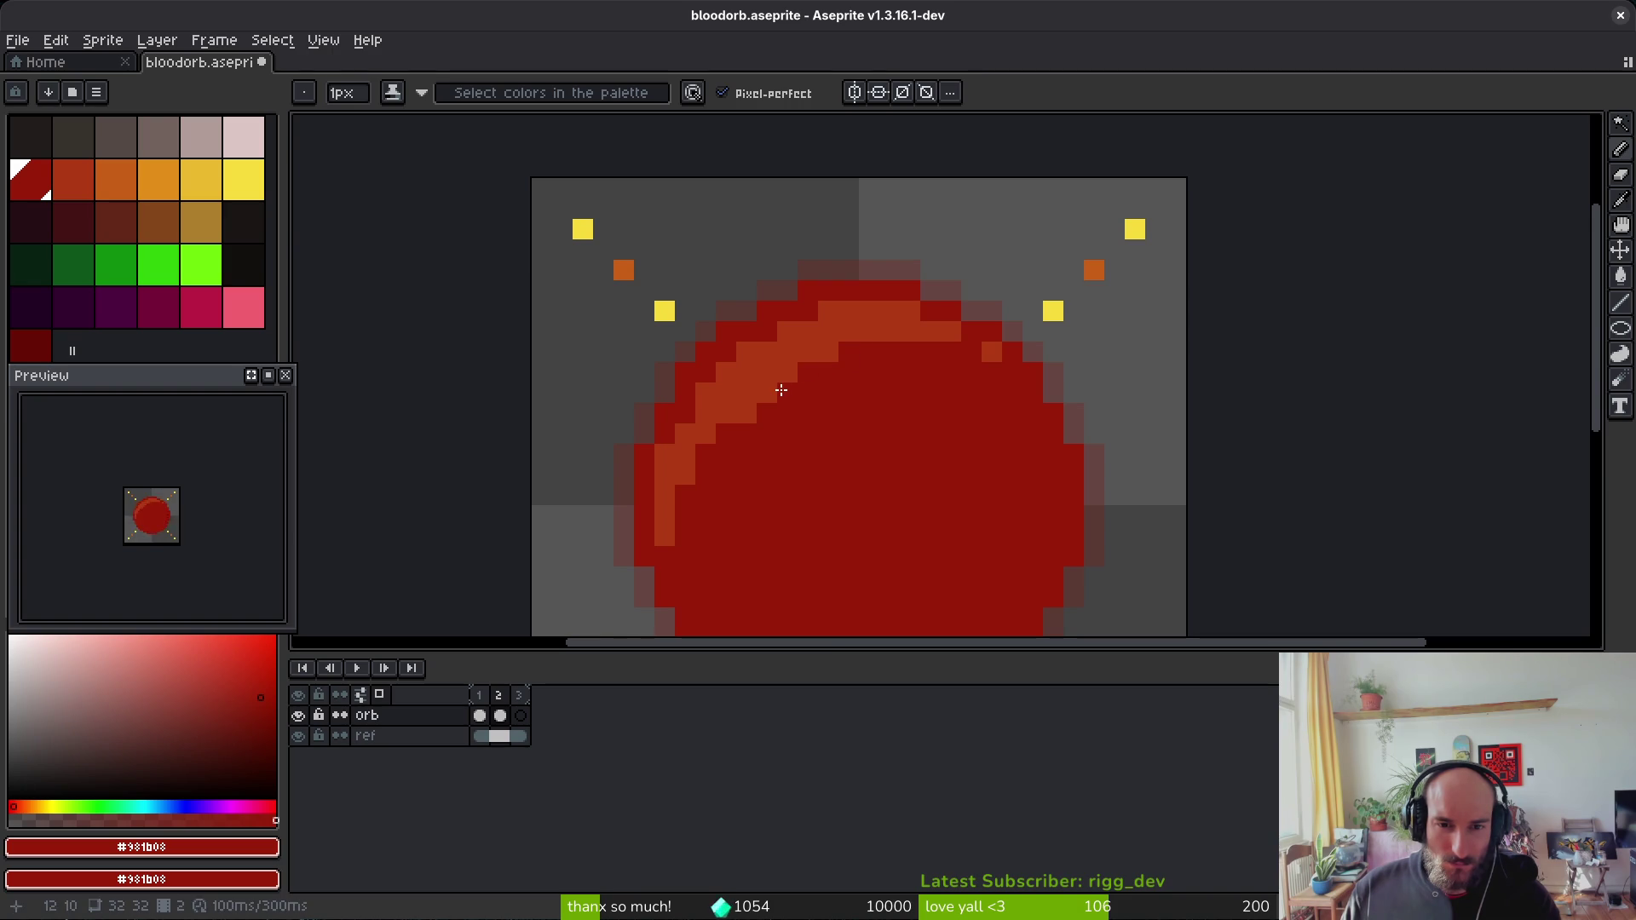
pyautogui.click(746, 415)
pyautogui.keyDown('alt'); pyautogui.click(693, 449); pyautogui.keyUp('alt')
pyautogui.click(706, 372)
pyautogui.click(726, 352)
pyautogui.click(764, 330)
pyautogui.click(804, 311)
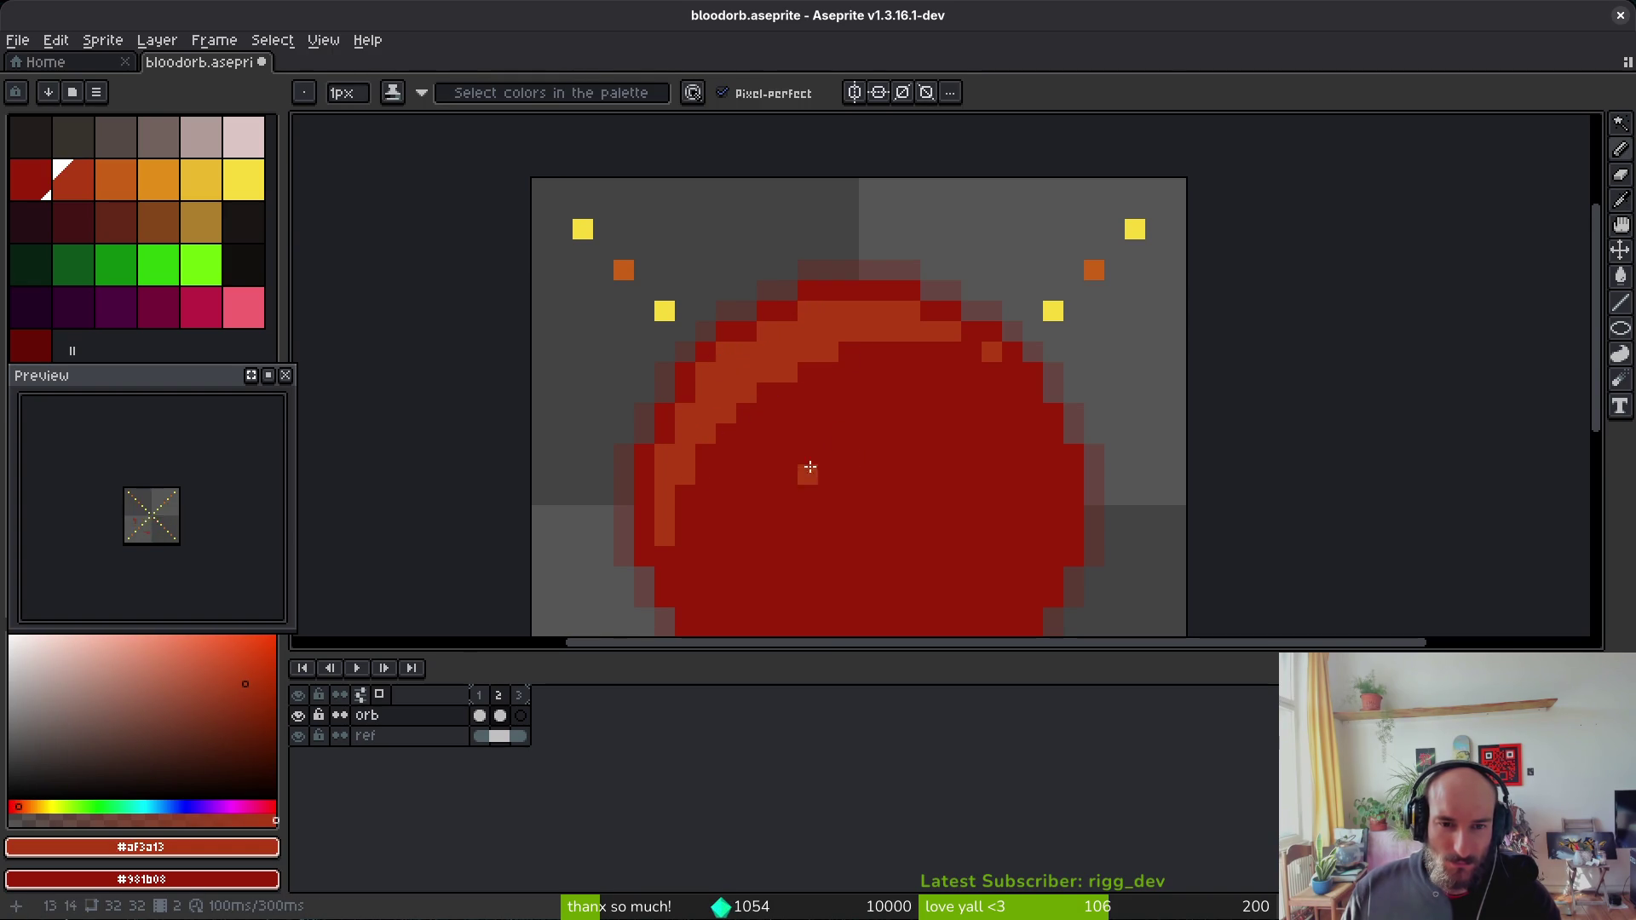
# Step: Select the orb's dark lower-right shadow with the Magic Wand
pyautogui.scroll(-5, 807, 457)
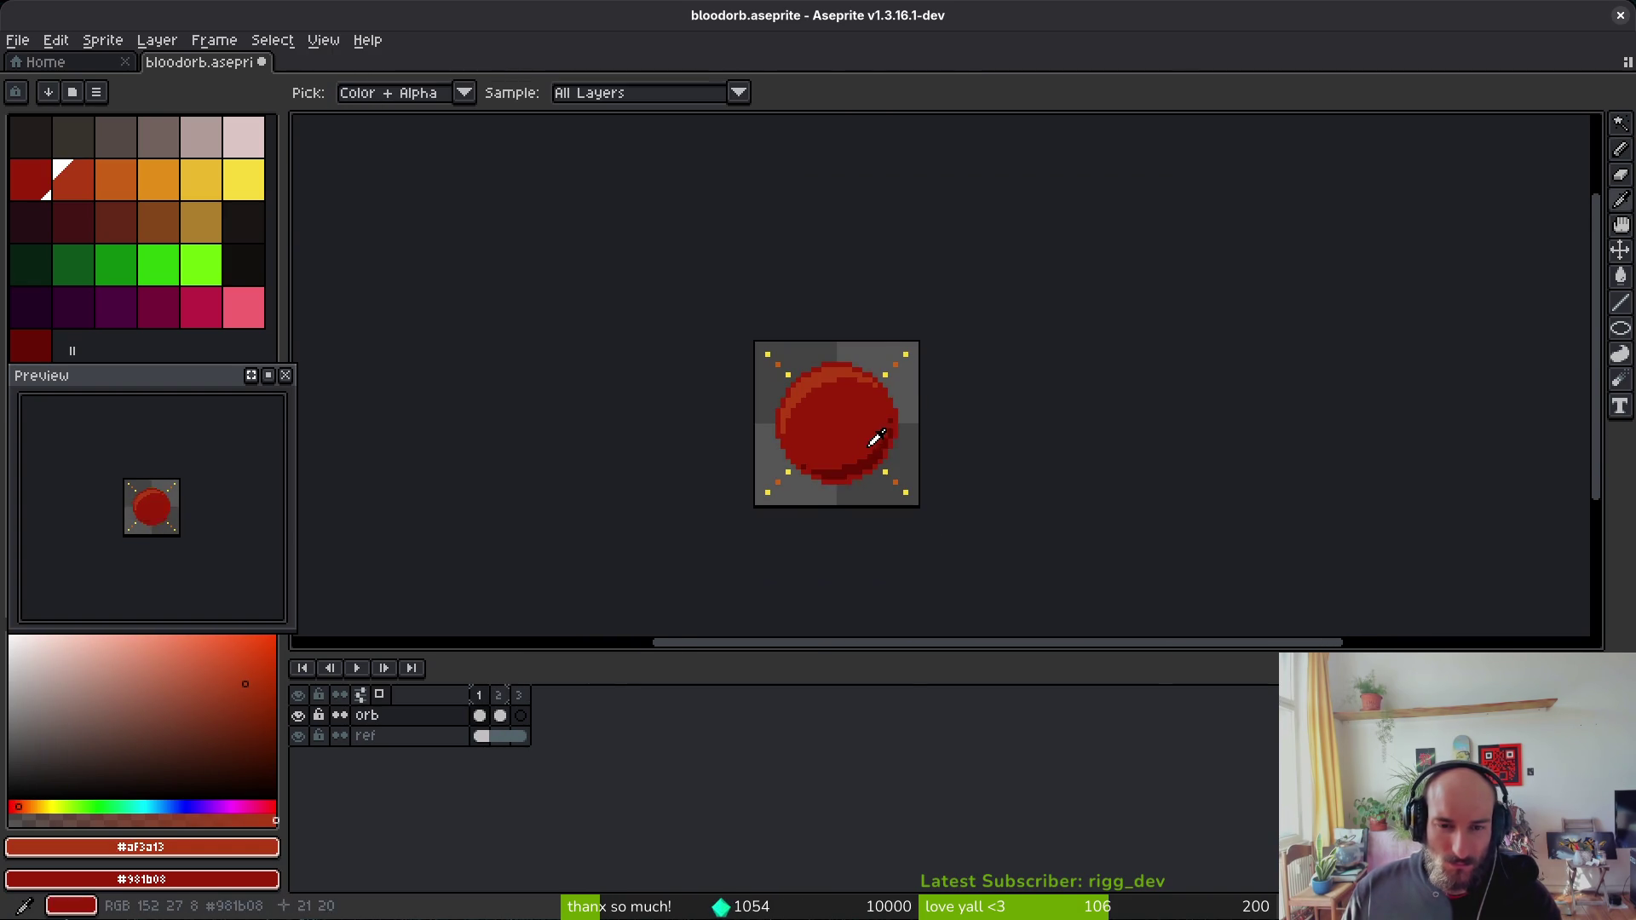
pyautogui.scroll(2, 825, 388)
pyautogui.press('w')
pyautogui.click(825, 388)
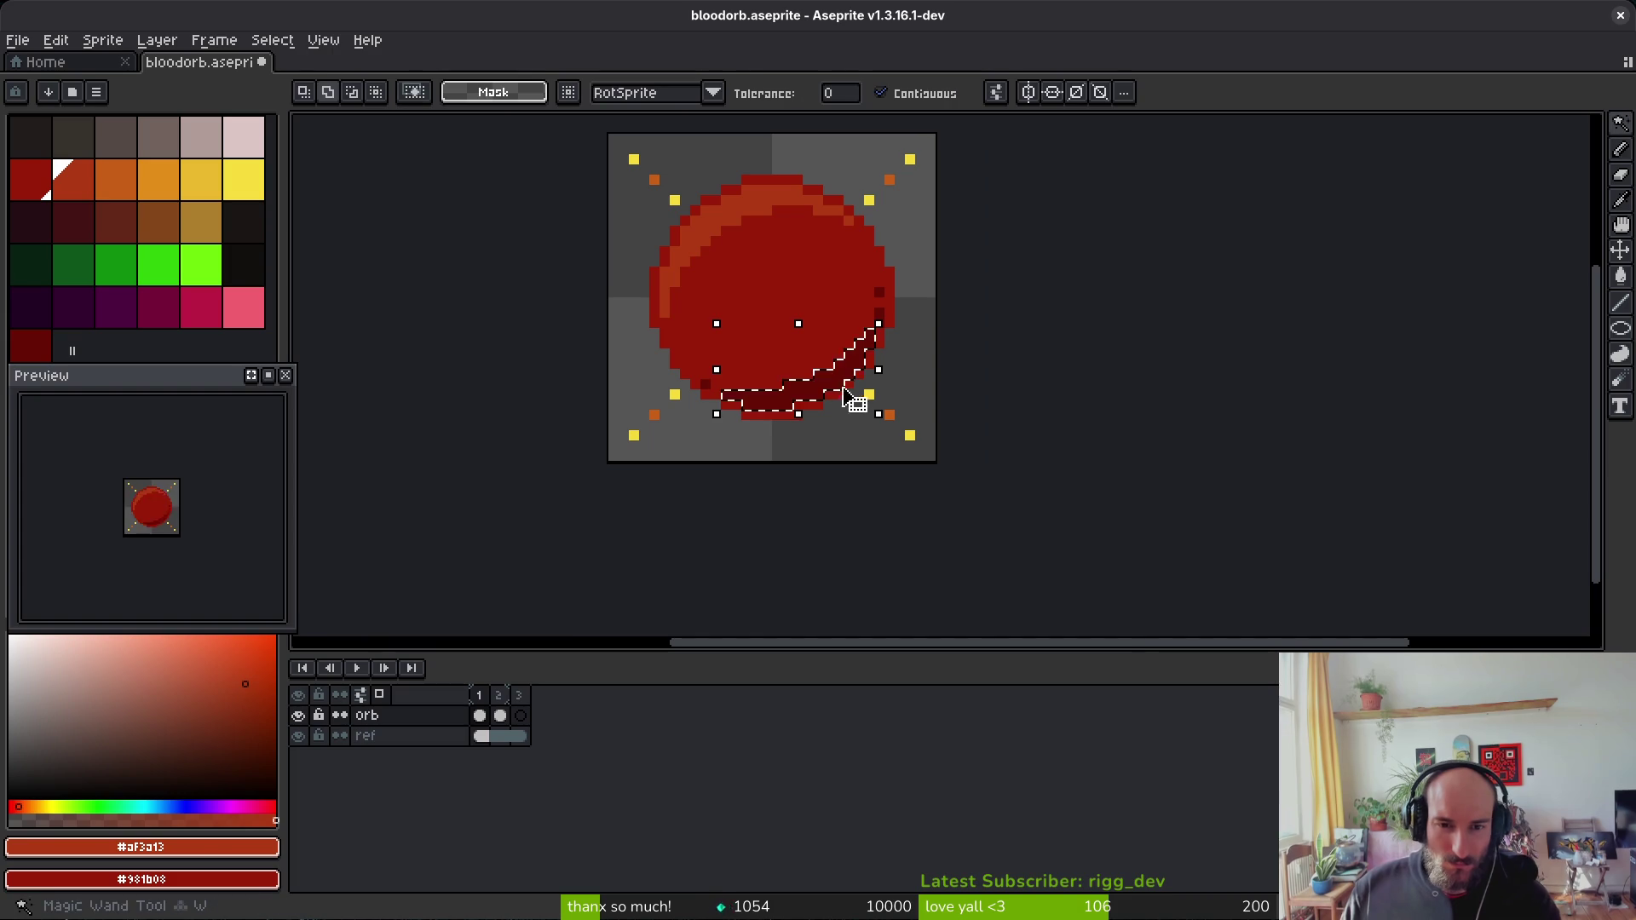
# Step: Sample the orb's colours and paint one dark #680d05 pixel on the orb's edge
pyautogui.press('.')
pyautogui.click(852, 388)
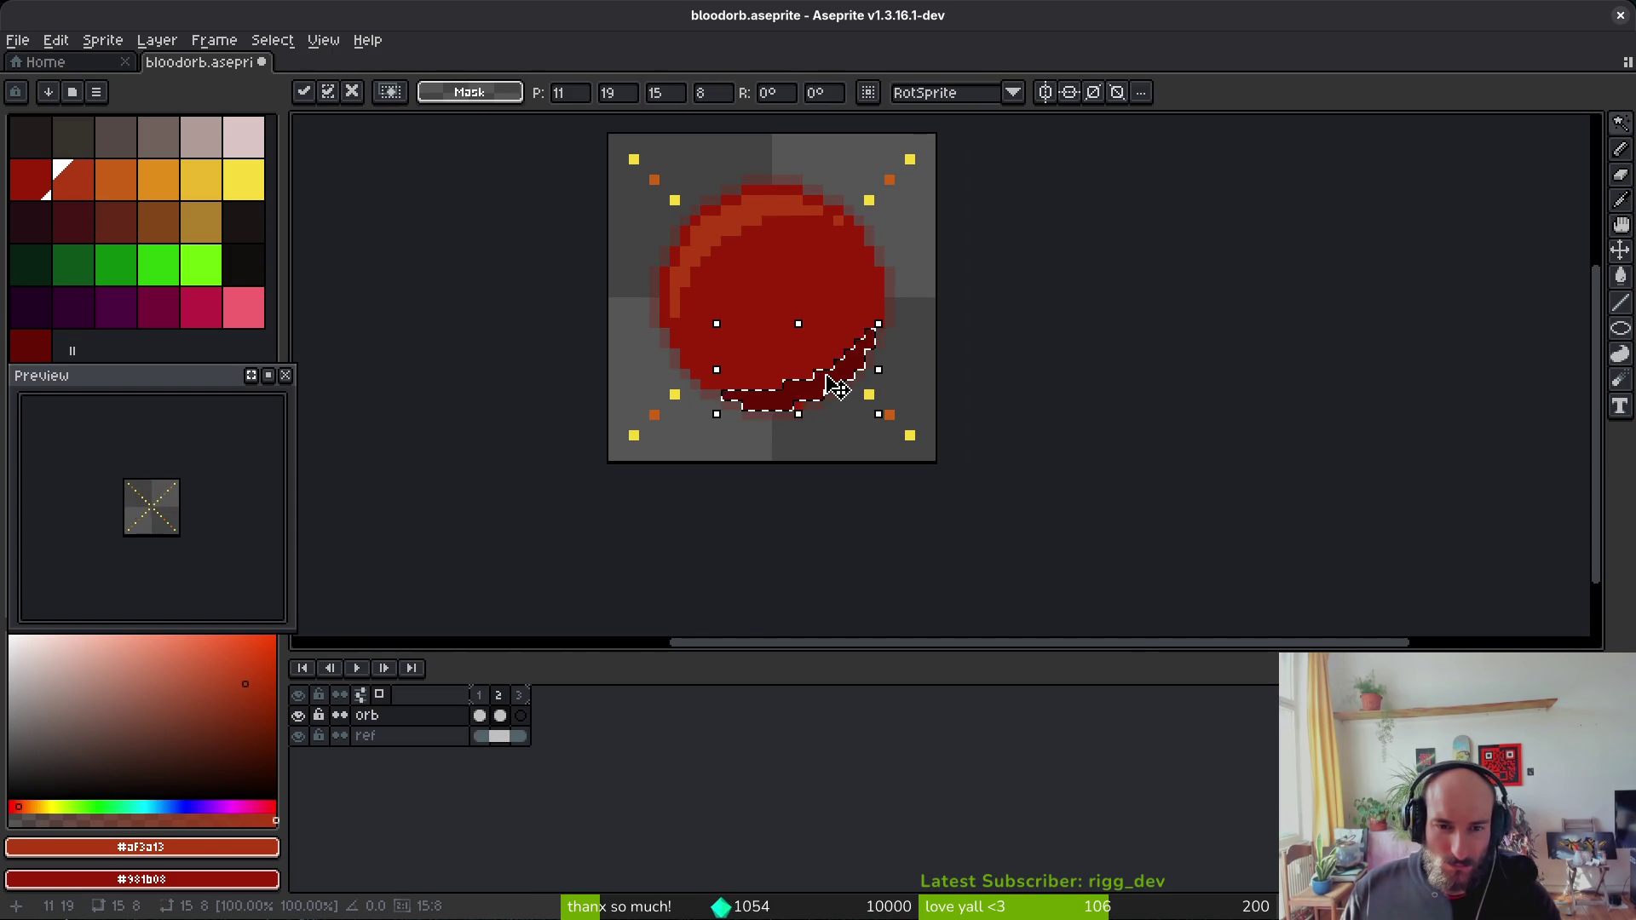
pyautogui.scroll(2, 899, 378)
pyautogui.scroll(2, 899, 378)
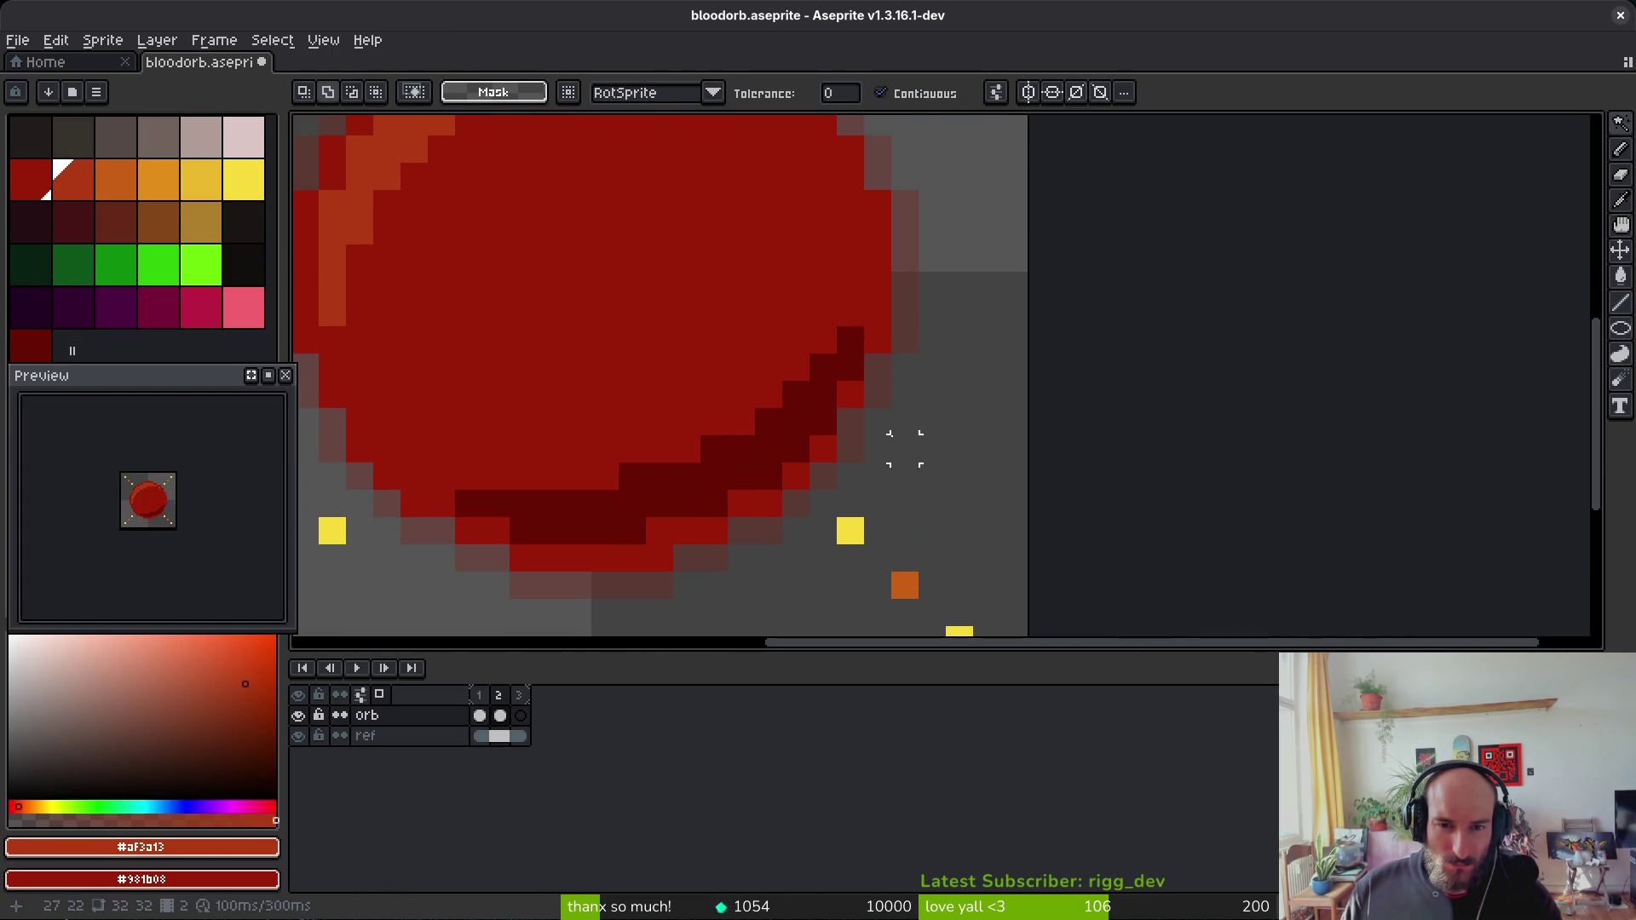
pyautogui.keyDown('alt'); pyautogui.click(876, 317); pyautogui.keyUp('alt')
pyautogui.press('b')
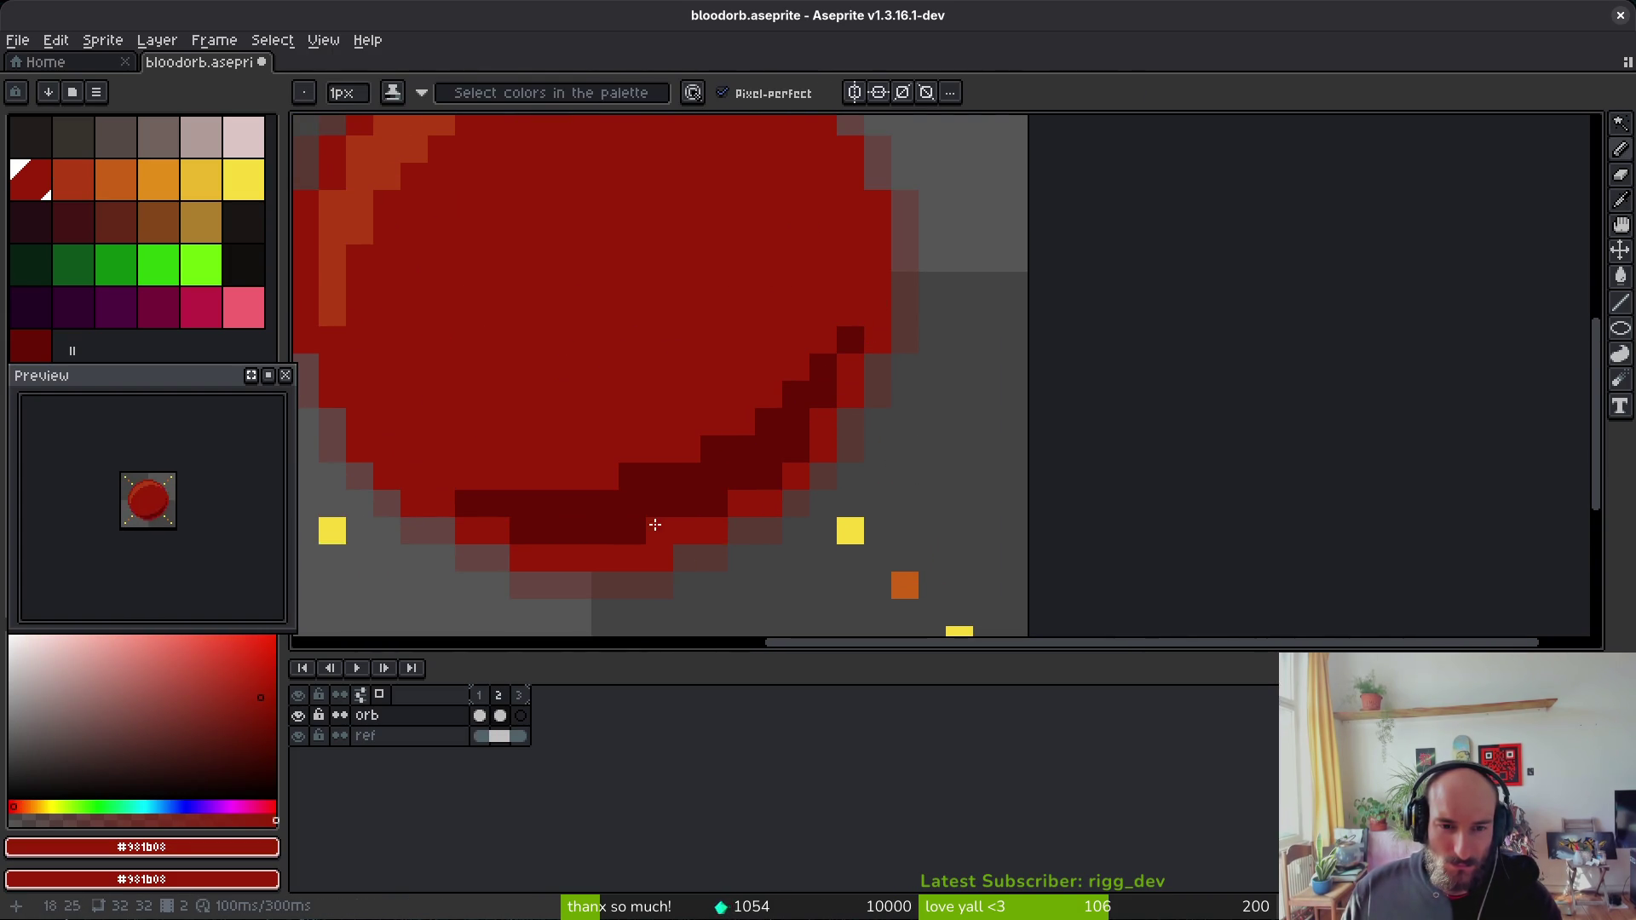
pyautogui.hscroll(-2, 778, 427)
pyautogui.keyDown('alt'); pyautogui.click(676, 489); pyautogui.keyUp('alt')
pyautogui.click(597, 470)
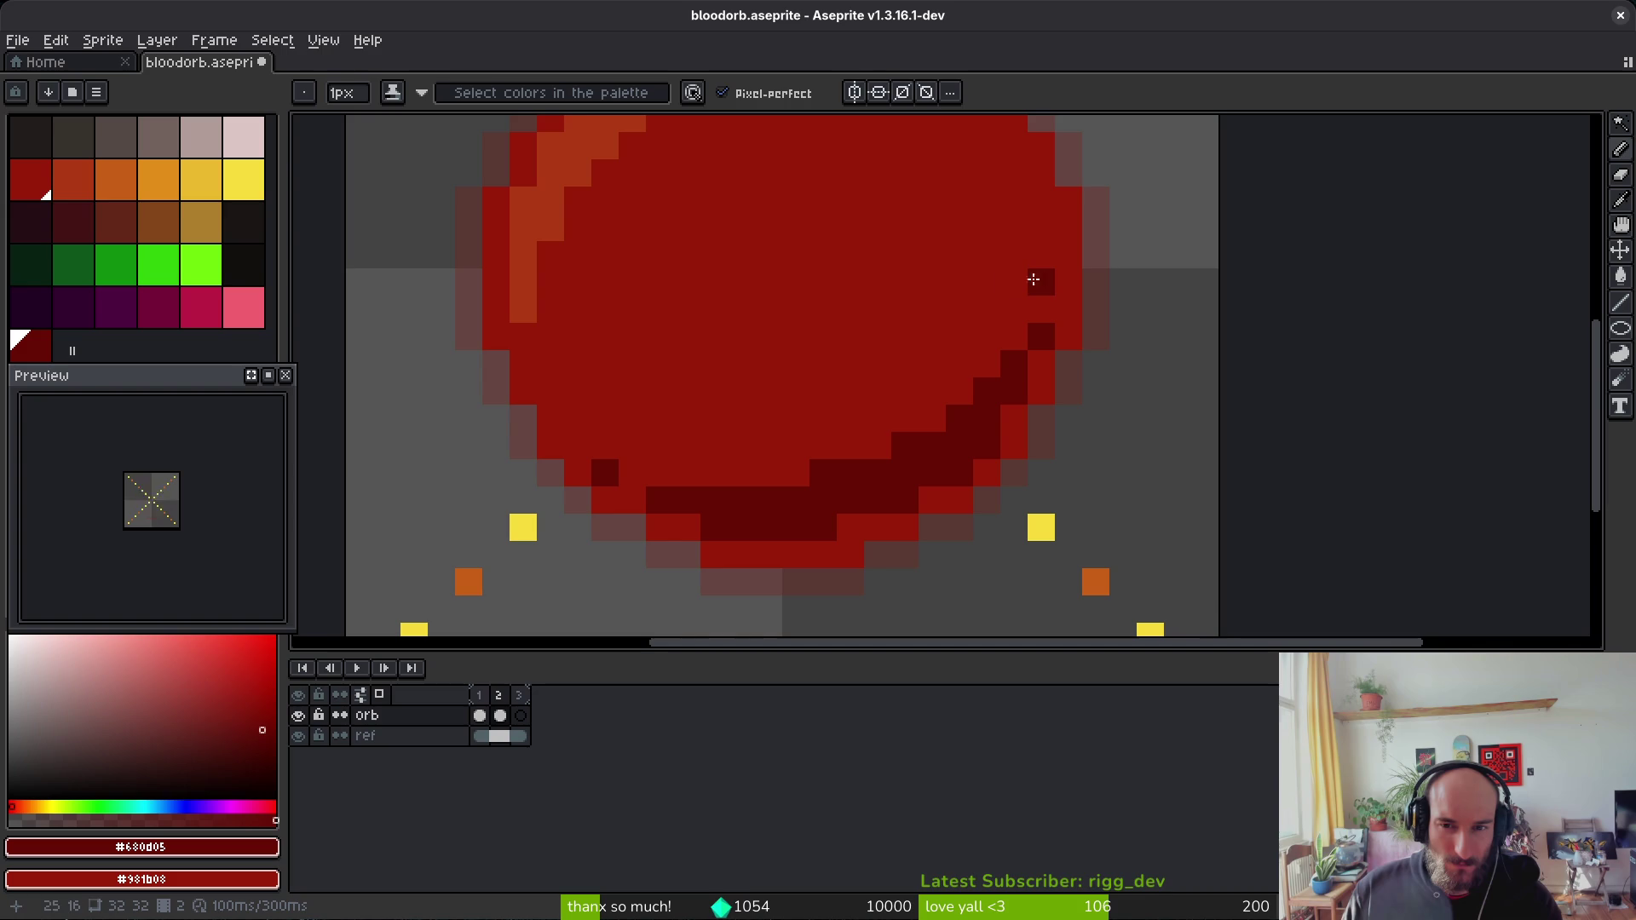
# Step: Repaint four dark pixels on the lower-right edge in orb red #981b08
pyautogui.scroll(-6, 1100, 375)
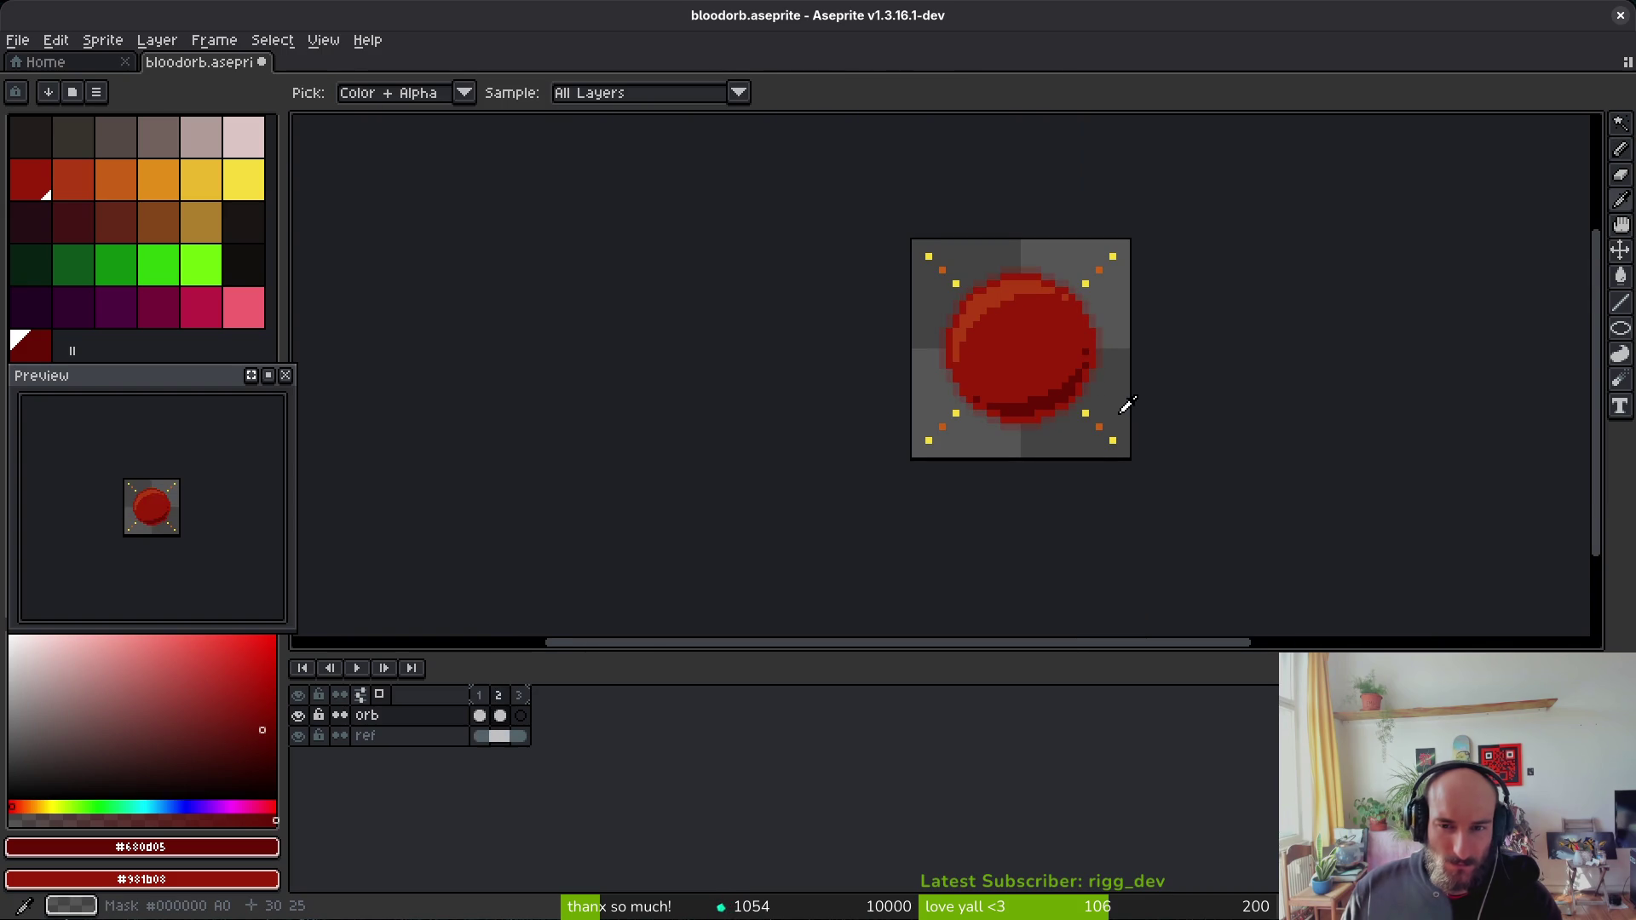
pyautogui.scroll(1, 1030, 369)
pyautogui.keyDown('alt'); pyautogui.click(1011, 365); pyautogui.keyUp('alt')
pyautogui.scroll(3, 1067, 396)
pyautogui.click(1123, 378)
pyautogui.click(1150, 351)
pyautogui.click(1166, 325)
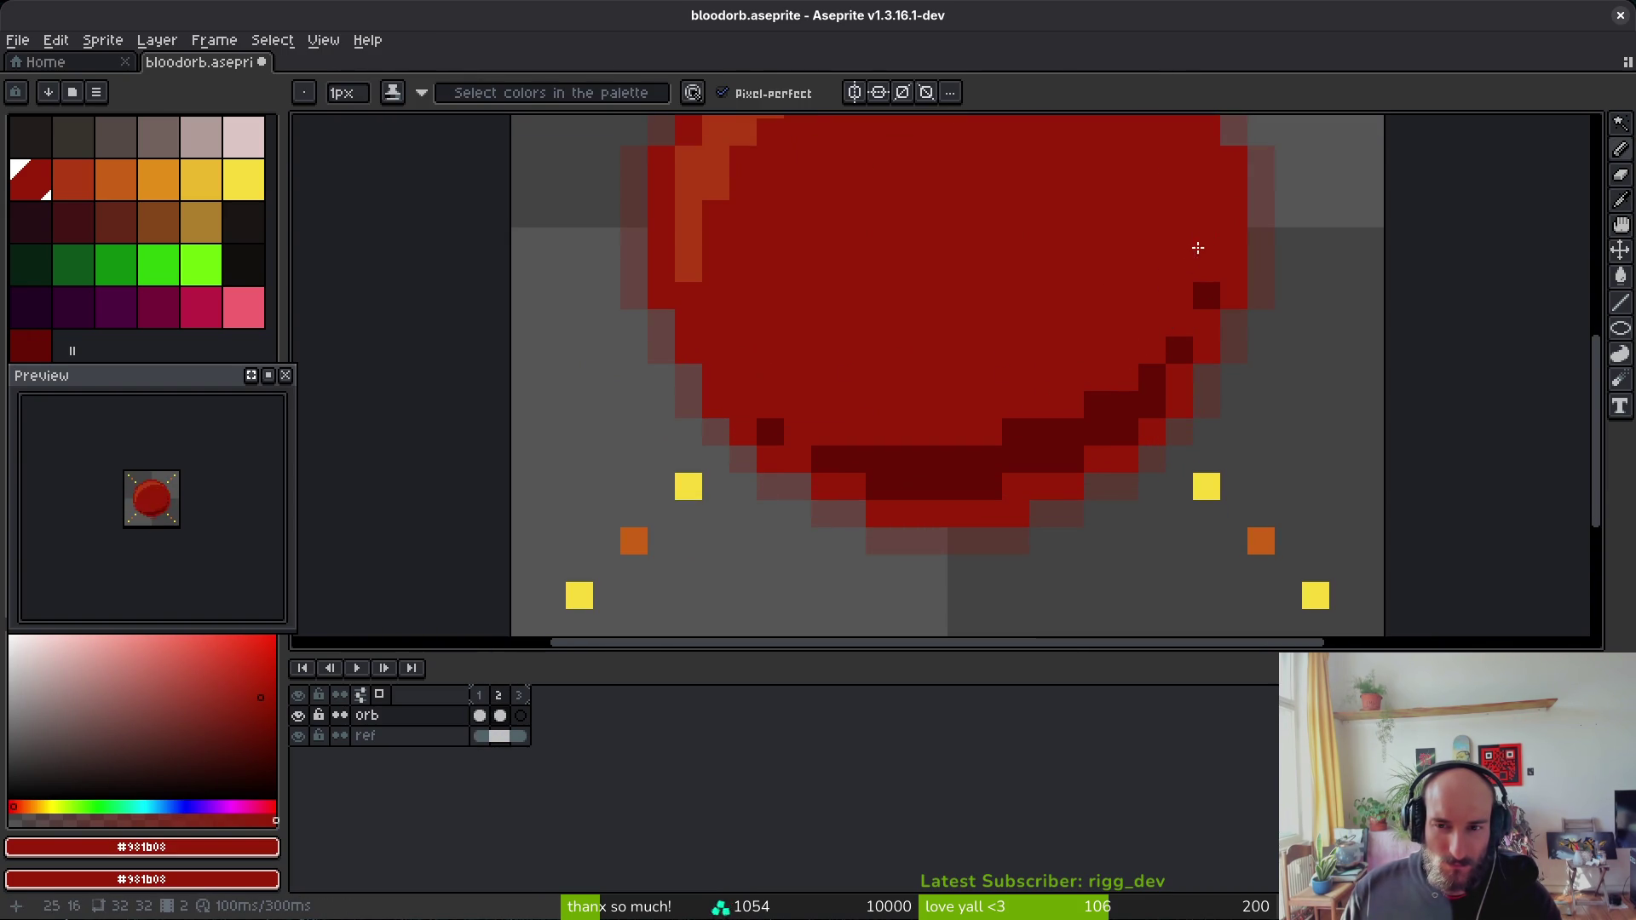
pyautogui.click(1205, 241)
# Step: Re-centre the orb in view and save bloodorb.aseprite
pyautogui.scroll(-5, 1133, 426)
pyautogui.press('b')
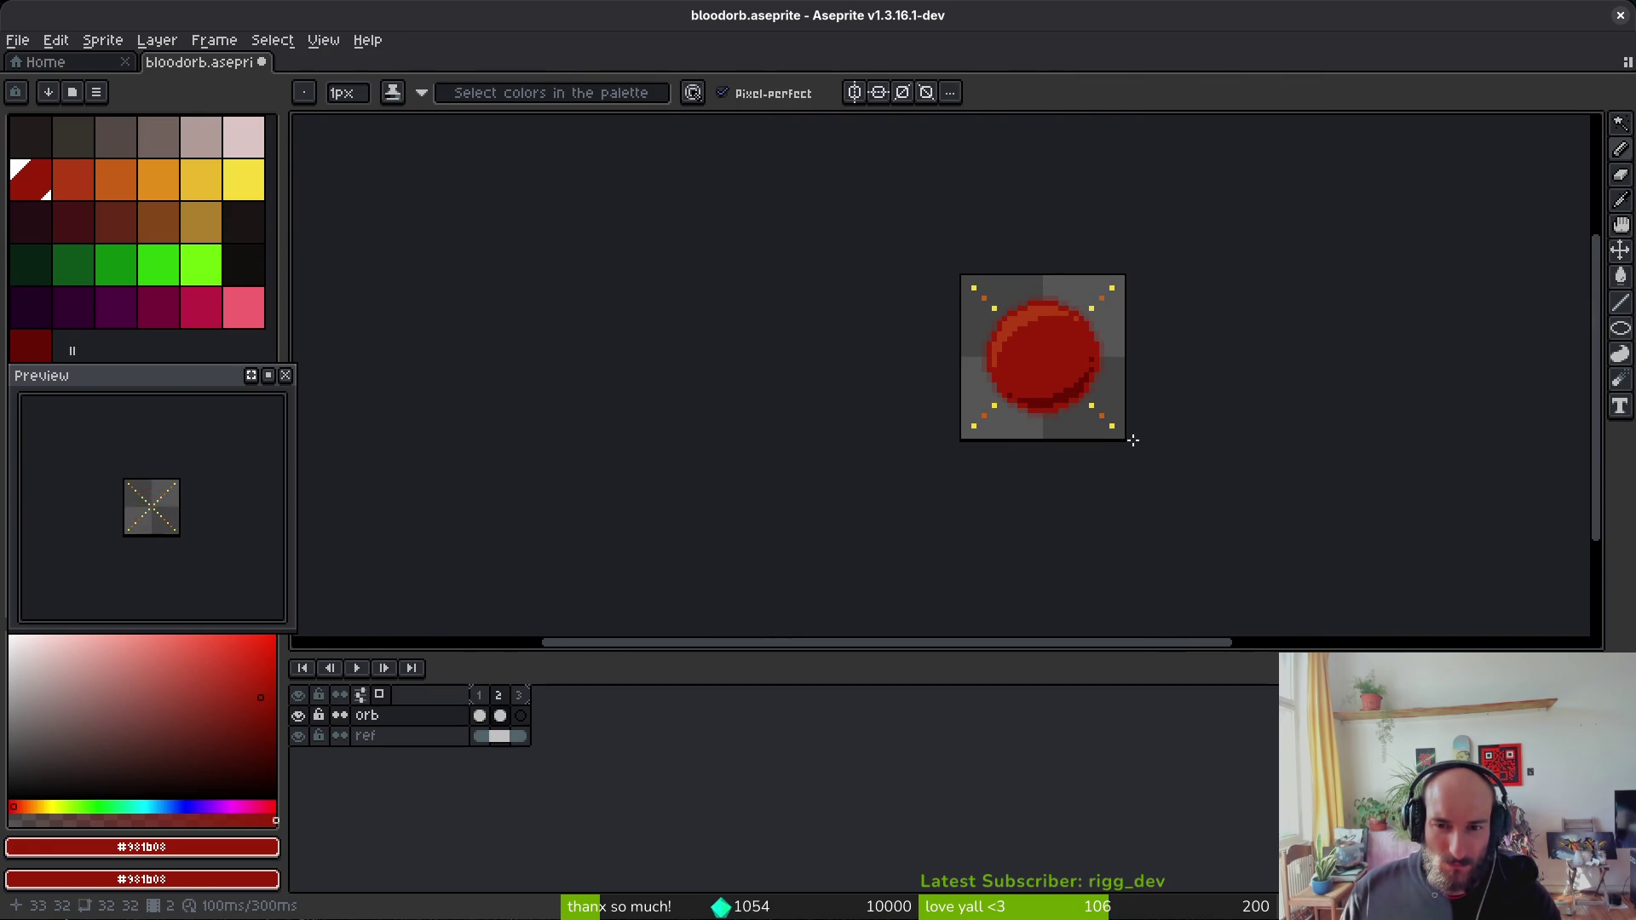
pyautogui.scroll(-2, 1139, 426)
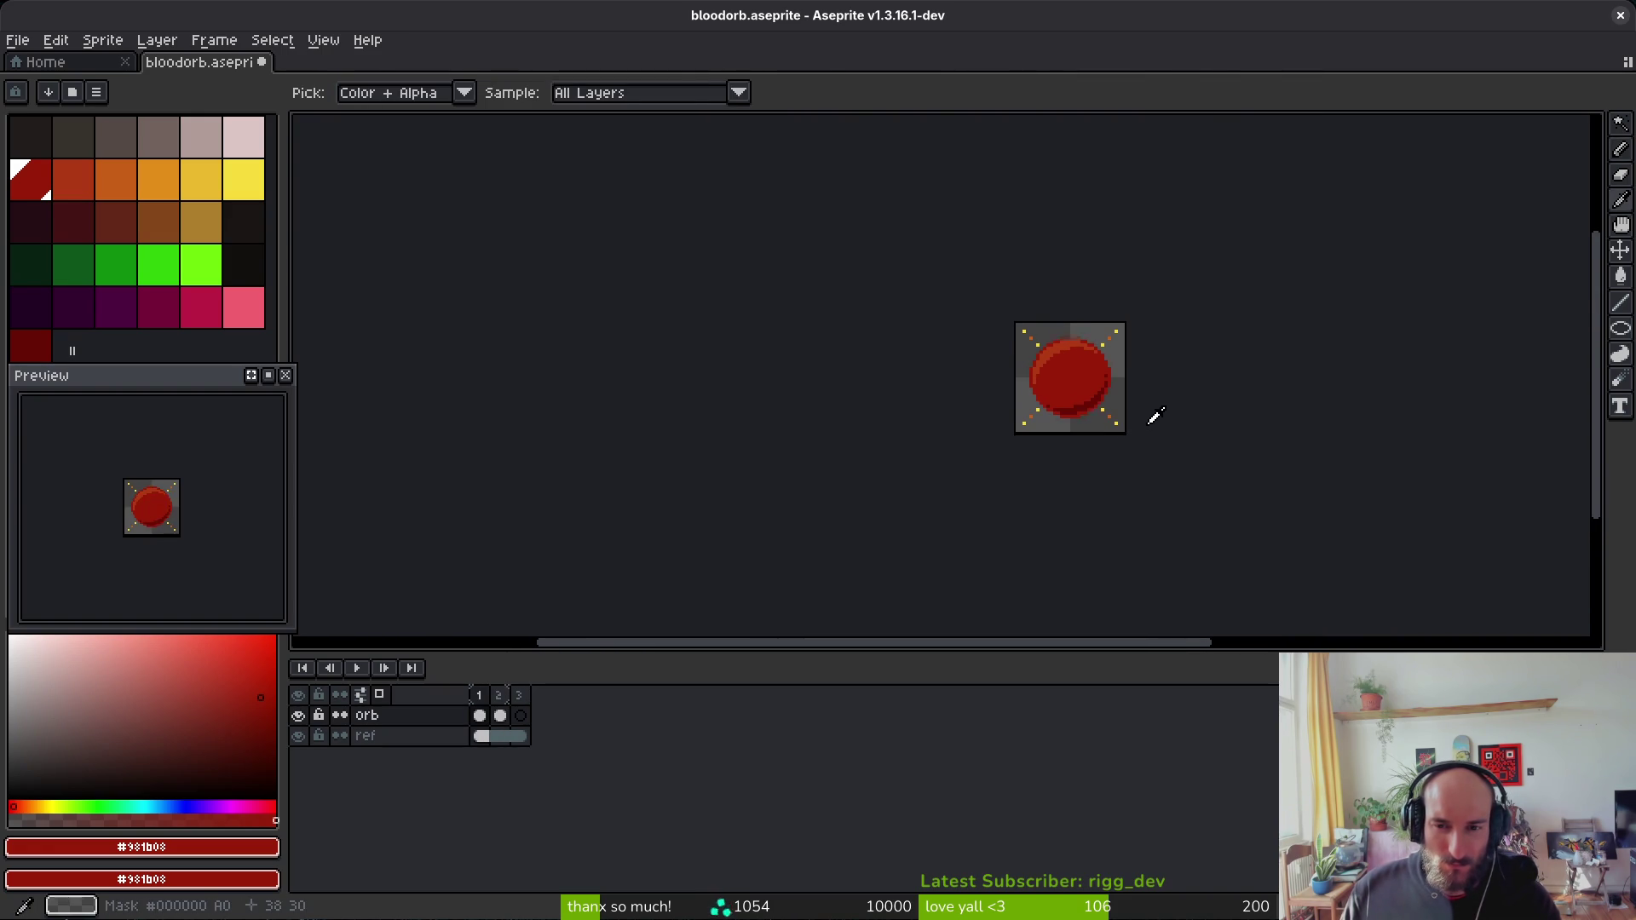
pyautogui.moveTo(1100, 411); pyautogui.dragTo(989, 388)
pyautogui.hotkey('ctrl', 's')
pyautogui.press('i')
pyautogui.press('Return')
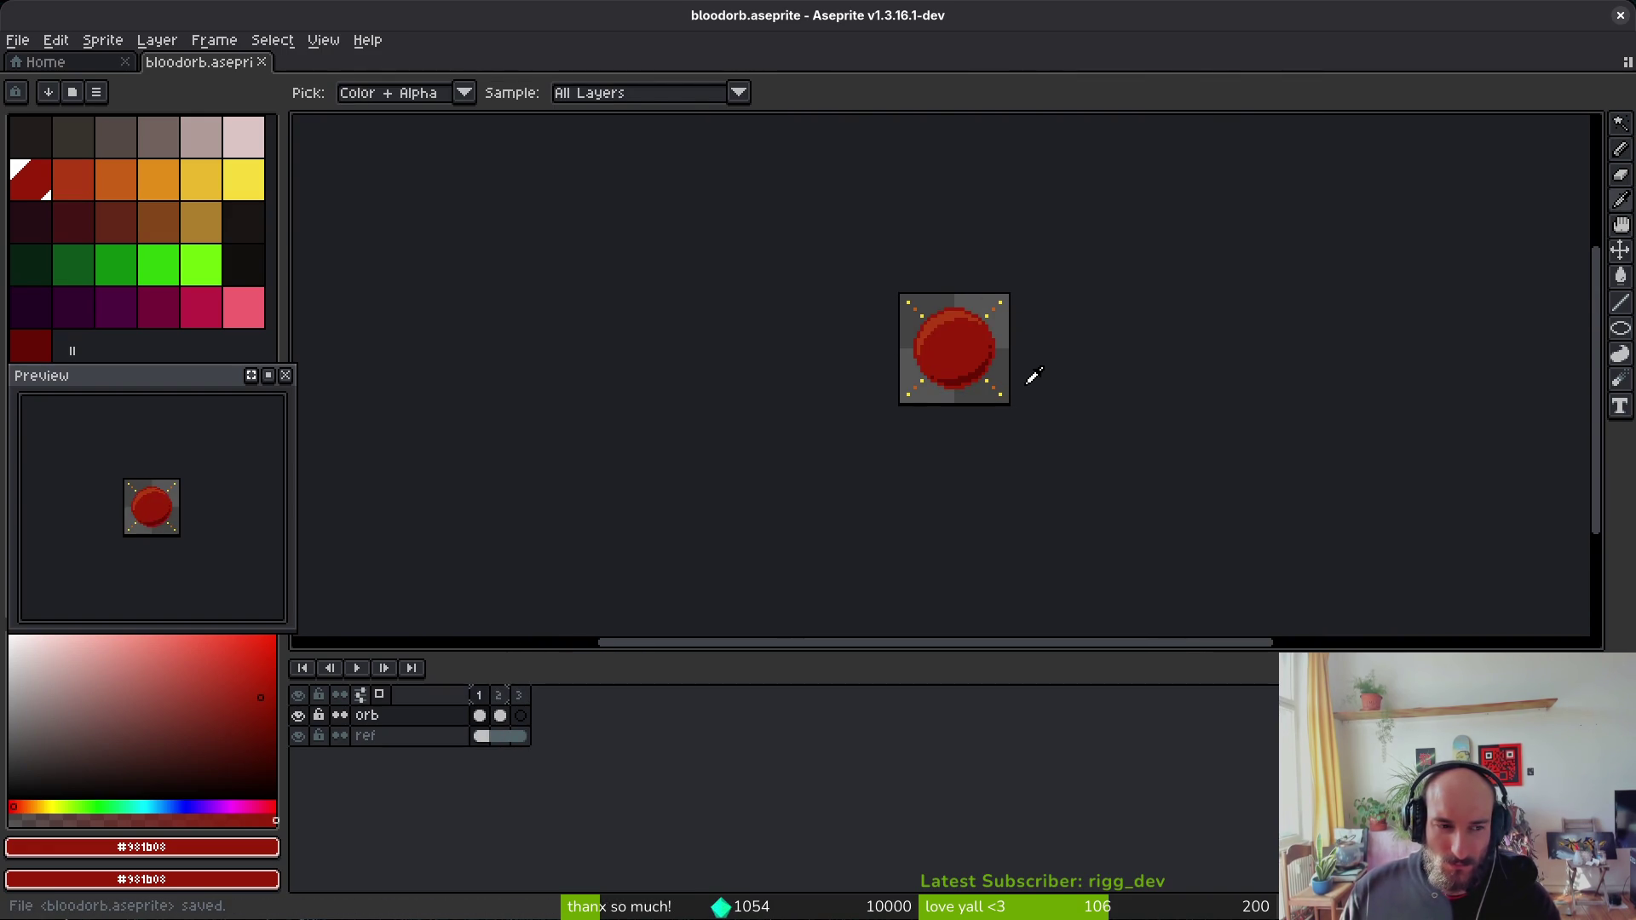
pyautogui.press('b')
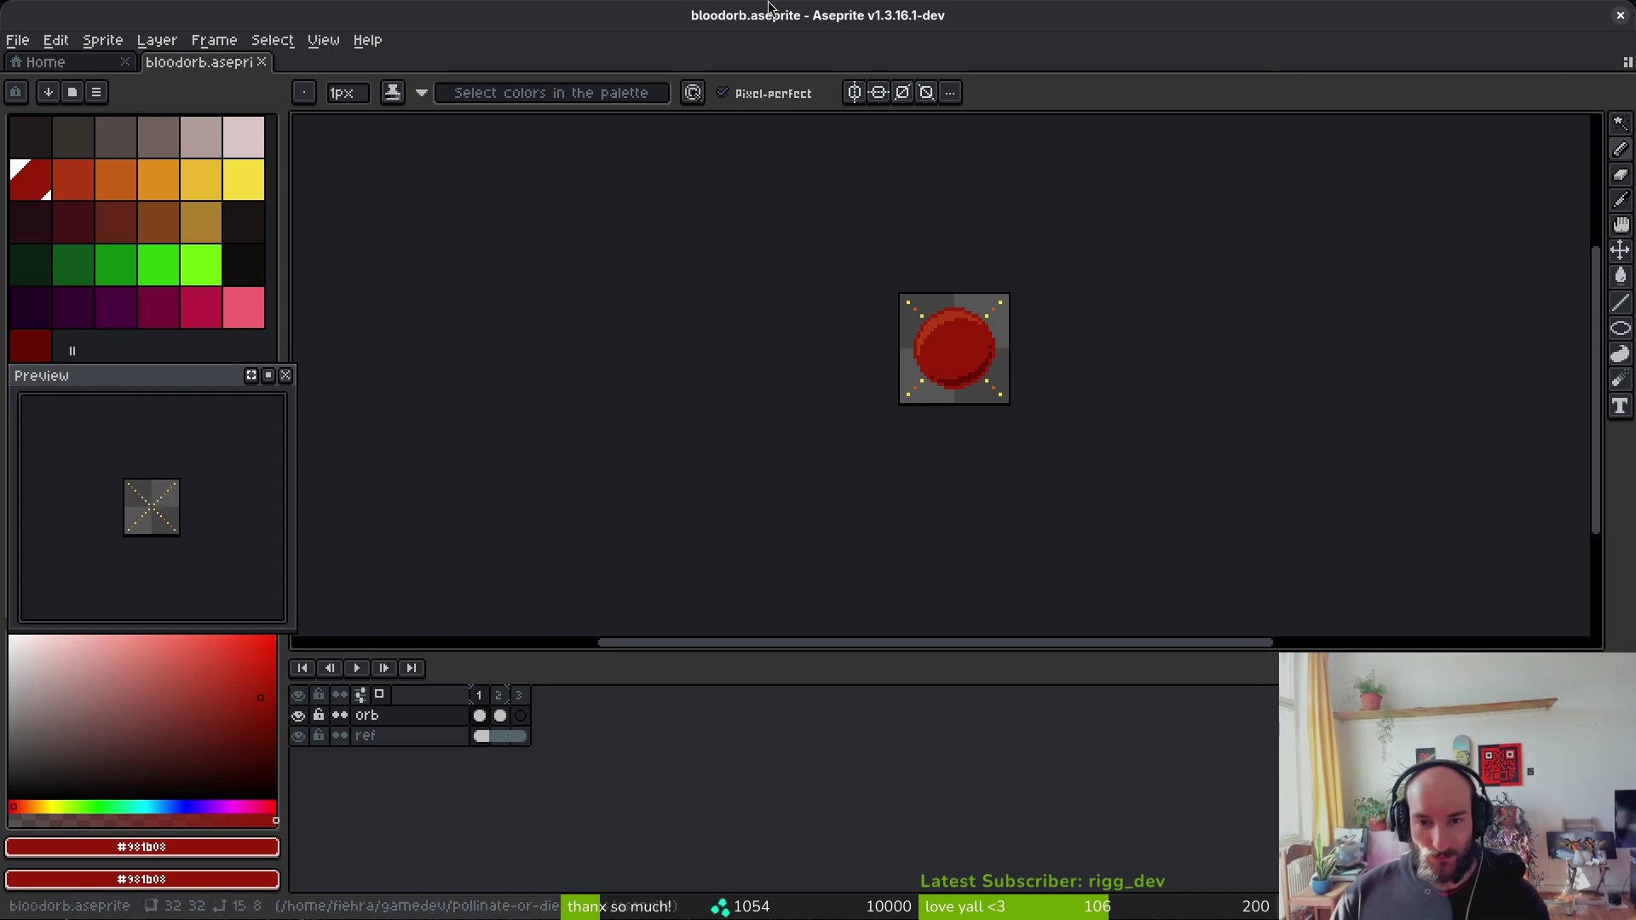
# Step: Enlarge the canvas to 64×64 px via Canvas Size, correcting a mistyped width
pyautogui.hotkey('ctrl', 'alt', 'c')
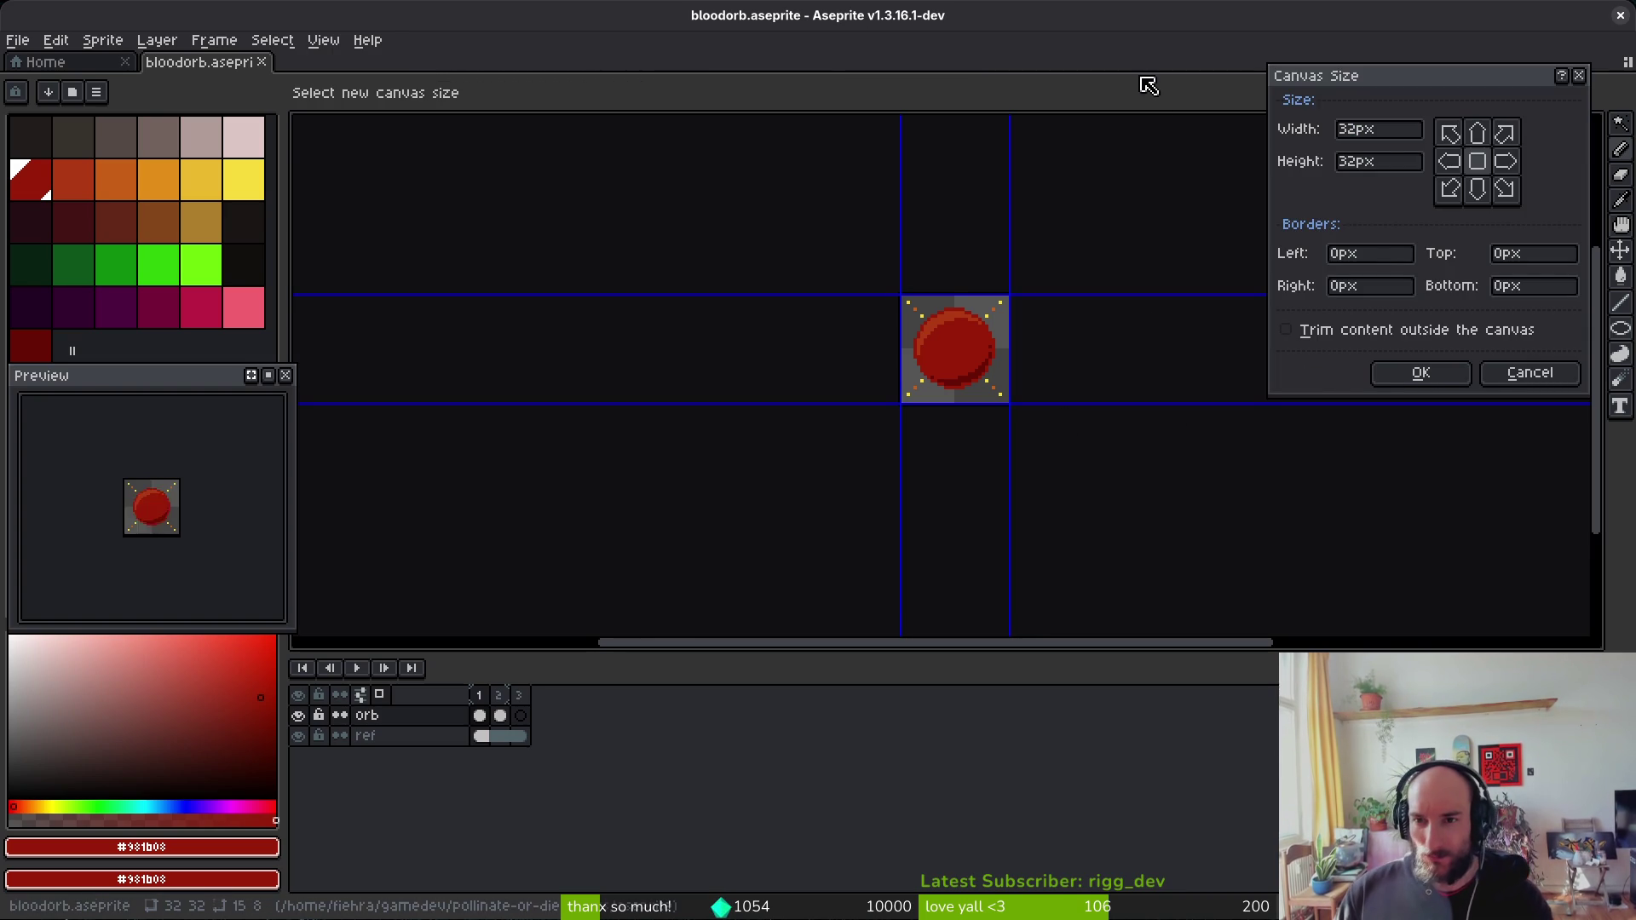
pyautogui.write('3')
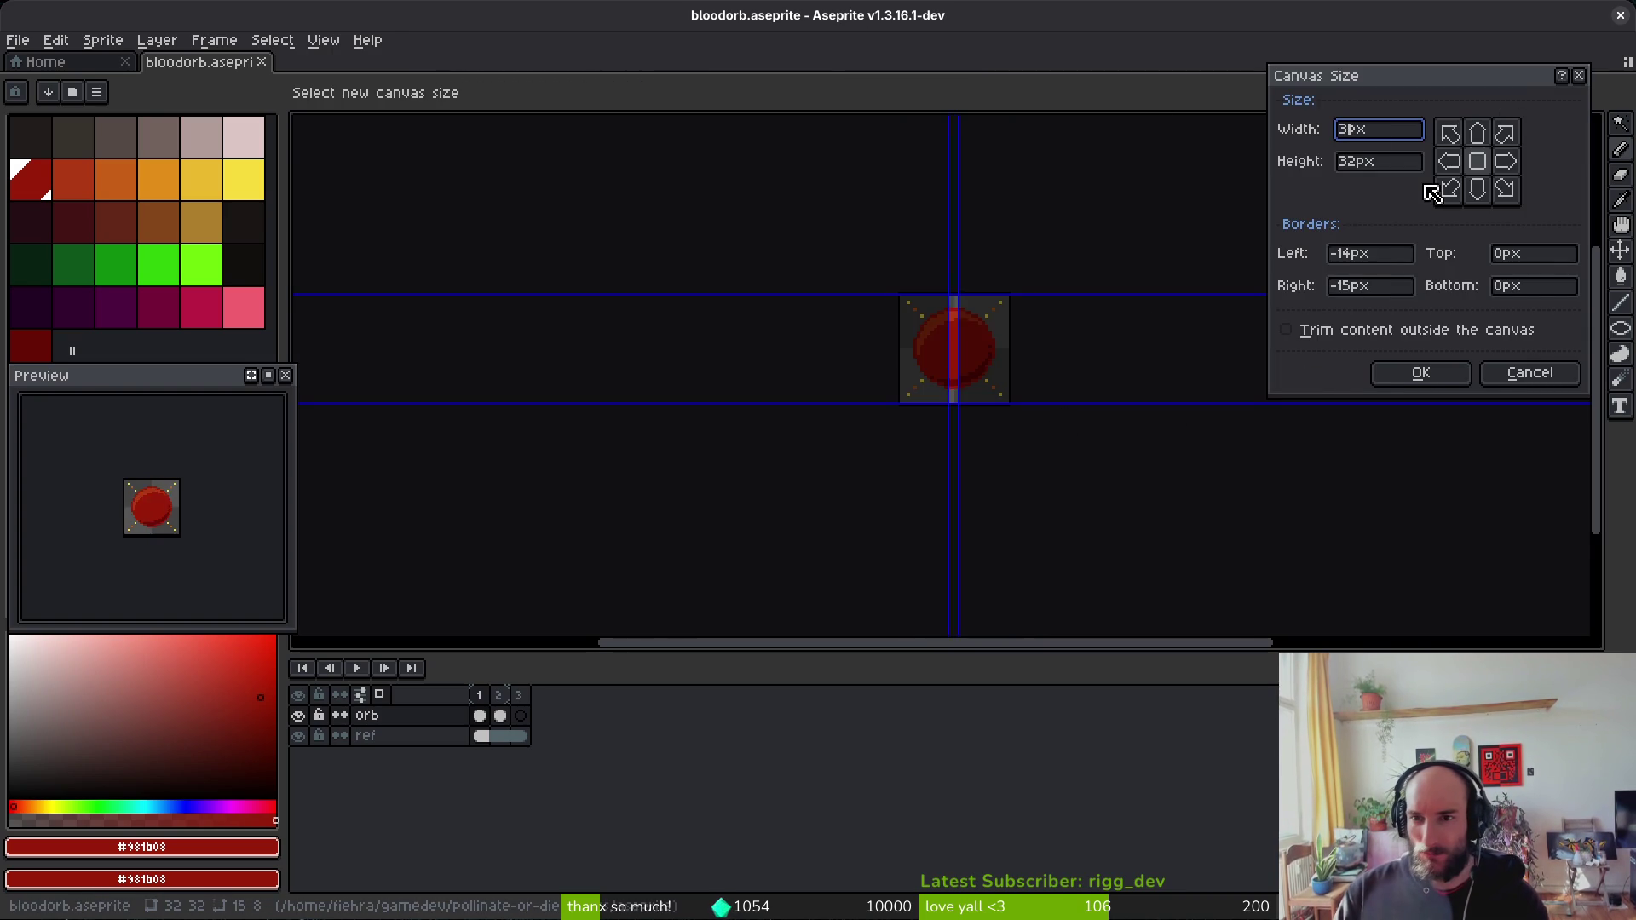
pyautogui.write('74')
pyautogui.press('BackSpace')
pyautogui.press('BackSpace')
pyautogui.write('64')
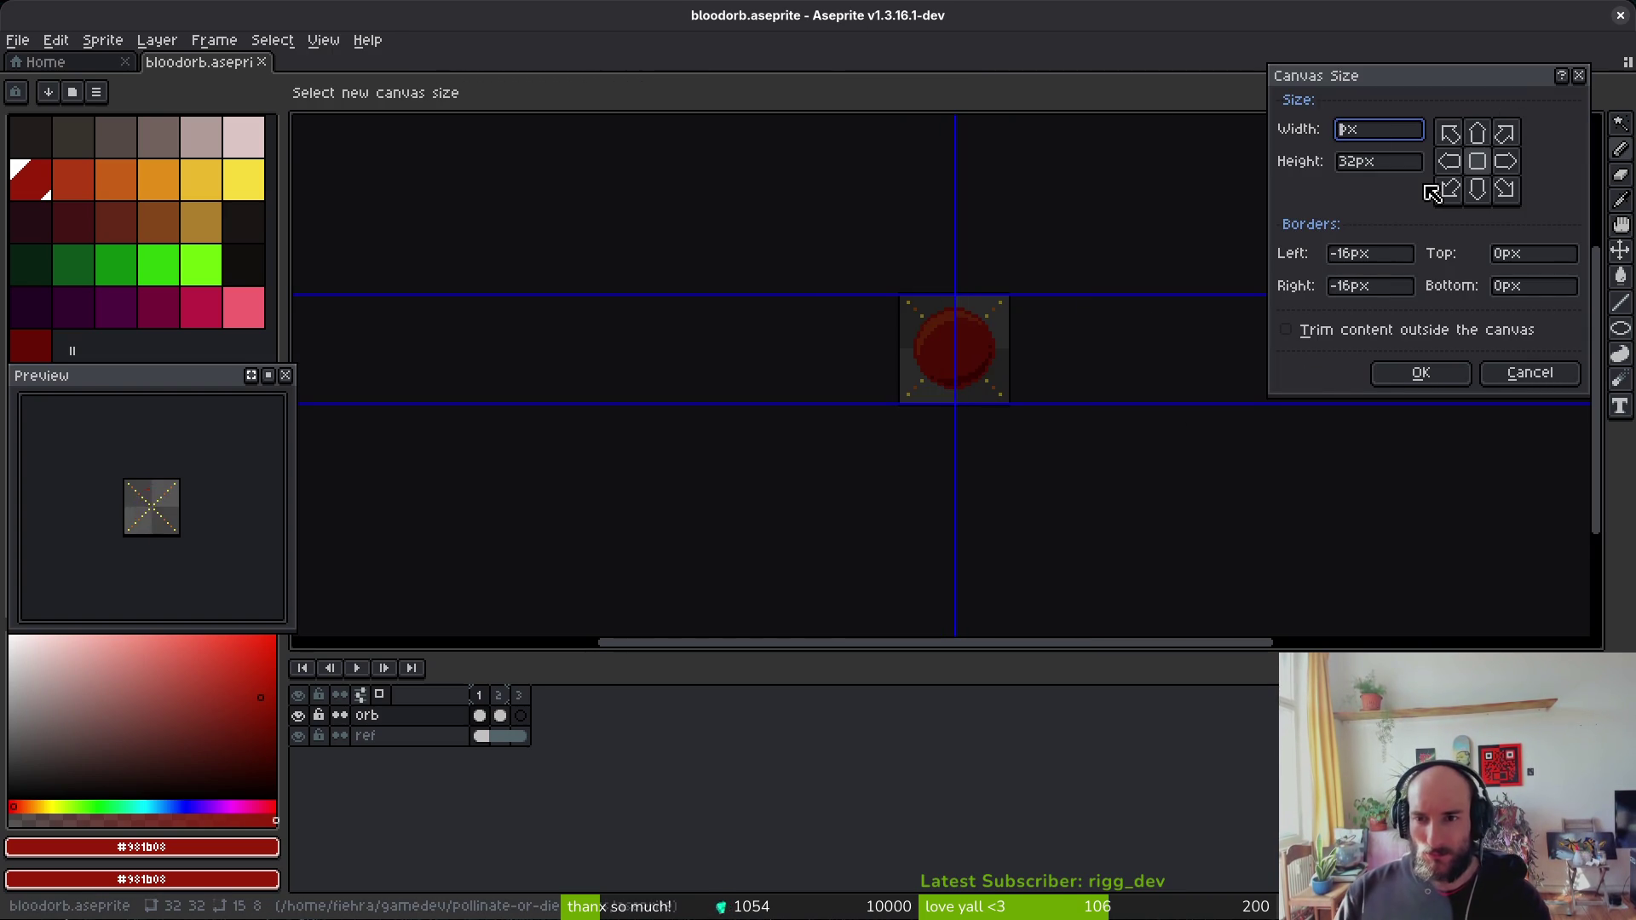
pyautogui.write('64')
pyautogui.press('Return')
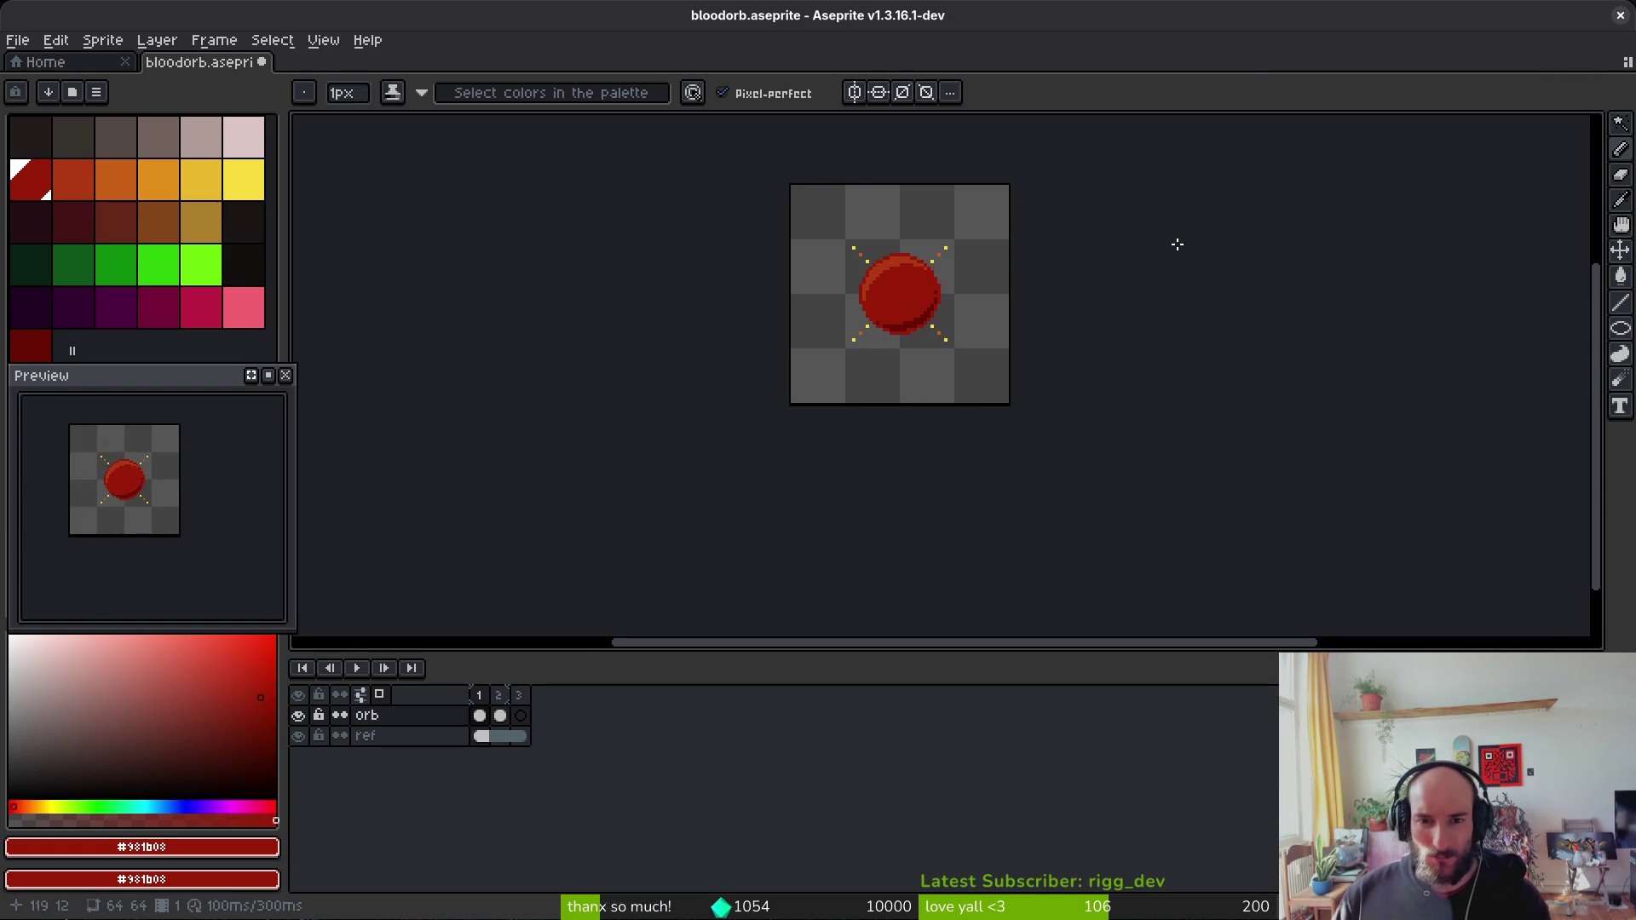
# Step: On frame 3, draw a red ellipse for the orb and fill it solid red
pyautogui.press('.')
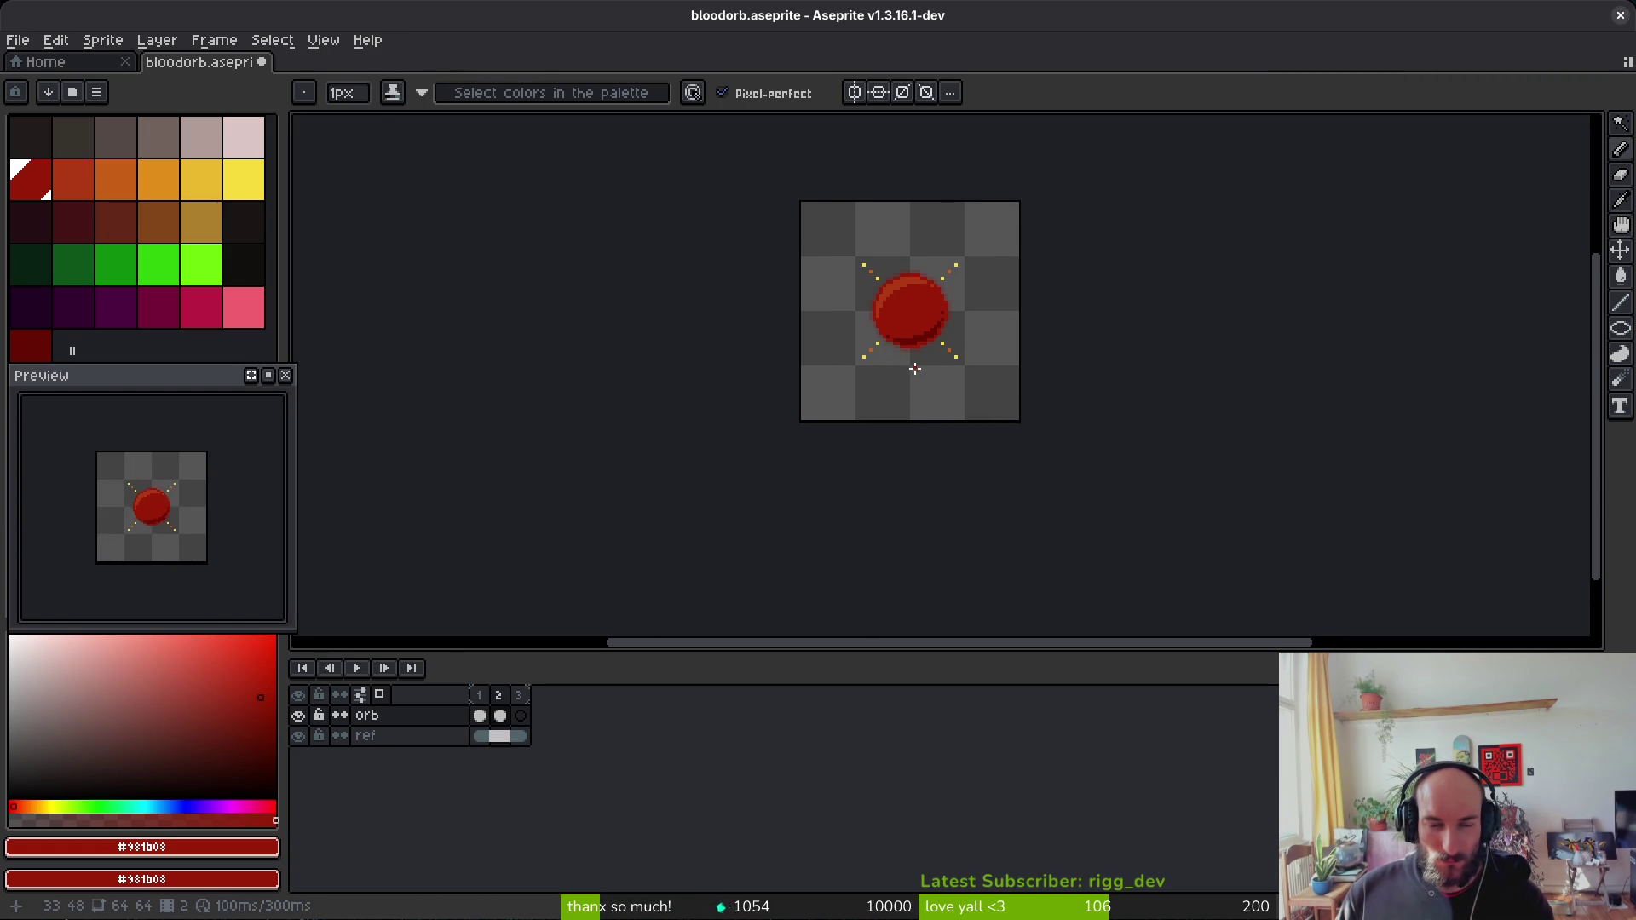
pyautogui.scroll(1, 915, 368)
pyautogui.press('.')
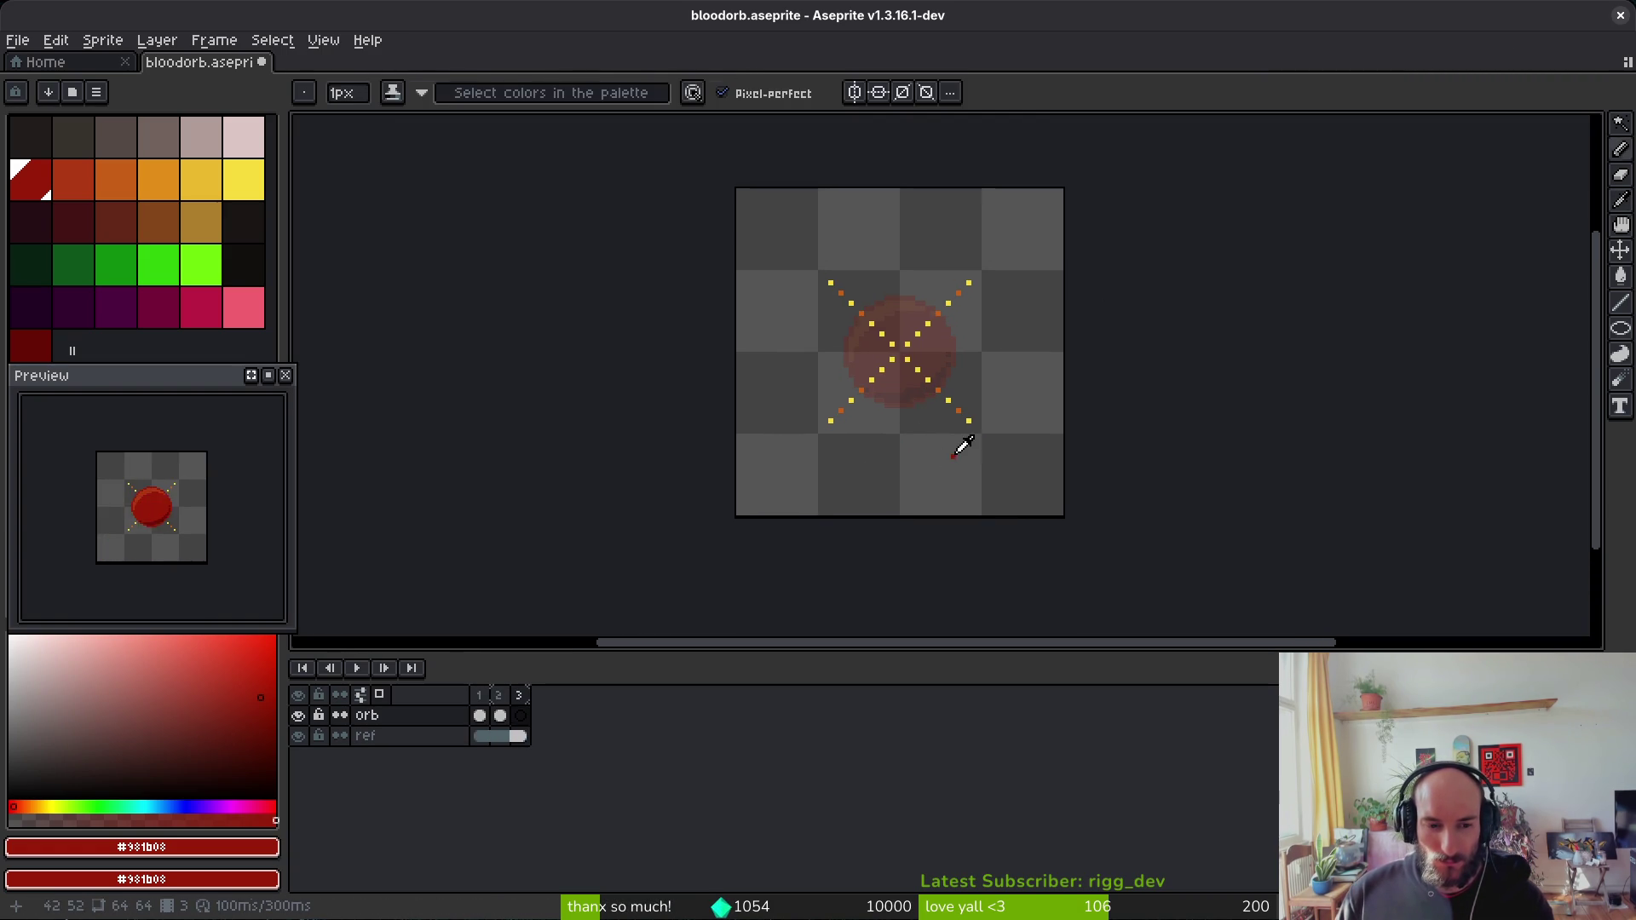
pyautogui.scroll(3, 884, 306)
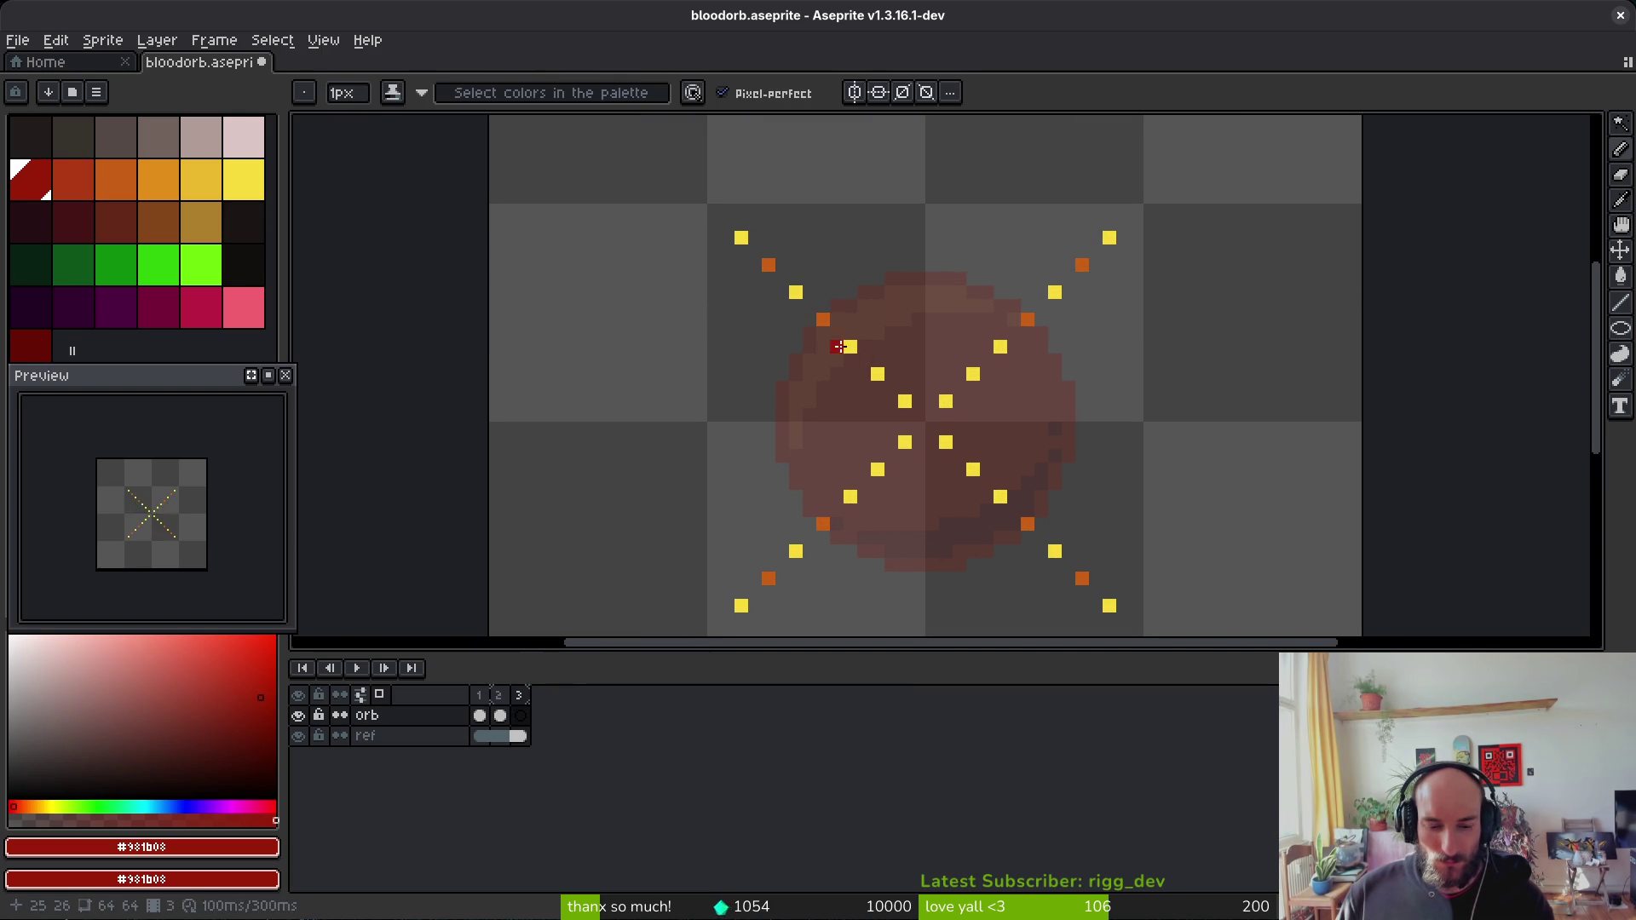
pyautogui.press('e')
pyautogui.moveTo(797, 289); pyautogui.dragTo(1057, 556)
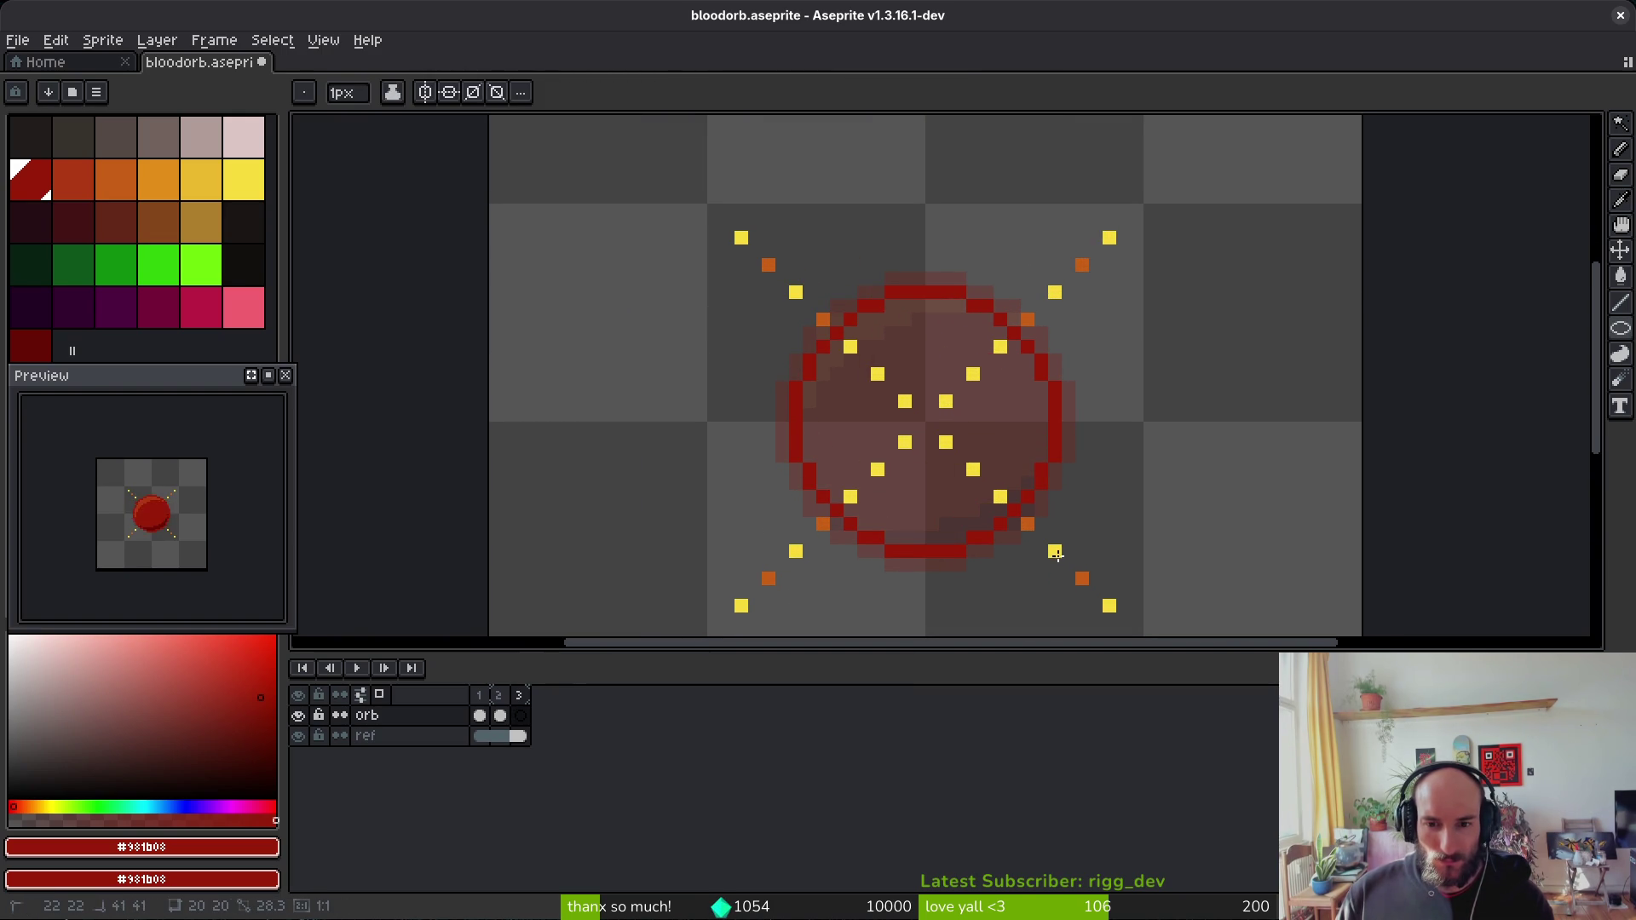
pyautogui.press('g')
pyautogui.click(927, 435)
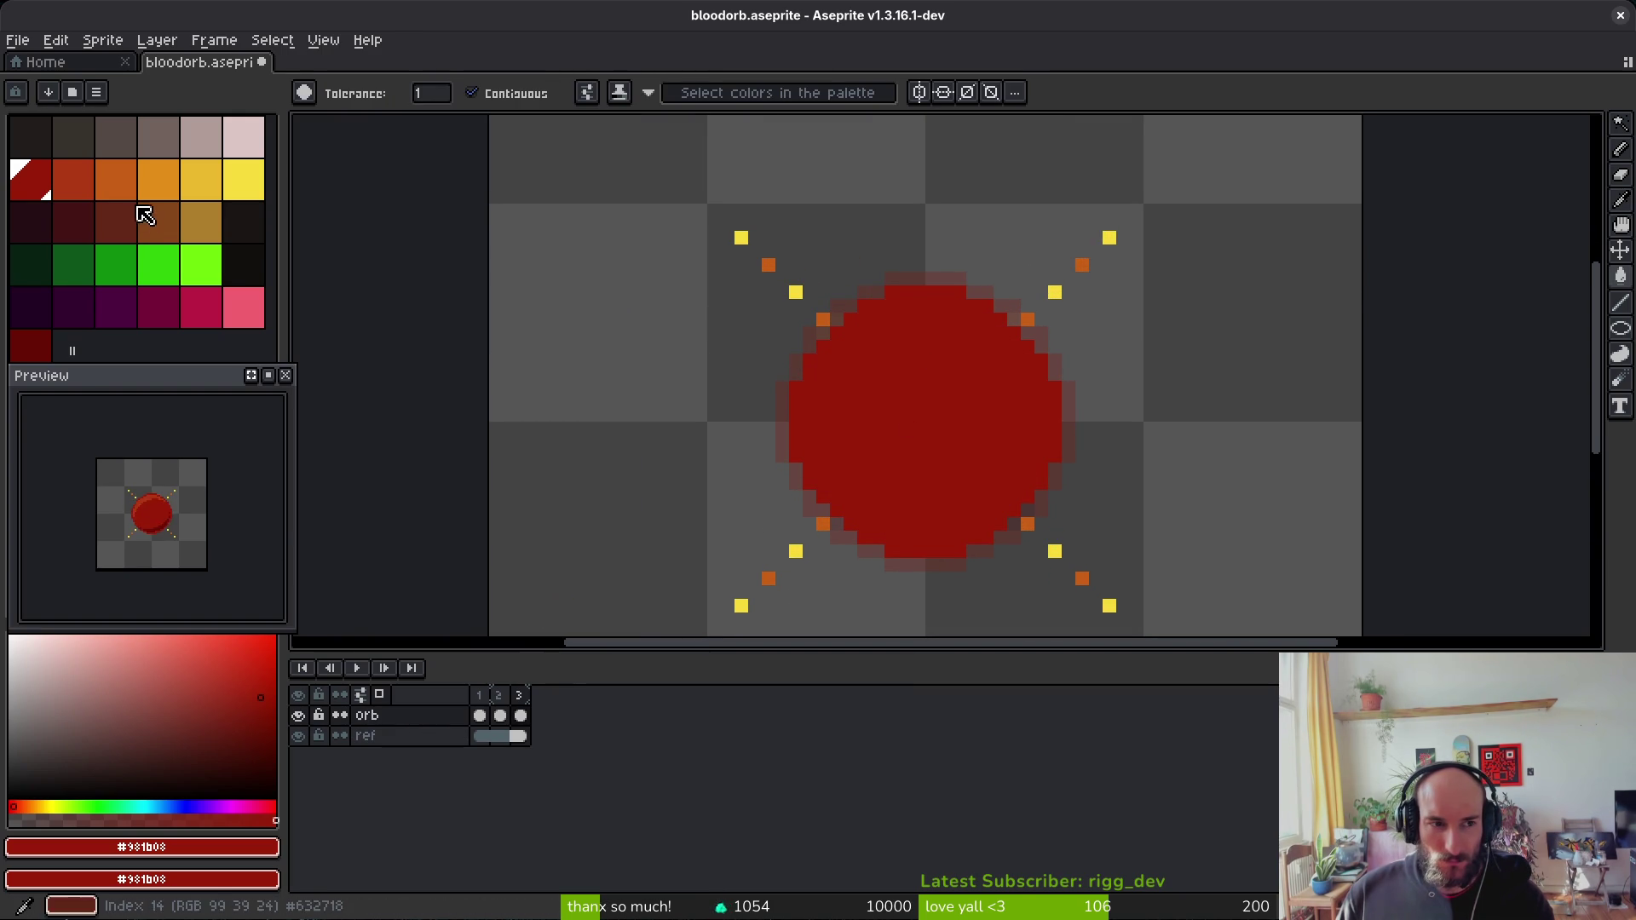
# Step: Paint a lighter orange-red highlight along the orb's top and upper-left edge
pyautogui.click(79, 184)
pyautogui.rightClick(30, 345)
pyautogui.press('b')
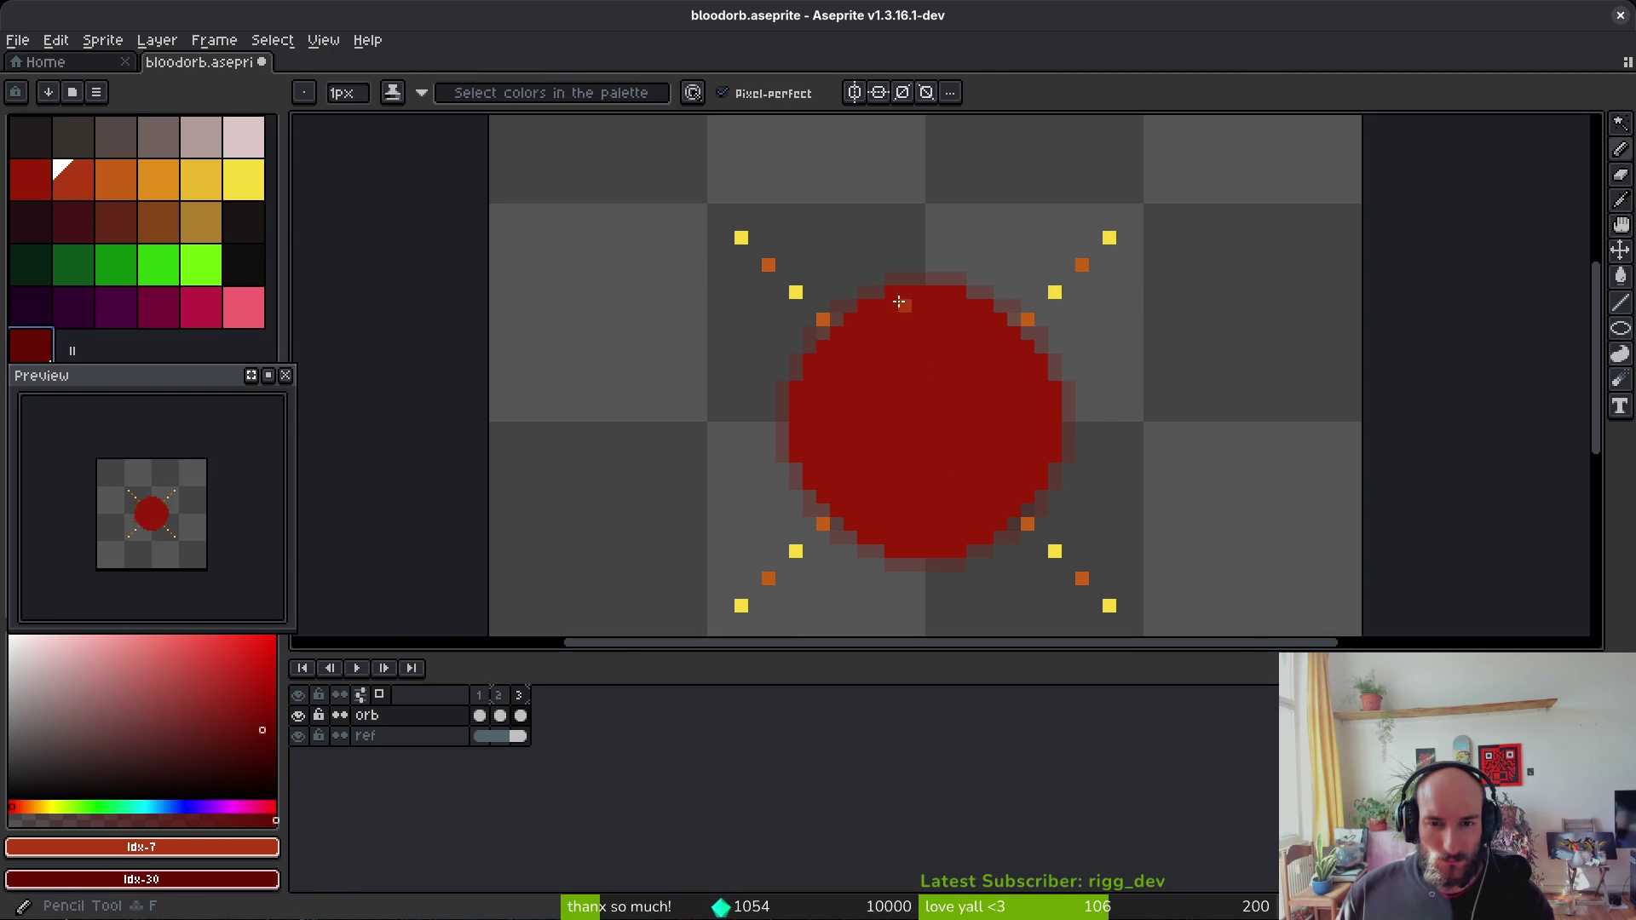
pyautogui.scroll(3, 891, 305)
pyautogui.moveTo(890, 306); pyautogui.dragTo(1020, 305)
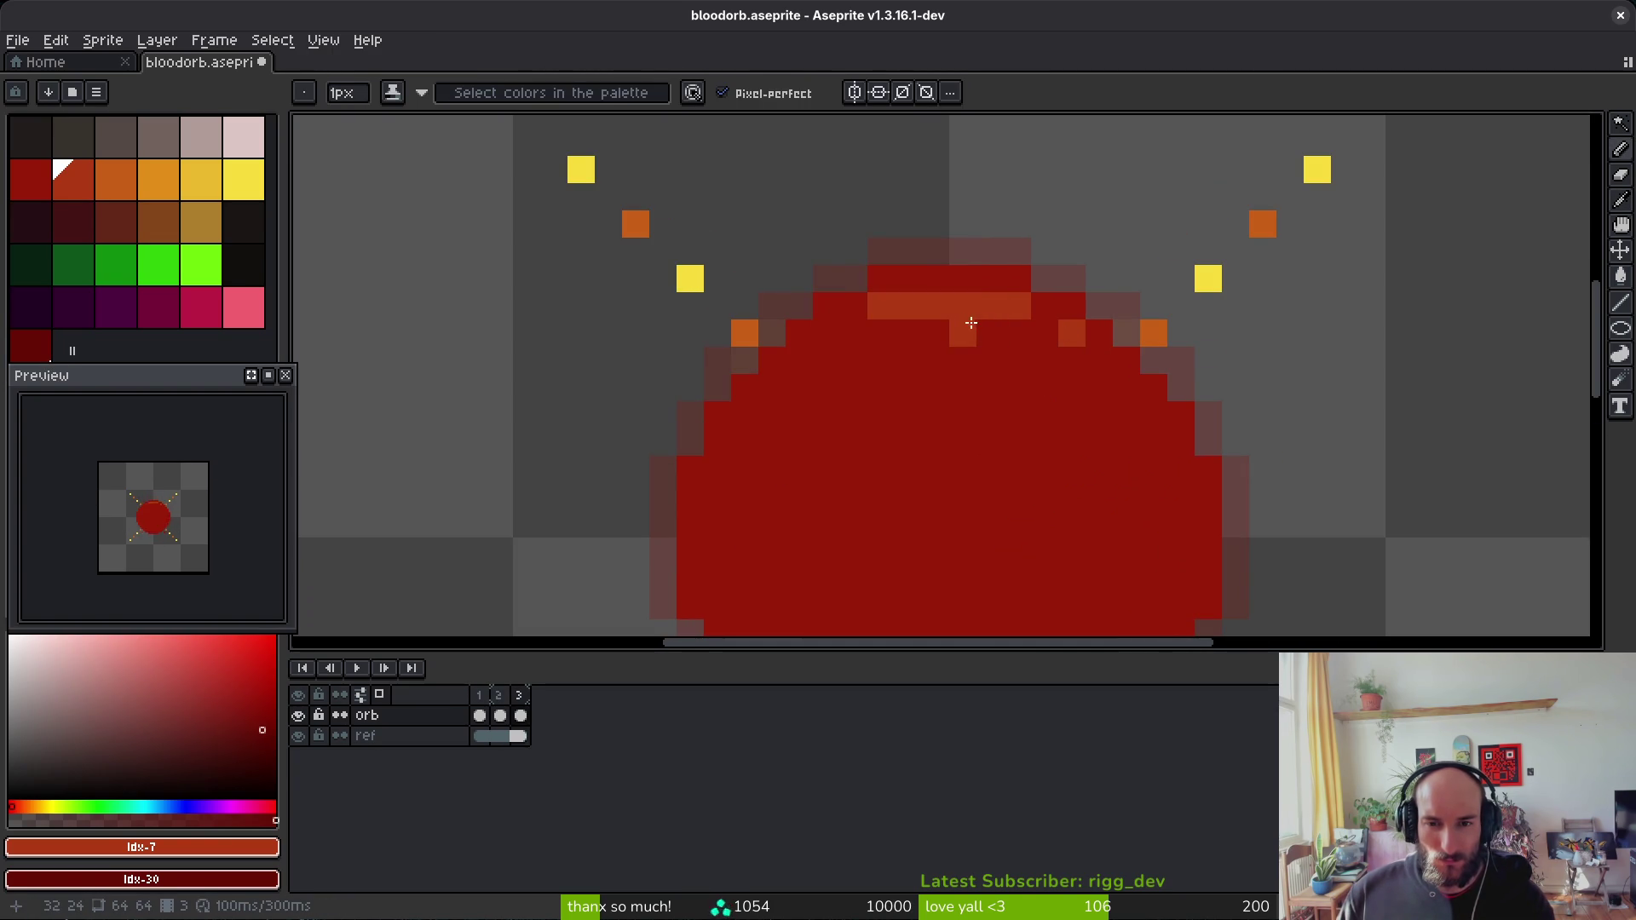
pyautogui.click(1046, 328)
pyautogui.moveTo(881, 323); pyautogui.dragTo(840, 326)
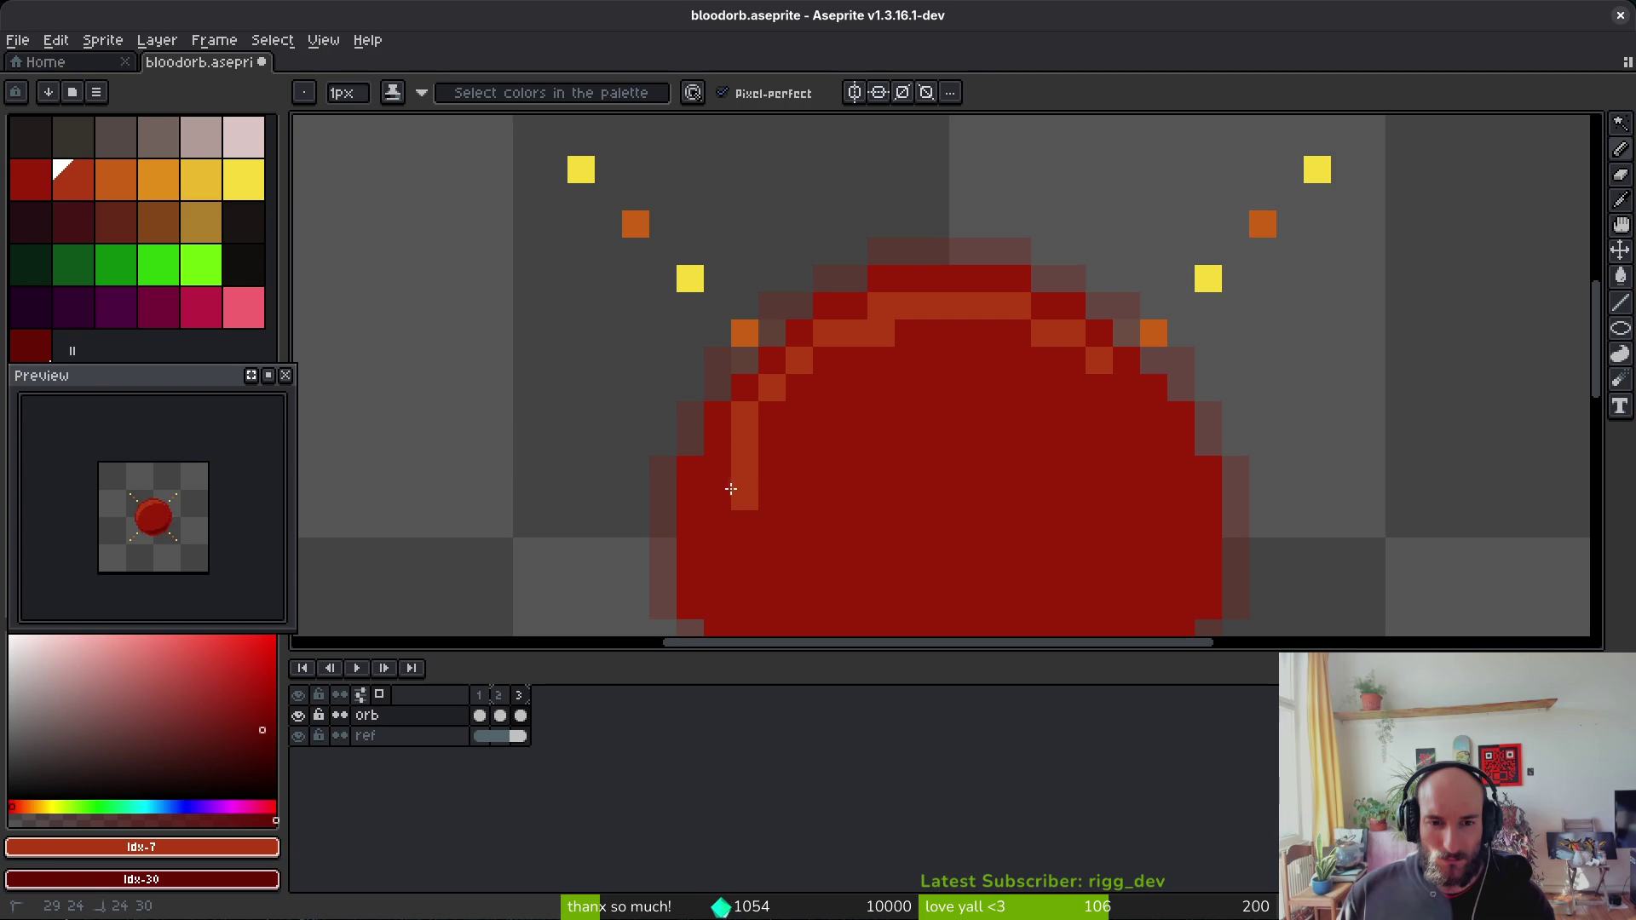
pyautogui.moveTo(724, 488); pyautogui.dragTo(718, 579)
pyautogui.moveTo(774, 419); pyautogui.dragTo(843, 354)
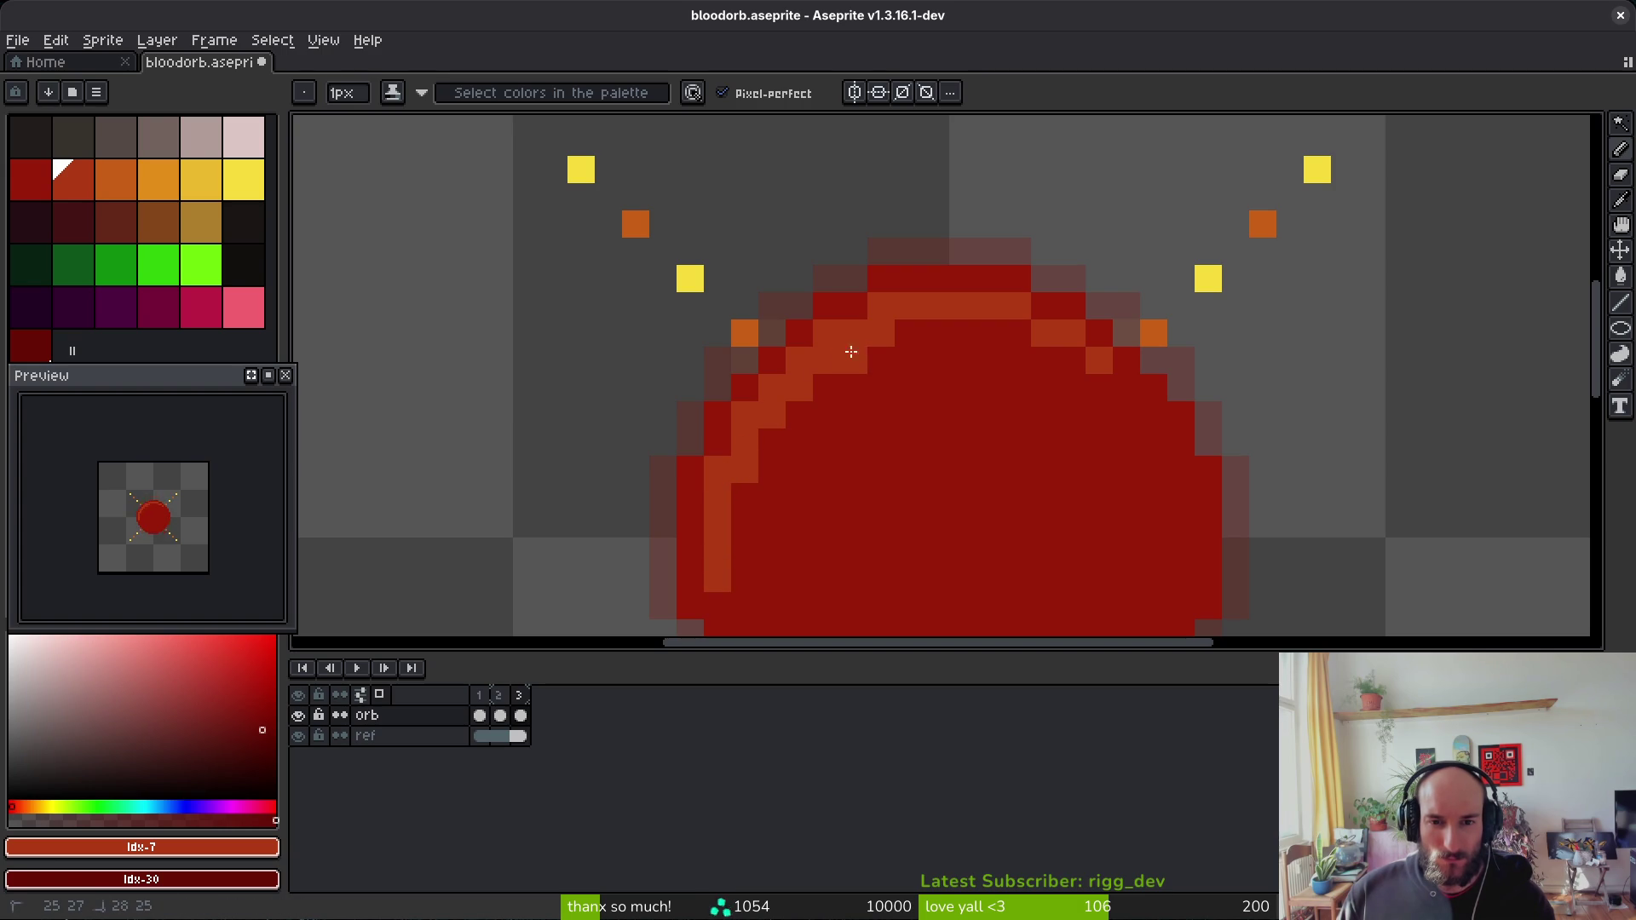
pyautogui.scroll(-5, 1040, 416)
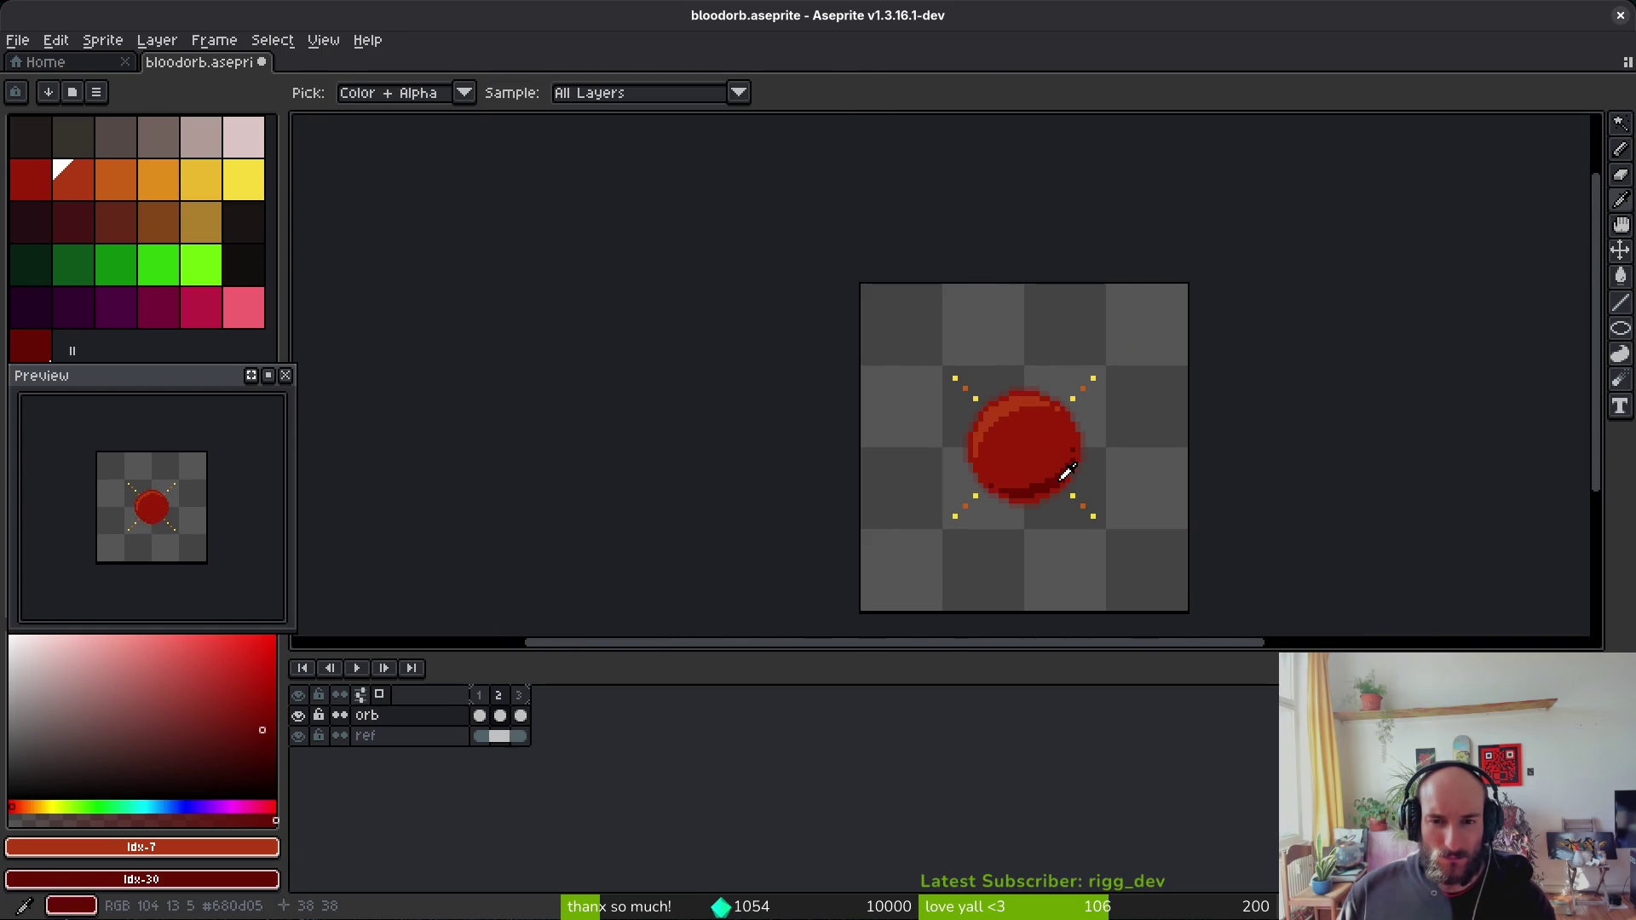
# Step: Add orange highlight pixels on the orb's upper-right edge and cover a stray dark pixel with orb red #931b08
pyautogui.scroll(4, 1048, 452)
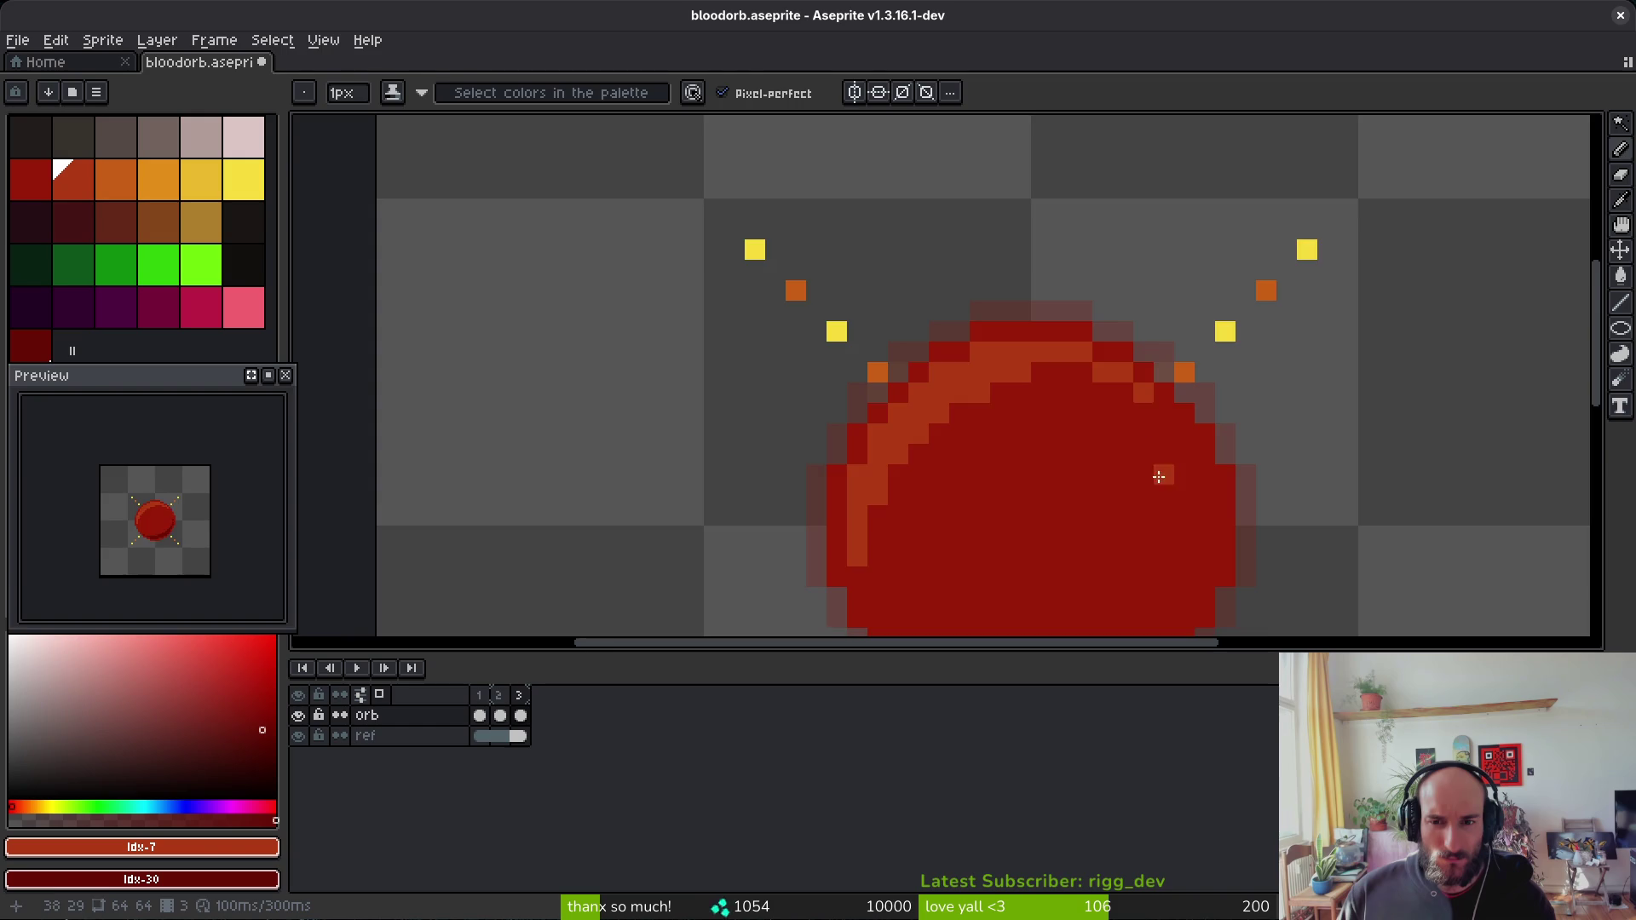
pyautogui.scroll(-5, 1159, 474)
pyautogui.moveTo(1160, 518); pyautogui.dragTo(949, 409)
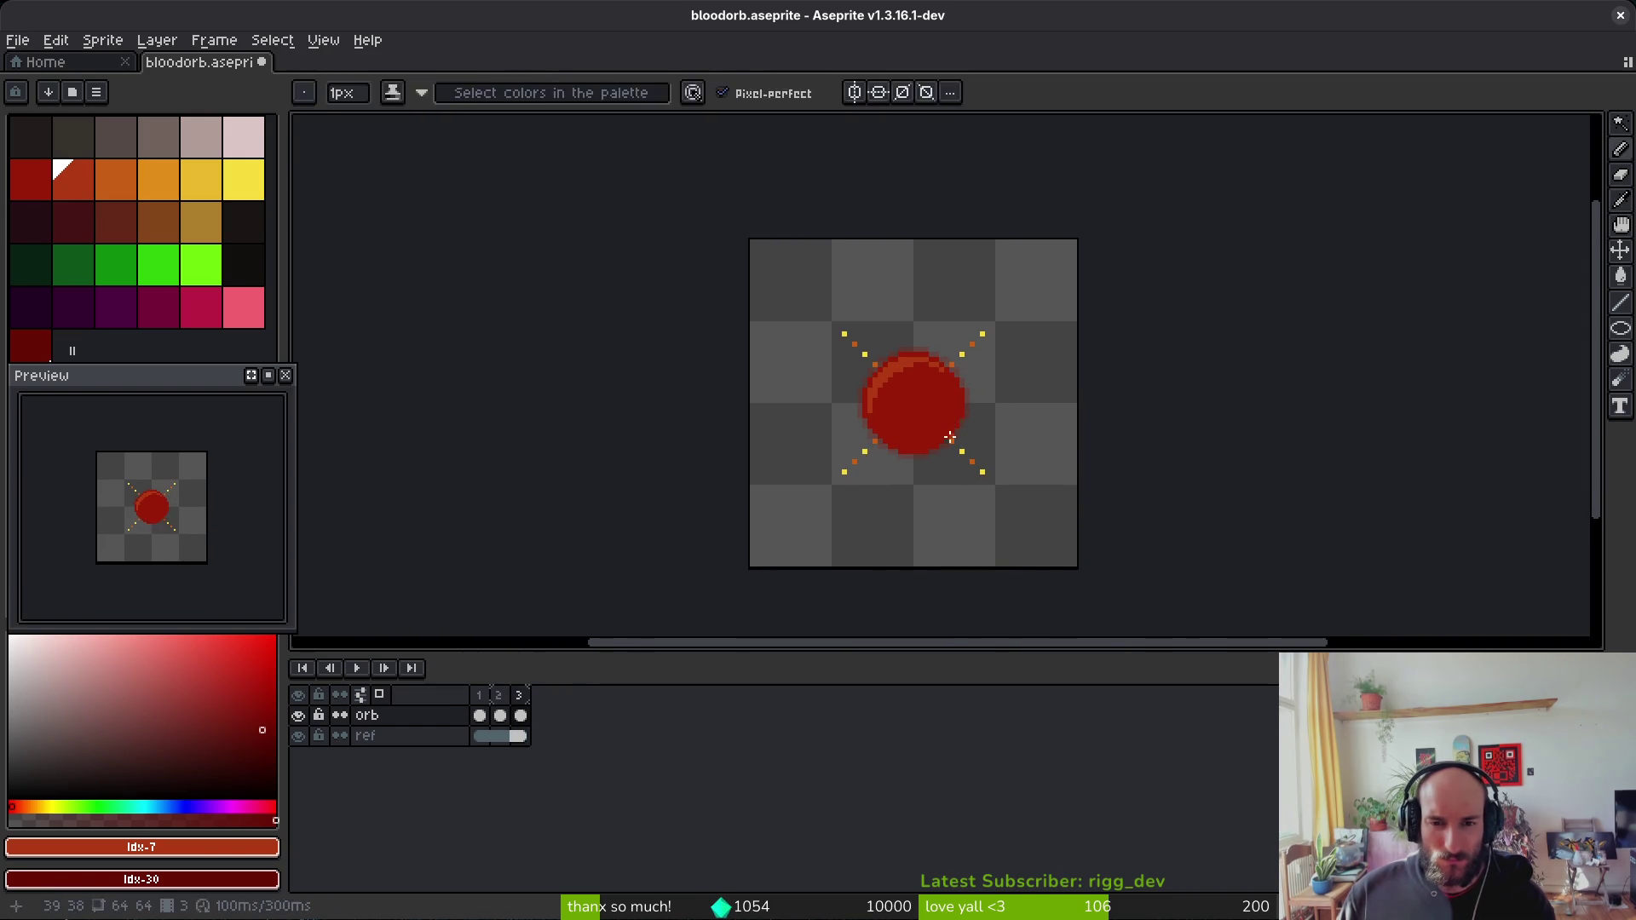
pyautogui.scroll(3, 952, 417)
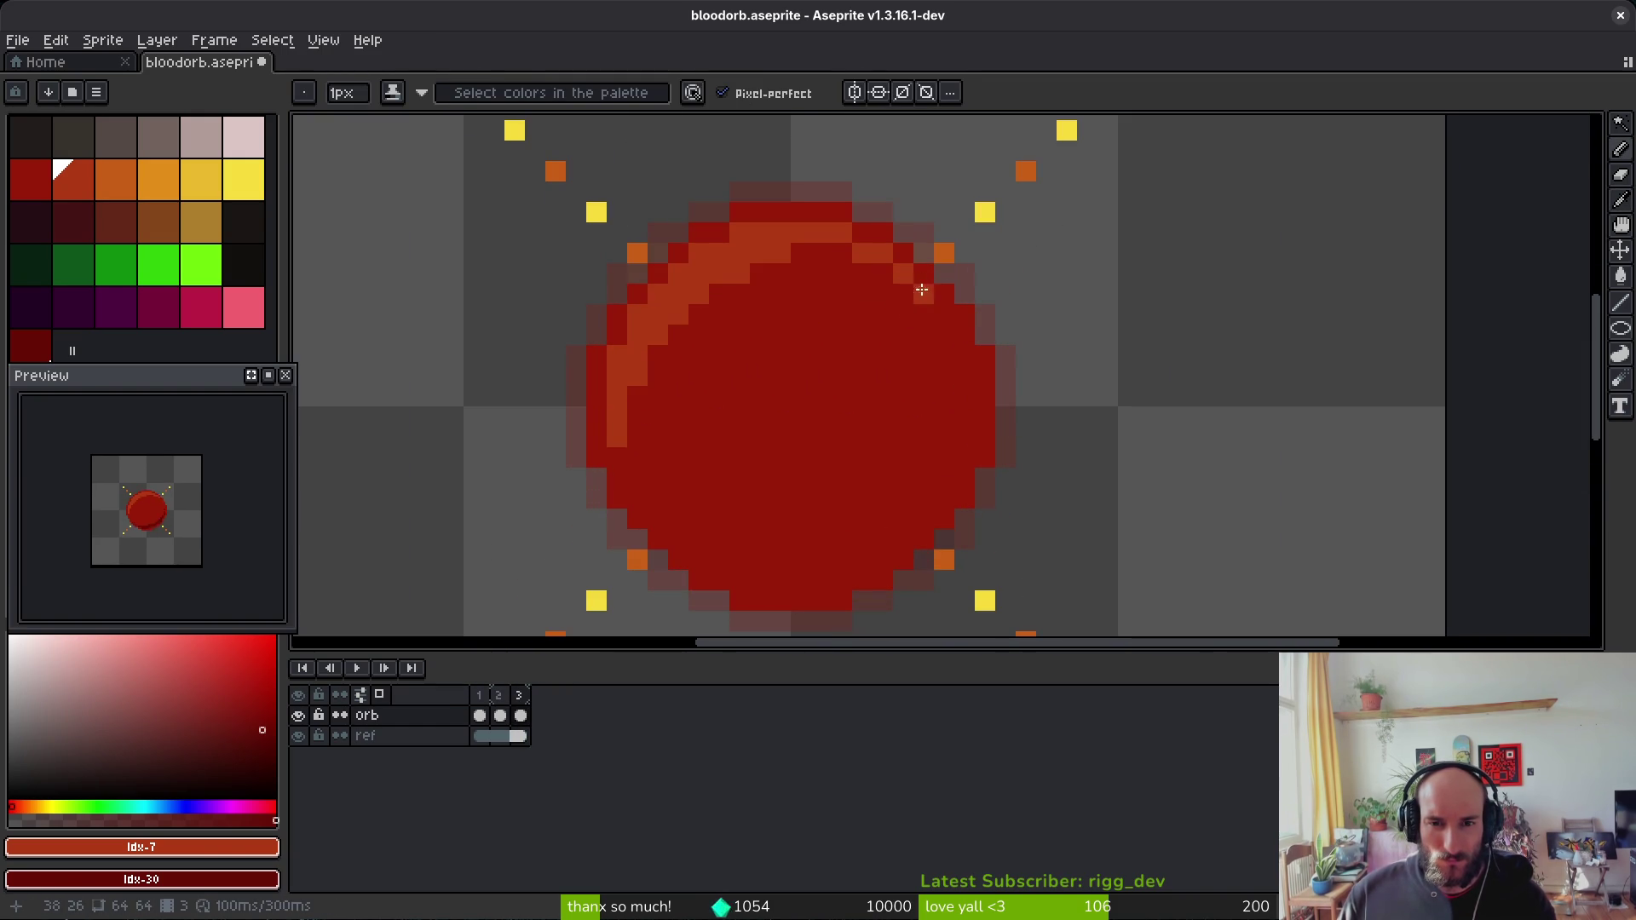
pyautogui.moveTo(906, 276); pyautogui.dragTo(953, 325)
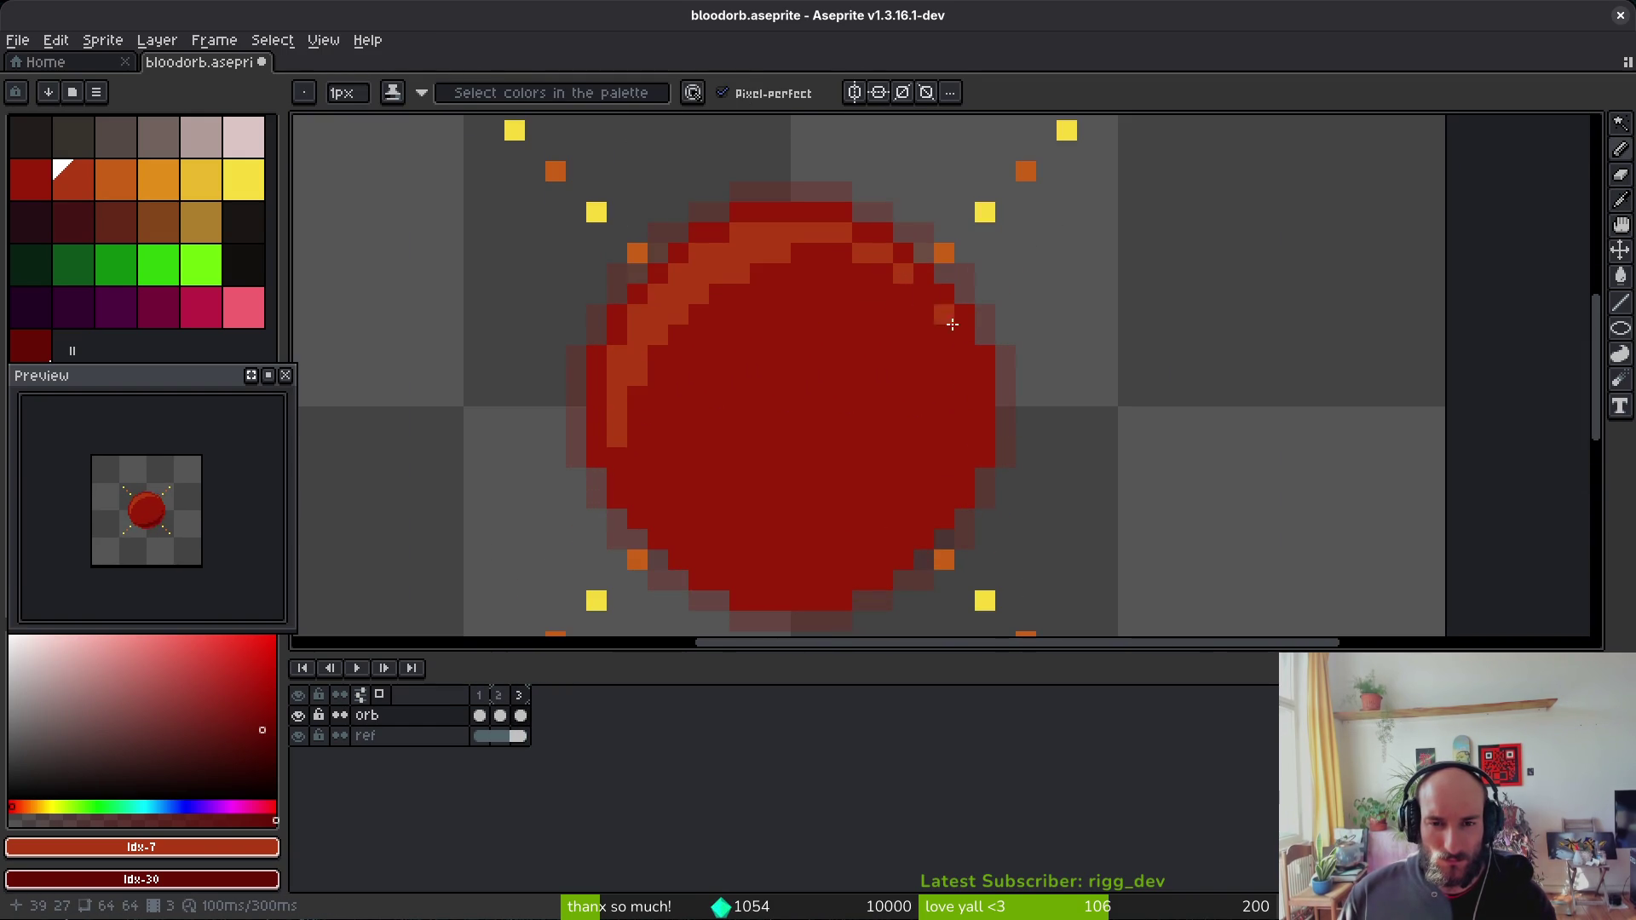
pyautogui.keyDown('alt'); pyautogui.click(934, 453); pyautogui.keyUp('alt')
pyautogui.click(956, 418)
pyautogui.scroll(3, 960, 427)
# Step: Paint dark shading pixels along the orb's bottom edge and up its lower-right side
pyautogui.moveTo(1099, 409)
pyautogui.mouseDown()
pyautogui.moveTo(1327, 190)
pyautogui.moveTo(1189, 300)
pyautogui.moveTo(920, 340)
pyautogui.moveTo(894, 310)
pyautogui.moveTo(852, 328)
pyautogui.mouseUp()
pyautogui.scroll(2, 943, 267)
pyautogui.moveTo(737, 366)
pyautogui.mouseDown()
pyautogui.moveTo(730, 318)
pyautogui.moveTo(694, 324)
pyautogui.mouseUp()
pyautogui.scroll(2, 938, 366)
pyautogui.hscroll(2, 937, 366)
pyautogui.click(767, 464)
pyautogui.moveTo(980, 467)
pyautogui.mouseDown()
pyautogui.moveTo(1106, 452)
pyautogui.moveTo(1234, 380)
pyautogui.moveTo(1227, 345)
pyautogui.moveTo(1107, 394)
pyautogui.moveTo(1230, 340)
pyautogui.moveTo(1028, 456)
pyautogui.moveTo(1125, 435)
pyautogui.moveTo(1001, 463)
pyautogui.moveTo(1227, 369)
pyautogui.mouseUp()
# Step: Extend the lower-right shading staircase and fill the remaining gaps with dark red pixels
pyautogui.scroll(3, 1245, 554)
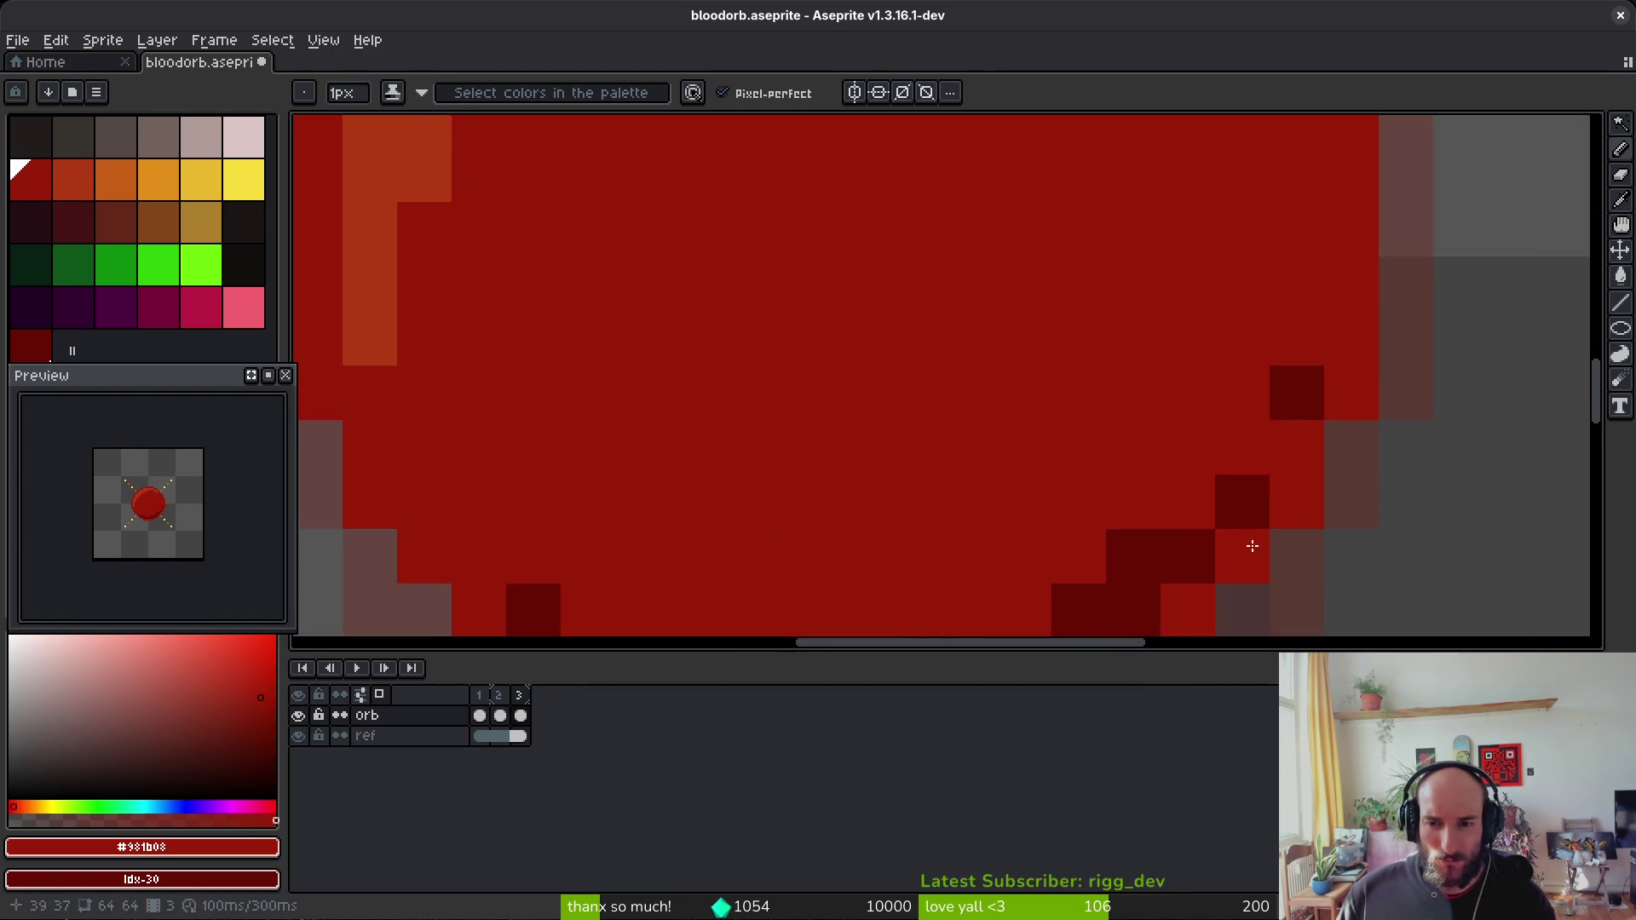
pyautogui.scroll(-7, 1246, 554)
pyautogui.scroll(4, 1291, 553)
pyautogui.moveTo(1274, 513); pyautogui.dragTo(1238, 540)
pyautogui.scroll(-6, 1313, 443)
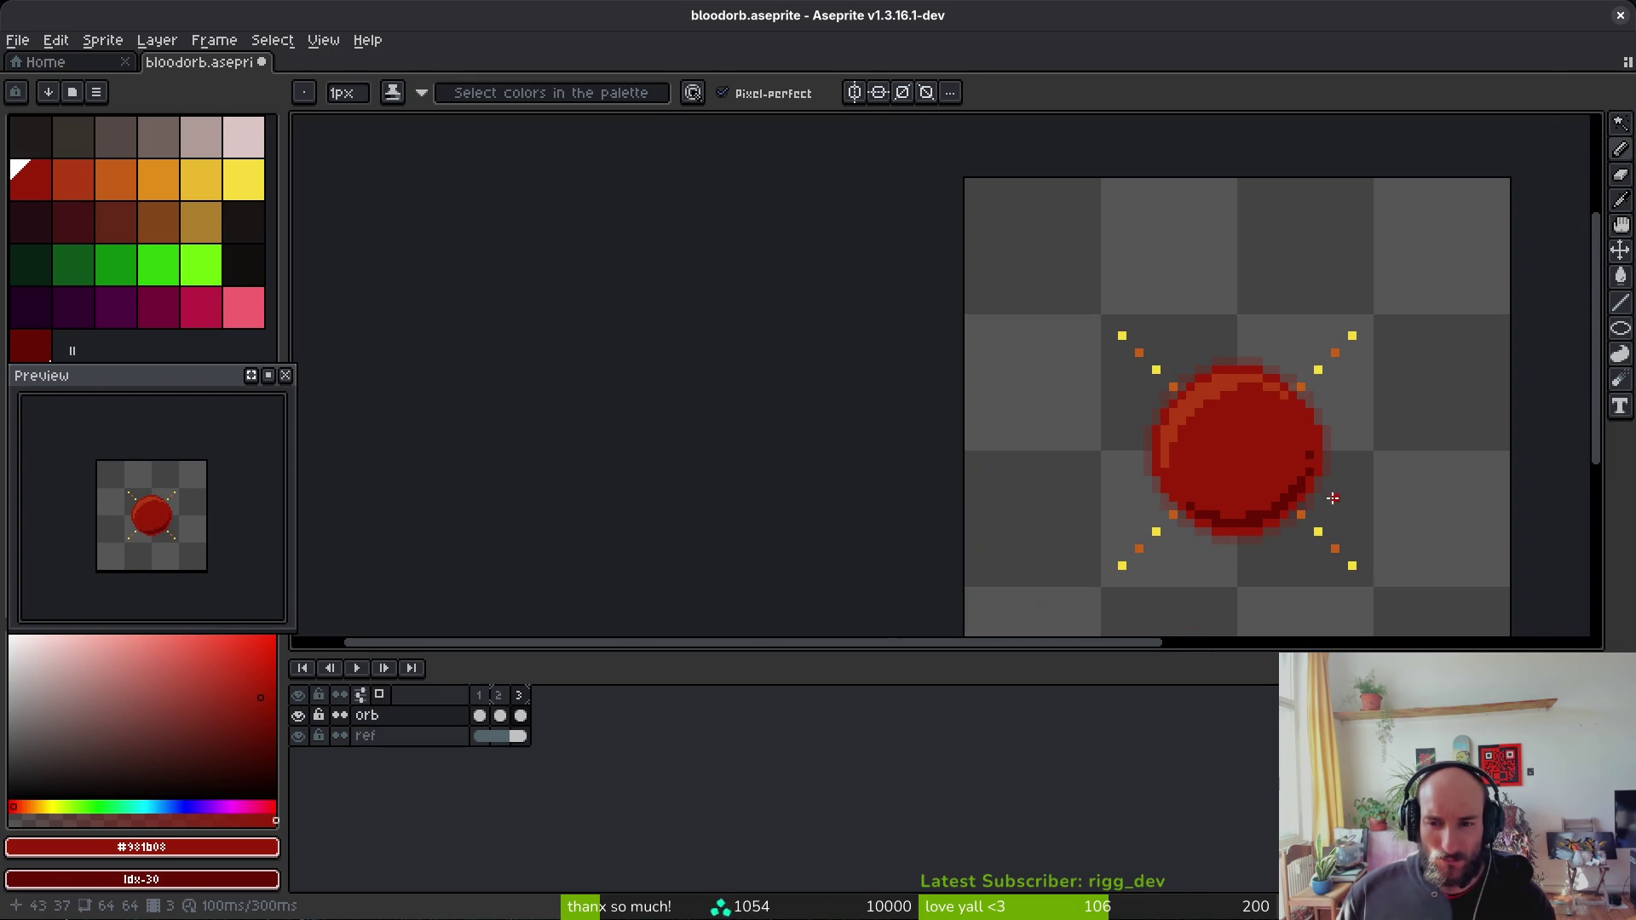
pyautogui.scroll(5, 1329, 507)
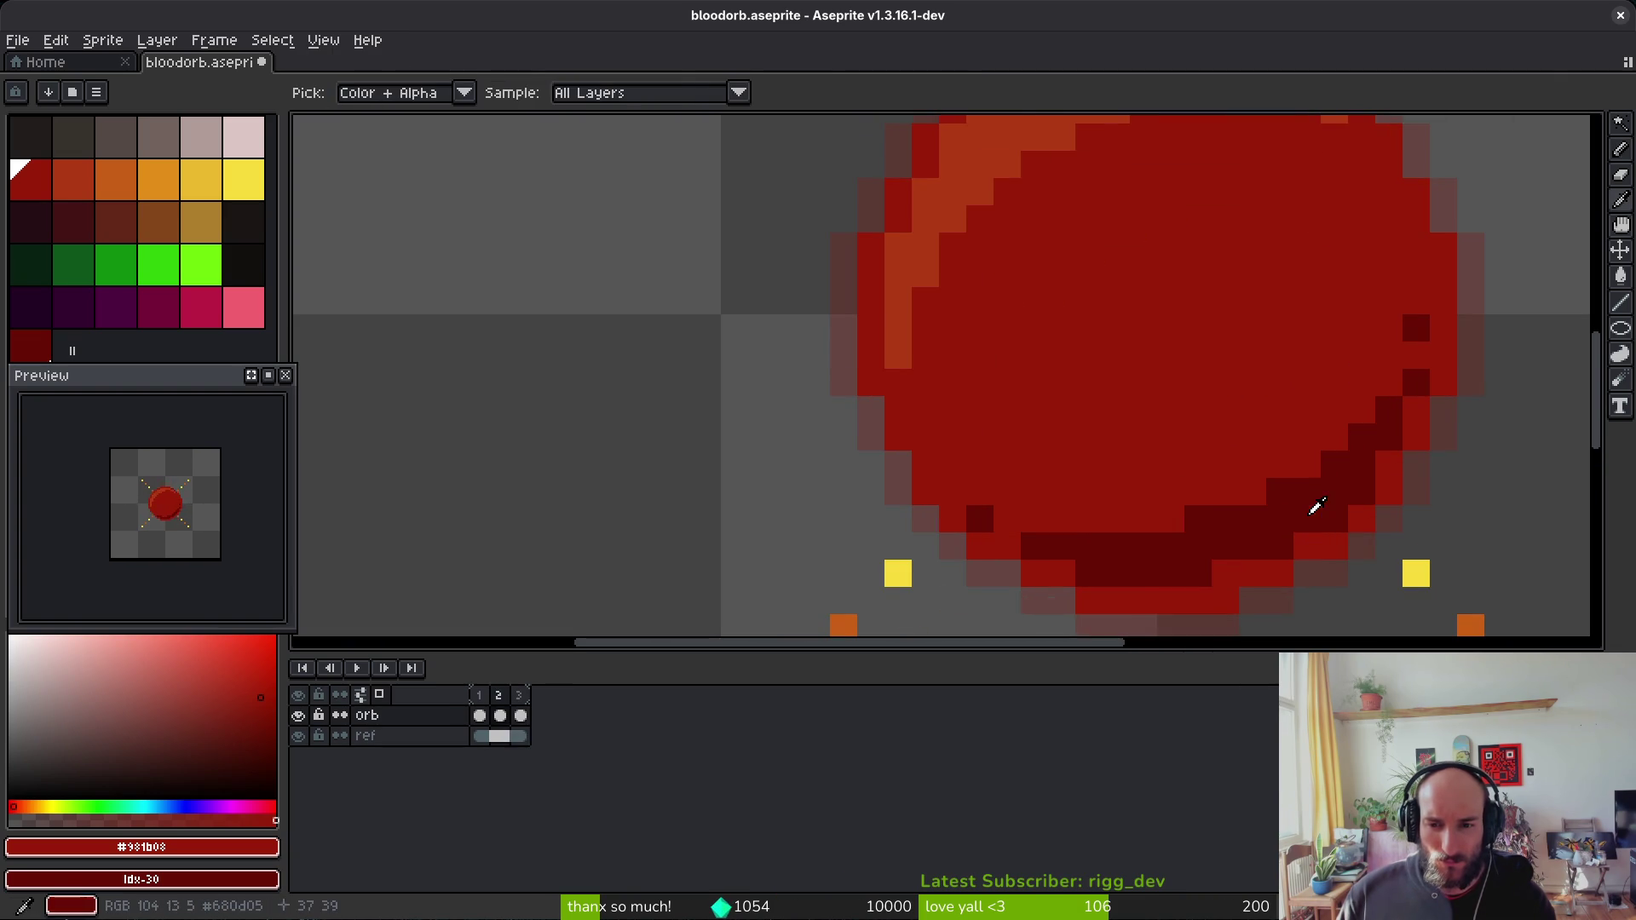
pyautogui.moveTo(1168, 526); pyautogui.dragTo(1126, 525)
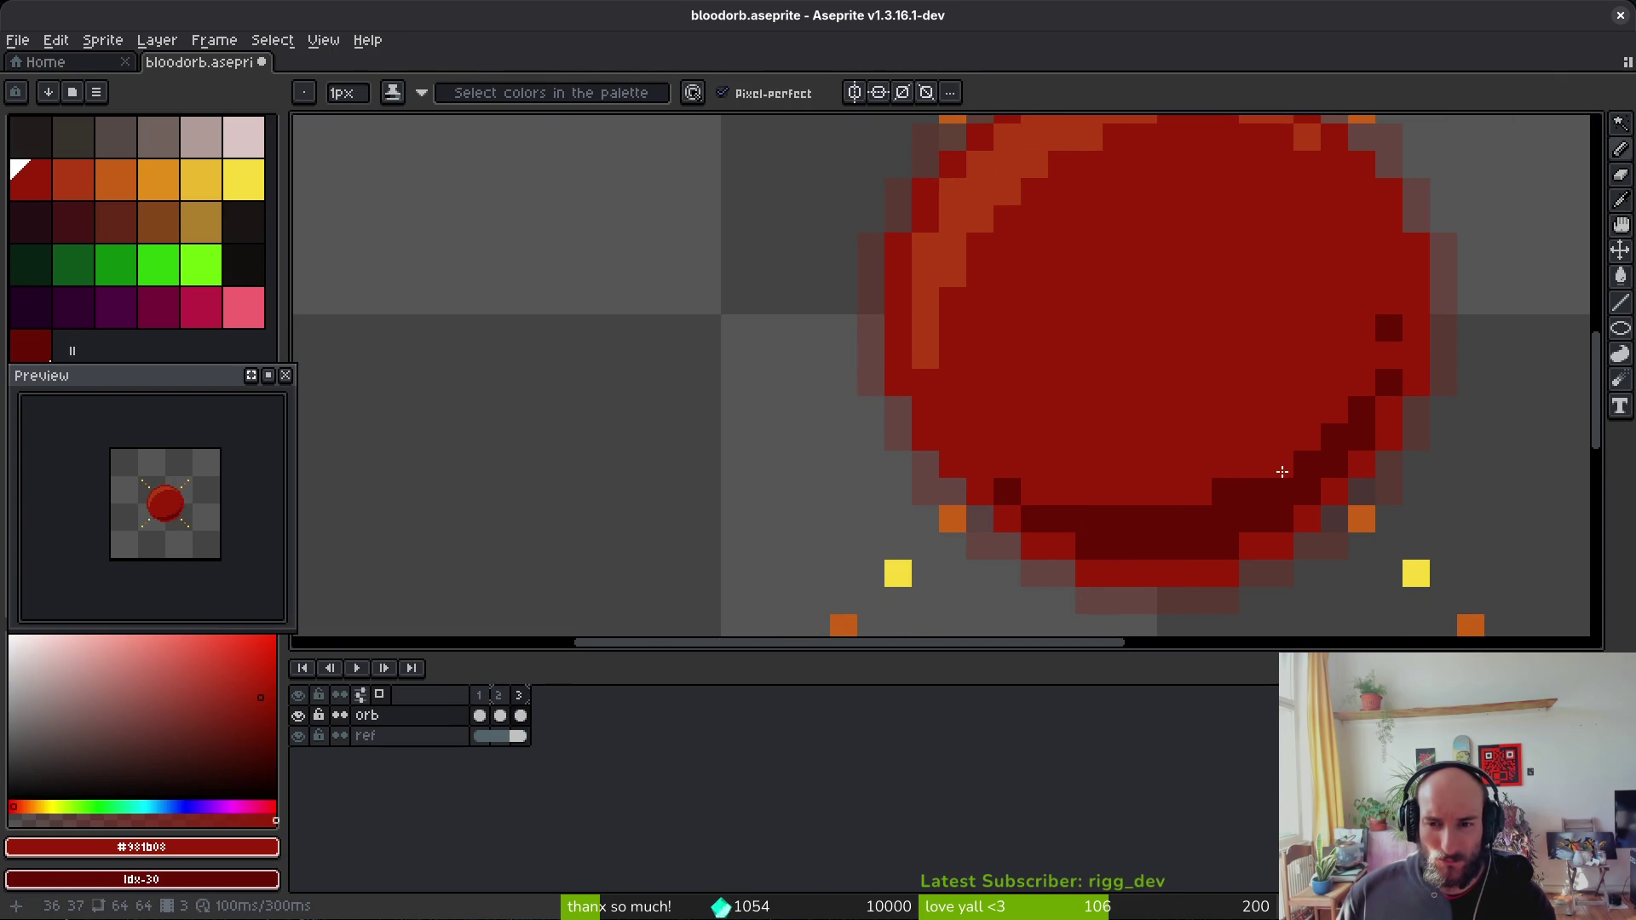
pyautogui.click(1280, 465)
pyautogui.scroll(-4, 1364, 554)
# Step: Recentre the orb in view and save bloodorb.aseprite
pyautogui.press('i')
pyautogui.press('b')
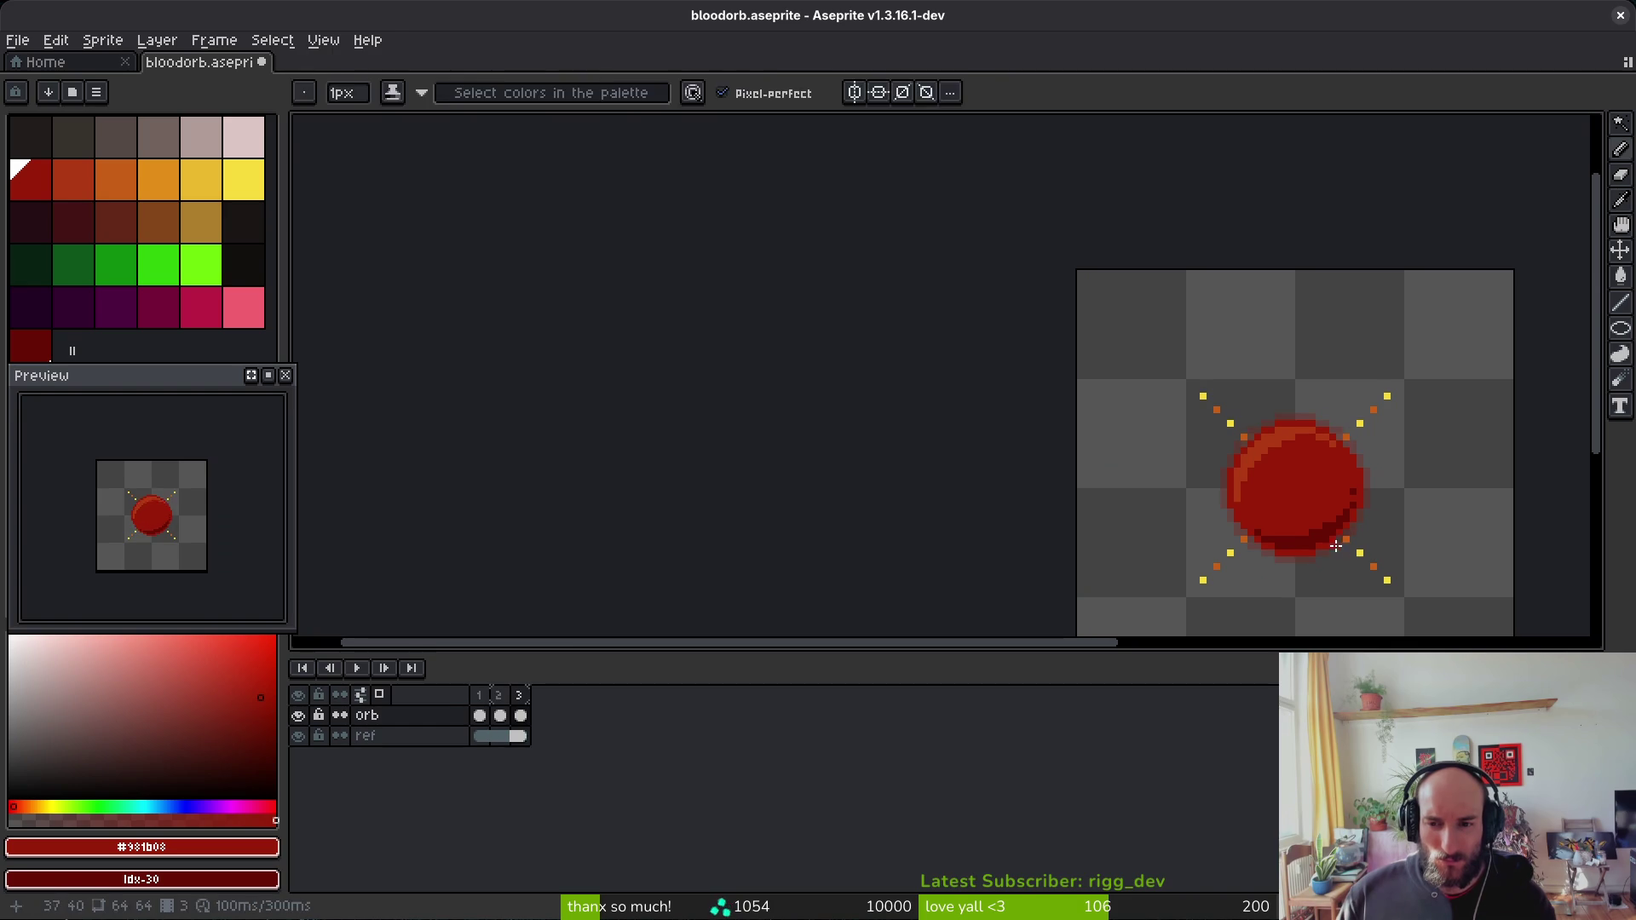
pyautogui.moveTo(1290, 513); pyautogui.dragTo(945, 386)
pyautogui.scroll(5, 945, 387)
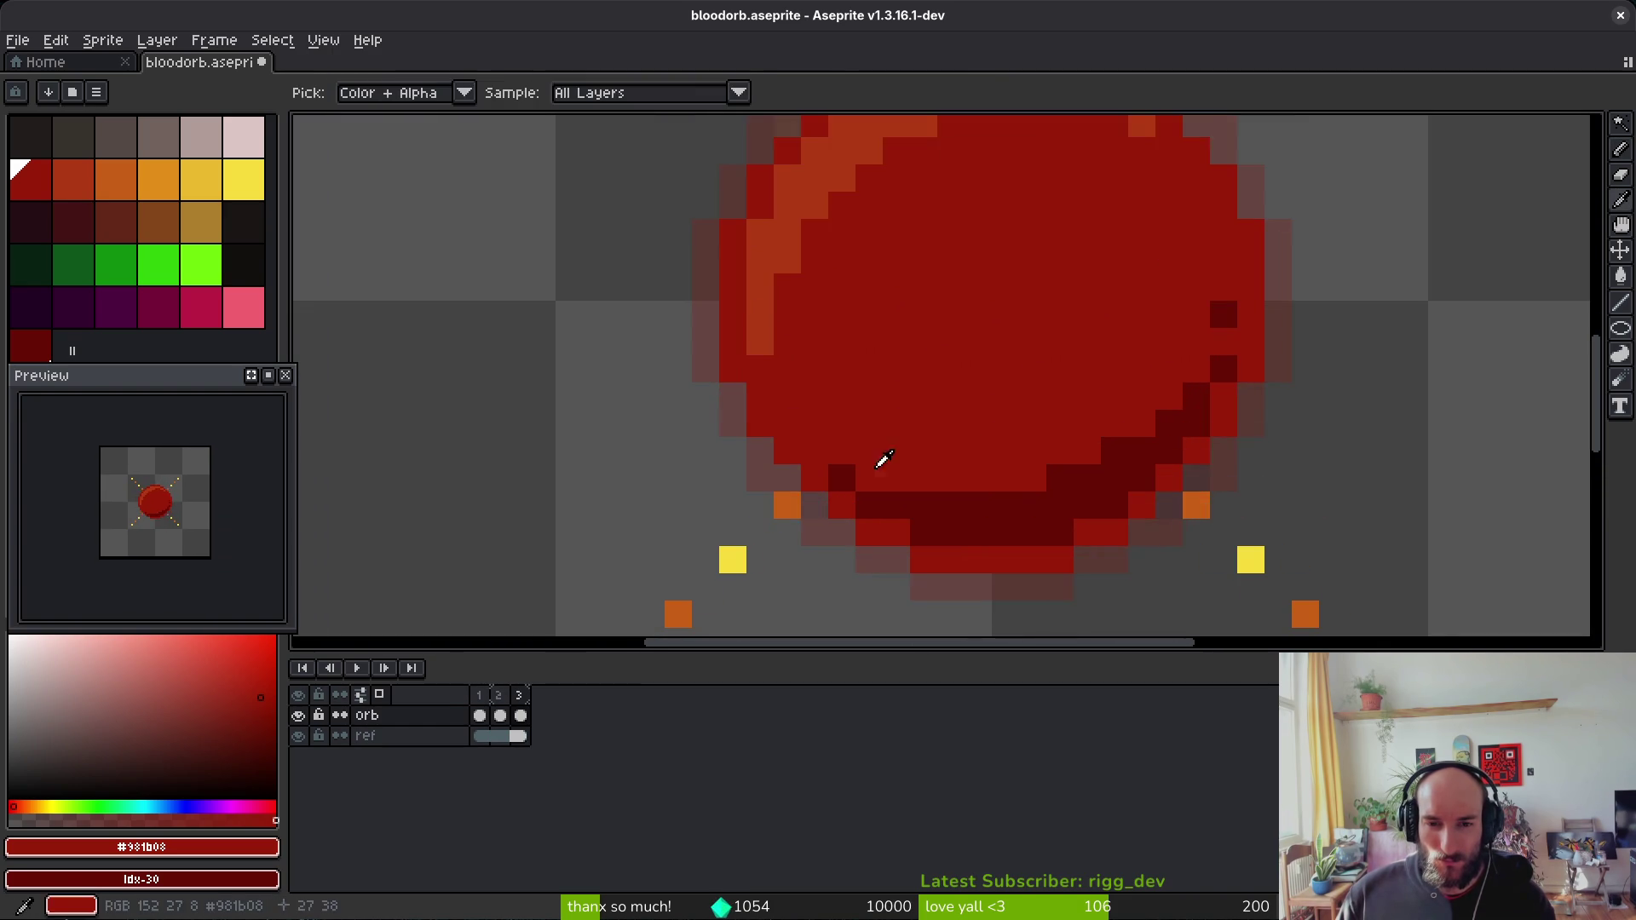
pyautogui.scroll(-3, 921, 408)
pyautogui.scroll(-1, 921, 408)
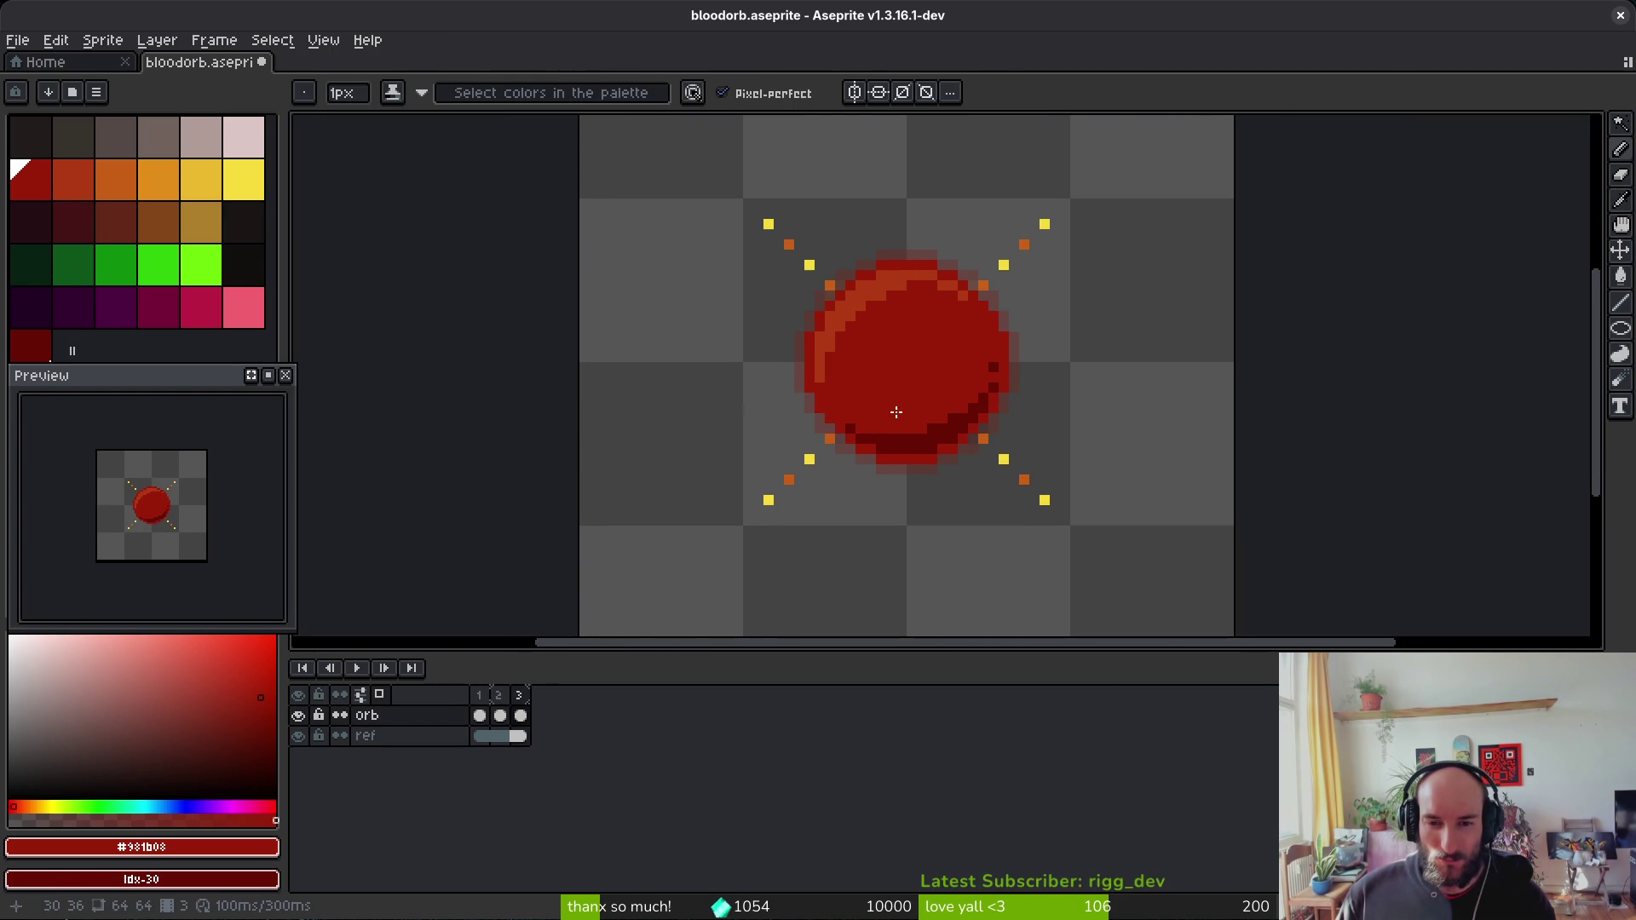
pyautogui.scroll(-1, 915, 406)
pyautogui.press('i')
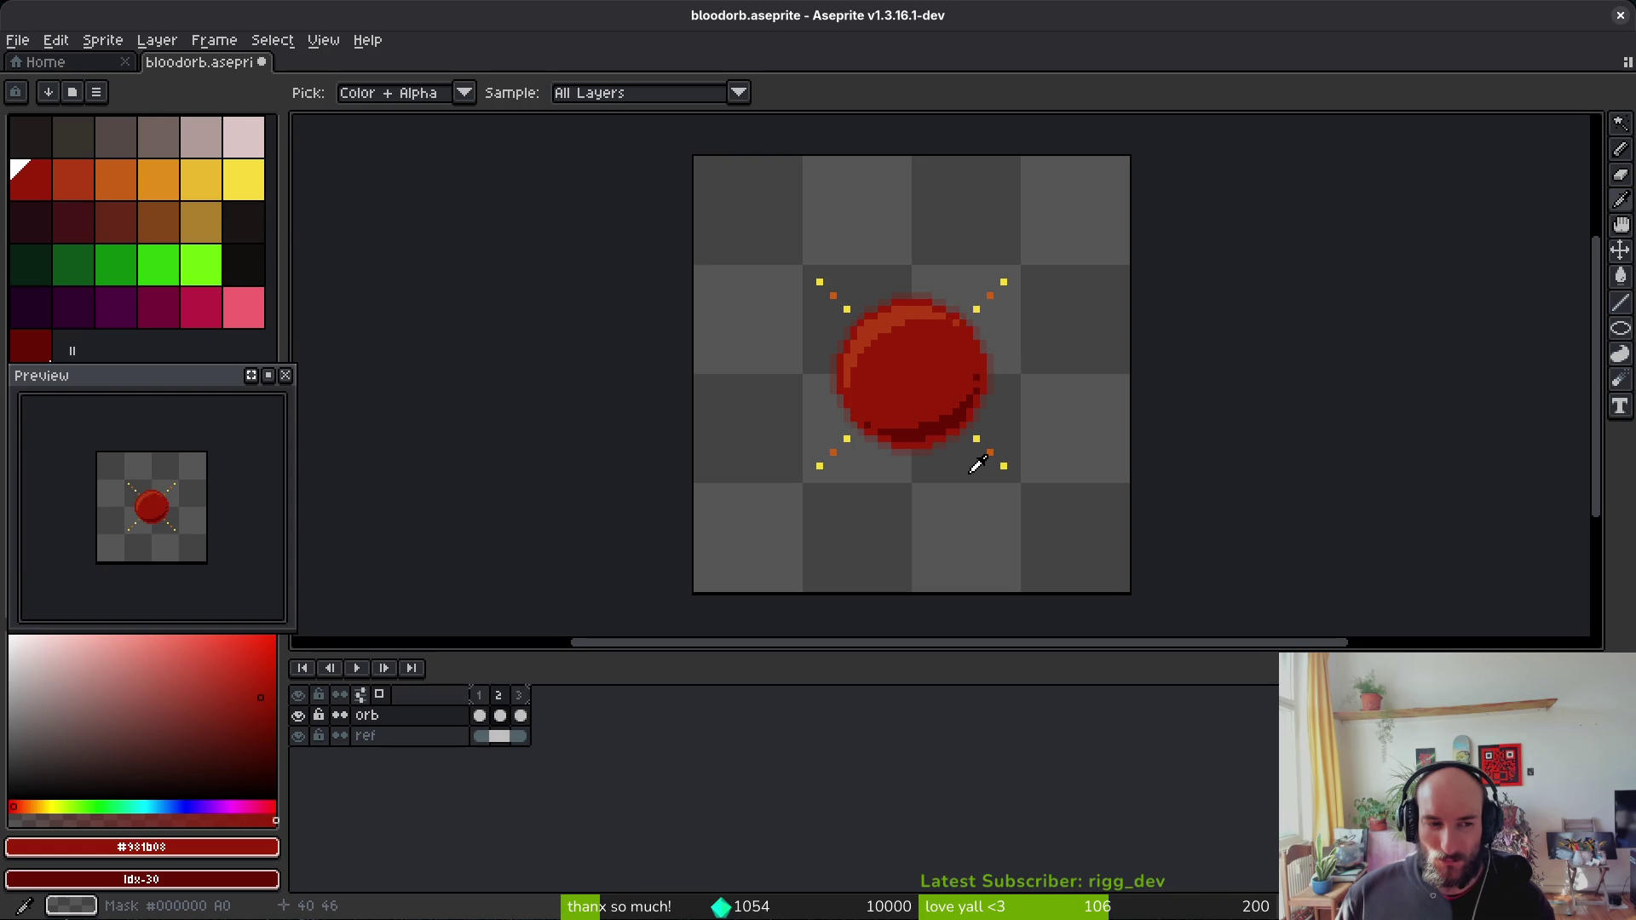
pyautogui.hotkey('ctrl', 's')
# Step: Return to Aseprite's Home page
pyautogui.press('b')
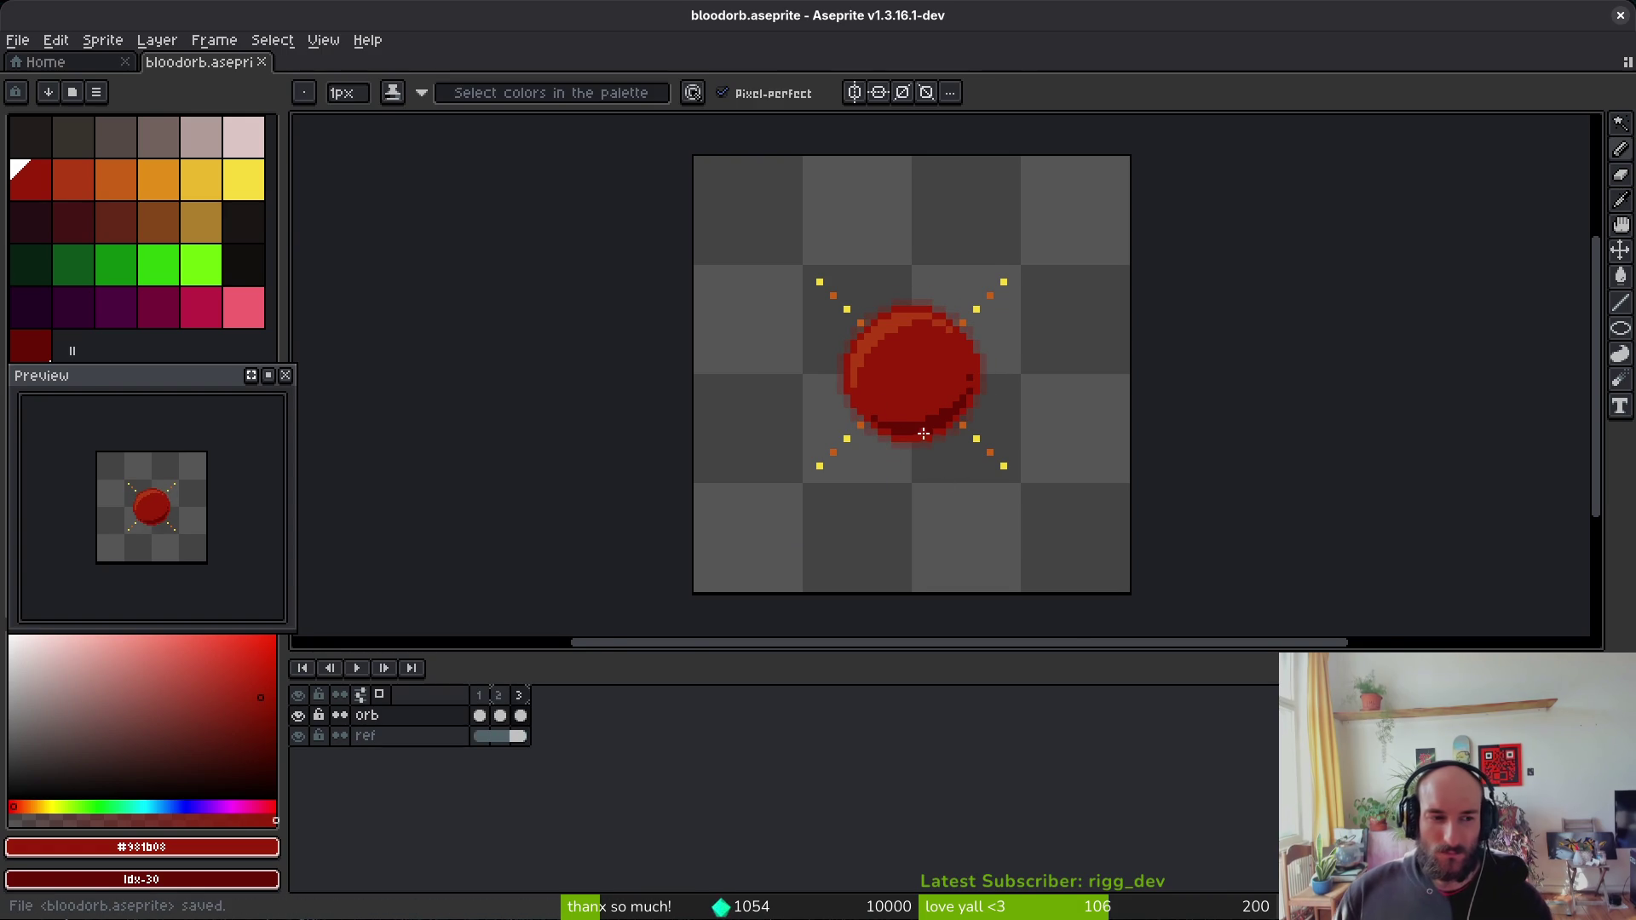
pyautogui.hscroll(1, 849, 431)
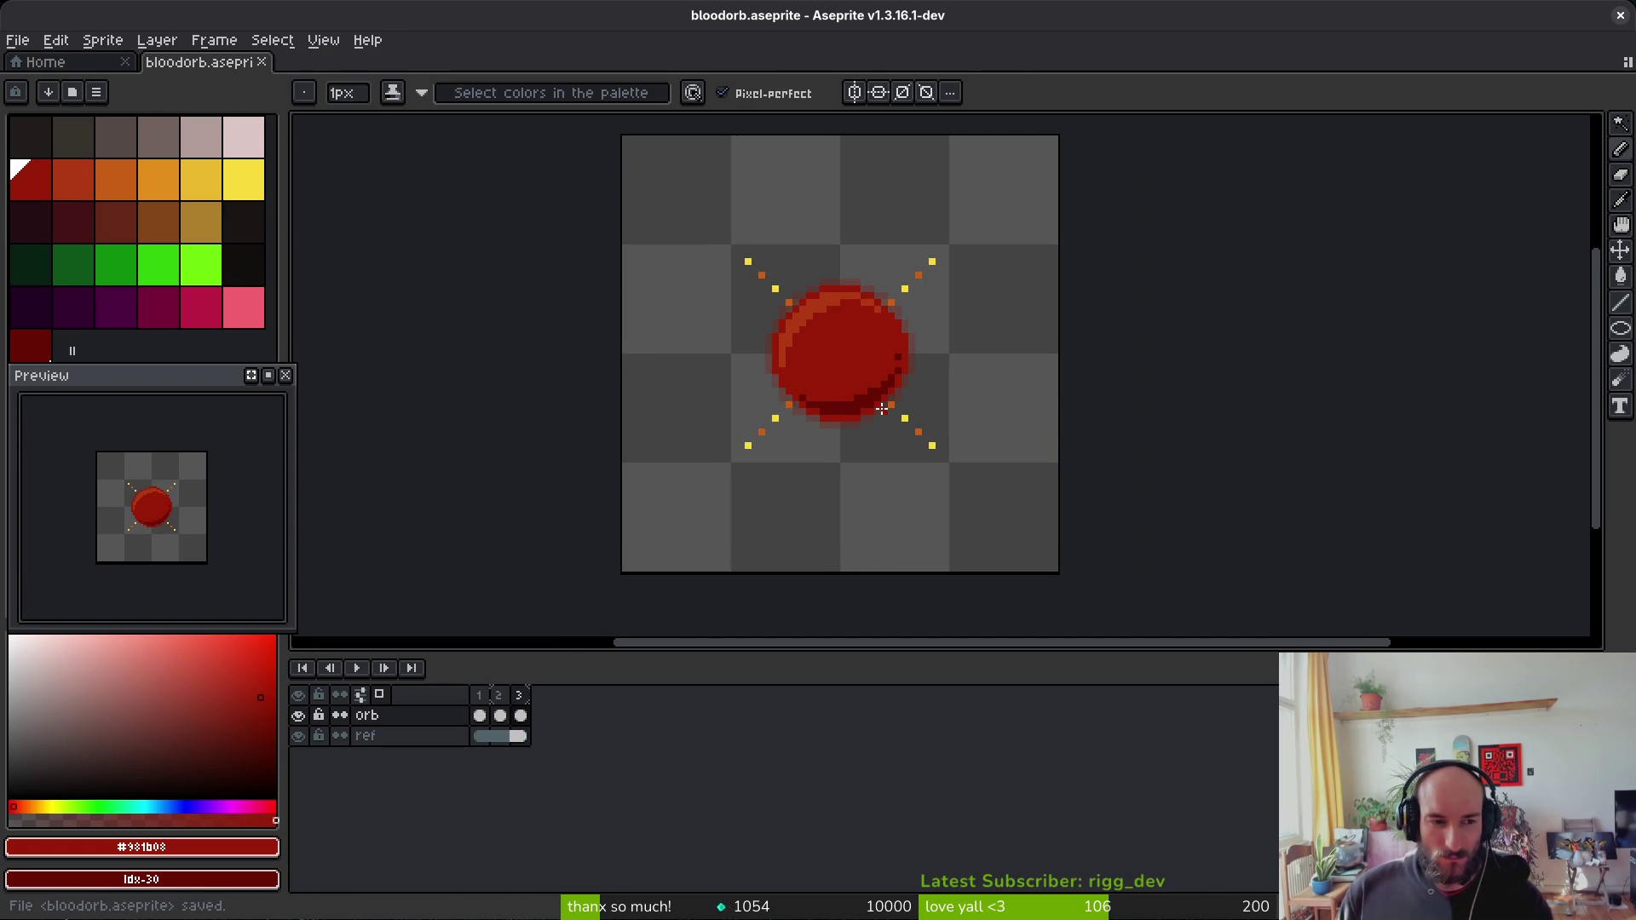
pyautogui.scroll(1, 852, 443)
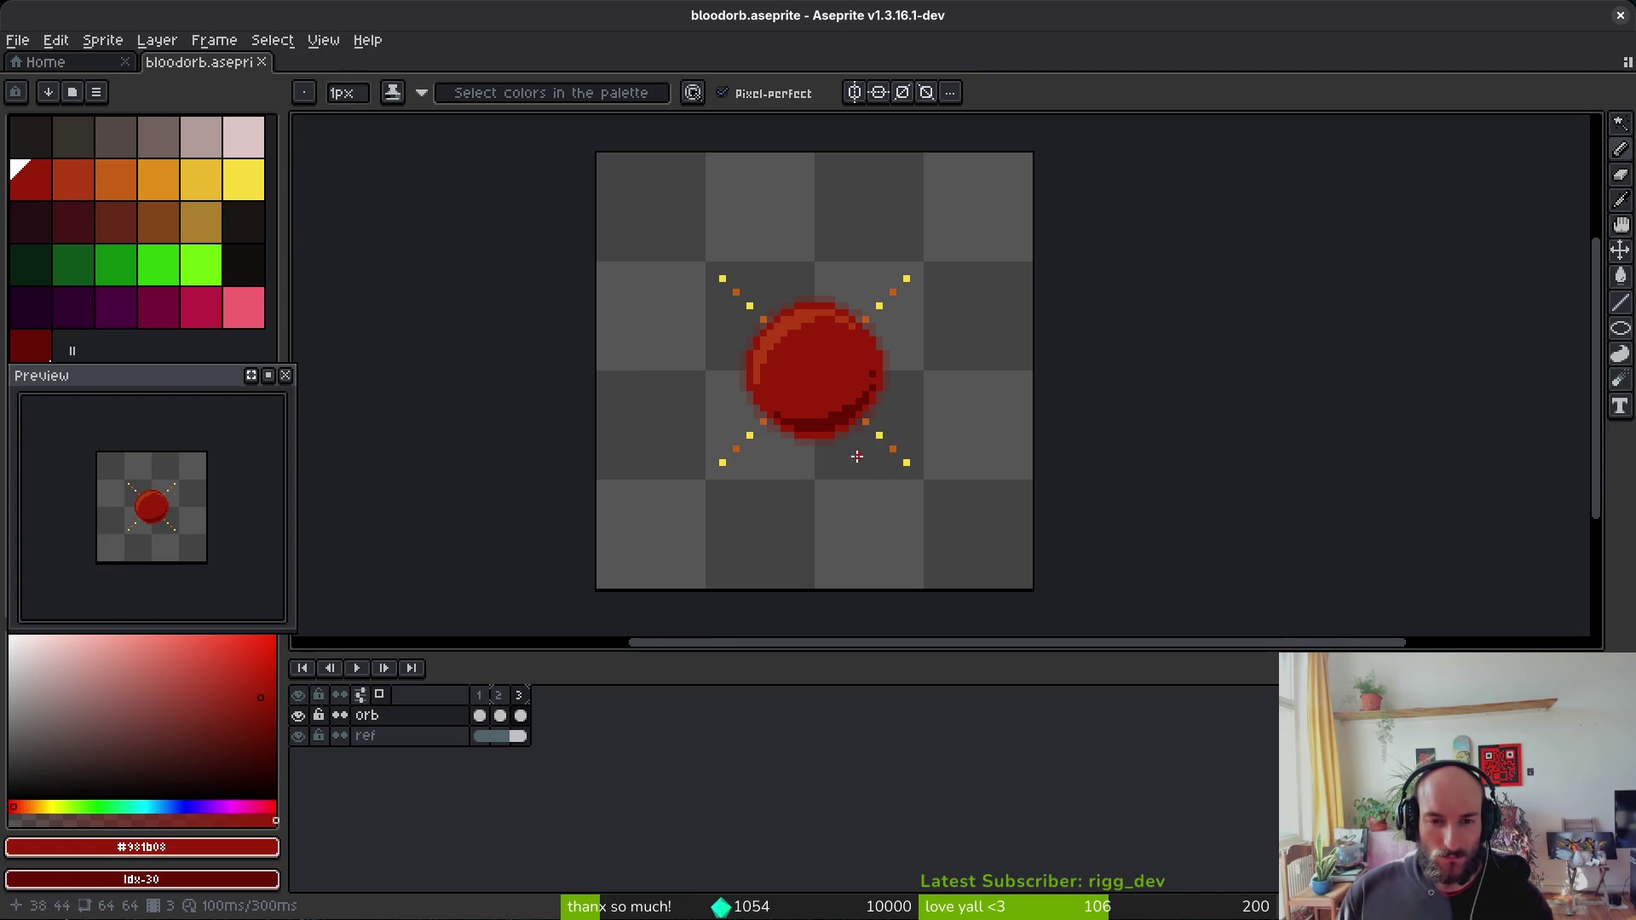
pyautogui.click(58, 62)
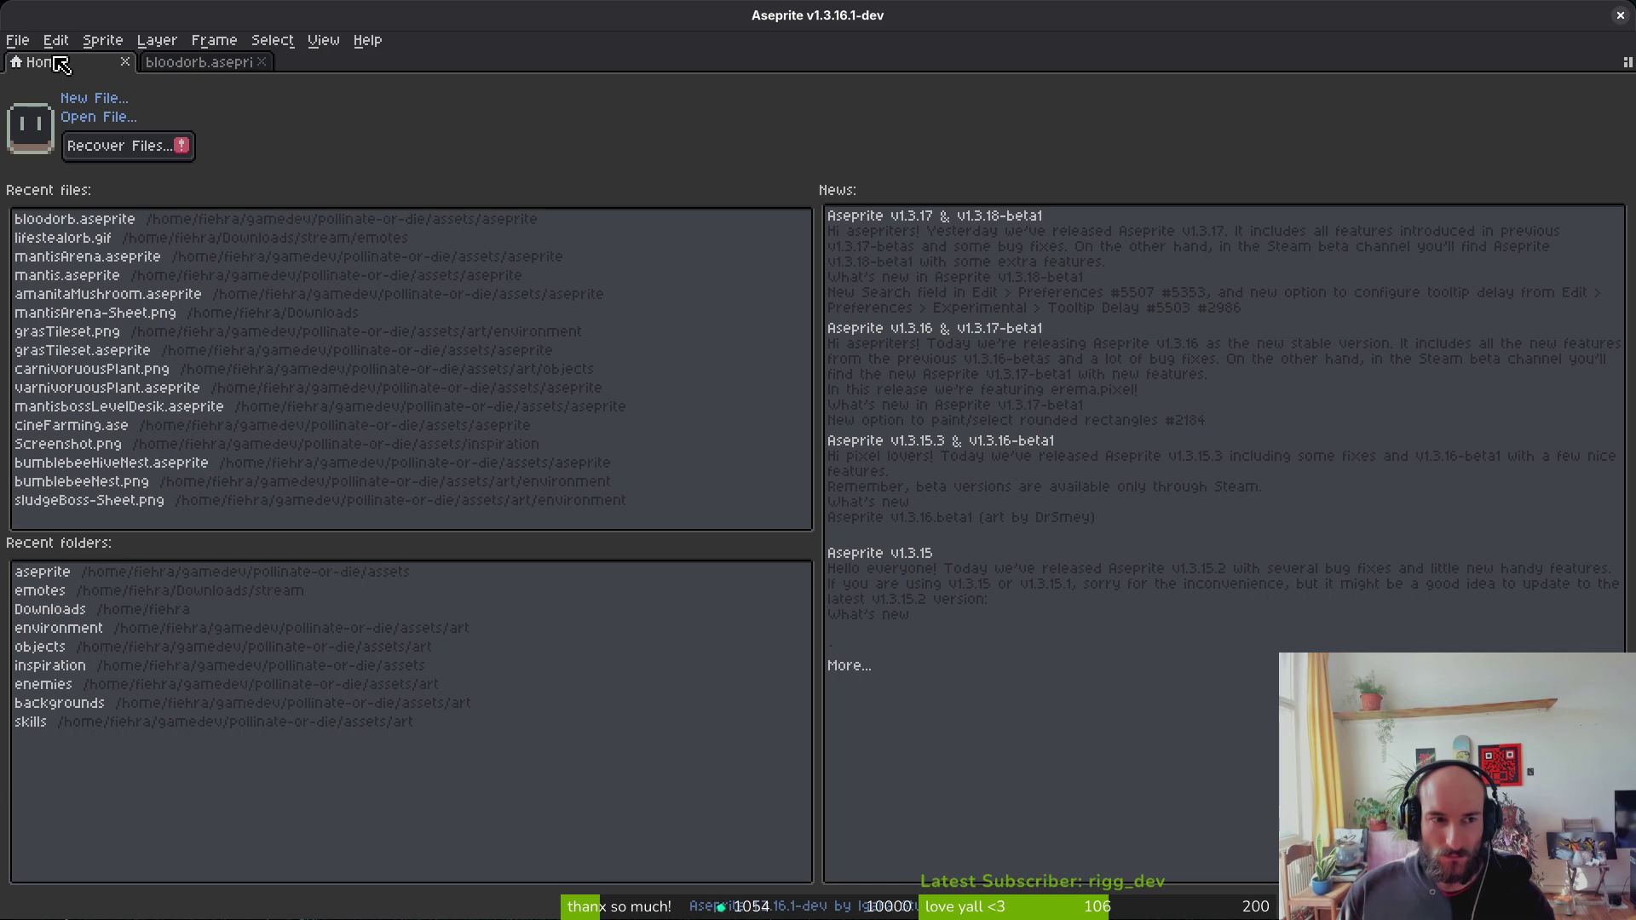
# Step: In the Open File dialog, navigate to gamedev/pollinate-or-die/assets/aseprite
pyautogui.click(81, 116)
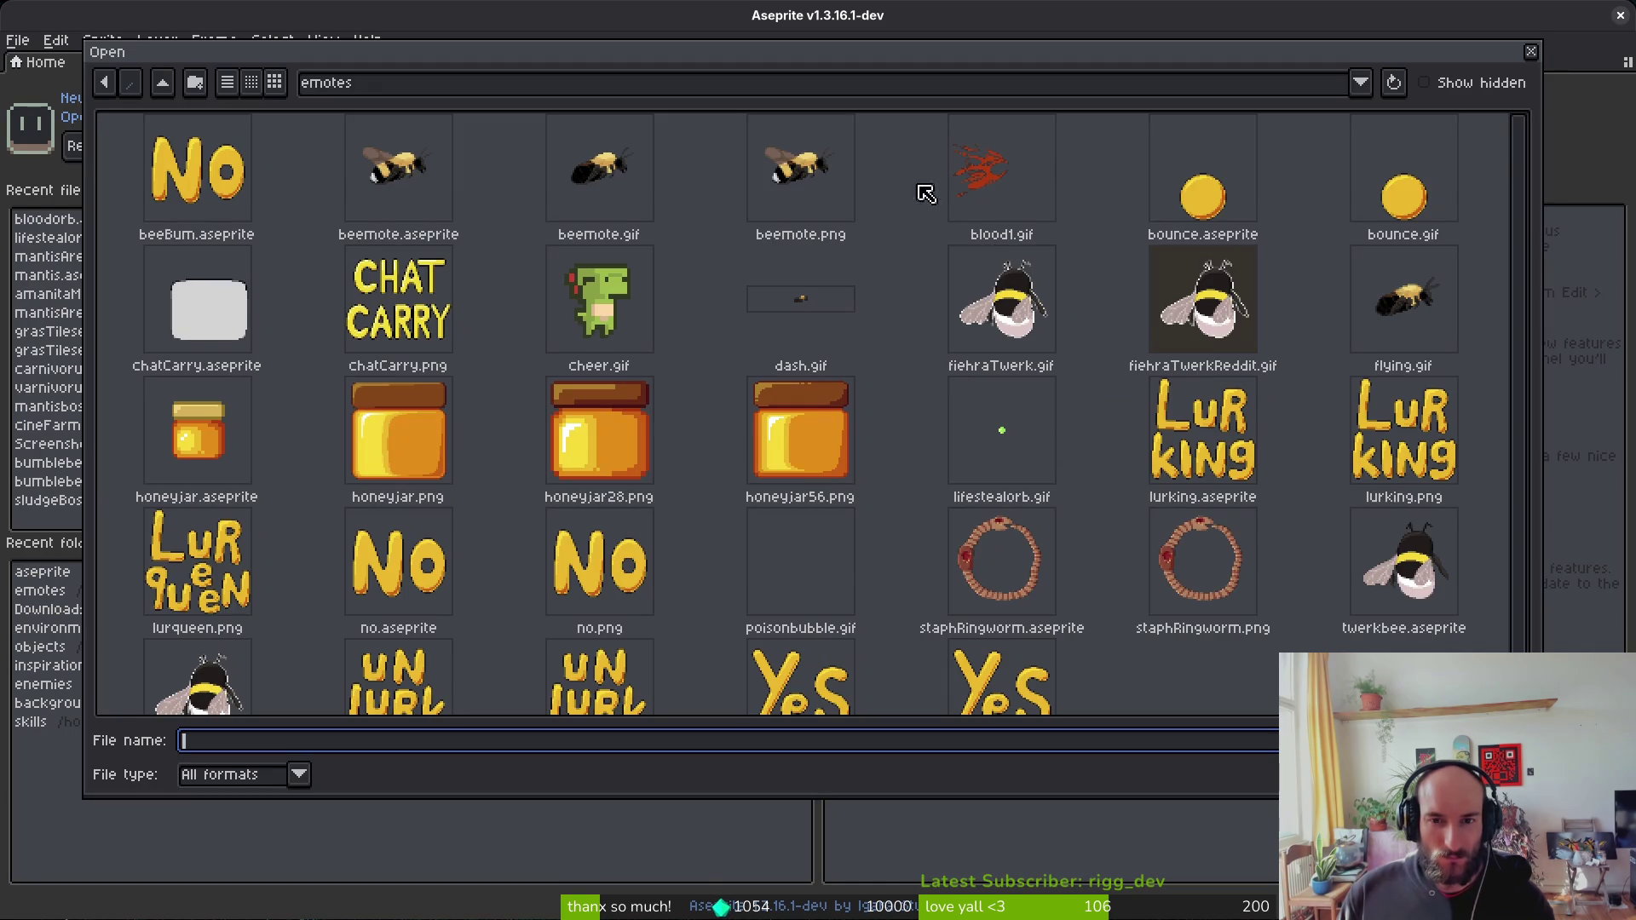
pyautogui.scroll(-1, 1007, 261)
pyautogui.scroll(1, 963, 454)
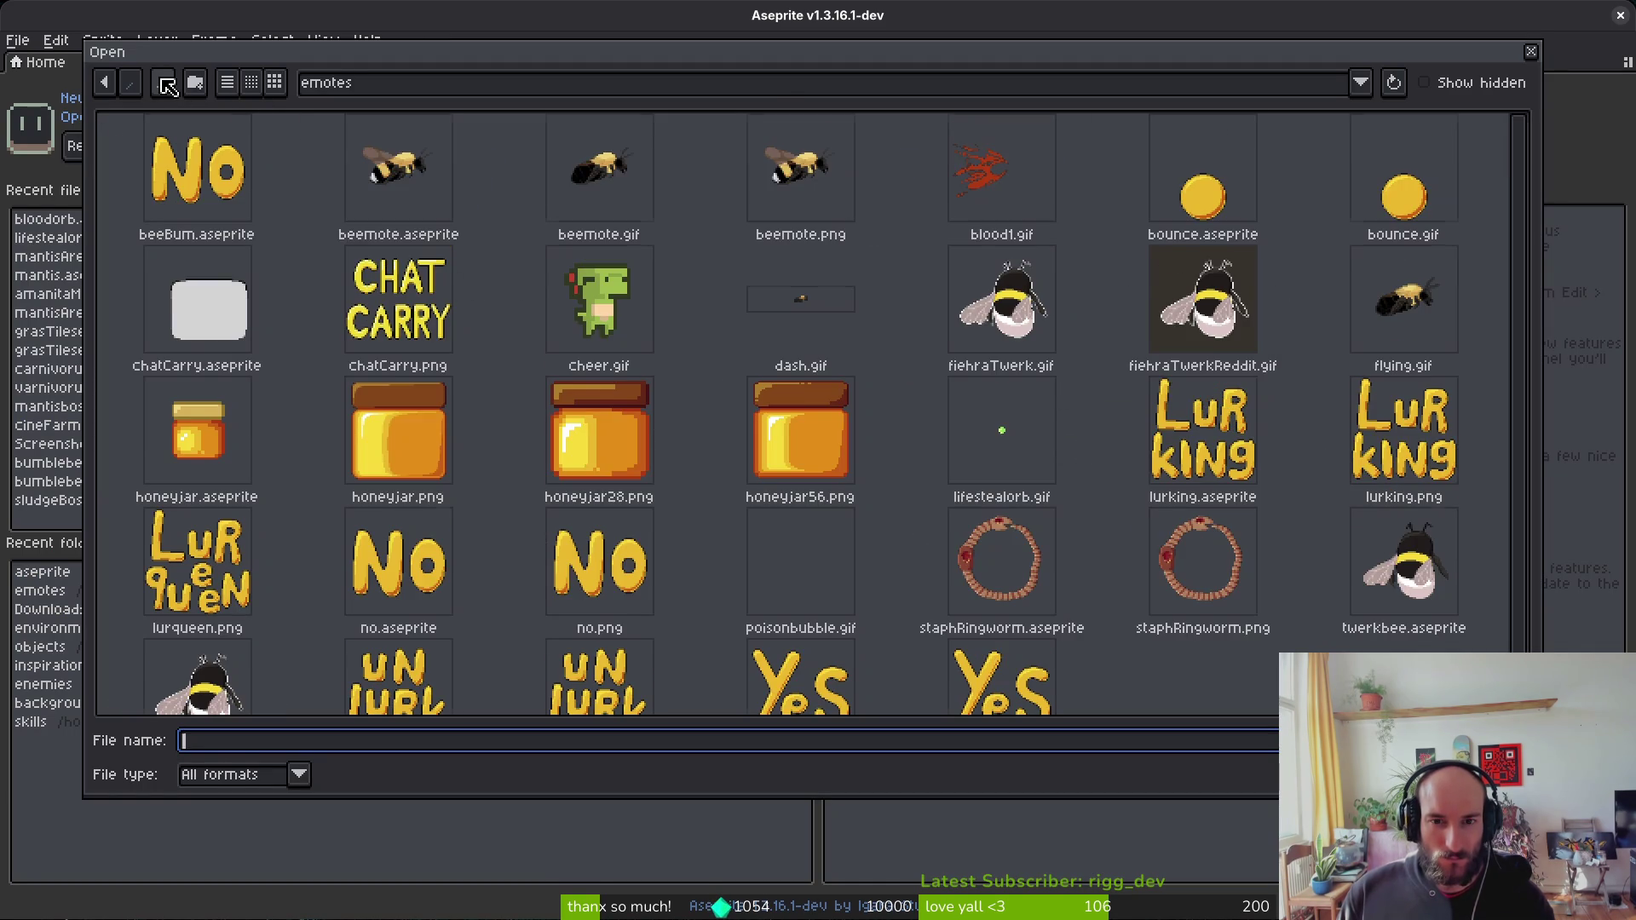
pyautogui.click(163, 83)
pyautogui.click(162, 83)
pyautogui.click(162, 83)
pyautogui.doubleClick(399, 187)
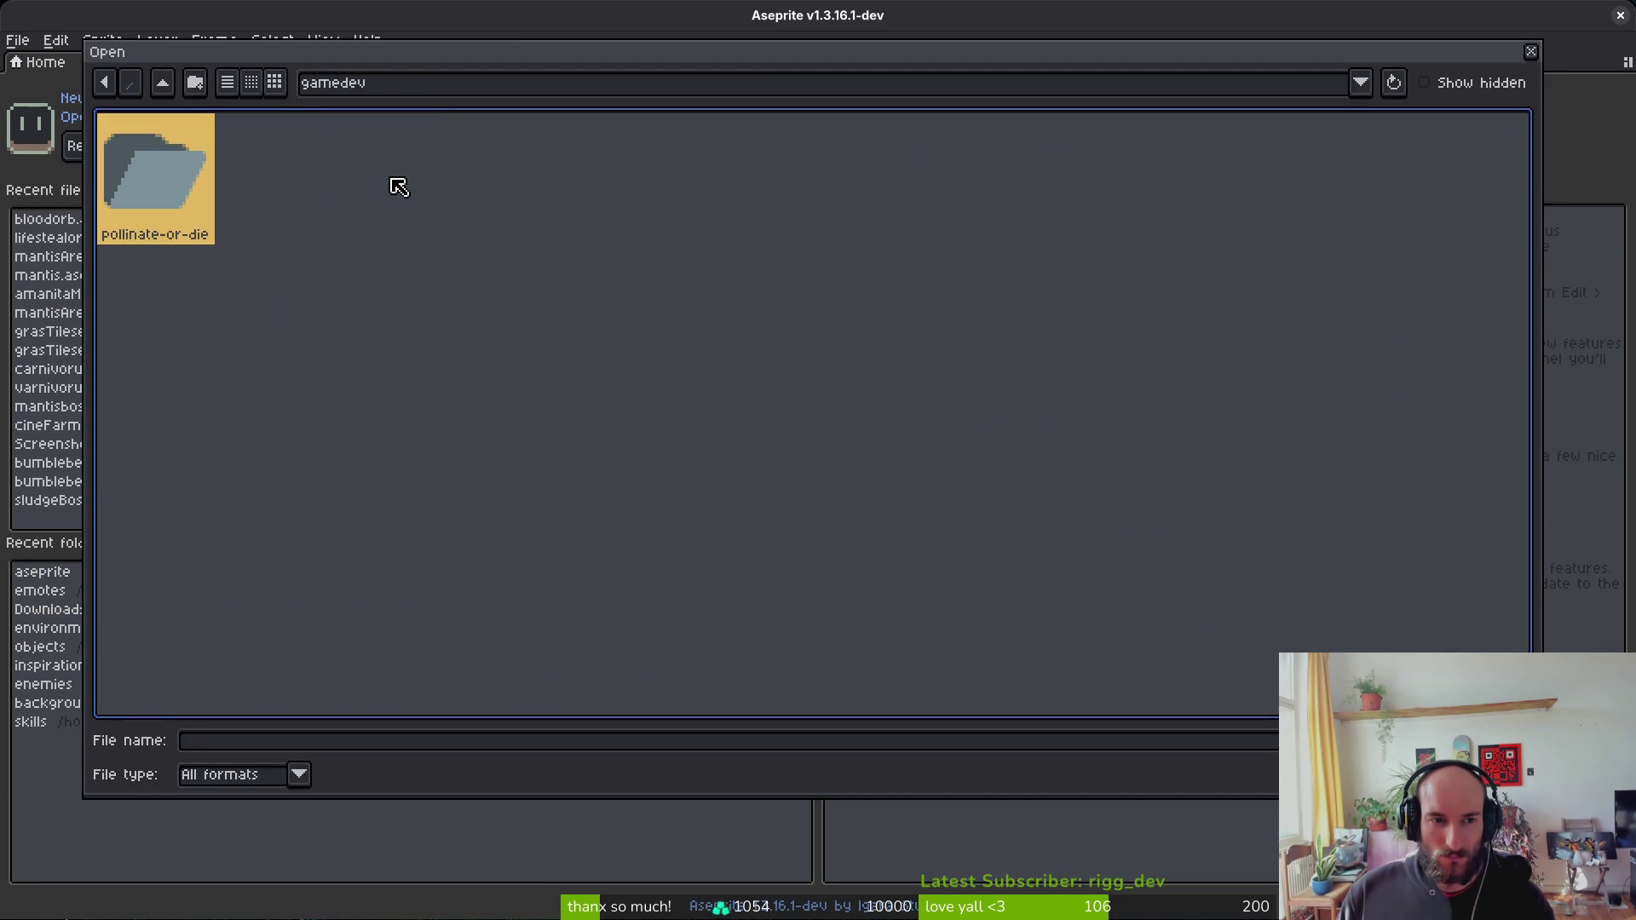
pyautogui.doubleClick(150, 159)
pyautogui.doubleClick(274, 162)
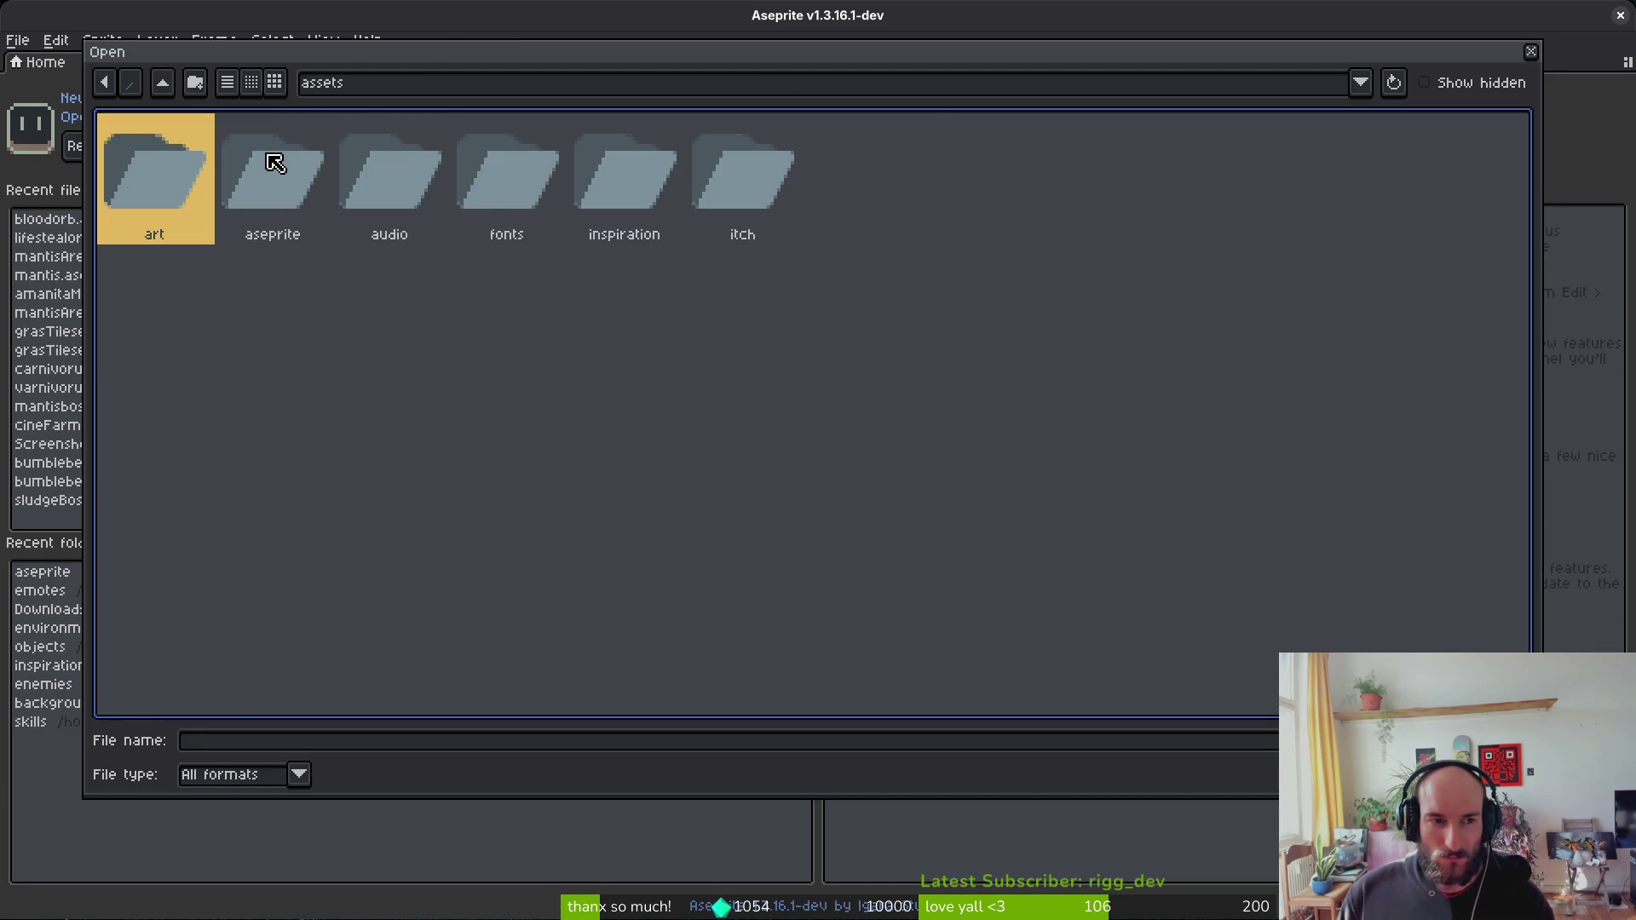
pyautogui.doubleClick(277, 174)
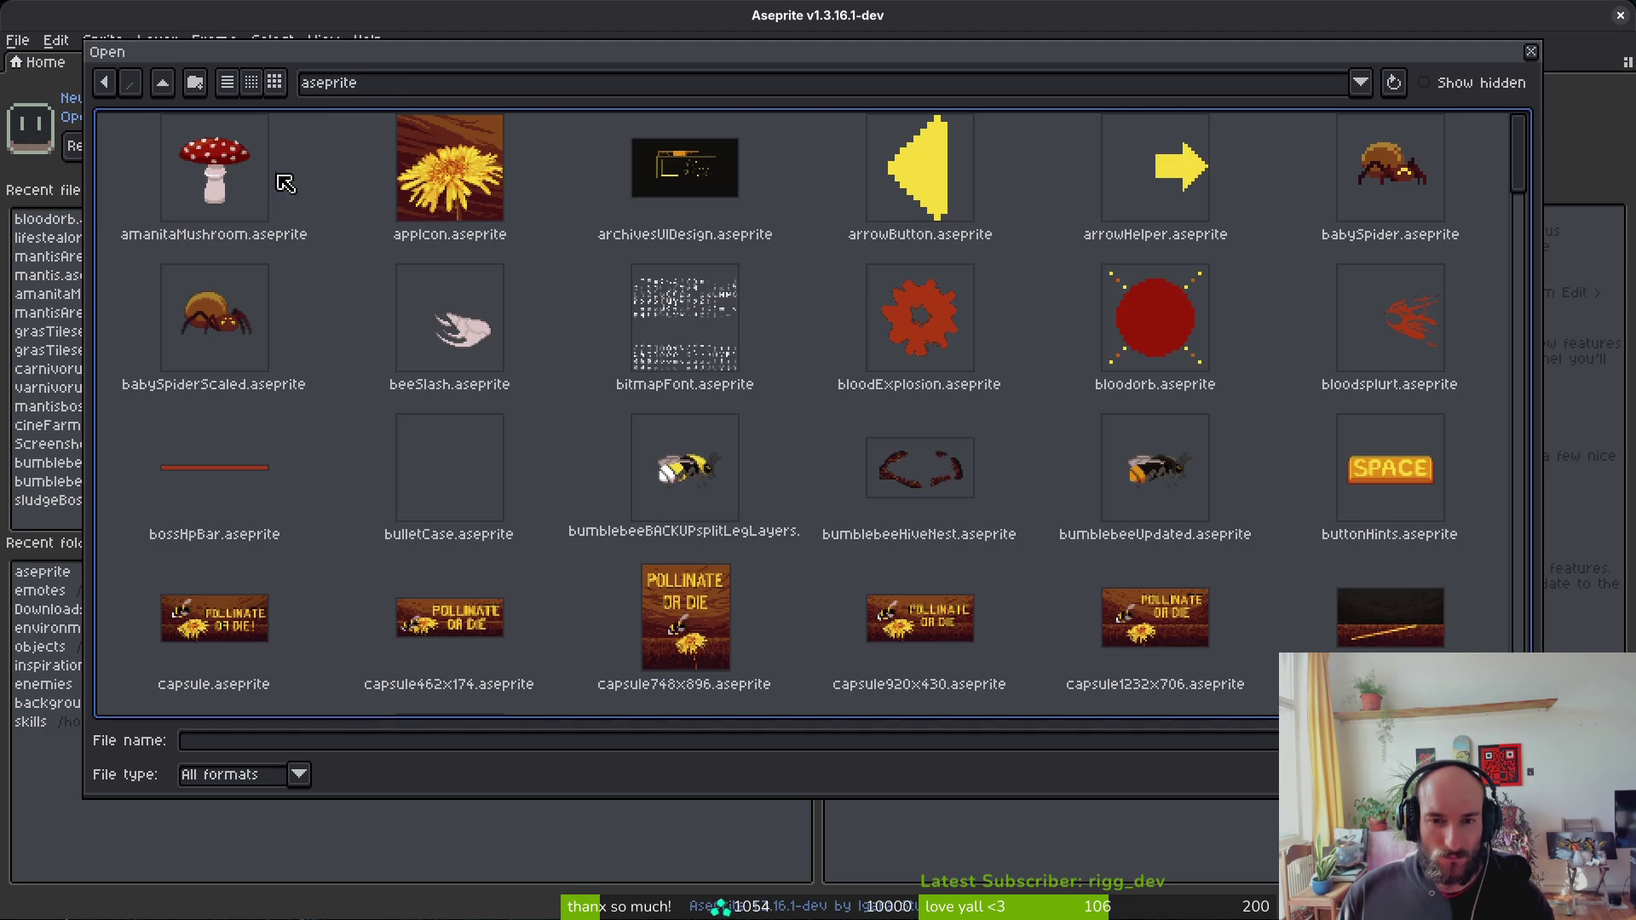
# Step: Open bloodExplosion.aseprite in a new tab
pyautogui.click(956, 357)
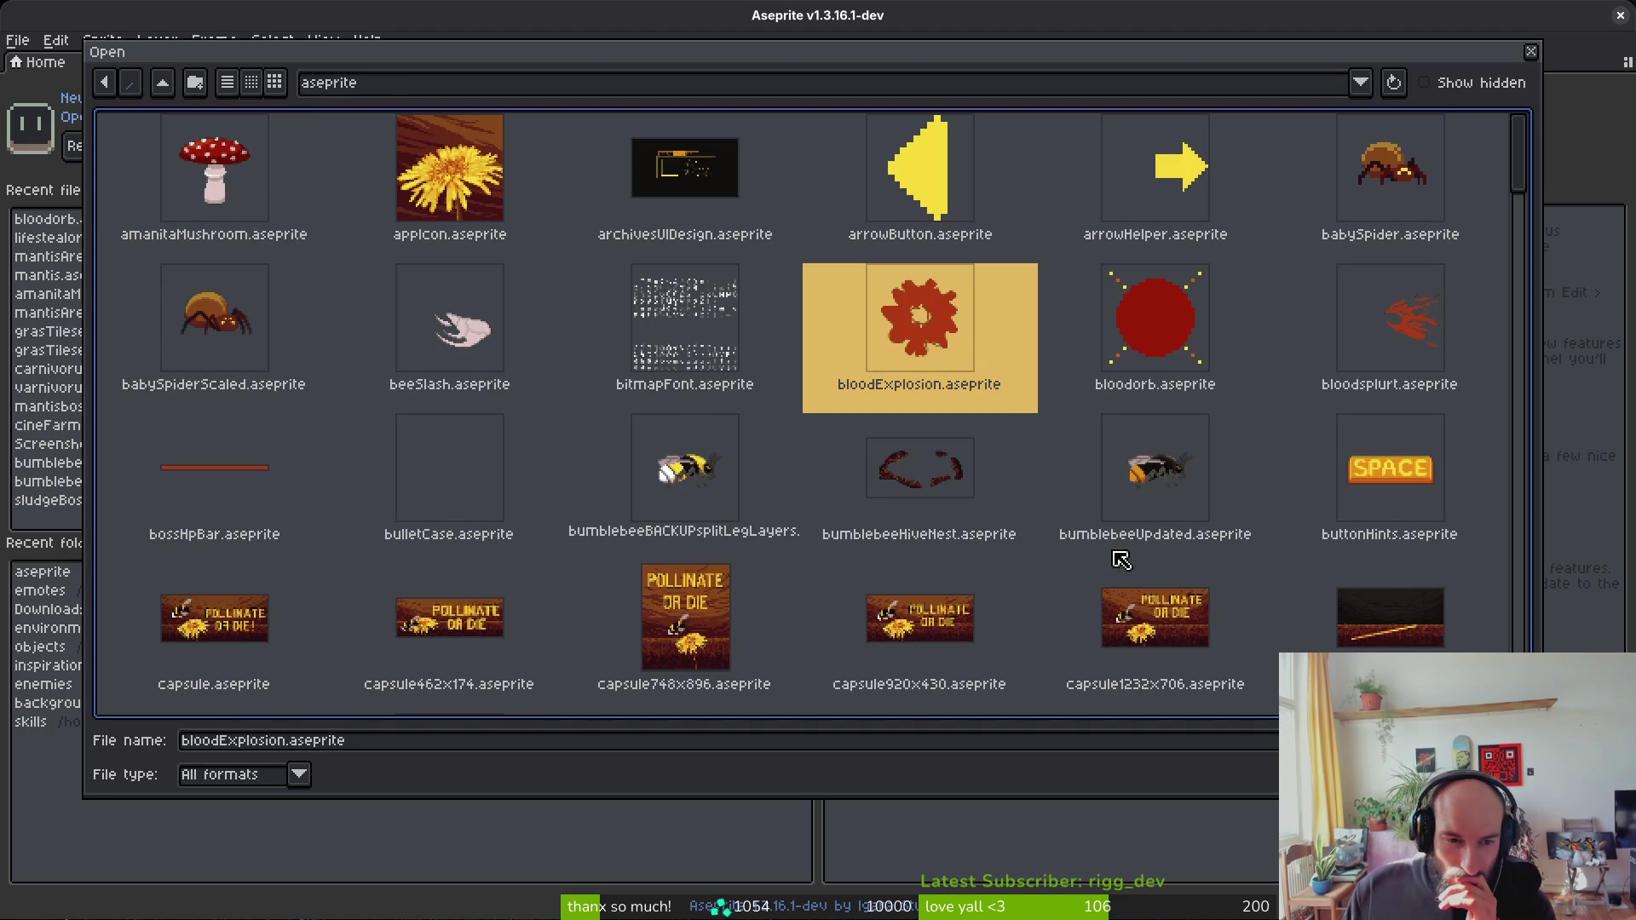
pyautogui.scroll(-2, 1061, 521)
pyautogui.scroll(-2, 1033, 518)
pyautogui.scroll(4, 1033, 518)
pyautogui.press('Return')
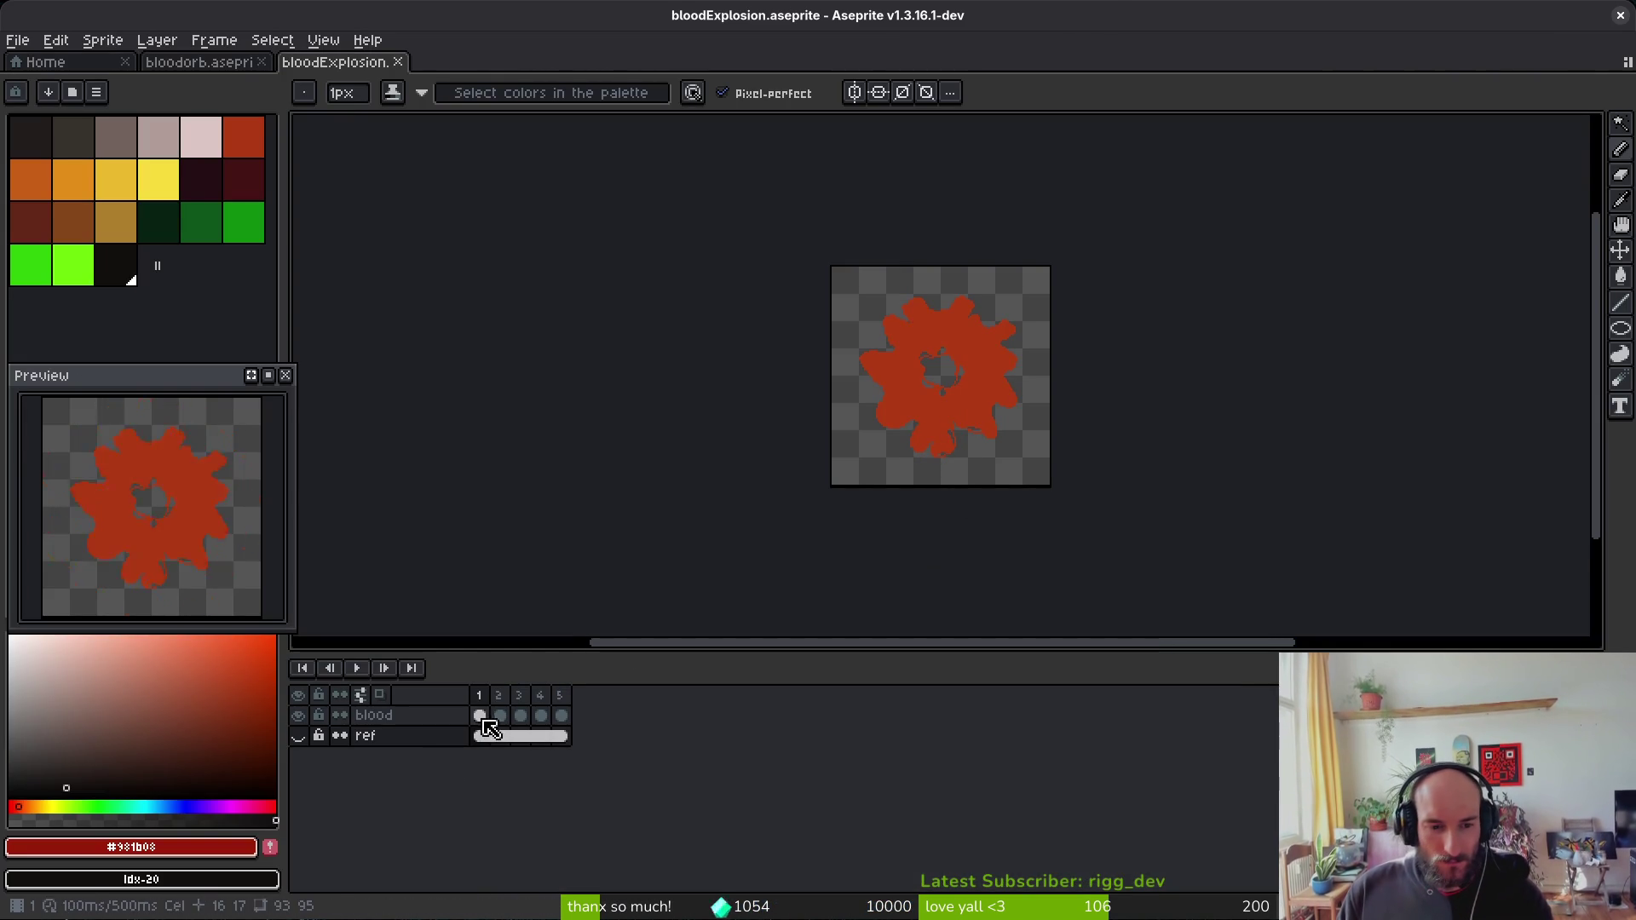
# Step: Select the entire canvas of bloodExplosion's frame 1
pyautogui.moveTo(482, 718); pyautogui.dragTo(571, 717)
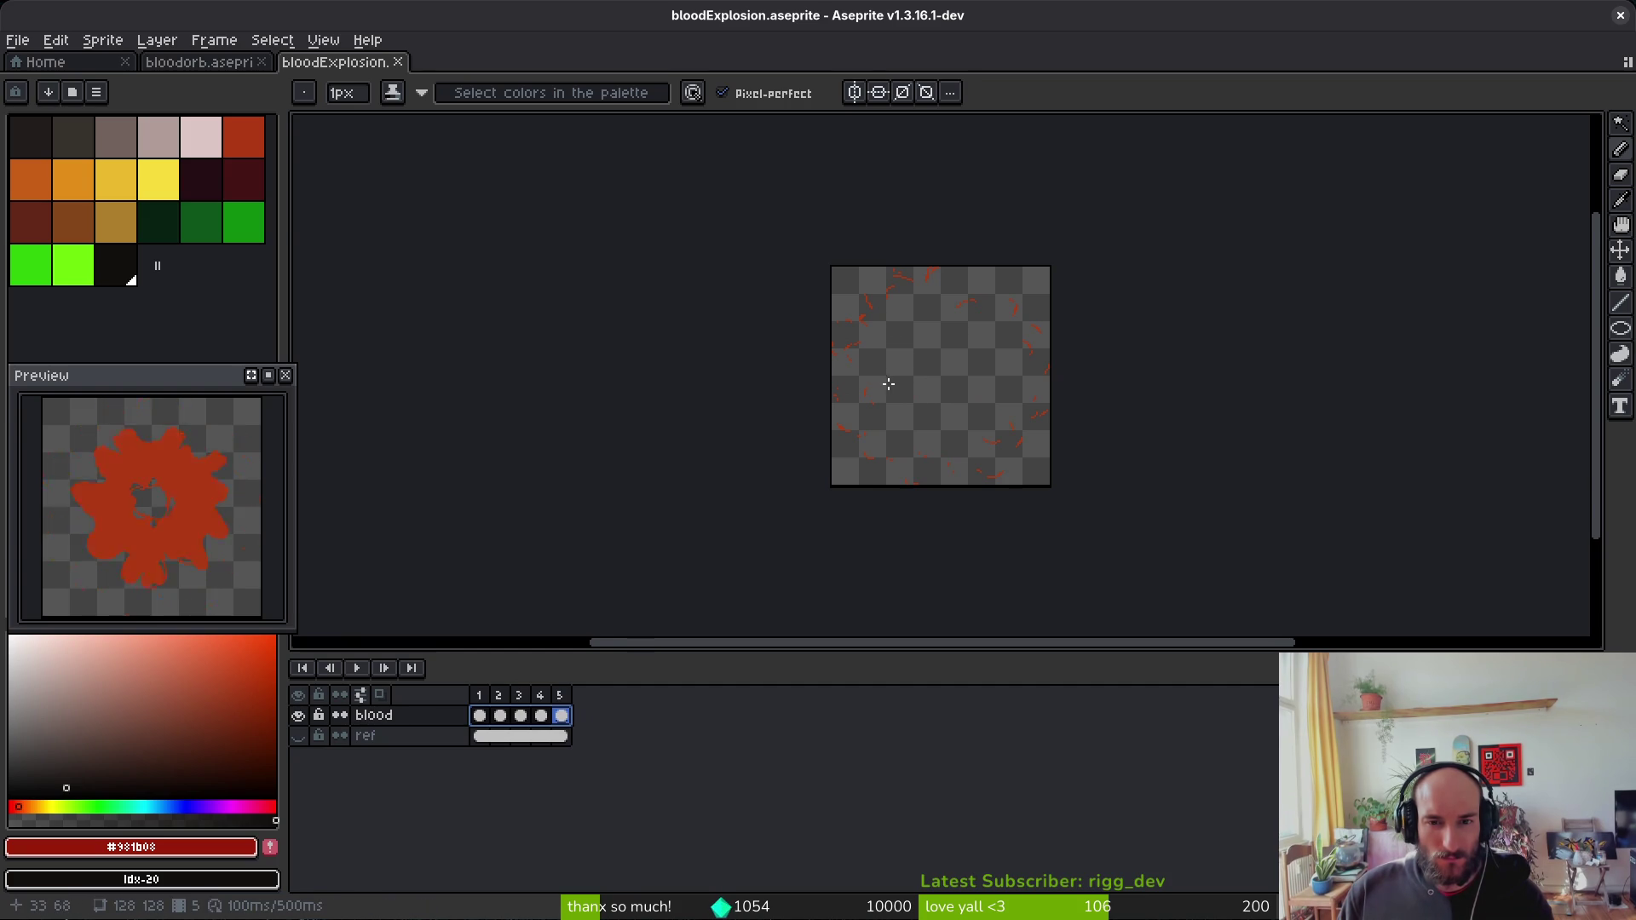
pyautogui.click(479, 715)
pyautogui.press('m')
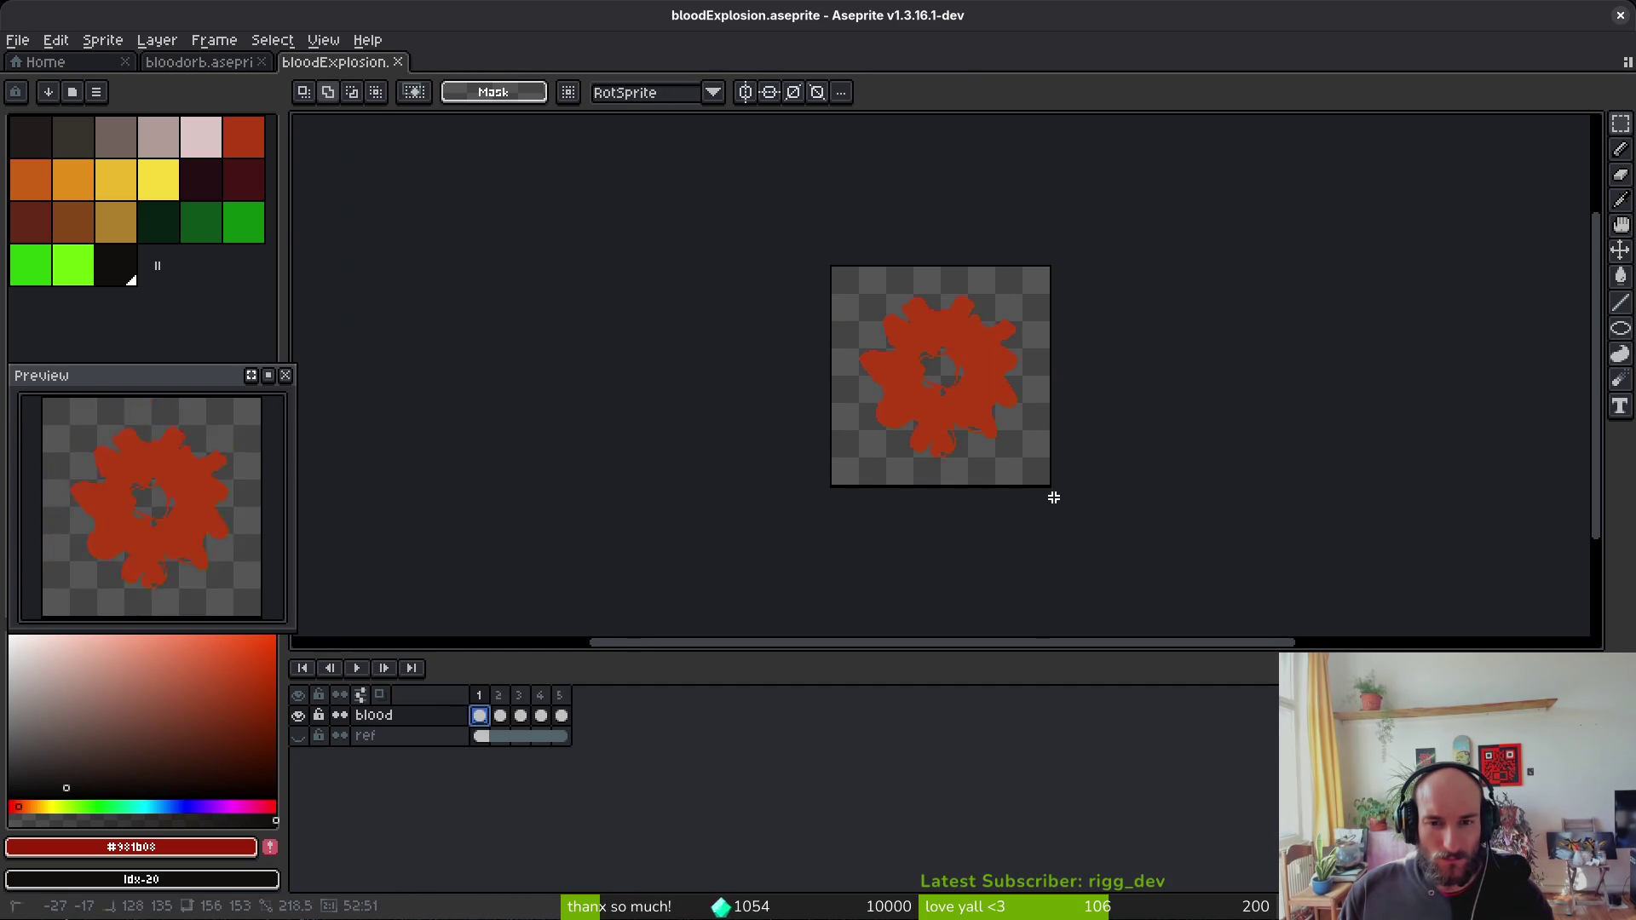
pyautogui.hotkey('ctrl', 'a')
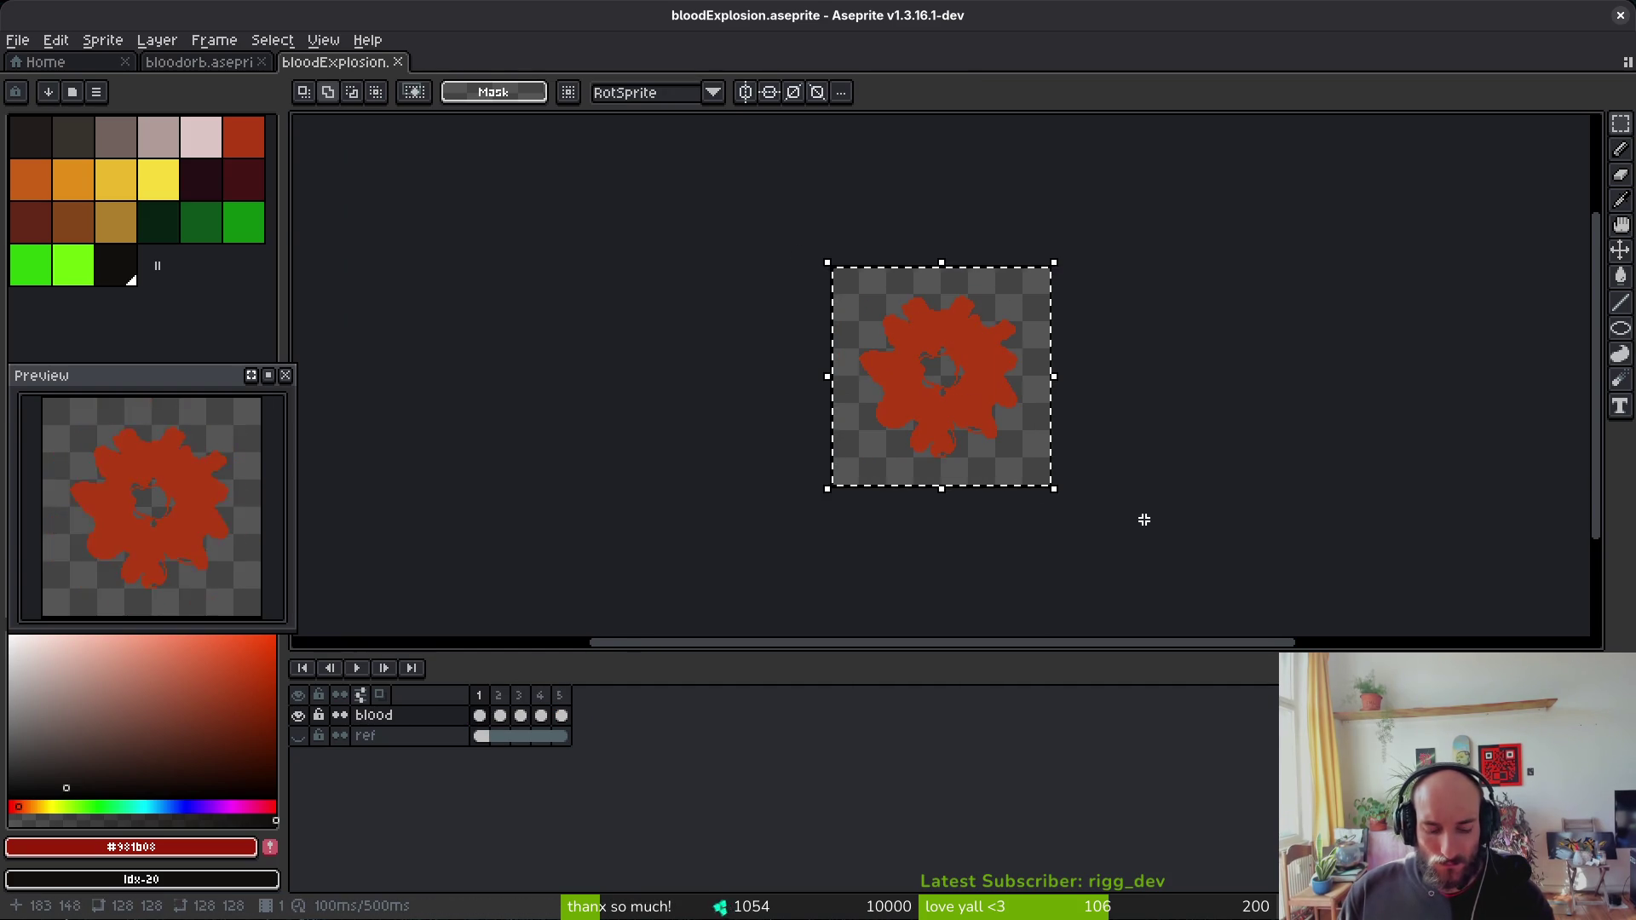
# Step: Paste the blood blob into bloodorb's new frame 4 and scale it to about 64×64
pyautogui.click(205, 62)
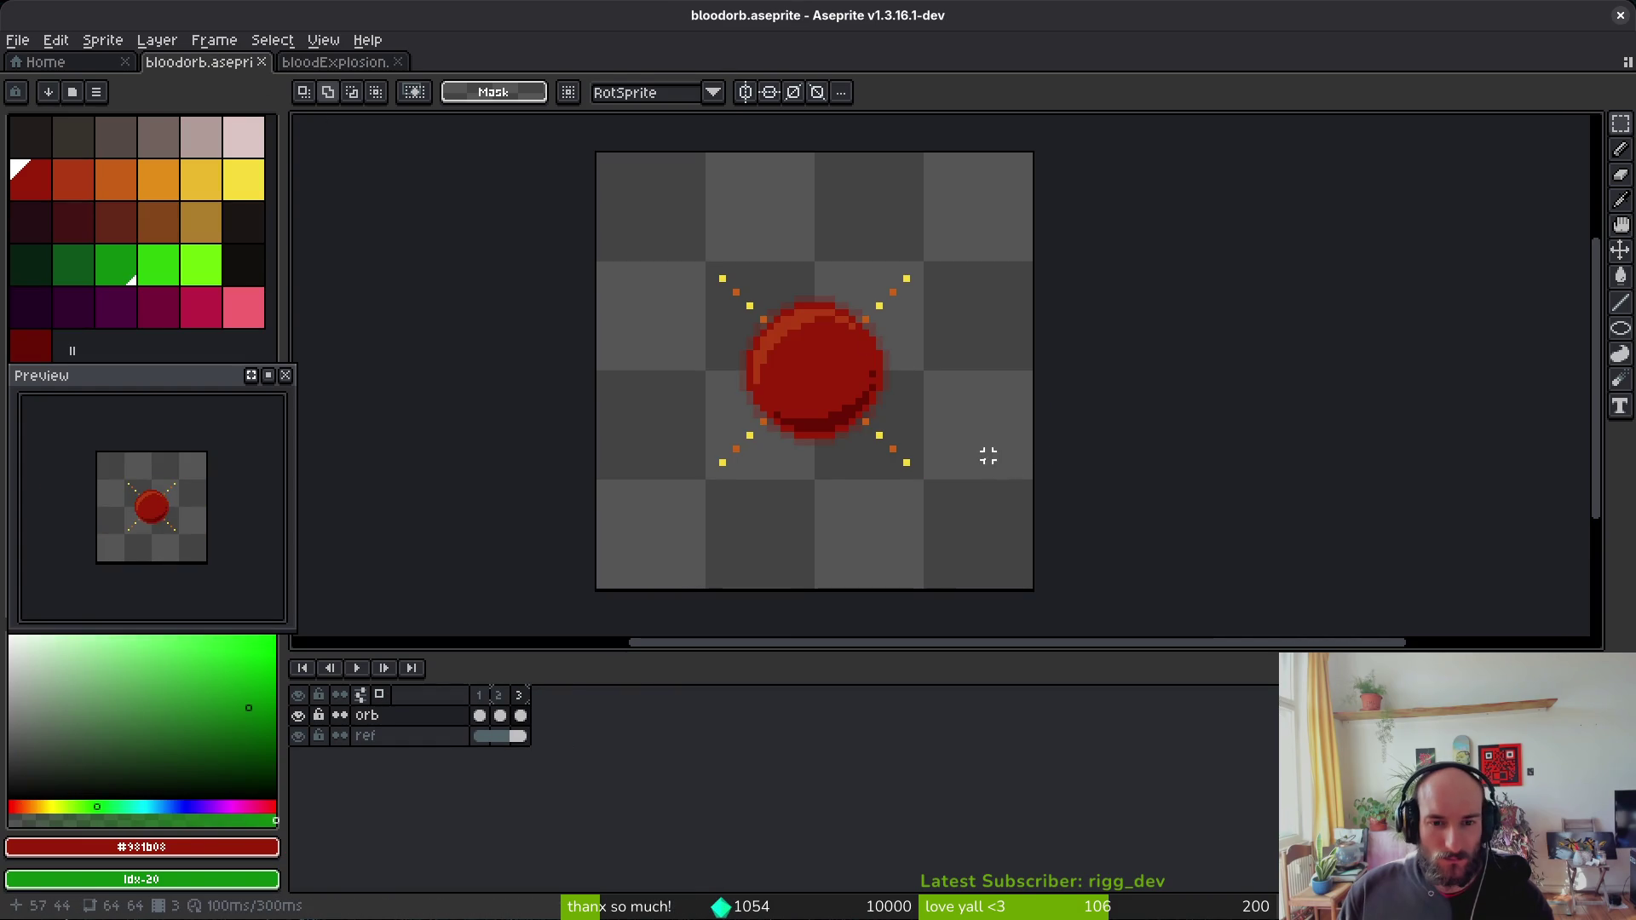
pyautogui.click(540, 715)
pyautogui.moveTo(873, 429); pyautogui.dragTo(893, 470)
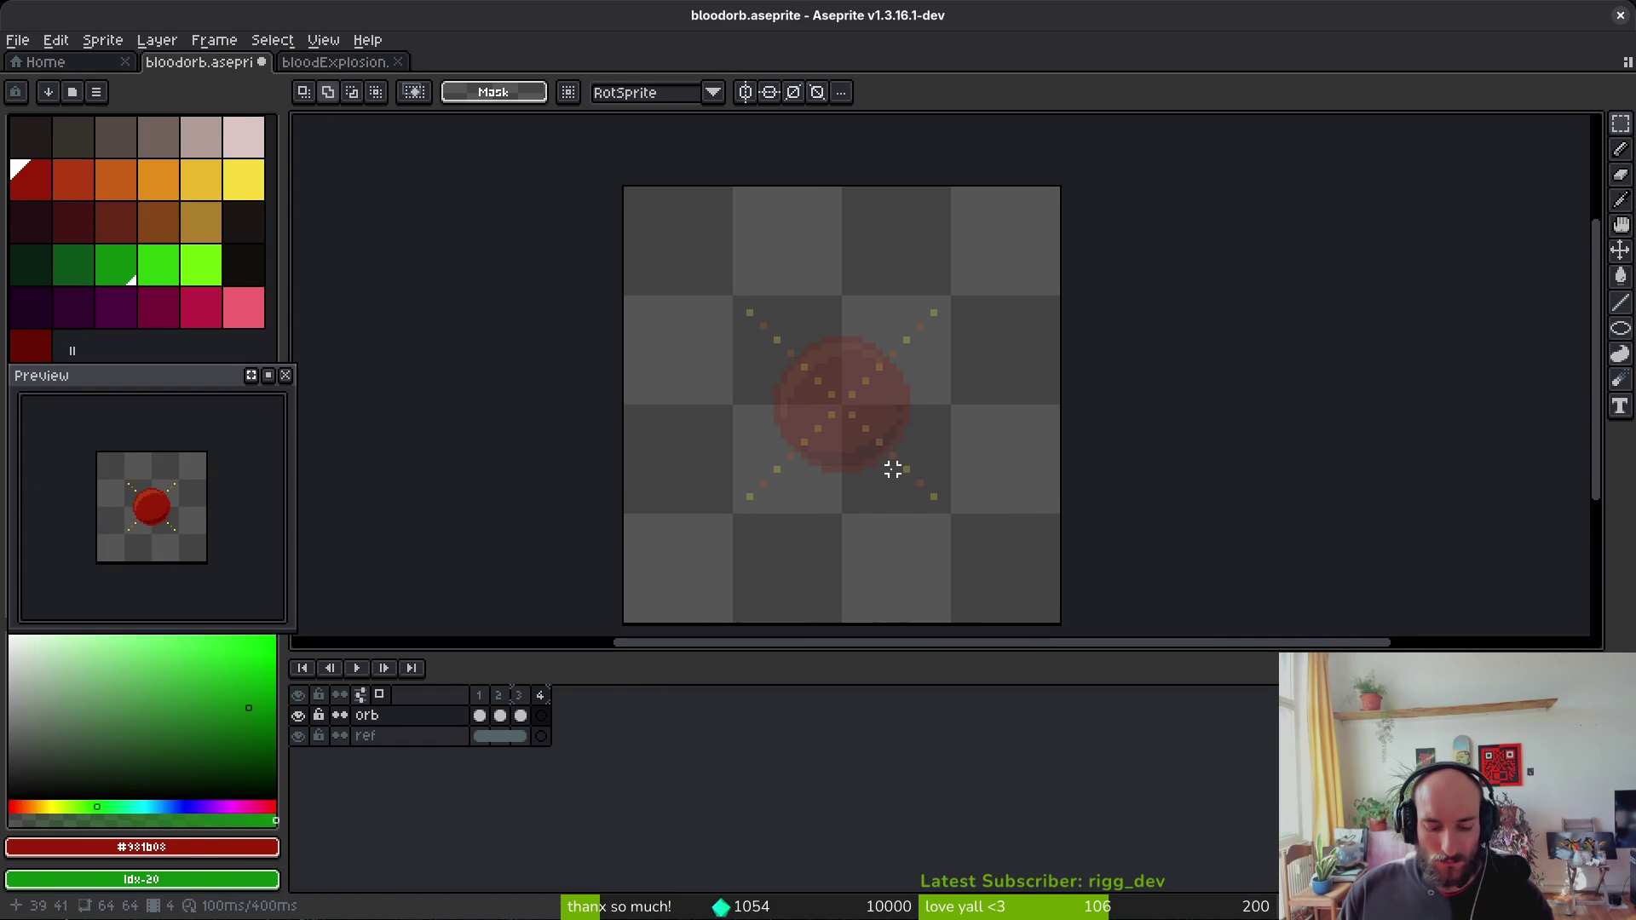
pyautogui.hotkey('ctrl', 'v')
pyautogui.scroll(-6, 1107, 526)
pyautogui.scroll(1, 988, 459)
pyautogui.moveTo(1030, 502); pyautogui.dragTo(920, 395)
pyautogui.hscroll(-5, 935, 409)
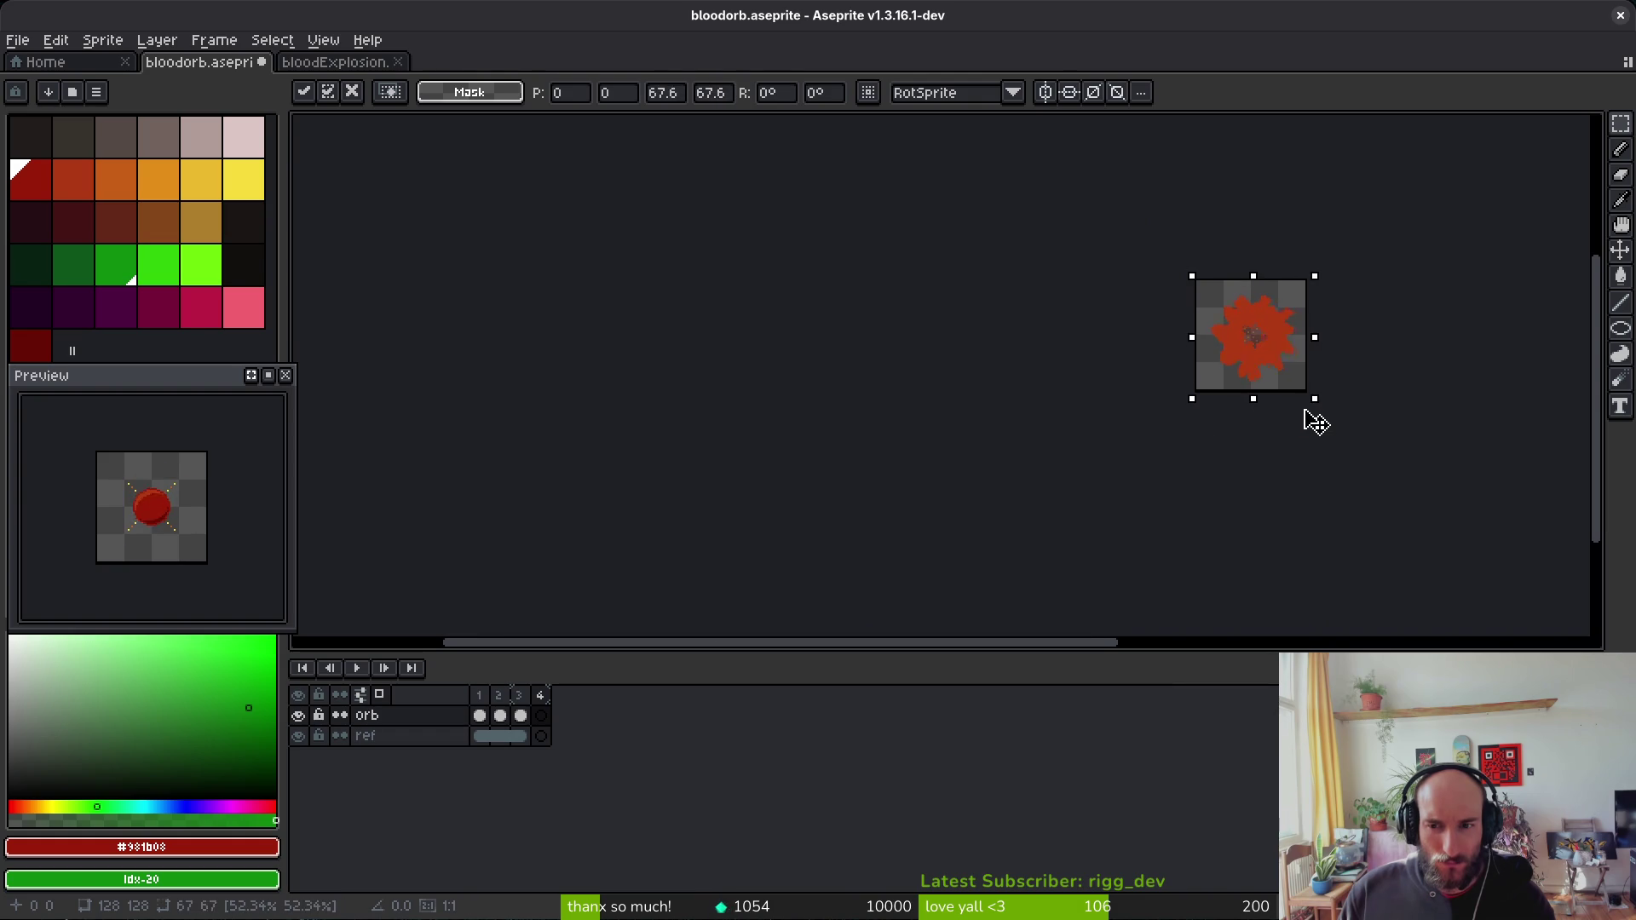
pyautogui.scroll(9, 1301, 401)
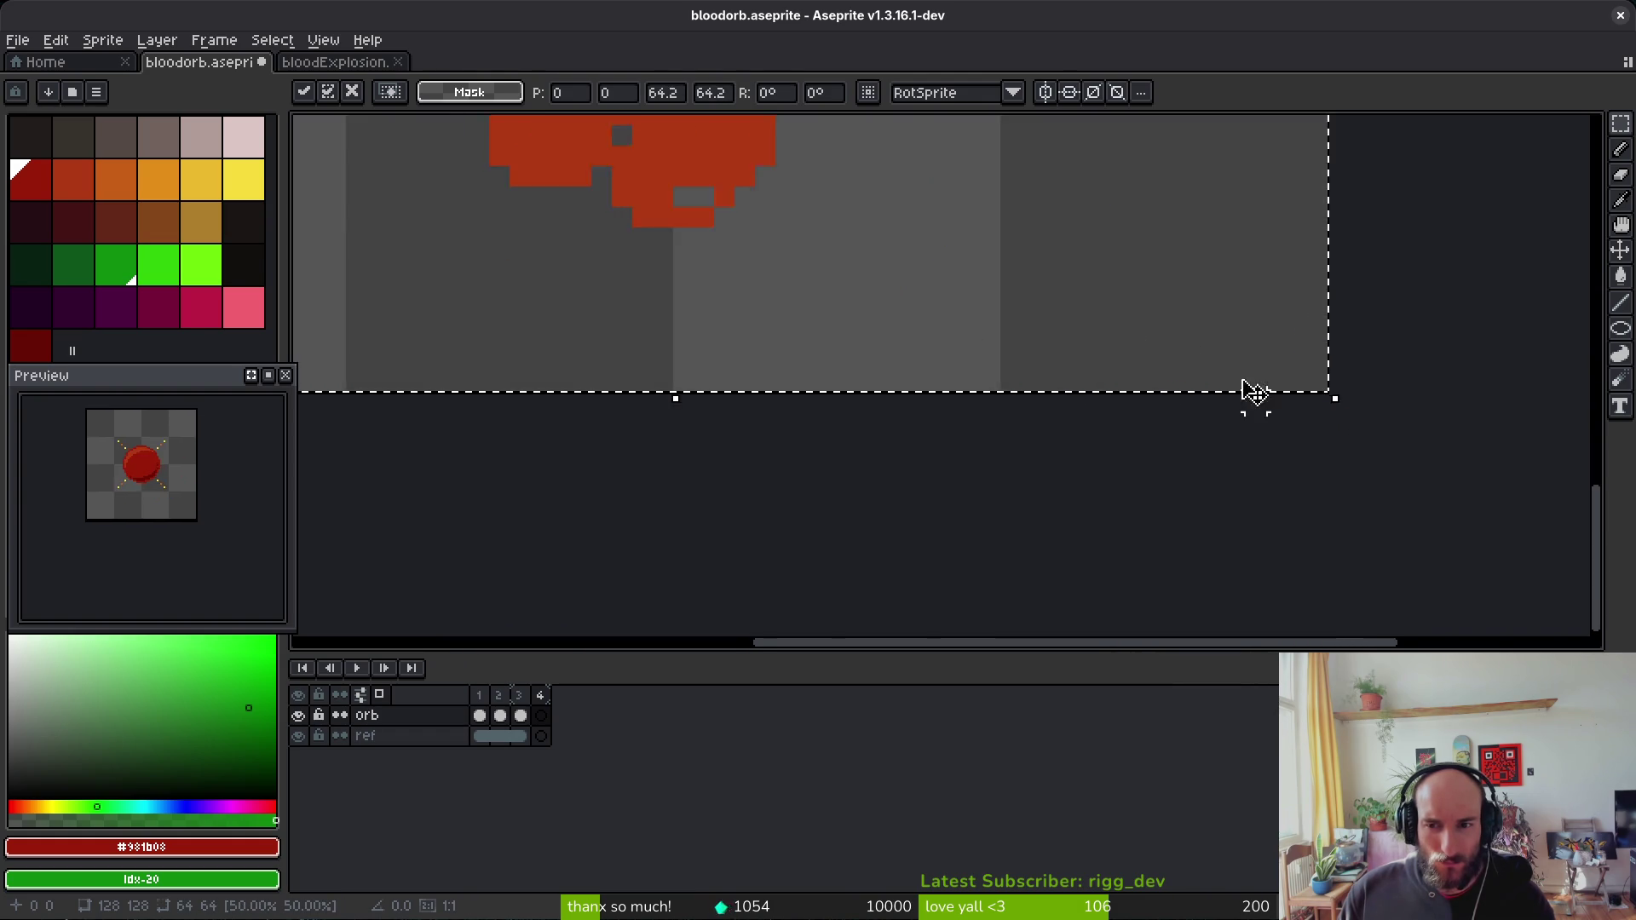
pyautogui.scroll(-3, 1250, 405)
pyautogui.press('Return')
pyautogui.scroll(-2, 1072, 492)
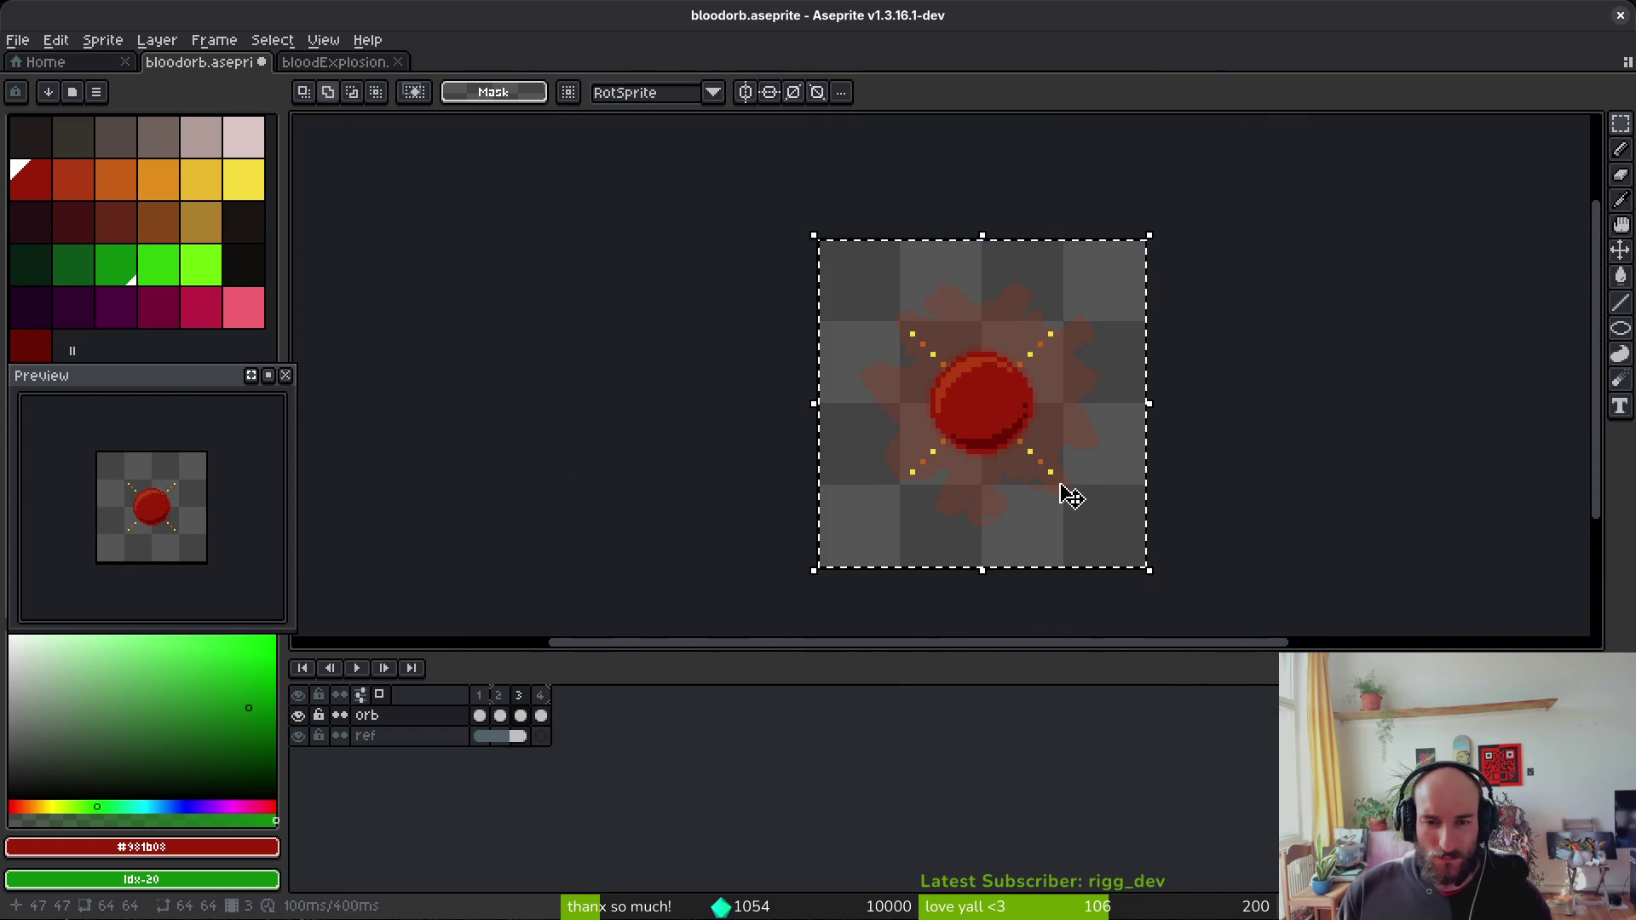
# Step: Fill the pasted blob dark red, add empty frames after frame 4, and return to bloodExplosion
pyautogui.hotkey('ctrl', 'd')
pyautogui.press(']')
pyautogui.click(31, 179)
pyautogui.press('g')
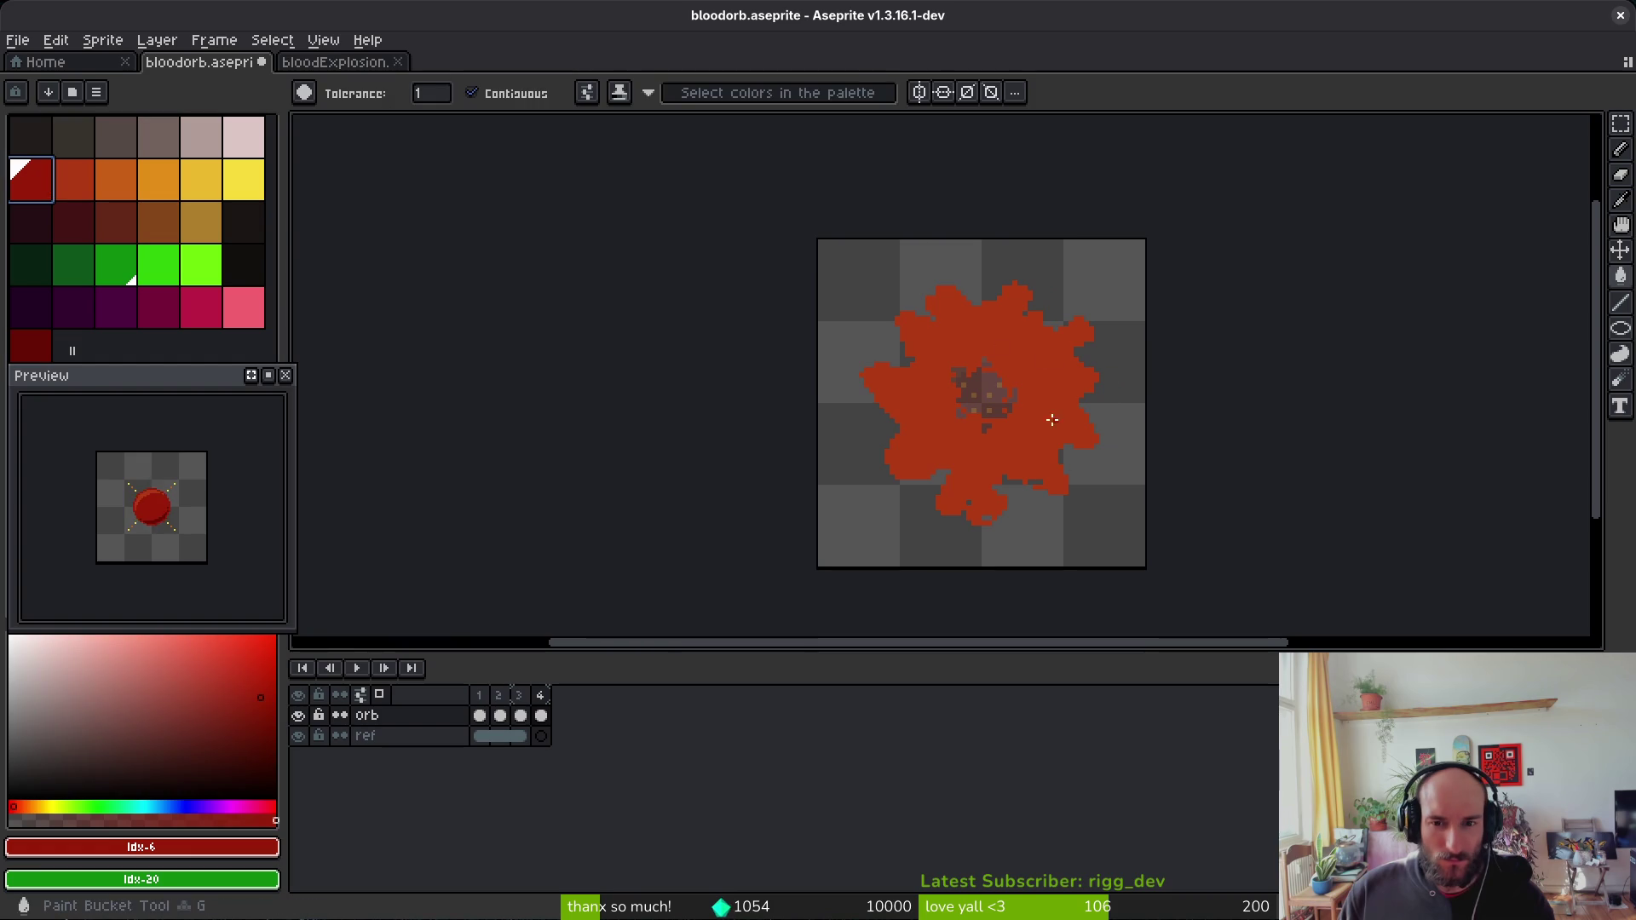
pyautogui.click(1022, 422)
pyautogui.scroll(3, 1016, 416)
pyautogui.scroll(-5, 1016, 416)
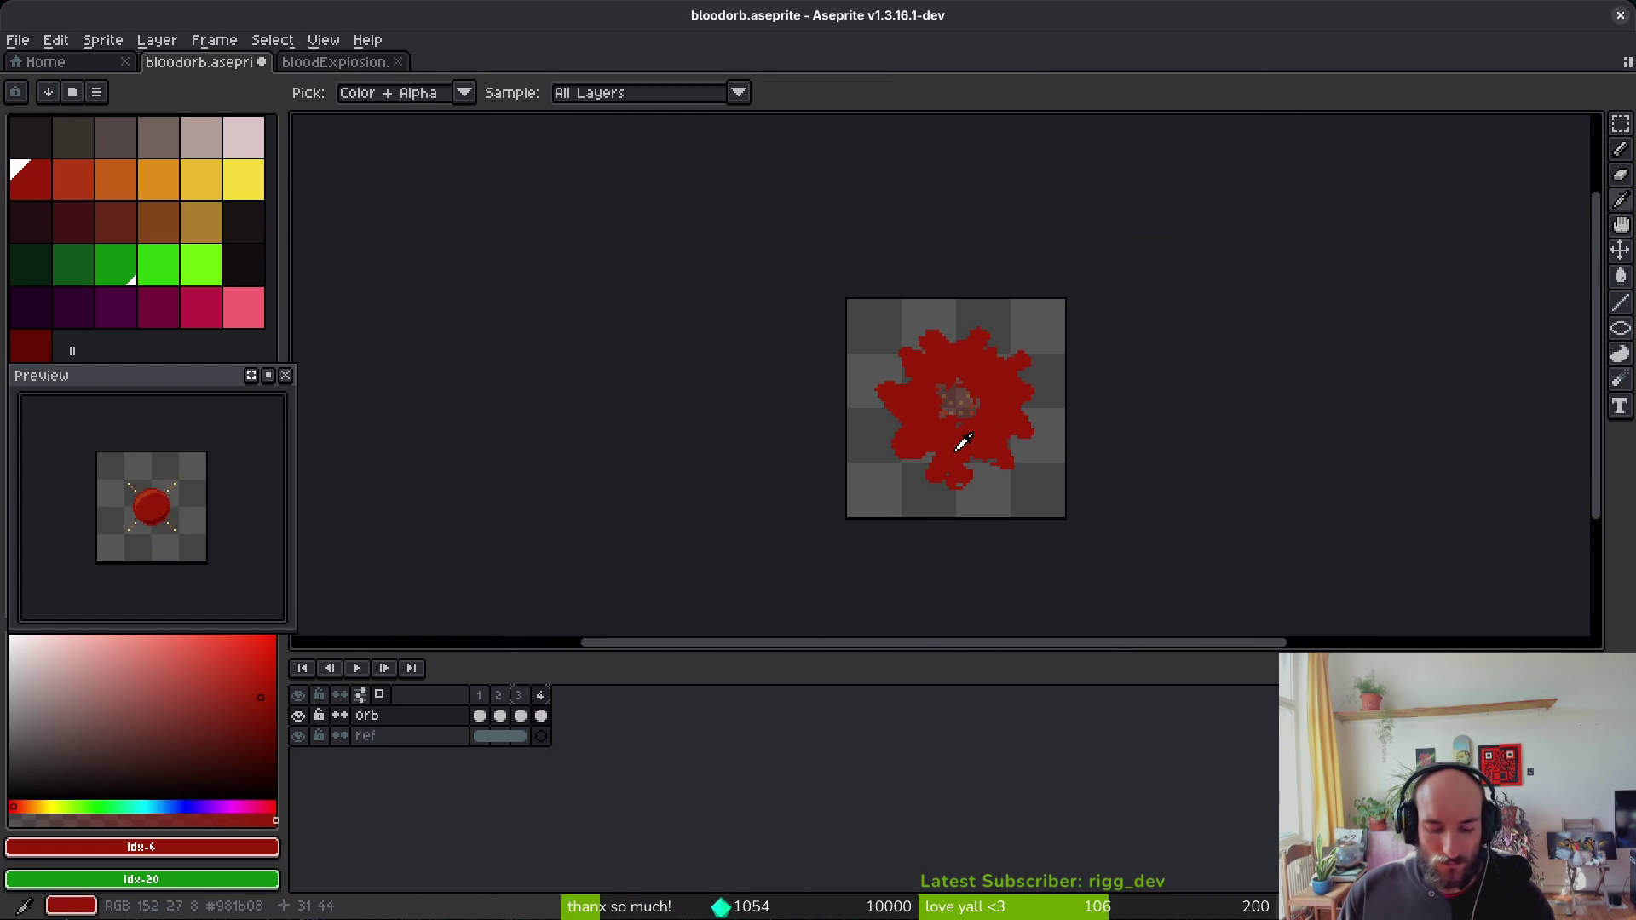
pyautogui.hotkey('alt', 'shift', 'n')
pyautogui.hotkey('alt', 'shift', 'n')
pyautogui.click(335, 61)
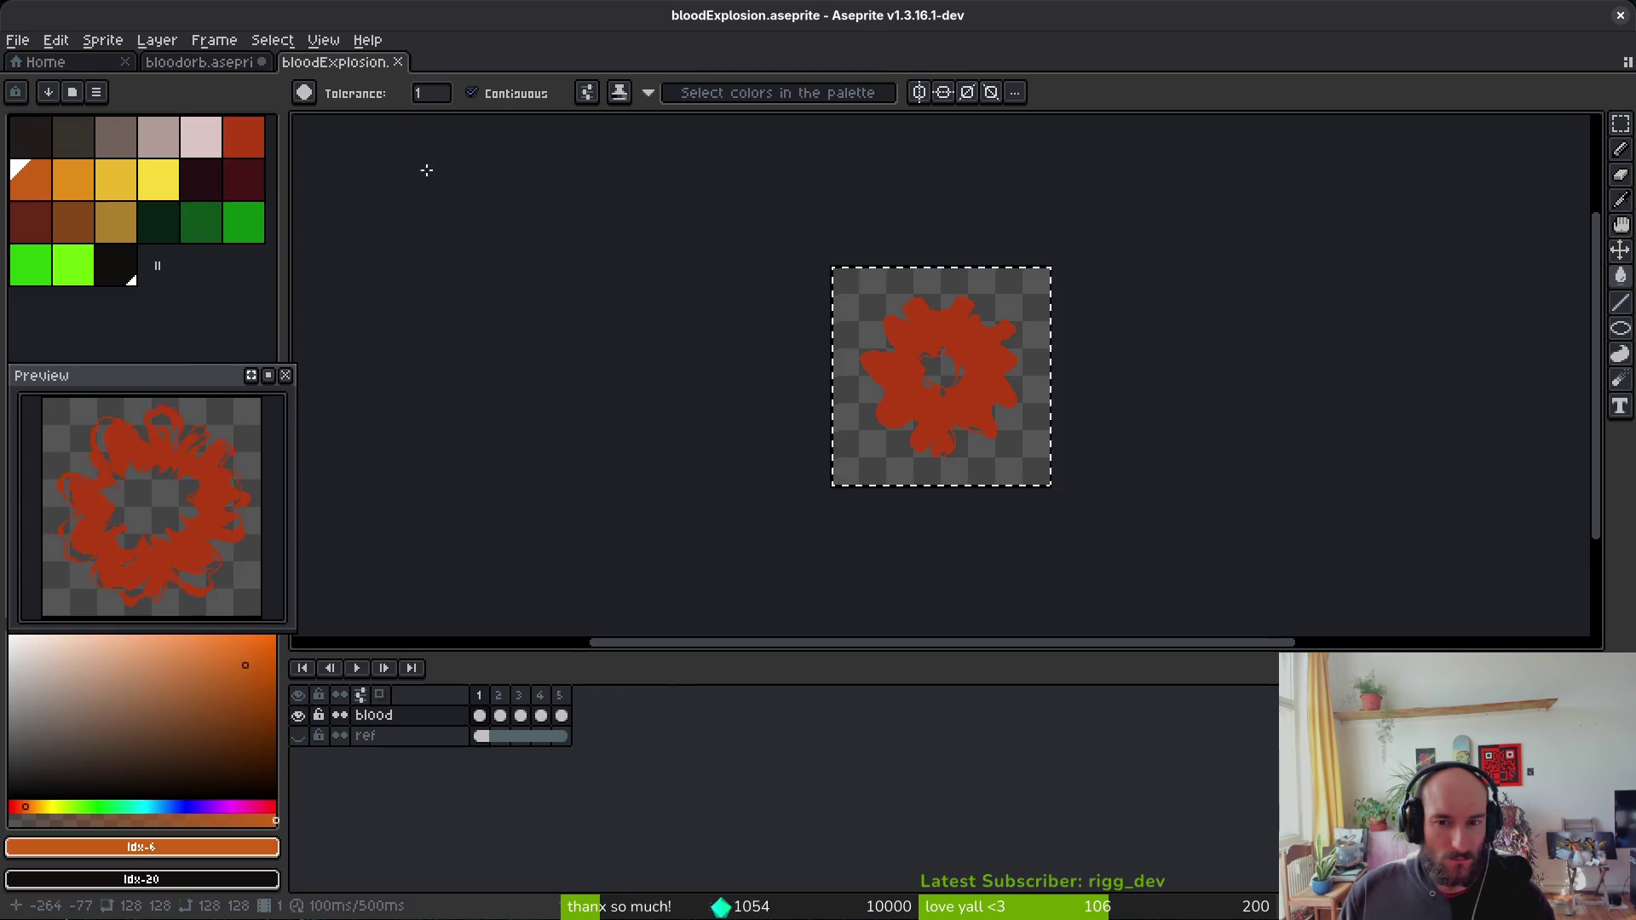
# Step: Select bloodExplosion's frame 2, shifting its splatter about 32 px left, for copying
pyautogui.click(500, 735)
pyautogui.hotkey('ctrl', 'a')
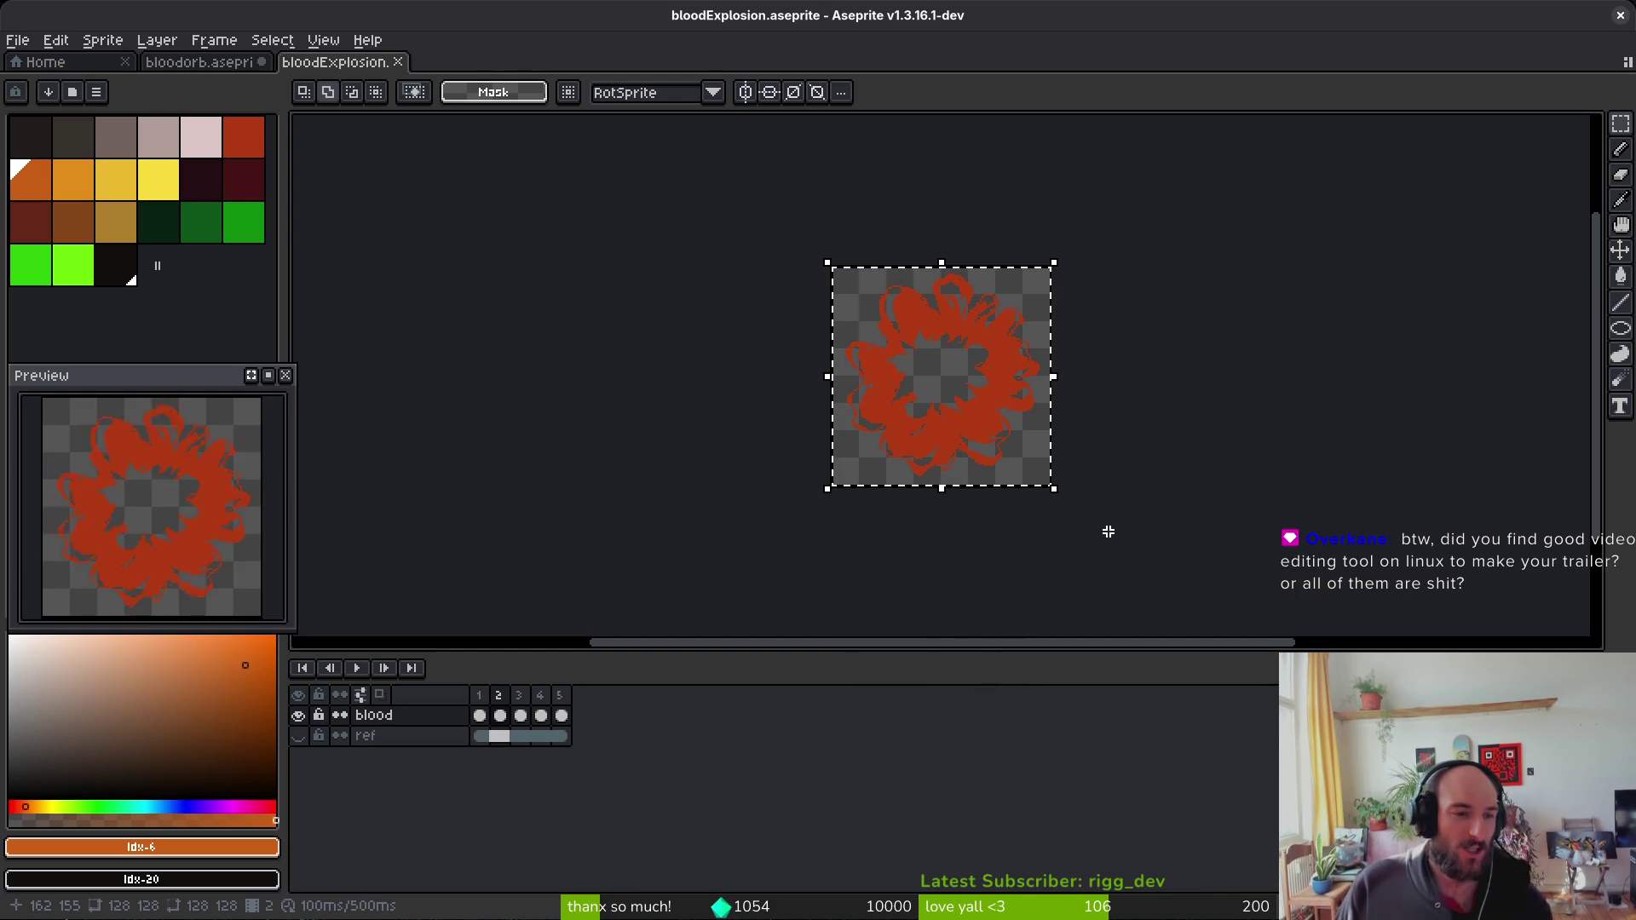
pyautogui.moveTo(857, 377); pyautogui.dragTo(829, 376)
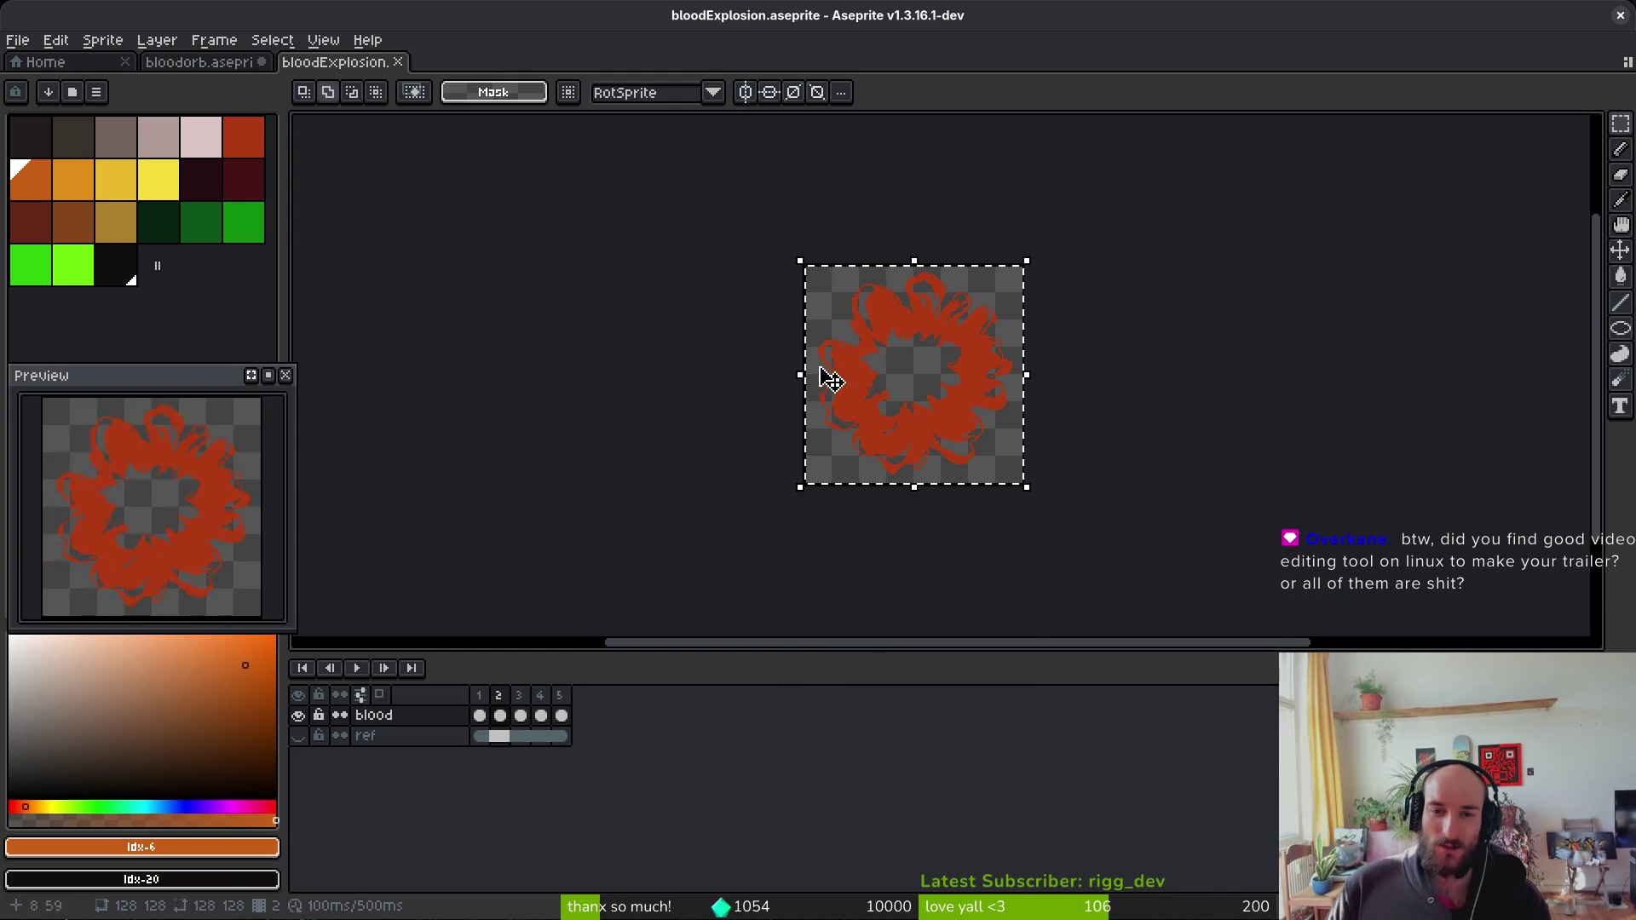
pyautogui.click(204, 63)
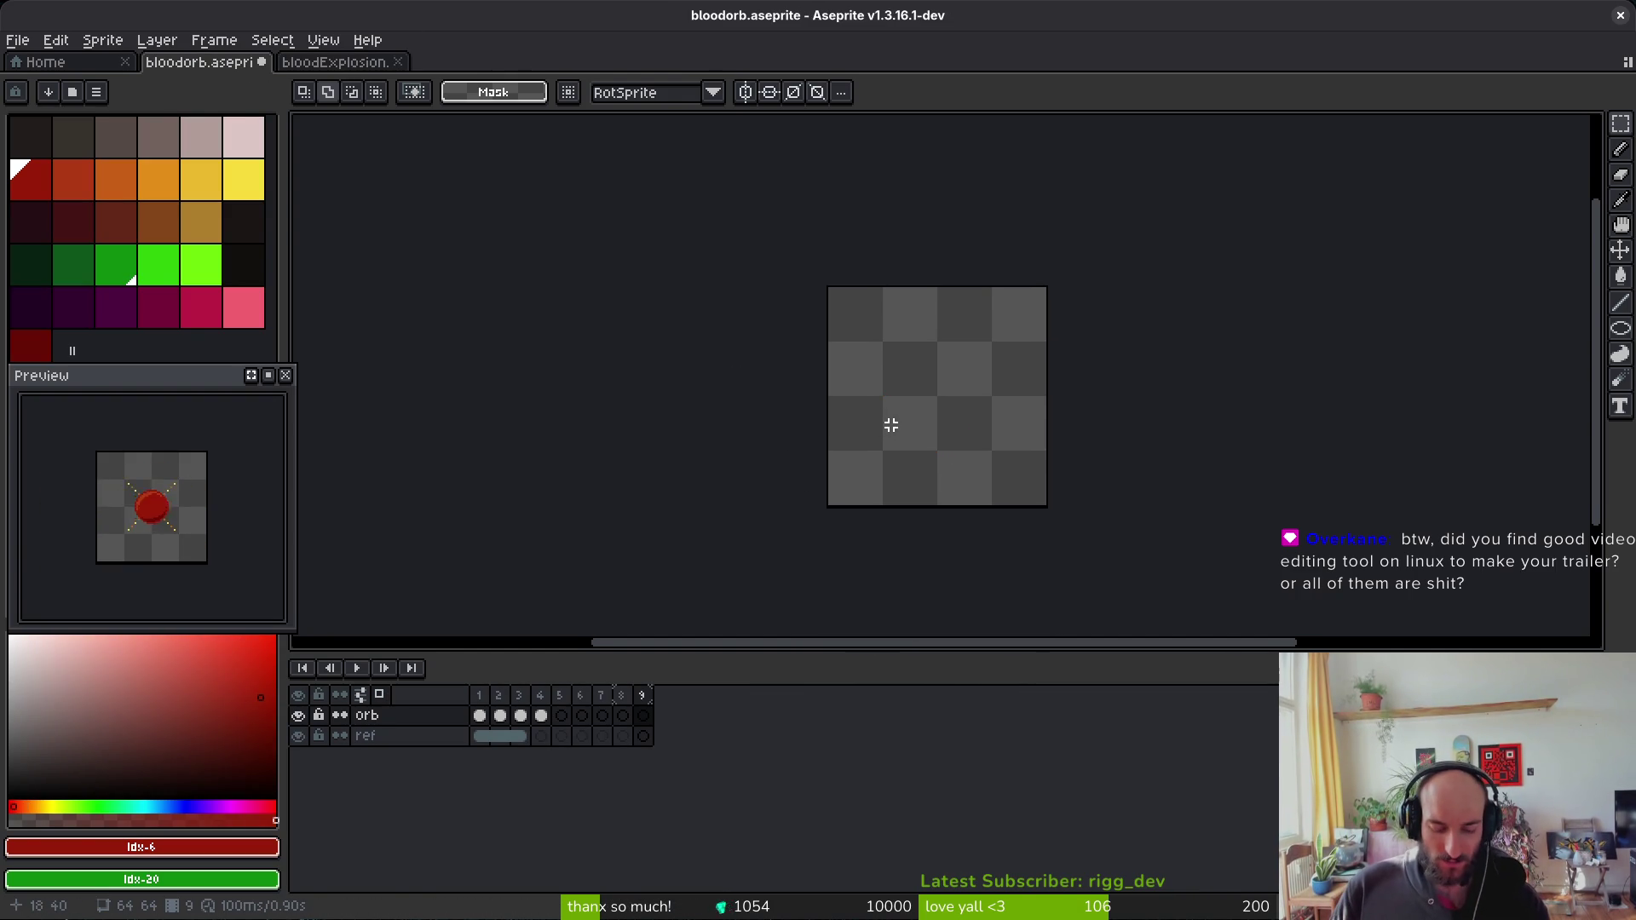
pyautogui.hotkey('ctrl', 'v')
pyautogui.hotkey('ctrl', 'z')
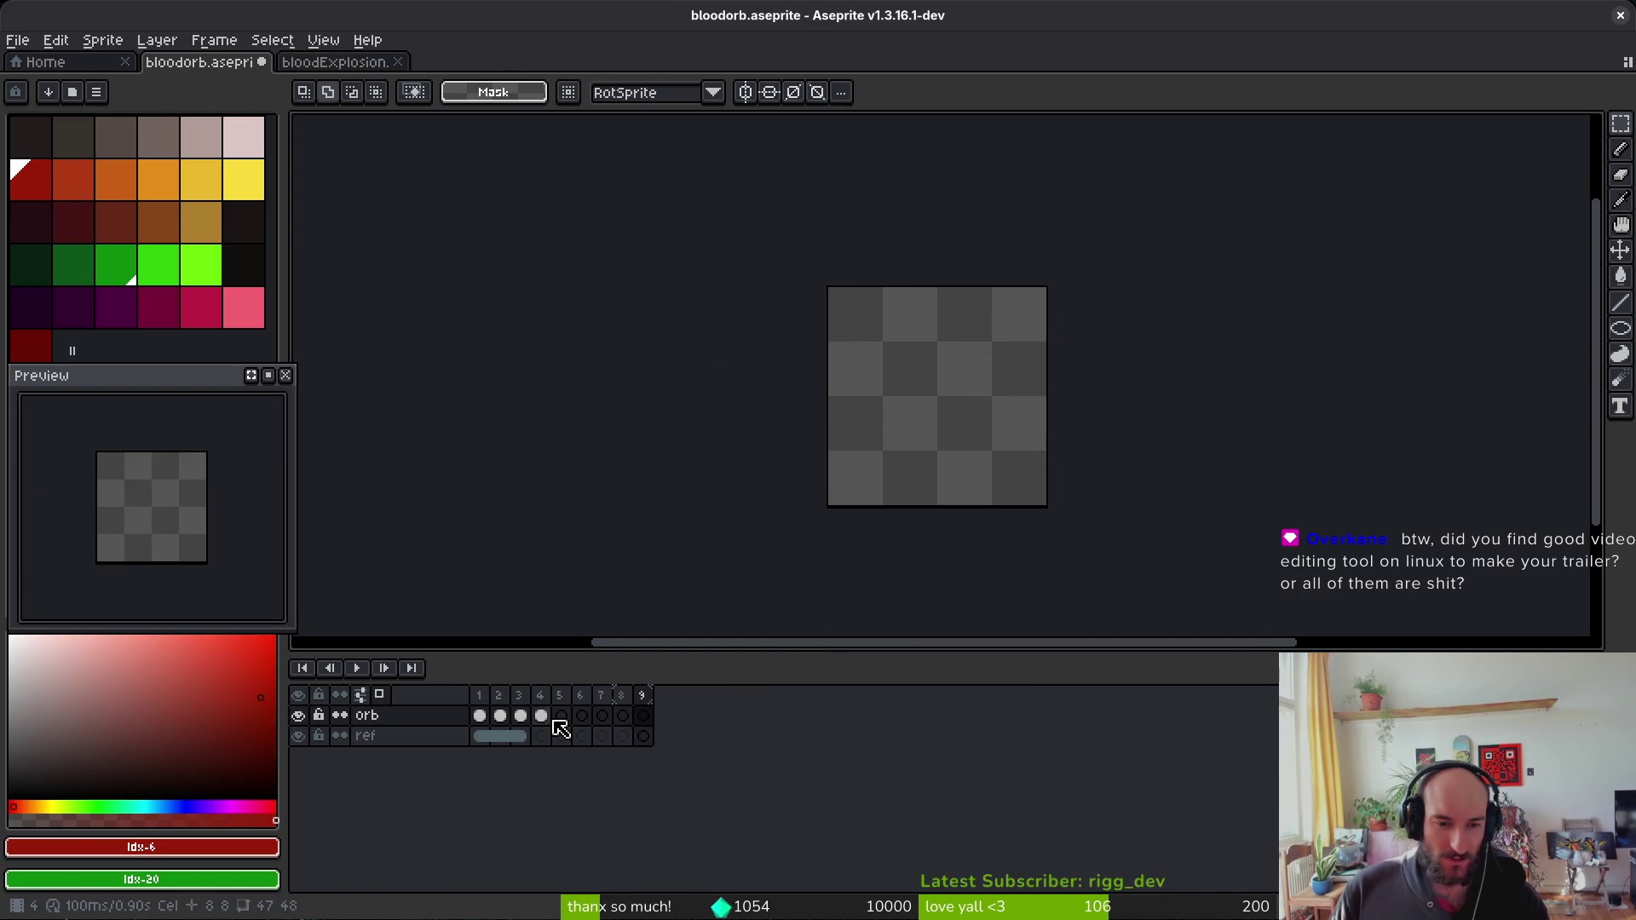
# Step: Paste the explosion into orb frame 5, shrink it to about 64 px, and save
pyautogui.click(563, 718)
pyautogui.hotkey('ctrl', 'v')
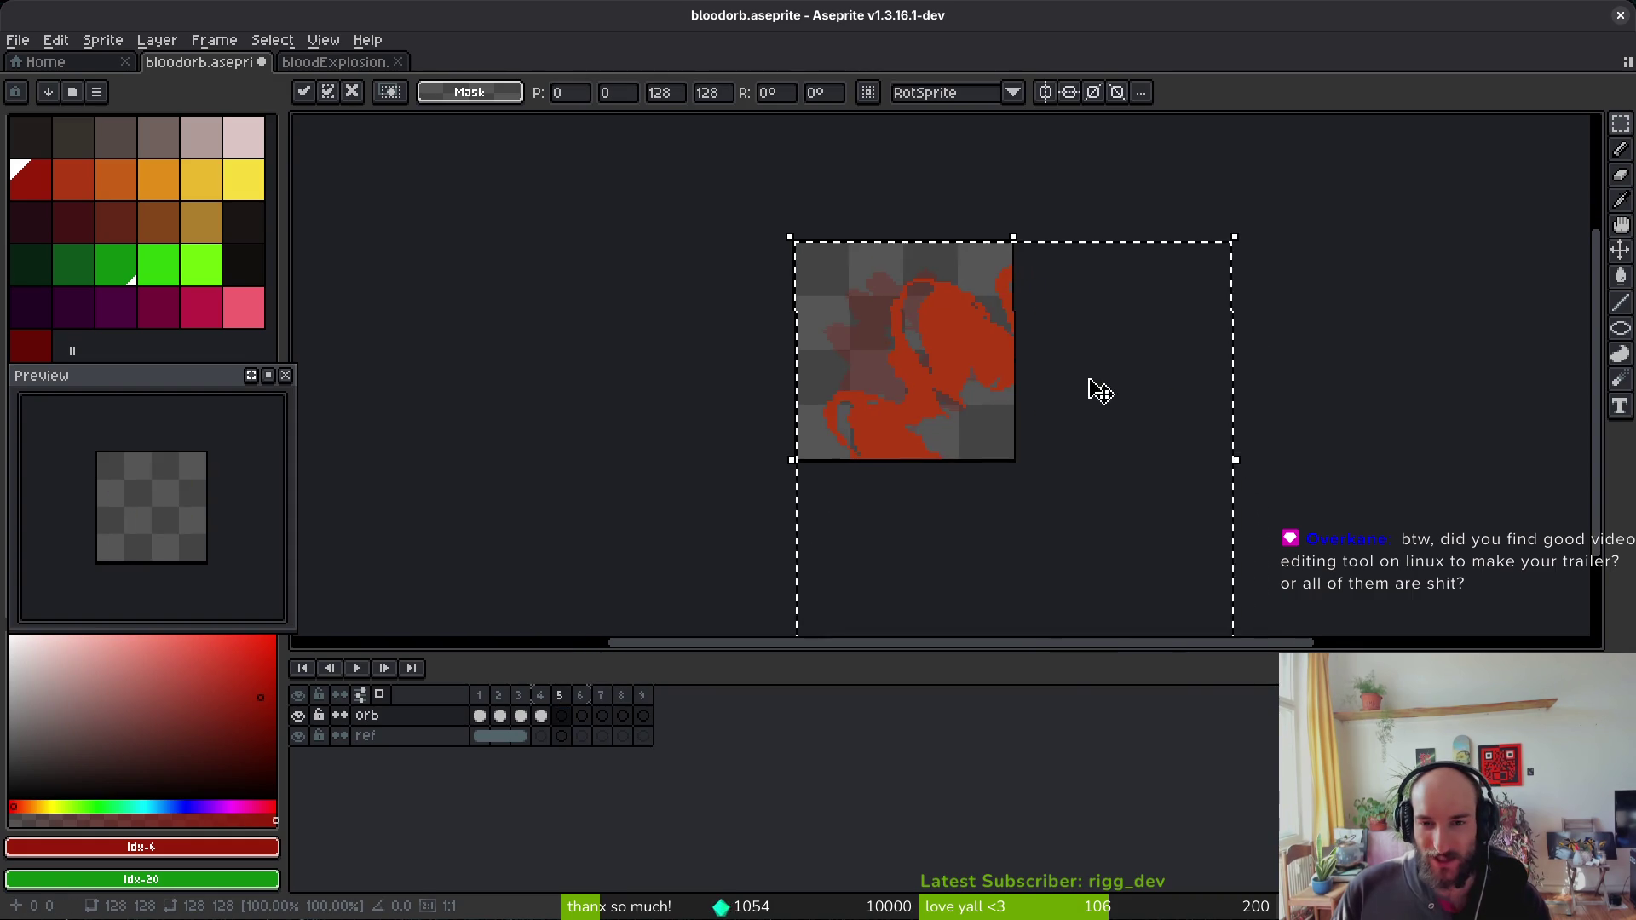
pyautogui.moveTo(974, 332); pyautogui.dragTo(854, 278)
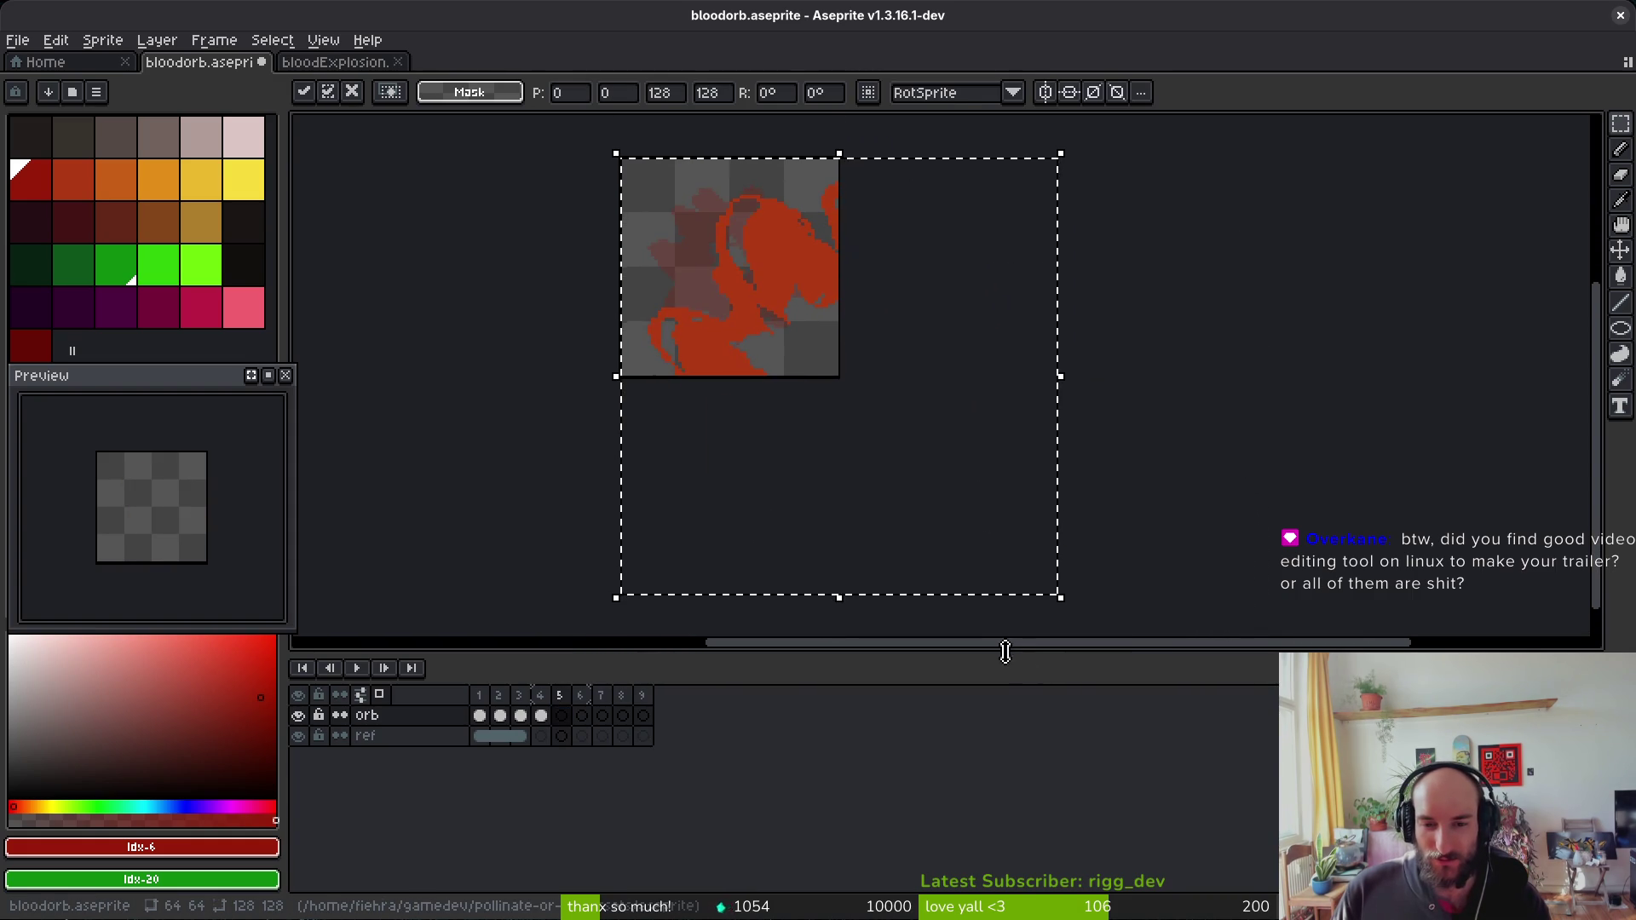
pyautogui.moveTo(1018, 655); pyautogui.dragTo(1021, 714)
pyautogui.moveTo(1060, 597); pyautogui.dragTo(849, 384)
pyautogui.scroll(3, 863, 385)
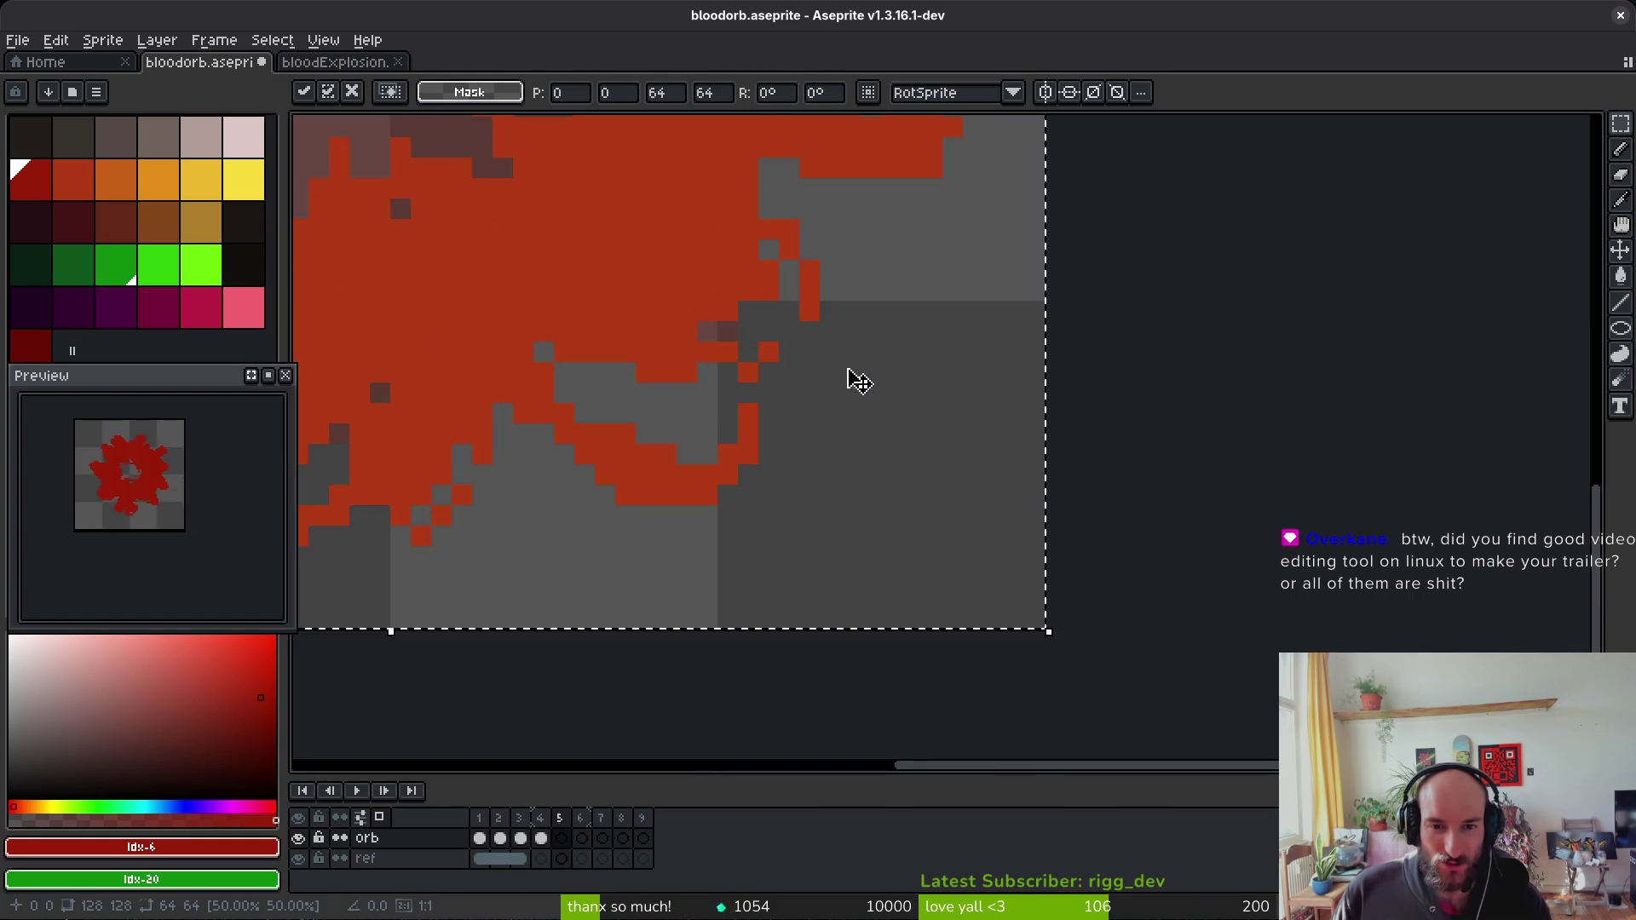
pyautogui.scroll(-3, 840, 376)
pyautogui.press('Return')
pyautogui.hotkey('ctrl', 's')
pyautogui.scroll(-1, 815, 378)
# Step: Paste another explosion copy into the next orb frame, shrink it to about 67 px, and save
pyautogui.press('i')
pyautogui.press('Return')
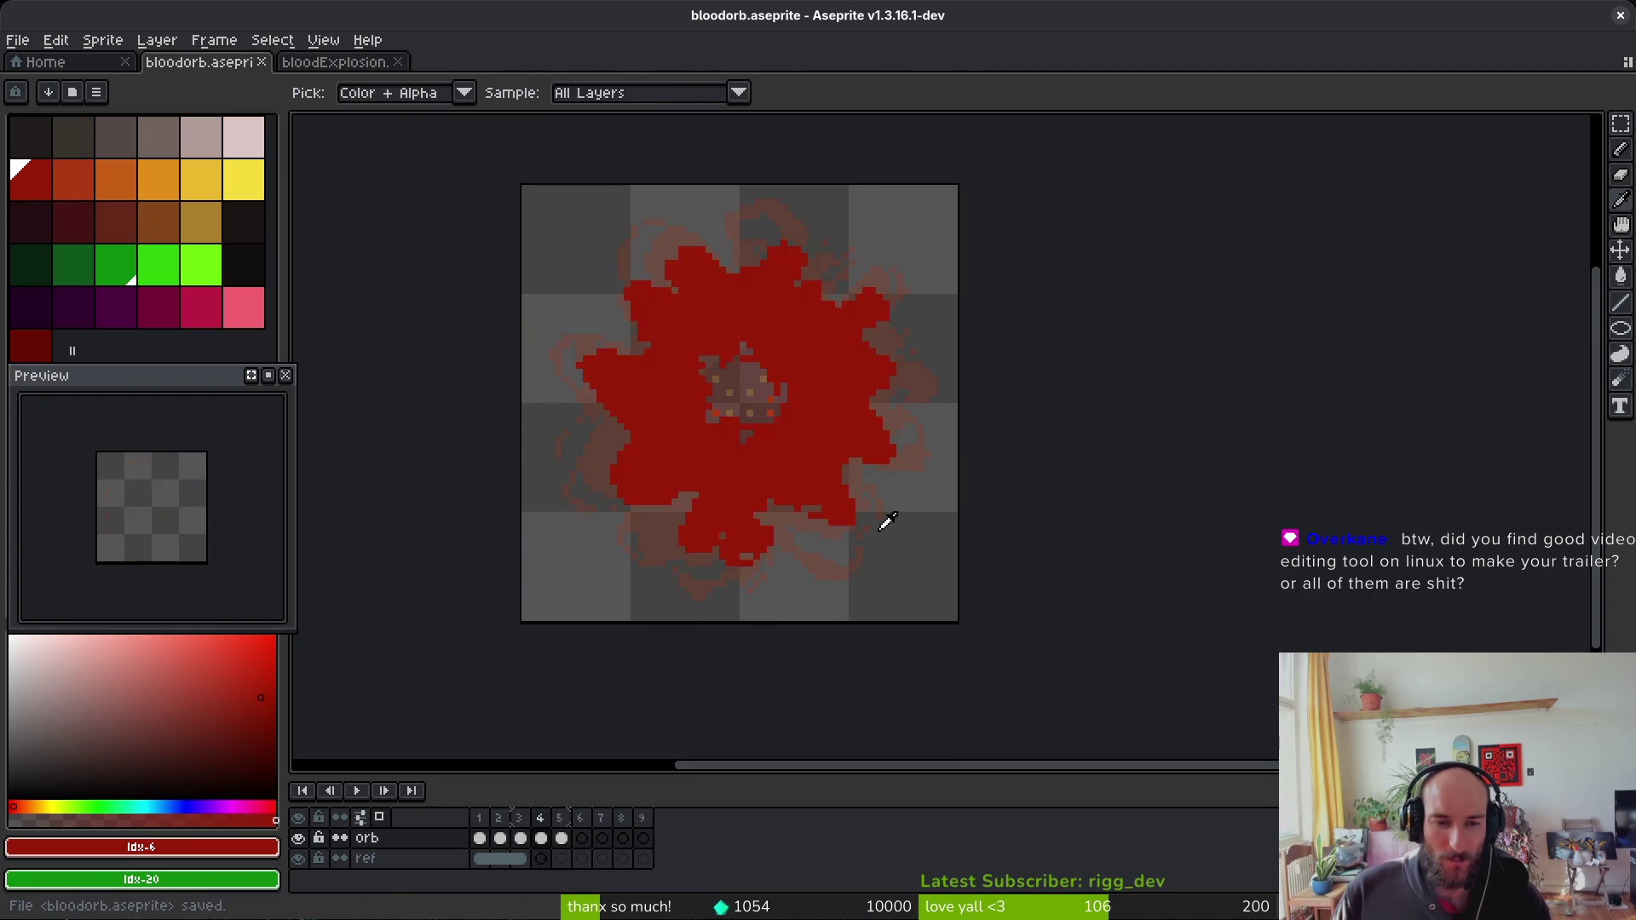
pyautogui.press('m')
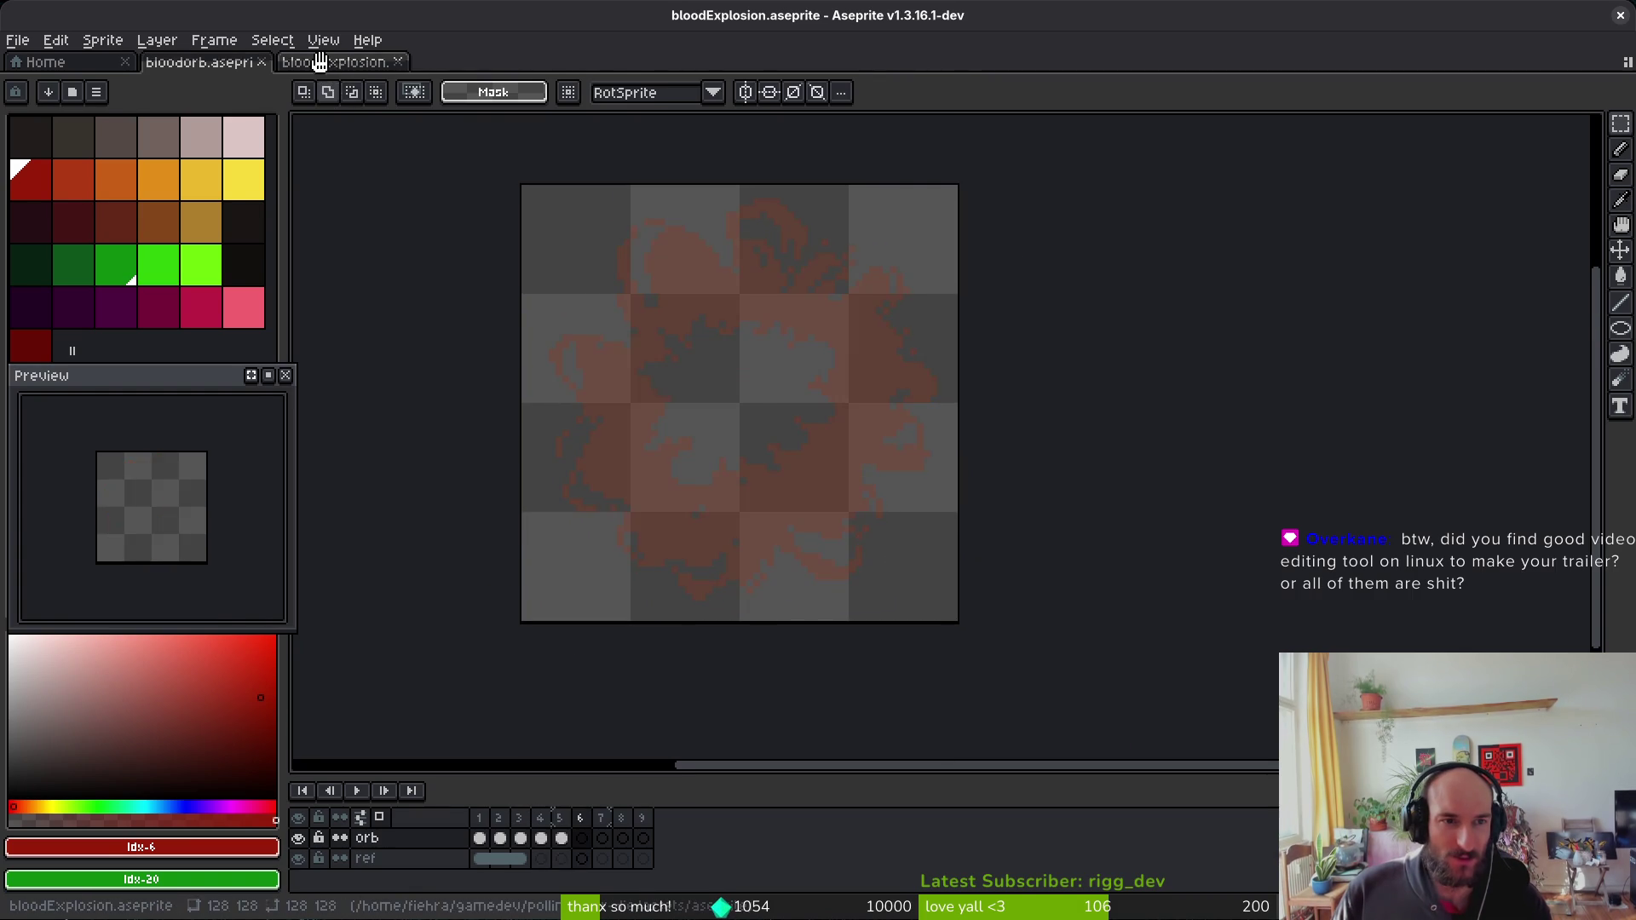
pyautogui.click(331, 62)
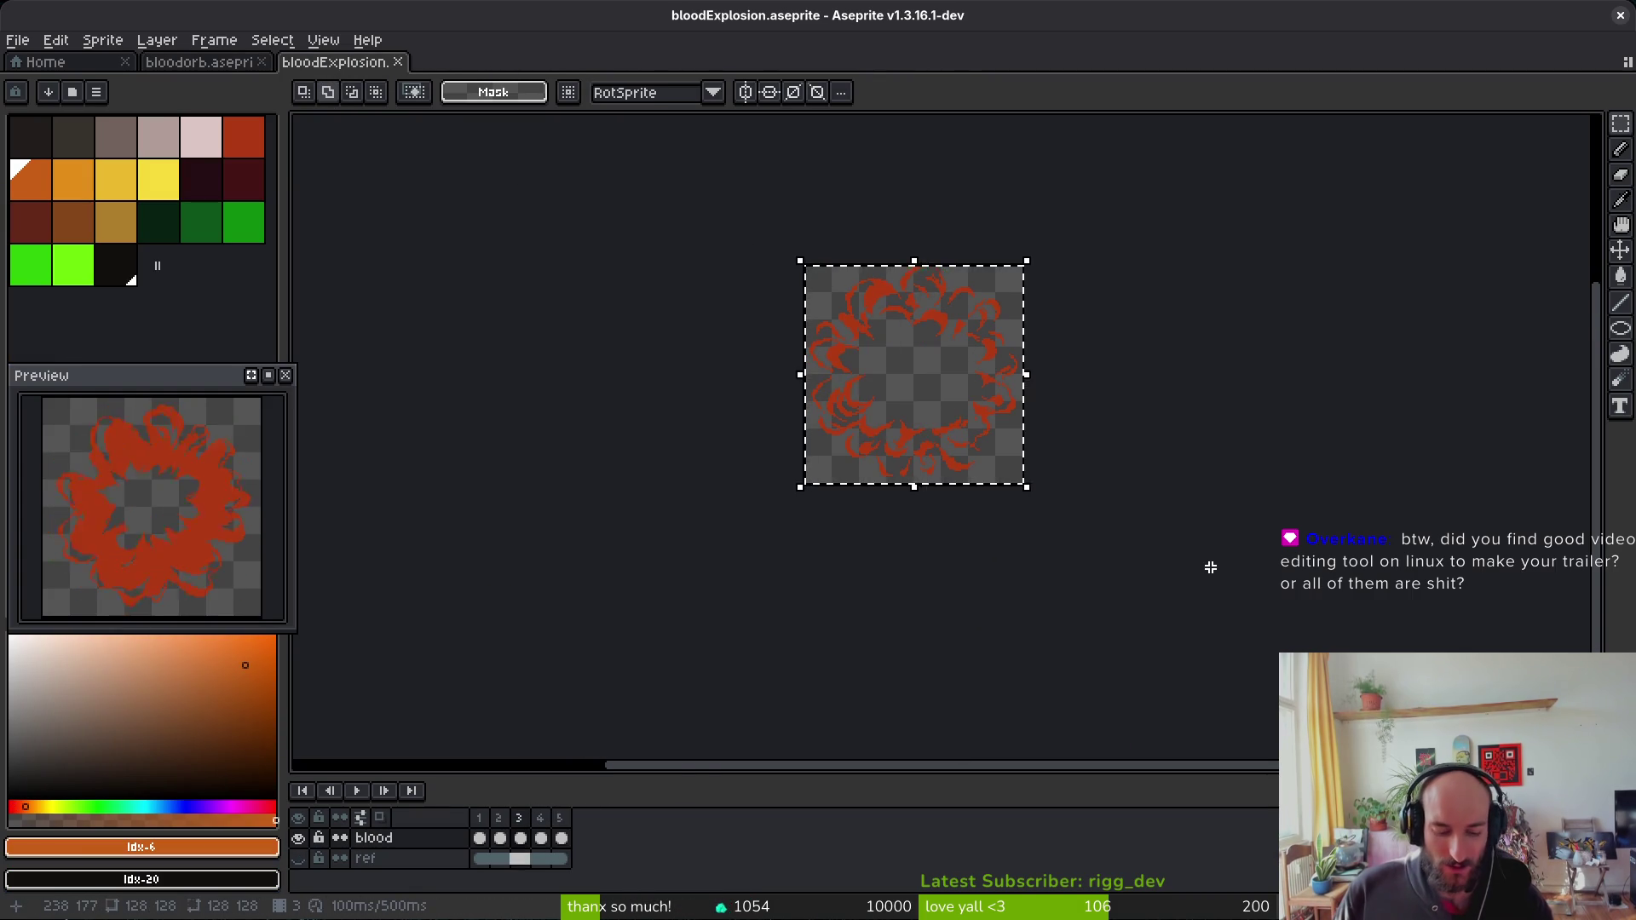
pyautogui.hotkey('ctrl', 'Tab')
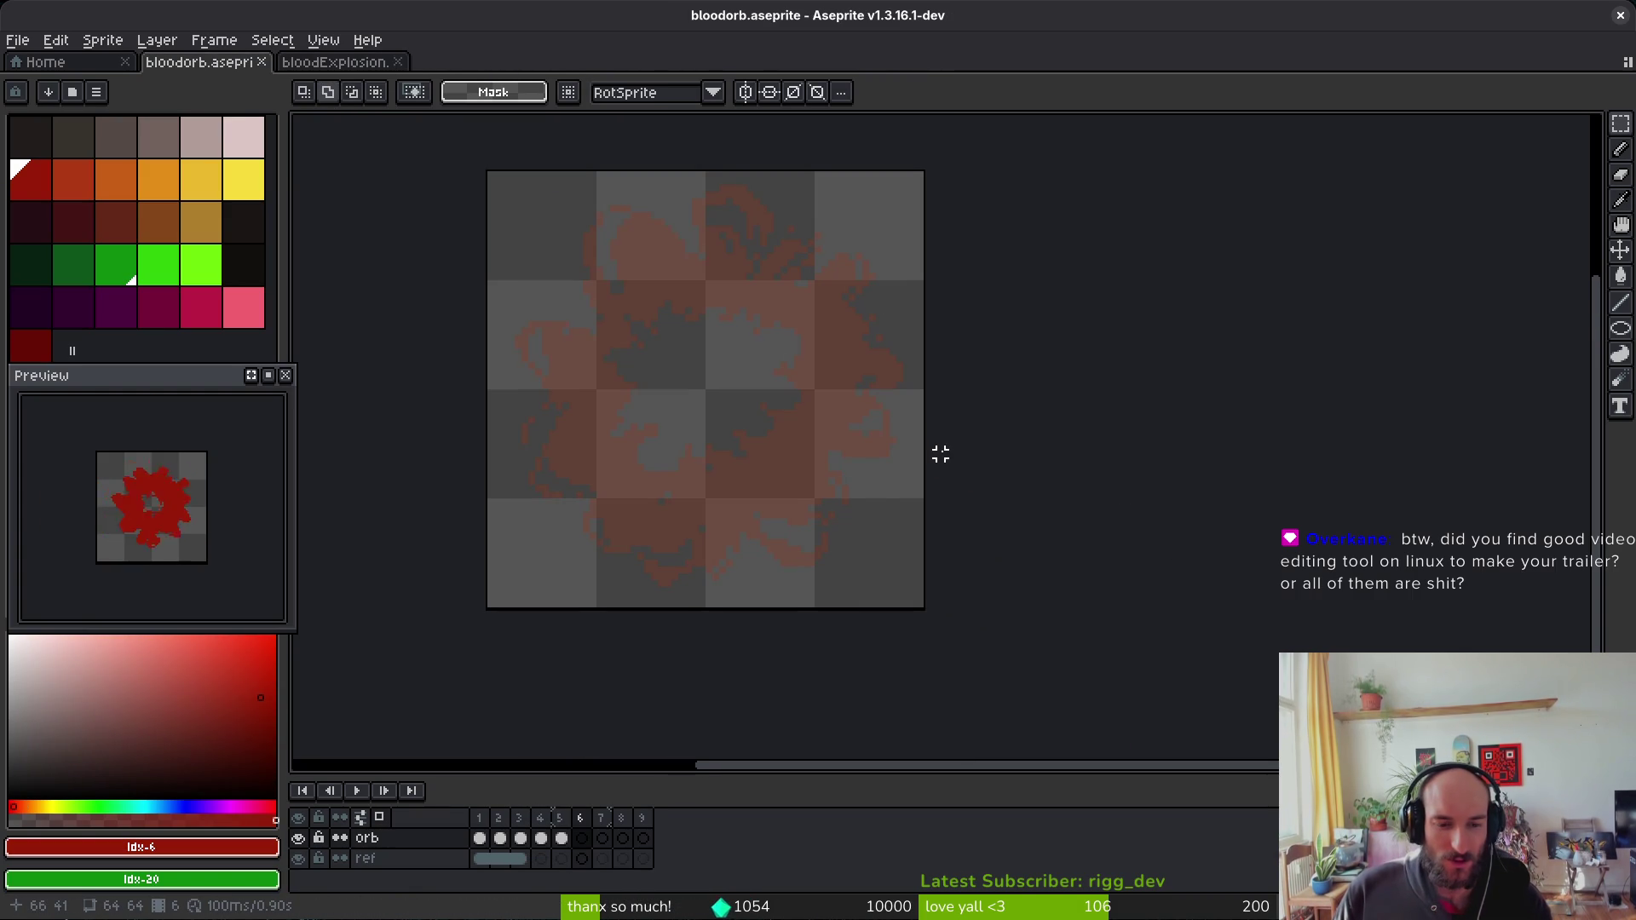
pyautogui.hotkey('ctrl', 'v')
pyautogui.scroll(-2, 824, 417)
pyautogui.scroll(-1, 844, 366)
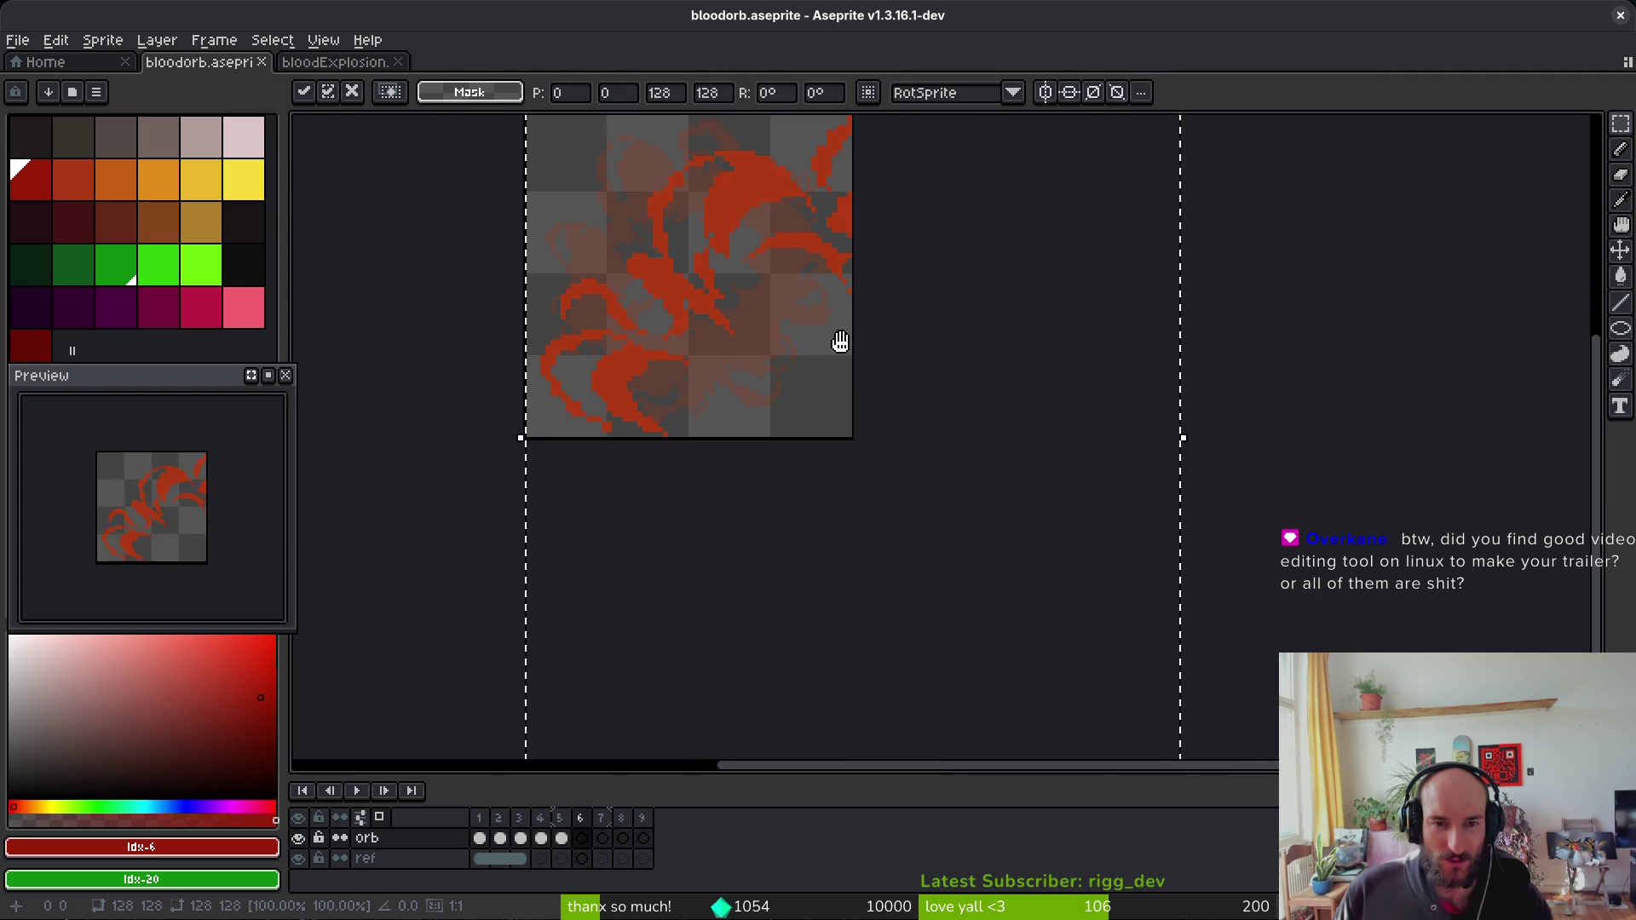
pyautogui.hscroll(3, 841, 341)
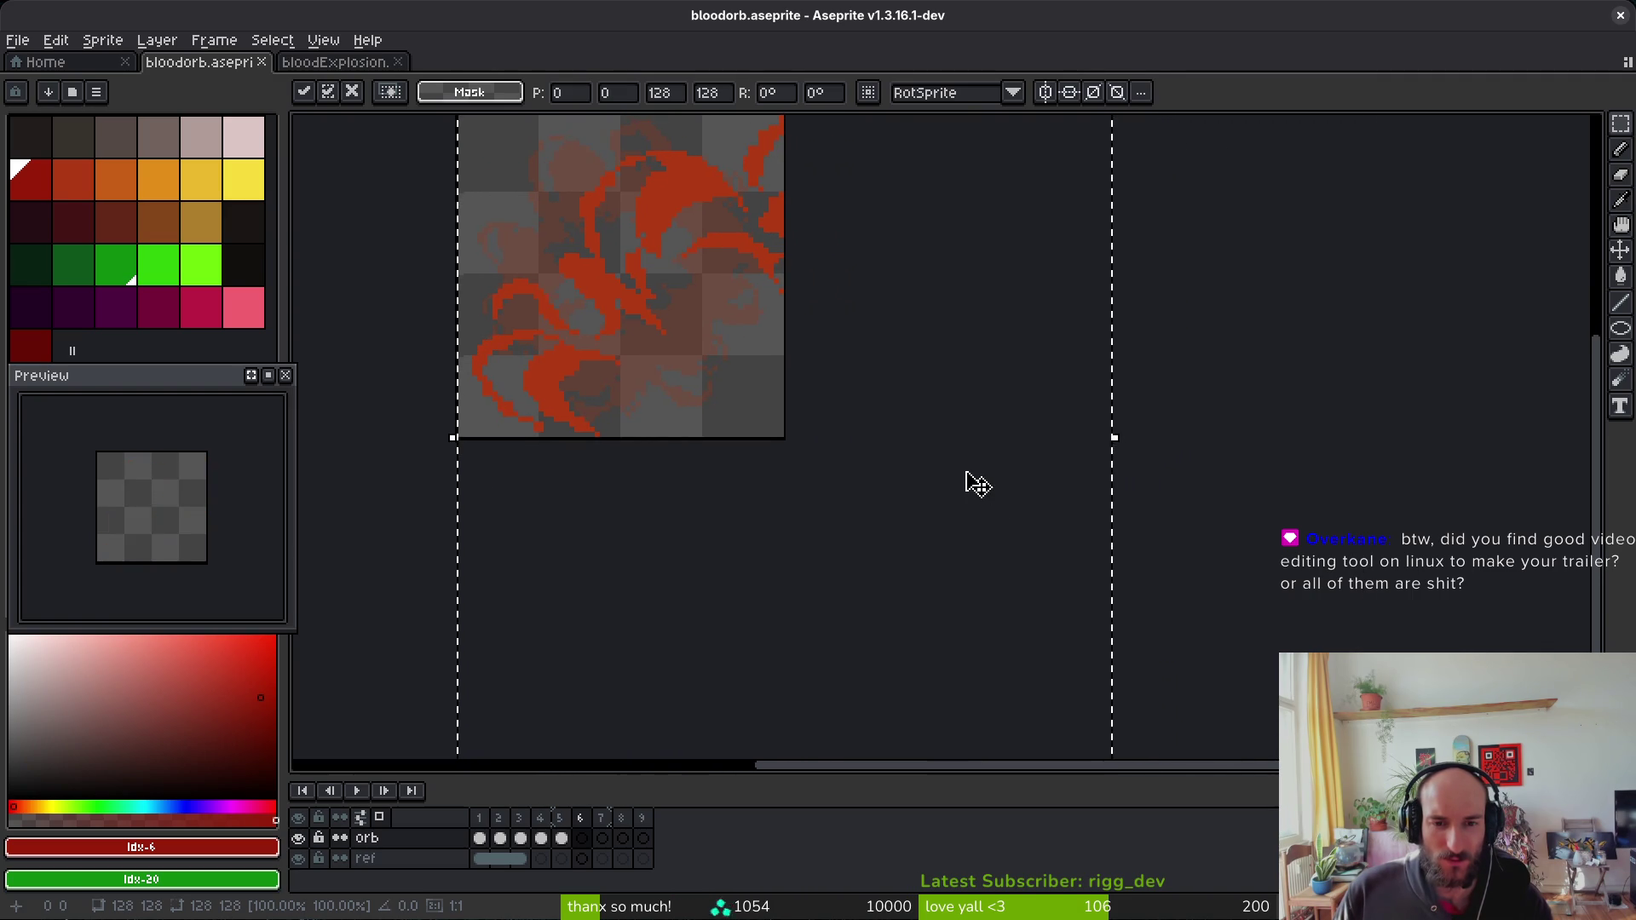
pyautogui.scroll(-2, 977, 484)
pyautogui.moveTo(1018, 672)
pyautogui.mouseDown()
pyautogui.moveTo(928, 613)
pyautogui.moveTo(828, 448)
pyautogui.mouseUp()
pyautogui.hotkey('ctrl', 's')
pyautogui.scroll(2, 767, 428)
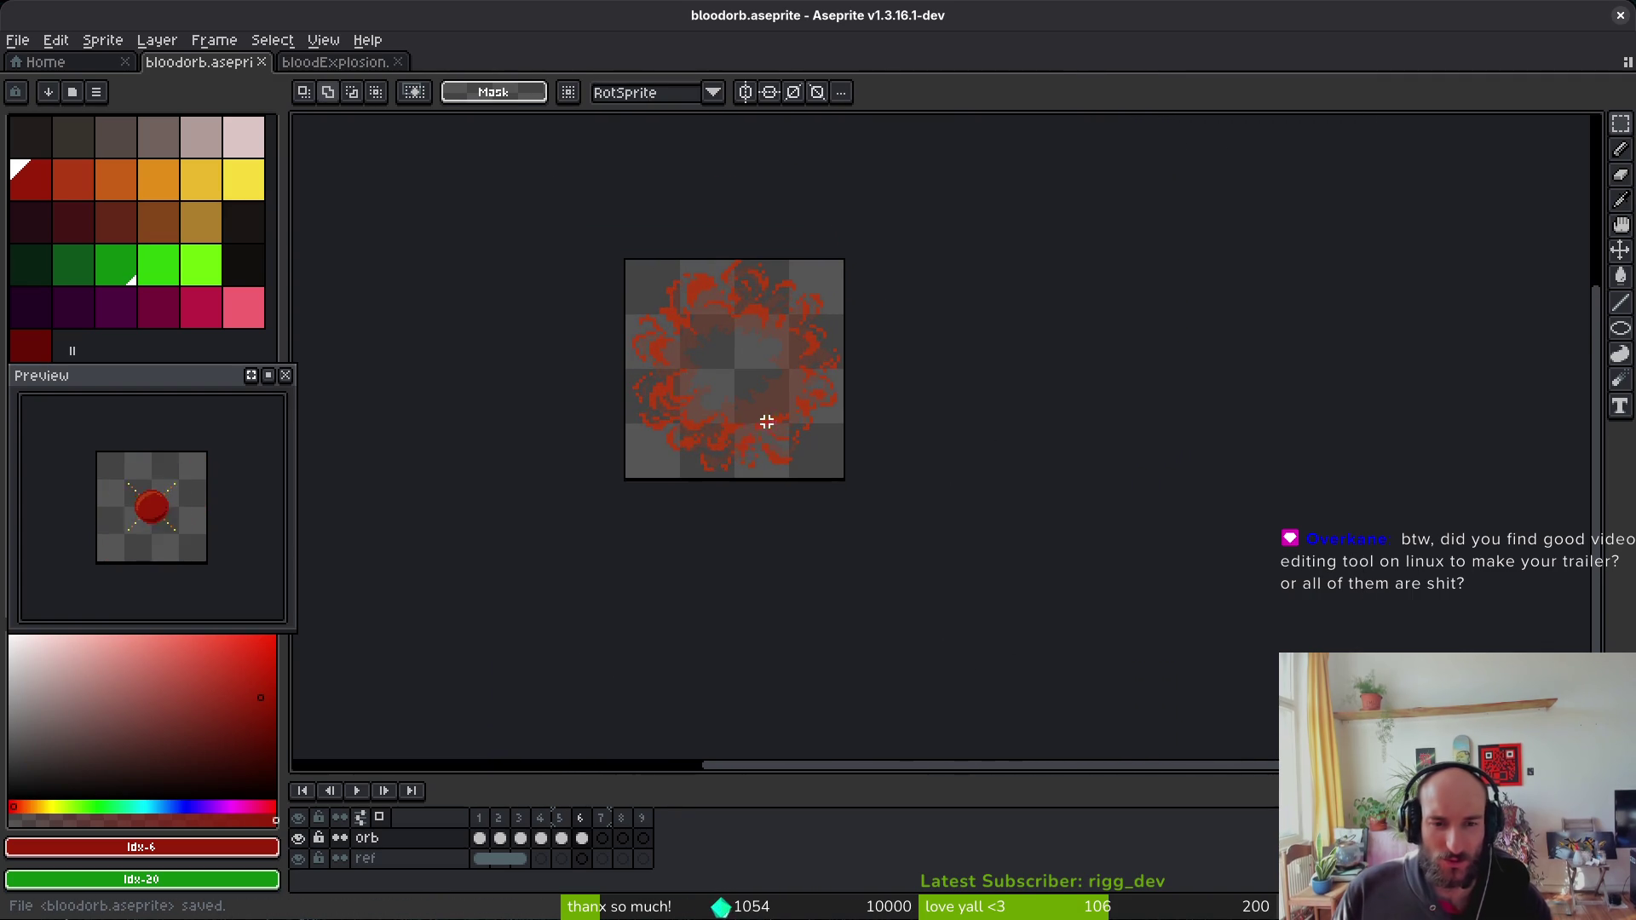
# Step: Copy the next explosion frame into orb frame 7, shrink it to about 64 px, save, and open Canvas Size
pyautogui.click(328, 62)
pyautogui.press('Right')
pyautogui.hotkey('ctrl', 'a')
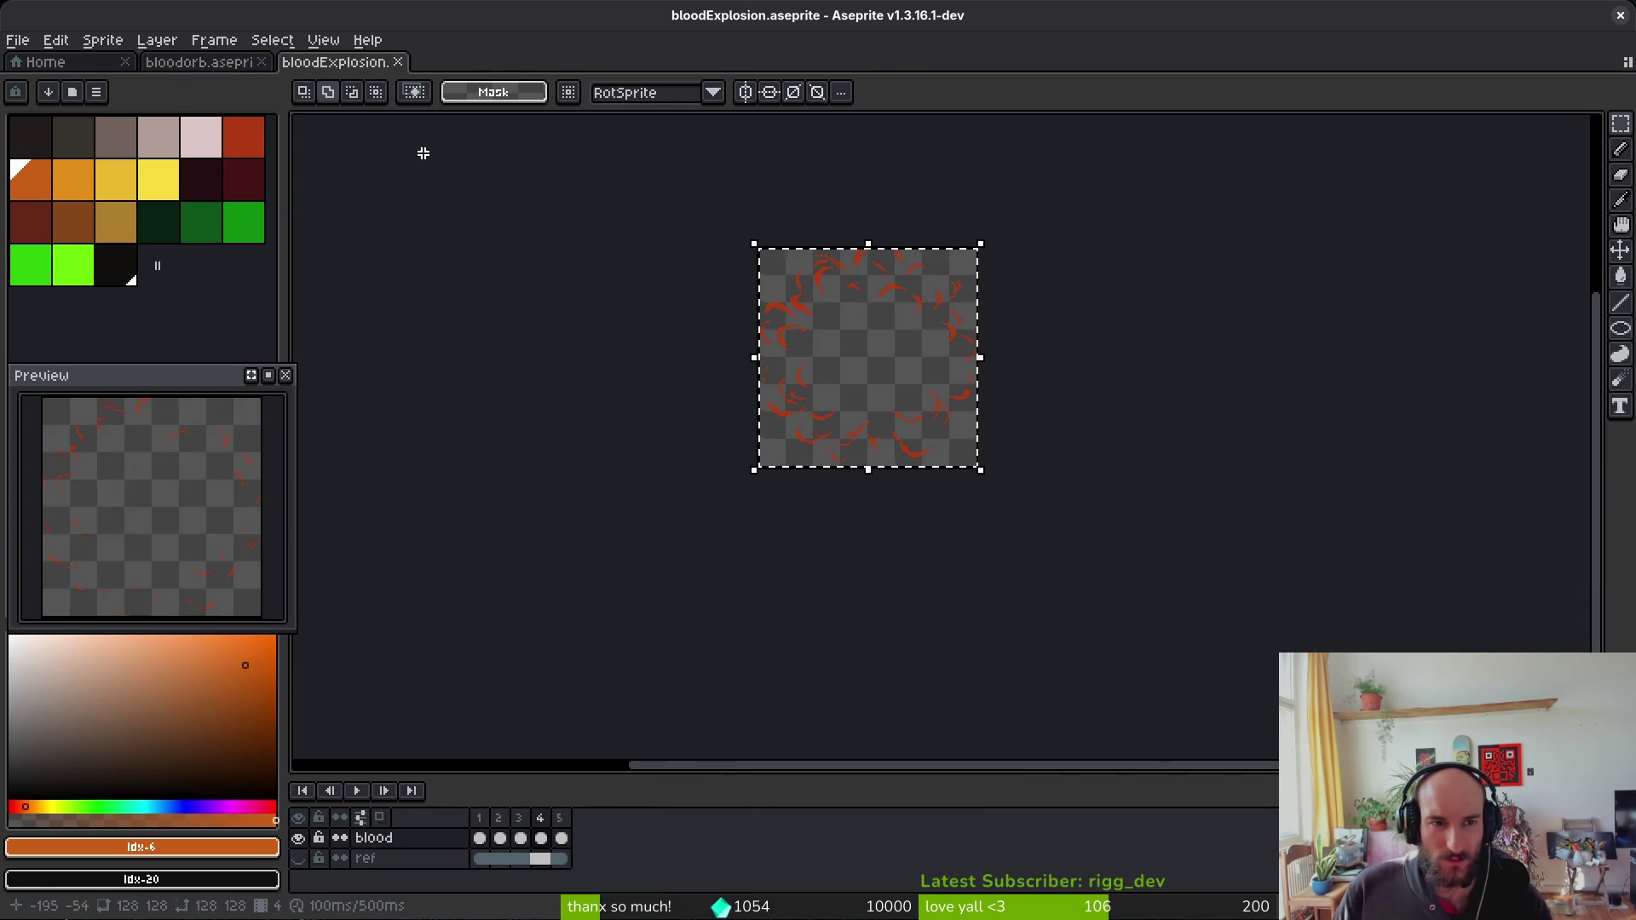
pyautogui.click(226, 62)
pyautogui.click(603, 839)
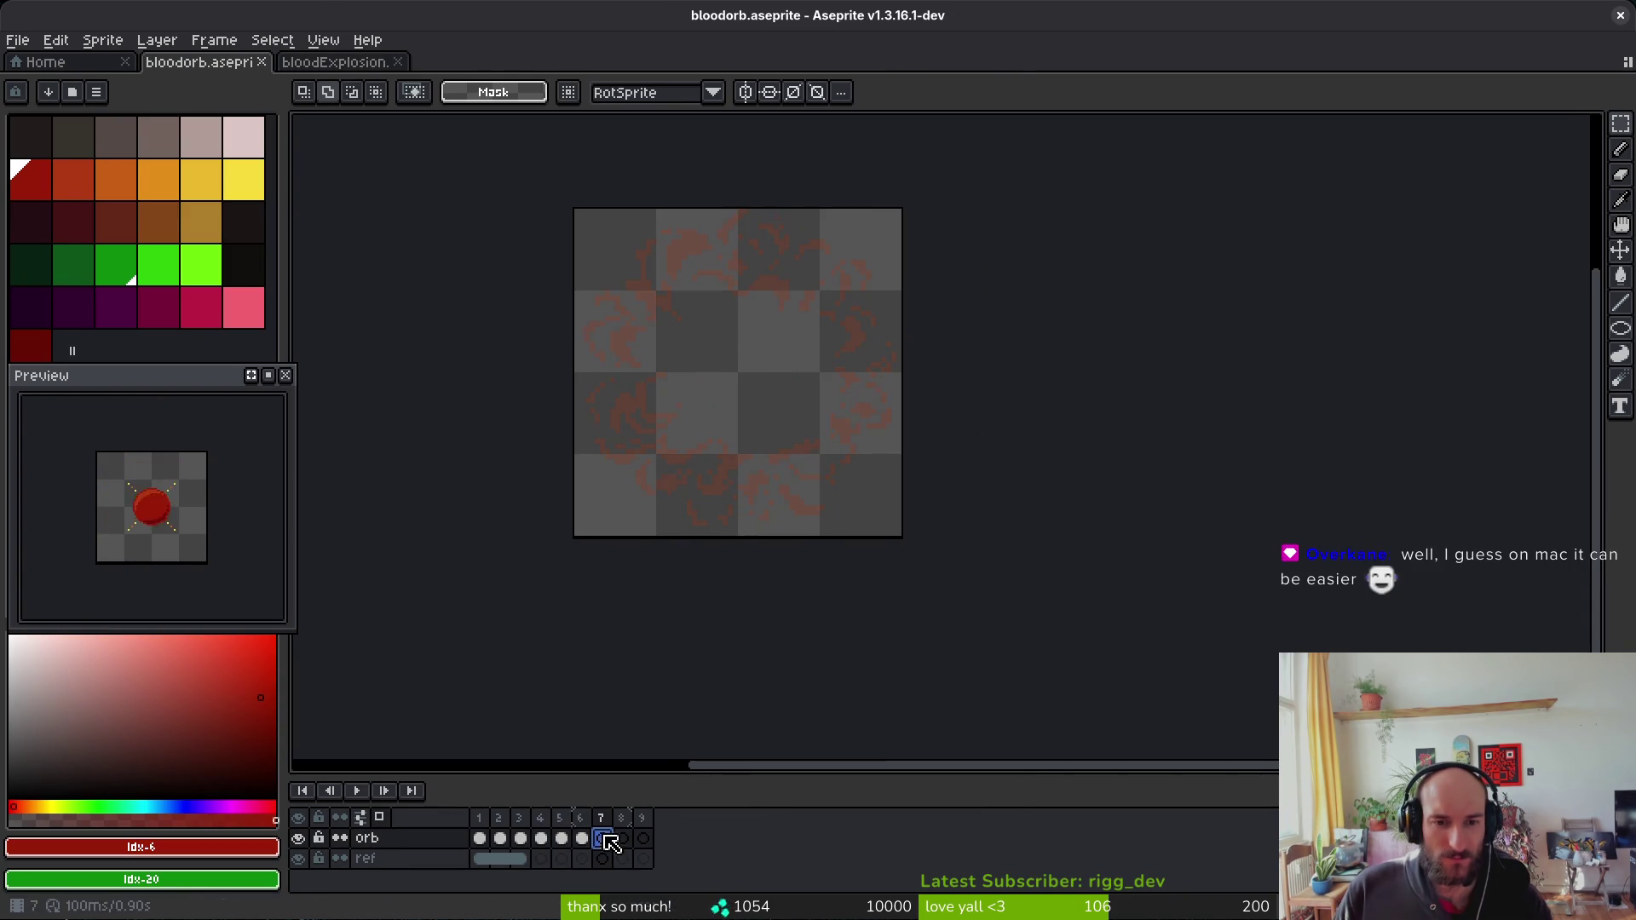
pyautogui.hotkey('ctrl', 'v')
pyautogui.moveTo(1023, 464)
pyautogui.mouseDown()
pyautogui.moveTo(1070, 636)
pyautogui.moveTo(864, 433)
pyautogui.mouseUp()
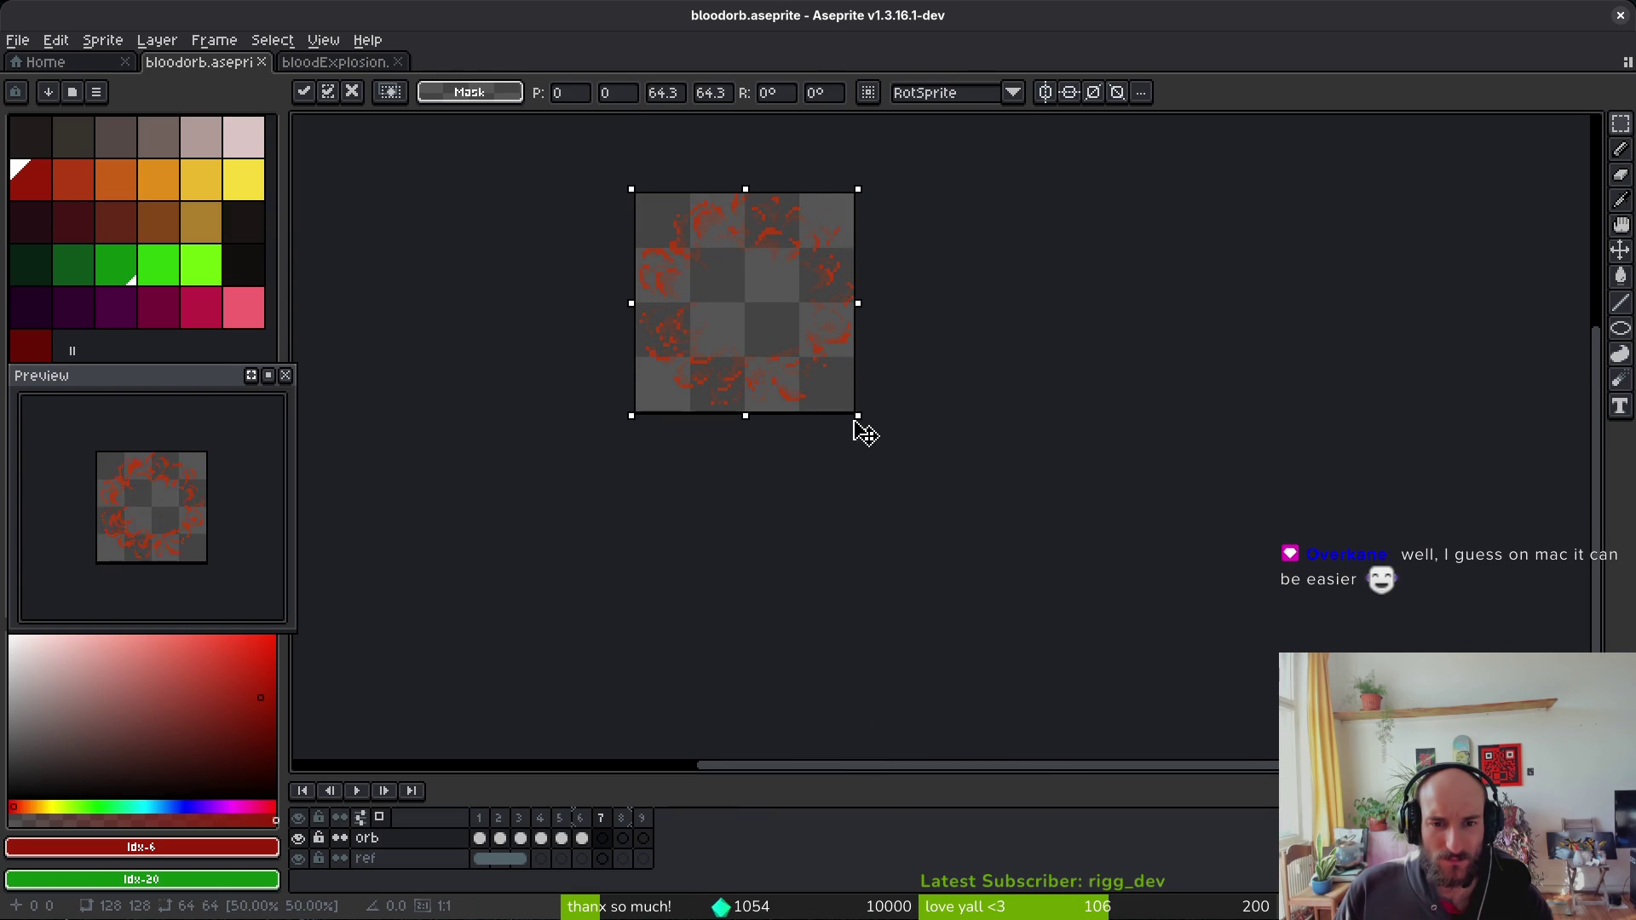
pyautogui.press('Return')
pyautogui.hotkey('ctrl', 's')
pyautogui.hotkey('ctrl', 'alt', 'c')
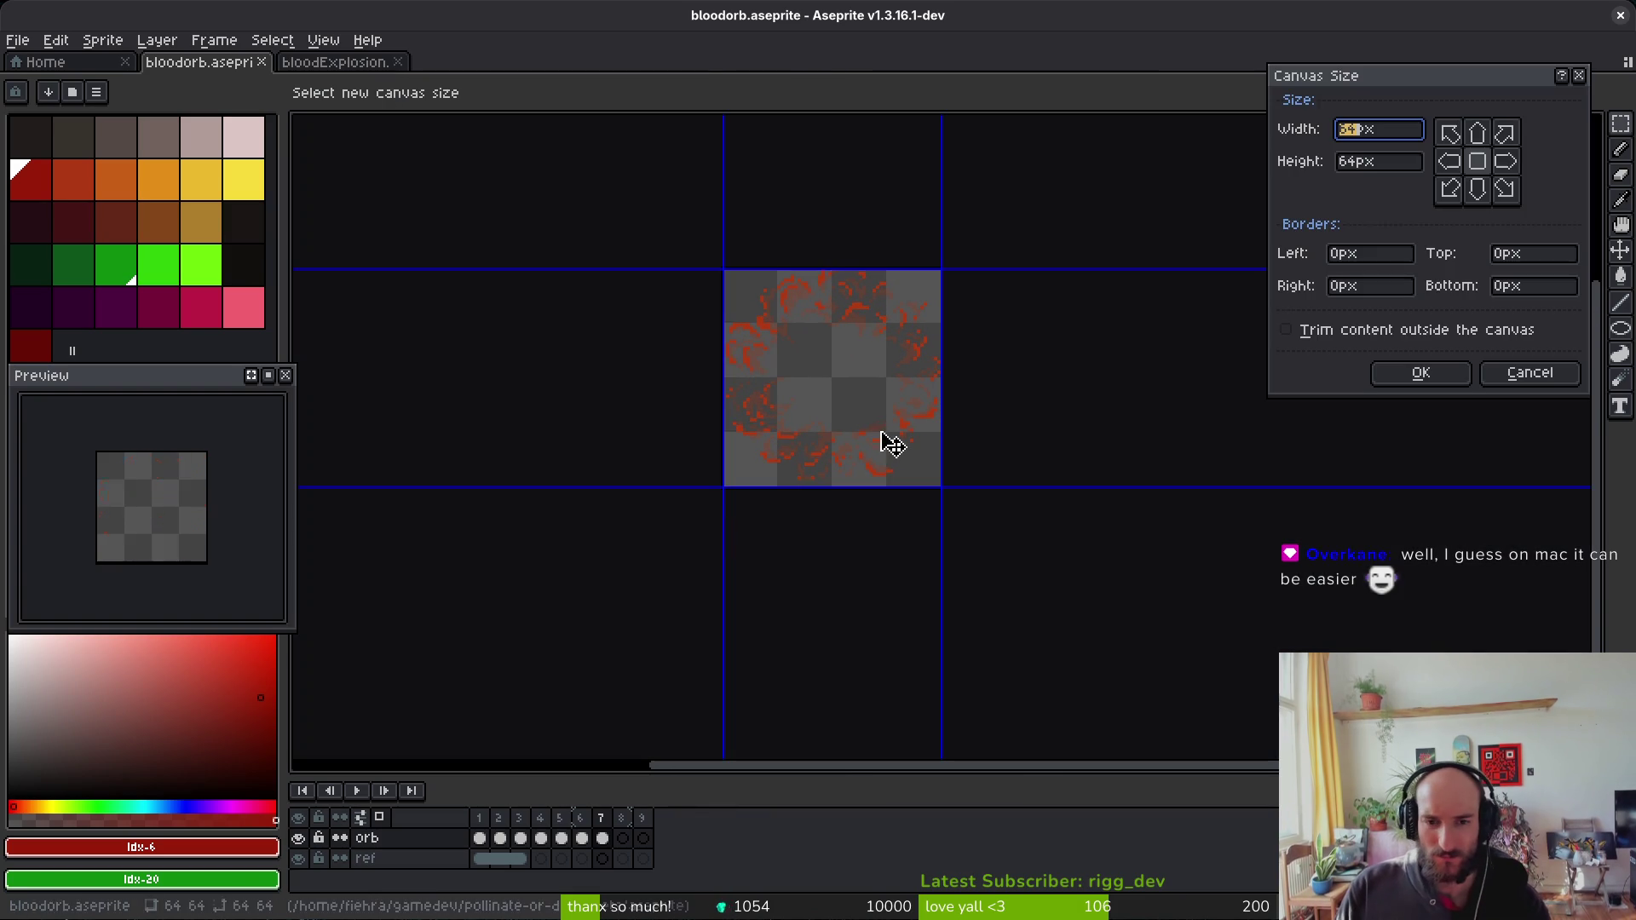
# Step: Resize the orb canvas to 96×96 px and save the file
pyautogui.write('96')
pyautogui.press('Tab')
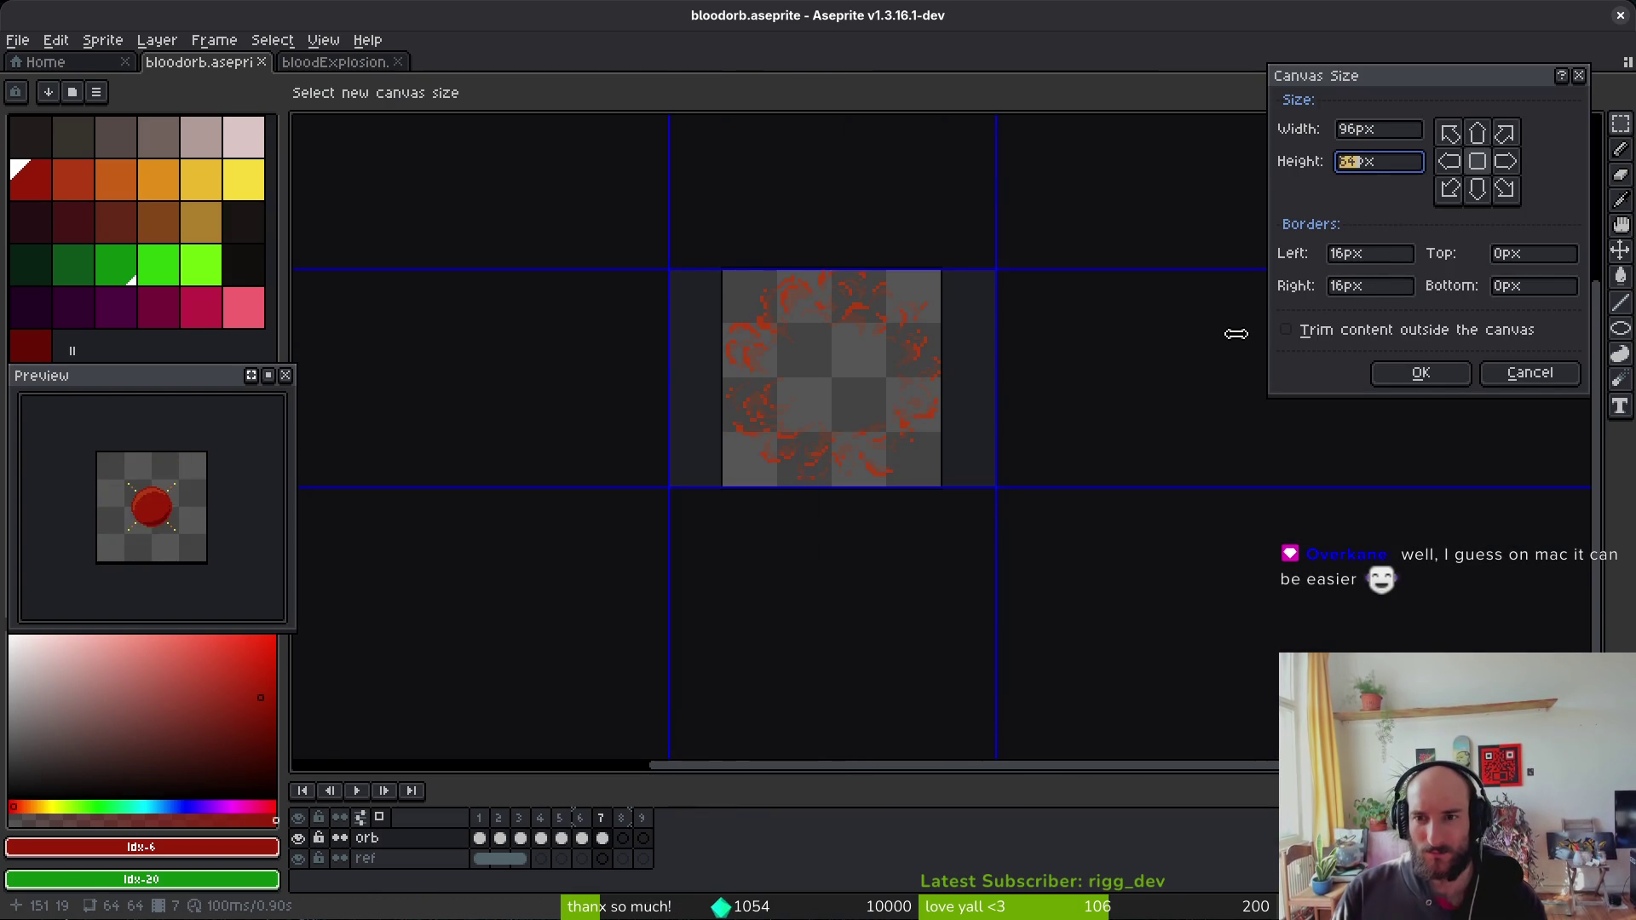
pyautogui.write('96')
pyautogui.press('Return')
pyautogui.hotkey('ctrl', 's')
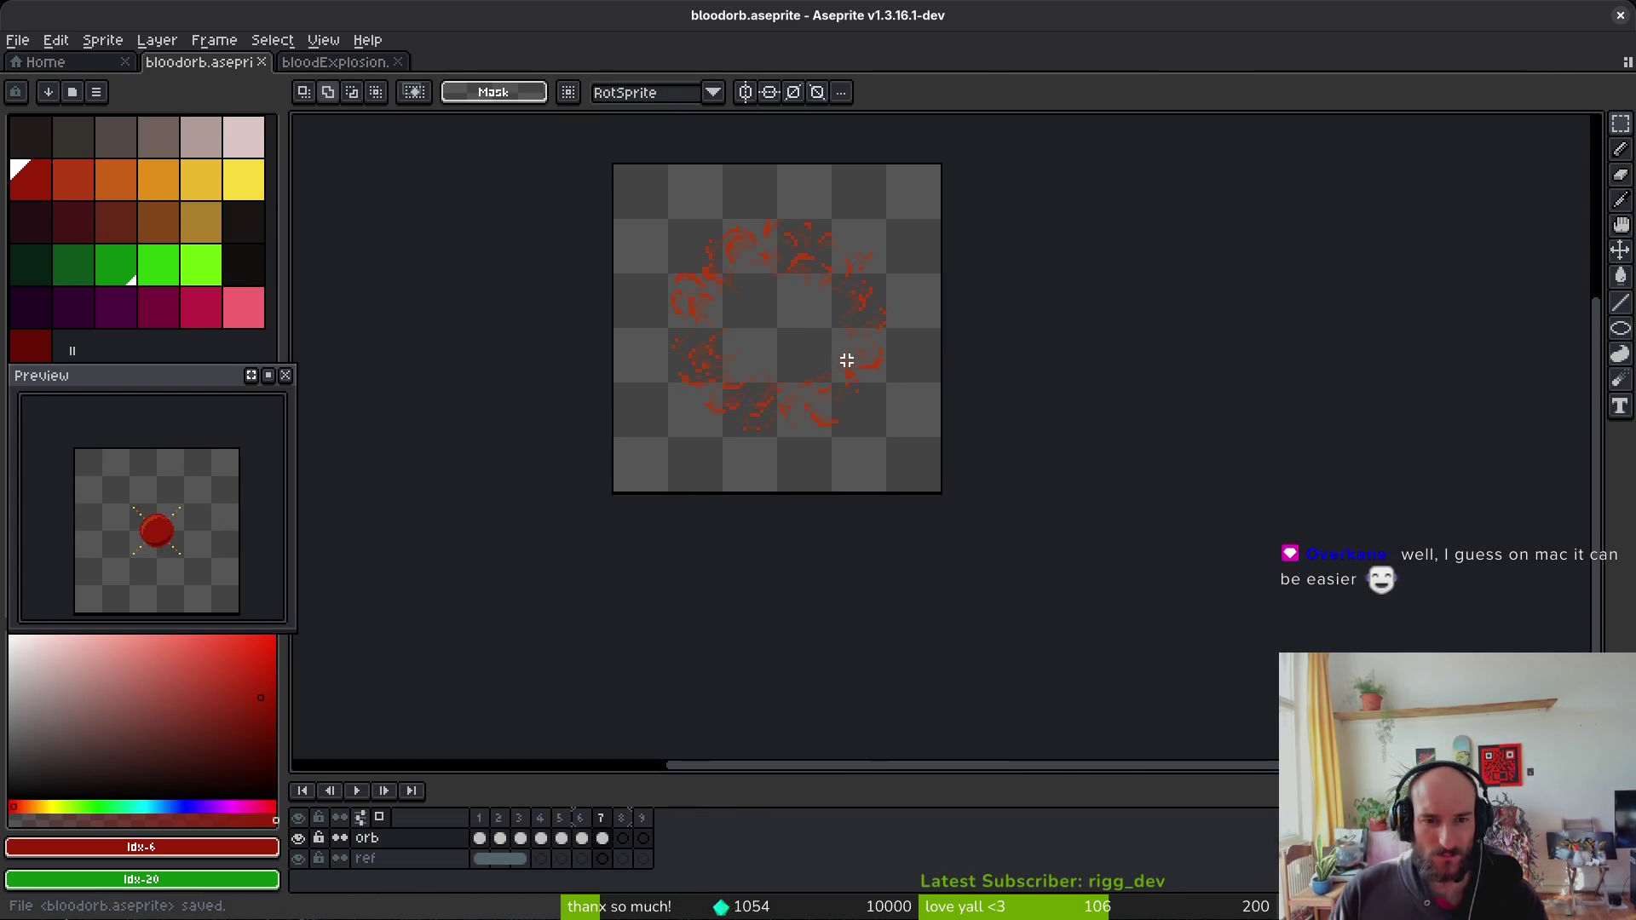
# Step: Play back the animation to review it, then switch to the Brave window
pyautogui.press('i')
pyautogui.press('Left')
pyautogui.press('Left')
pyautogui.press('Left')
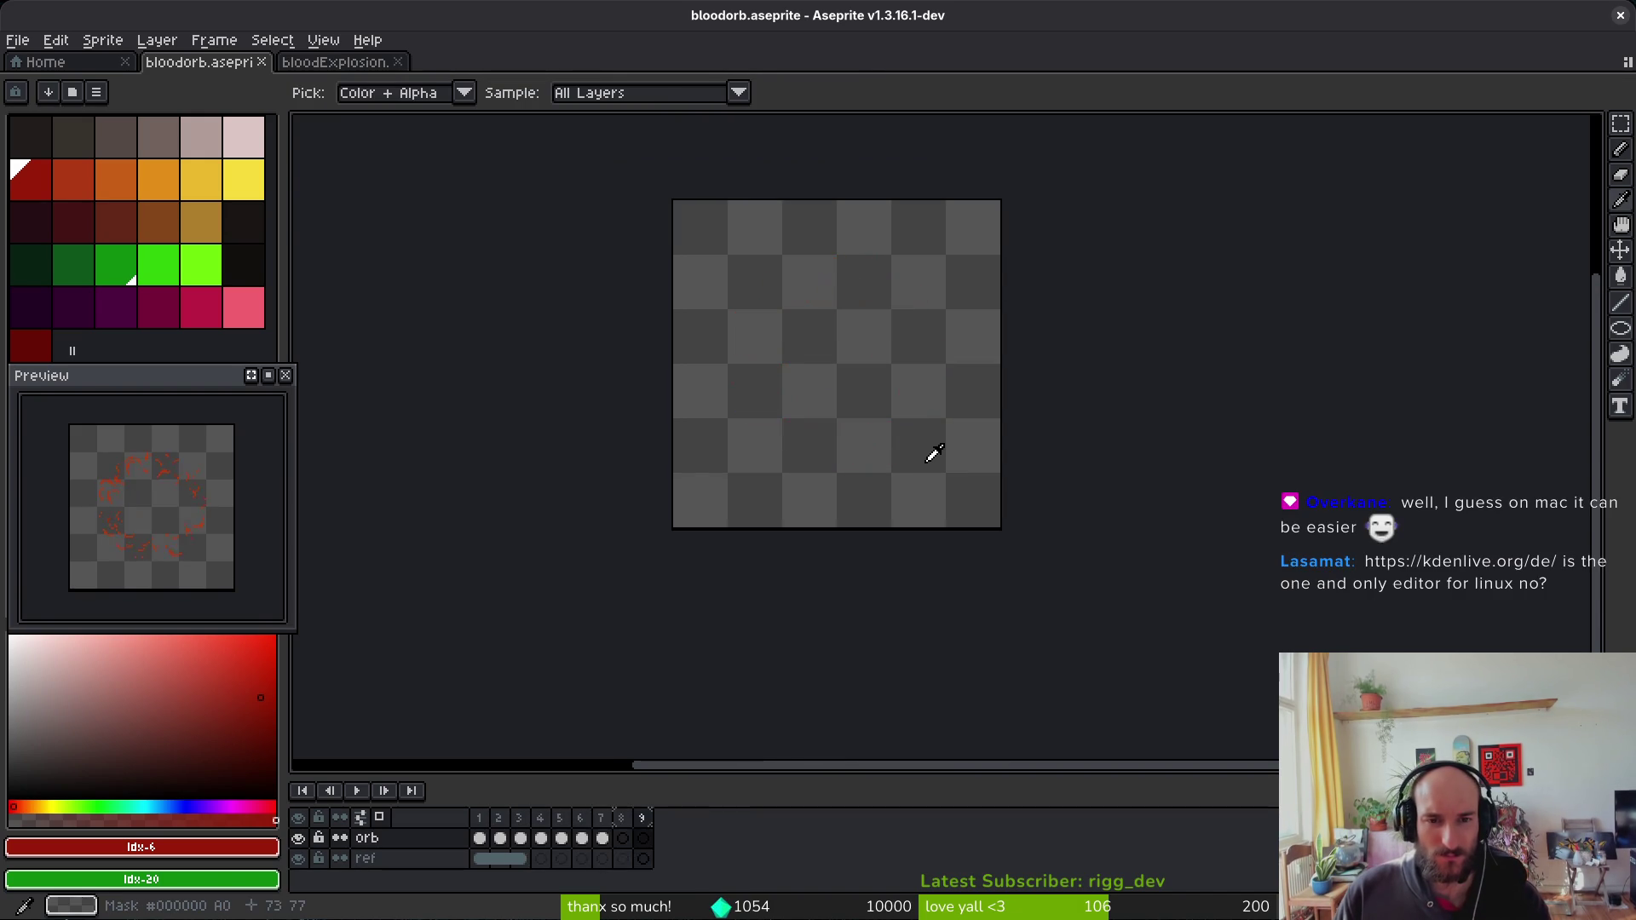
pyautogui.press('m')
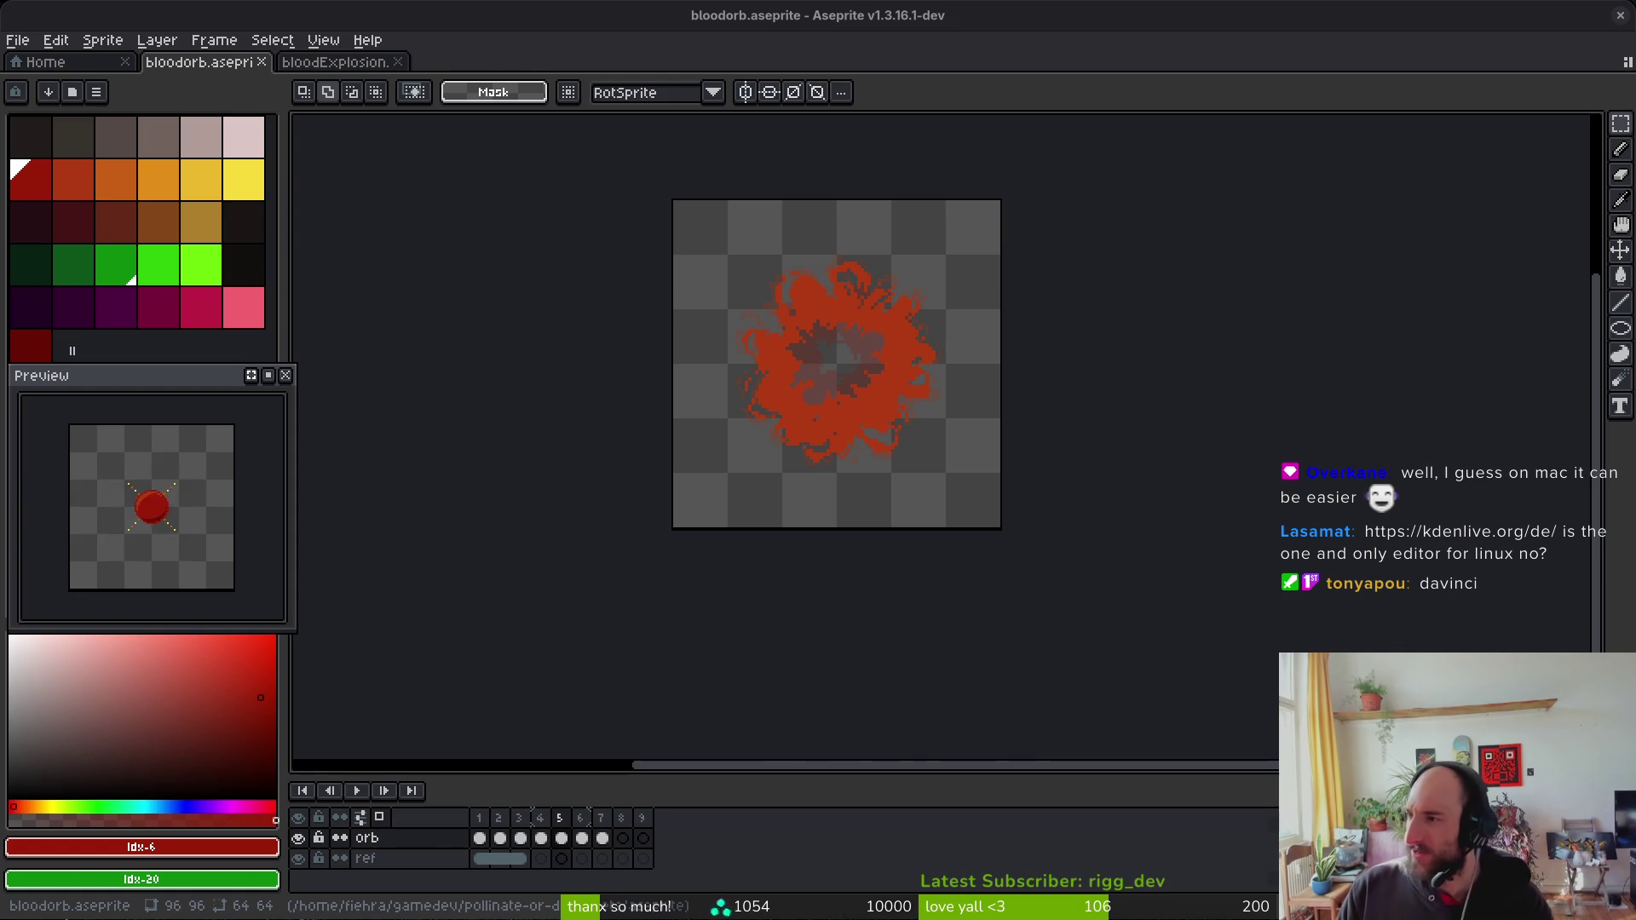
pyautogui.hotkey('alt', 'Tab')
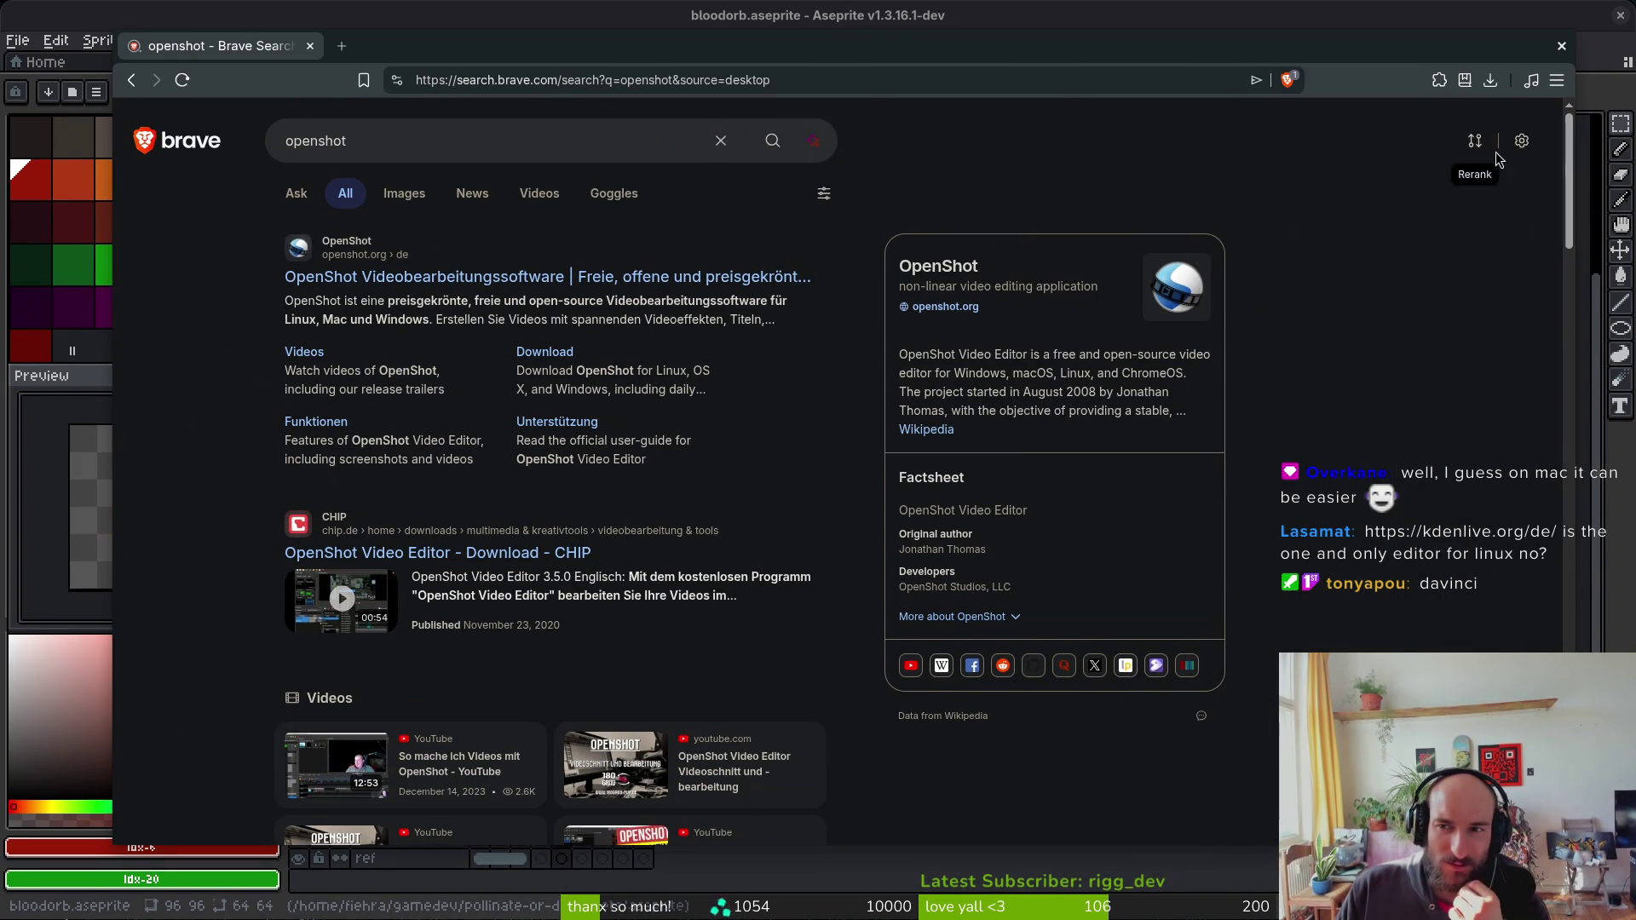
# Step: Change the search region from Germany to All regions
pyautogui.click(1522, 141)
pyautogui.click(1433, 288)
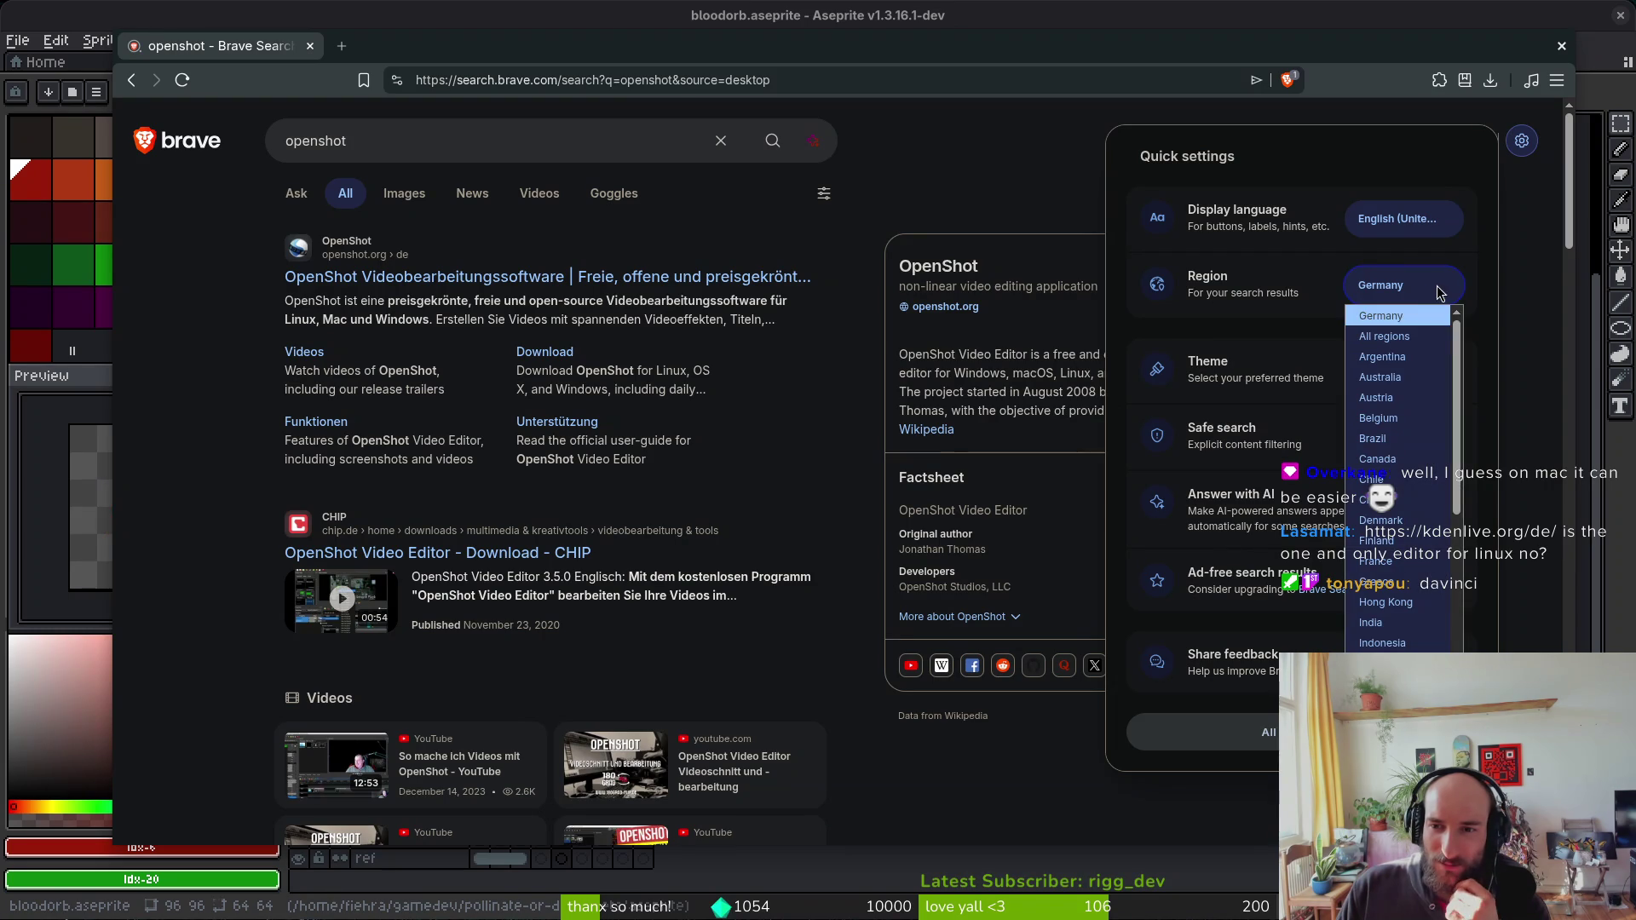
pyautogui.click(1385, 336)
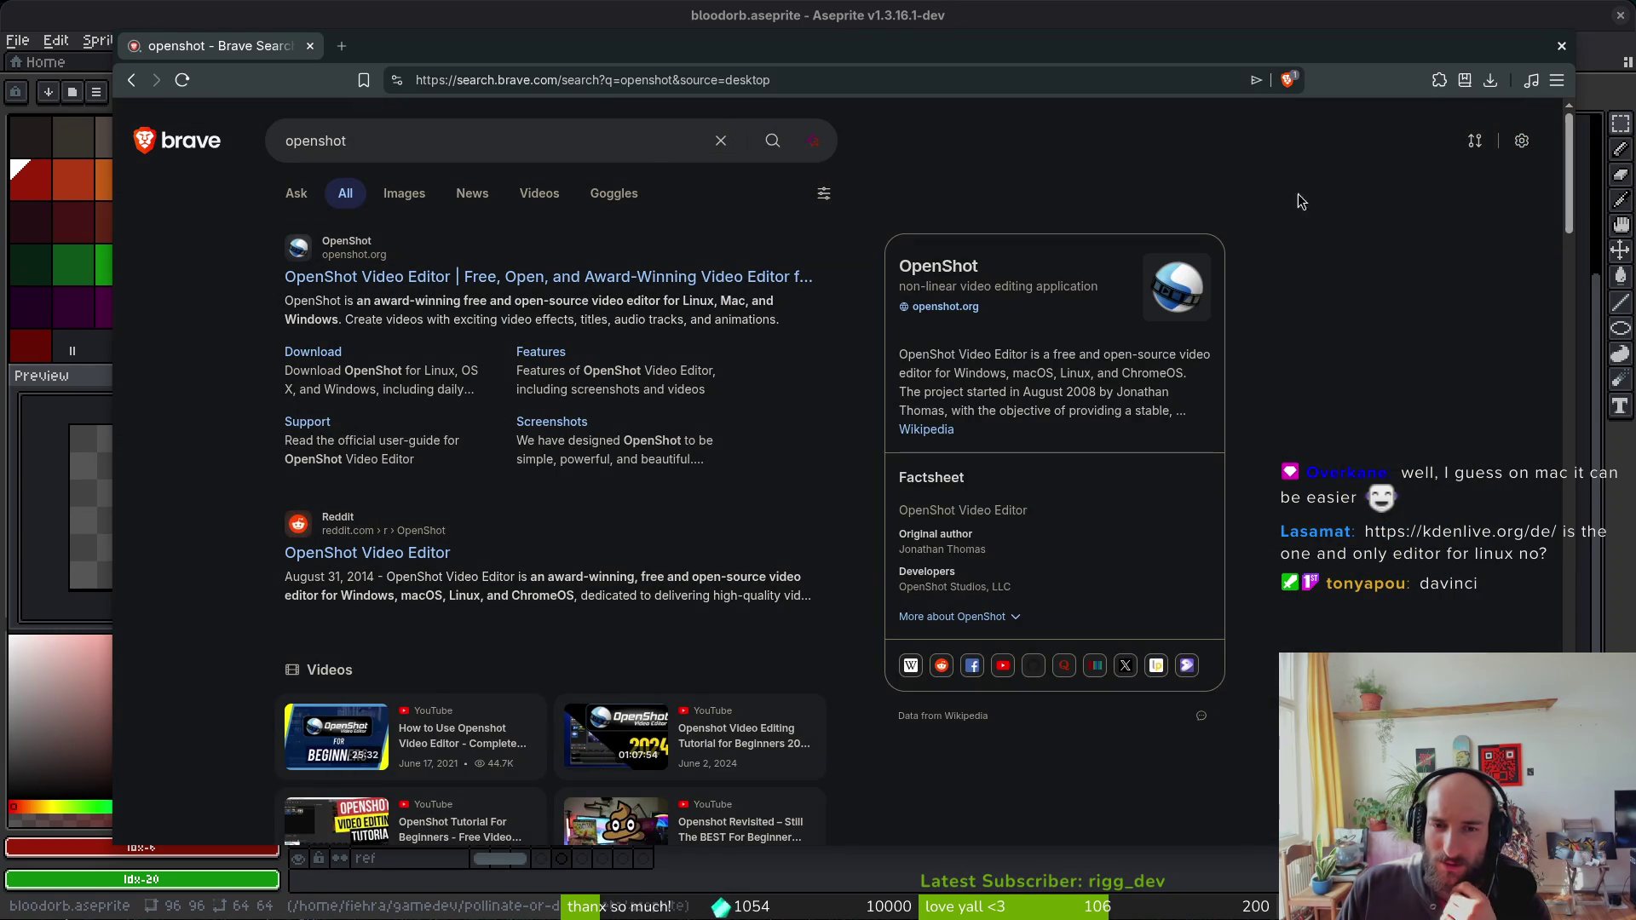
# Step: Visit the OpenShot website, return to the results, and start a new tab
pyautogui.click(673, 276)
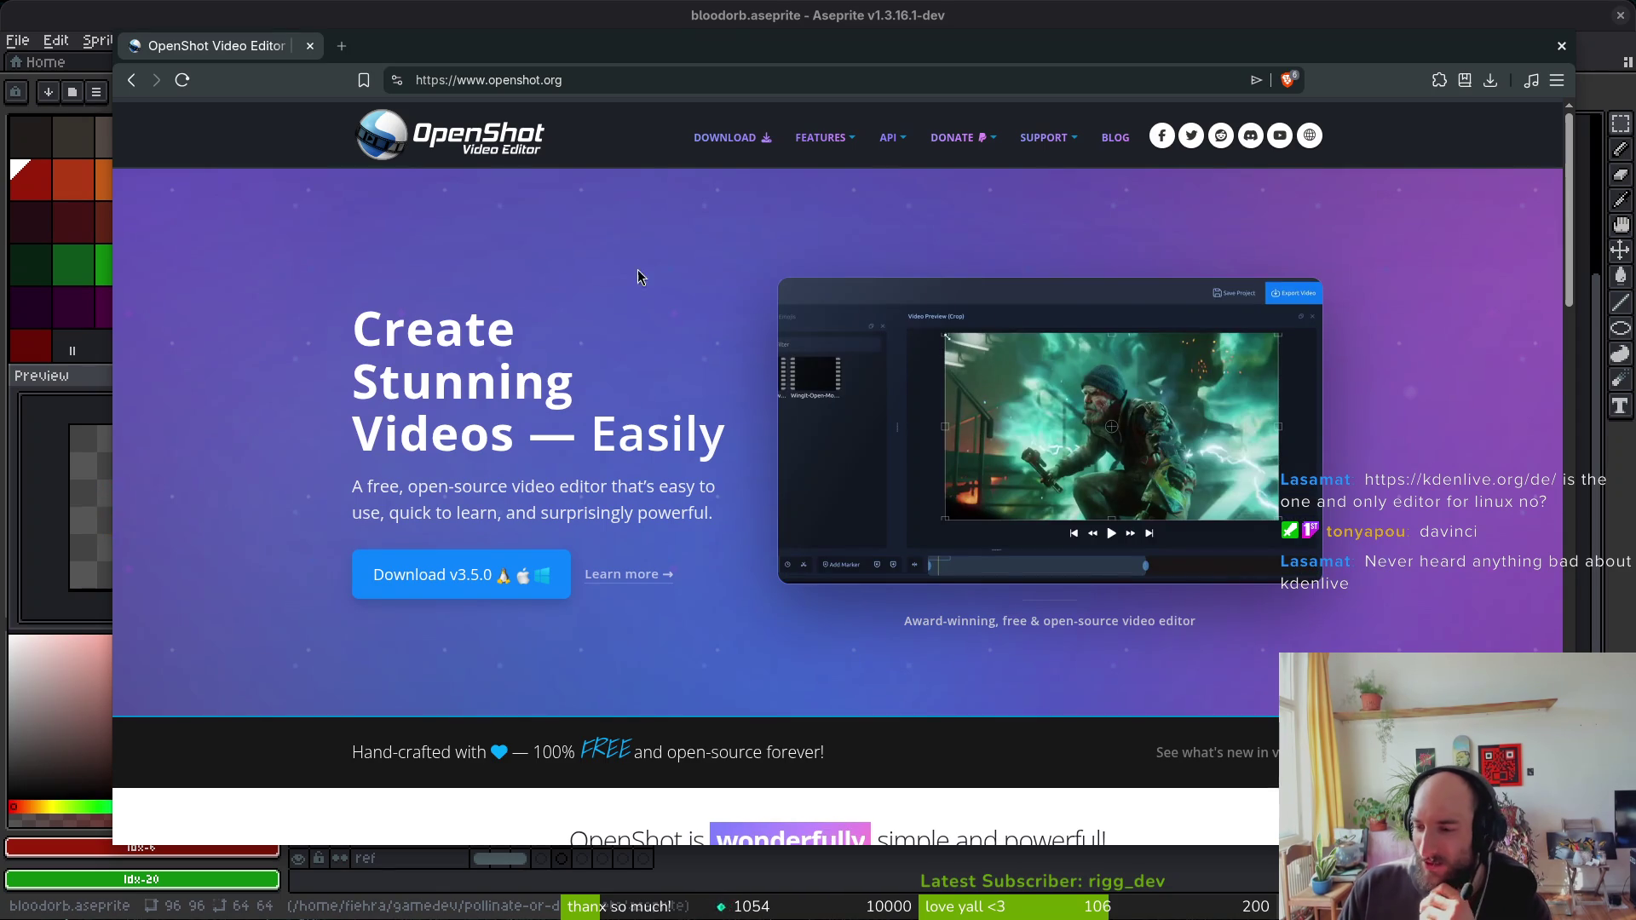
pyautogui.hotkey('alt', 'Left')
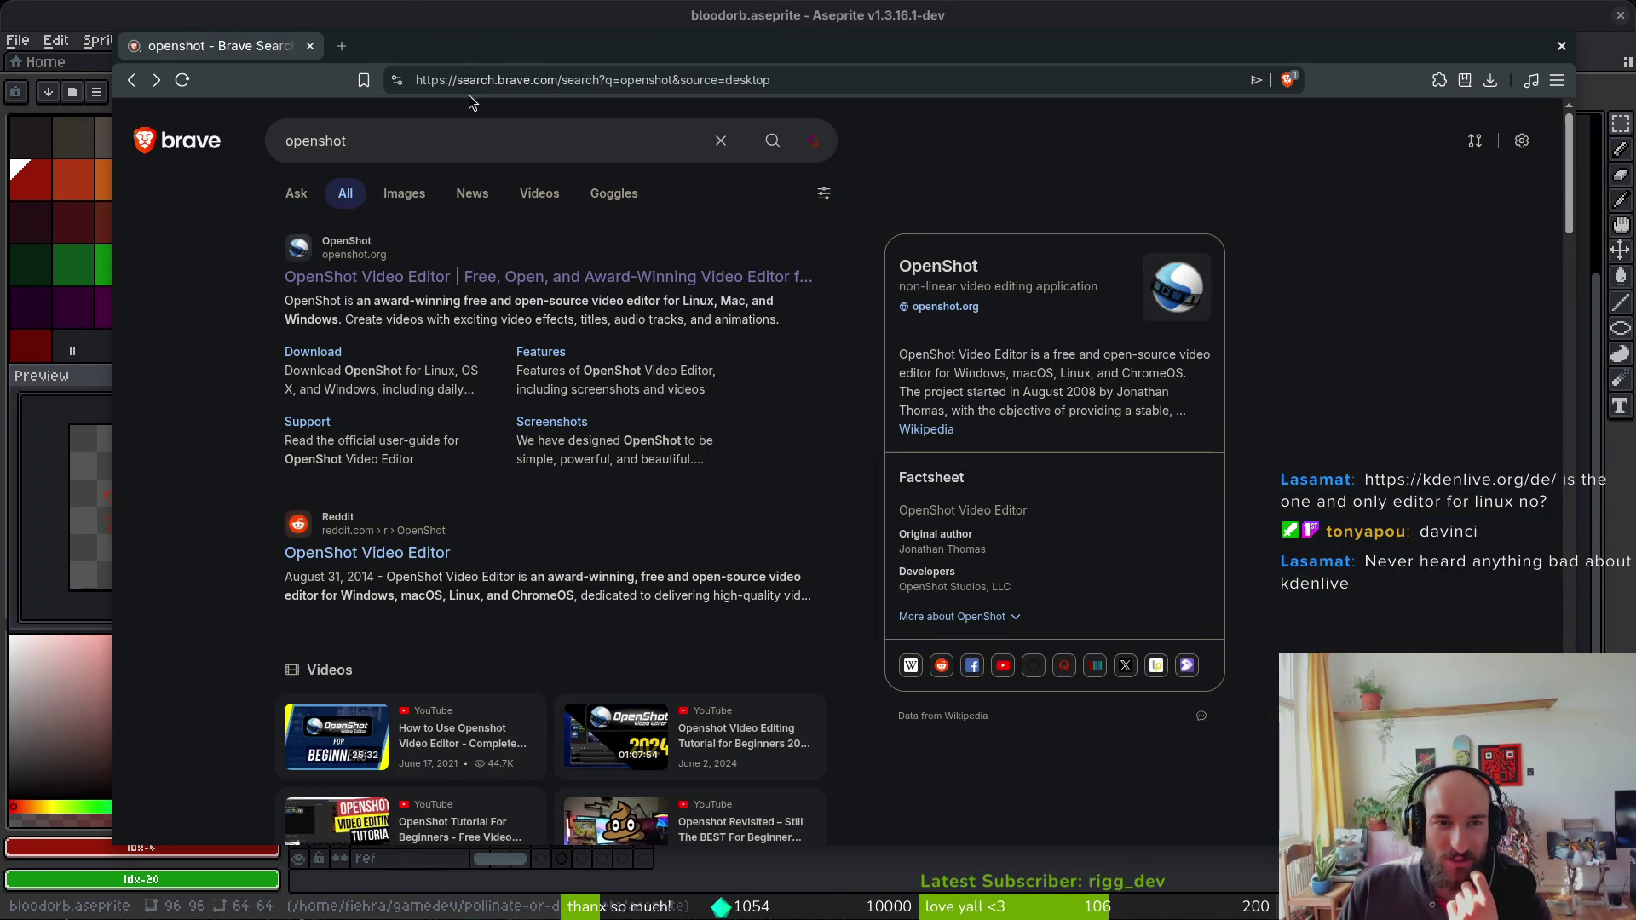
pyautogui.click(342, 47)
# Step: Search for davinci, open the DaVinci Resolve page, and show its free download options
pyautogui.write('davinci')
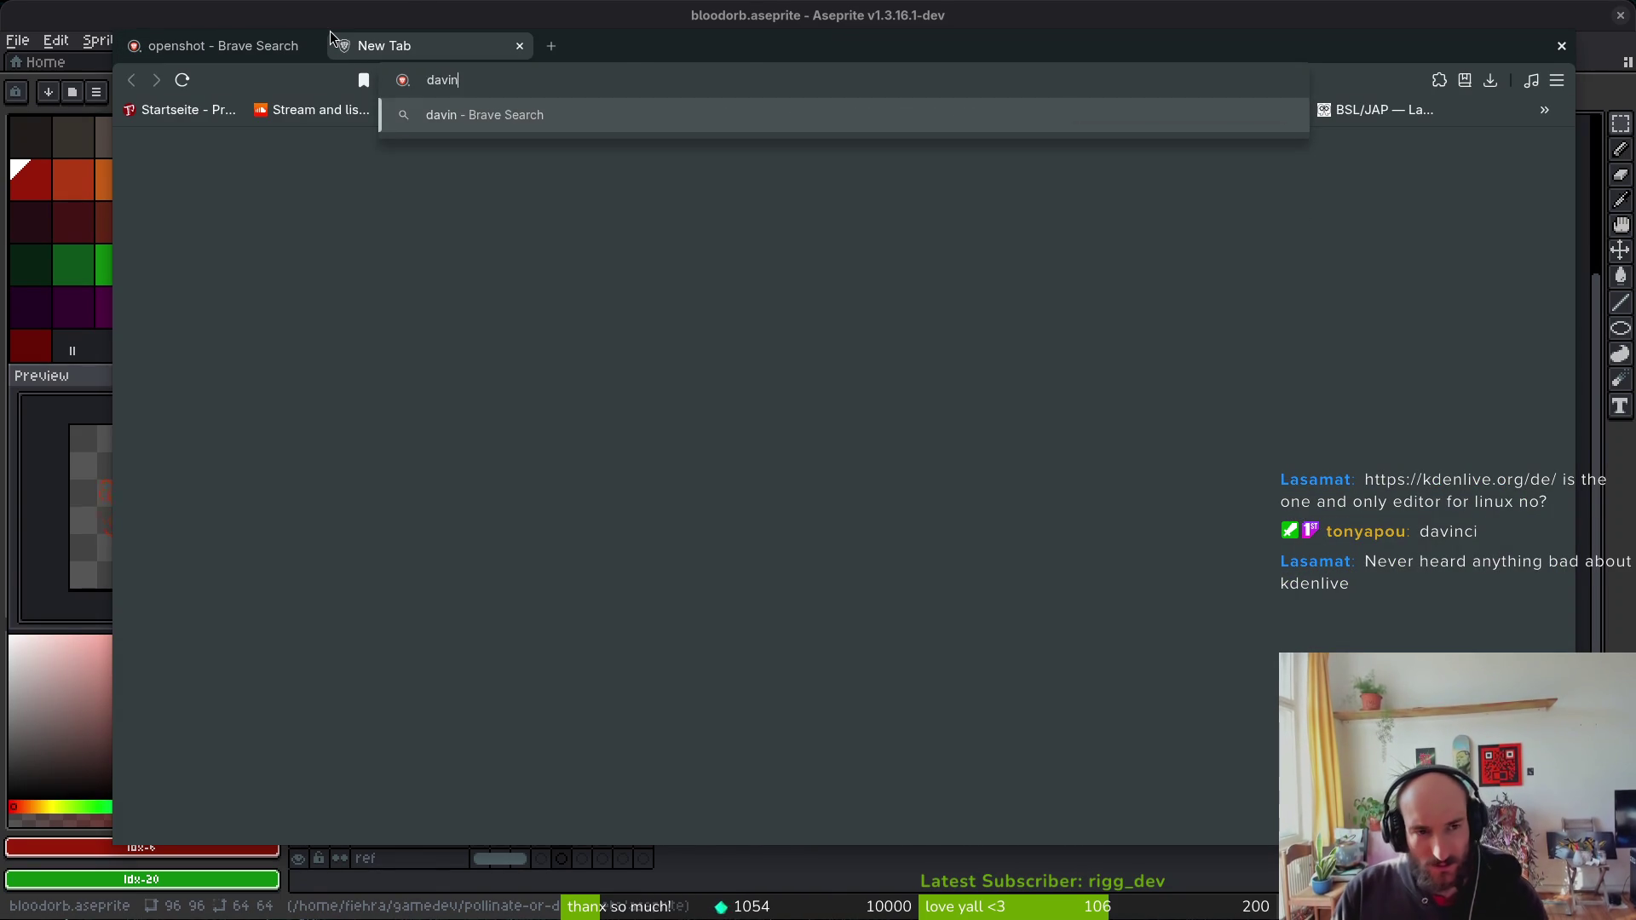
pyautogui.press('Return')
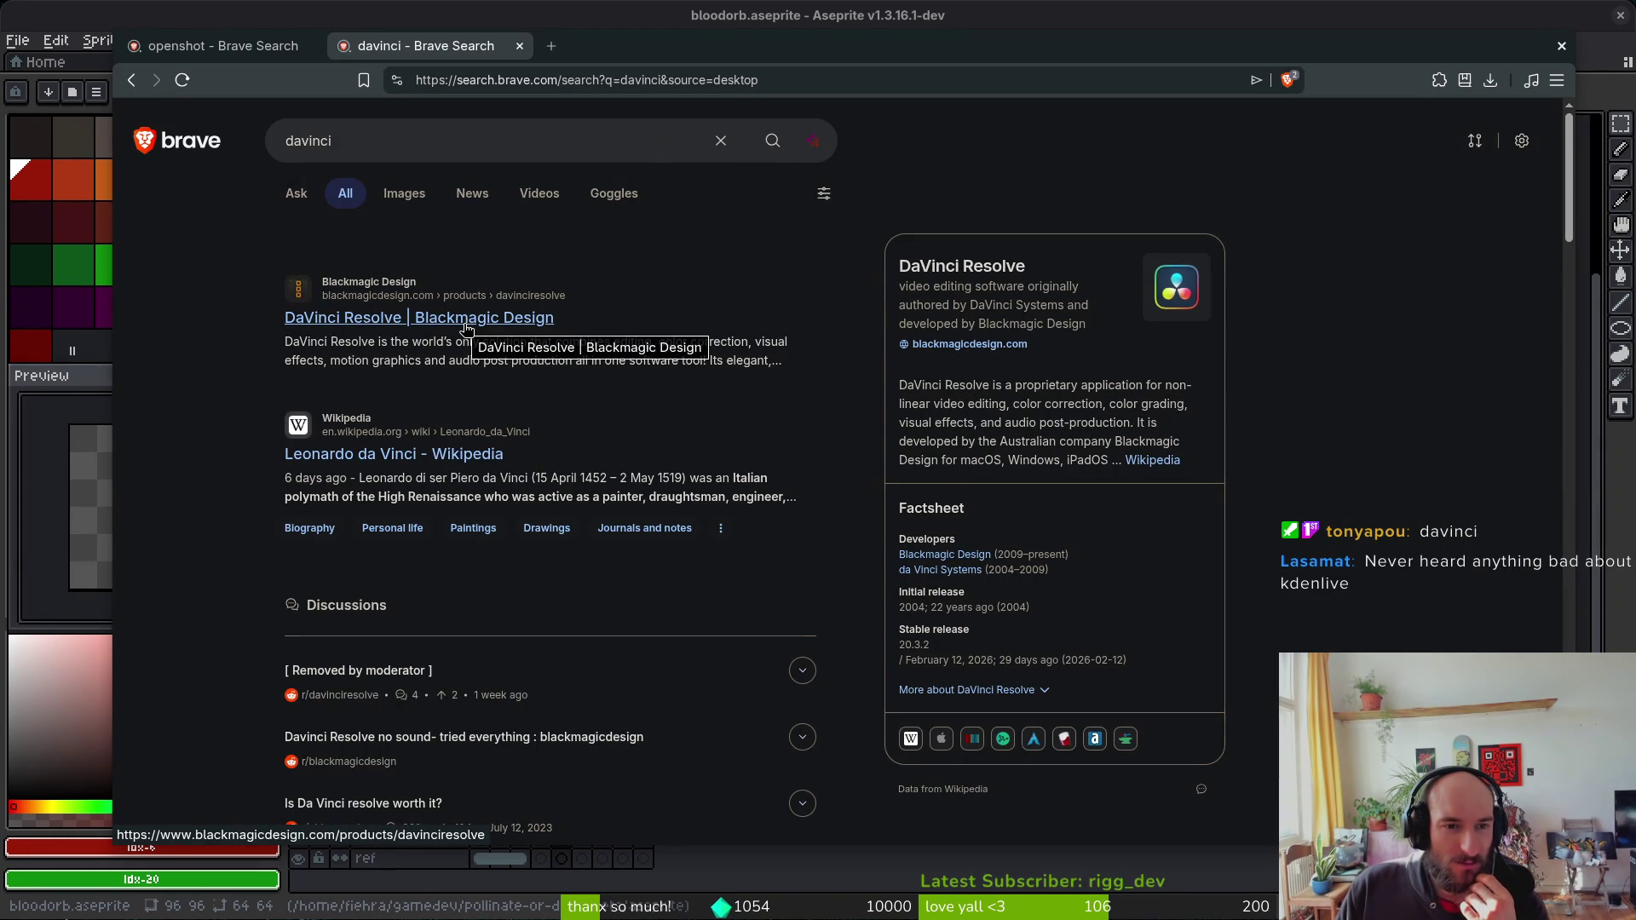
pyautogui.click(466, 329)
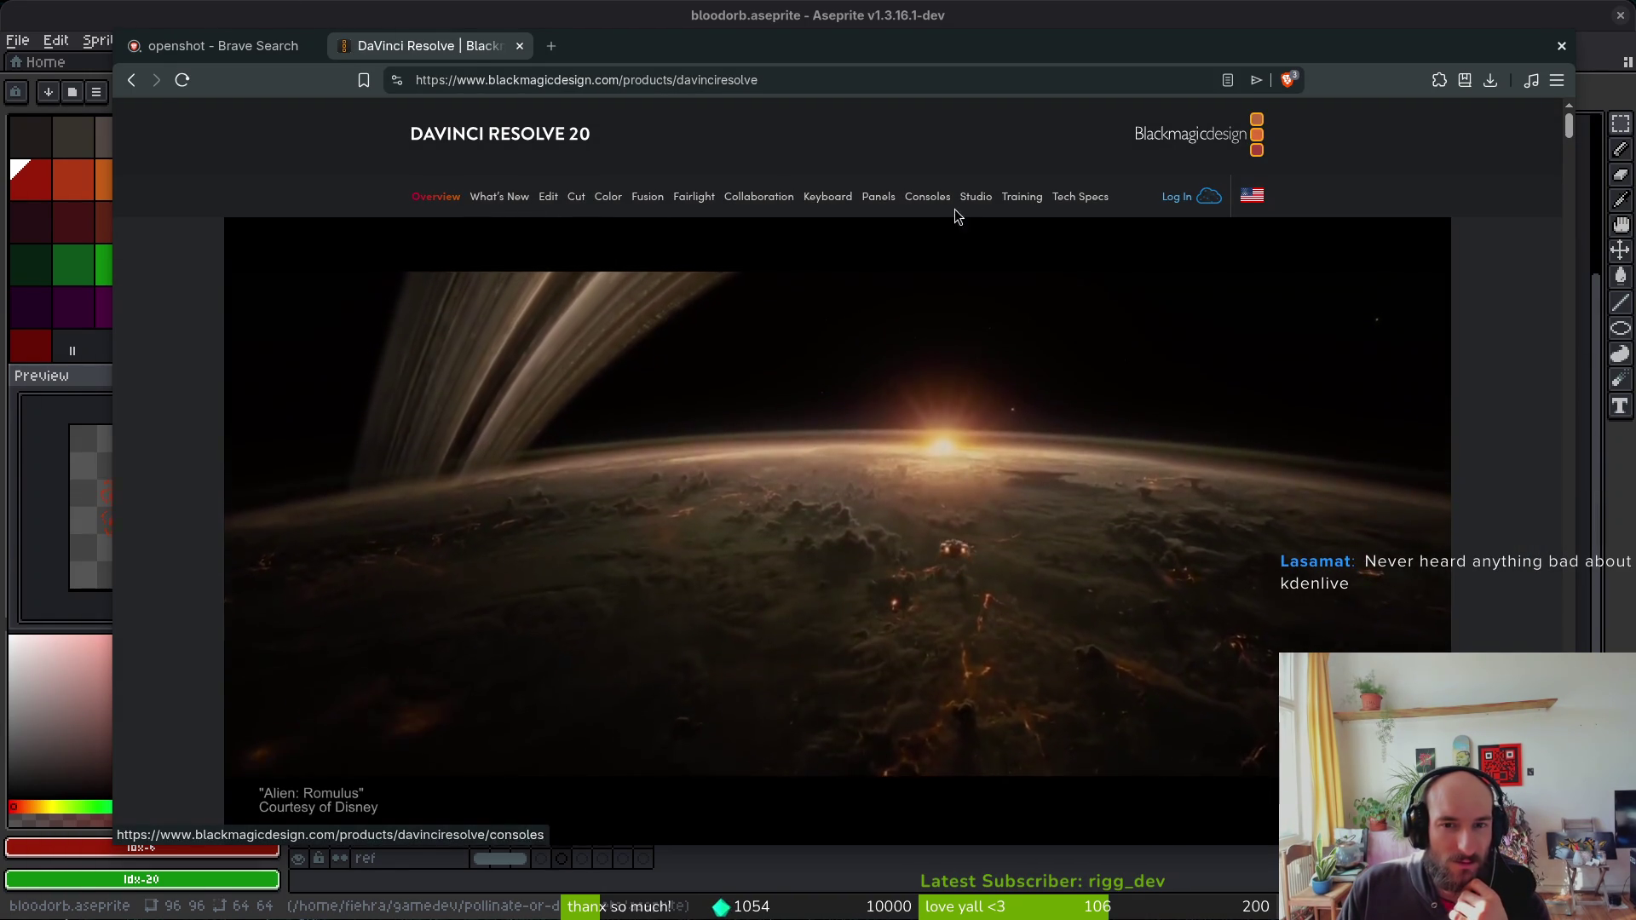
pyautogui.scroll(-5, 1106, 399)
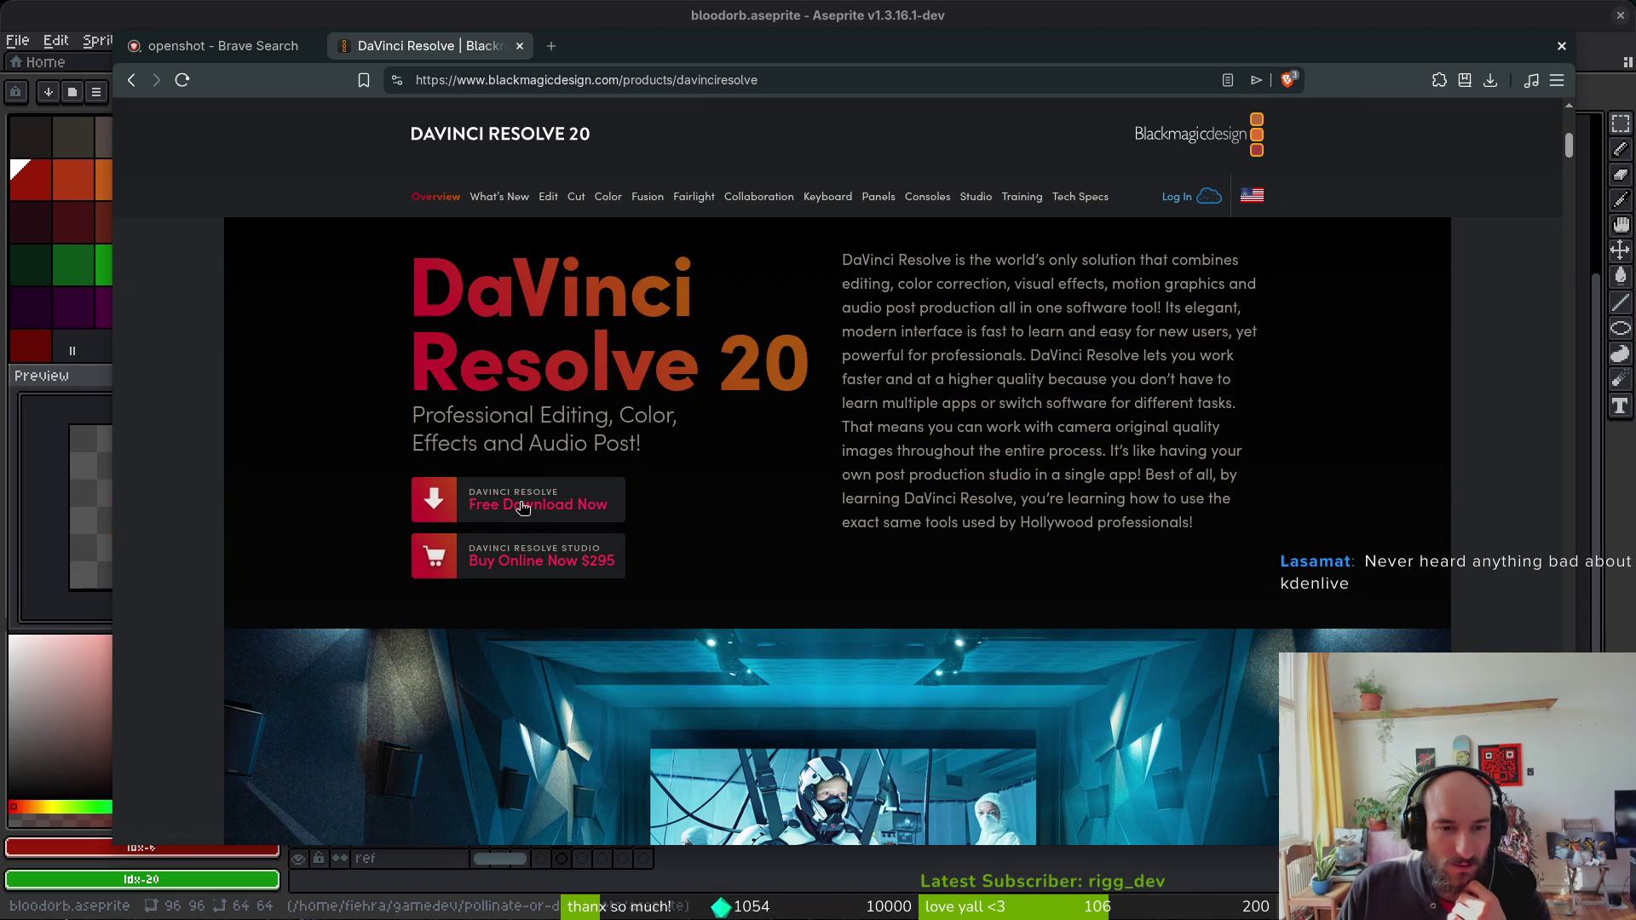
pyautogui.click(526, 508)
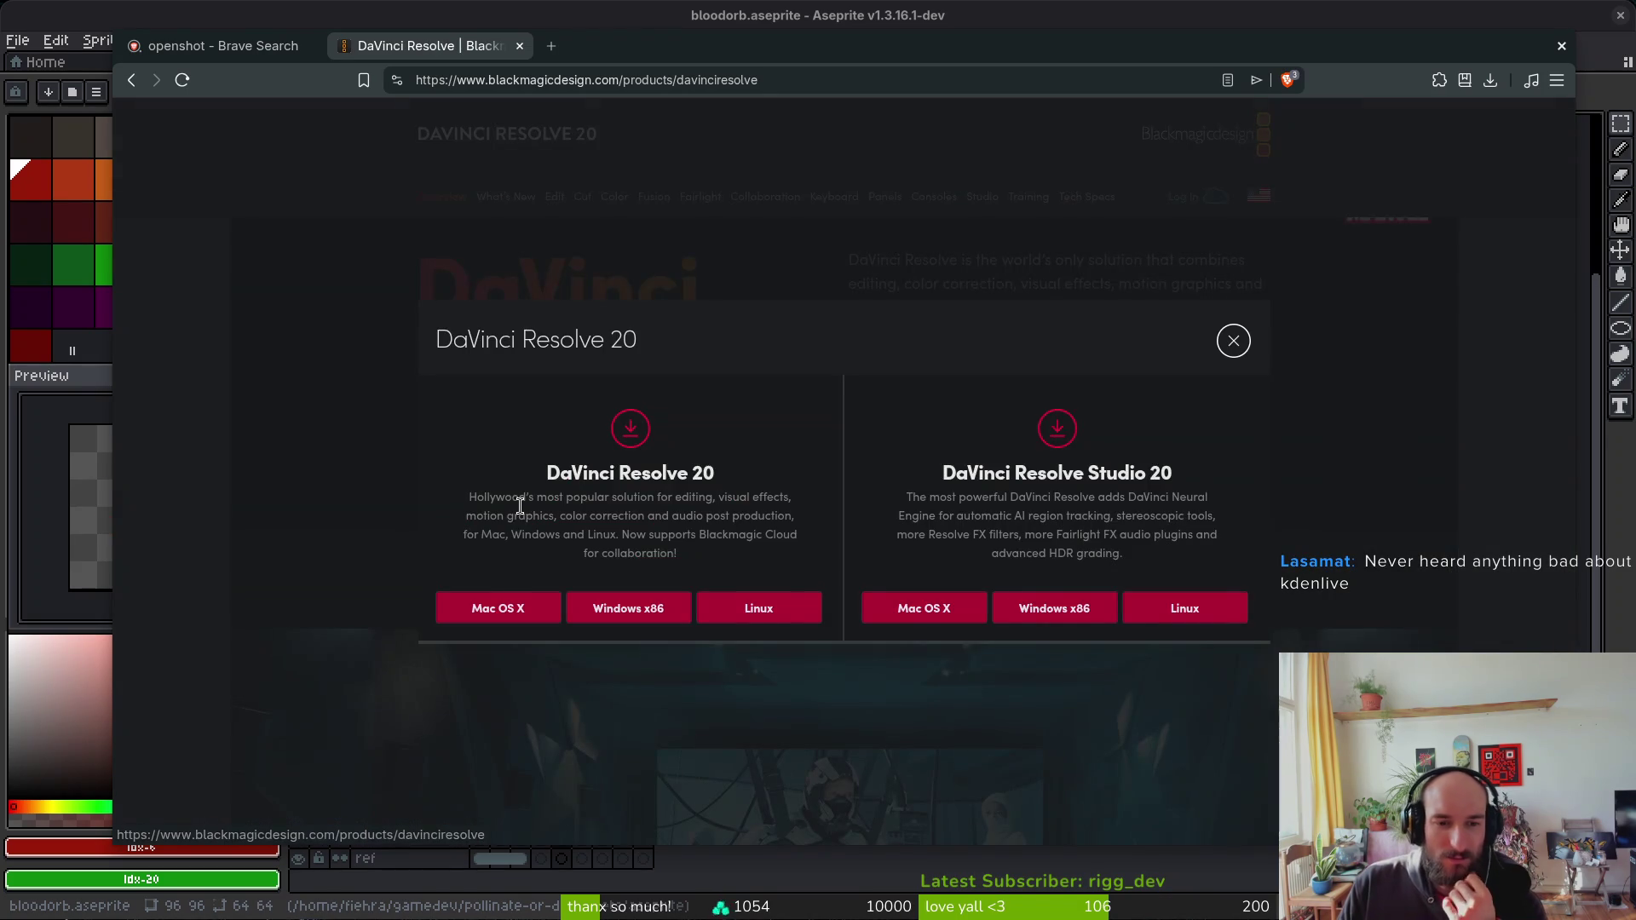
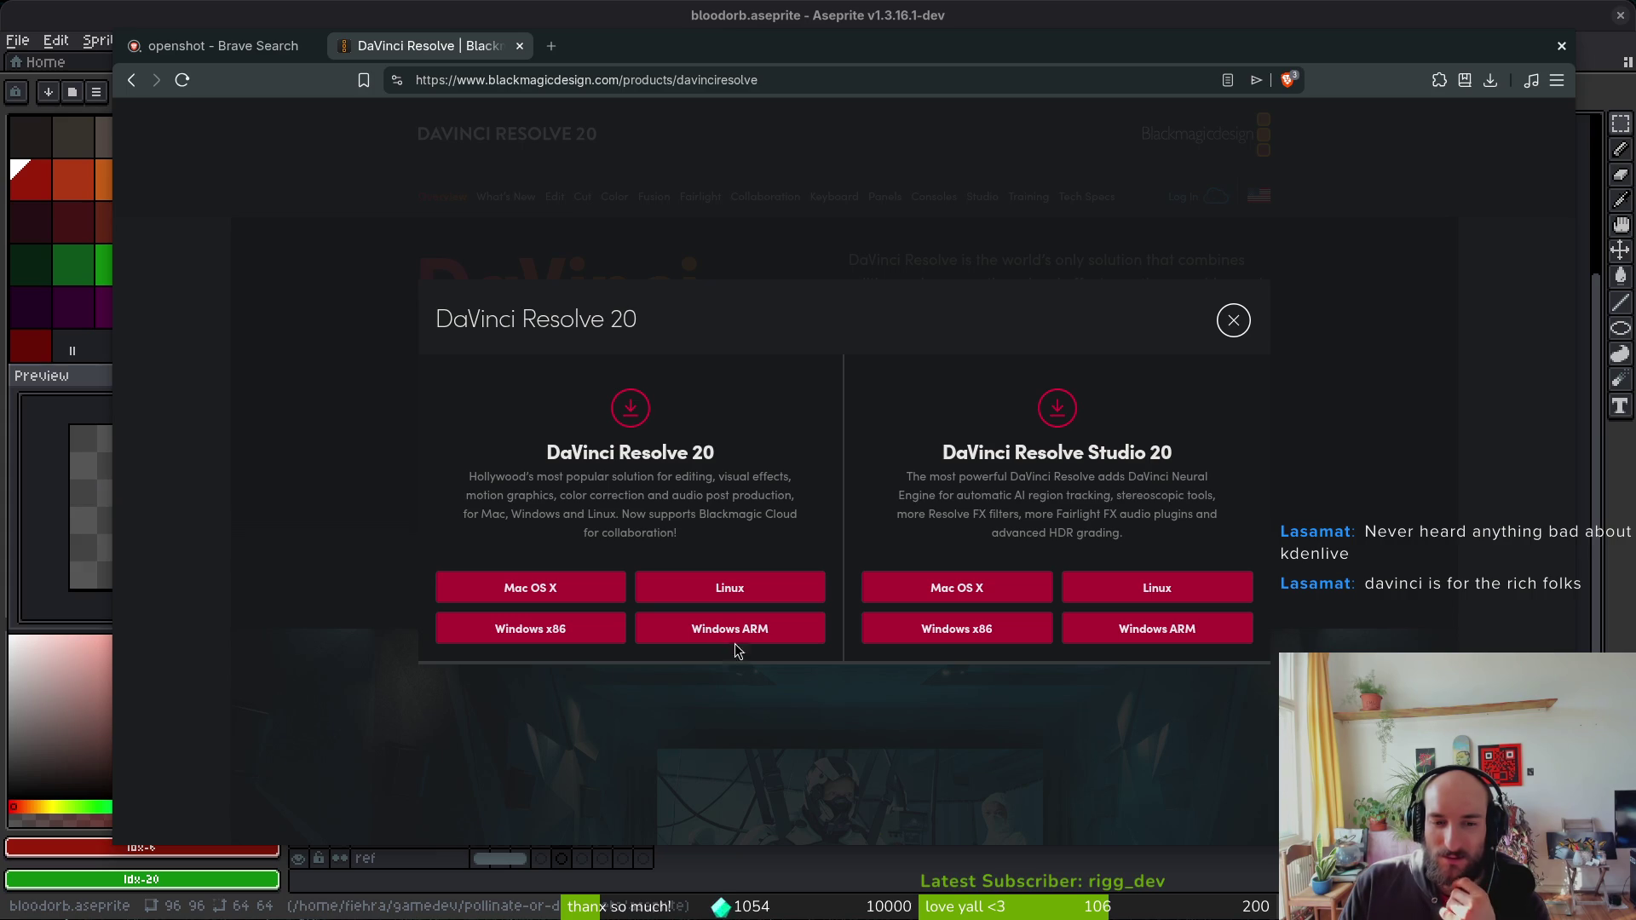
# Step: Close the DaVinci Resolve download popup, its tab and the Brave window to return to Aseprite
pyautogui.click(1232, 322)
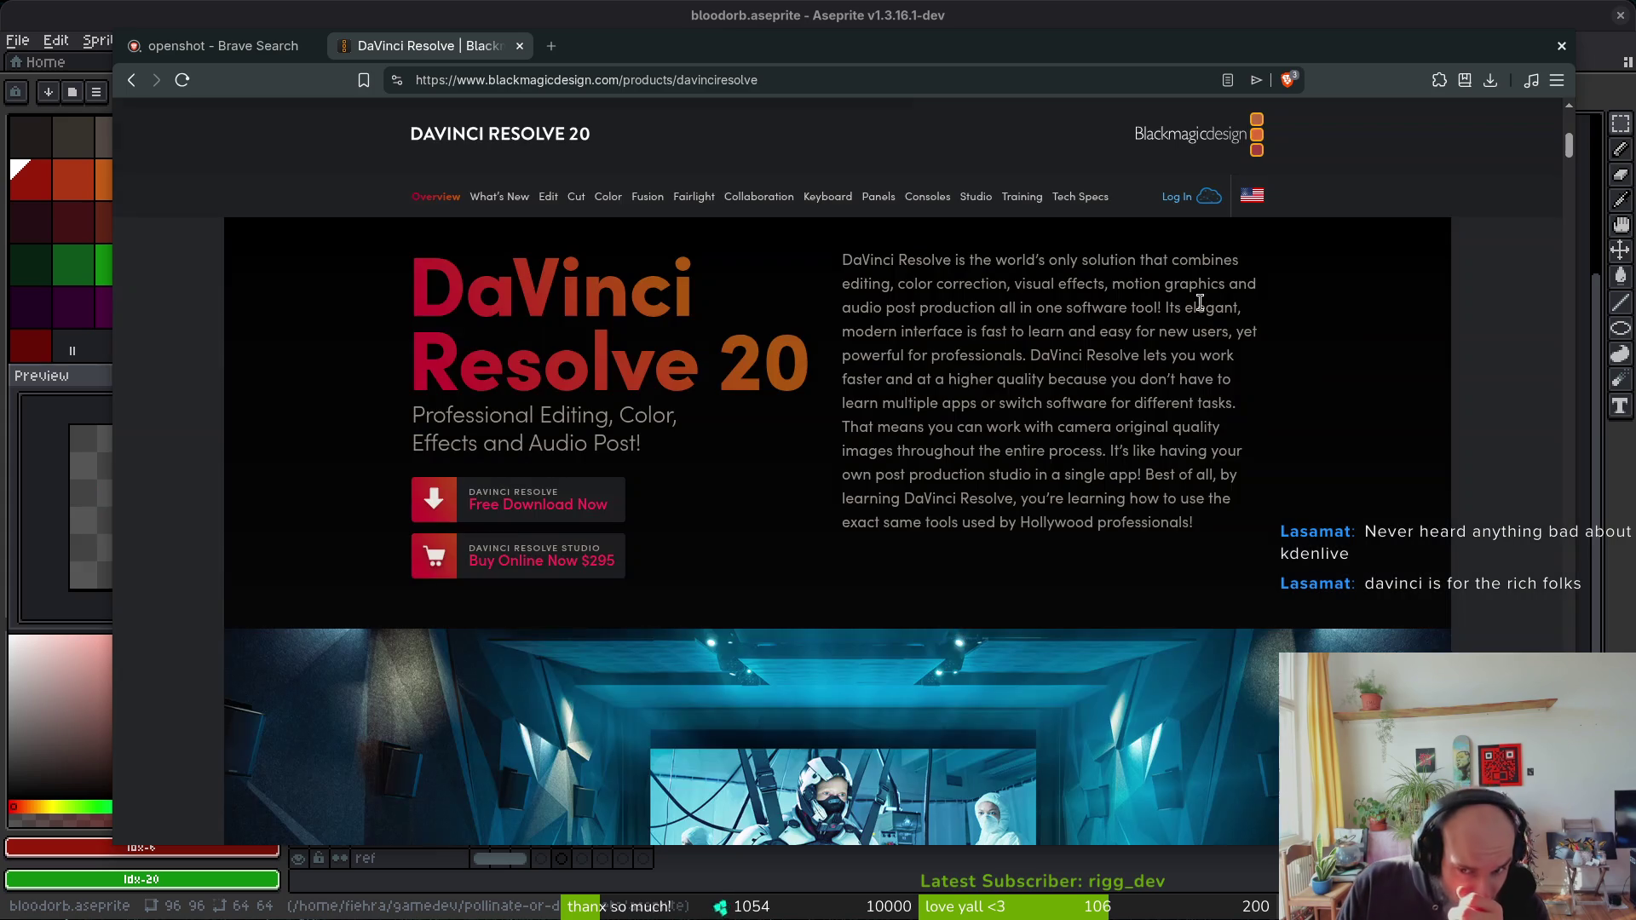
pyautogui.click(519, 46)
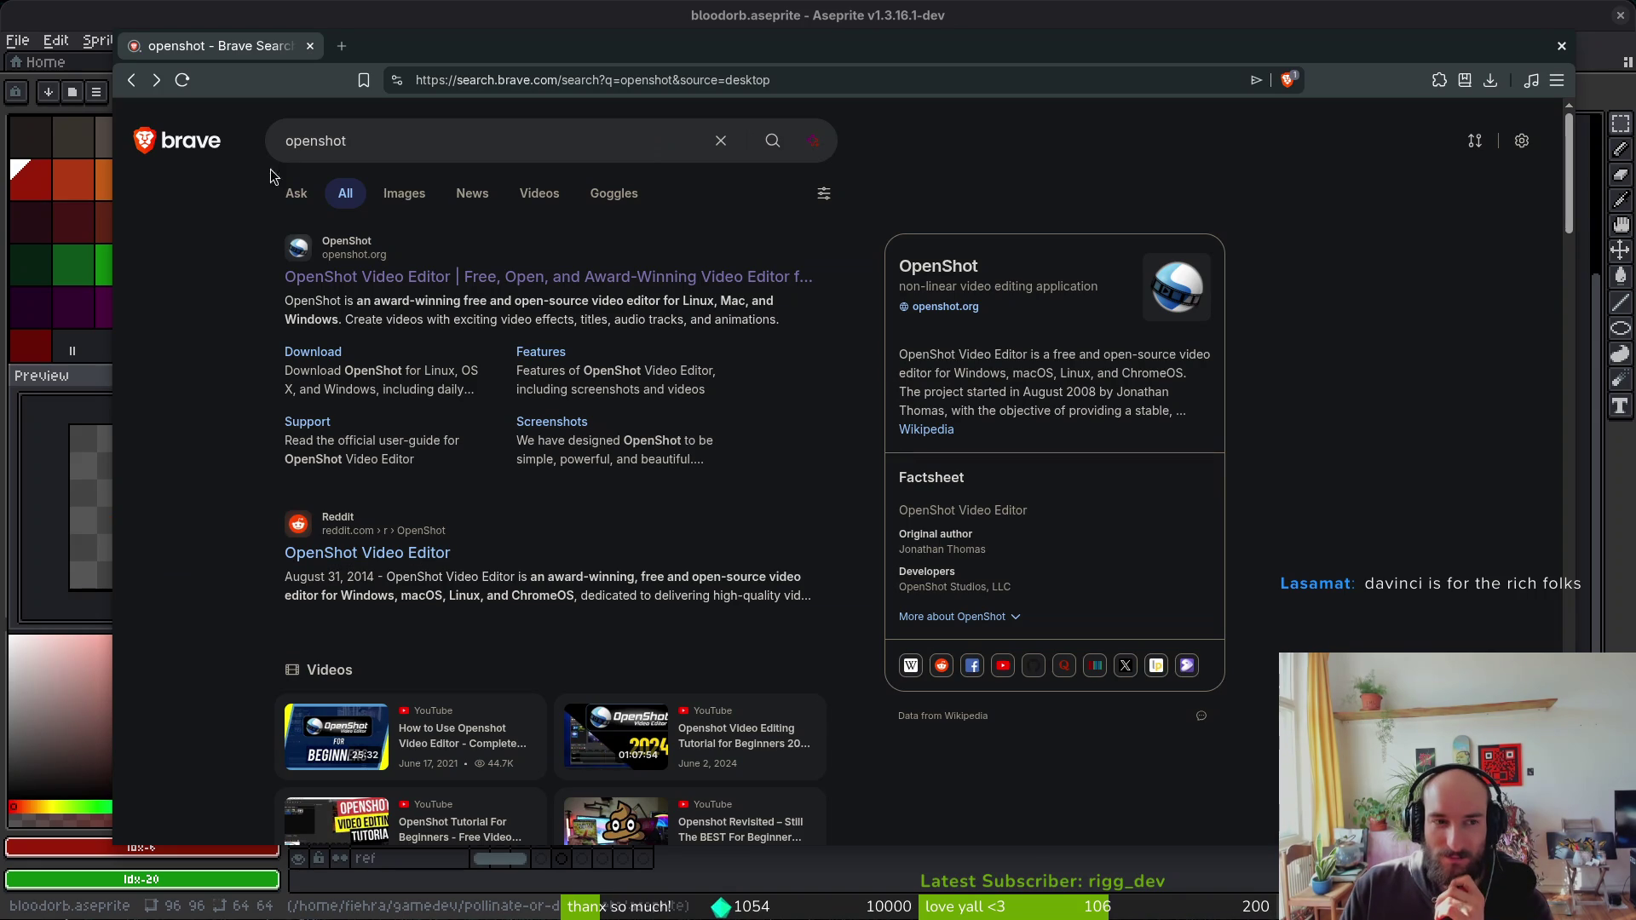
pyautogui.click(310, 46)
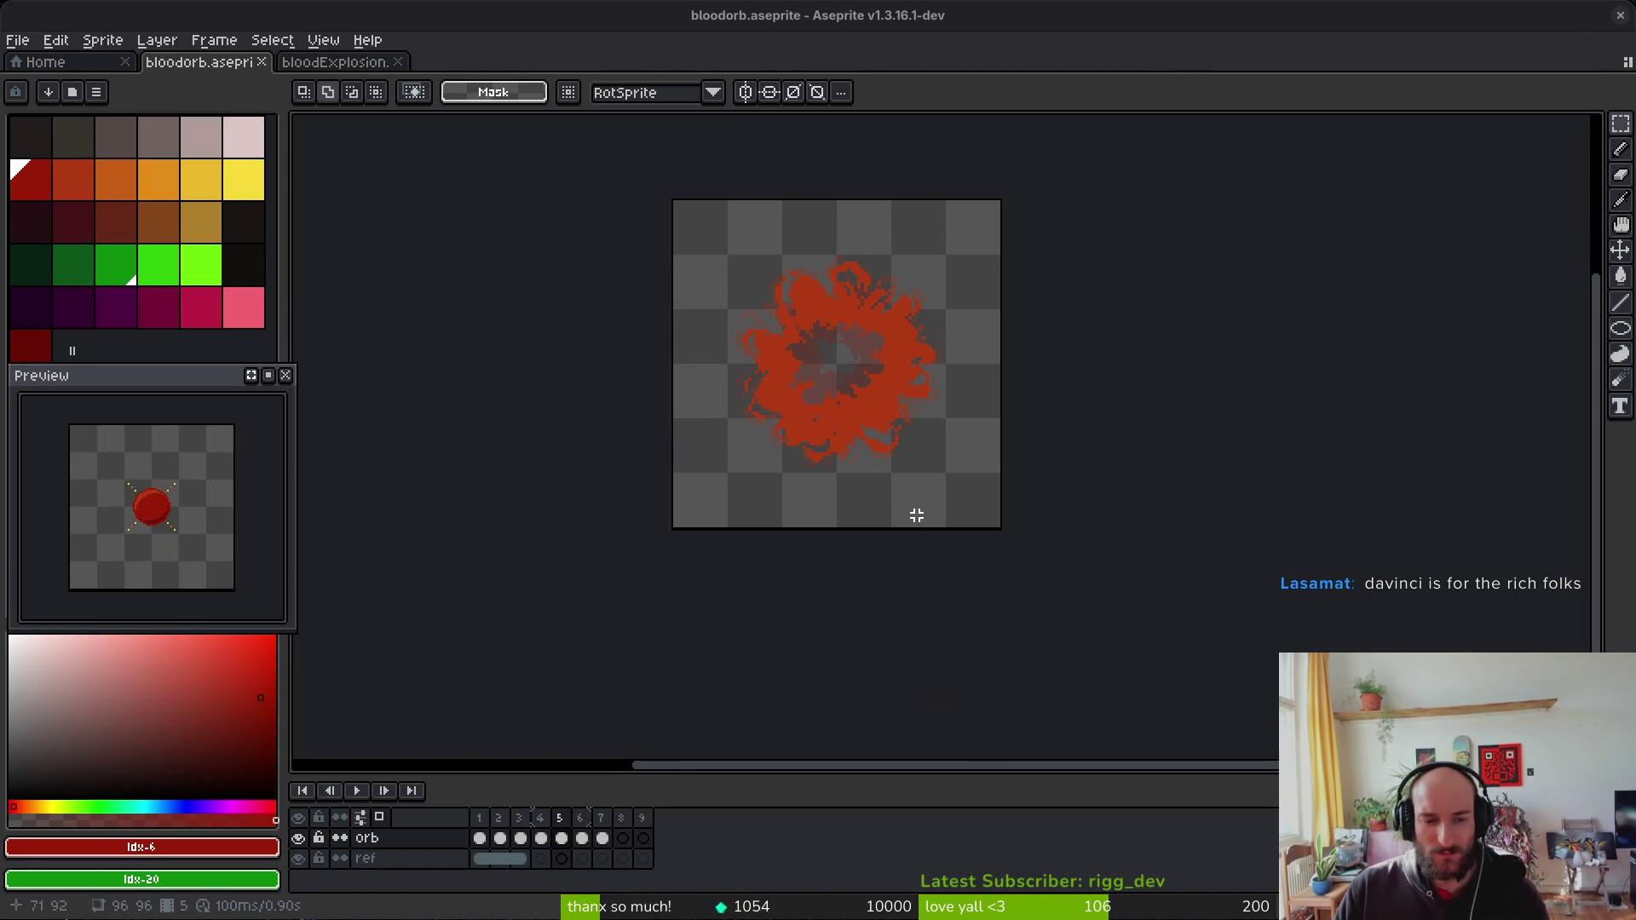
# Step: Select the first bloodExplosion frame and trial-paste it into bloodorb frame 4, cancelling the oversized paste
pyautogui.click(325, 63)
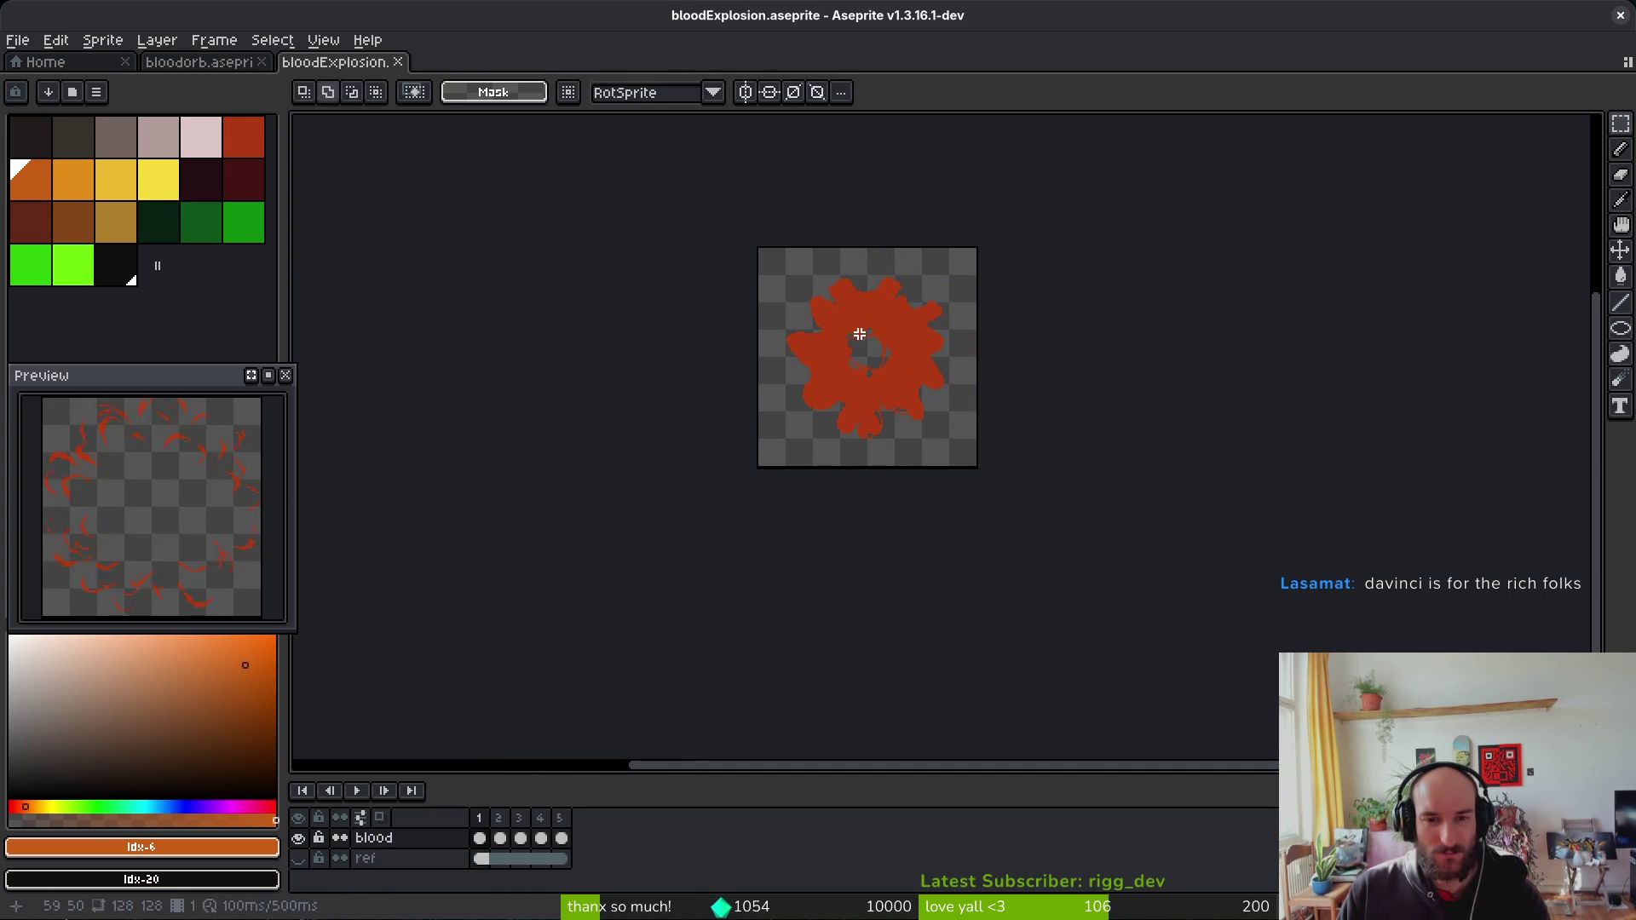
pyautogui.hotkey('ctrl', 'a')
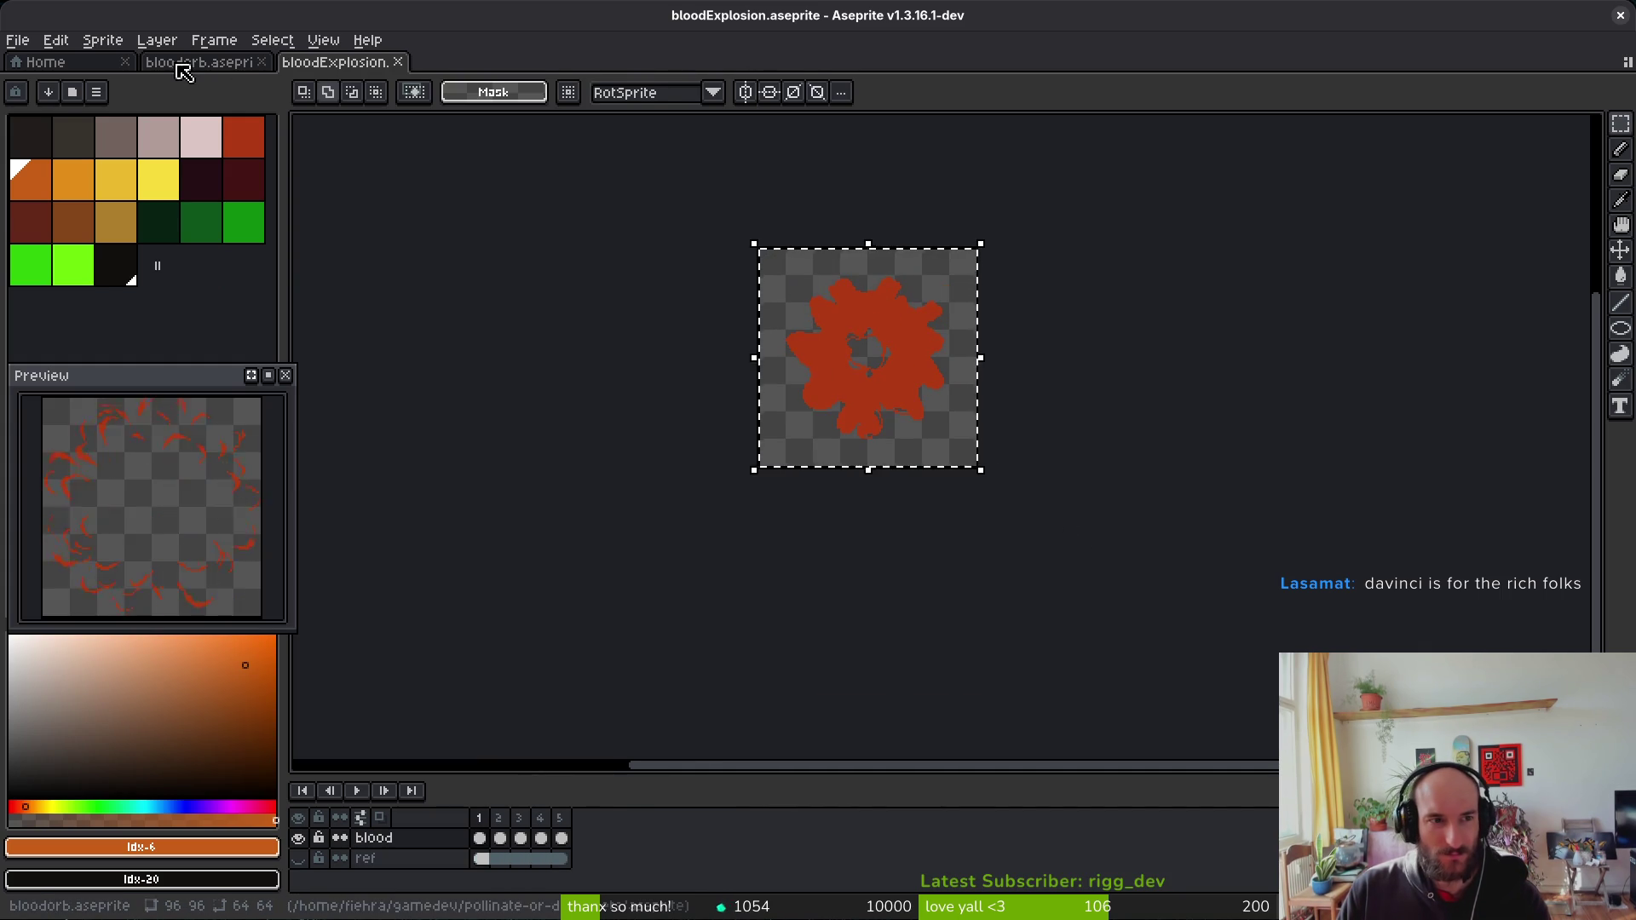
pyautogui.click(196, 62)
pyautogui.press('alt')
pyautogui.press(',')
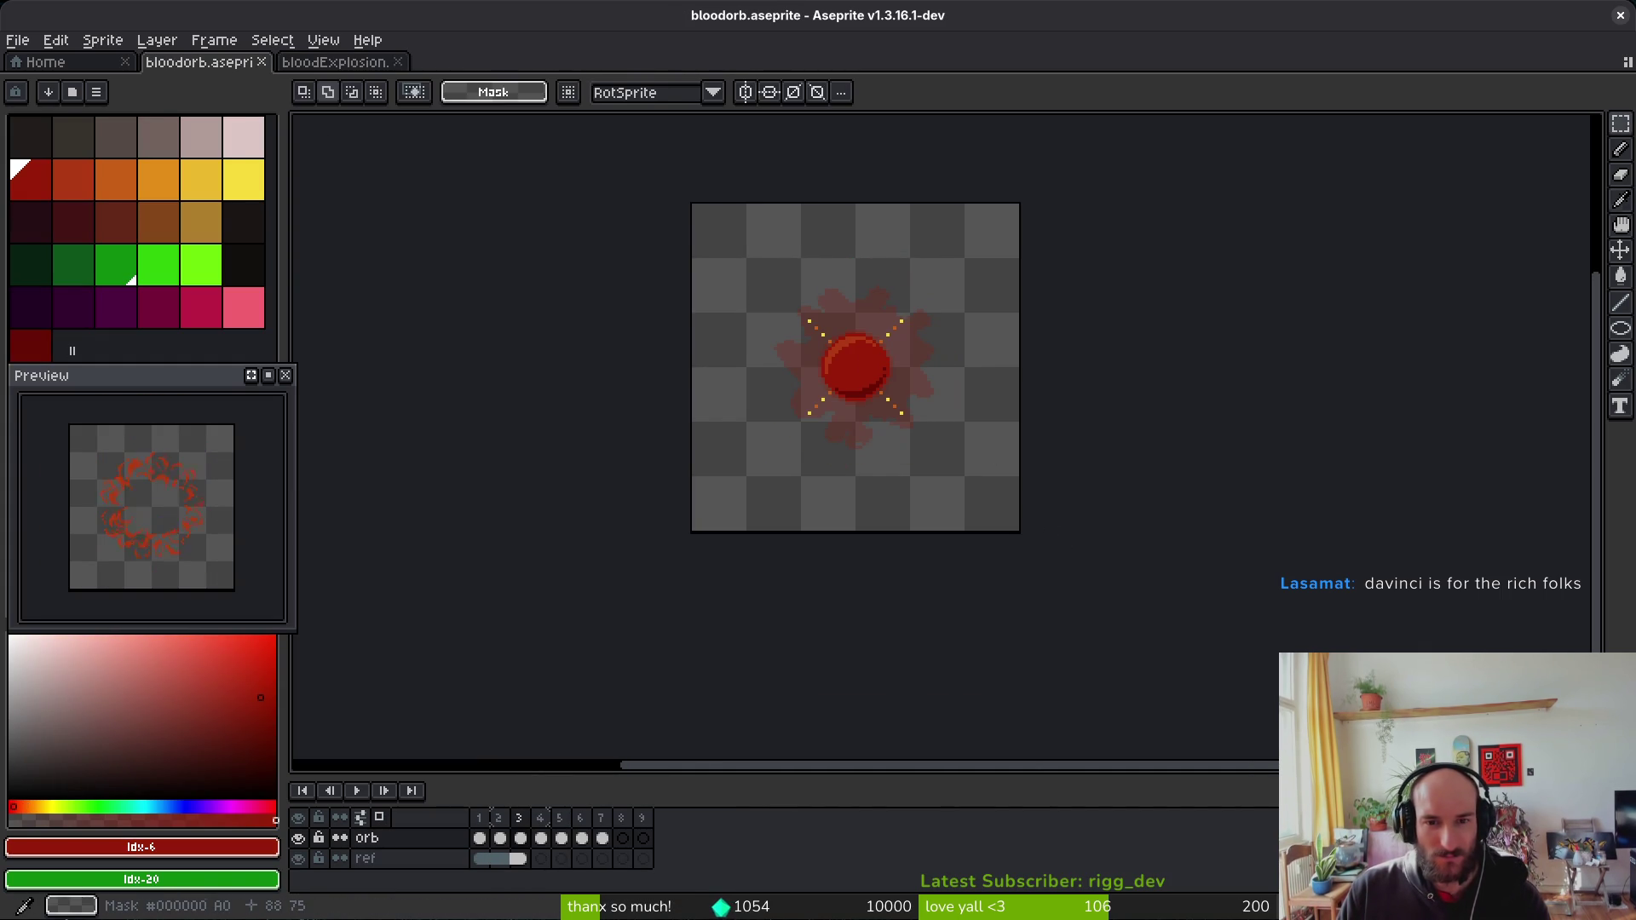
pyautogui.press('.')
pyautogui.hotkey('ctrl', 'v')
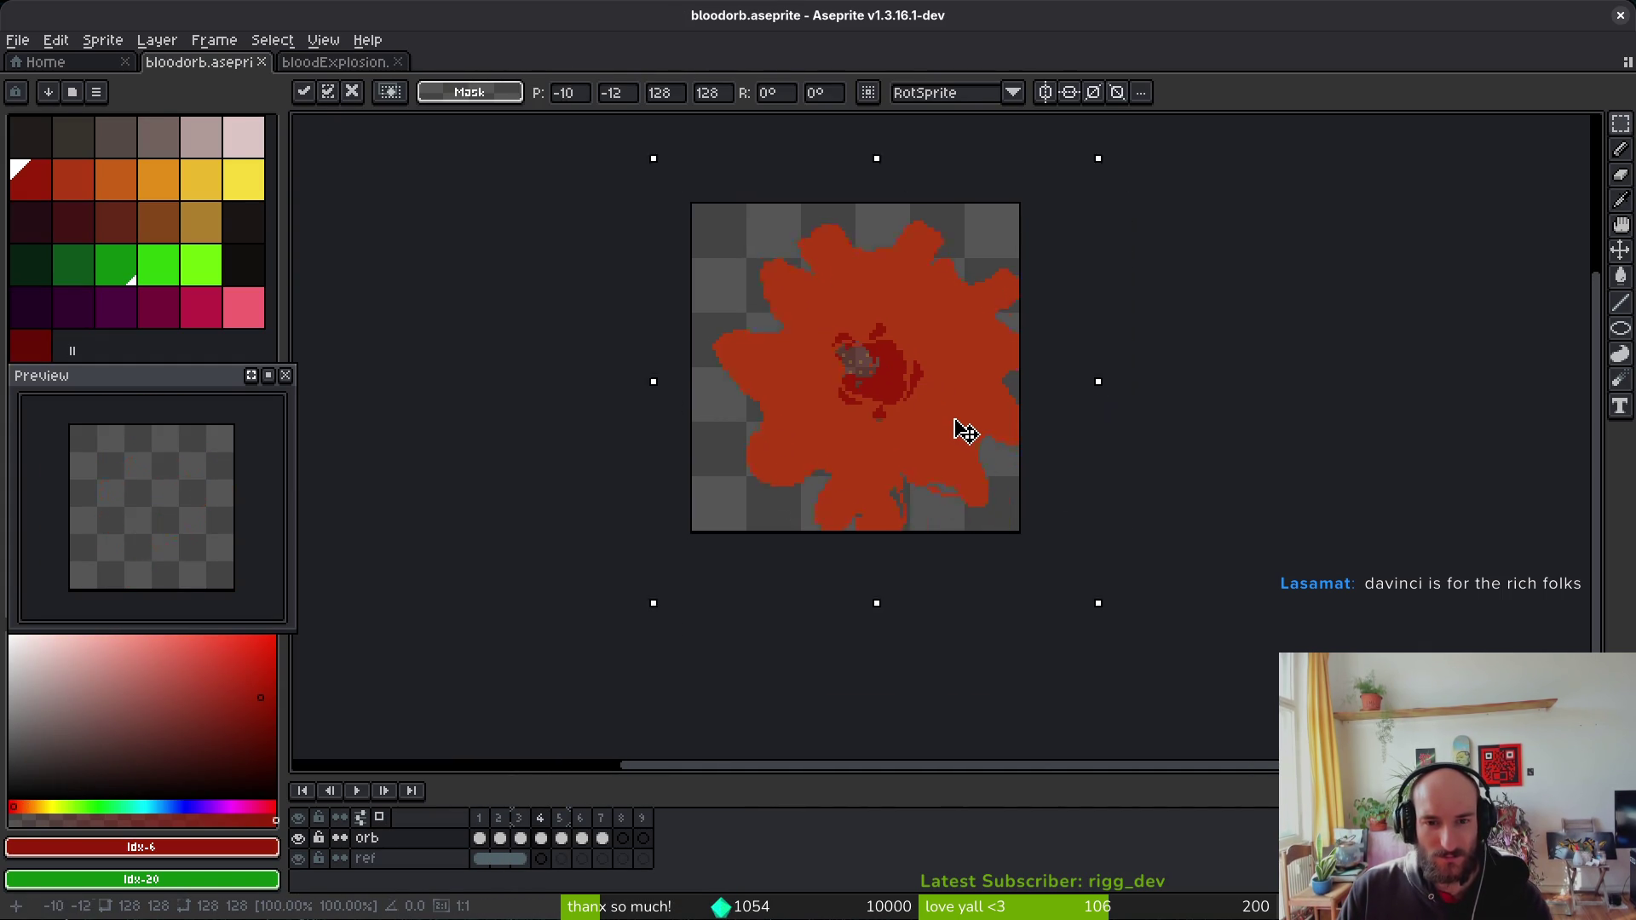
pyautogui.press('Escape')
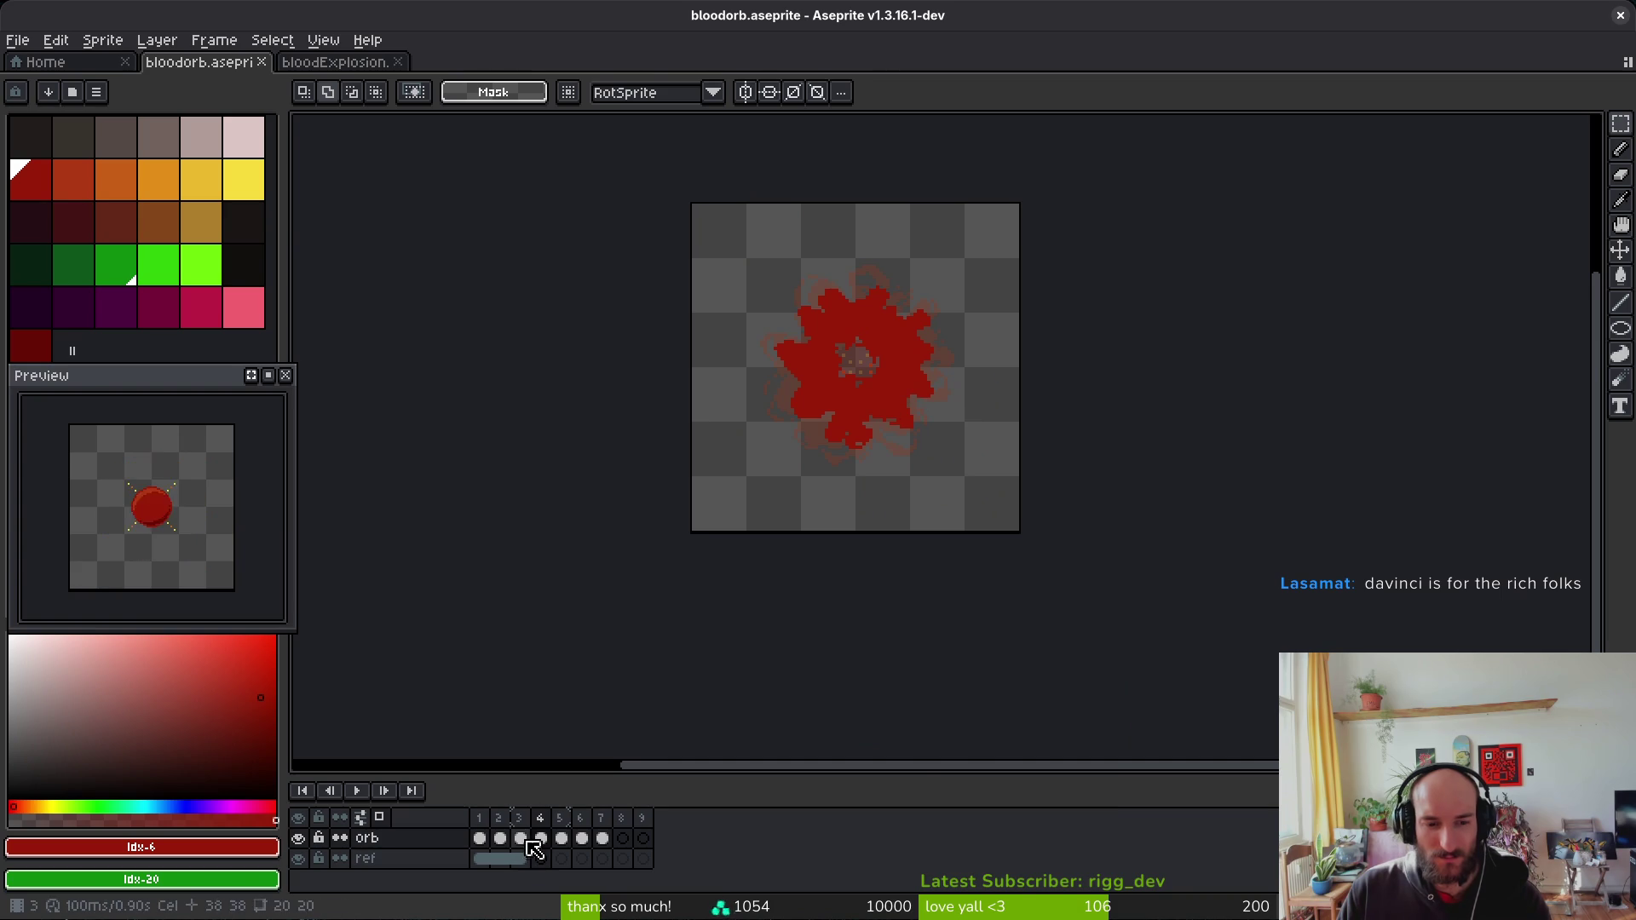
# Step: Paste the first explosion frame into bloodorb frame 4, shrink it to 96×96, and save
pyautogui.moveTo(540, 839); pyautogui.dragTo(602, 840)
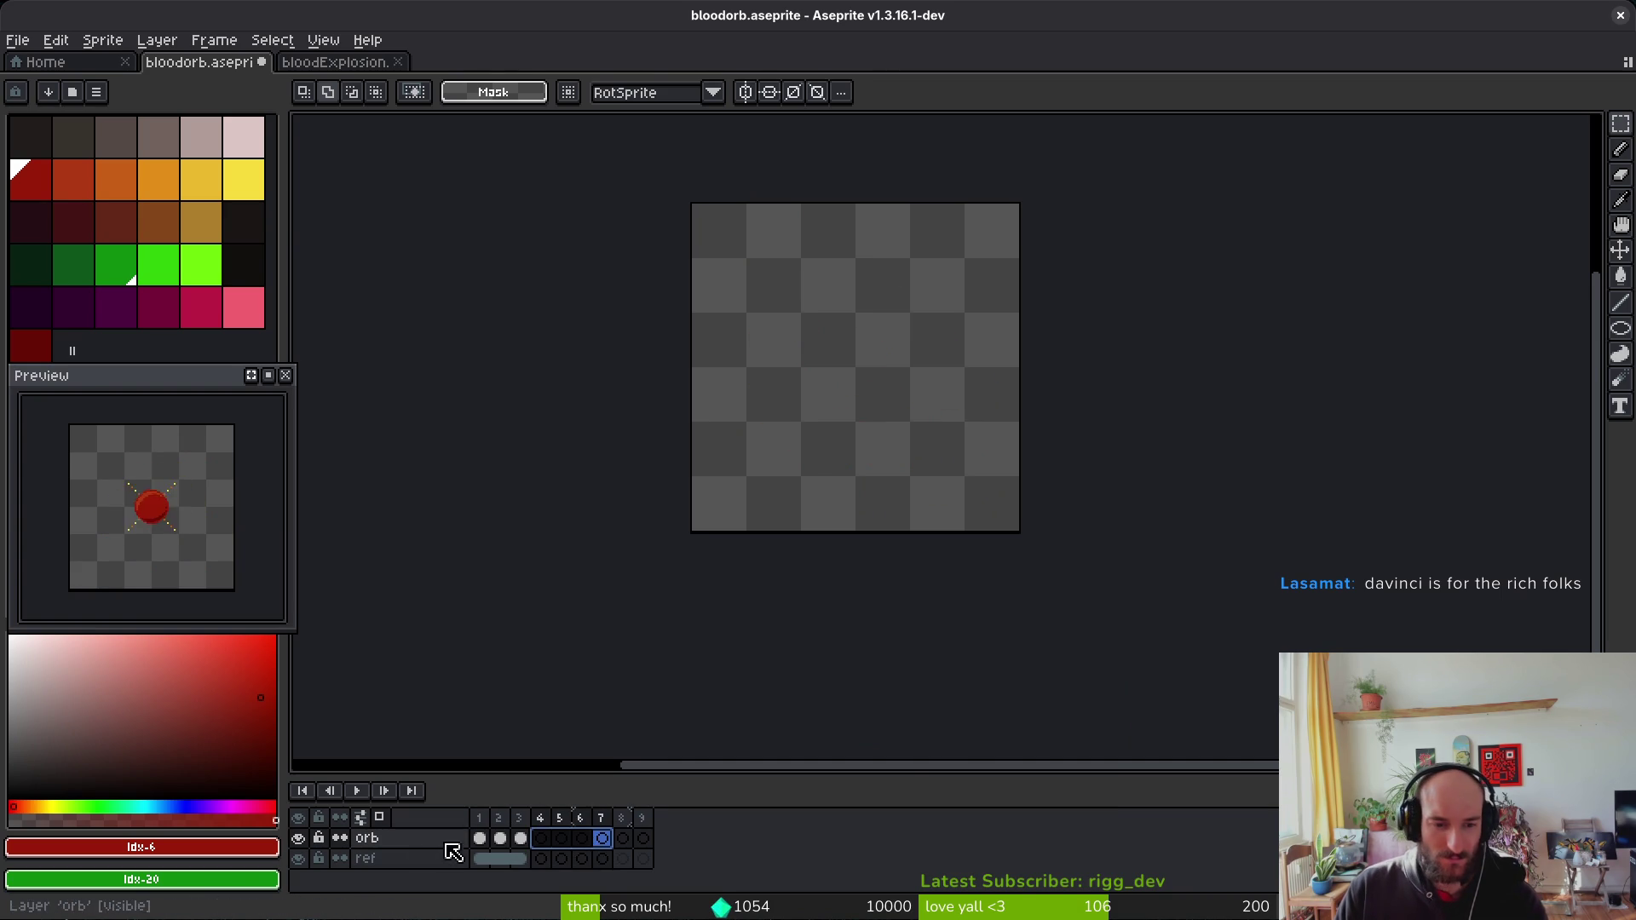
pyautogui.click(540, 839)
pyautogui.hotkey('ctrl', 'v')
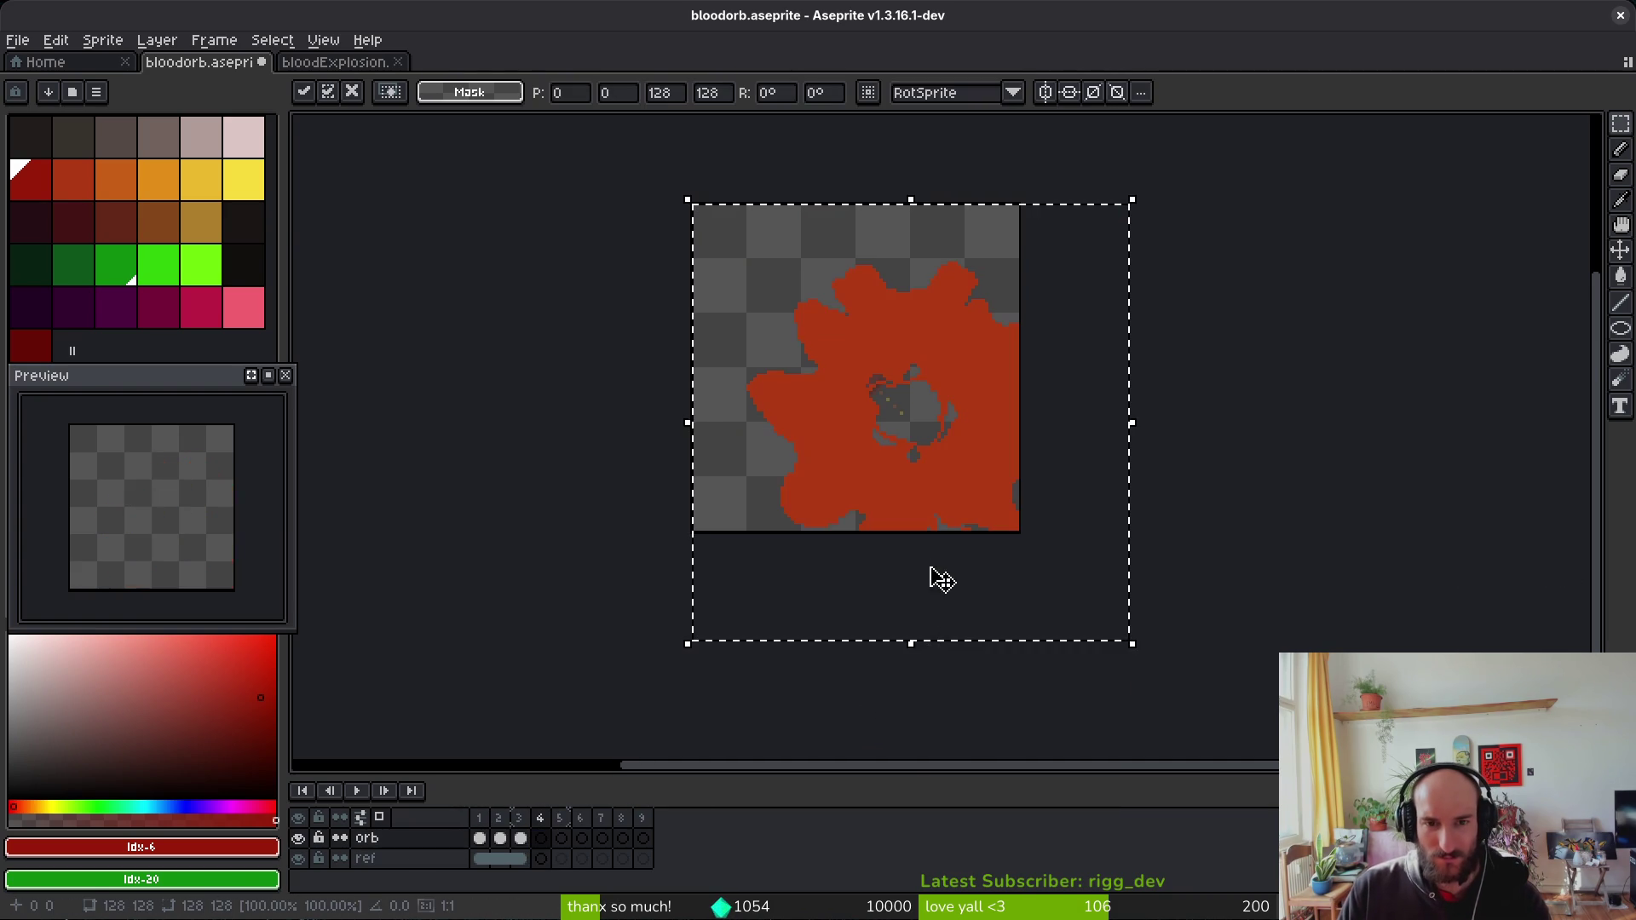
pyautogui.moveTo(1048, 566); pyautogui.dragTo(1029, 544)
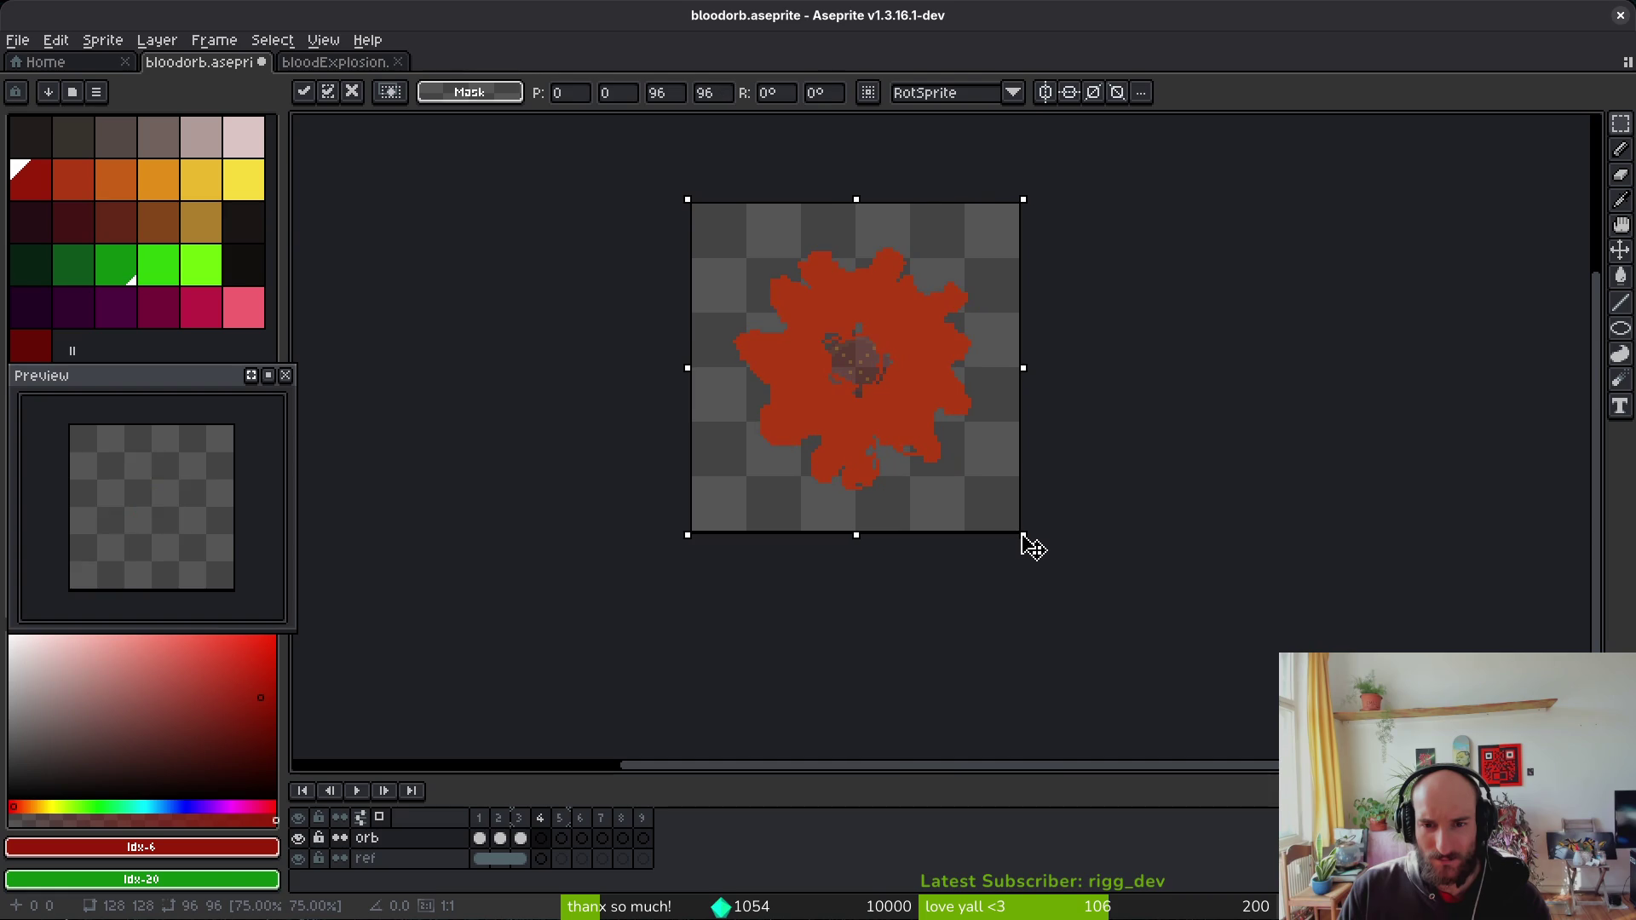
pyautogui.scroll(3, 1027, 542)
pyautogui.scroll(-2, 1074, 567)
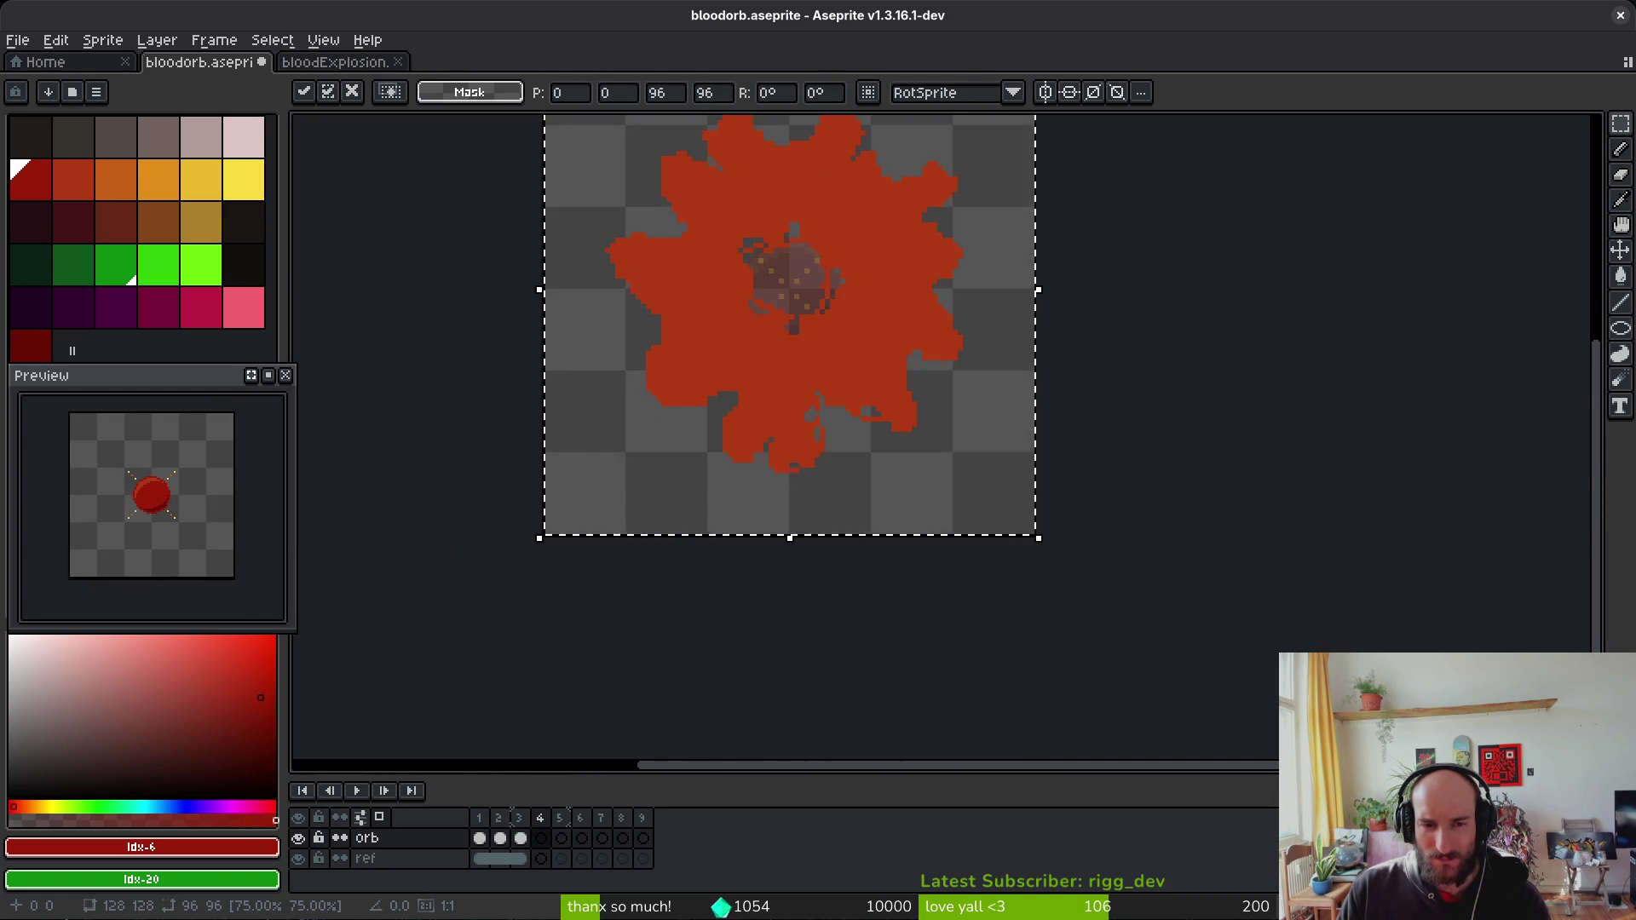
pyautogui.hotkey('ctrl', 's')
# Step: Select and copy the second bloodExplosion frame
pyautogui.click(343, 62)
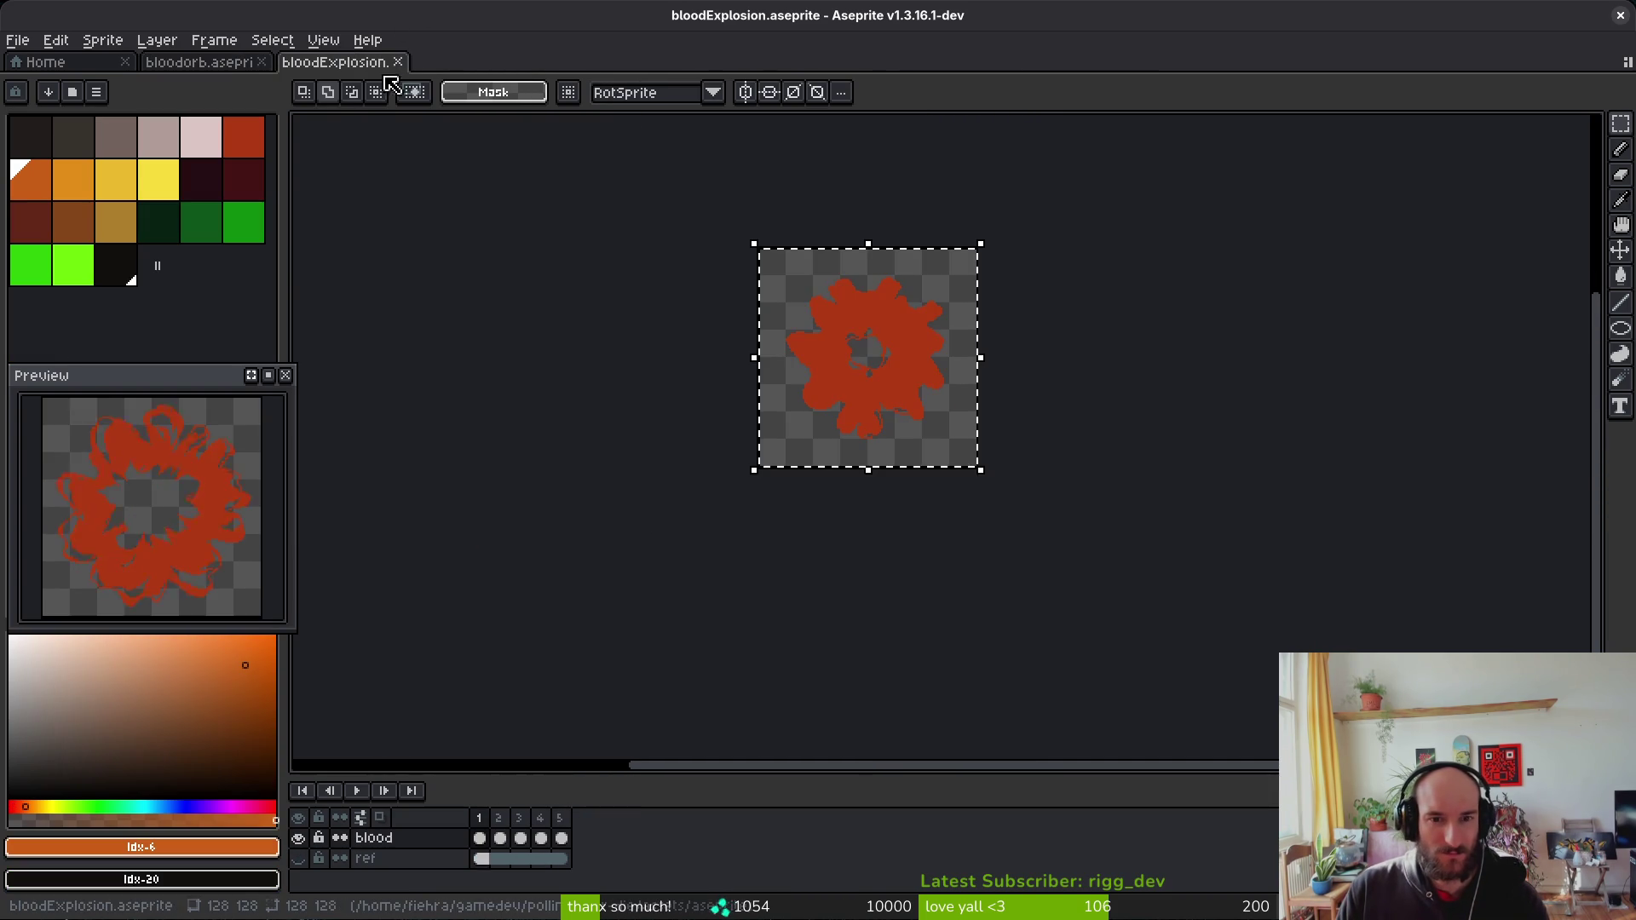
pyautogui.press('Right')
pyautogui.click(512, 843)
pyautogui.click(204, 62)
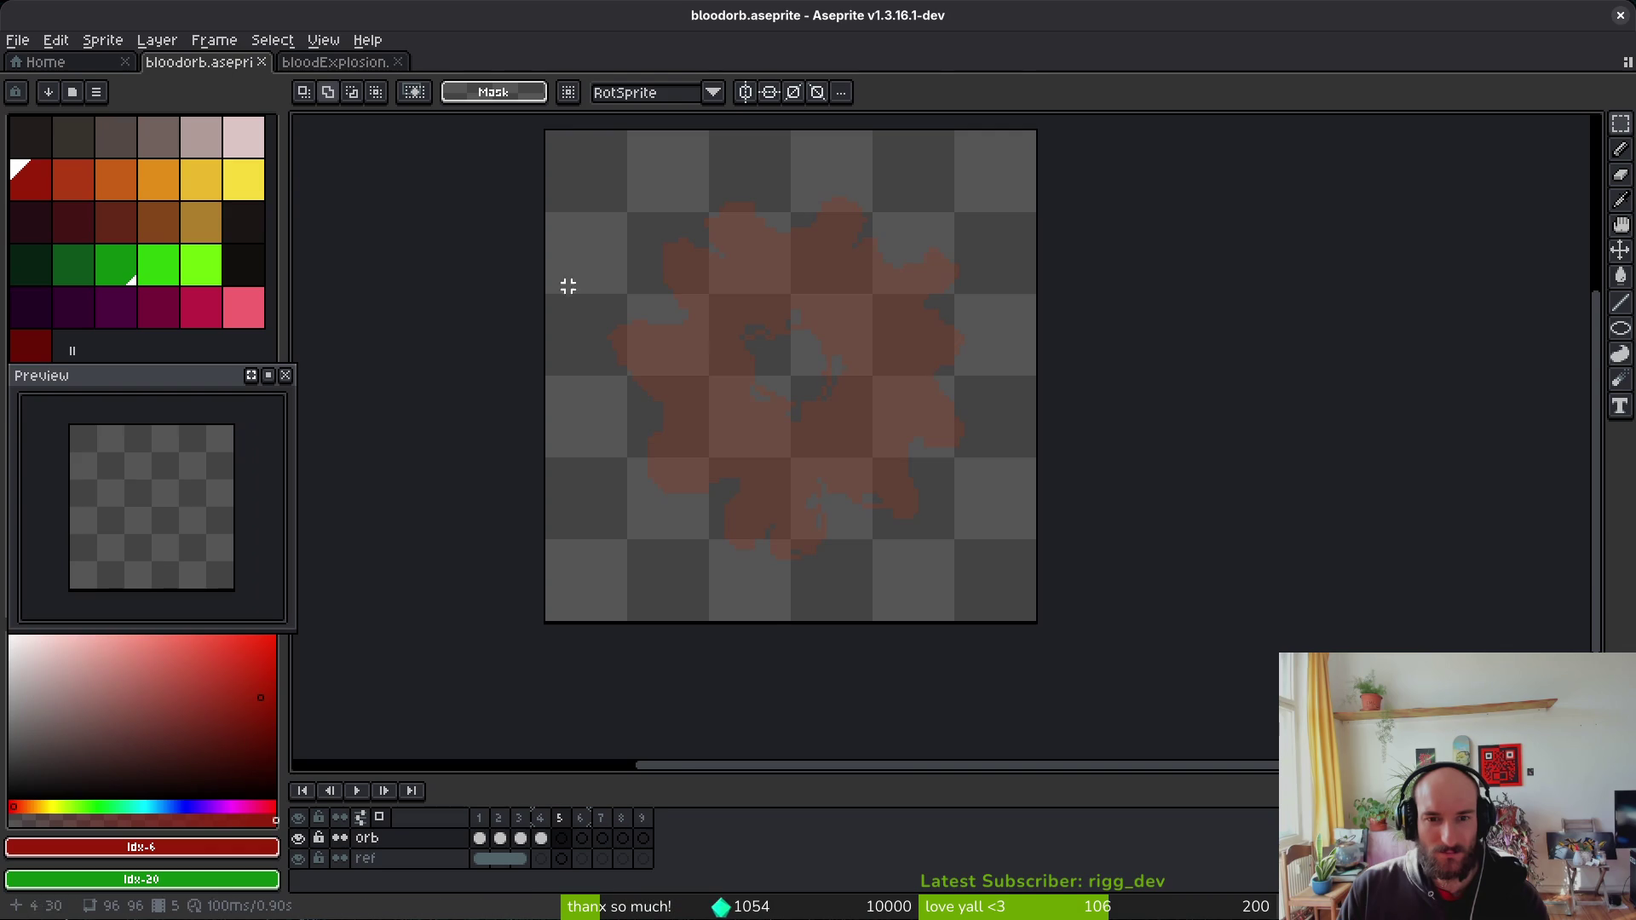
pyautogui.scroll(-3, 770, 391)
pyautogui.scroll(3, 790, 413)
pyautogui.click(343, 63)
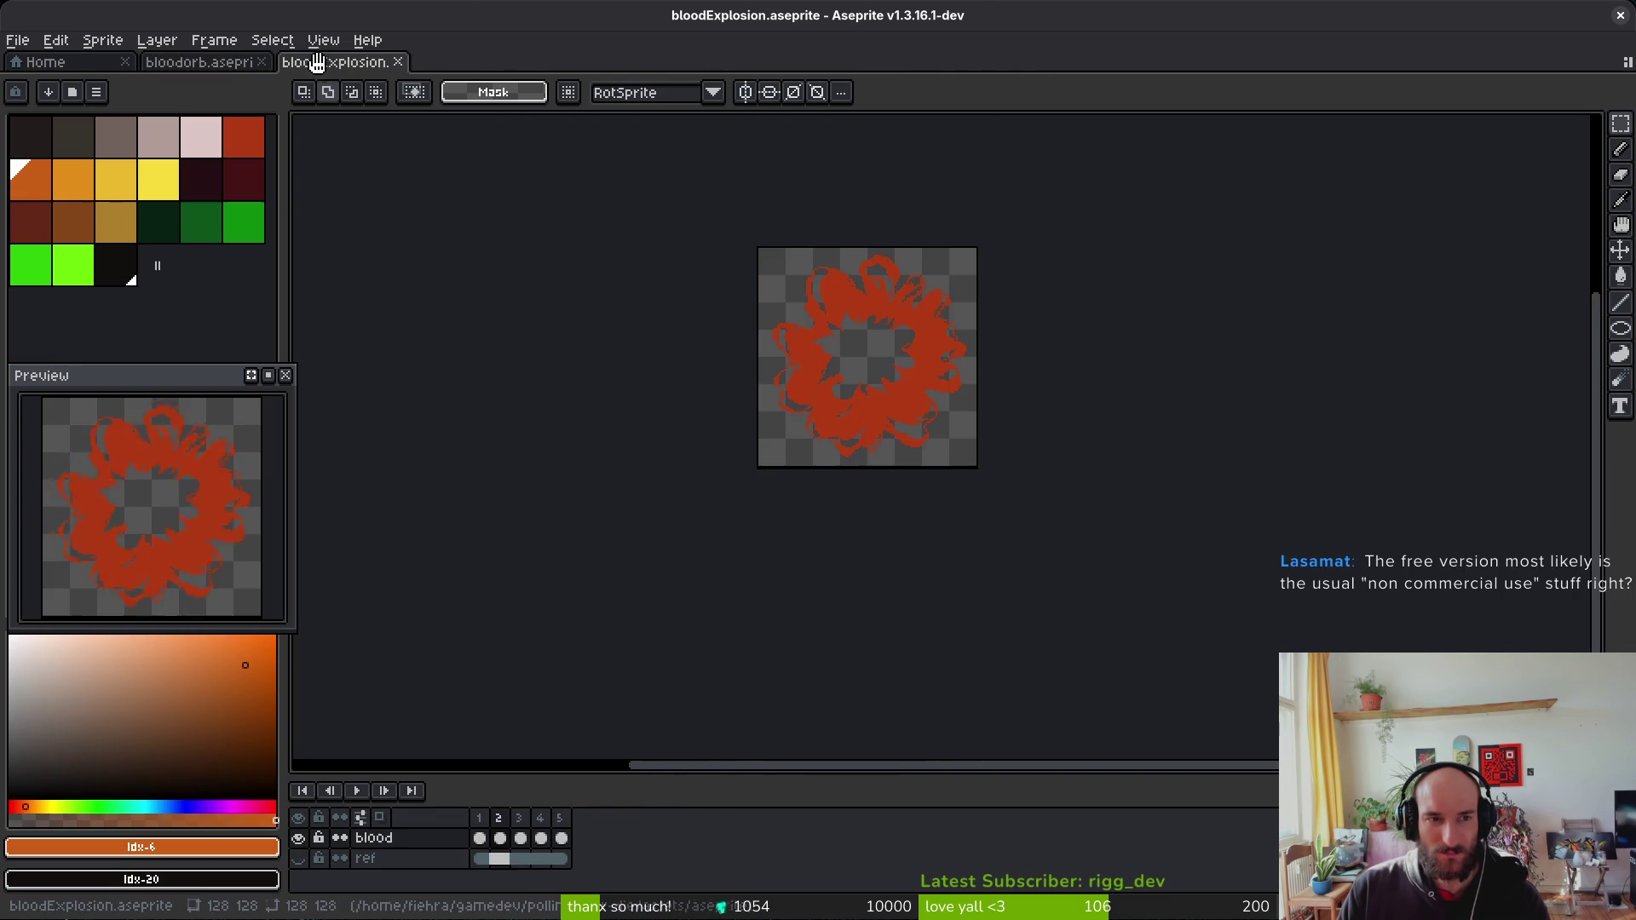
pyautogui.hotkey('ctrl', 'a')
pyautogui.hotkey('ctrl', 'x')
pyautogui.hotkey('ctrl', 'v')
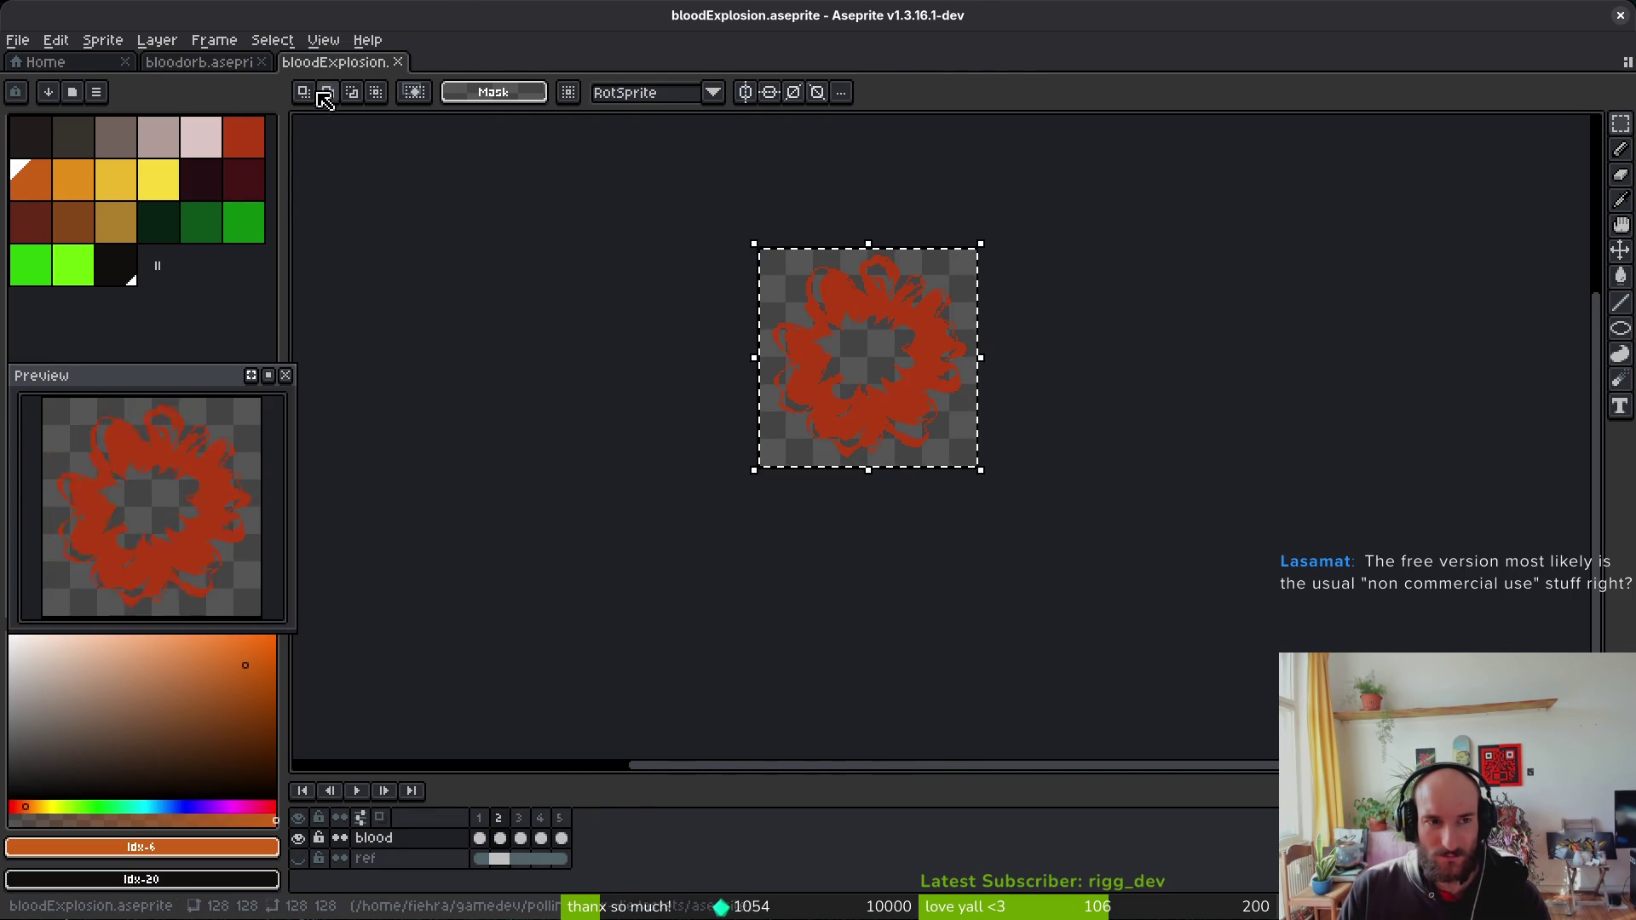
# Step: Paste the second explosion frame into bloodorb frame 5, scaled to about 96×96
pyautogui.click(198, 62)
pyautogui.hotkey('ctrl', 'v')
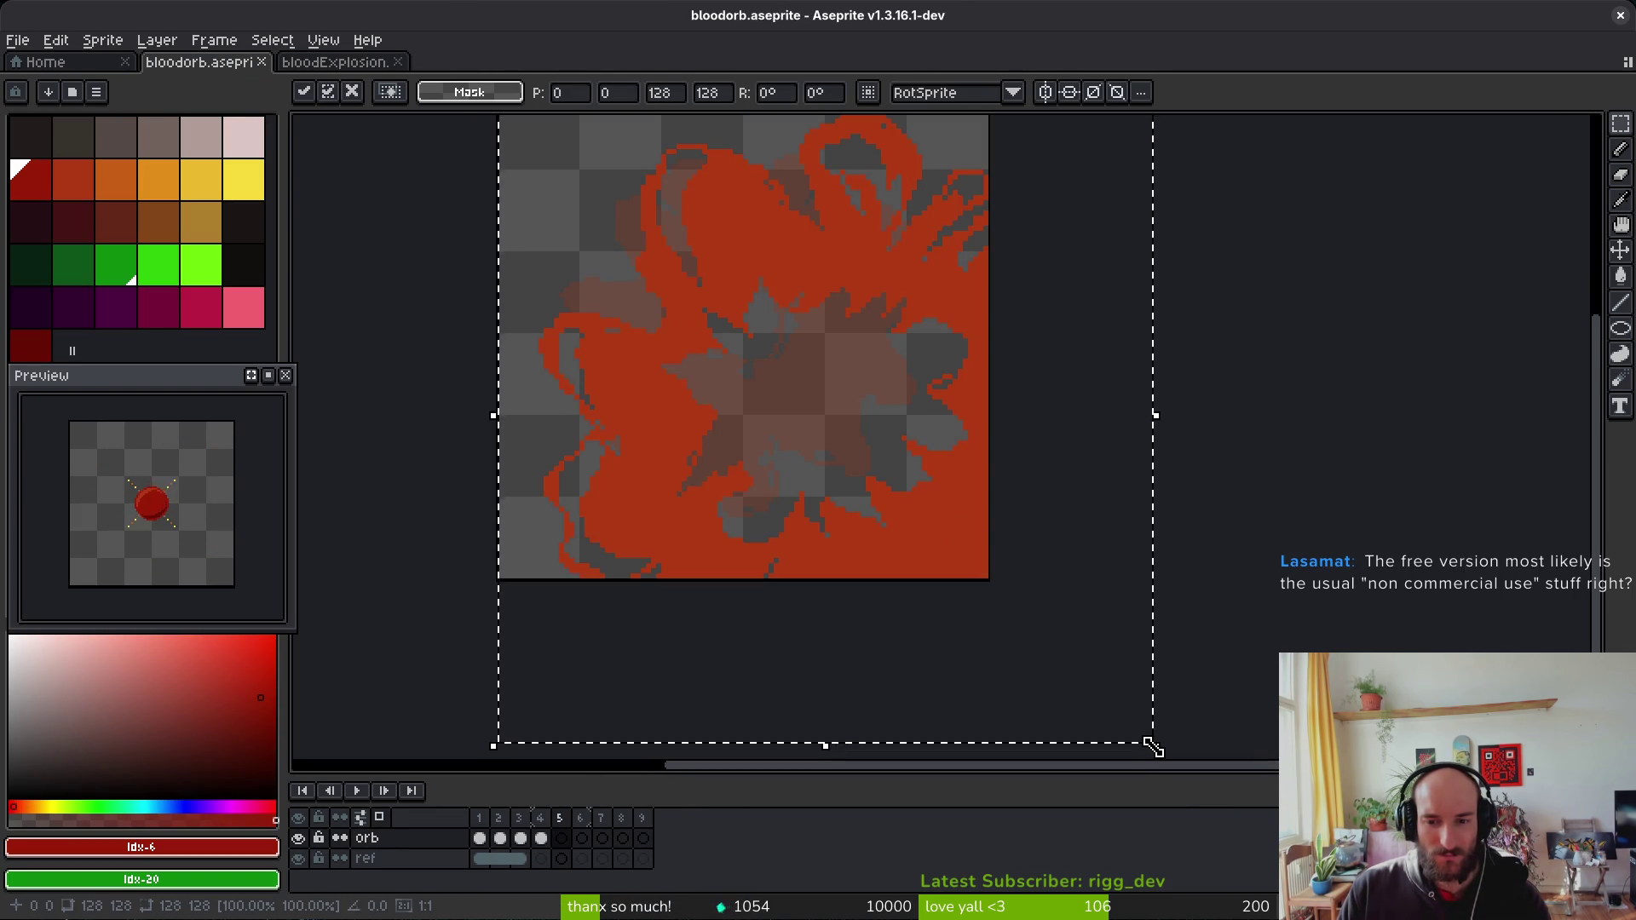
pyautogui.moveTo(1152, 745); pyautogui.dragTo(998, 588)
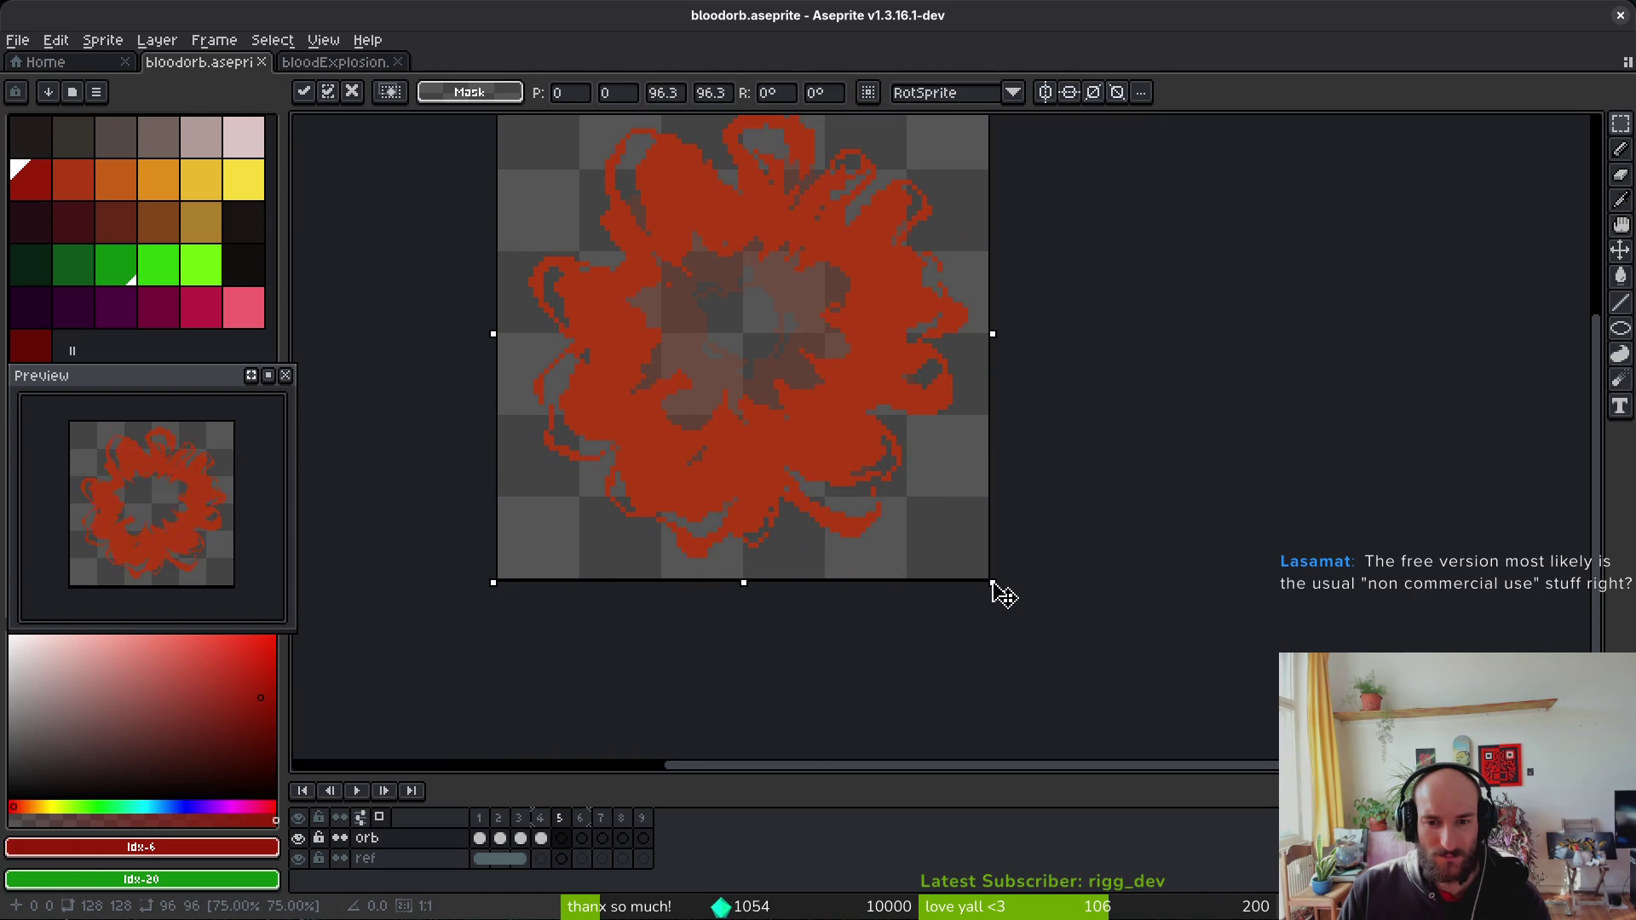
pyautogui.press('Return')
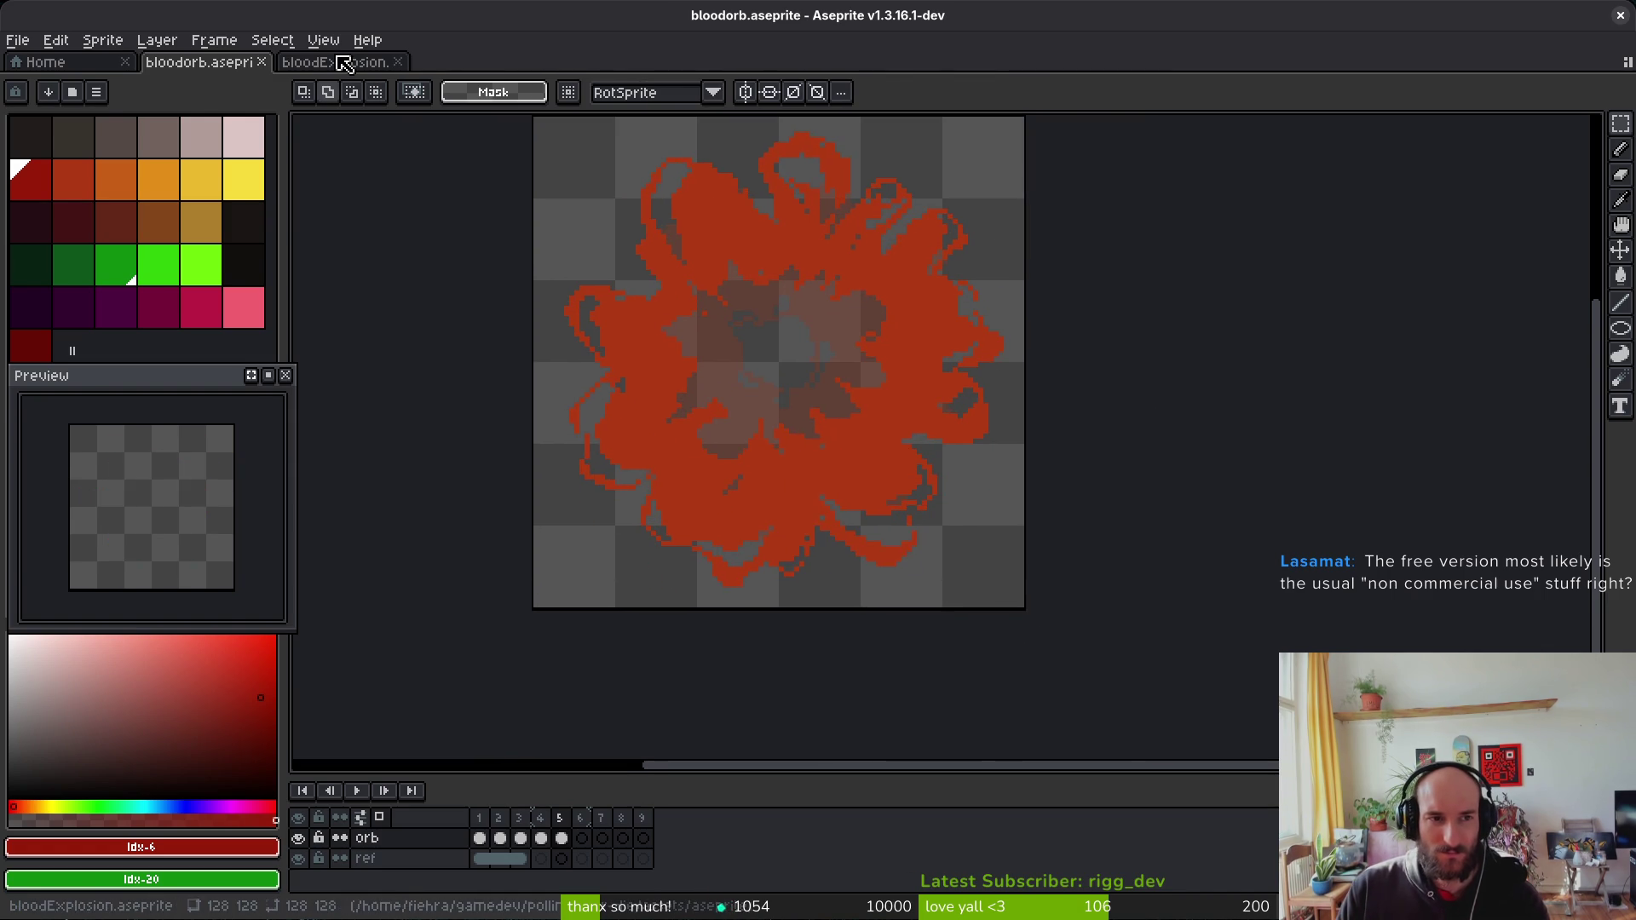
pyautogui.click(343, 62)
pyautogui.hotkey('ctrl', 'd')
# Step: Paste the third explosion frame into bloodorb frame 6, scale it to about 96×96, and save
pyautogui.hotkey('ctrl', 'v')
pyautogui.click(200, 63)
pyautogui.press('Right')
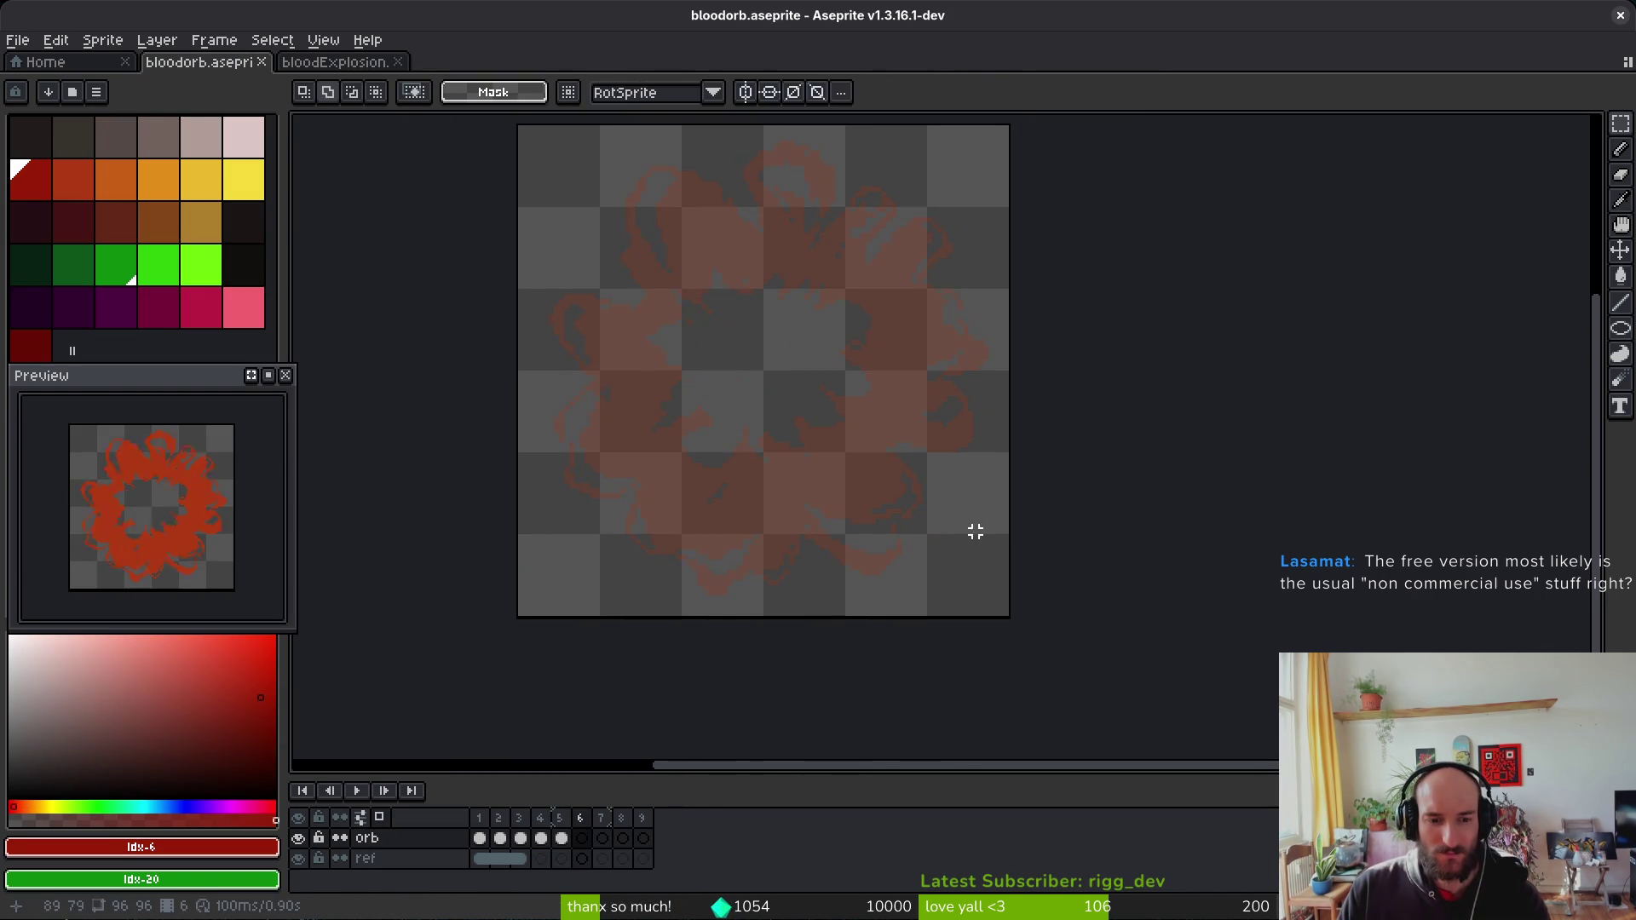
pyautogui.hotkey('ctrl', 'v')
pyautogui.moveTo(1143, 705); pyautogui.dragTo(974, 540)
pyautogui.press('Return')
pyautogui.hotkey('ctrl', 'z')
pyautogui.hotkey('ctrl', 'v')
pyautogui.moveTo(1142, 700); pyautogui.dragTo(981, 543)
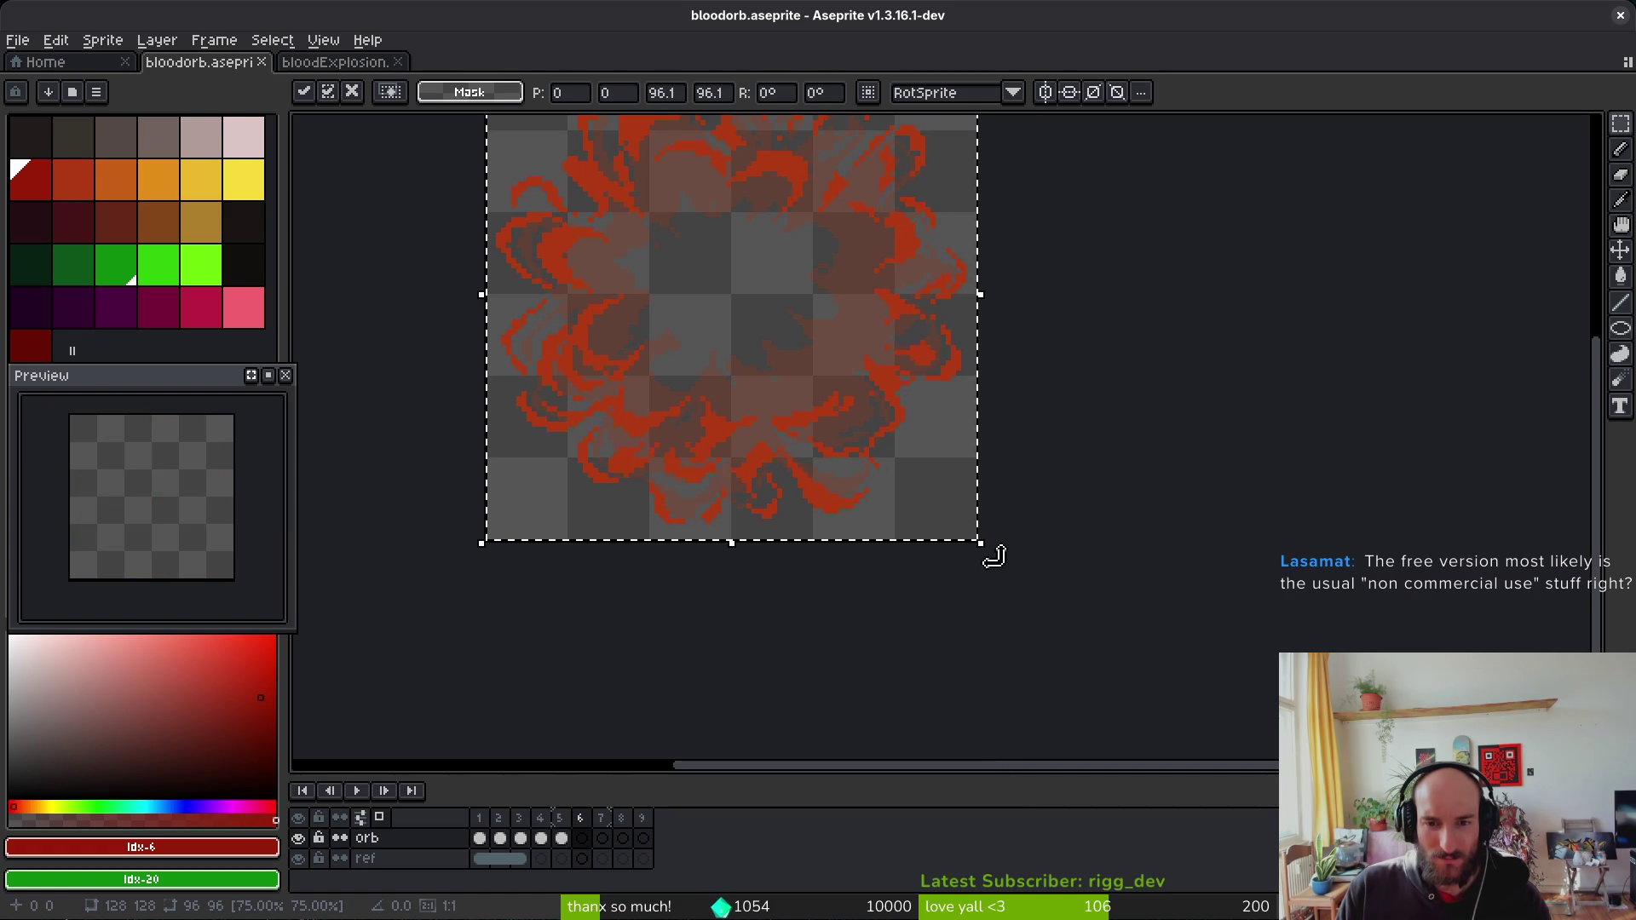
pyautogui.hotkey('ctrl', 's')
pyautogui.hscroll(1, 1004, 555)
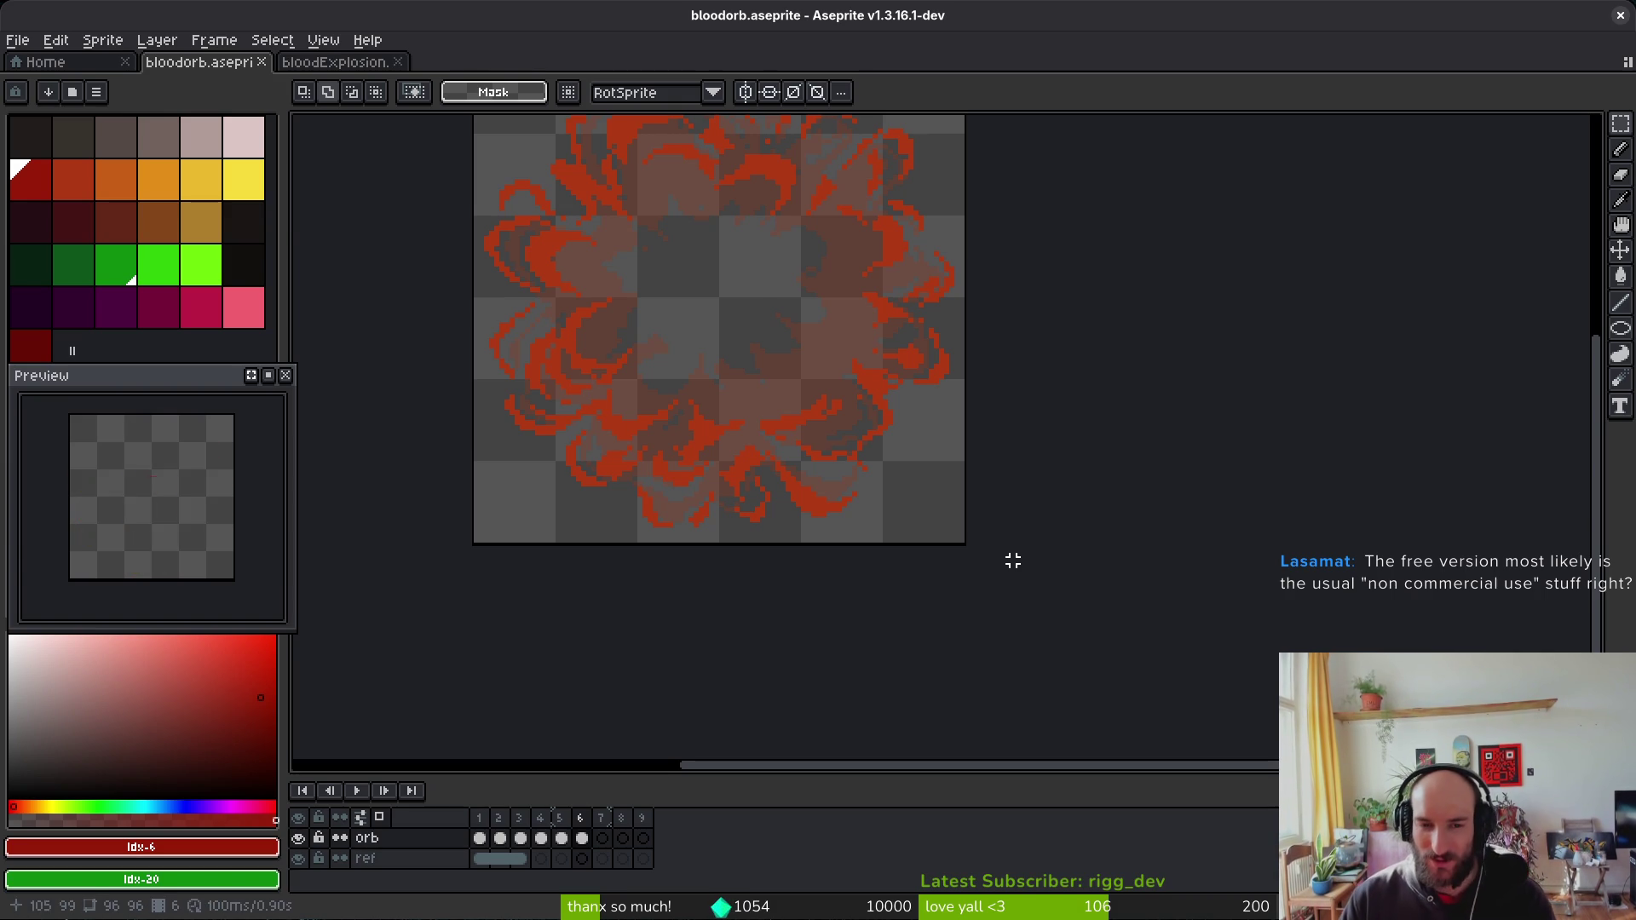
# Step: Cut the fourth bloodExplosion frame's contents and save bloodExplosion
pyautogui.click(335, 61)
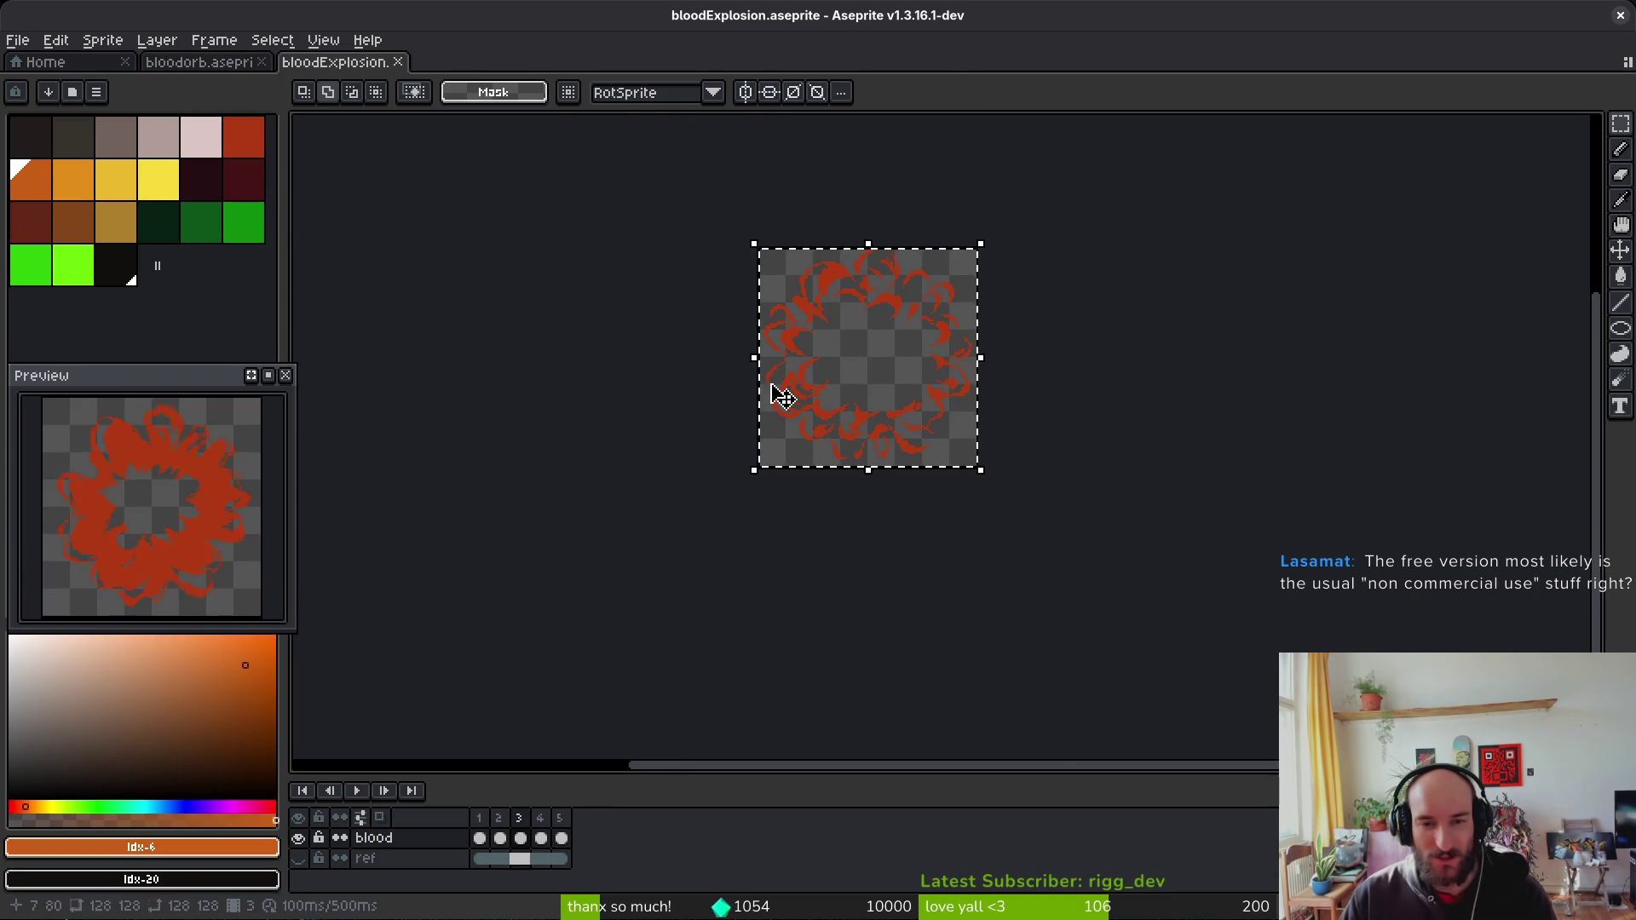
pyautogui.press('Right')
pyautogui.hotkey('ctrl', 'a')
pyautogui.press('Delete')
pyautogui.hotkey('ctrl', 's')
# Step: Paste the fourth explosion frame into bloodorb frame 7, scaled to about 96×96
pyautogui.hotkey('ctrl', 'shift', 'Tab')
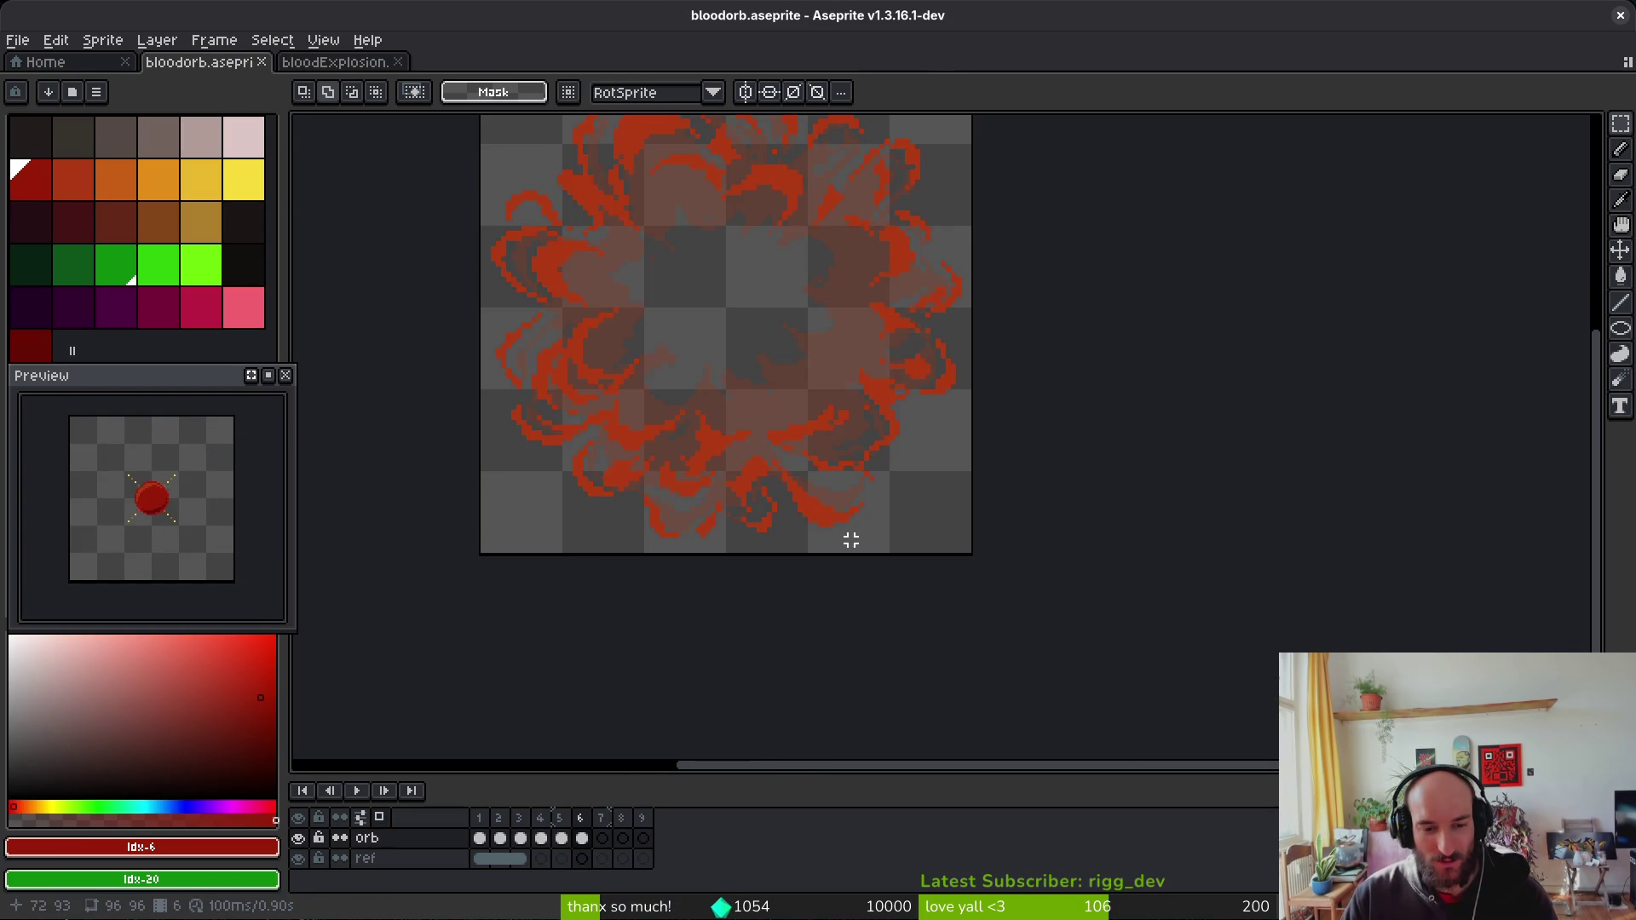
pyautogui.hotkey('ctrl', 'v')
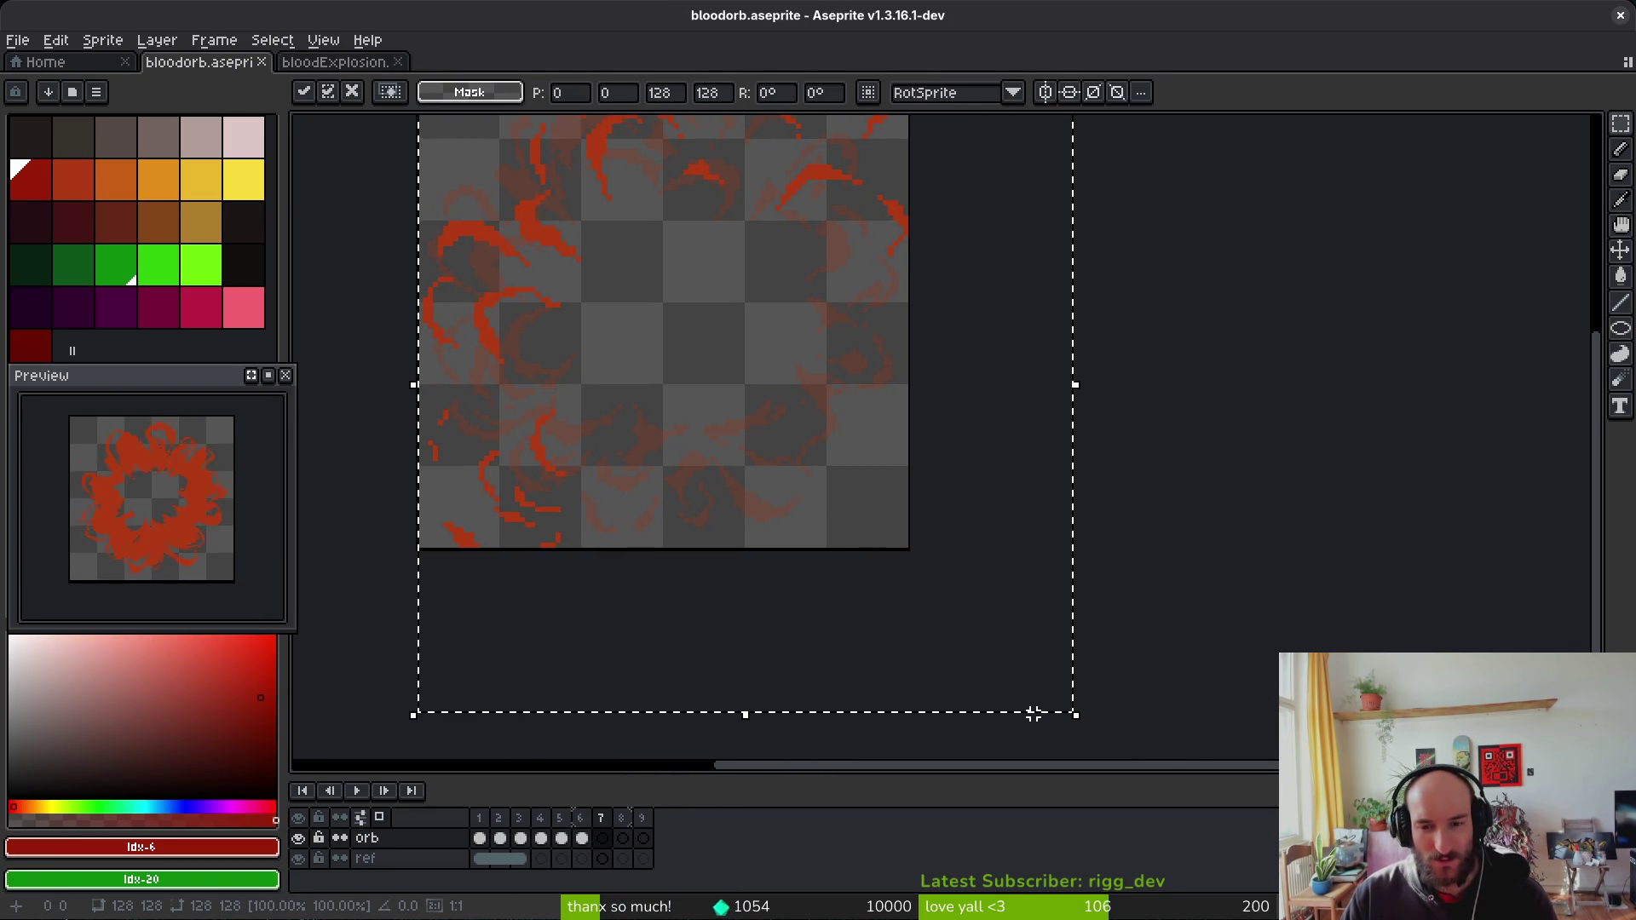
pyautogui.moveTo(1073, 712); pyautogui.dragTo(910, 554)
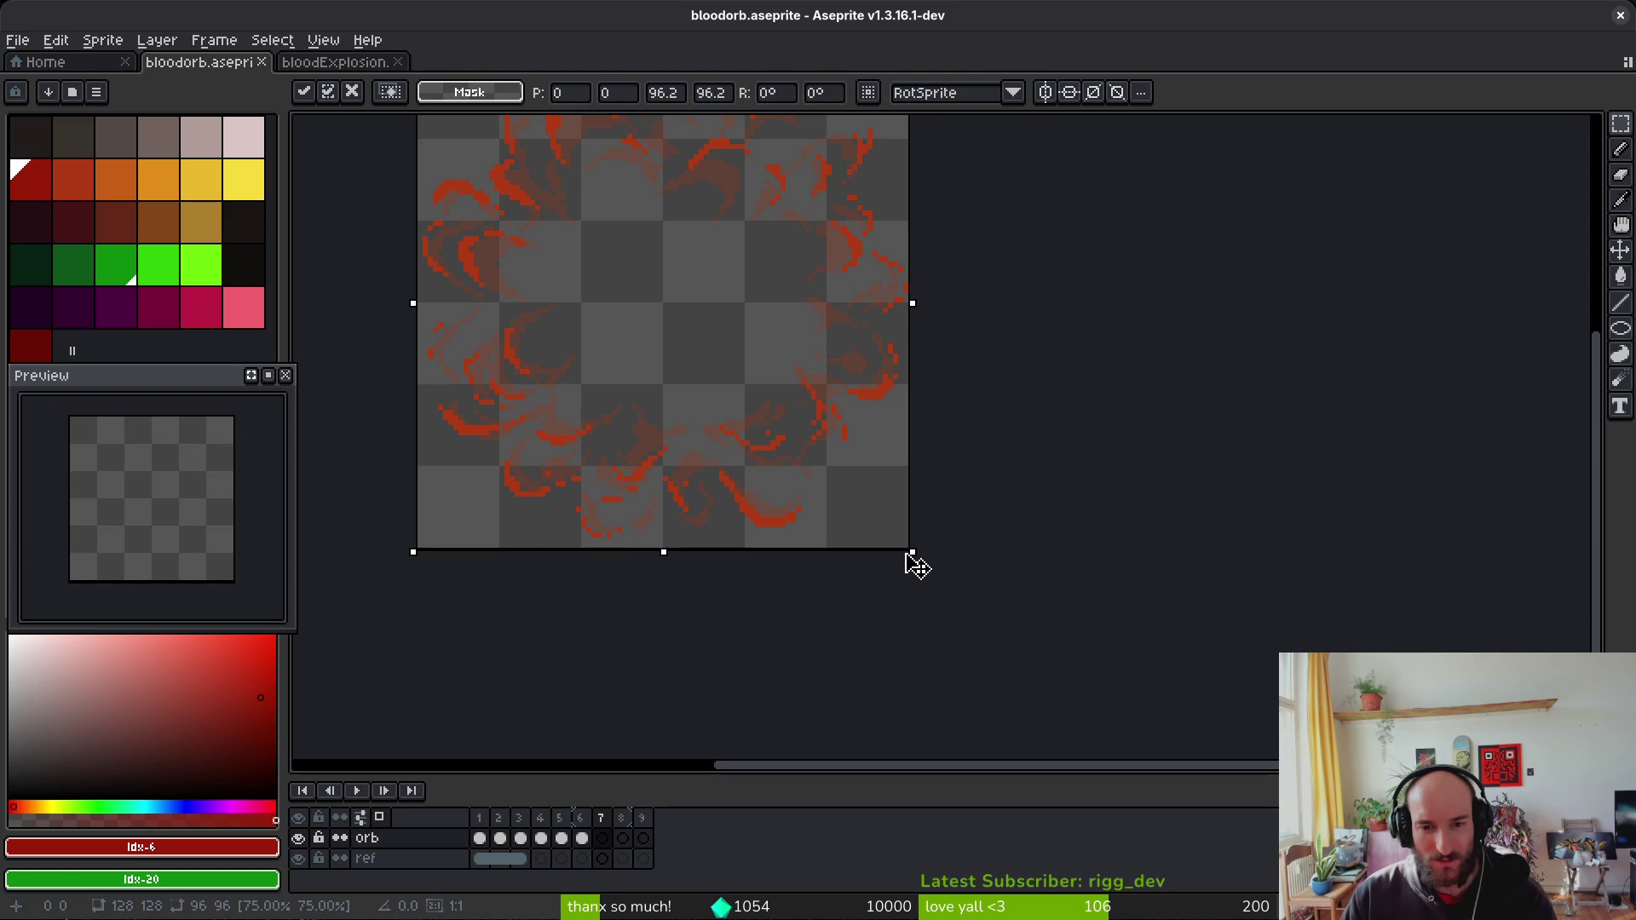
pyautogui.press('Return')
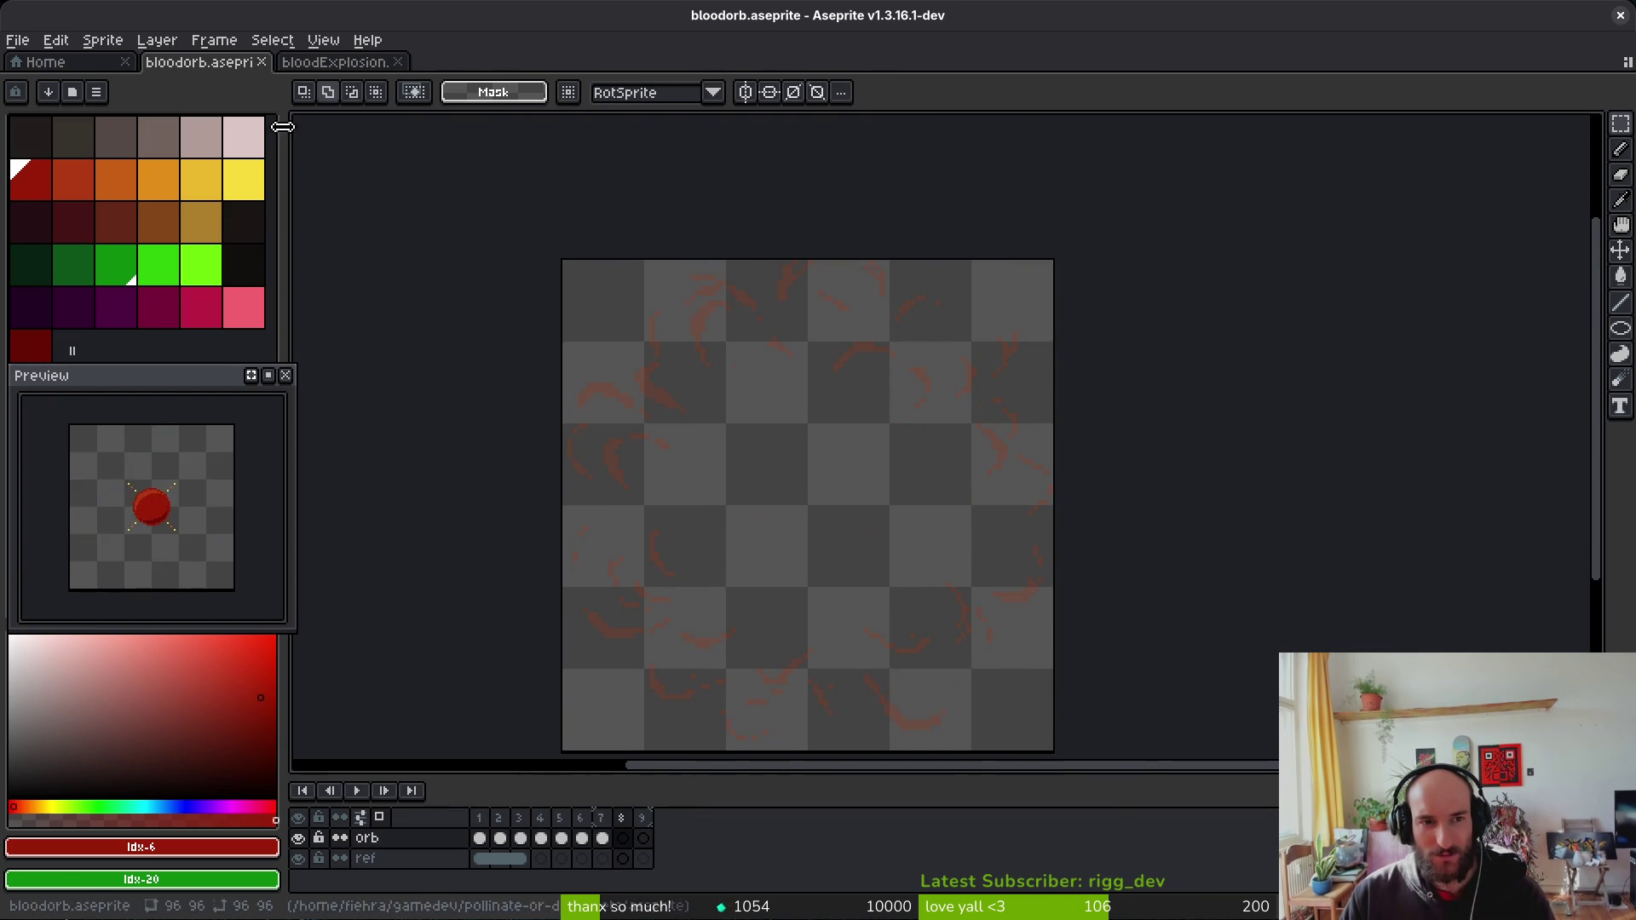
# Step: Paste the fifth explosion frame into bloodorb frame 8 at roughly 98×98 and save bloodorb
pyautogui.click(334, 62)
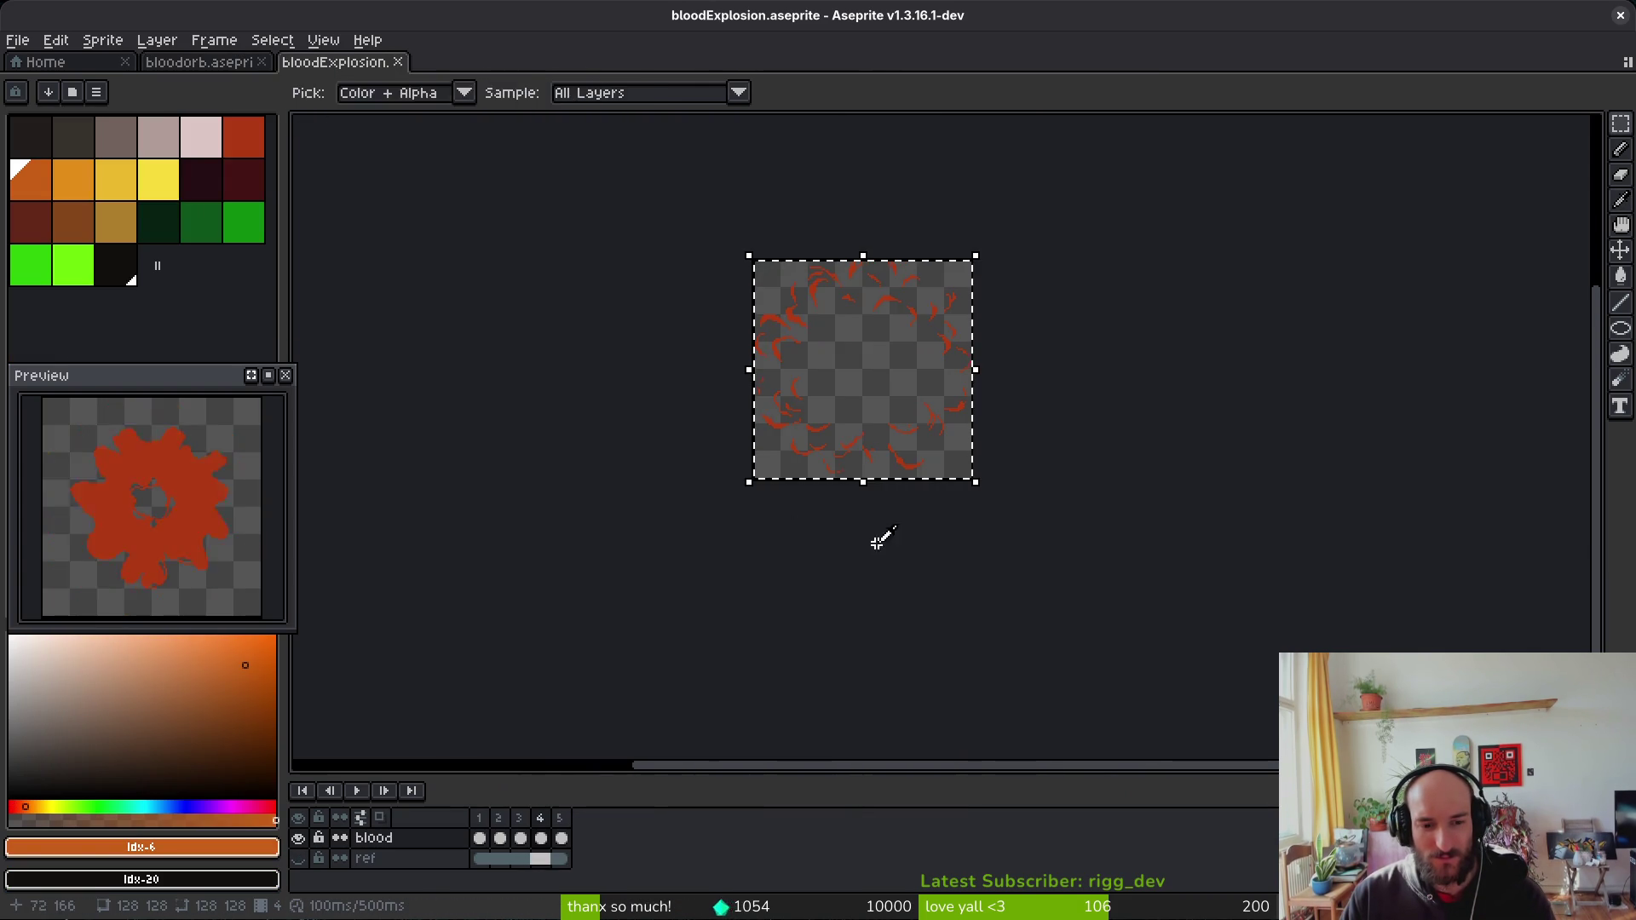
pyautogui.click(226, 62)
pyautogui.scroll(-2, 925, 488)
pyautogui.hotkey('ctrl', 'v')
pyautogui.scroll(-4, 749, 701)
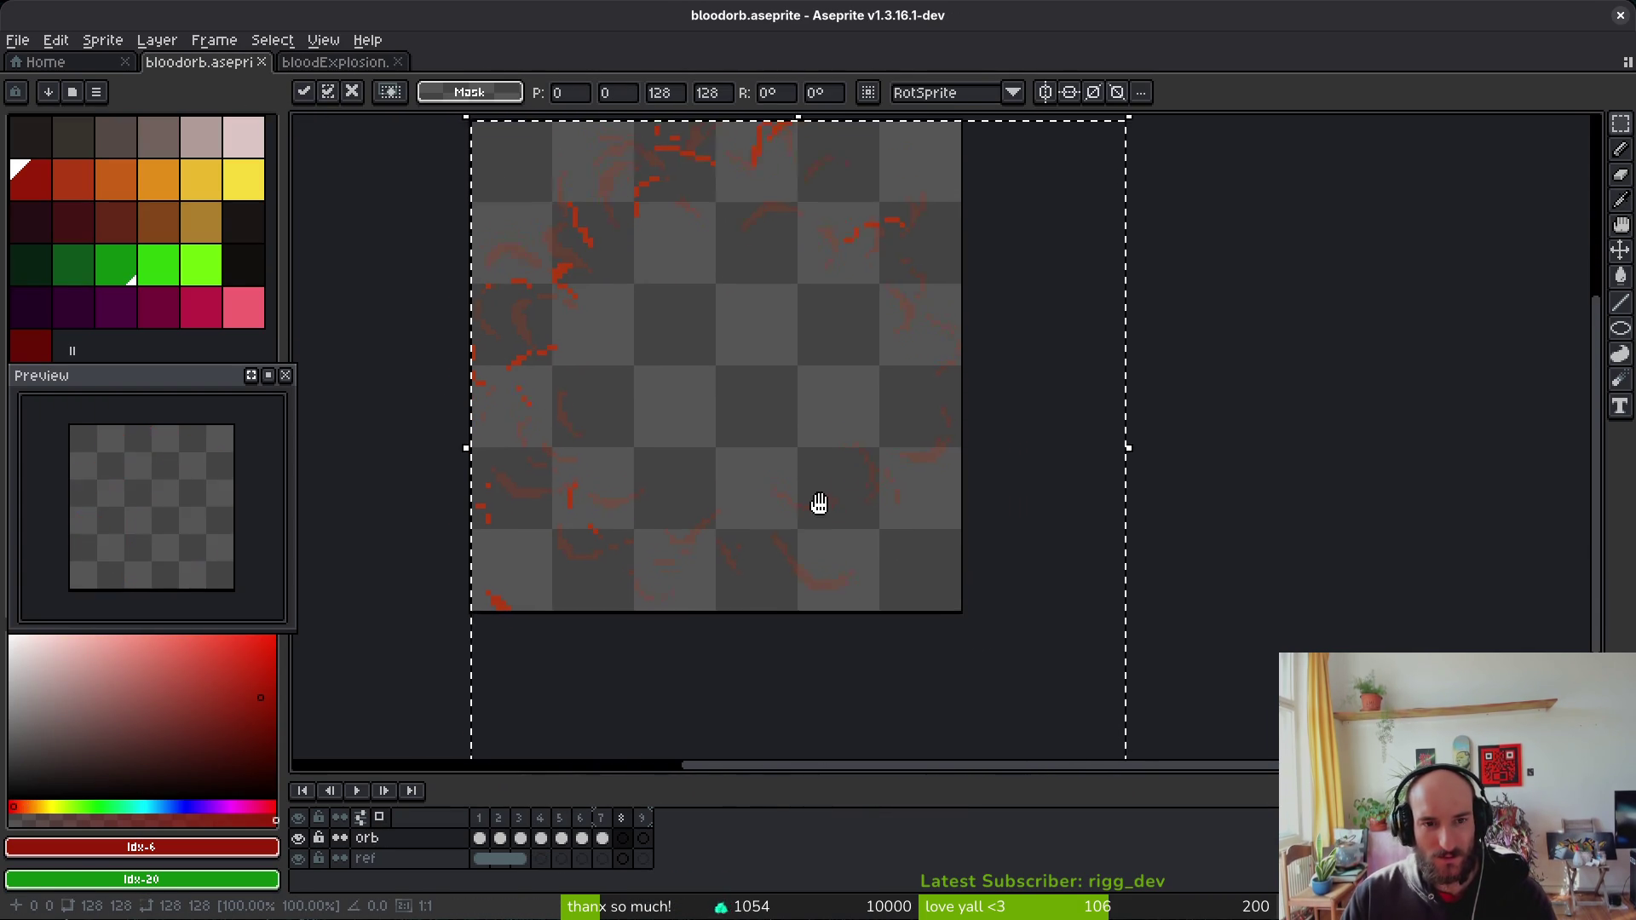
pyautogui.moveTo(1074, 686); pyautogui.dragTo(925, 538)
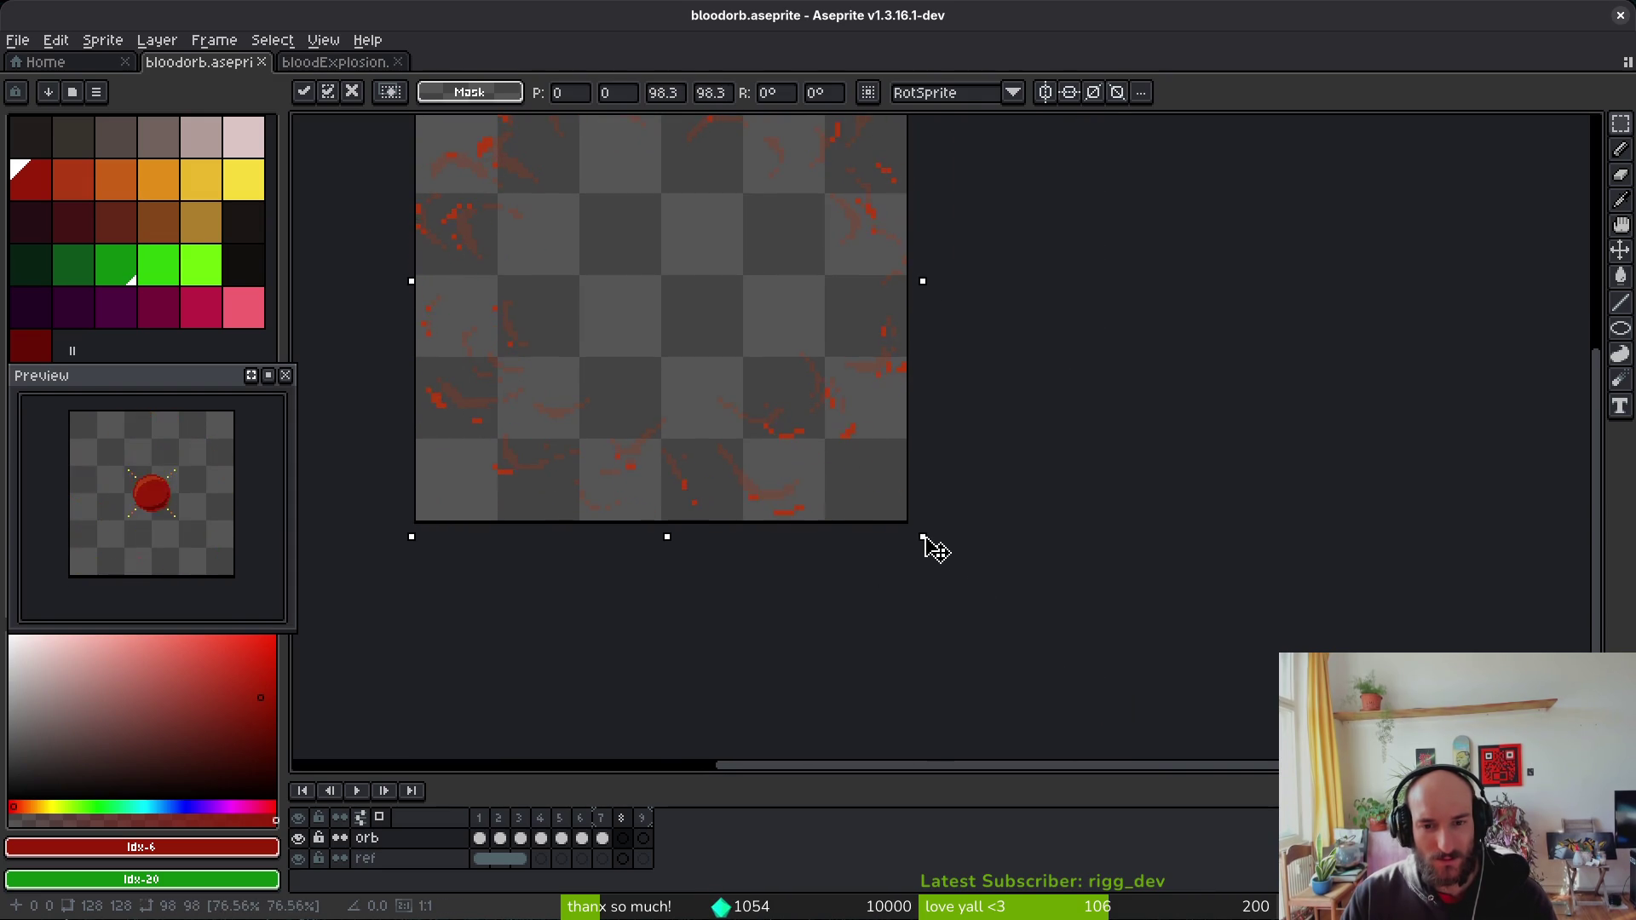
pyautogui.press('Return')
pyautogui.hotkey('ctrl', 's')
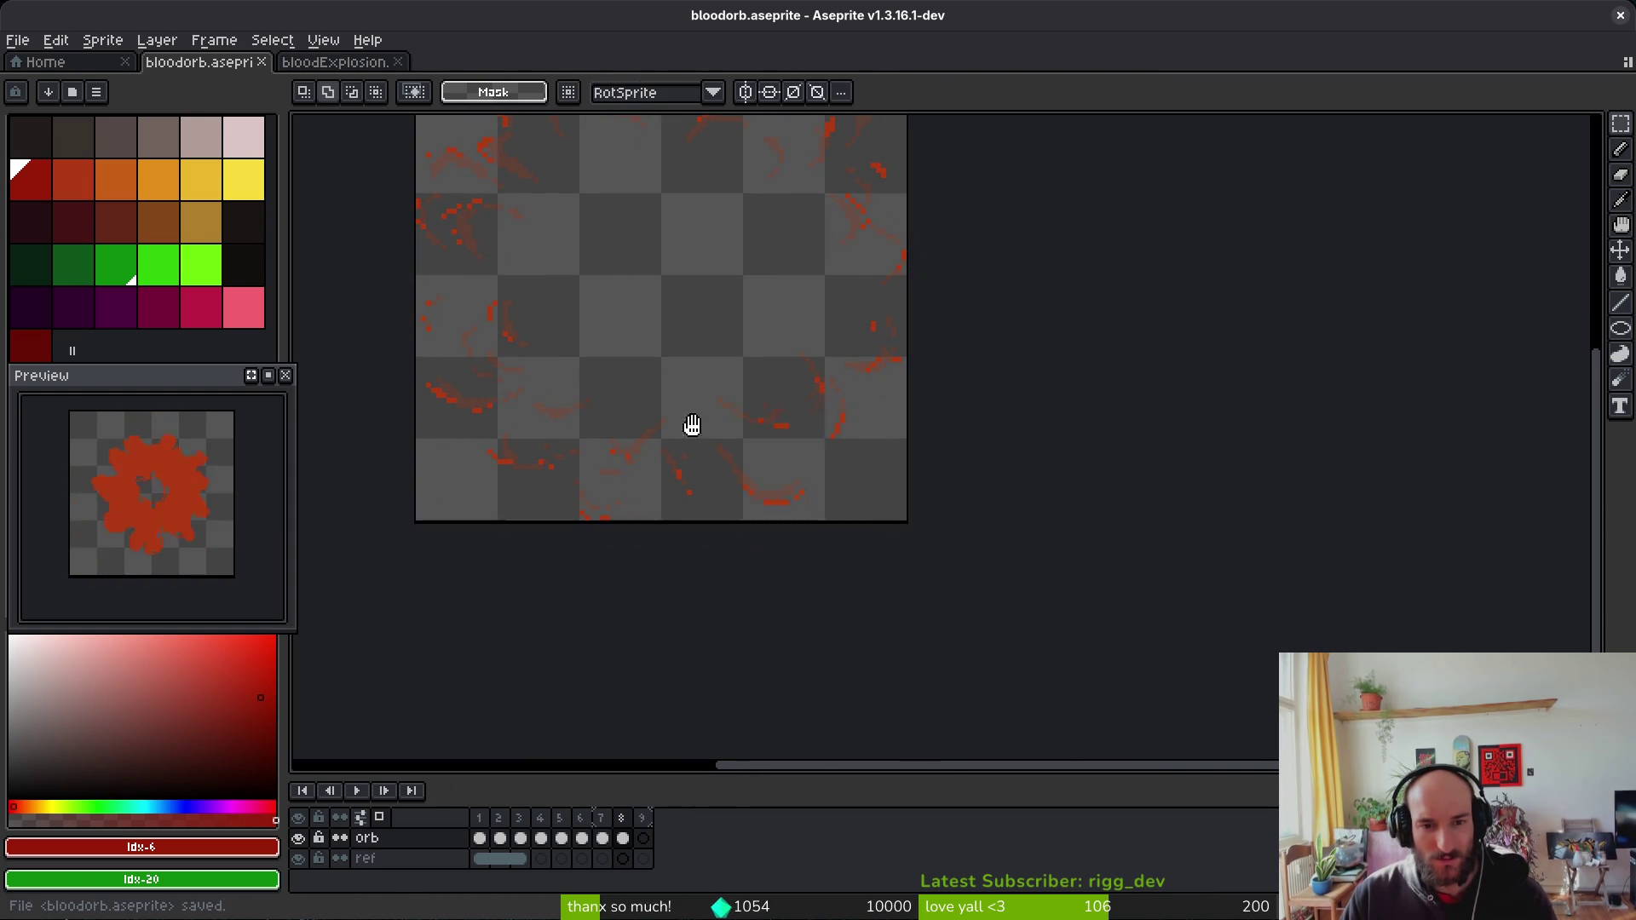
# Step: Pan the sprite back into view and sample the orange-red blob colour
pyautogui.scroll(-4, 1001, 584)
pyautogui.moveTo(998, 584)
pyautogui.mouseDown()
pyautogui.moveTo(950, 494)
pyautogui.moveTo(823, 439)
pyautogui.mouseUp()
pyautogui.scroll(5, 823, 439)
pyautogui.click(913, 423)
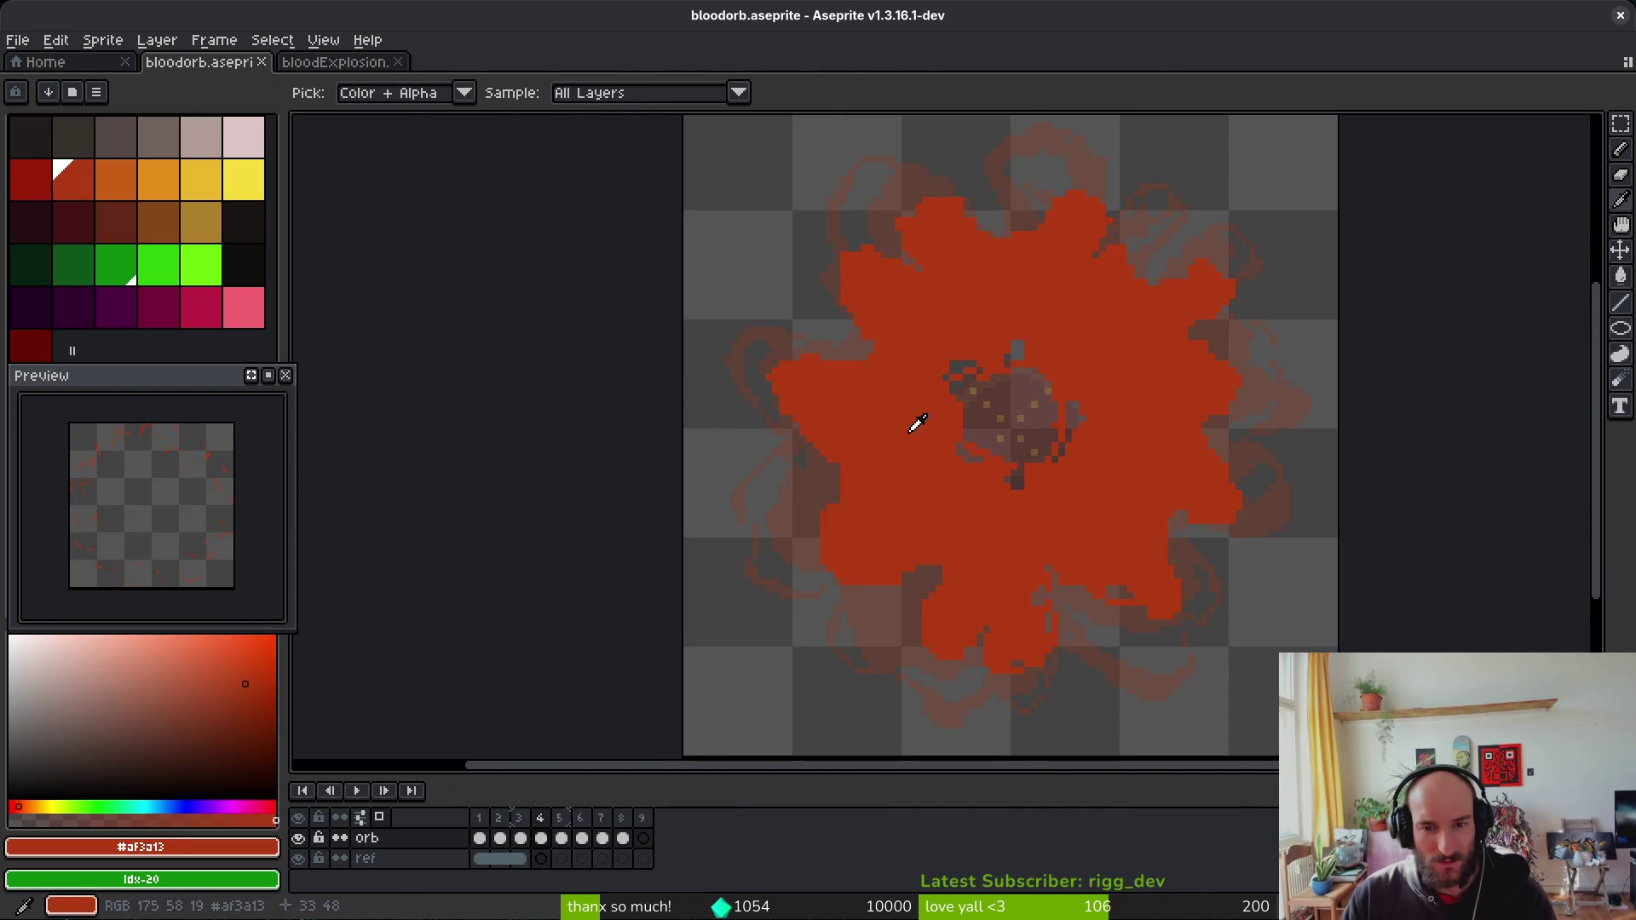
# Step: On frame 8, replace the orange-red with dark red using Replace Color
pyautogui.rightClick(34, 177)
pyautogui.press('m')
pyautogui.moveTo(1068, 507); pyautogui.dragTo(897, 435)
pyautogui.press('Right')
pyautogui.press('Right')
pyautogui.press('Right')
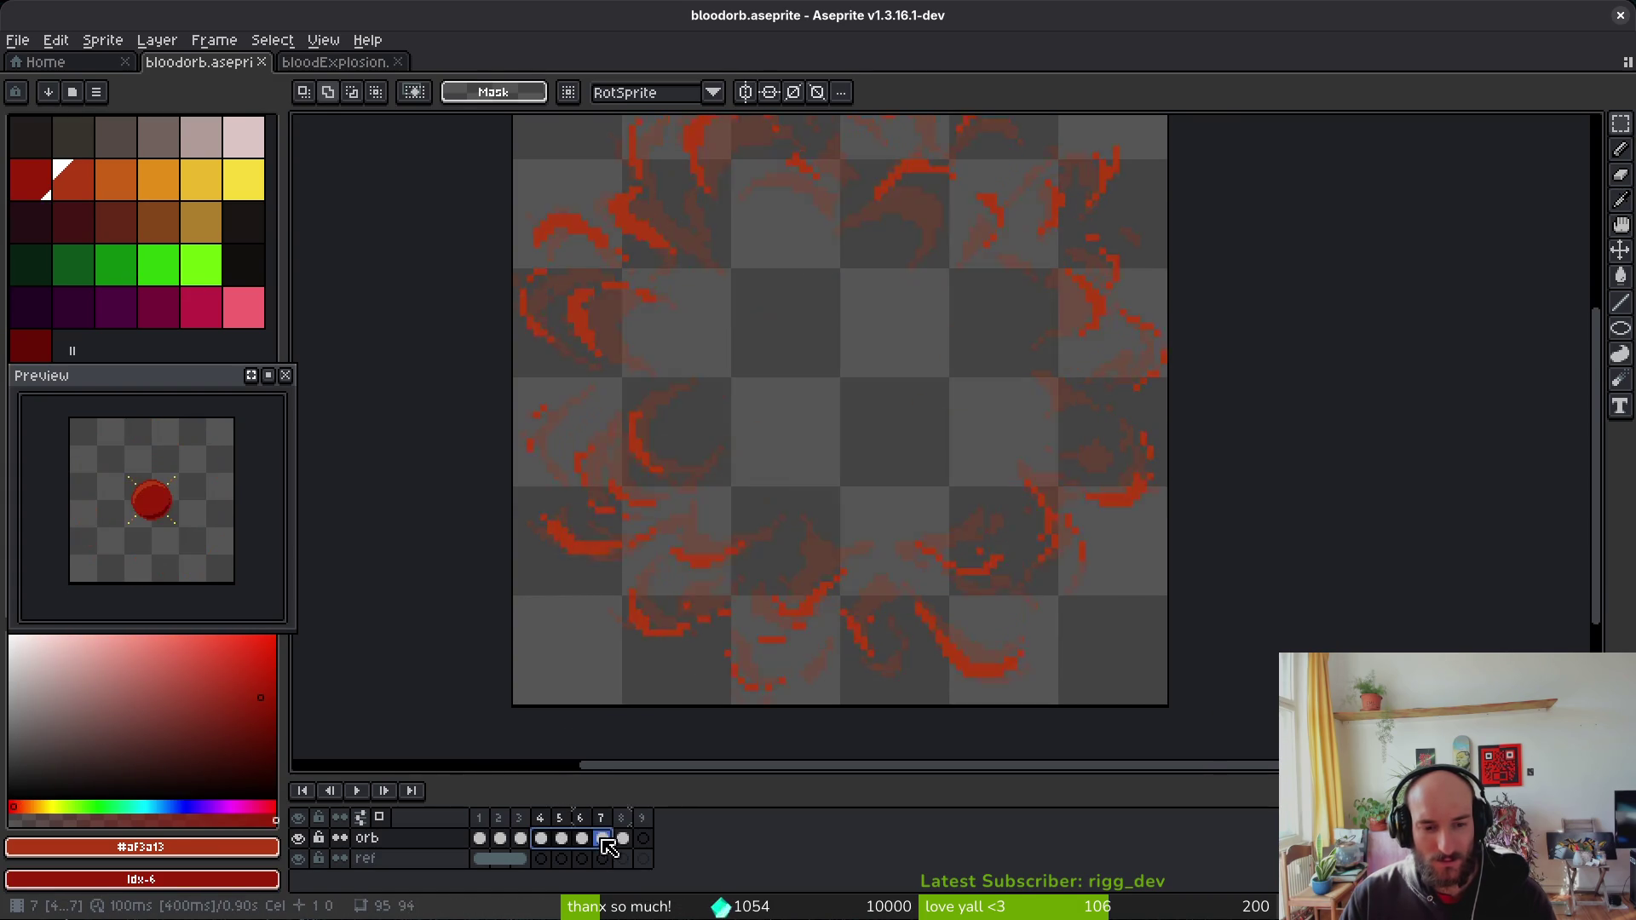
pyautogui.hotkey('shift', 'r')
pyautogui.click(562, 166)
# Step: Back on the splash frame, bucket-fill the red blob with orange-red
pyautogui.press('Left')
pyautogui.press('Left')
pyautogui.press('Left')
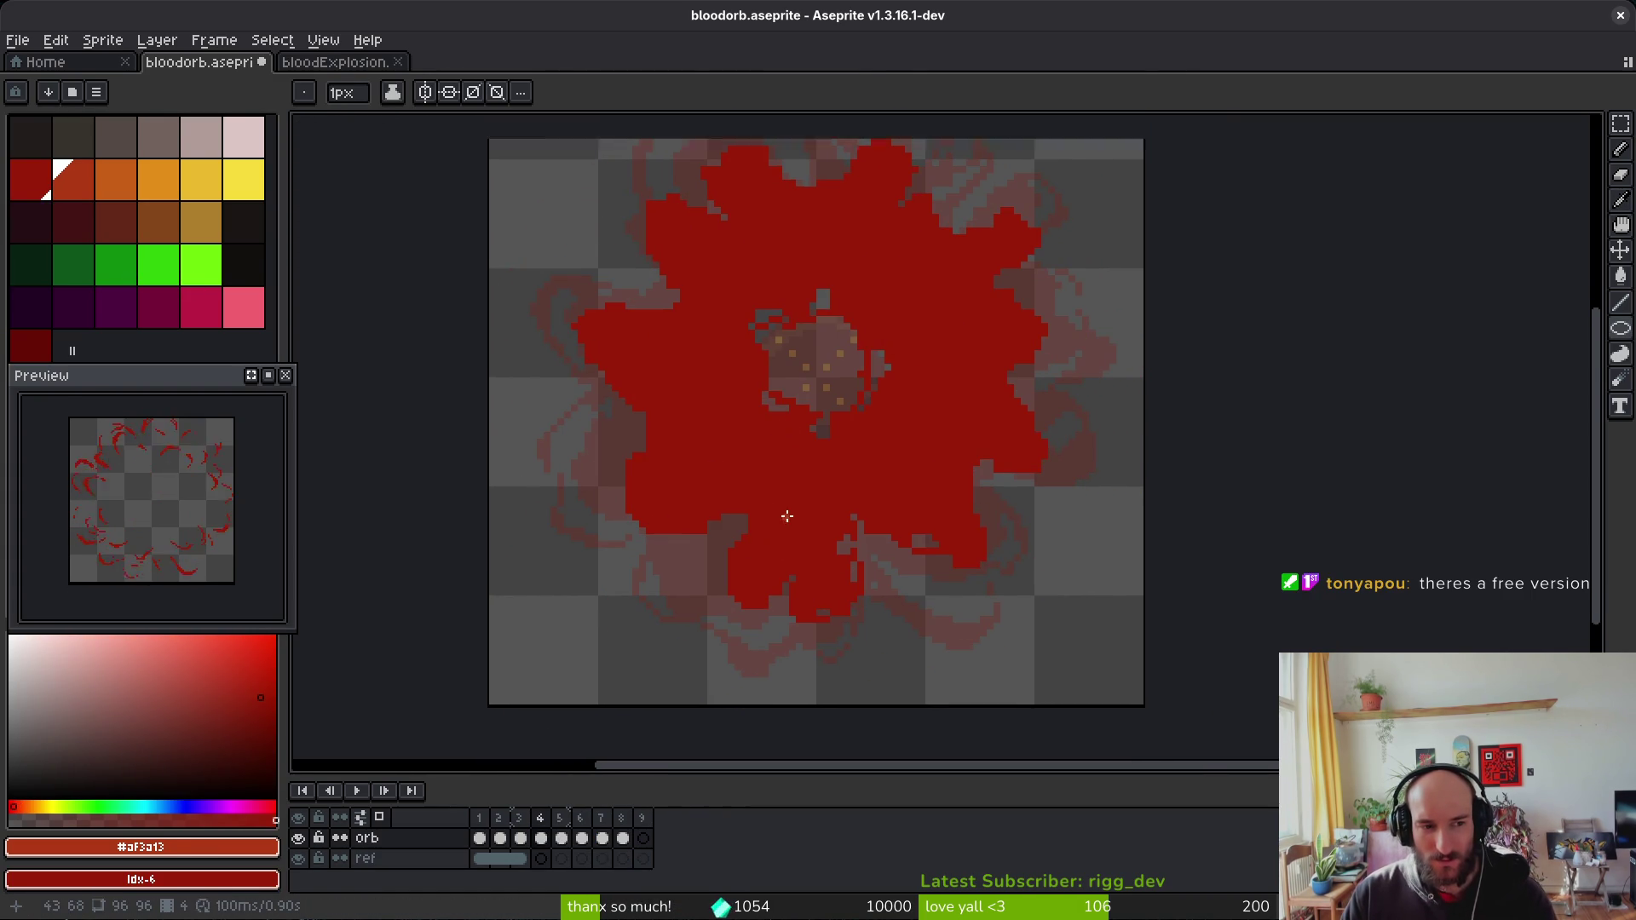
pyautogui.scroll(-1, 788, 507)
pyautogui.press('i')
pyautogui.press('Right')
pyautogui.press('Left')
pyautogui.press('b')
pyautogui.scroll(2, 730, 409)
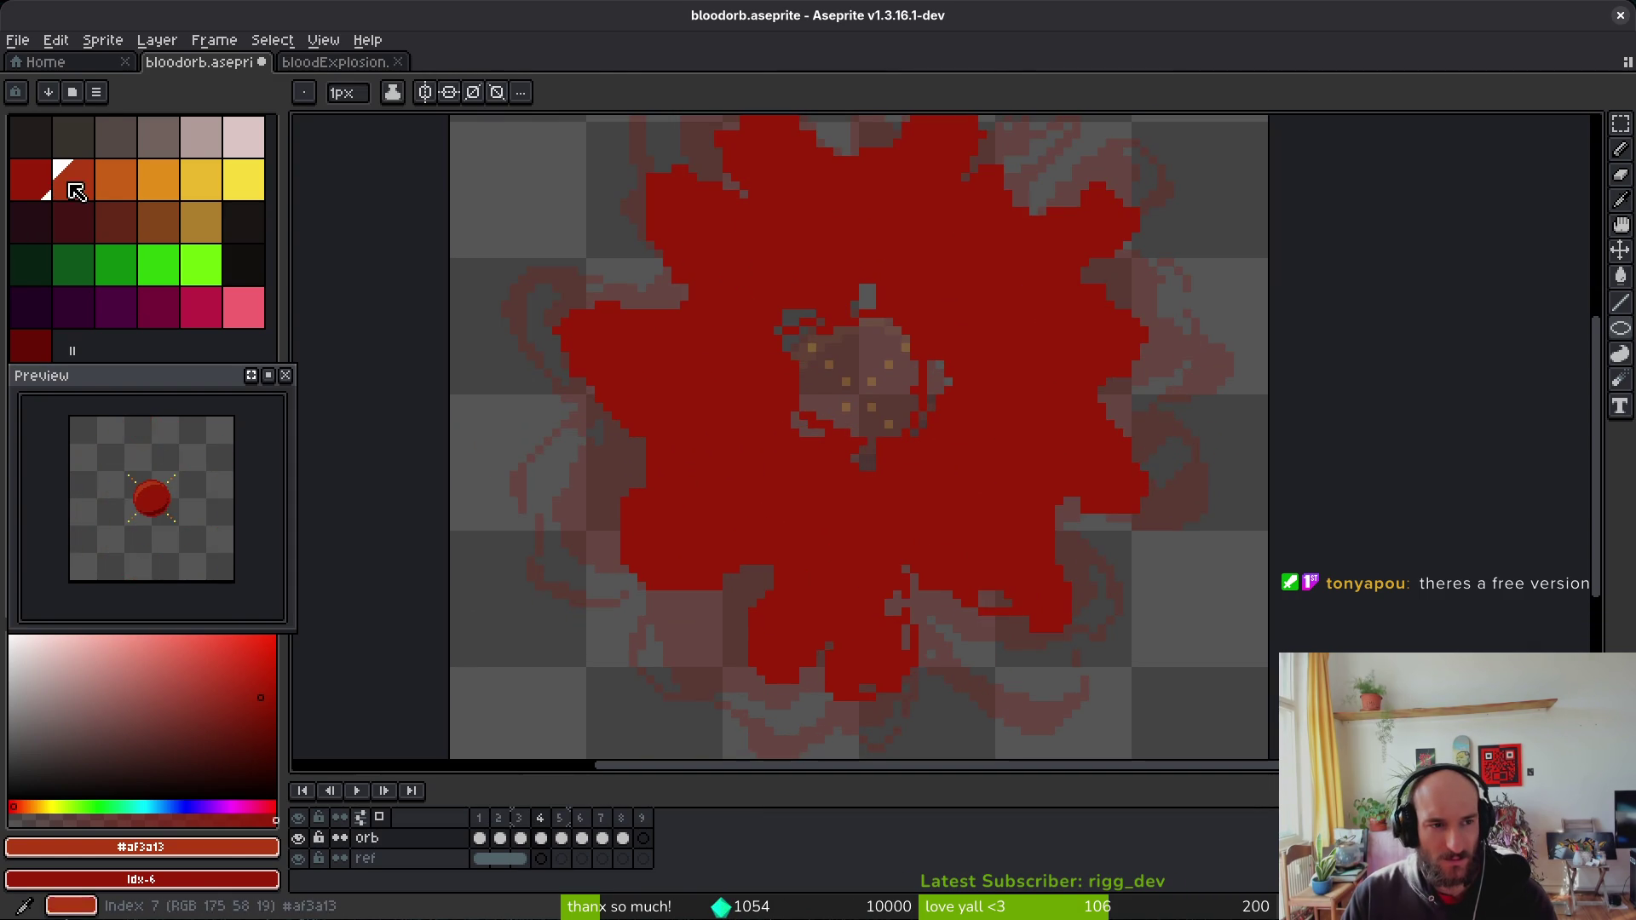
pyautogui.press('g')
pyautogui.click(752, 508)
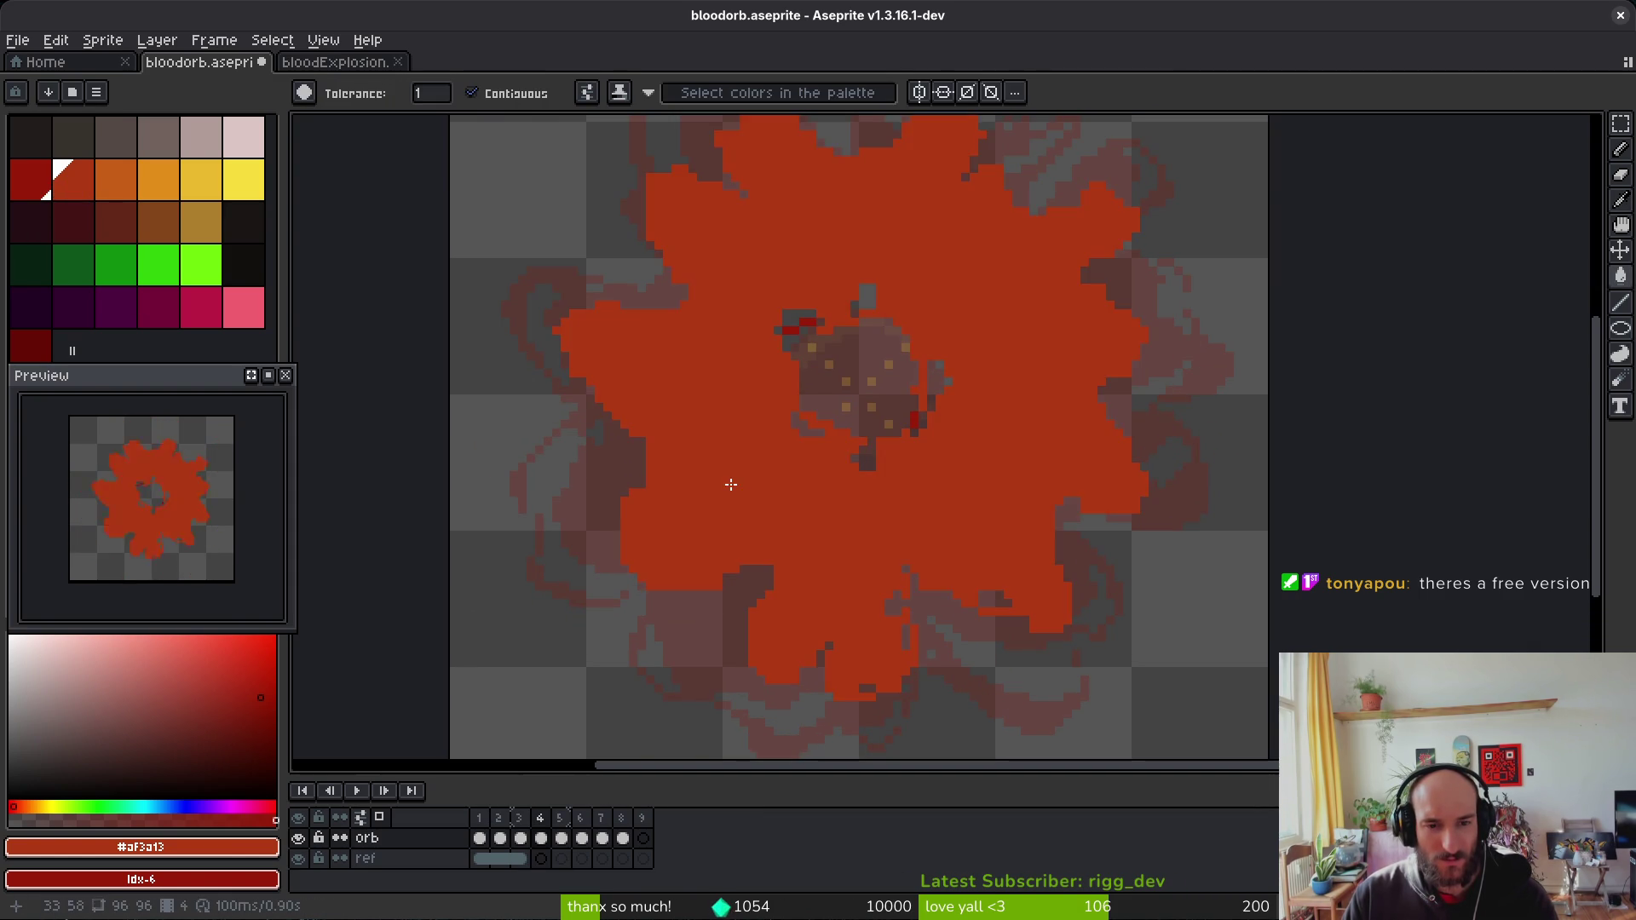
# Step: Undo the stray dark-red pixels and set dark red as the pencil colour
pyautogui.scroll(-2, 730, 483)
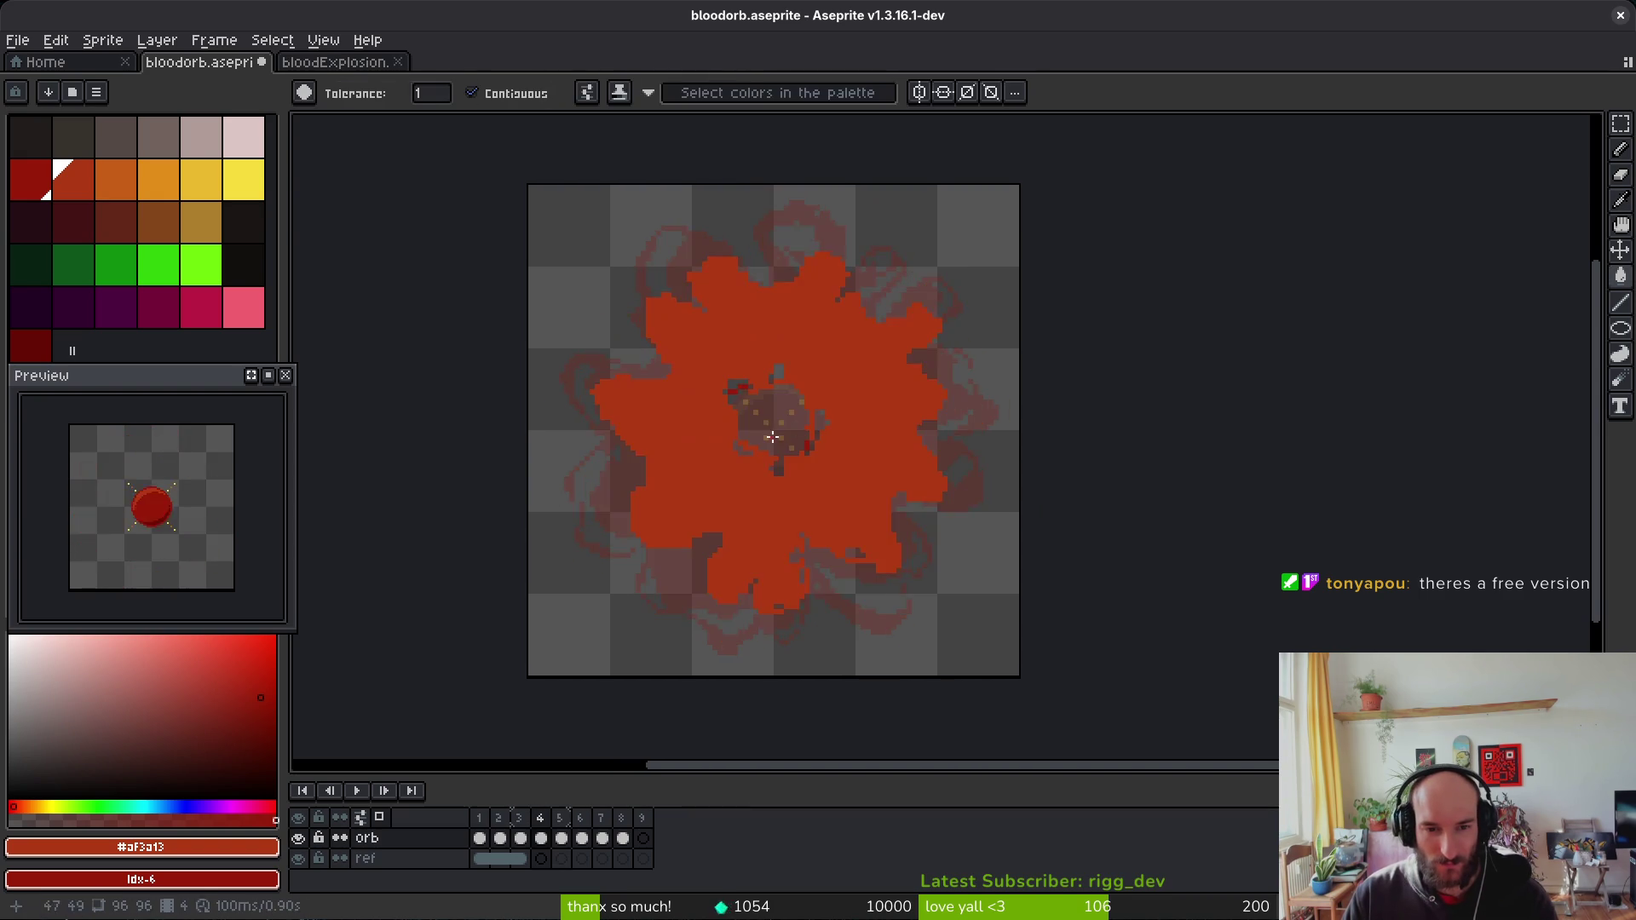
pyautogui.scroll(3, 764, 393)
pyautogui.press('b')
pyautogui.scroll(1, 764, 393)
pyautogui.keyDown('alt'); pyautogui.click(753, 387); pyautogui.keyUp('alt')
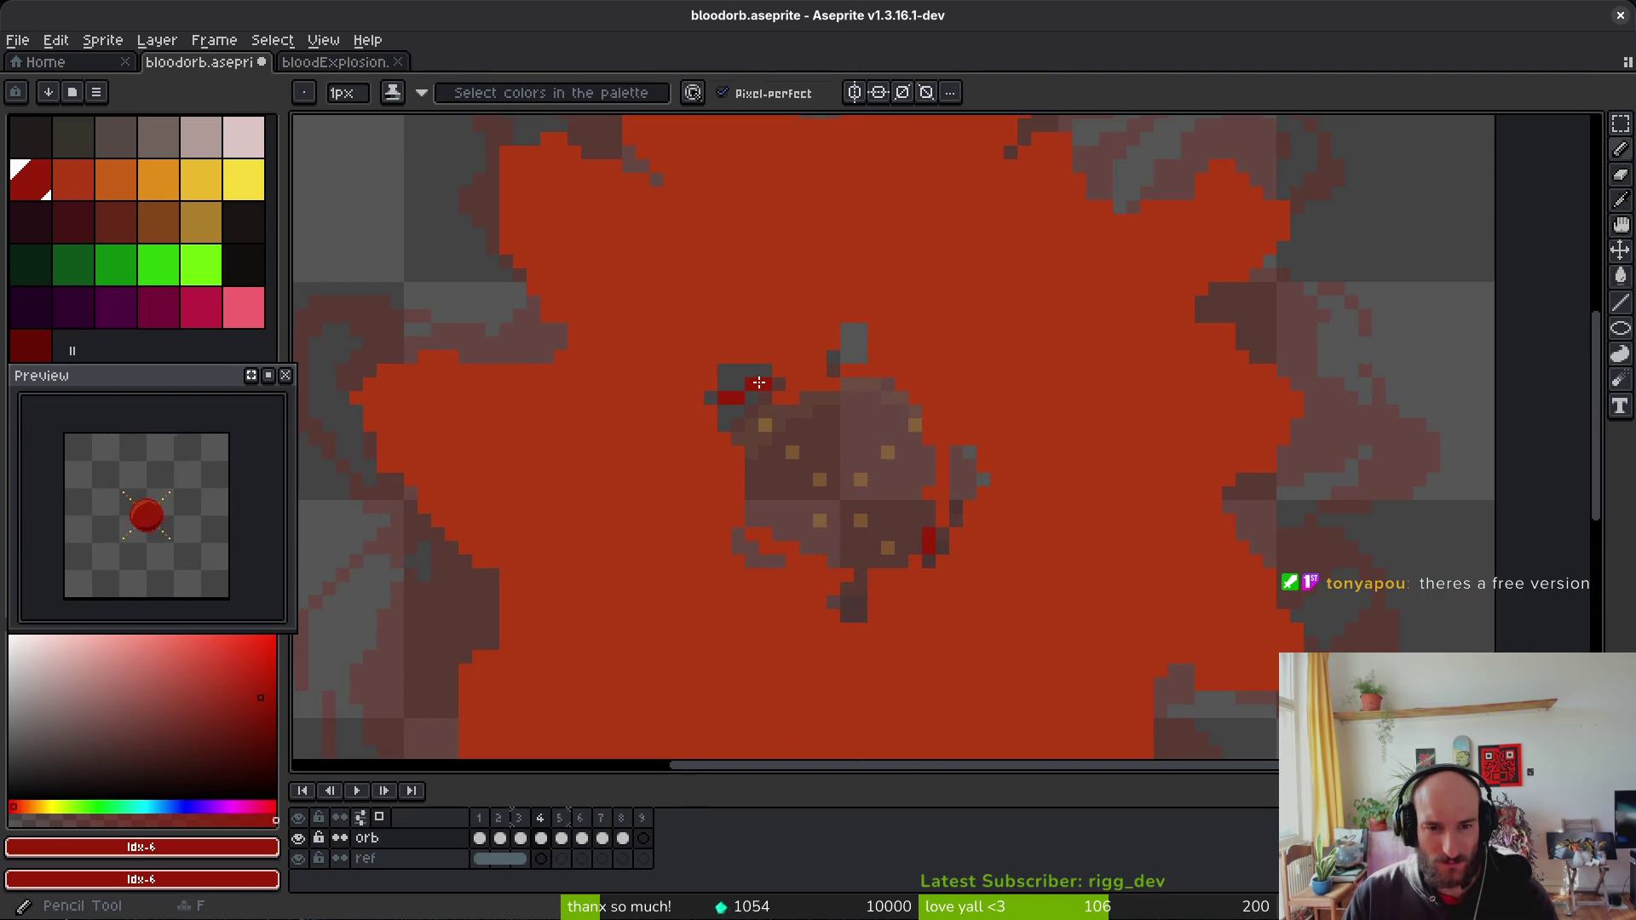
pyautogui.click(64, 183)
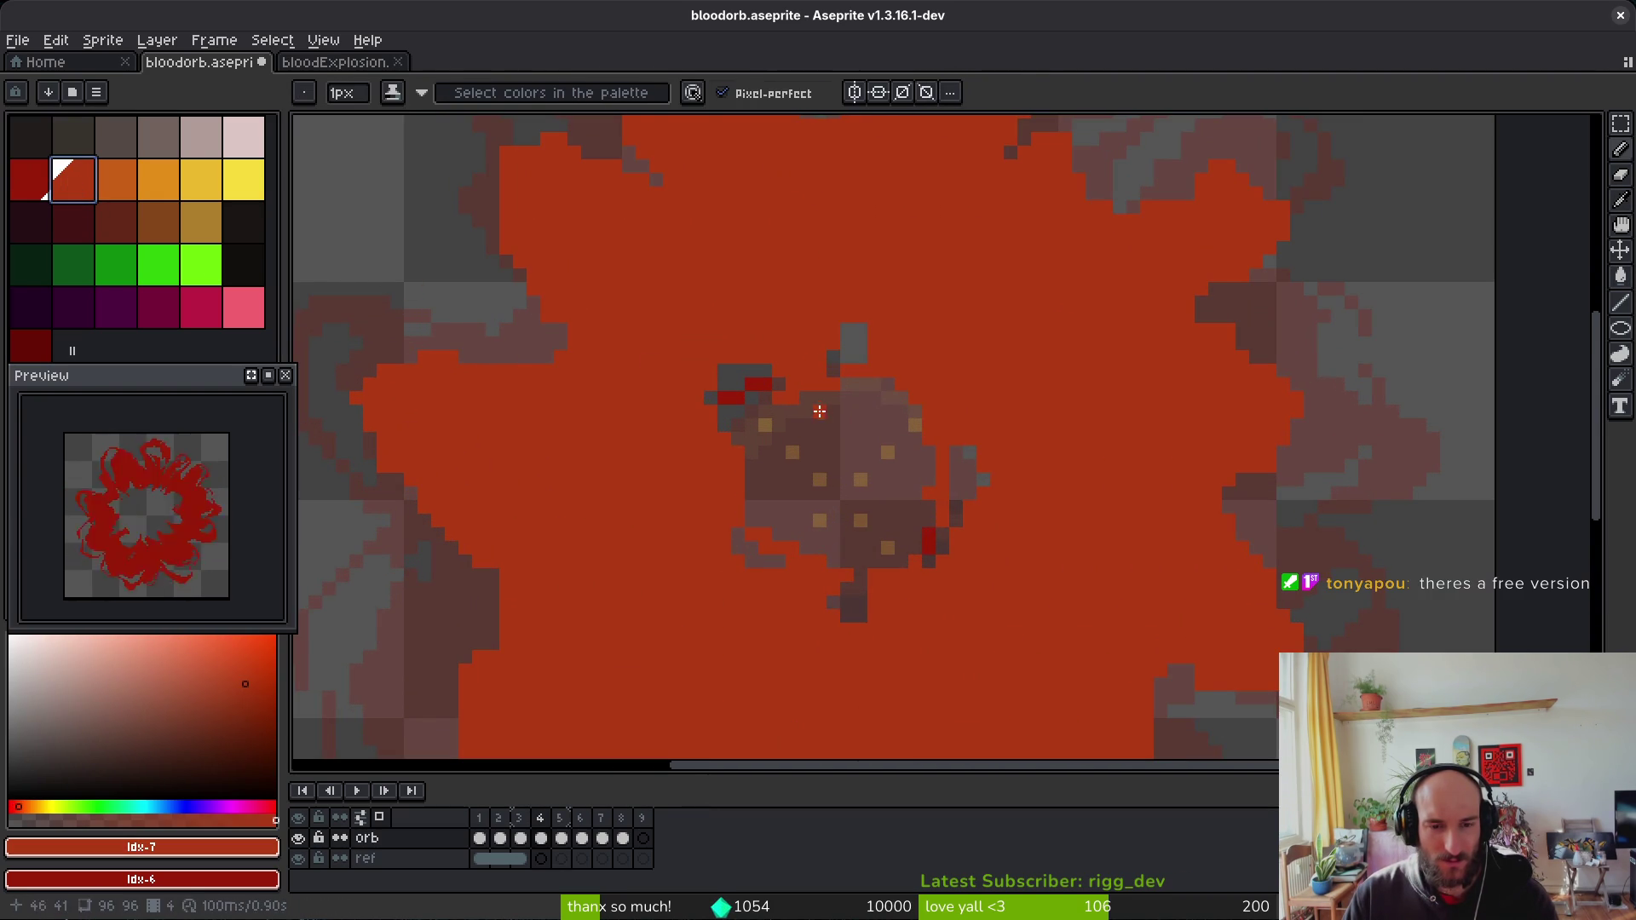
pyautogui.press('g')
pyautogui.hotkey('ctrl', 'z')
pyautogui.hotkey('ctrl', 'z')
pyautogui.hotkey('ctrl', 'z')
pyautogui.click(30, 179)
pyautogui.press('b')
pyautogui.scroll(1, 801, 263)
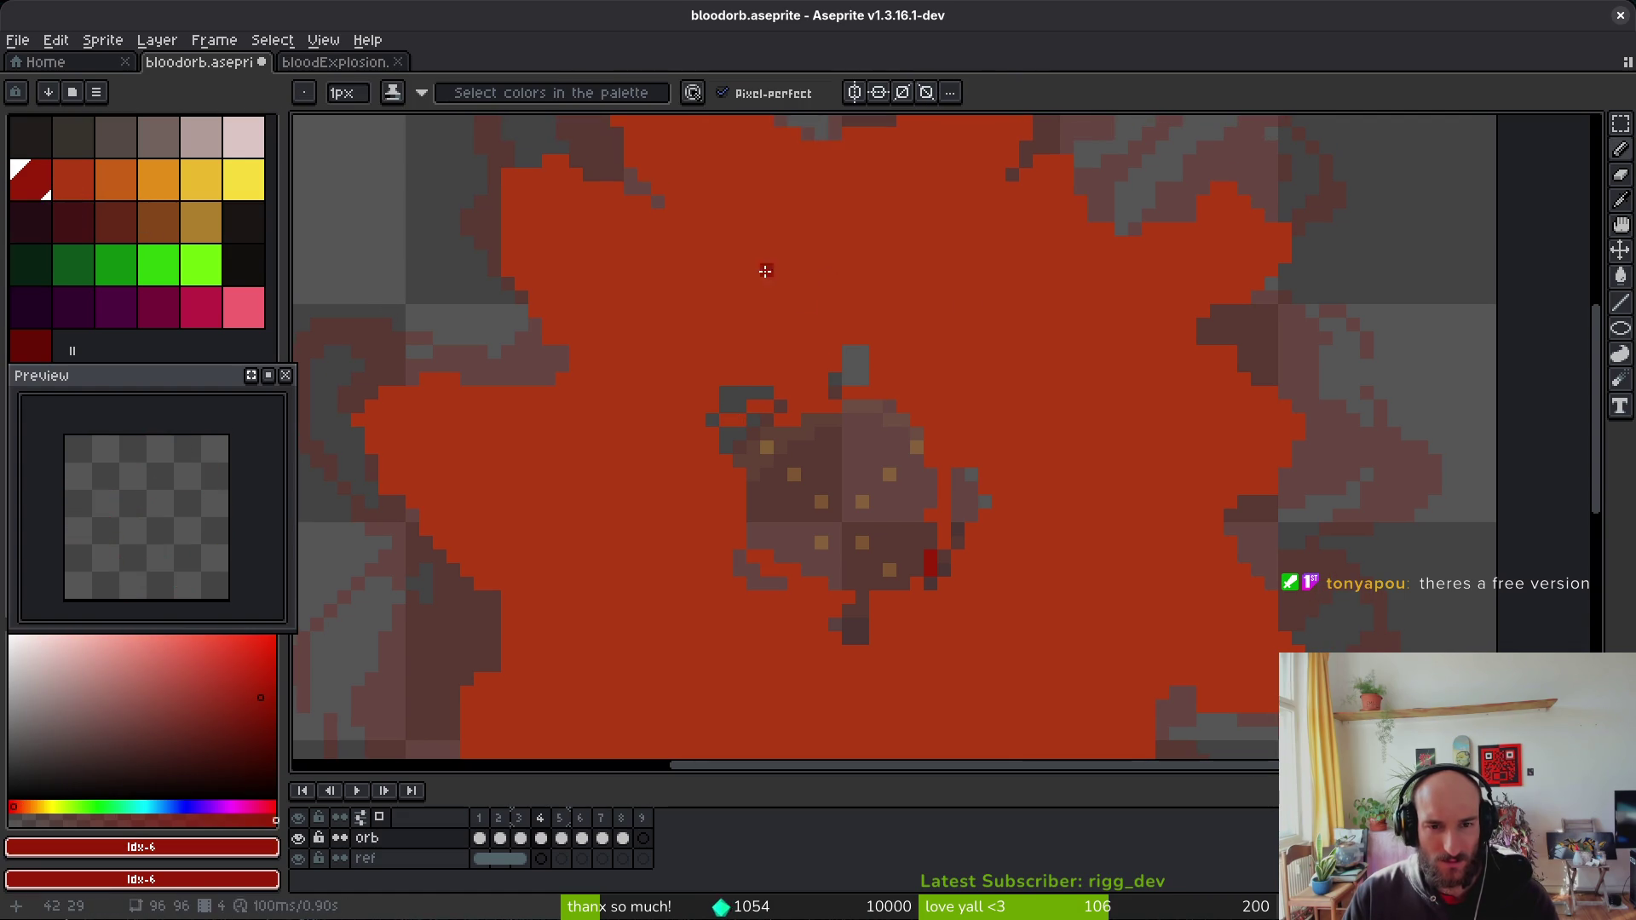
pyautogui.scroll(-1, 684, 188)
# Step: Trace a dark-red outline around the blob's edges with the pencil
pyautogui.moveTo(771, 264)
pyautogui.mouseDown()
pyautogui.moveTo(822, 298)
pyautogui.moveTo(967, 311)
pyautogui.moveTo(1049, 292)
pyautogui.mouseUp()
pyautogui.moveTo(1079, 375)
pyautogui.mouseDown()
pyautogui.moveTo(1197, 430)
pyautogui.moveTo(1304, 422)
pyautogui.moveTo(1231, 486)
pyautogui.moveTo(1278, 566)
pyautogui.moveTo(1244, 707)
pyautogui.mouseUp()
pyautogui.moveTo(1122, 530); pyautogui.dragTo(993, 219)
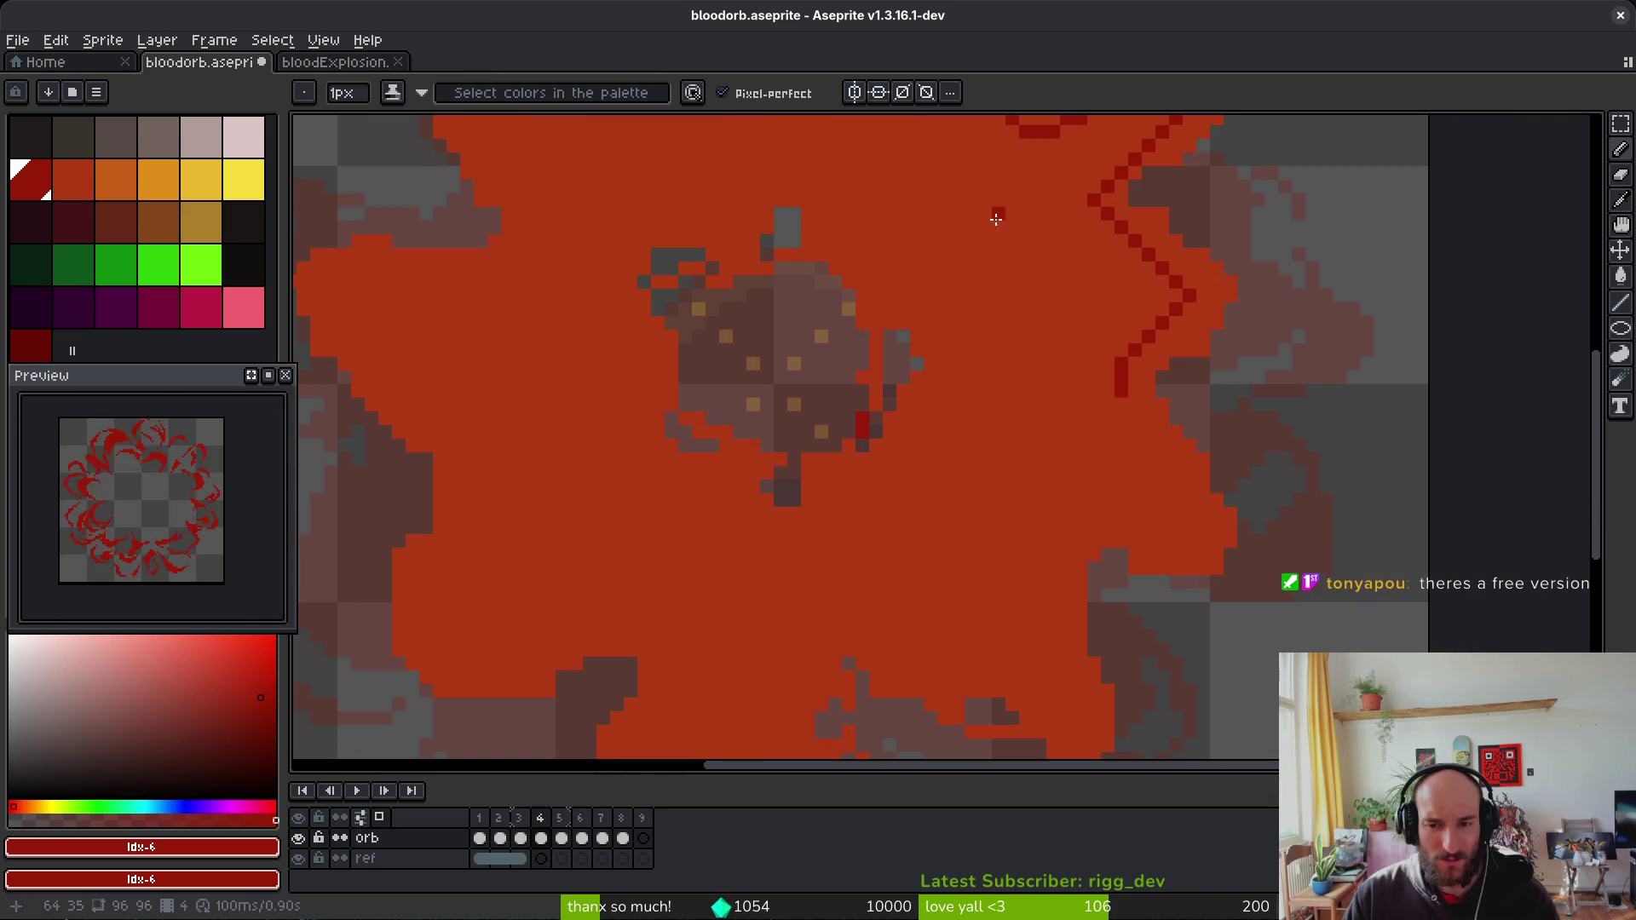
pyautogui.moveTo(1197, 265); pyautogui.dragTo(1161, 324)
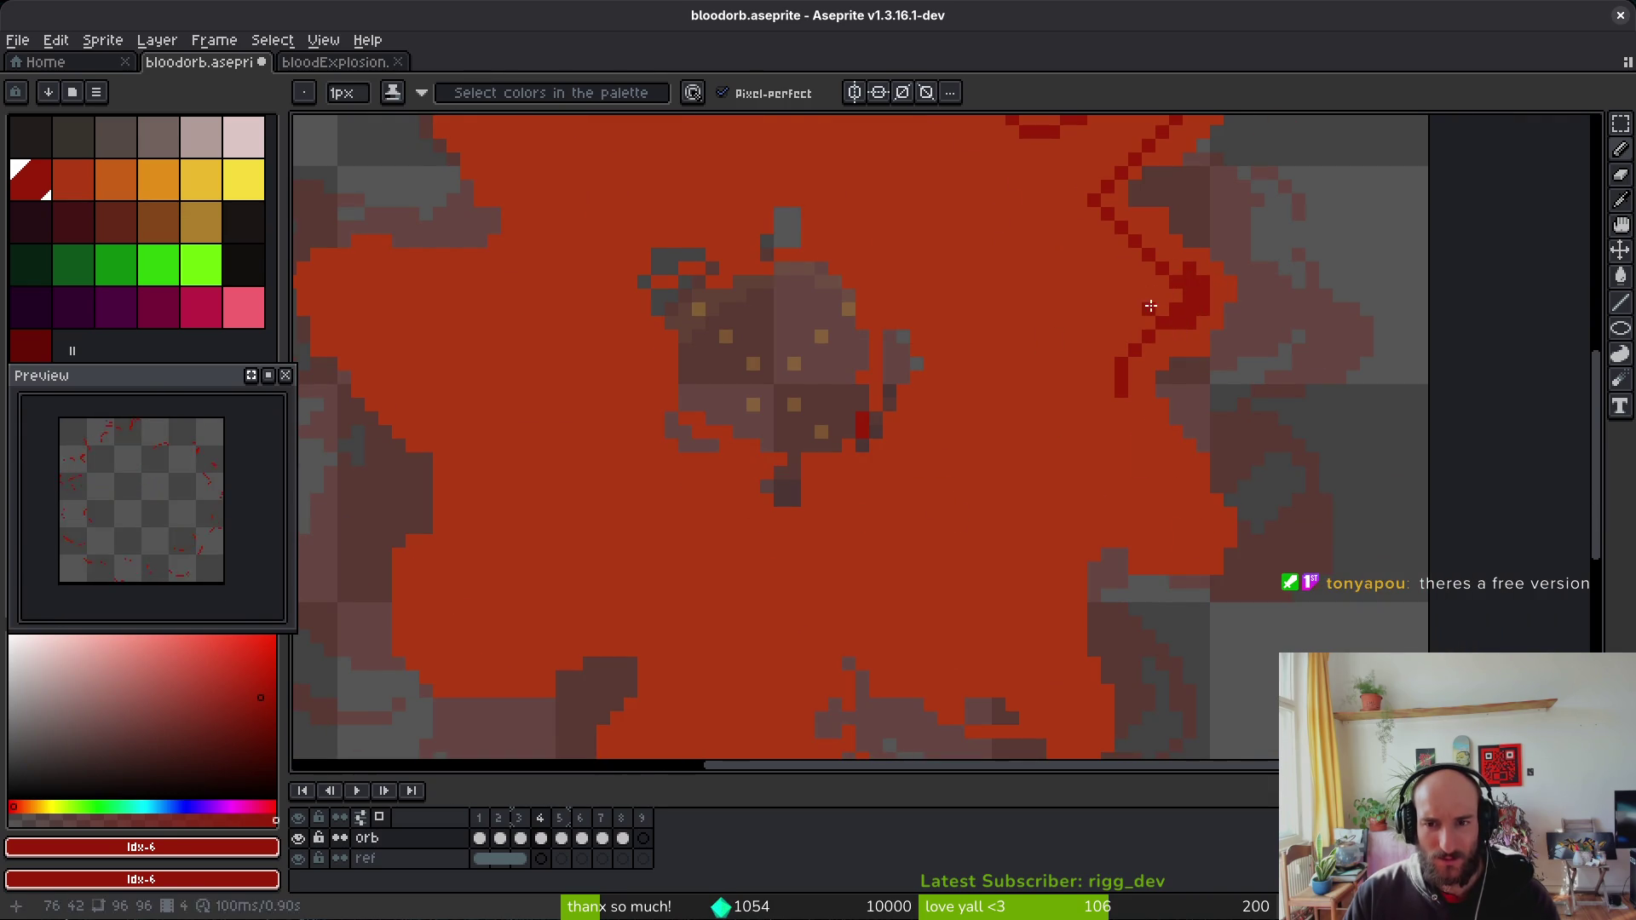
pyautogui.keyDown('alt'); pyautogui.click(1172, 262); pyautogui.keyUp('alt')
pyautogui.moveTo(1170, 260); pyautogui.dragTo(1146, 254)
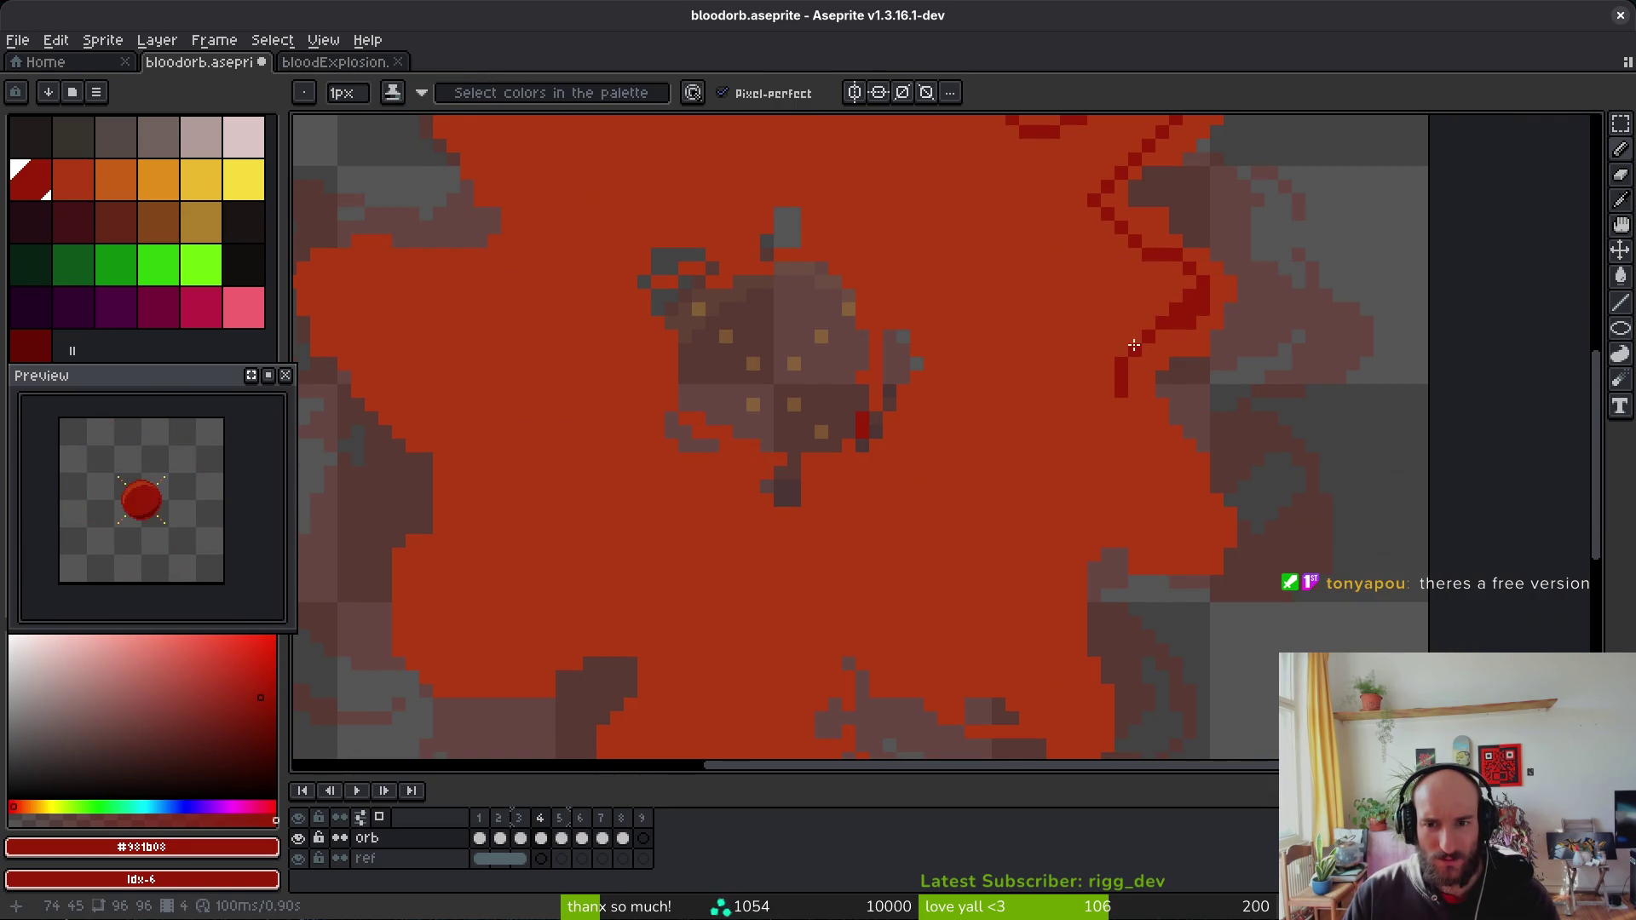
pyautogui.moveTo(1199, 556); pyautogui.dragTo(1109, 517)
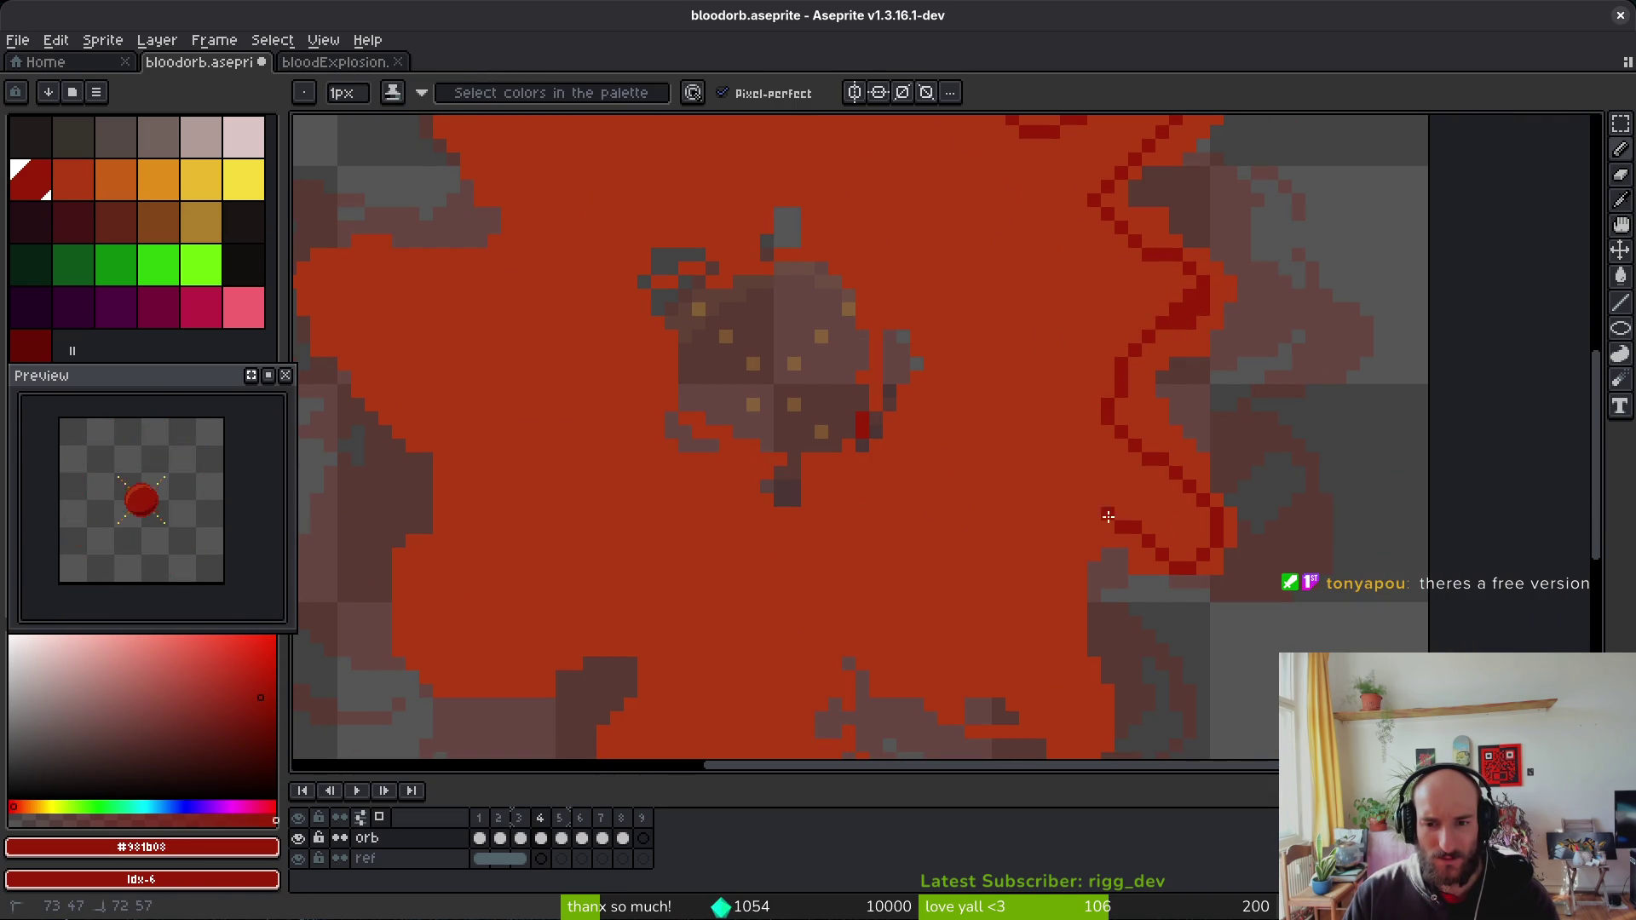
pyautogui.moveTo(1052, 597)
pyautogui.mouseDown()
pyautogui.moveTo(1069, 698)
pyautogui.moveTo(878, 656)
pyautogui.moveTo(780, 716)
pyautogui.mouseUp()
pyautogui.moveTo(898, 503); pyautogui.dragTo(954, 307)
pyautogui.moveTo(846, 495)
pyautogui.mouseDown()
pyautogui.moveTo(859, 587)
pyautogui.moveTo(740, 592)
pyautogui.mouseUp()
pyautogui.moveTo(729, 490)
pyautogui.mouseDown()
pyautogui.moveTo(626, 443)
pyautogui.moveTo(520, 482)
pyautogui.moveTo(482, 216)
pyautogui.mouseUp()
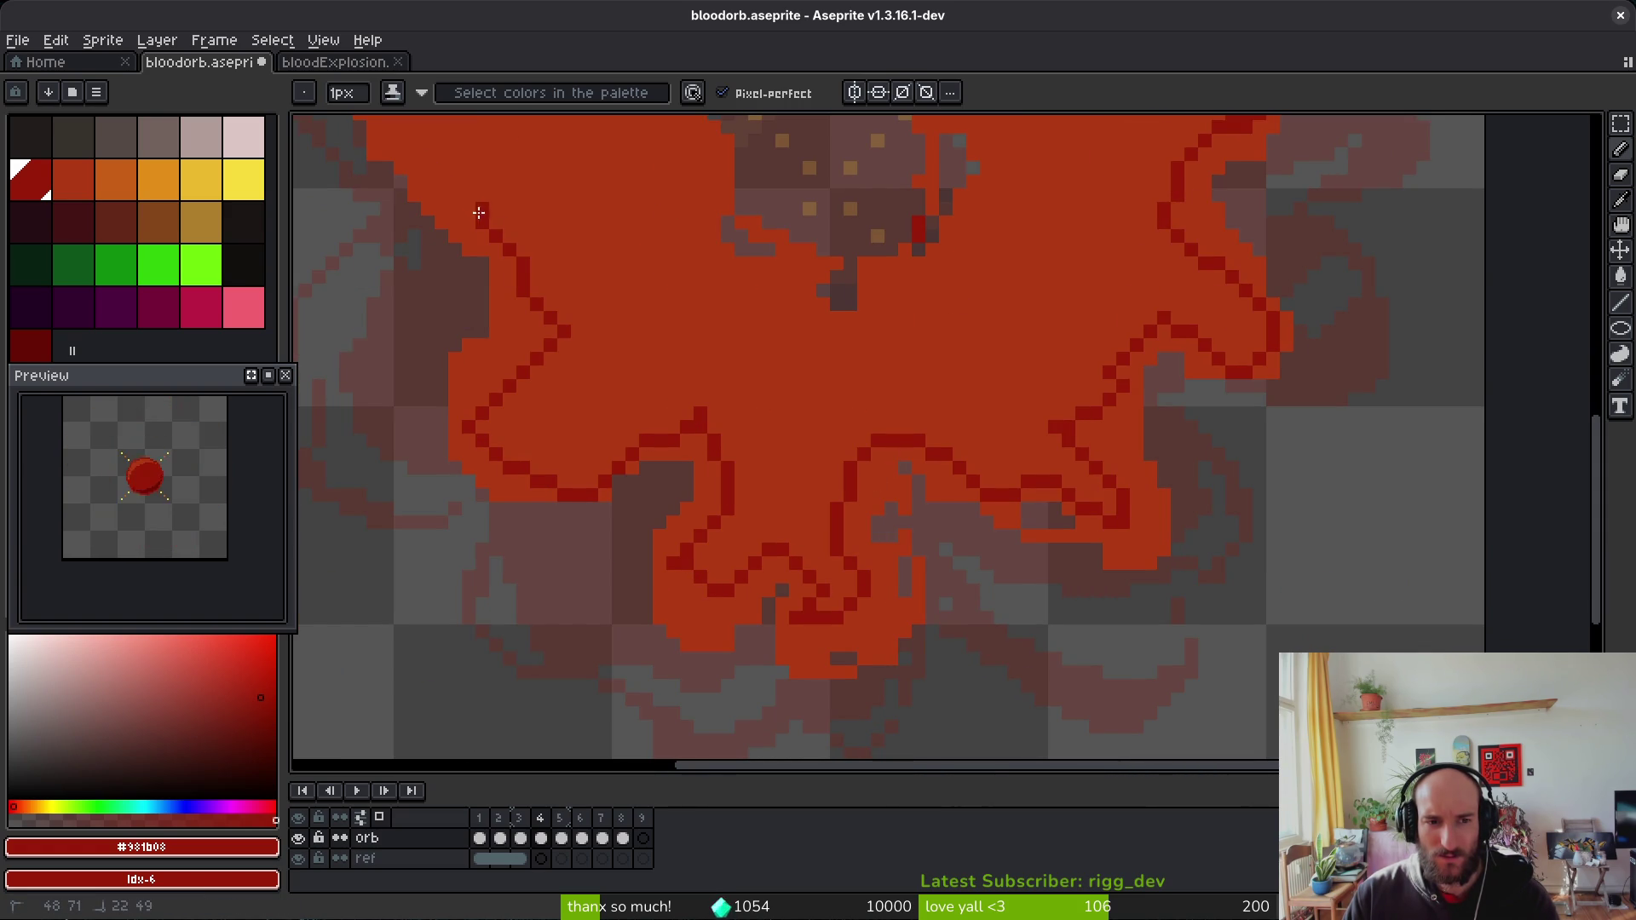
pyautogui.moveTo(569, 188); pyautogui.dragTo(687, 427)
pyautogui.moveTo(585, 438)
pyautogui.mouseDown()
pyautogui.moveTo(614, 336)
pyautogui.moveTo(706, 205)
pyautogui.moveTo(734, 454)
pyautogui.moveTo(653, 391)
pyautogui.moveTo(763, 409)
pyautogui.moveTo(840, 361)
pyautogui.mouseUp()
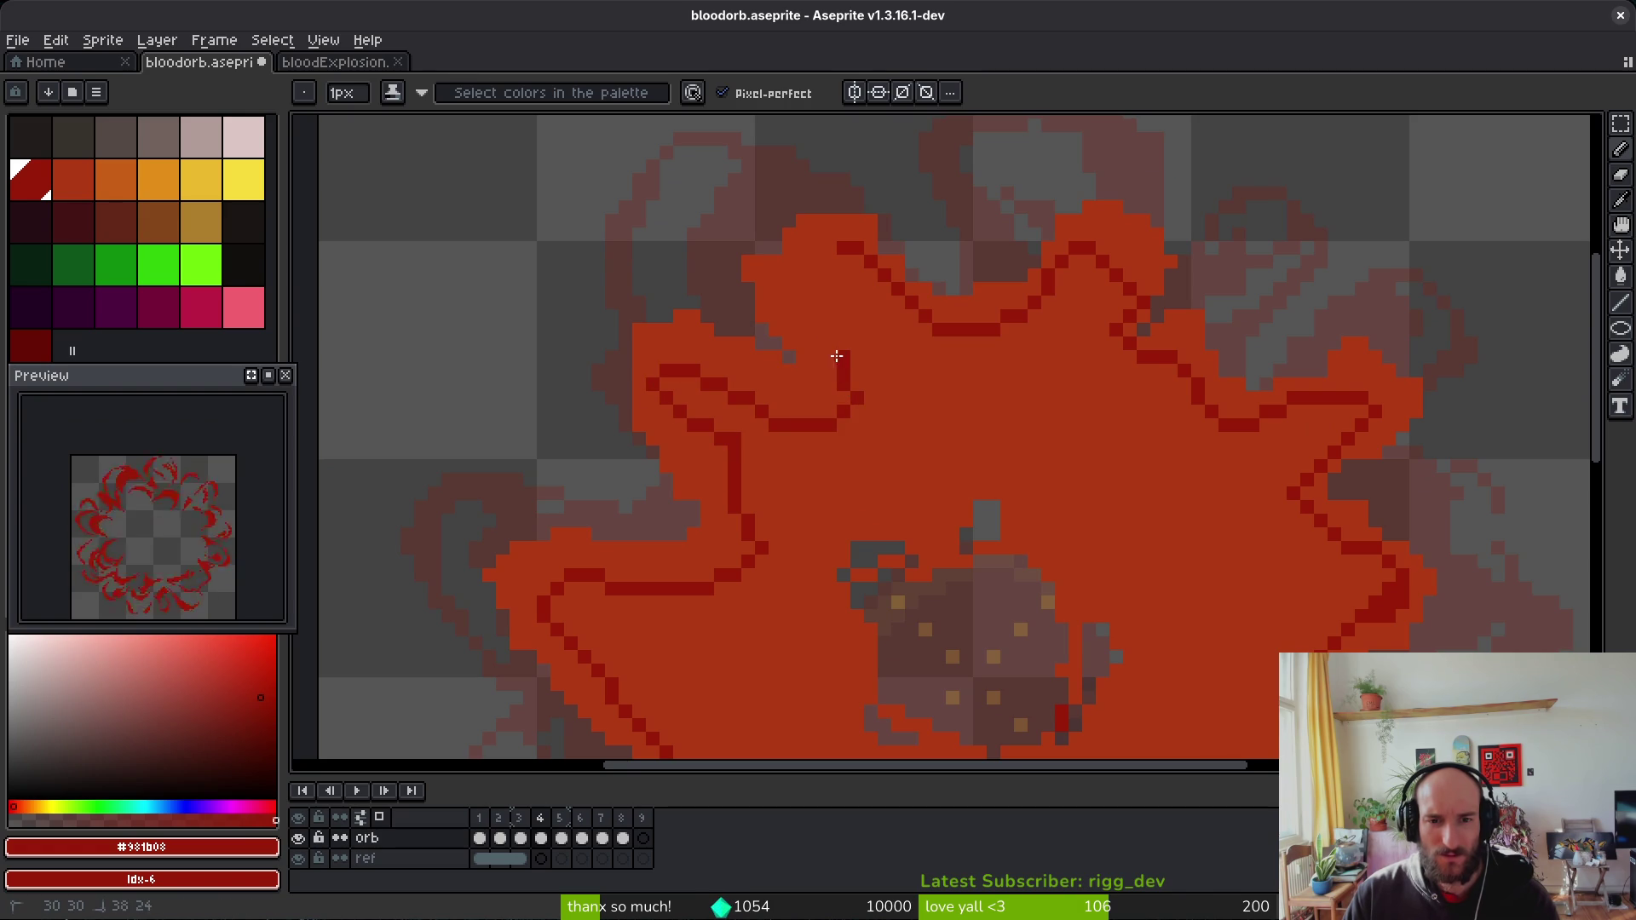
pyautogui.moveTo(825, 267); pyautogui.dragTo(840, 247)
# Step: Bucket-fill the blob's outer bands, notches and gaps with dark red
pyautogui.press('g')
pyautogui.click(785, 267)
pyautogui.scroll(-2, 785, 267)
pyautogui.click(1007, 279)
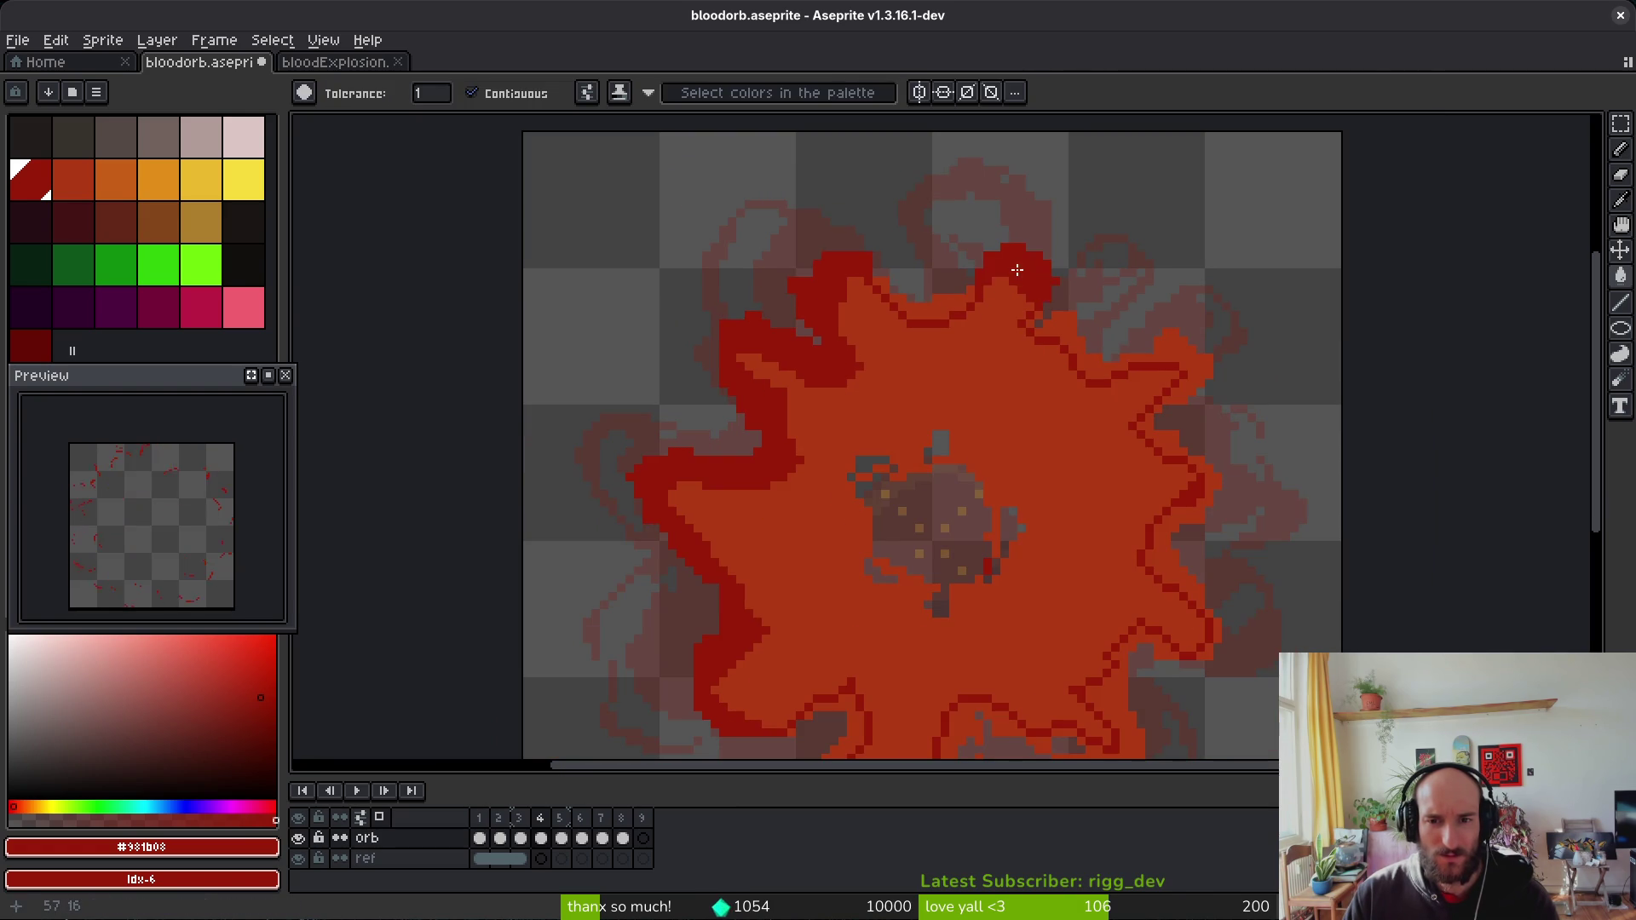
pyautogui.click(1066, 336)
pyautogui.click(937, 323)
pyautogui.click(1160, 438)
pyautogui.click(1188, 529)
pyautogui.scroll(2, 1066, 554)
pyautogui.click(994, 656)
pyautogui.click(951, 626)
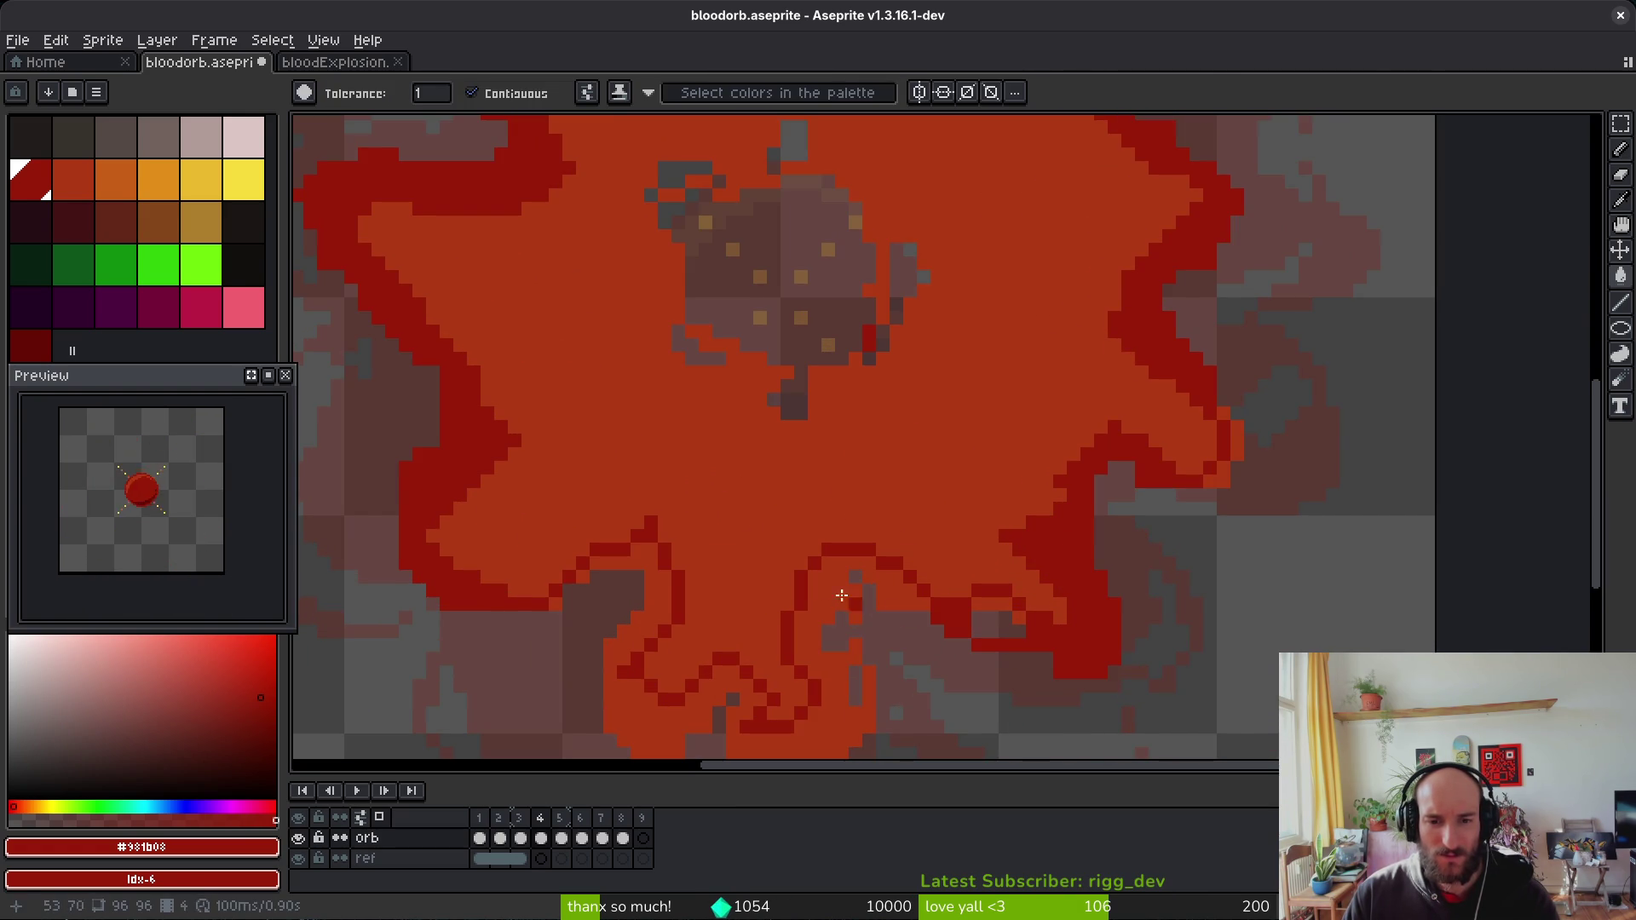
pyautogui.click(826, 697)
pyautogui.scroll(-5, 777, 448)
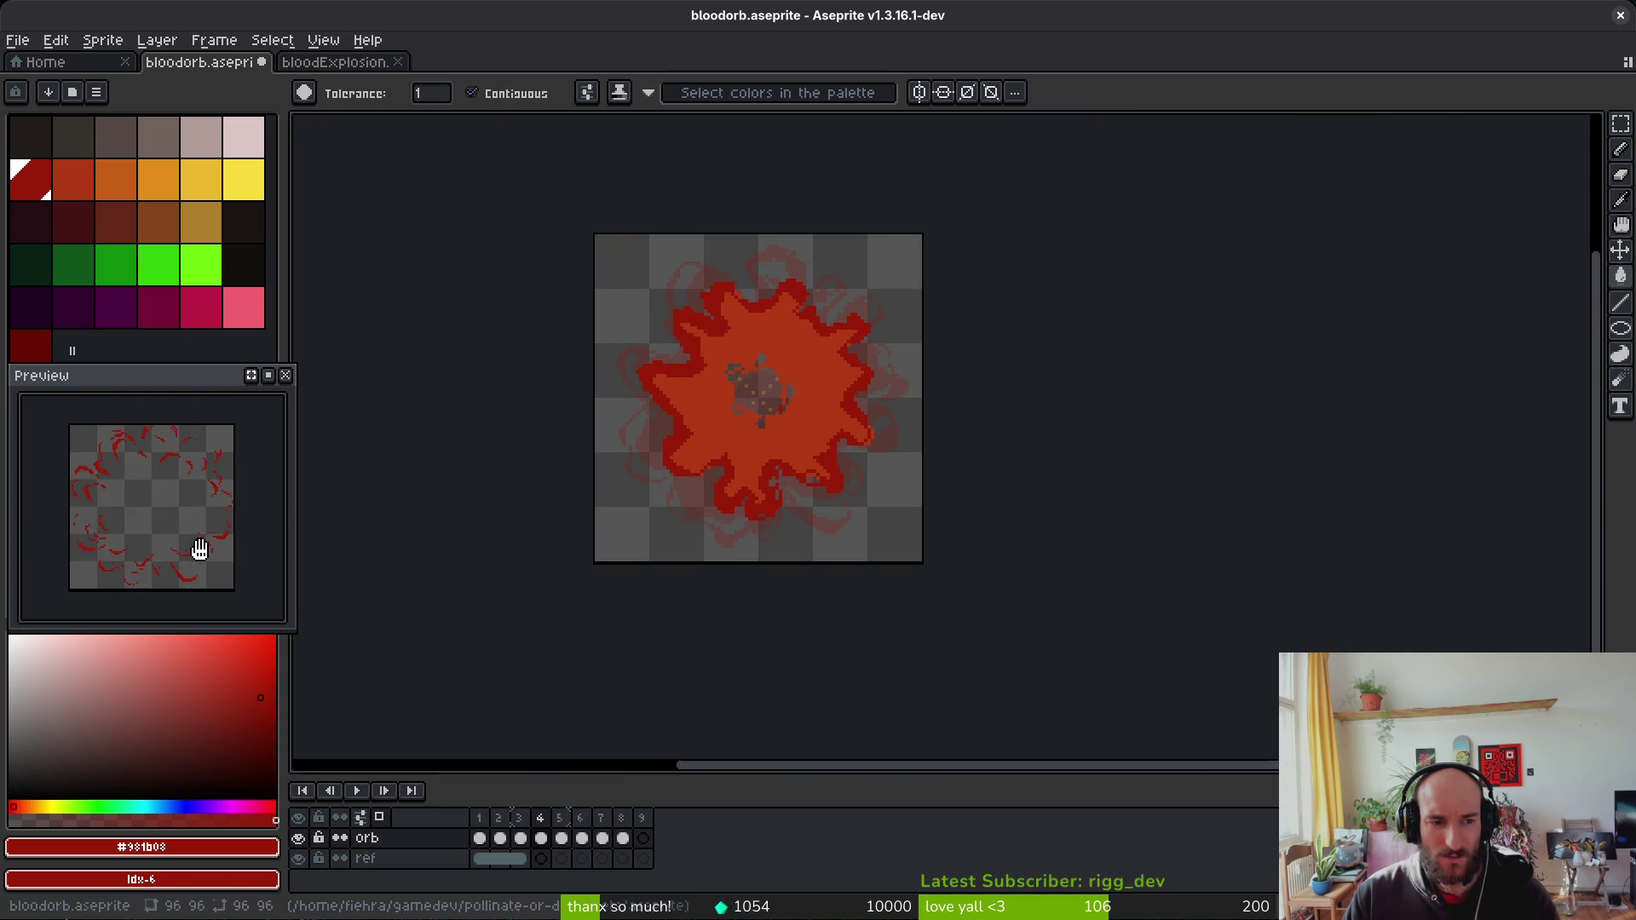
# Step: Undo the dark-red outline and fills, leave the blob orange-red, and save bloodorb.aseprite
pyautogui.hotkey('ctrl', 'z')
pyautogui.hotkey('ctrl', 'z')
pyautogui.hotkey('ctrl', 'z')
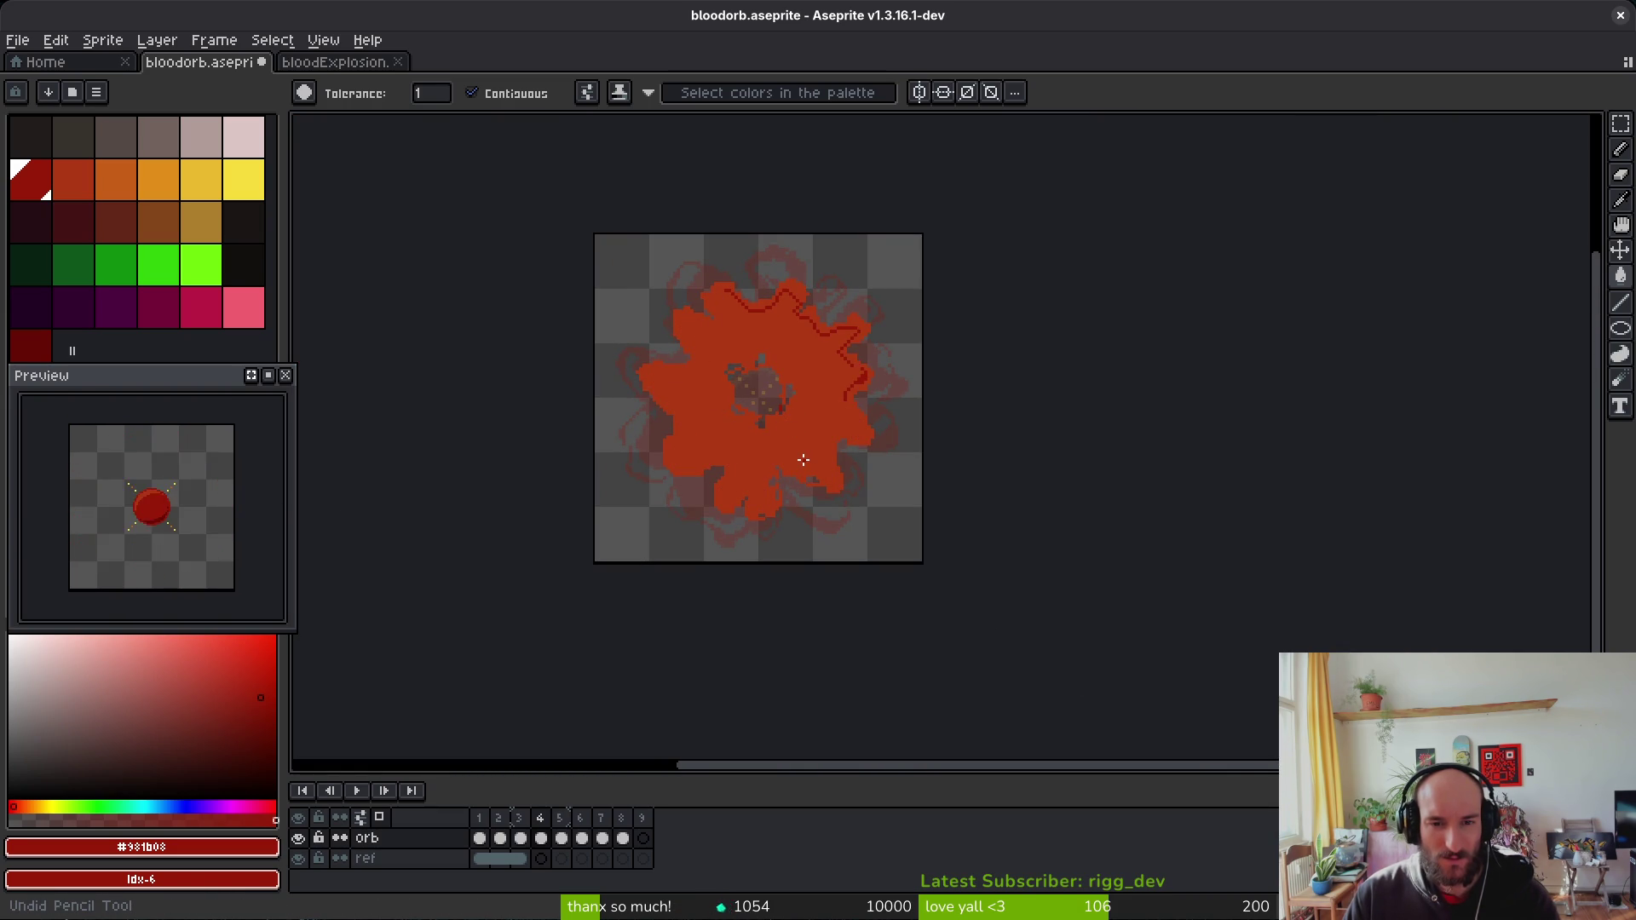
pyautogui.hotkey('ctrl', 'z')
pyautogui.scroll(2, 802, 460)
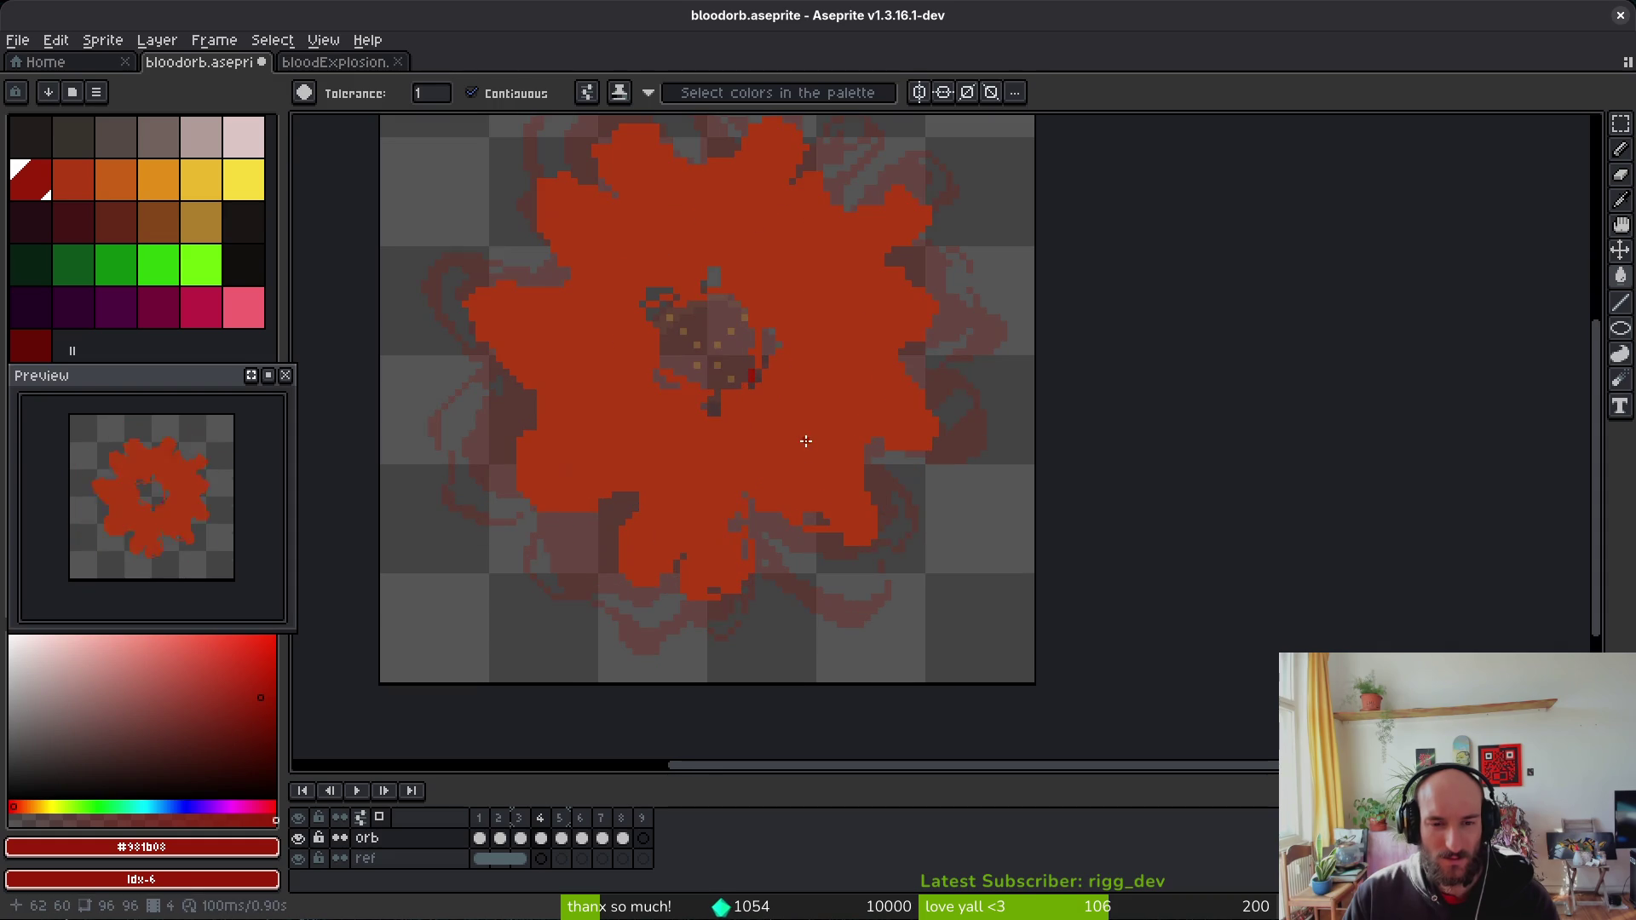
pyautogui.click(818, 418)
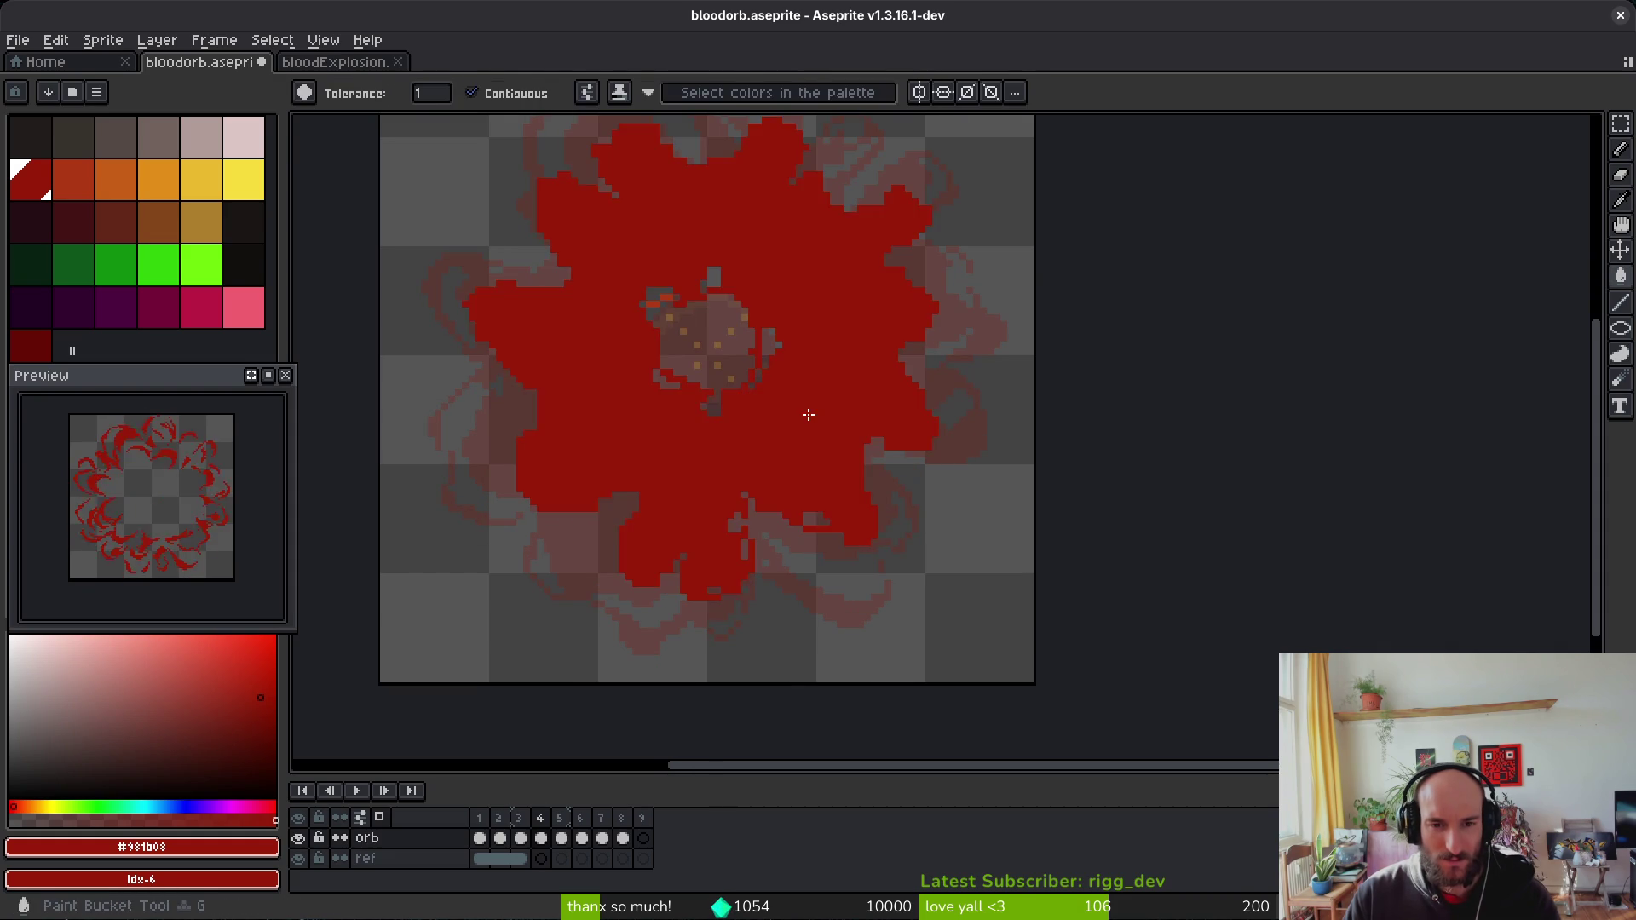
pyautogui.scroll(-2, 813, 420)
pyautogui.hotkey('ctrl', 'z')
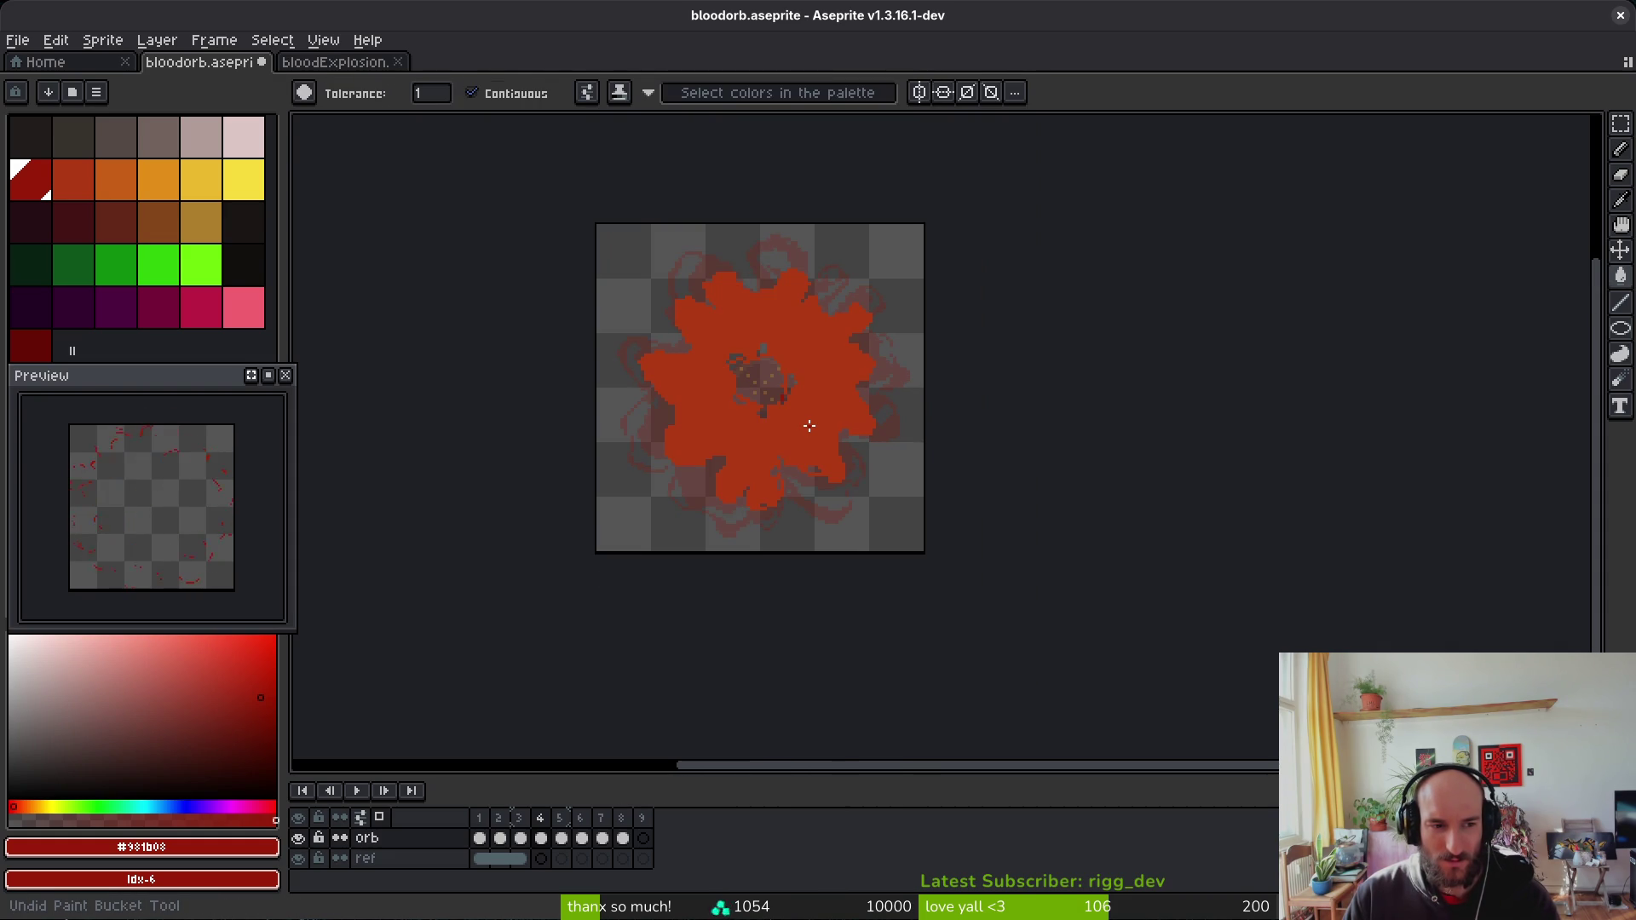
pyautogui.hotkey('ctrl', 's')
pyautogui.press('Right')
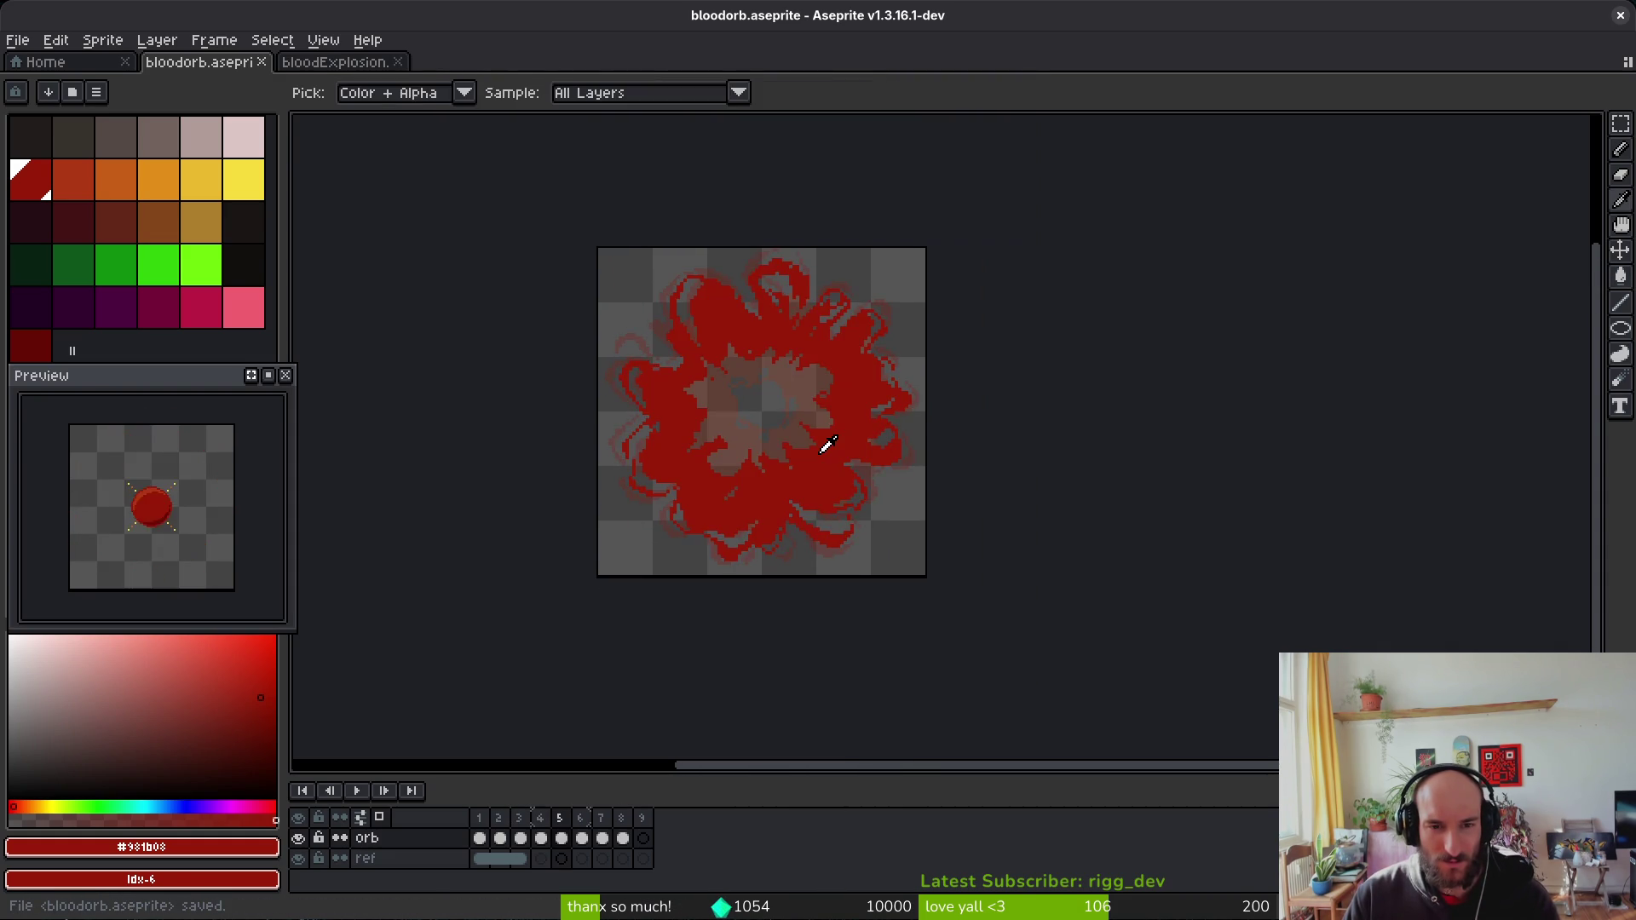
# Step: Replace the bright red with the darker red on frames 7 and 8
pyautogui.press('Right')
pyautogui.press('Right')
pyautogui.scroll(5, 579, 262)
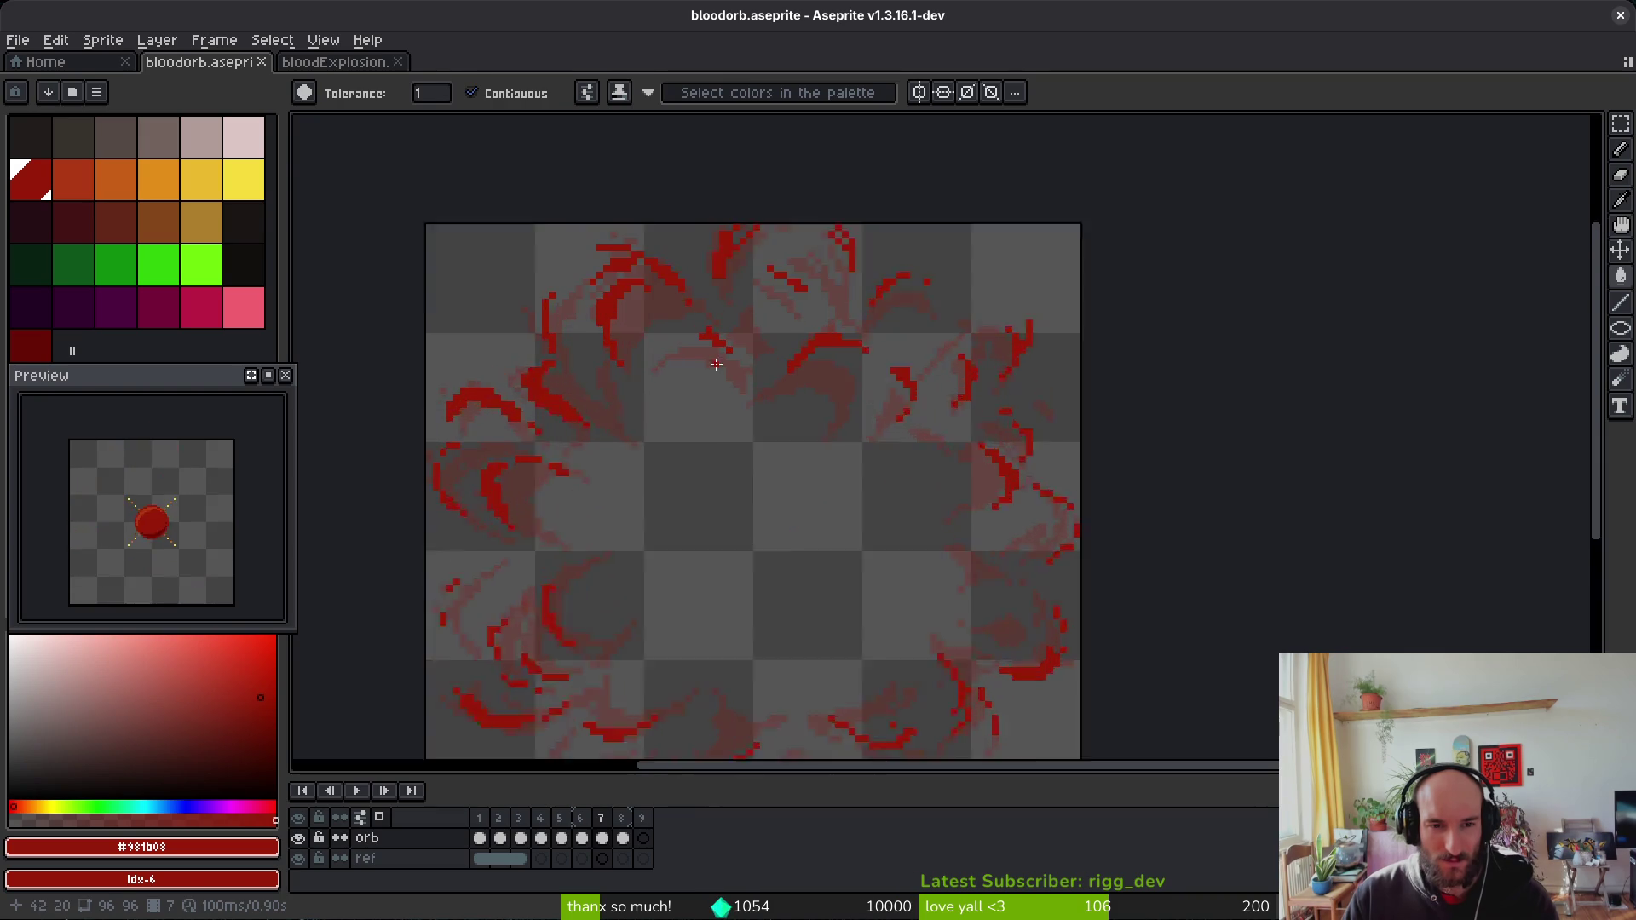
pyautogui.rightClick(31, 345)
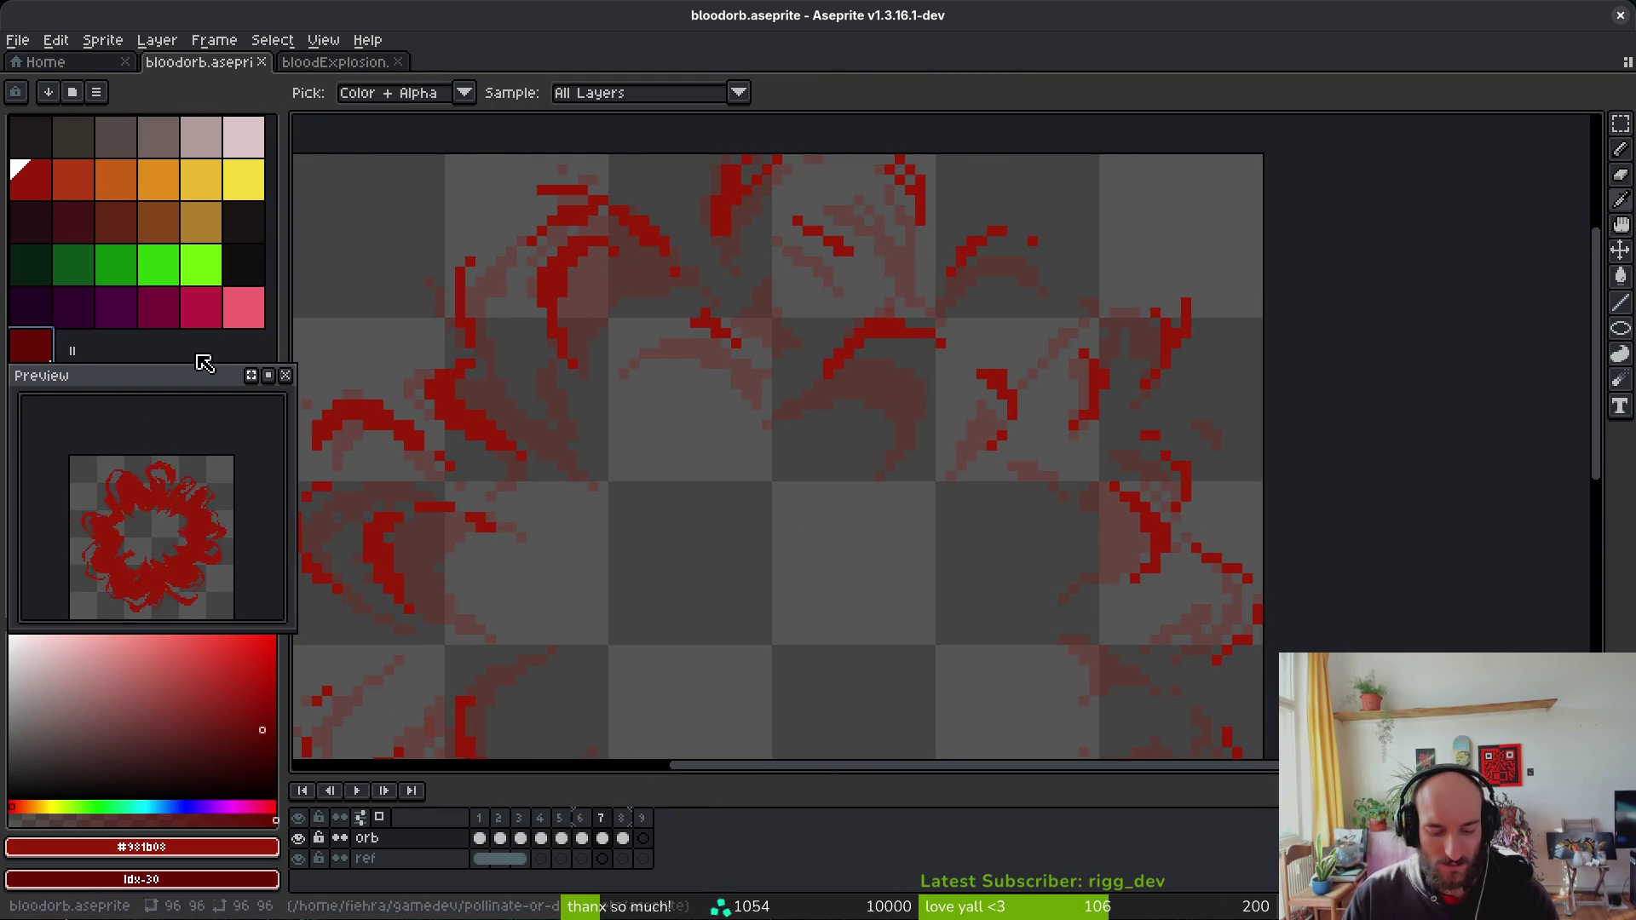
pyautogui.hotkey('shift', 'r')
pyautogui.click(548, 168)
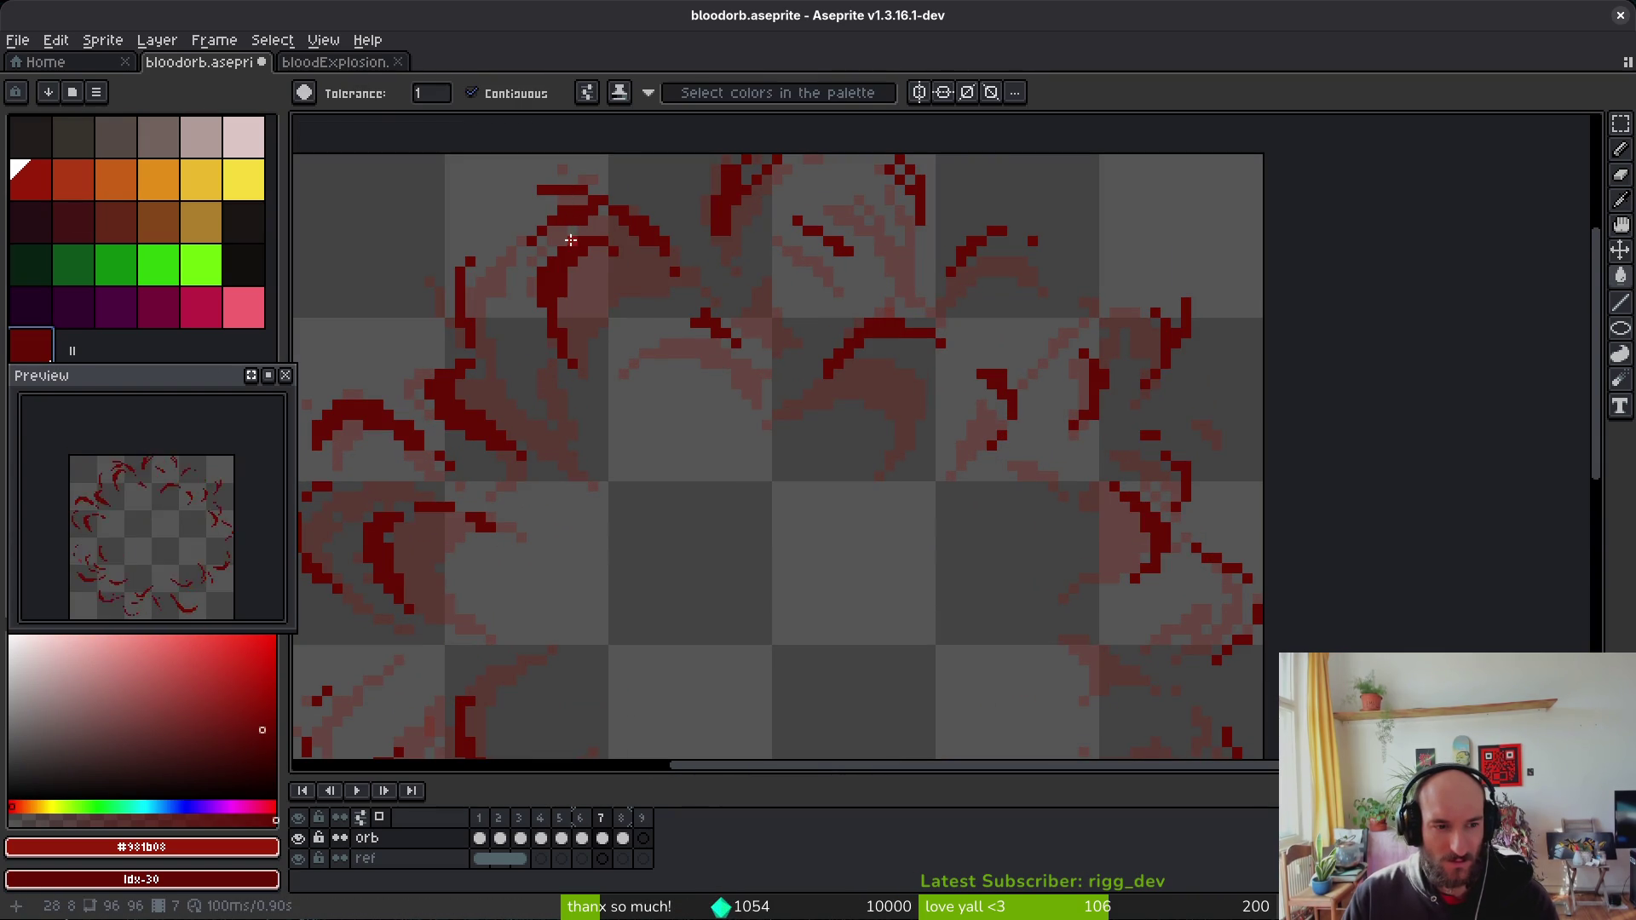
pyautogui.press('Right')
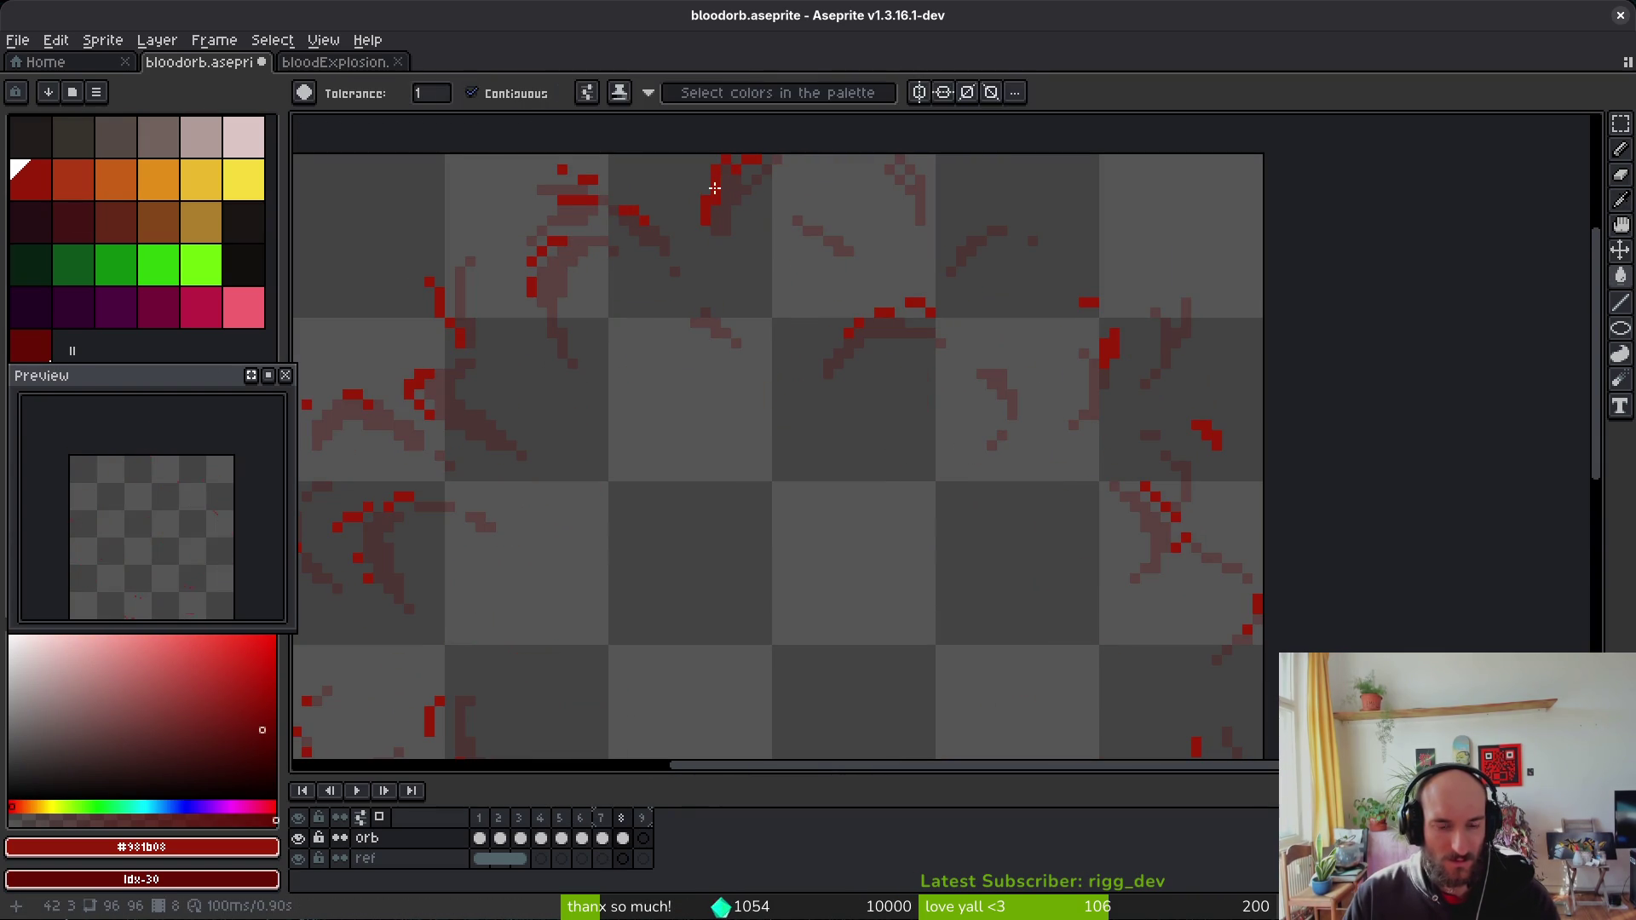
pyautogui.hotkey('shift', 'r')
pyautogui.click(570, 162)
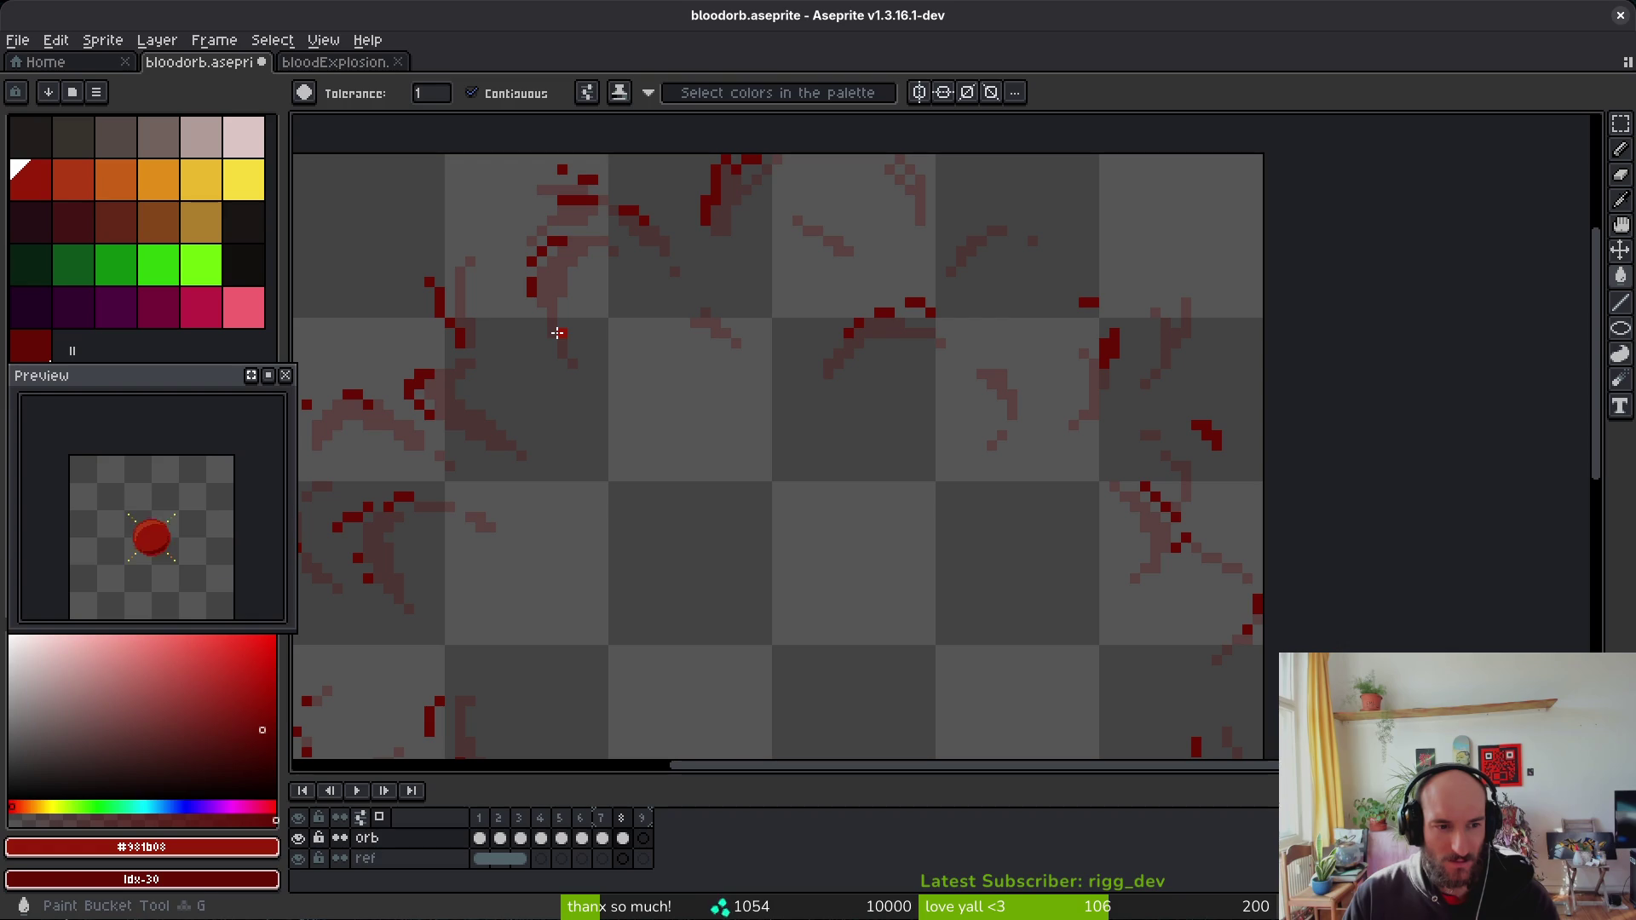
# Step: Return to the dense ring frame and pick the dark red palette colour
pyautogui.press('Left')
pyautogui.scroll(-3, 781, 477)
pyautogui.press('Left')
pyautogui.press('alt')
pyautogui.press('Right')
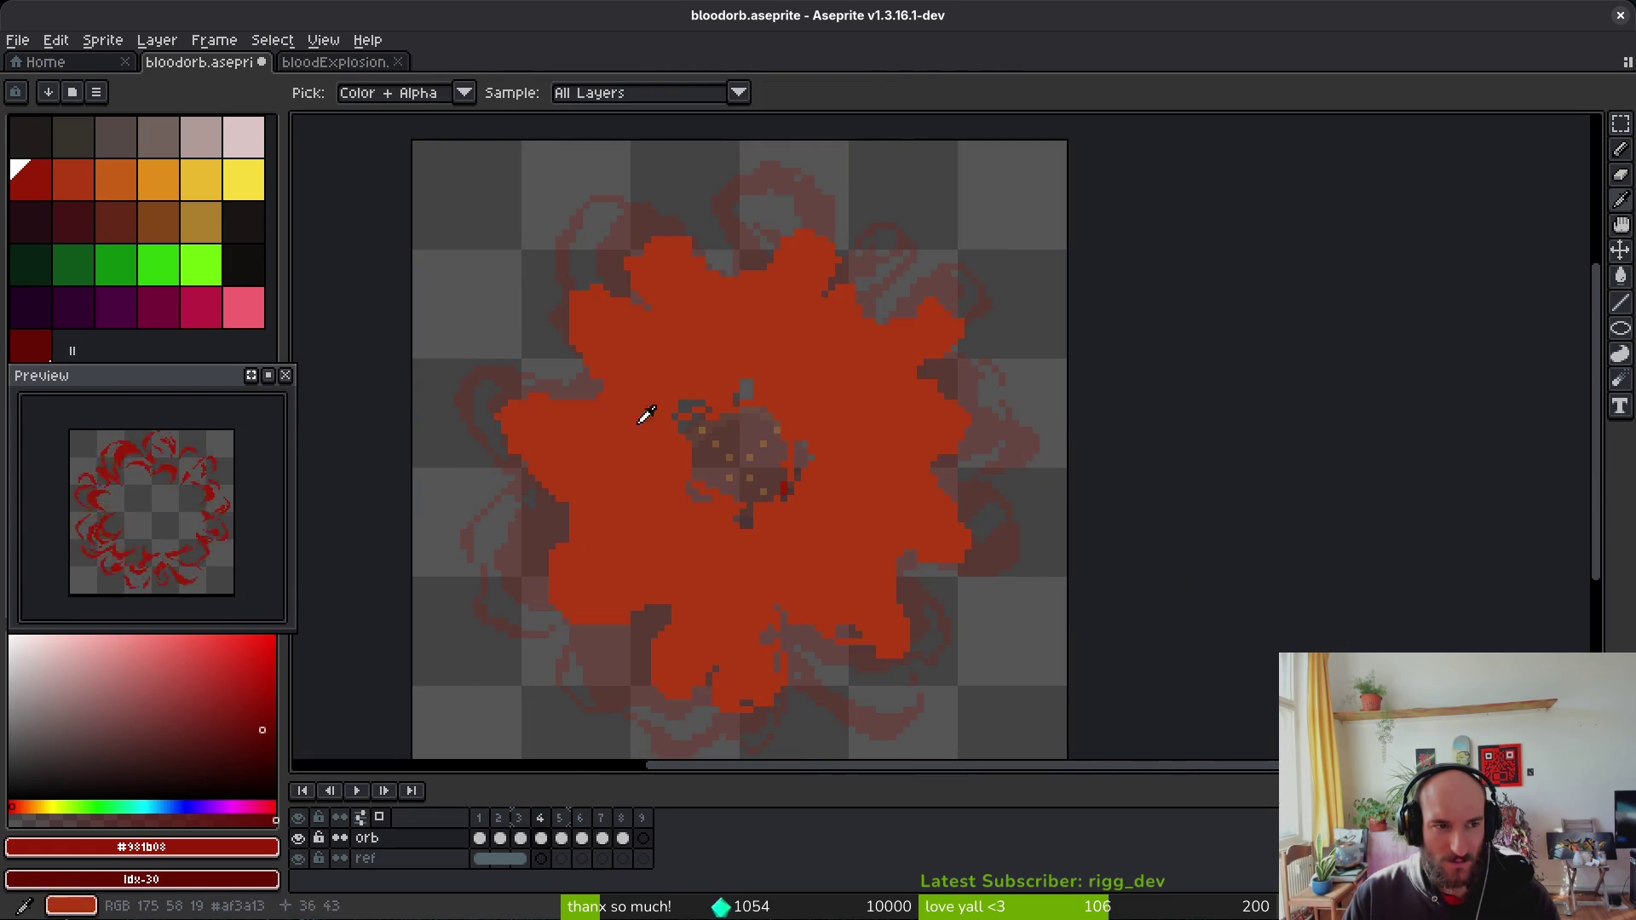
pyautogui.press('Left')
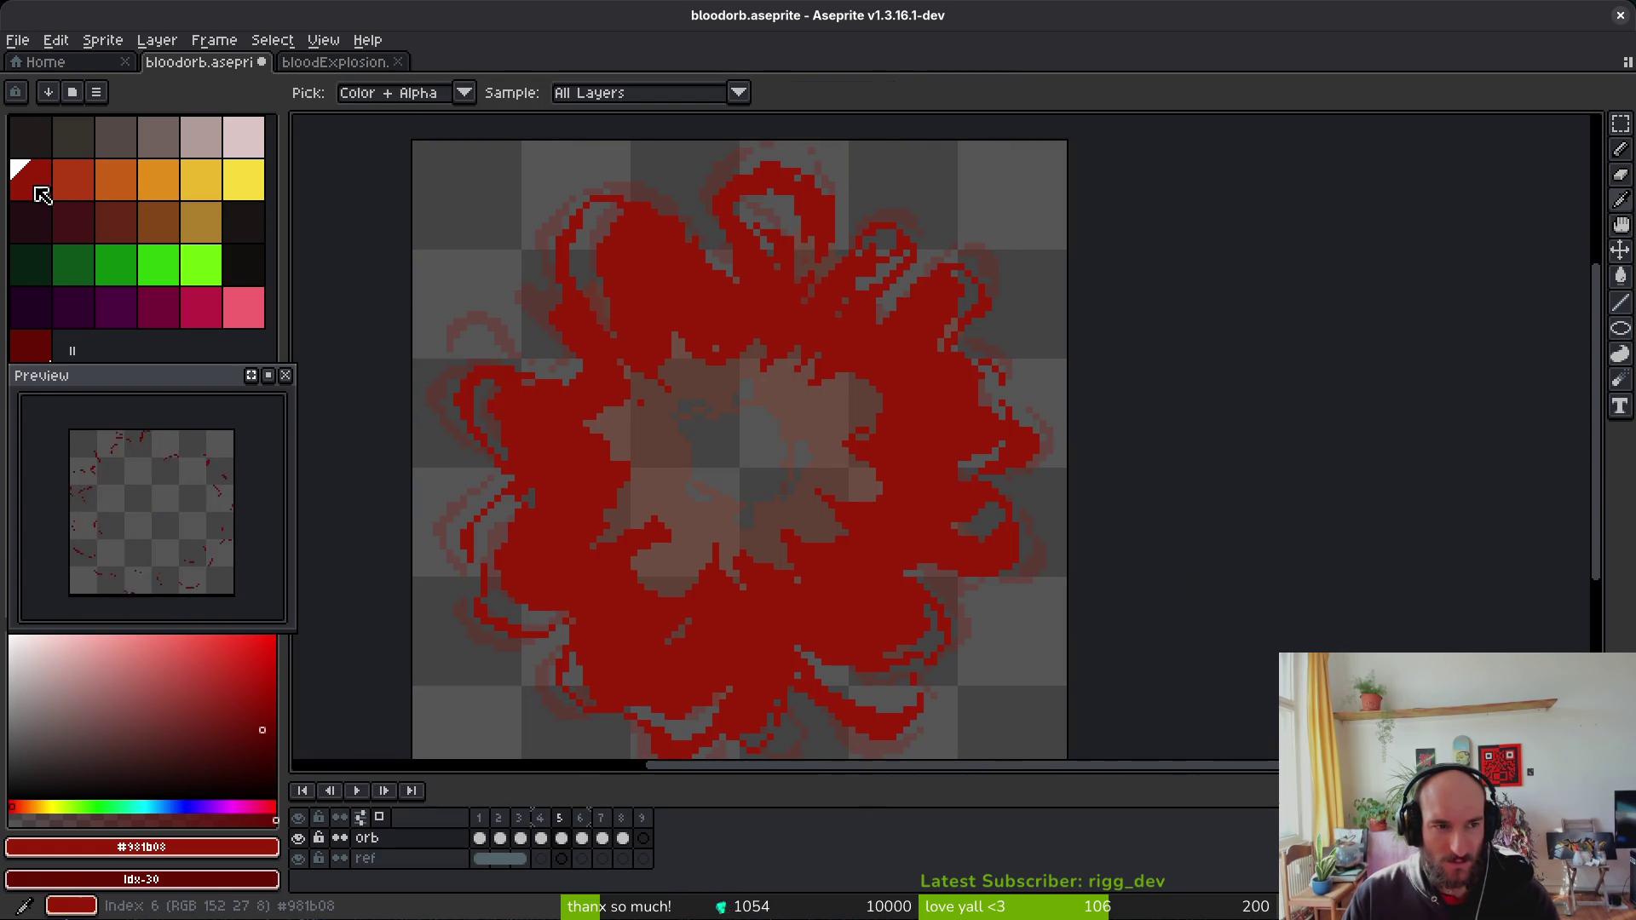
pyautogui.click(38, 183)
# Step: Step forward through the sparse late frames and save the sprite
pyautogui.press('Right')
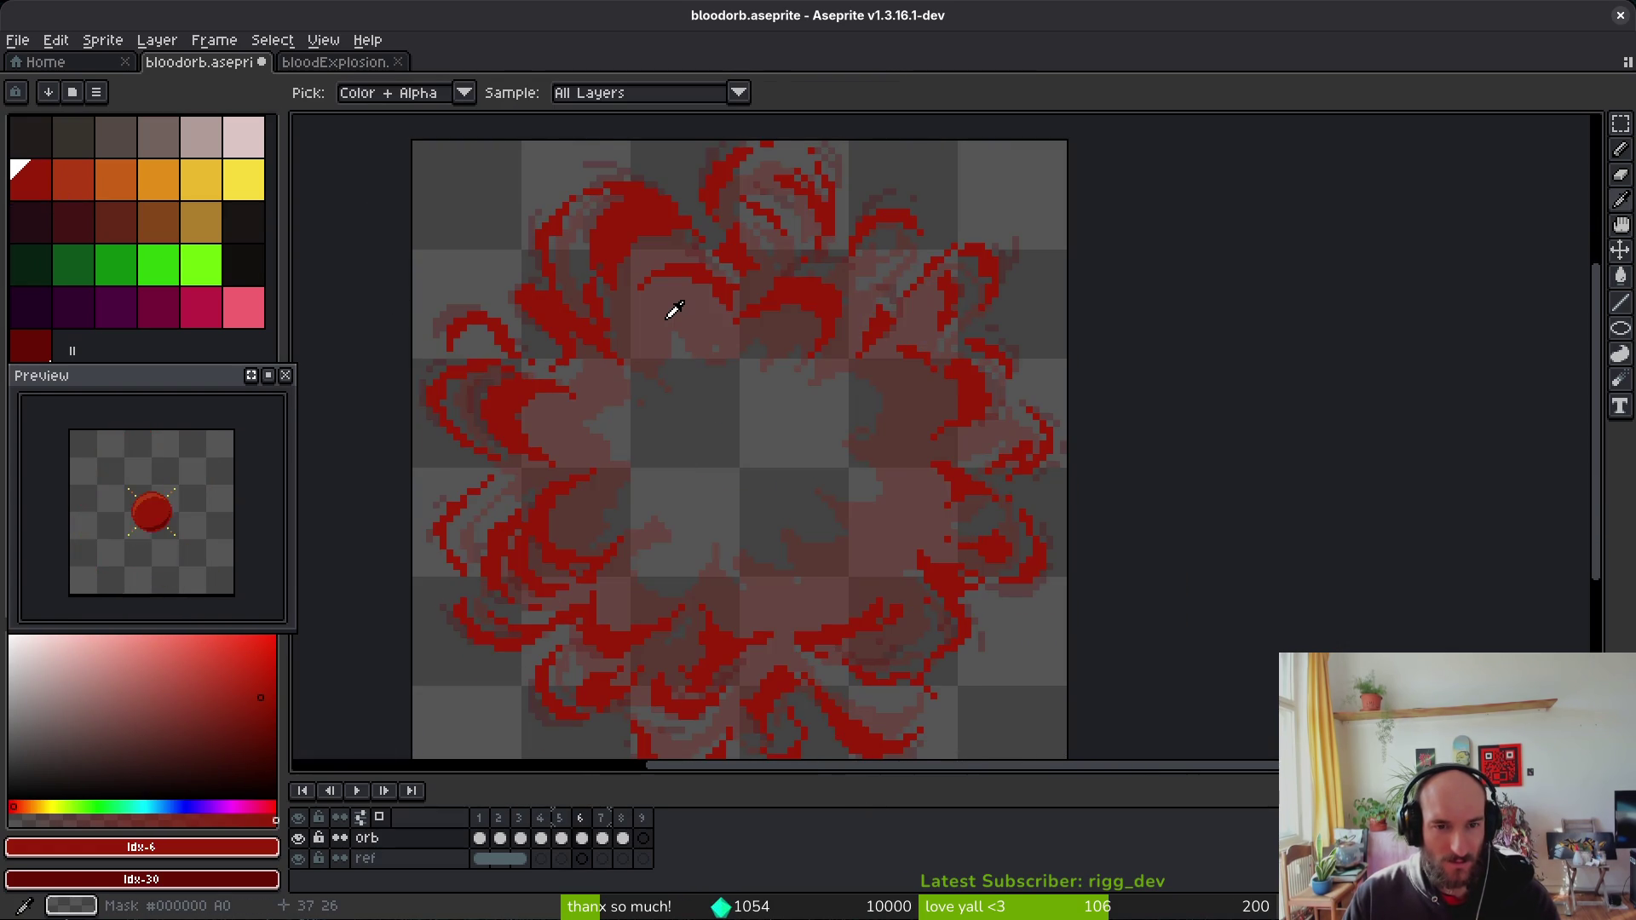
pyautogui.press('Right')
pyautogui.press('Right')
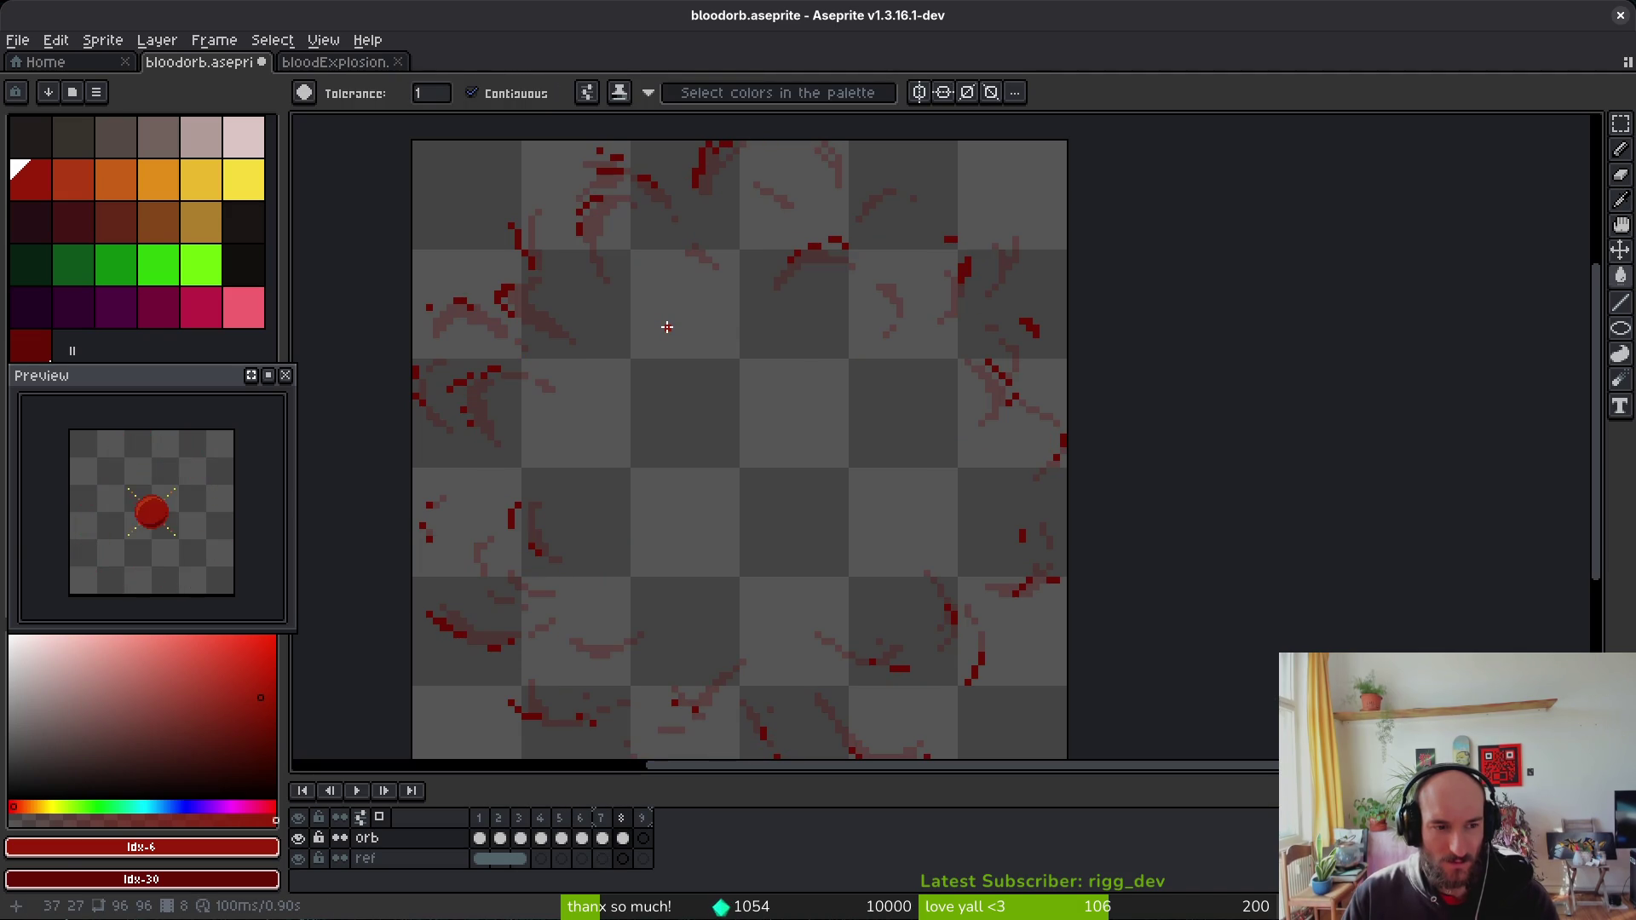
pyautogui.hotkey('ctrl', 's')
pyautogui.press('Left')
pyautogui.press('Left')
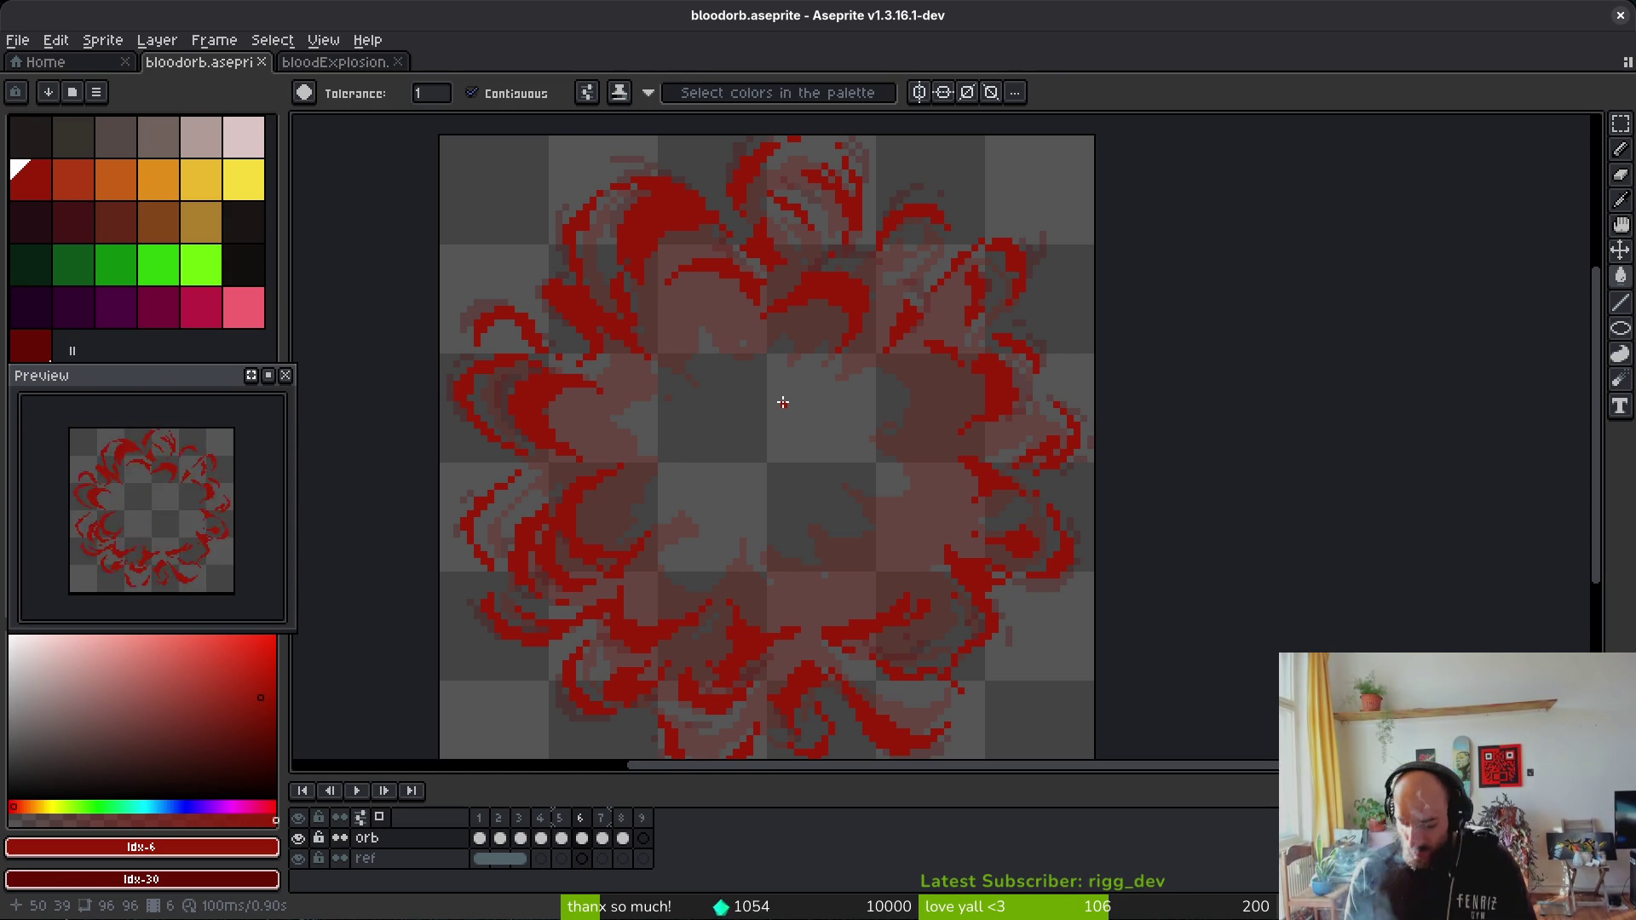
# Step: Zoom in on frame 6 and paint a red pixel to fill a gap
pyautogui.press('b')
pyautogui.scroll(8, 784, 402)
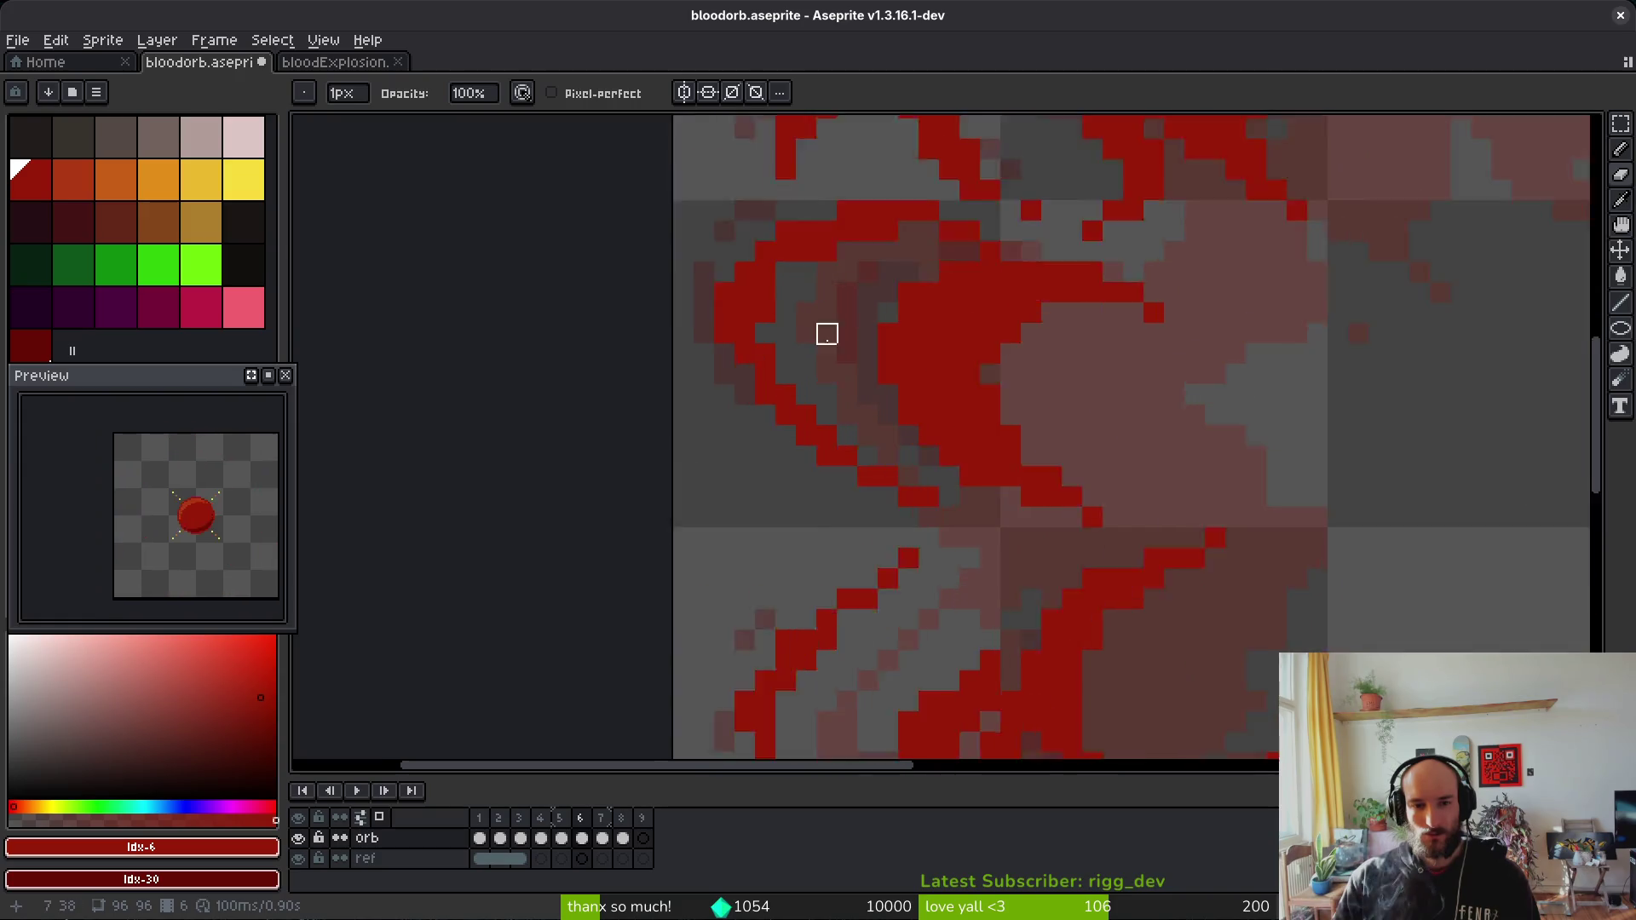
pyautogui.scroll(-3, 946, 460)
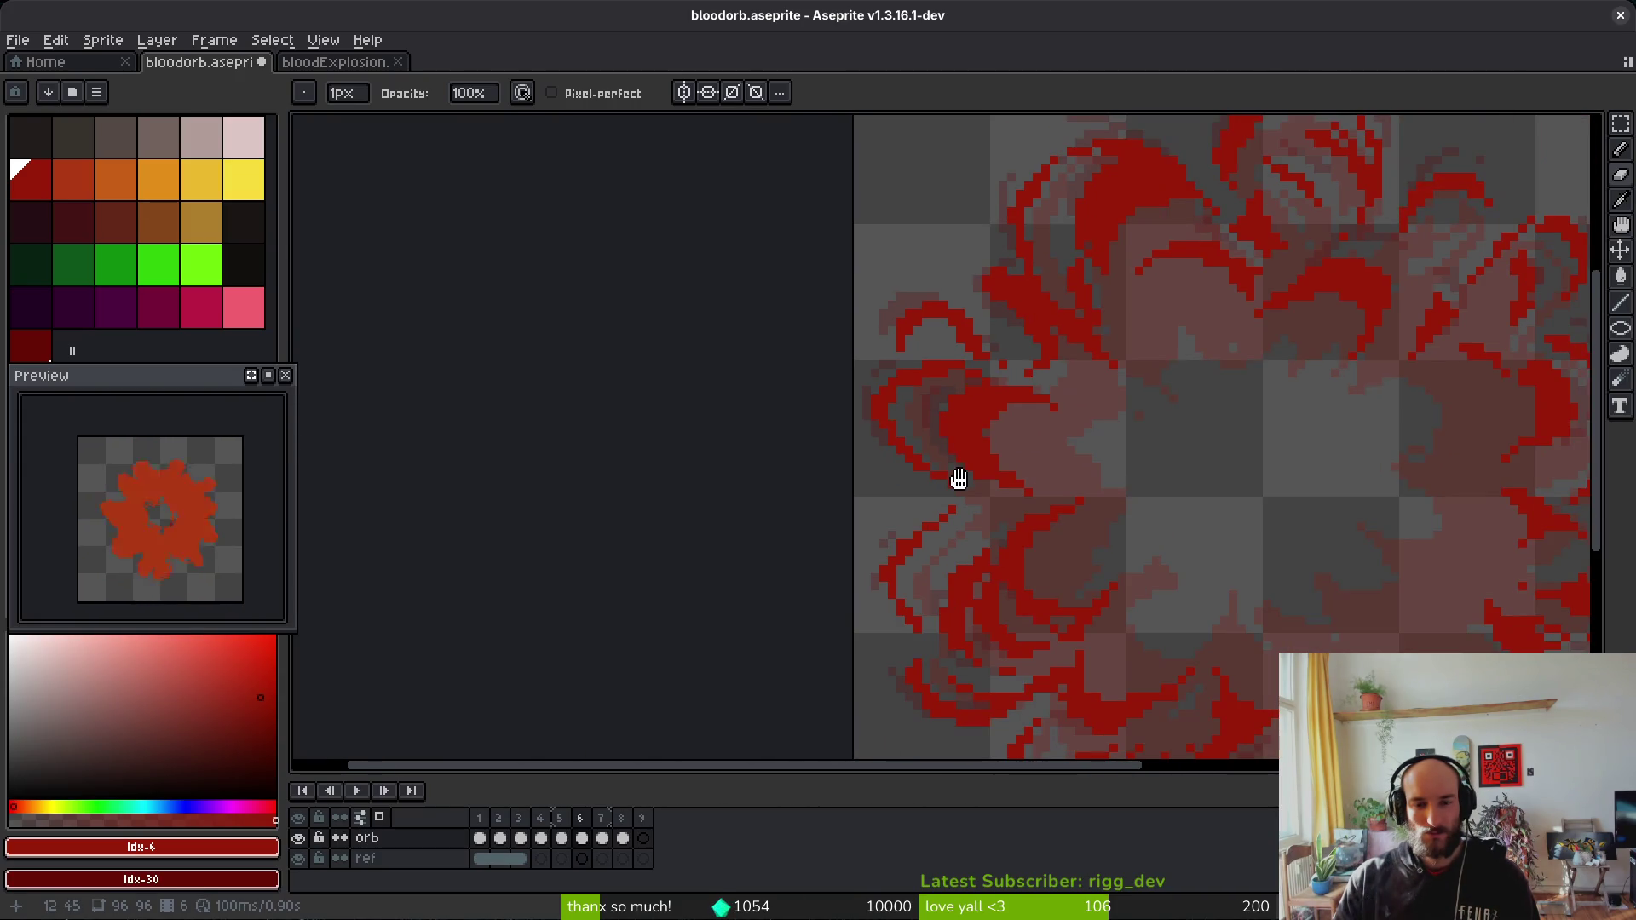
pyautogui.scroll(2, 878, 388)
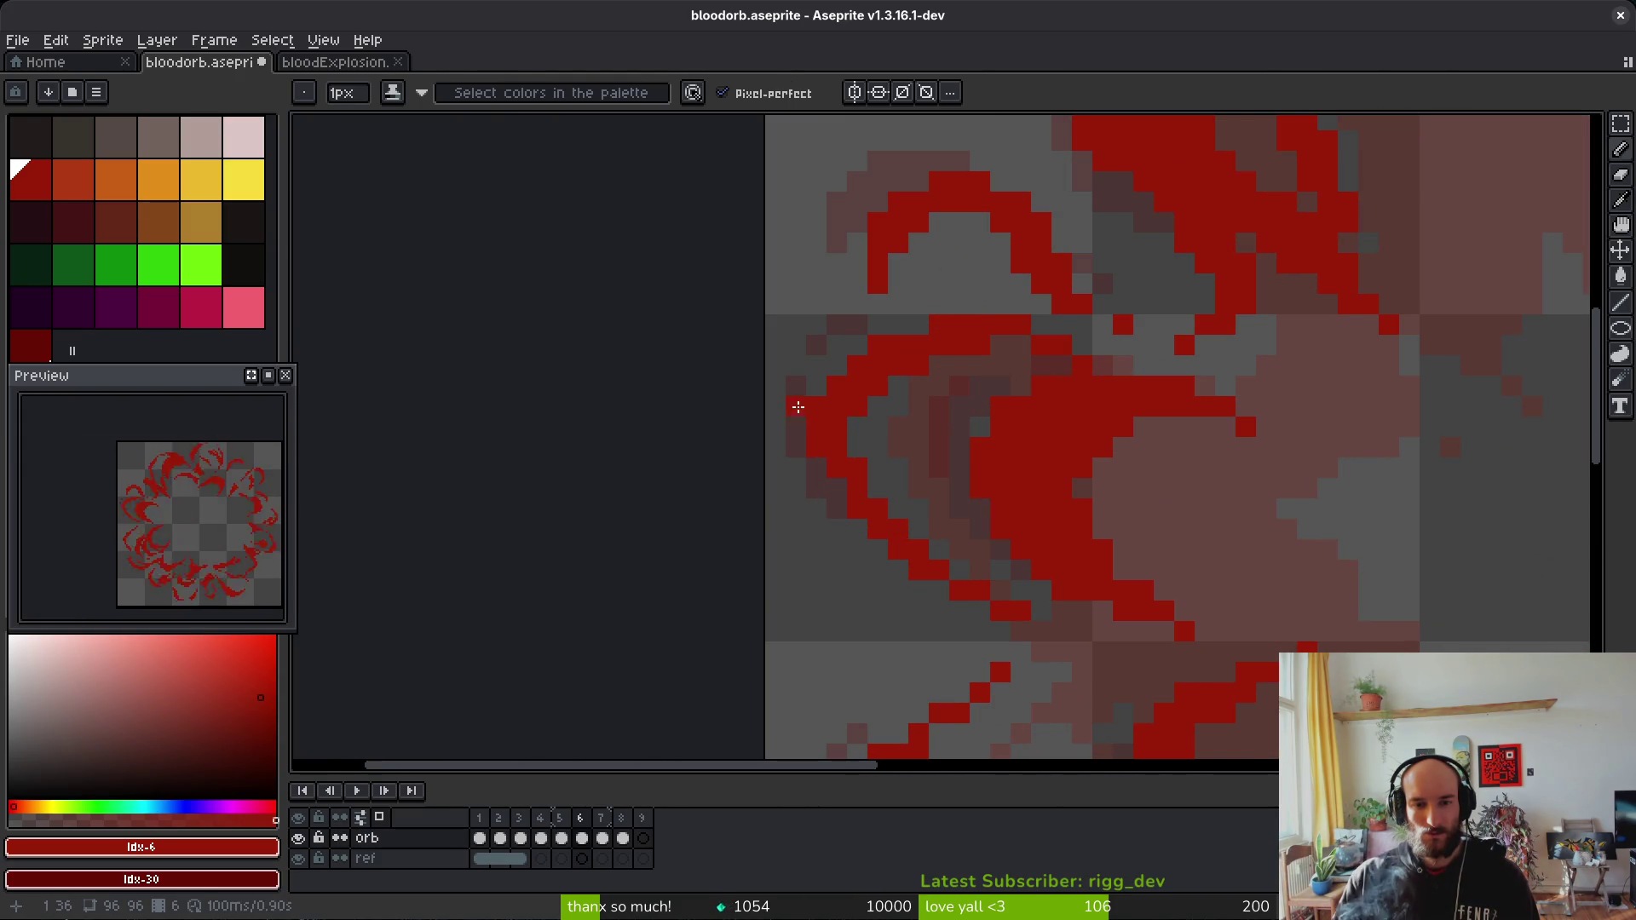
pyautogui.scroll(-2, 938, 445)
pyautogui.scroll(2, 960, 463)
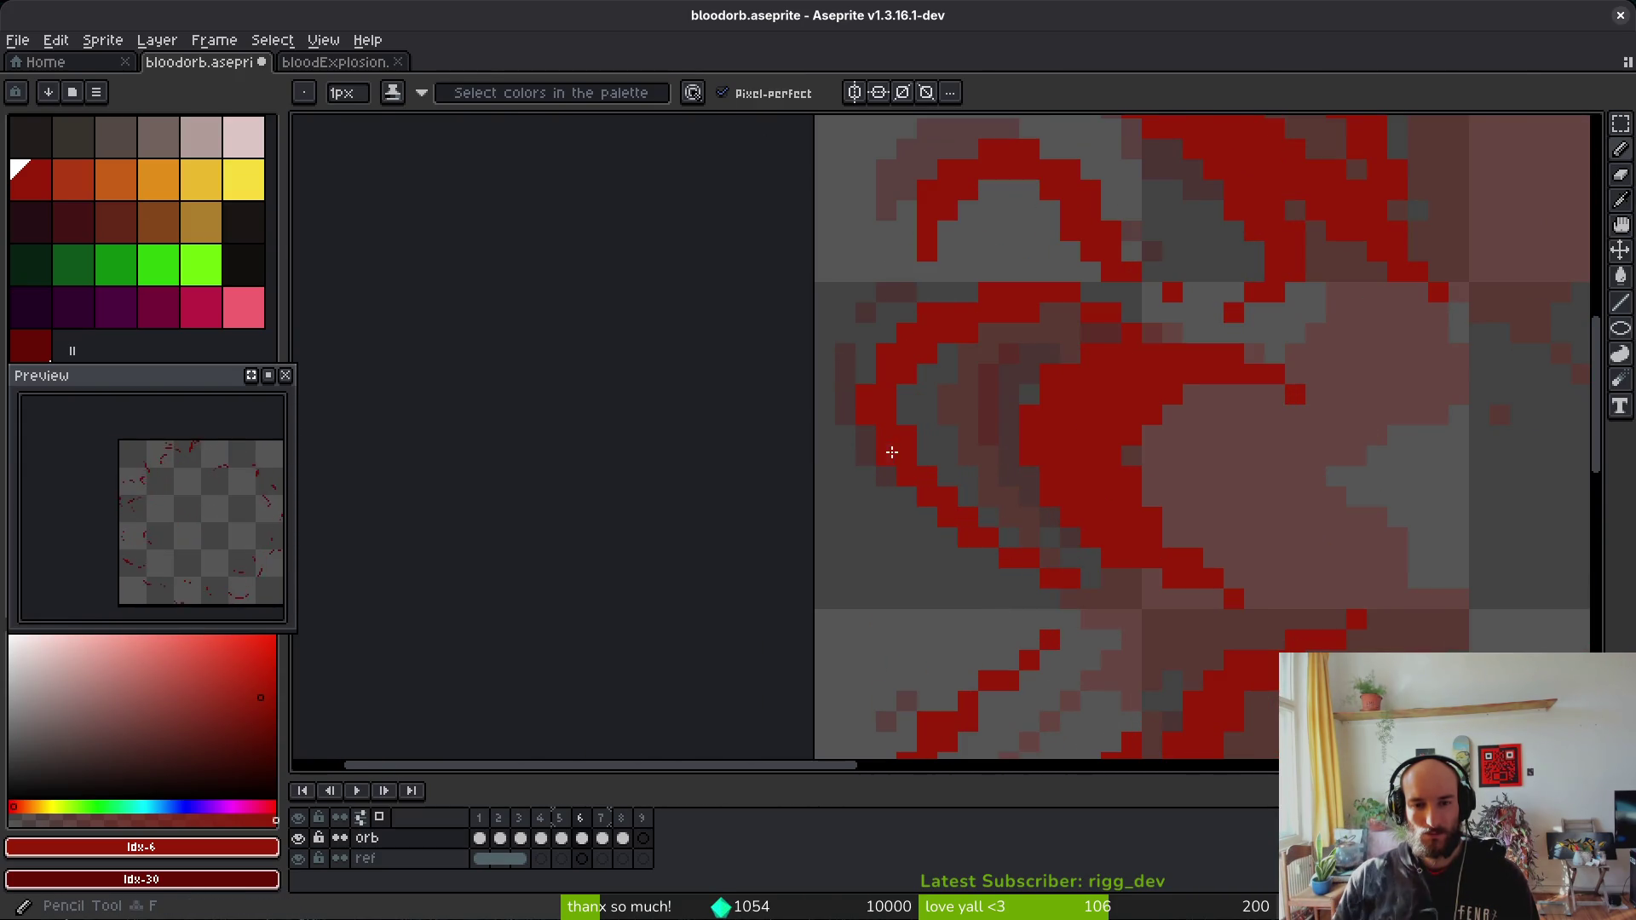
pyautogui.scroll(-3, 894, 455)
pyautogui.scroll(4, 854, 439)
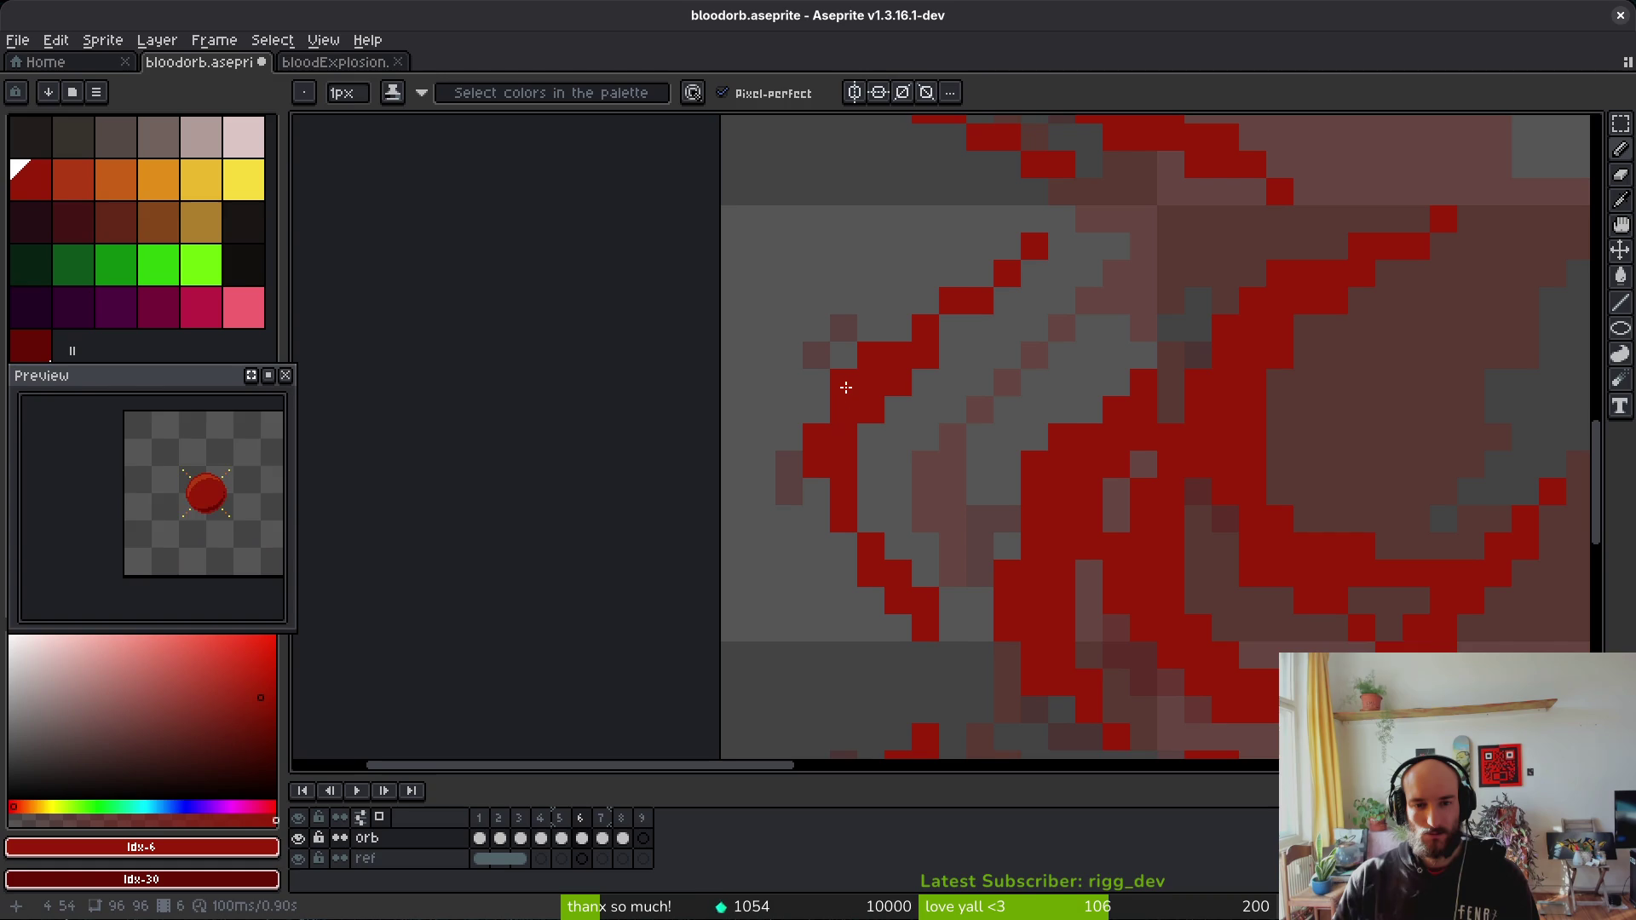
pyautogui.press('b')
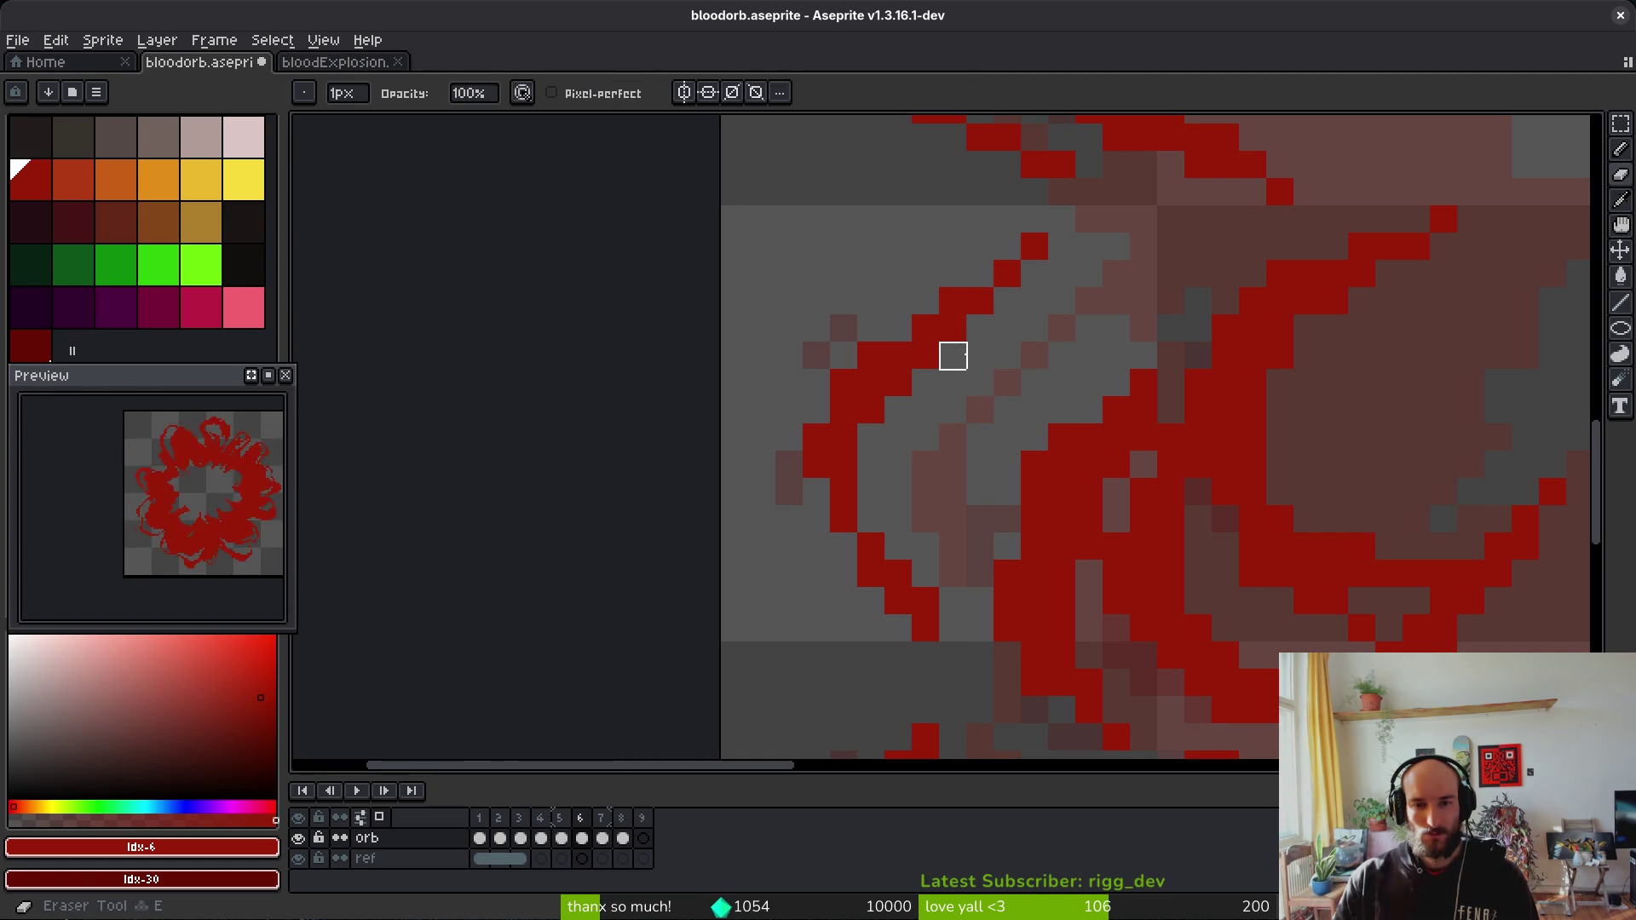
pyautogui.press('b')
pyautogui.click(895, 340)
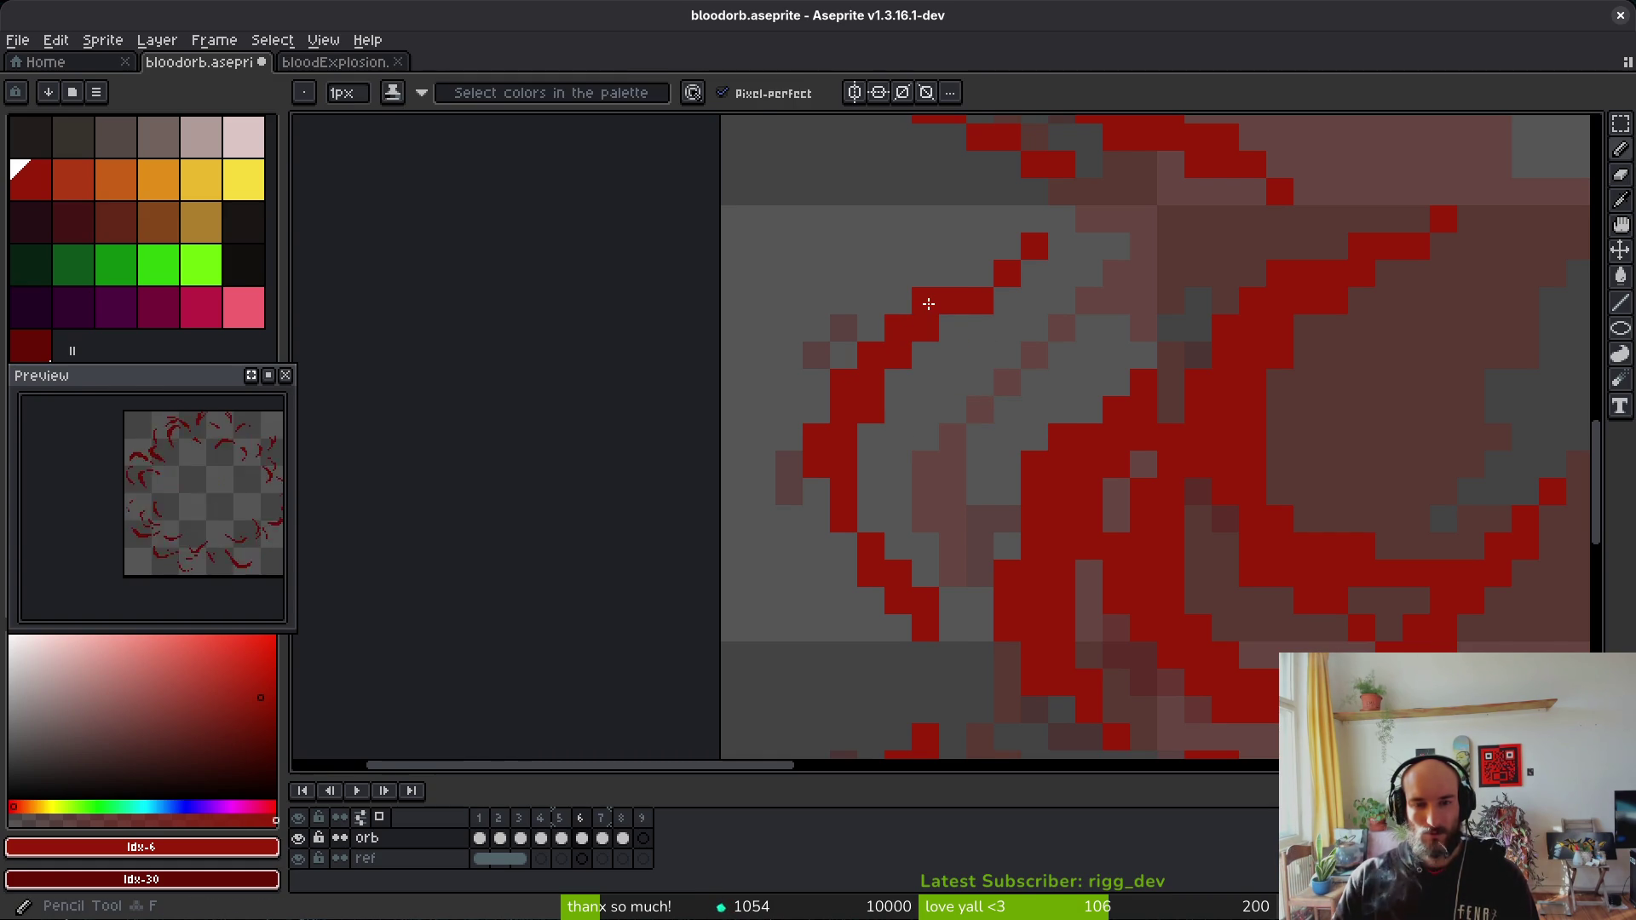
pyautogui.scroll(-2, 978, 486)
pyautogui.scroll(1, 942, 412)
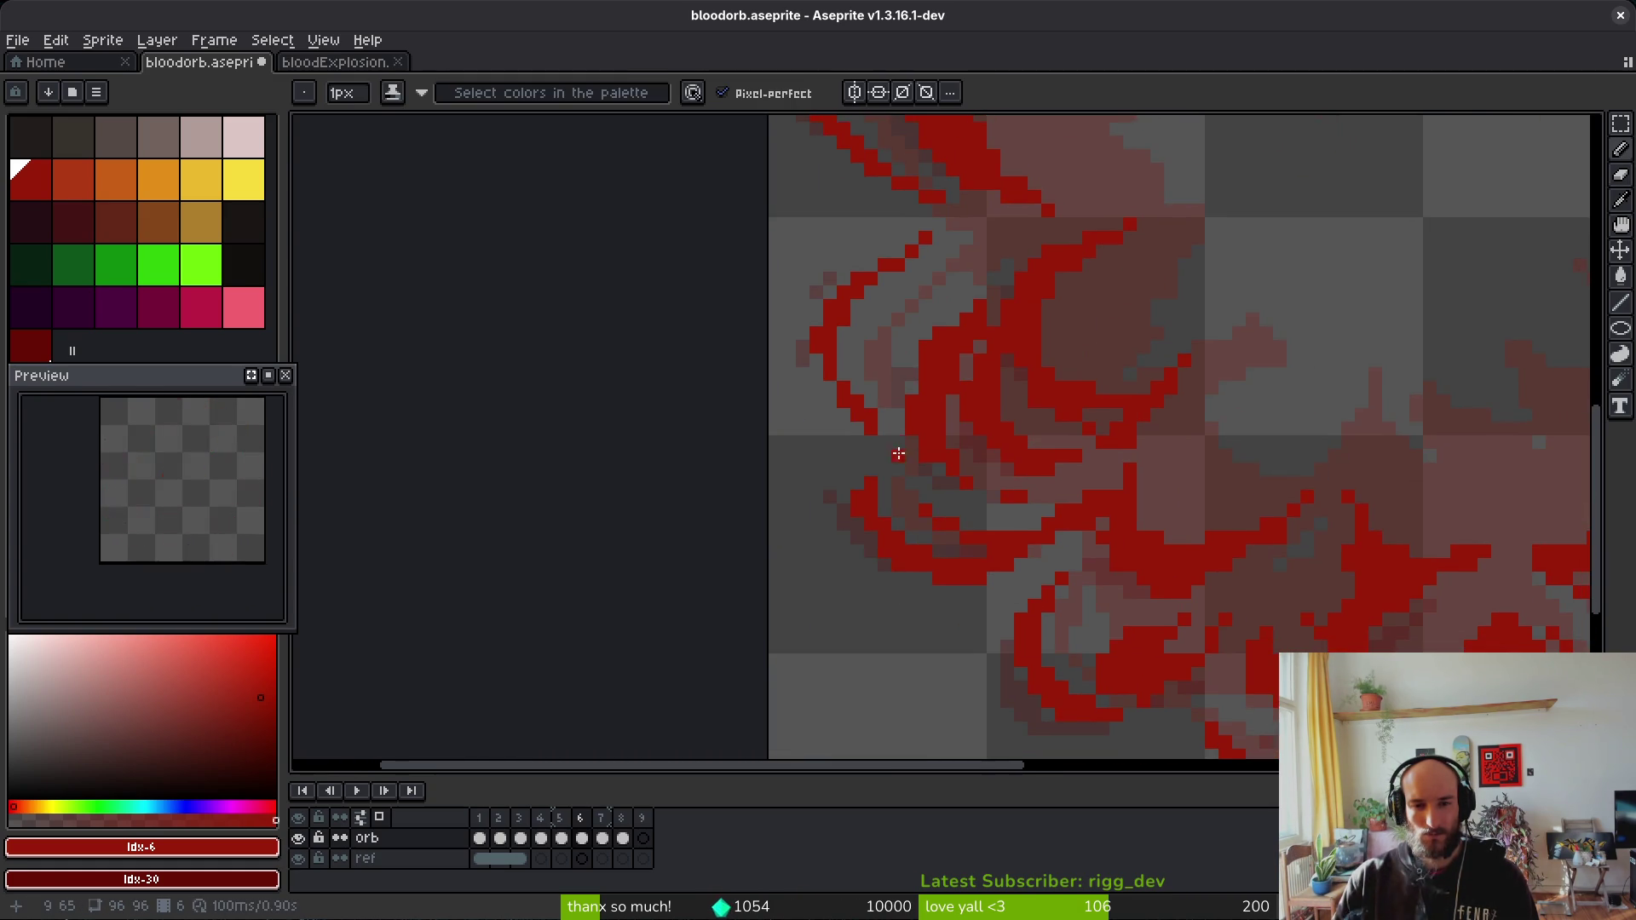
pyautogui.scroll(1, 903, 457)
pyautogui.scroll(-2, 877, 446)
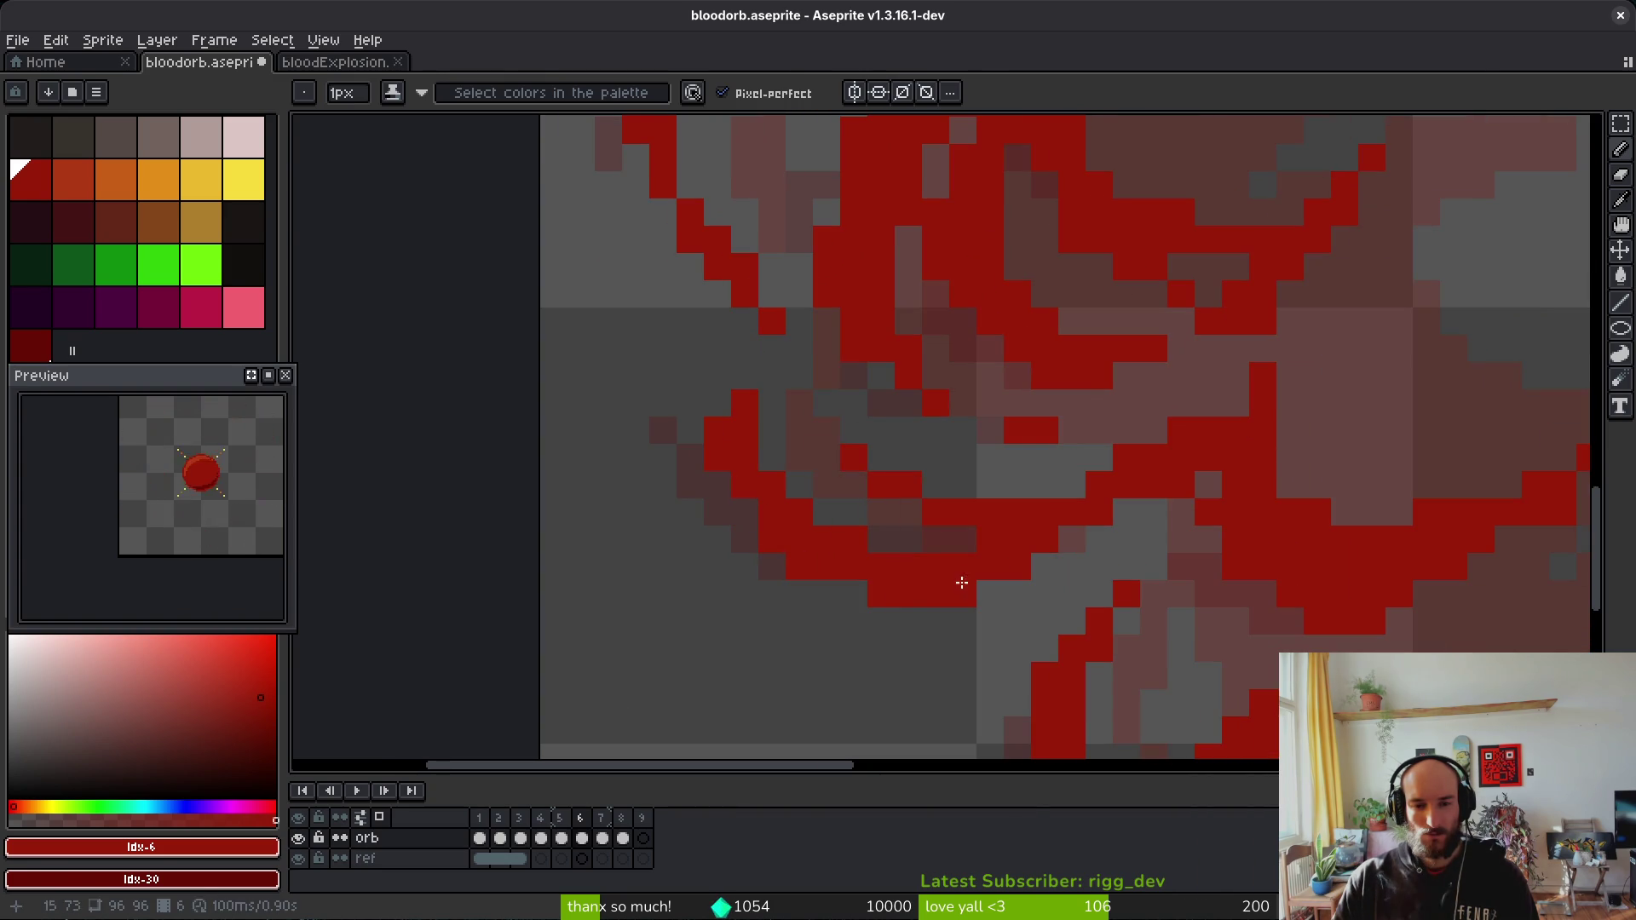
# Step: Shade pixels along the edge of the red stroke
pyautogui.press('e')
pyautogui.hscroll(2, 989, 311)
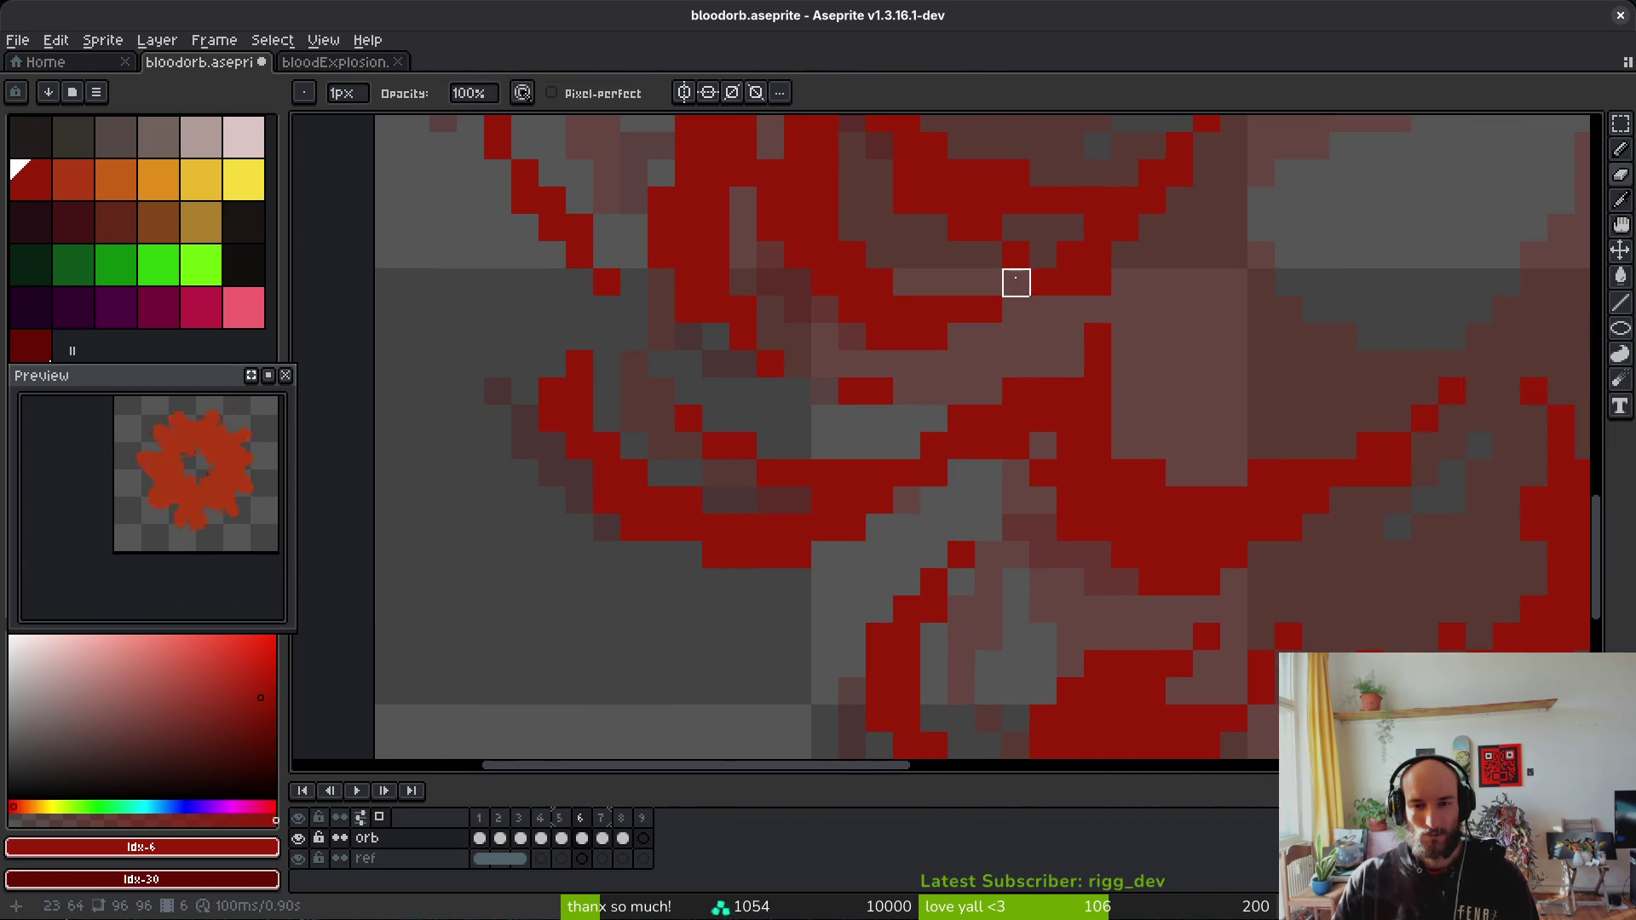
pyautogui.press('b')
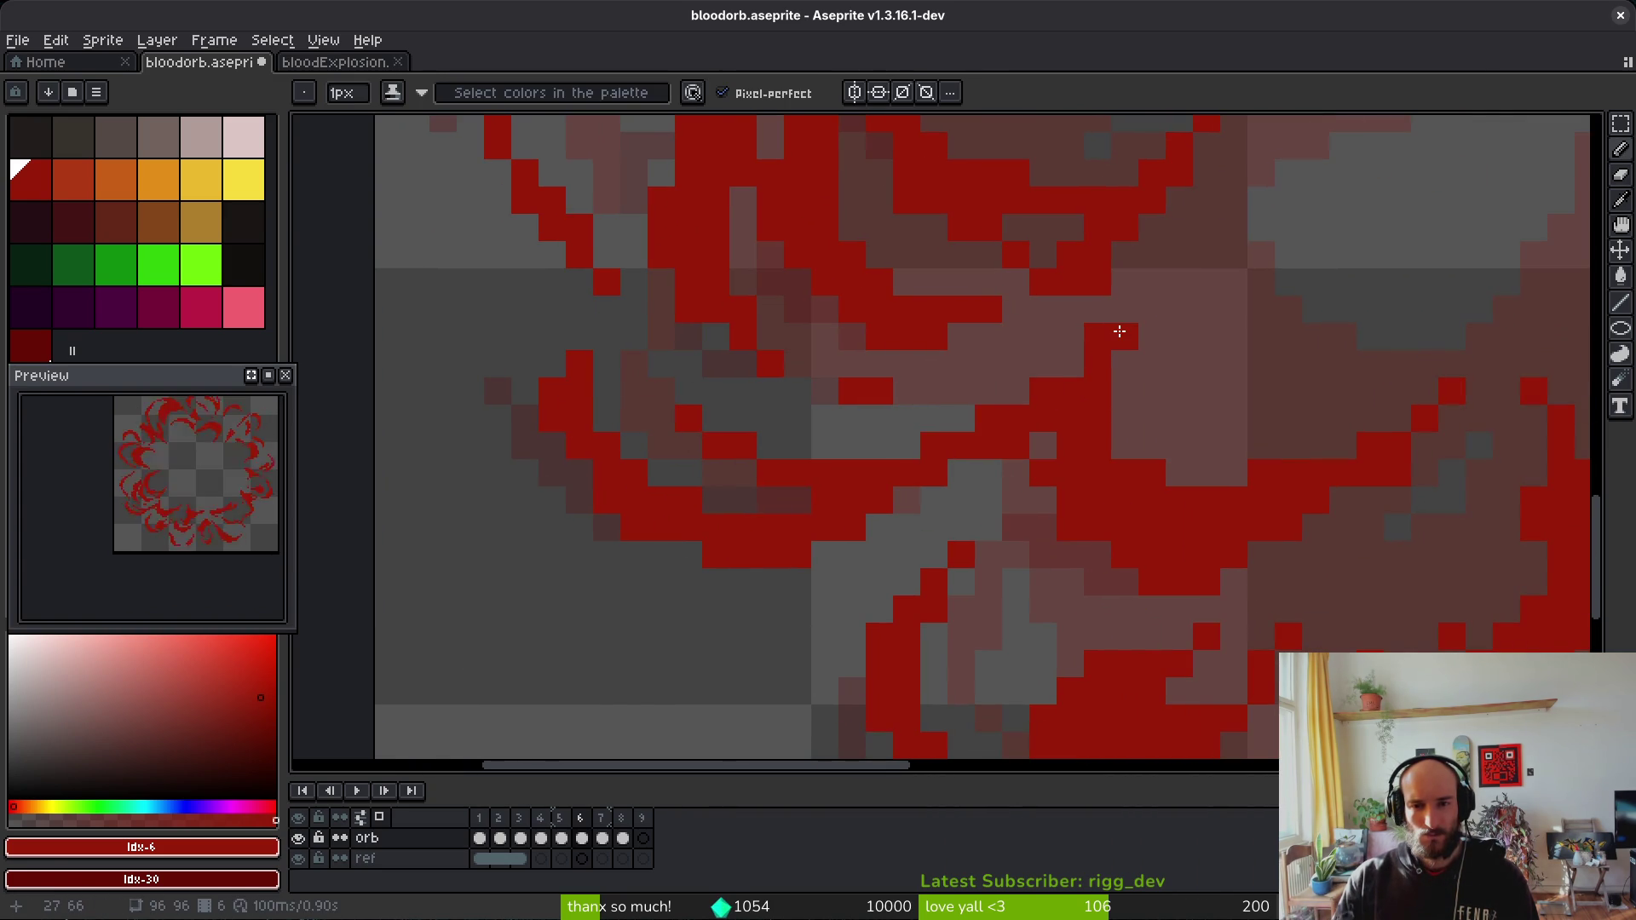
pyautogui.moveTo(1147, 286); pyautogui.dragTo(1135, 325)
pyautogui.scroll(3, 903, 438)
pyautogui.press('e')
pyautogui.press('b')
pyautogui.press('e')
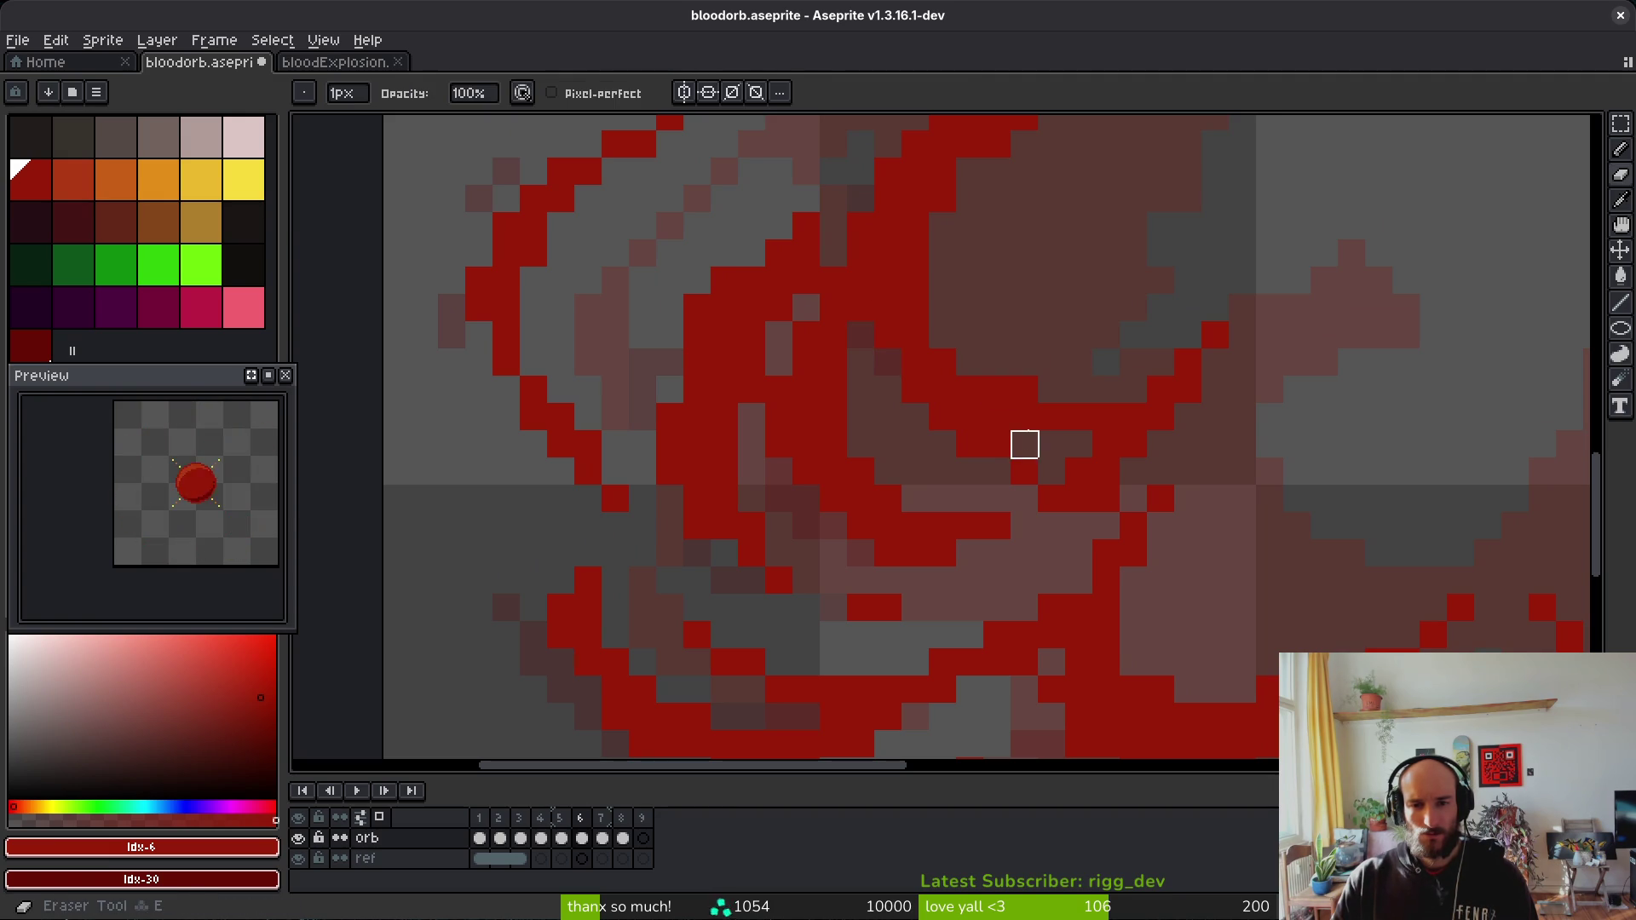
pyautogui.scroll(-1, 1085, 453)
pyautogui.scroll(1, 1082, 489)
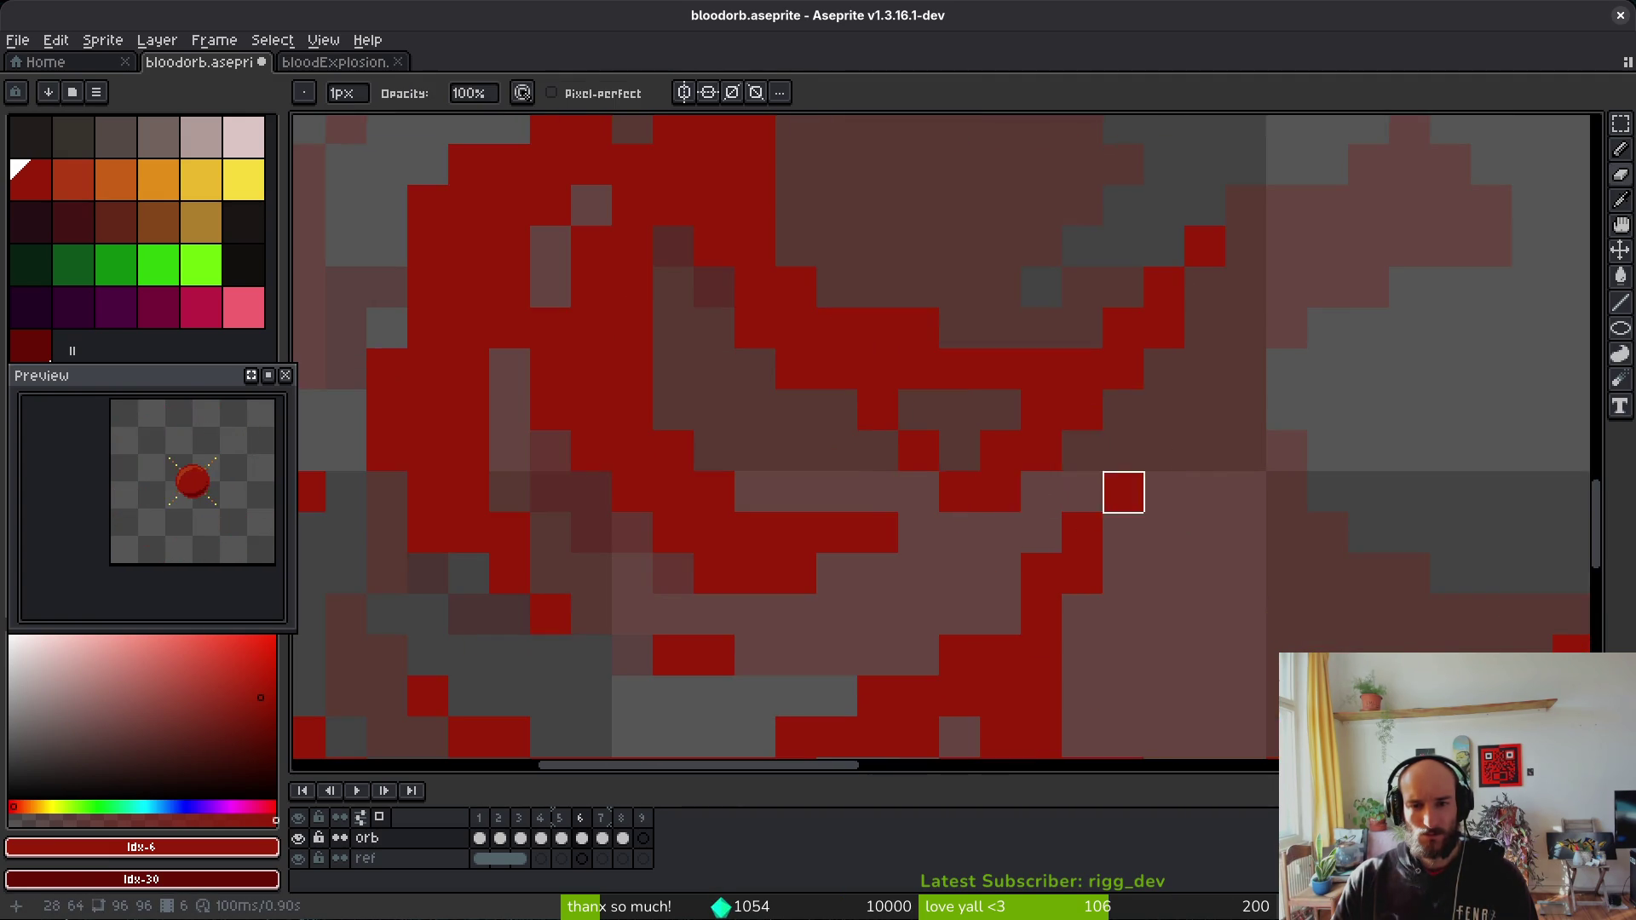
pyautogui.scroll(-1, 1216, 469)
pyautogui.scroll(4, 1048, 395)
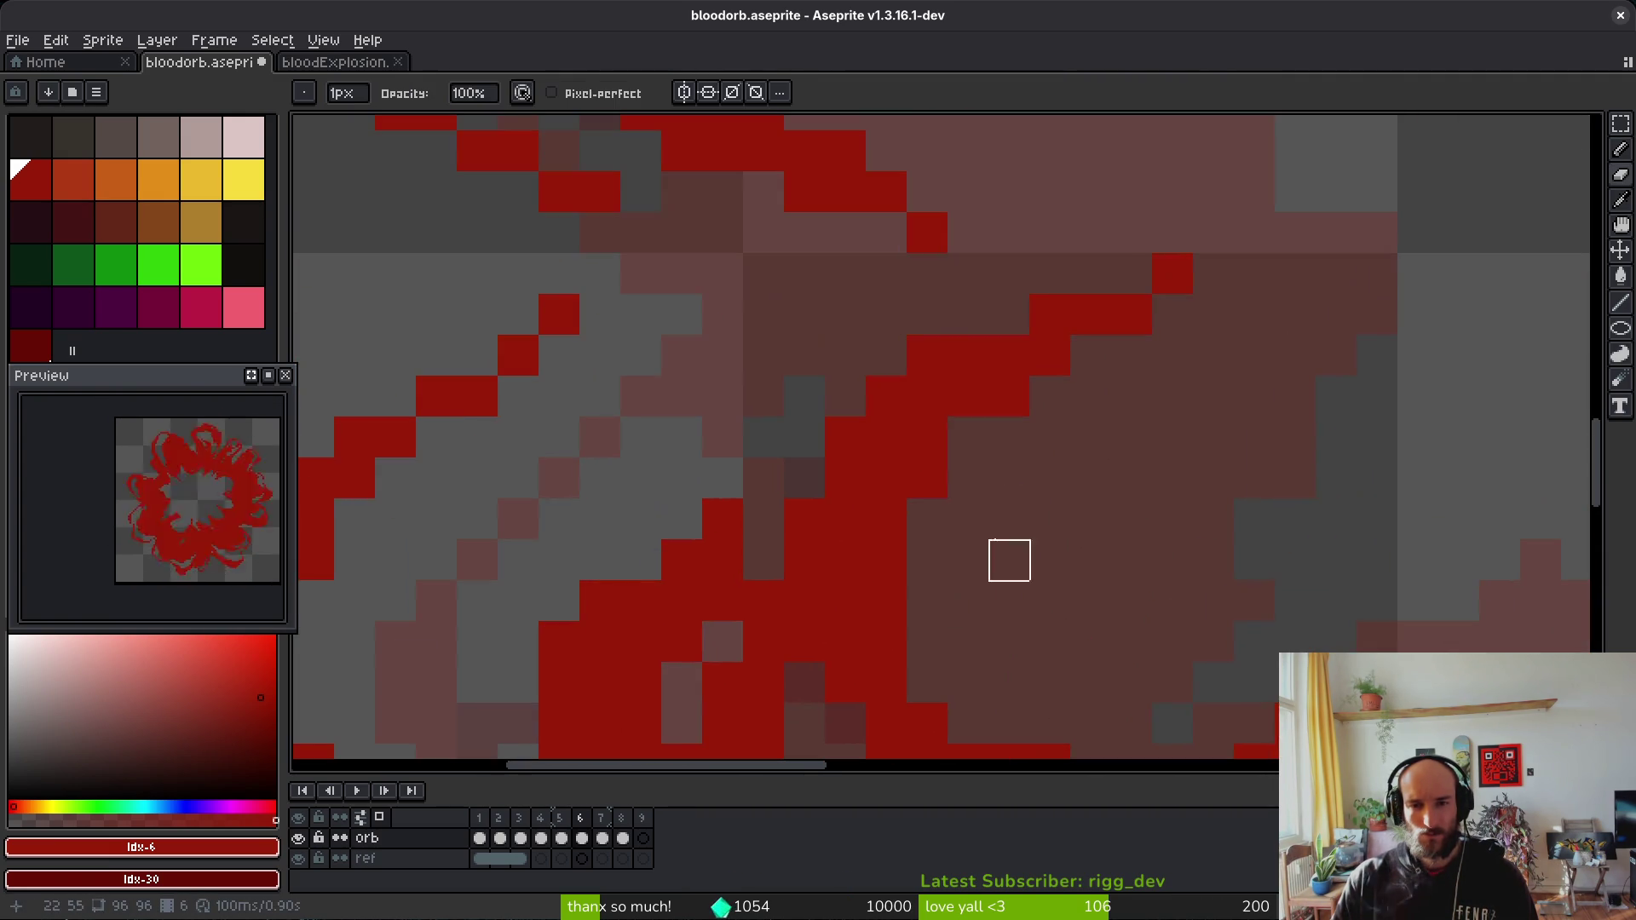
pyautogui.scroll(-4, 906, 405)
pyautogui.scroll(3, 844, 278)
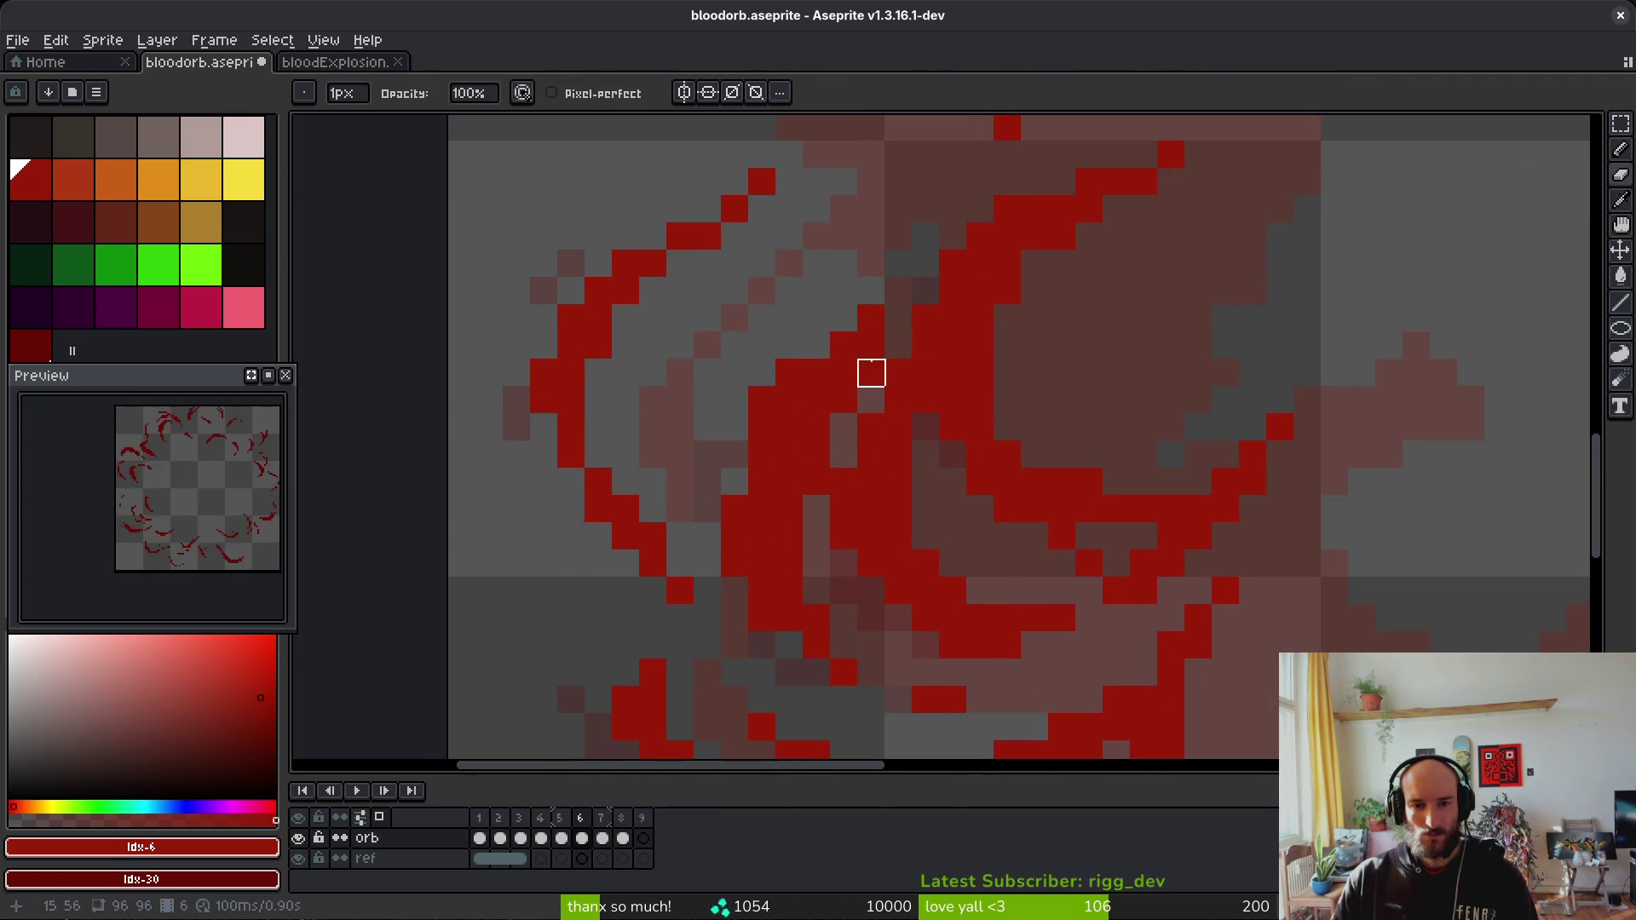
# Step: Fill in another missing red pixel on the ring
pyautogui.press('b')
pyautogui.click(899, 291)
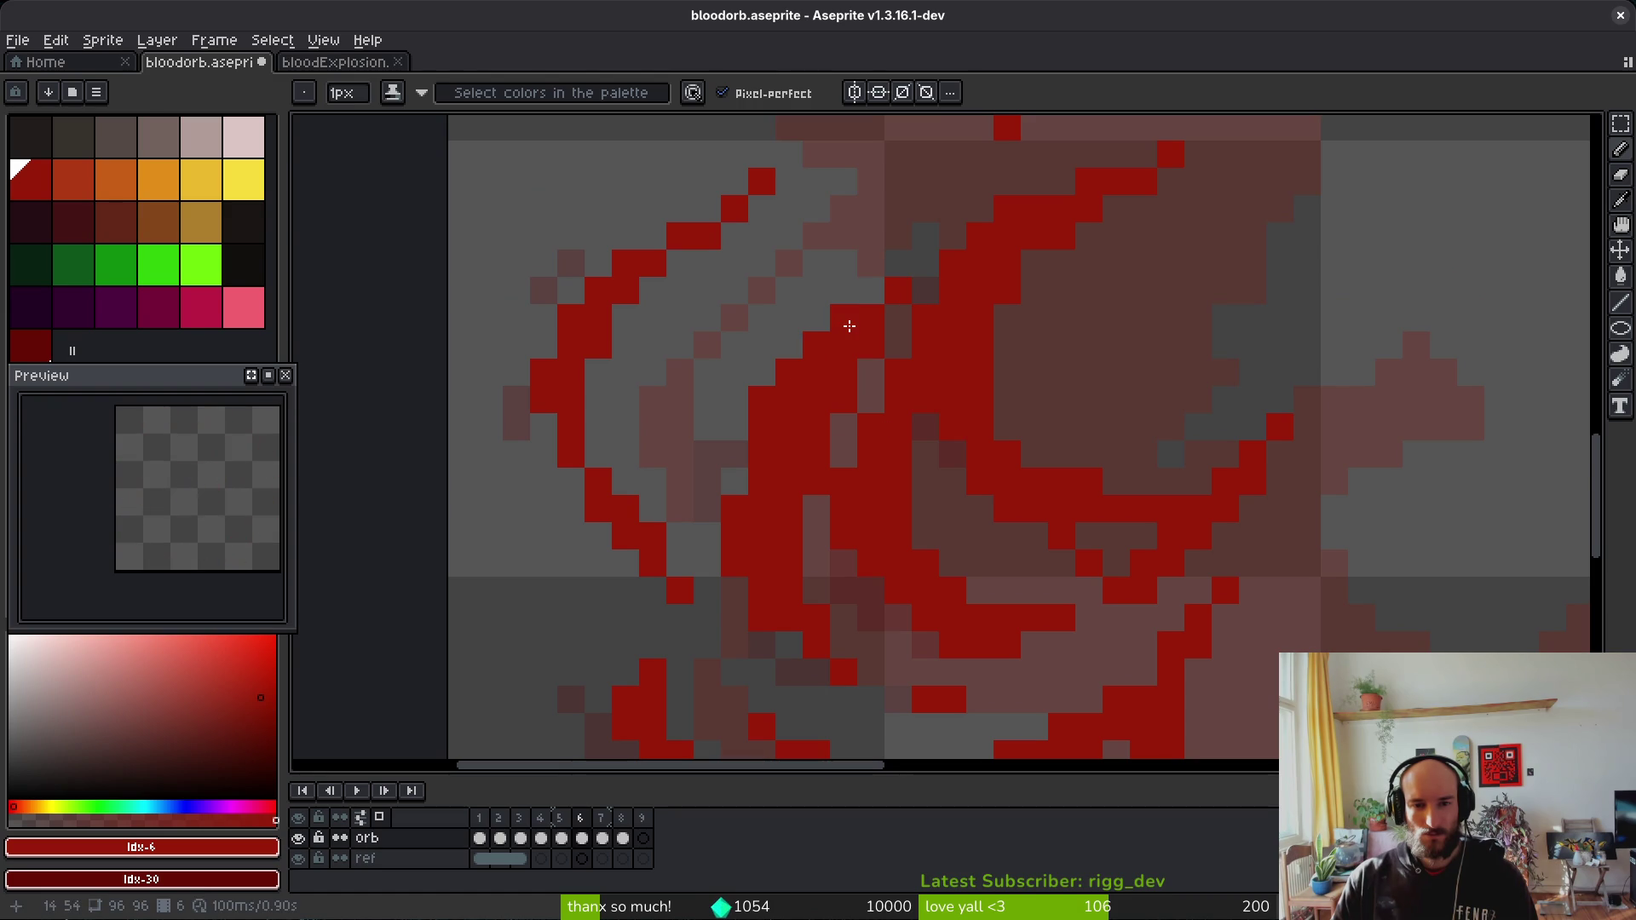
pyautogui.press('e')
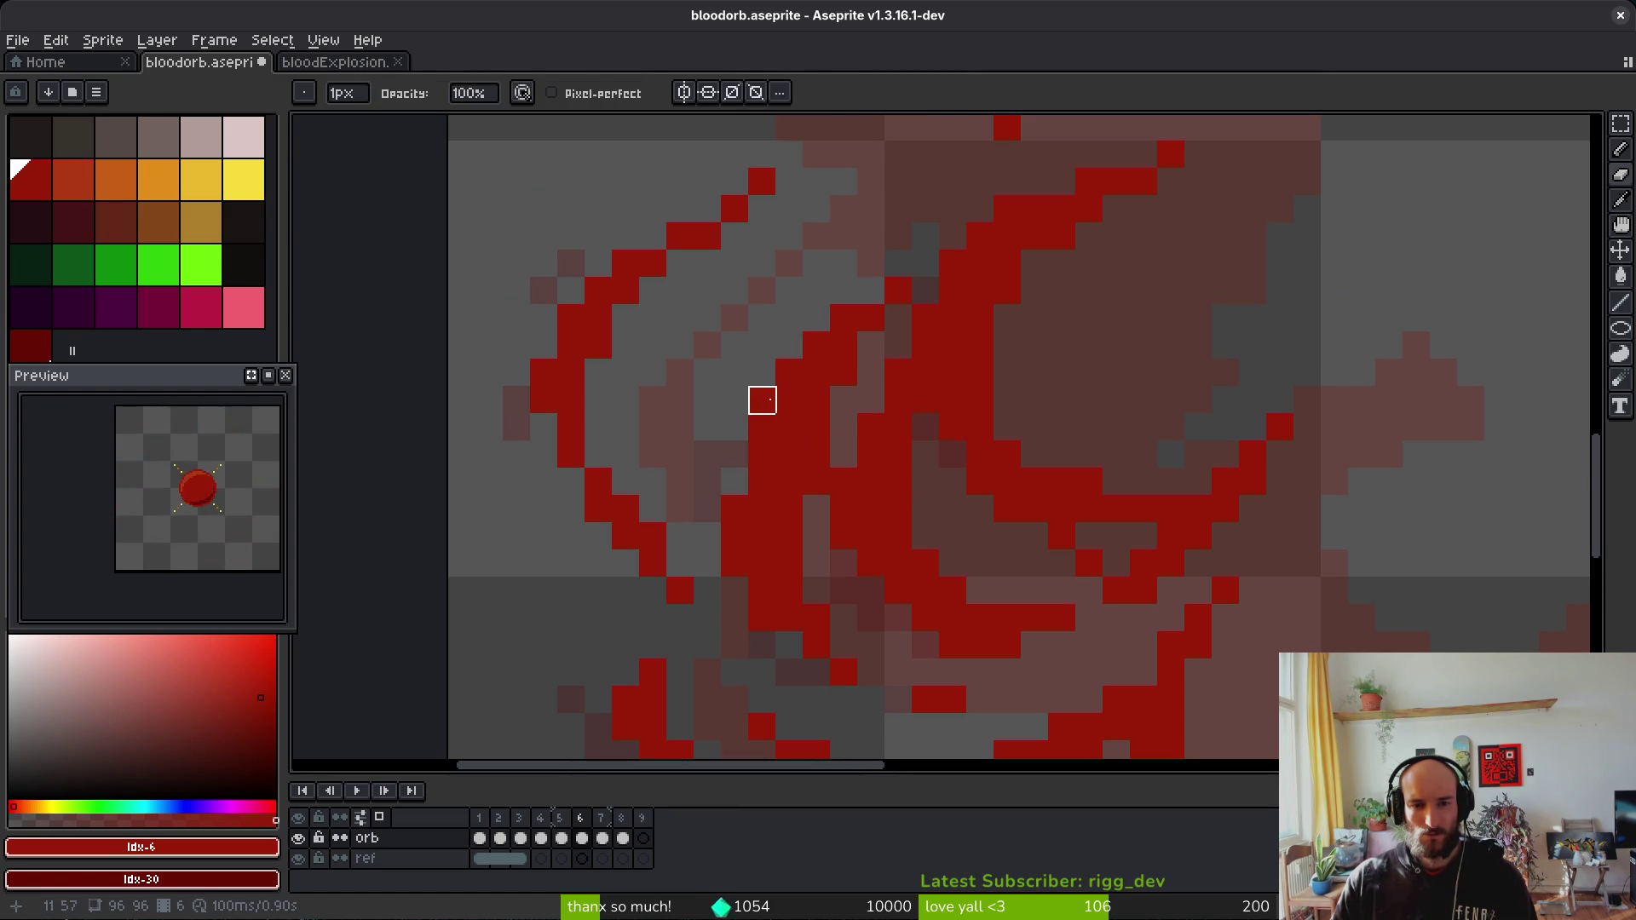
pyautogui.scroll(-2, 884, 427)
pyautogui.scroll(4, 752, 519)
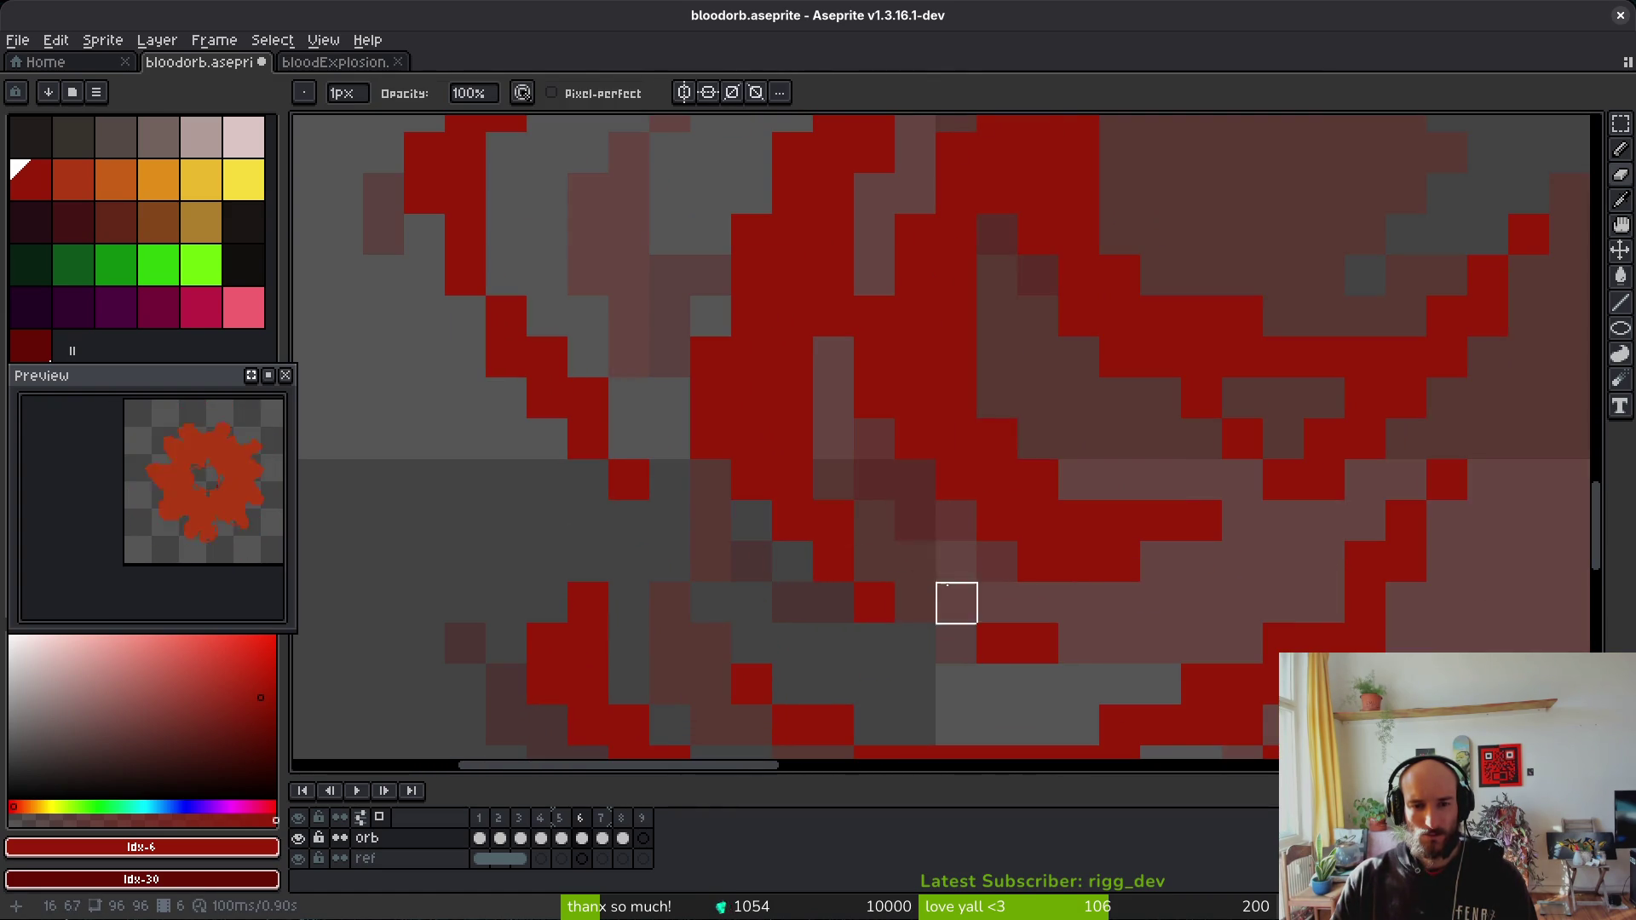
pyautogui.scroll(-3, 920, 554)
pyautogui.scroll(1, 938, 460)
pyautogui.press('b')
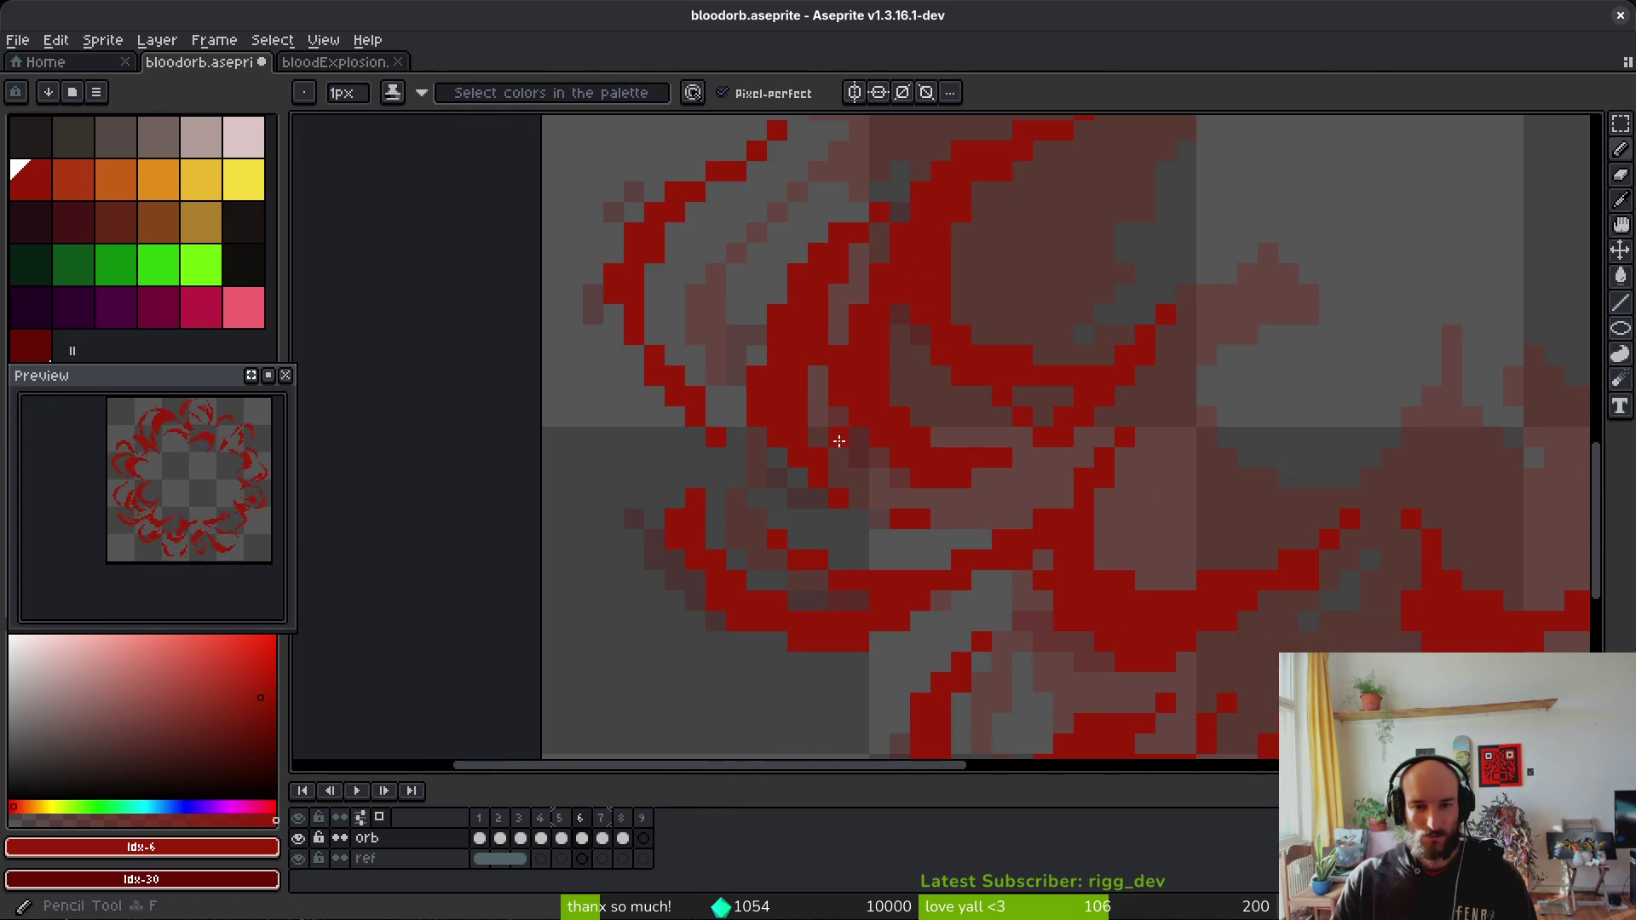
pyautogui.scroll(-1, 823, 440)
pyautogui.scroll(1, 963, 474)
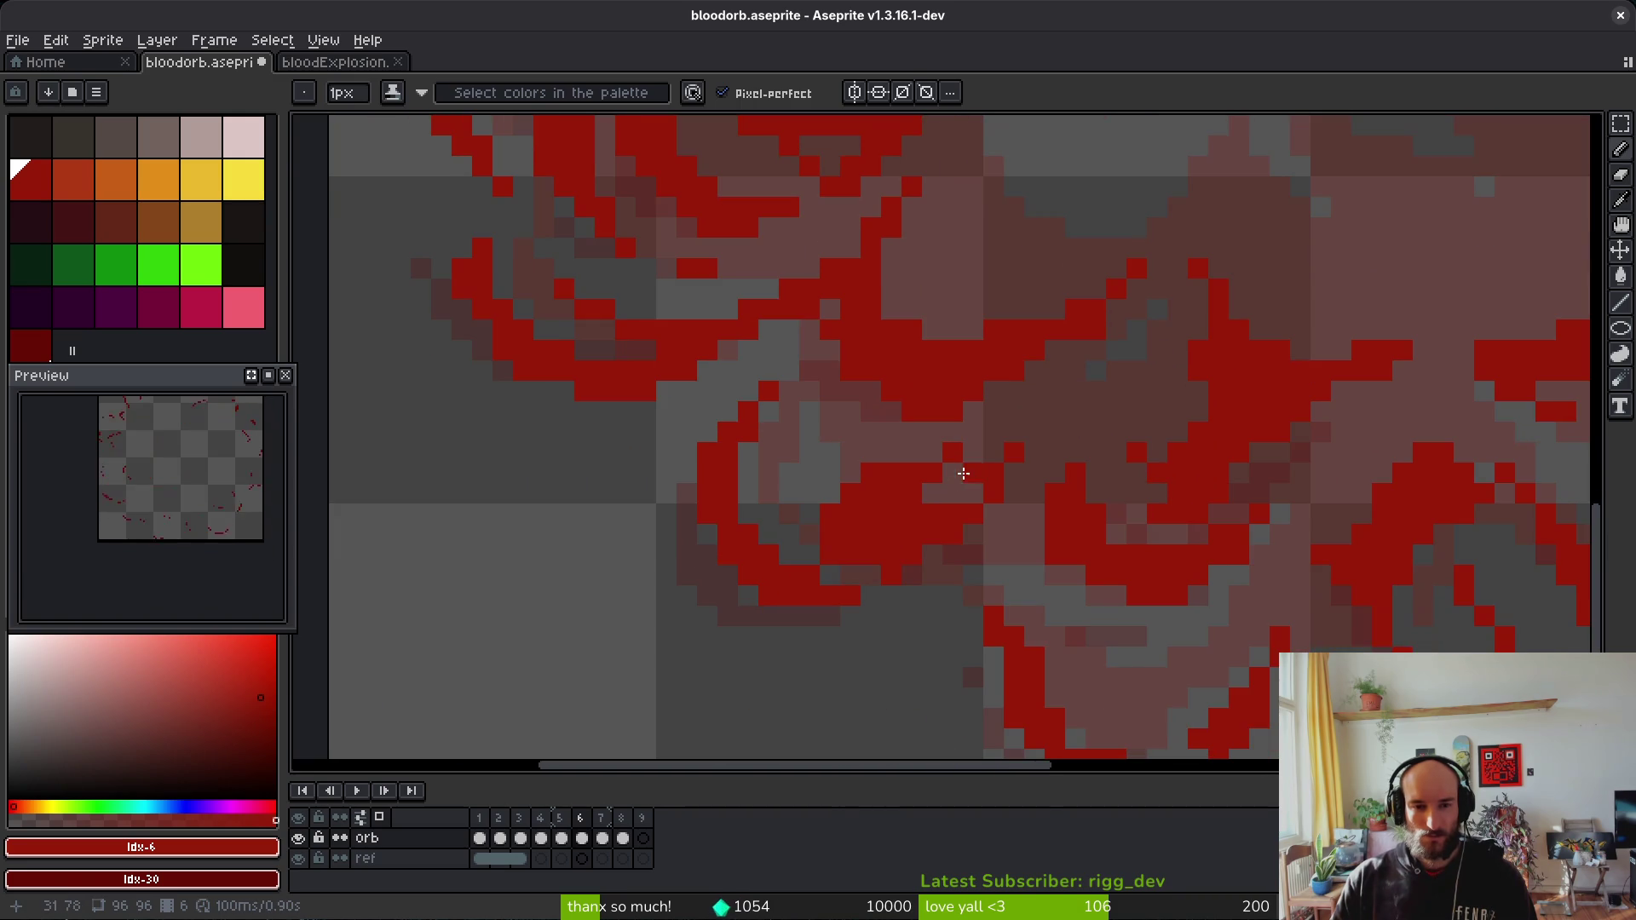
pyautogui.scroll(2, 918, 574)
pyautogui.press('e')
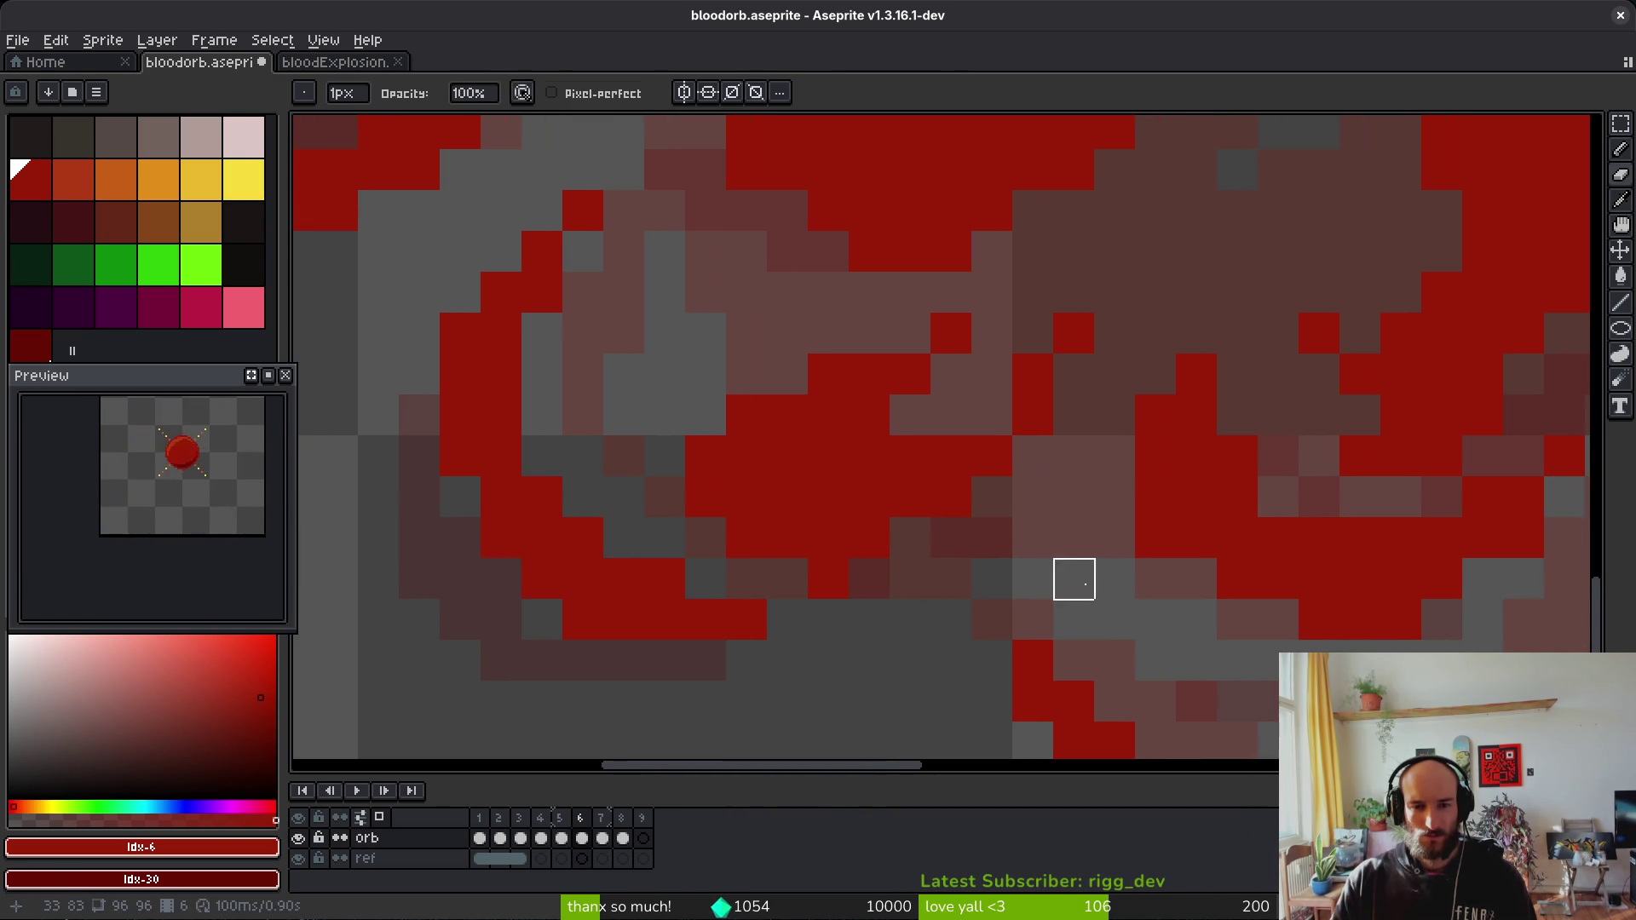
# Step: Erase stray red splatter pixels across the explosion with eraser strokes
pyautogui.moveTo(1074, 551); pyautogui.dragTo(946, 391)
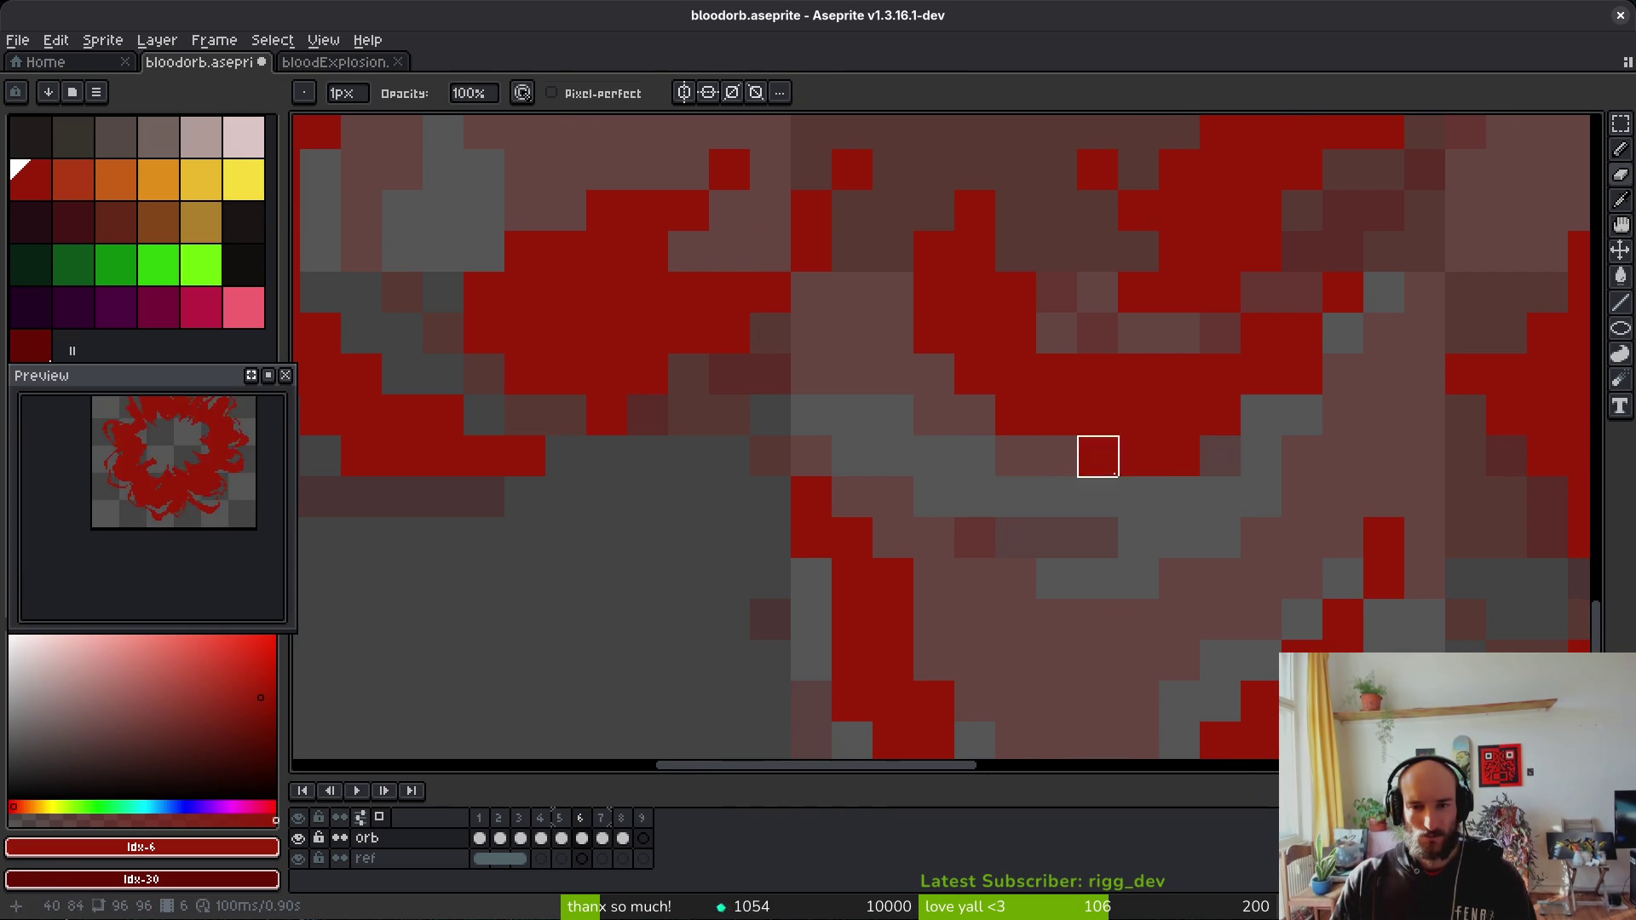
pyautogui.press('alt')
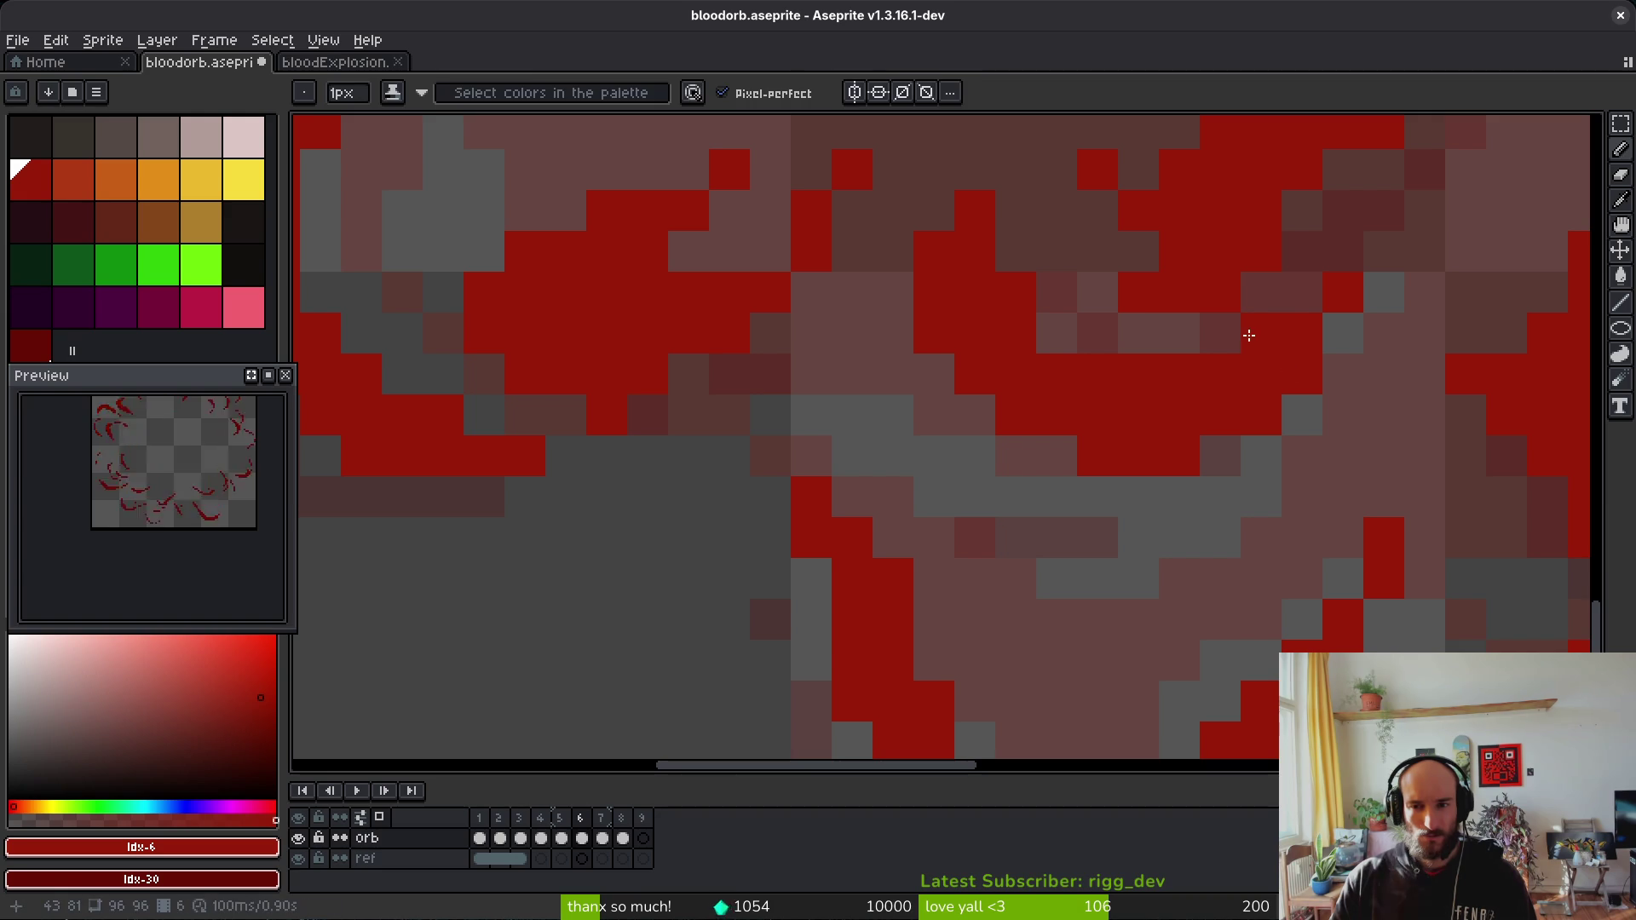
pyautogui.moveTo(1261, 334); pyautogui.dragTo(1180, 412)
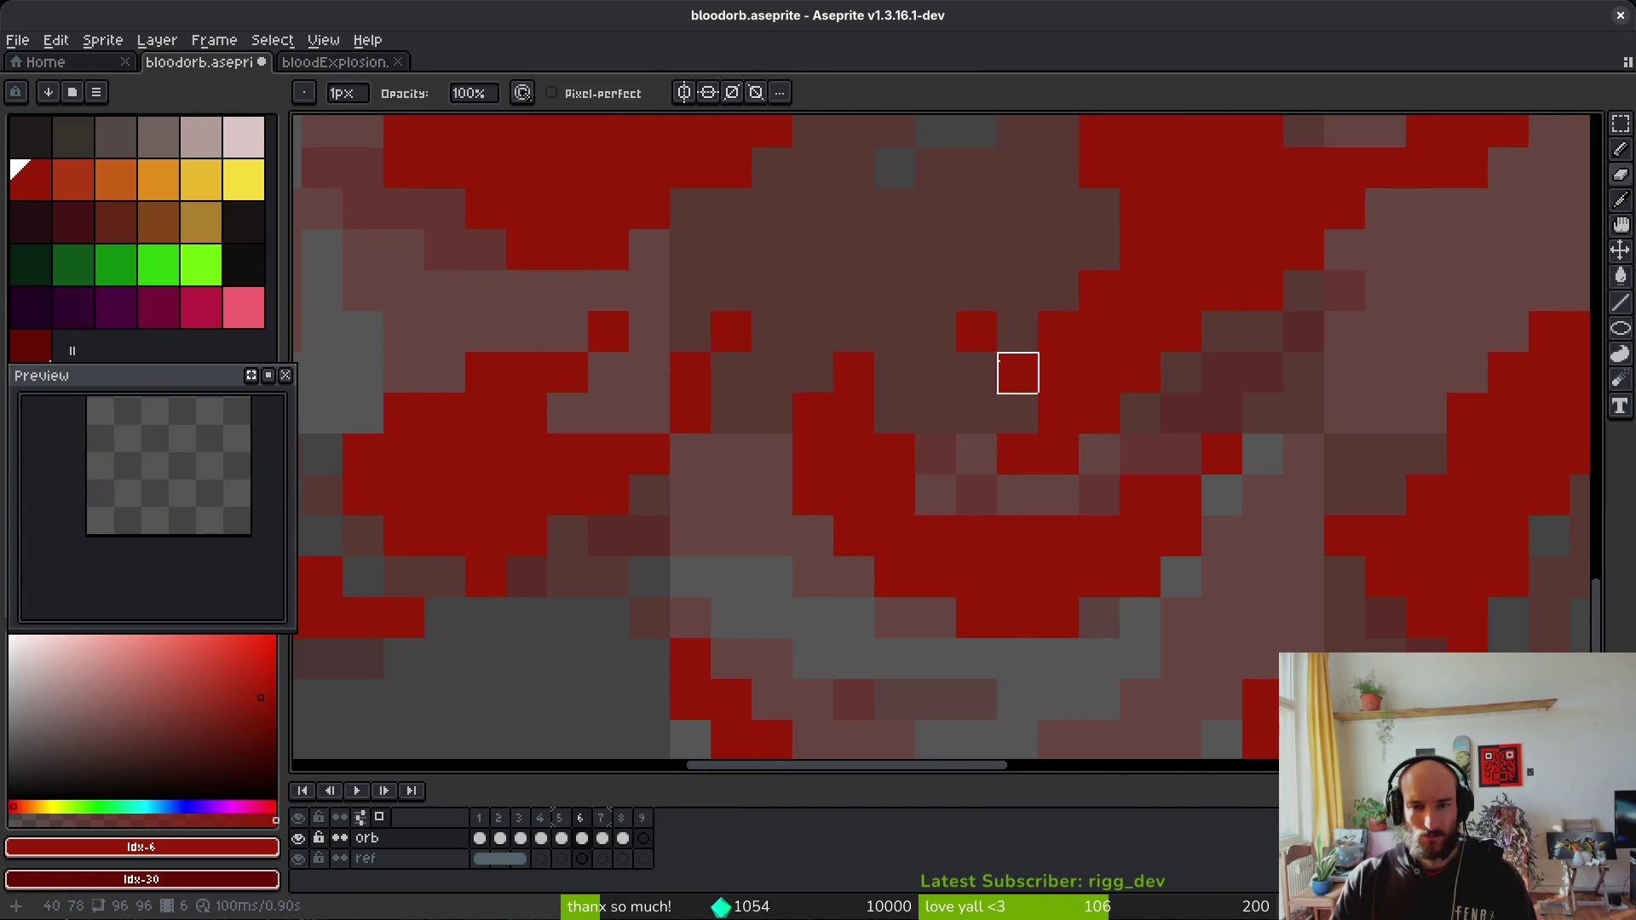
pyautogui.moveTo(1015, 413); pyautogui.dragTo(1096, 581)
pyautogui.moveTo(1260, 376); pyautogui.dragTo(1181, 493)
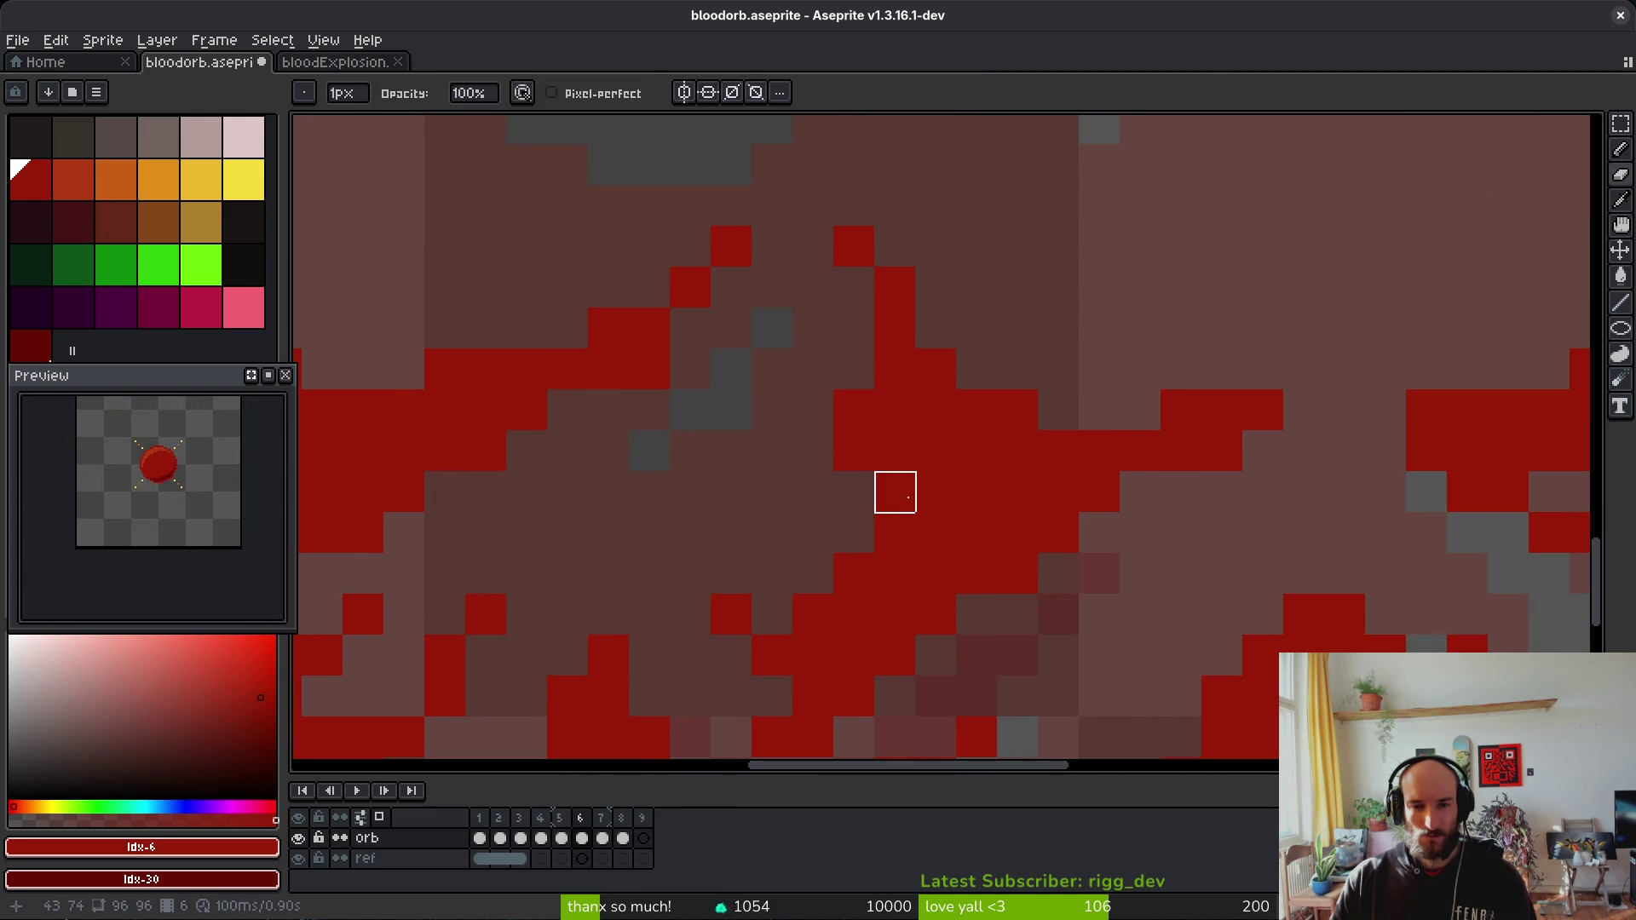
pyautogui.scroll(-5, 1029, 465)
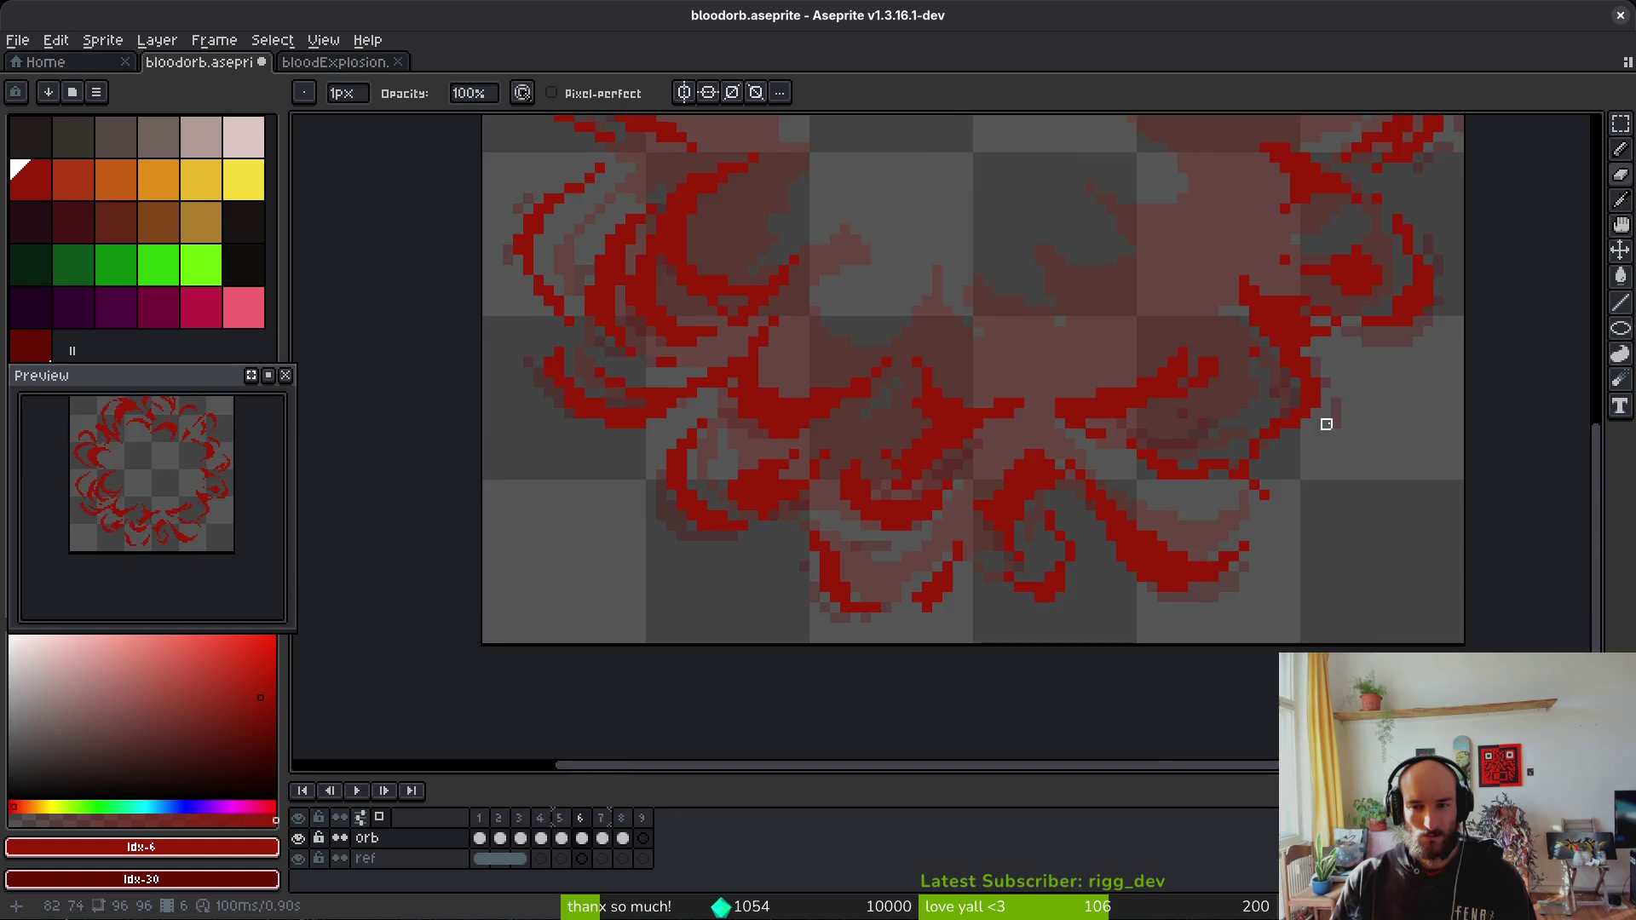
pyautogui.moveTo(1325, 423); pyautogui.dragTo(1042, 514)
pyautogui.scroll(4, 1042, 514)
# Step: Erase two stray pixels, clear another, and patch the stroke with red pixels
pyautogui.moveTo(510, 570)
pyautogui.mouseDown()
pyautogui.moveTo(552, 610)
pyautogui.moveTo(478, 515)
pyautogui.mouseUp()
pyautogui.press('f')
pyautogui.rightClick(817, 551)
pyautogui.click(1174, 364)
pyautogui.press('e')
pyautogui.moveTo(1174, 364)
pyautogui.mouseDown()
pyautogui.moveTo(1081, 364)
pyautogui.moveTo(1201, 417)
pyautogui.mouseUp()
# Step: Erase two stray red pixels near the right edge
pyautogui.scroll(-2, 1201, 417)
pyautogui.scroll(2, 1274, 508)
pyautogui.hscroll(4, 880, 409)
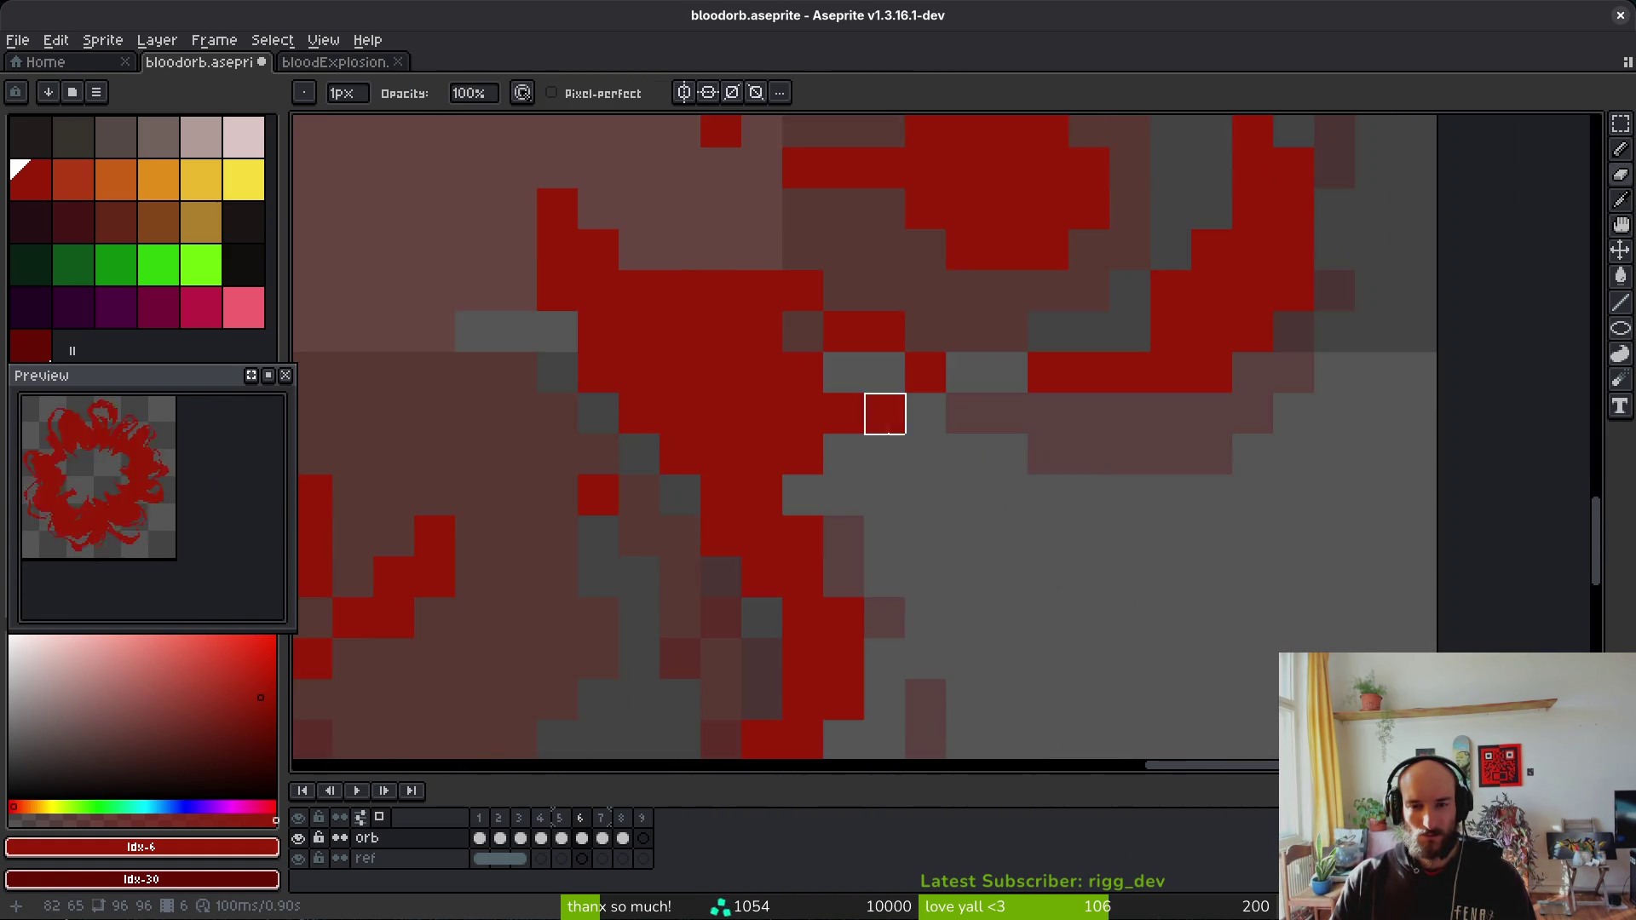
pyautogui.click(1140, 506)
pyautogui.click(1181, 464)
pyautogui.scroll(-2, 1296, 492)
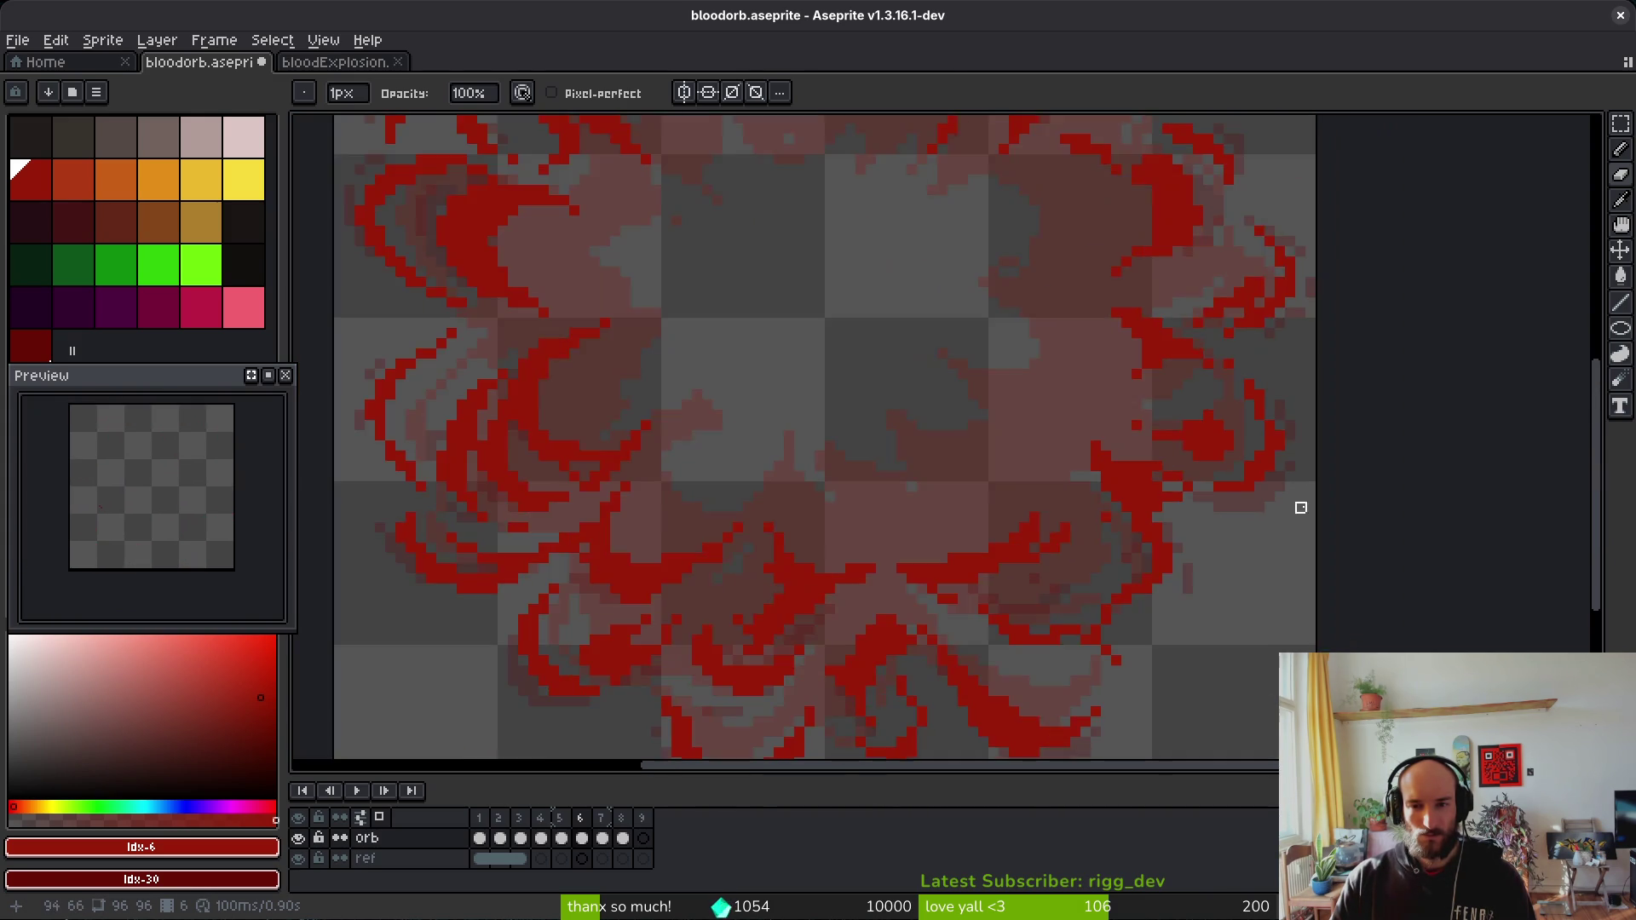
pyautogui.scroll(2, 1256, 489)
pyautogui.press('b')
pyautogui.press('e')
pyautogui.scroll(-2, 1296, 533)
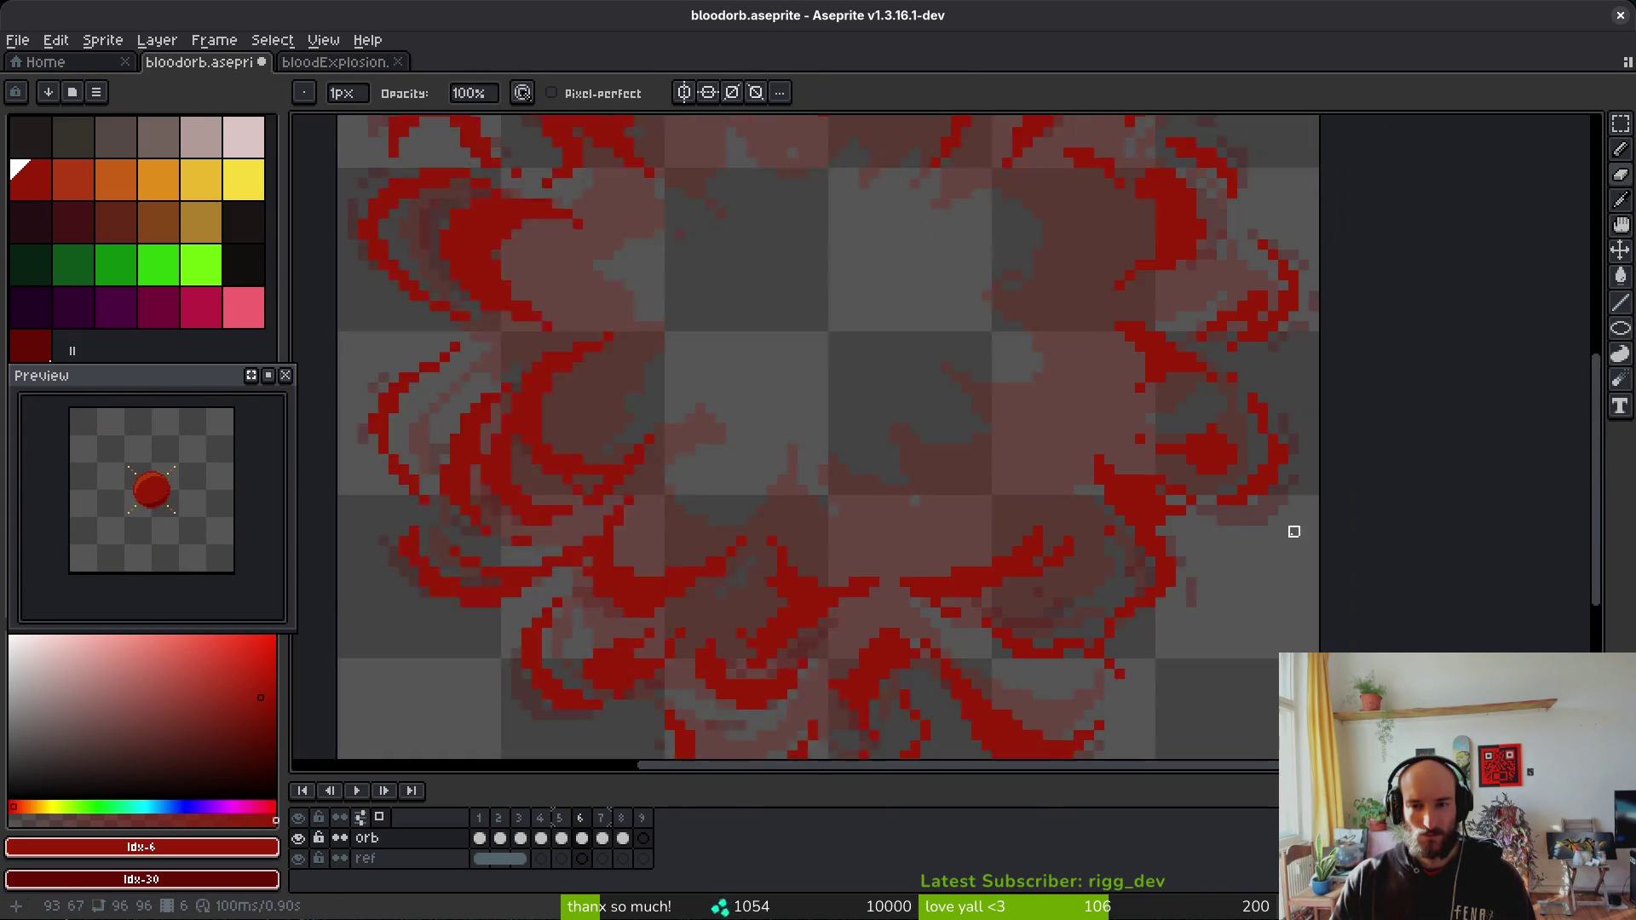
pyautogui.scroll(2, 1238, 577)
pyautogui.scroll(-1, 1133, 570)
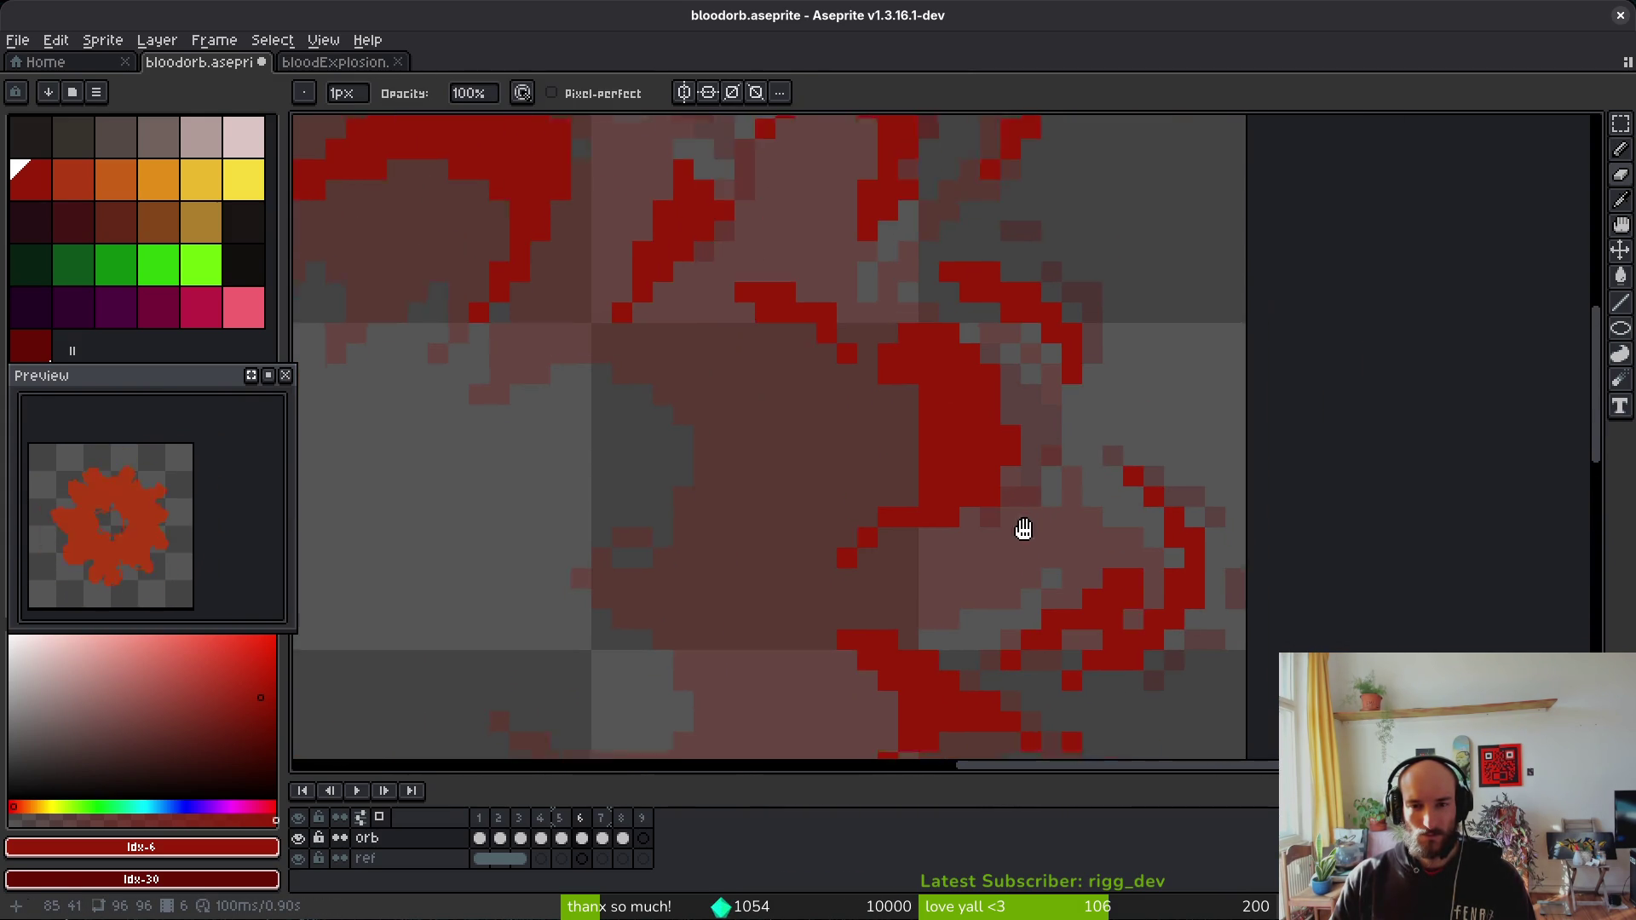
pyautogui.scroll(2, 1080, 483)
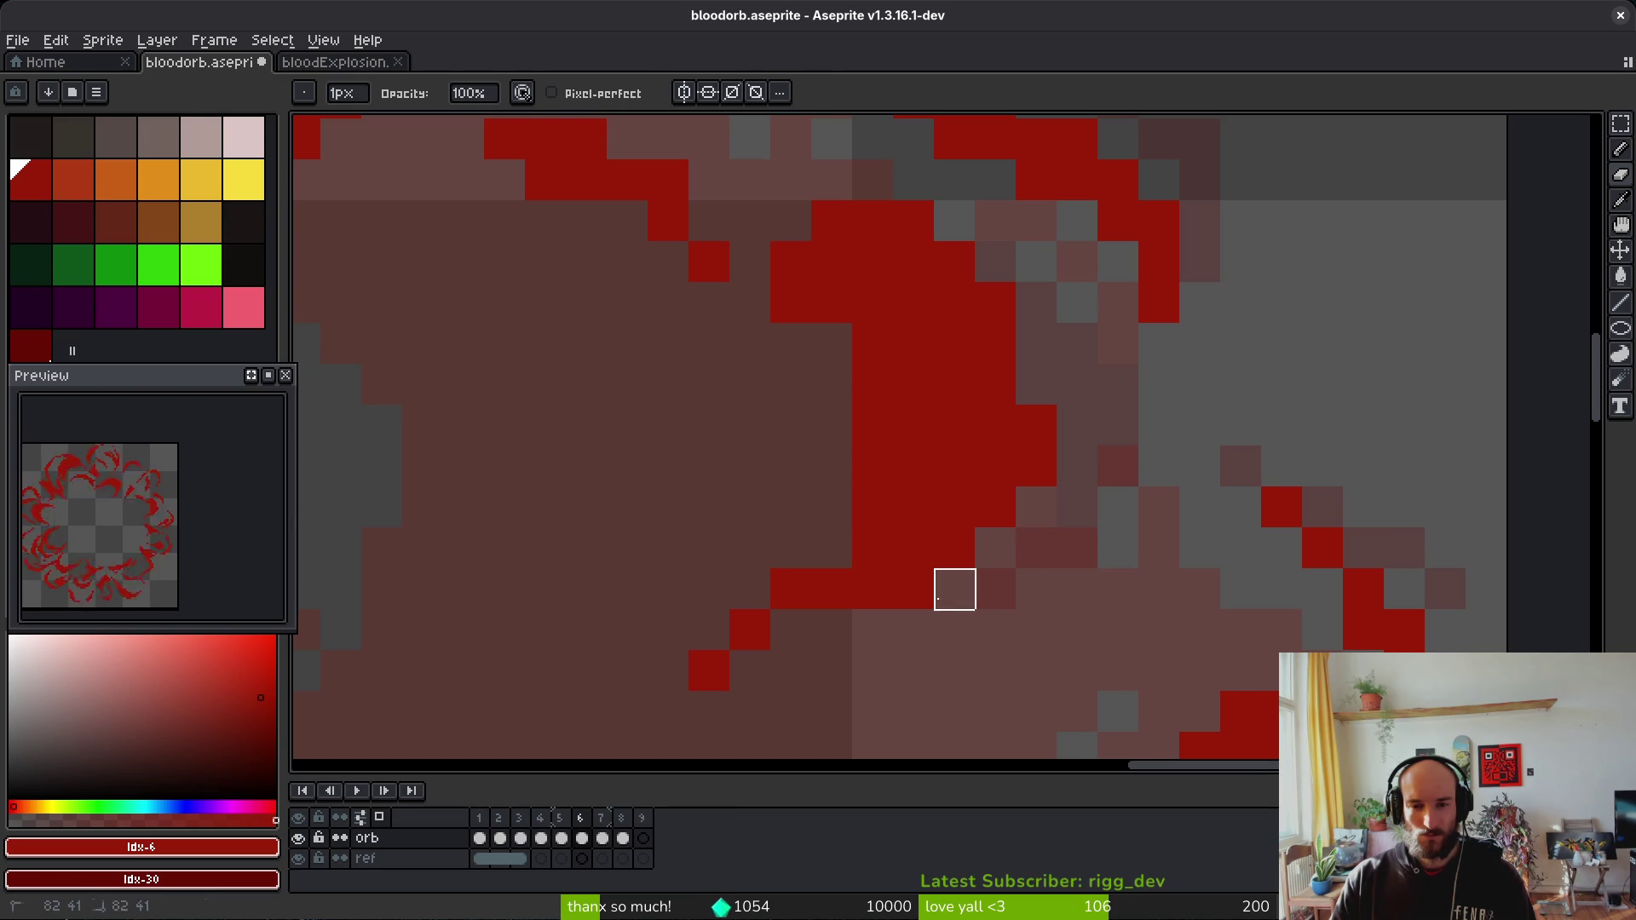
# Step: Check another part of the splatter and save the sprite
pyautogui.press('b')
pyautogui.moveTo(978, 459); pyautogui.dragTo(999, 616)
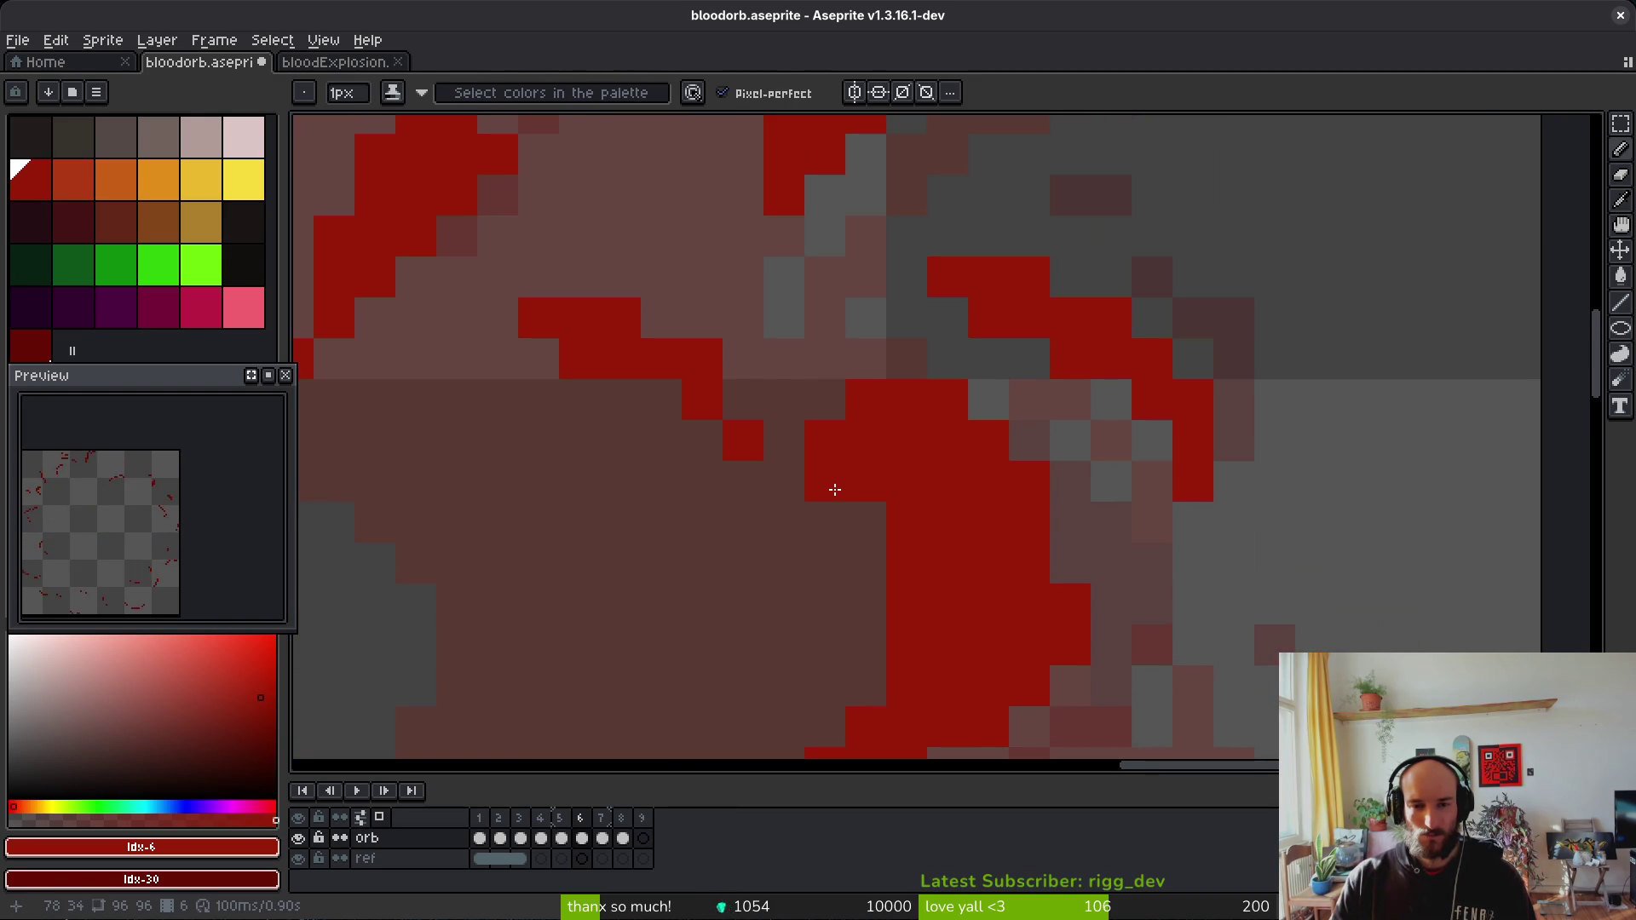
pyautogui.press('b')
pyautogui.scroll(-2, 1116, 545)
pyautogui.scroll(-3, 968, 456)
pyautogui.hotkey('ctrl', 's')
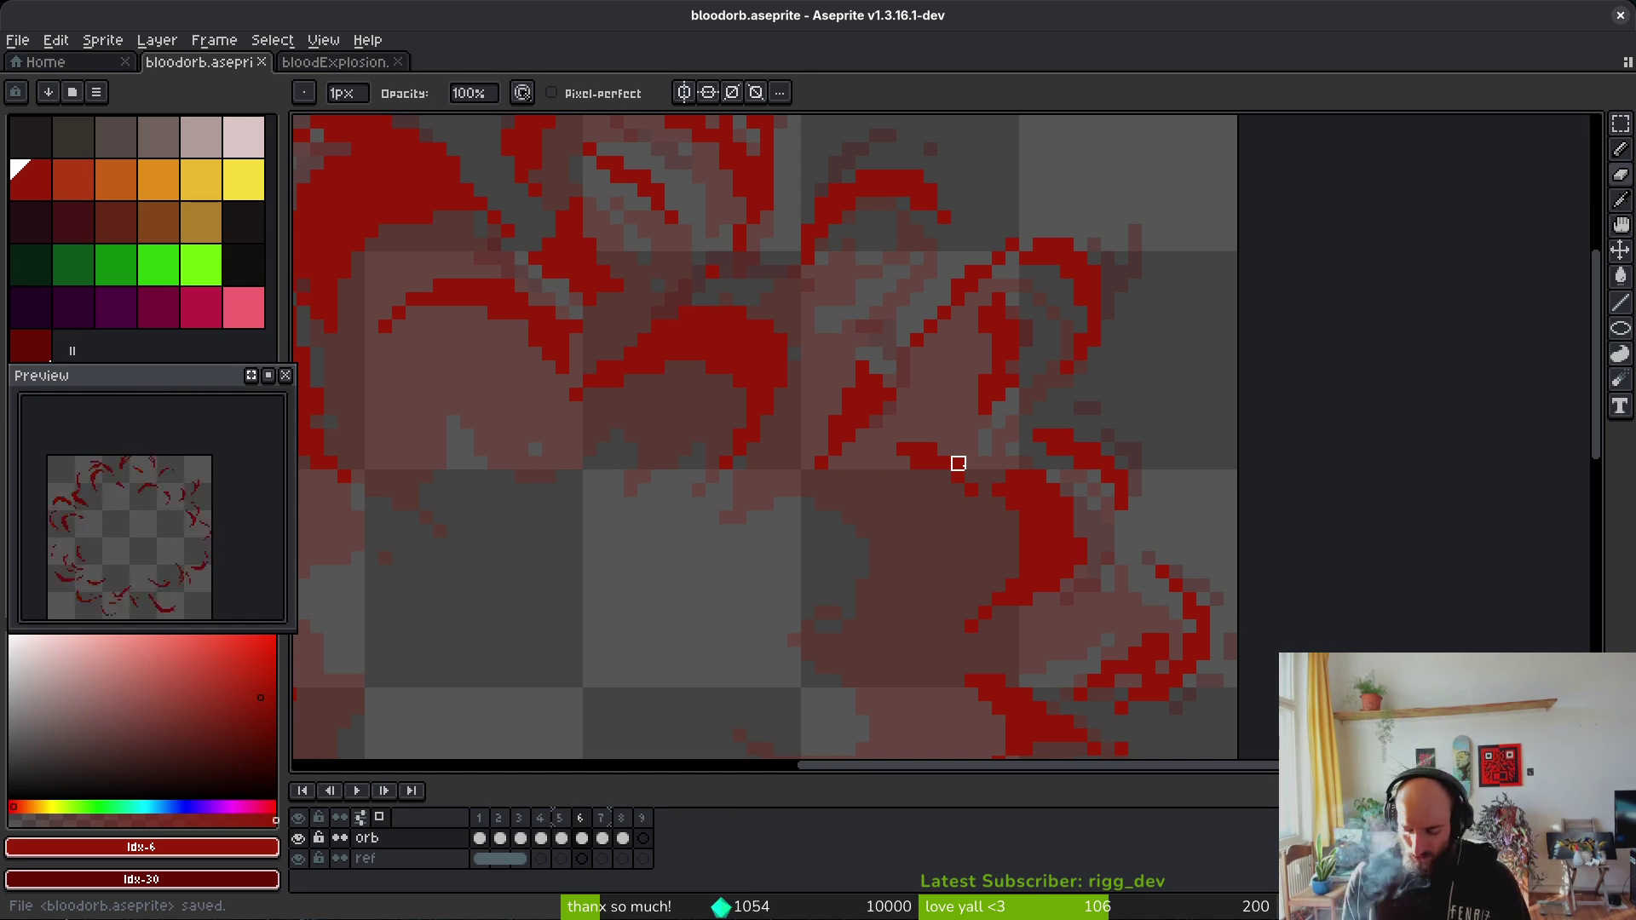
# Step: Review the cleaned frame with the shading pencil ready and save again
pyautogui.scroll(-1, 852, 448)
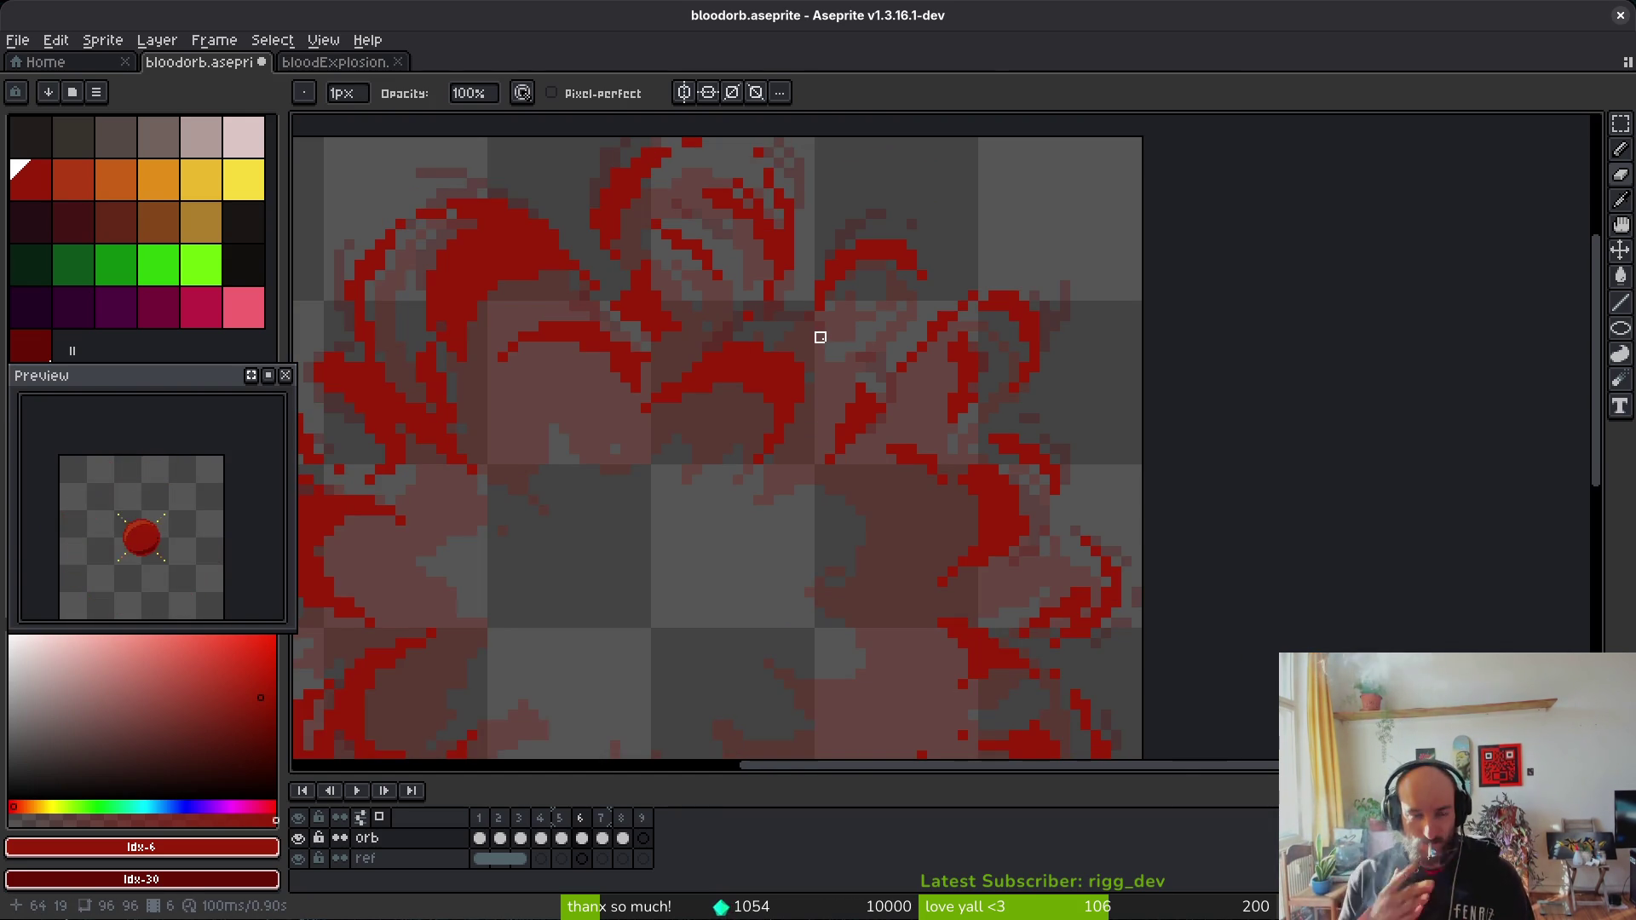
pyautogui.scroll(5, 646, 389)
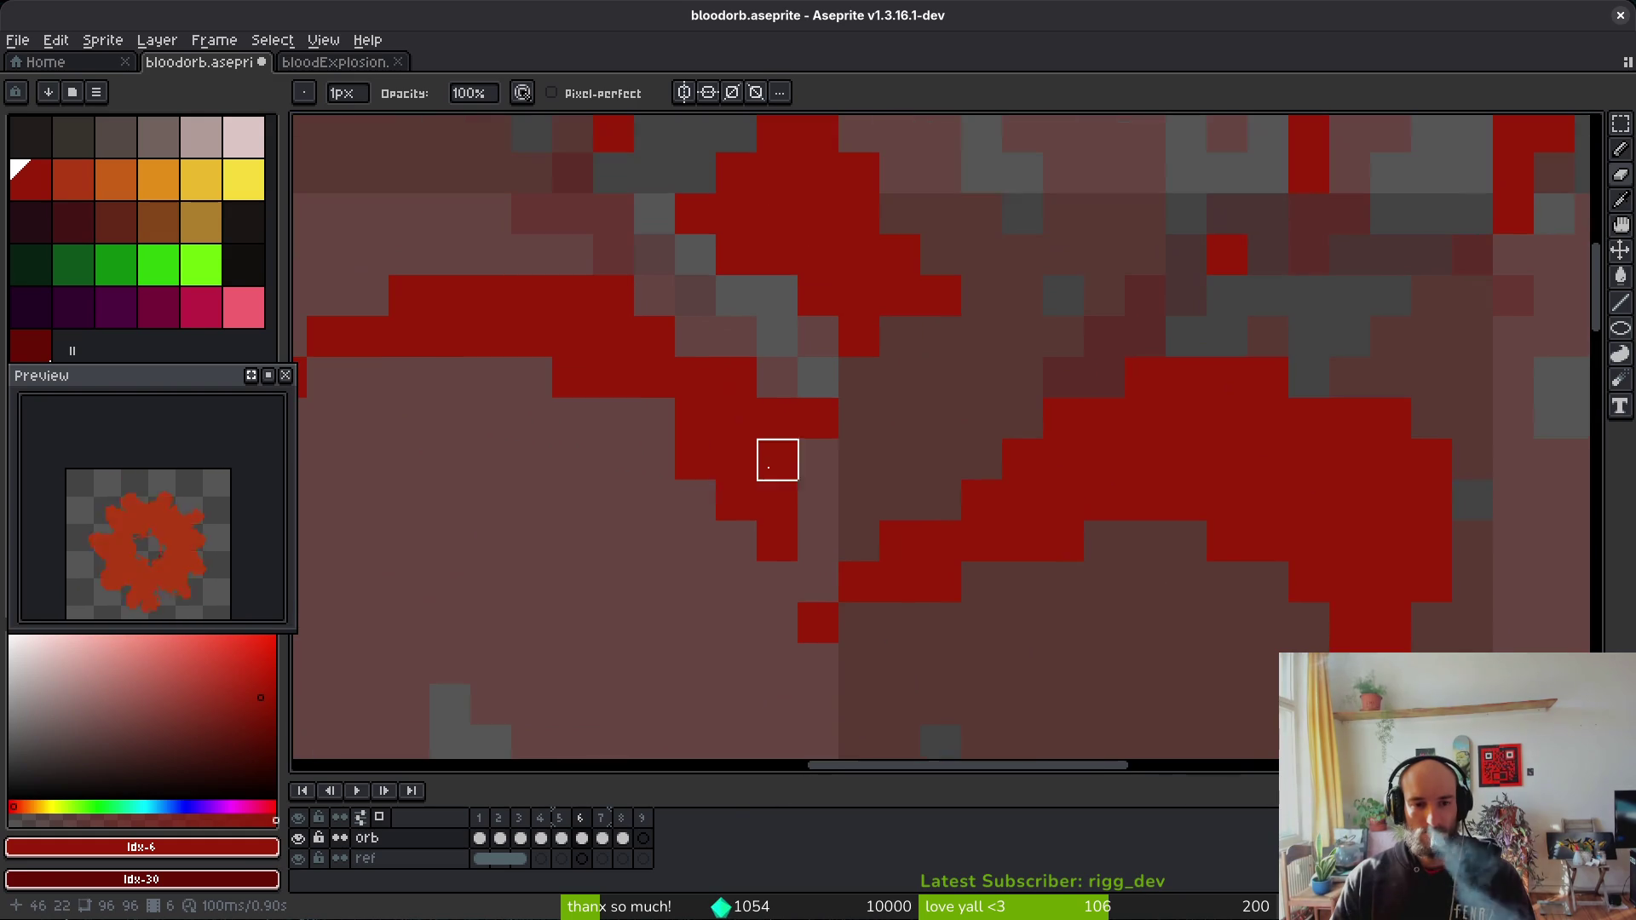
pyautogui.scroll(-2, 720, 501)
pyautogui.scroll(-1, 673, 510)
pyautogui.press('b')
pyautogui.scroll(-1, 666, 419)
pyautogui.scroll(-1, 667, 419)
pyautogui.hotkey('ctrl', 's')
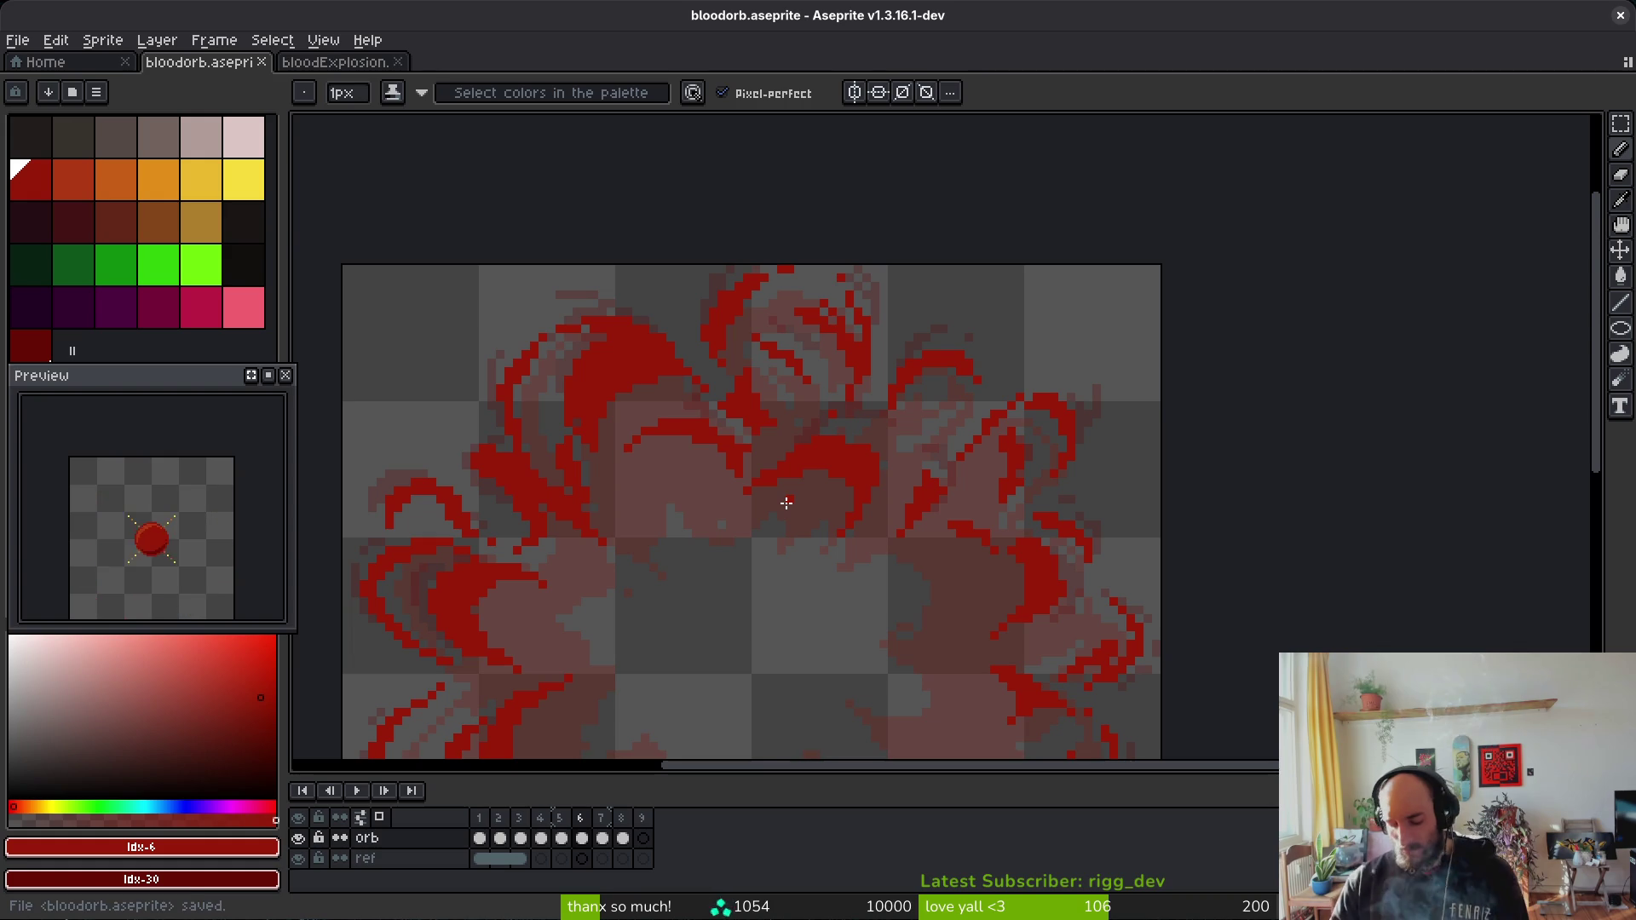
# Step: Save the sprite once more and view the full sprite width
pyautogui.scroll(2, 636, 566)
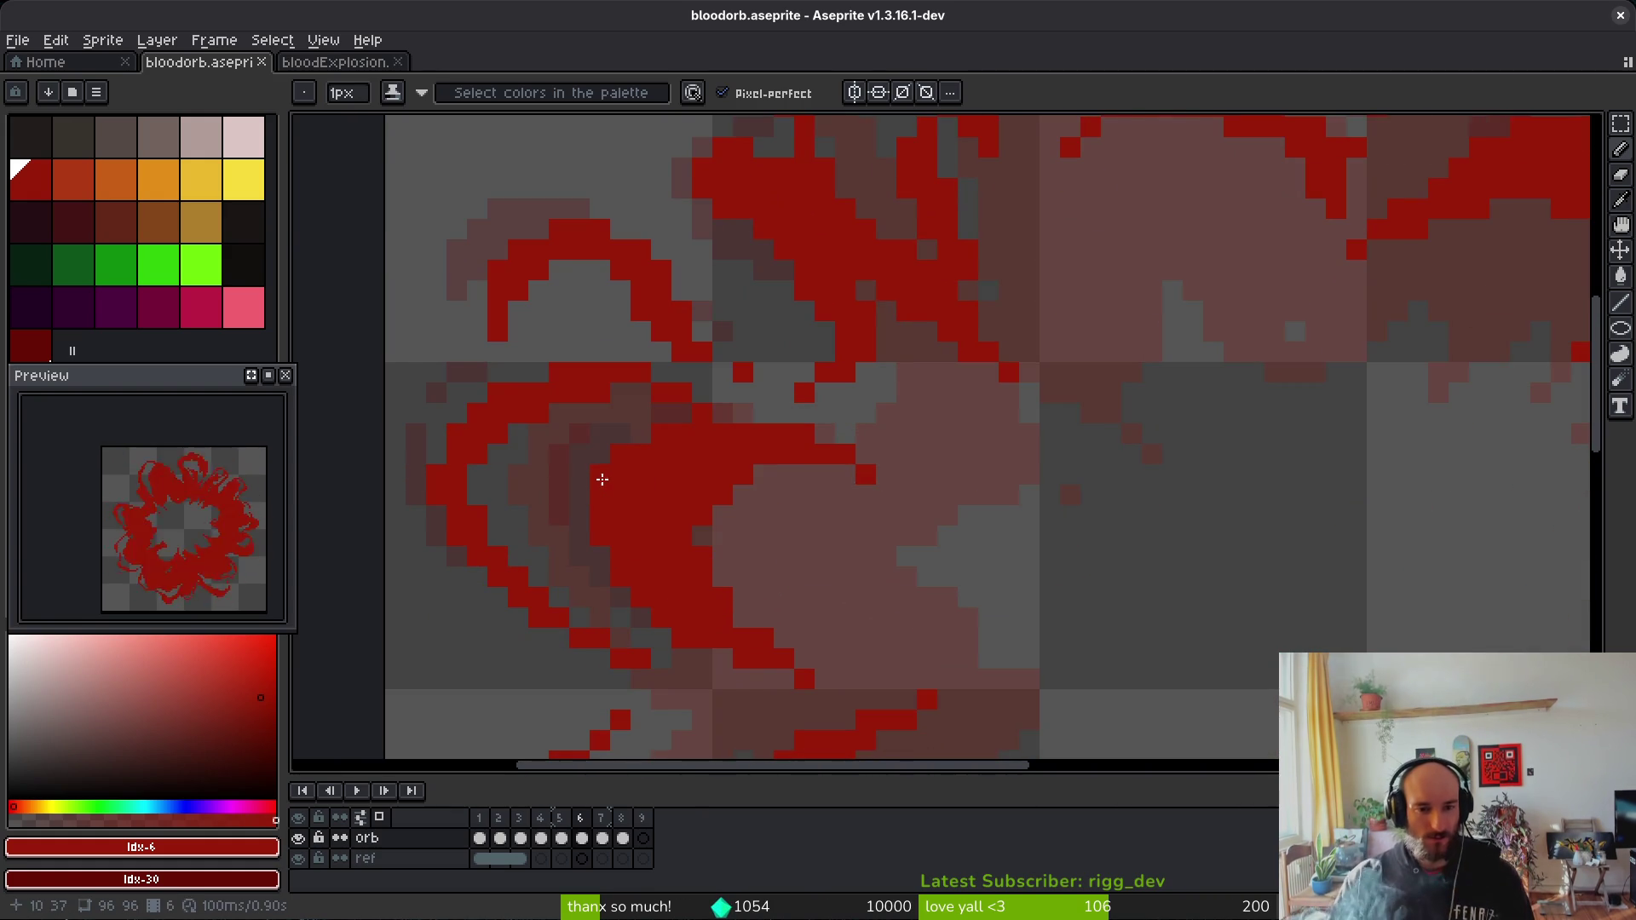
pyautogui.hscroll(-1, 824, 510)
pyautogui.press('e')
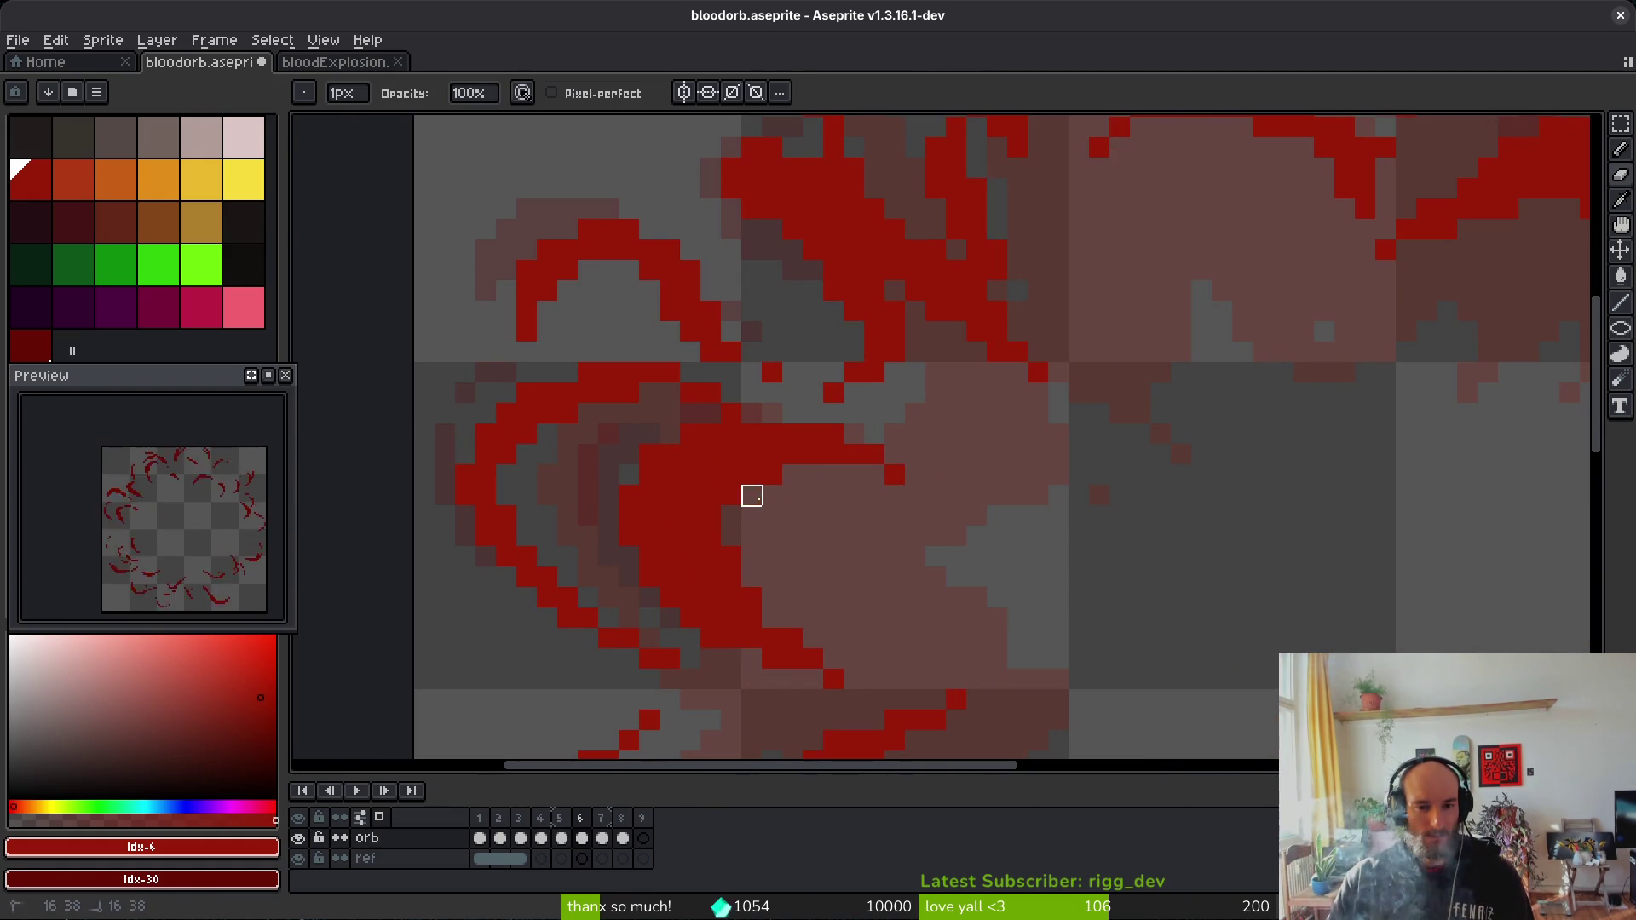
pyautogui.scroll(-1, 837, 595)
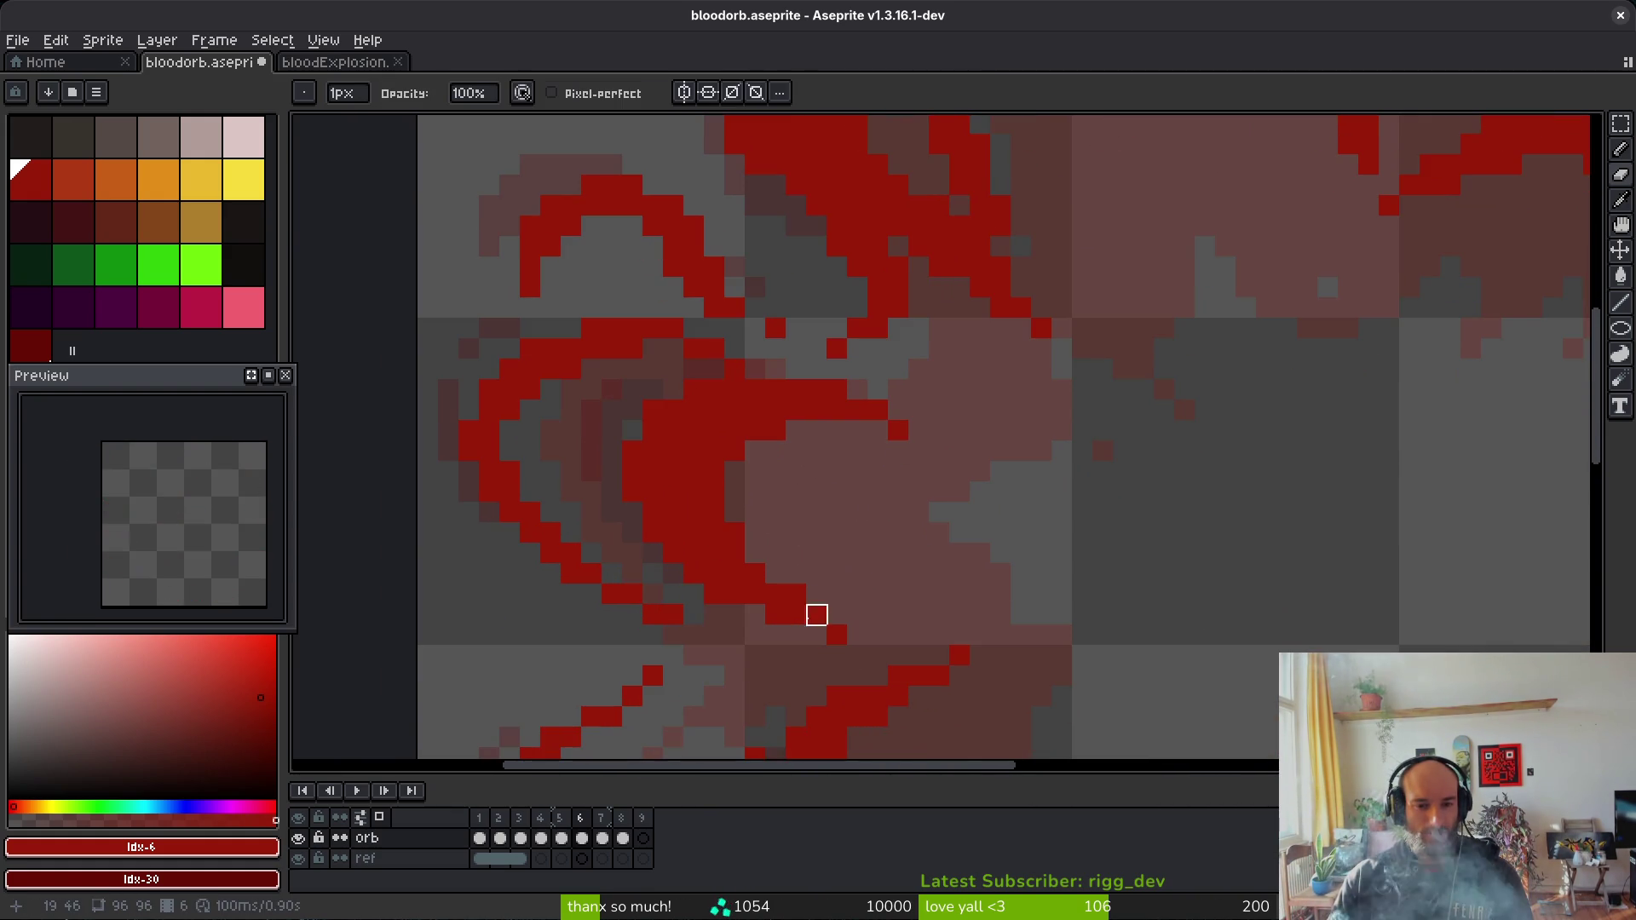
pyautogui.scroll(-2, 898, 576)
pyautogui.hotkey('ctrl', 's')
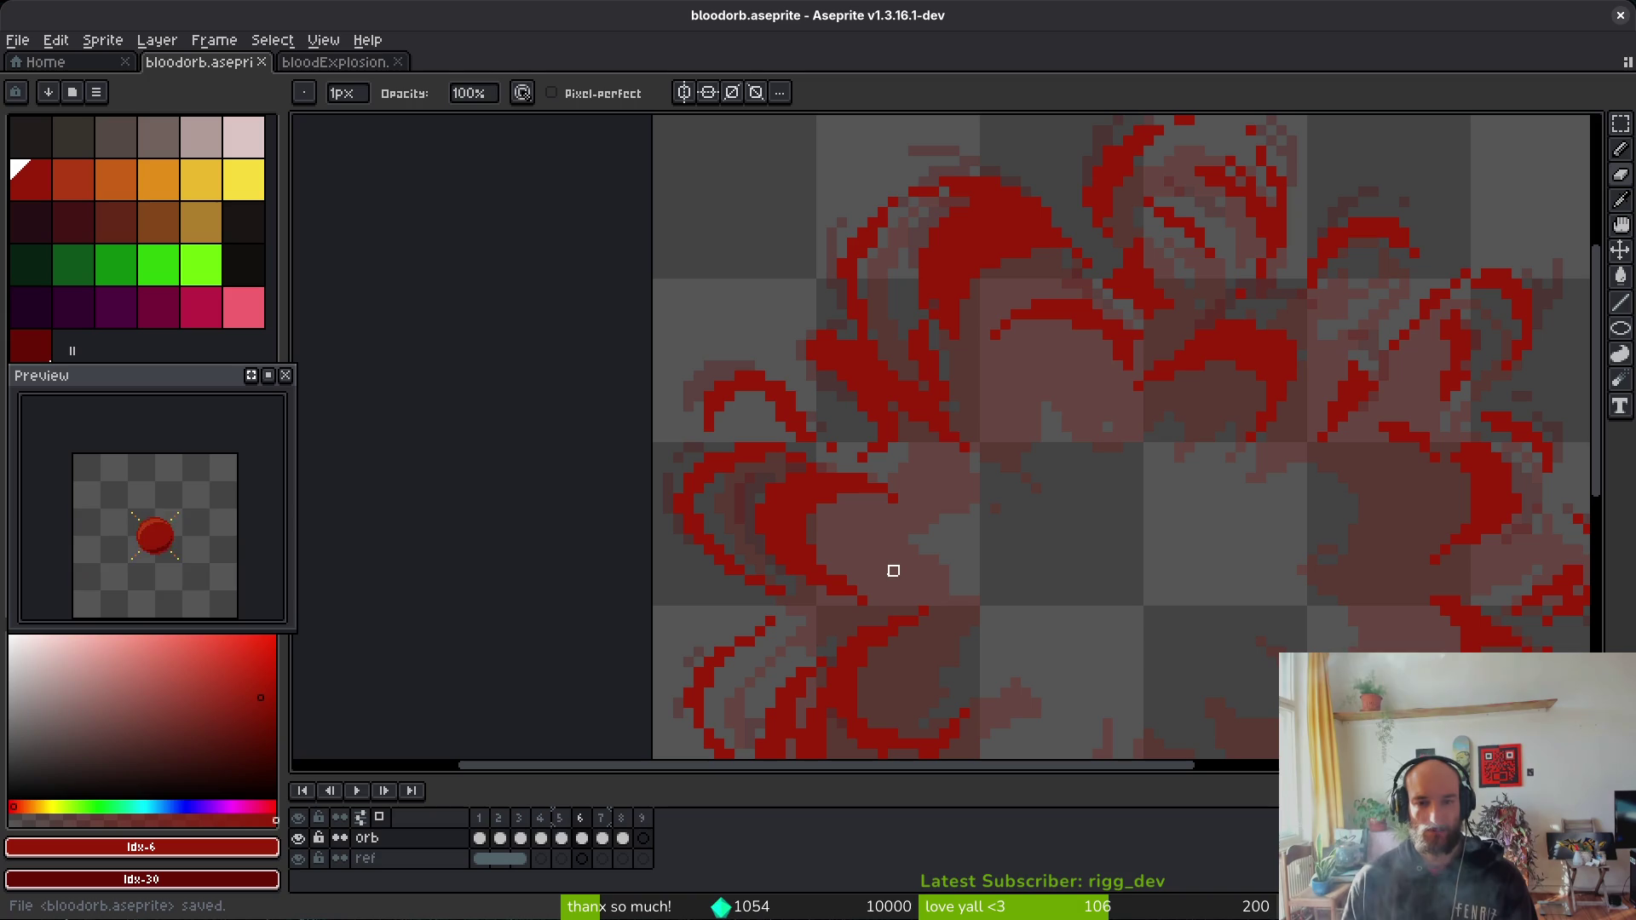
pyautogui.scroll(-1, 847, 501)
pyautogui.moveTo(848, 501); pyautogui.dragTo(898, 431)
# Step: Go back to frame 4, zoom onto the splash's left edge and pick up the #af3a13 orange
pyautogui.press('Left')
pyautogui.press('Left')
pyautogui.moveTo(796, 468); pyautogui.dragTo(851, 437)
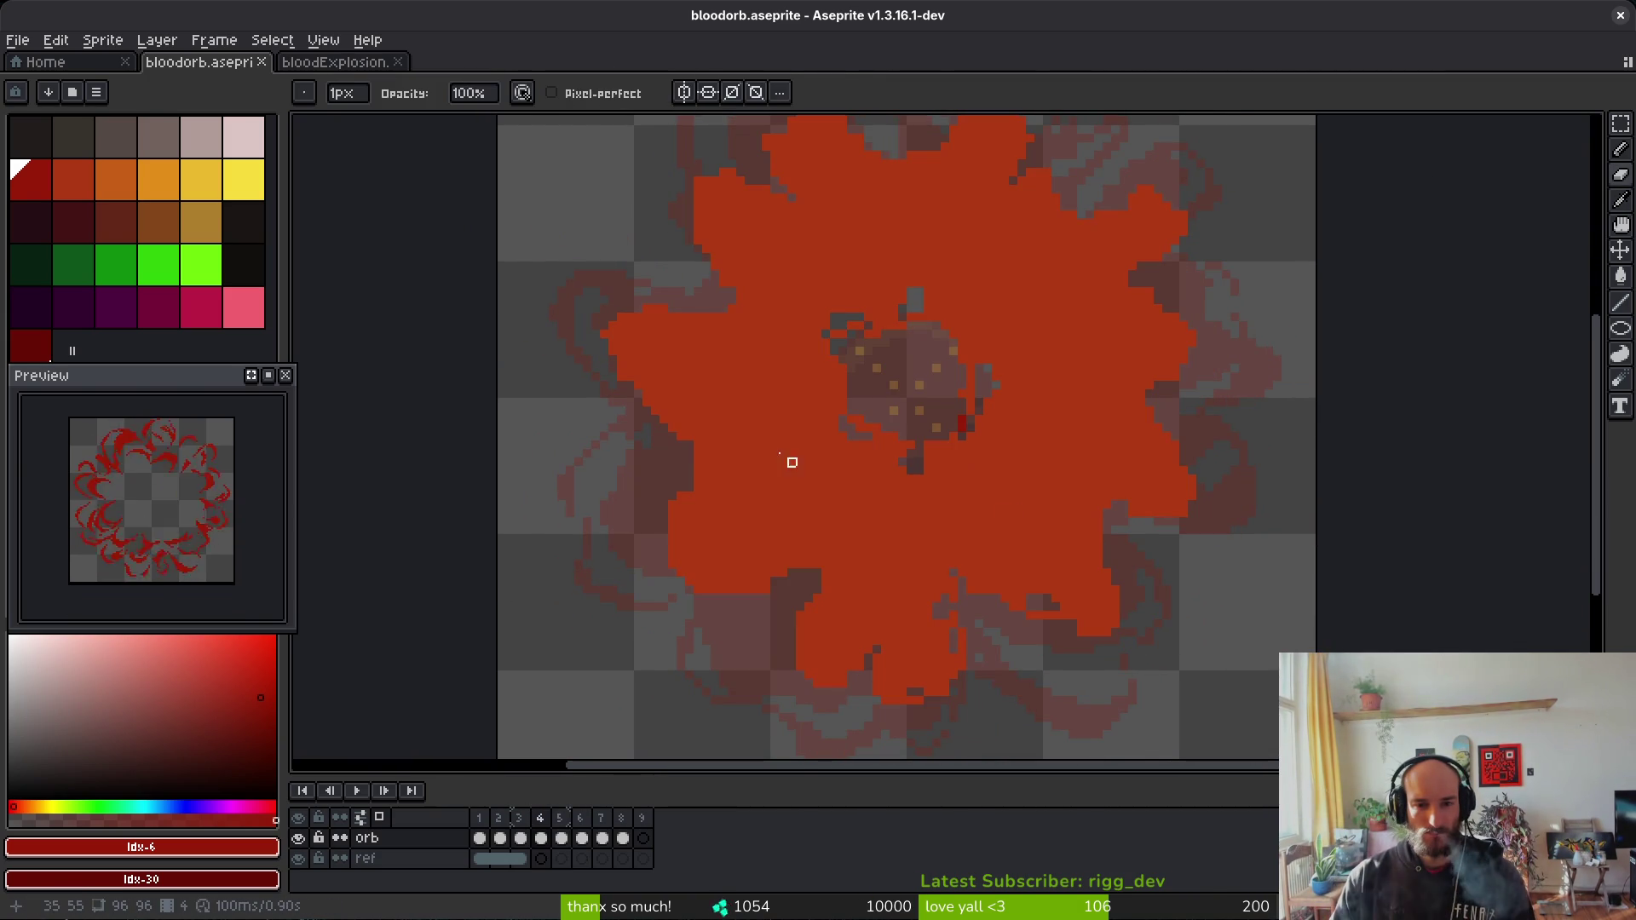
pyautogui.scroll(5, 706, 461)
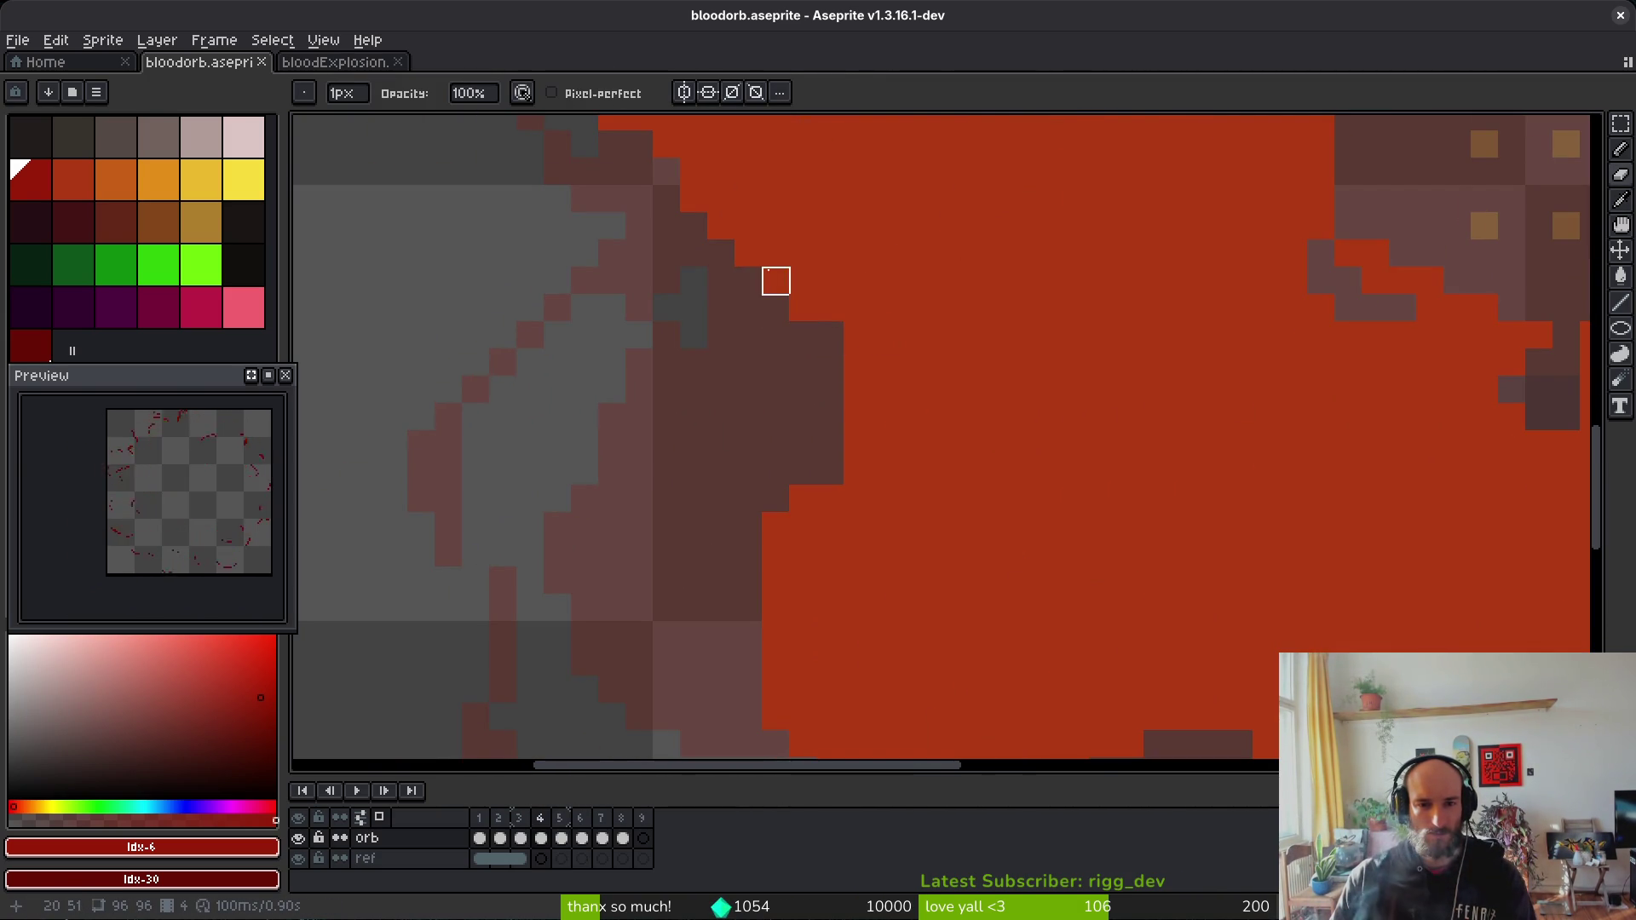
pyautogui.moveTo(831, 309)
pyautogui.mouseDown()
pyautogui.moveTo(829, 413)
pyautogui.moveTo(935, 270)
pyautogui.moveTo(1139, 540)
pyautogui.moveTo(853, 391)
pyautogui.mouseUp()
pyautogui.press('b')
pyautogui.keyDown('alt'); pyautogui.click(847, 383); pyautogui.keyUp('alt')
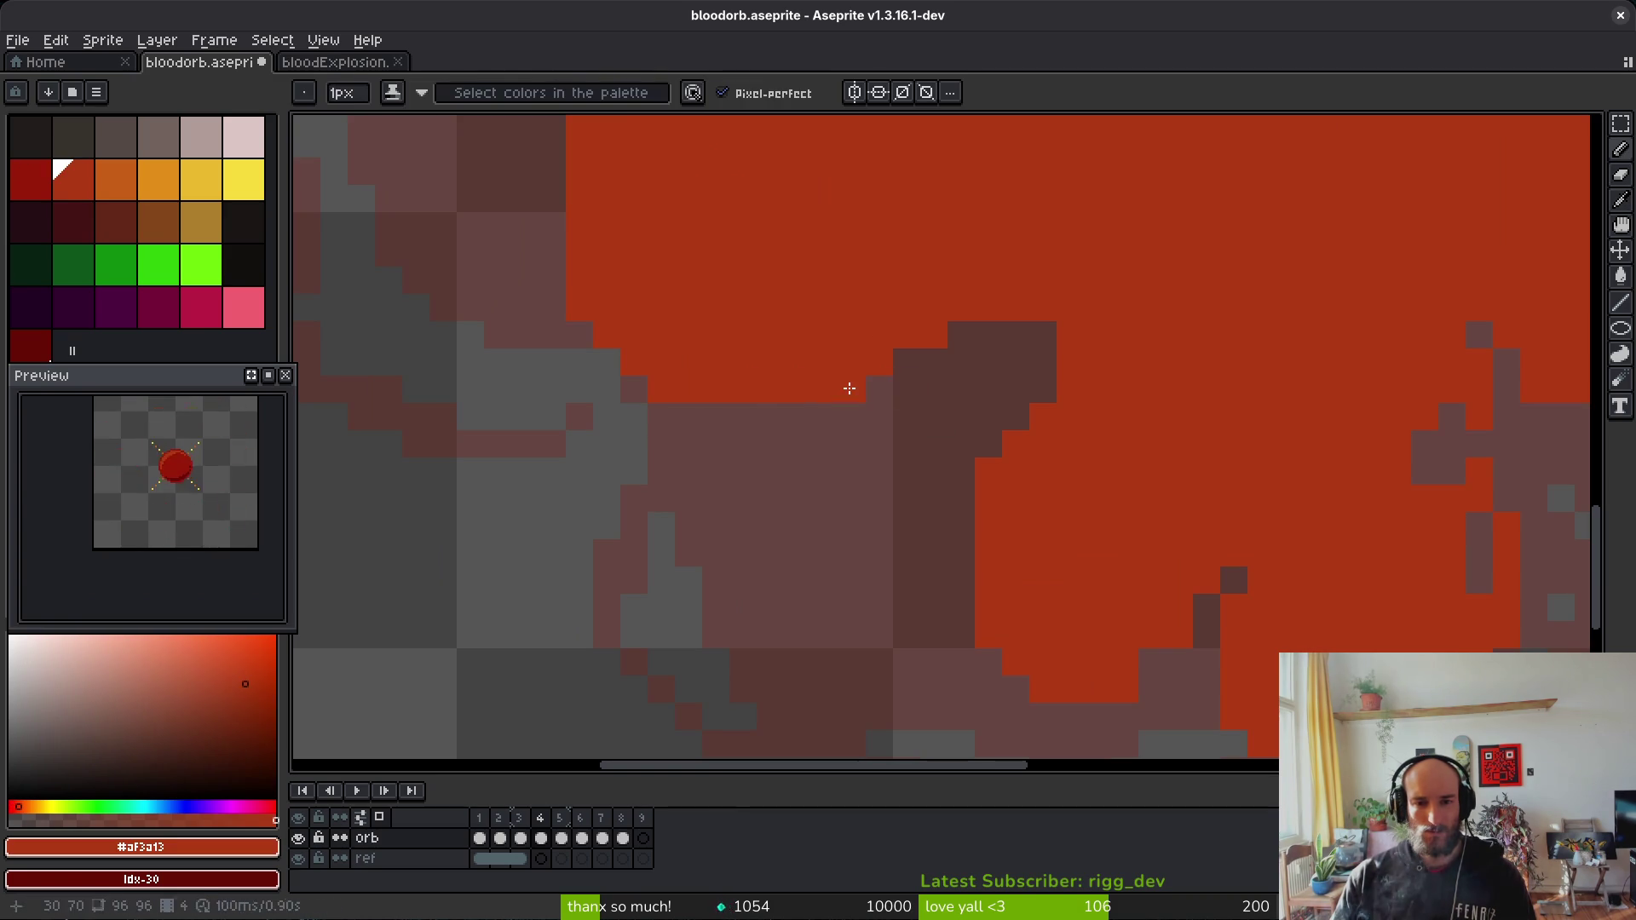
# Step: Erase a stray pixel along the splash's upper edge
pyautogui.hscroll(2, 901, 372)
pyautogui.press('e')
pyautogui.click(889, 269)
pyautogui.press('b')
pyautogui.press('e')
pyautogui.scroll(-3, 857, 369)
pyautogui.hscroll(2, 857, 369)
pyautogui.press('b')
pyautogui.hscroll(3, 858, 533)
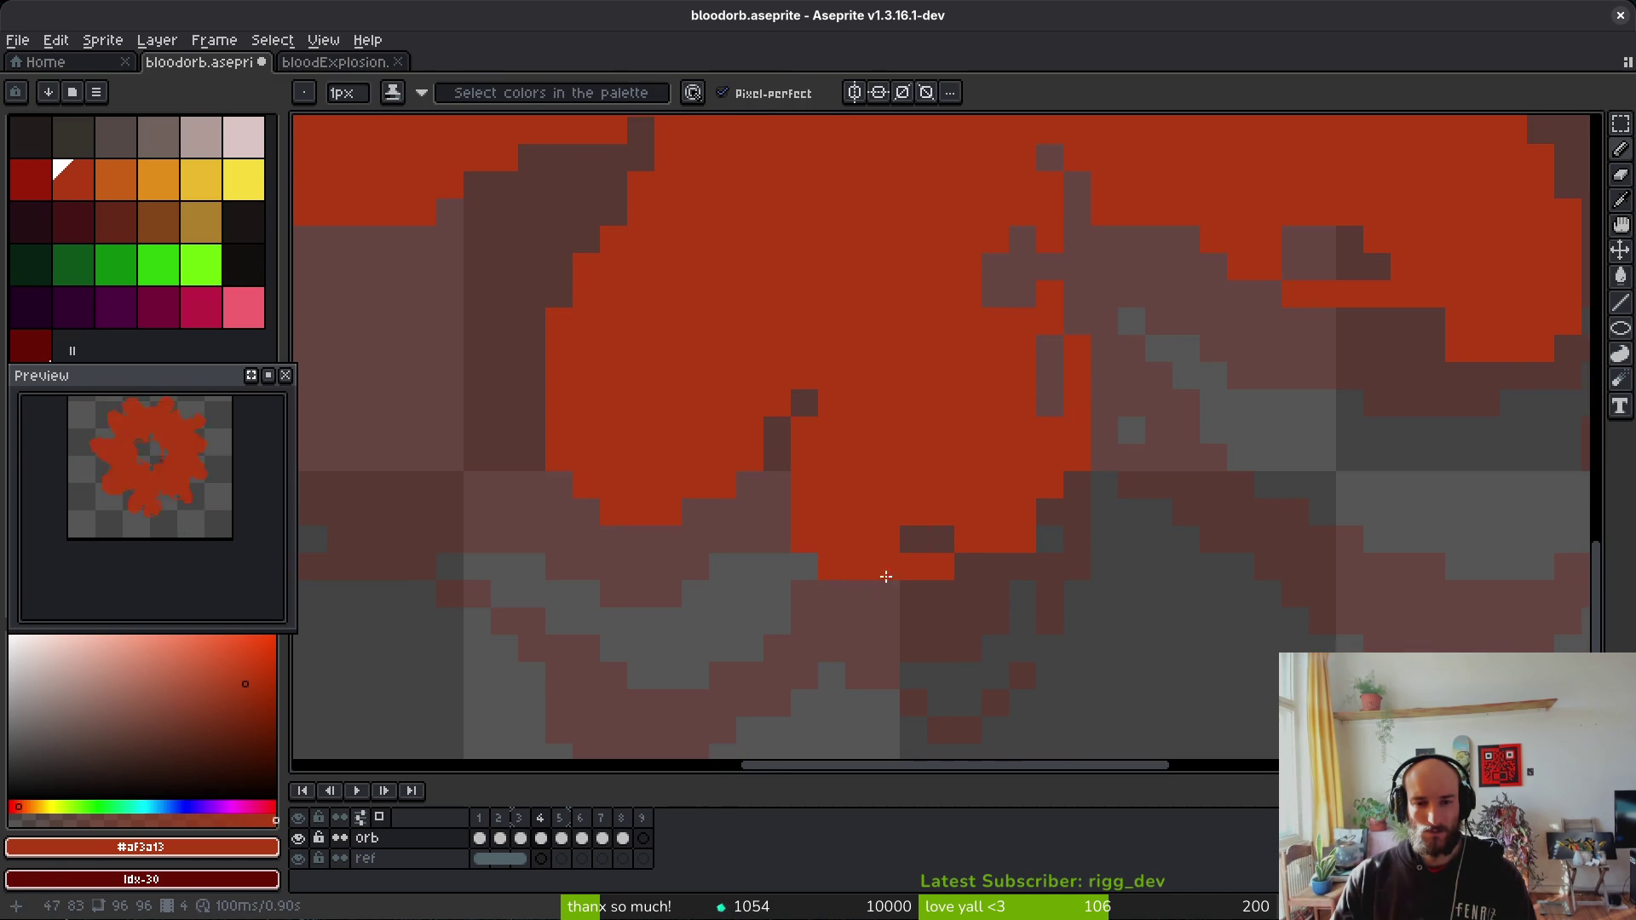
pyautogui.hscroll(2, 1034, 555)
# Step: Fill a gap pixel in the splash edge with #af3a13 and erase a stray orange pixel
pyautogui.press('e')
pyautogui.scroll(1, 1091, 580)
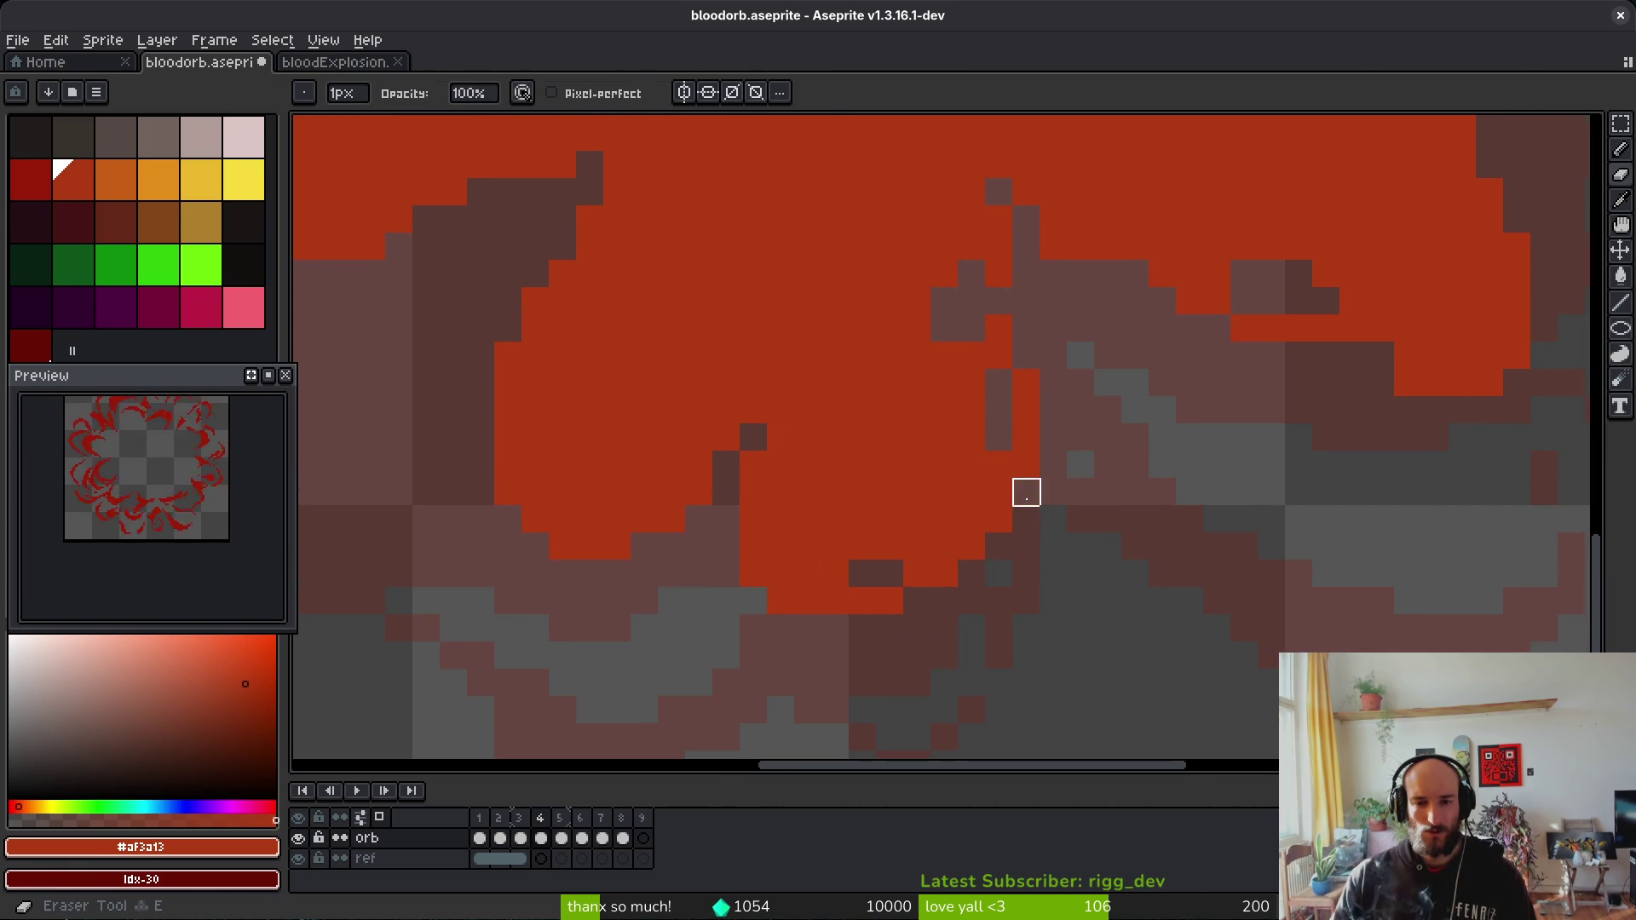
pyautogui.press('b')
pyautogui.scroll(2, 1026, 477)
pyautogui.hscroll(1, 1025, 477)
pyautogui.press('e')
pyautogui.press('b')
pyautogui.press('e')
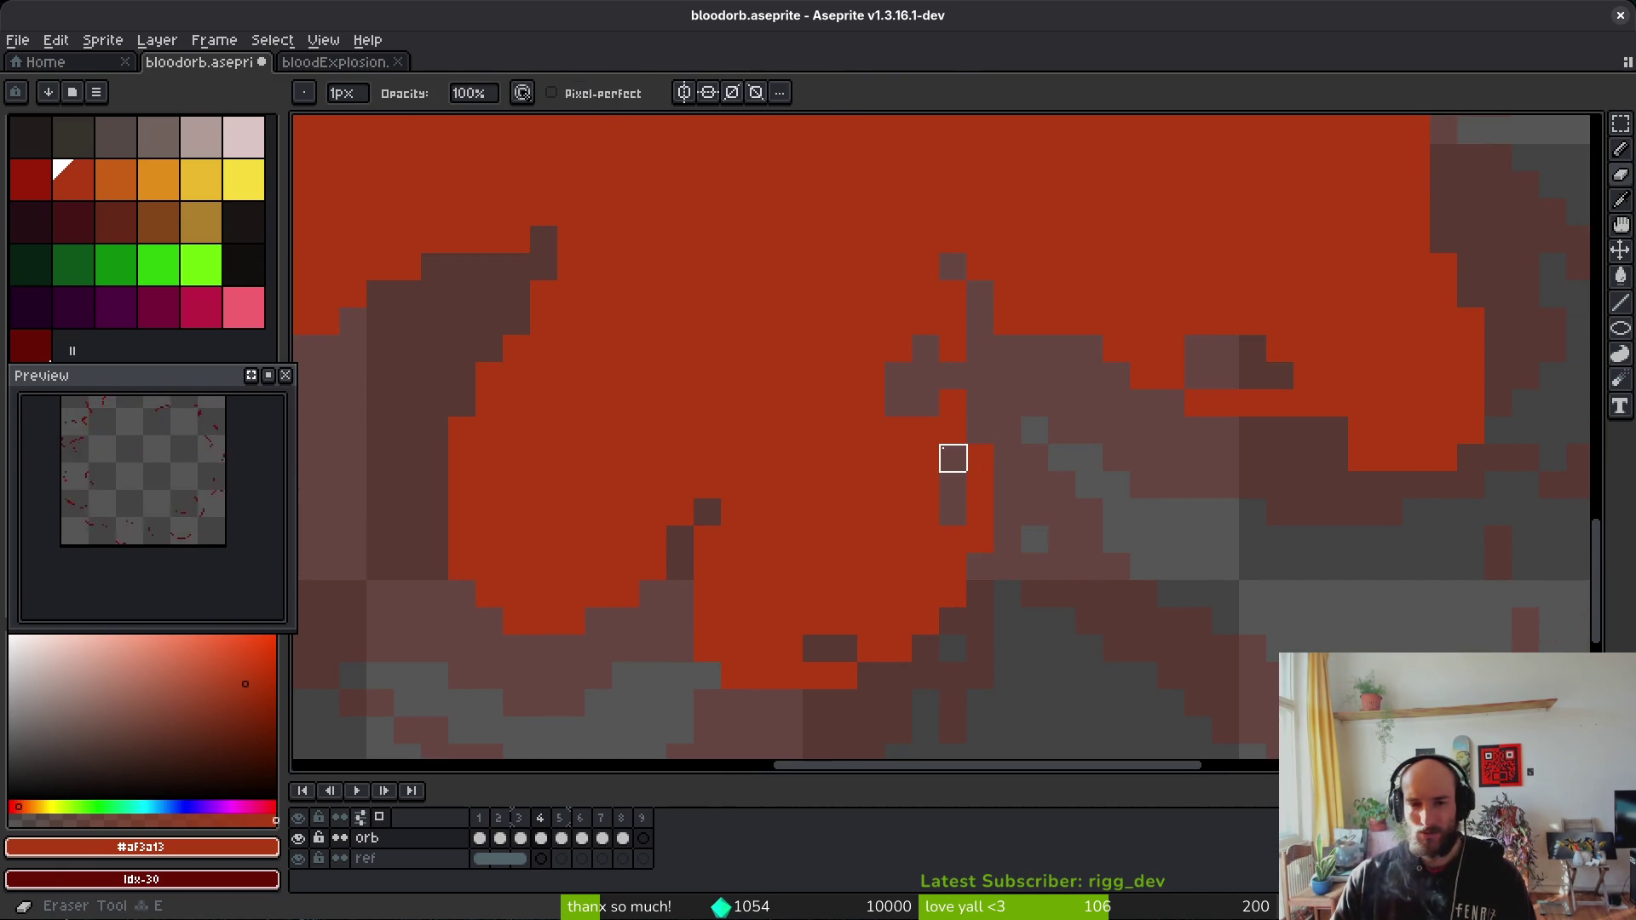
pyautogui.press('b')
pyautogui.click(983, 376)
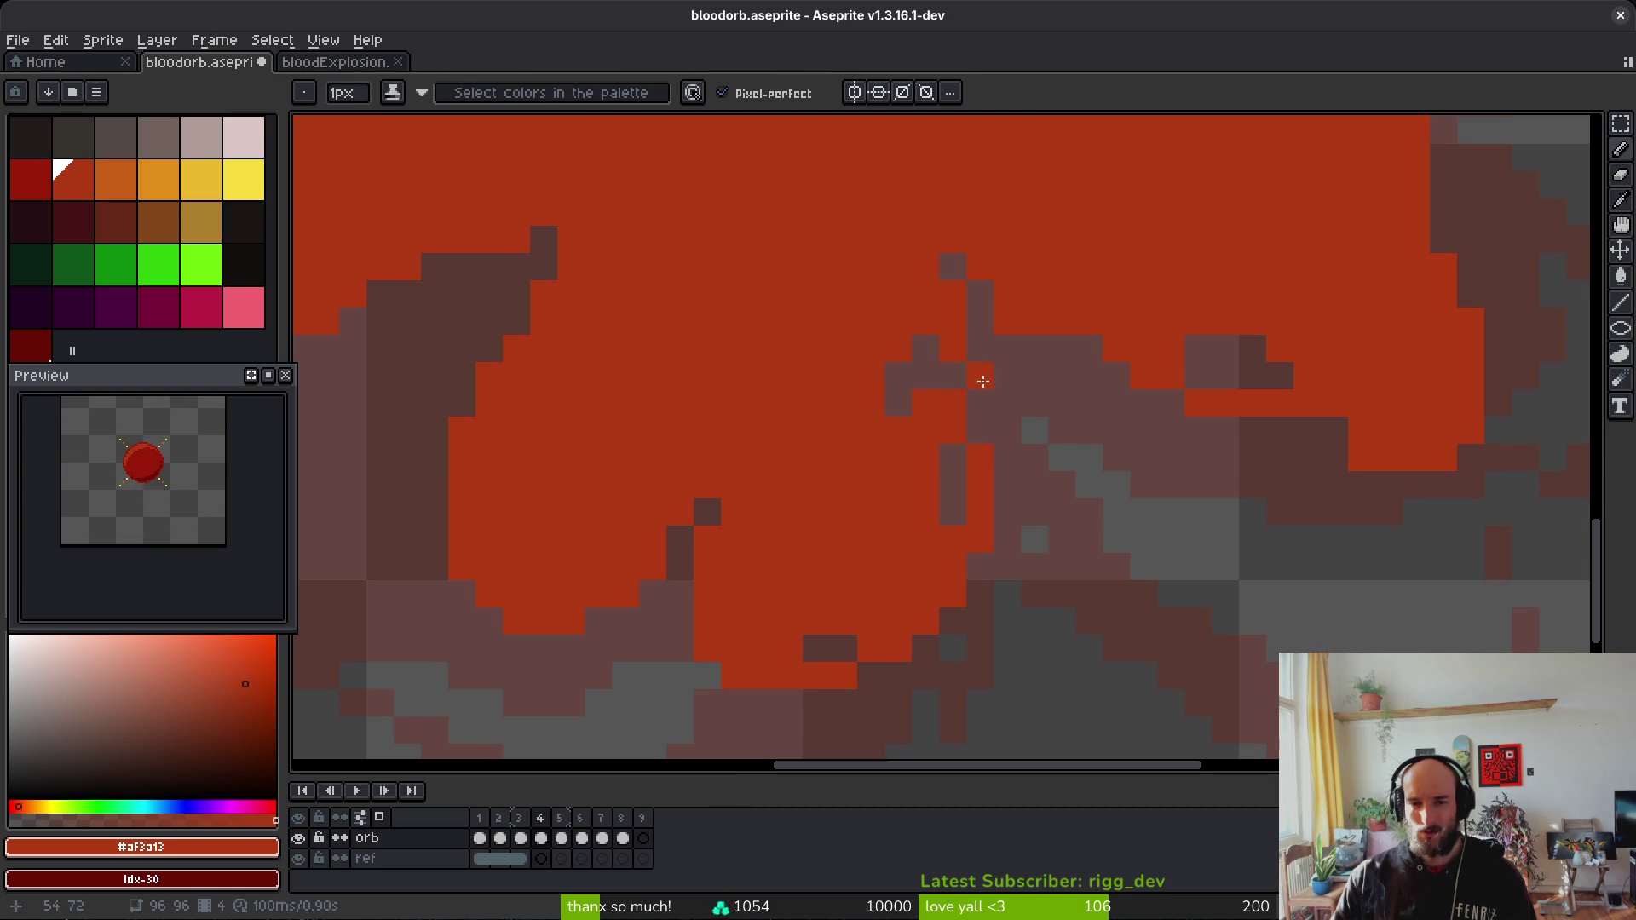
pyautogui.press('e')
pyautogui.click(953, 431)
# Step: Erase another stray edge pixel and fill one more orange pixel along the splash edge
pyautogui.hscroll(3, 1007, 322)
pyautogui.scroll(1, 1007, 322)
pyautogui.press('b')
pyautogui.press('e')
pyautogui.click(918, 366)
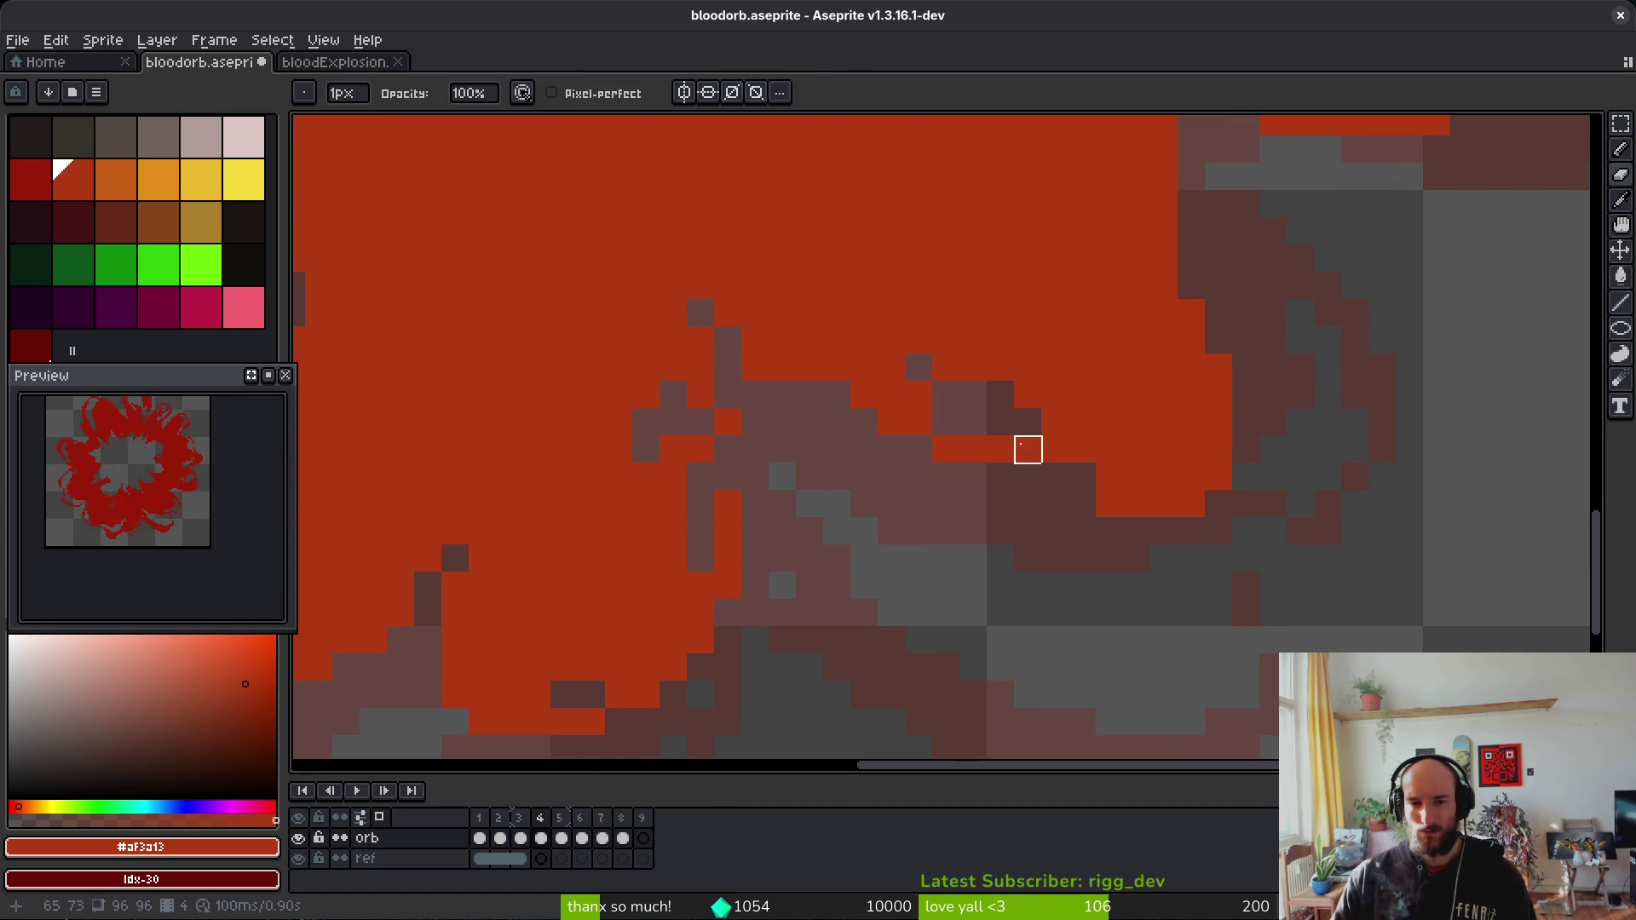
pyautogui.press('b')
pyautogui.hscroll(2, 1018, 491)
pyautogui.click(997, 477)
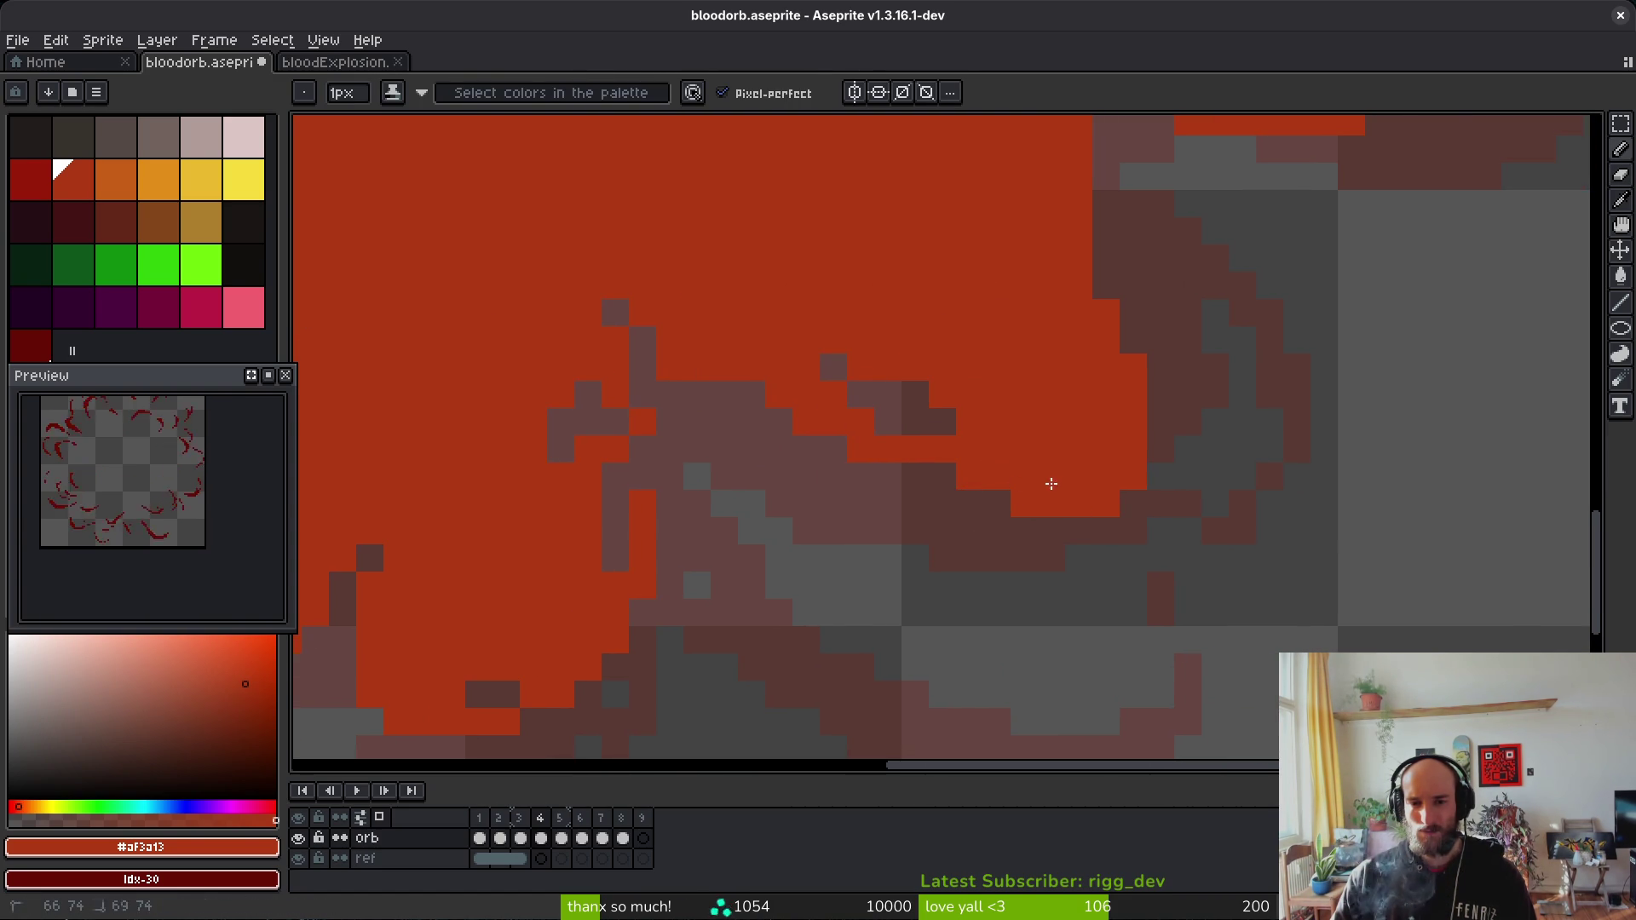
pyautogui.press('e')
pyautogui.scroll(-3, 1140, 541)
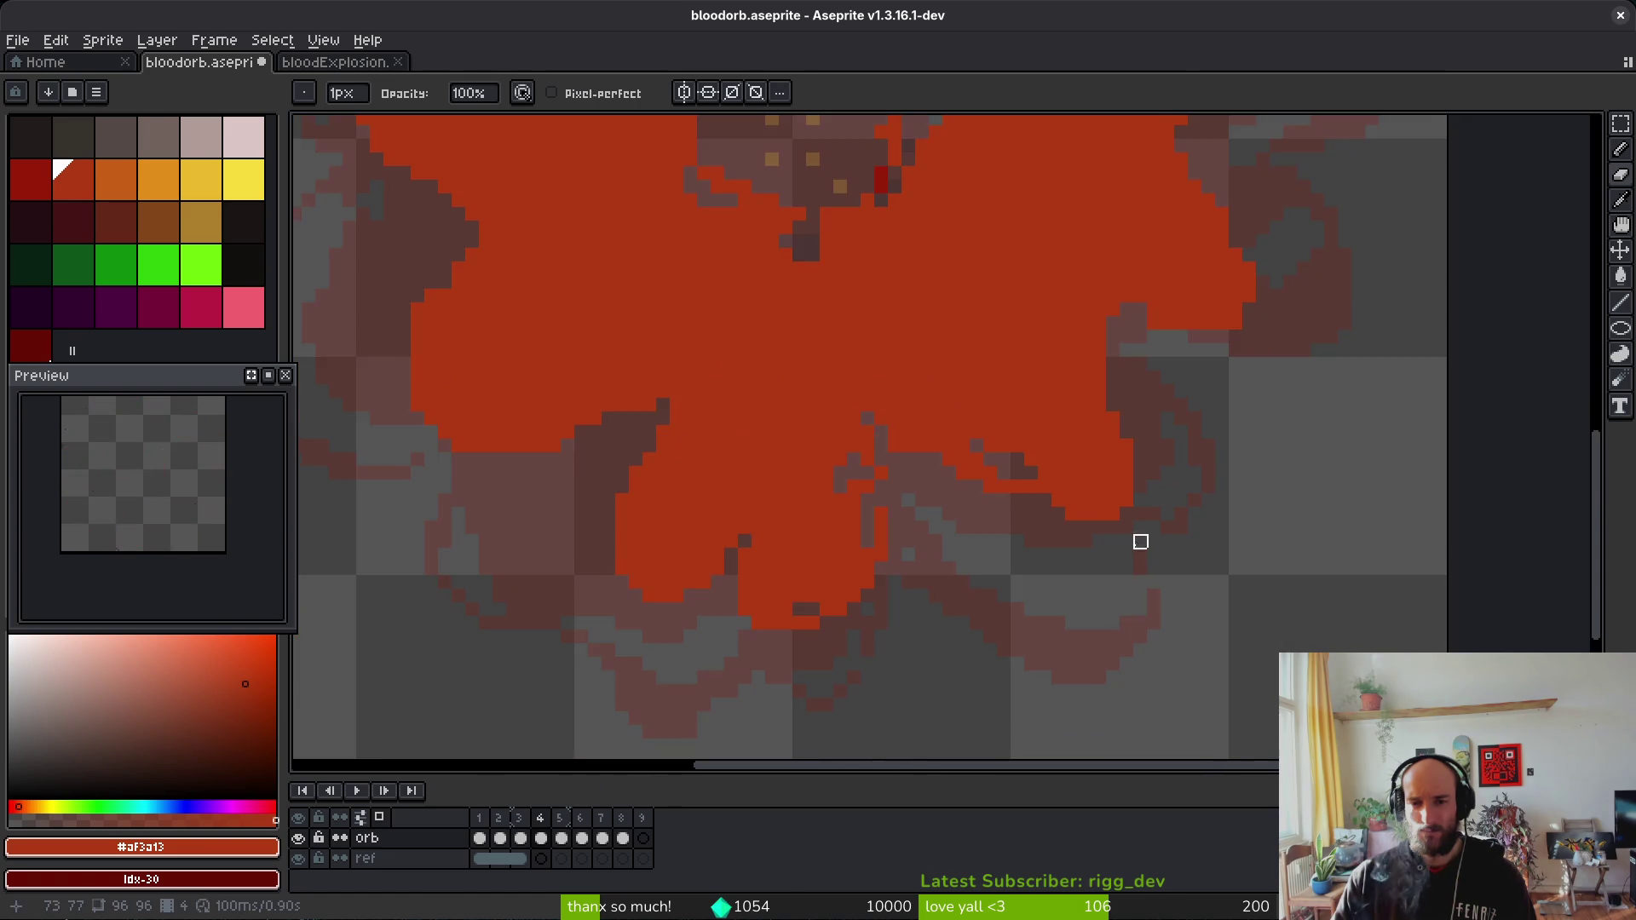
# Step: Erase a stray pixel below the orb and repaint a dark and a bright red pixel orange
pyautogui.scroll(4, 1162, 460)
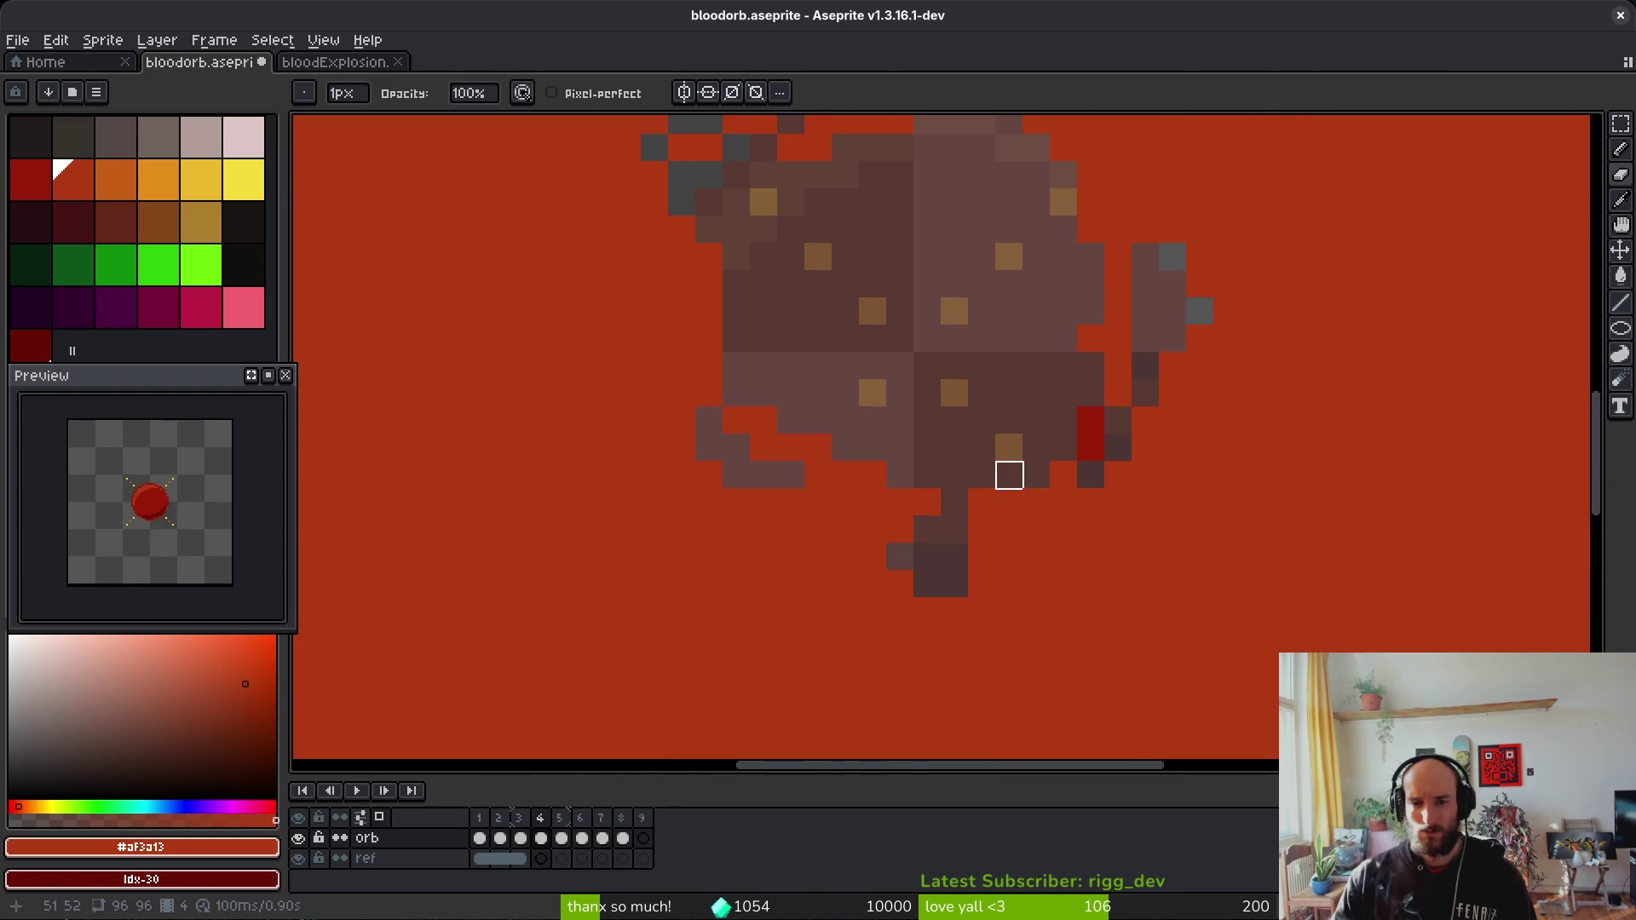
pyautogui.click(979, 529)
pyautogui.press('b')
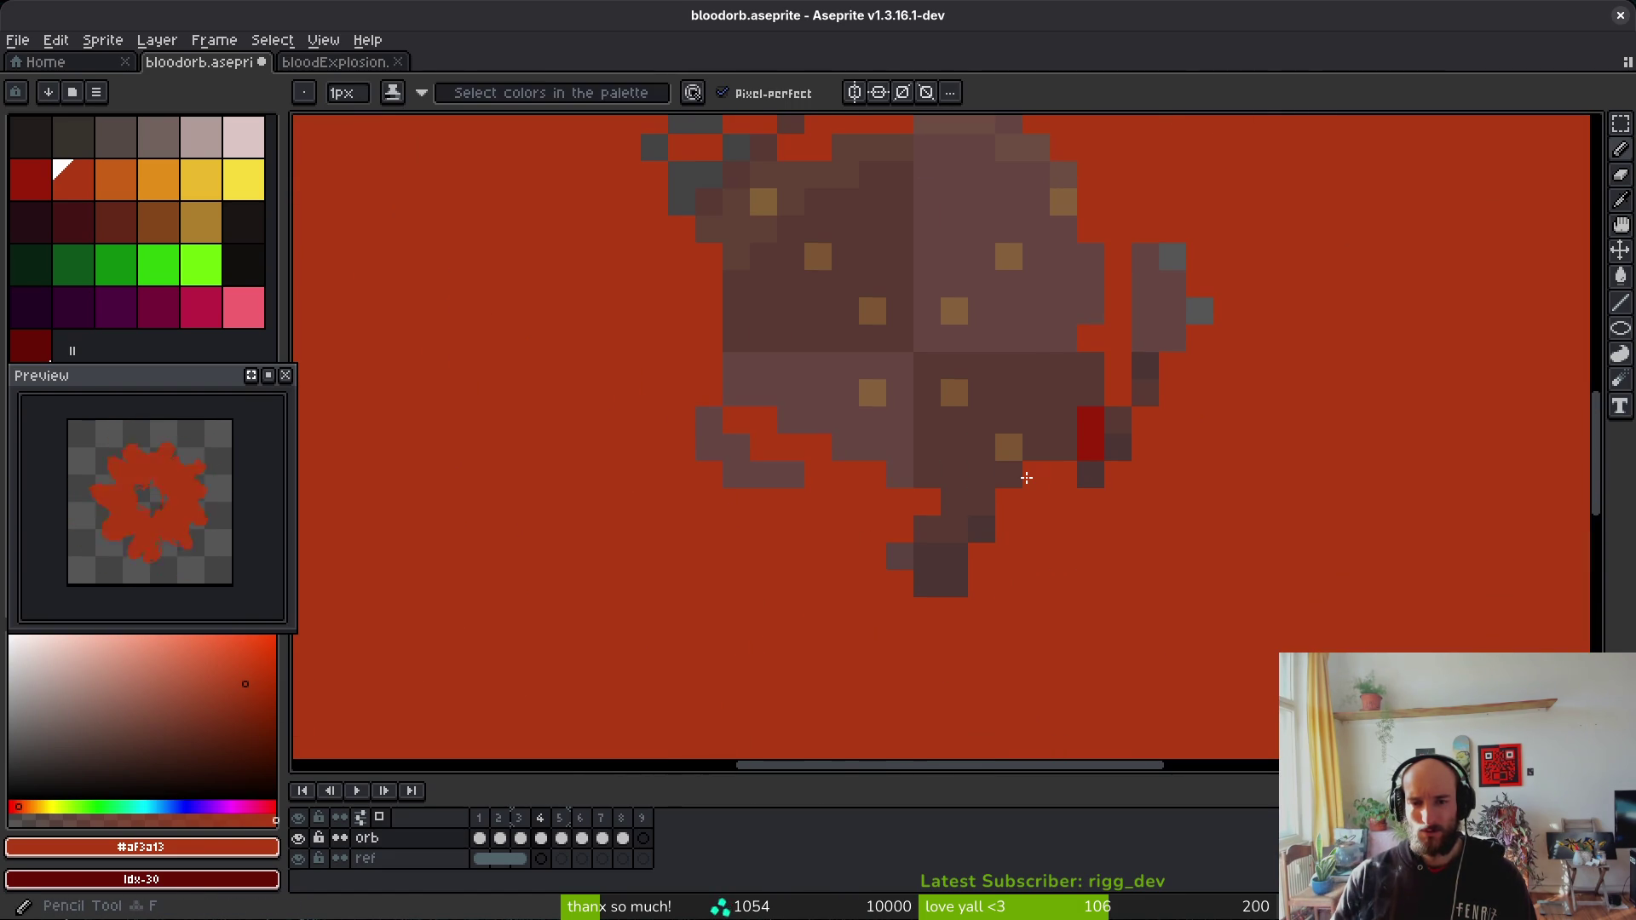
pyautogui.click(1063, 447)
pyautogui.click(1090, 421)
# Step: Undo the last change to the orb's bottom row and erase a stray red pixel below it
pyautogui.scroll(-3, 982, 470)
pyautogui.scroll(3, 981, 494)
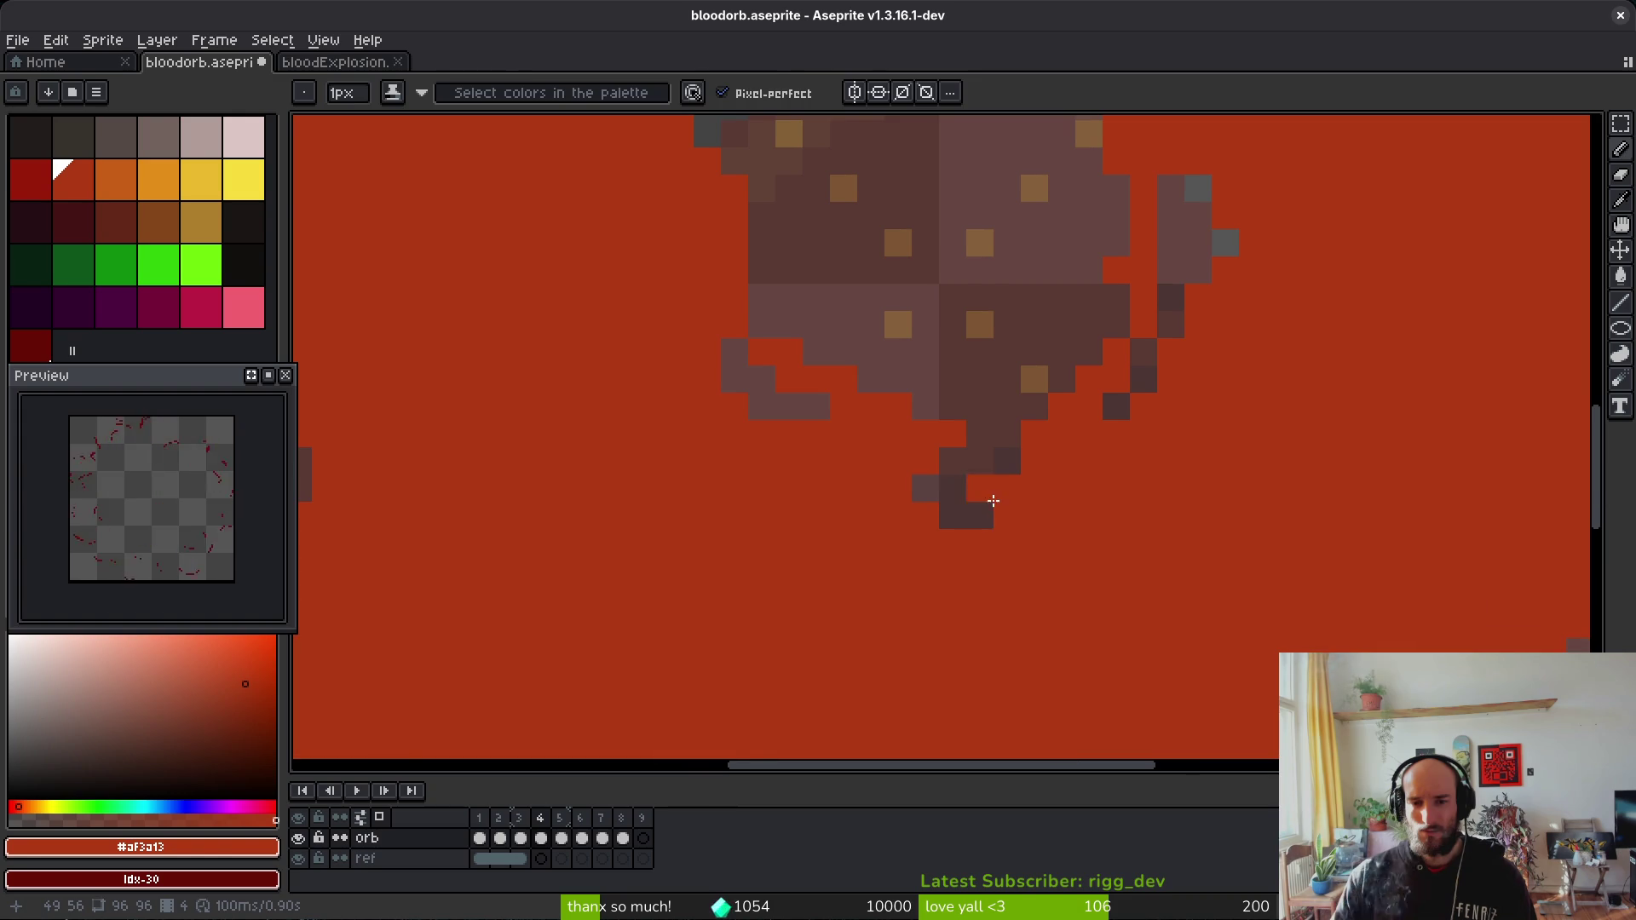
pyautogui.press('e')
pyautogui.hotkey('ctrl', 'z')
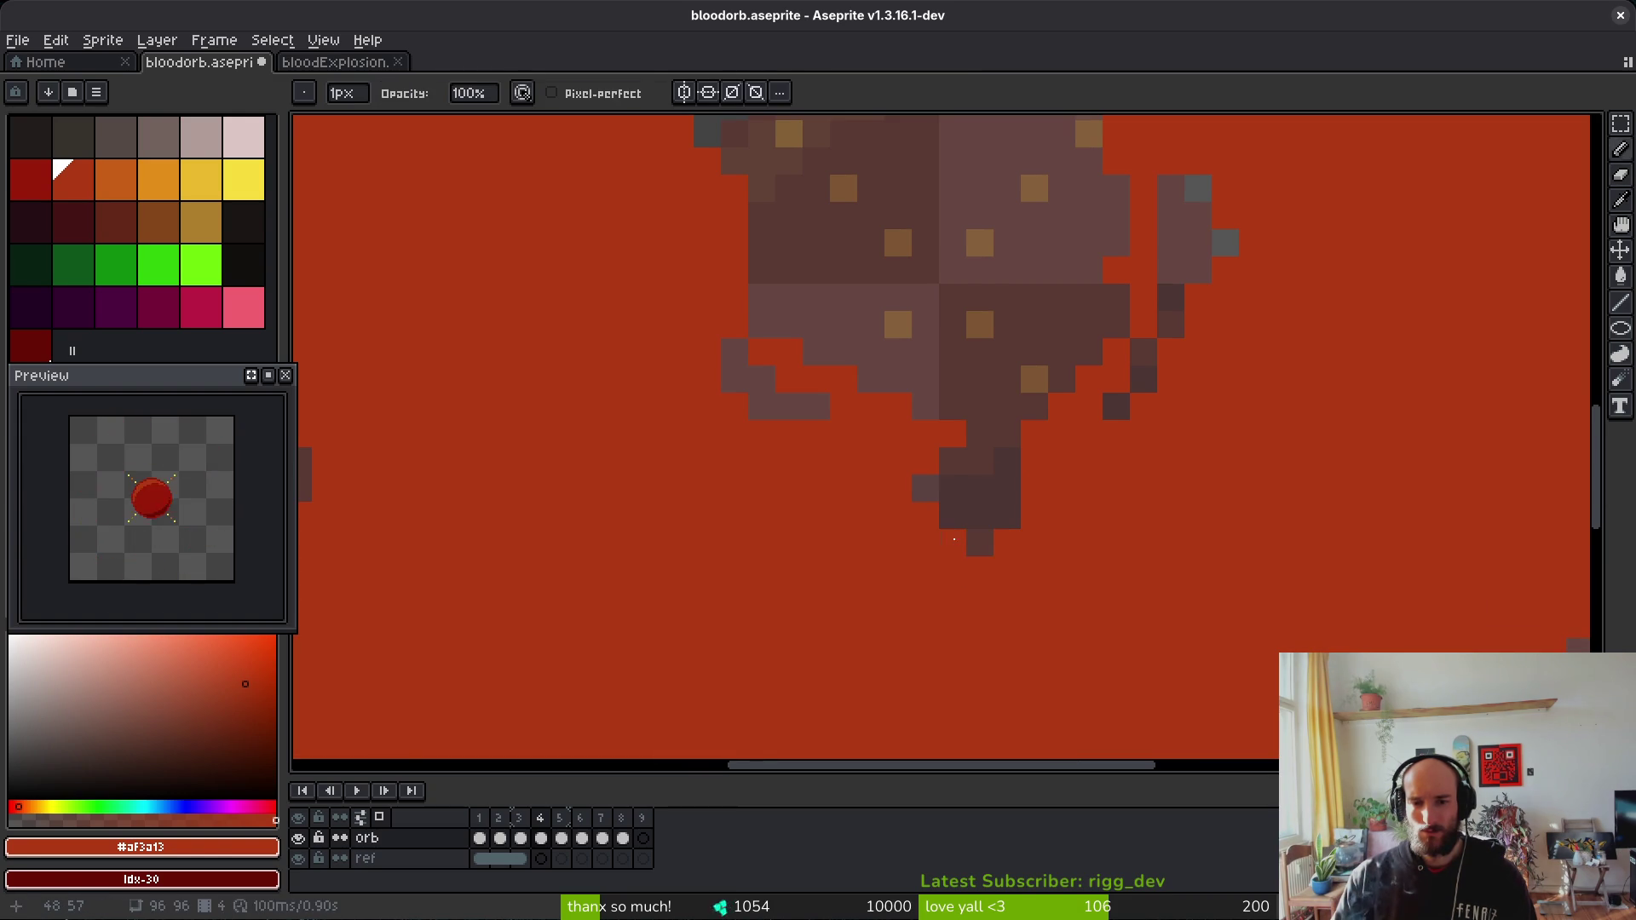
pyautogui.click(925, 570)
pyautogui.scroll(-1, 1006, 566)
pyautogui.scroll(1, 980, 561)
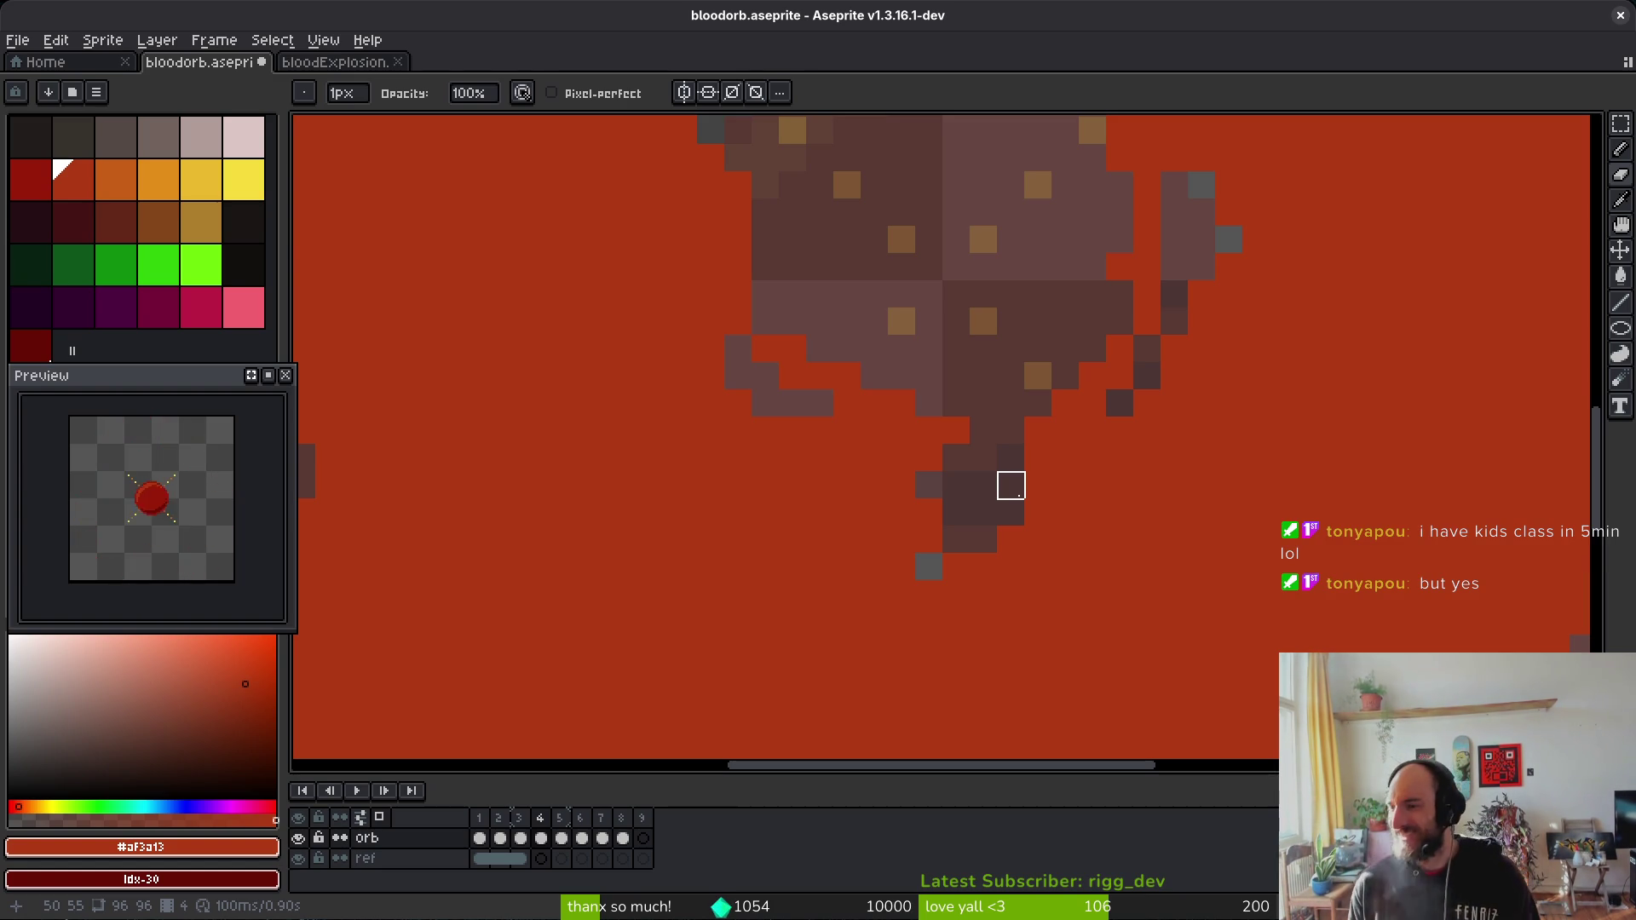
pyautogui.hotkey('alt', 'Tab')
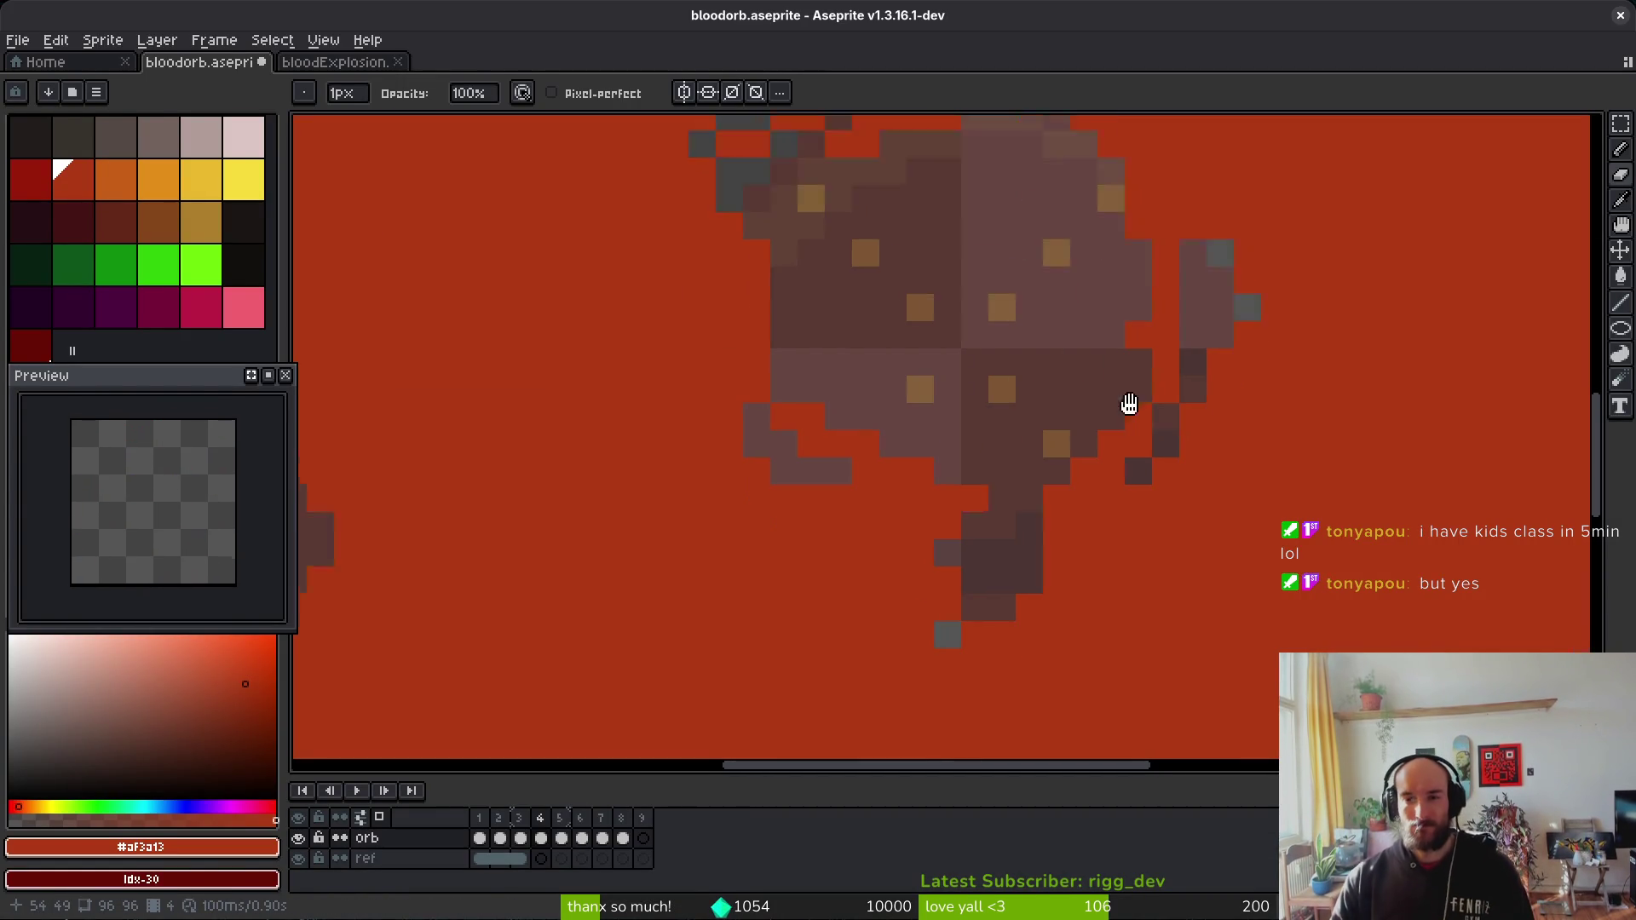
# Step: Erase a stray red pixel beside the orb
pyautogui.press('b')
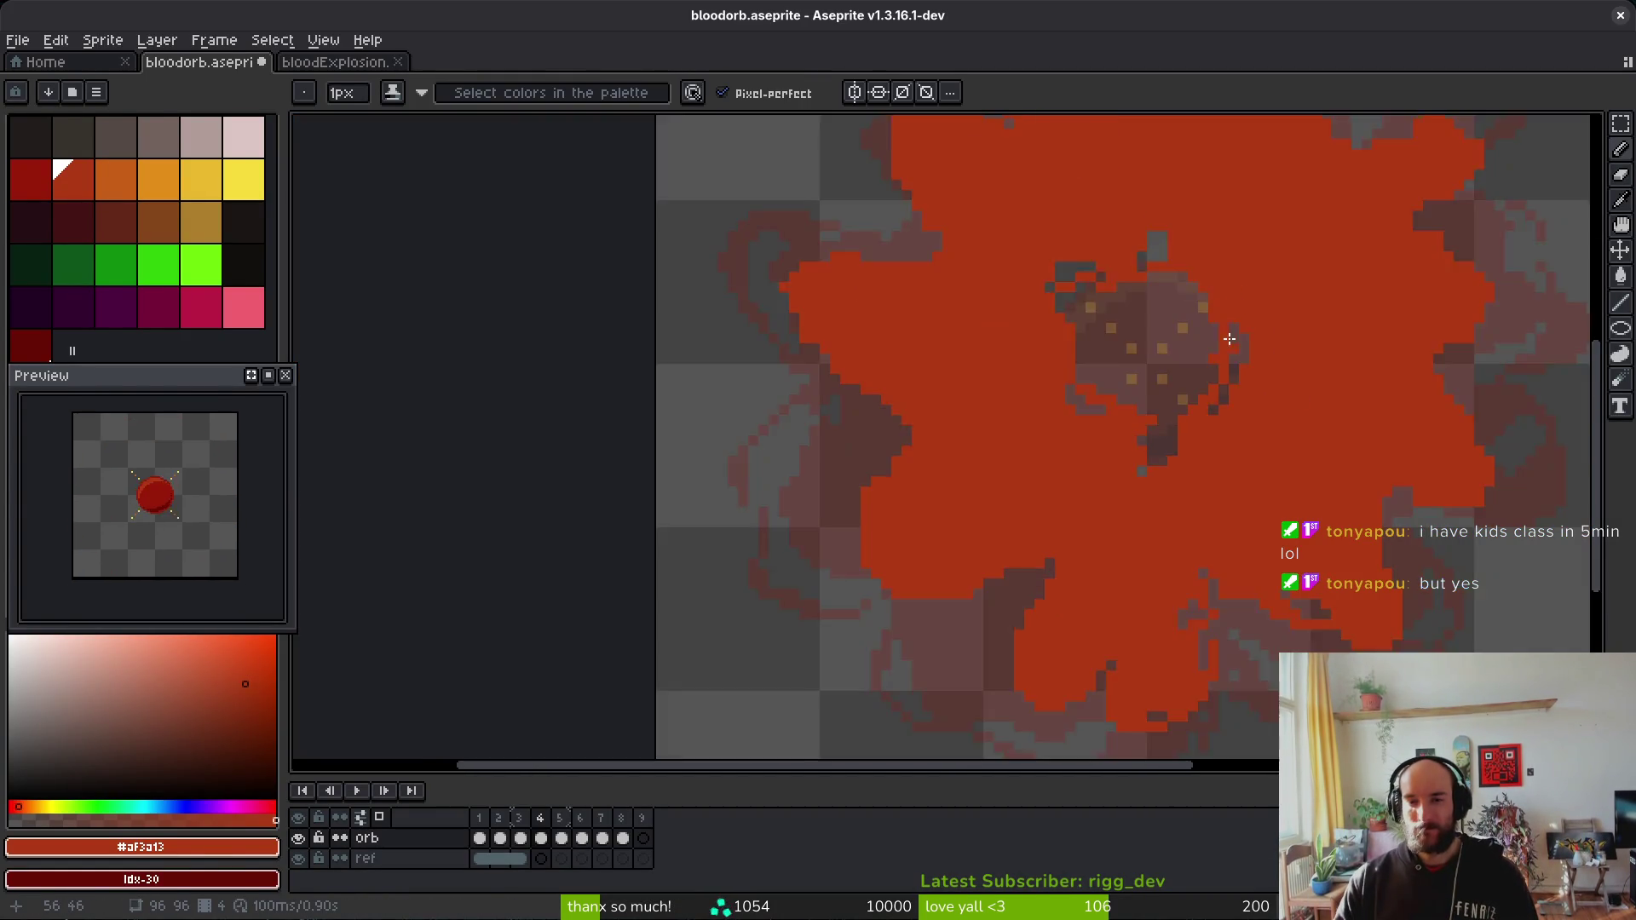
pyautogui.scroll(-3, 1233, 291)
pyautogui.scroll(5, 1223, 401)
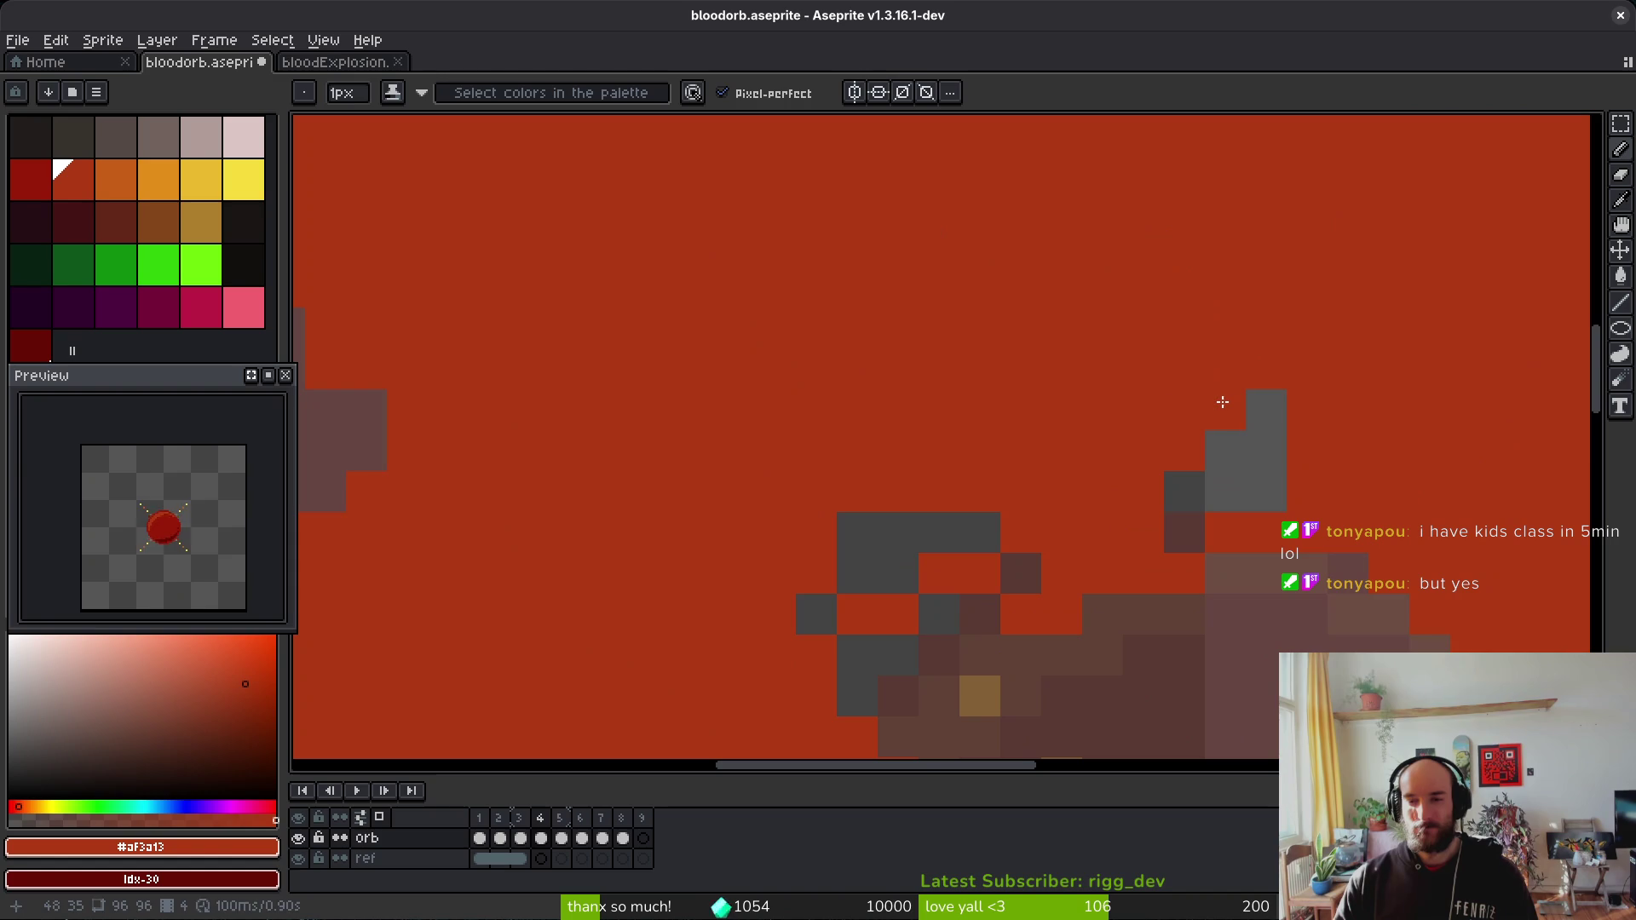
pyautogui.press('e')
pyautogui.click(1267, 491)
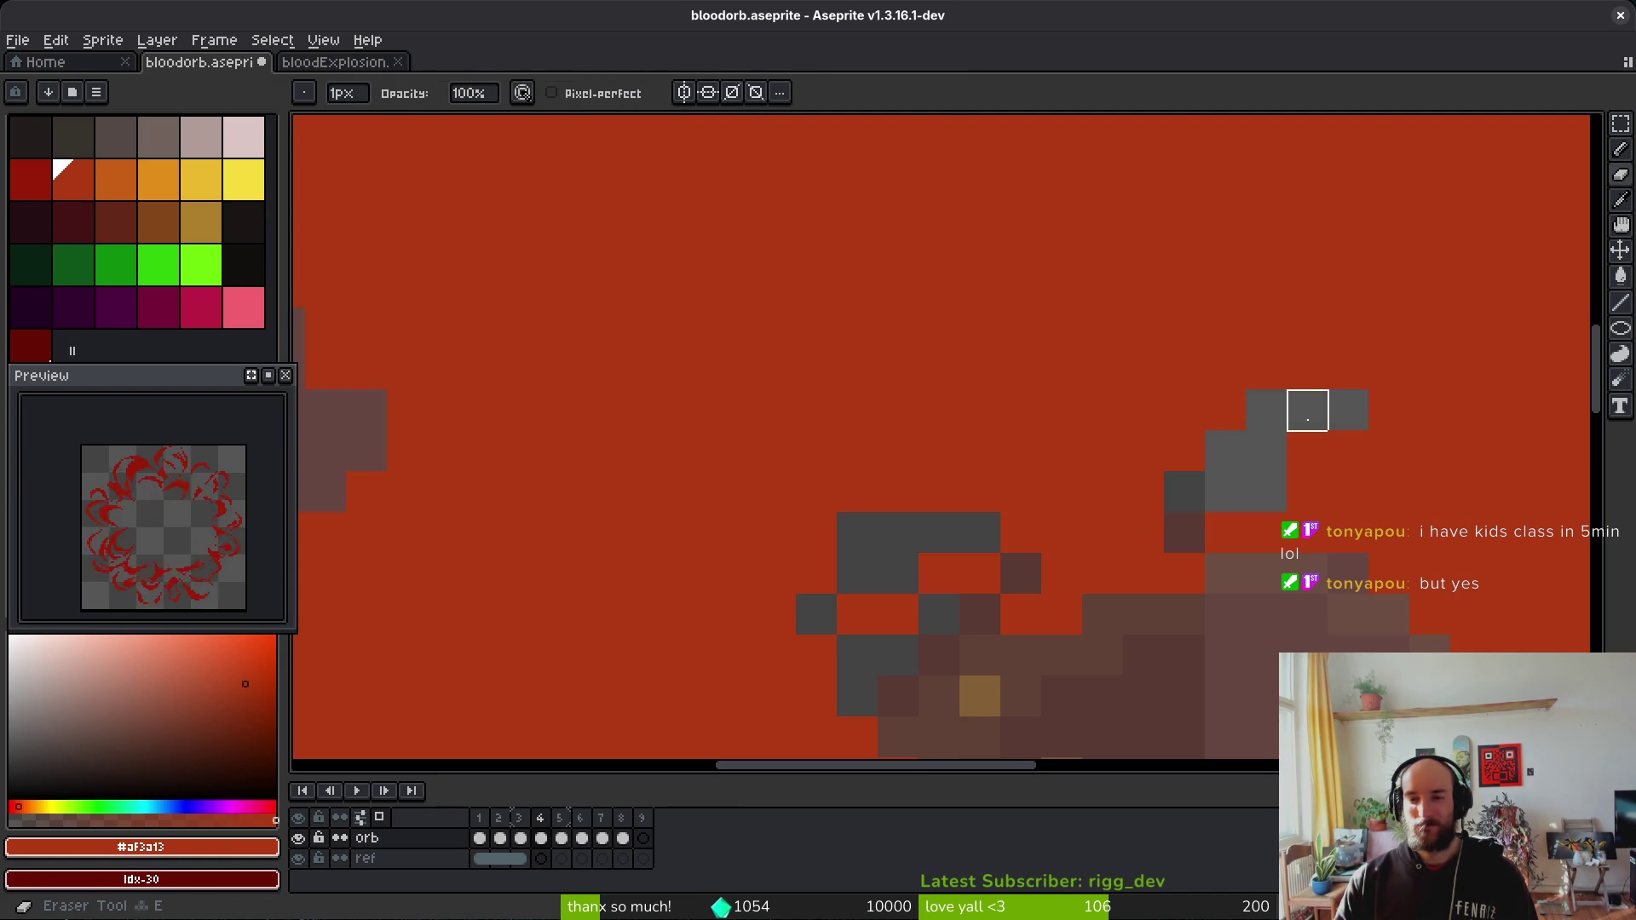
pyautogui.press('b')
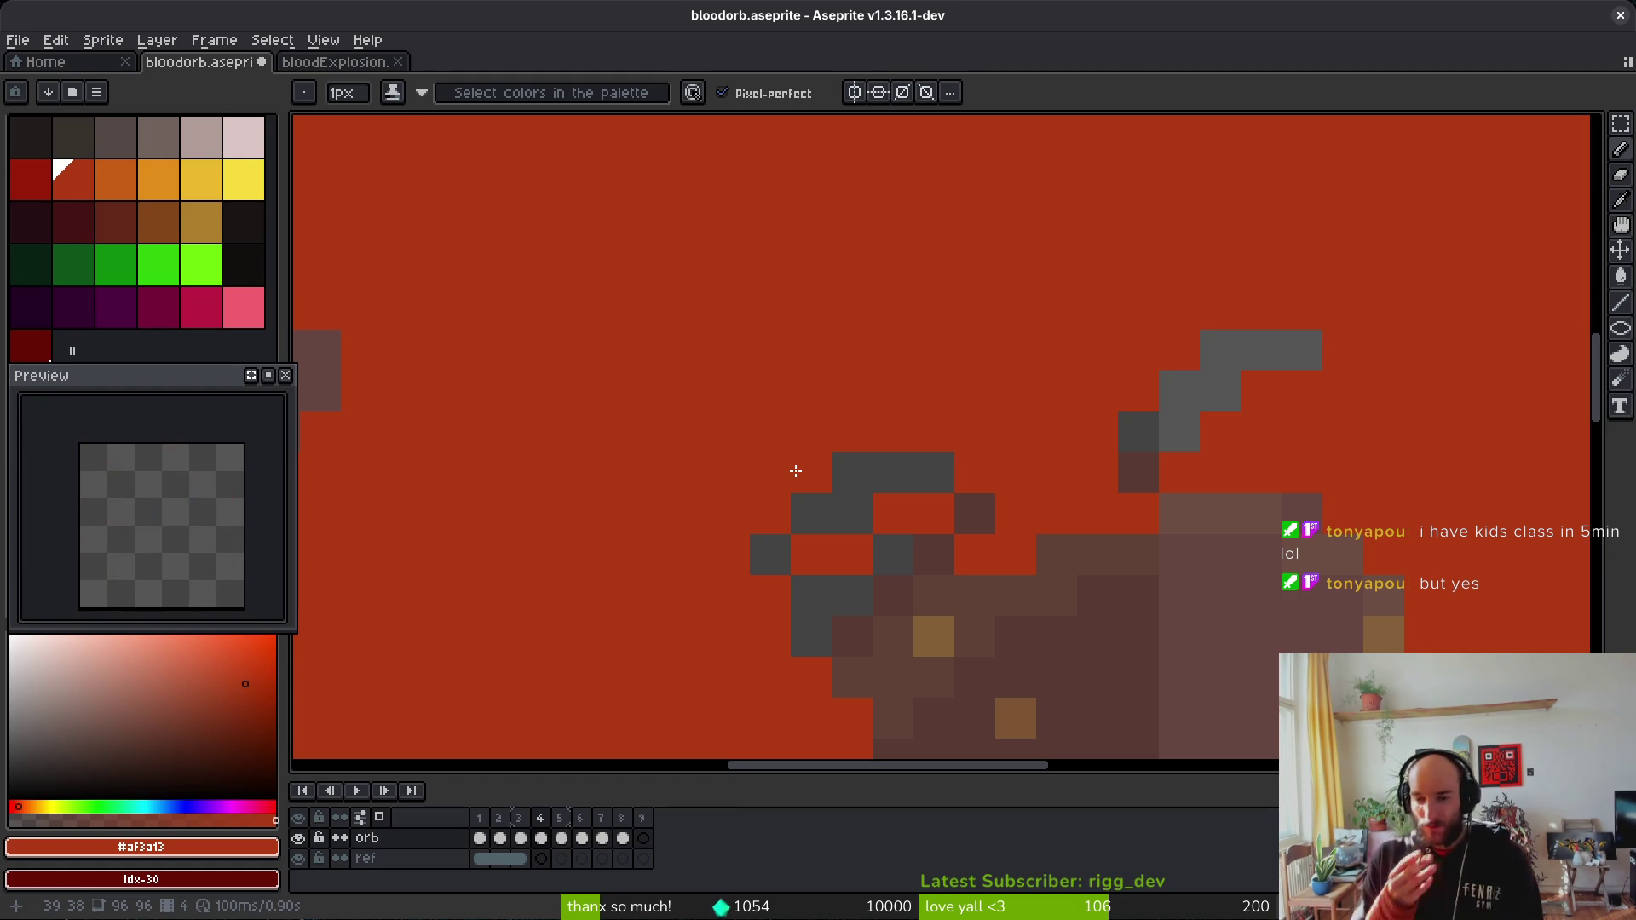
# Step: Darken two orange edge pixels of the blob with Shading ink
pyautogui.moveTo(705, 486)
pyautogui.mouseDown()
pyautogui.moveTo(1056, 483)
pyautogui.moveTo(1007, 604)
pyautogui.mouseUp()
pyautogui.scroll(-3, 1057, 571)
pyautogui.scroll(3, 975, 570)
pyautogui.press('b')
pyautogui.press('b')
pyautogui.scroll(-2, 942, 438)
pyautogui.scroll(2, 895, 540)
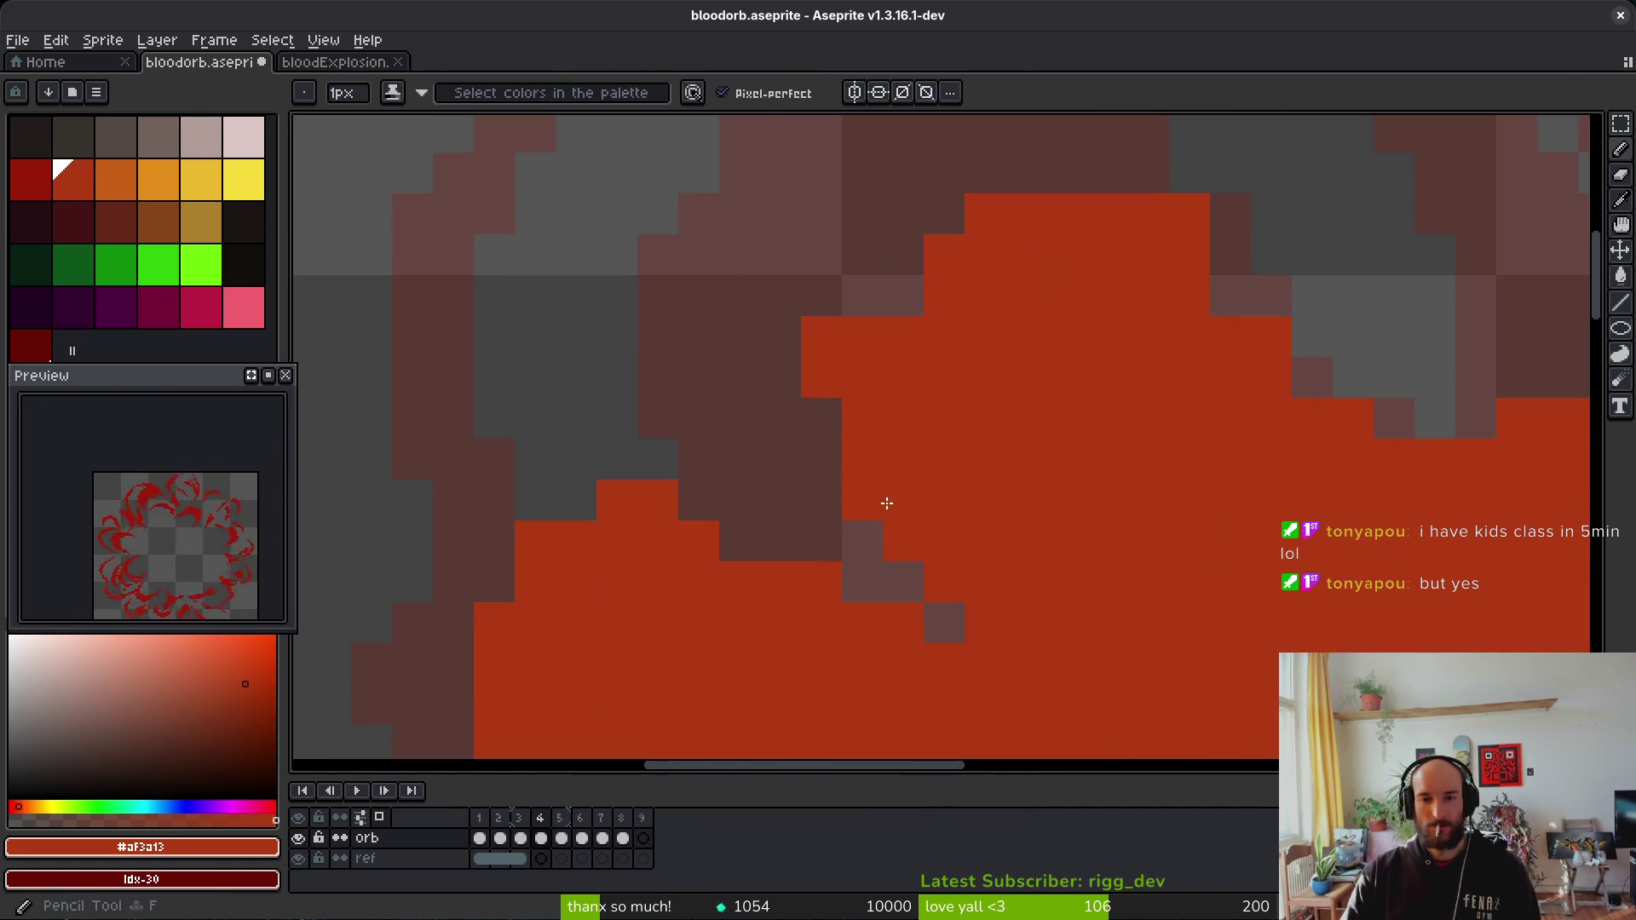
pyautogui.scroll(-2, 975, 413)
pyautogui.scroll(2, 1119, 469)
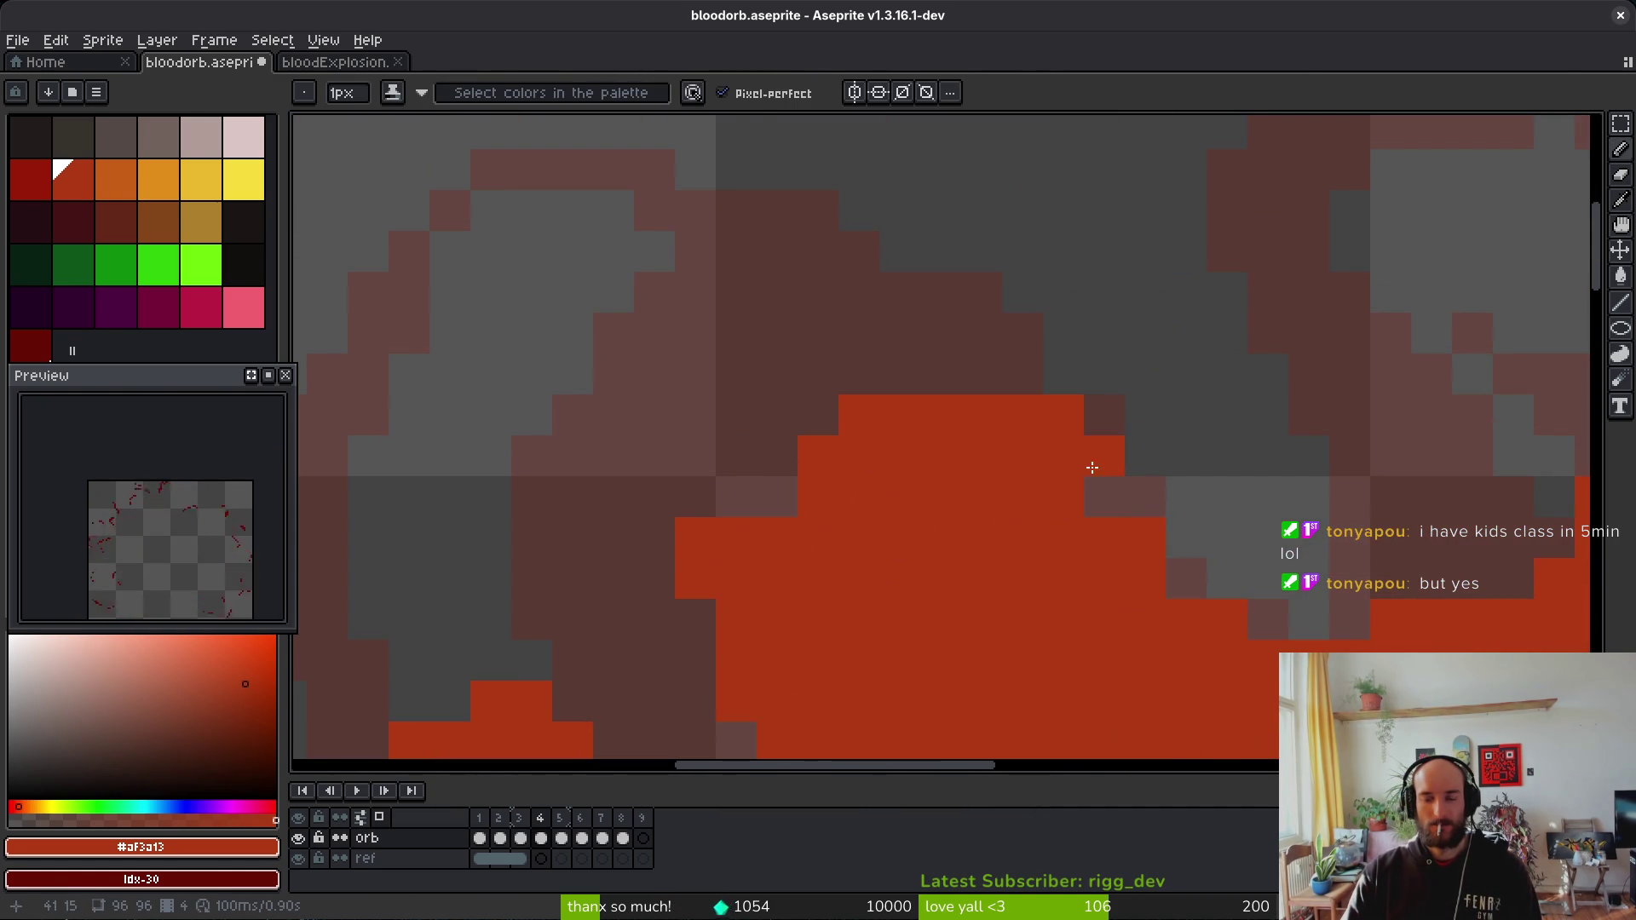
pyautogui.moveTo(1092, 468); pyautogui.dragTo(1065, 415)
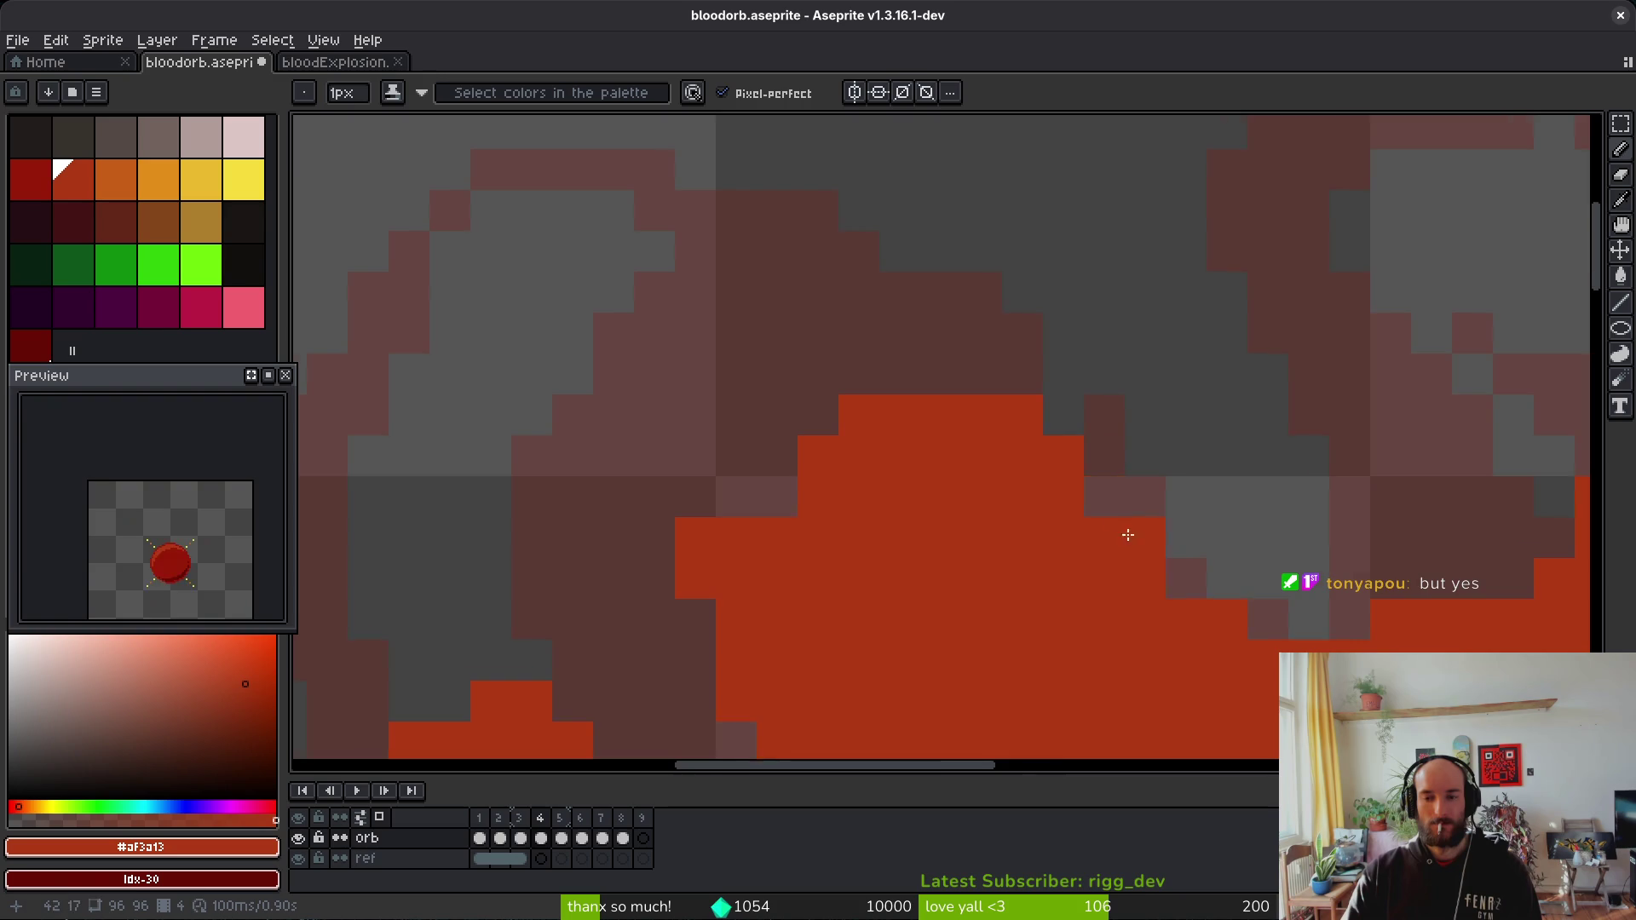
# Step: Shade a couple of edge pixels on the far side of the blob and paint a stray edge pixel
pyautogui.scroll(-2, 1129, 535)
pyautogui.press('b')
pyautogui.scroll(-2, 847, 369)
pyautogui.moveTo(1008, 384); pyautogui.dragTo(1033, 456)
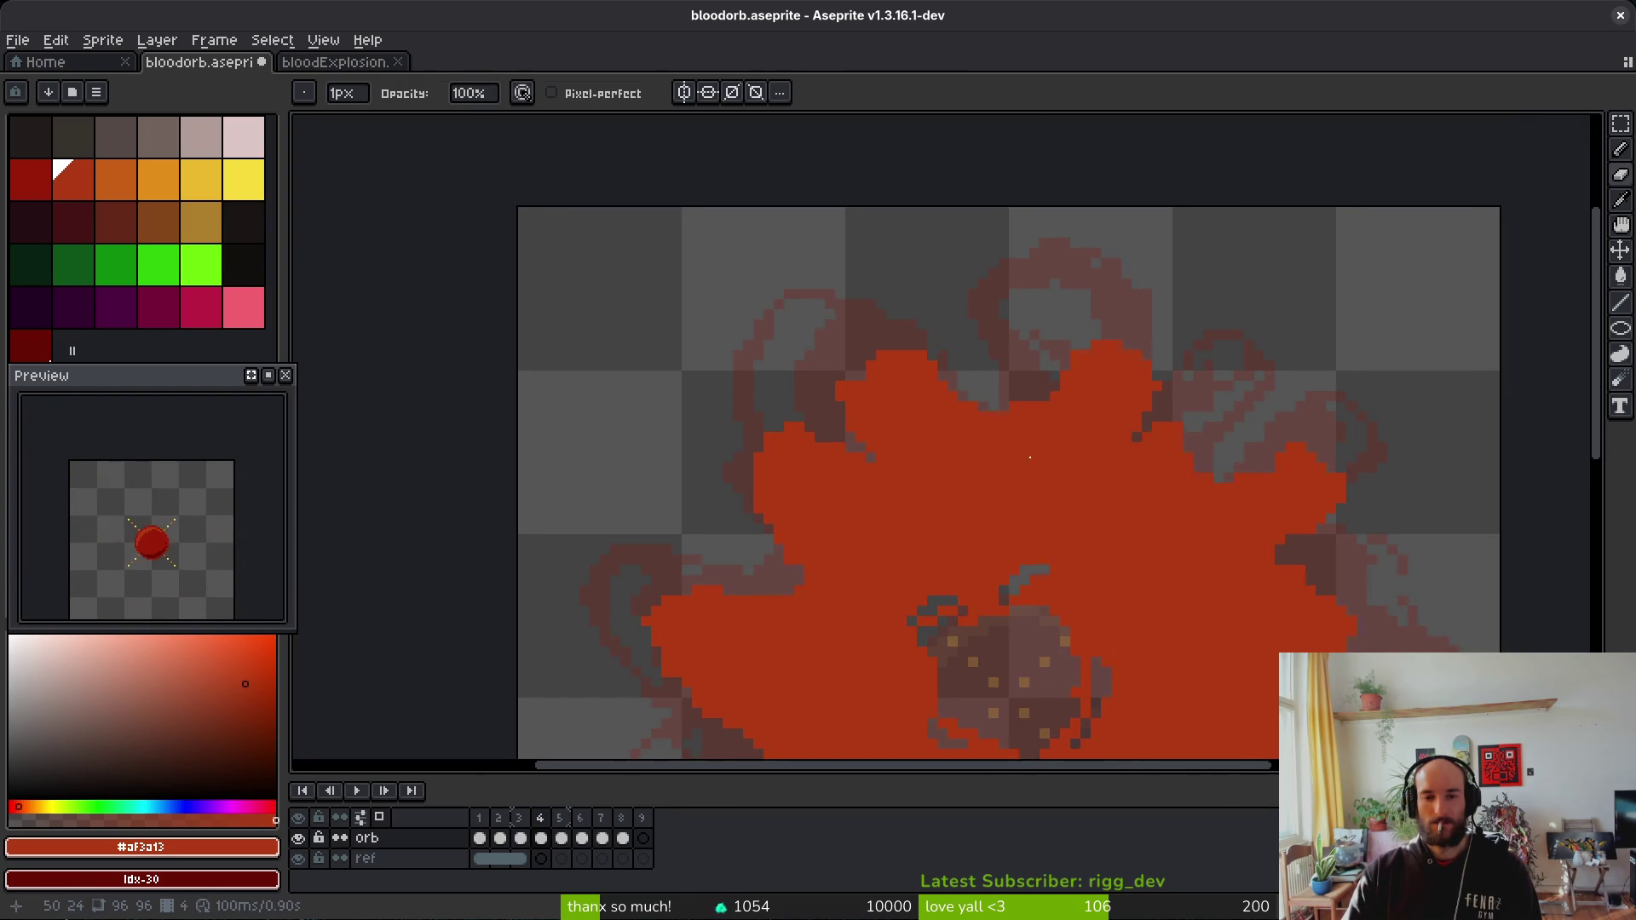
pyautogui.scroll(4, 886, 375)
pyautogui.moveTo(764, 452); pyautogui.dragTo(734, 397)
pyautogui.scroll(-3, 767, 409)
pyautogui.scroll(3, 852, 469)
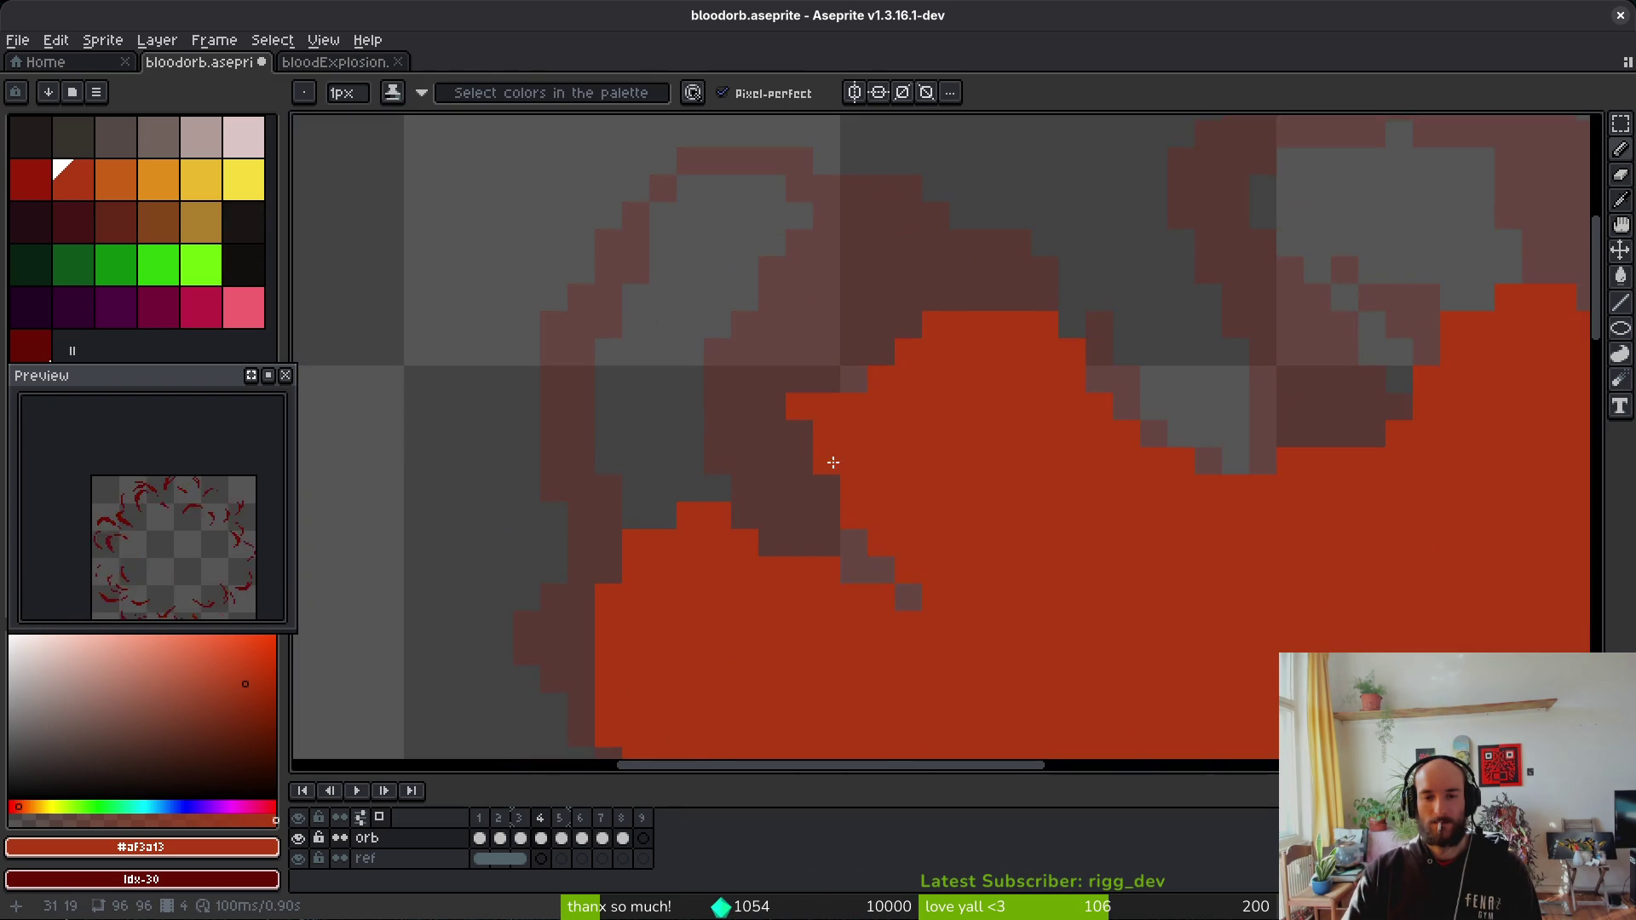
pyautogui.scroll(-5, 834, 462)
pyautogui.scroll(1, 1108, 528)
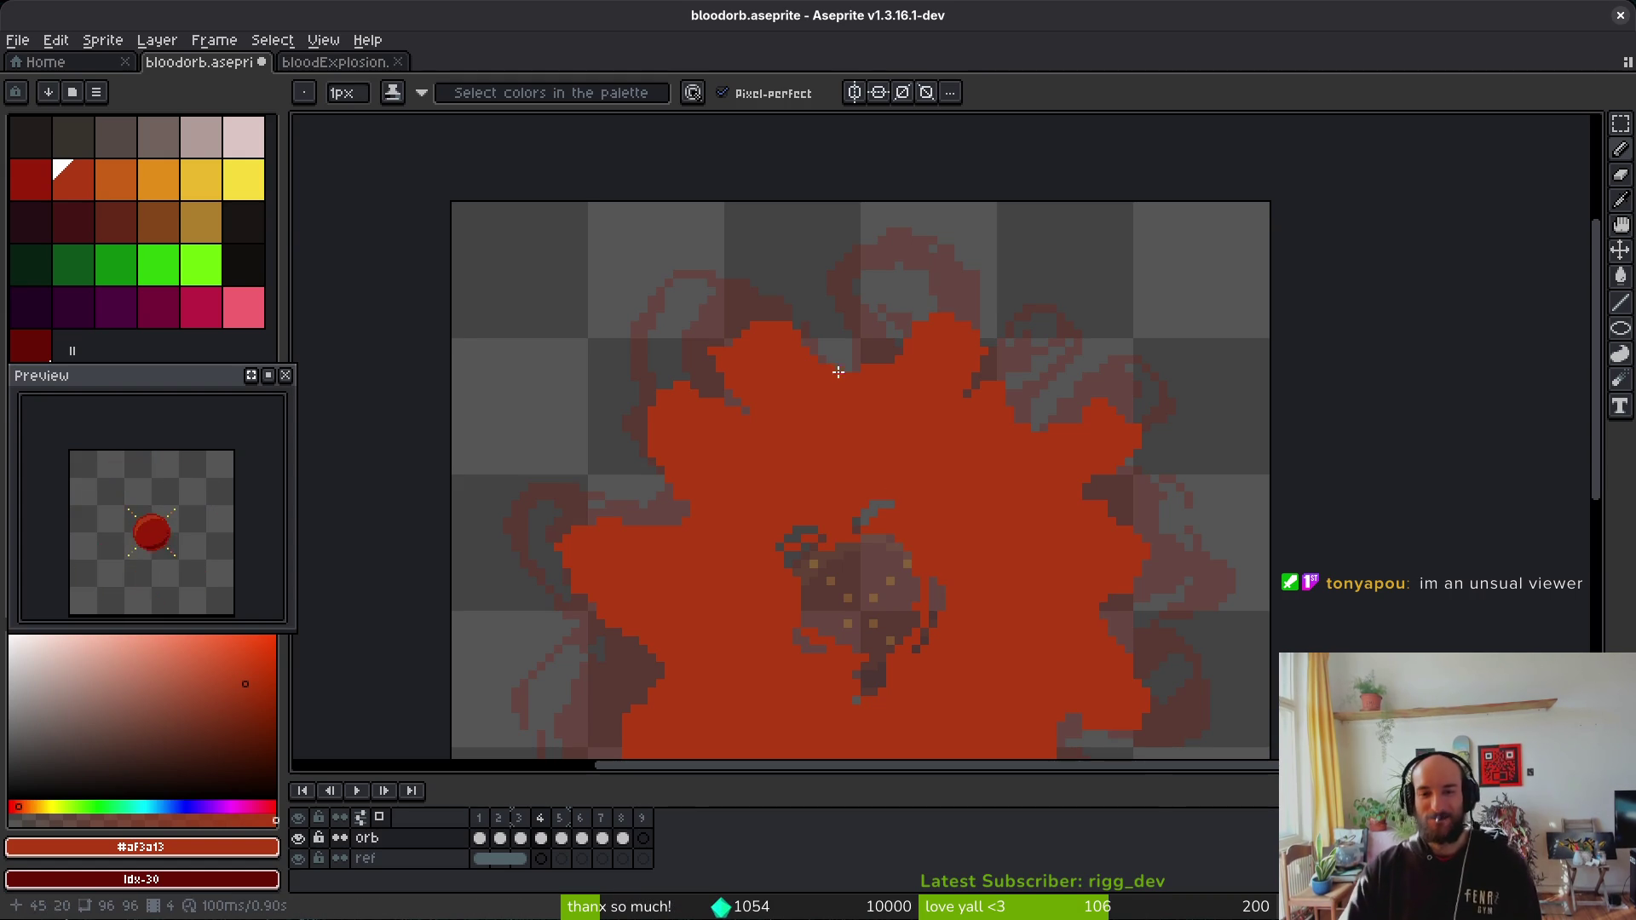
pyautogui.scroll(3, 906, 371)
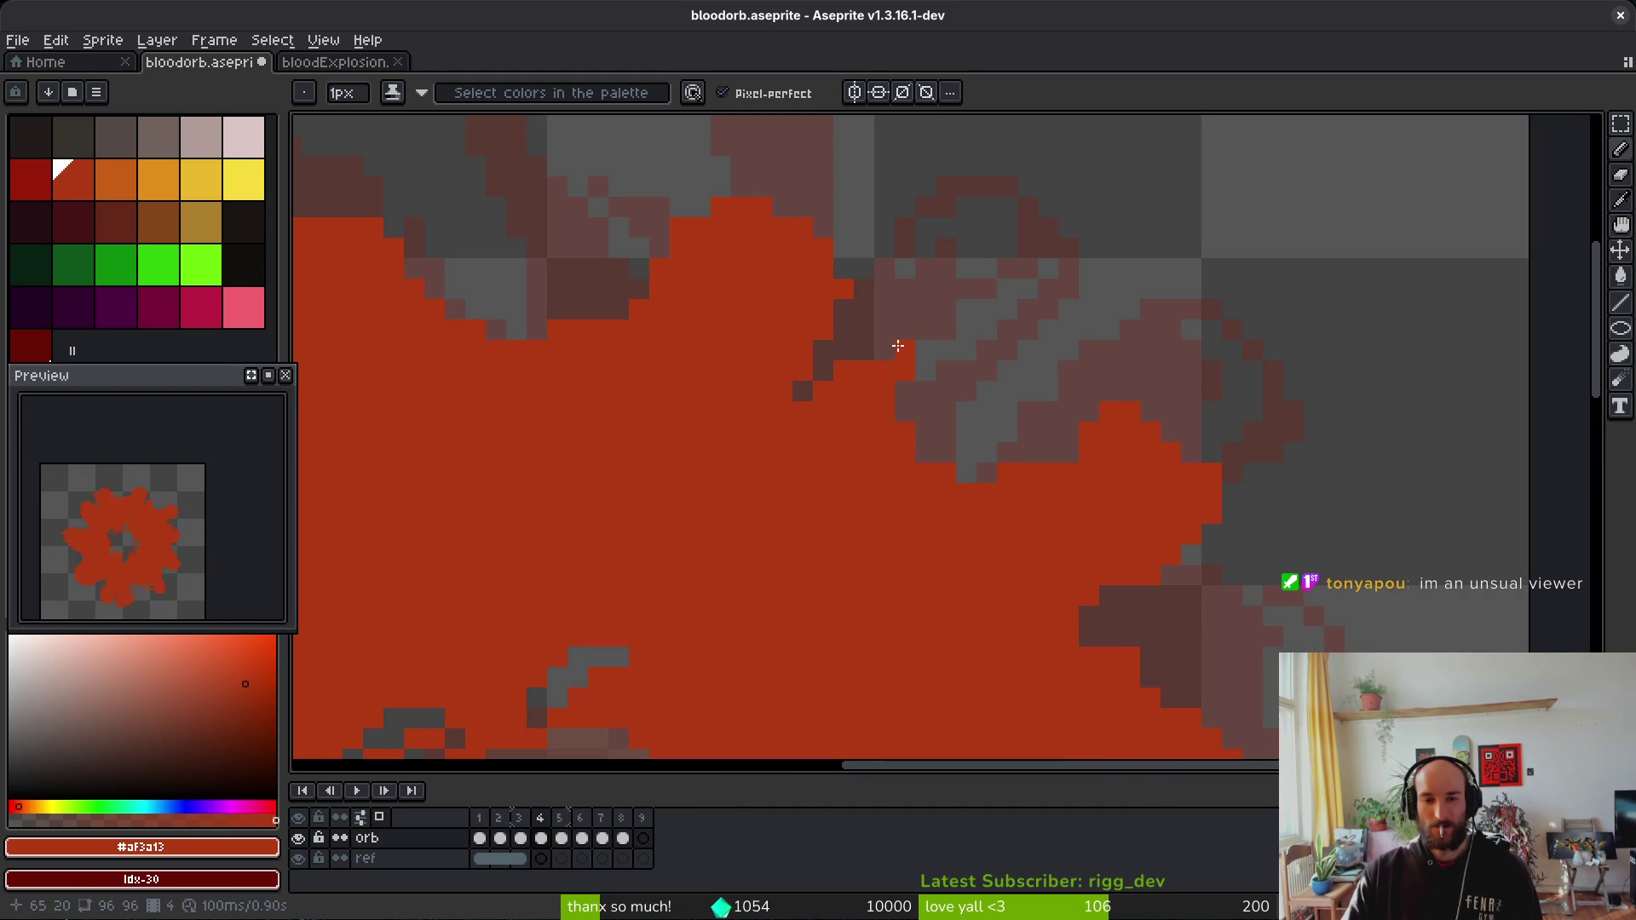
pyautogui.scroll(3, 950, 396)
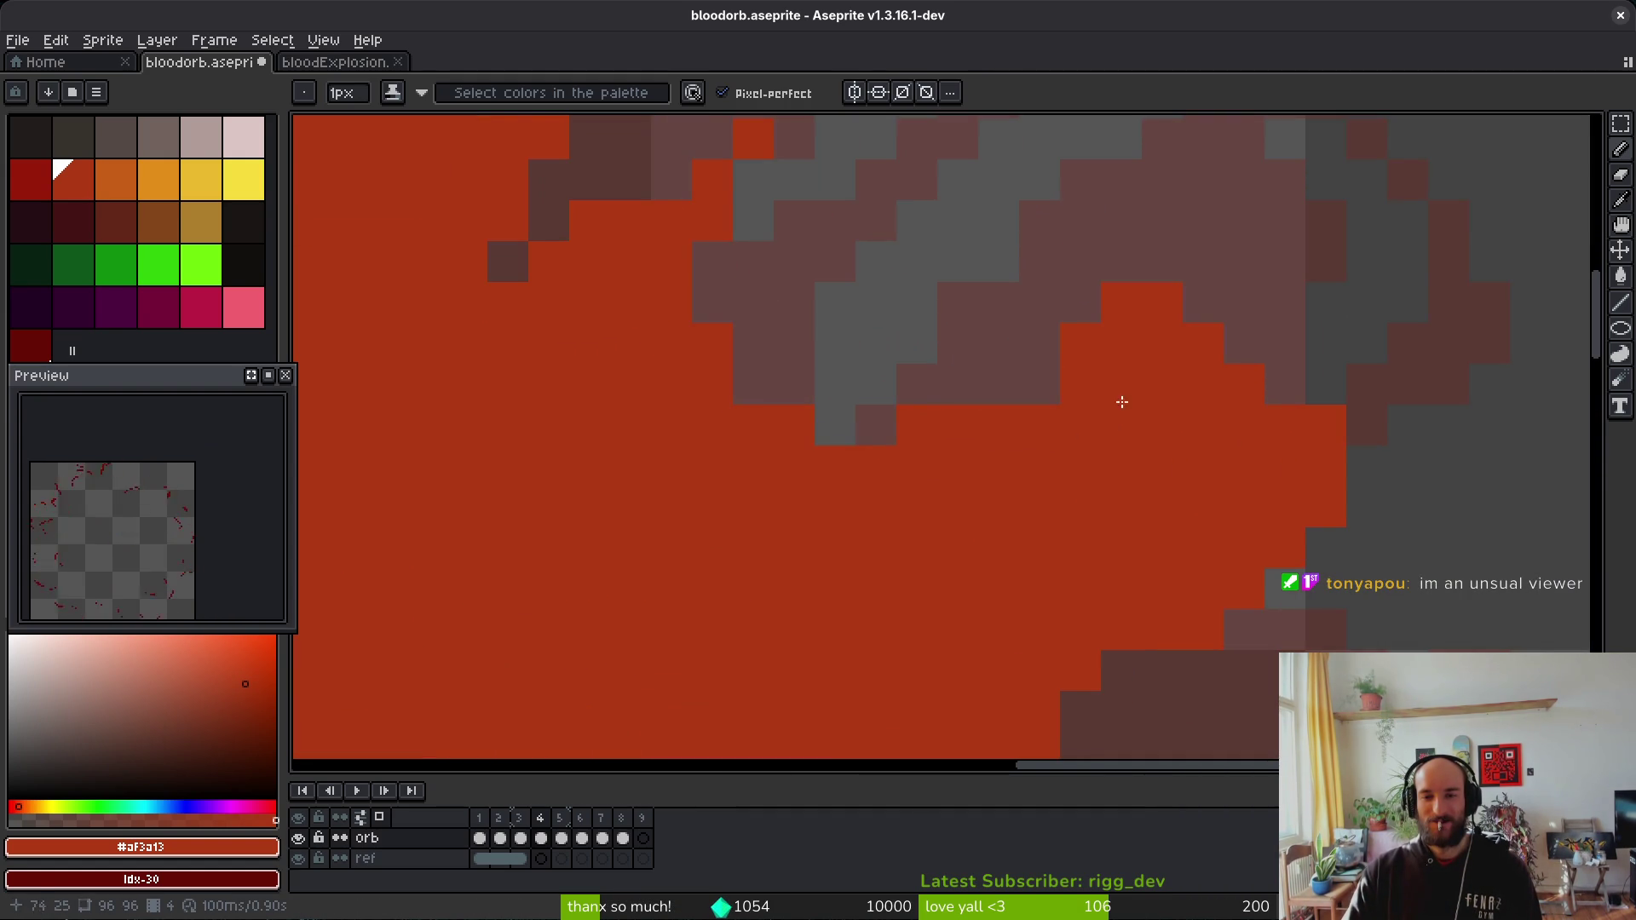
pyautogui.hscroll(5, 1023, 363)
pyautogui.click(1071, 293)
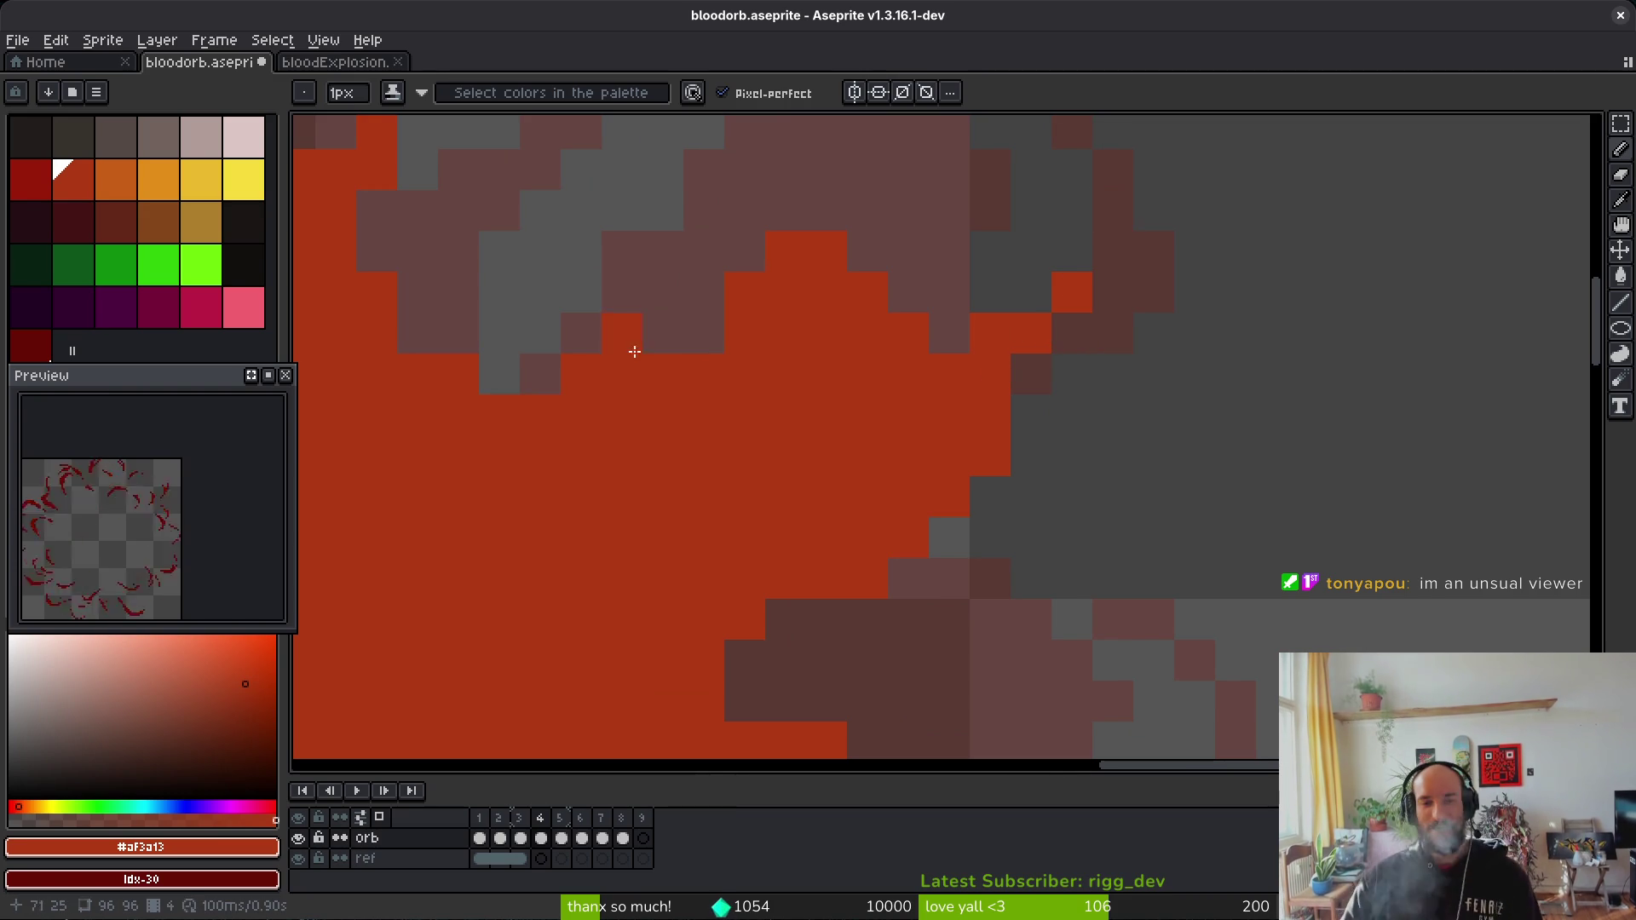
# Step: Shade a short diagonal run of pixels along the blob's lower edge
pyautogui.scroll(-3, 986, 499)
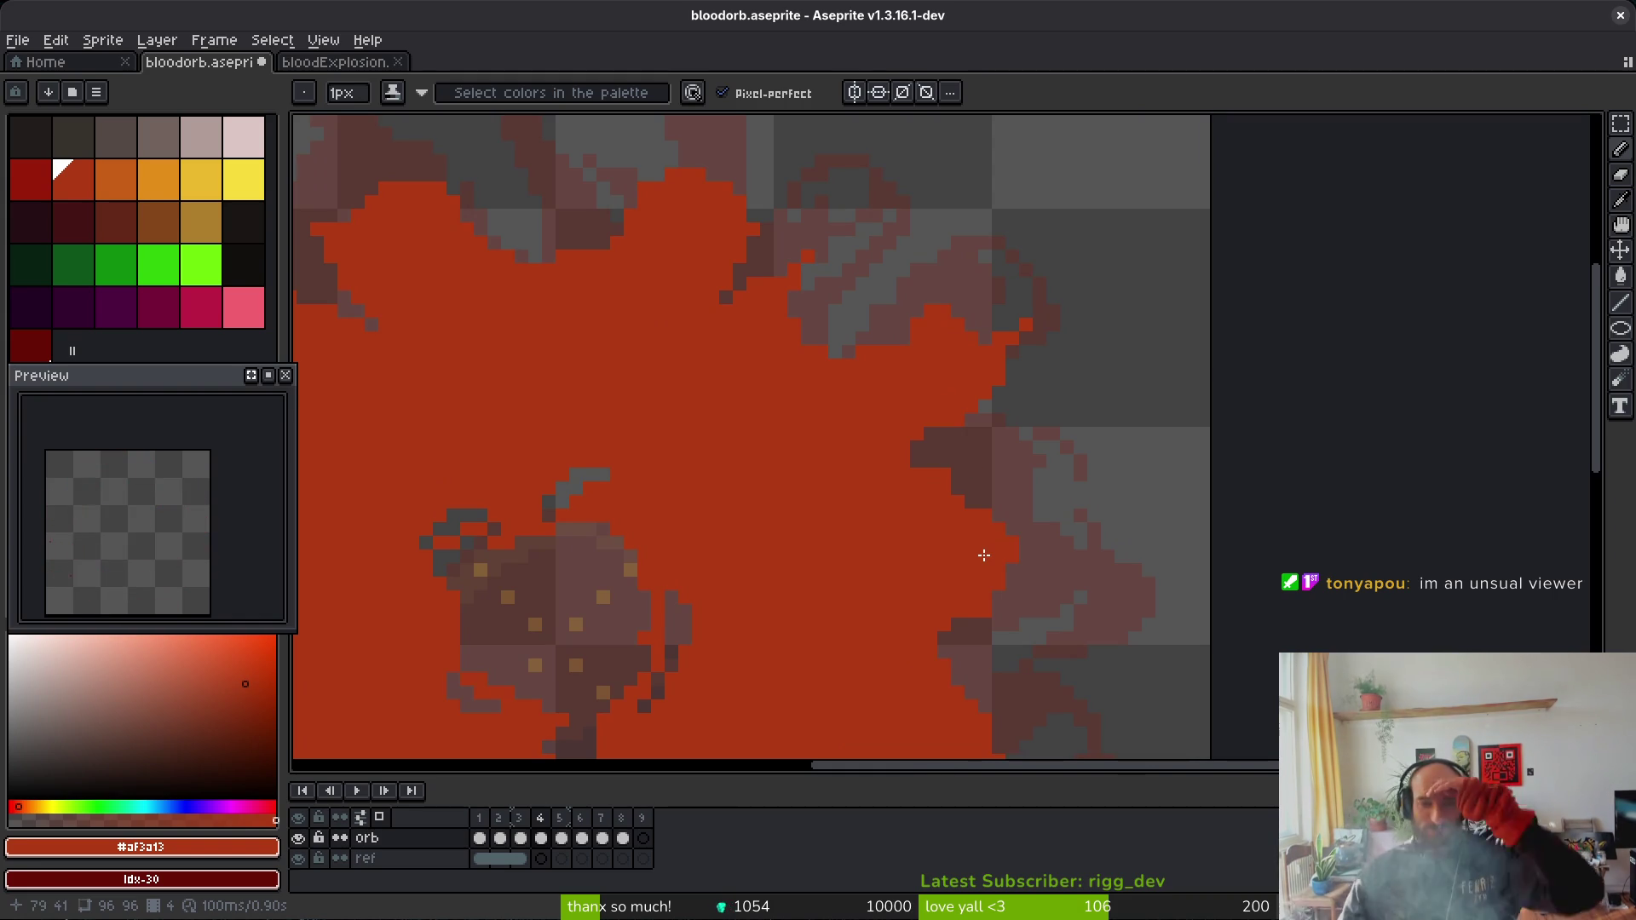
pyautogui.press('b')
pyautogui.scroll(1, 1007, 484)
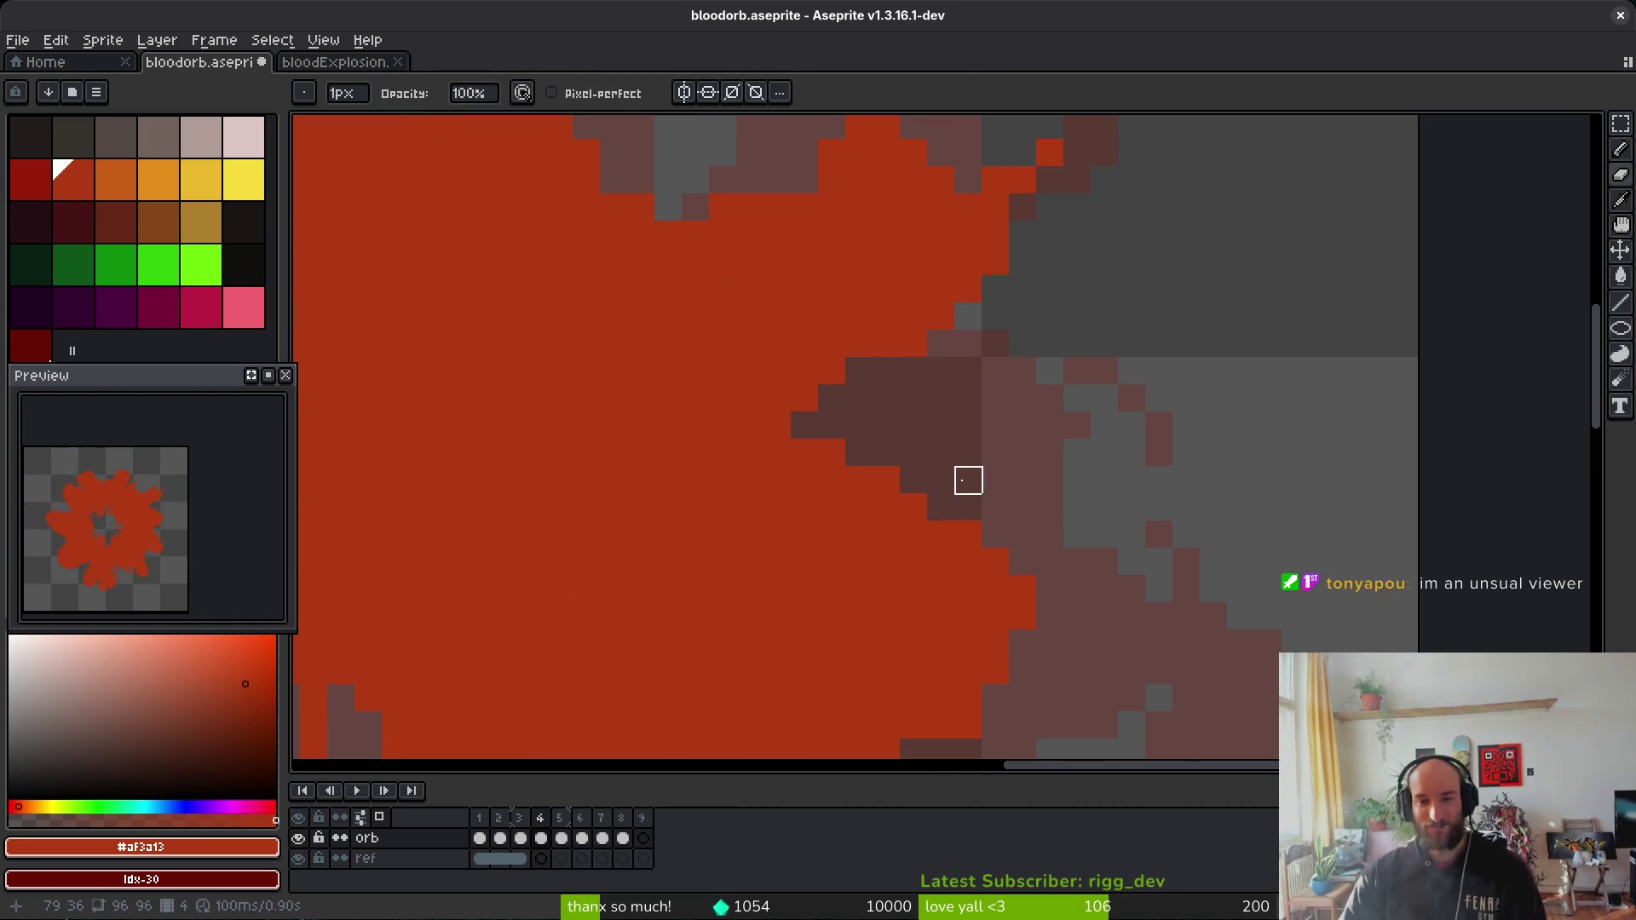
pyautogui.scroll(-3, 1071, 472)
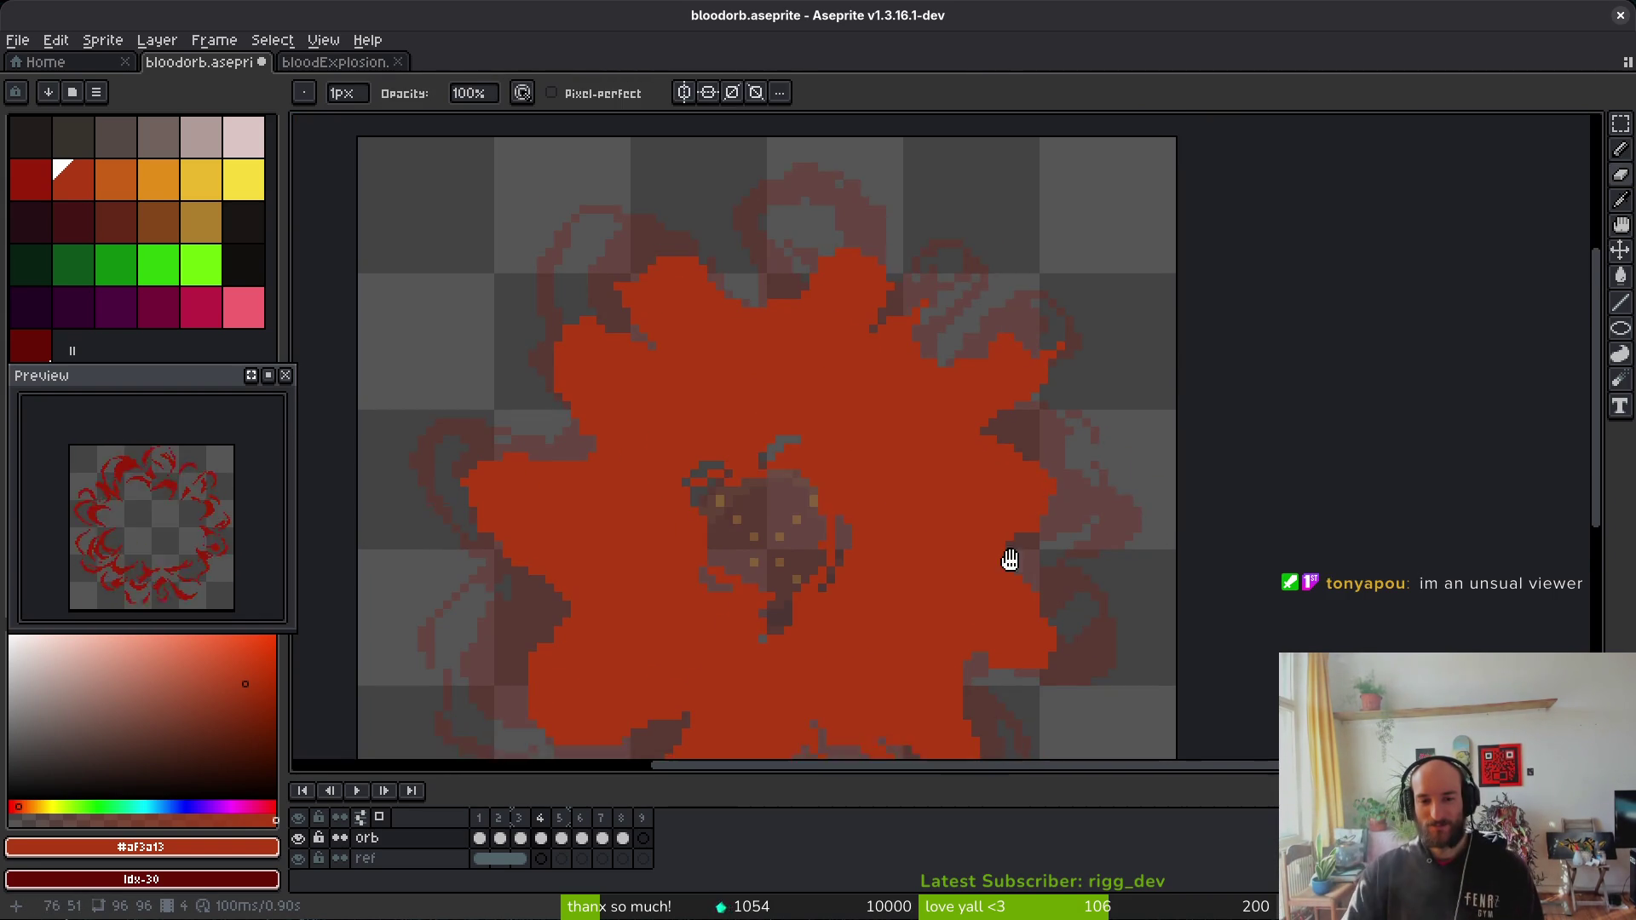
pyautogui.scroll(2, 1006, 583)
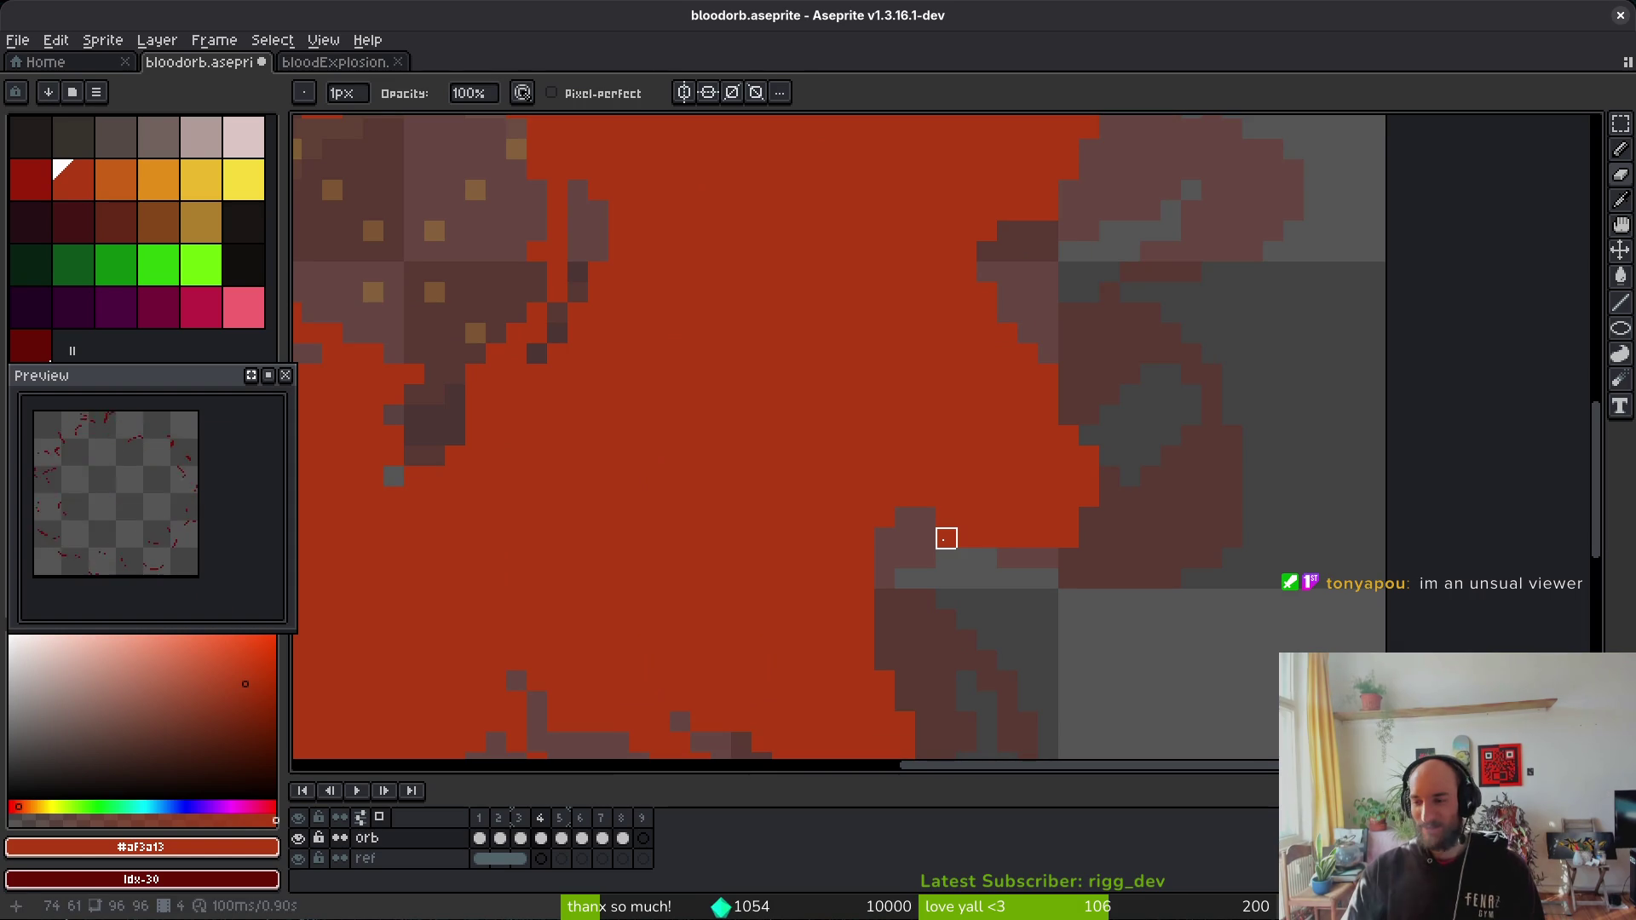
pyautogui.press('b')
pyautogui.moveTo(1010, 554); pyautogui.dragTo(1072, 578)
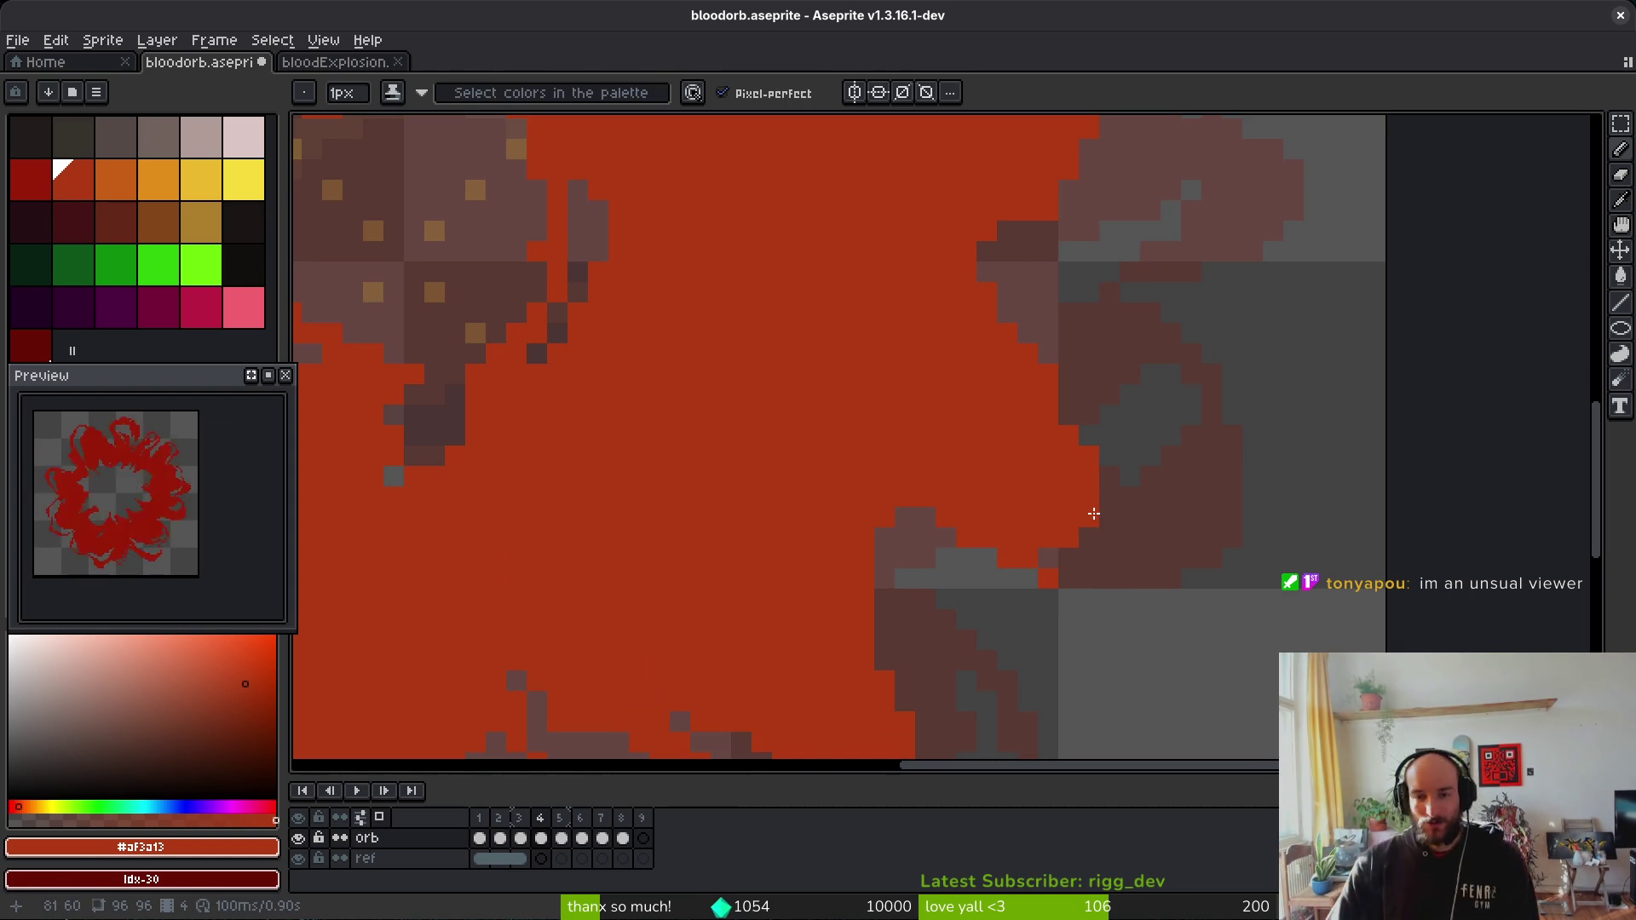
pyautogui.scroll(-5, 1099, 512)
pyautogui.scroll(6, 1065, 341)
pyautogui.press('e')
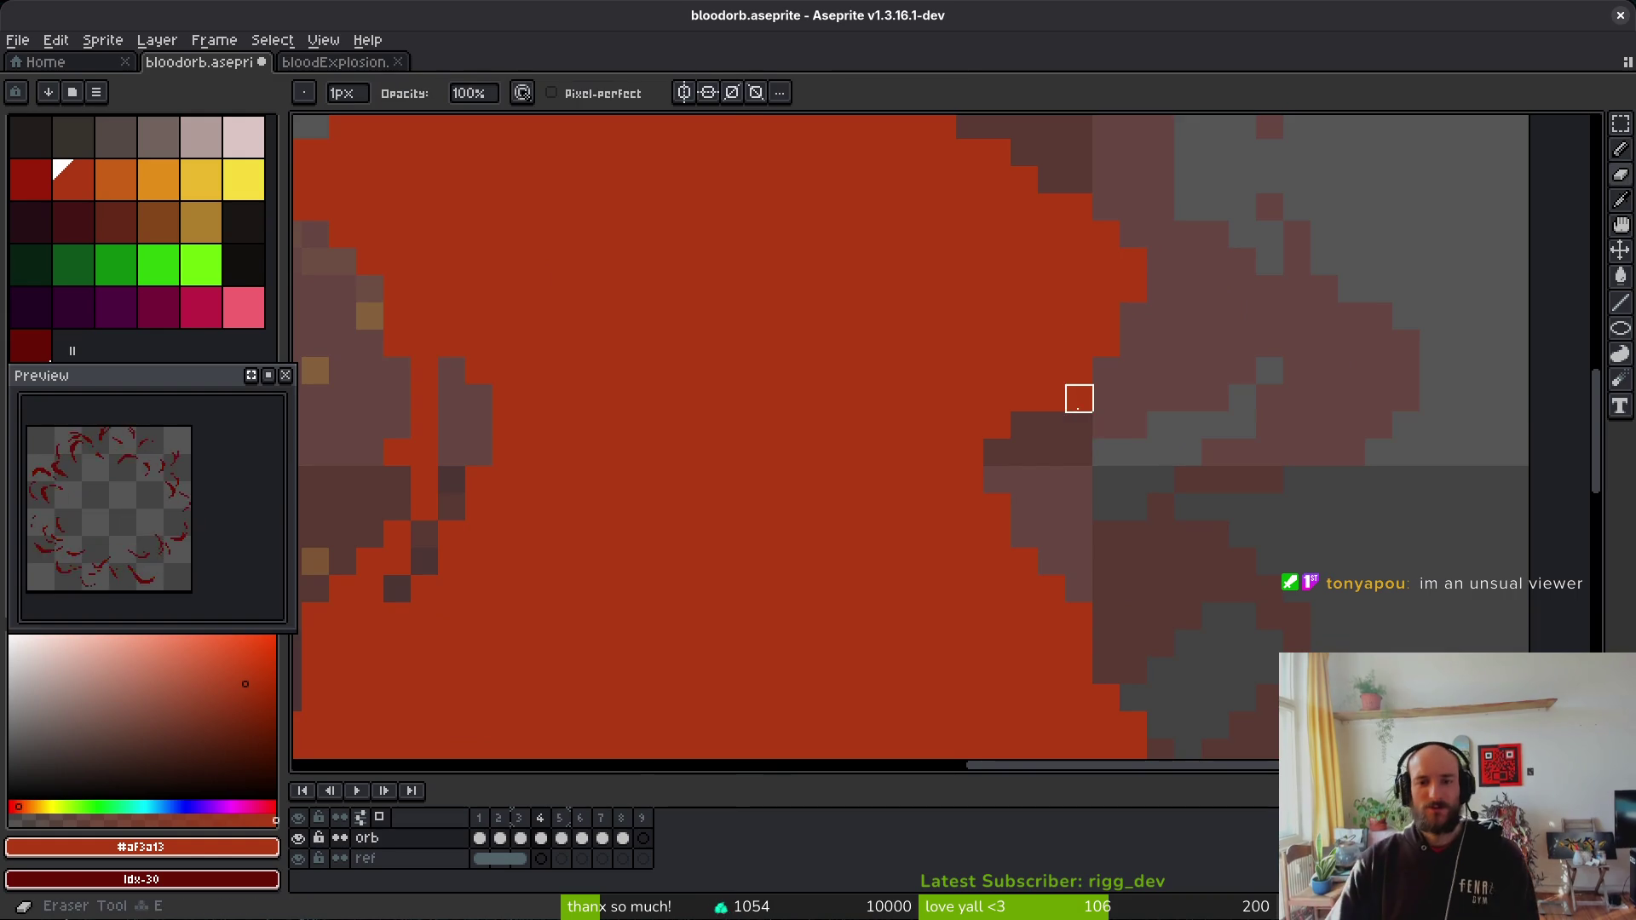
pyautogui.press('b')
pyautogui.scroll(-4, 1121, 314)
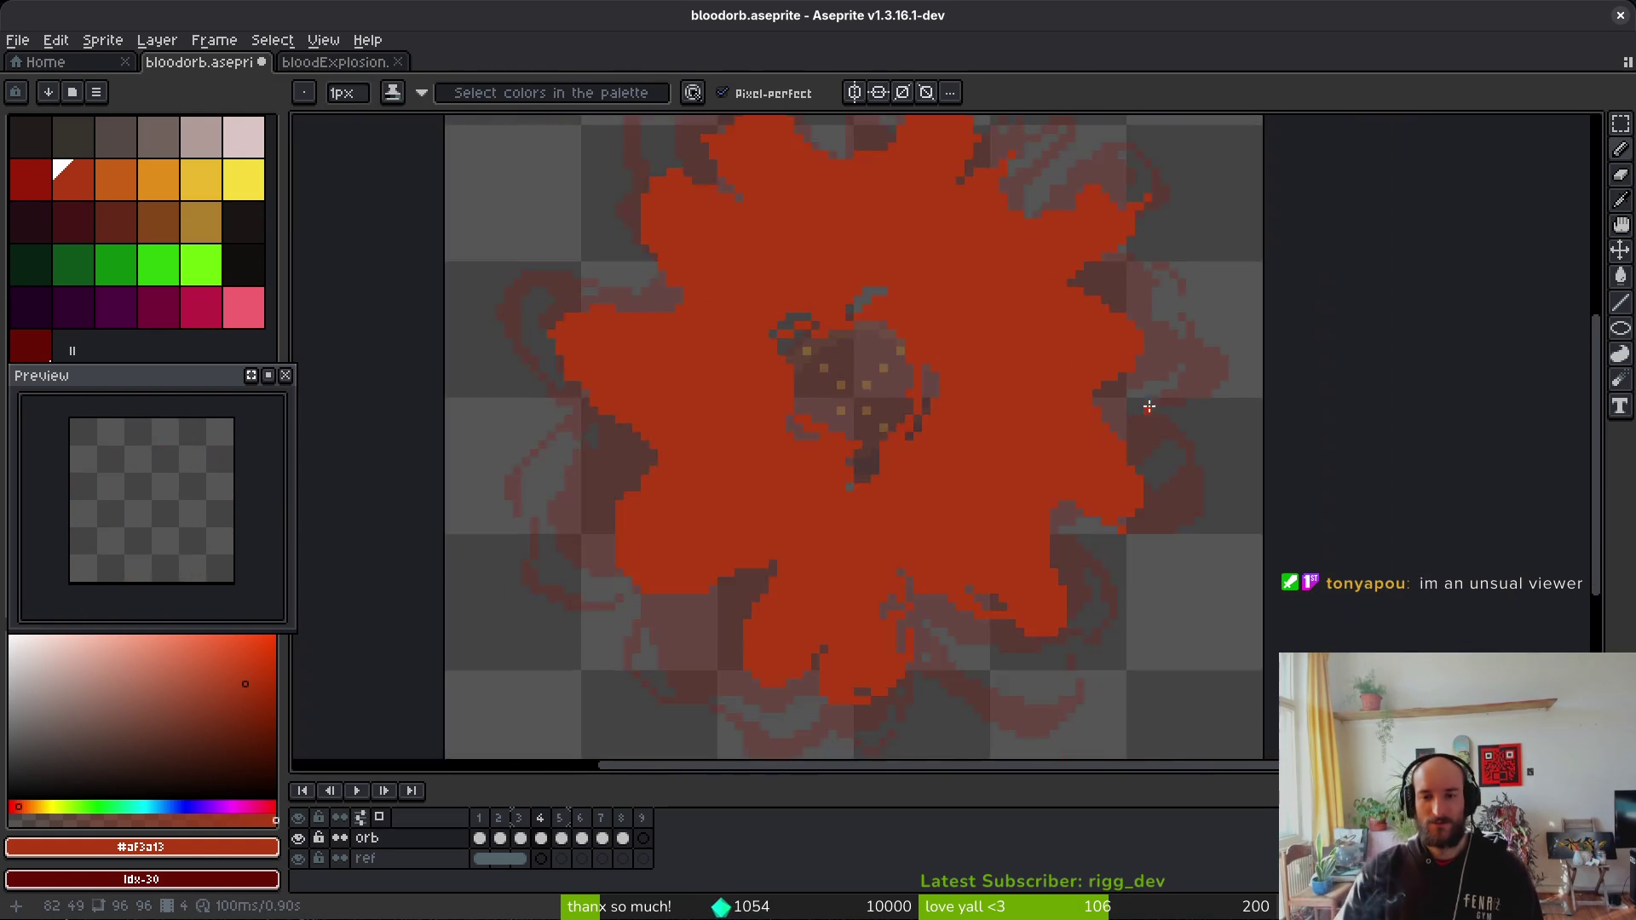
pyautogui.scroll(3, 1143, 409)
pyautogui.scroll(-4, 1126, 318)
pyautogui.scroll(3, 1167, 366)
# Step: Zoom in to check the cleaned blob edge, then step through the frames to frame 5
pyautogui.press('e')
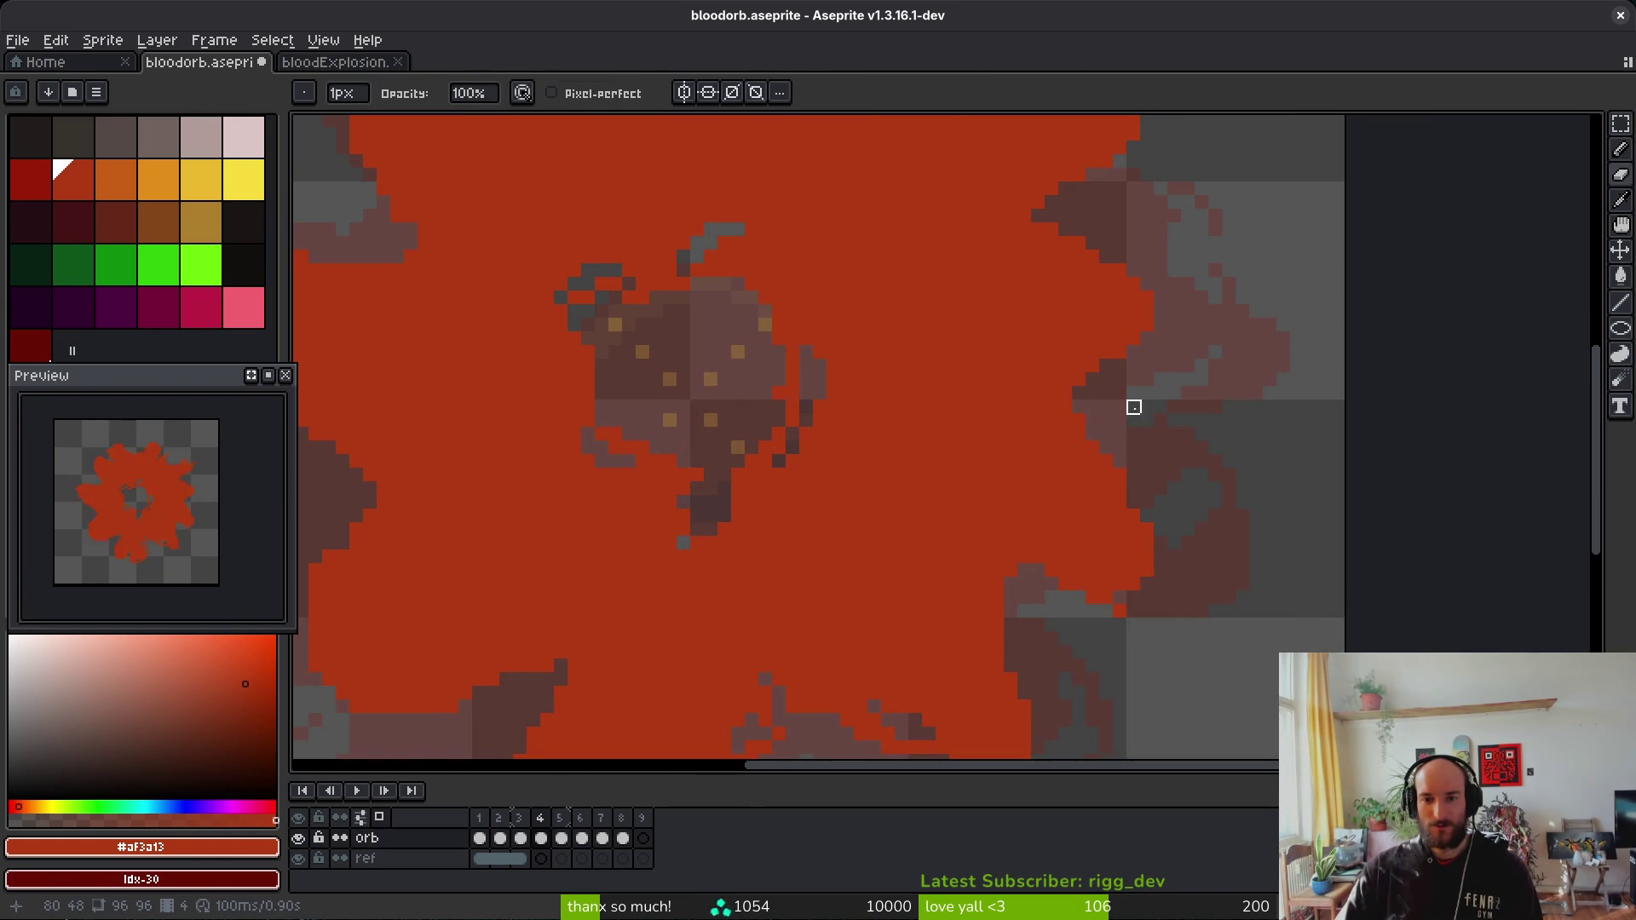
pyautogui.scroll(2, 1112, 404)
pyautogui.scroll(-3, 1161, 474)
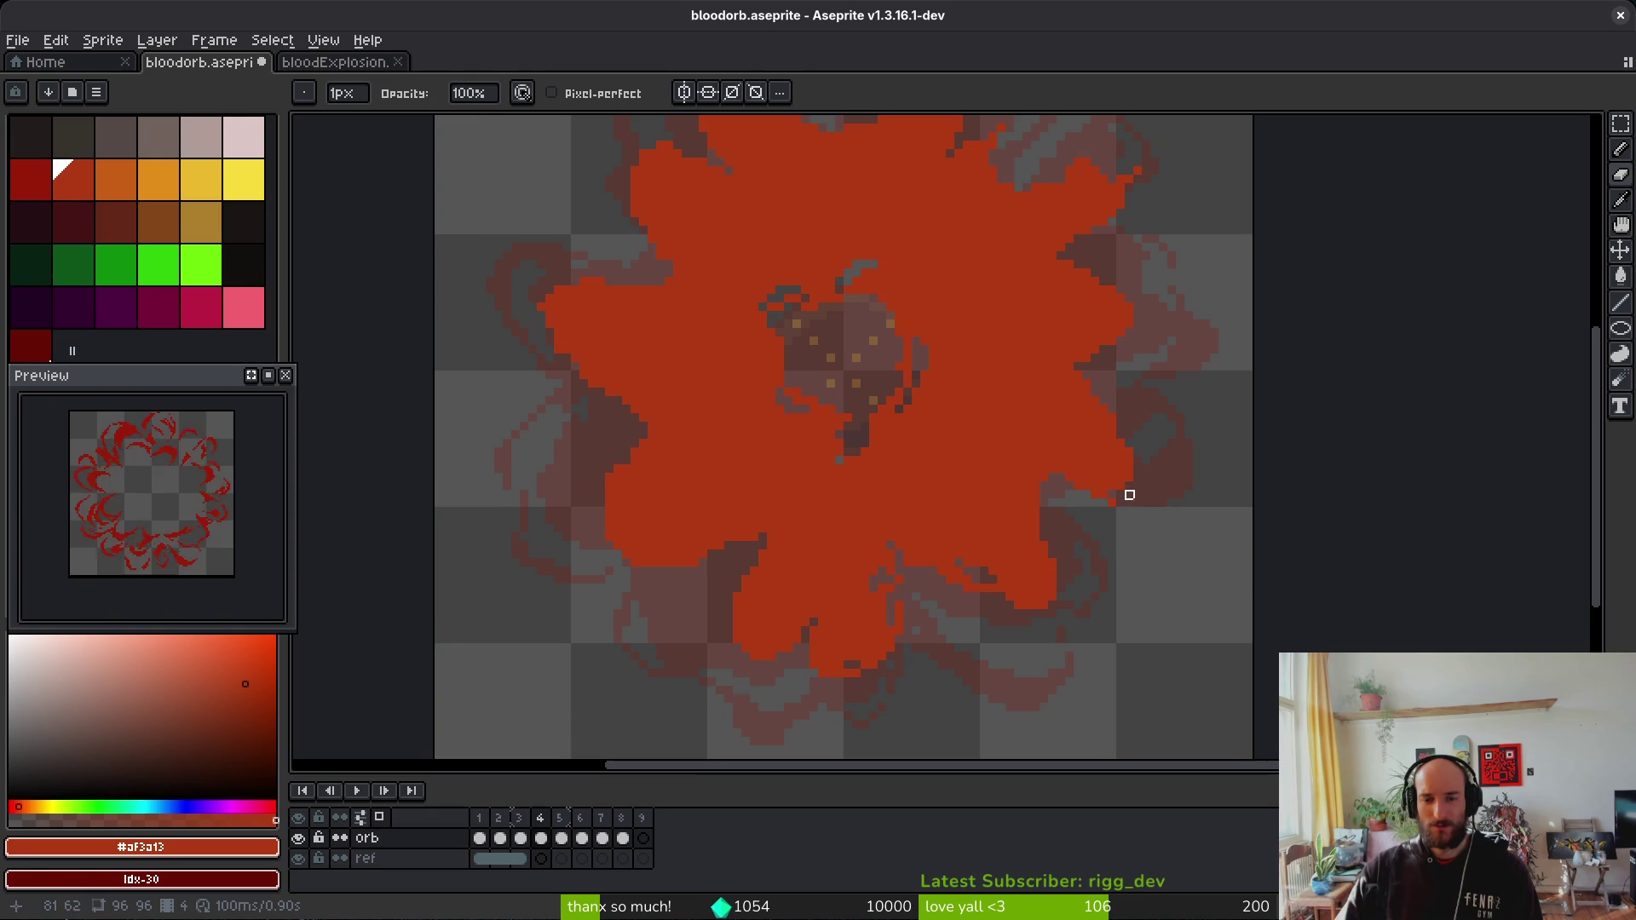
pyautogui.scroll(3, 946, 588)
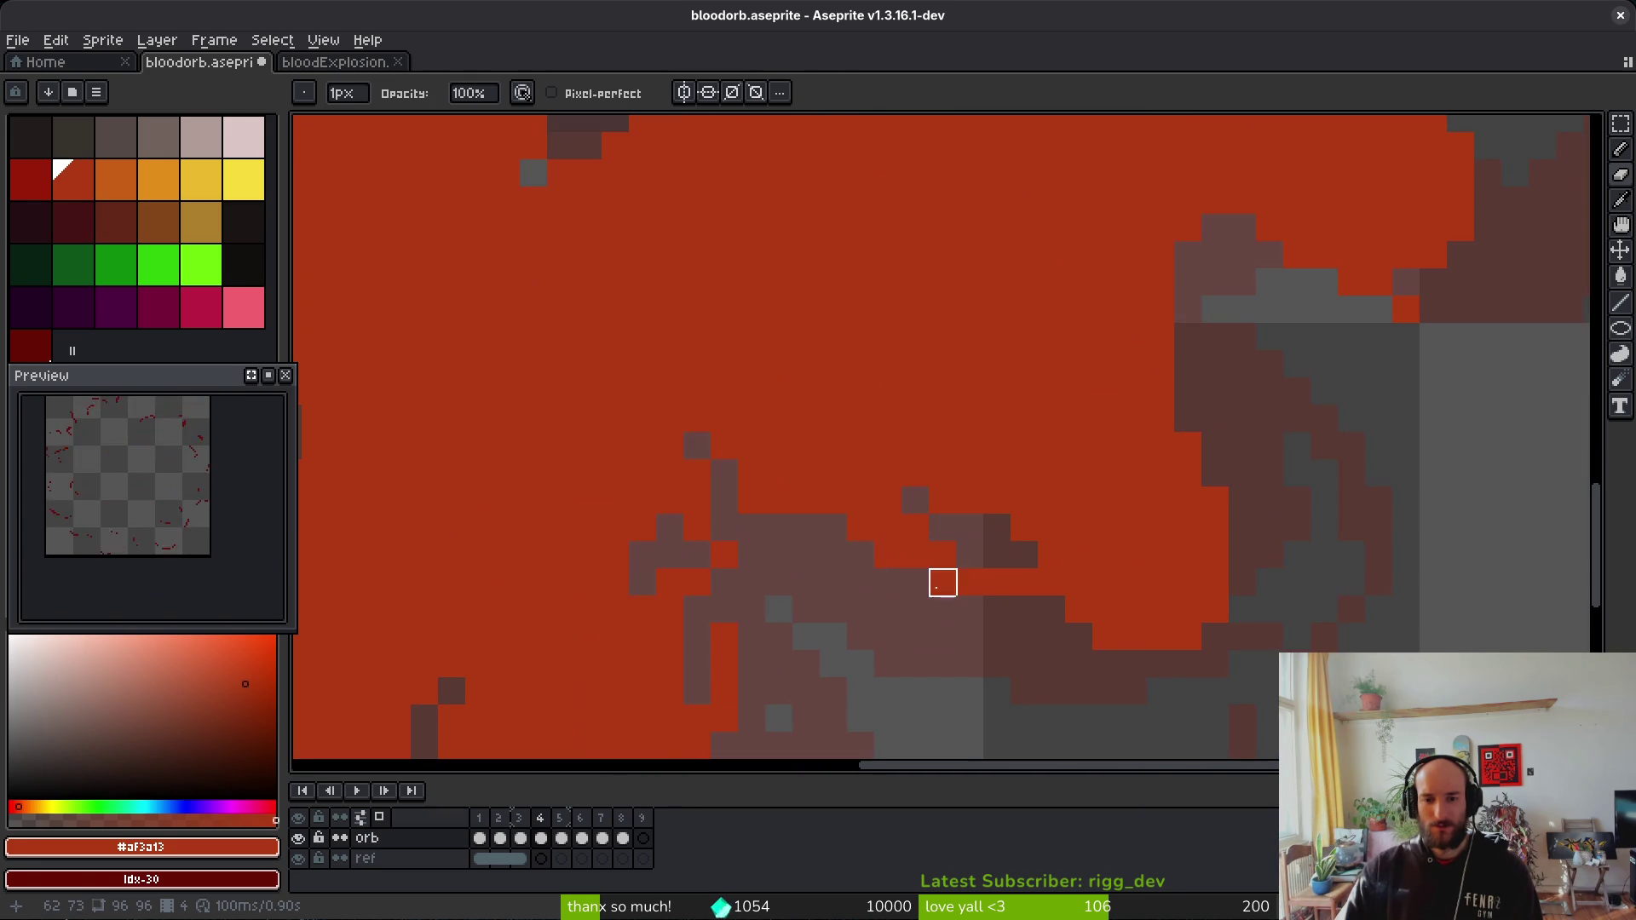
pyautogui.scroll(-4, 801, 577)
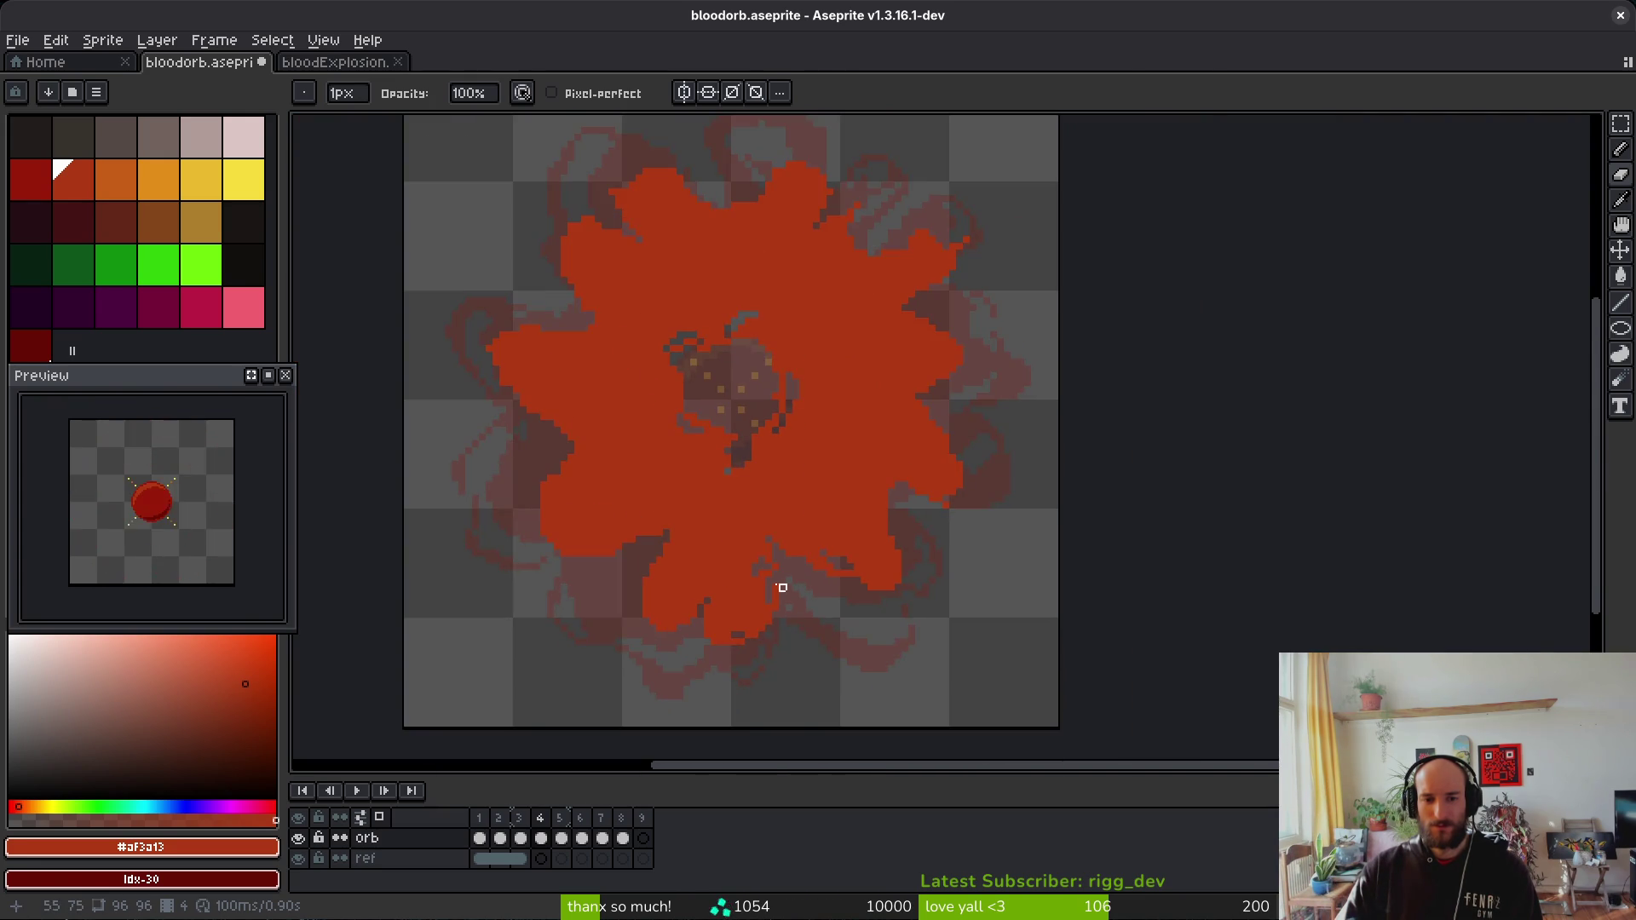
pyautogui.scroll(3, 796, 588)
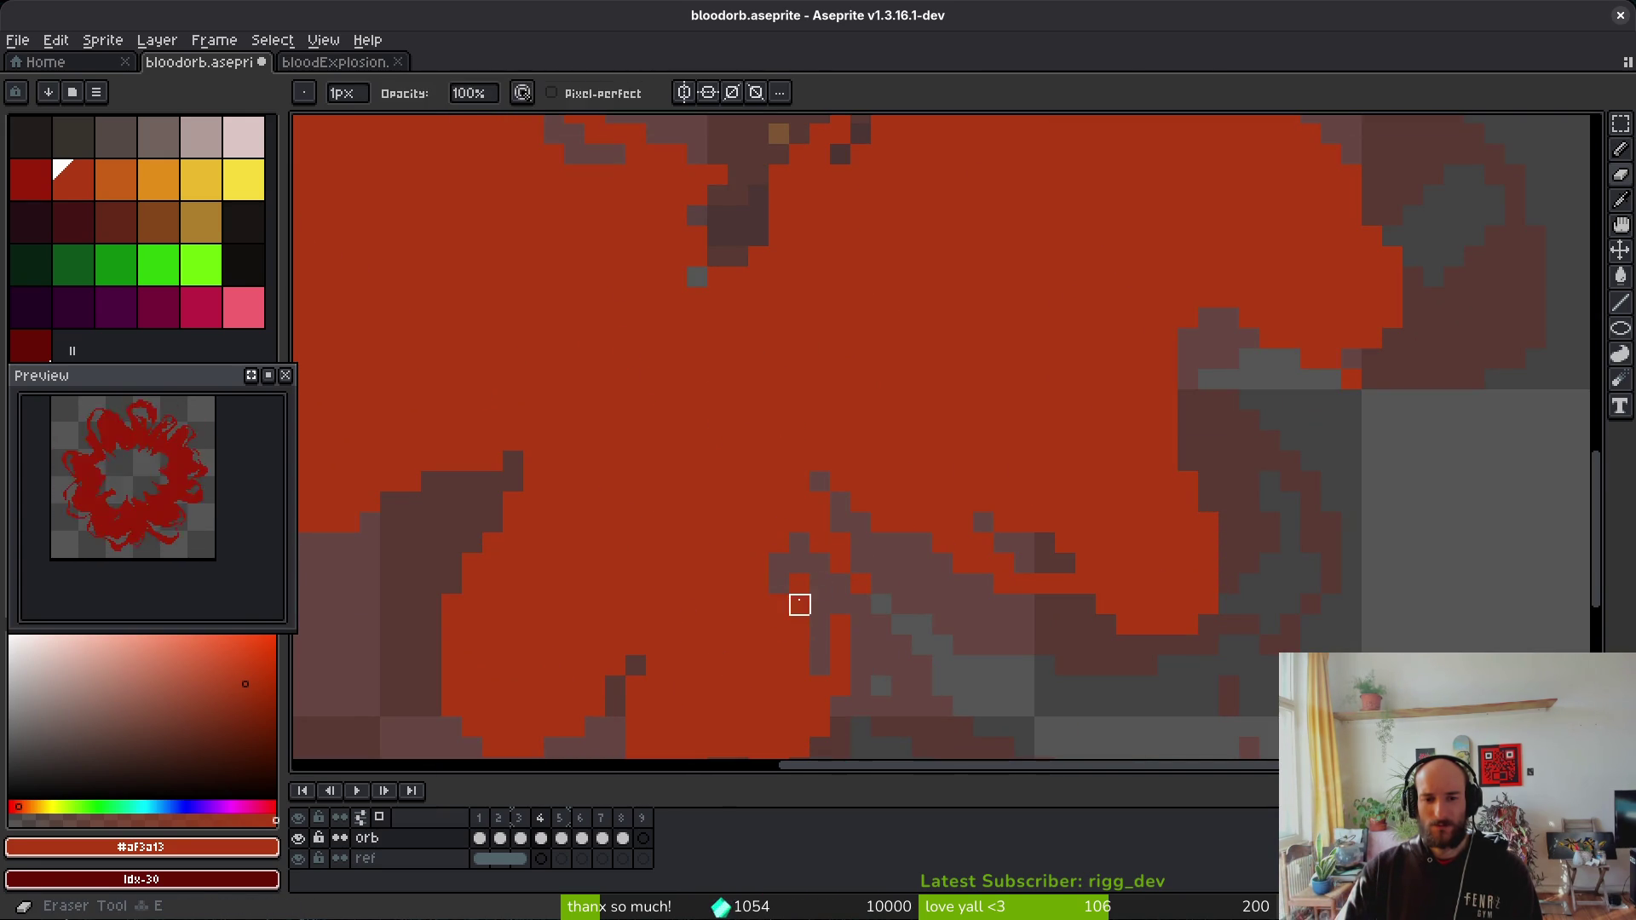
pyautogui.scroll(-4, 937, 576)
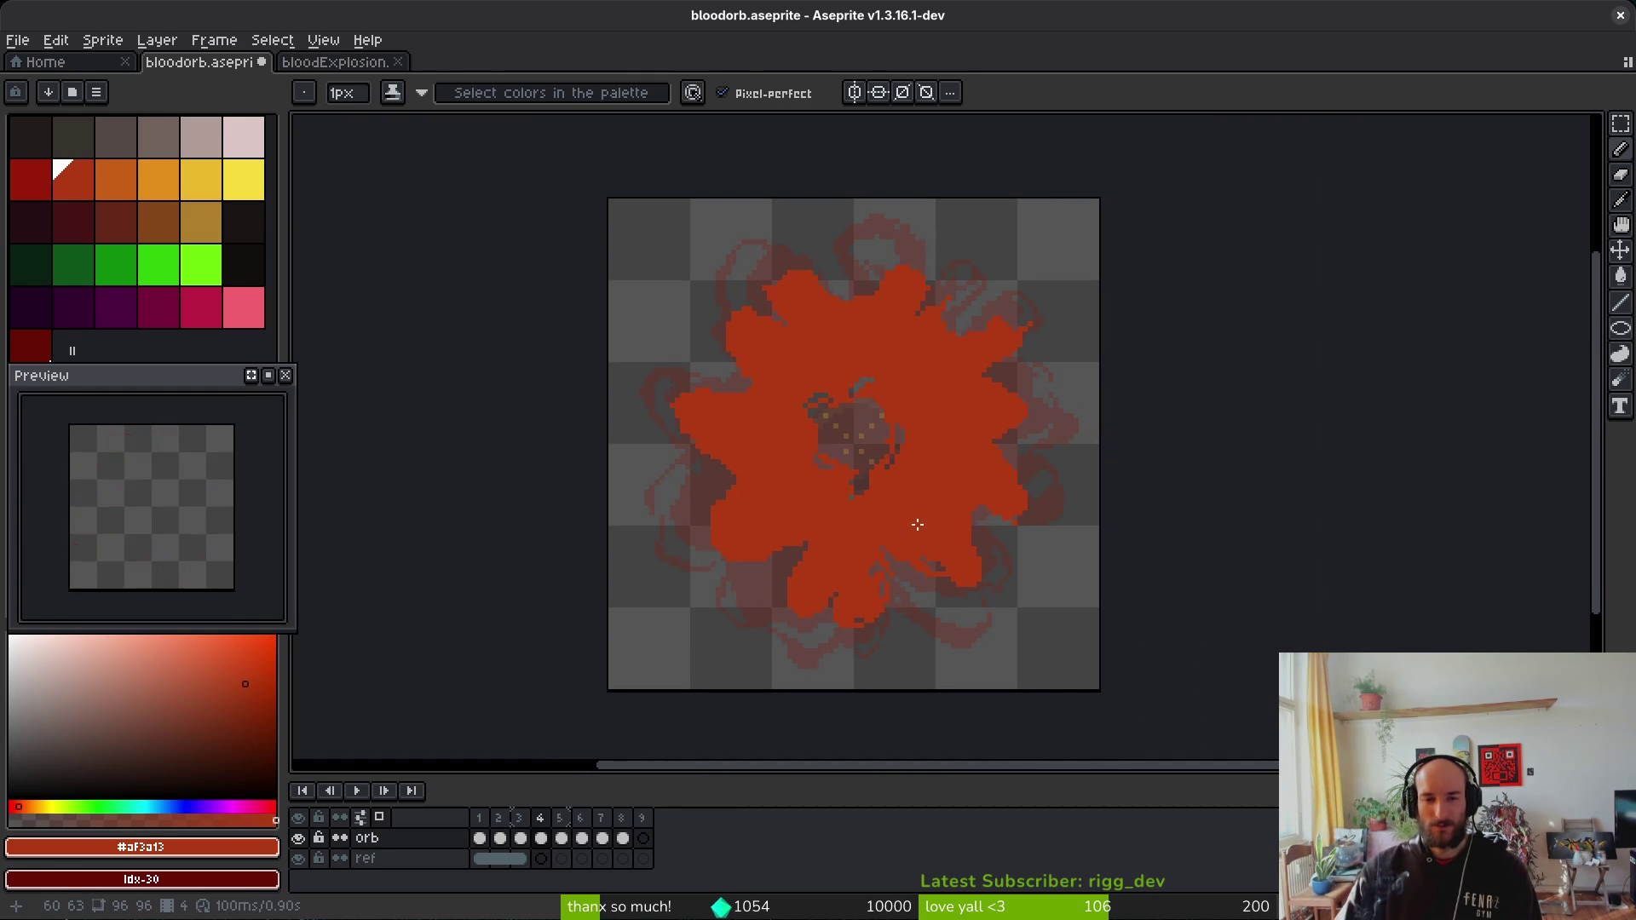
pyautogui.press(',')
pyautogui.press('alt')
pyautogui.press('.')
pyautogui.press('.')
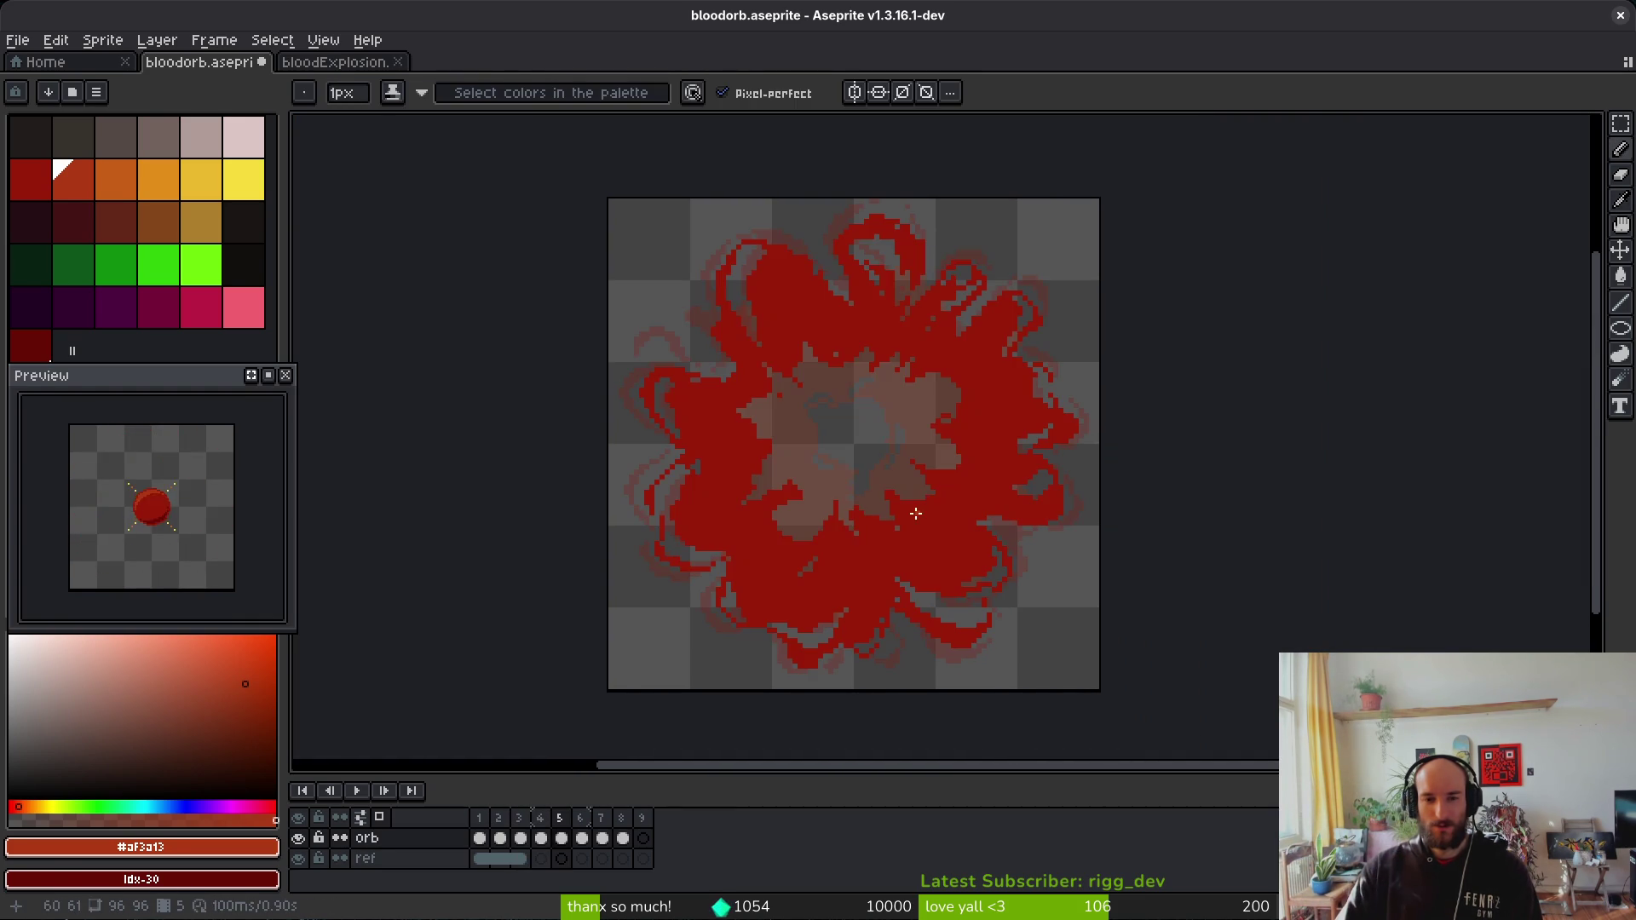
# Step: Sample the dark red and fill six gap pixels along the splash's left edge
pyautogui.scroll(3, 958, 444)
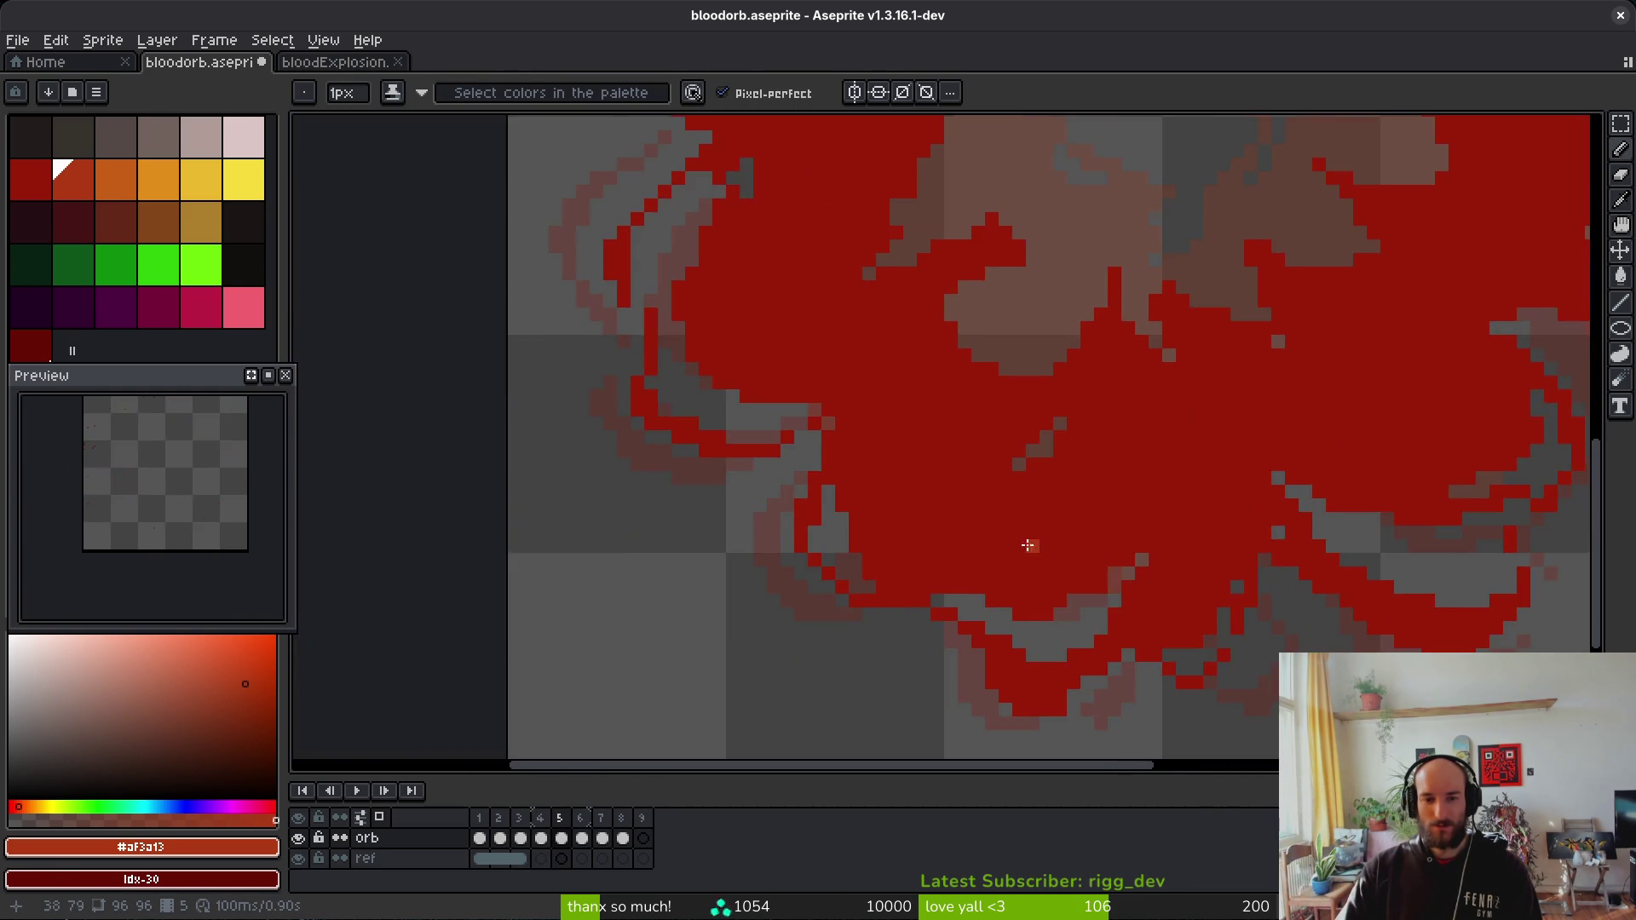
pyautogui.keyDown('alt'); pyautogui.click(840, 378); pyautogui.keyUp('alt')
pyautogui.scroll(2, 962, 449)
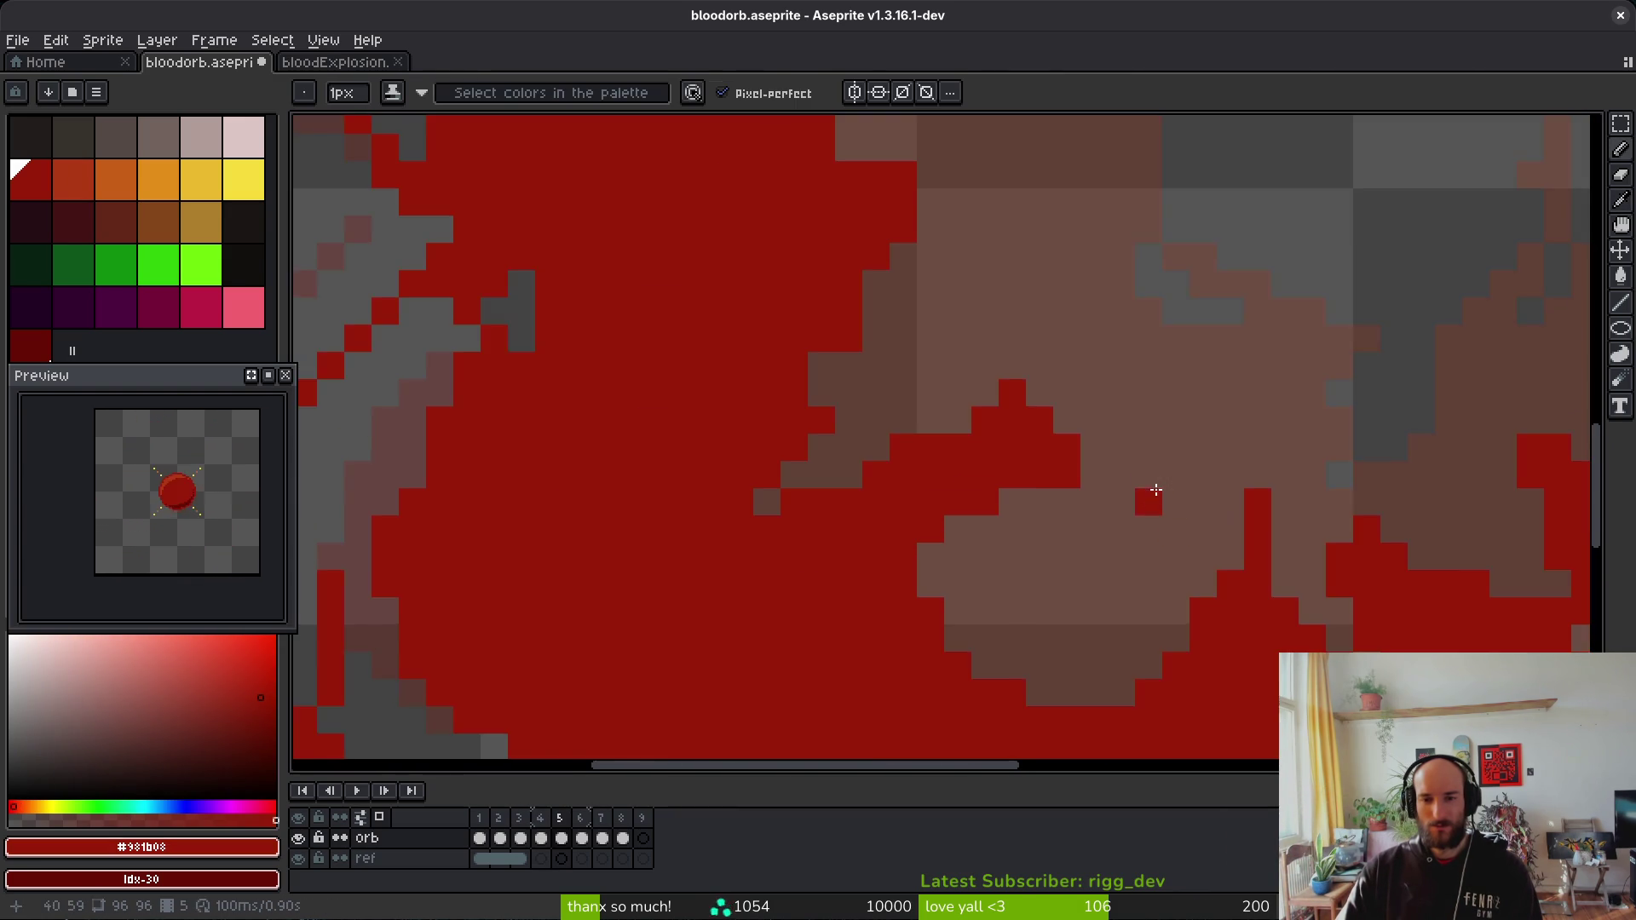
pyautogui.scroll(1, 1155, 490)
pyautogui.click(1041, 468)
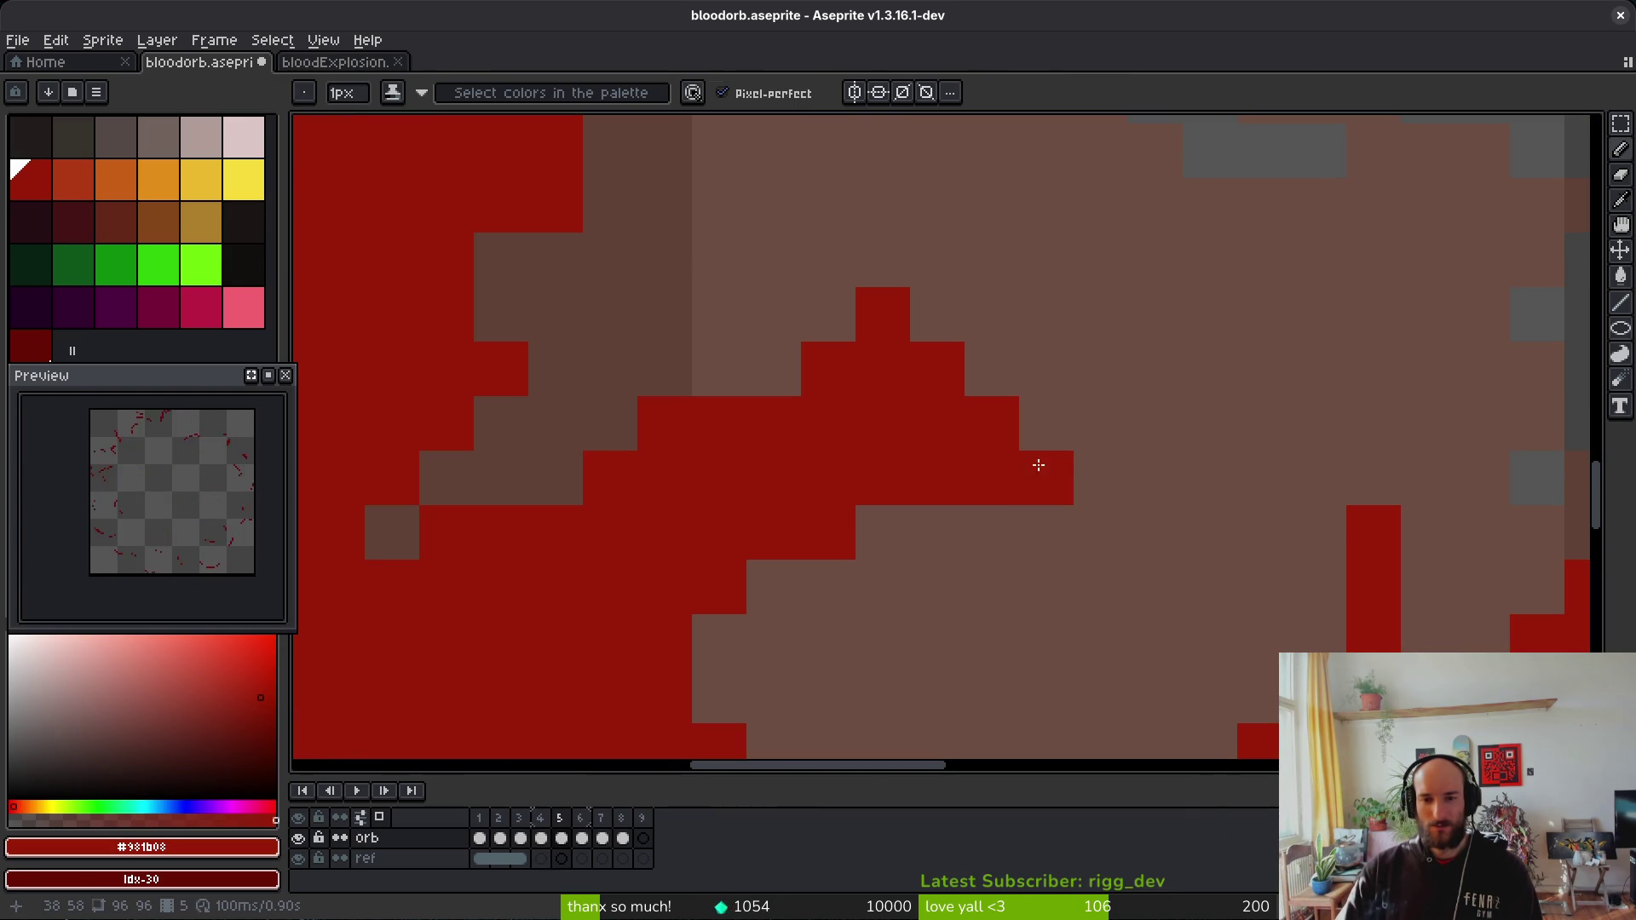
pyautogui.click(1106, 420)
pyautogui.click(1142, 366)
pyautogui.click(1077, 474)
pyautogui.click(1156, 425)
pyautogui.click(1209, 315)
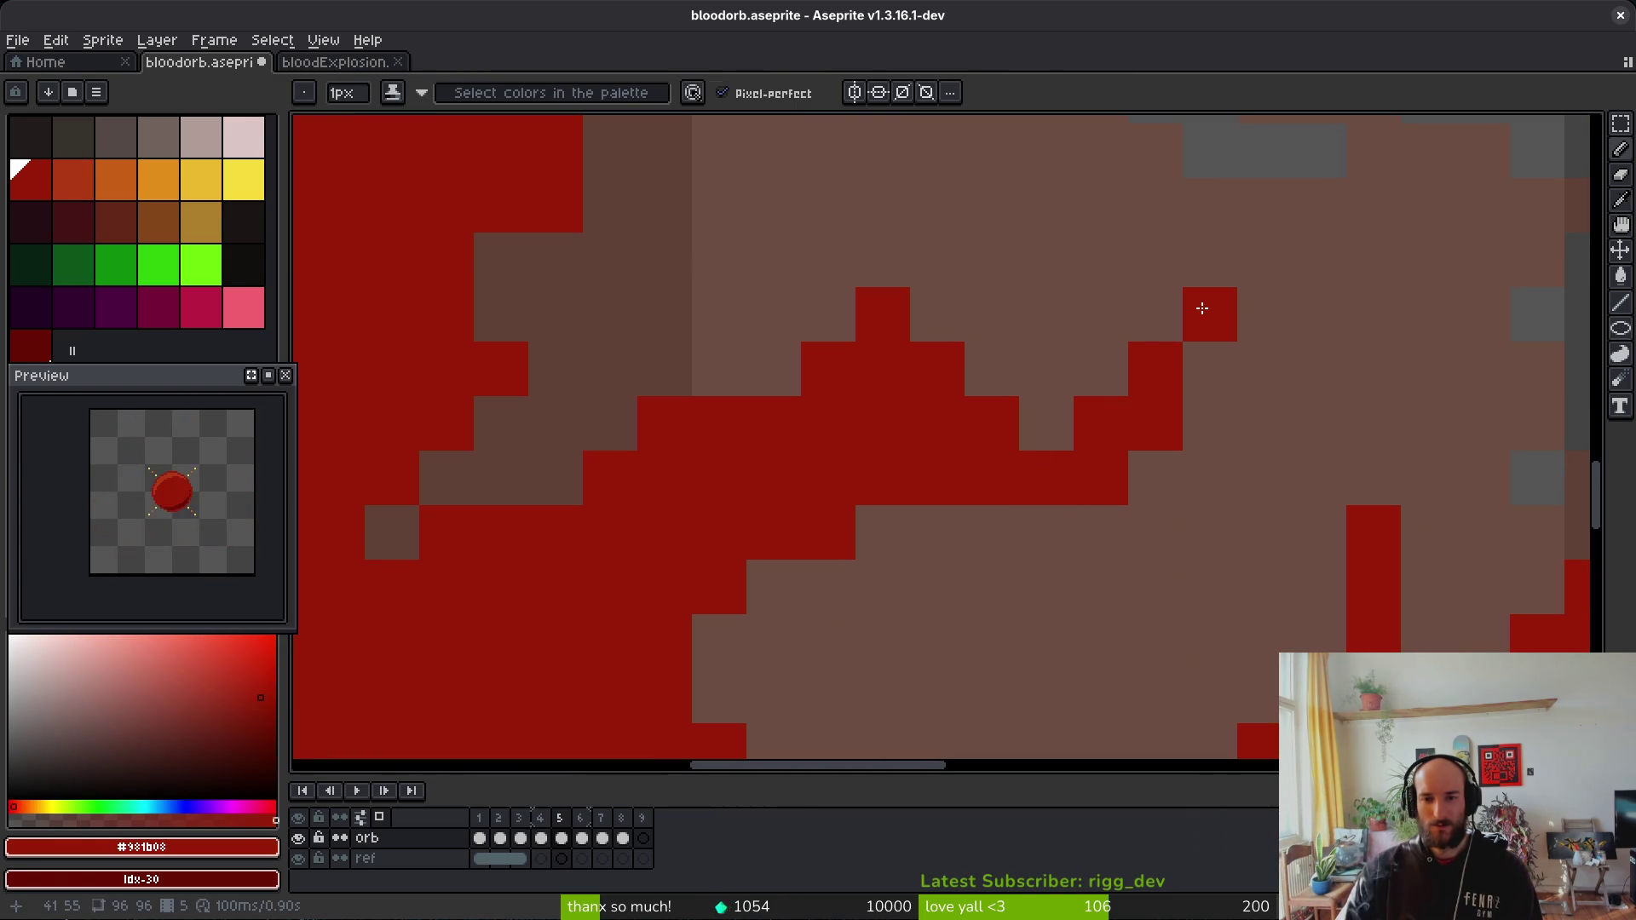
# Step: Zoom in and out across the splash edge to inspect the filled pixels
pyautogui.scroll(-3, 1194, 536)
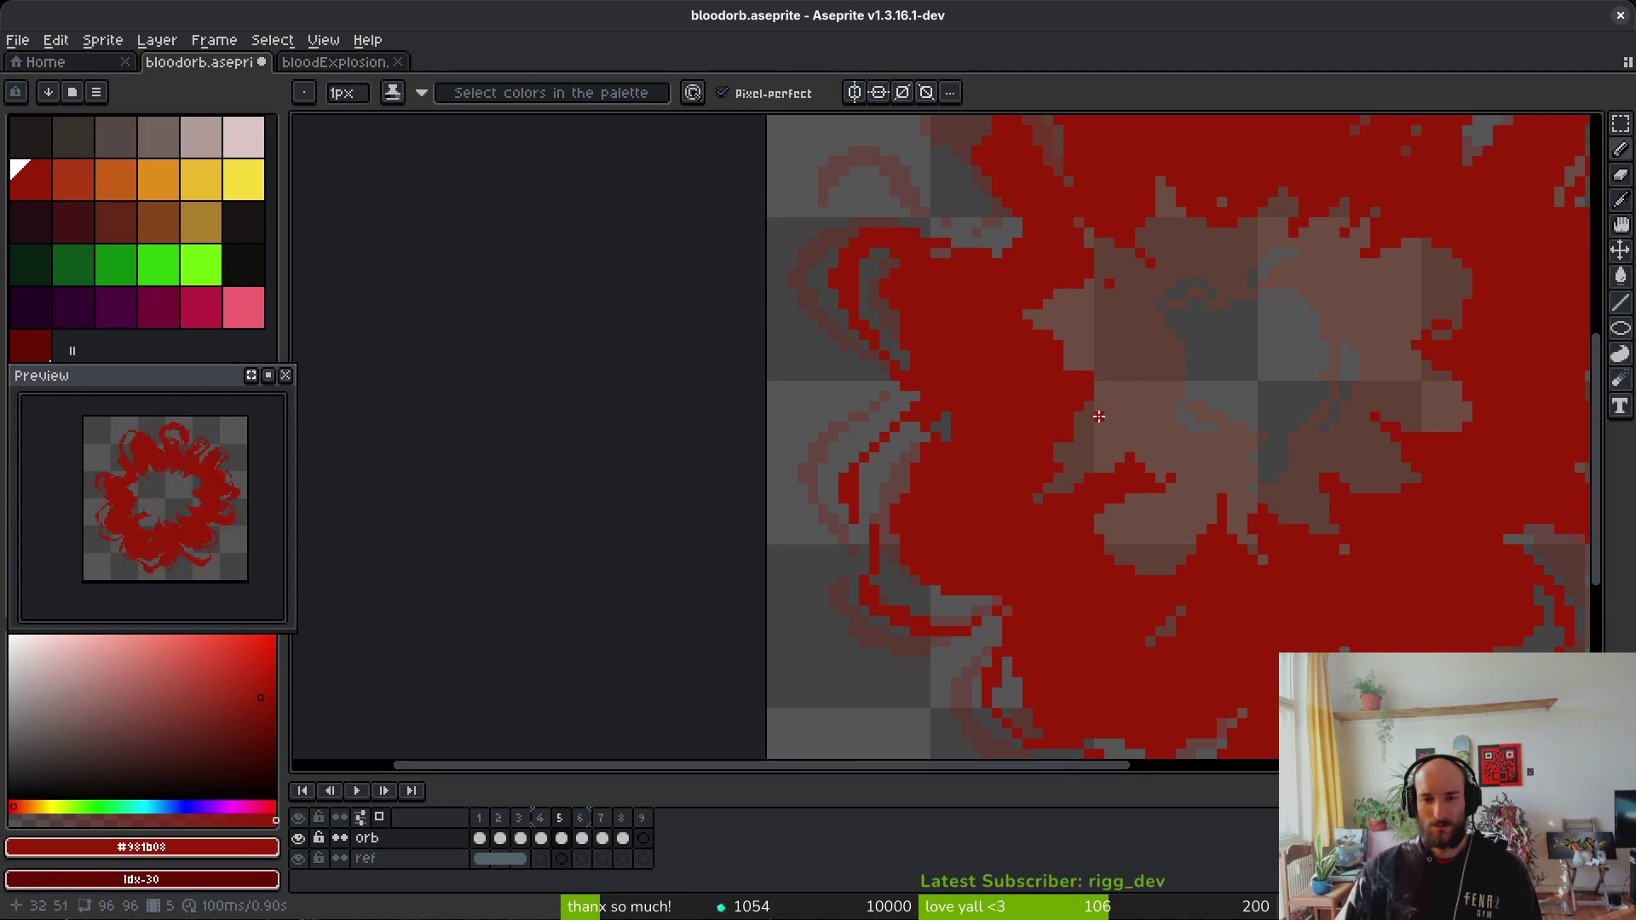
pyautogui.scroll(3, 1094, 429)
pyautogui.press('b')
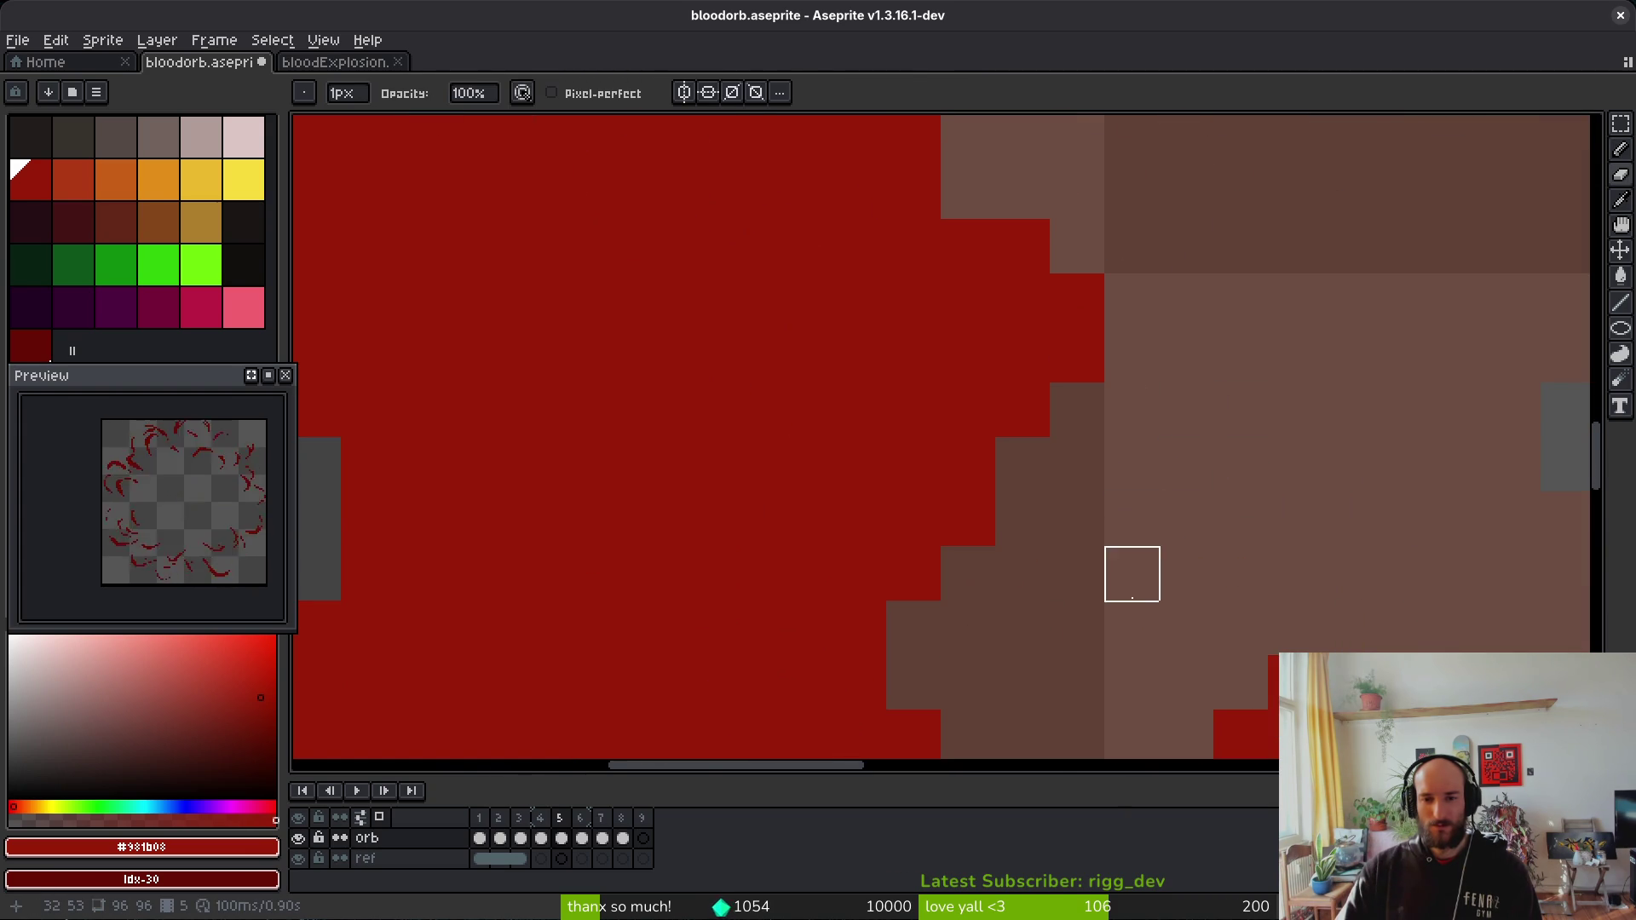
pyautogui.scroll(-2, 1132, 573)
pyautogui.scroll(4, 1106, 649)
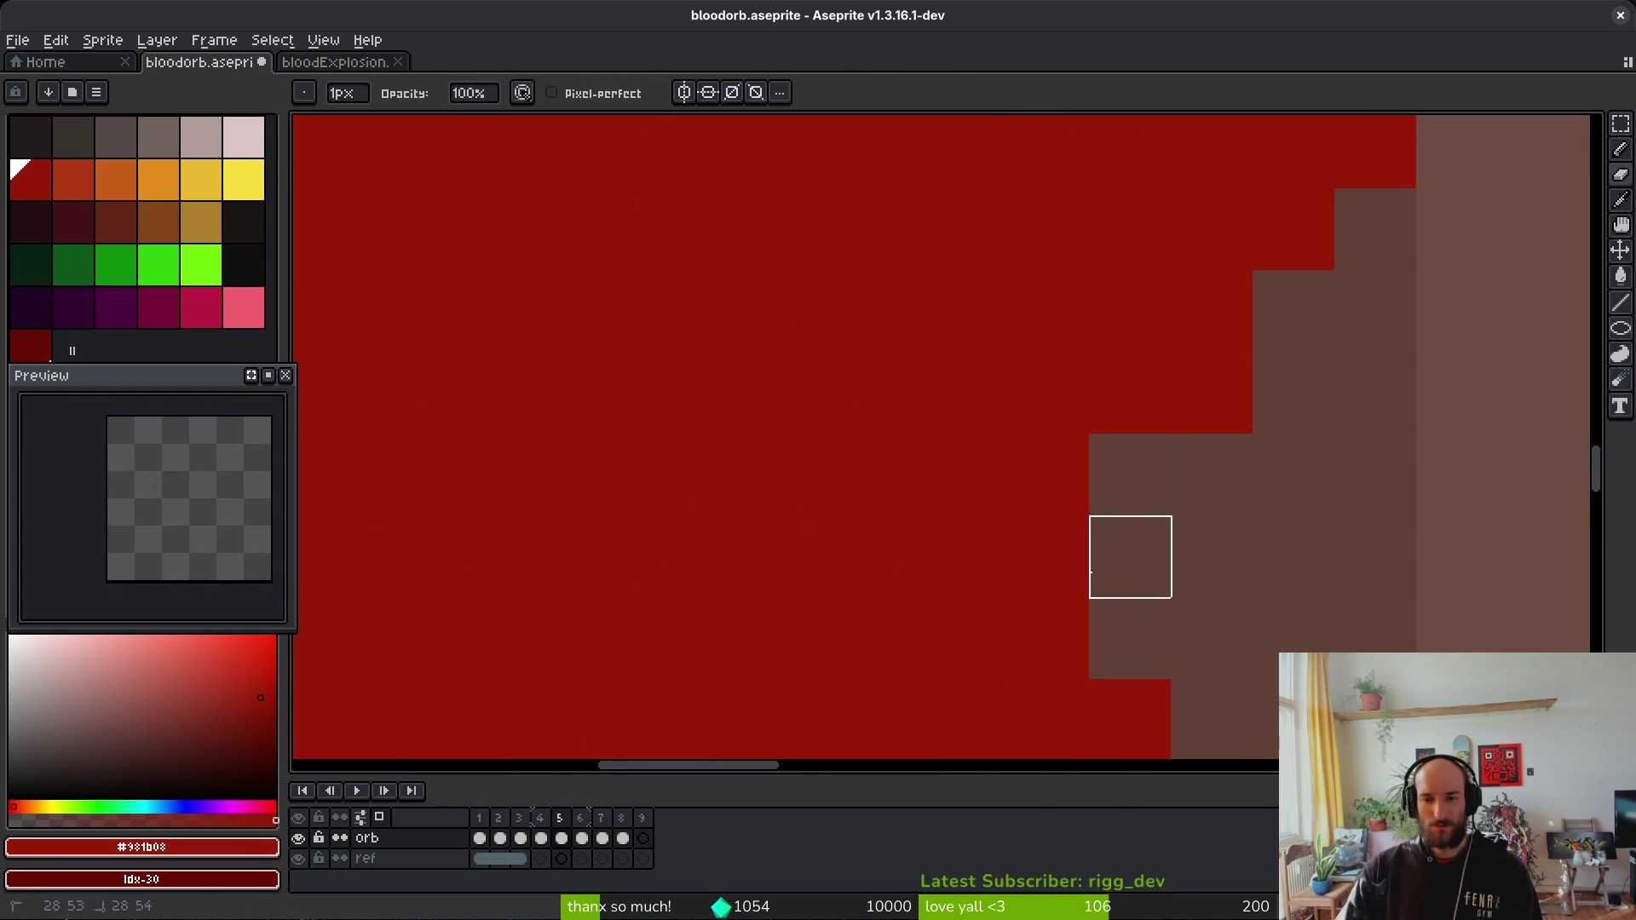
pyautogui.scroll(-4, 988, 579)
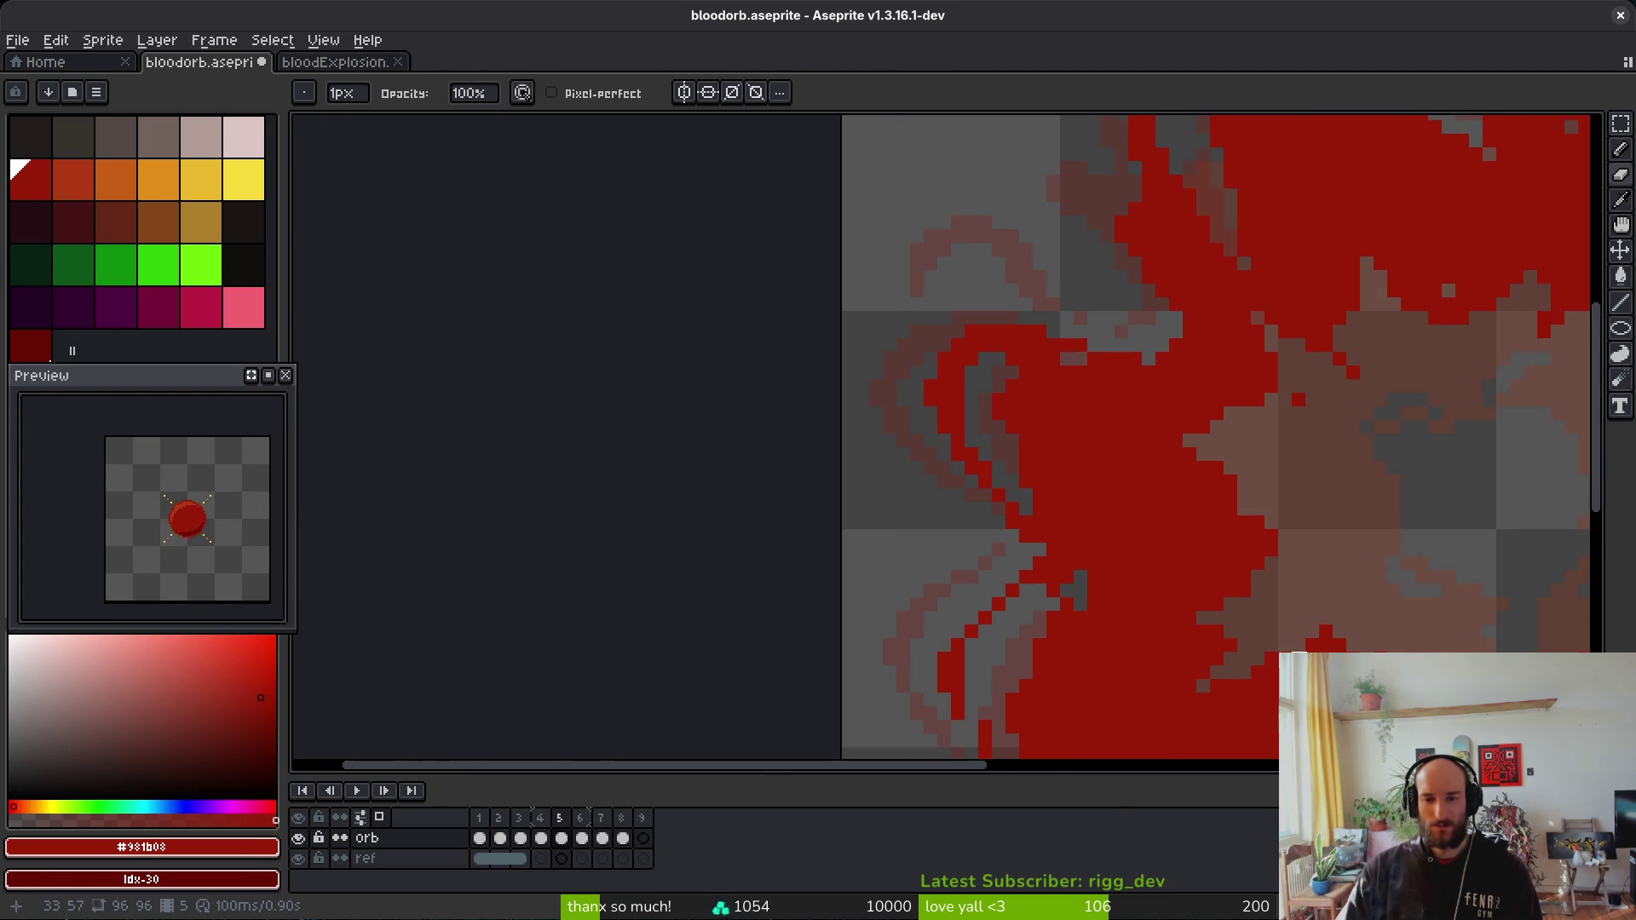
pyautogui.scroll(3, 1167, 550)
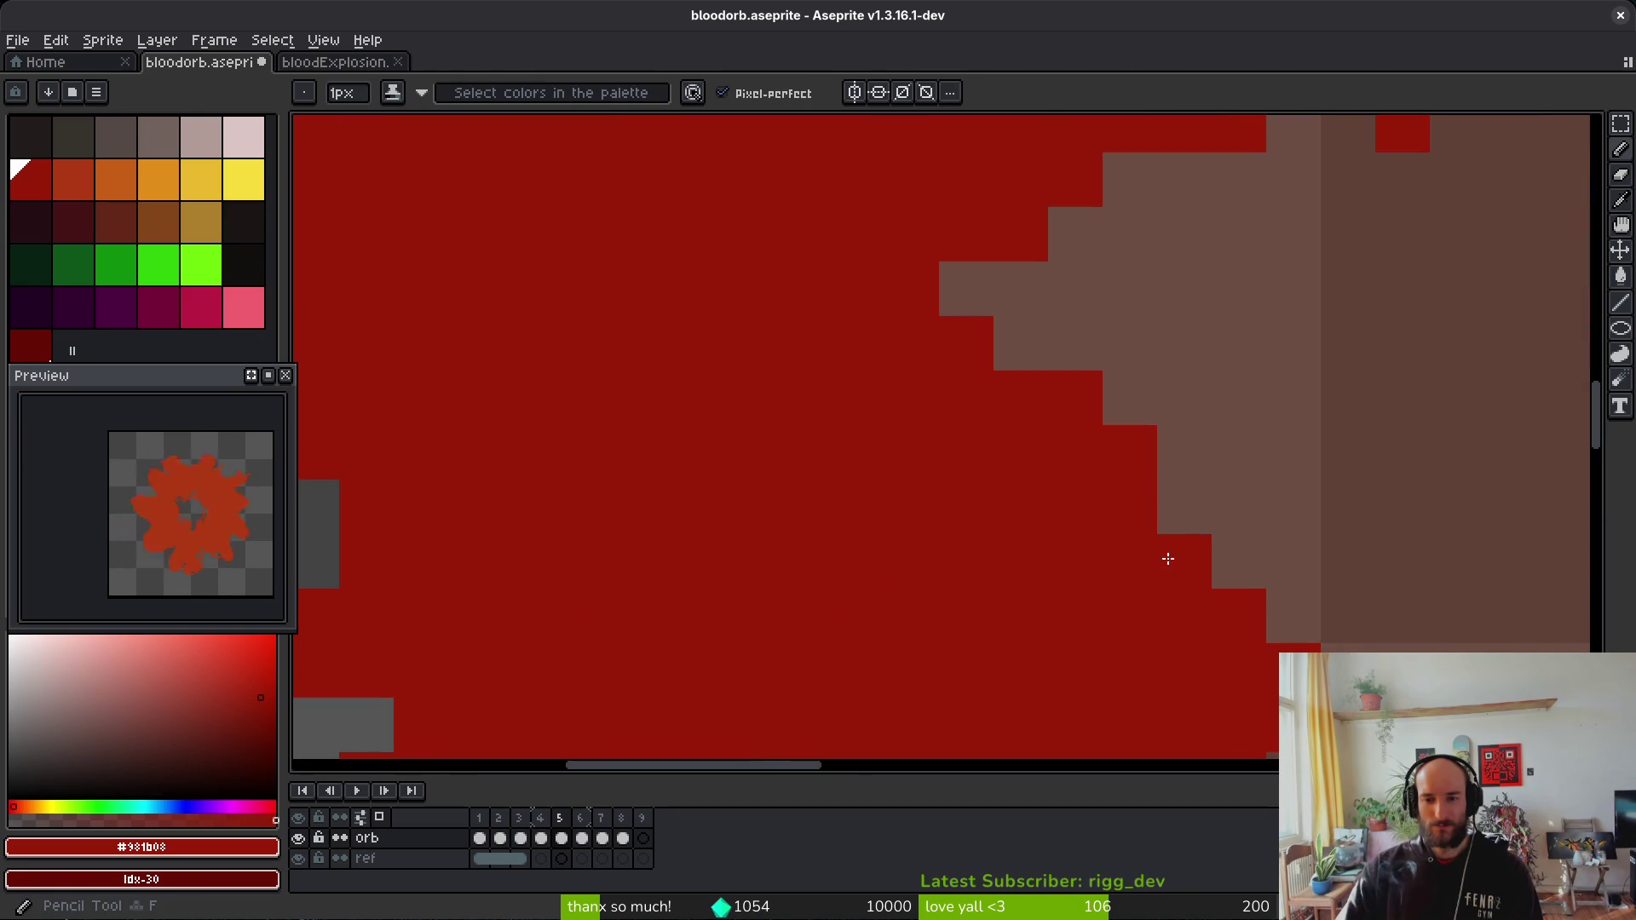
pyautogui.scroll(-1, 1043, 514)
pyautogui.scroll(1, 1063, 596)
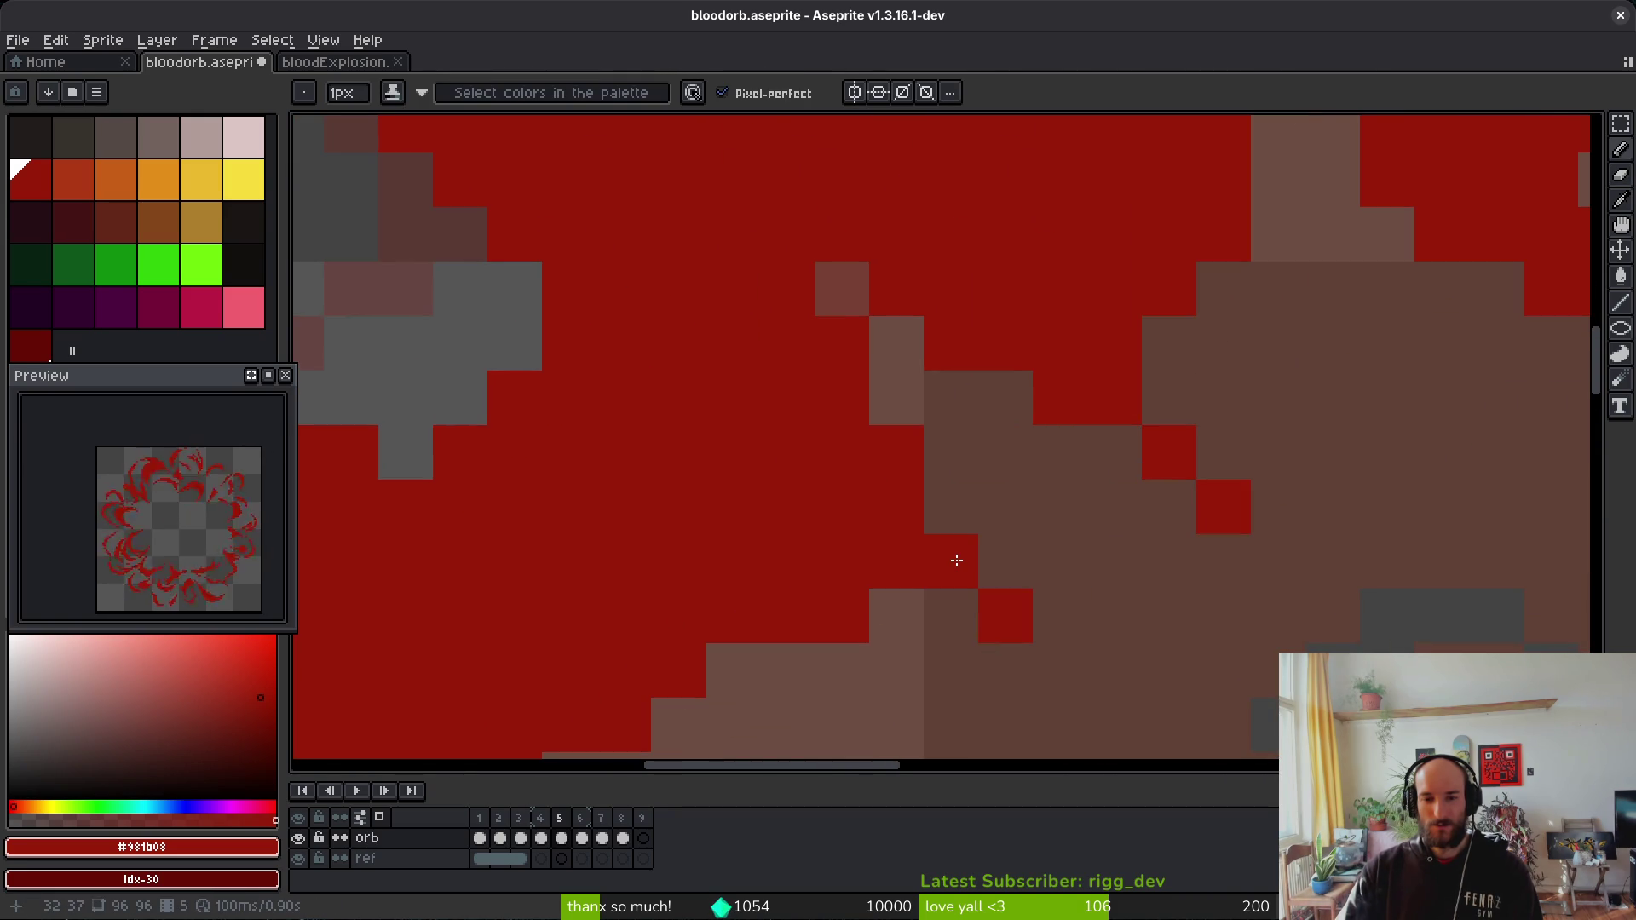
pyautogui.scroll(-4, 956, 560)
pyautogui.scroll(4, 1035, 507)
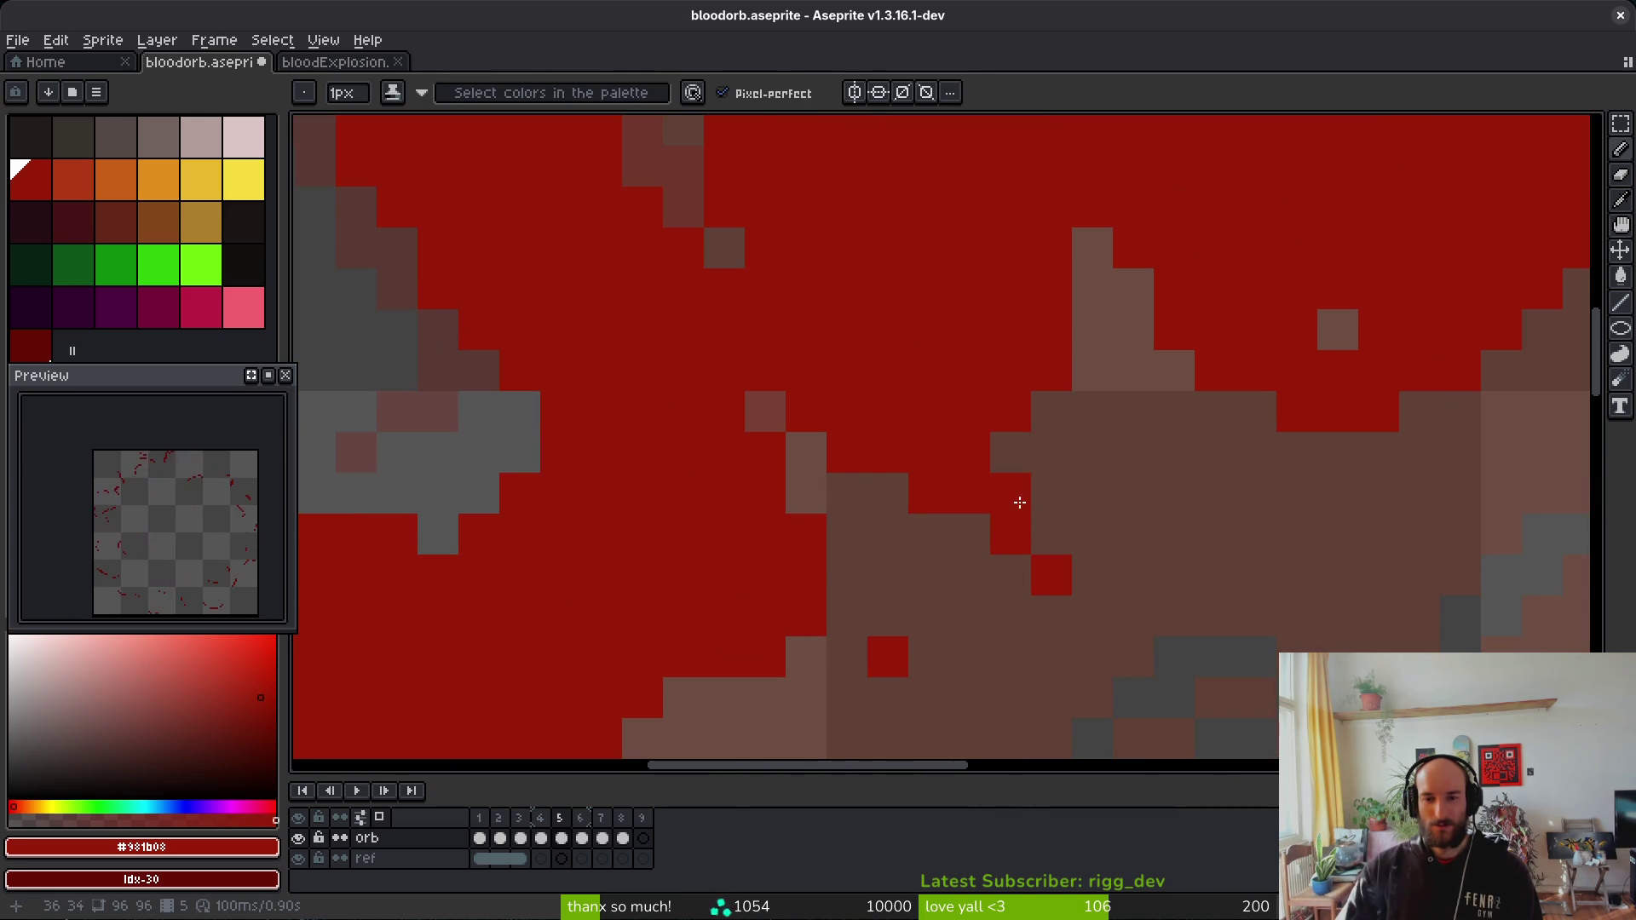
pyautogui.press('e')
pyautogui.scroll(-3, 1175, 512)
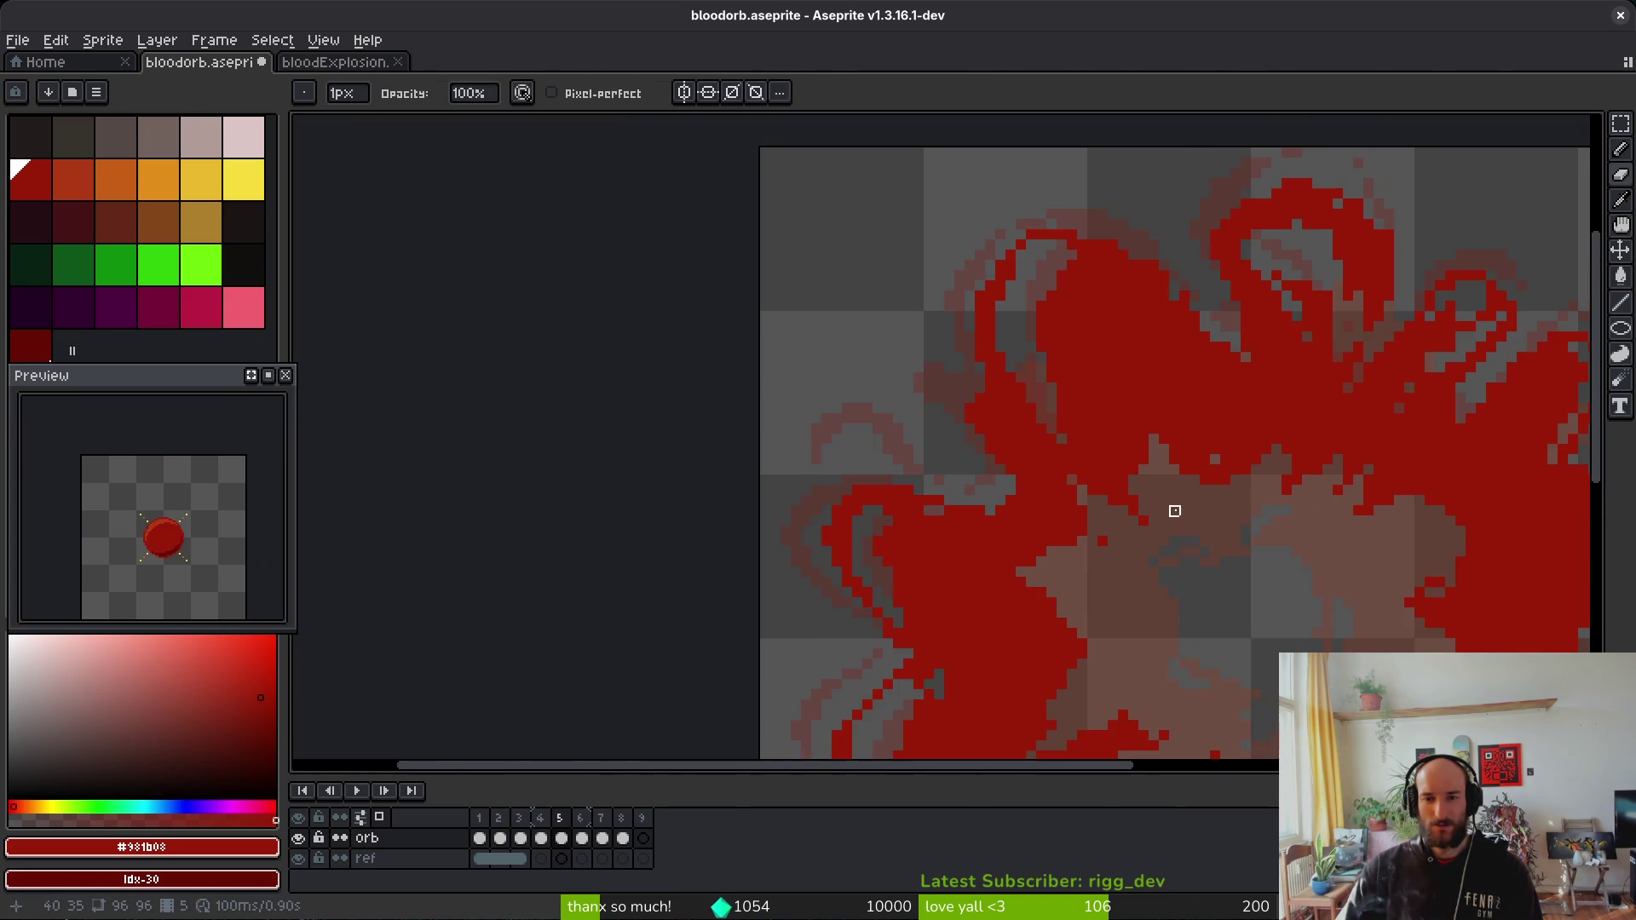
pyautogui.scroll(3, 1041, 367)
# Step: With the pixel-perfect pencil ready, pan along the splash edge to the next stretch to fix
pyautogui.press('b')
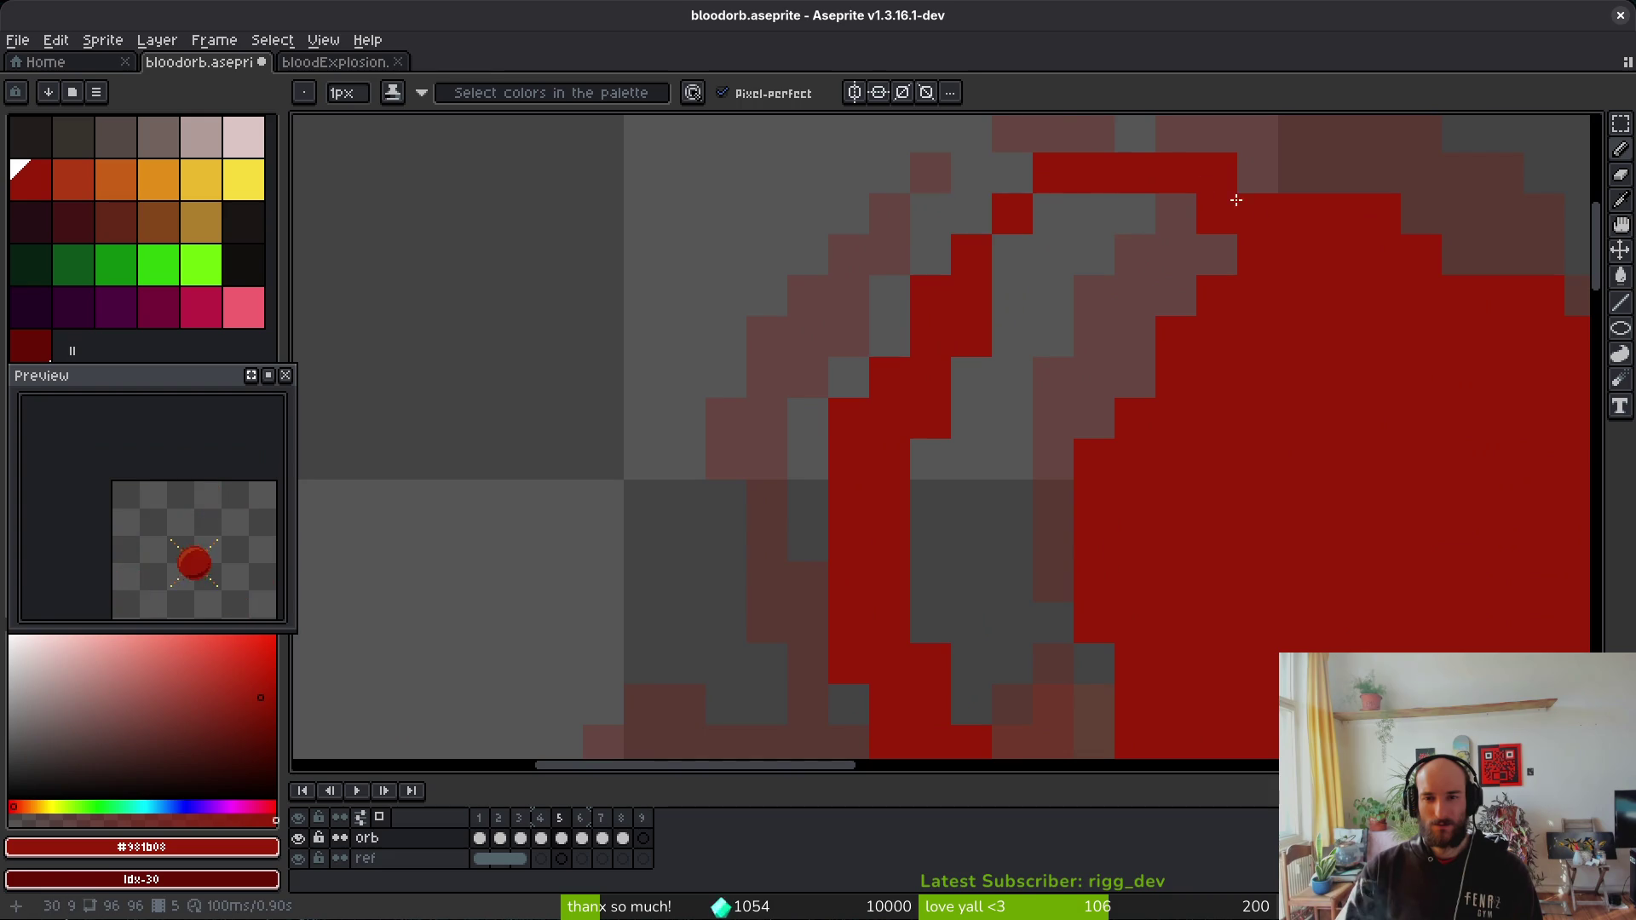
pyautogui.scroll(-2, 1026, 508)
pyautogui.scroll(3, 1033, 475)
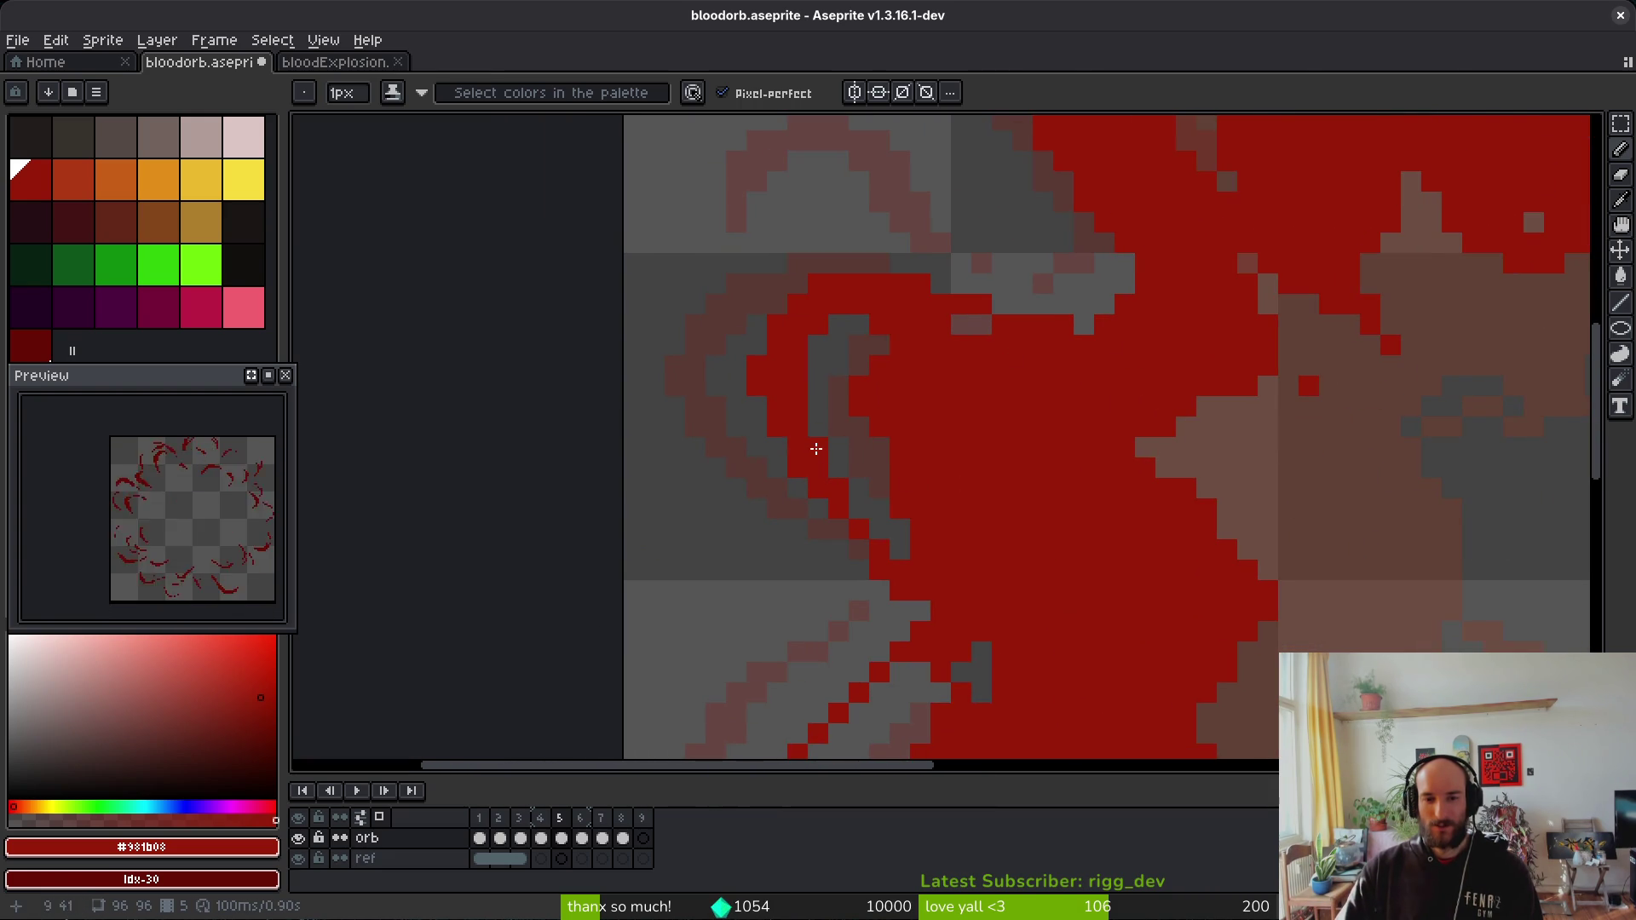
pyautogui.moveTo(1087, 496); pyautogui.dragTo(1053, 452)
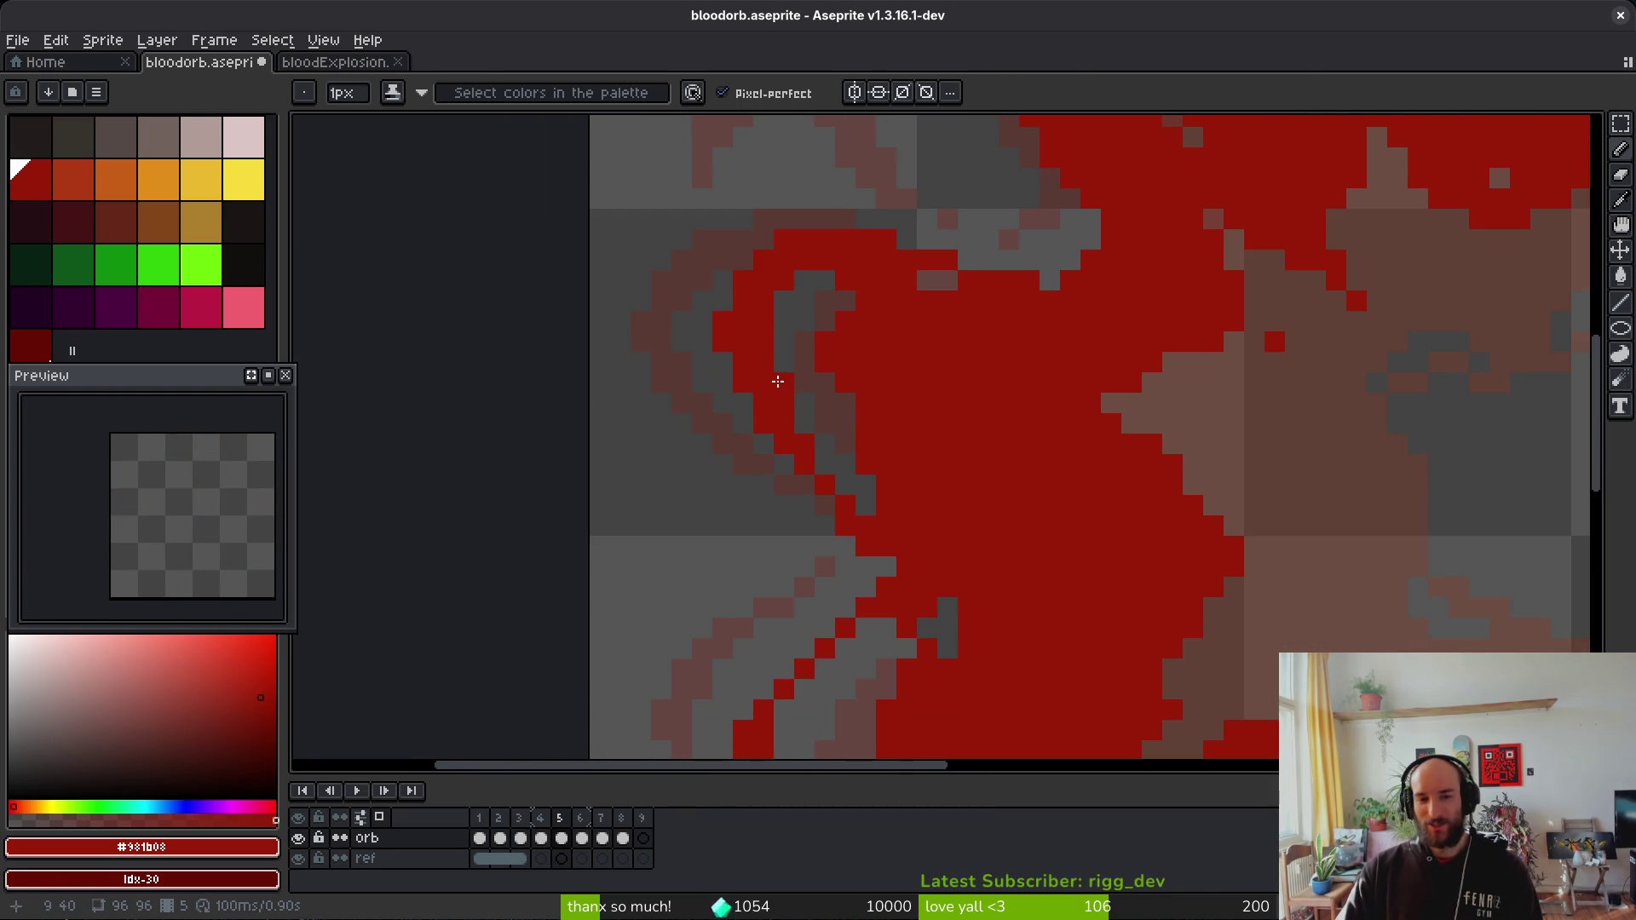
pyautogui.moveTo(1138, 494); pyautogui.dragTo(1124, 480)
pyautogui.scroll(-5, 1046, 496)
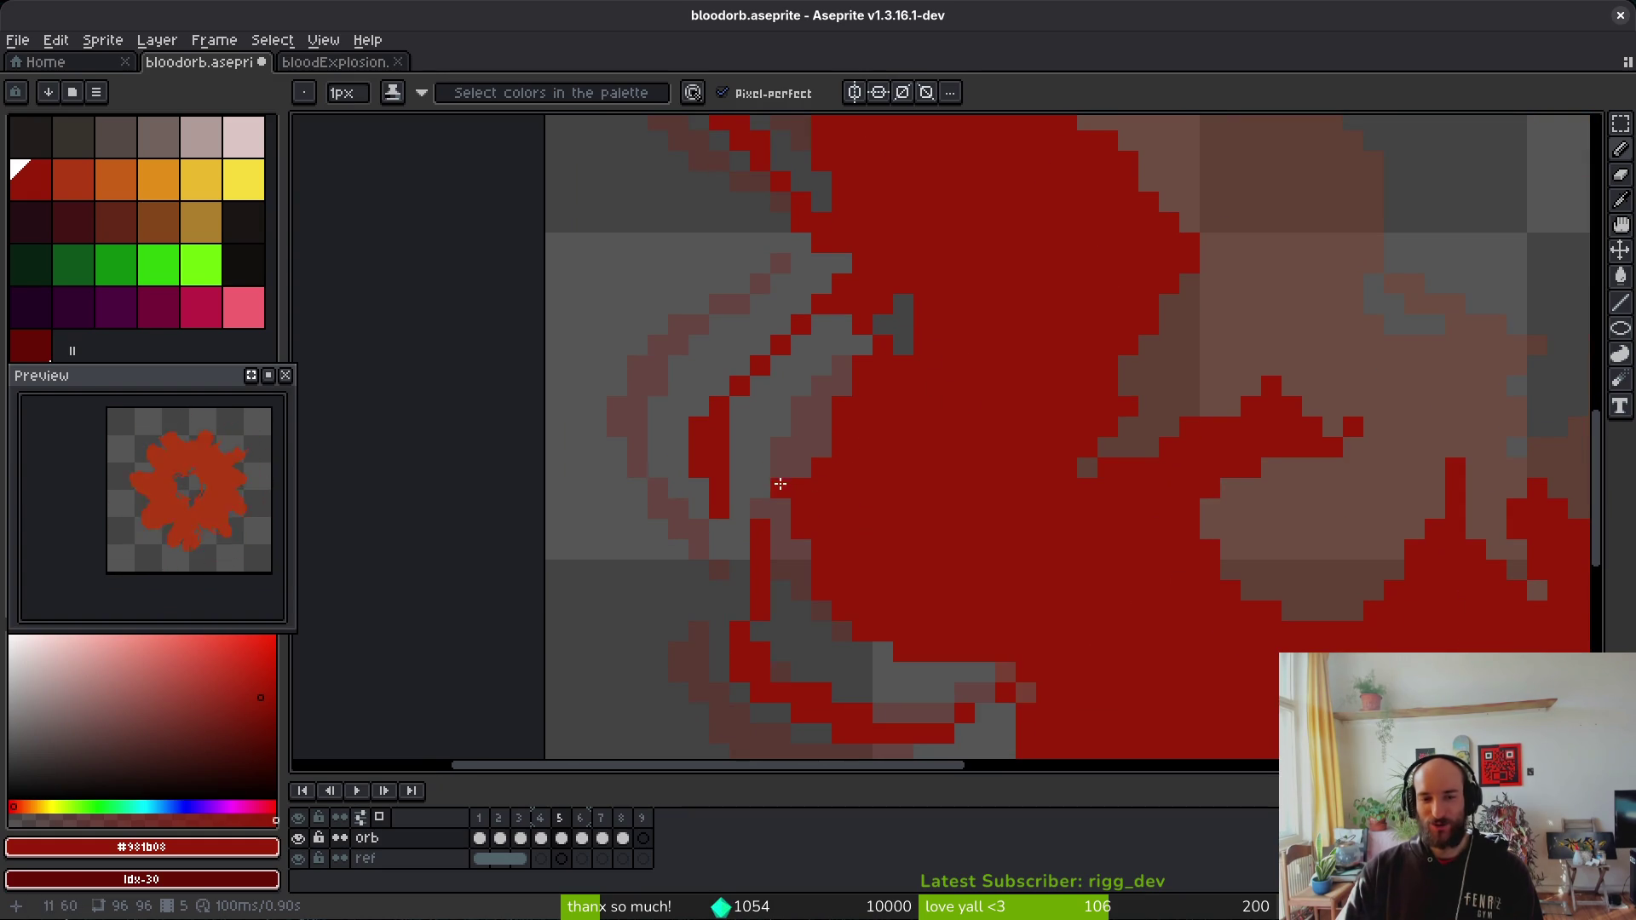
pyautogui.moveTo(779, 486); pyautogui.dragTo(789, 469)
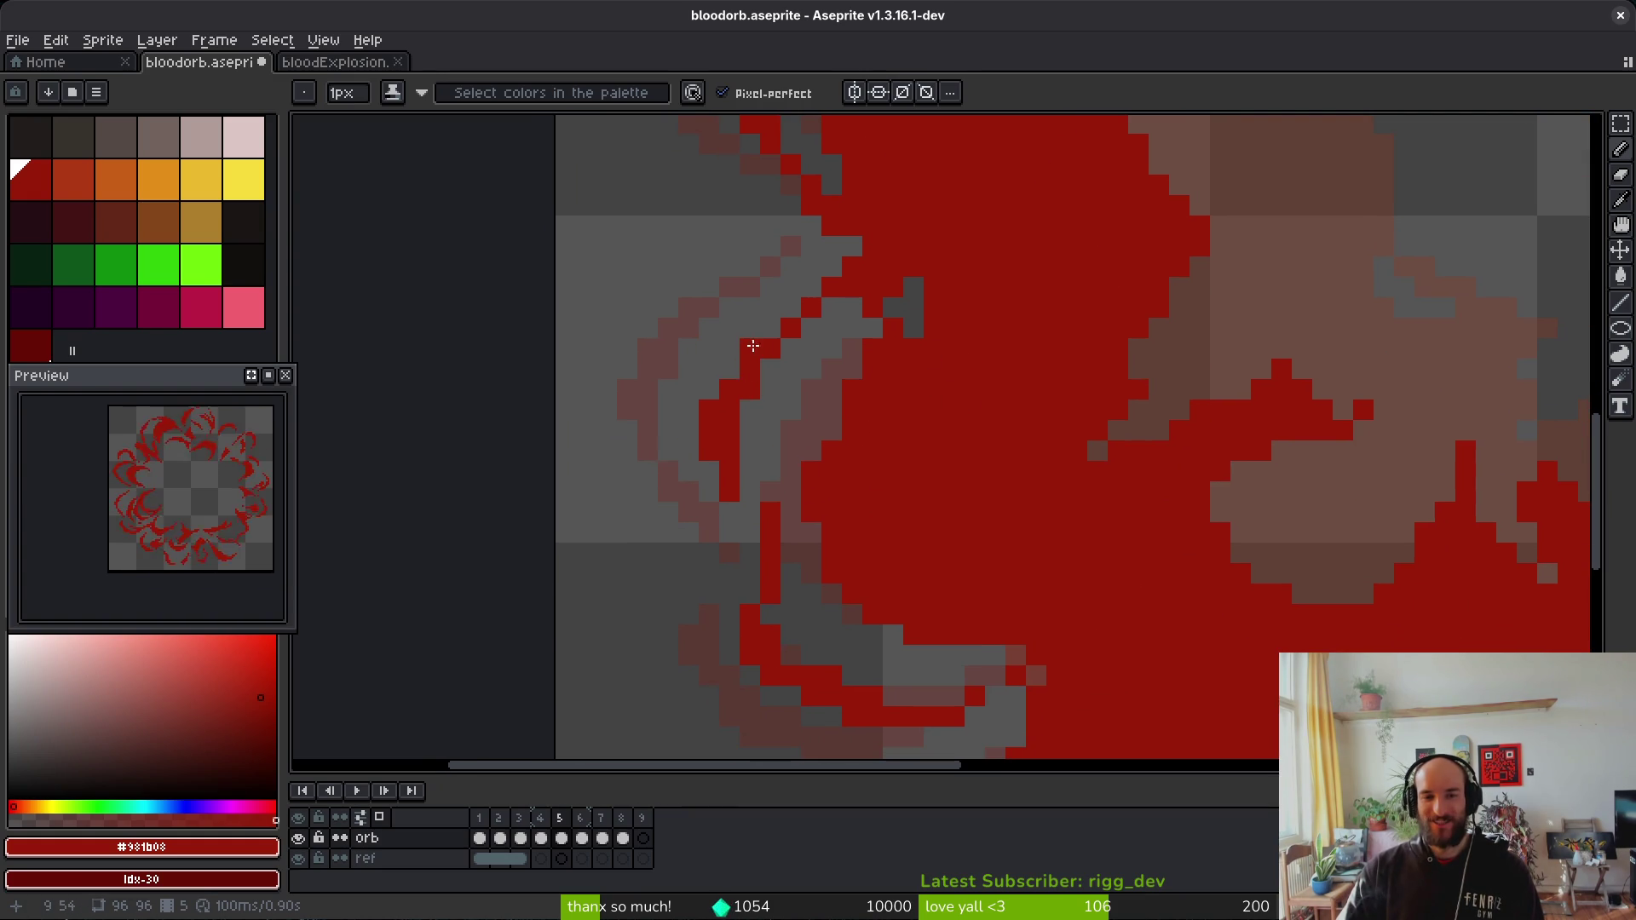
pyautogui.scroll(-4, 918, 424)
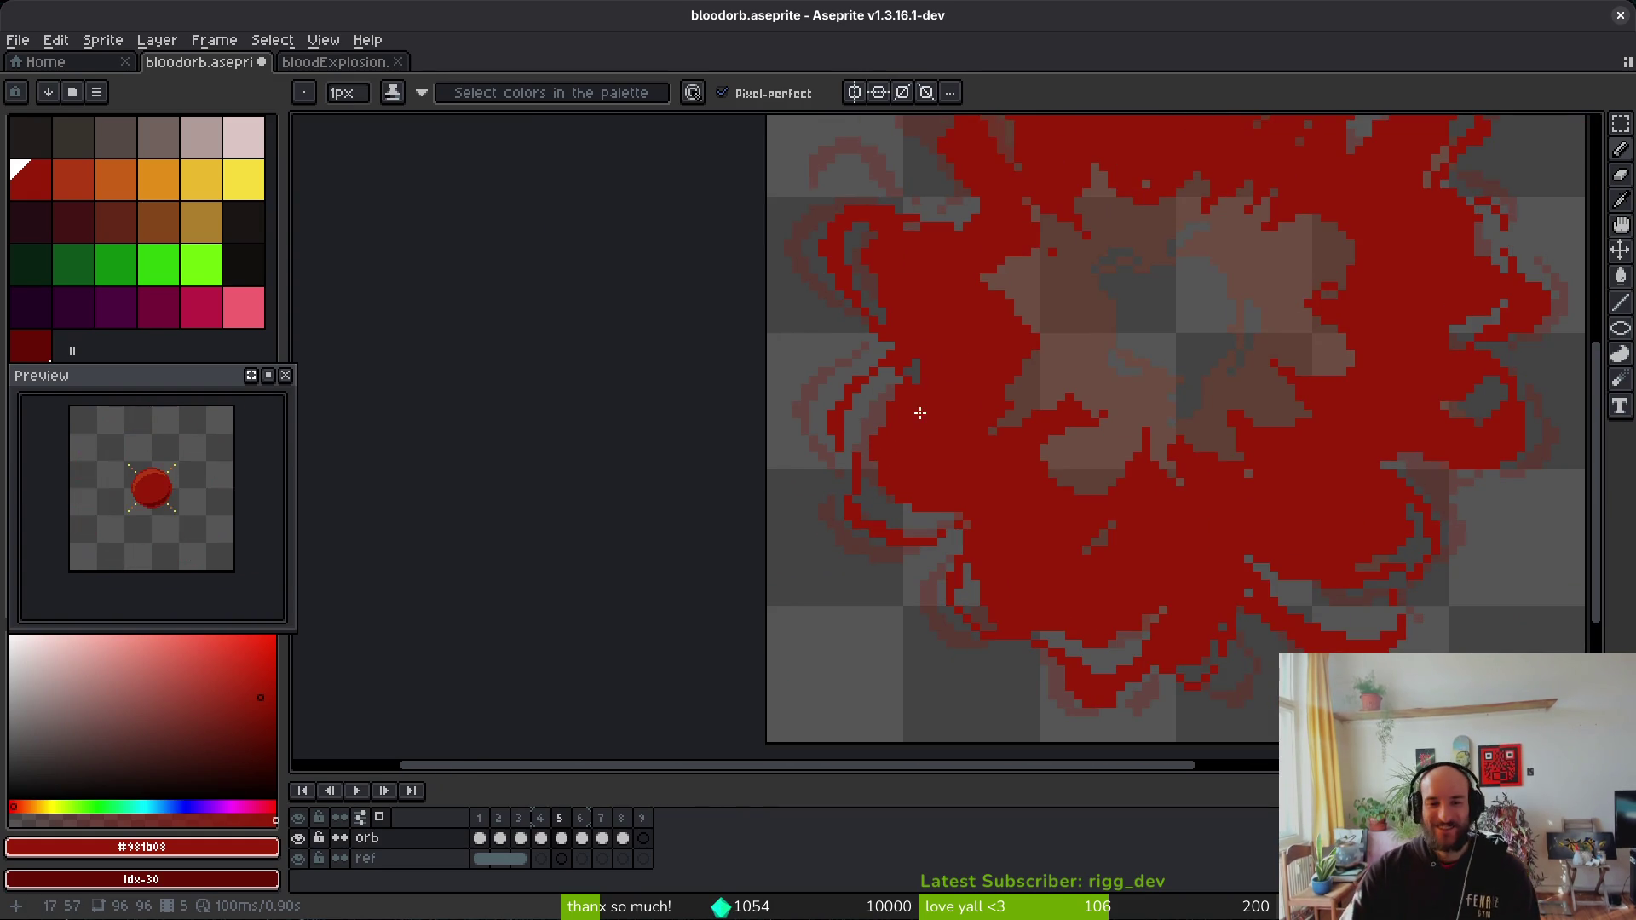
# Step: Fill a gap pixel red on the splash's edge with the Pencil
pyautogui.scroll(4, 921, 414)
pyautogui.press('e')
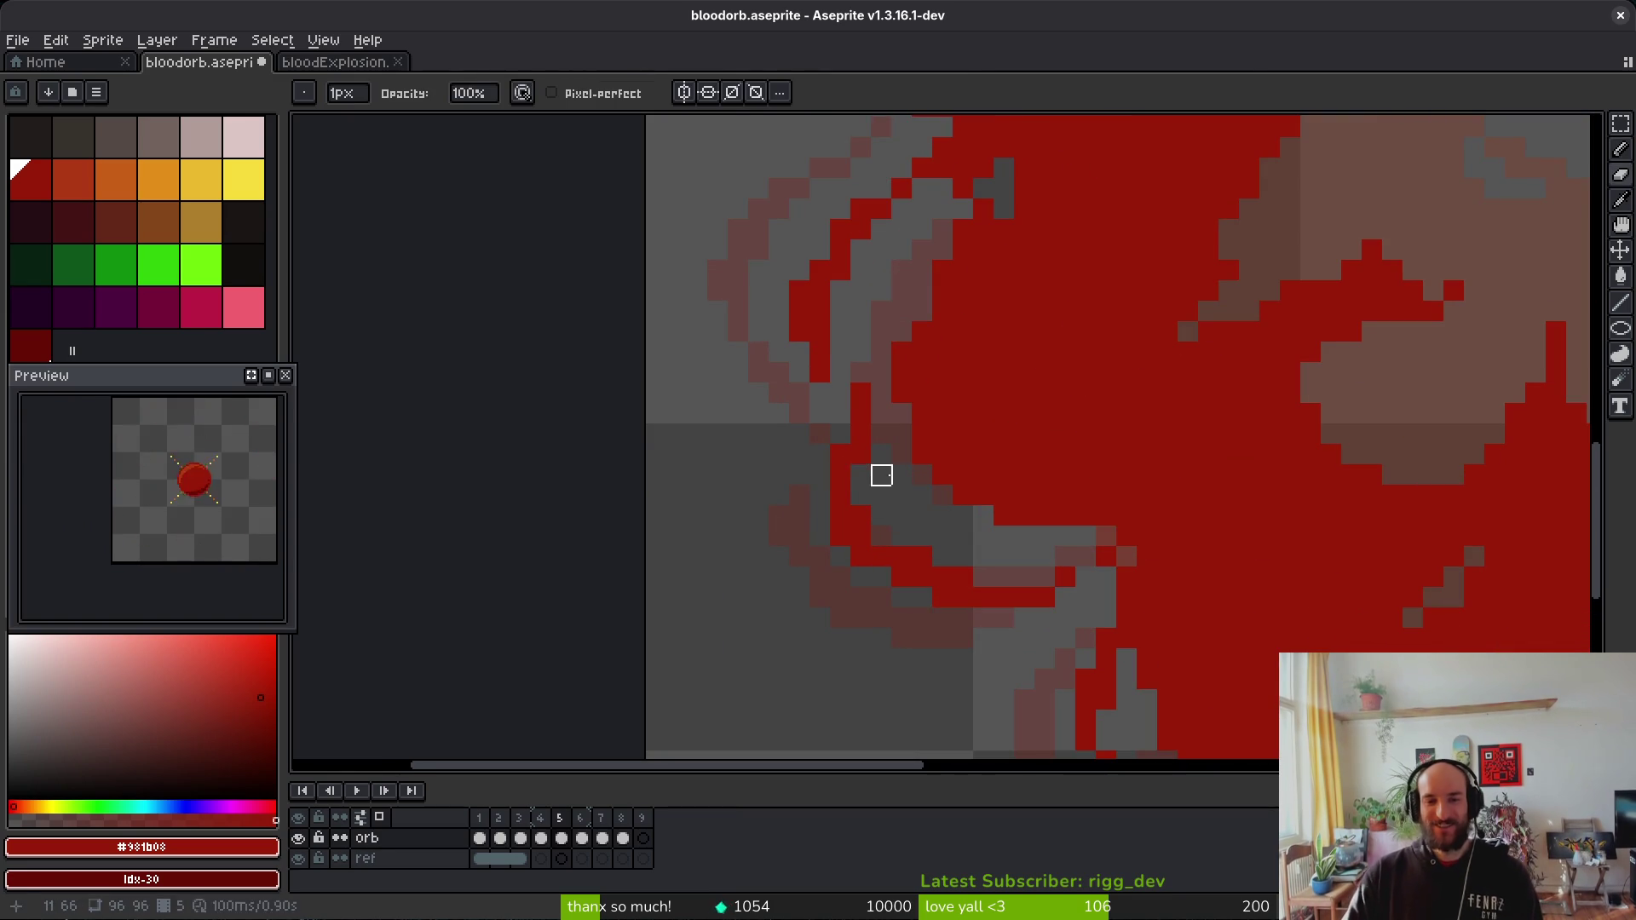
pyautogui.press('b')
pyautogui.click(993, 564)
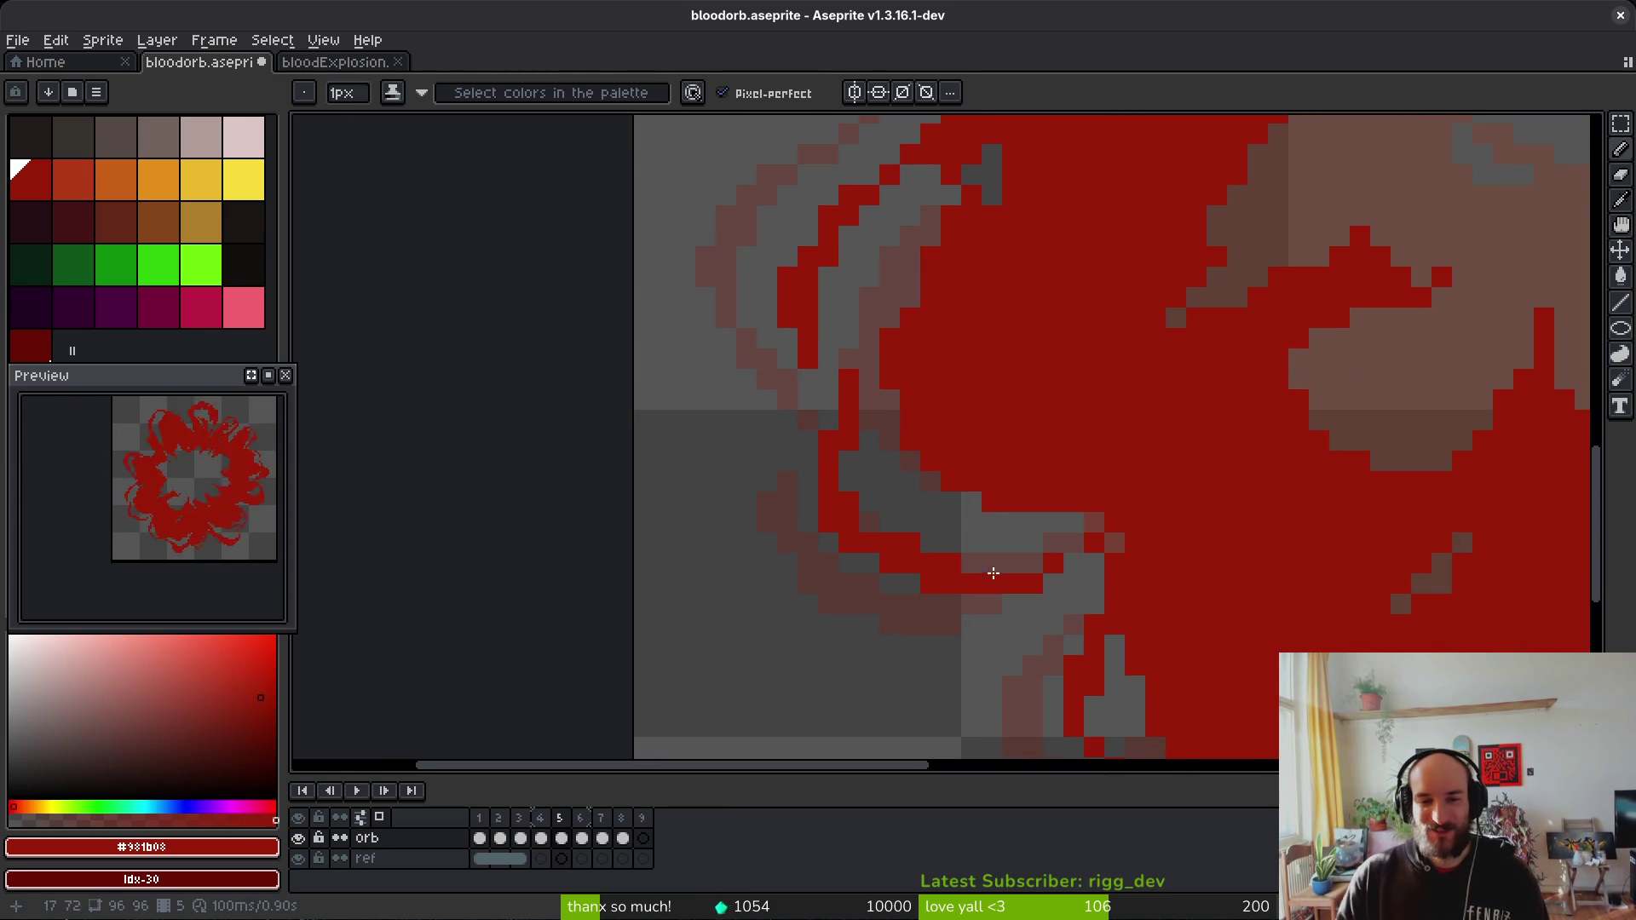
# Step: Bring the splash's lower-left edge into view and check it, alternating Eraser and Pencil
pyautogui.moveTo(866, 522); pyautogui.dragTo(602, 478)
pyautogui.press('e')
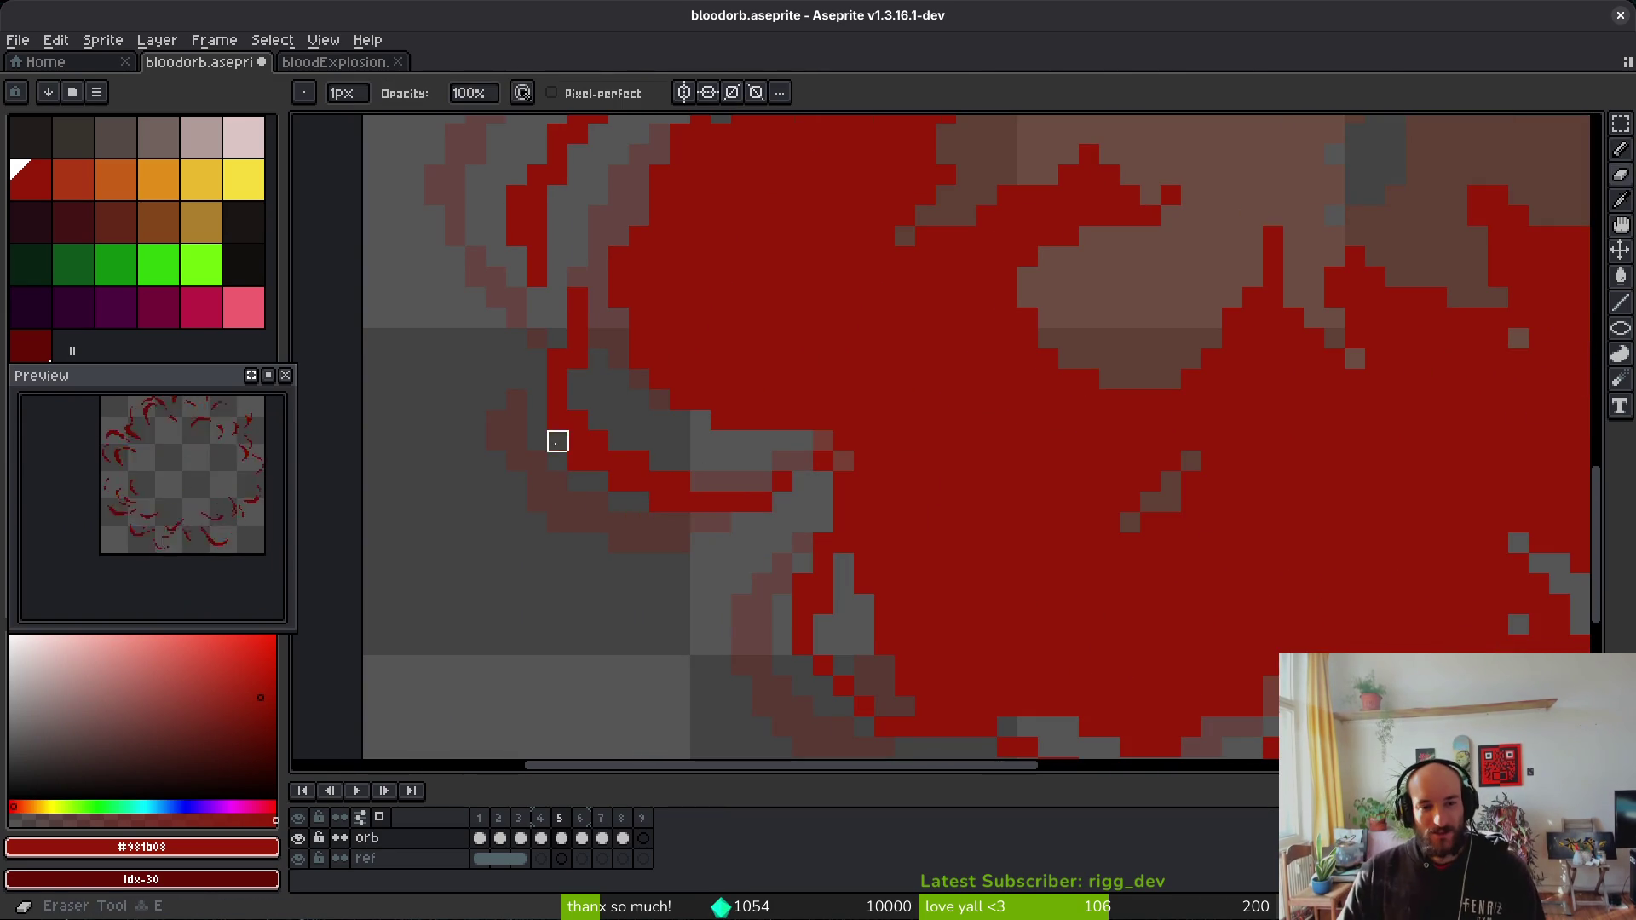
pyautogui.scroll(-4, 831, 515)
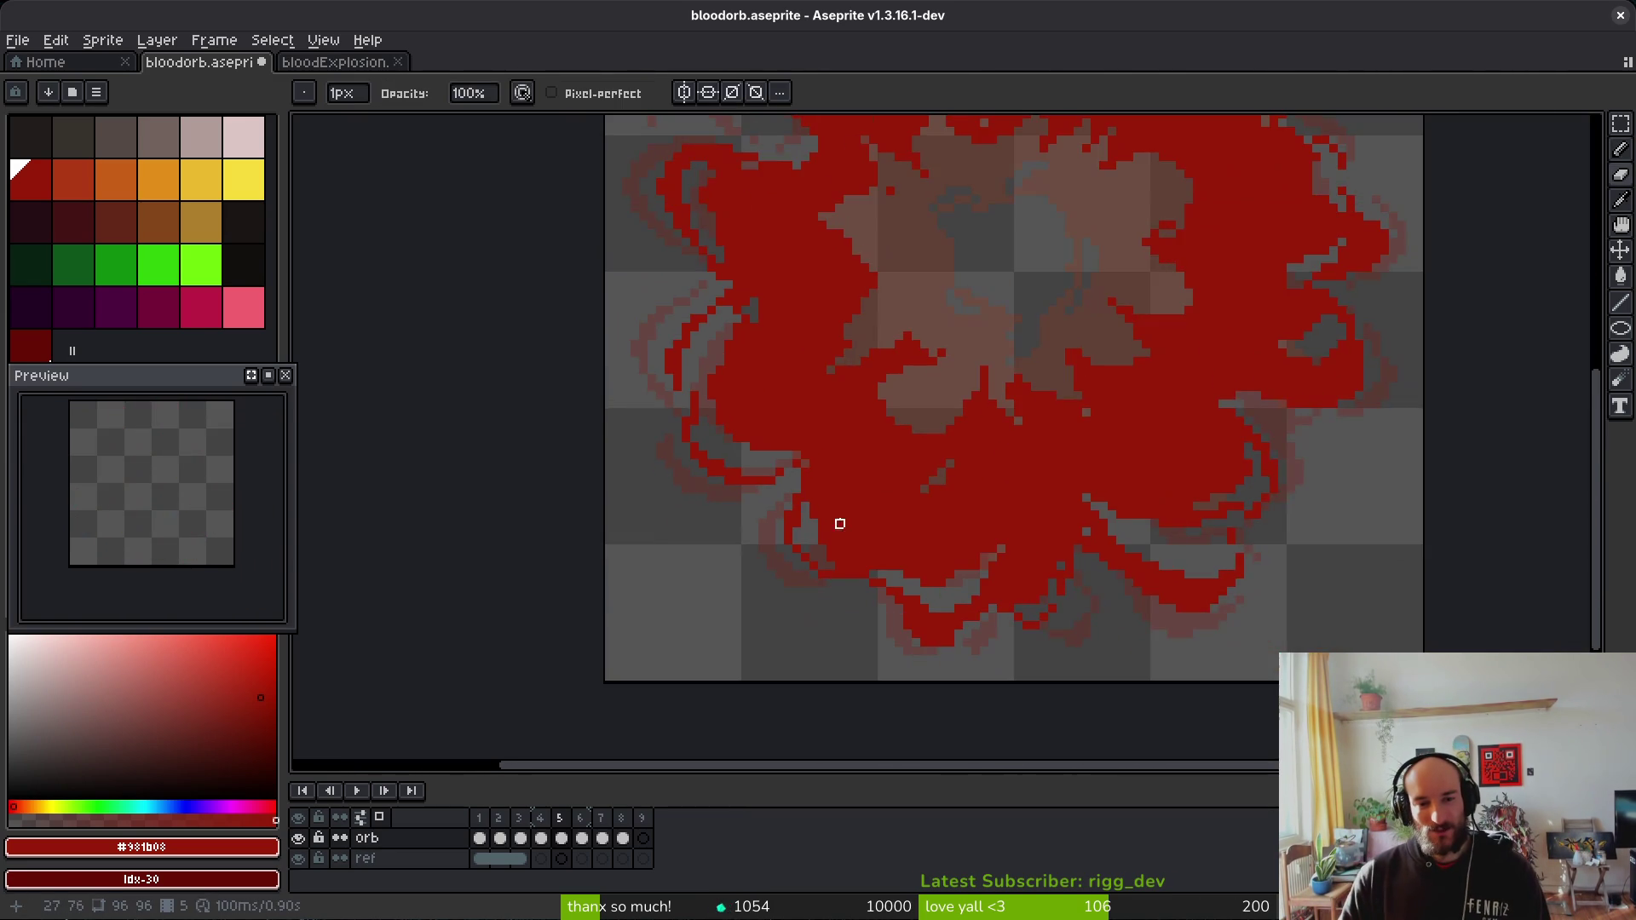
pyautogui.press('b')
pyautogui.scroll(2, 831, 515)
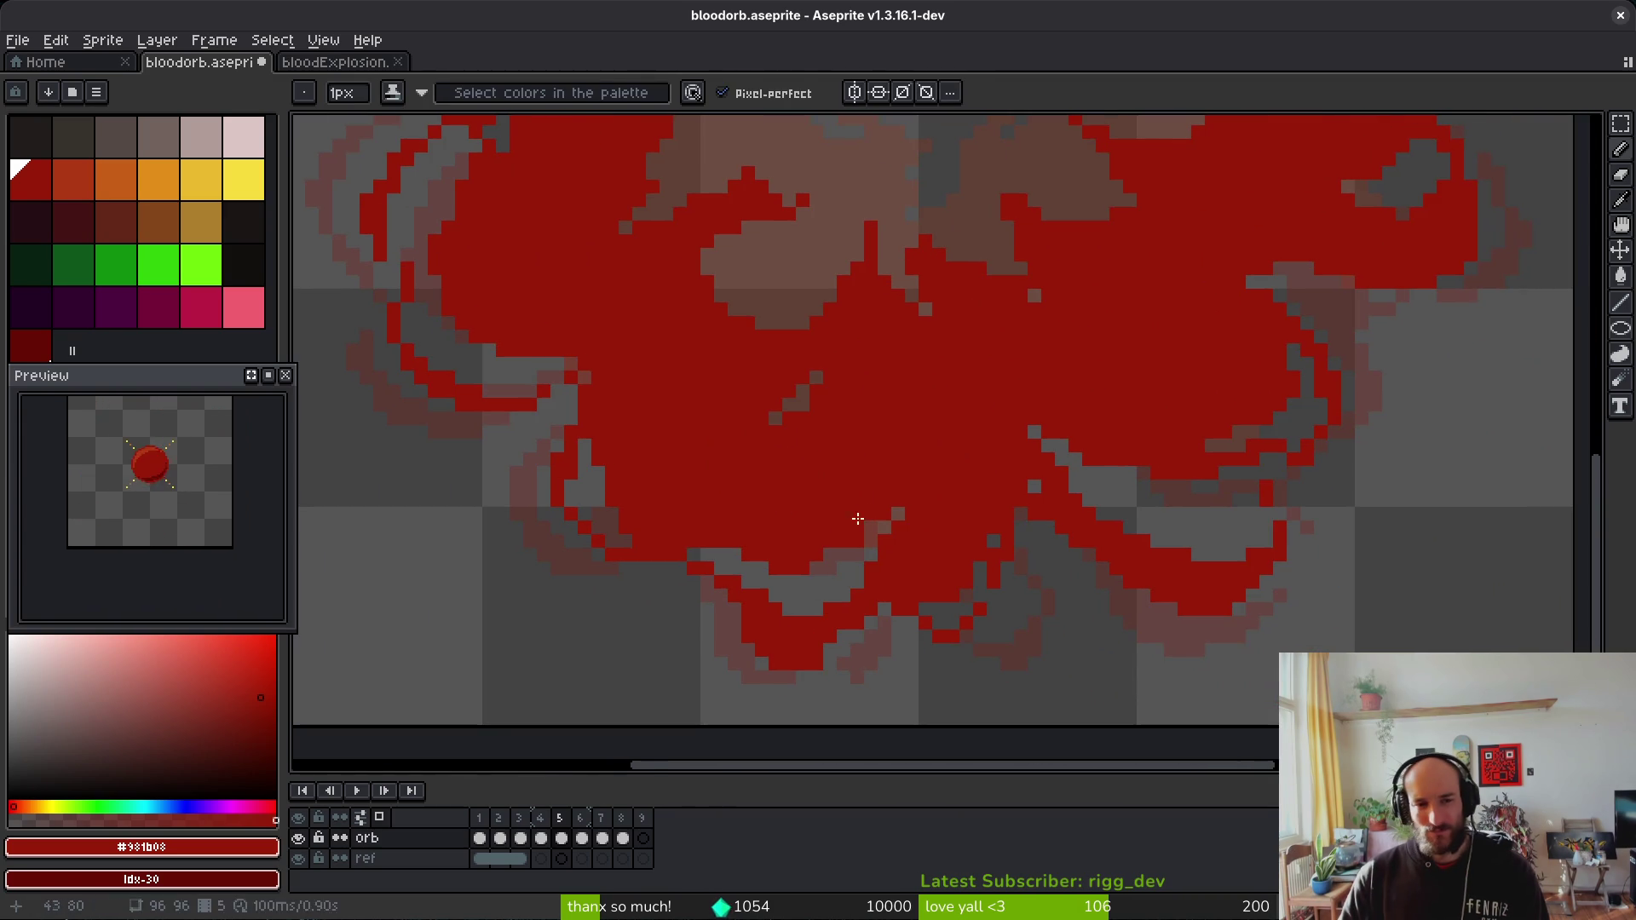
pyautogui.scroll(3, 503, 379)
pyautogui.press('e')
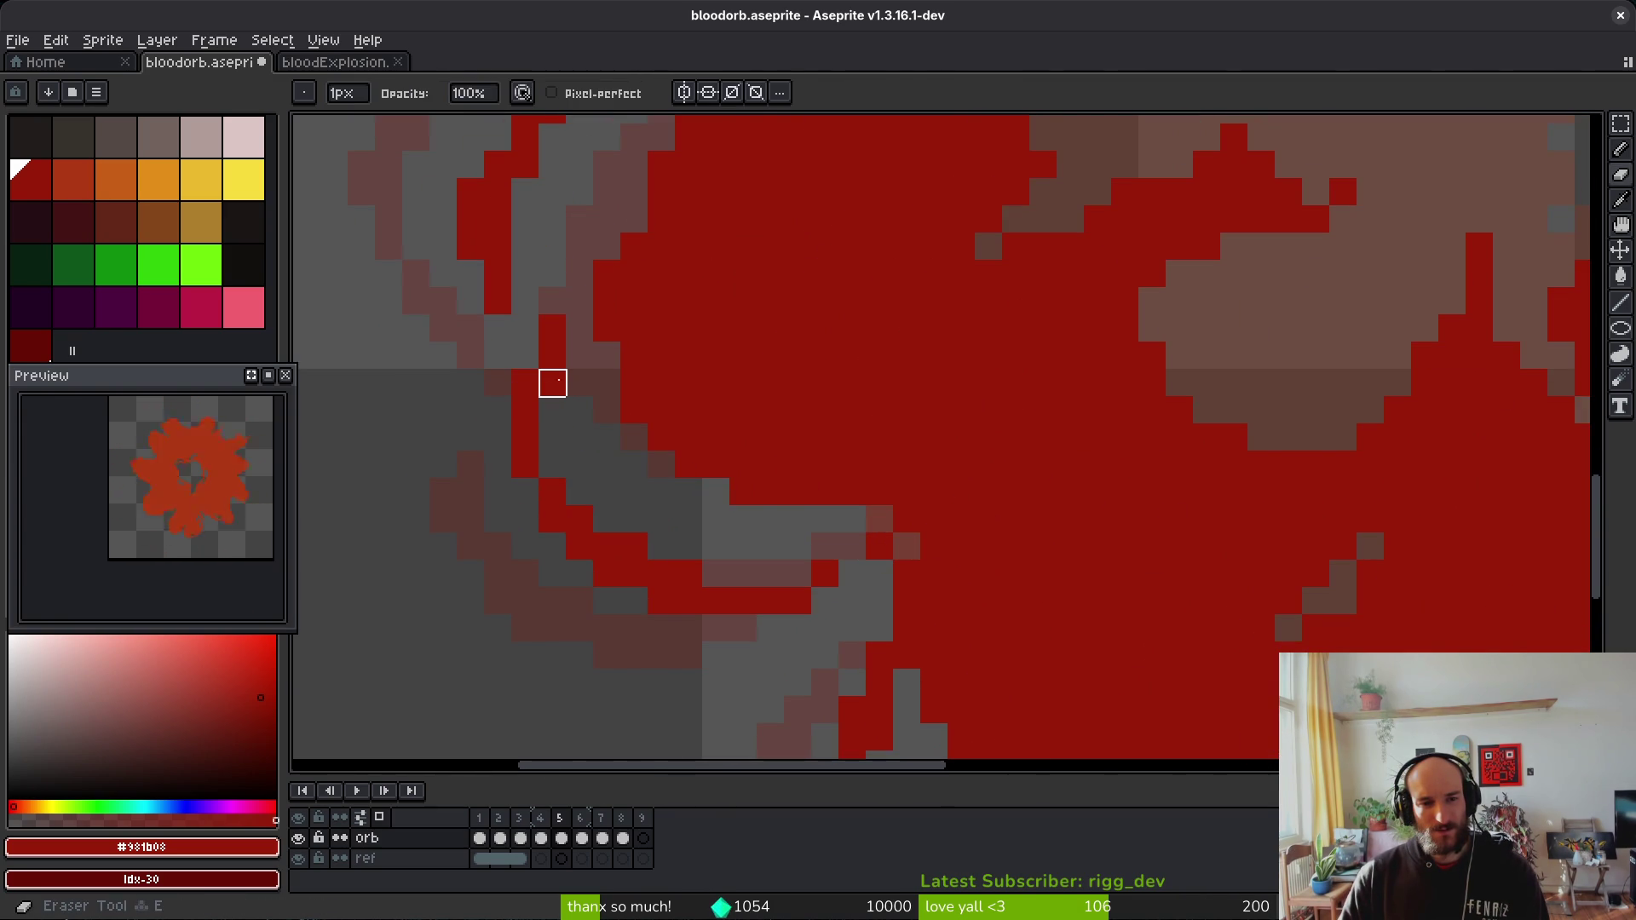
pyautogui.press('b')
pyautogui.scroll(-4, 824, 447)
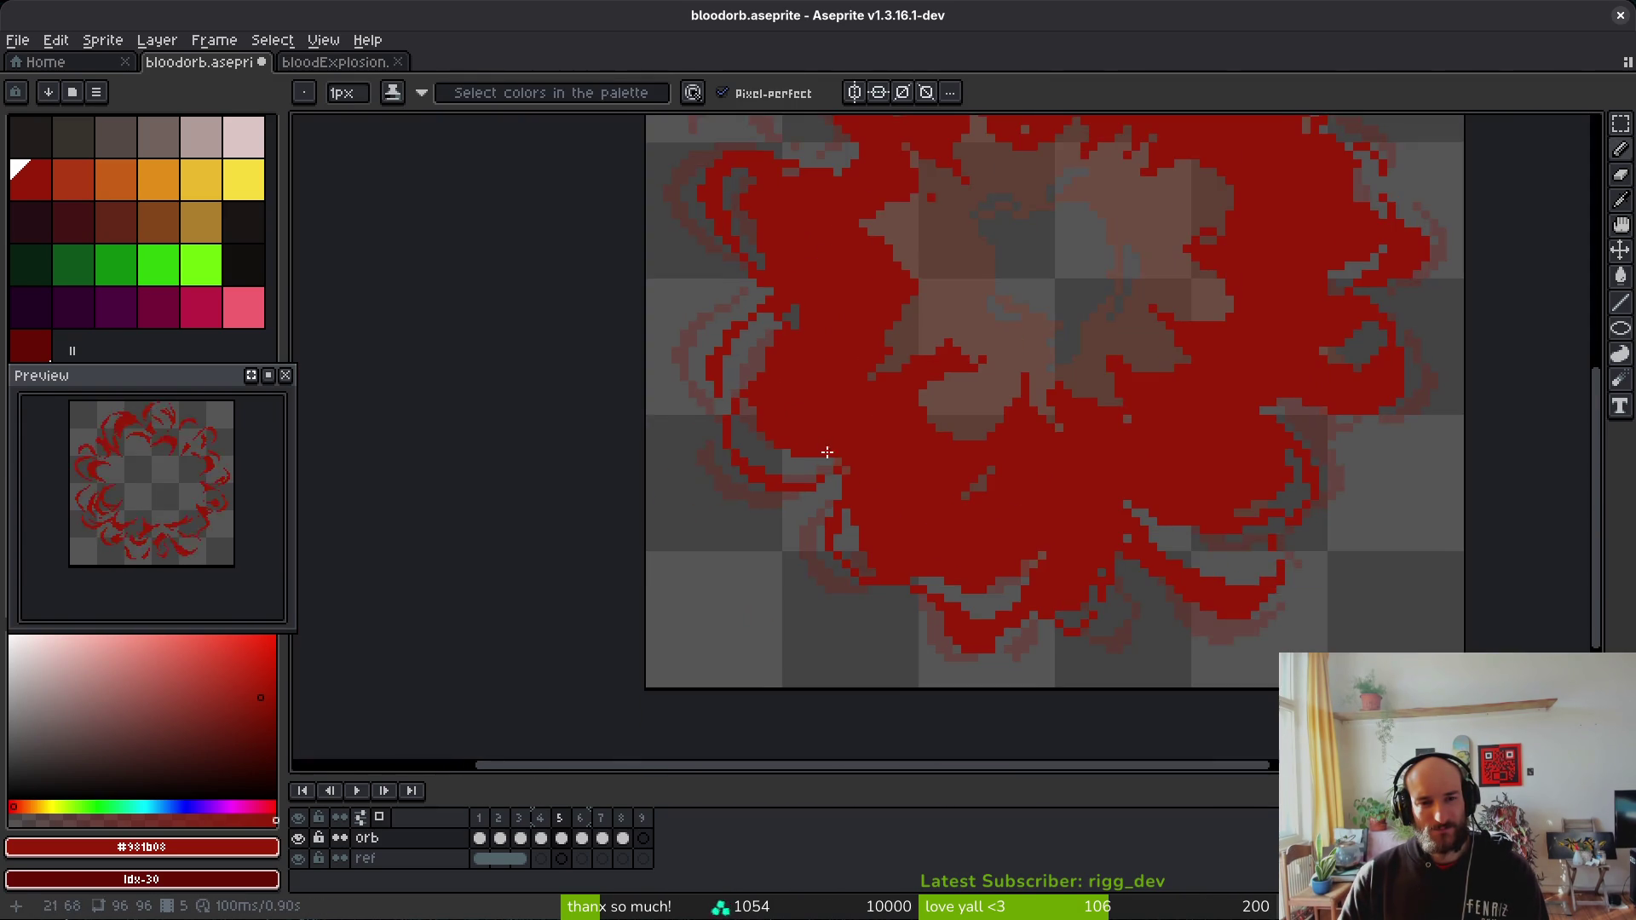
pyautogui.hscroll(2, 750, 468)
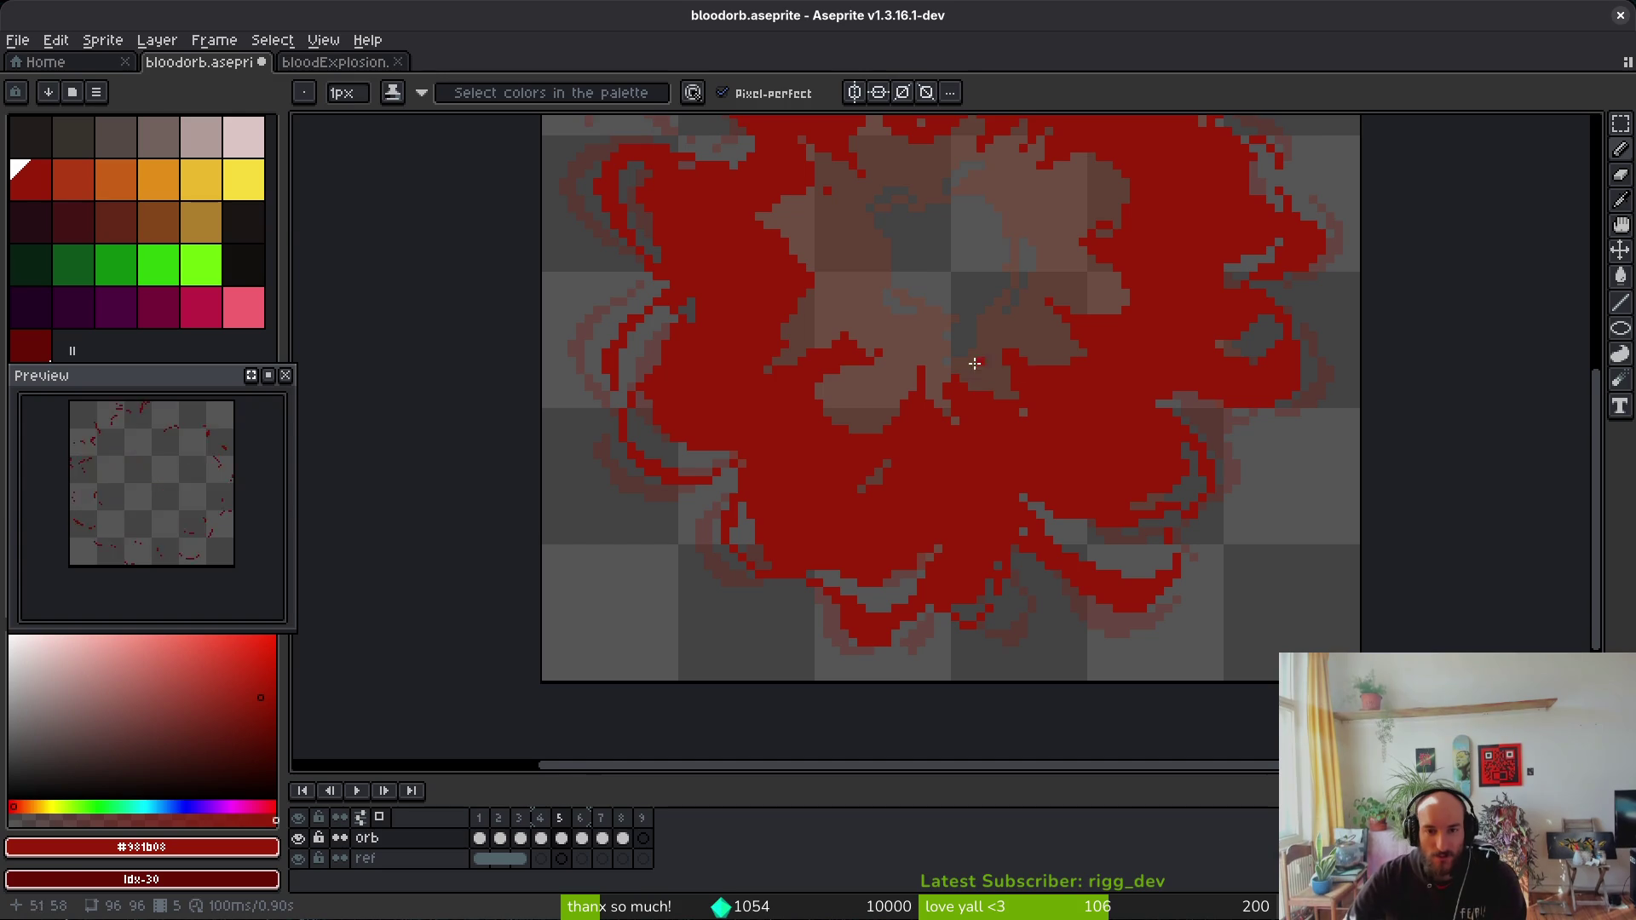
# Step: Zoom into frame 5 and erase the stray red pixels beside the grey patch
pyautogui.scroll(1, 902, 388)
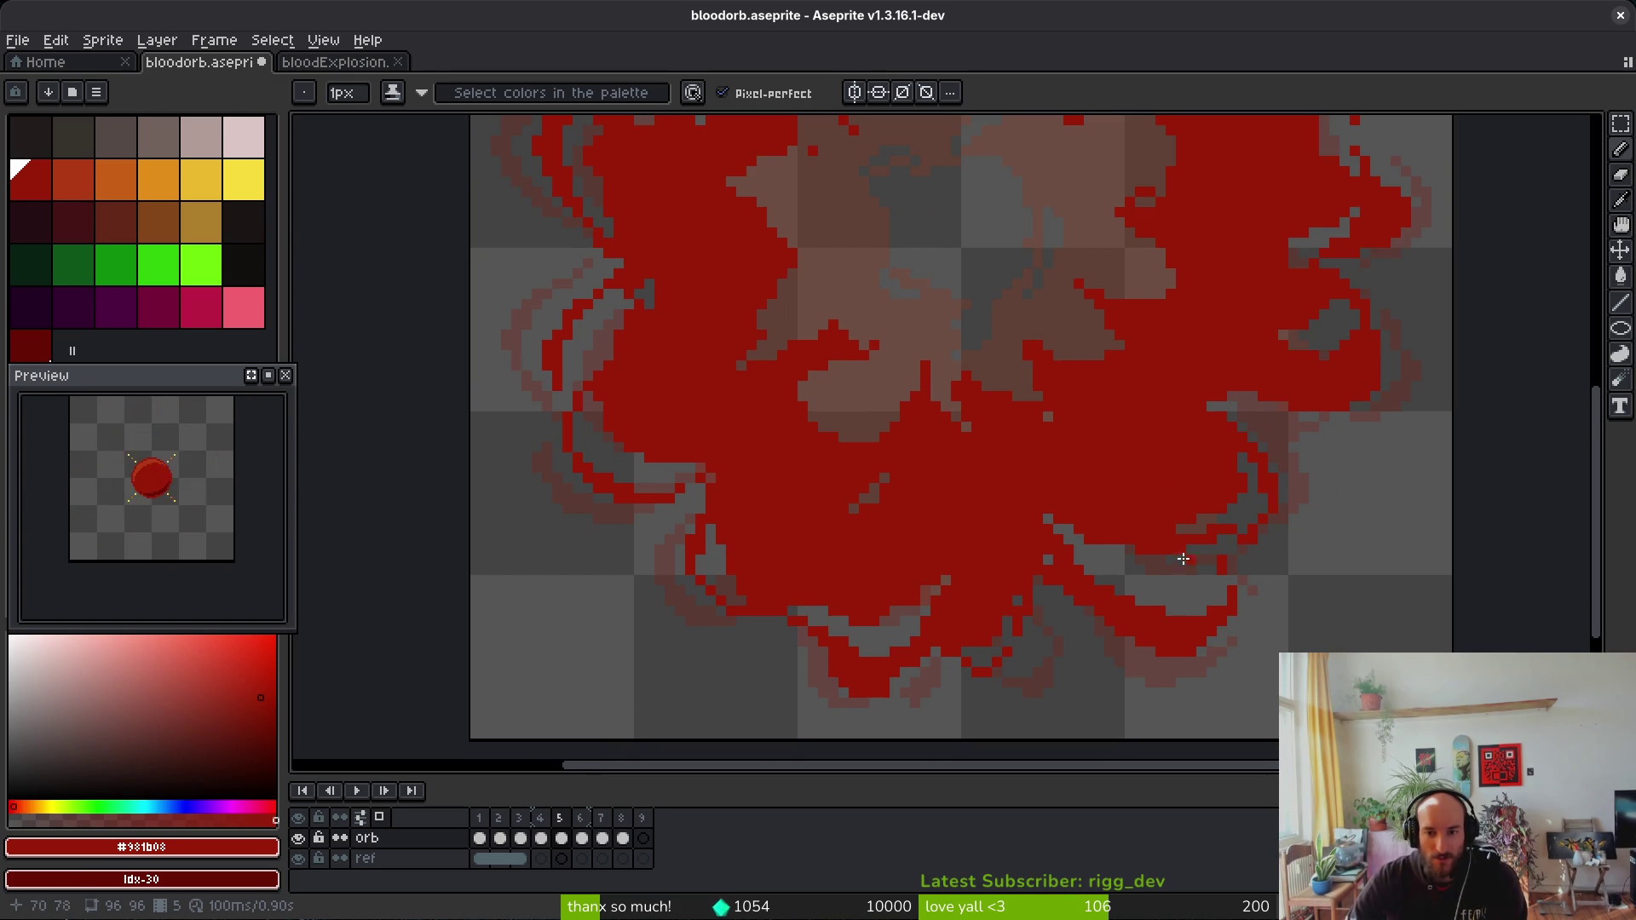
pyautogui.scroll(3, 1236, 610)
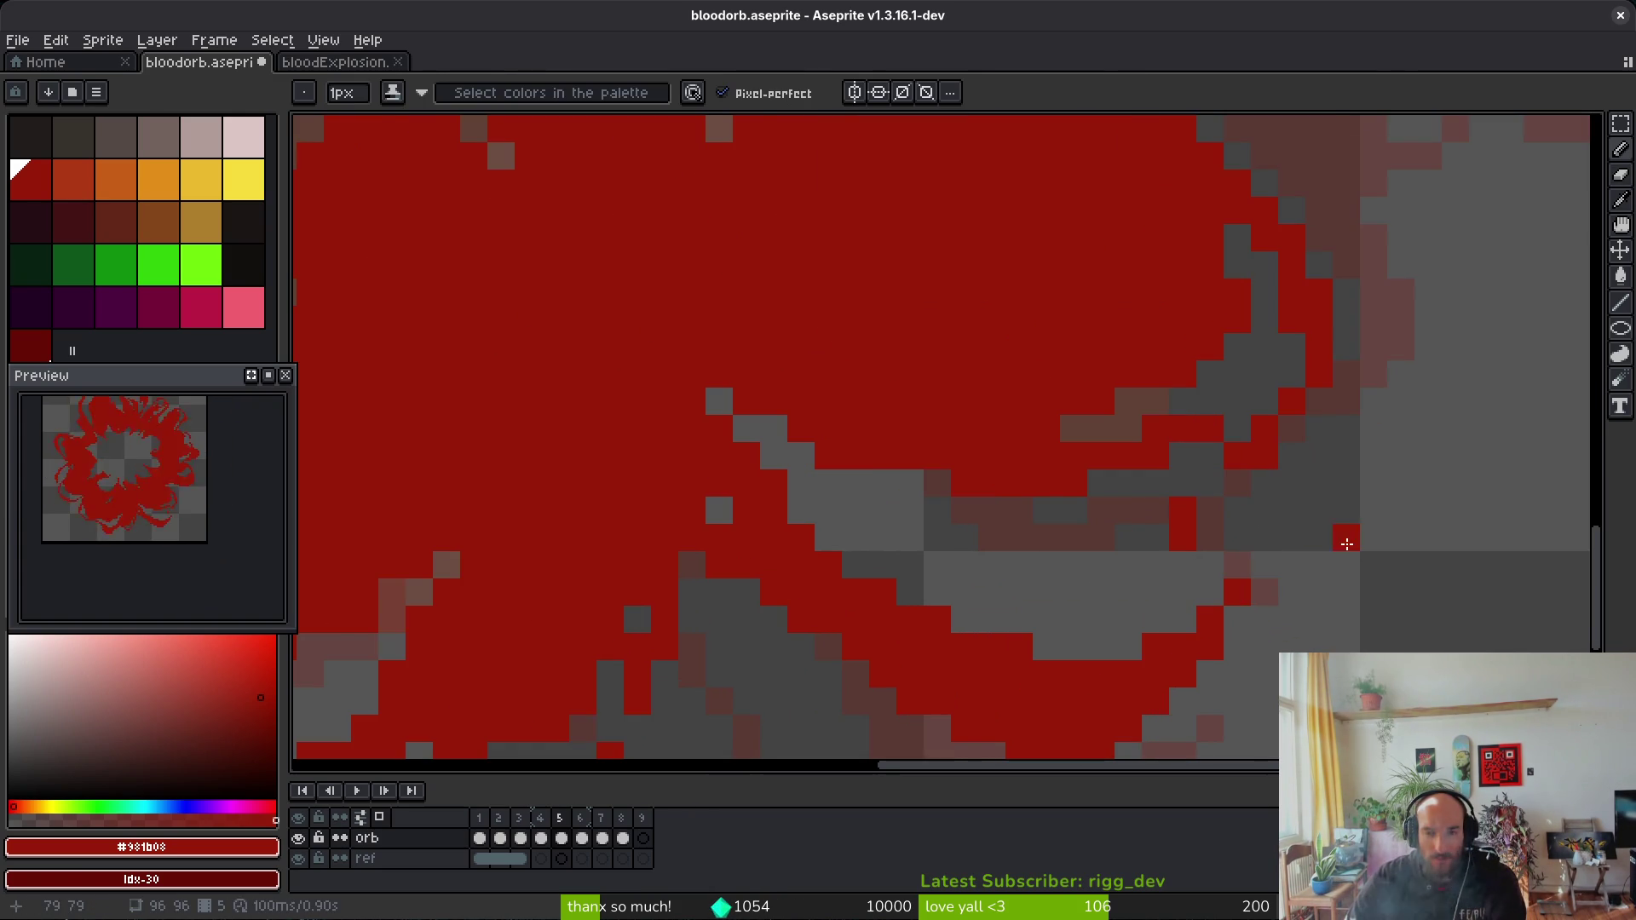
pyautogui.scroll(-2, 1278, 553)
pyautogui.scroll(1, 1277, 553)
pyautogui.scroll(-1, 1239, 567)
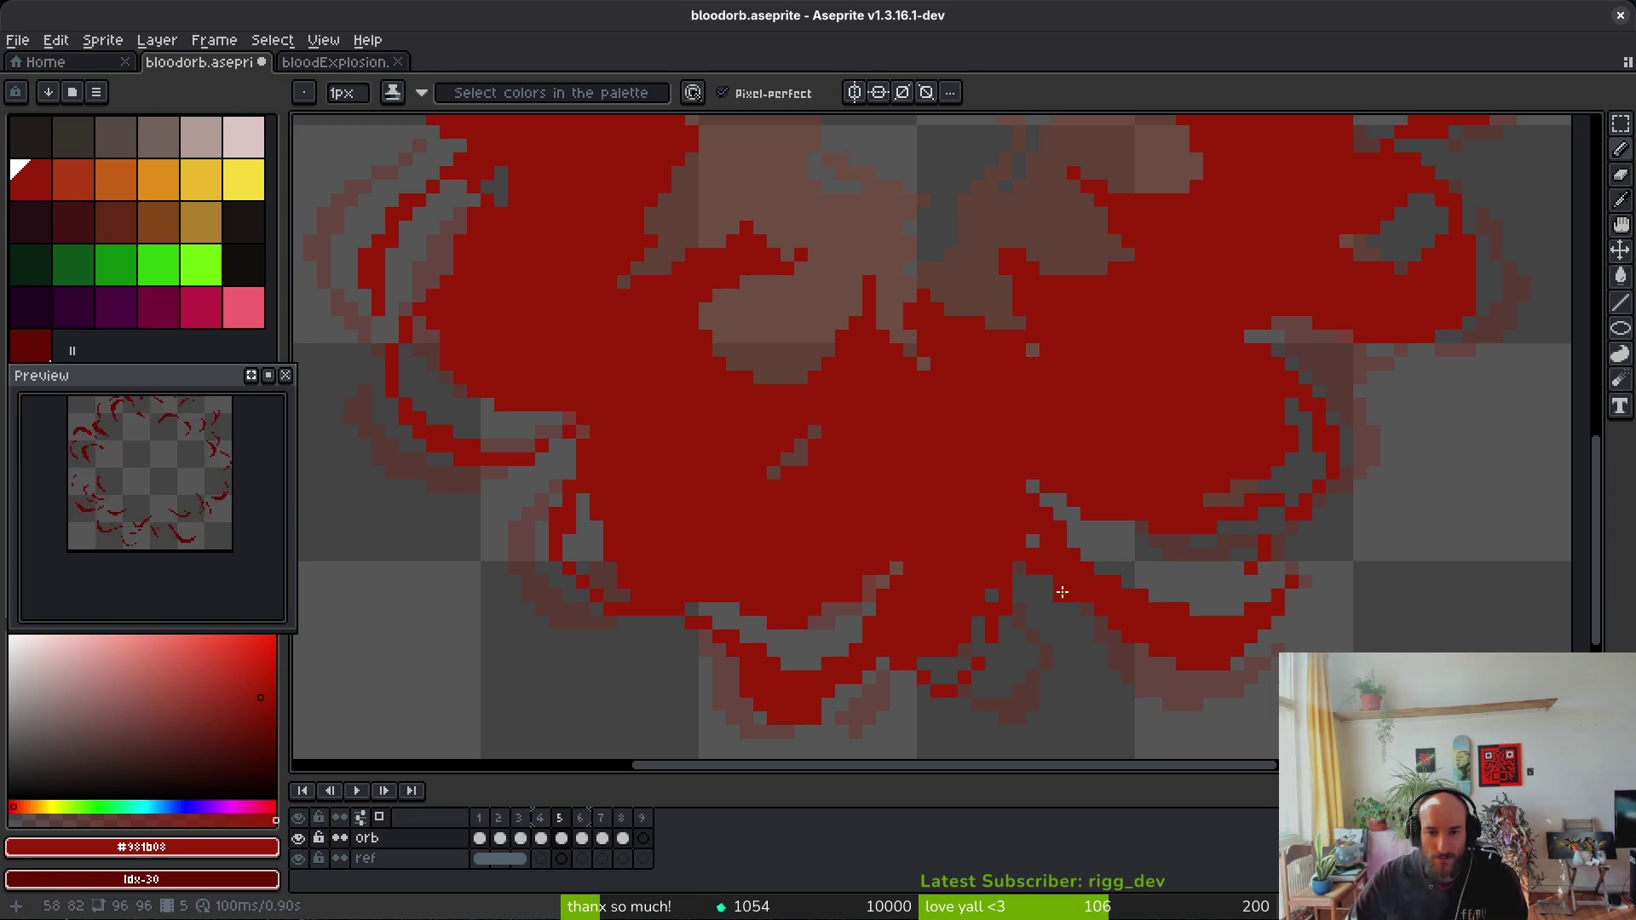
pyautogui.scroll(-1, 1138, 554)
pyautogui.scroll(1, 1055, 585)
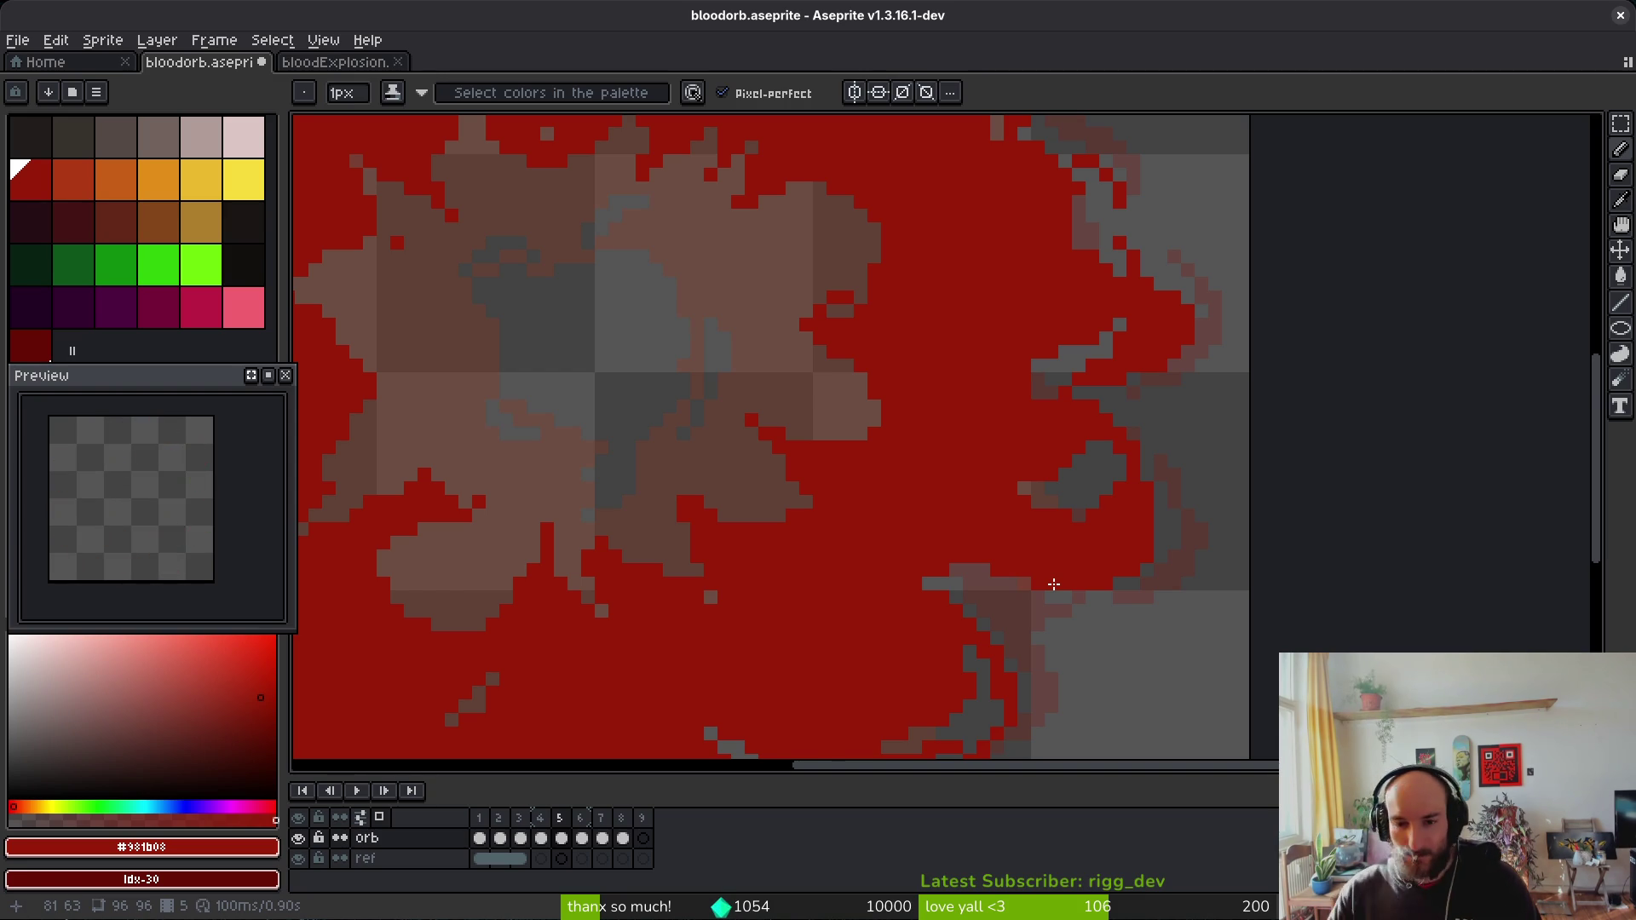
pyautogui.scroll(2, 1056, 442)
pyautogui.press('d')
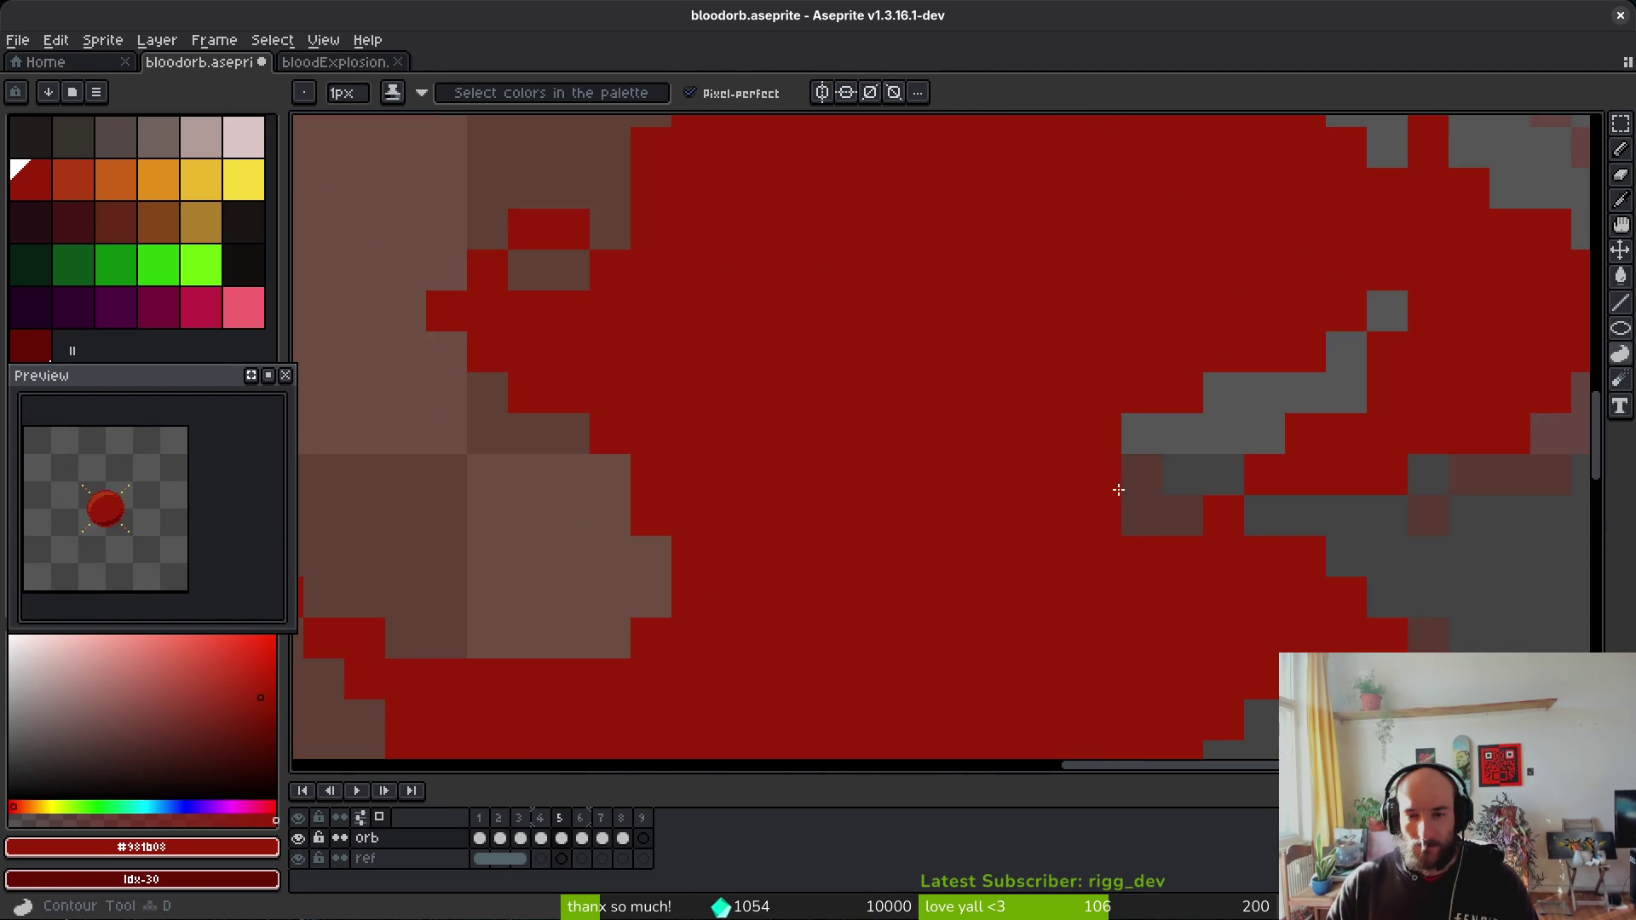
pyautogui.press('b')
pyautogui.moveTo(1113, 493); pyautogui.dragTo(1099, 554)
pyautogui.press('d')
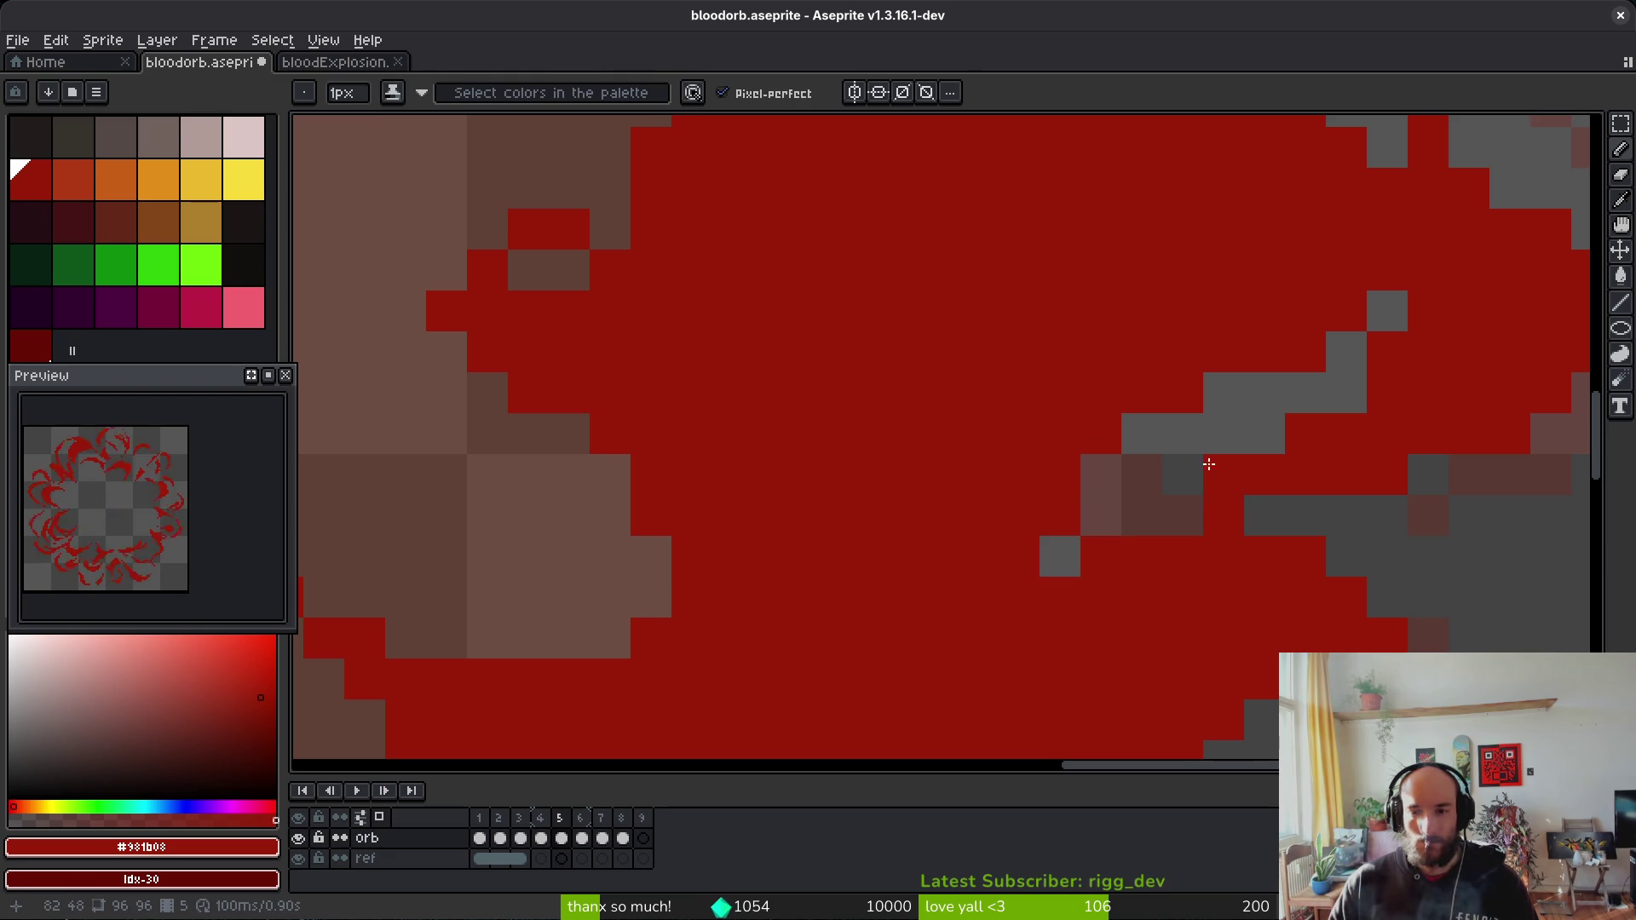
pyautogui.moveTo(1209, 462)
pyautogui.mouseDown()
pyautogui.moveTo(921, 493)
pyautogui.moveTo(934, 538)
pyautogui.mouseUp()
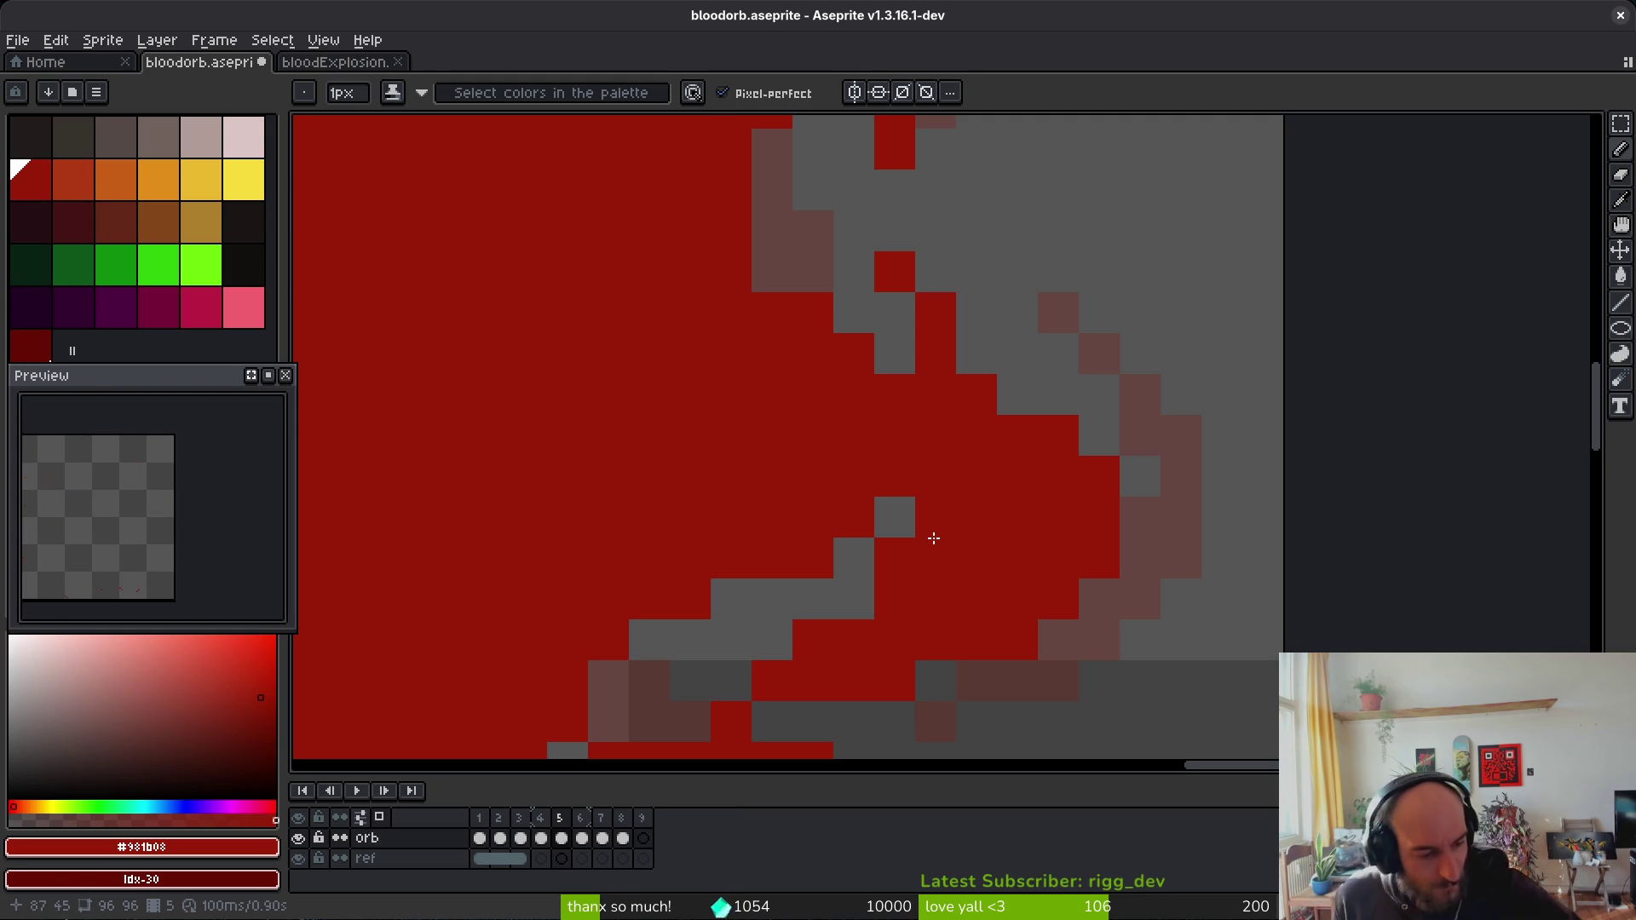
# Step: Close a gap with a red pixel, erase the stray one below, and pencil red along the splash curve
pyautogui.scroll(-5, 934, 538)
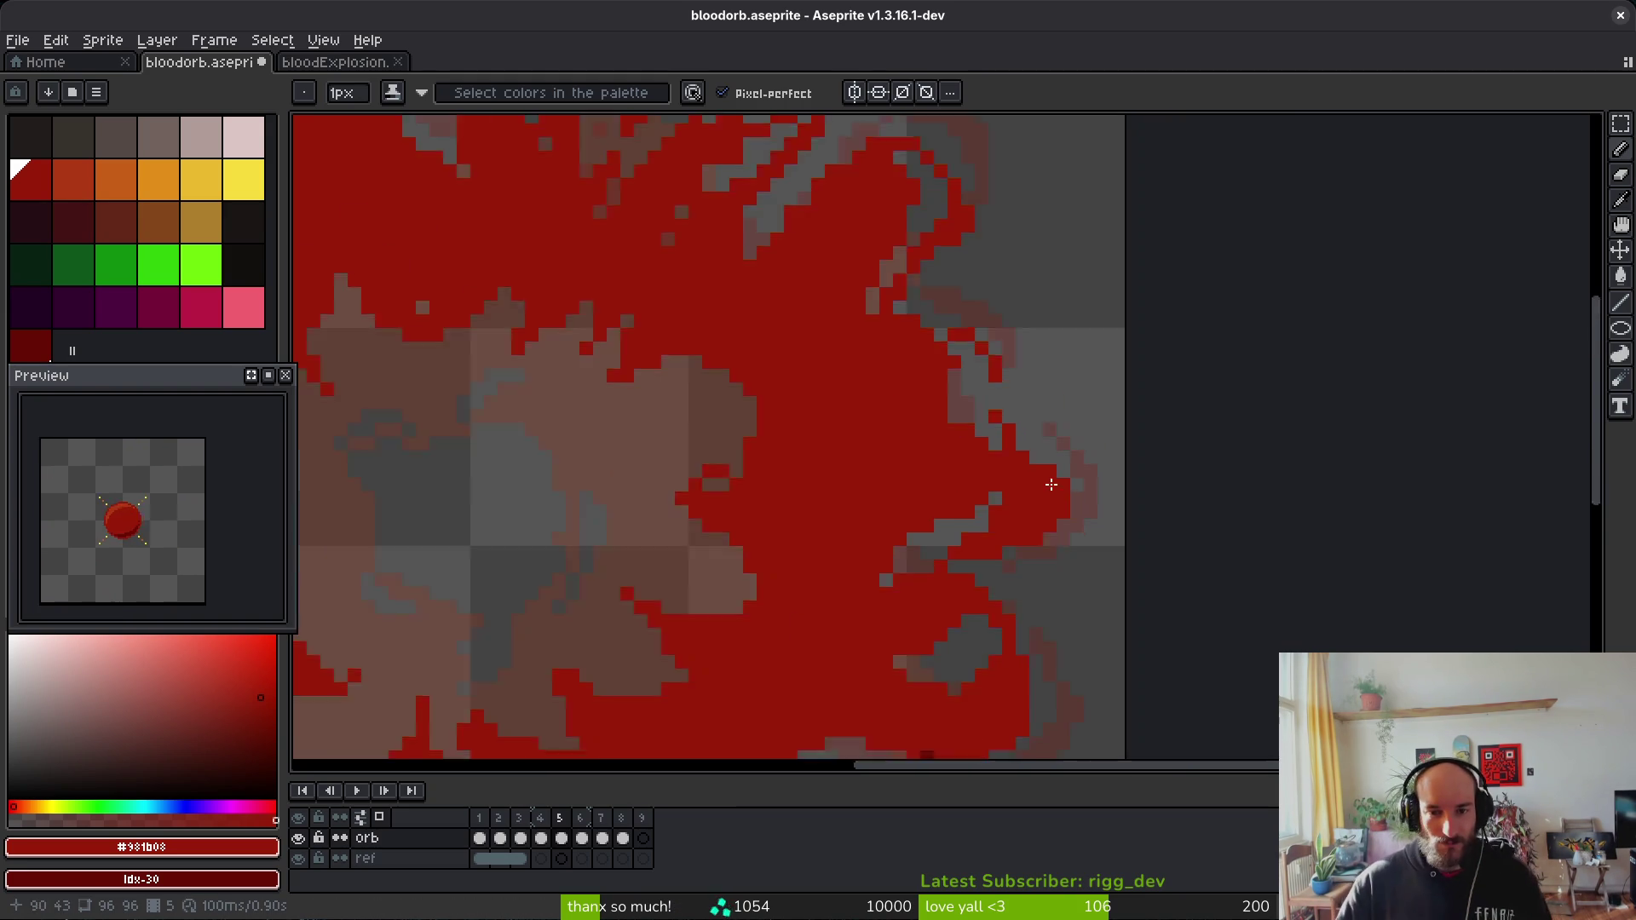
pyautogui.scroll(4, 1023, 426)
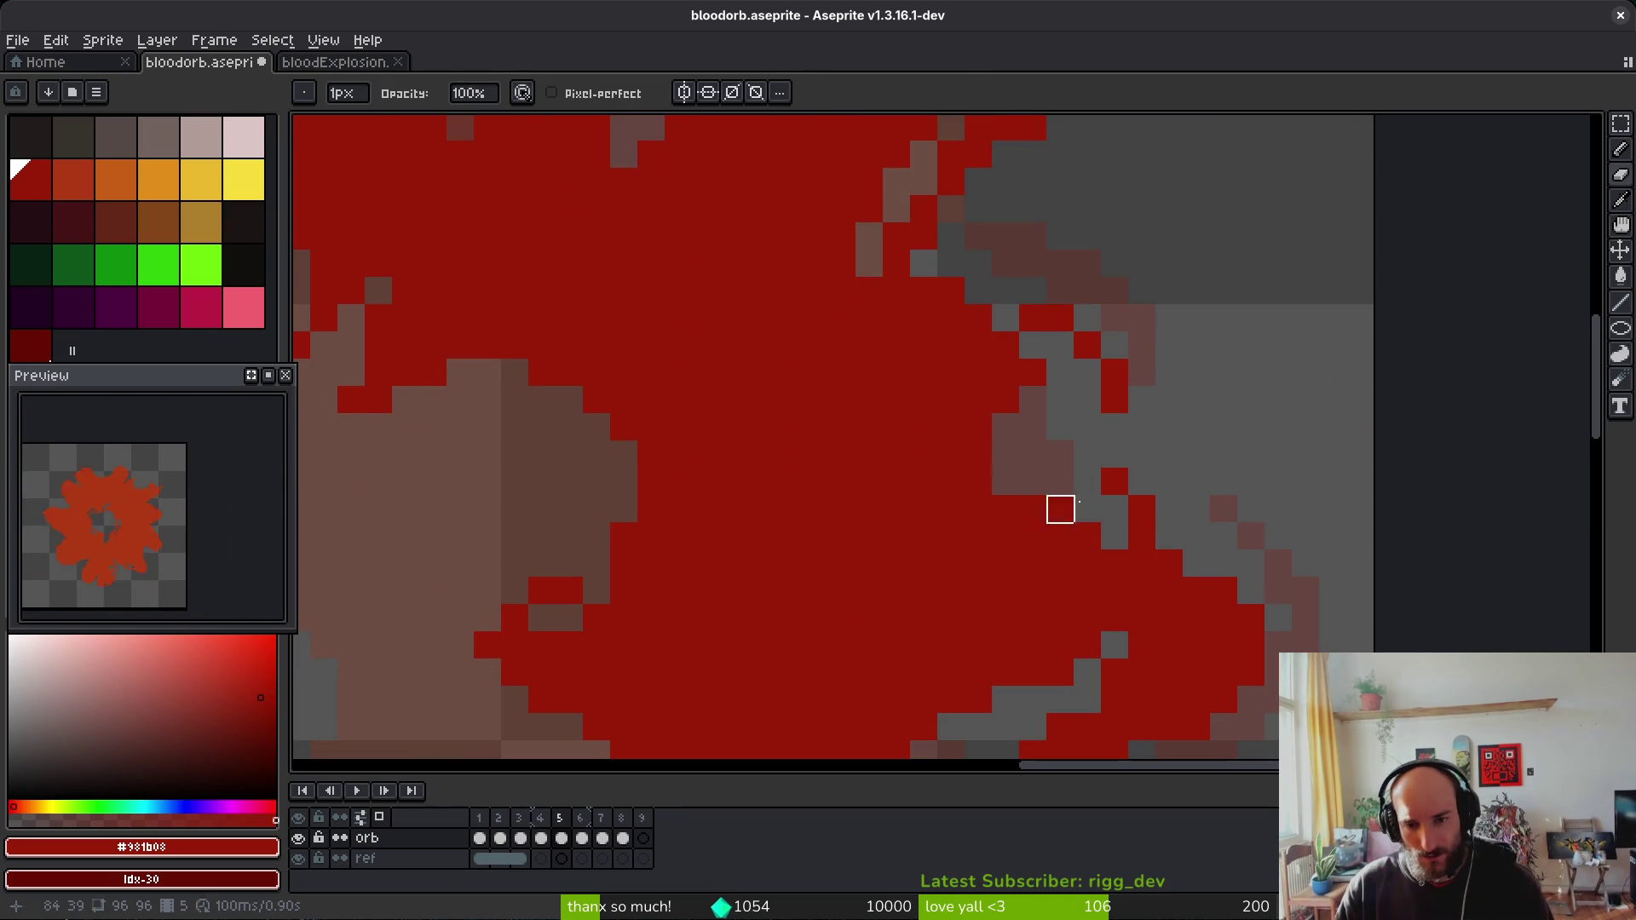
pyautogui.scroll(-1, 1048, 477)
pyautogui.scroll(-4, 1048, 477)
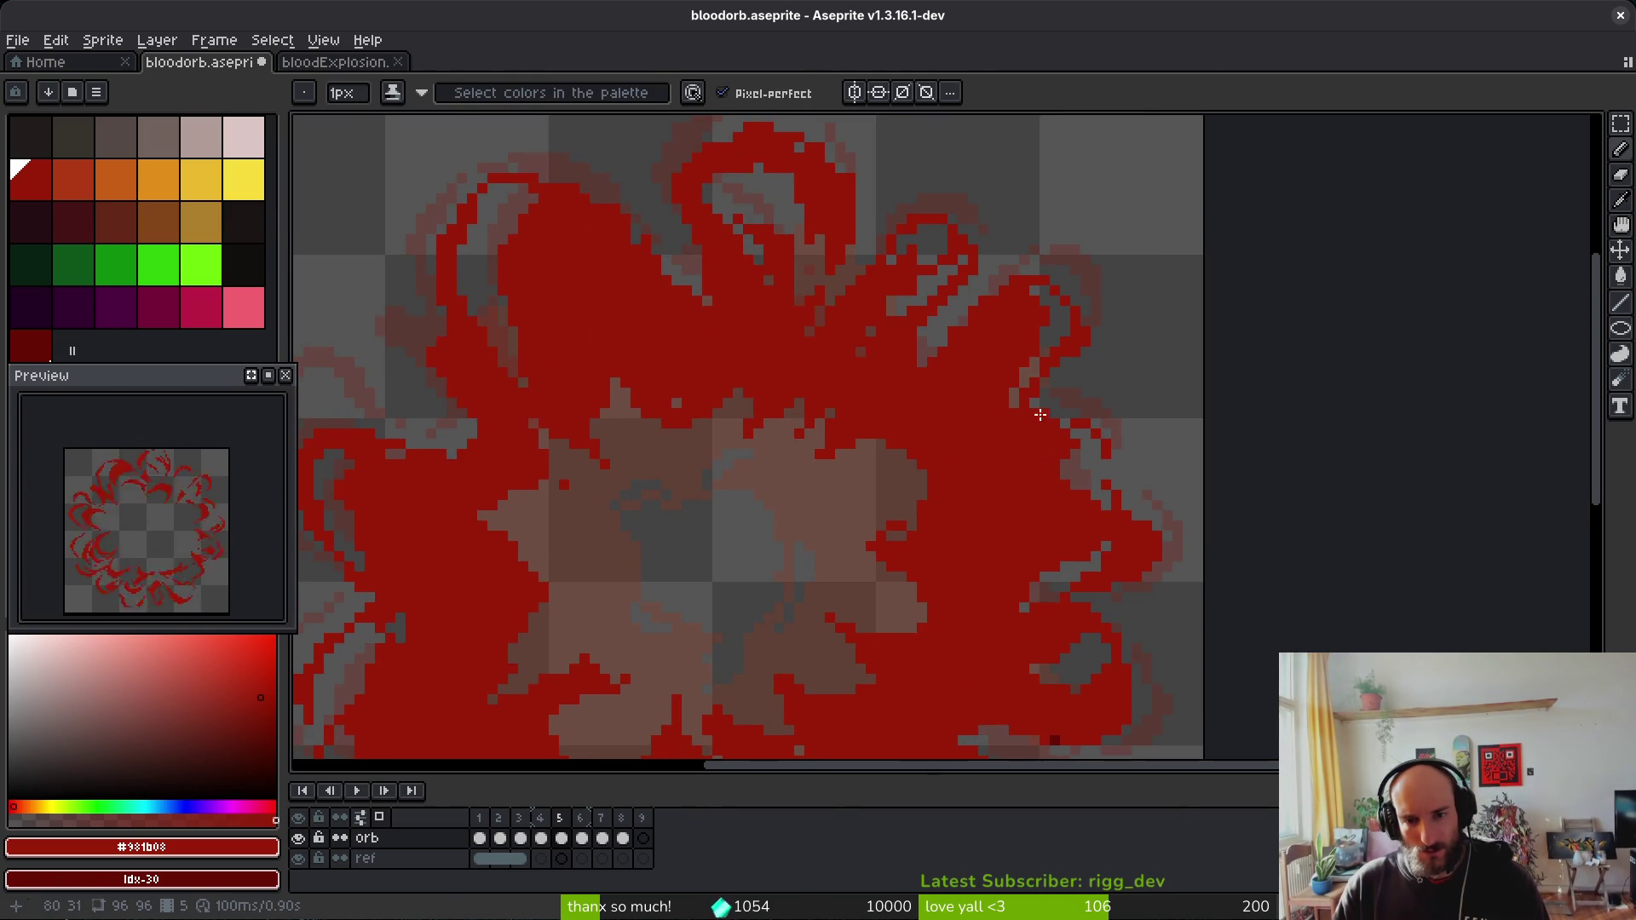
pyautogui.scroll(5, 1004, 527)
pyautogui.click(1000, 500)
pyautogui.press('e')
pyautogui.click(1001, 555)
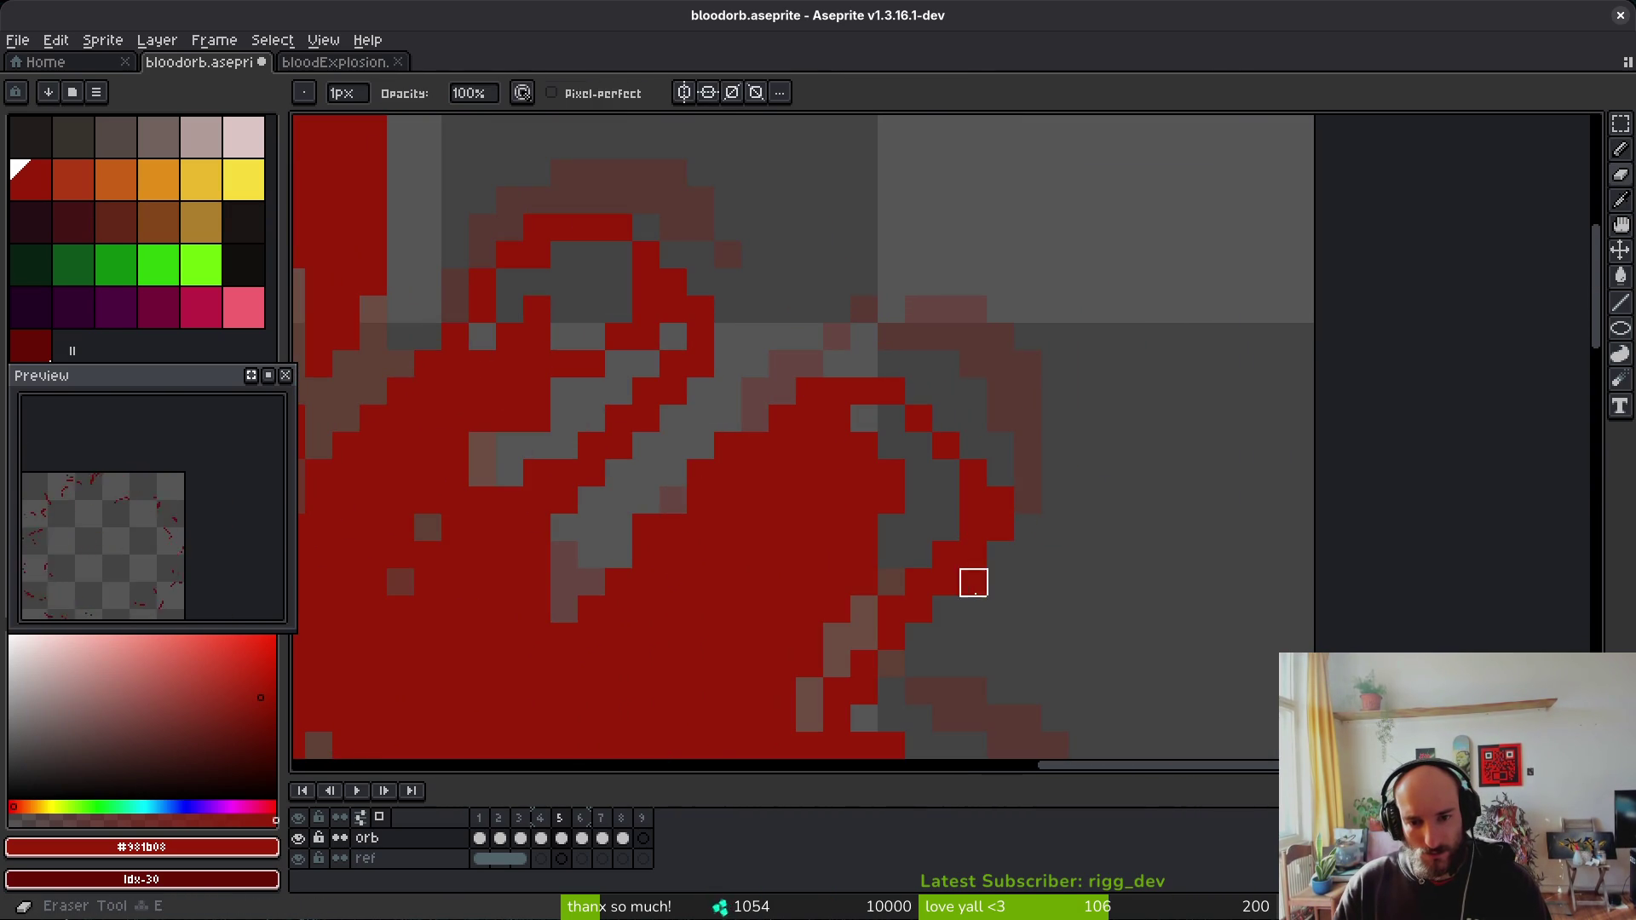
pyautogui.press('b')
pyautogui.moveTo(998, 552)
pyautogui.mouseDown()
pyautogui.moveTo(964, 577)
pyautogui.moveTo(1142, 515)
pyautogui.mouseUp()
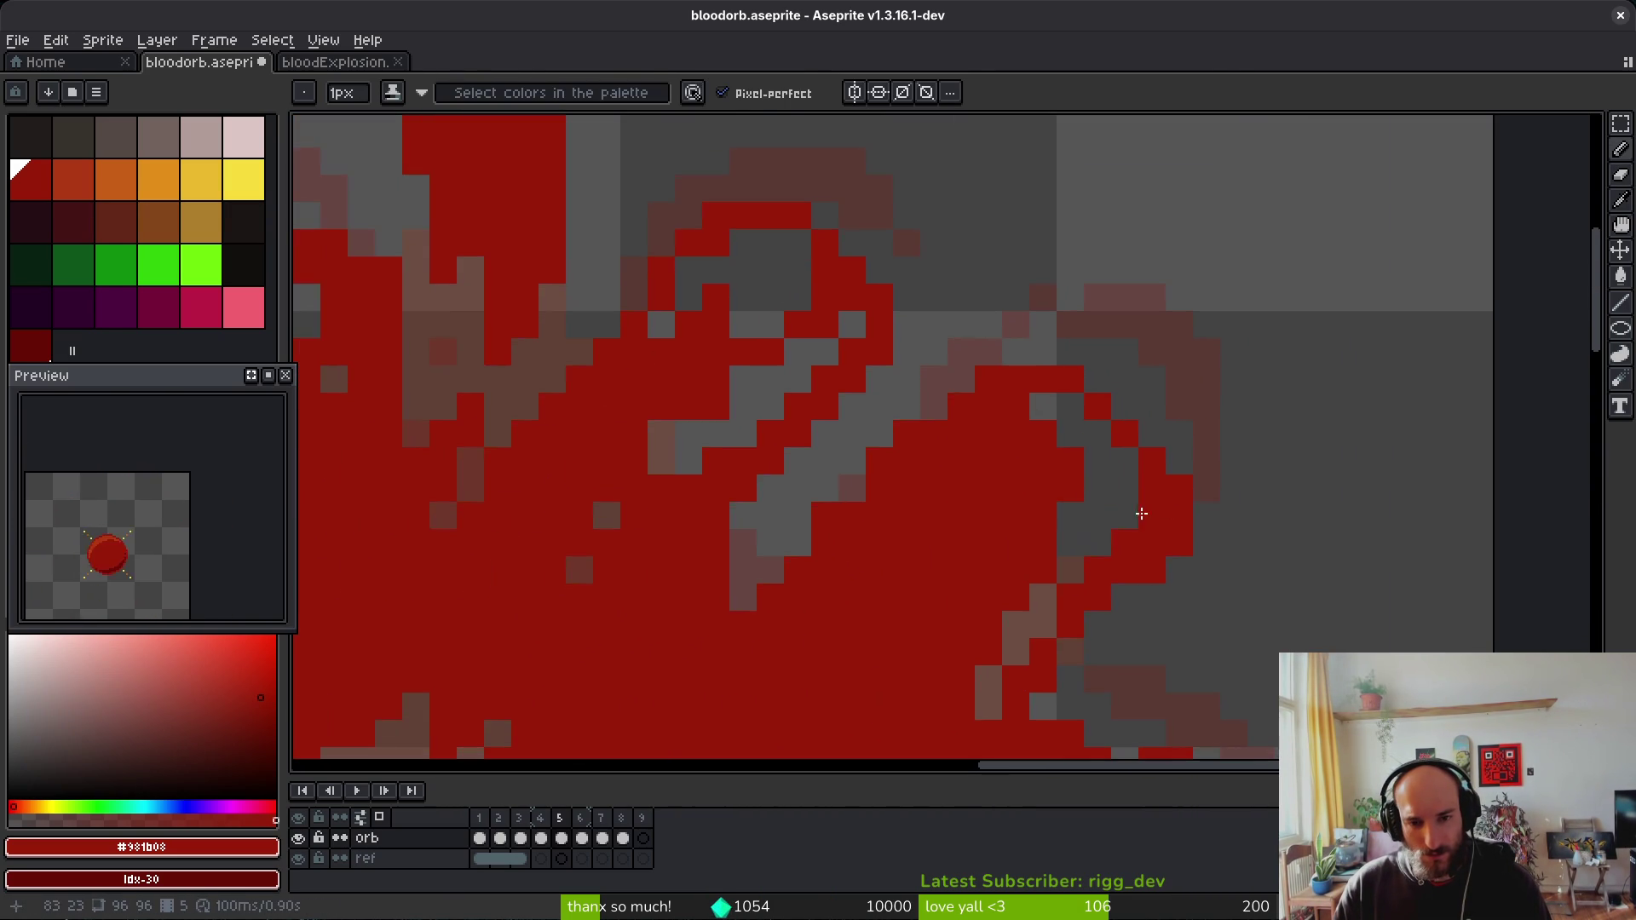
# Step: Paint a grey gap pixel in the splash red
pyautogui.press('e')
pyautogui.scroll(2, 904, 460)
pyautogui.press('b')
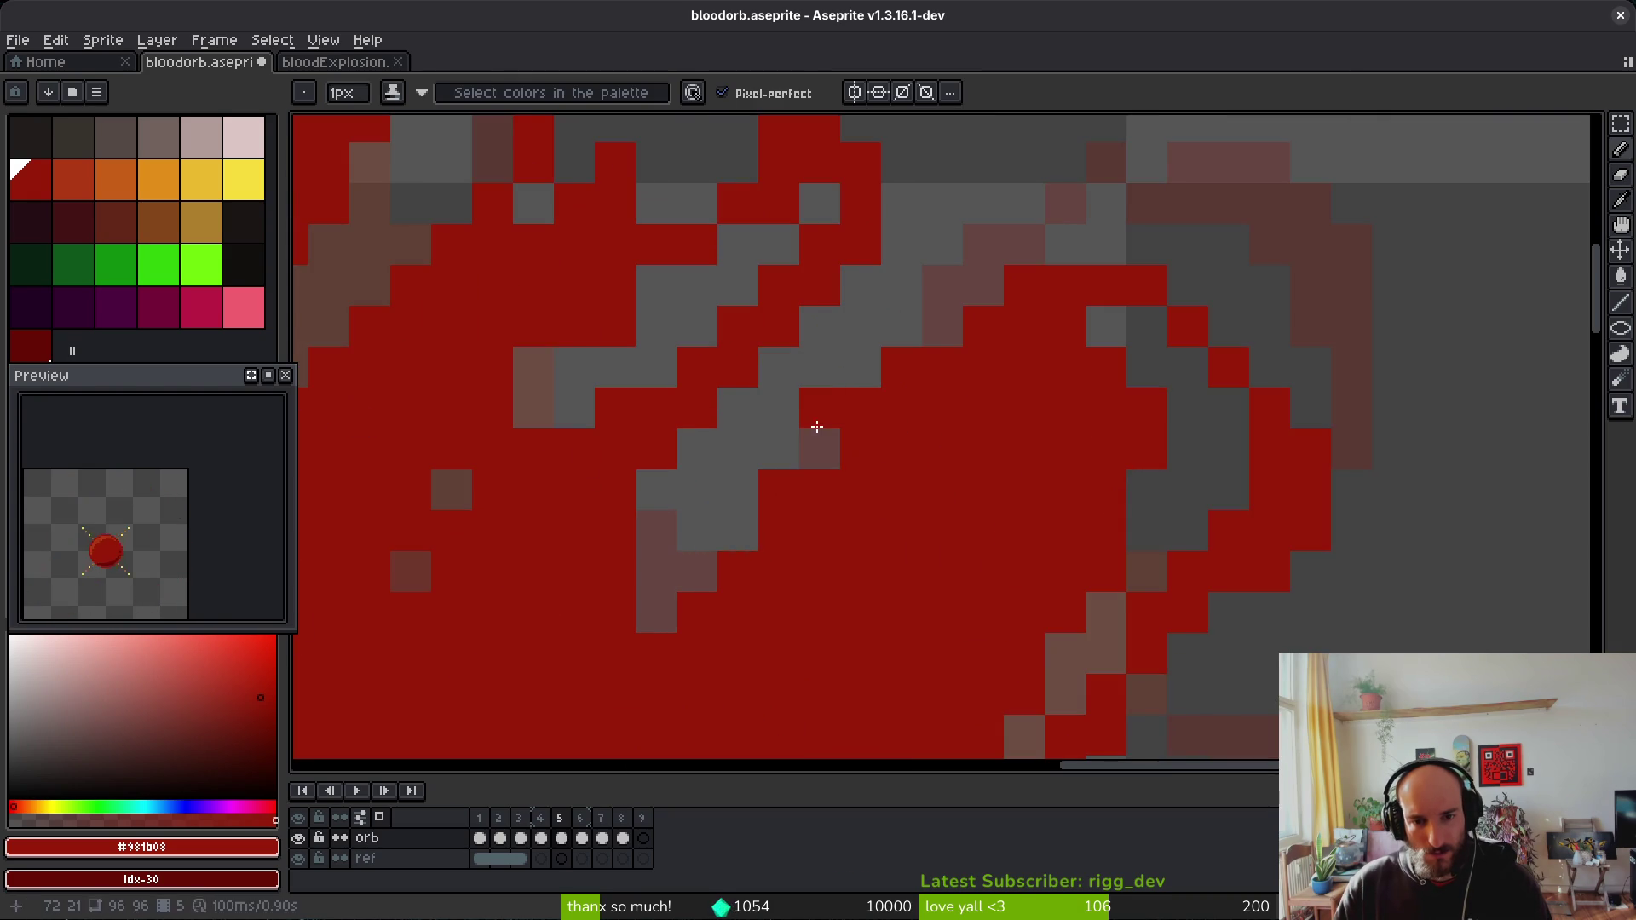
pyautogui.click(796, 450)
pyautogui.scroll(-6, 865, 497)
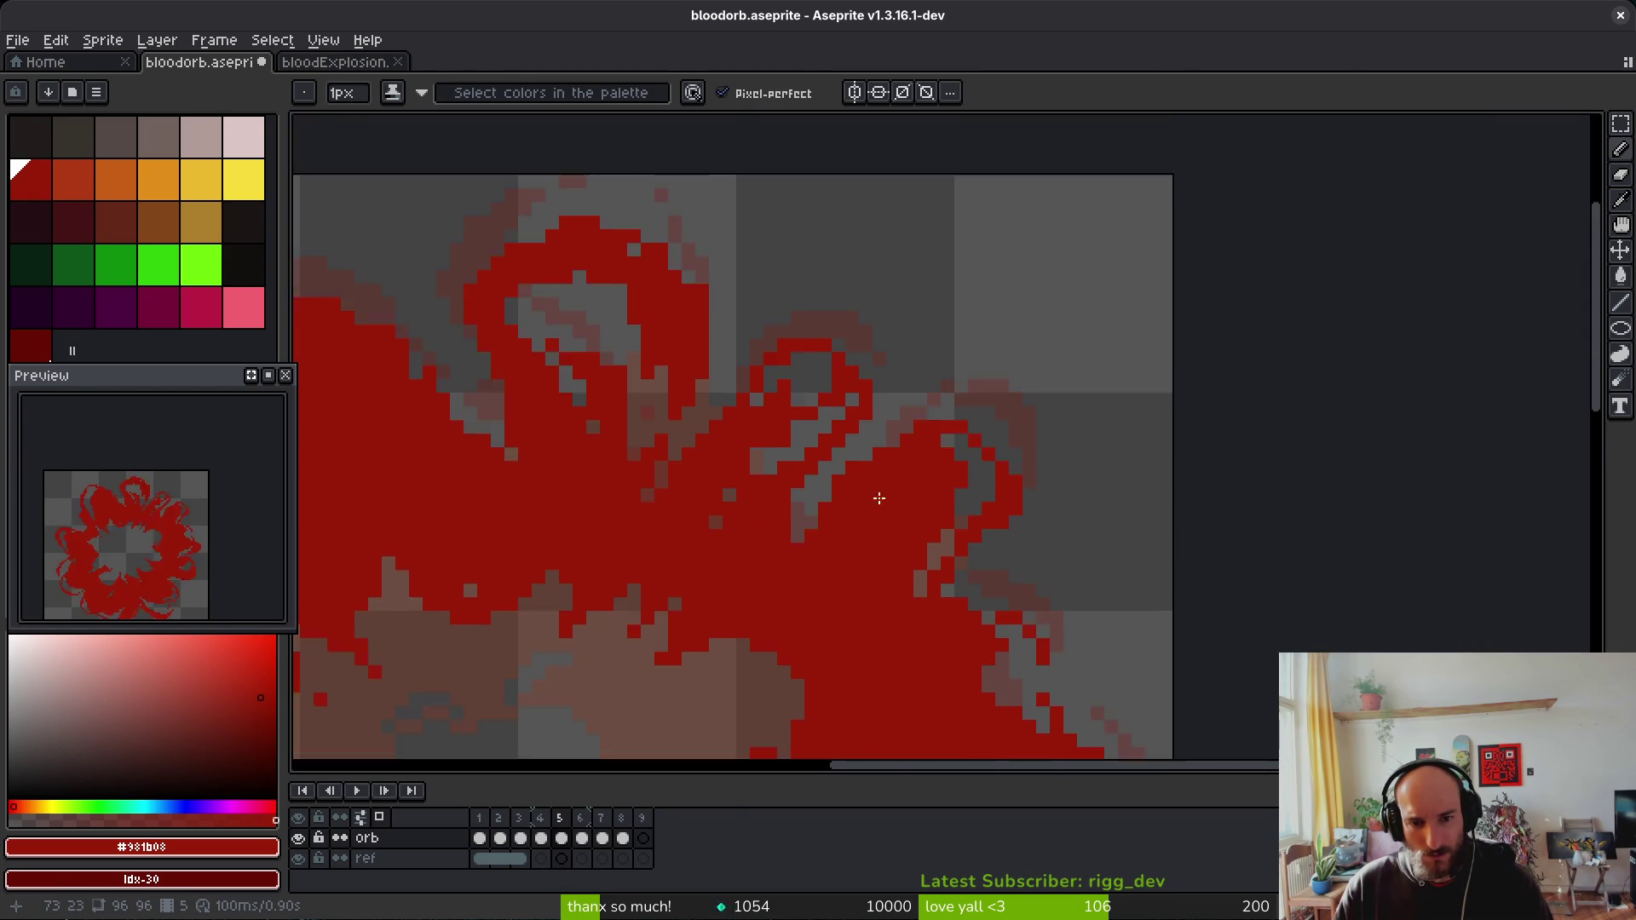
pyautogui.scroll(6, 810, 461)
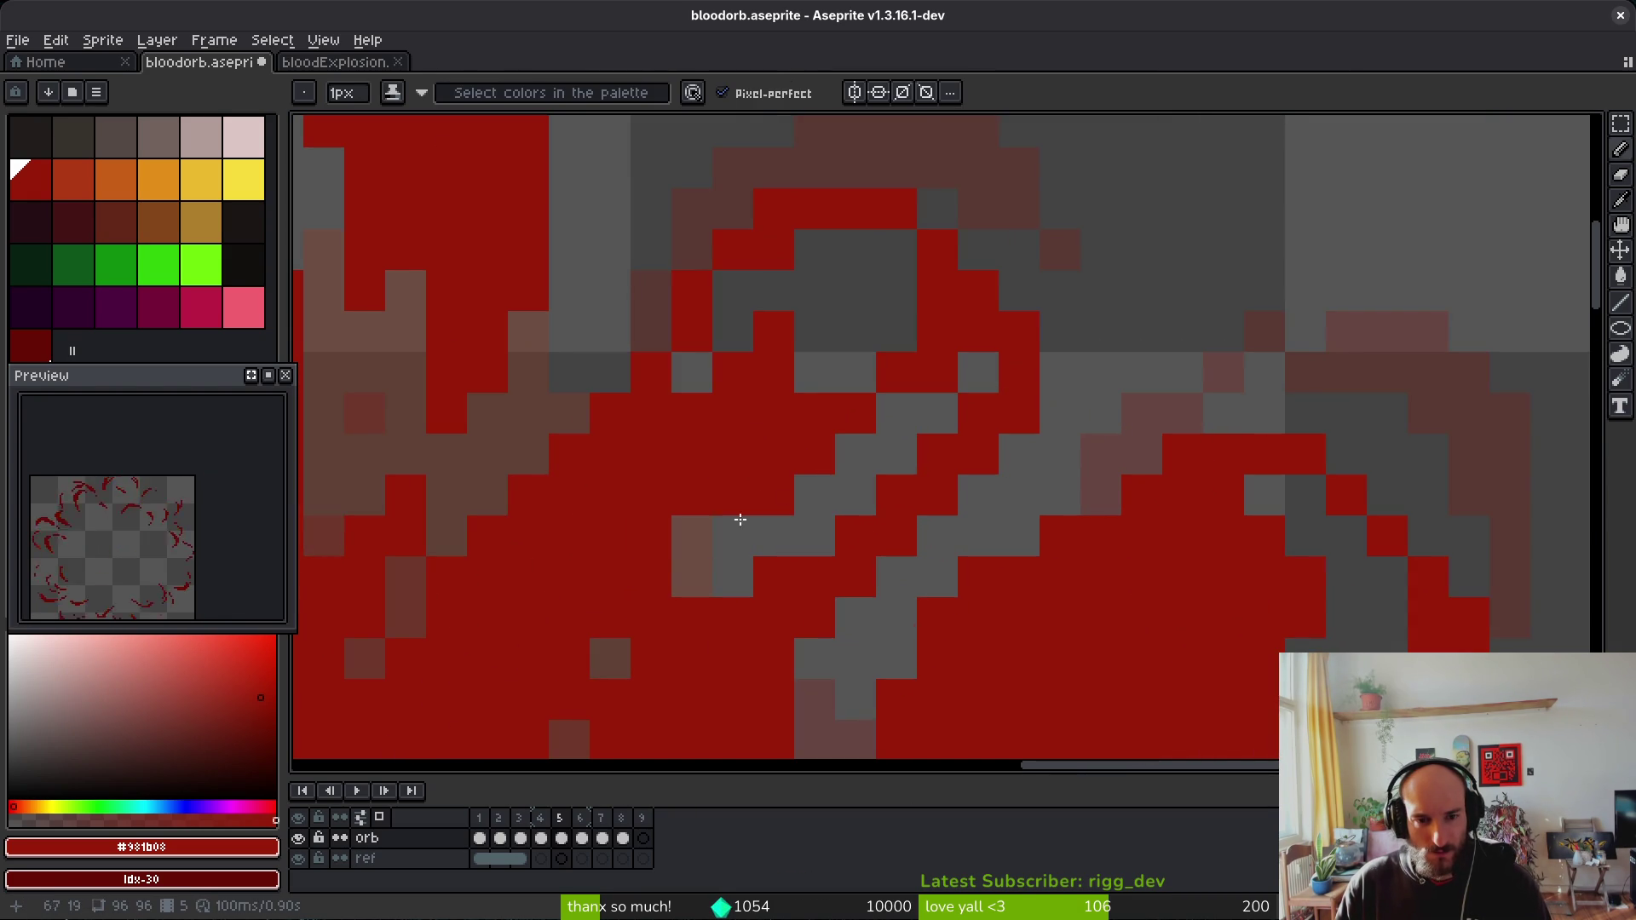
# Step: Touch up and darken pixels on the splash edge with shaded Pencil drawing
pyautogui.press('e')
pyautogui.press('b')
pyautogui.click(892, 500)
pyautogui.scroll(-2, 924, 535)
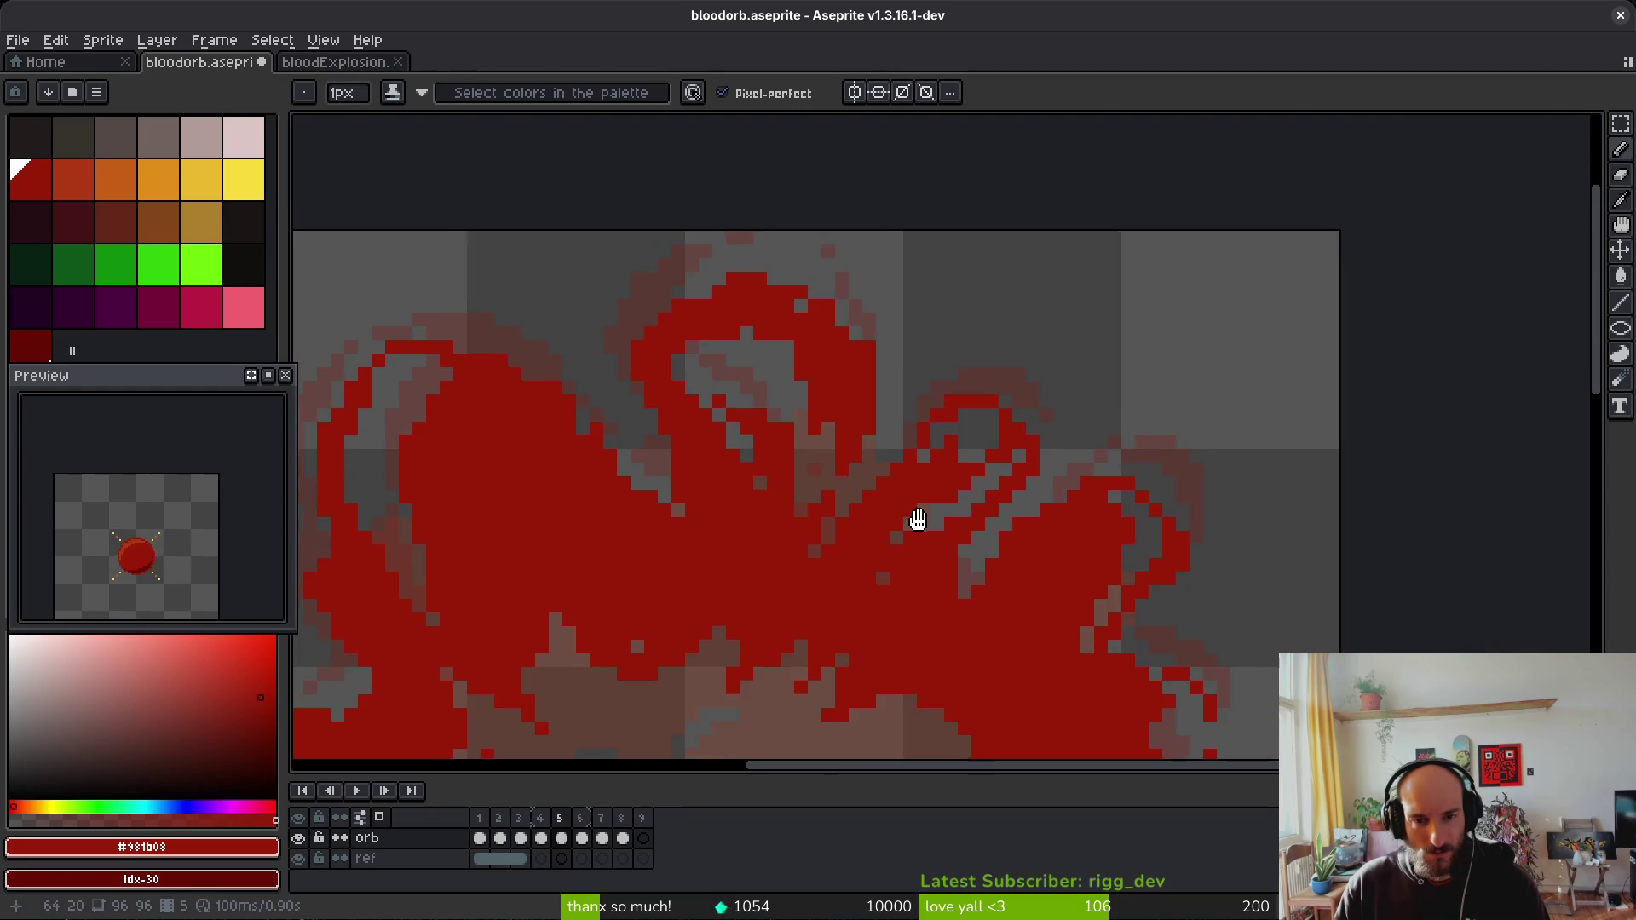
pyautogui.scroll(3, 909, 512)
pyautogui.press('e')
pyautogui.press('b')
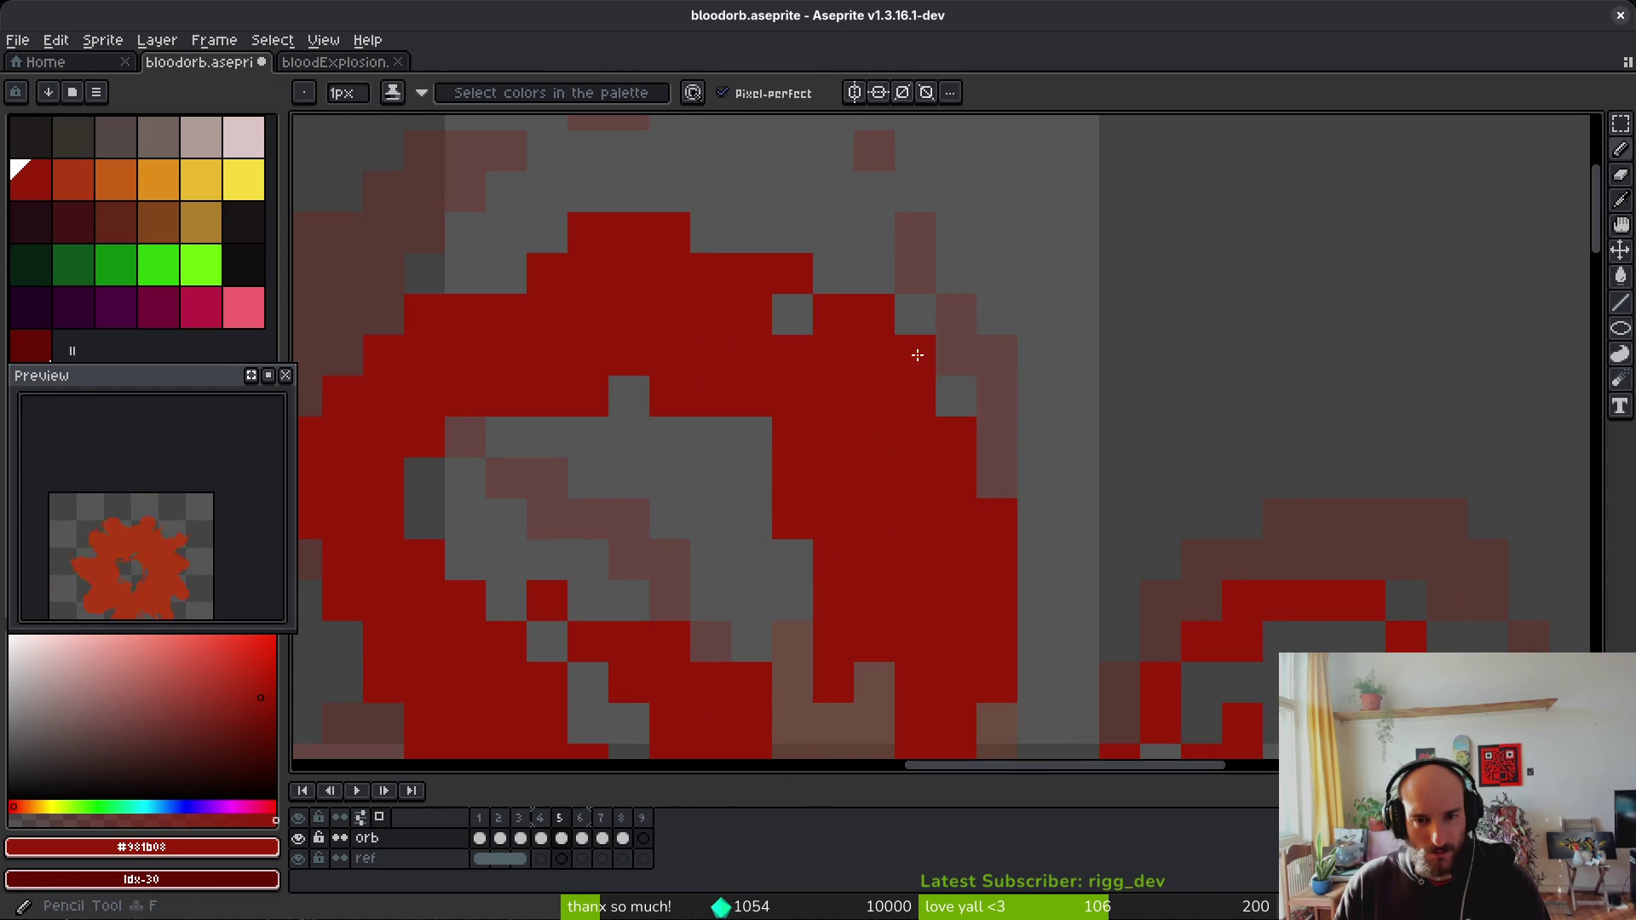
pyautogui.click(940, 413)
# Step: On another part of the splash, erase stray pixels above the curve and redraw a red edge pixel
pyautogui.moveTo(767, 387); pyautogui.dragTo(910, 423)
pyautogui.press('e')
pyautogui.click(949, 381)
pyautogui.press('b')
pyautogui.click(870, 379)
pyautogui.scroll(-3, 894, 416)
pyautogui.scroll(3, 894, 416)
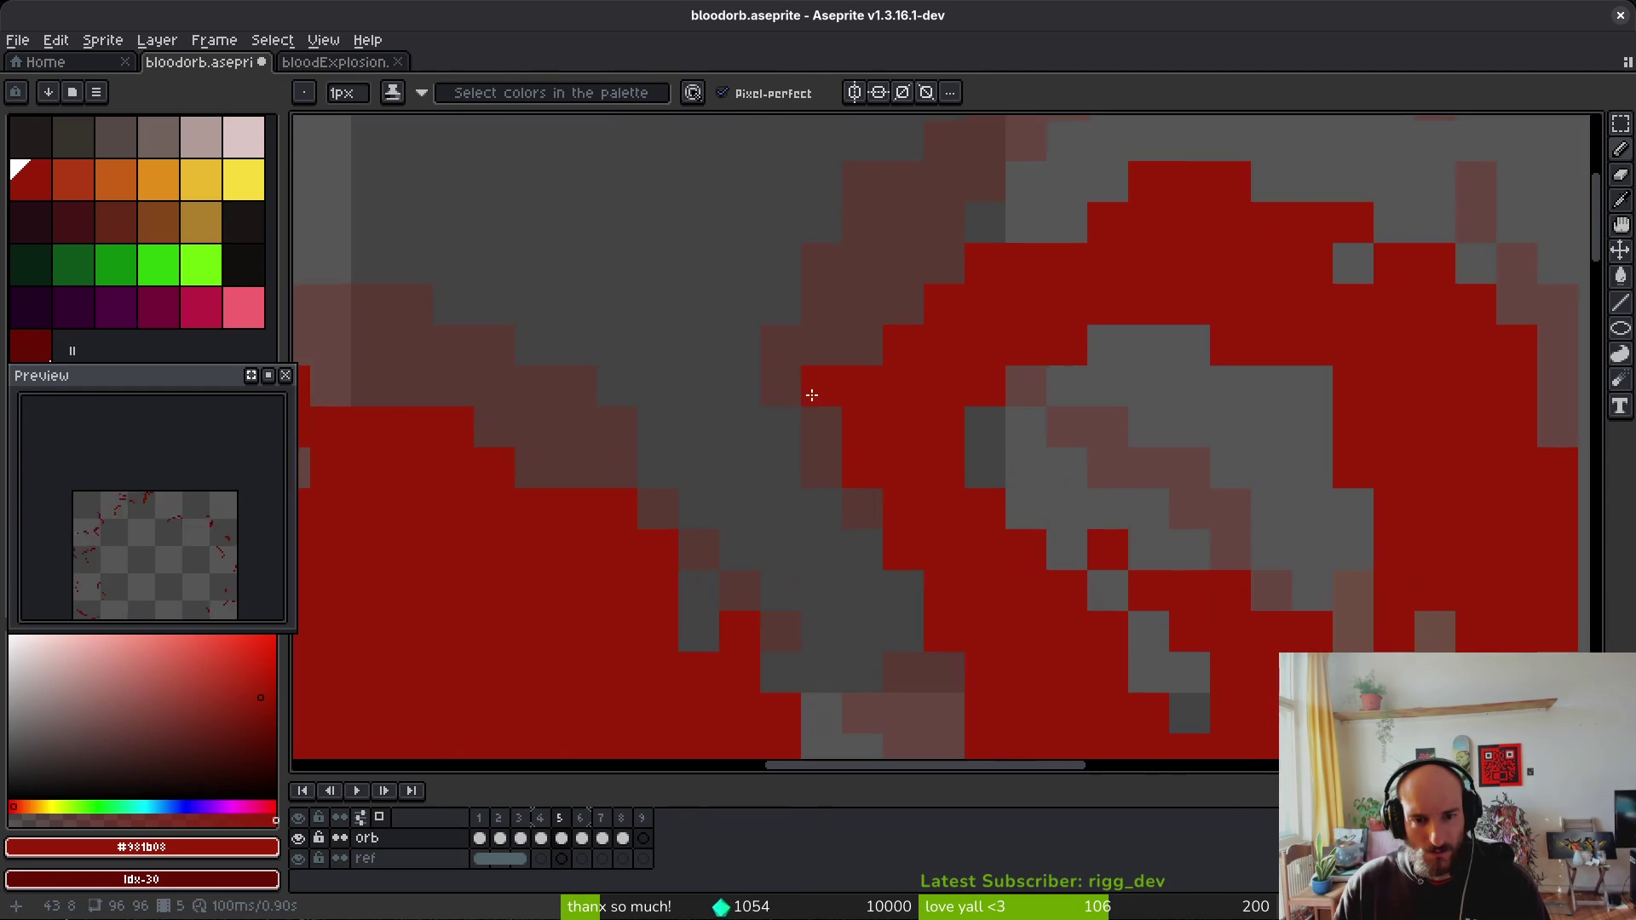
pyautogui.press('e')
pyautogui.click(861, 385)
# Step: Review the cleaned frame 5 splash at several zoom levels, then move to frame 6
pyautogui.scroll(-3, 862, 386)
pyautogui.scroll(3, 1014, 449)
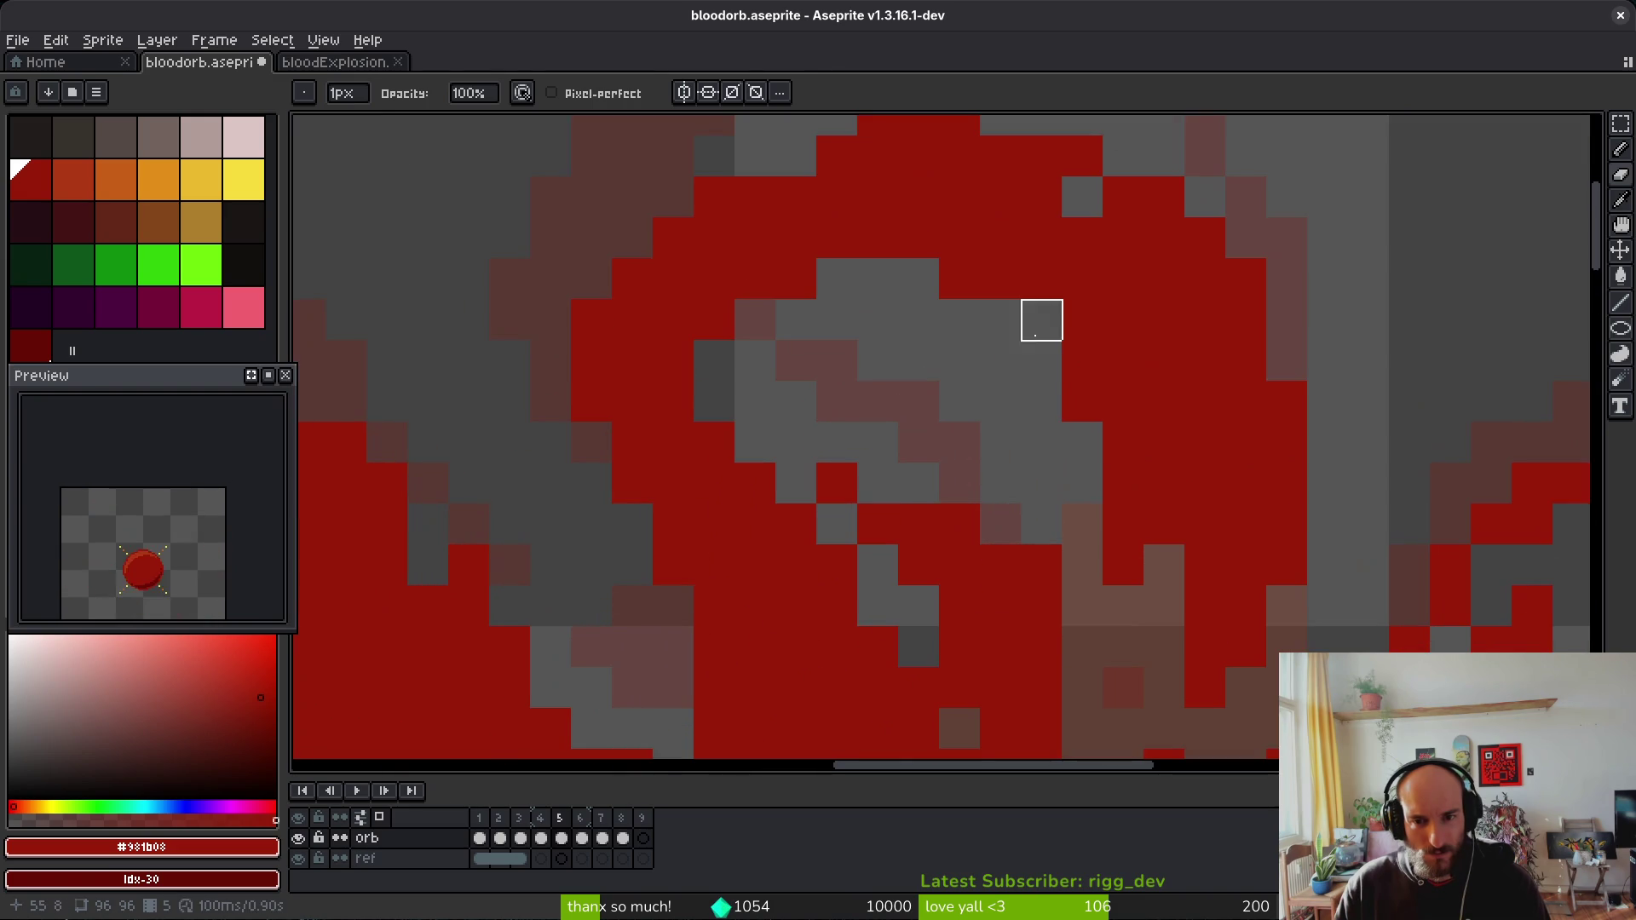
pyautogui.scroll(-3, 1096, 423)
pyautogui.scroll(5, 951, 325)
pyautogui.scroll(-2, 951, 326)
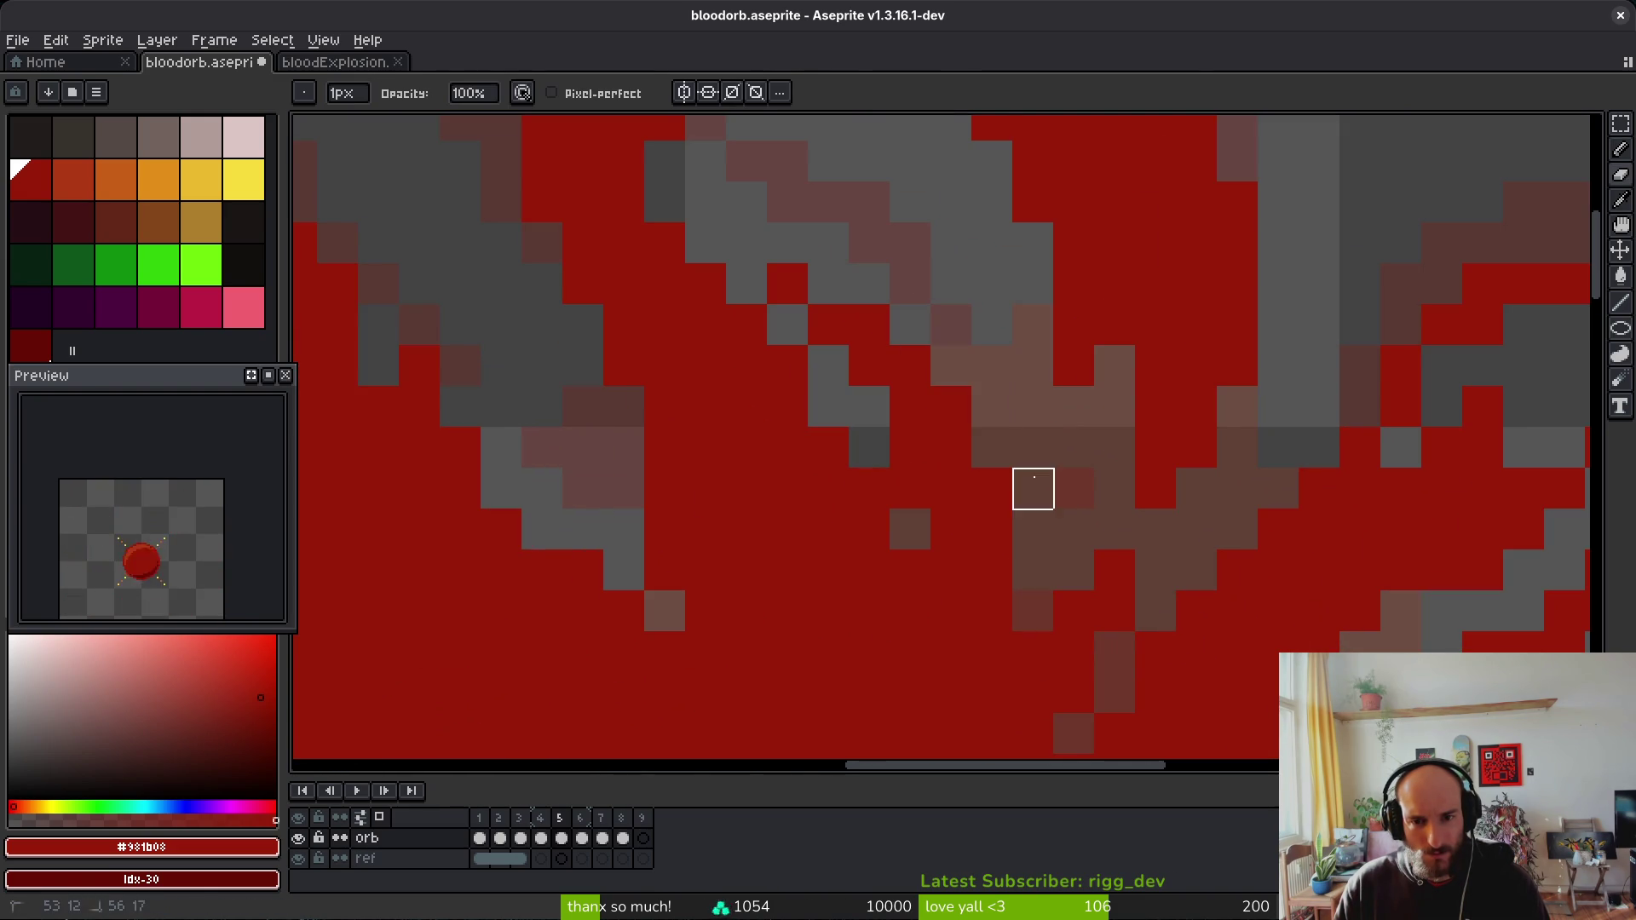
pyautogui.scroll(2, 650, 524)
pyautogui.scroll(-3, 650, 524)
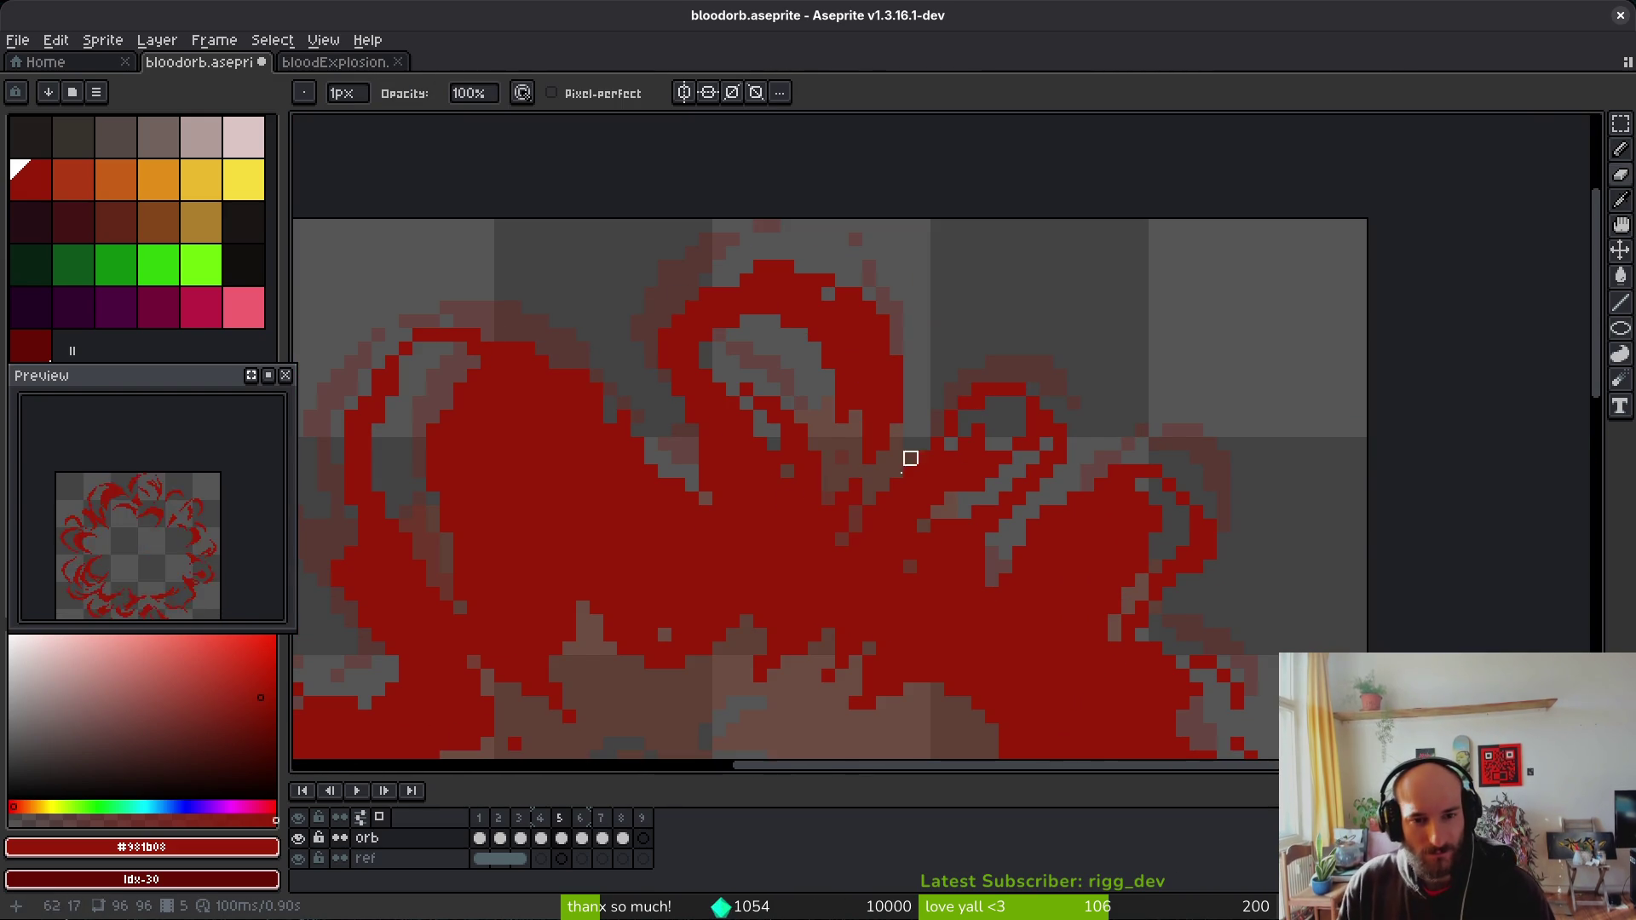
pyautogui.scroll(-2, 975, 405)
pyautogui.scroll(2, 687, 449)
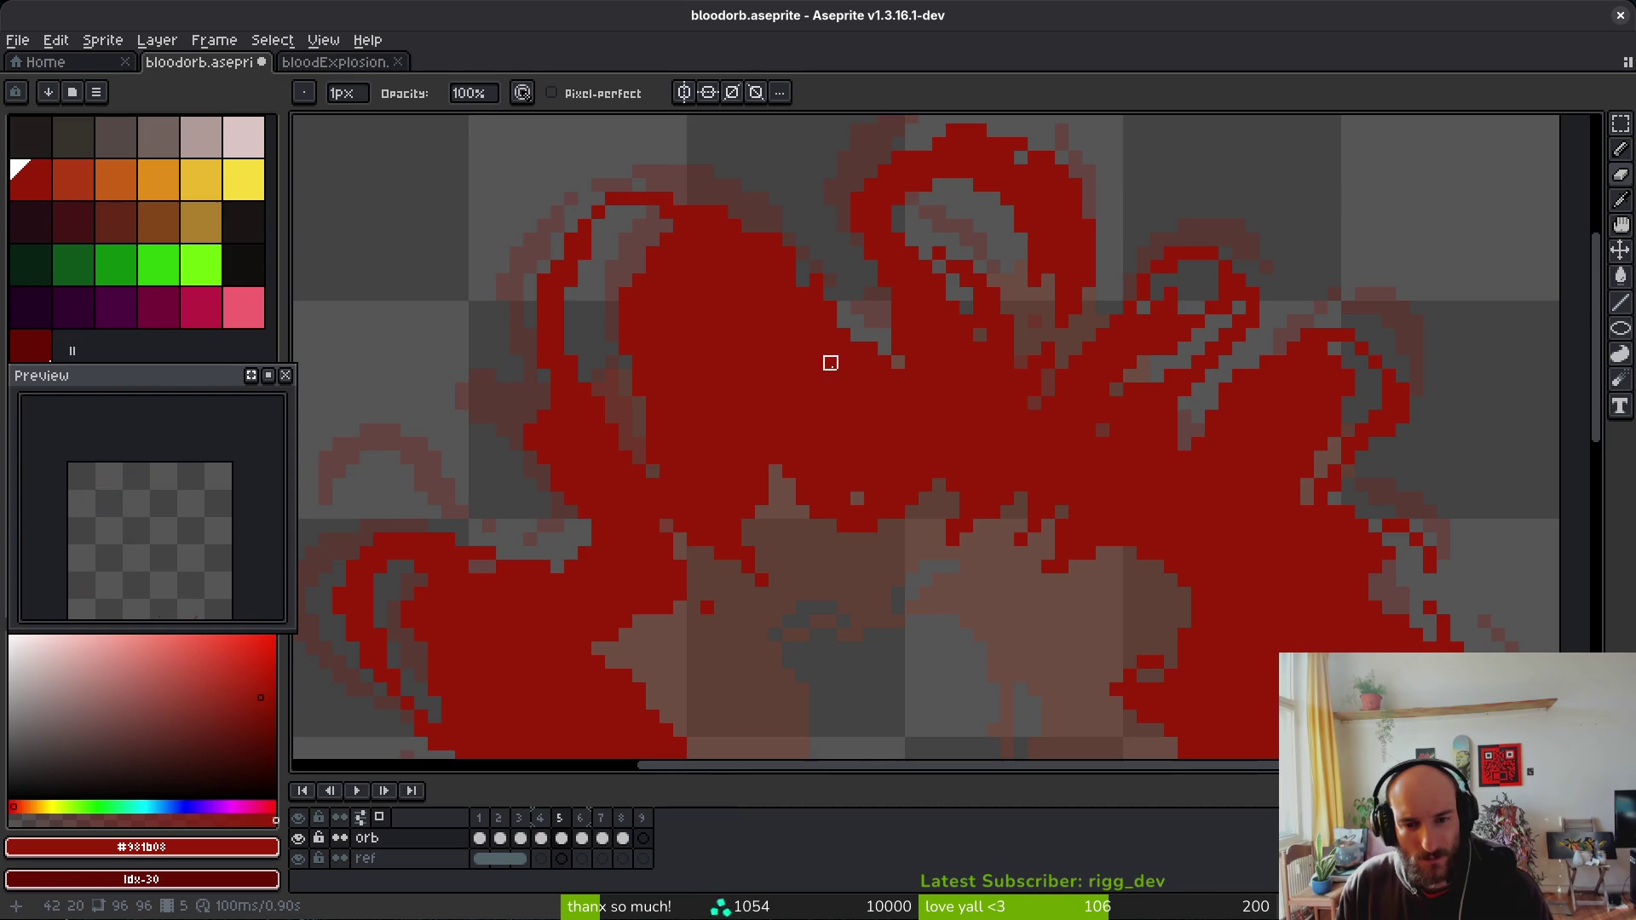
pyautogui.scroll(4, 917, 423)
pyautogui.press('b')
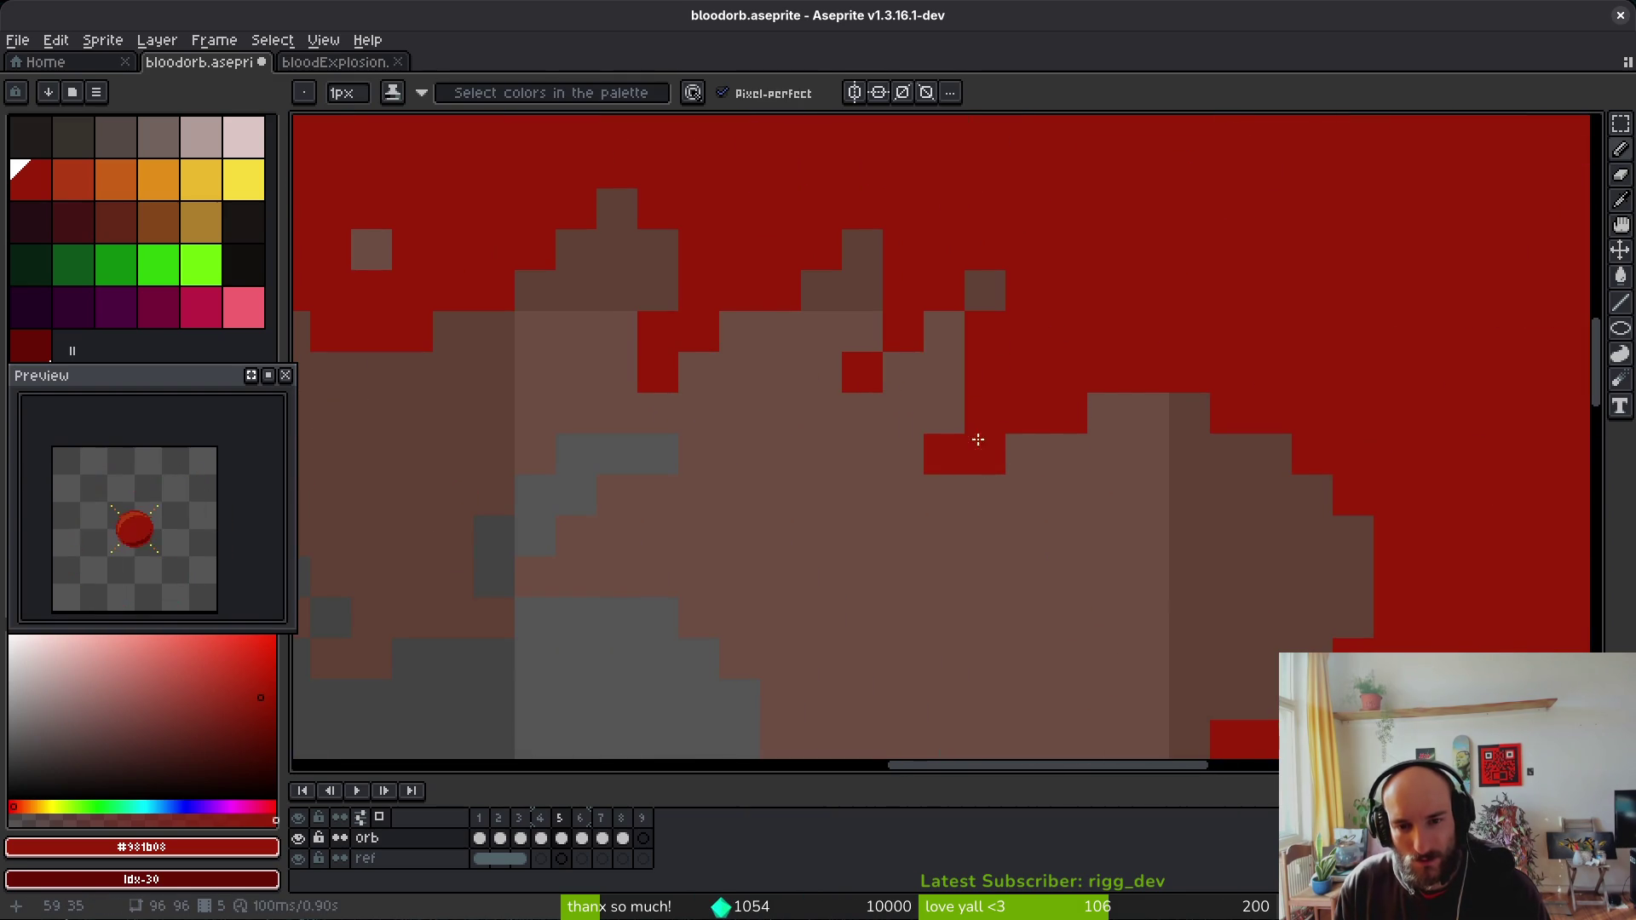
pyautogui.scroll(-4, 961, 426)
pyautogui.scroll(2, 1055, 460)
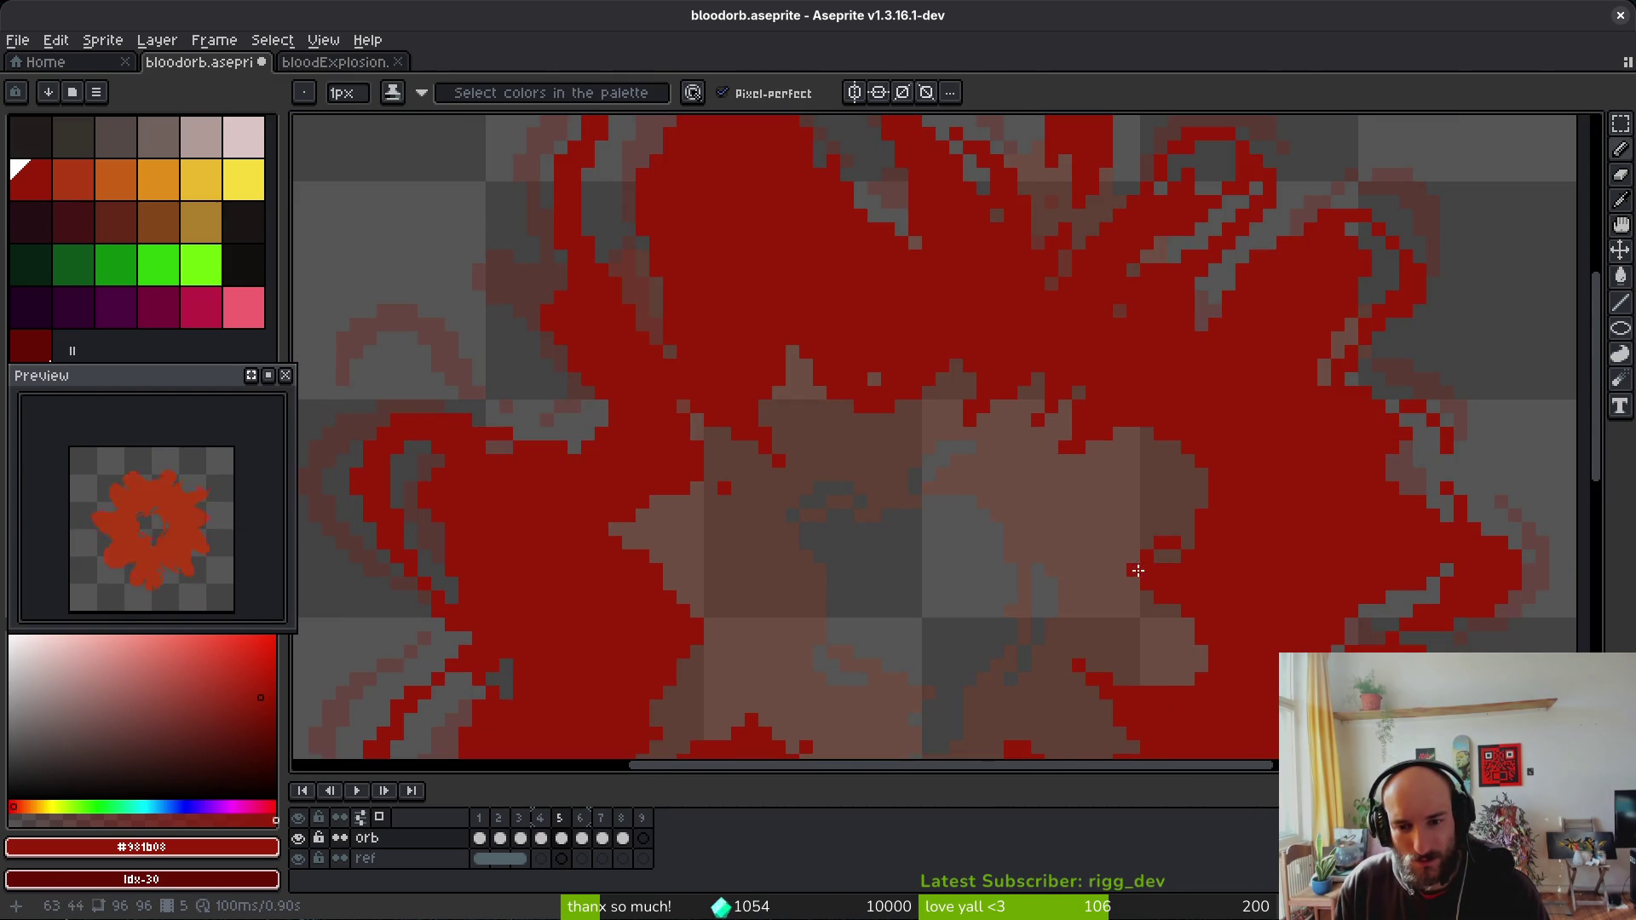
pyautogui.scroll(-1, 1140, 563)
pyautogui.scroll(4, 822, 587)
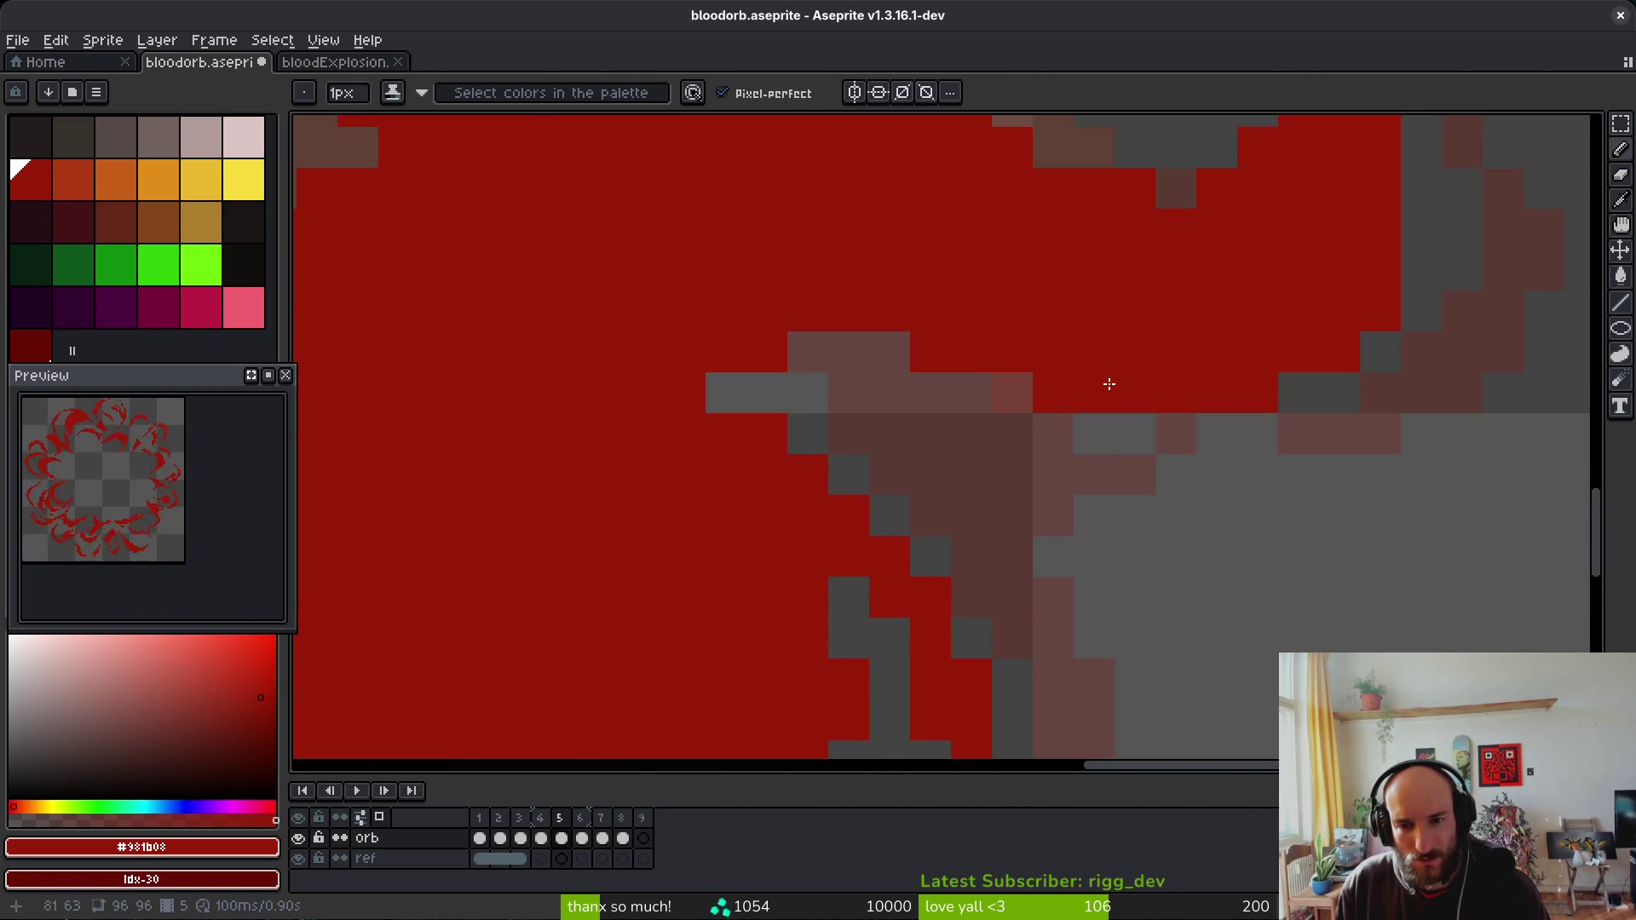
pyautogui.scroll(-4, 1109, 384)
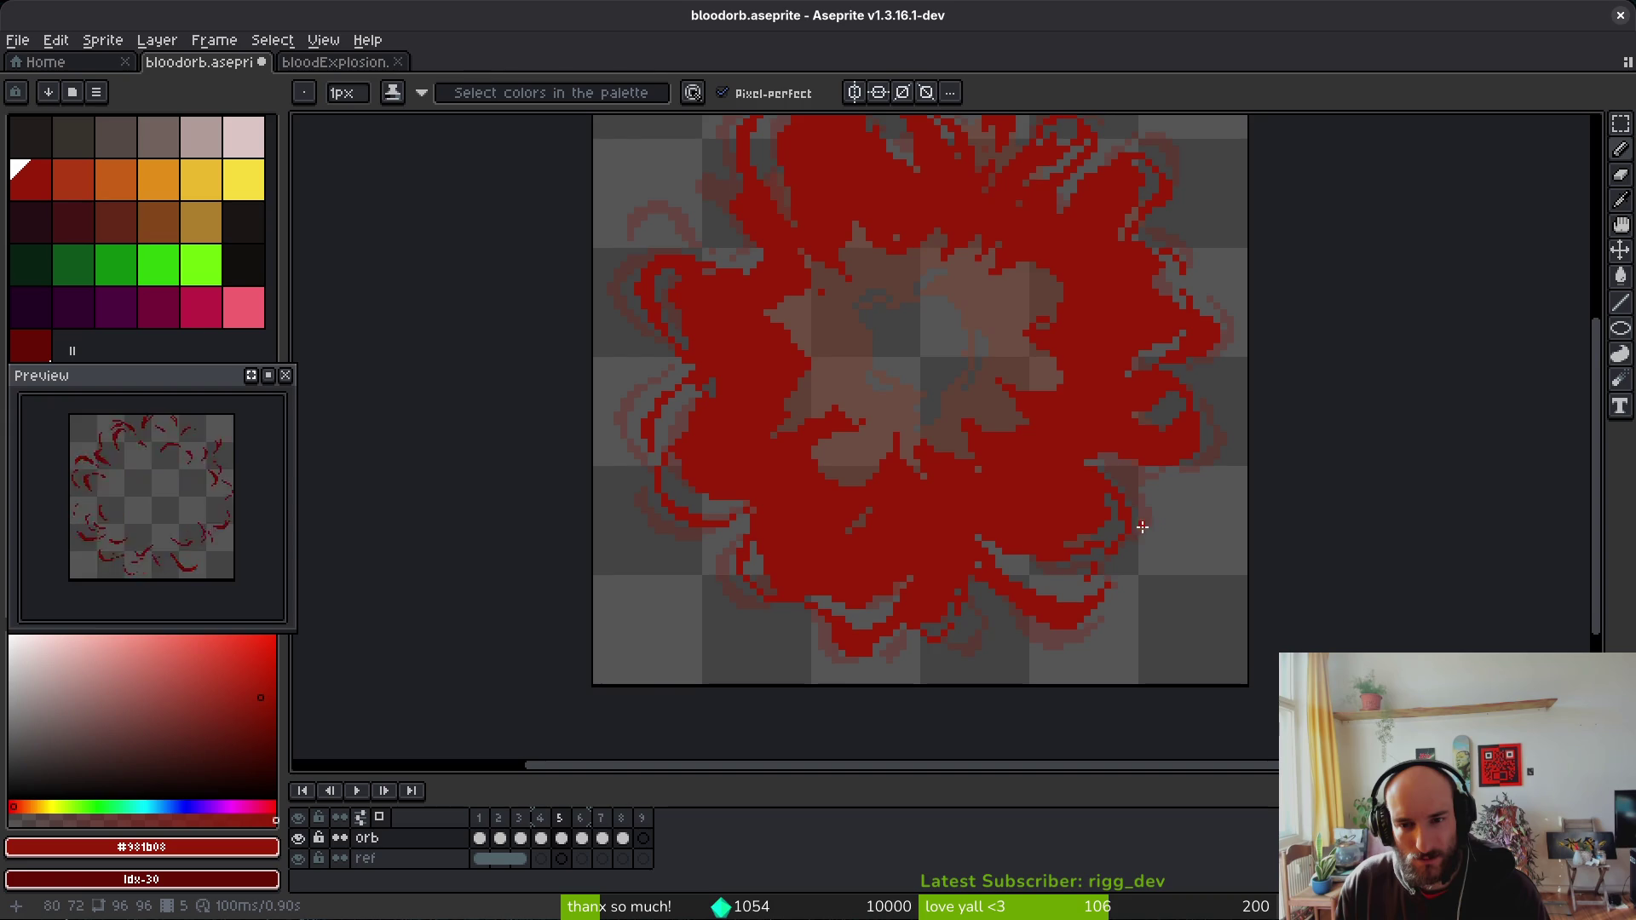
pyautogui.press('Right')
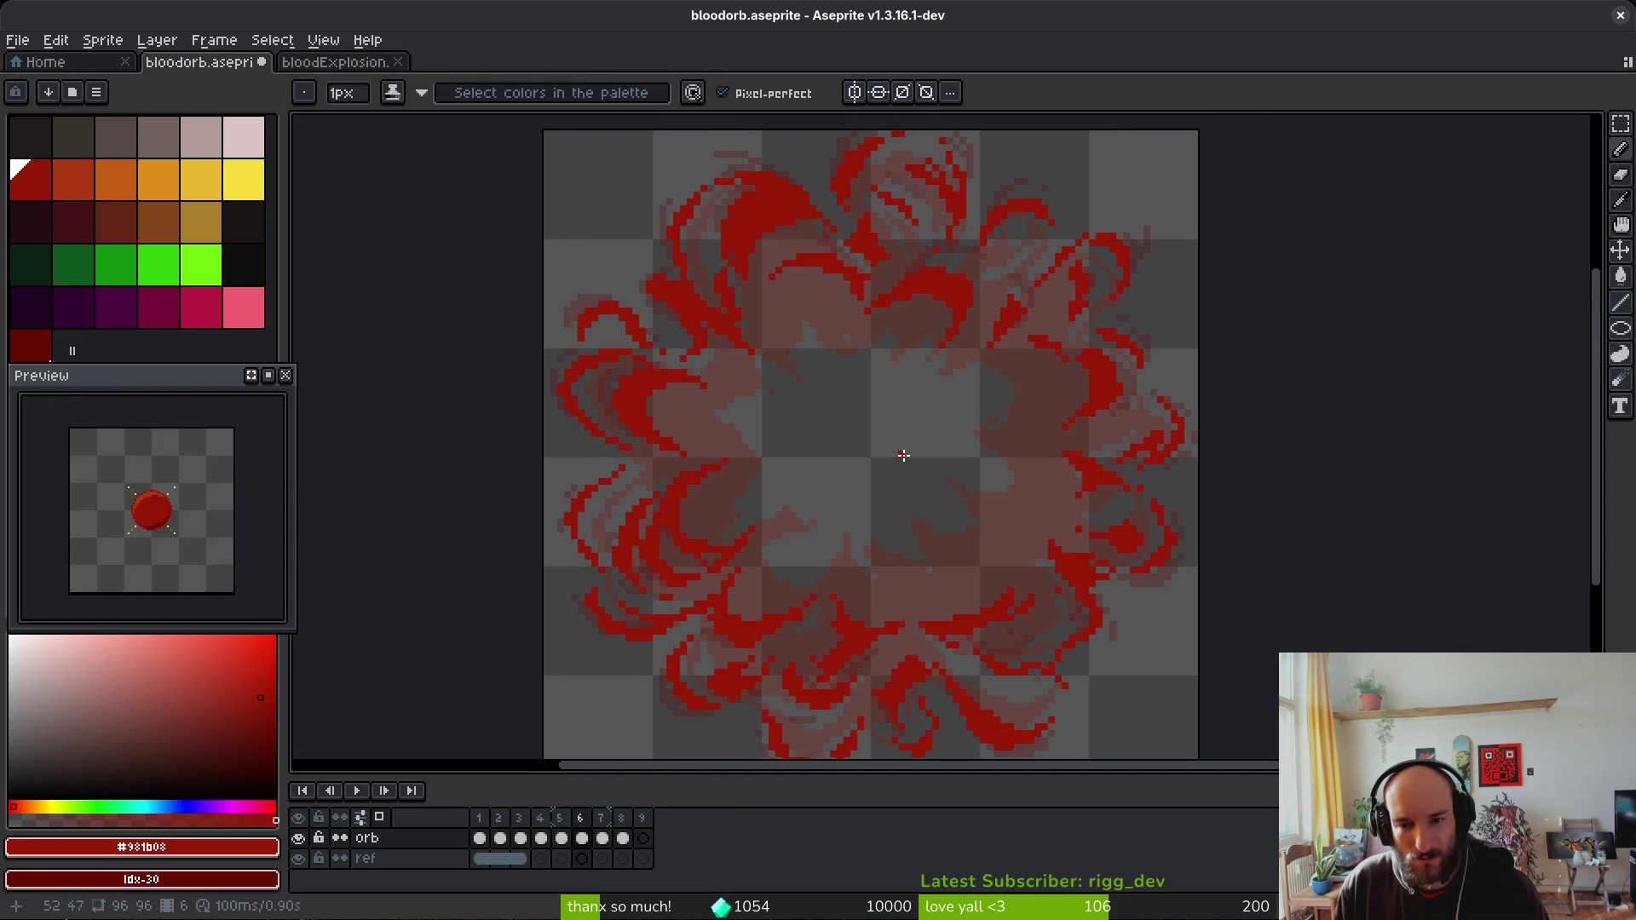
# Step: Go to frame 7 and bring the explosion's top edge into view
pyautogui.press('Right')
pyautogui.moveTo(713, 341); pyautogui.dragTo(796, 438)
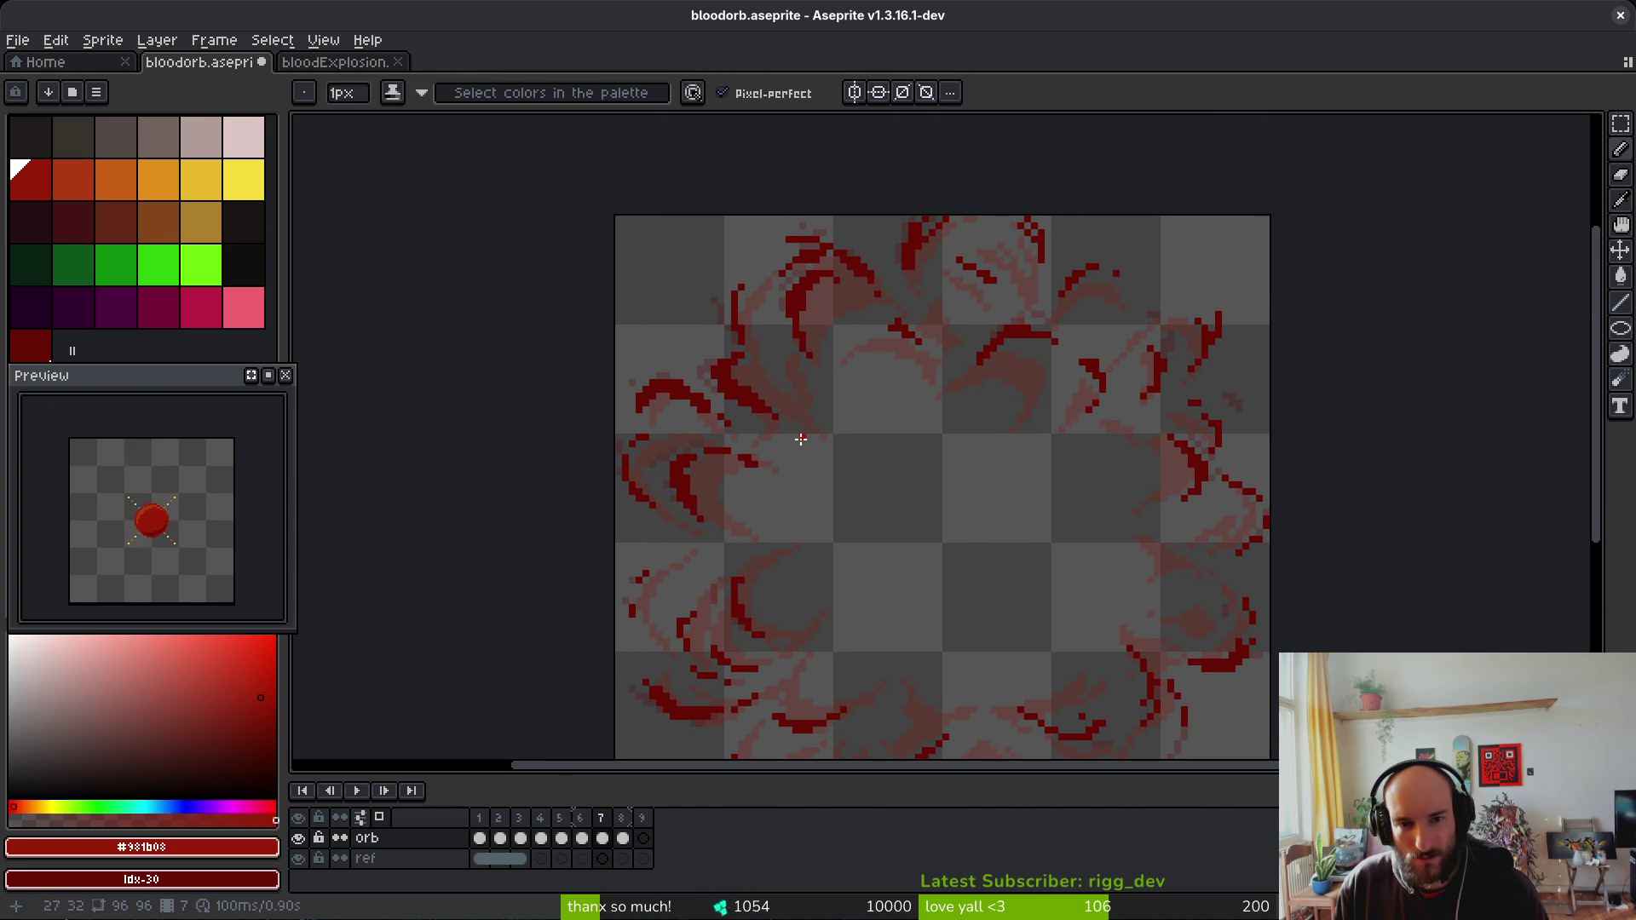
pyautogui.scroll(3, 842, 383)
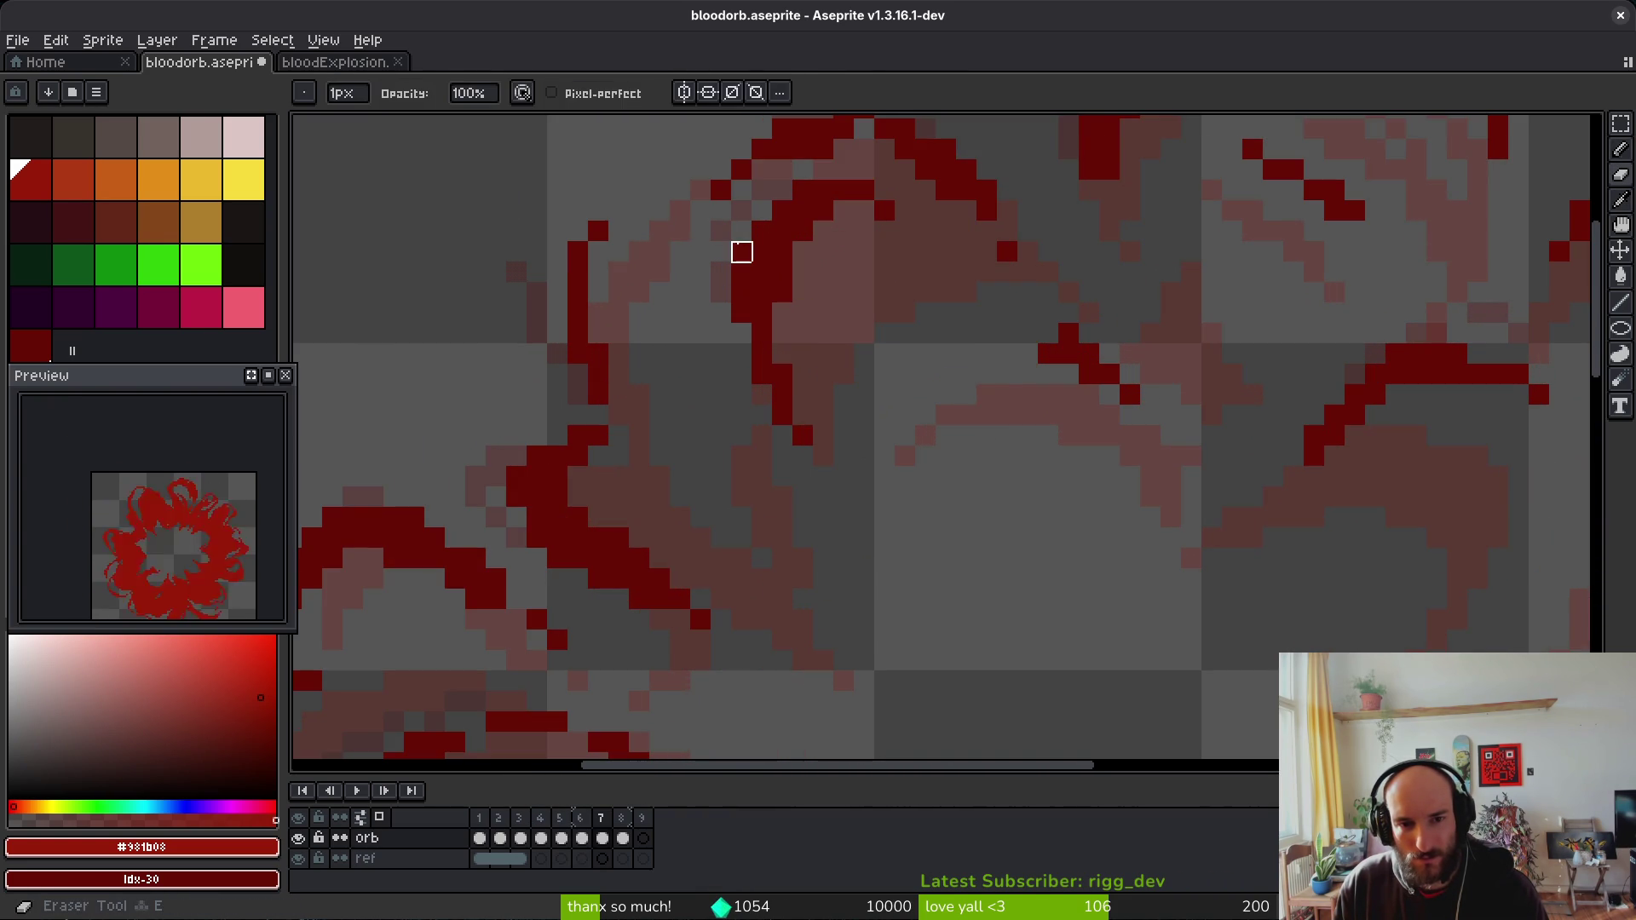
pyautogui.moveTo(906, 270); pyautogui.dragTo(877, 420)
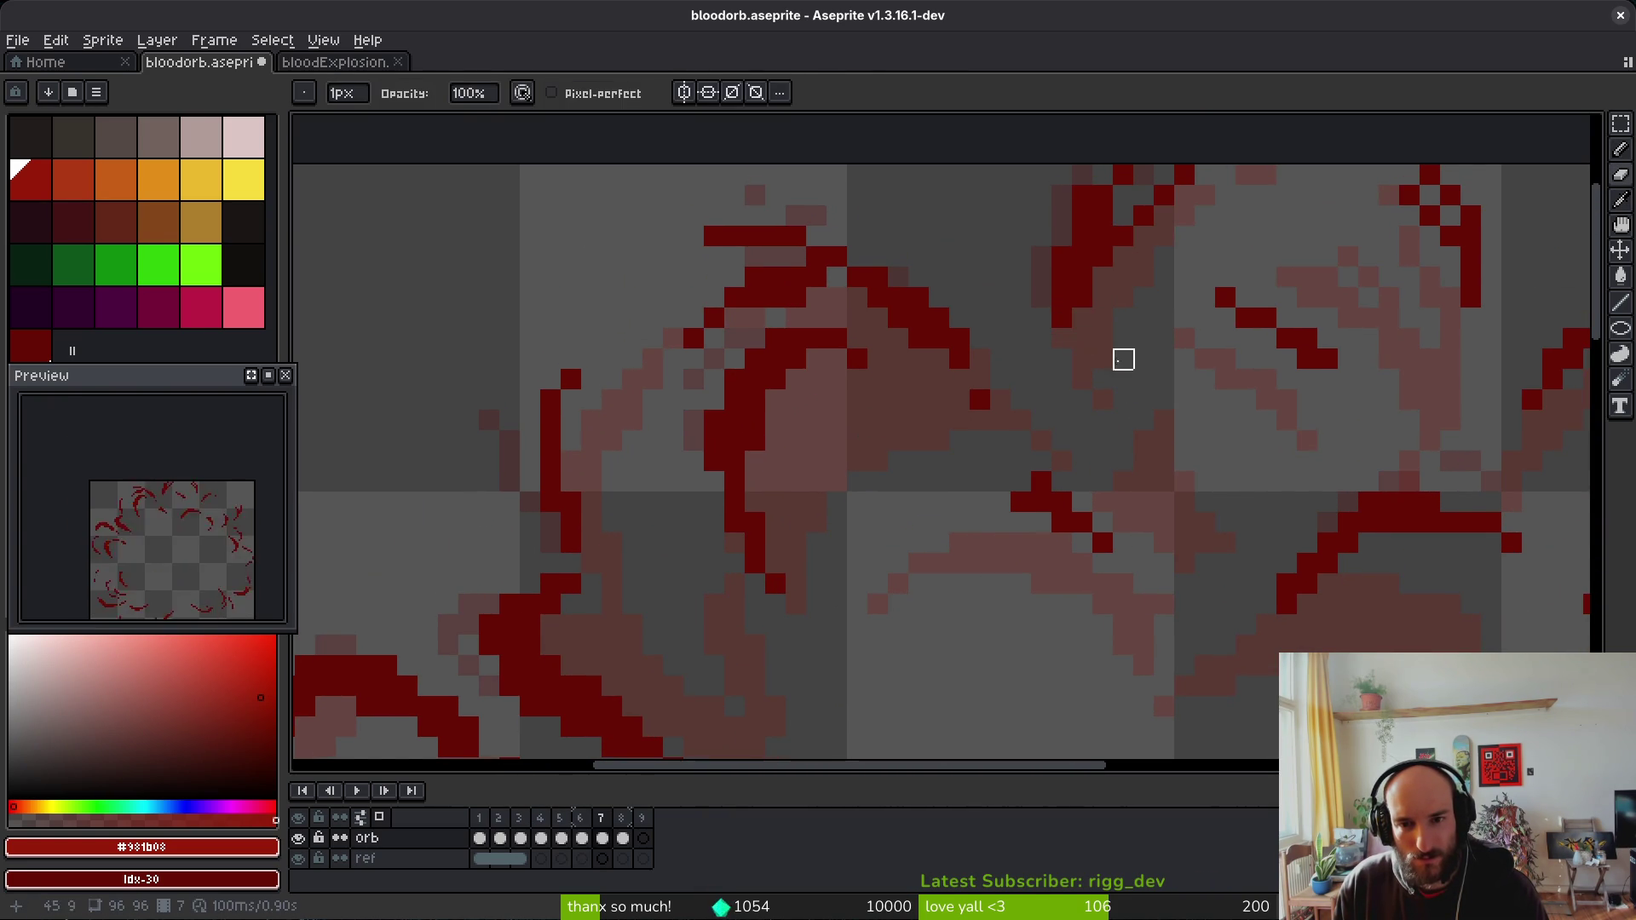
pyautogui.moveTo(1103, 354); pyautogui.dragTo(1068, 422)
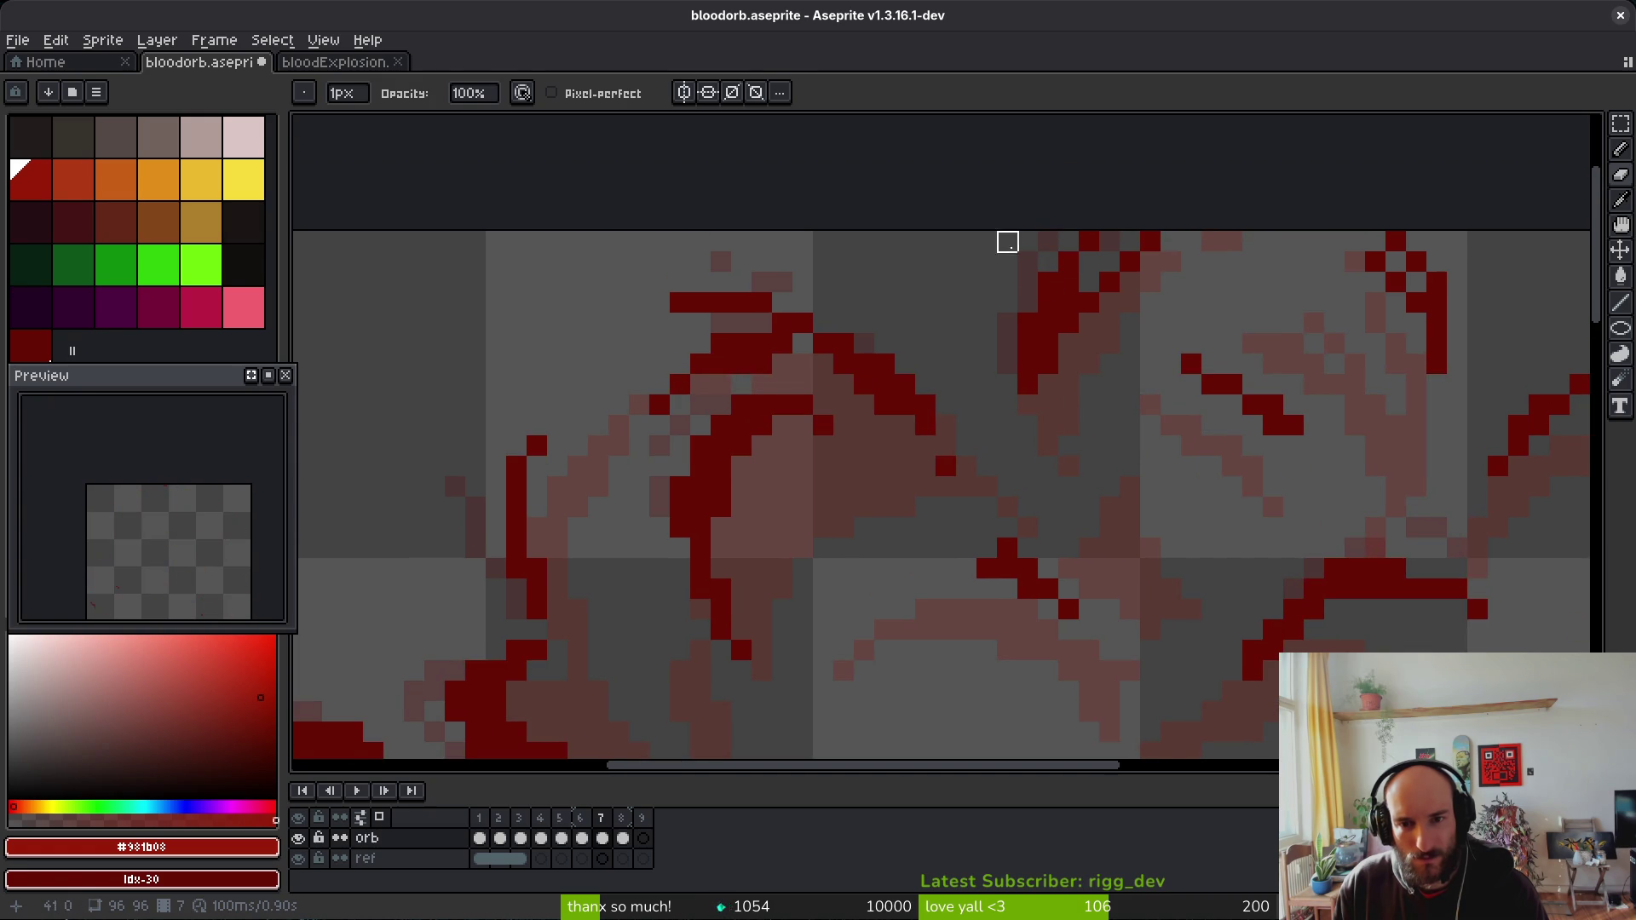
pyautogui.scroll(-3, 1029, 323)
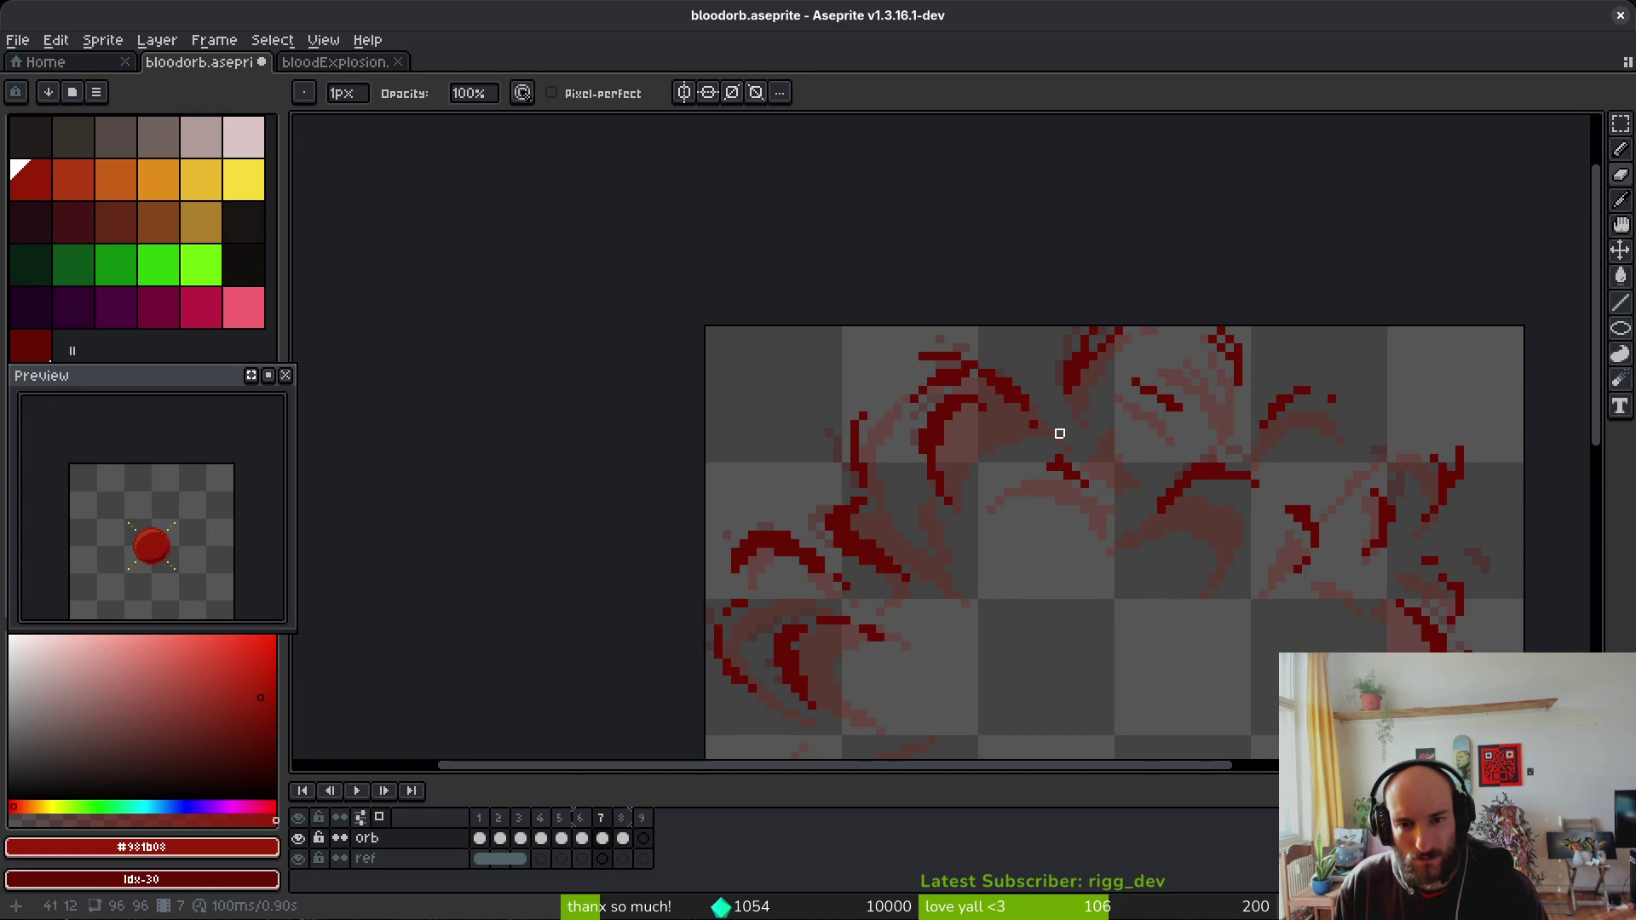
pyautogui.scroll(1, 935, 325)
pyautogui.scroll(1, 875, 283)
pyautogui.scroll(-3, 912, 299)
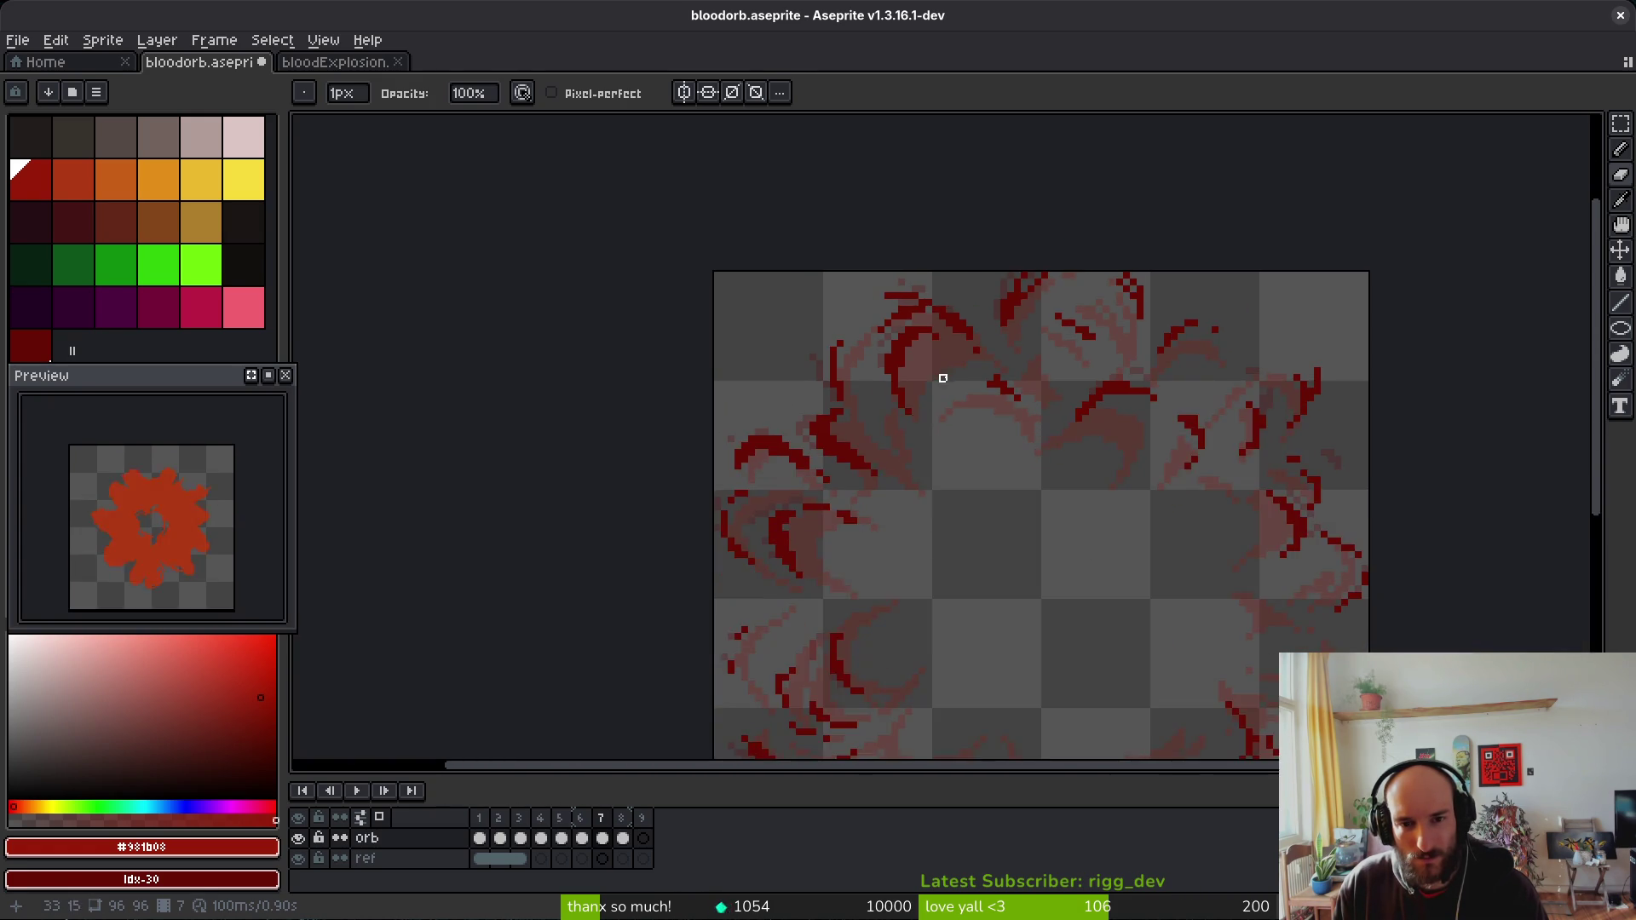
pyautogui.scroll(5, 873, 285)
# Step: Sample the dark red #680d05 from the explosion artwork
pyautogui.keyDown('alt'); pyautogui.click(873, 278); pyautogui.keyUp('alt')
pyautogui.scroll(-4, 946, 399)
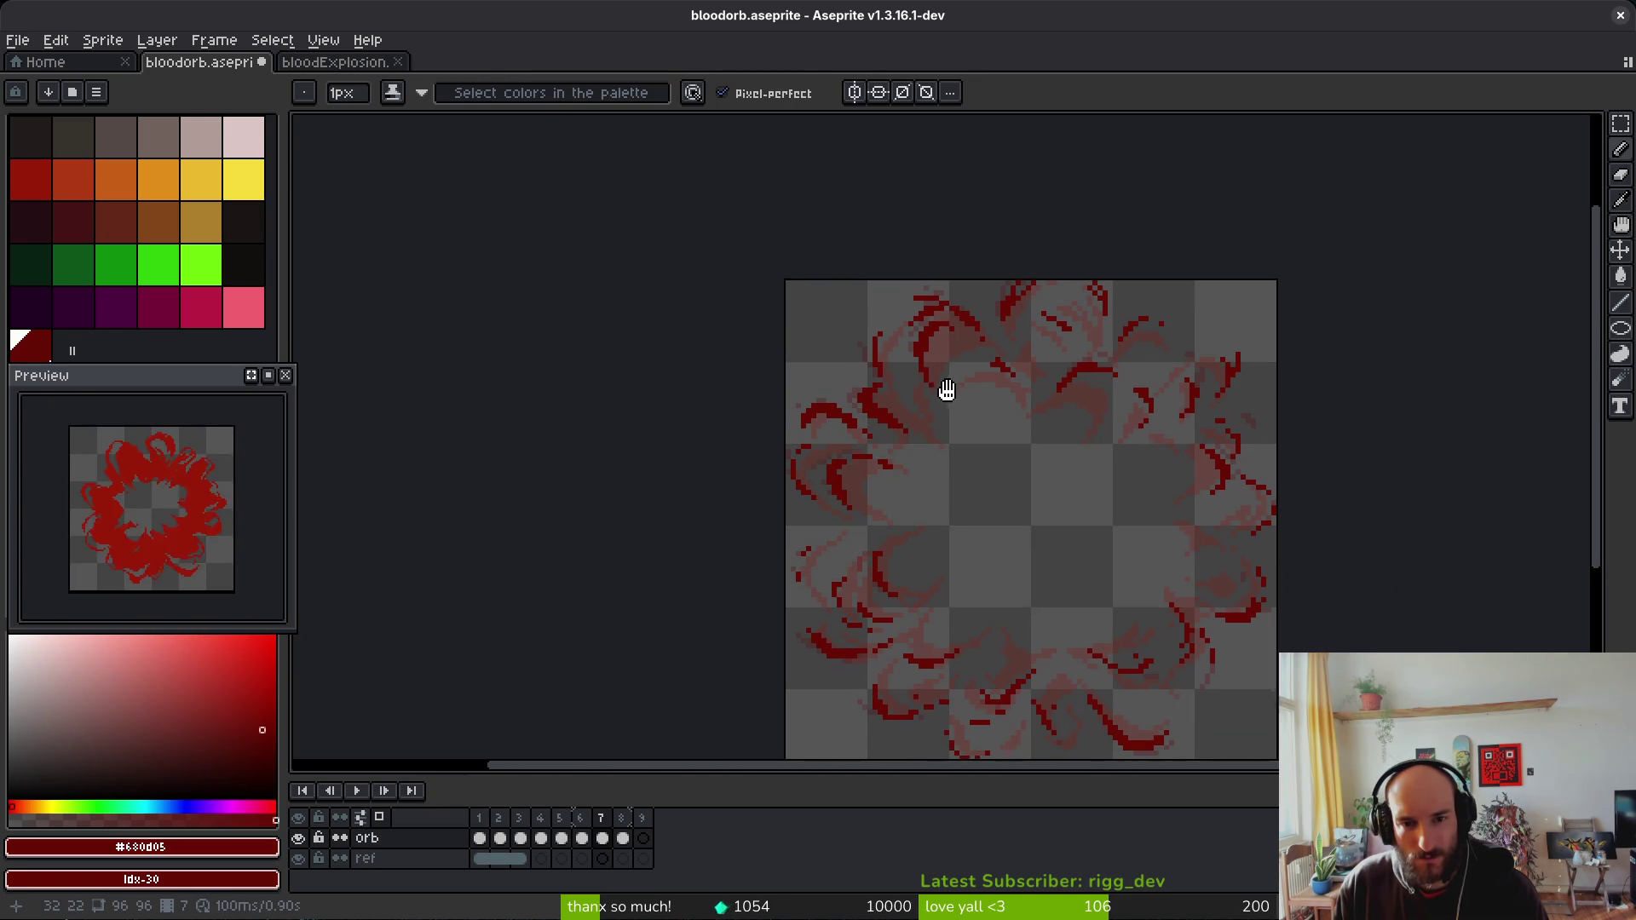
pyautogui.scroll(3, 883, 407)
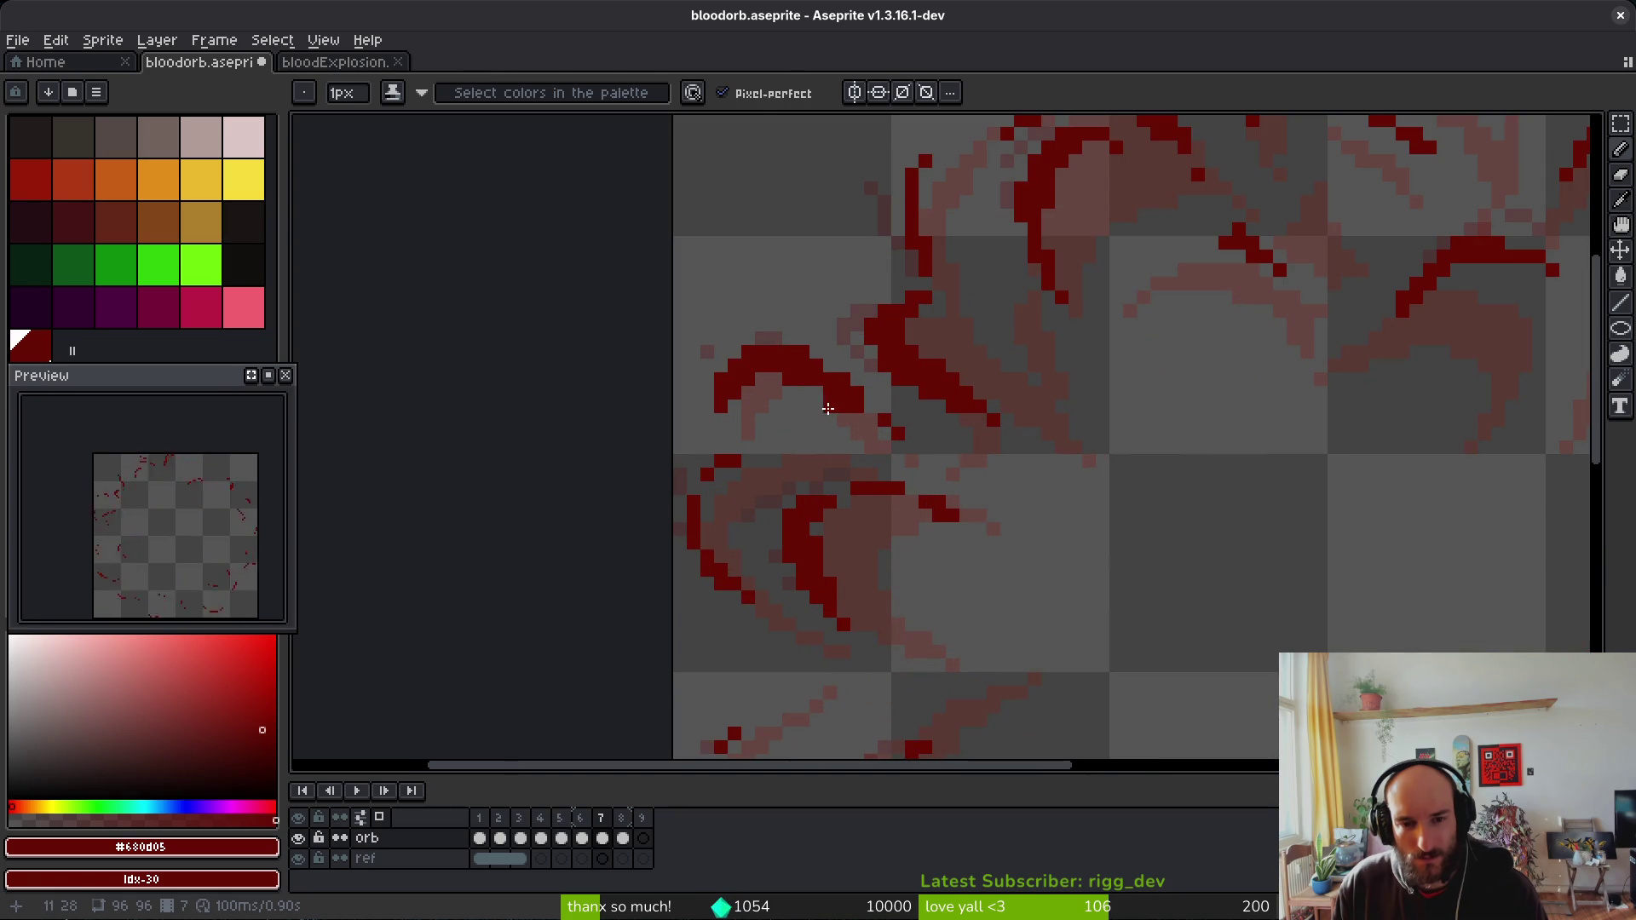
pyautogui.press('alt')
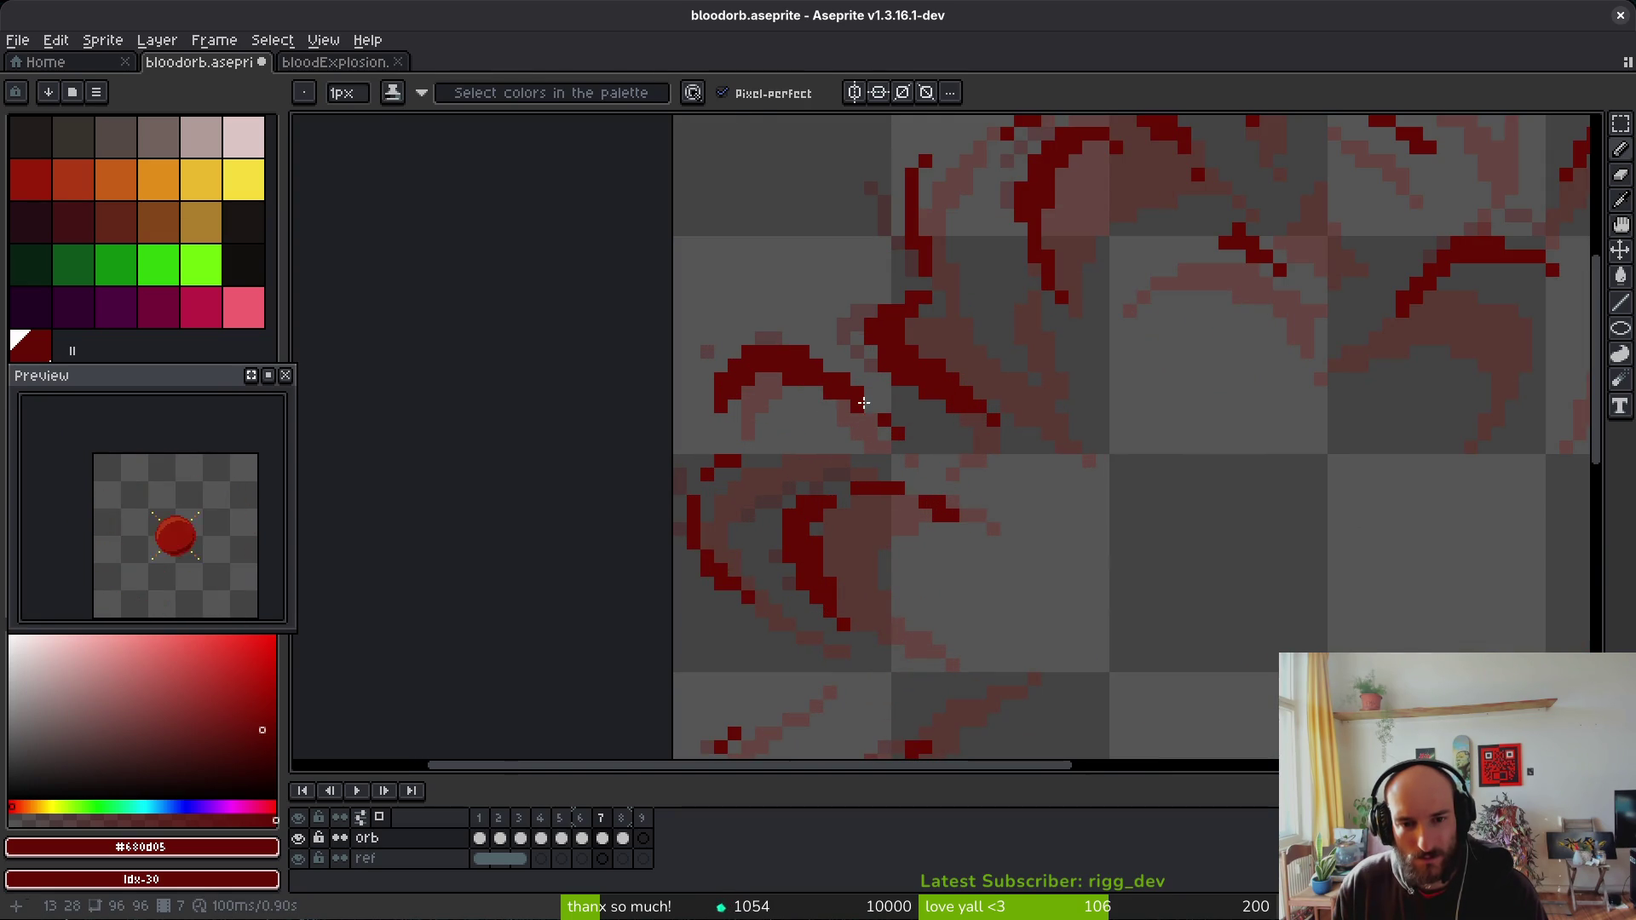
# Step: Erase a stray dark-red pixel on the explosion's lower stroke
pyautogui.press('e')
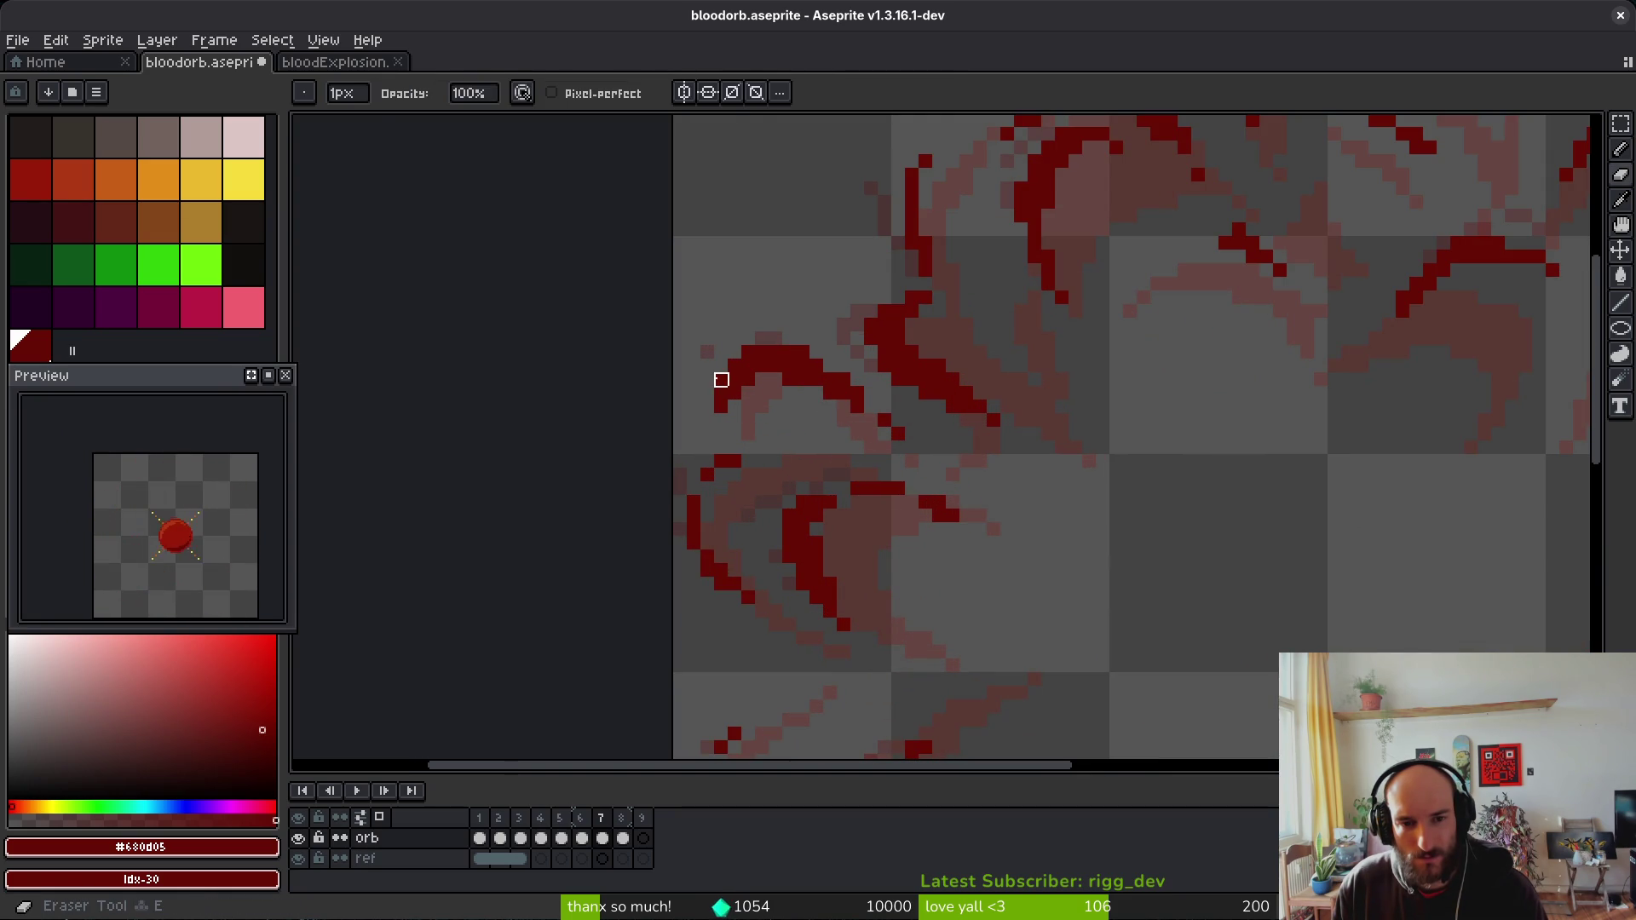
pyautogui.scroll(-2, 815, 431)
pyautogui.scroll(-3, 830, 385)
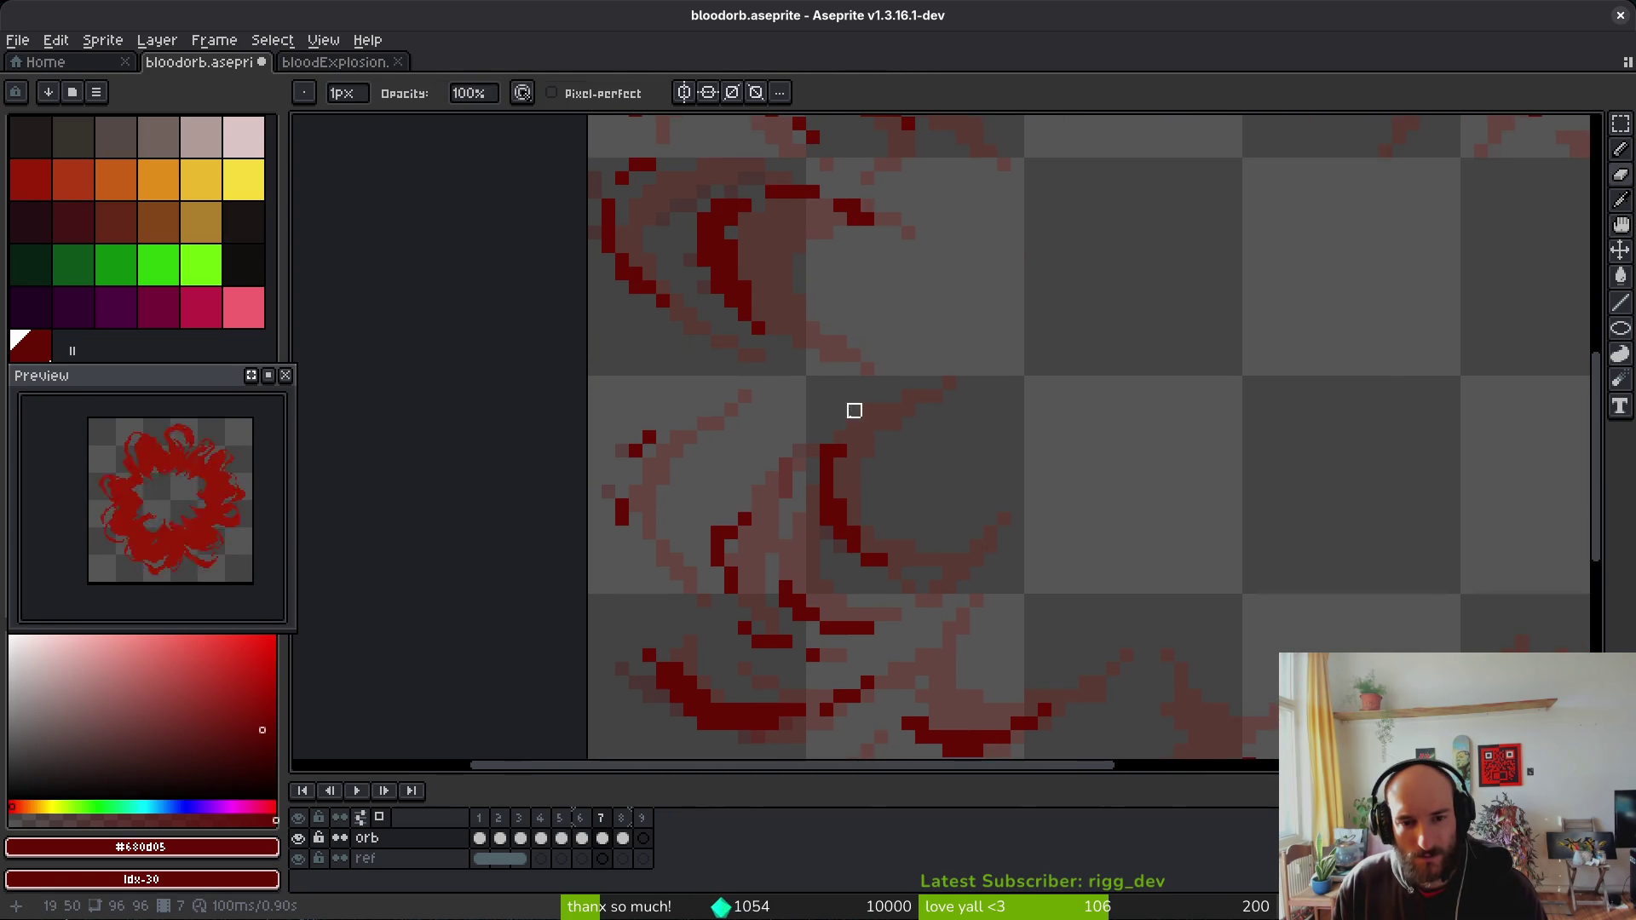
pyautogui.scroll(-1, 895, 475)
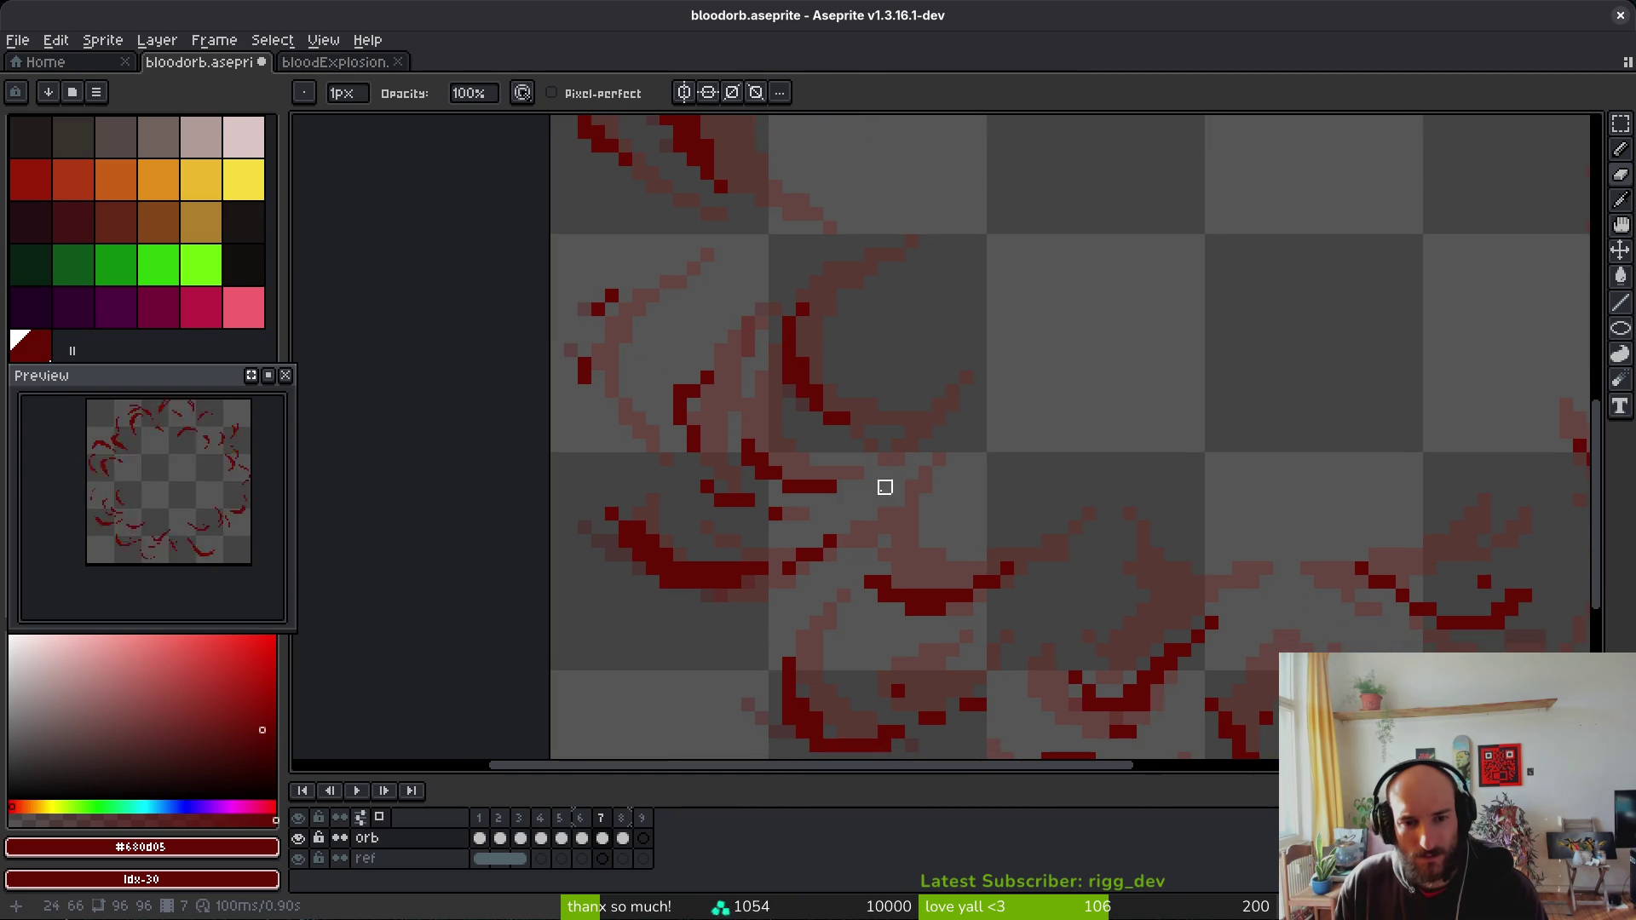
pyautogui.scroll(1, 778, 402)
pyautogui.scroll(-3, 982, 474)
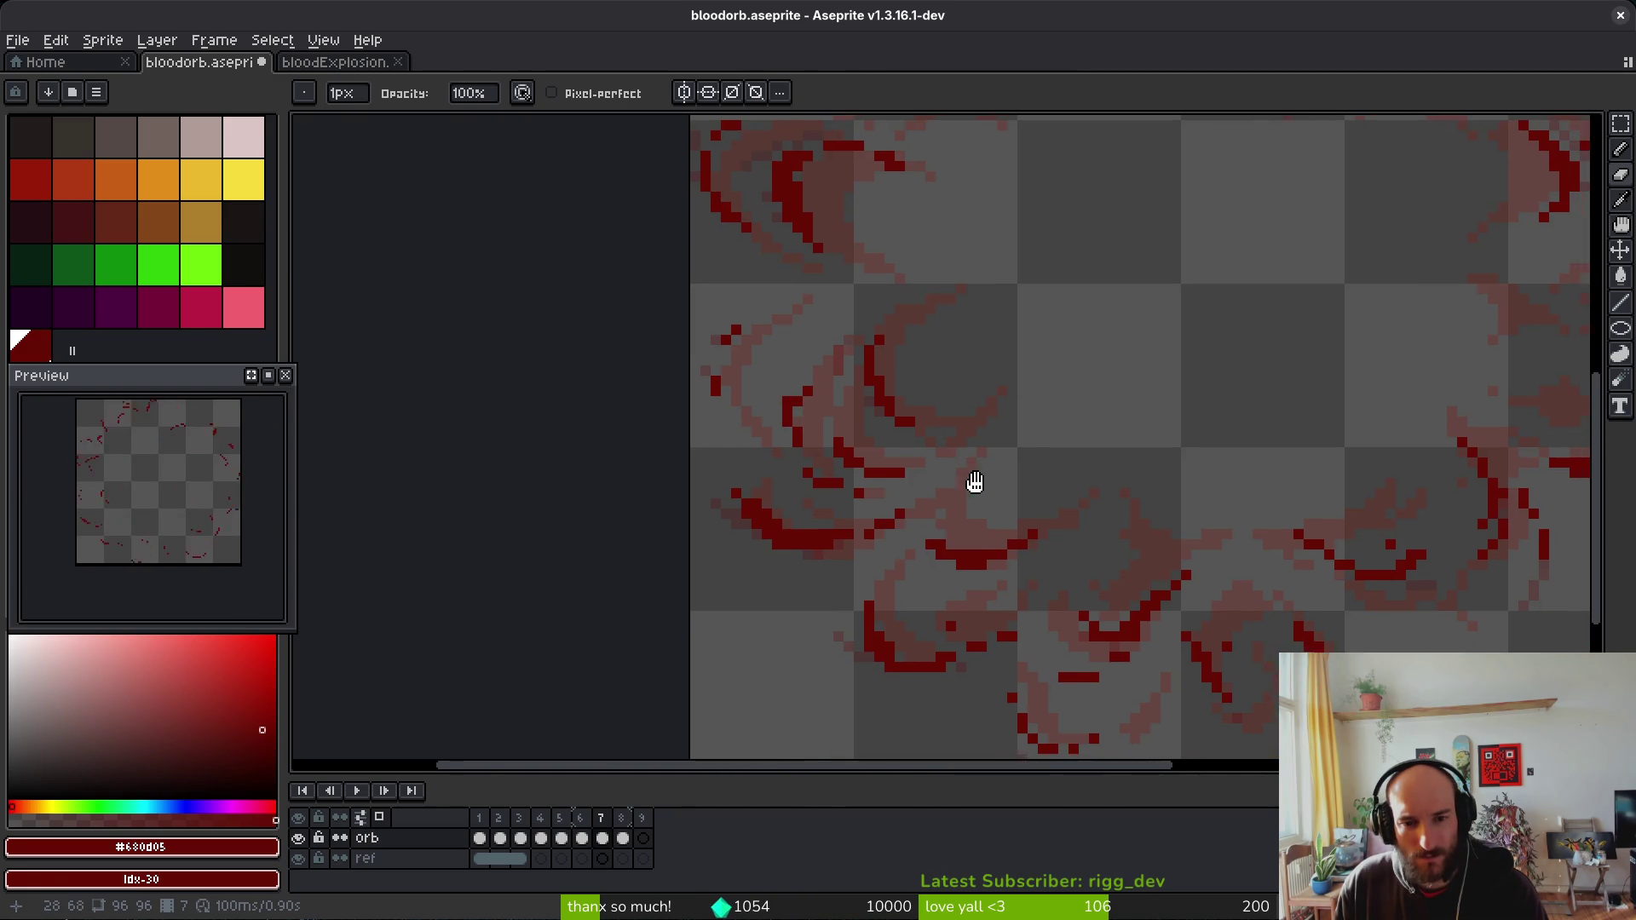
pyautogui.scroll(2, 880, 362)
pyautogui.scroll(2, 656, 375)
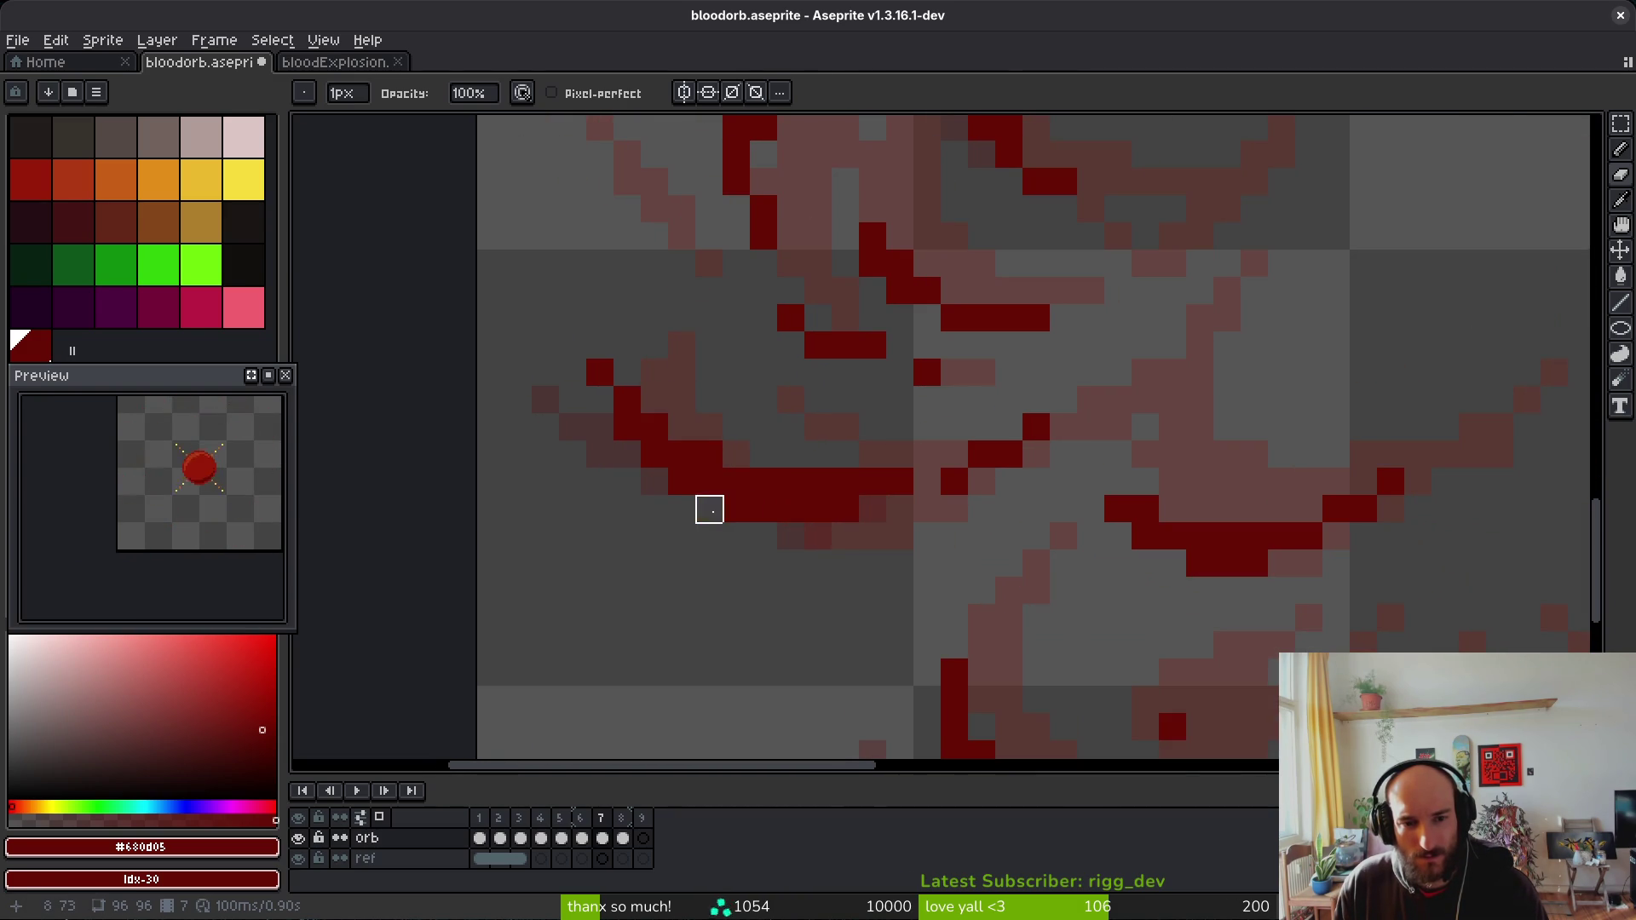
pyautogui.scroll(-2, 708, 508)
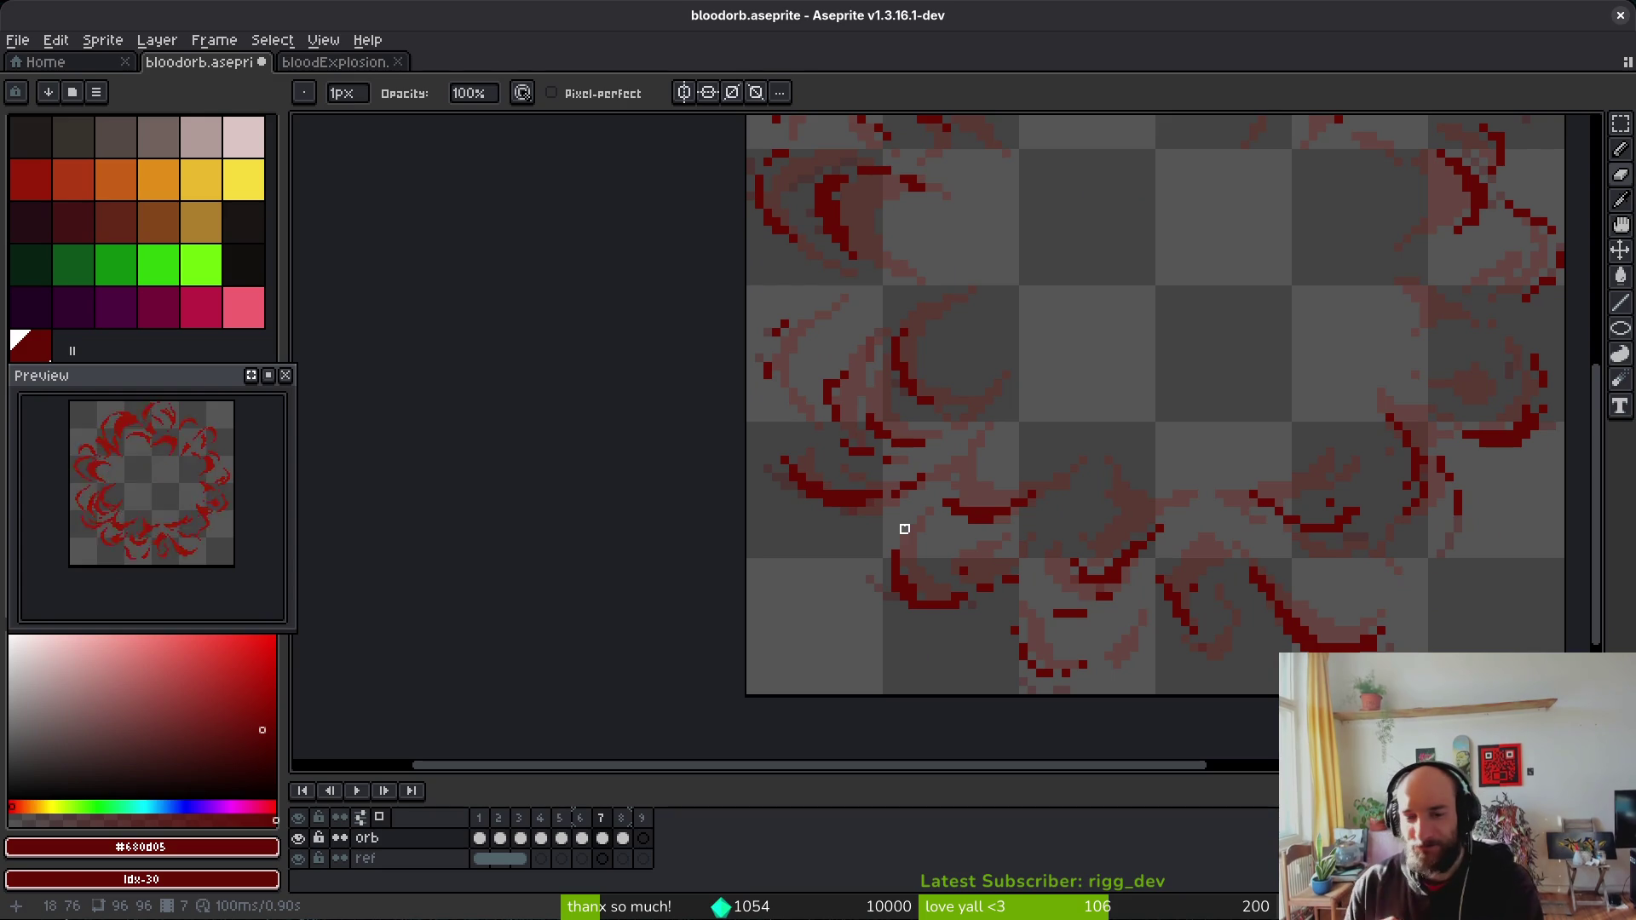
pyautogui.scroll(5, 1356, 647)
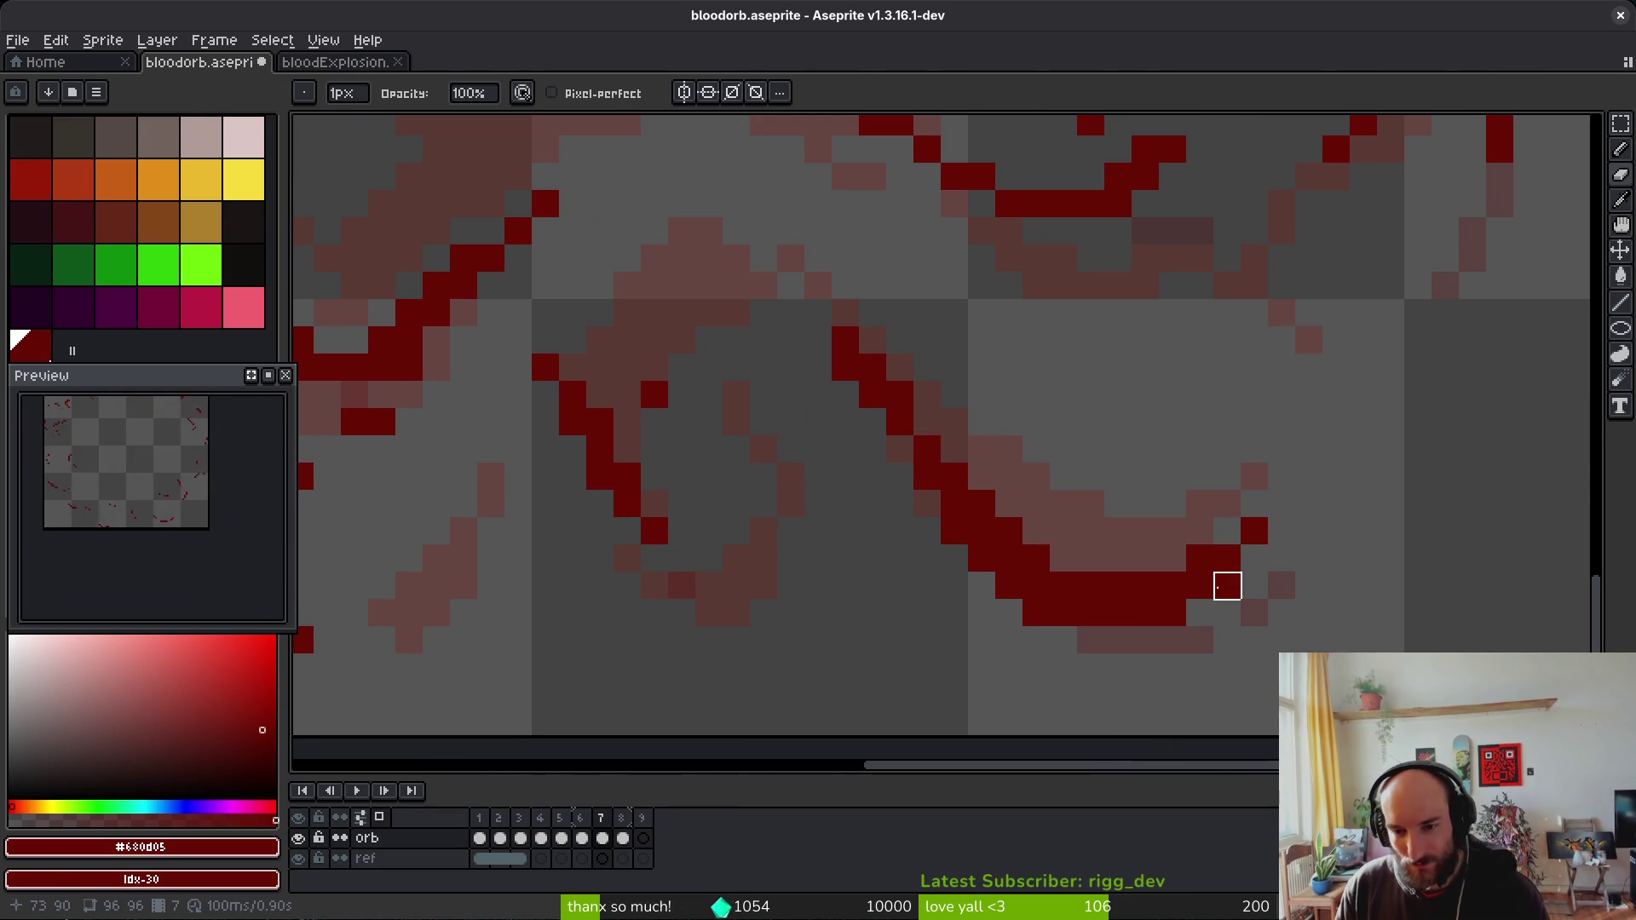
pyautogui.click(1034, 610)
# Step: Darken a pixel along the curved stroke with Pencil shading
pyautogui.press('f')
pyautogui.press('e')
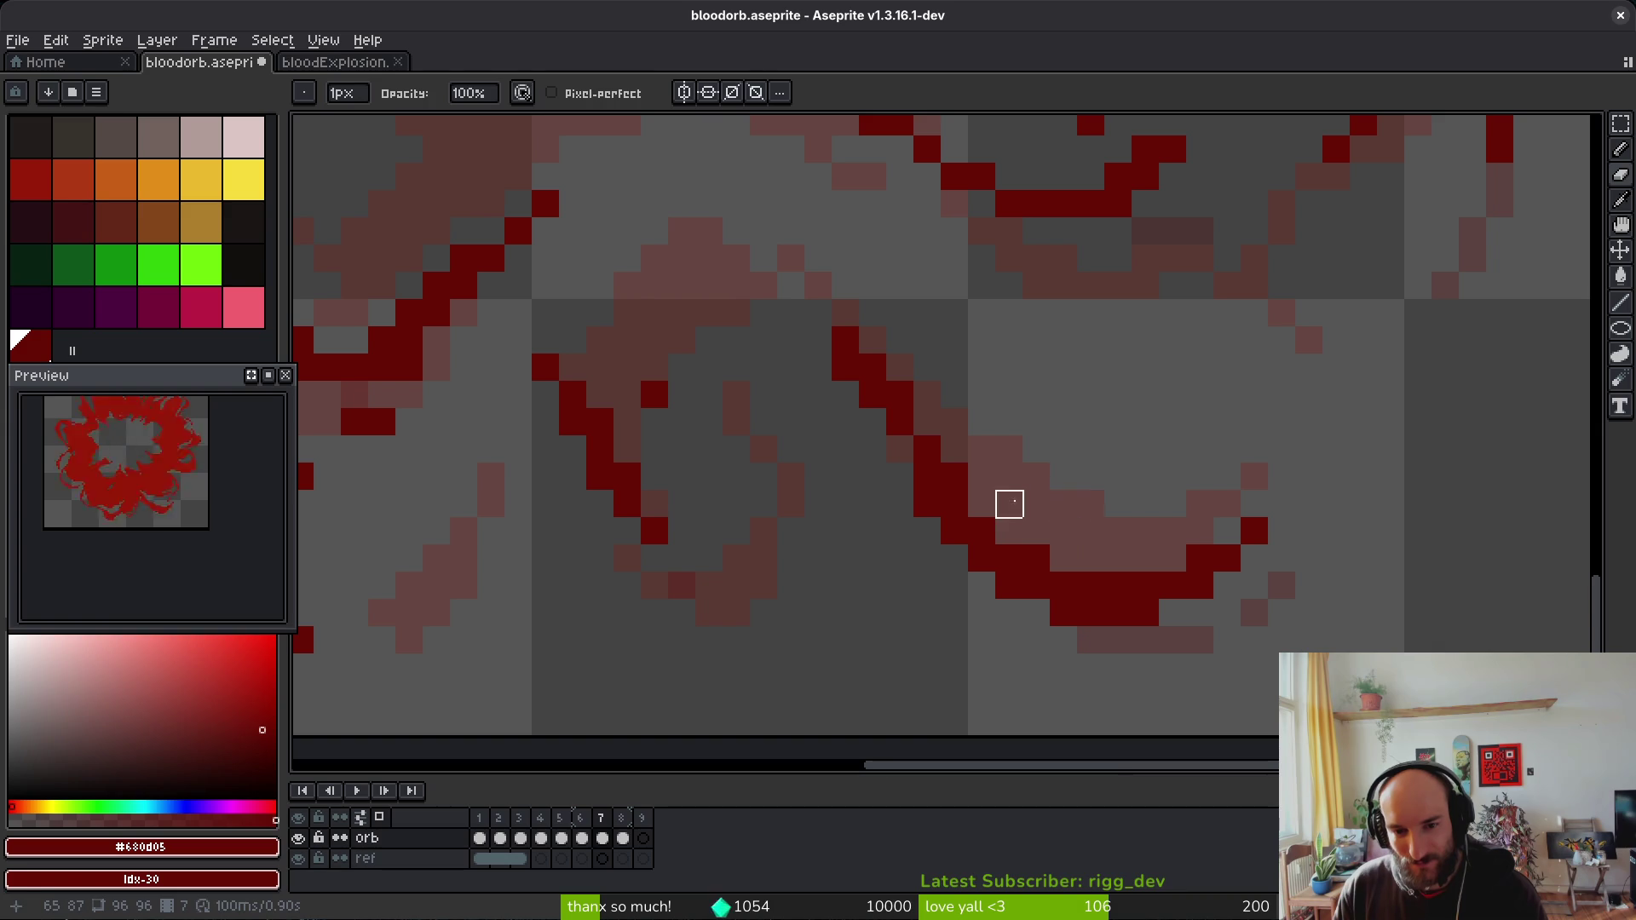
pyautogui.press('b')
pyautogui.click(1008, 531)
pyautogui.press('e')
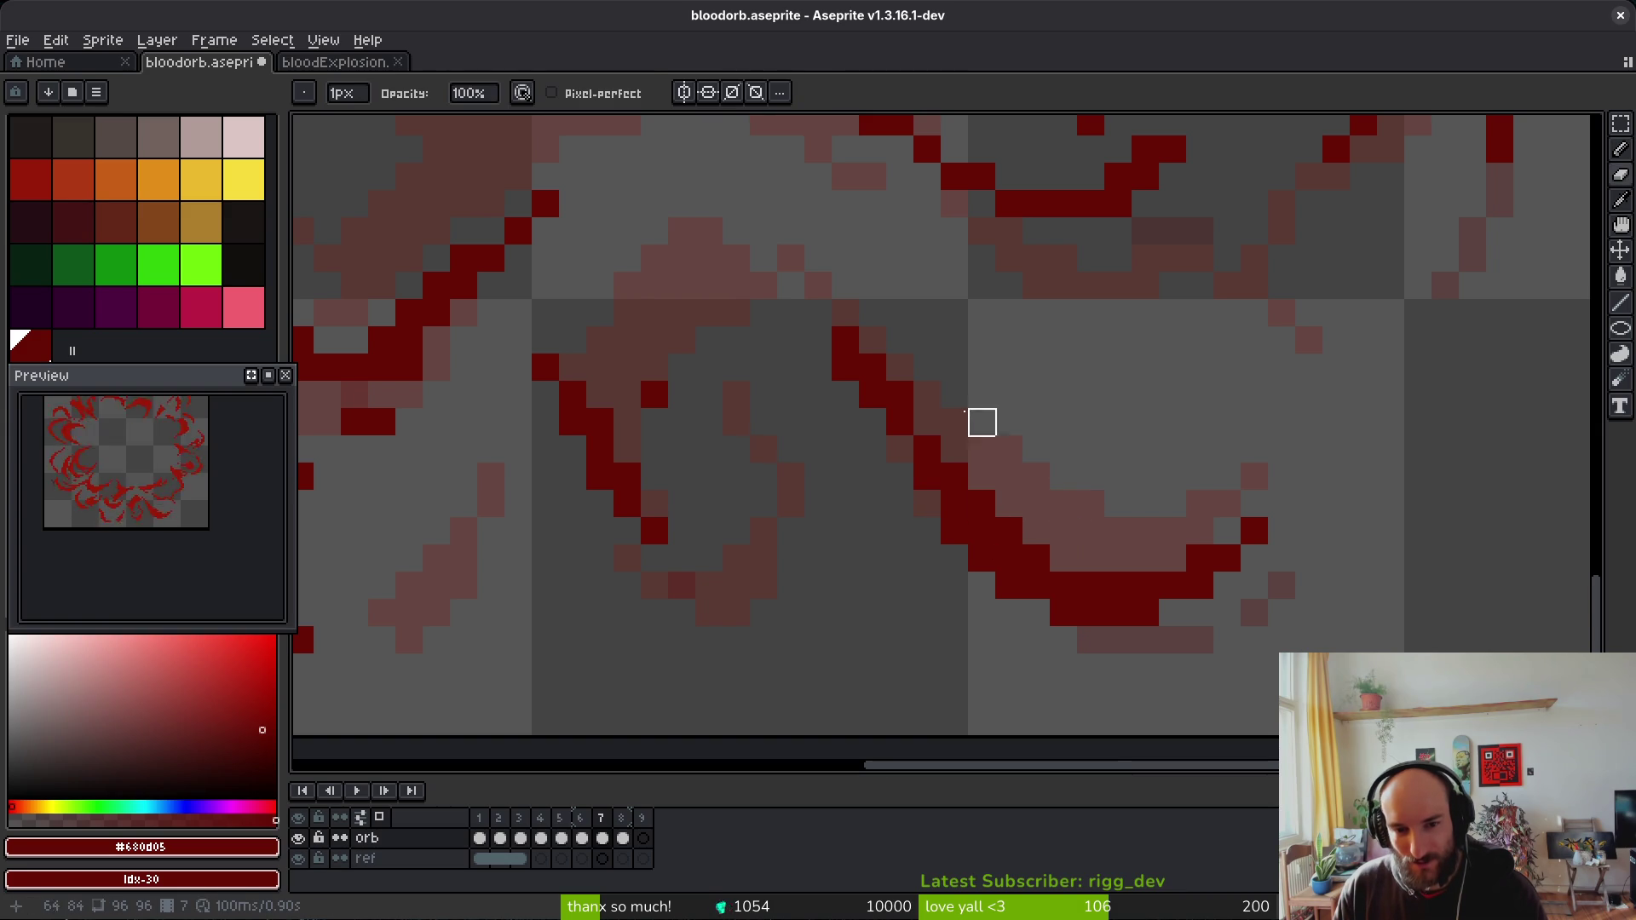
# Step: Save bloodorb.aseprite
pyautogui.scroll(-3, 957, 380)
pyautogui.scroll(2, 888, 341)
pyautogui.scroll(1, 888, 341)
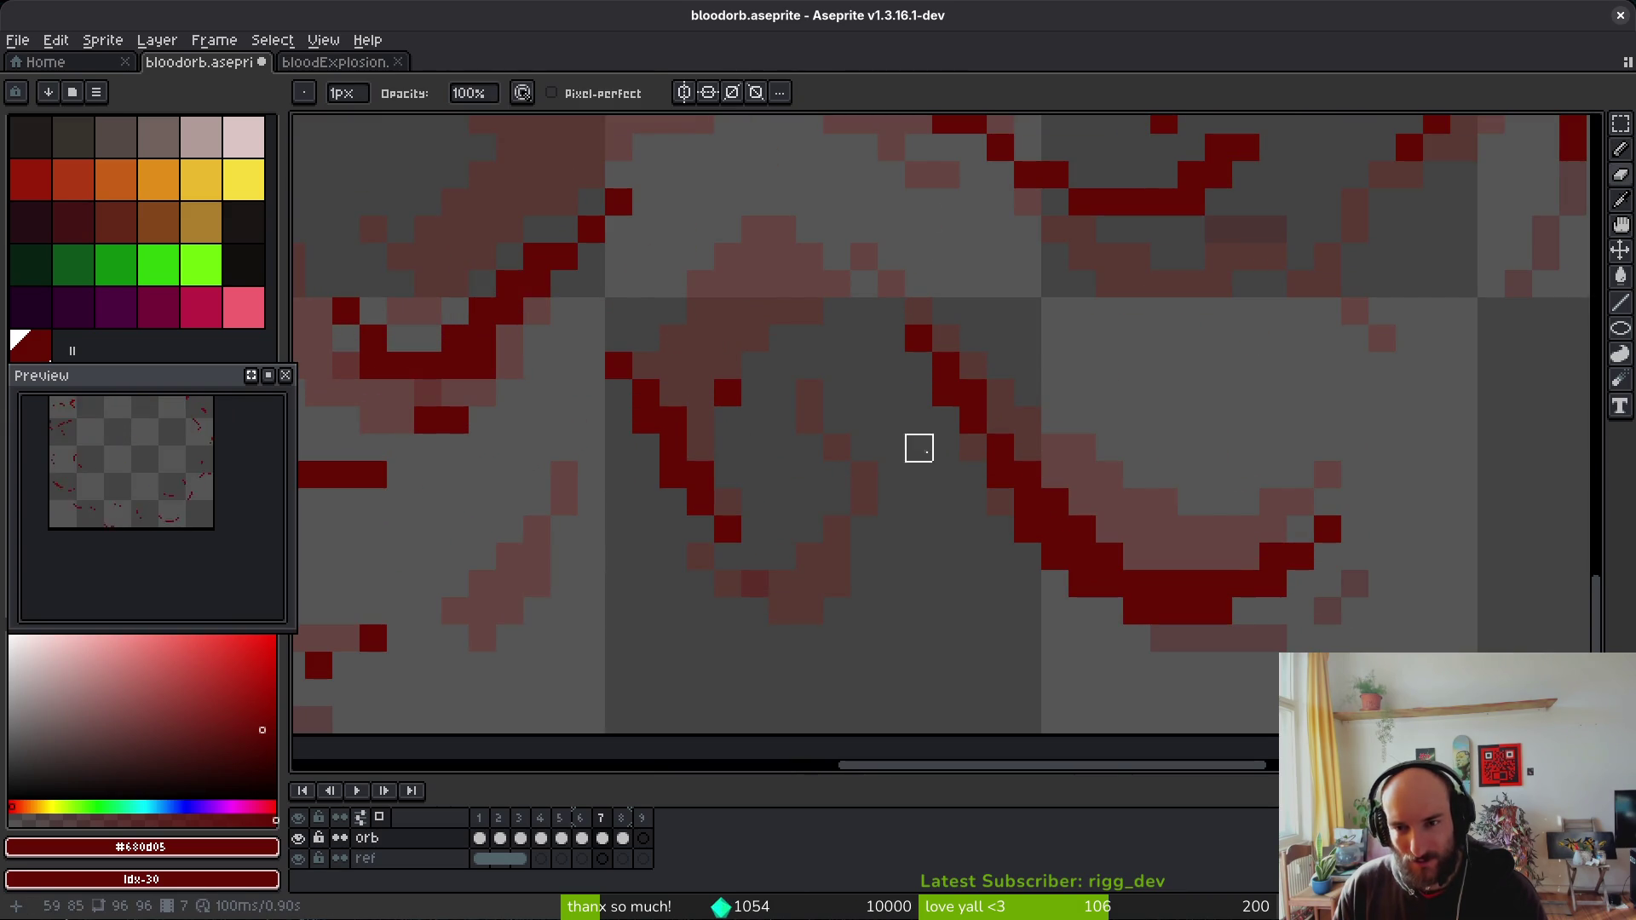
pyautogui.hotkey('ctrl', 's')
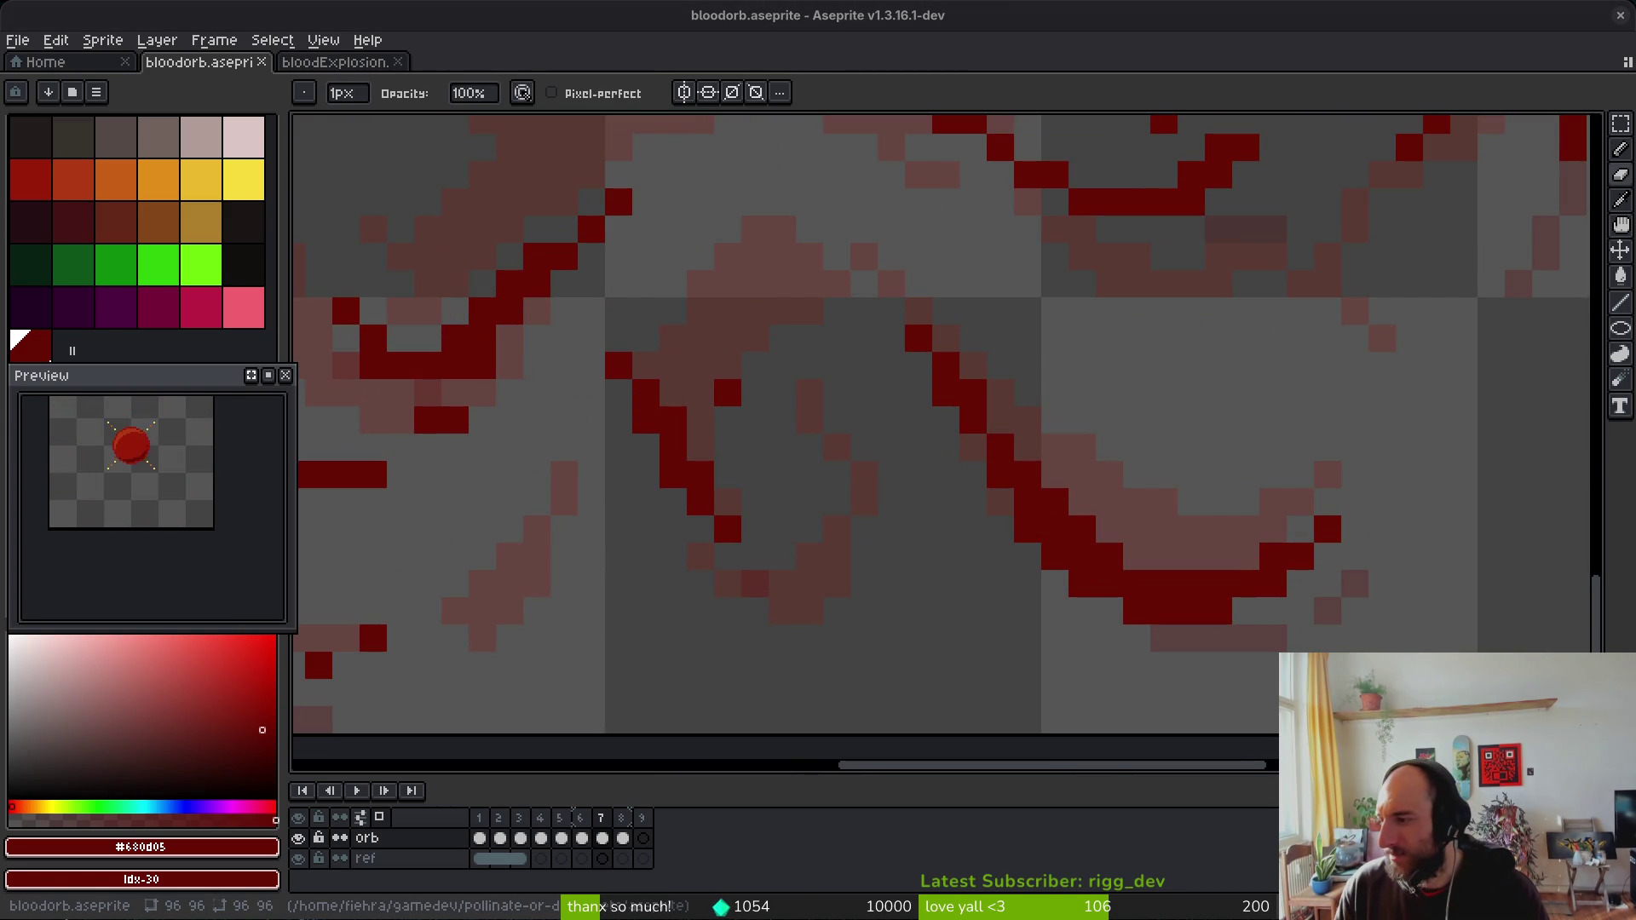
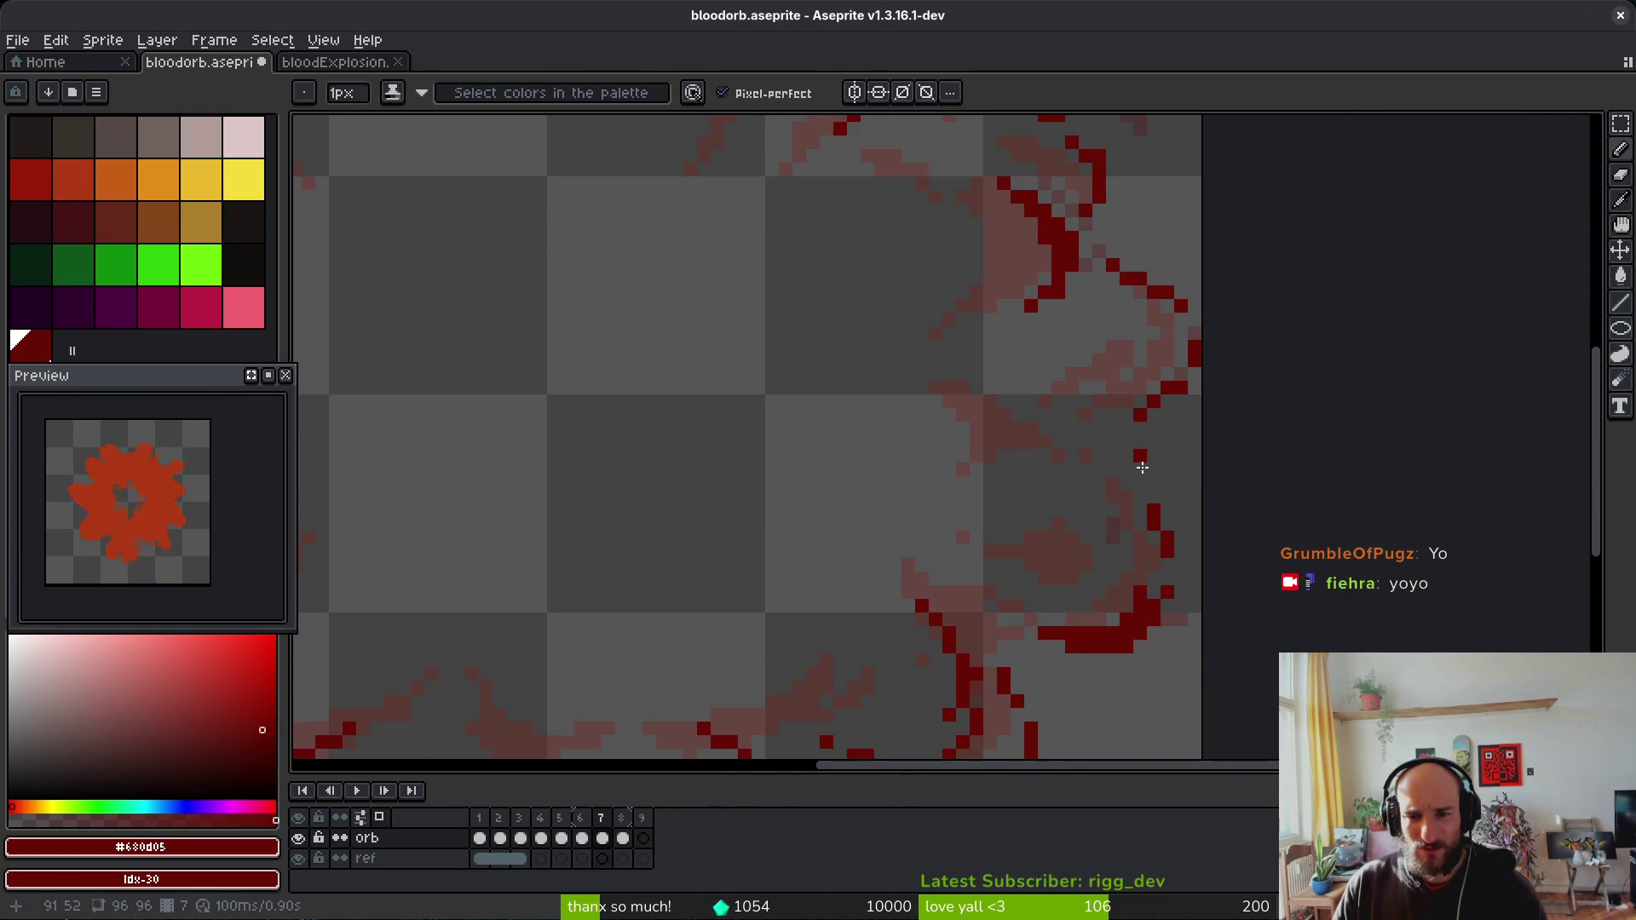
# Step: Erase two stray dark-red pixels on the splash ring and add one new dark-red pixel
pyautogui.scroll(1, 1141, 505)
pyautogui.scroll(-3, 1136, 492)
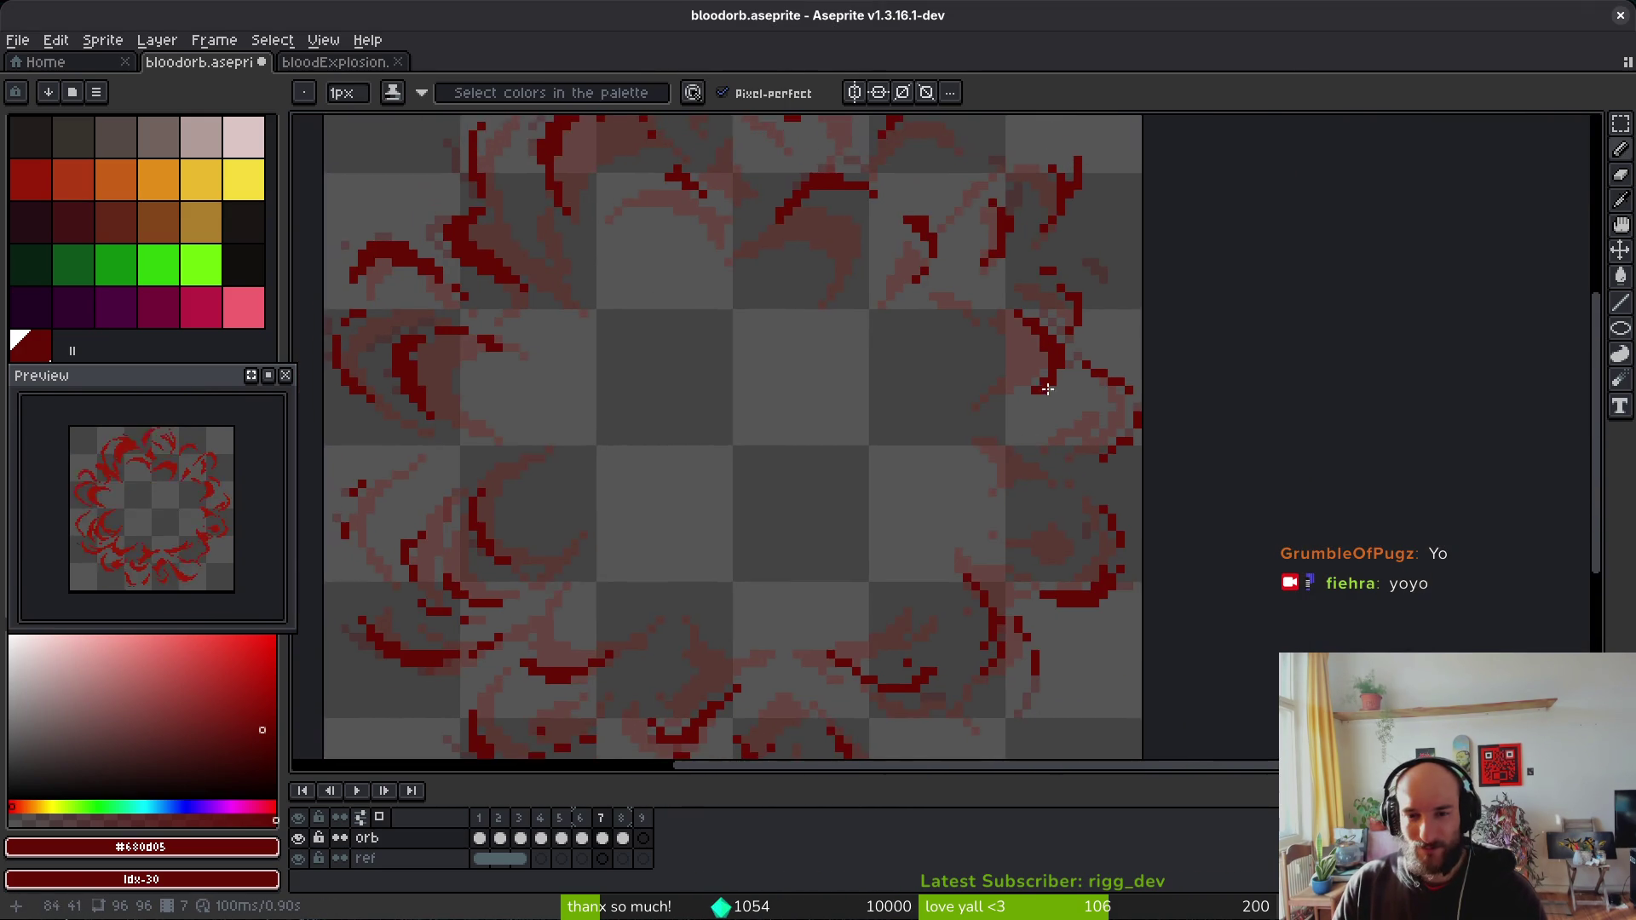
pyautogui.scroll(3, 1051, 377)
pyautogui.press('e')
pyautogui.press('f')
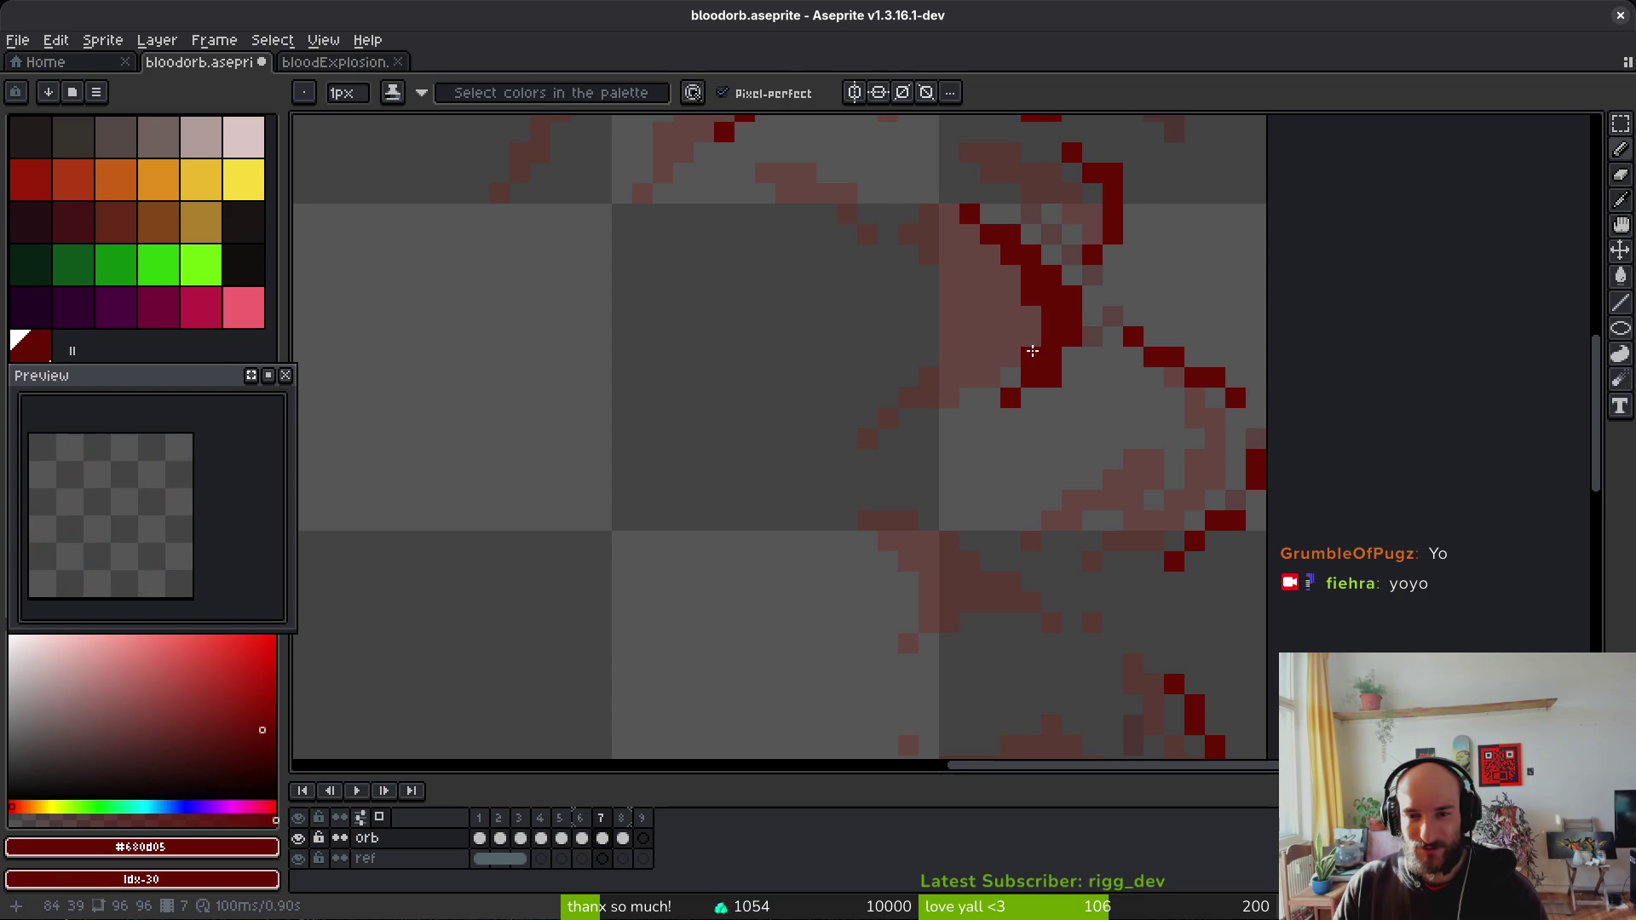
pyautogui.scroll(-4, 1076, 397)
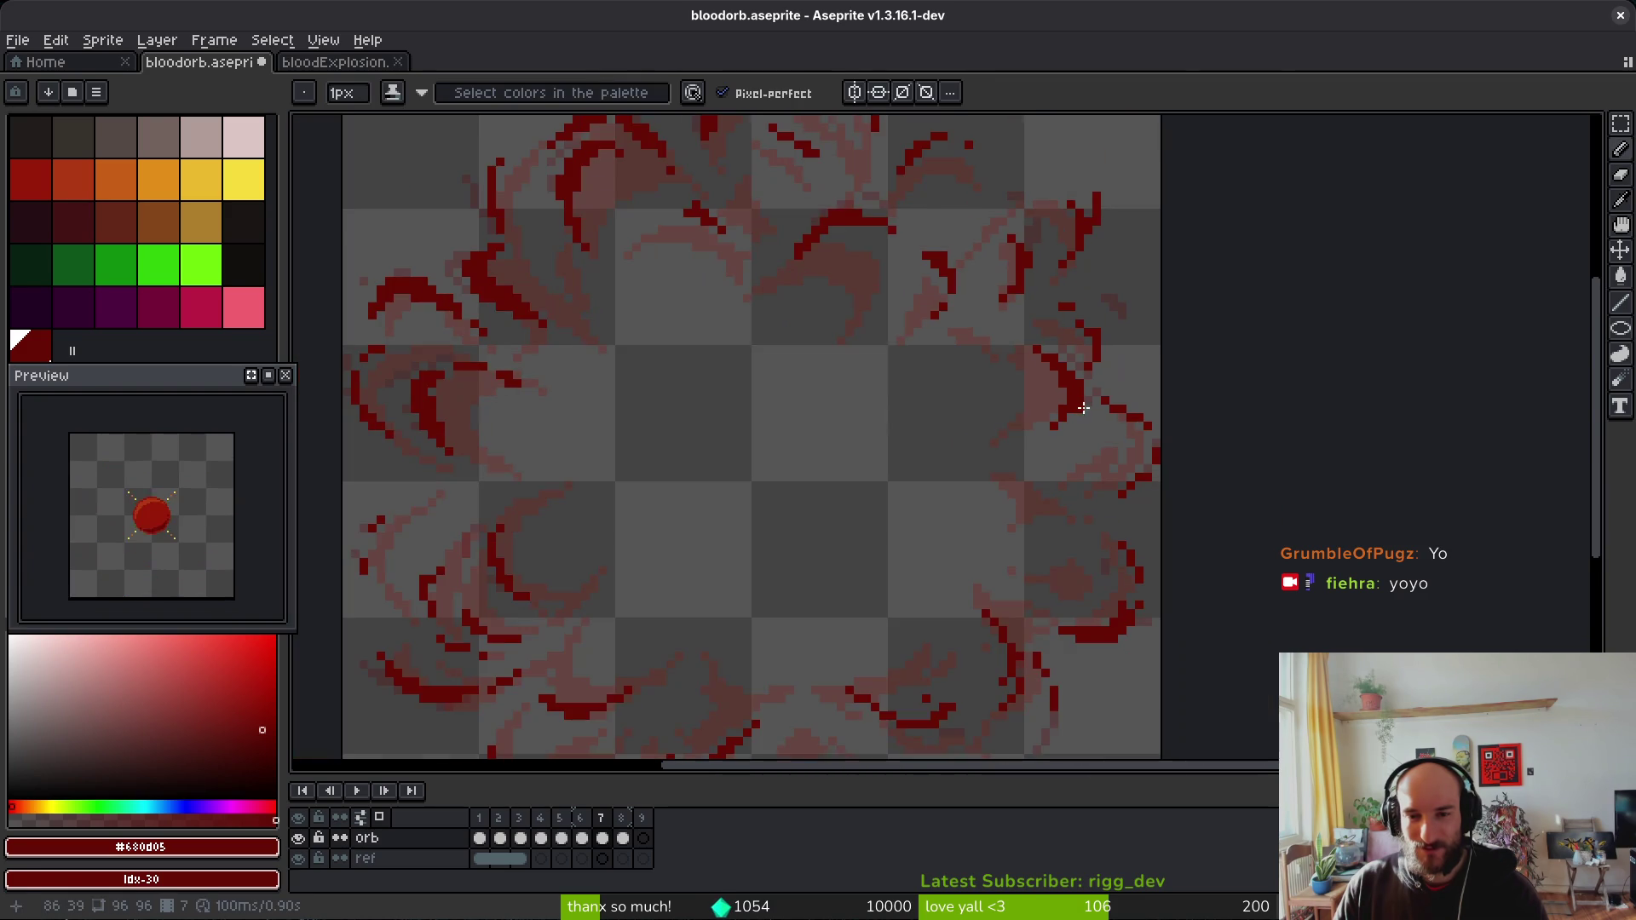
pyautogui.scroll(5, 1056, 332)
pyautogui.rightClick(932, 328)
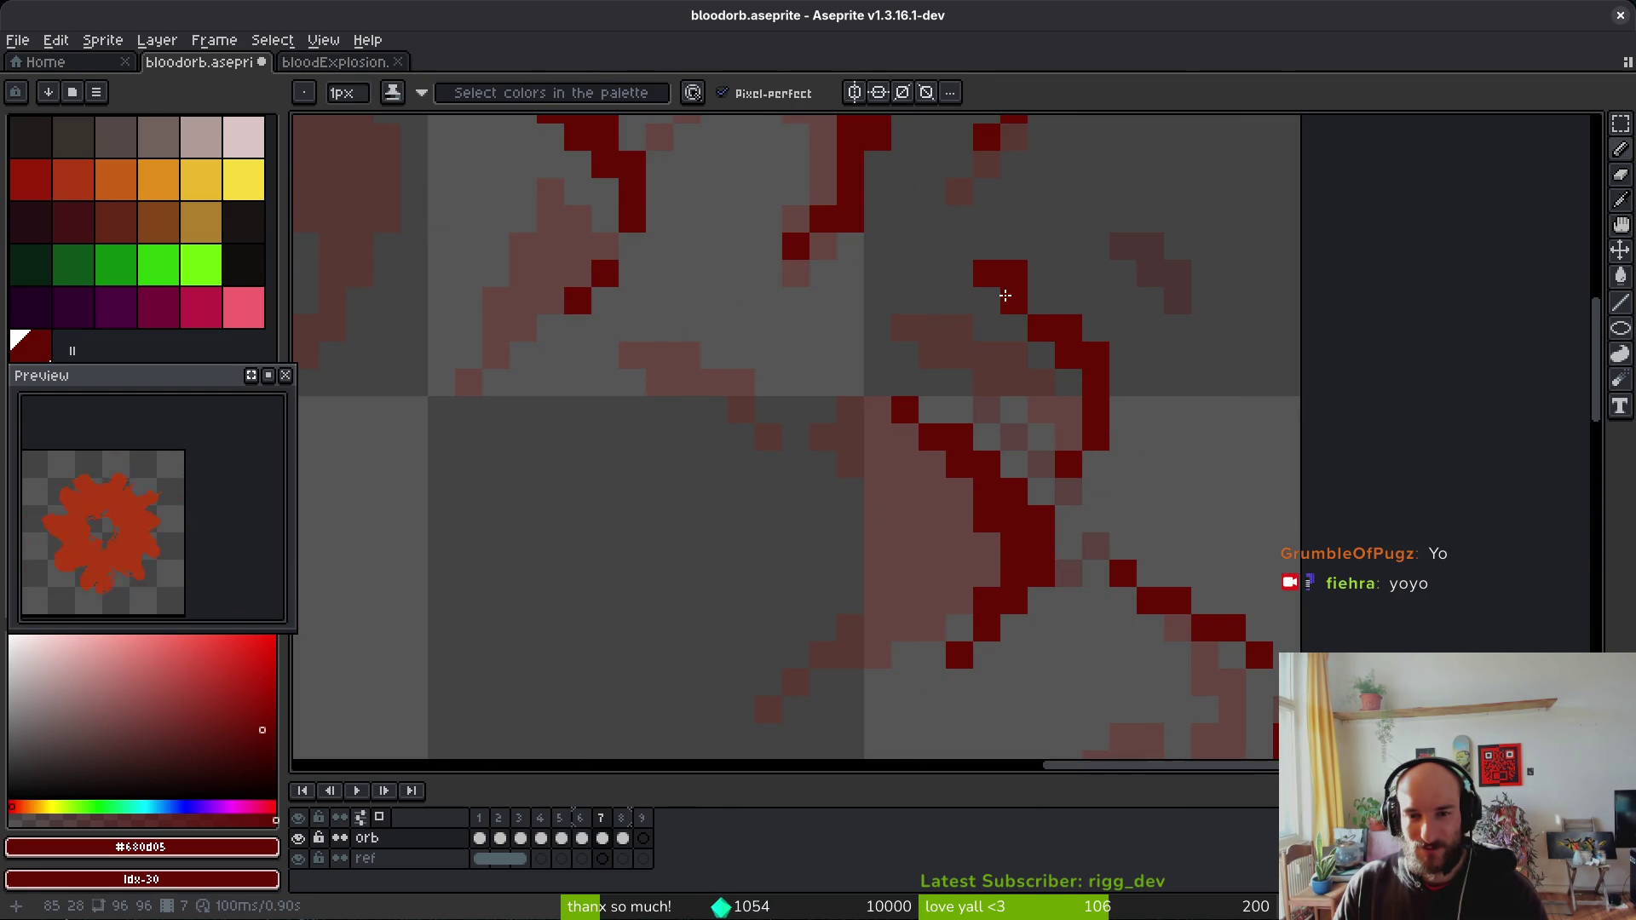
pyautogui.rightClick(1014, 274)
pyautogui.click(1042, 301)
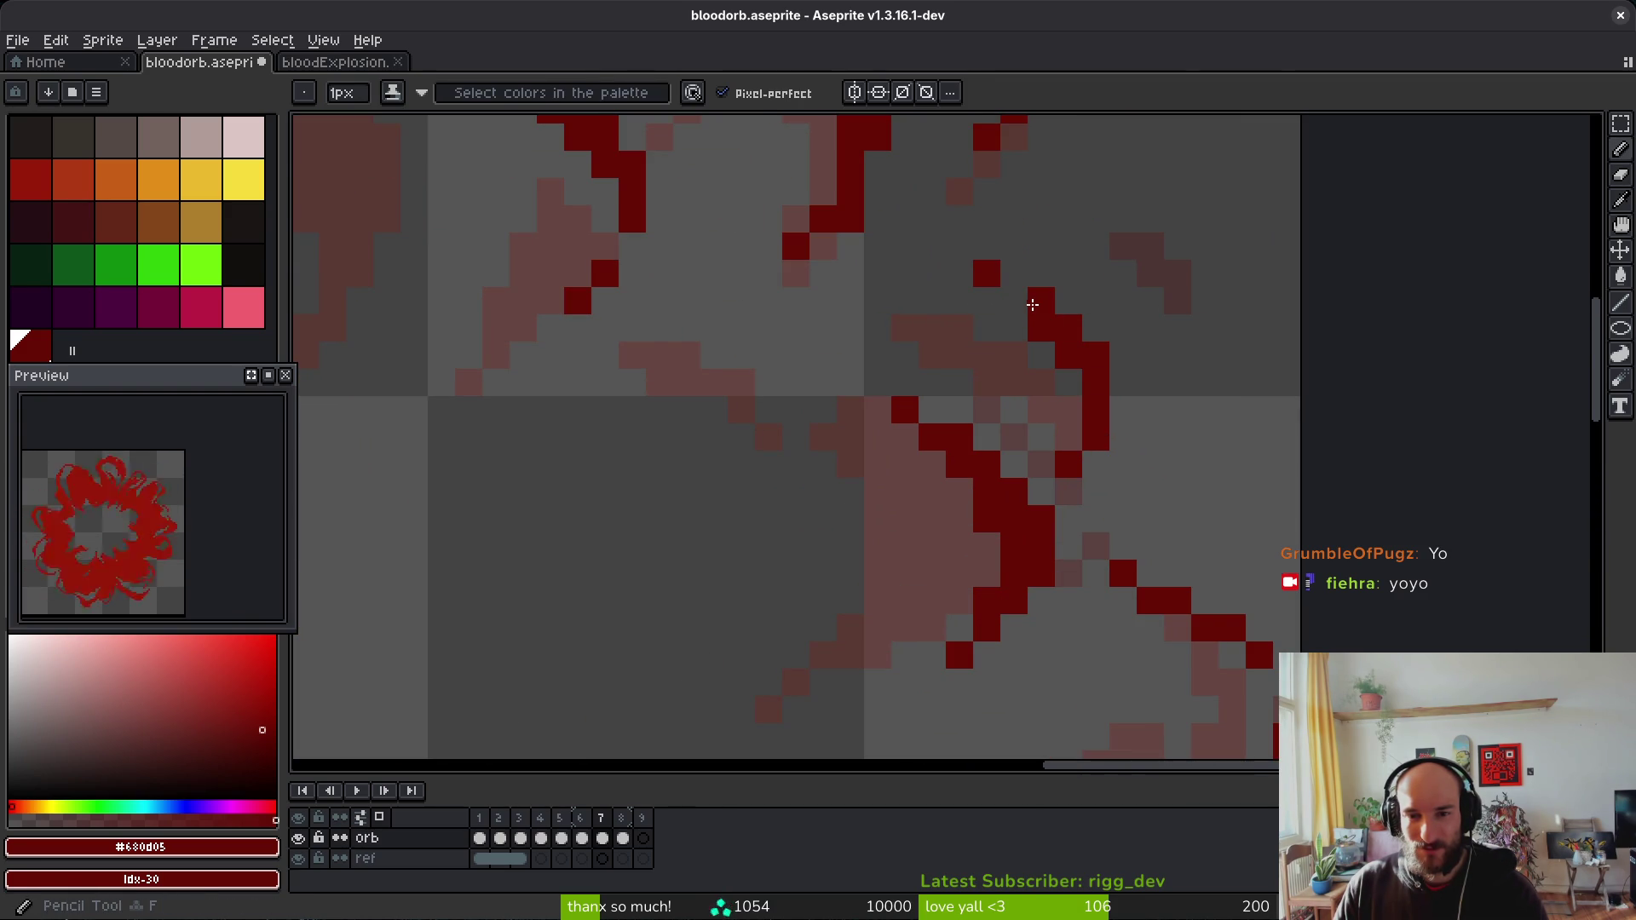
pyautogui.scroll(-4, 1033, 305)
pyautogui.scroll(3, 873, 244)
# Step: Paint and erase dark-red pixels beside the stroke, lighten one back to pink, and save
pyautogui.press('e')
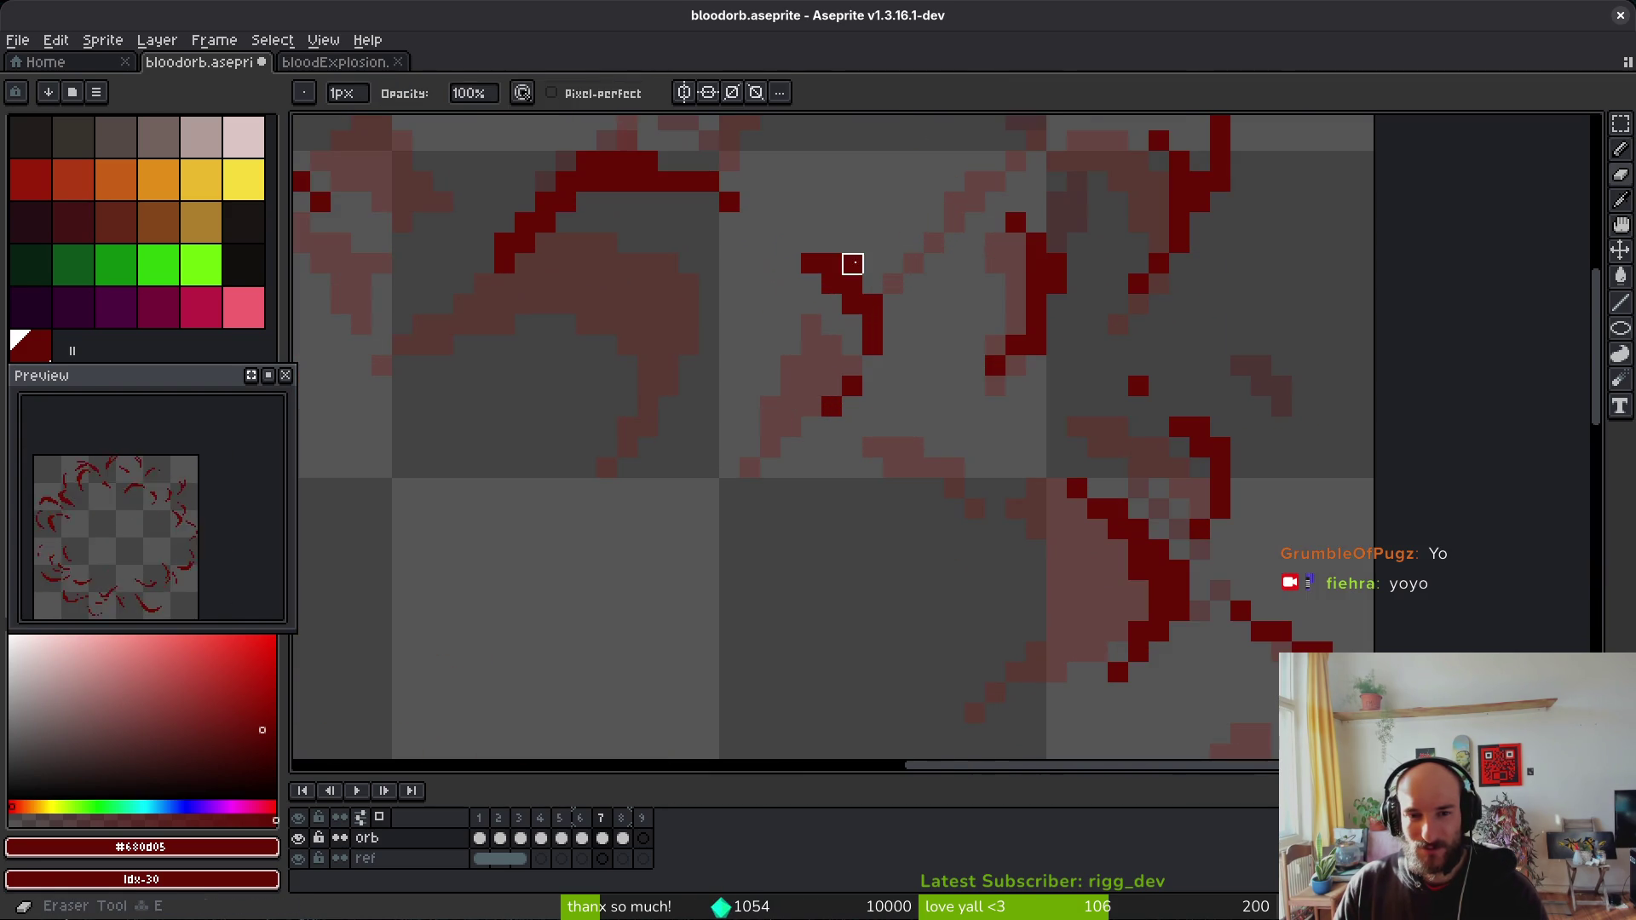
pyautogui.scroll(-4, 891, 241)
pyautogui.scroll(4, 891, 242)
pyautogui.press('b')
pyautogui.click(922, 351)
pyautogui.rightClick(923, 356)
pyautogui.click(923, 335)
pyautogui.click(902, 335)
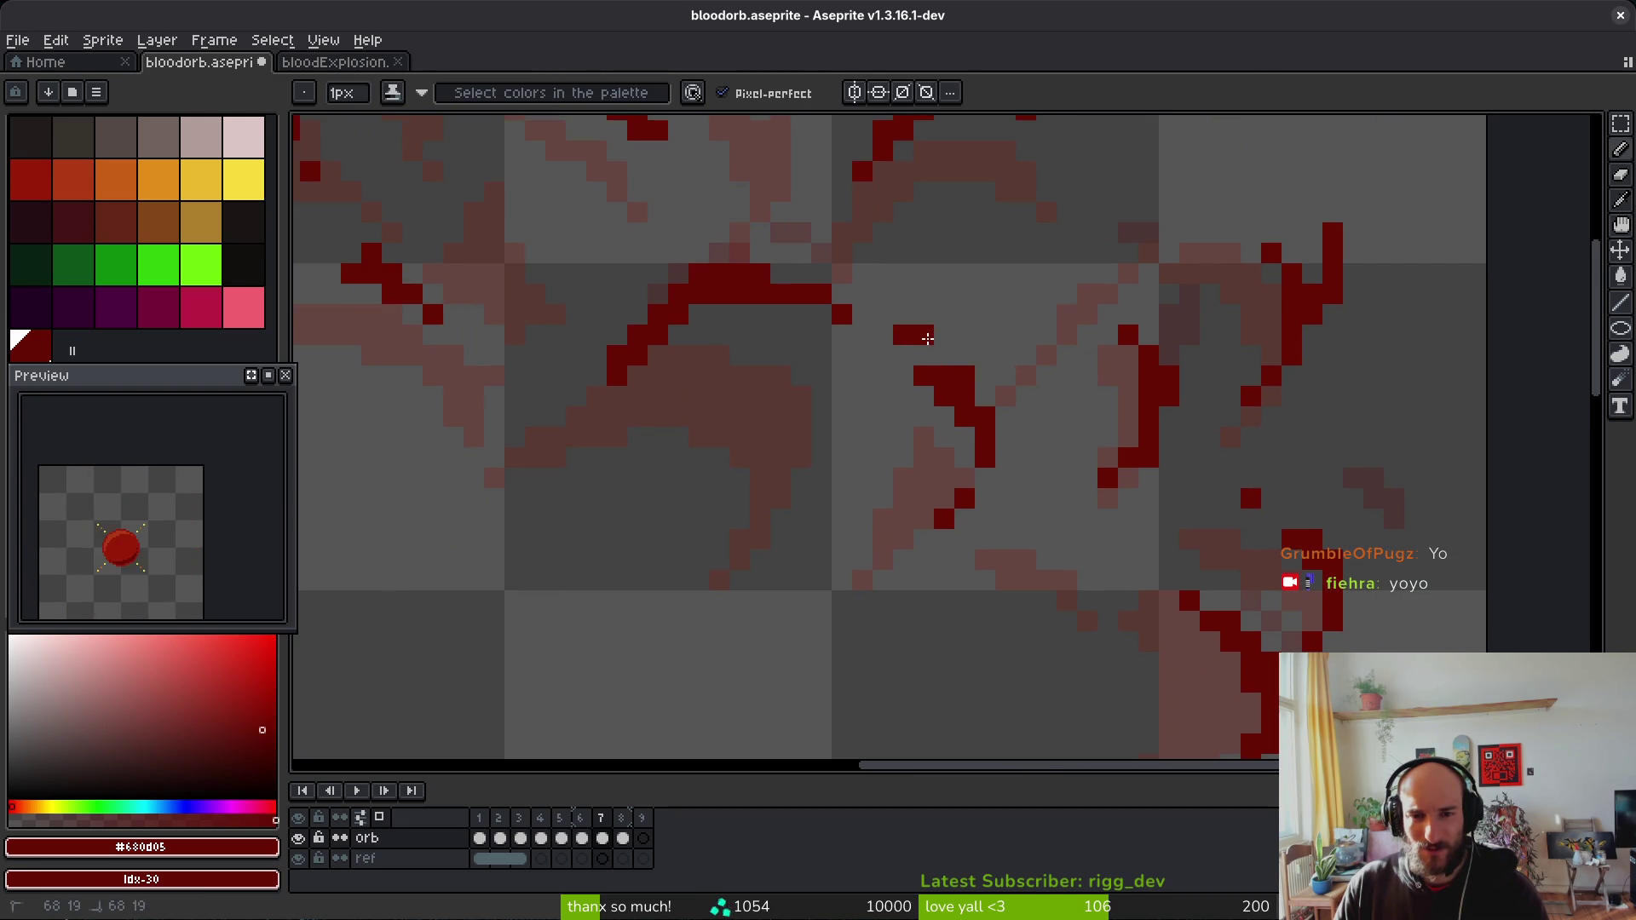
pyautogui.scroll(-3, 1070, 465)
pyautogui.scroll(4, 1098, 450)
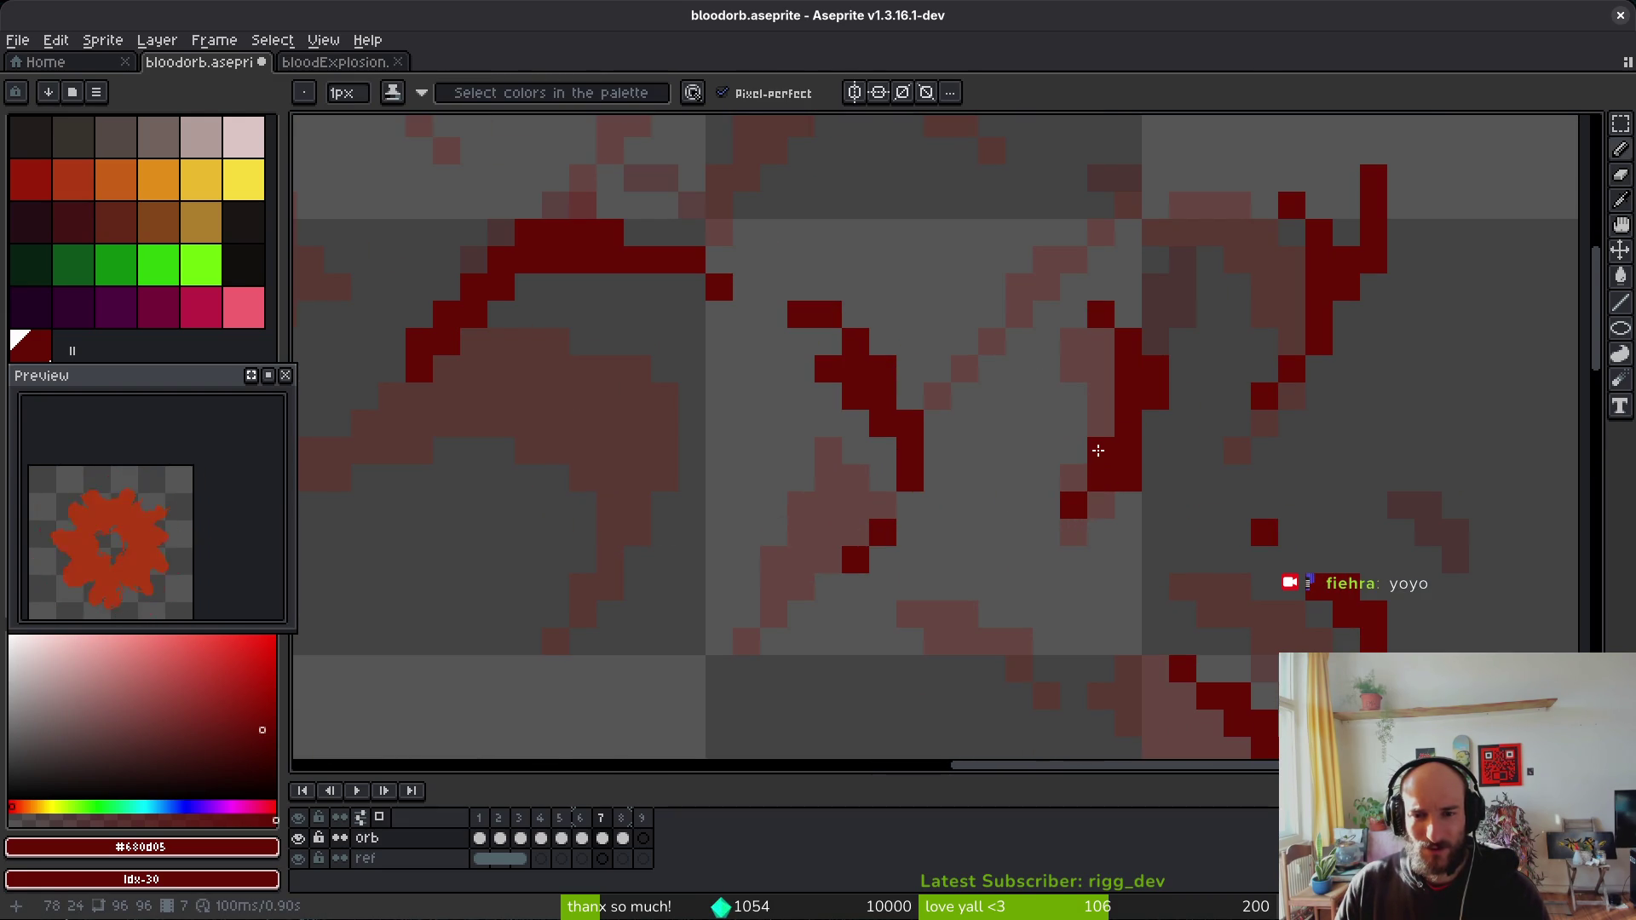
pyautogui.rightClick(1128, 478)
pyautogui.click(1074, 555)
pyautogui.hotkey('ctrl', 's')
# Step: Paint three more dark-red pixels on another part of the ring and save
pyautogui.click(937, 461)
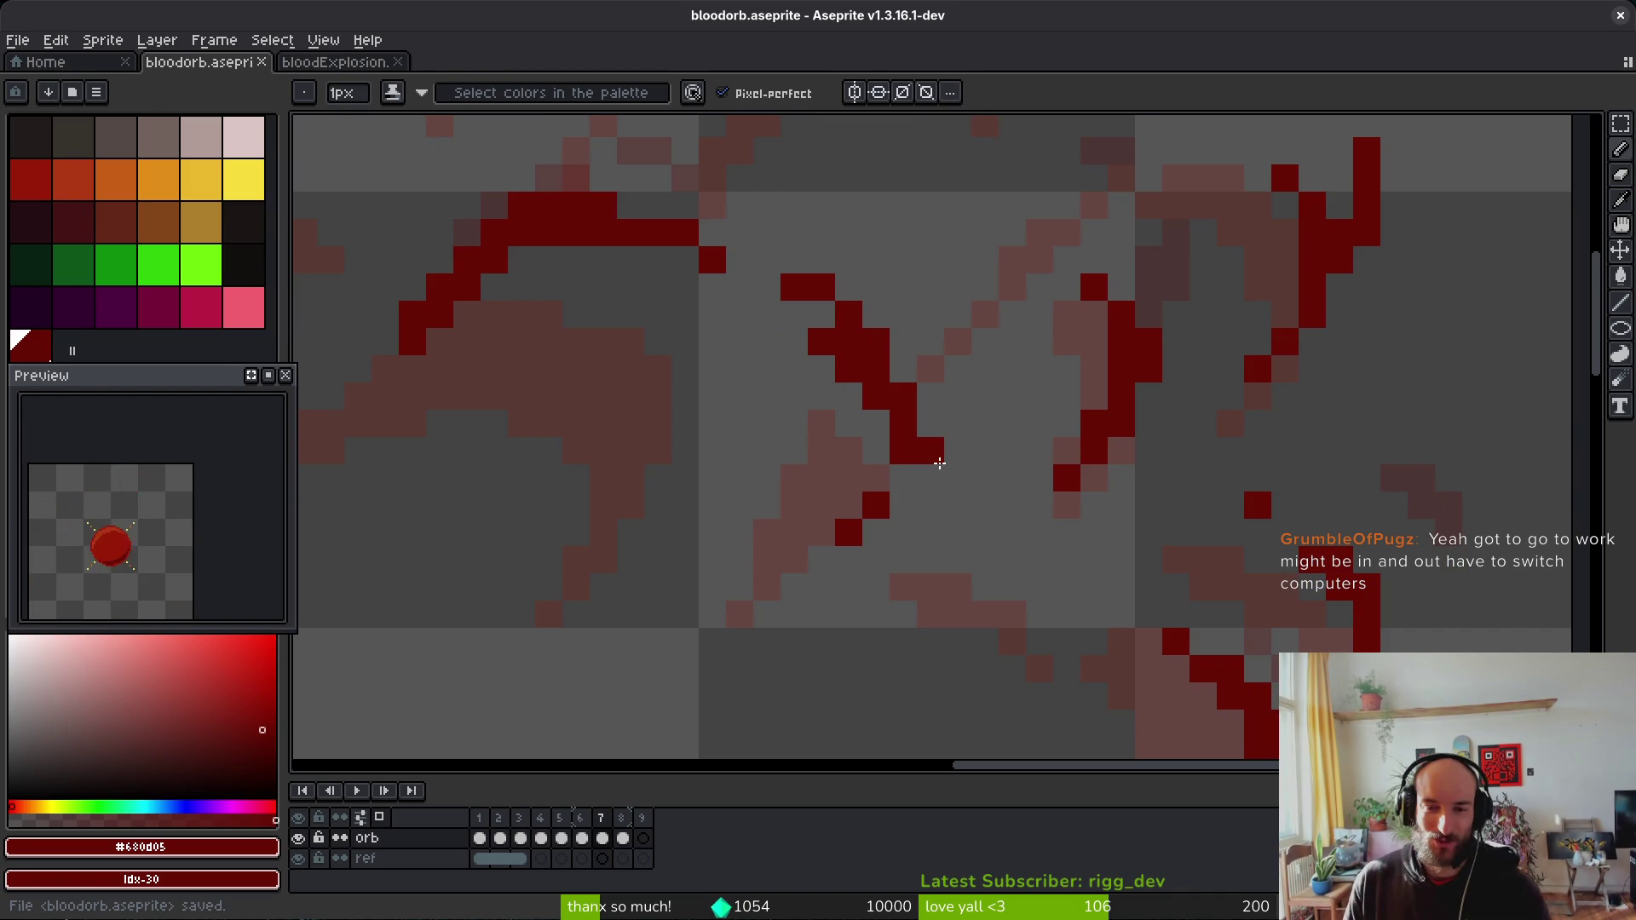
pyautogui.moveTo(577, 252); pyautogui.dragTo(880, 336)
pyautogui.press('e')
pyautogui.scroll(-3, 822, 301)
pyautogui.press('b')
pyautogui.click(811, 369)
pyautogui.click(864, 353)
pyautogui.press('e')
pyautogui.scroll(1, 807, 387)
pyautogui.hotkey('ctrl', 's')
# Step: Add another dark-red pixel to the ring and save bloodorb again
pyautogui.scroll(1, 1006, 460)
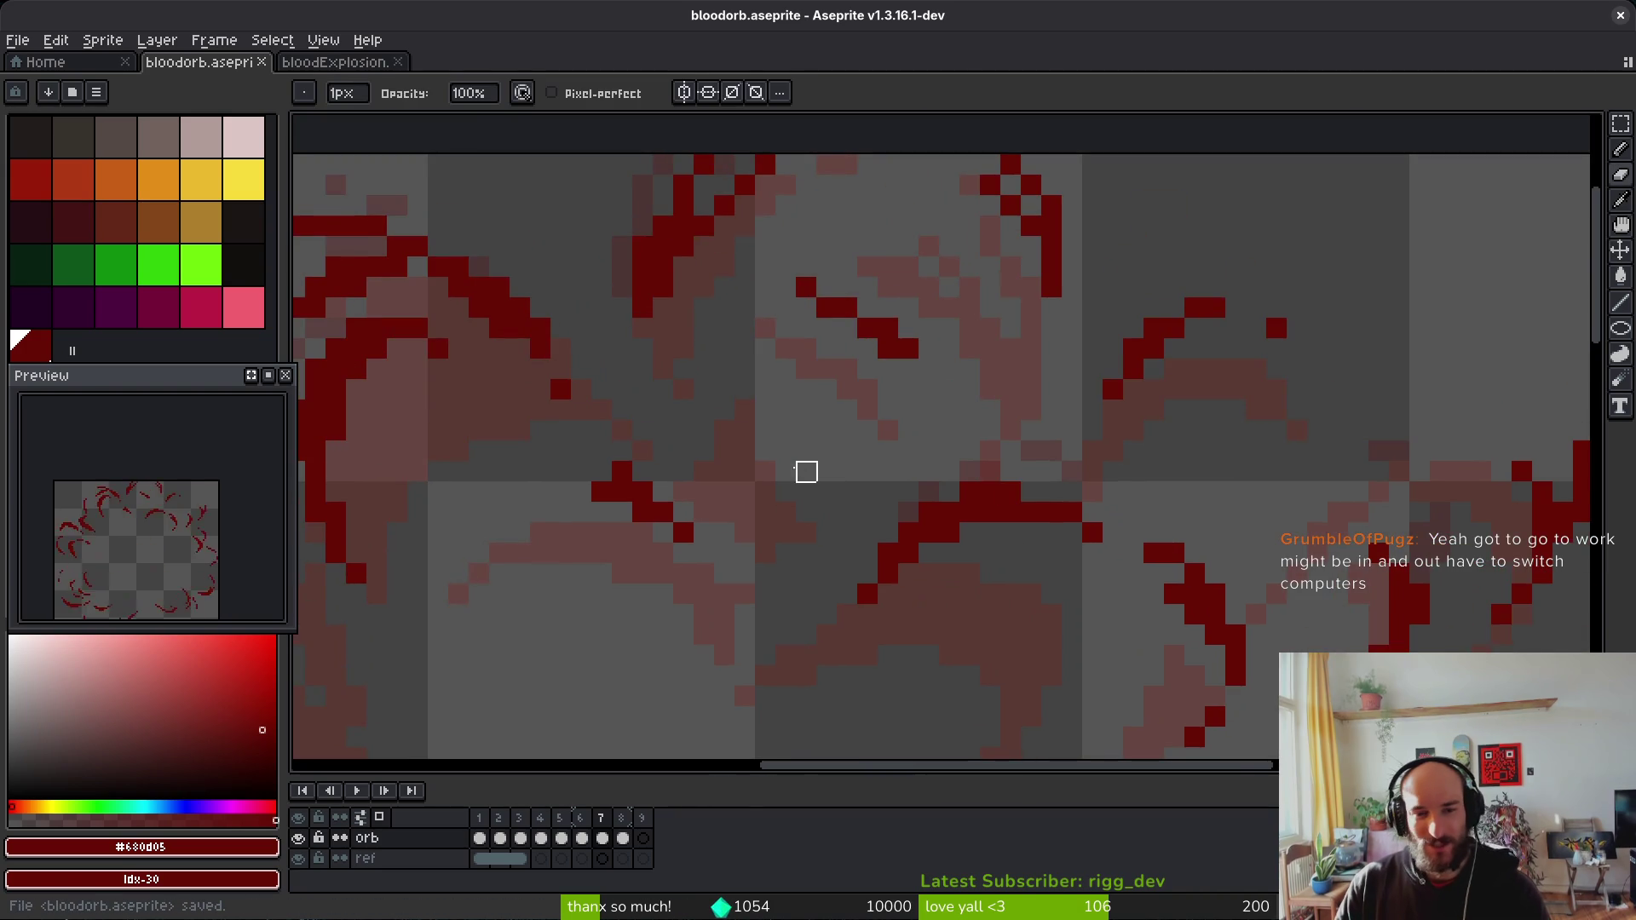
pyautogui.scroll(-1, 807, 472)
pyautogui.scroll(2, 1154, 226)
pyautogui.press('b')
pyautogui.click(1129, 232)
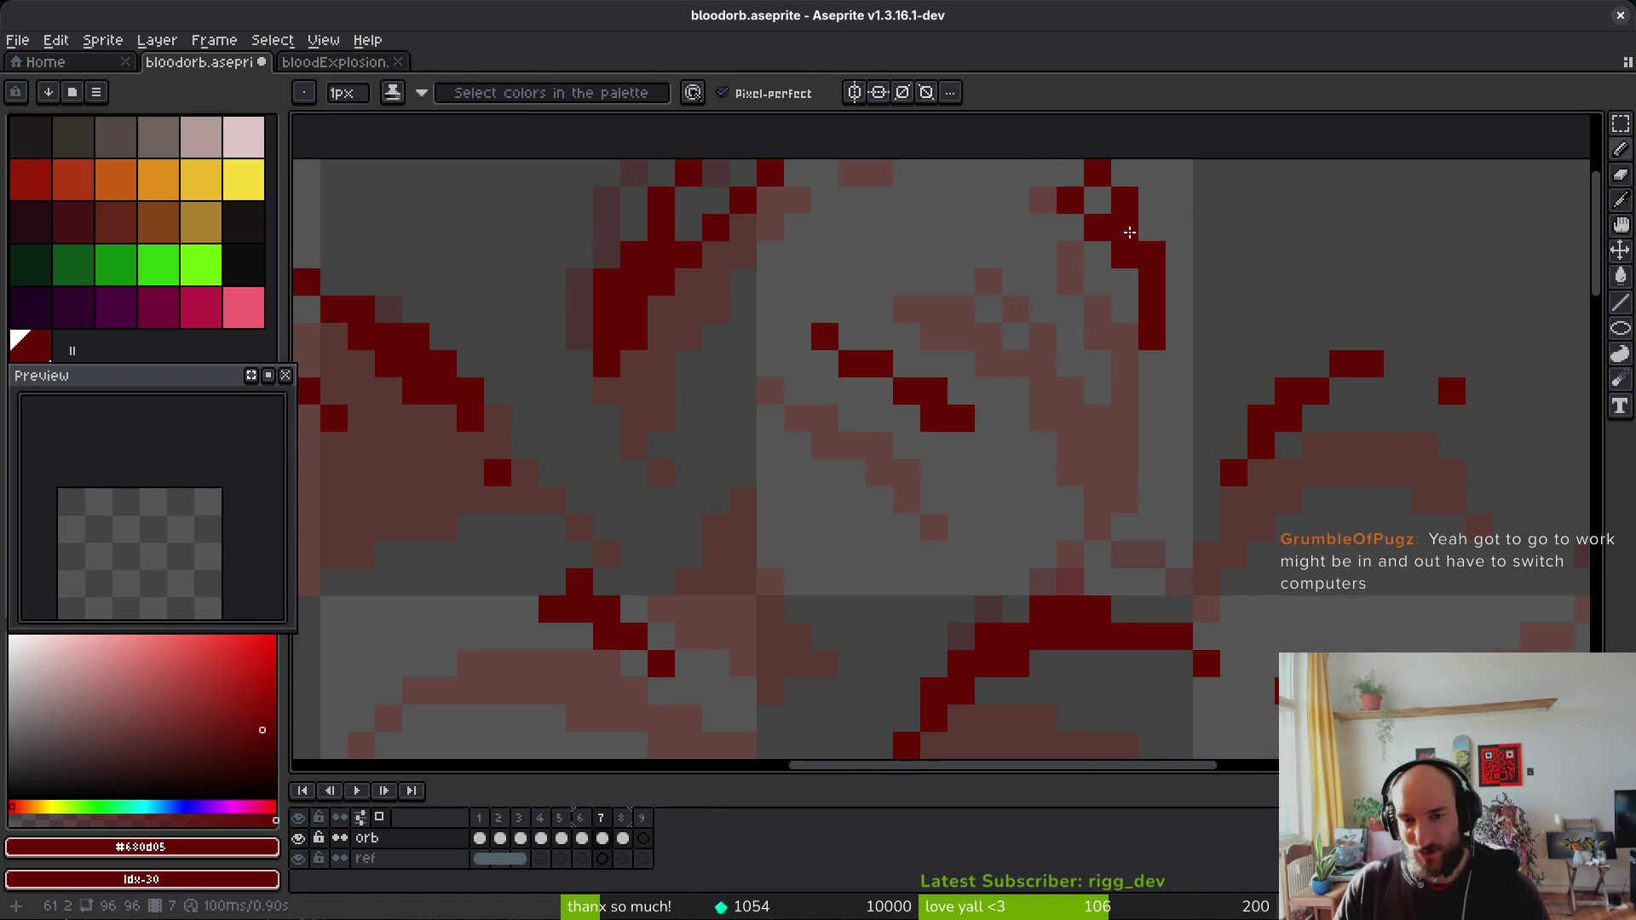
pyautogui.hscroll(-5, 1069, 482)
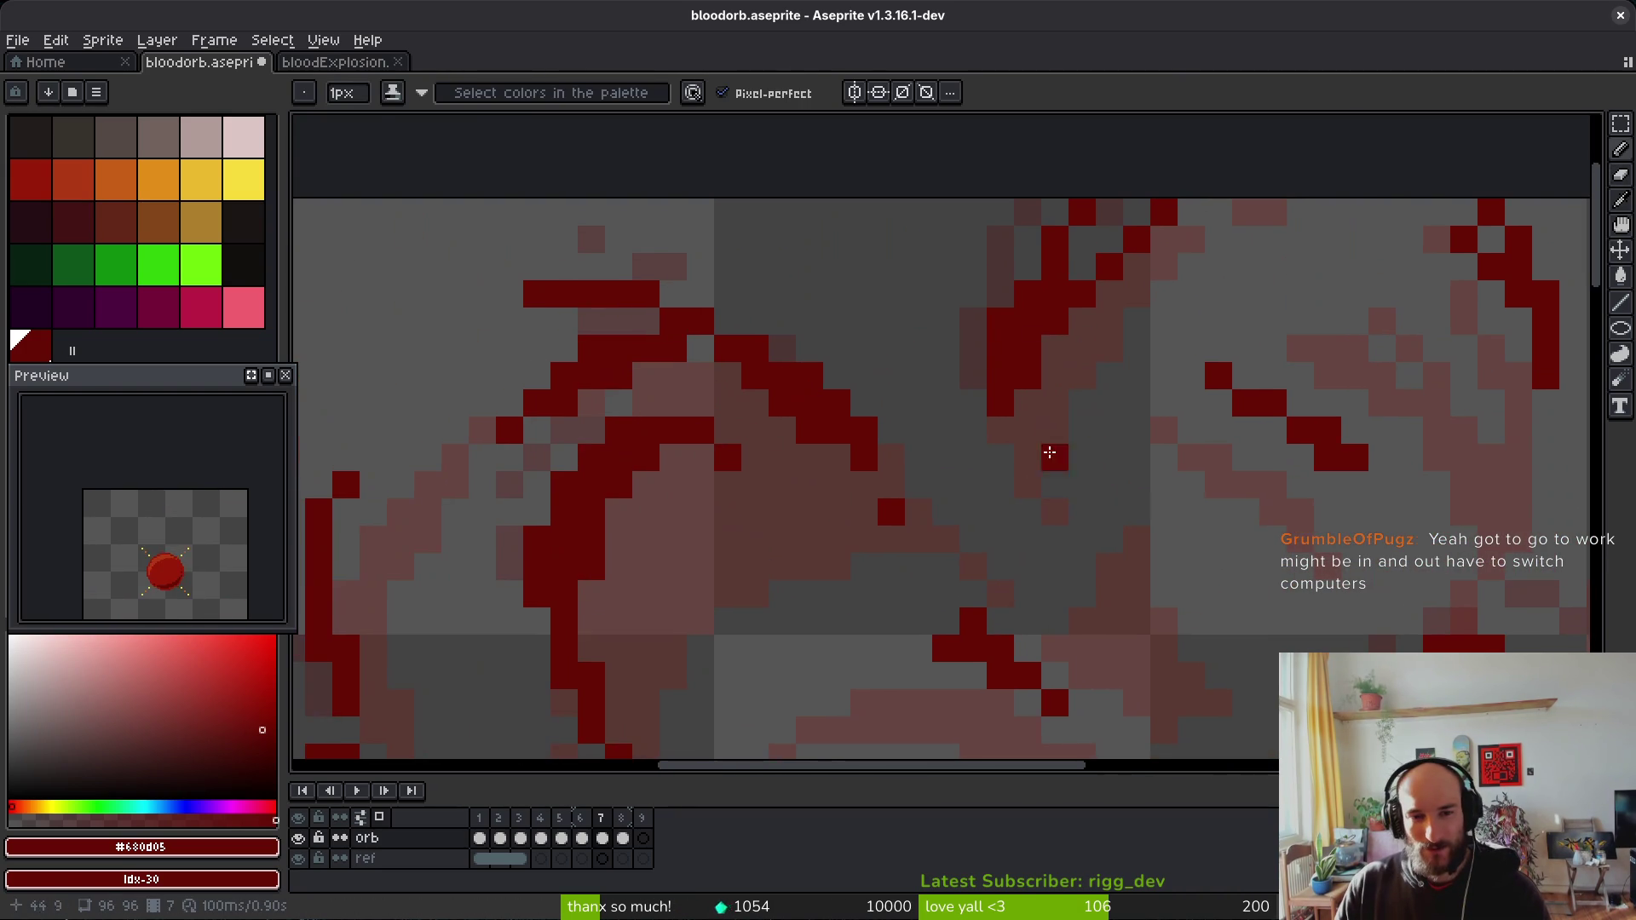
pyautogui.press('e')
pyautogui.scroll(-5, 1001, 322)
pyautogui.hotkey('ctrl', 's')
# Step: Erase a stray pixel, draw a dark-red run below the top stroke, and save
pyautogui.scroll(-1, 950, 464)
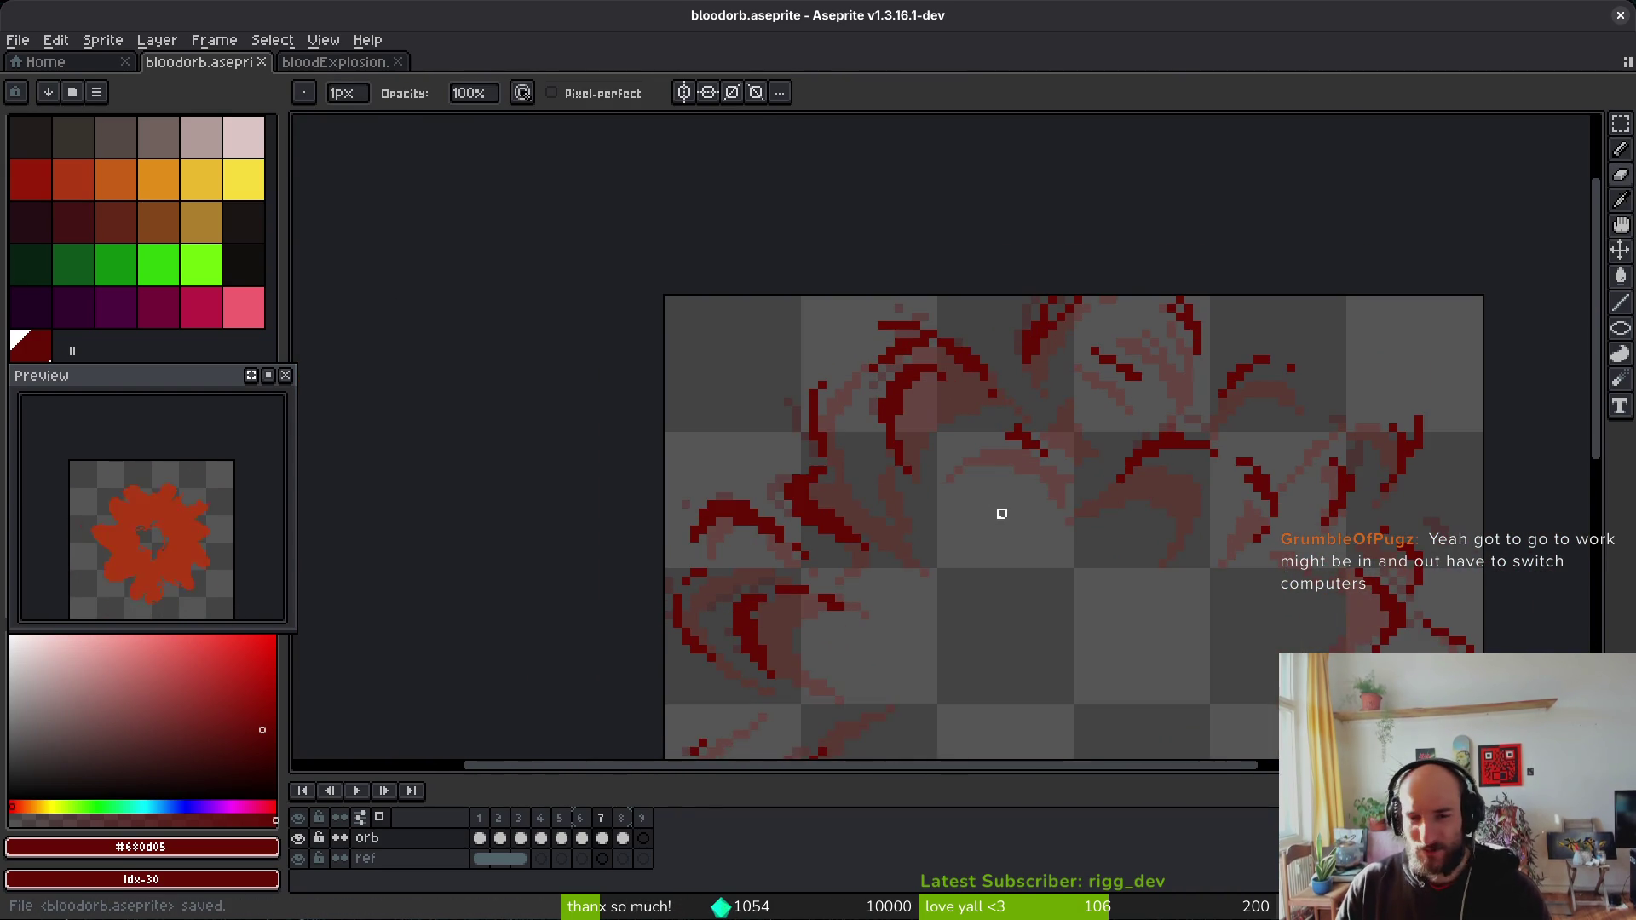
pyautogui.scroll(-1, 998, 511)
pyautogui.scroll(4, 1019, 274)
pyautogui.click(1008, 287)
pyautogui.scroll(-2, 1027, 347)
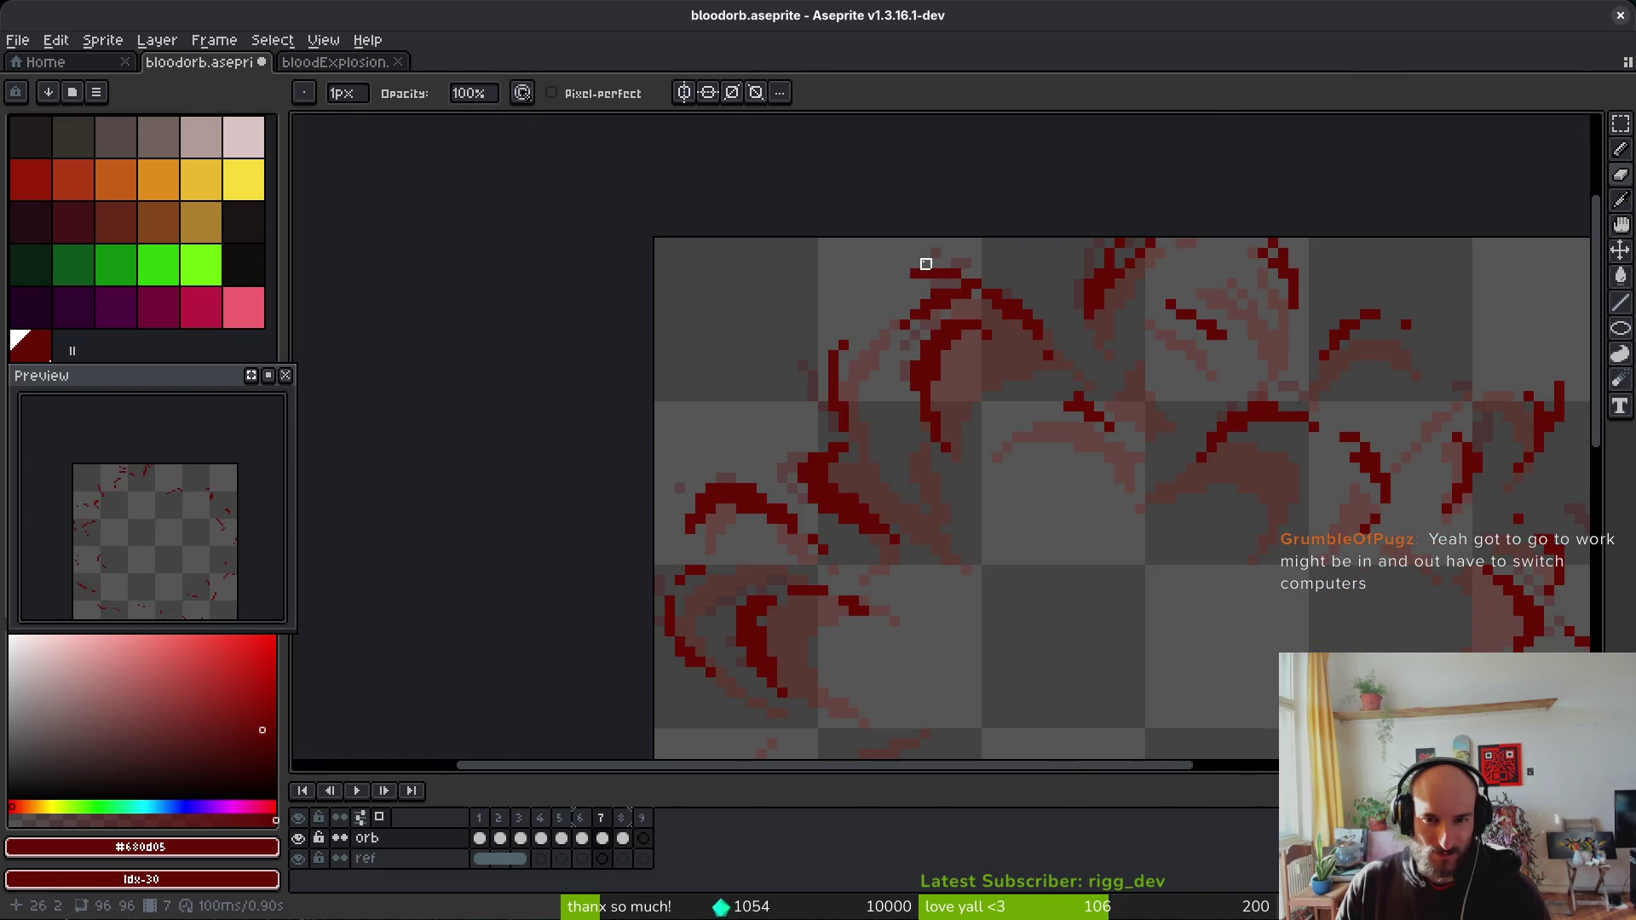
pyautogui.scroll(3, 968, 311)
pyautogui.press('b')
pyautogui.moveTo(919, 291)
pyautogui.mouseDown()
pyautogui.moveTo(896, 322)
pyautogui.moveTo(842, 343)
pyautogui.mouseUp()
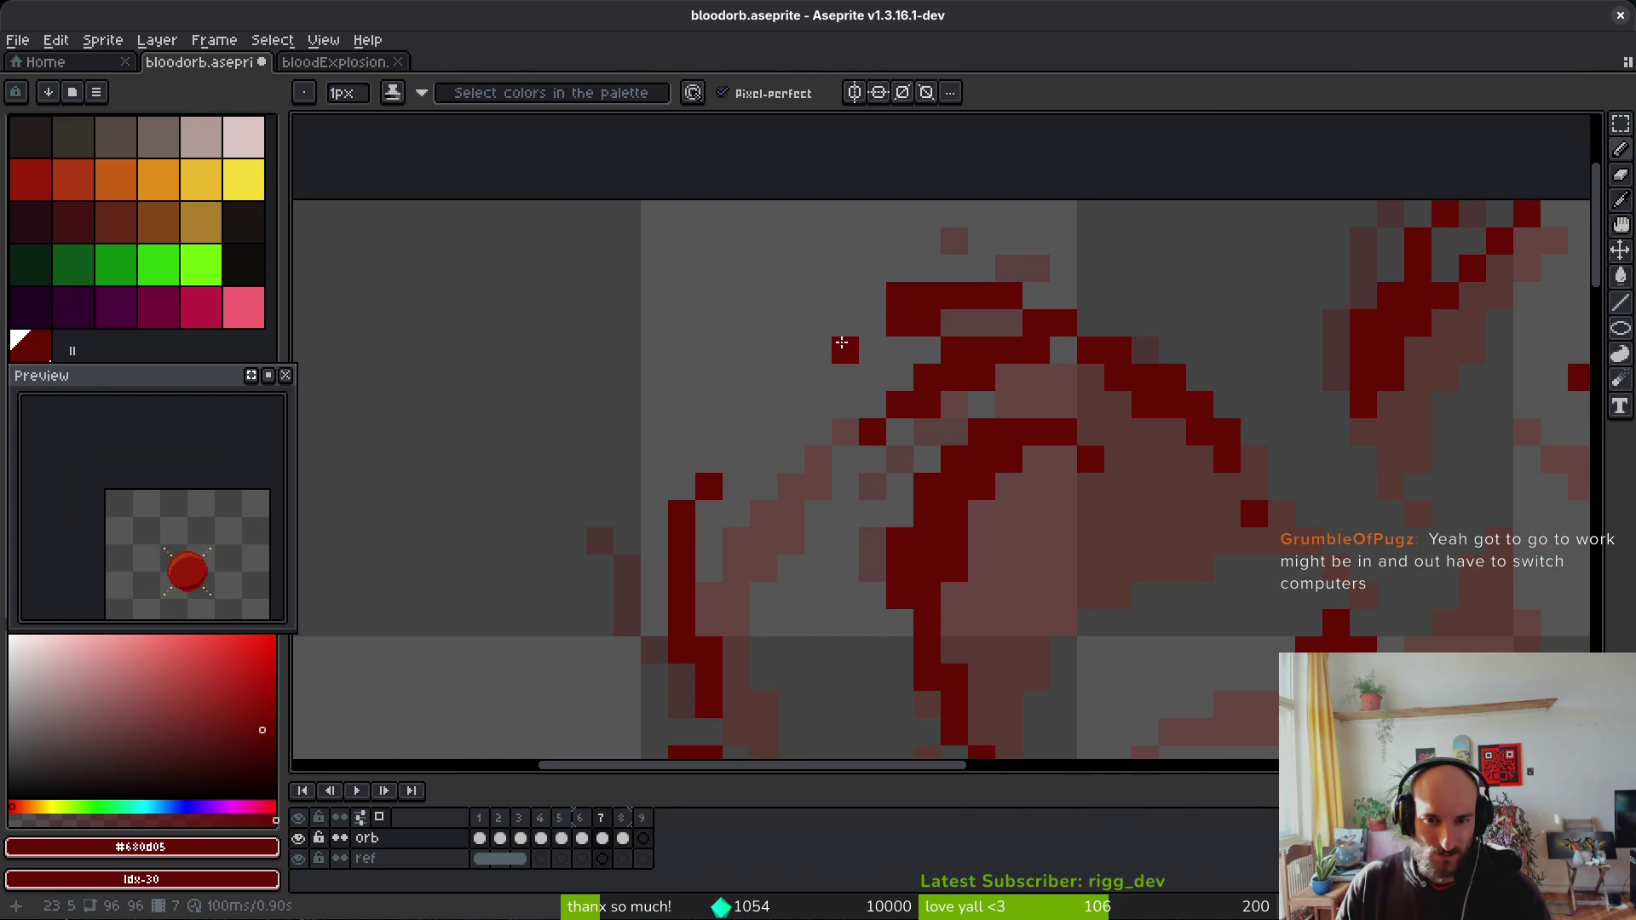
pyautogui.hotkey('ctrl', 's')
pyautogui.scroll(-3, 982, 391)
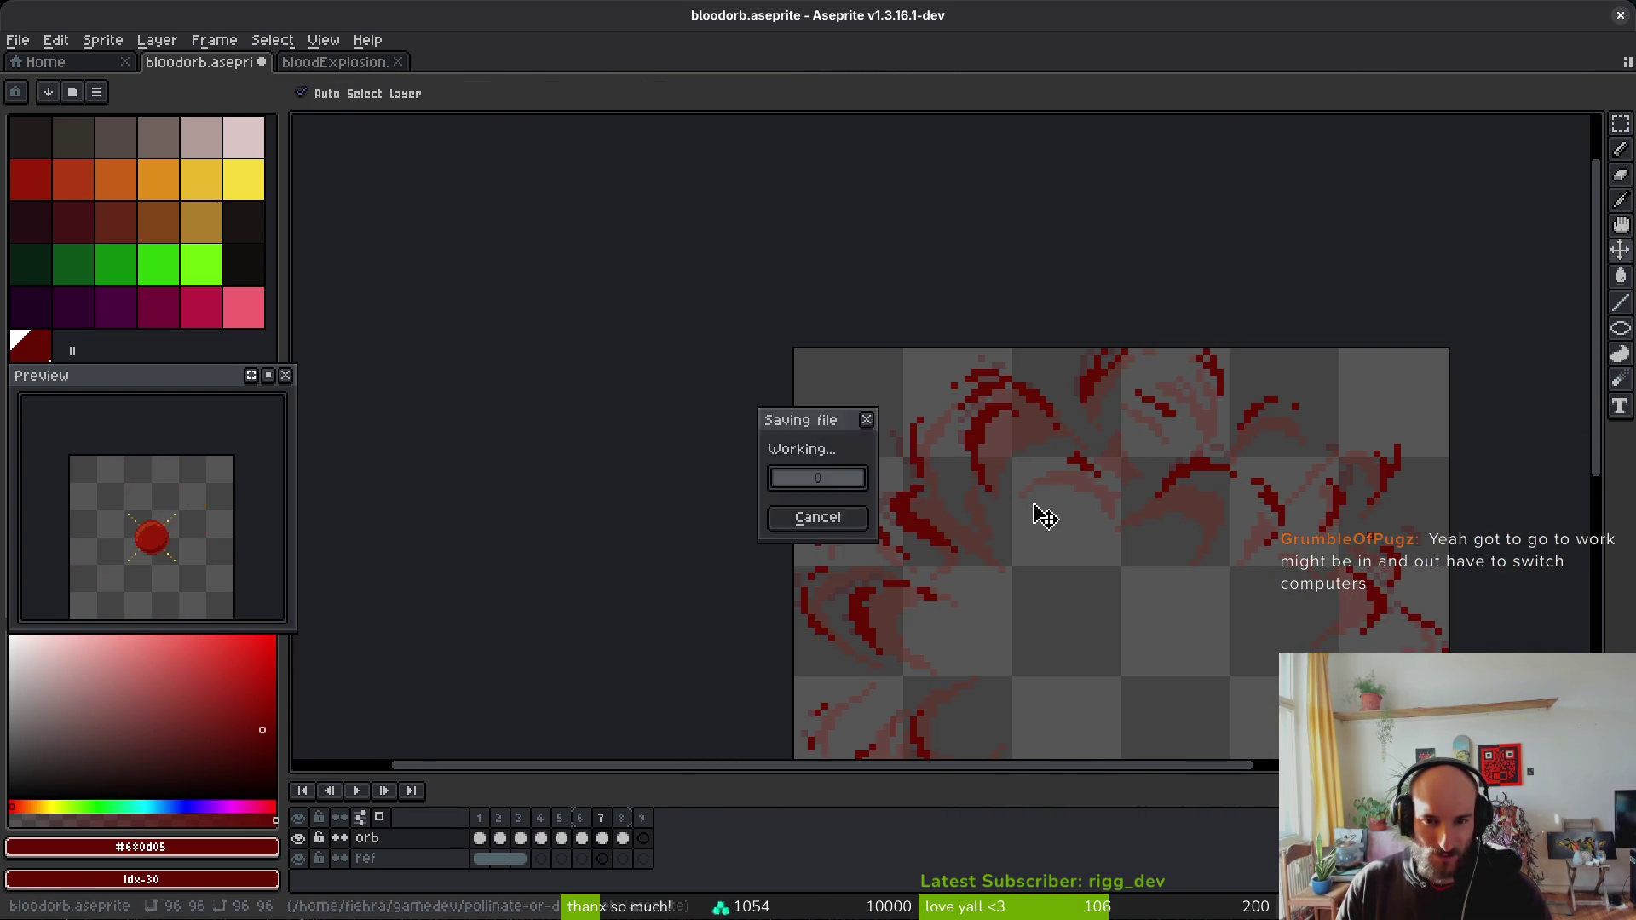
# Step: Paint another dark-red pixel on the splash ring
pyautogui.moveTo(954, 444); pyautogui.dragTo(849, 287)
pyautogui.scroll(1, 1169, 439)
pyautogui.press('b')
pyautogui.click(1191, 510)
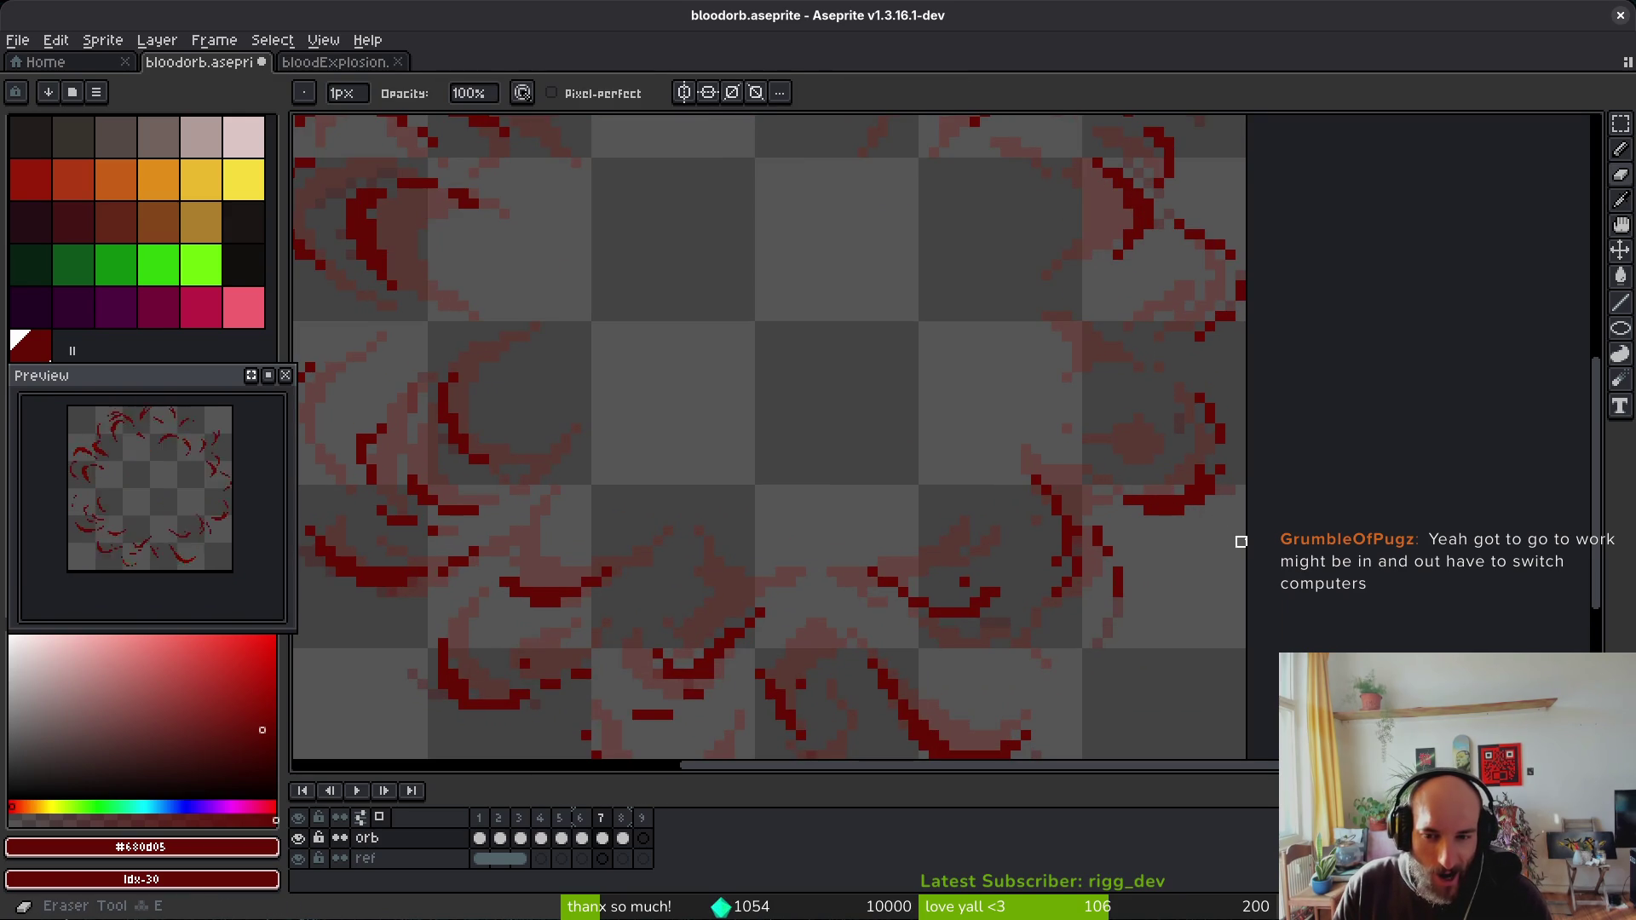
pyautogui.scroll(-1, 1227, 536)
pyautogui.scroll(1, 1014, 649)
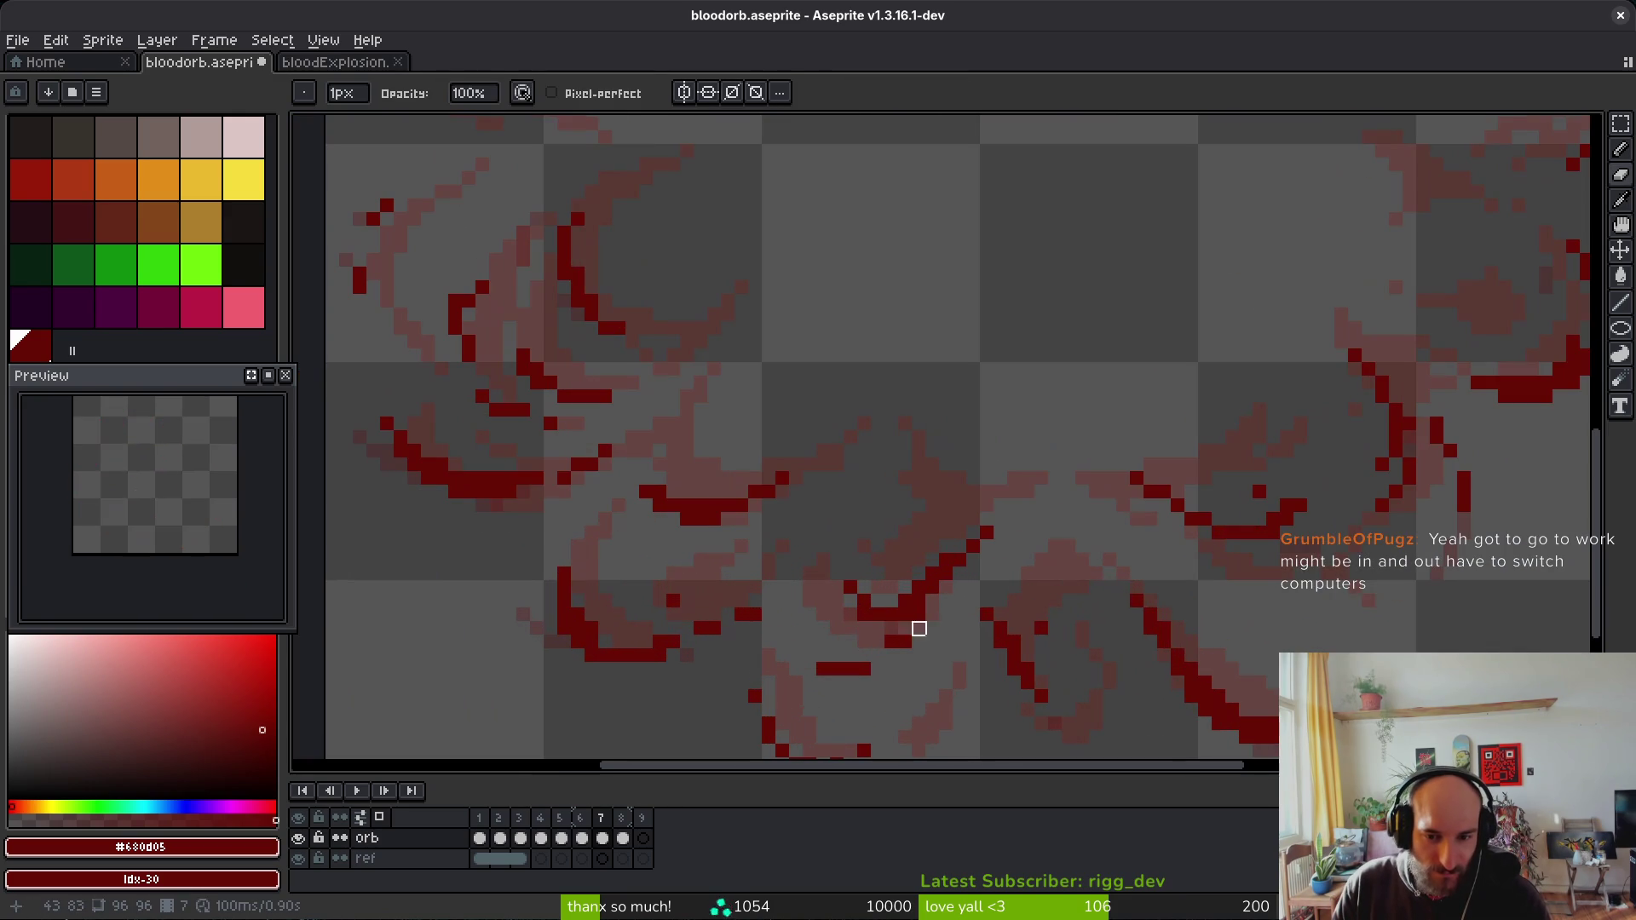
# Step: Darken two neighbouring pixels in the lower stroke with shading ink
pyautogui.hotkey('shift', 'b')
pyautogui.scroll(1, 929, 628)
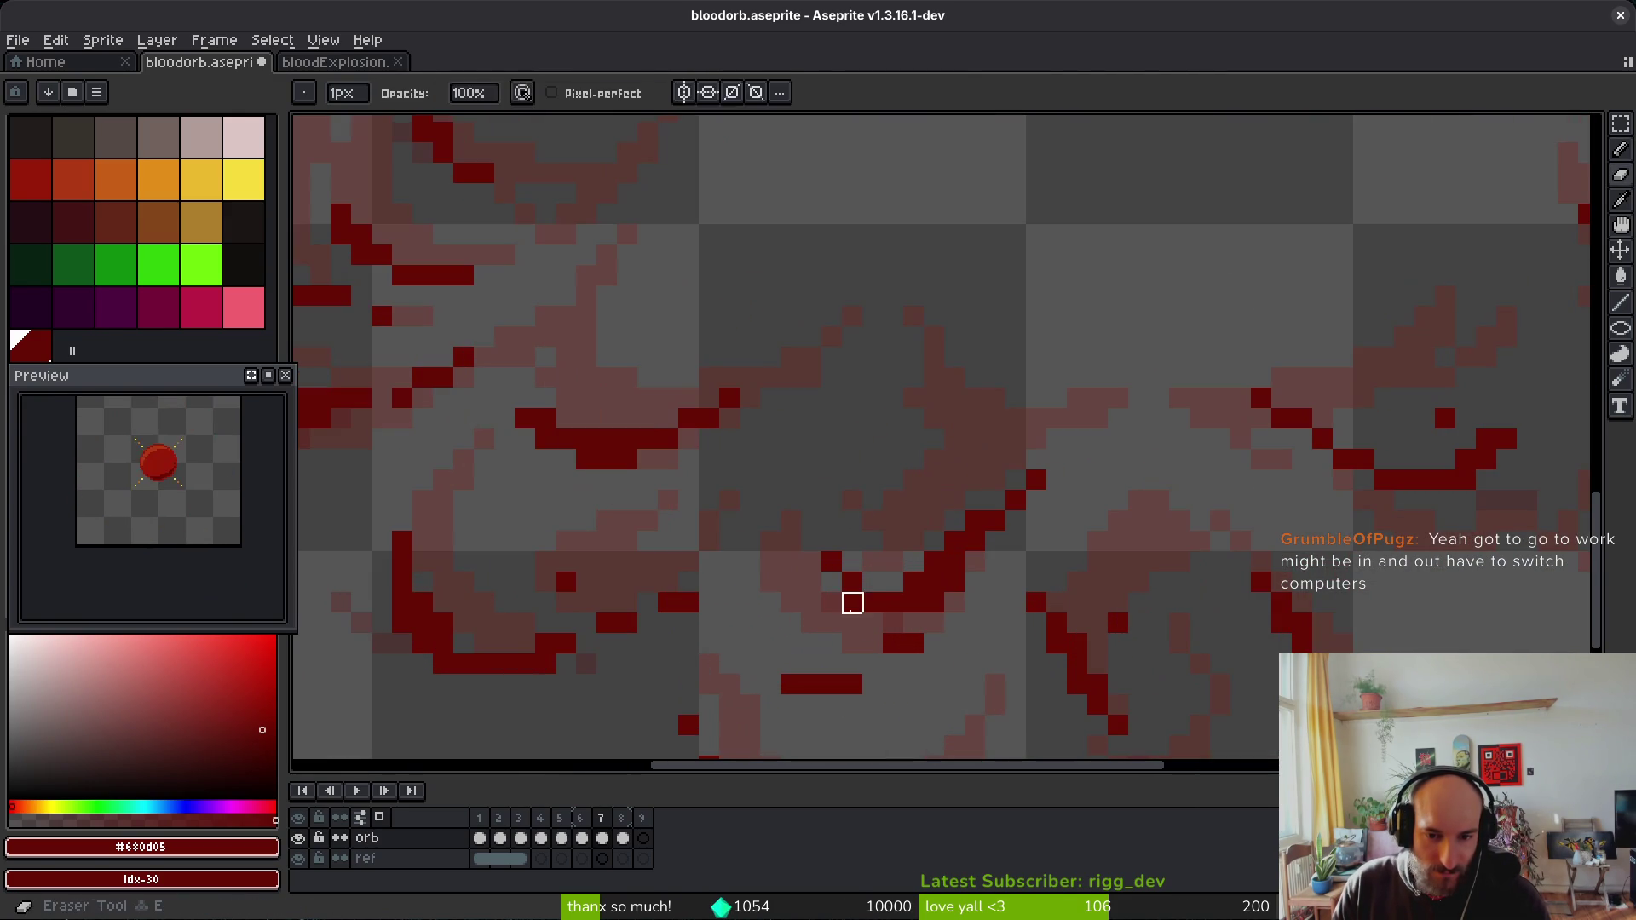
pyautogui.click(811, 561)
pyautogui.click(843, 558)
pyautogui.press('b')
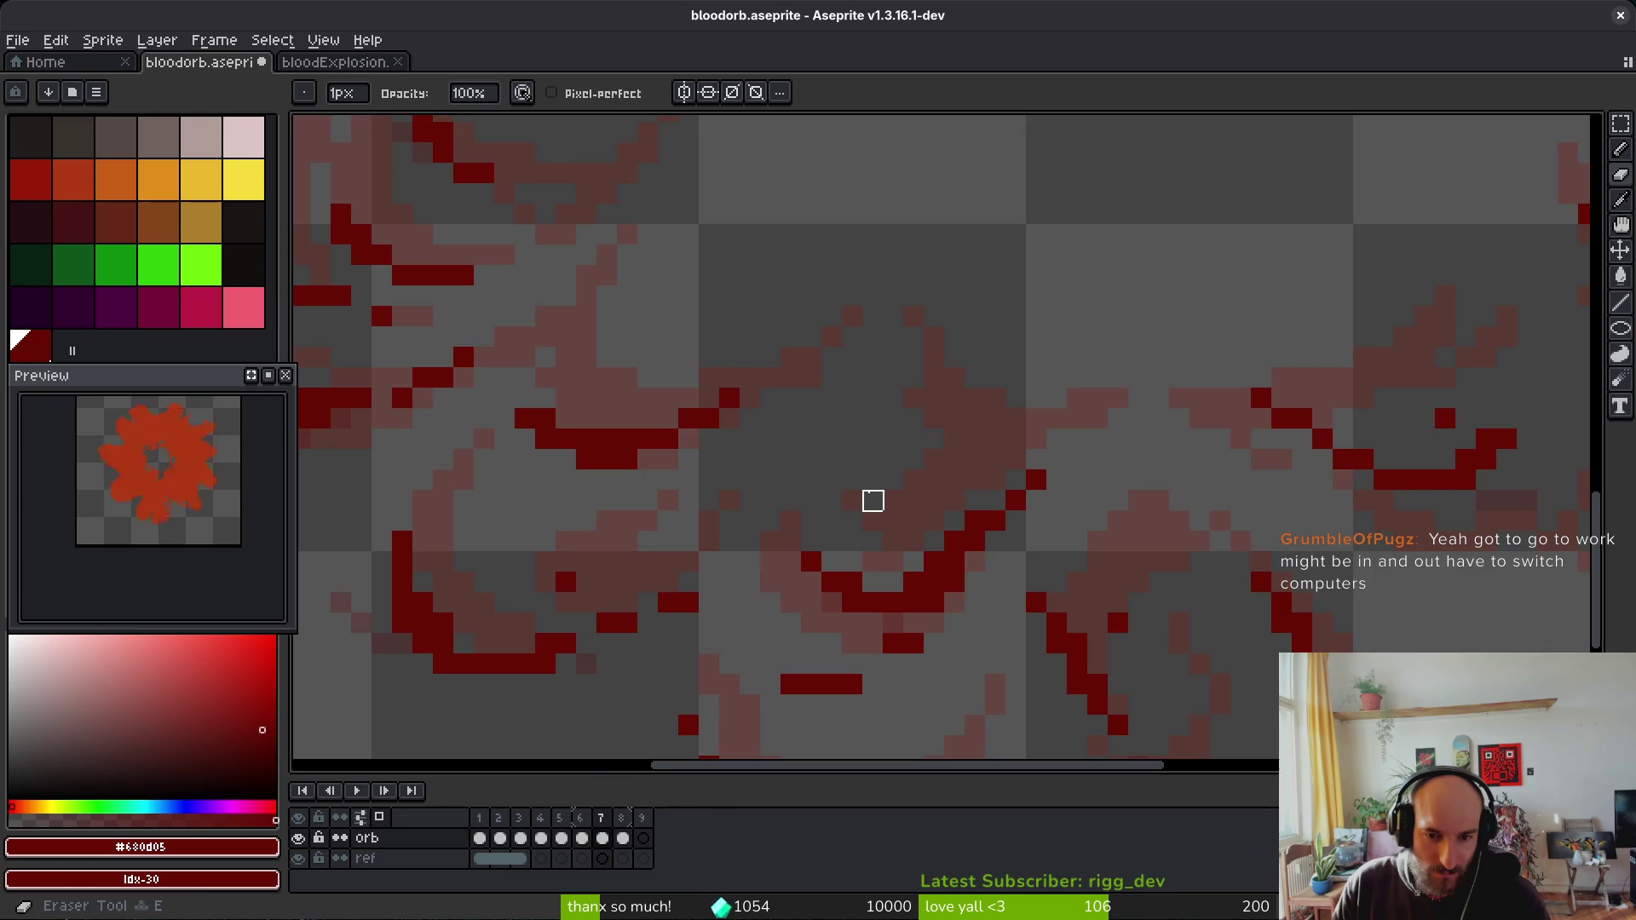
pyautogui.scroll(-2, 942, 560)
pyautogui.scroll(1, 925, 560)
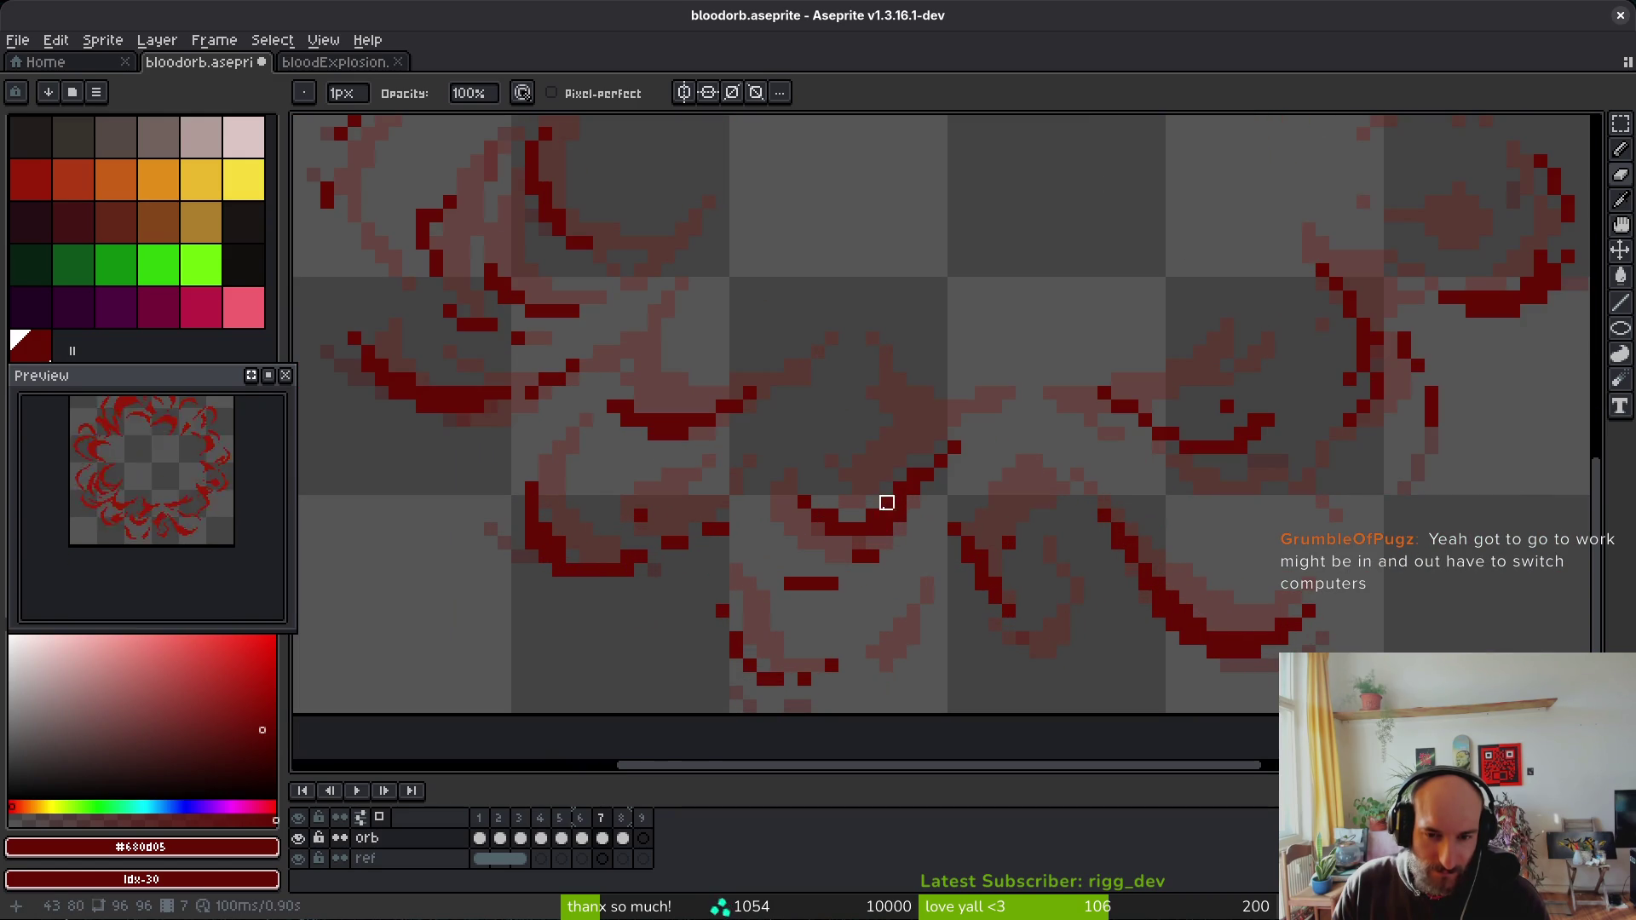
# Step: Keep shading and erasing pixels in the lower strokes, then save bloodorb
pyautogui.hotkey('shift', 'b')
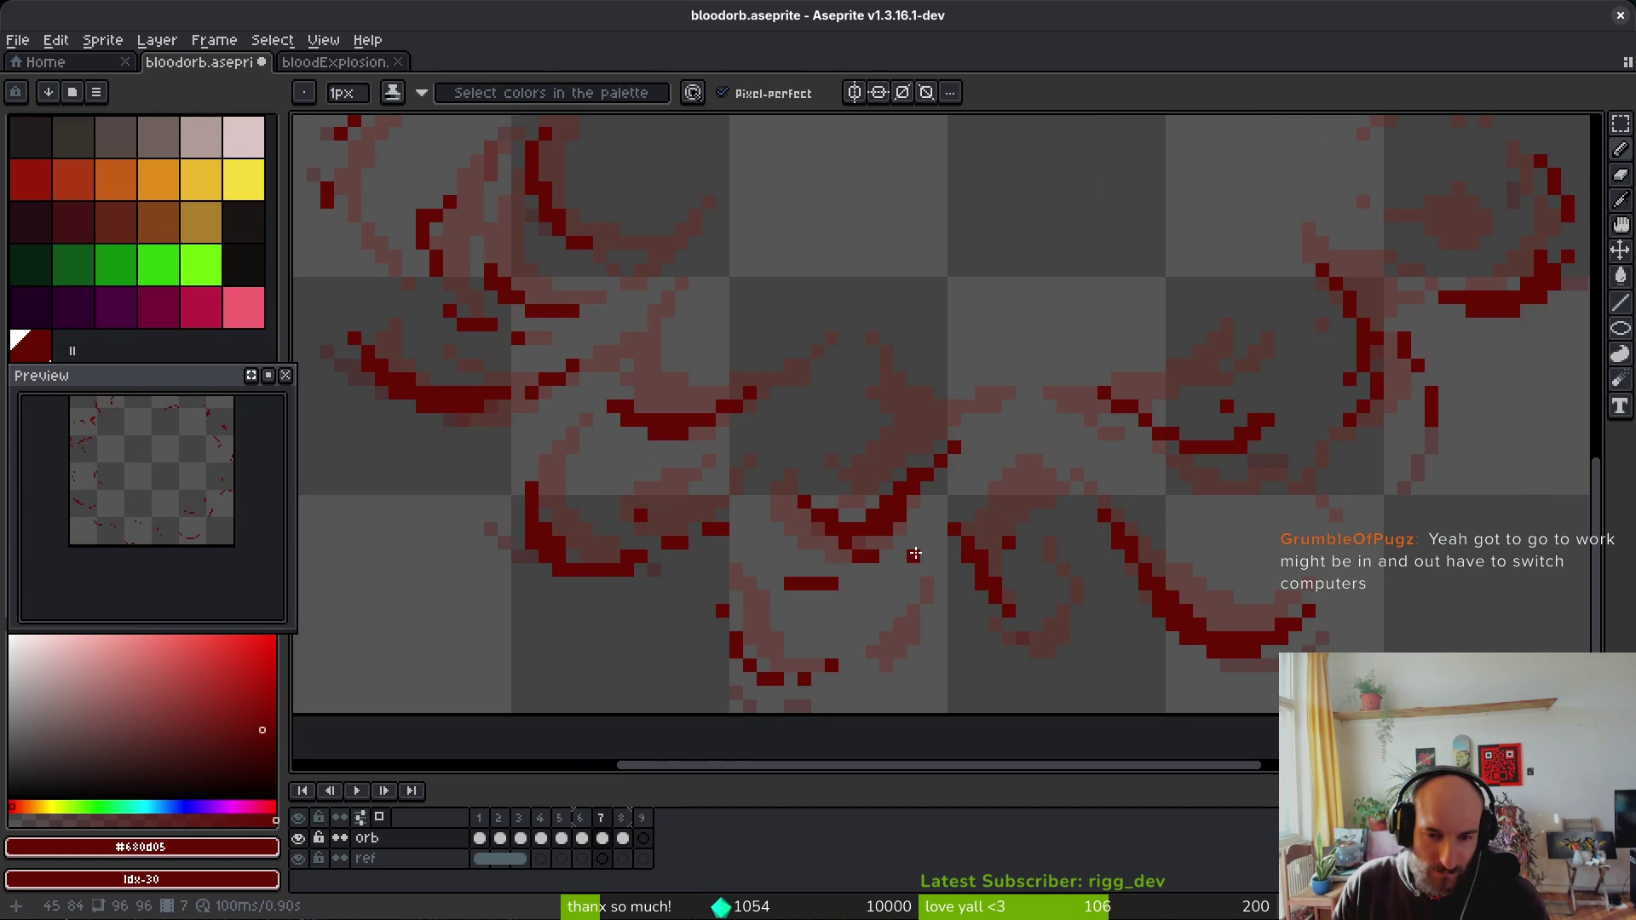
pyautogui.scroll(-1, 947, 580)
pyautogui.scroll(2, 942, 584)
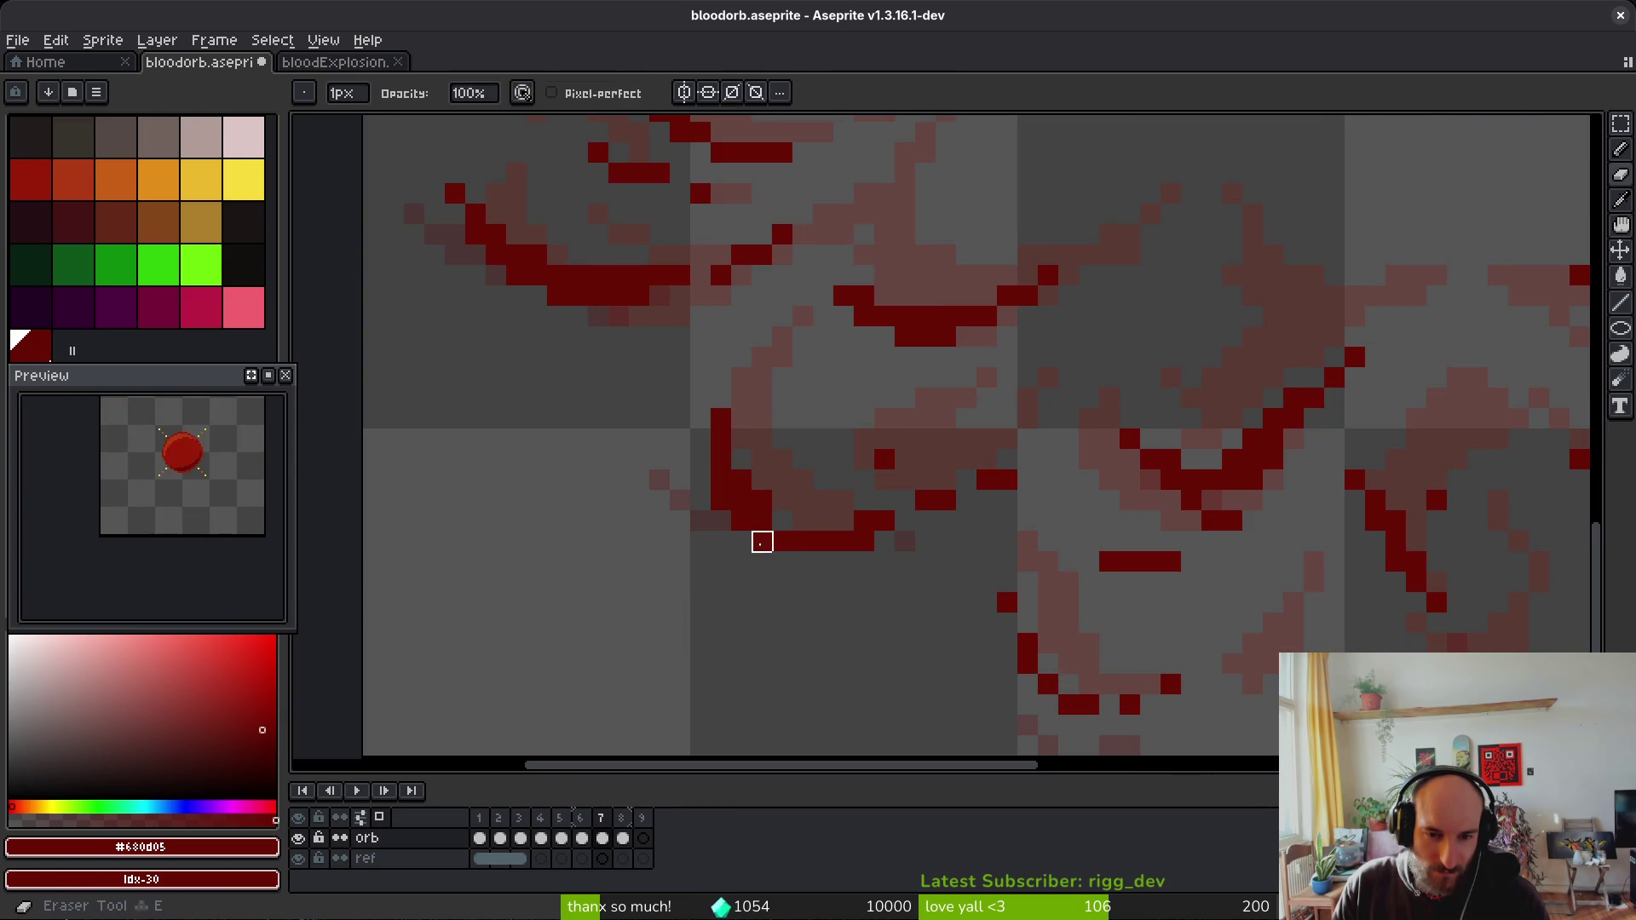
pyautogui.press('e')
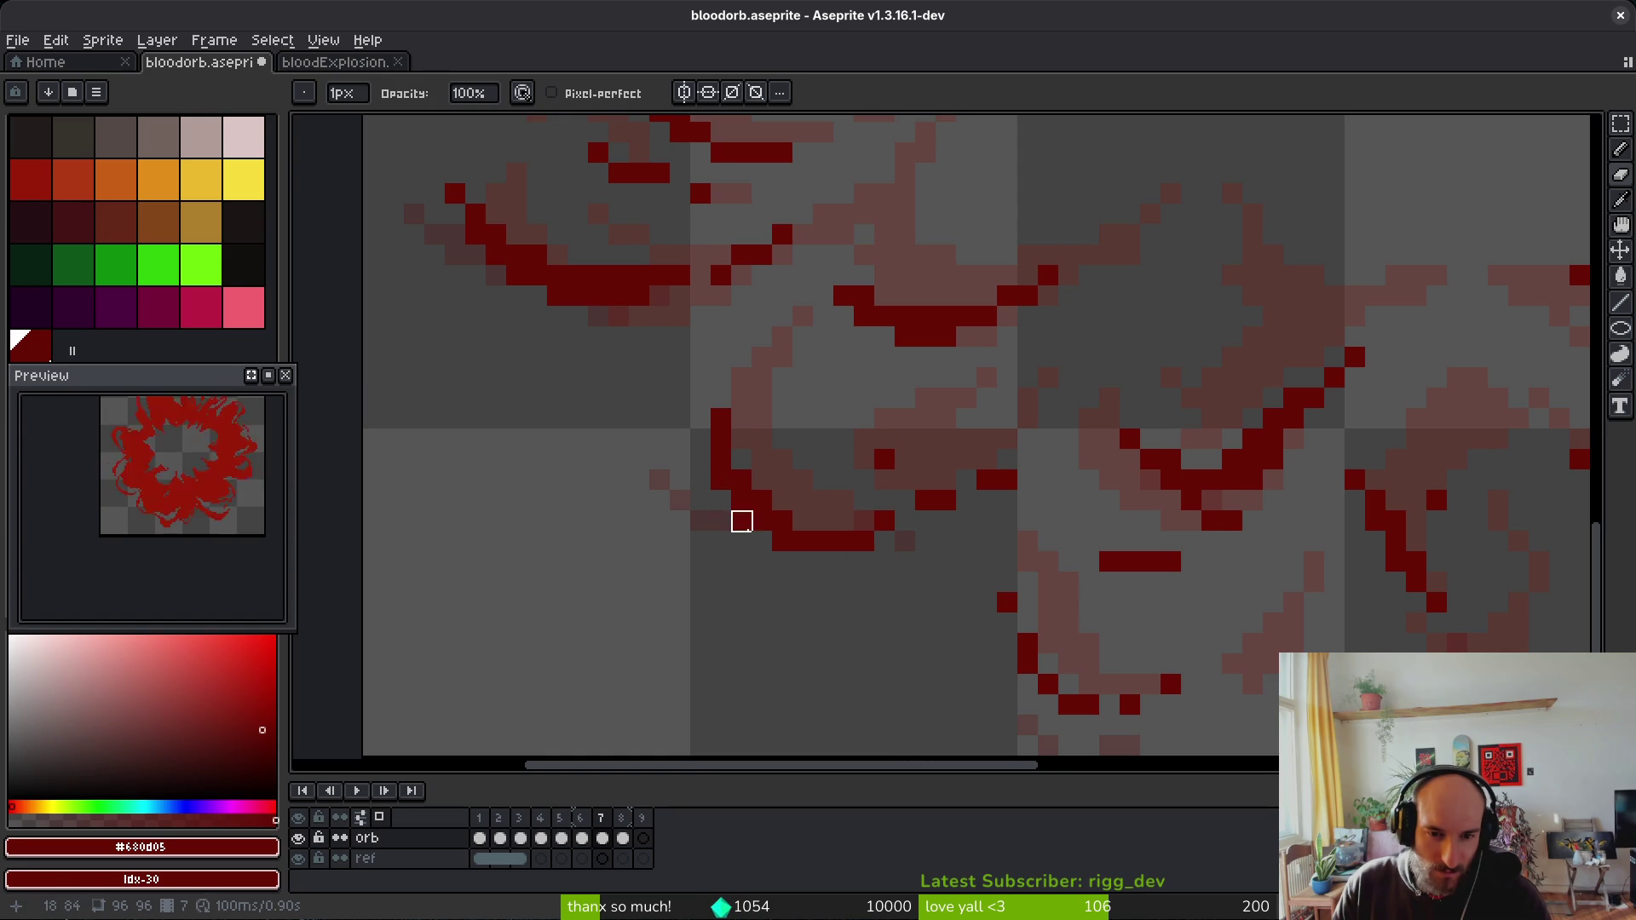
pyautogui.press('b')
pyautogui.scroll(-5, 795, 501)
pyautogui.scroll(4, 822, 524)
pyautogui.press('e')
pyautogui.press('b')
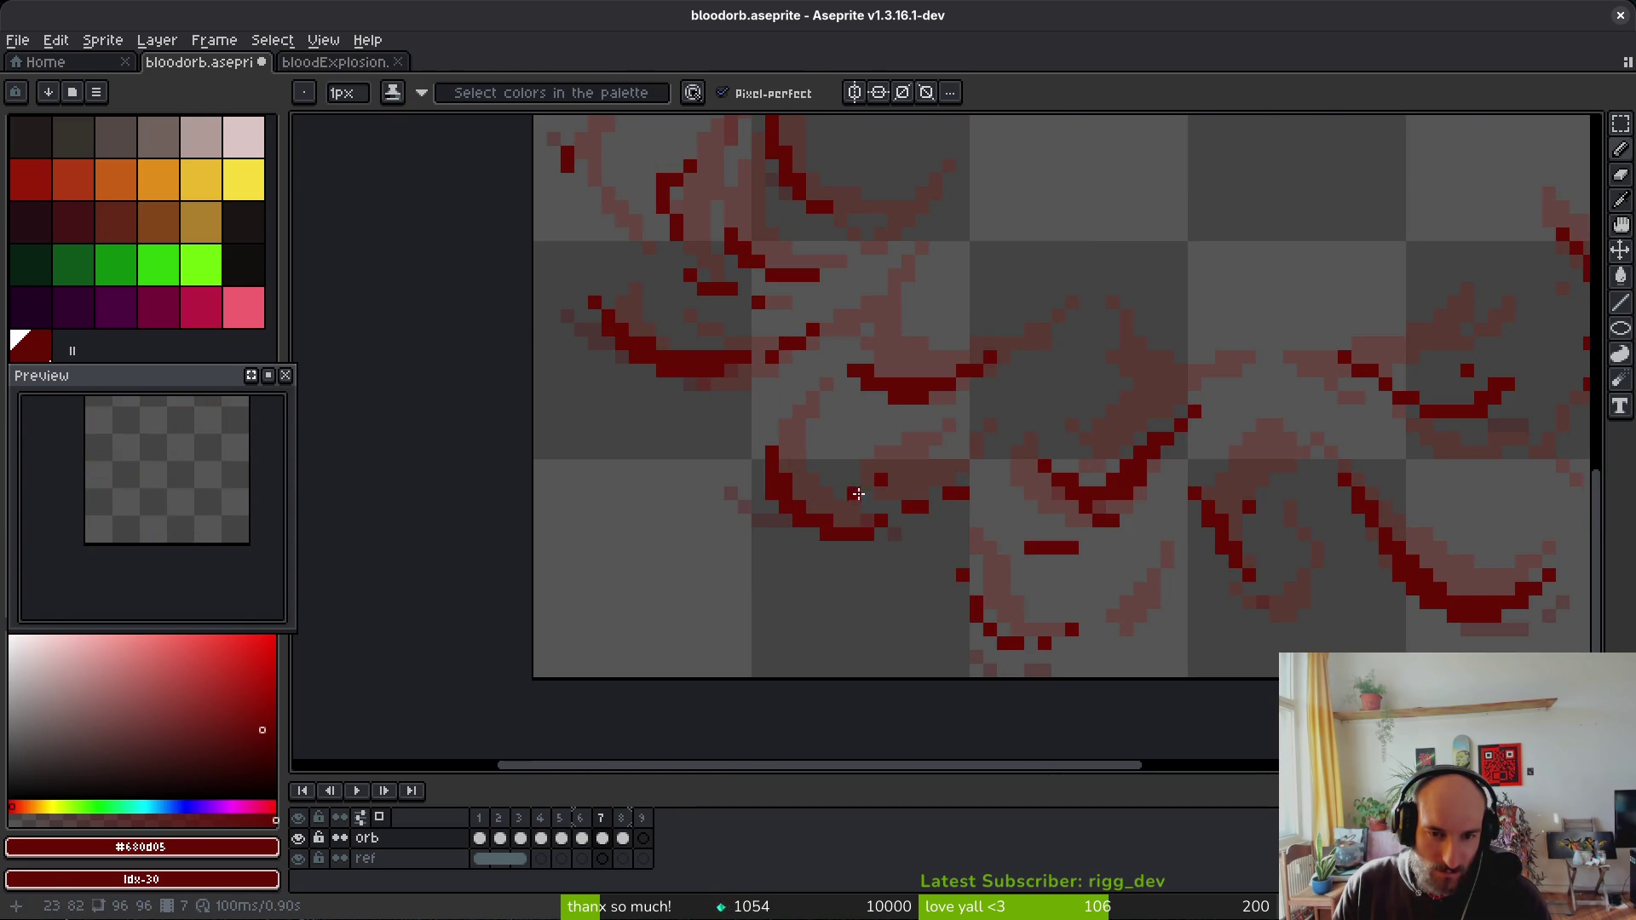
pyautogui.scroll(1, 1006, 504)
pyautogui.hotkey('ctrl', 's')
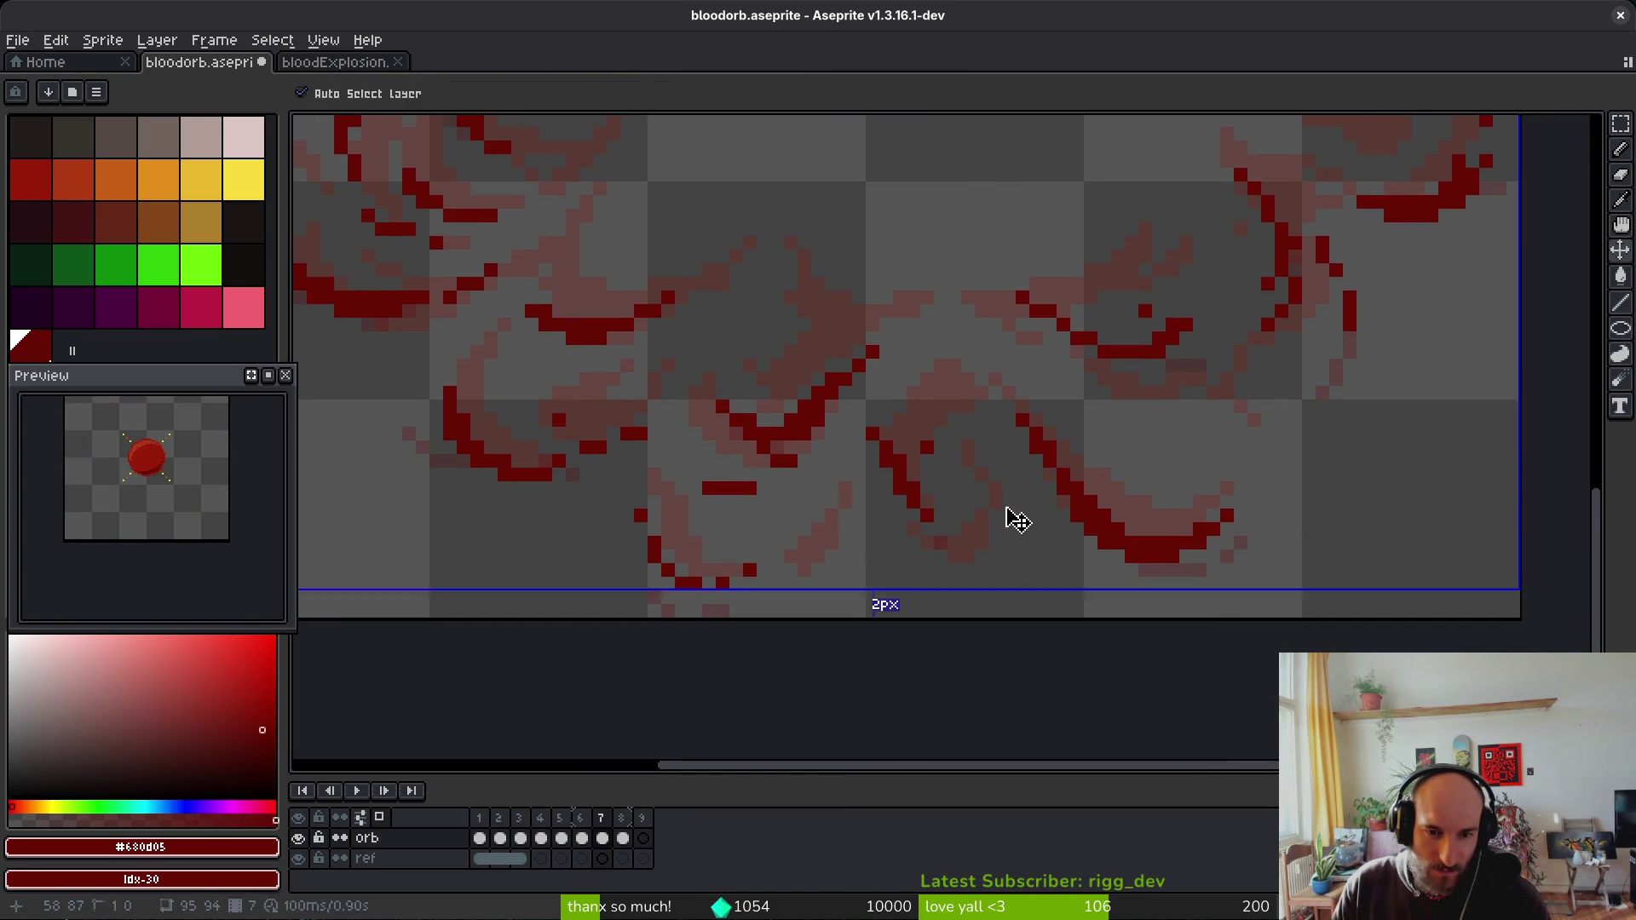
# Step: Erase two pixels at the red bar's right end and bring the whole orb into view
pyautogui.scroll(2, 568, 494)
pyautogui.press('e')
pyautogui.moveTo(593, 501); pyautogui.dragTo(552, 501)
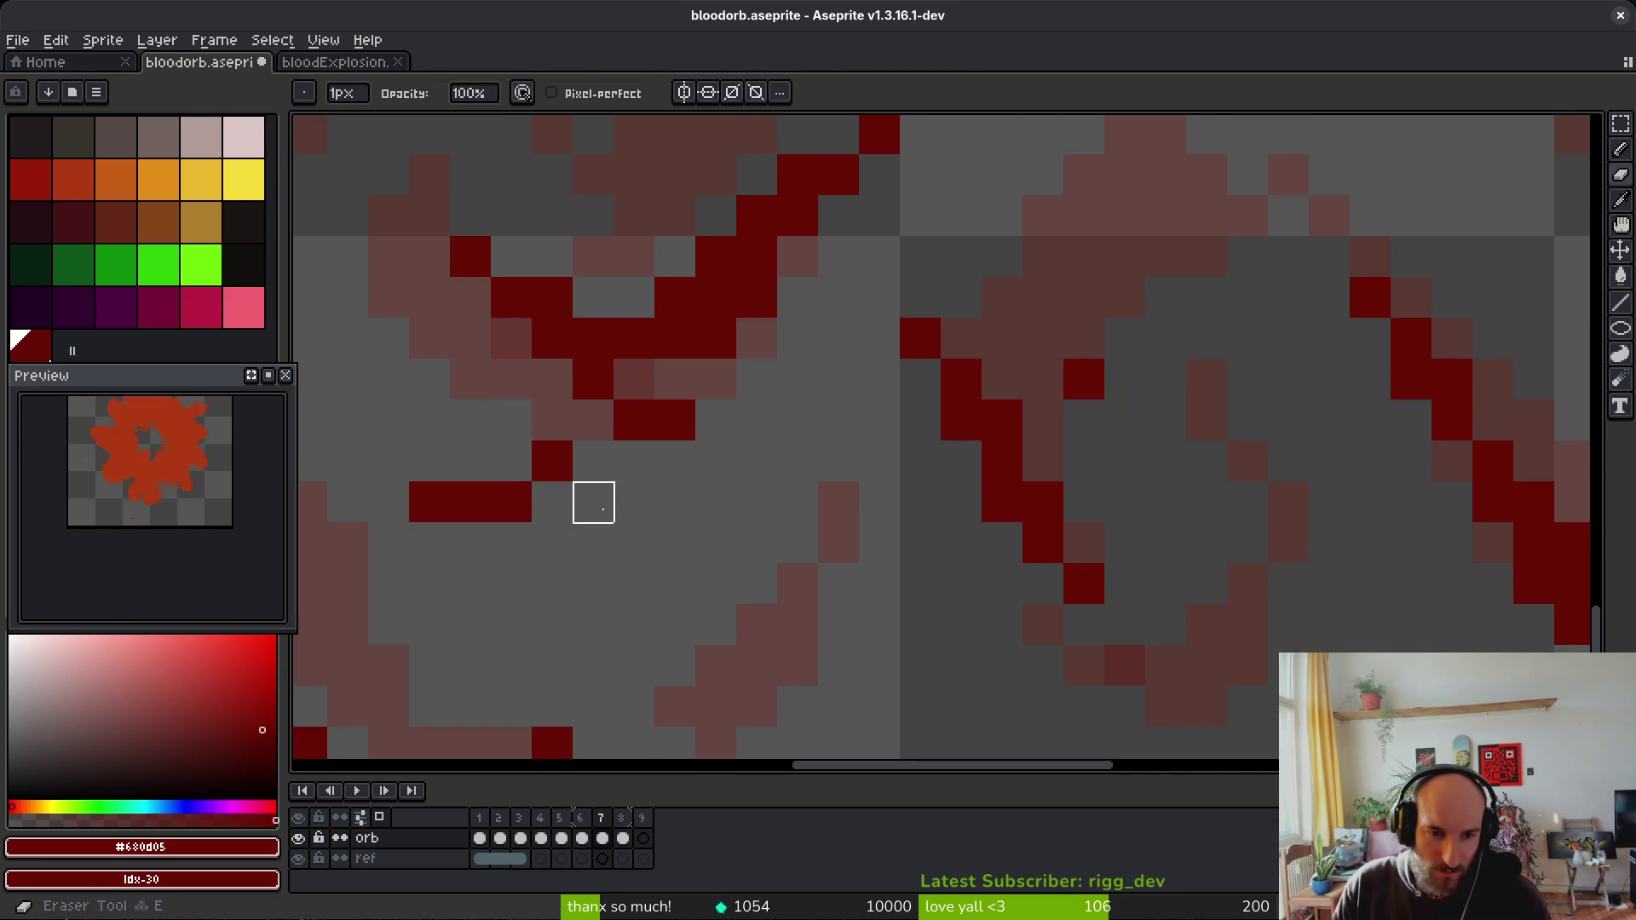
pyautogui.scroll(-4, 695, 523)
pyautogui.scroll(-1, 704, 494)
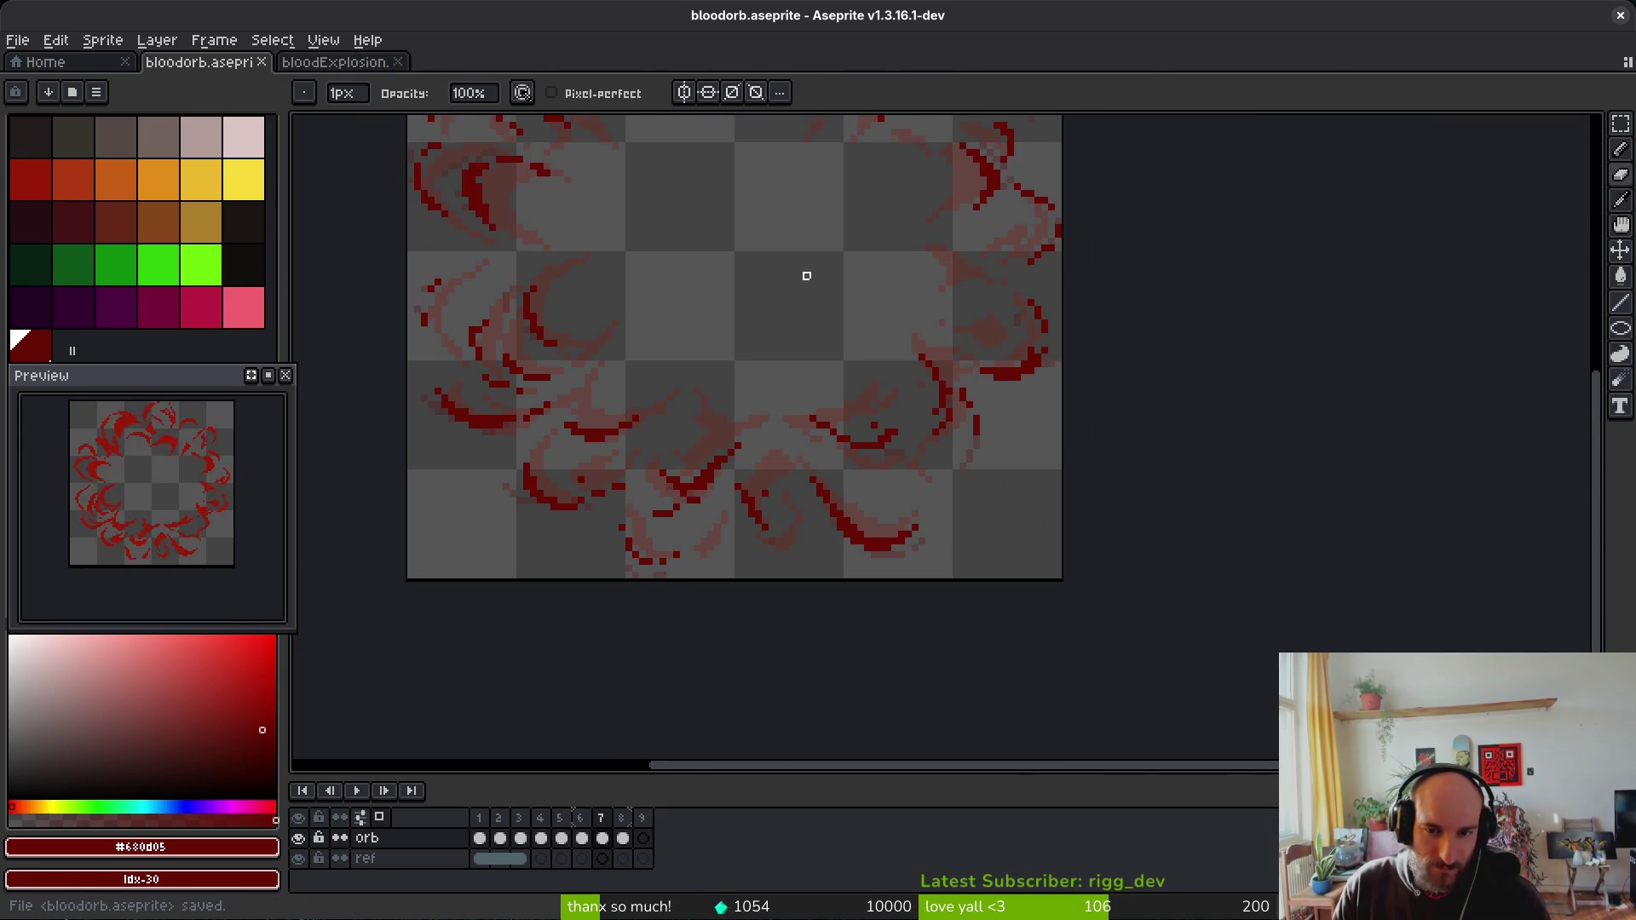
pyautogui.moveTo(806, 275); pyautogui.dragTo(856, 450)
pyautogui.scroll(5, 965, 567)
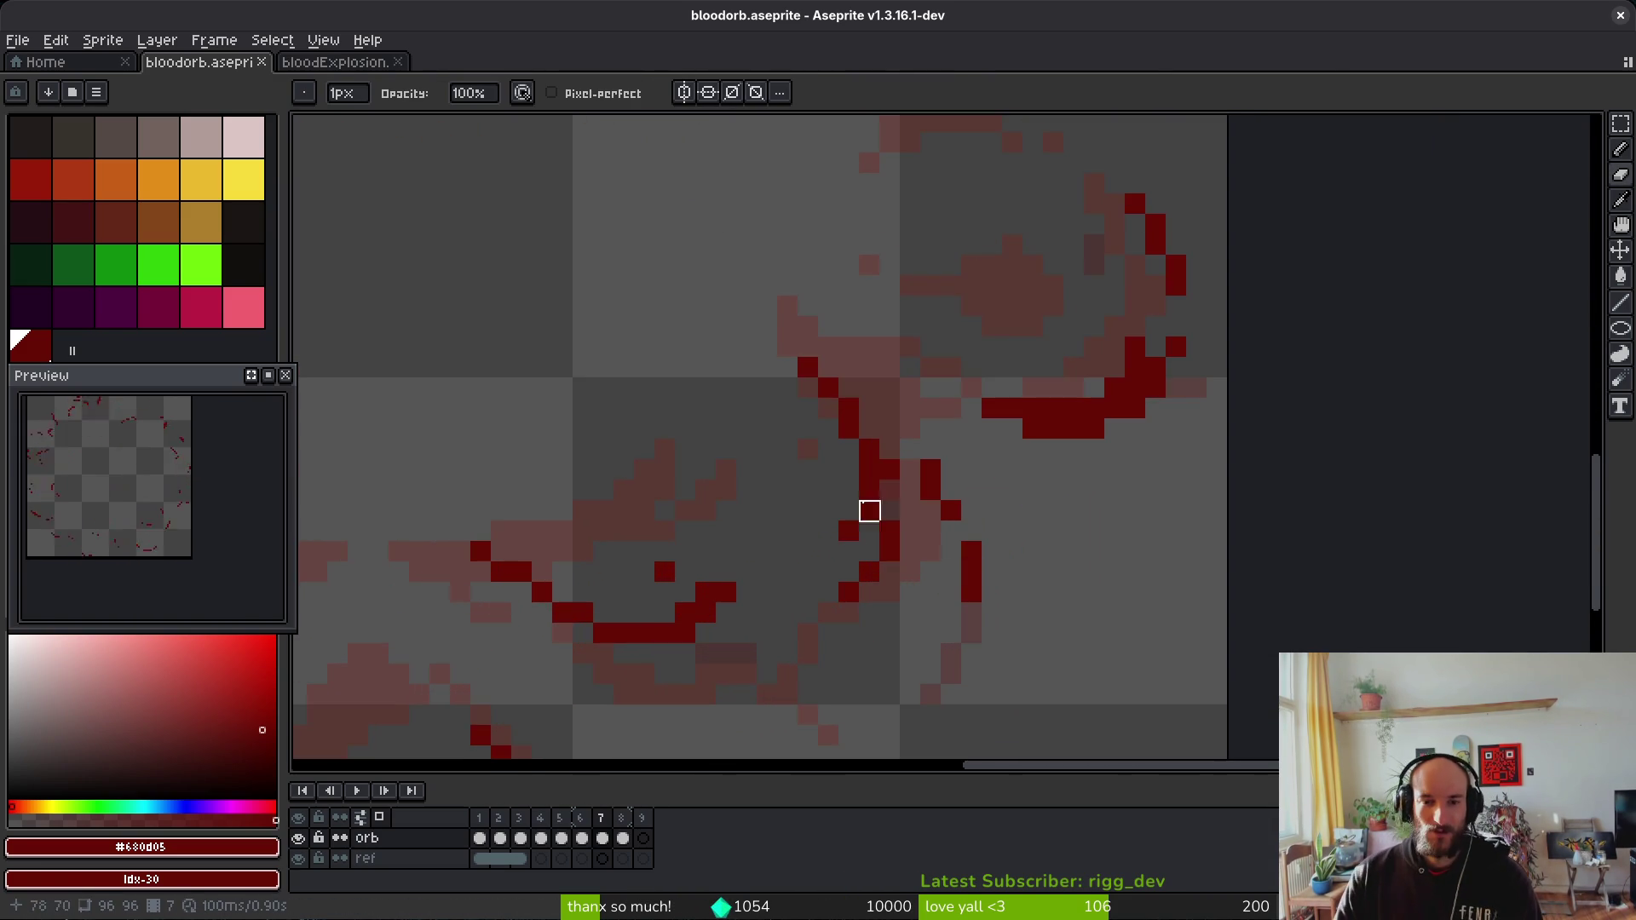
pyautogui.scroll(-5, 887, 507)
pyautogui.moveTo(797, 326); pyautogui.dragTo(807, 507)
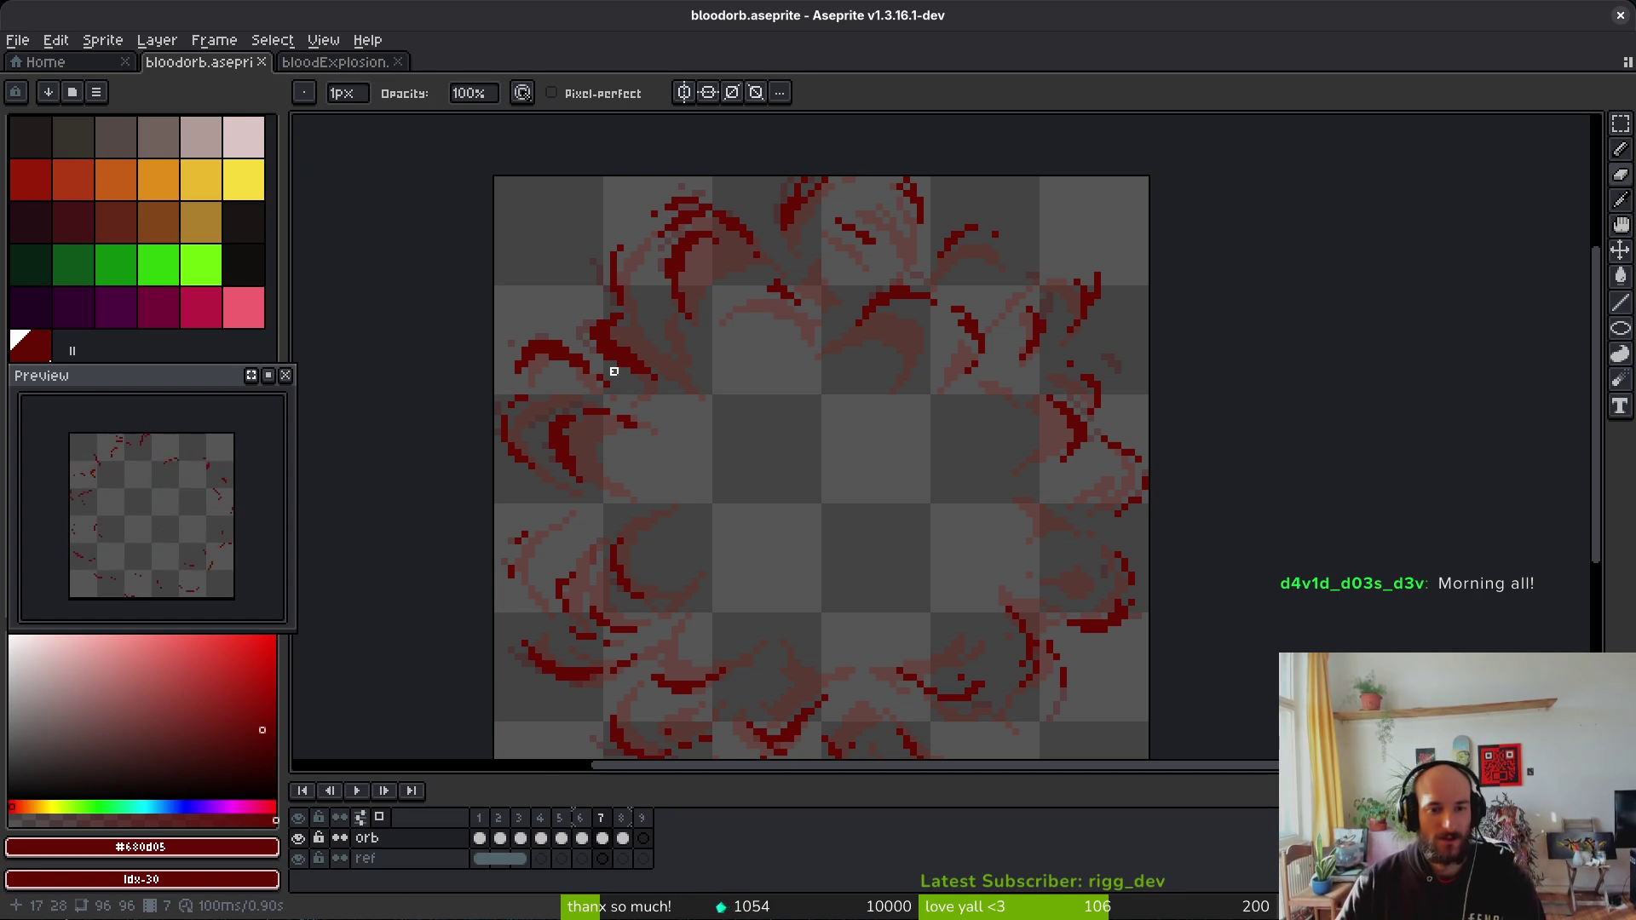
# Step: Save bloodorb, pan across the sprite, and hide the ref layer
pyautogui.scroll(5, 588, 460)
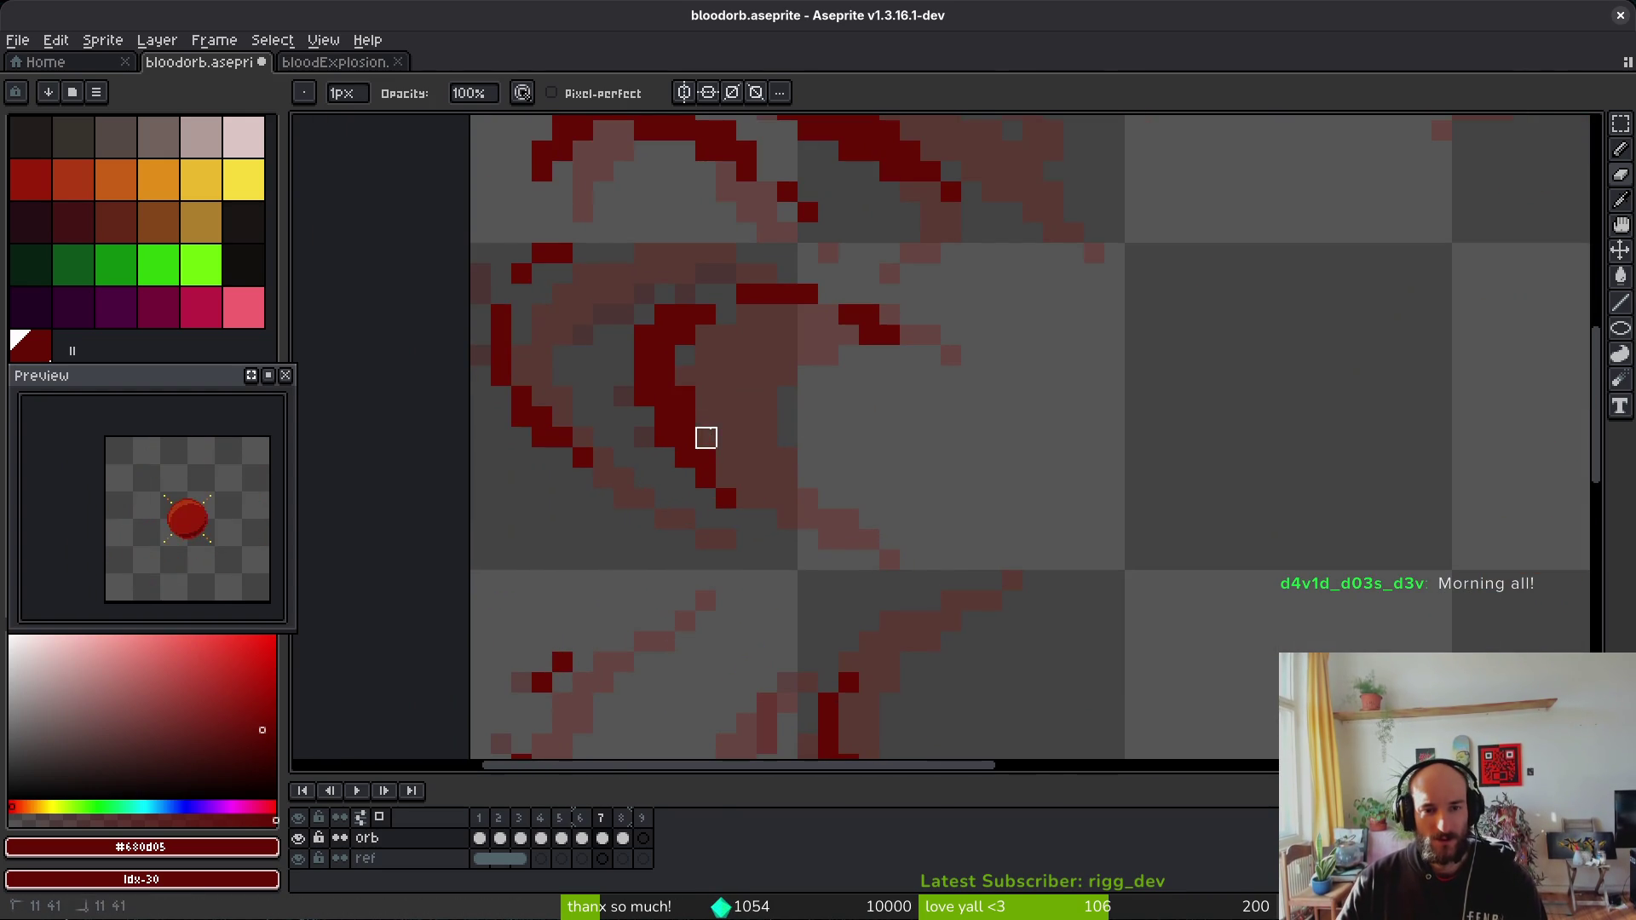
pyautogui.hotkey('ctrl', 's')
pyautogui.scroll(-4, 747, 356)
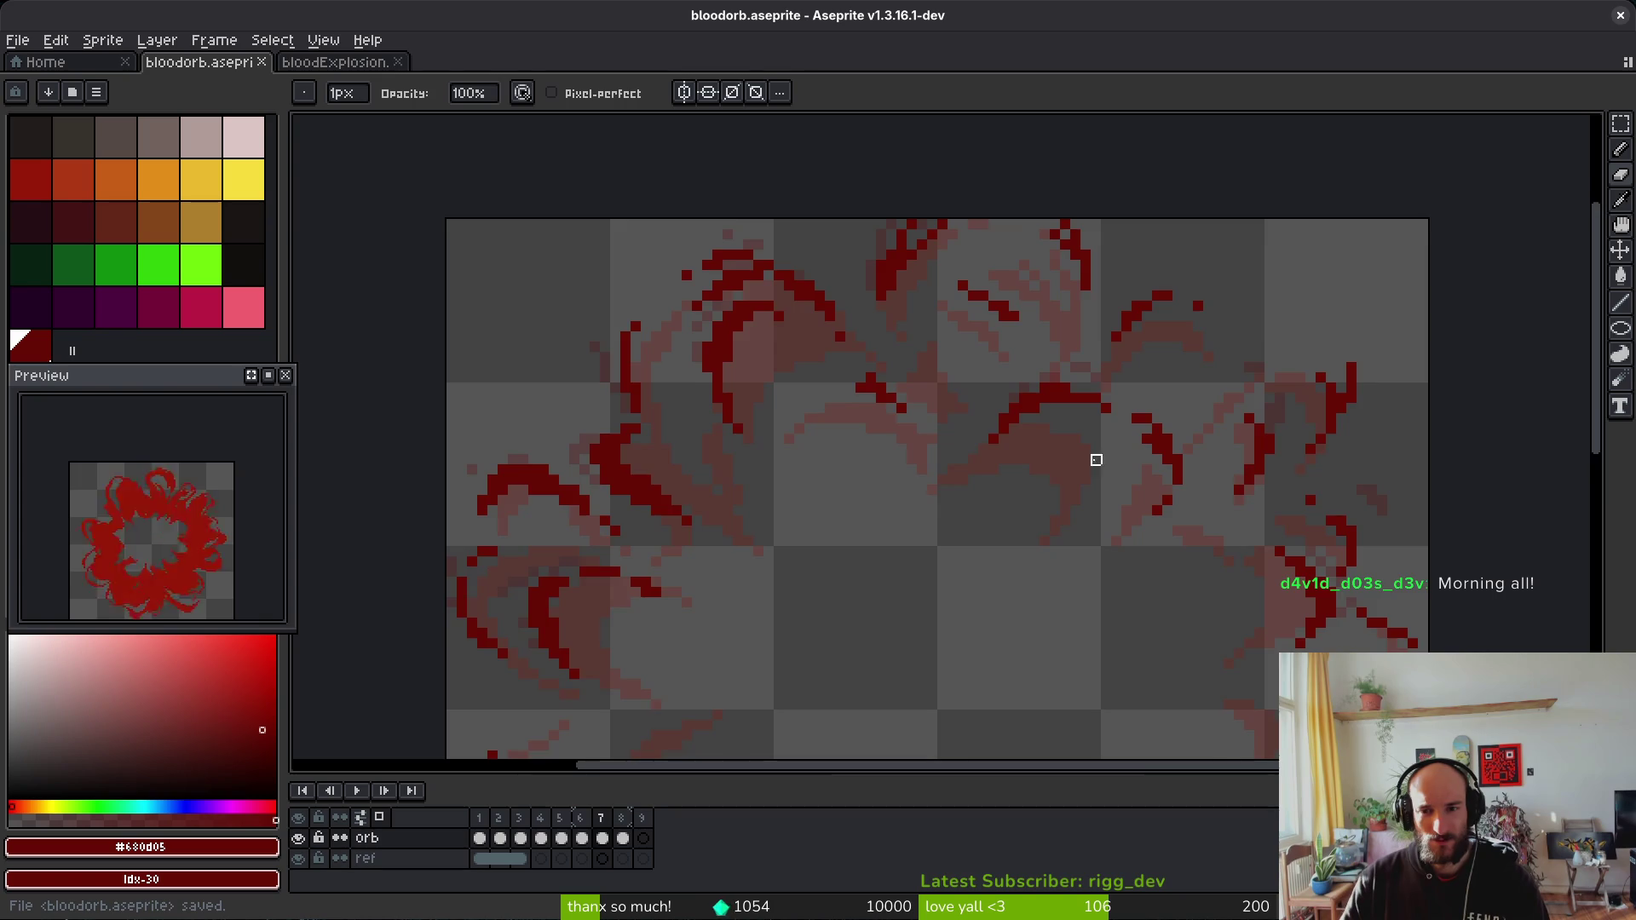
pyautogui.scroll(-2, 1026, 405)
pyautogui.moveTo(984, 449); pyautogui.dragTo(953, 411)
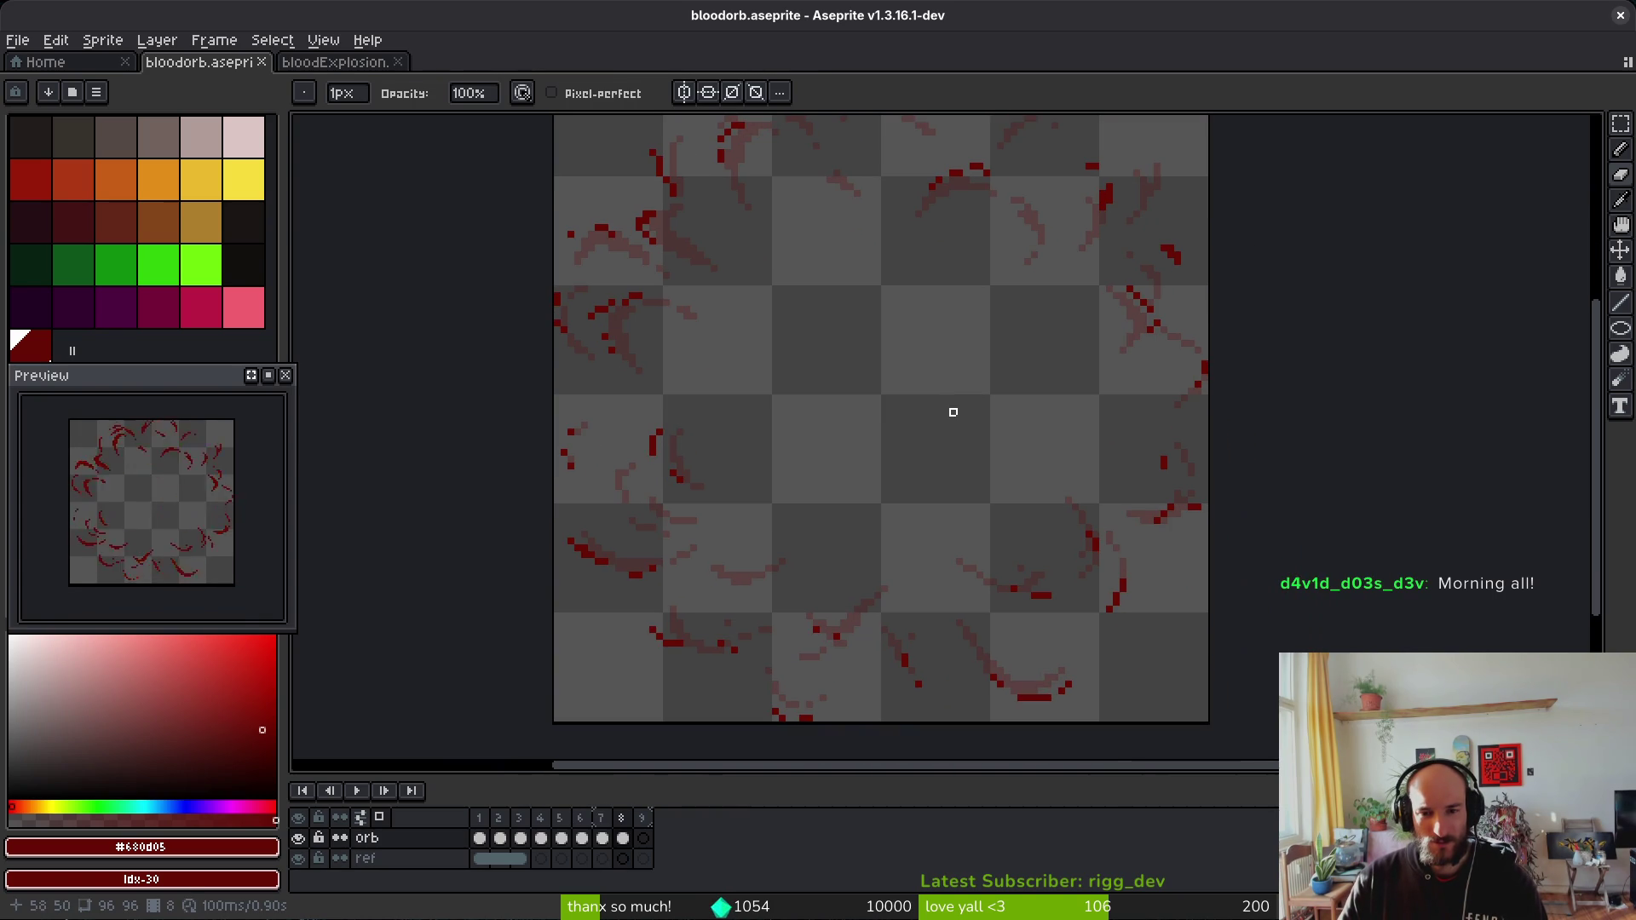
pyautogui.moveTo(932, 343)
pyautogui.mouseDown()
pyautogui.moveTo(920, 336)
pyautogui.moveTo(919, 376)
pyautogui.moveTo(917, 361)
pyautogui.mouseUp()
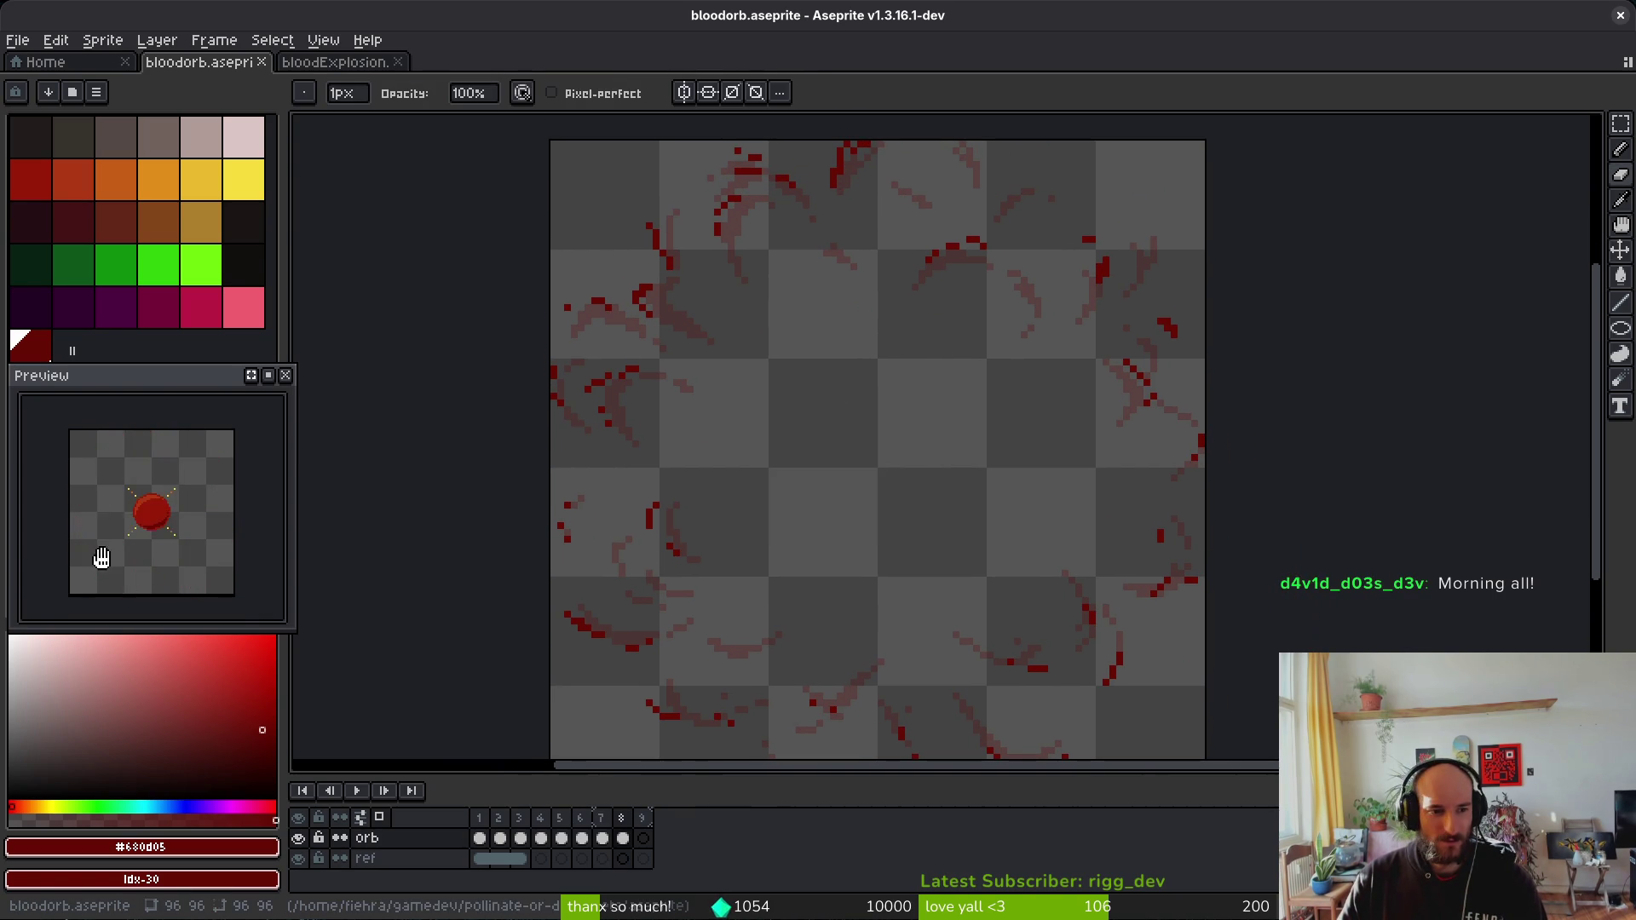
pyautogui.click(307, 862)
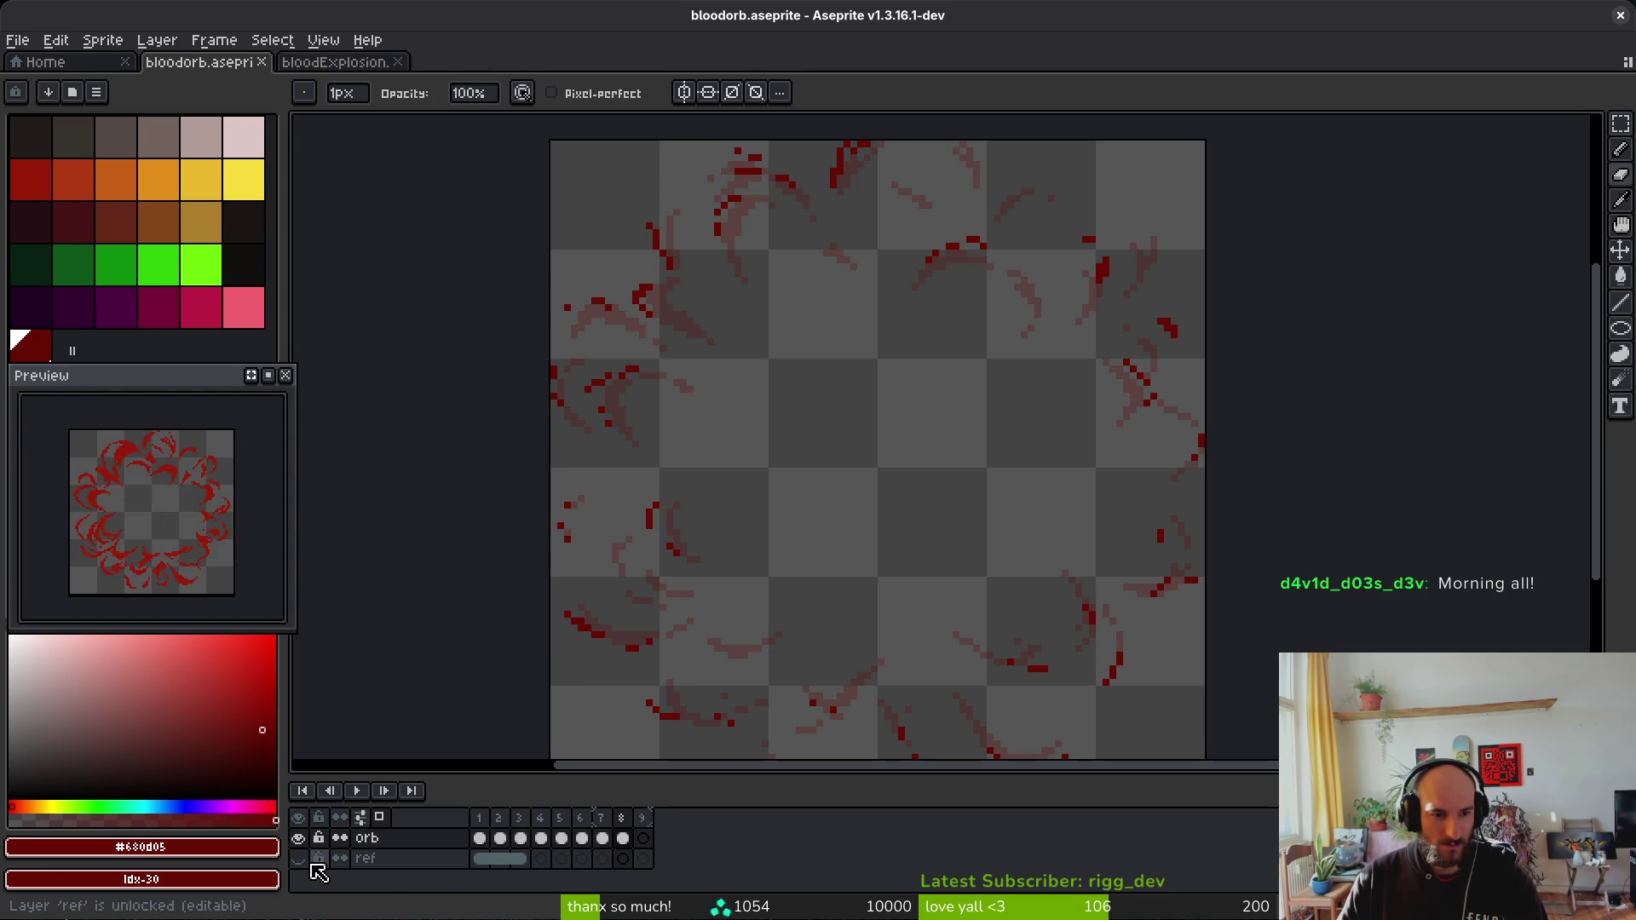
# Step: Add an 'idle' tag over frames 1–3 and a burst tag over frames 4–8
pyautogui.moveTo(479, 838); pyautogui.dragTo(523, 838)
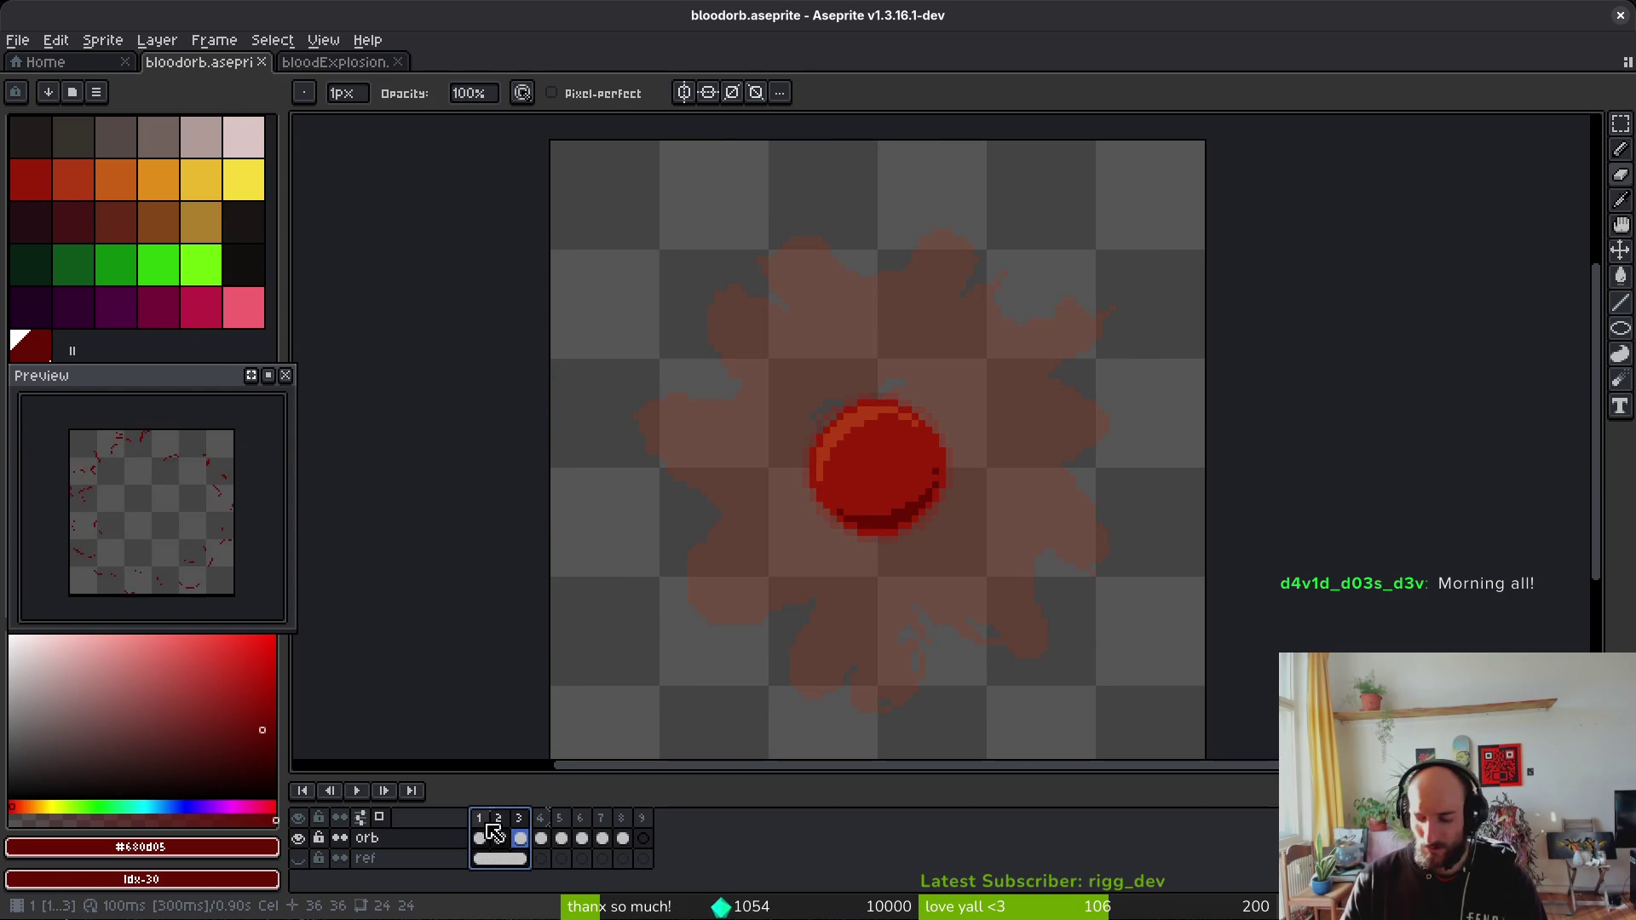
pyautogui.hotkey('alt', 'F2')
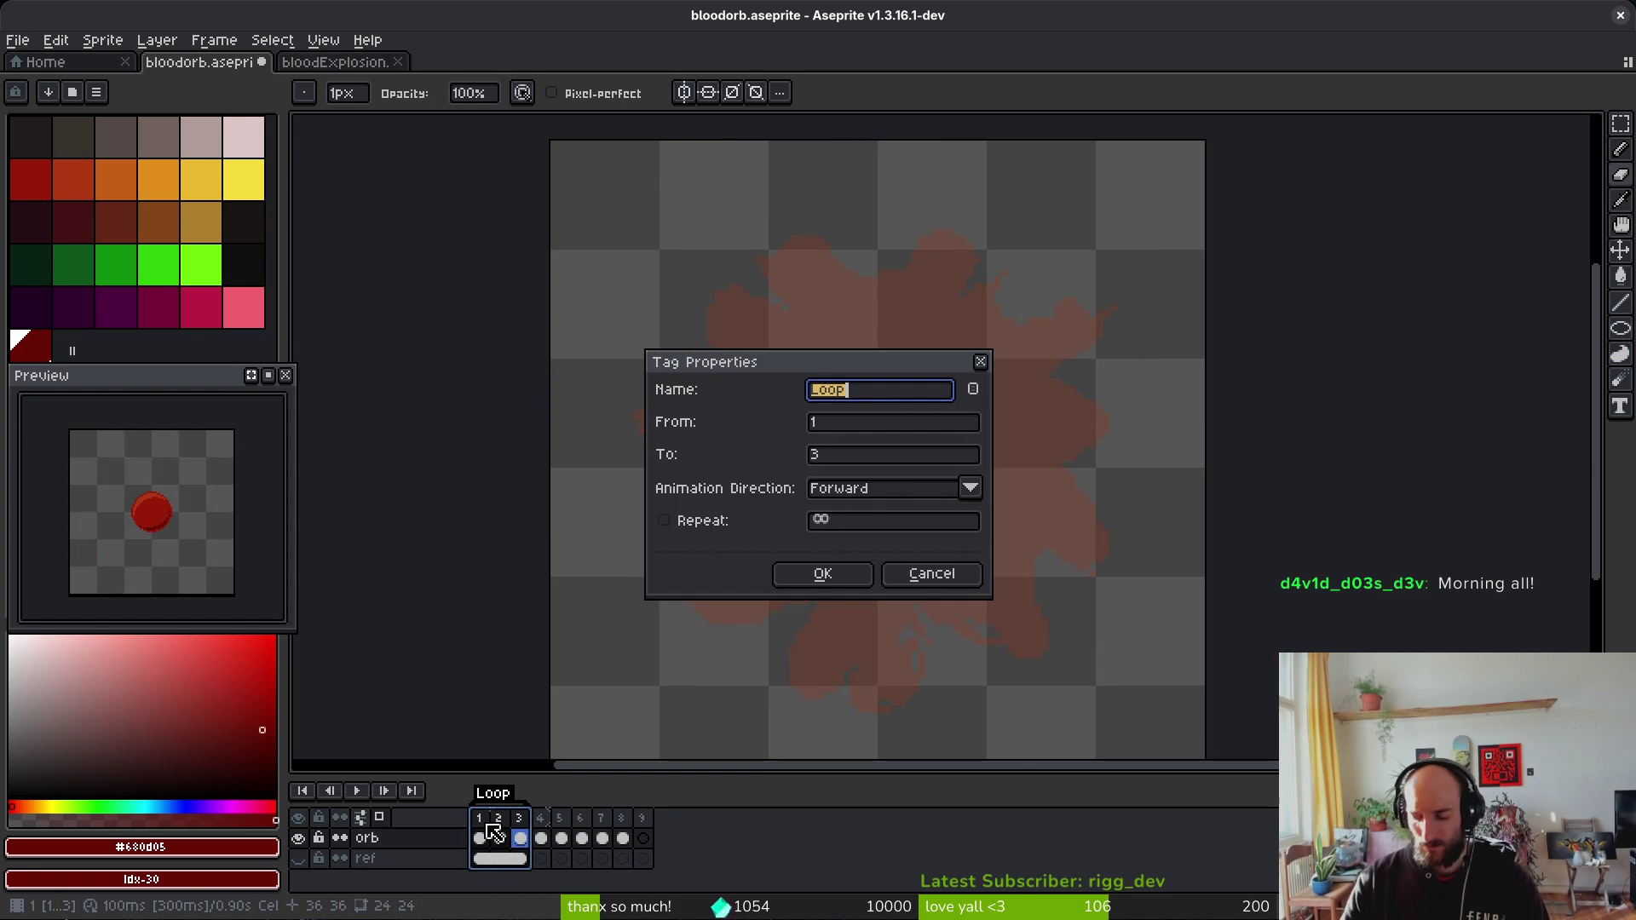
pyautogui.write('idle')
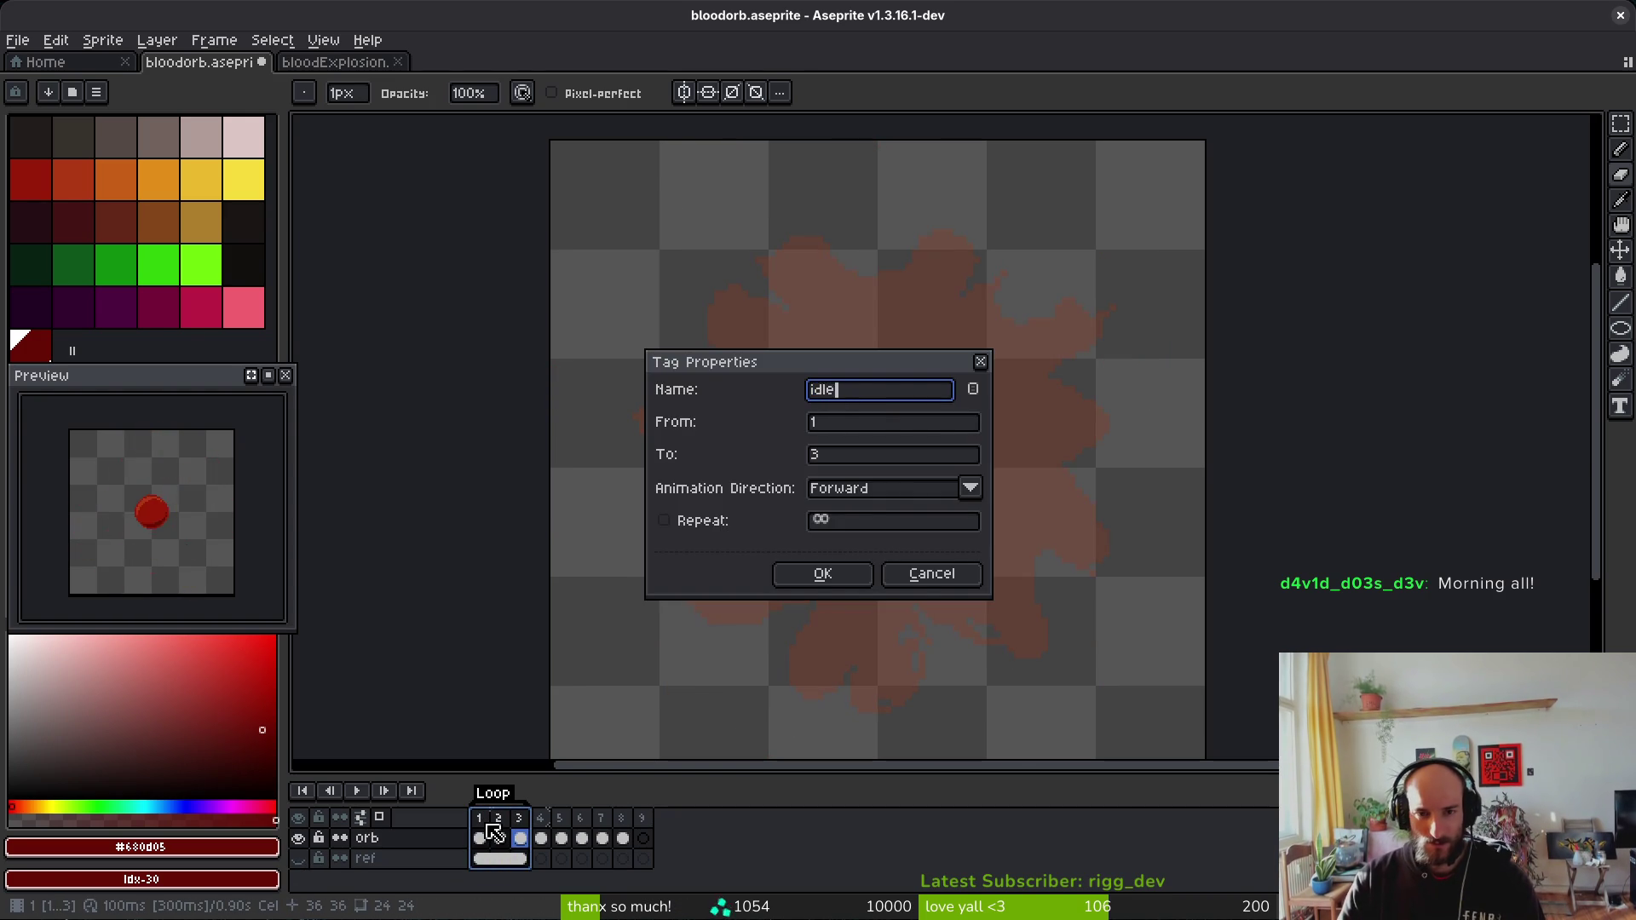
pyautogui.press('Return')
pyautogui.moveTo(549, 820); pyautogui.dragTo(608, 823)
pyautogui.hotkey('alt', 'F2')
pyautogui.write('burst')
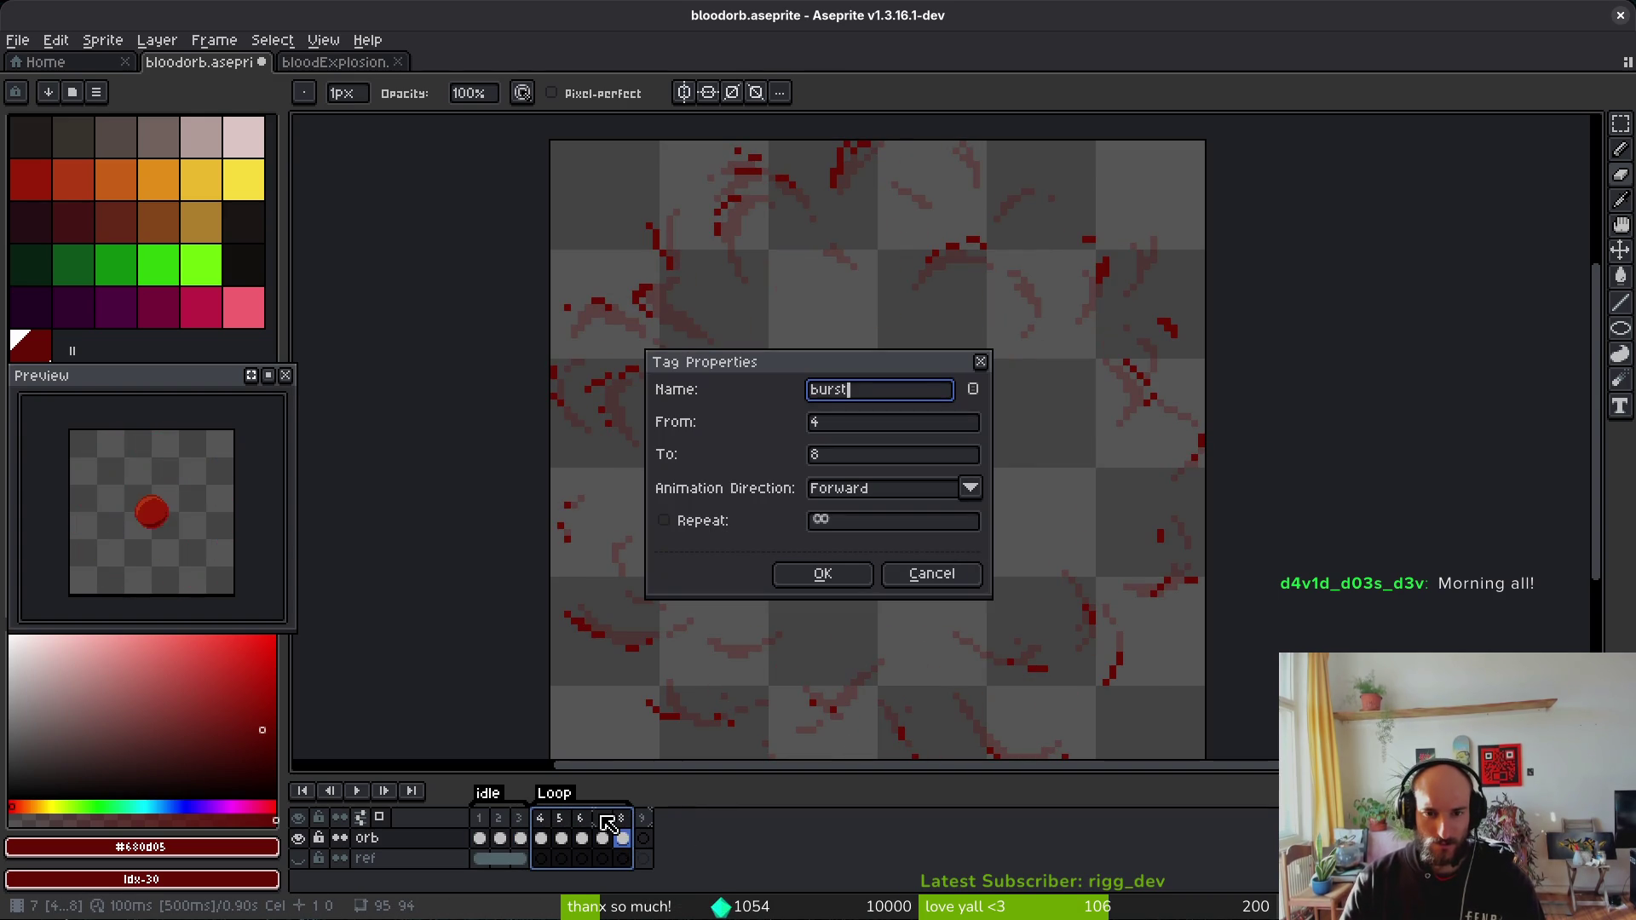
pyautogui.press('Return')
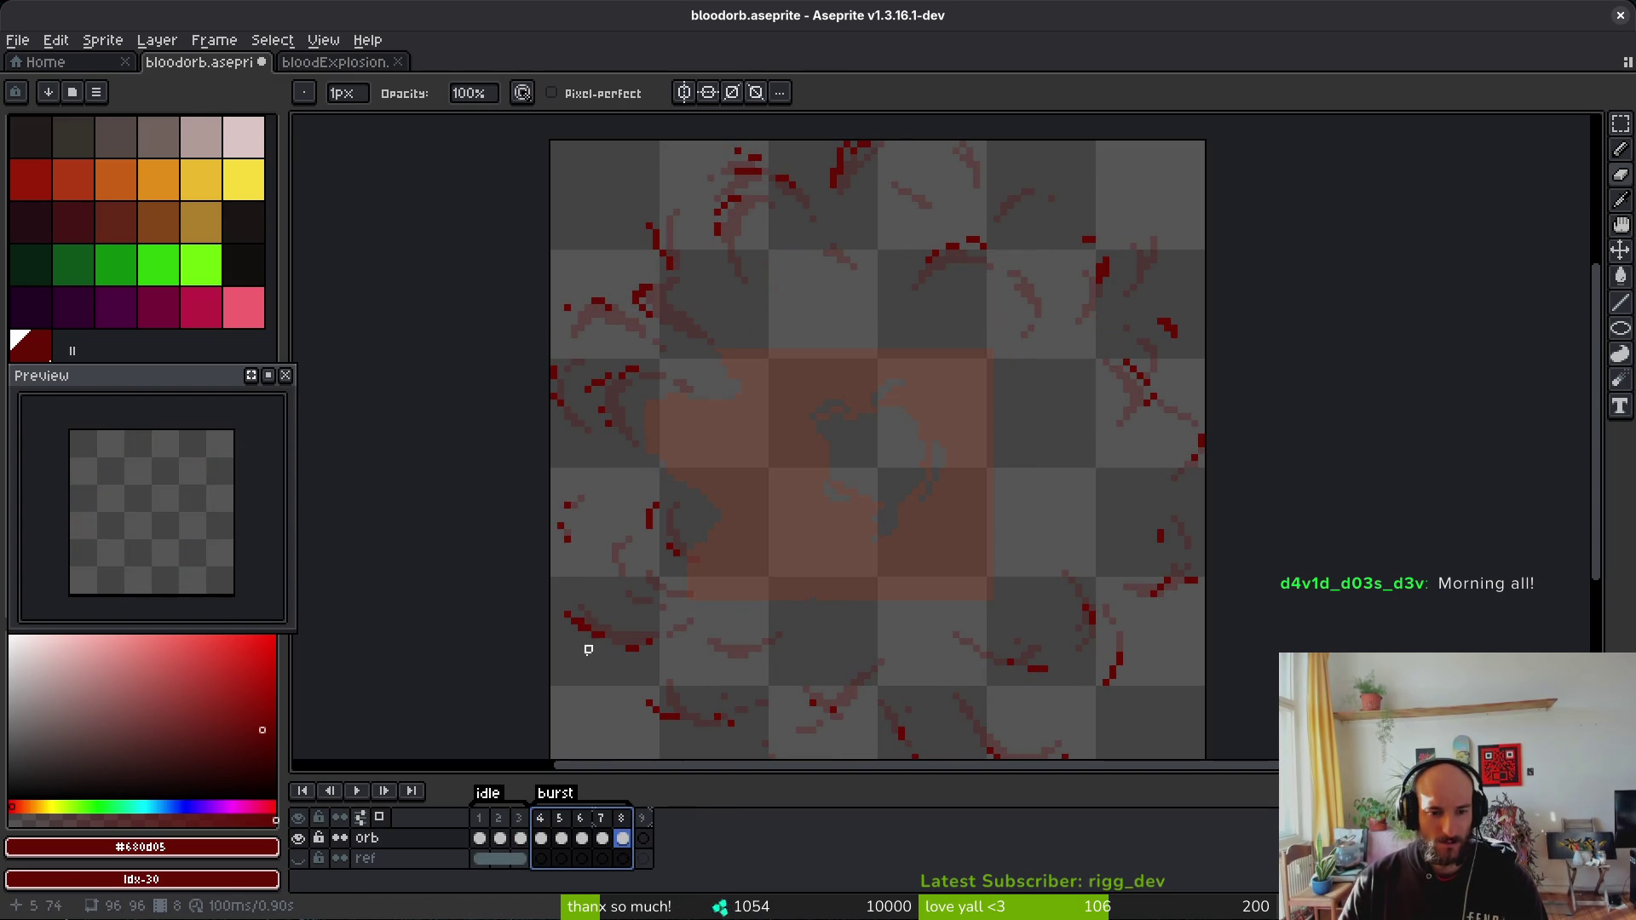
# Step: Set the idle tag's animation direction to Ping-pong in Tag Properties
pyautogui.click(482, 821)
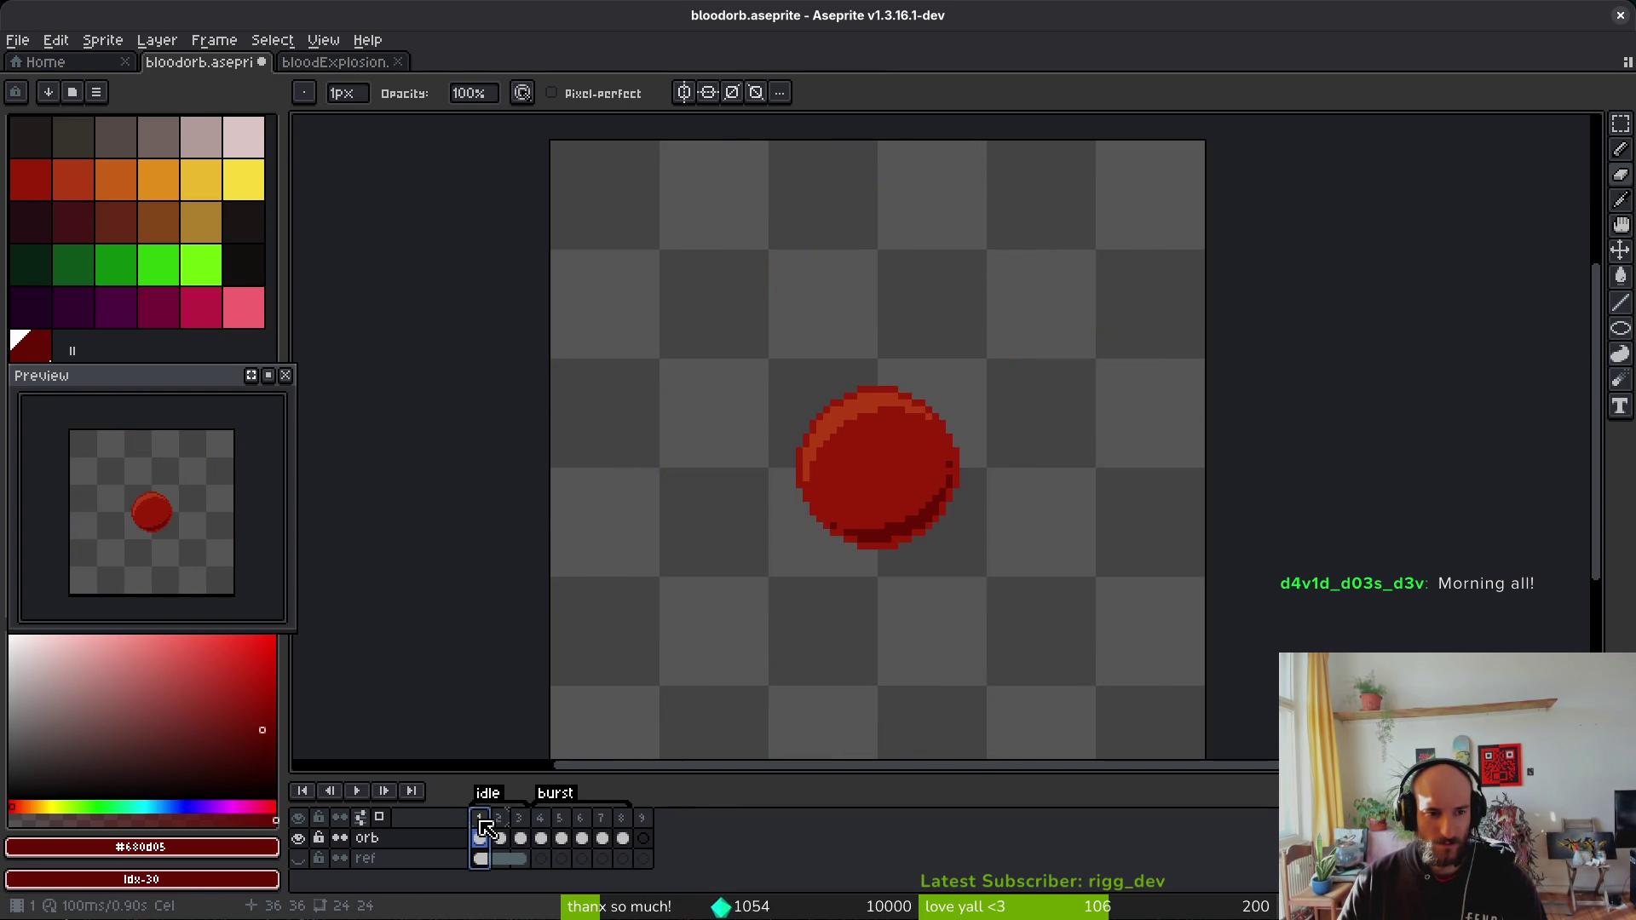
pyautogui.rightClick(487, 796)
pyautogui.click(559, 809)
pyautogui.click(865, 489)
pyautogui.click(887, 552)
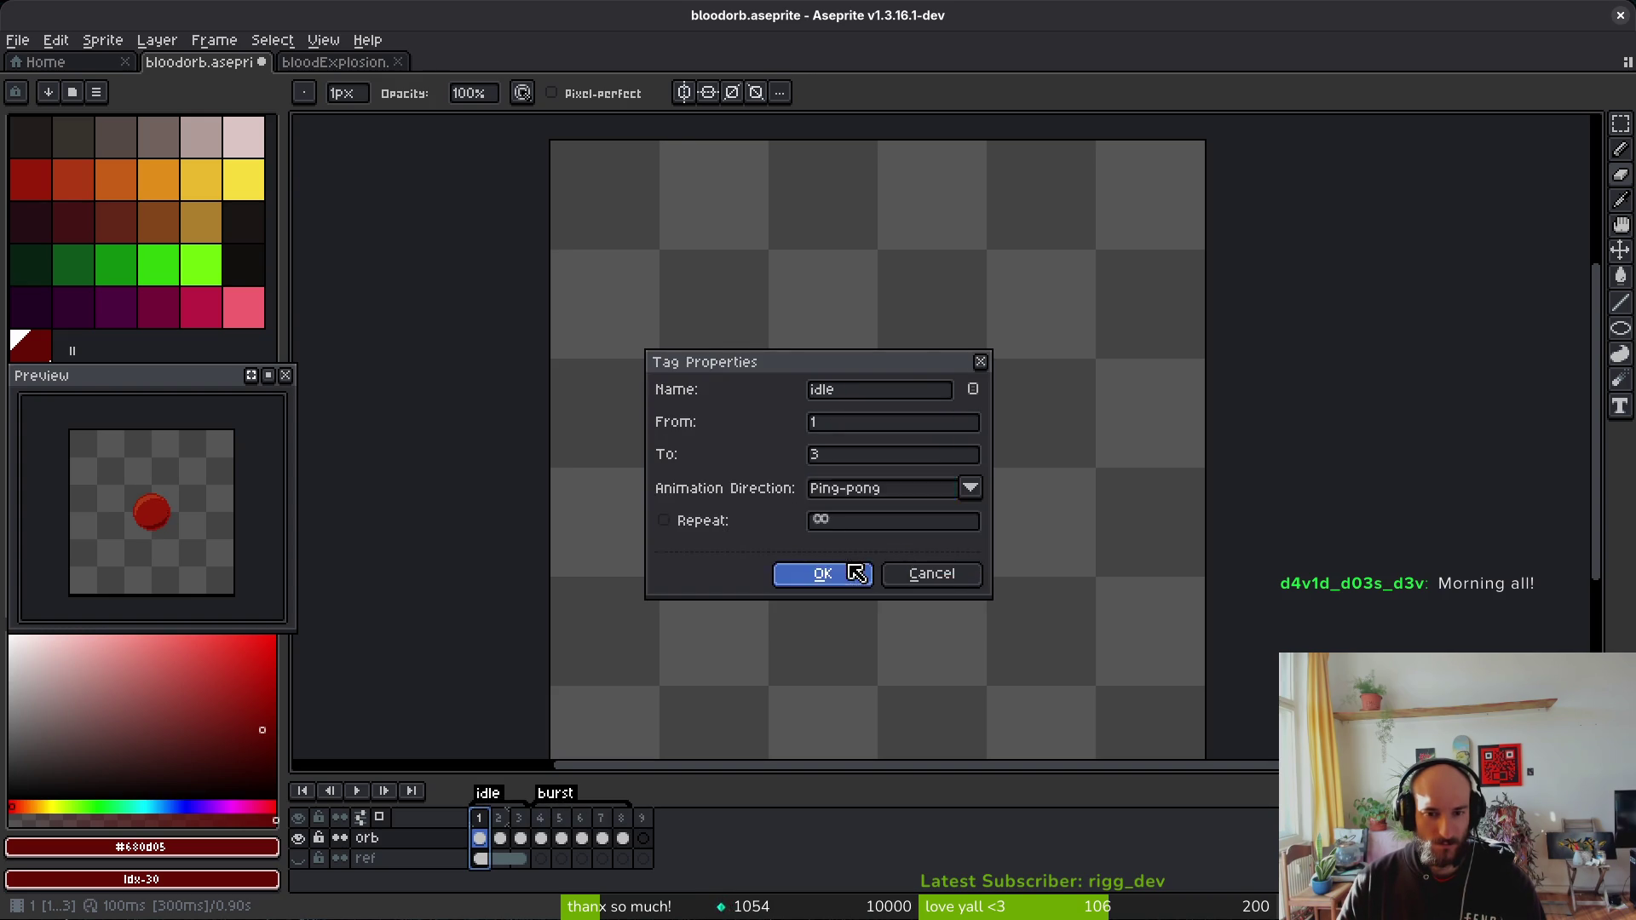
pyautogui.click(855, 573)
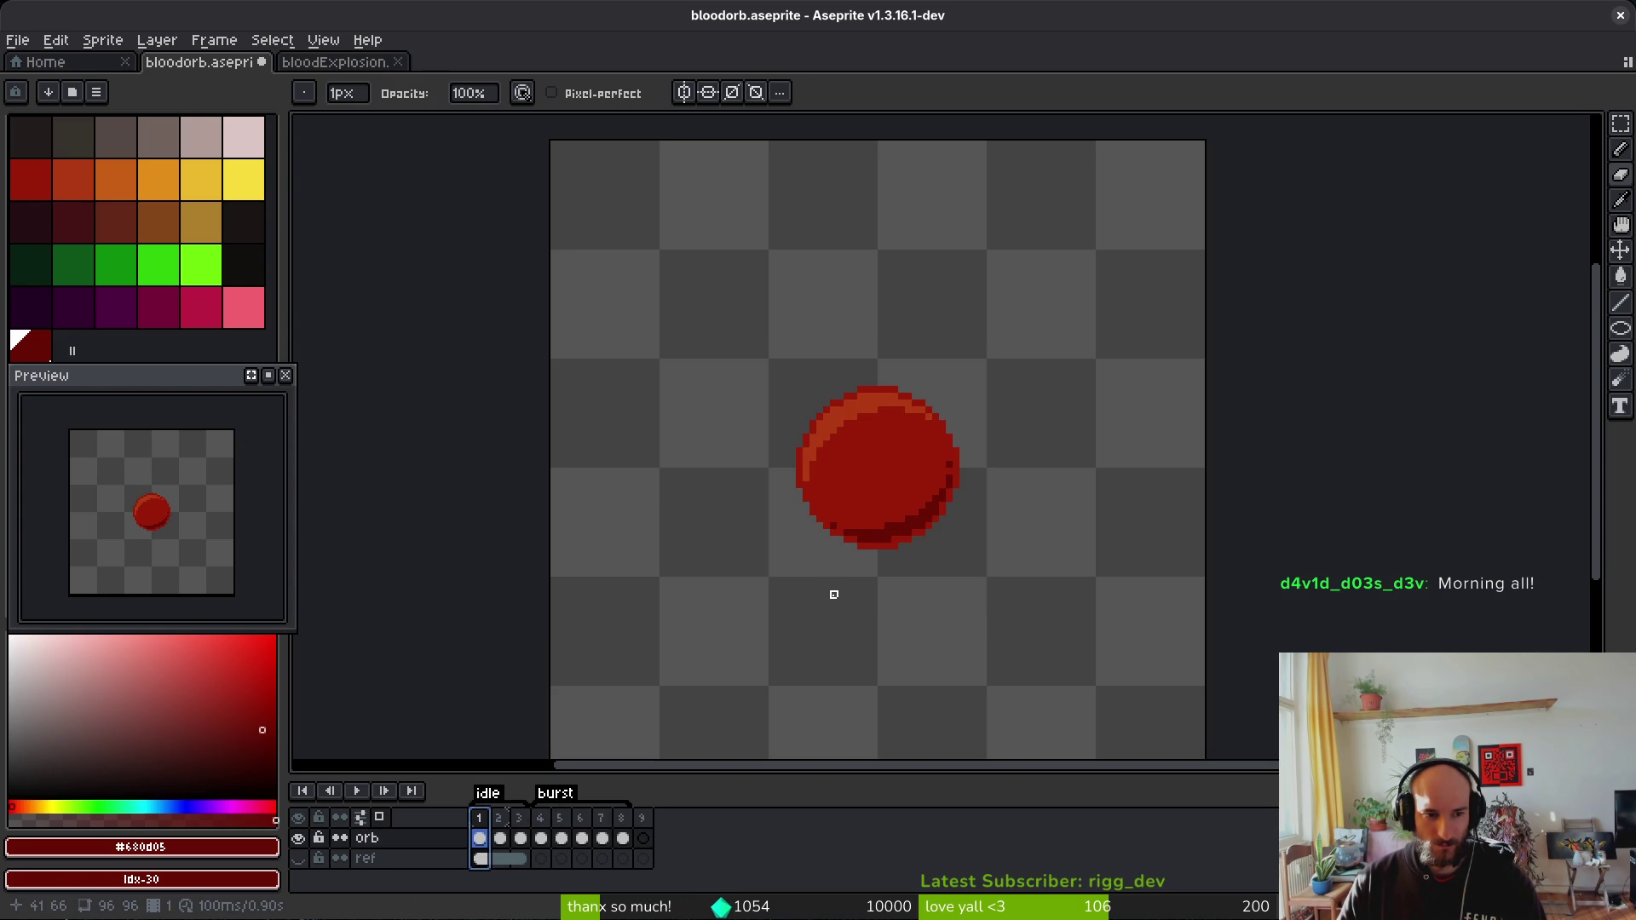
pyautogui.hscroll(2, 869, 548)
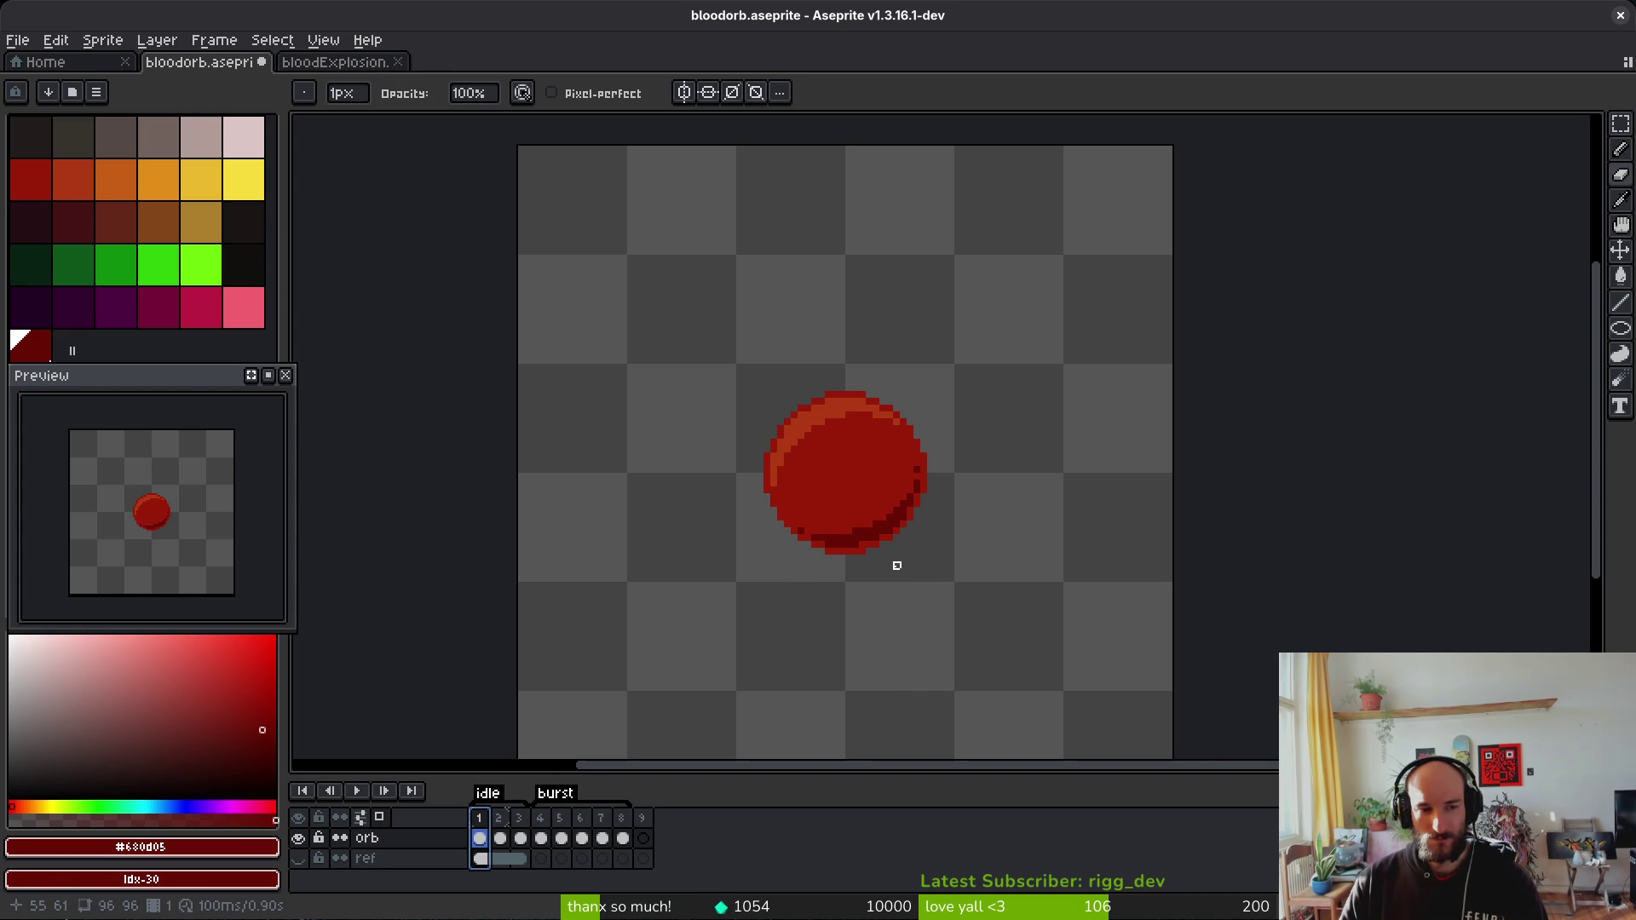
# Step: Save the sprite and move to burst frame 4
pyautogui.press('v')
pyautogui.hotkey('ctrl', 's')
pyautogui.hscroll(4, 781, 460)
pyautogui.press('b')
pyautogui.press('Right')
pyautogui.press('Right')
pyautogui.press('Right')
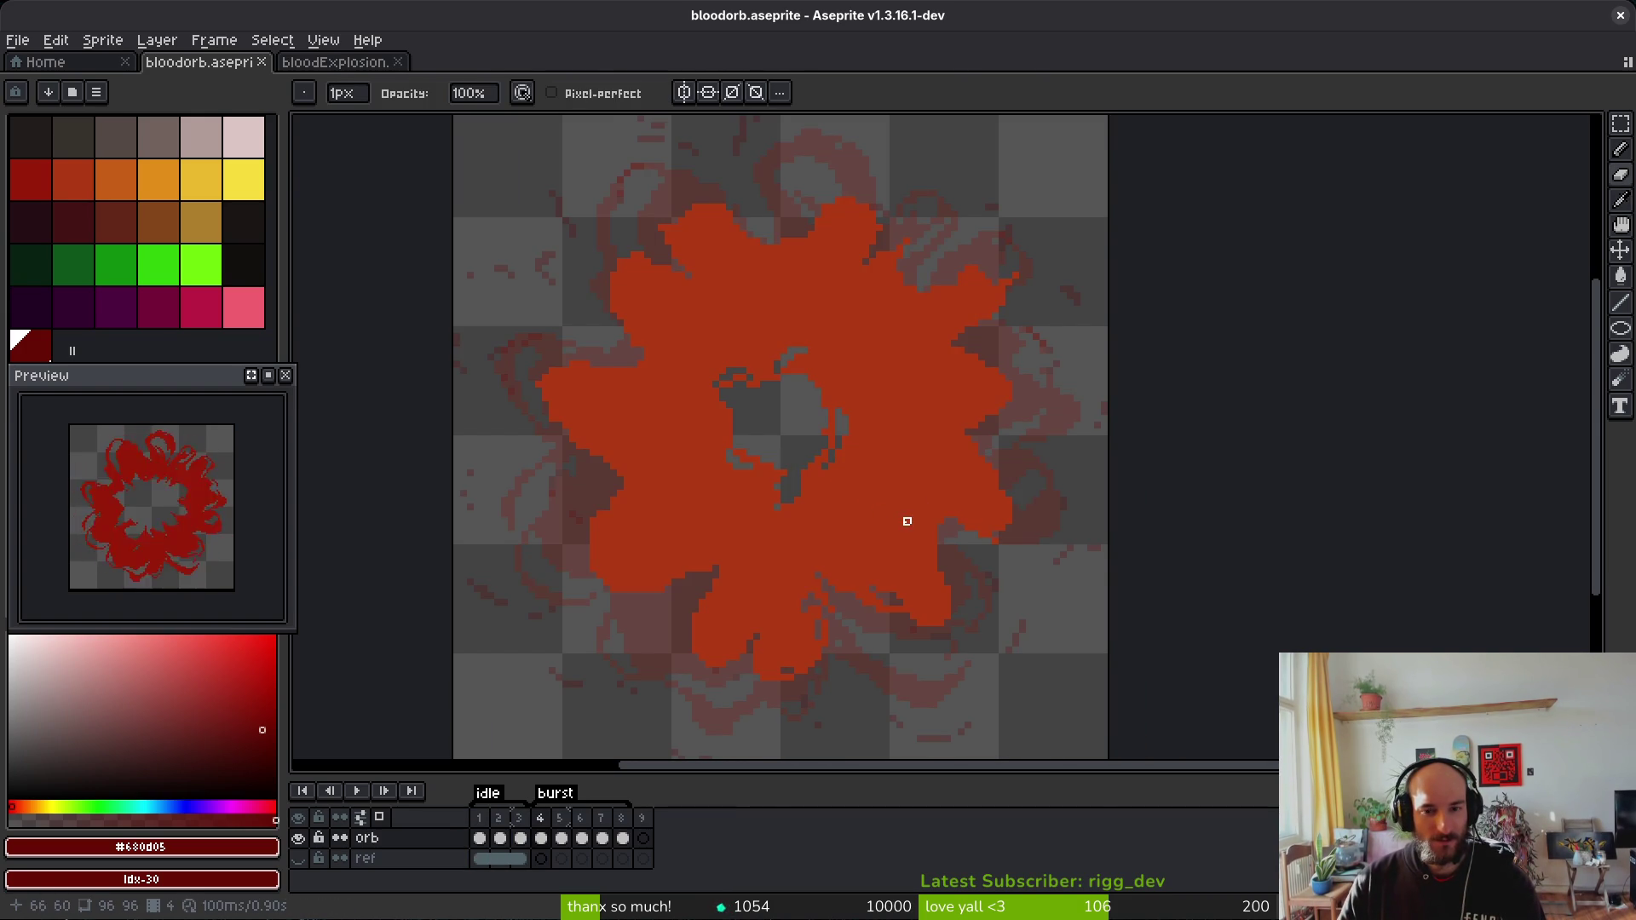
# Step: Fill frame 4's central blob with the pale pink swatch using the Paint Bucket
pyautogui.press('i')
pyautogui.press('Right')
pyautogui.press('Right')
pyautogui.press('Right')
pyautogui.press('Left')
pyautogui.press('Left')
pyautogui.press('Left')
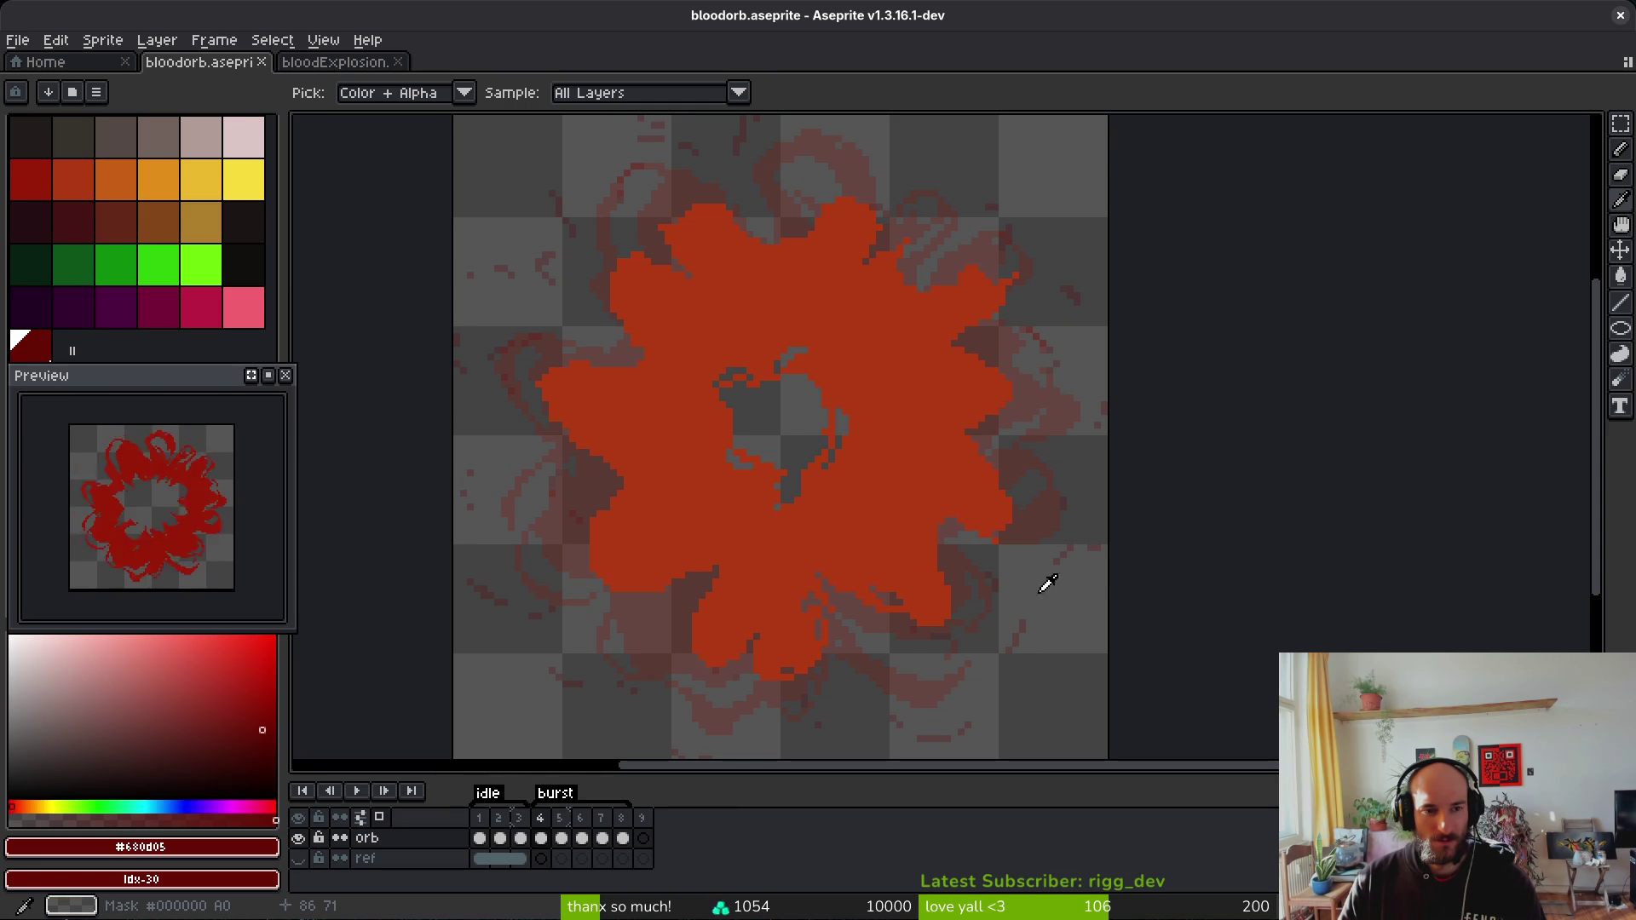
pyautogui.click(251, 144)
pyautogui.press('g')
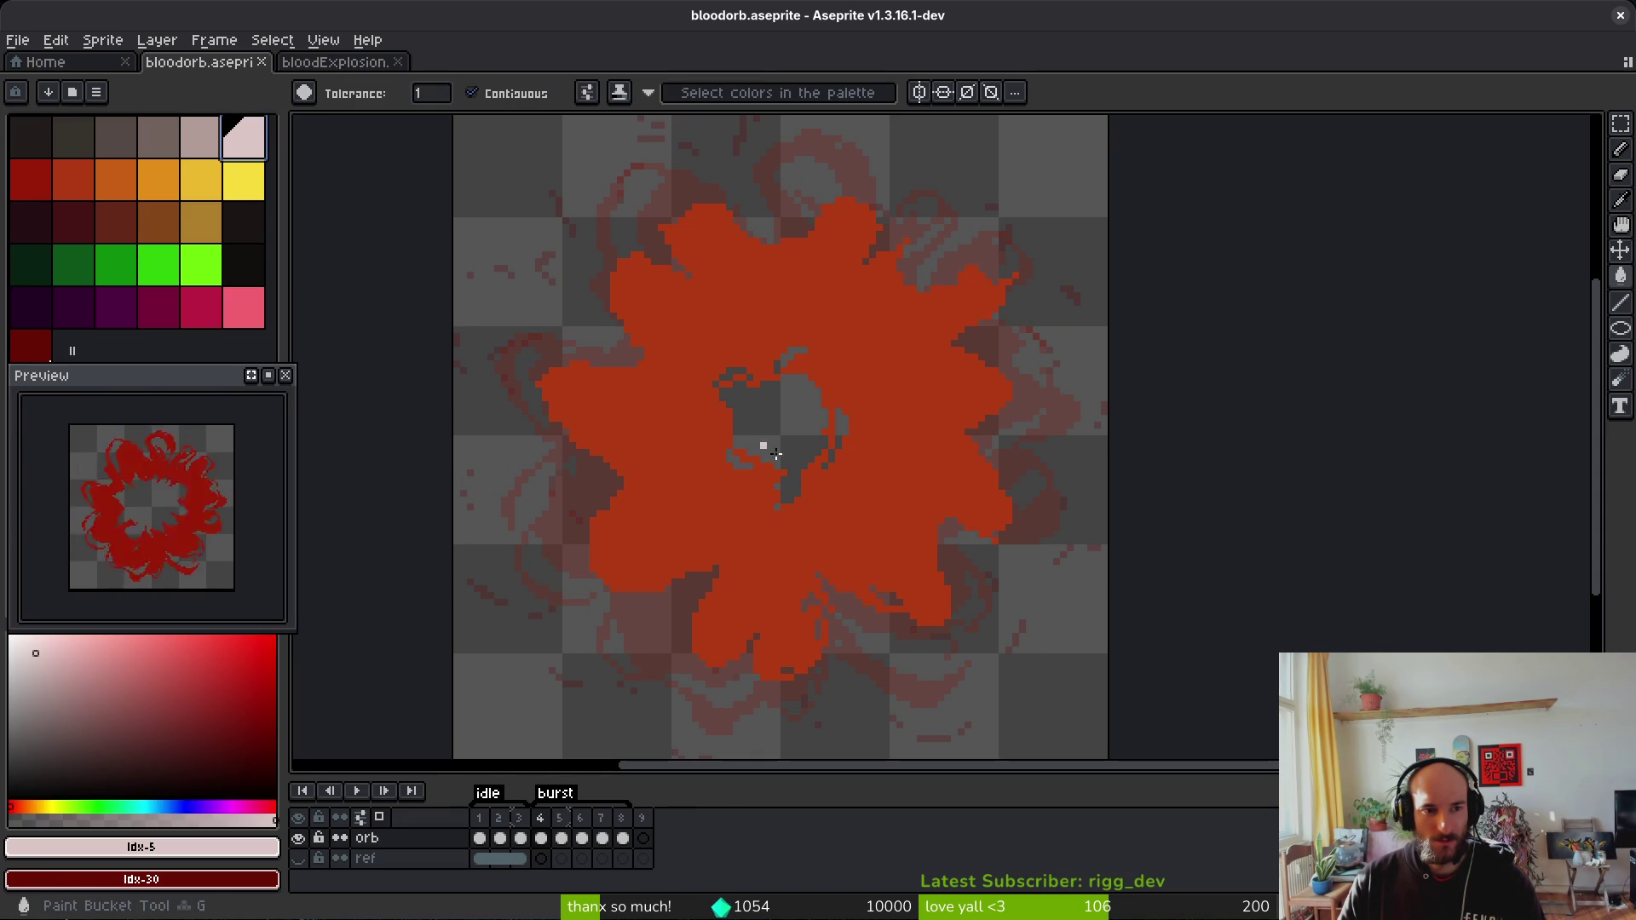
pyautogui.click(850, 496)
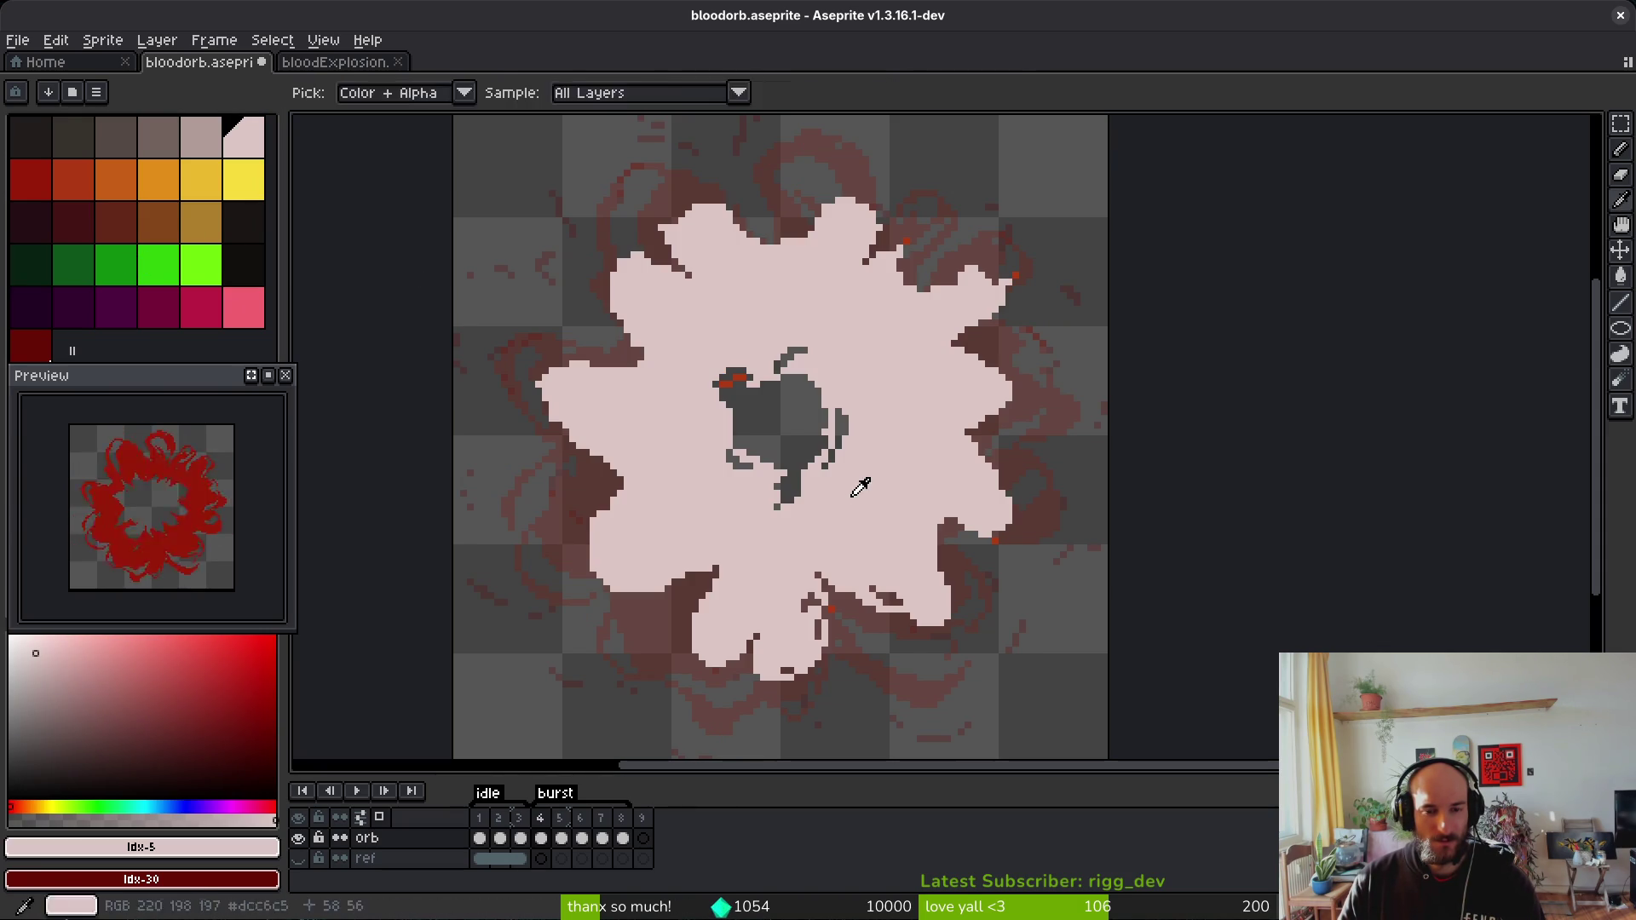
# Step: Fill frame 5's burst blob orange-red, then pick yellow and return to frame 4
pyautogui.press('Right')
pyautogui.click(56, 183)
pyautogui.click(897, 565)
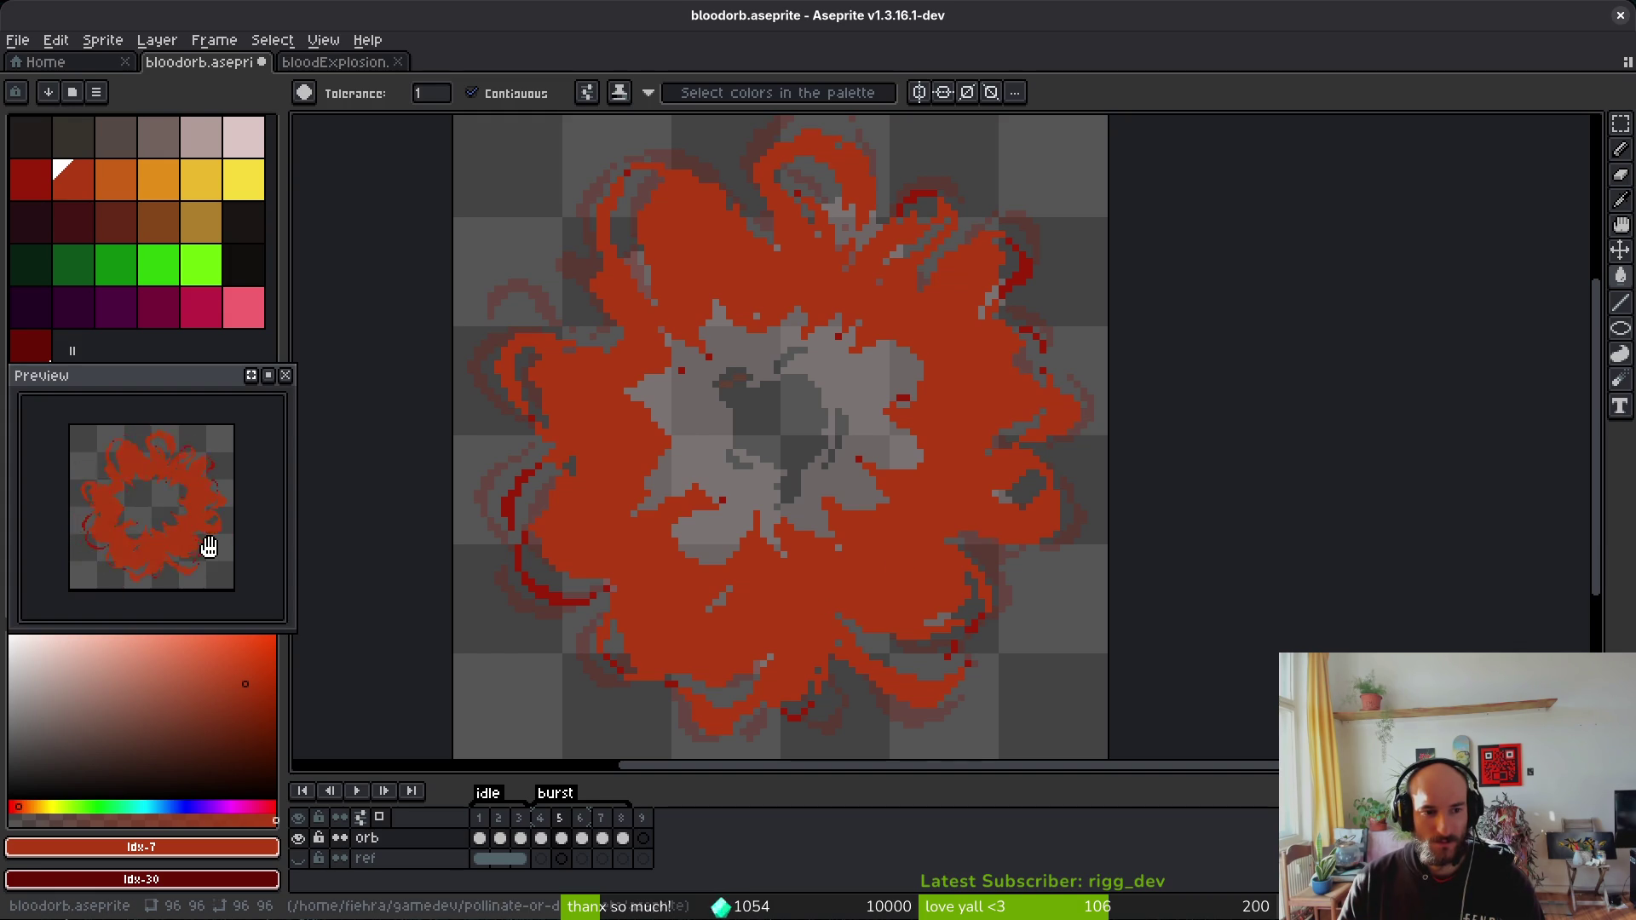
pyautogui.click(244, 180)
pyautogui.press('Left')
pyautogui.press('Left')
pyautogui.press('Right')
# Step: Fill frame 4's pale pink blob with yellow and compare it against frame 3
pyautogui.click(878, 451)
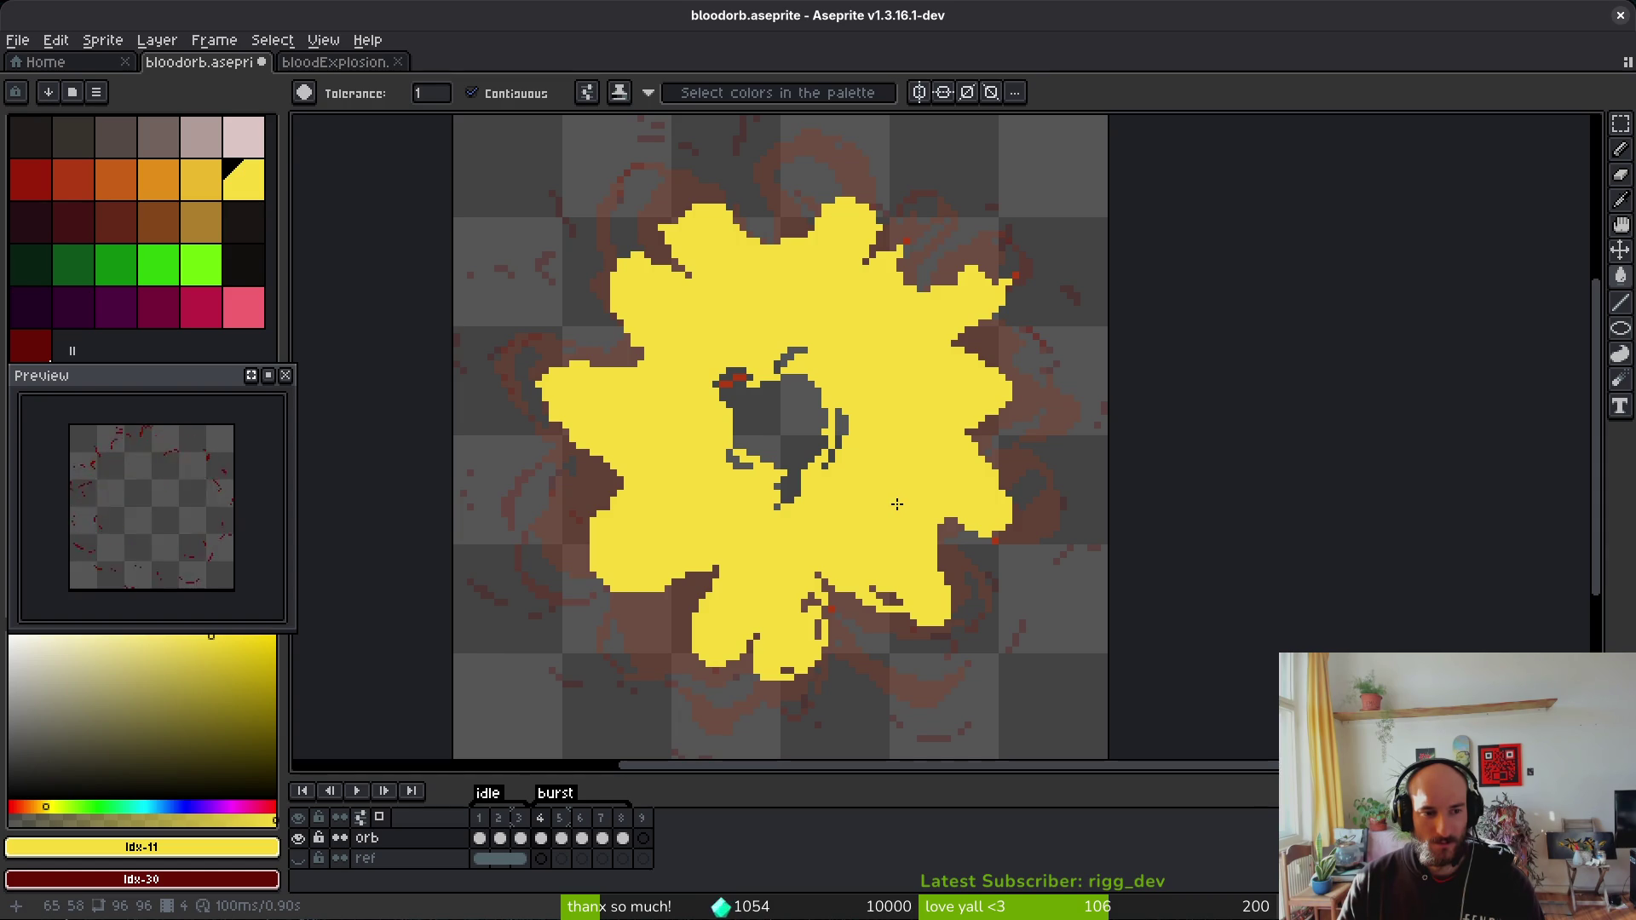
pyautogui.press('Left')
pyautogui.press('alt')
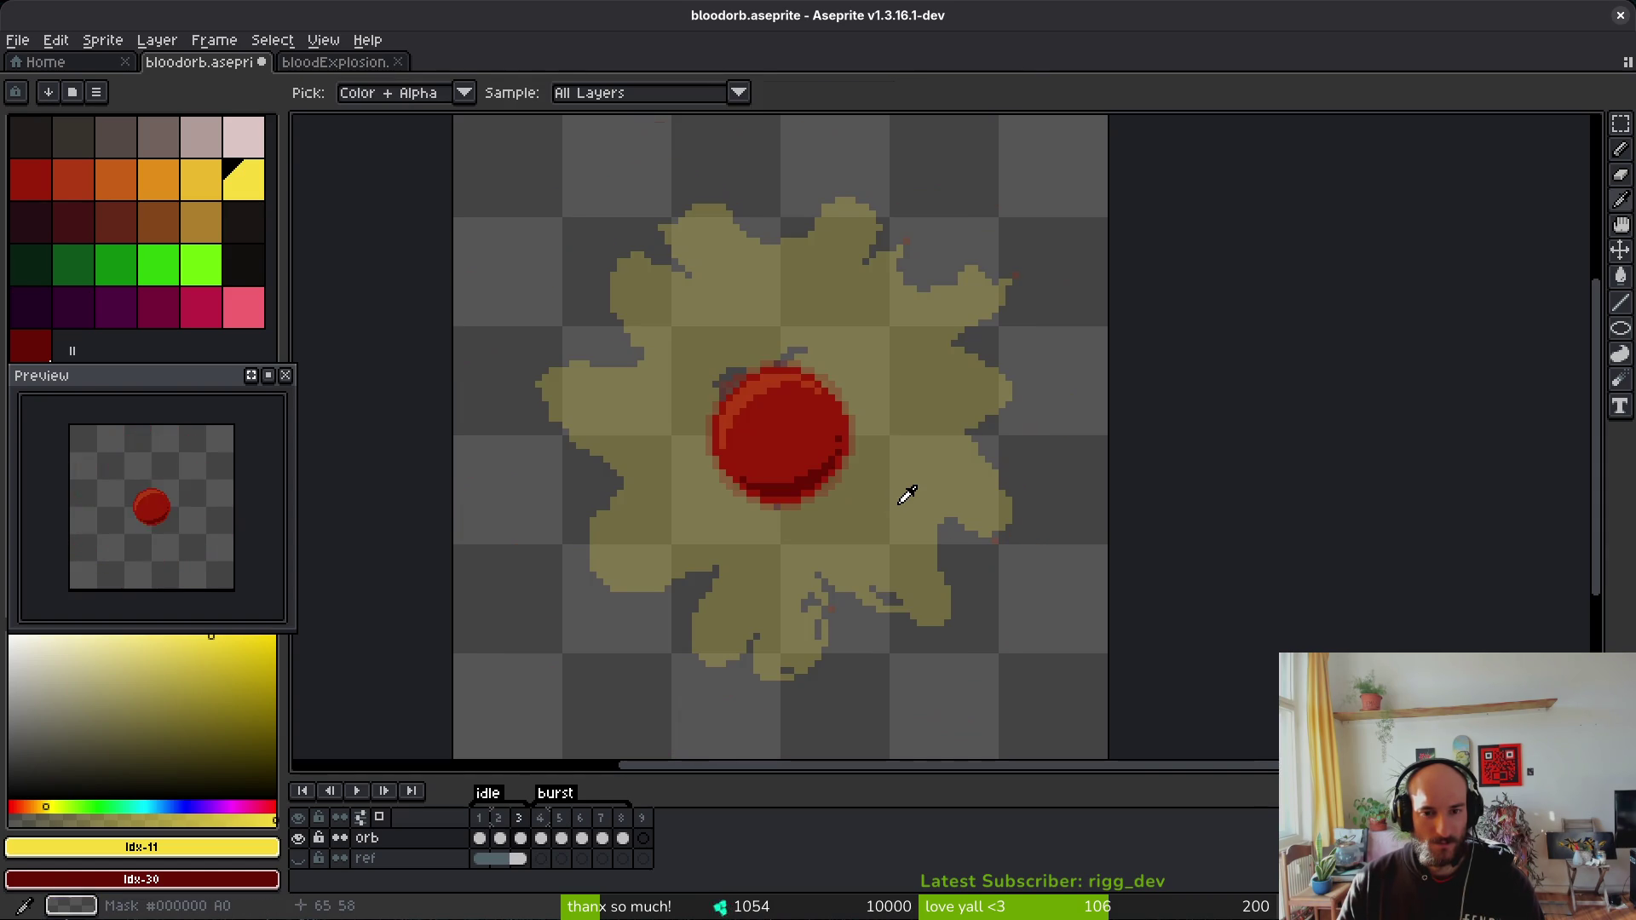
pyautogui.press('w')
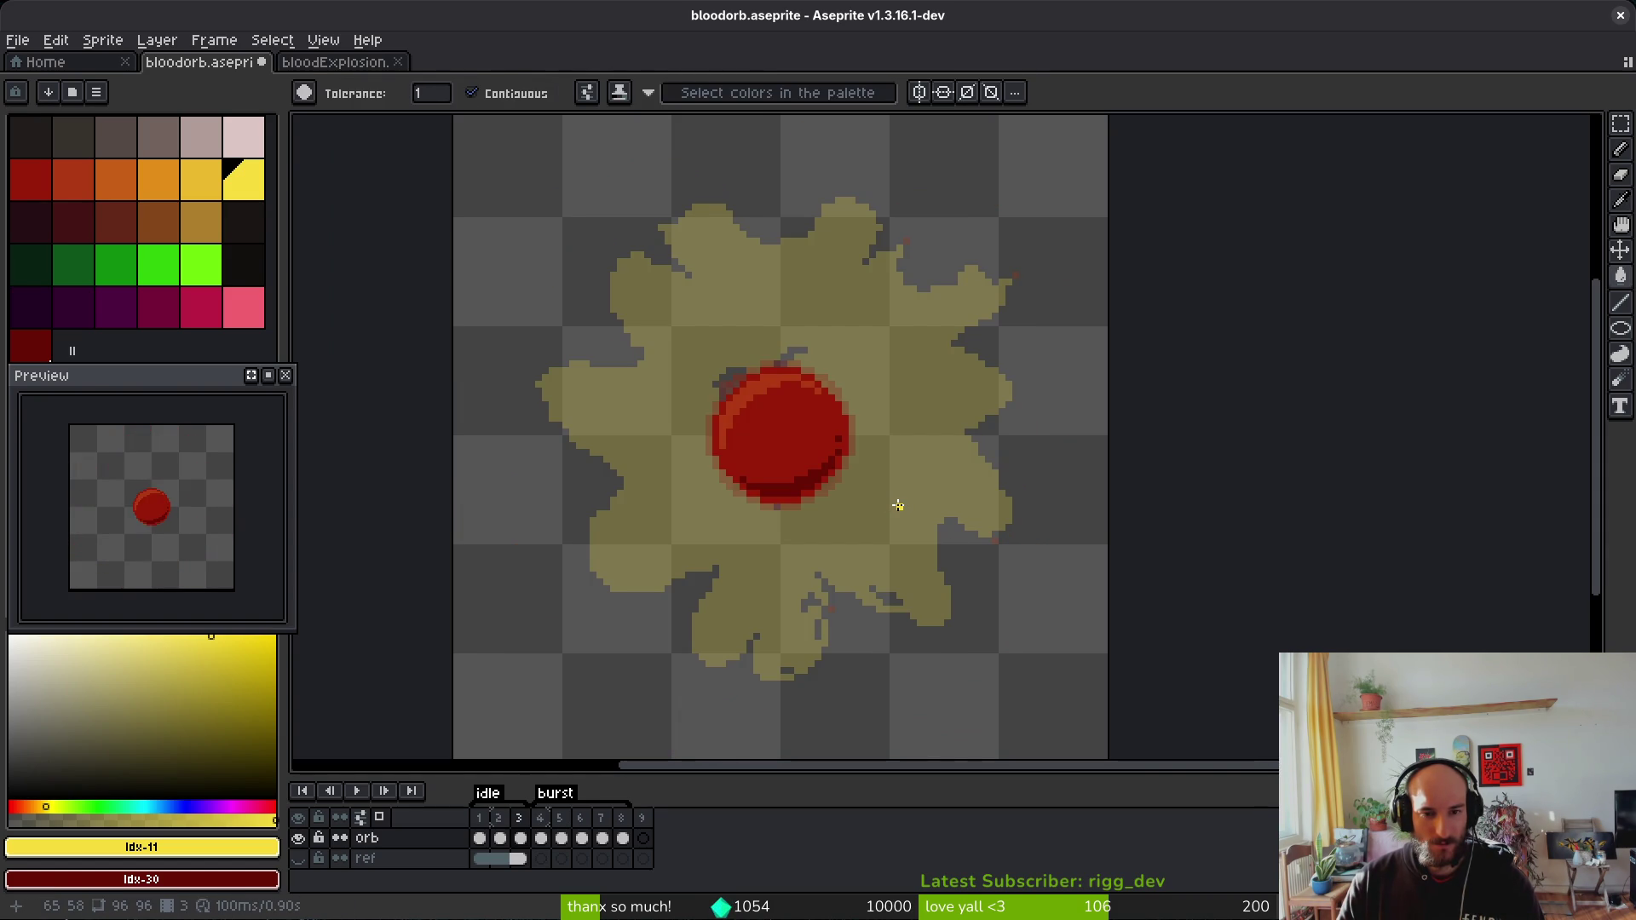
pyautogui.press('alt')
pyautogui.press('Right')
pyautogui.press('Left')
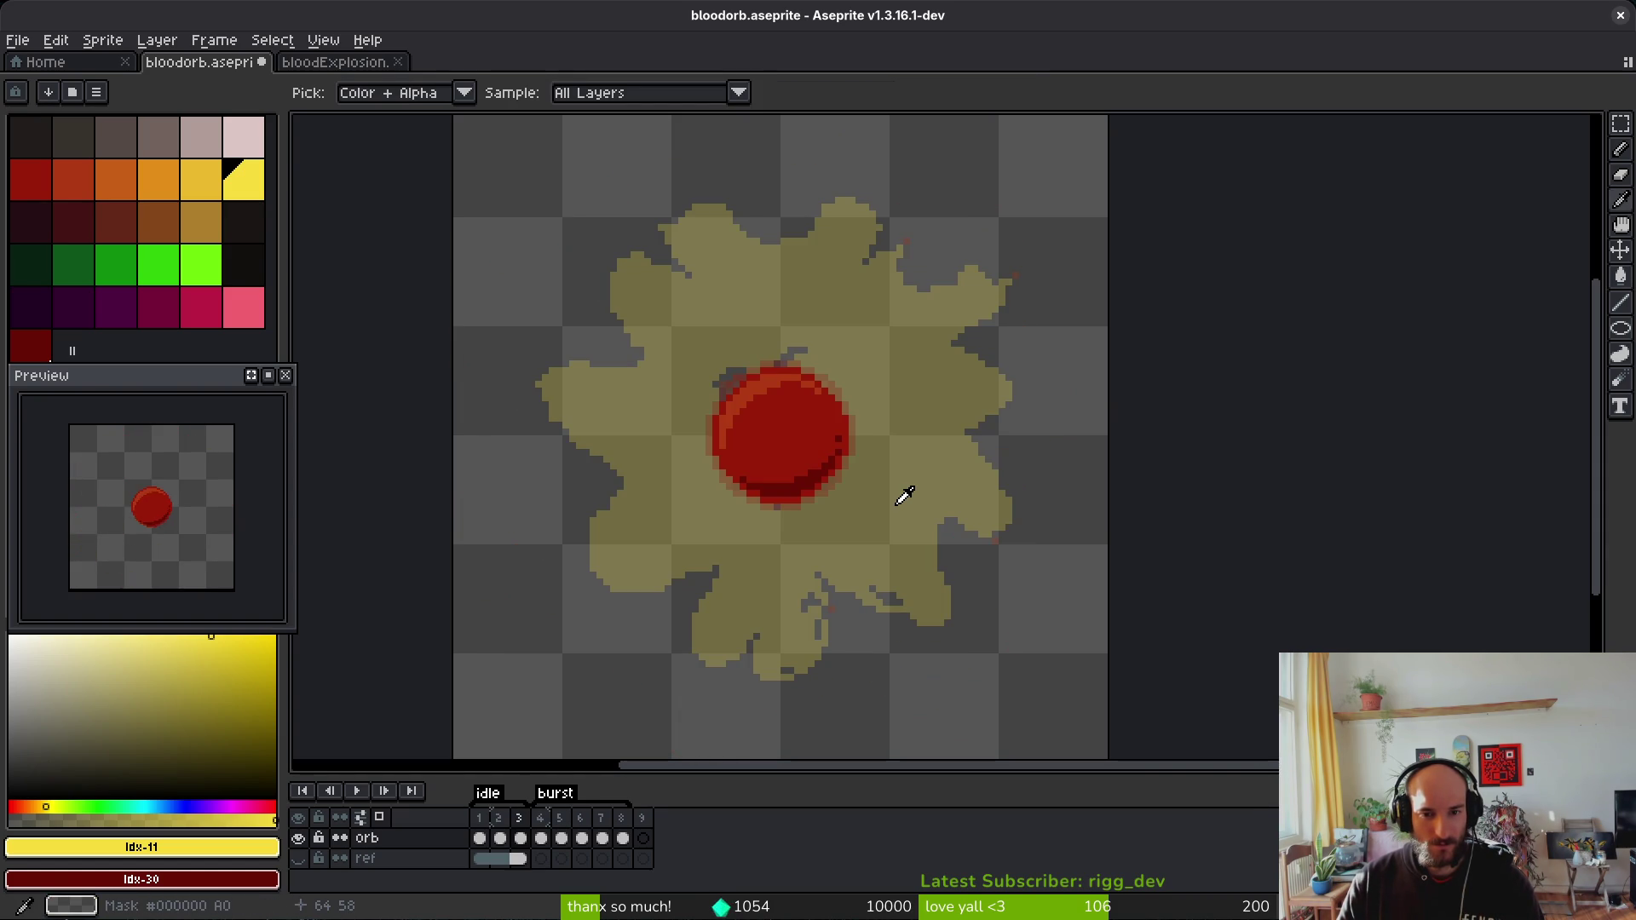
pyautogui.press('Right')
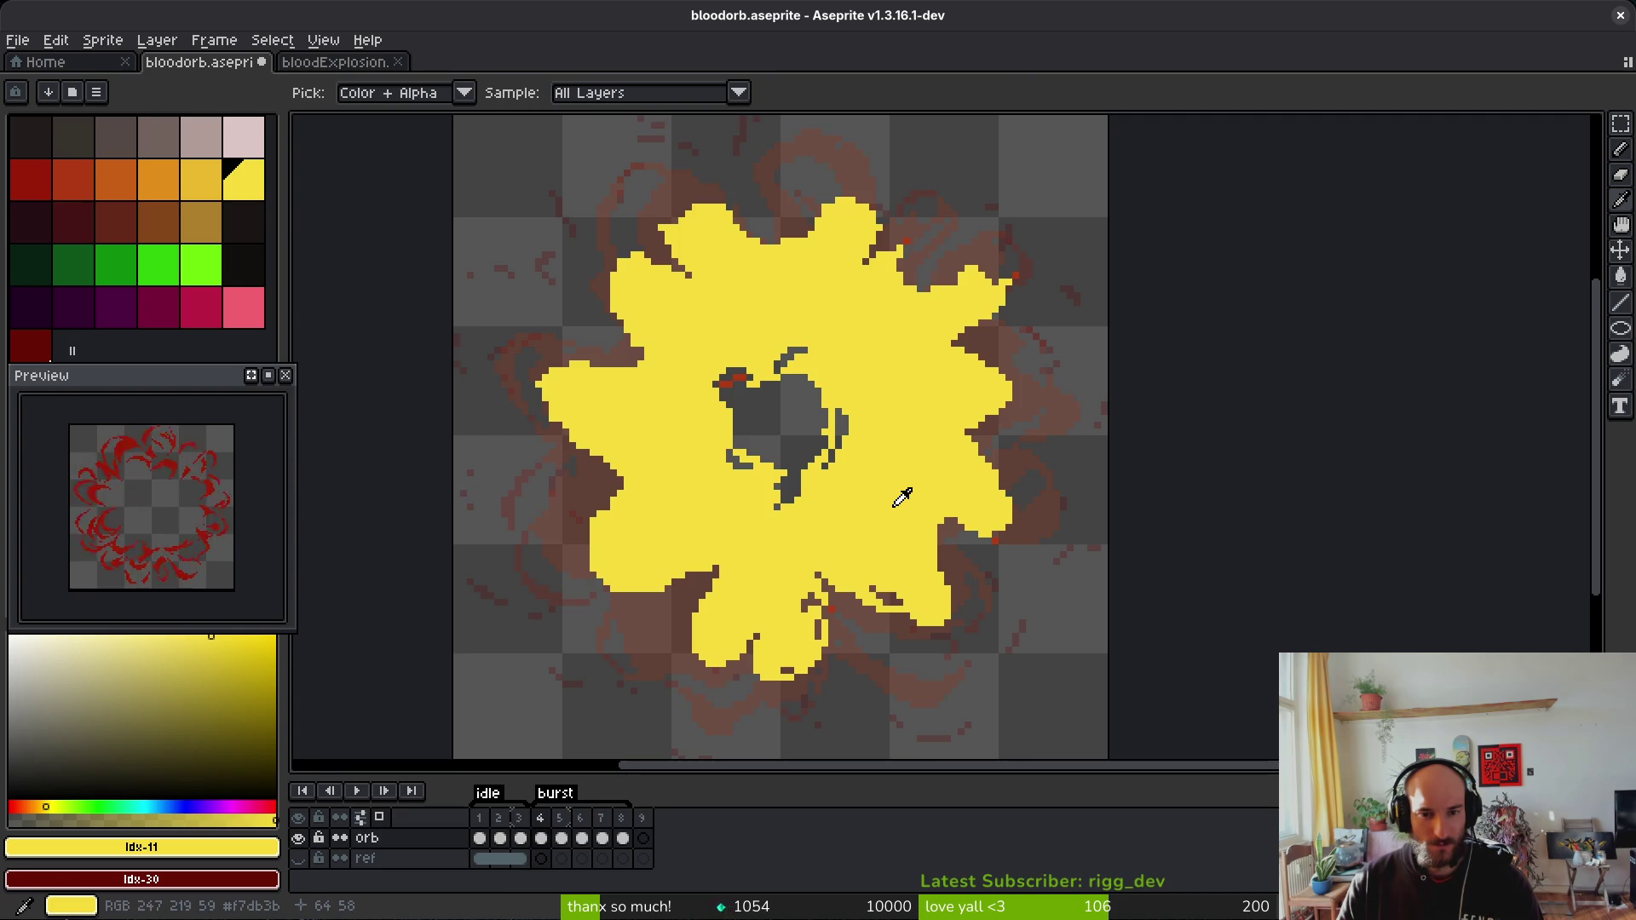
# Step: Try white, red and orange fills on frame 4's burst blob
pyautogui.moveTo(82, 730); pyautogui.dragTo(10, 638)
pyautogui.click(885, 529)
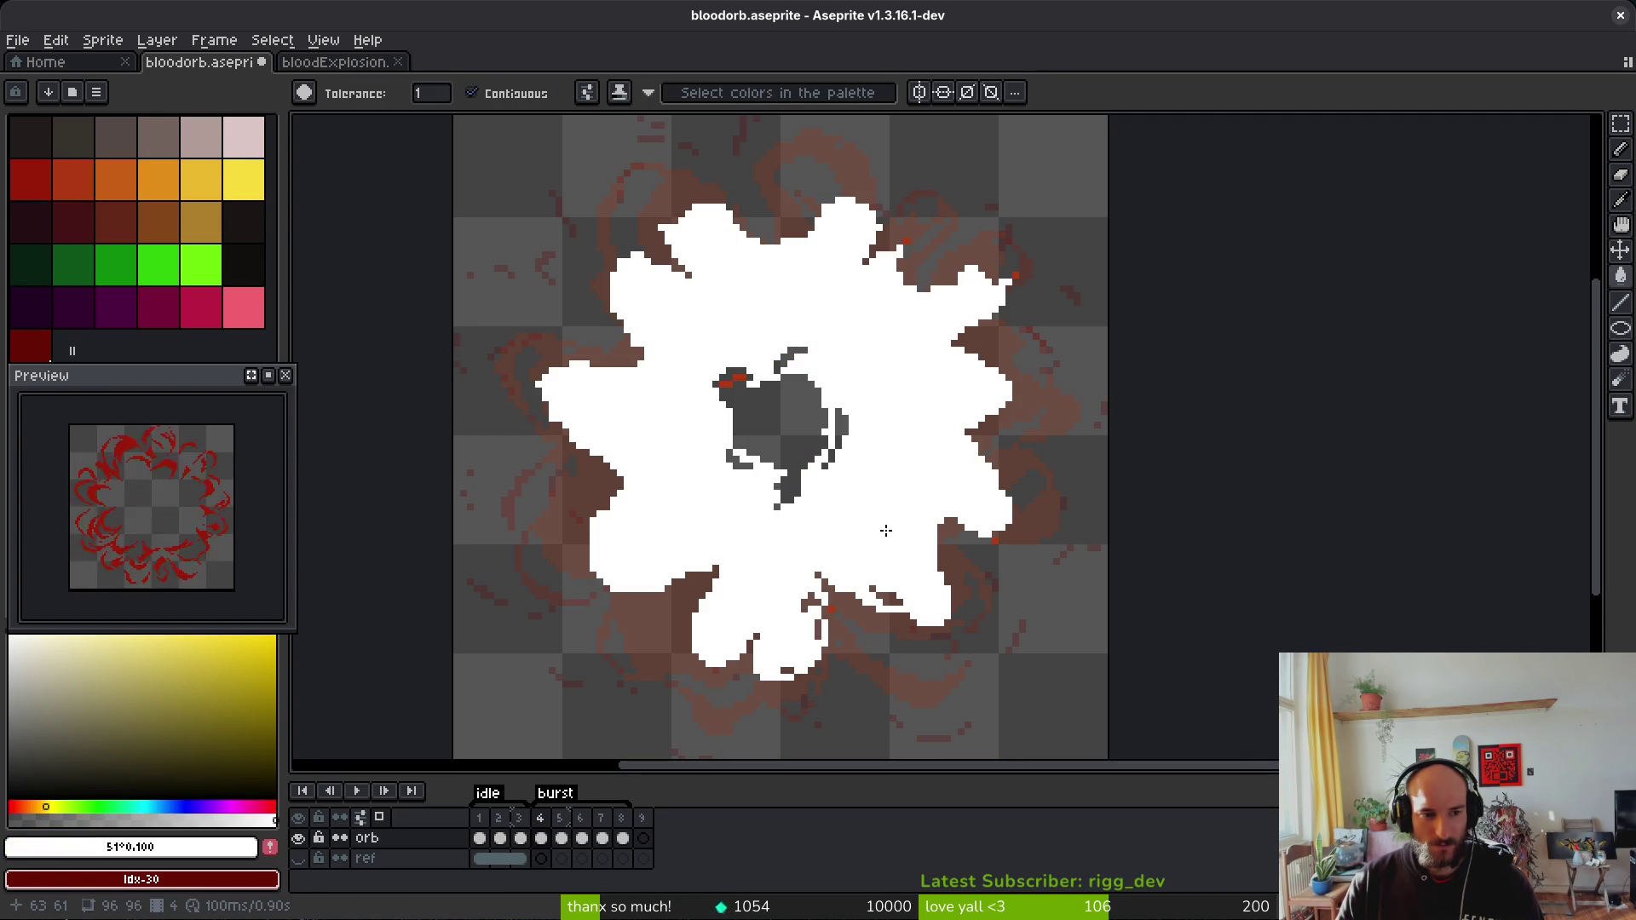
pyautogui.hotkey('ctrl', 'z')
pyautogui.hotkey('ctrl', 'y')
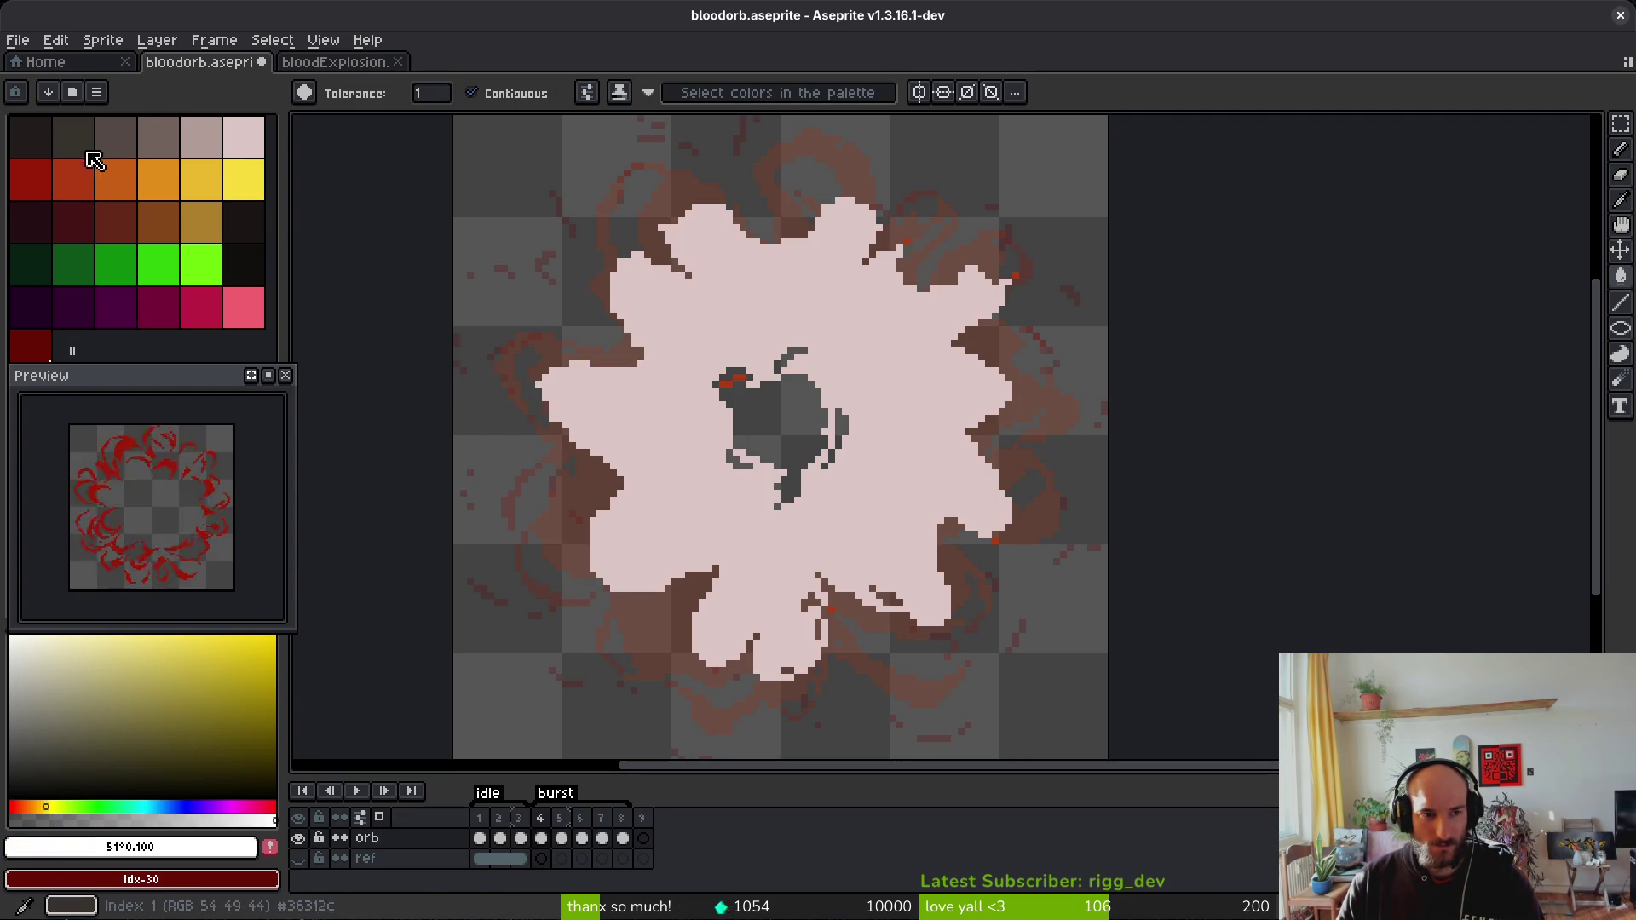
pyautogui.click(72, 179)
pyautogui.click(838, 468)
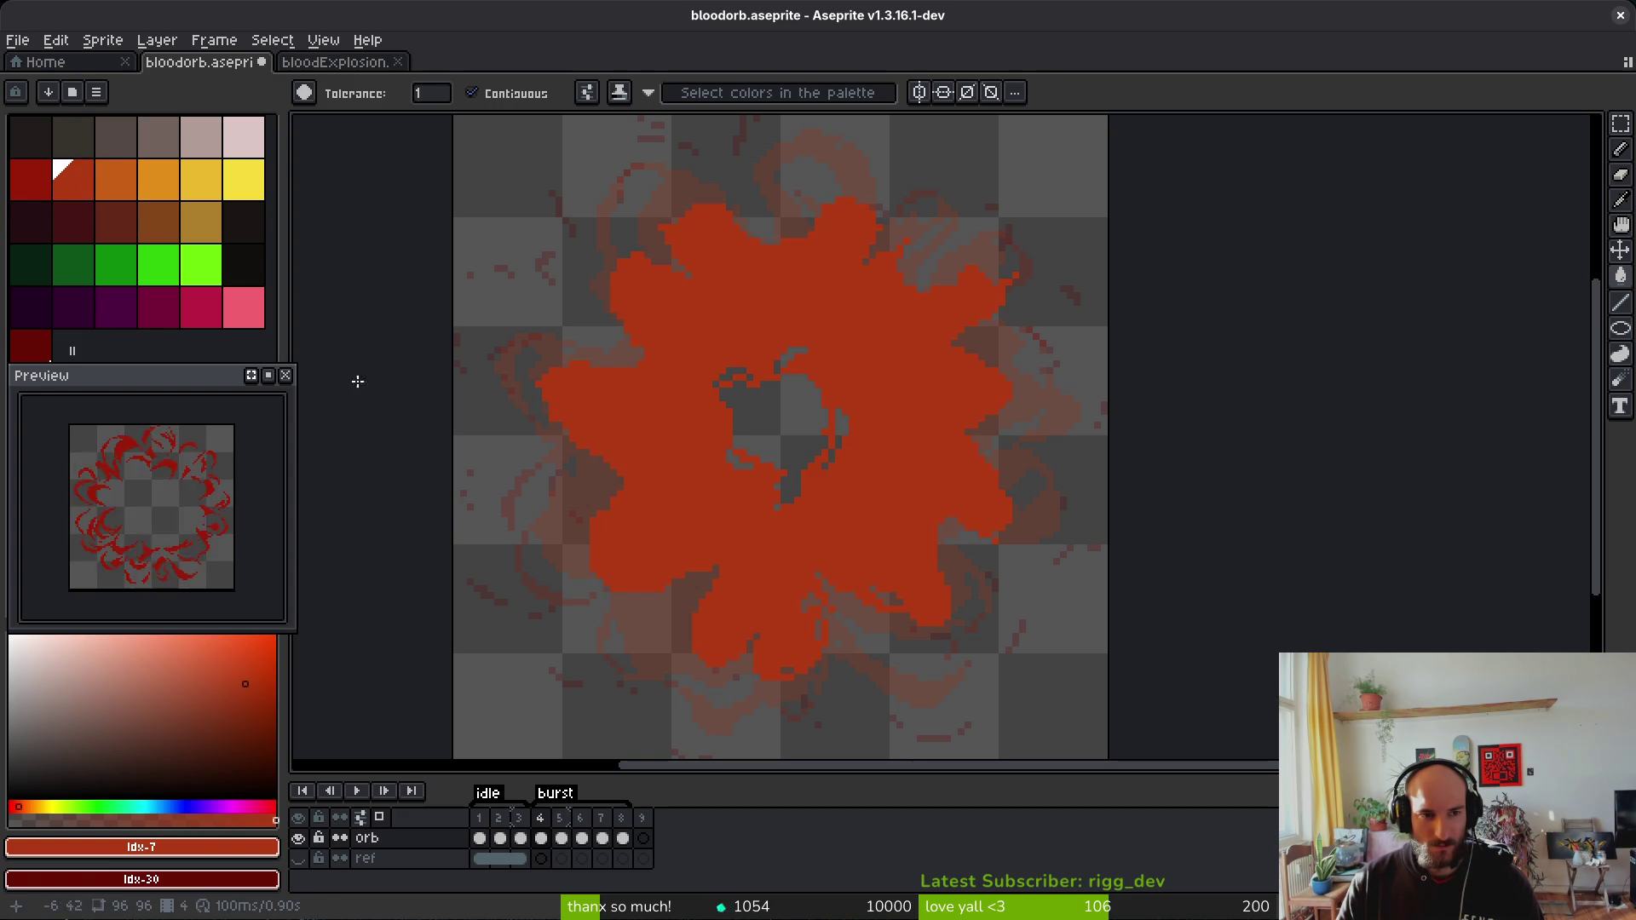
pyautogui.click(121, 179)
pyautogui.click(883, 473)
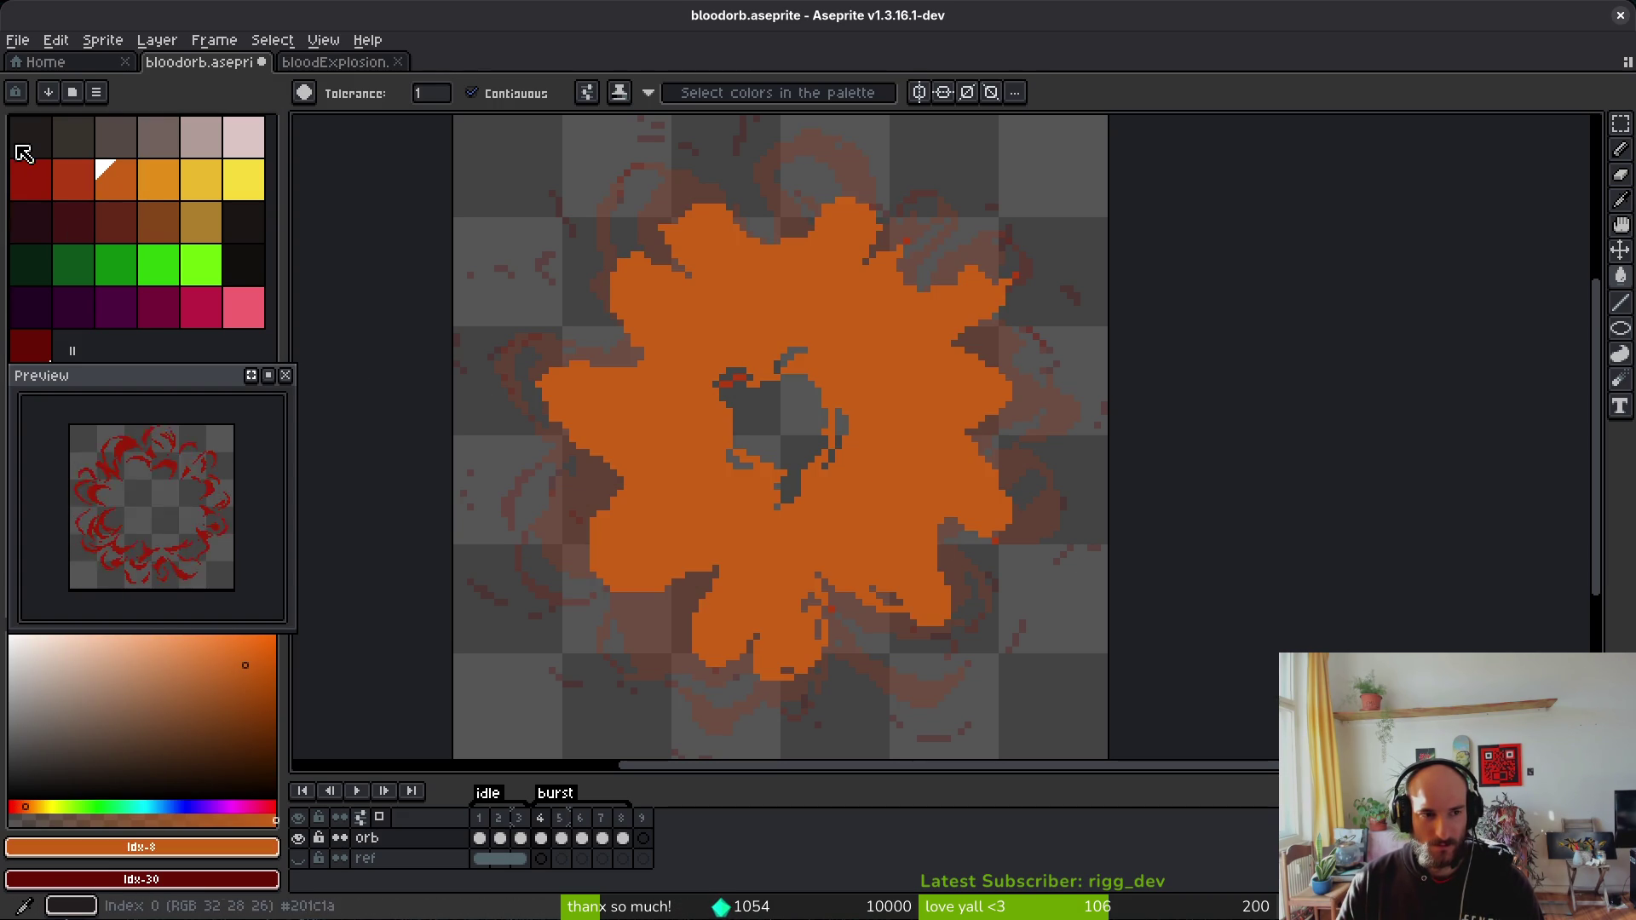
# Step: Compare with frame 5, refill frame 4's orange blob red, and save bloodorb.aseprite
pyautogui.press('[')
pyautogui.press('Right')
pyautogui.hotkey('ctrl', 'z')
pyautogui.hotkey('ctrl', 'y')
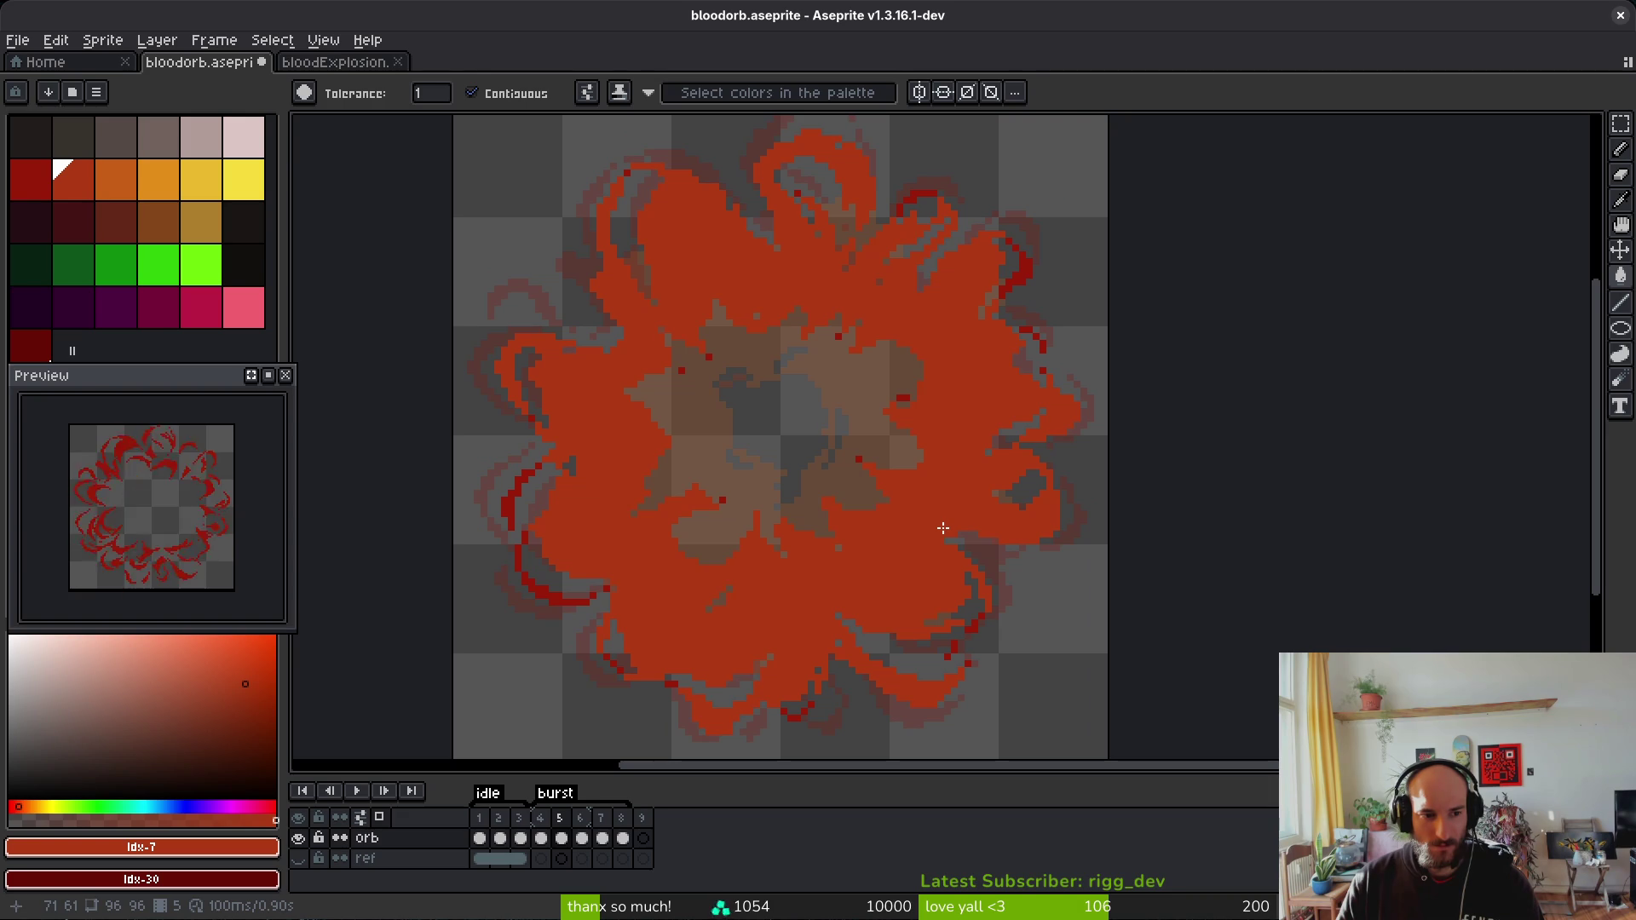
pyautogui.press('Left')
pyautogui.press('w')
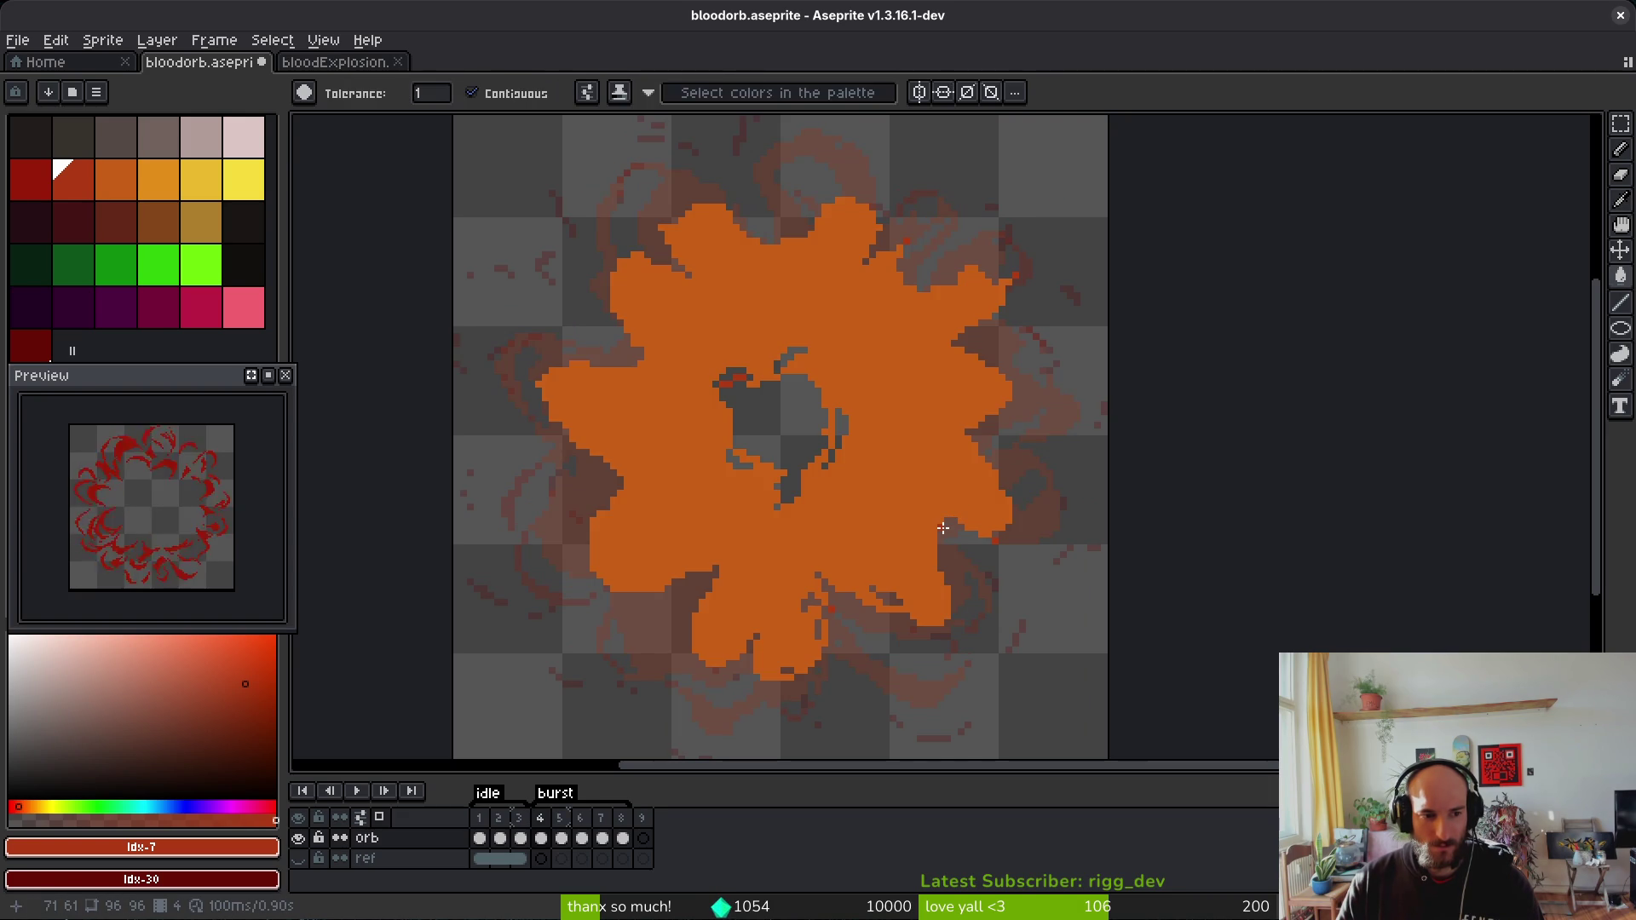
pyautogui.hotkey('ctrl', 'z')
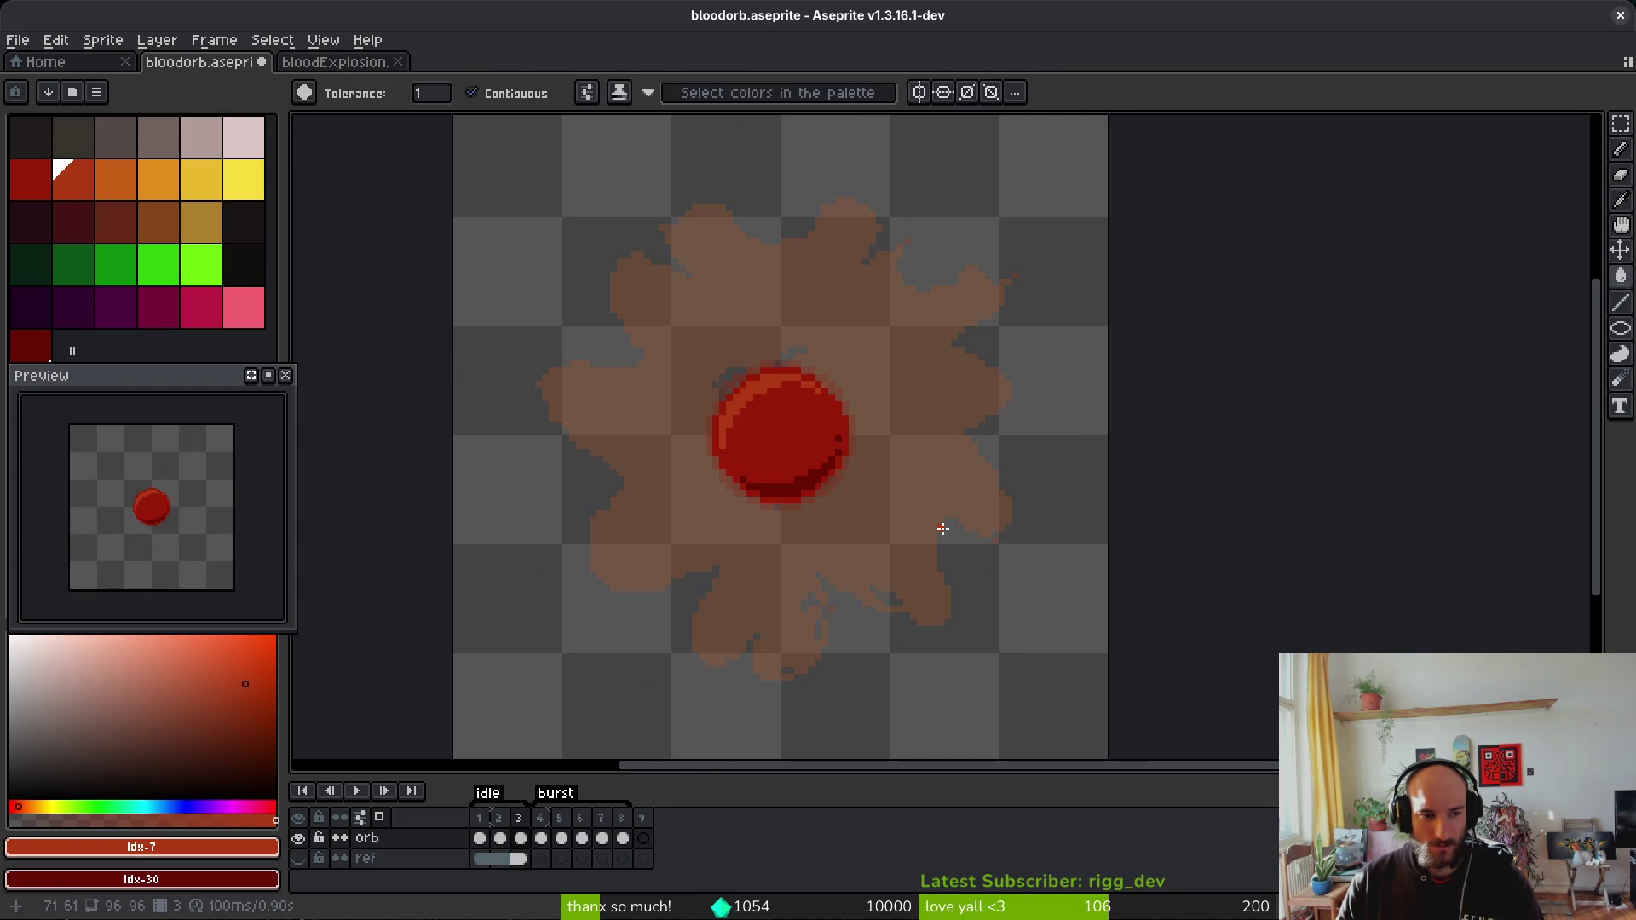
pyautogui.hotkey('ctrl', 'y')
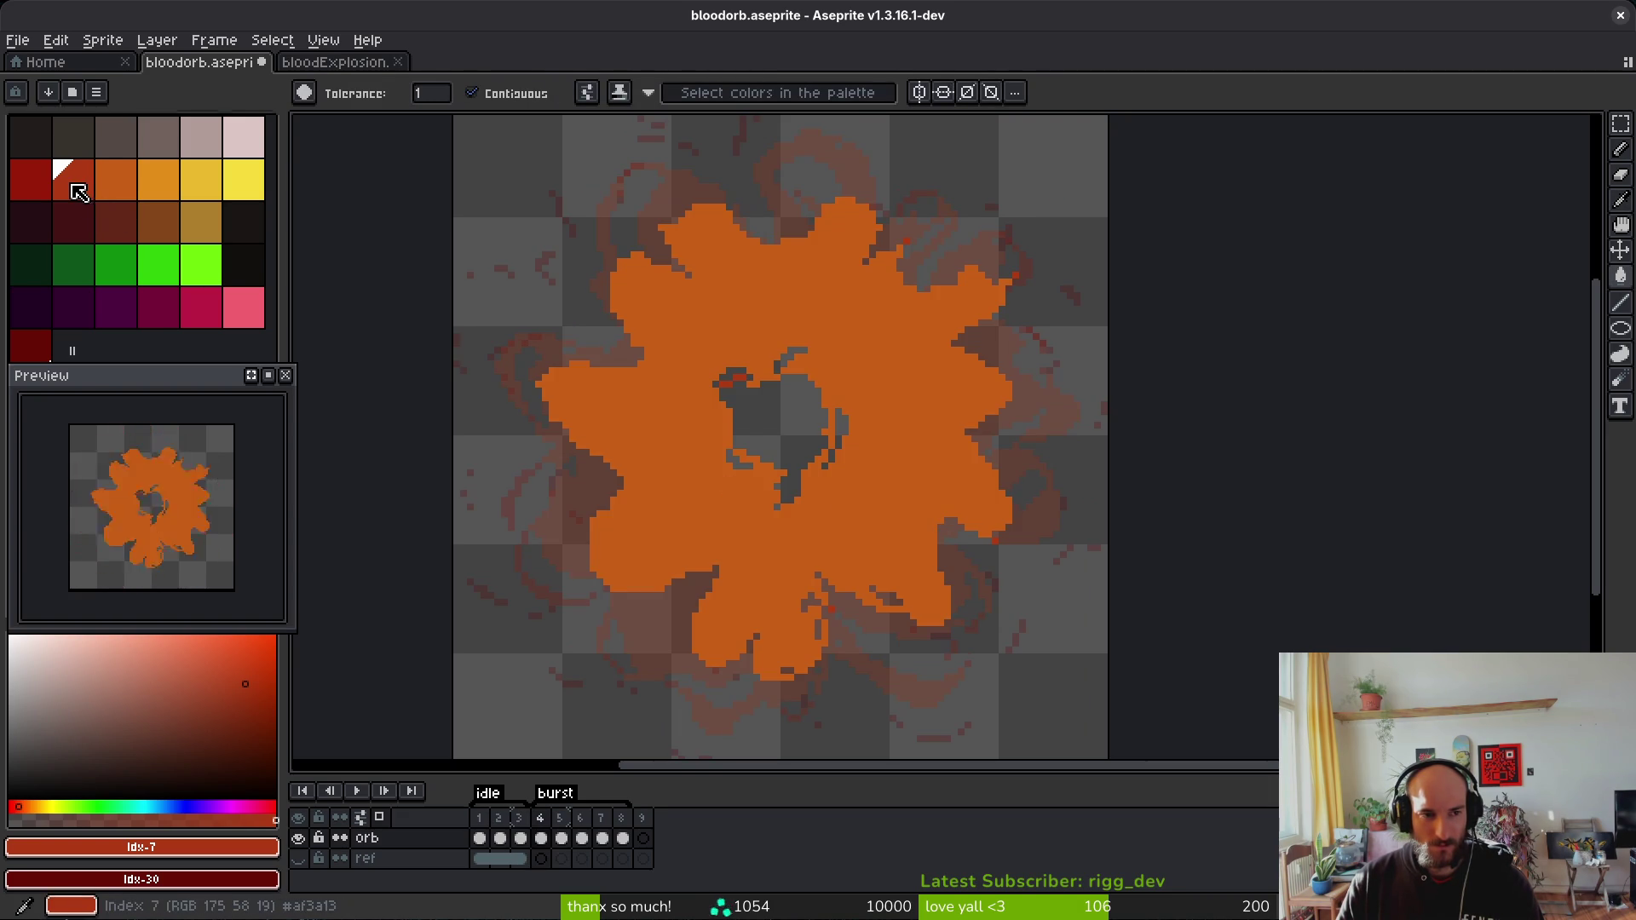
pyautogui.click(880, 453)
pyautogui.hotkey('ctrl', 's')
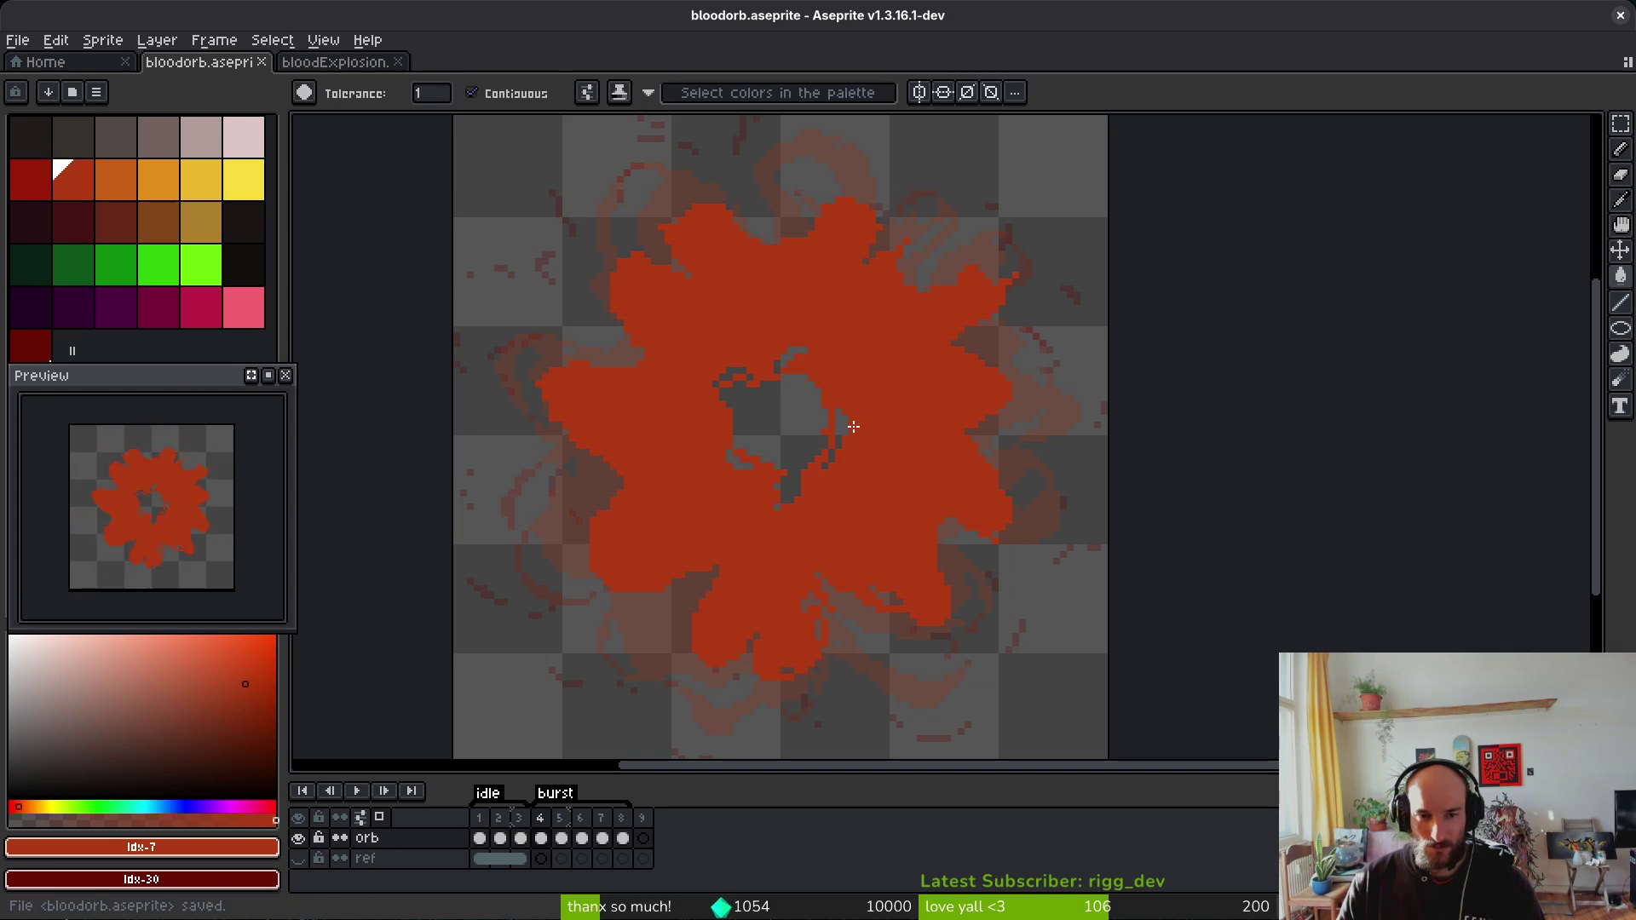
pyautogui.press('Right')
# Step: Reposition the canvas view and save the sprite file
pyautogui.press('i')
pyautogui.press('g')
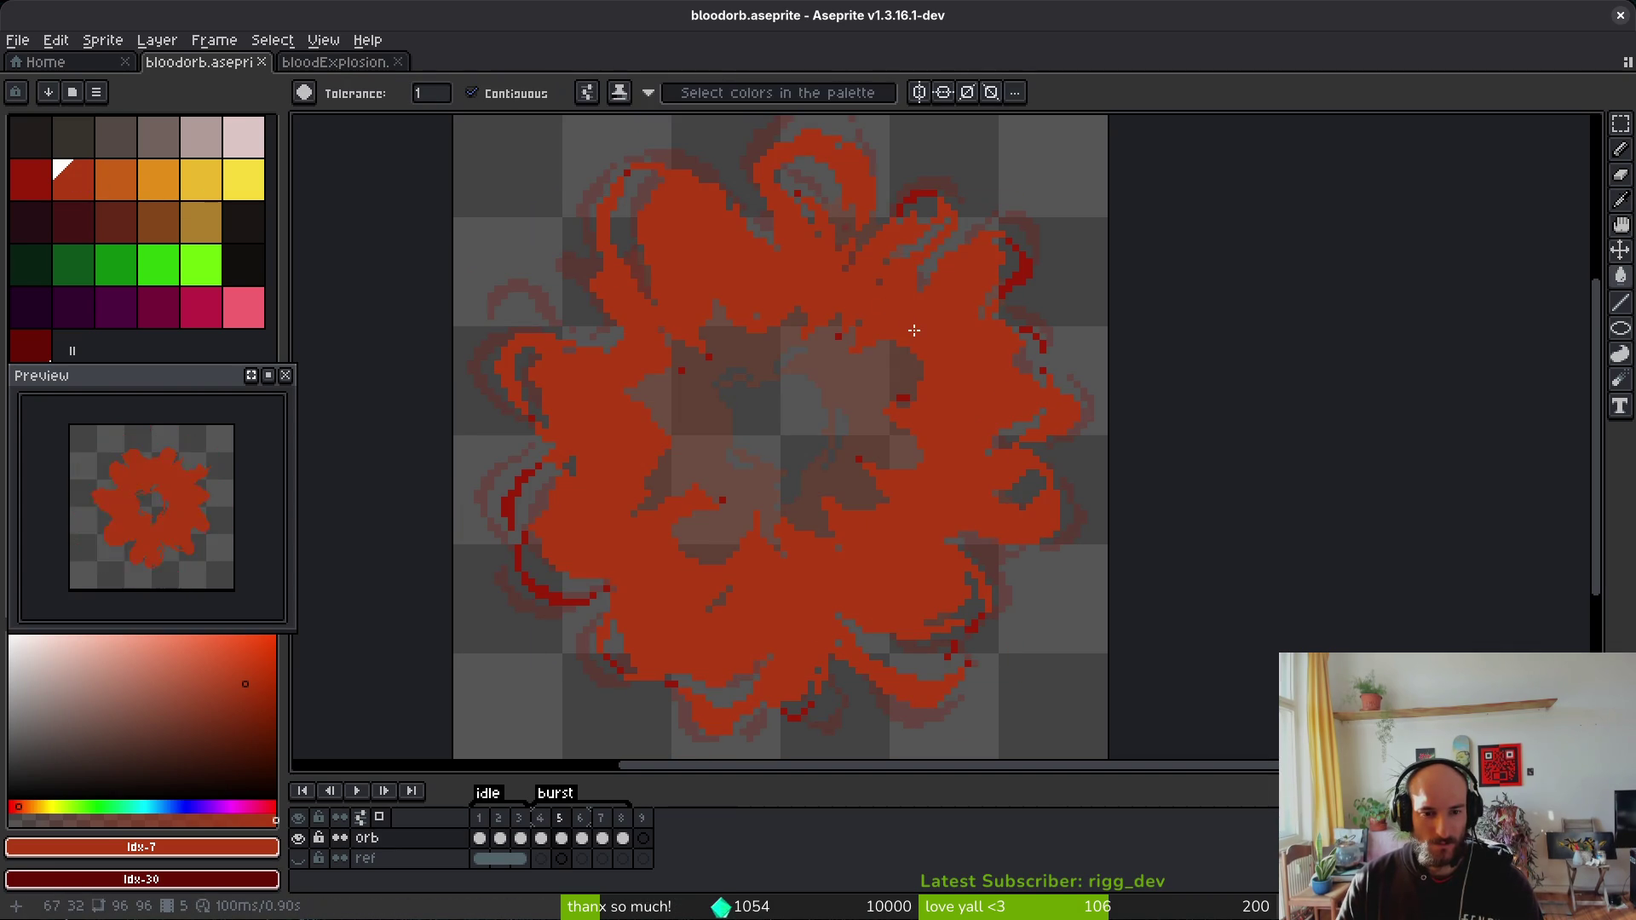
pyautogui.scroll(-3, 874, 342)
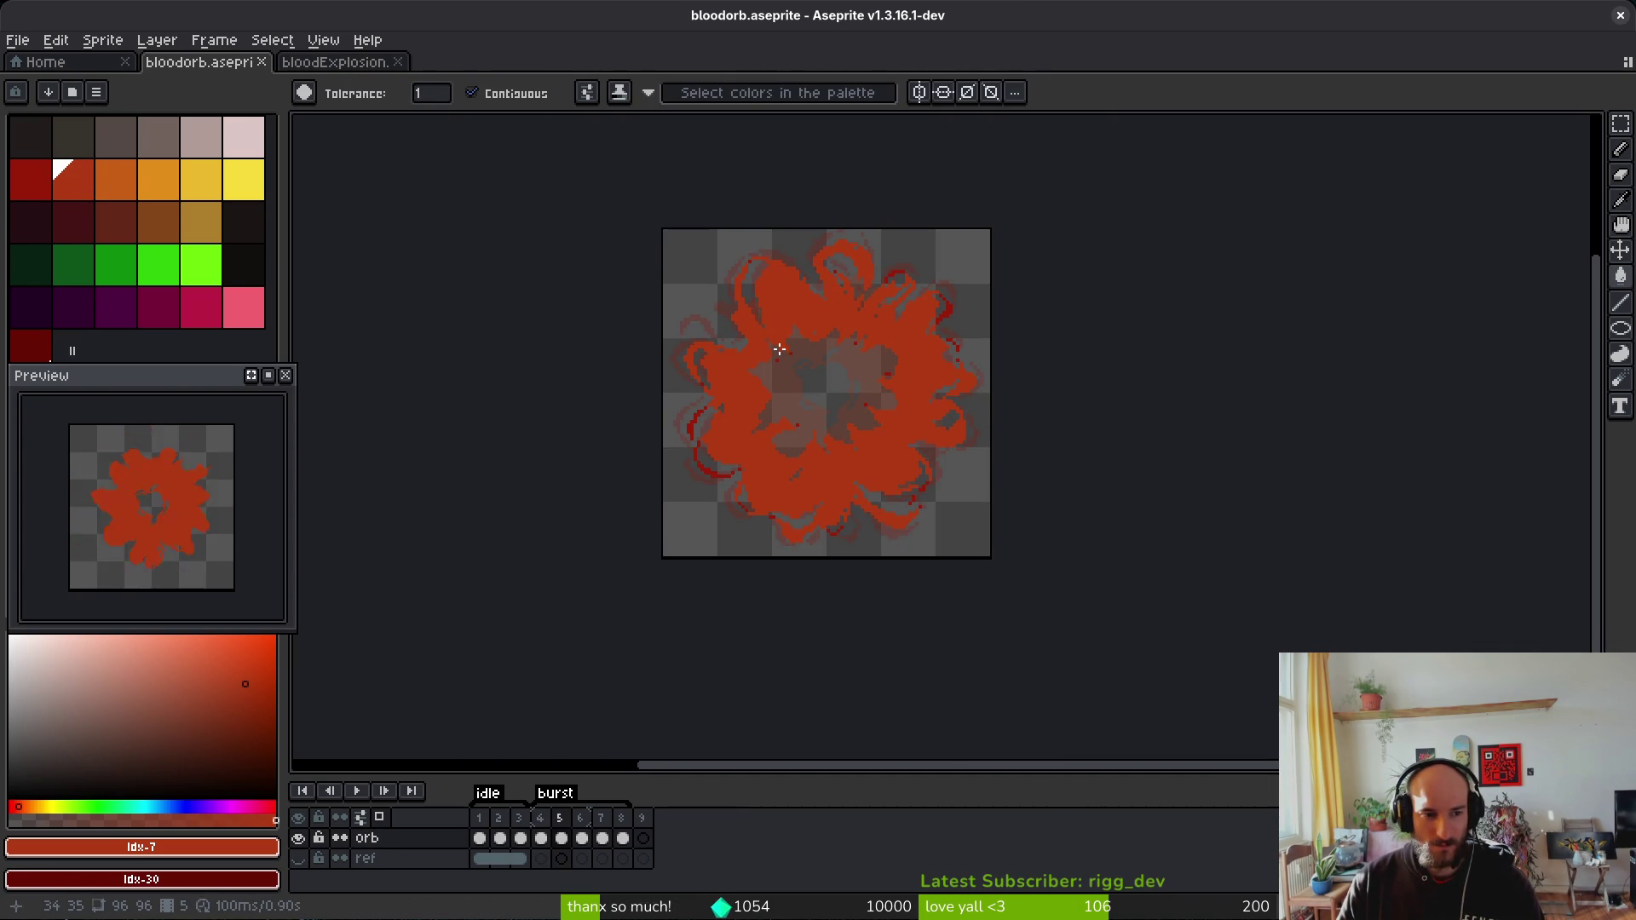
pyautogui.hscroll(1, 798, 457)
pyautogui.hotkey('ctrl', 's')
# Step: Flip between burst frames 4 and 5 to compare, ending with the Paint Bucket active
pyautogui.press('Left')
pyautogui.press('i')
pyautogui.press('Right')
pyautogui.press('w')
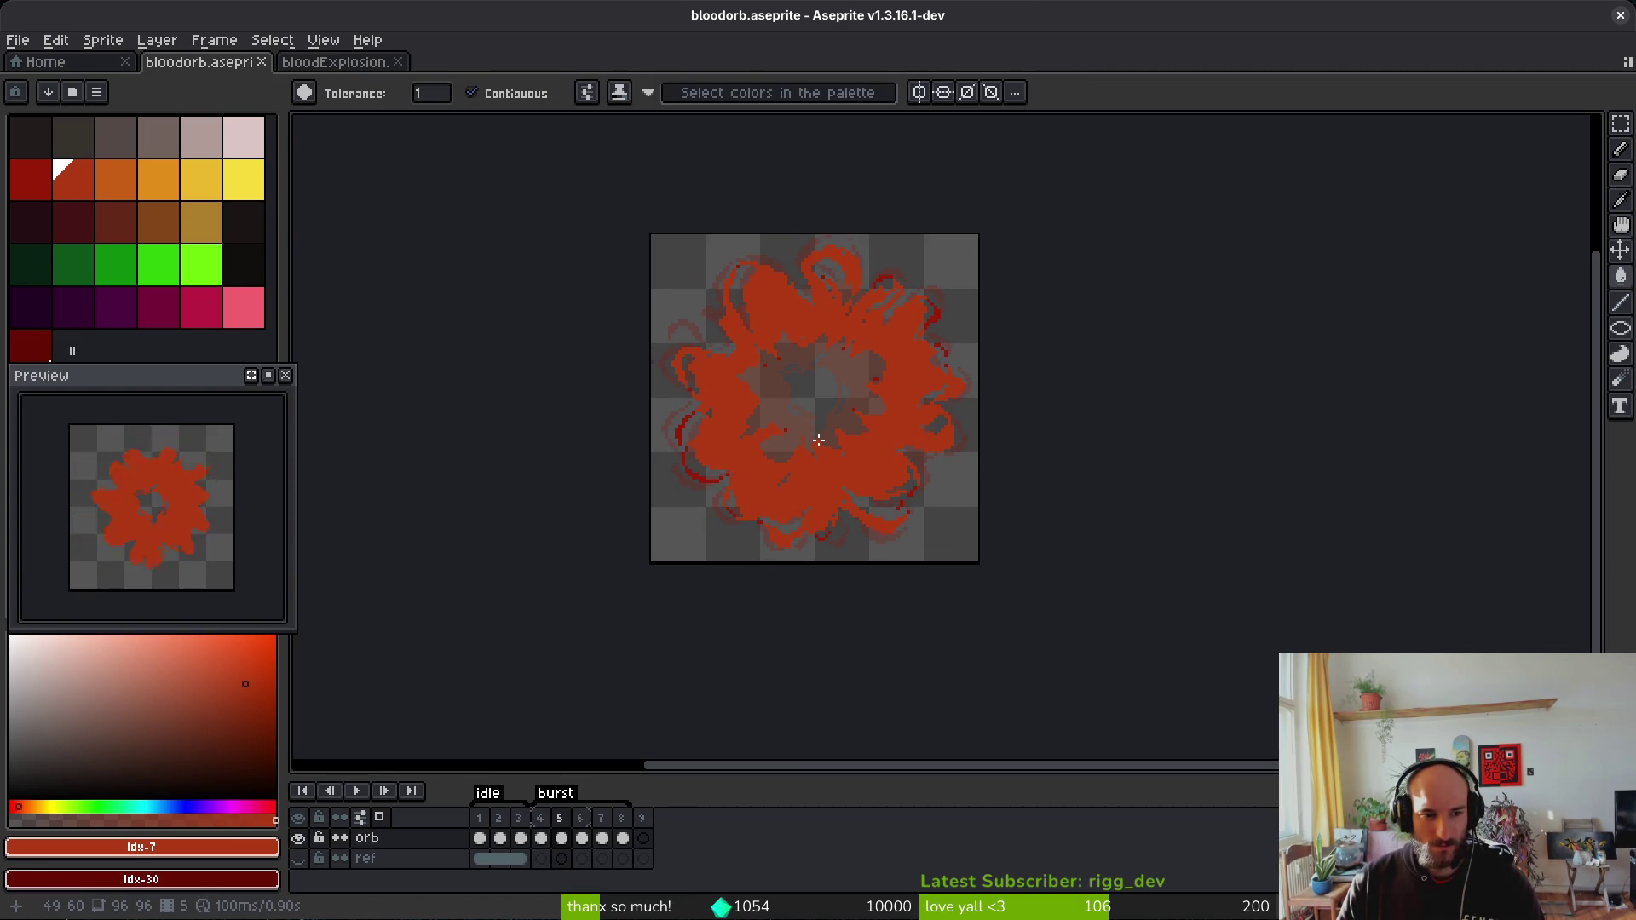
pyautogui.press('Left')
pyautogui.press('i')
pyautogui.press('Right')
pyautogui.press('w')
pyautogui.press('i')
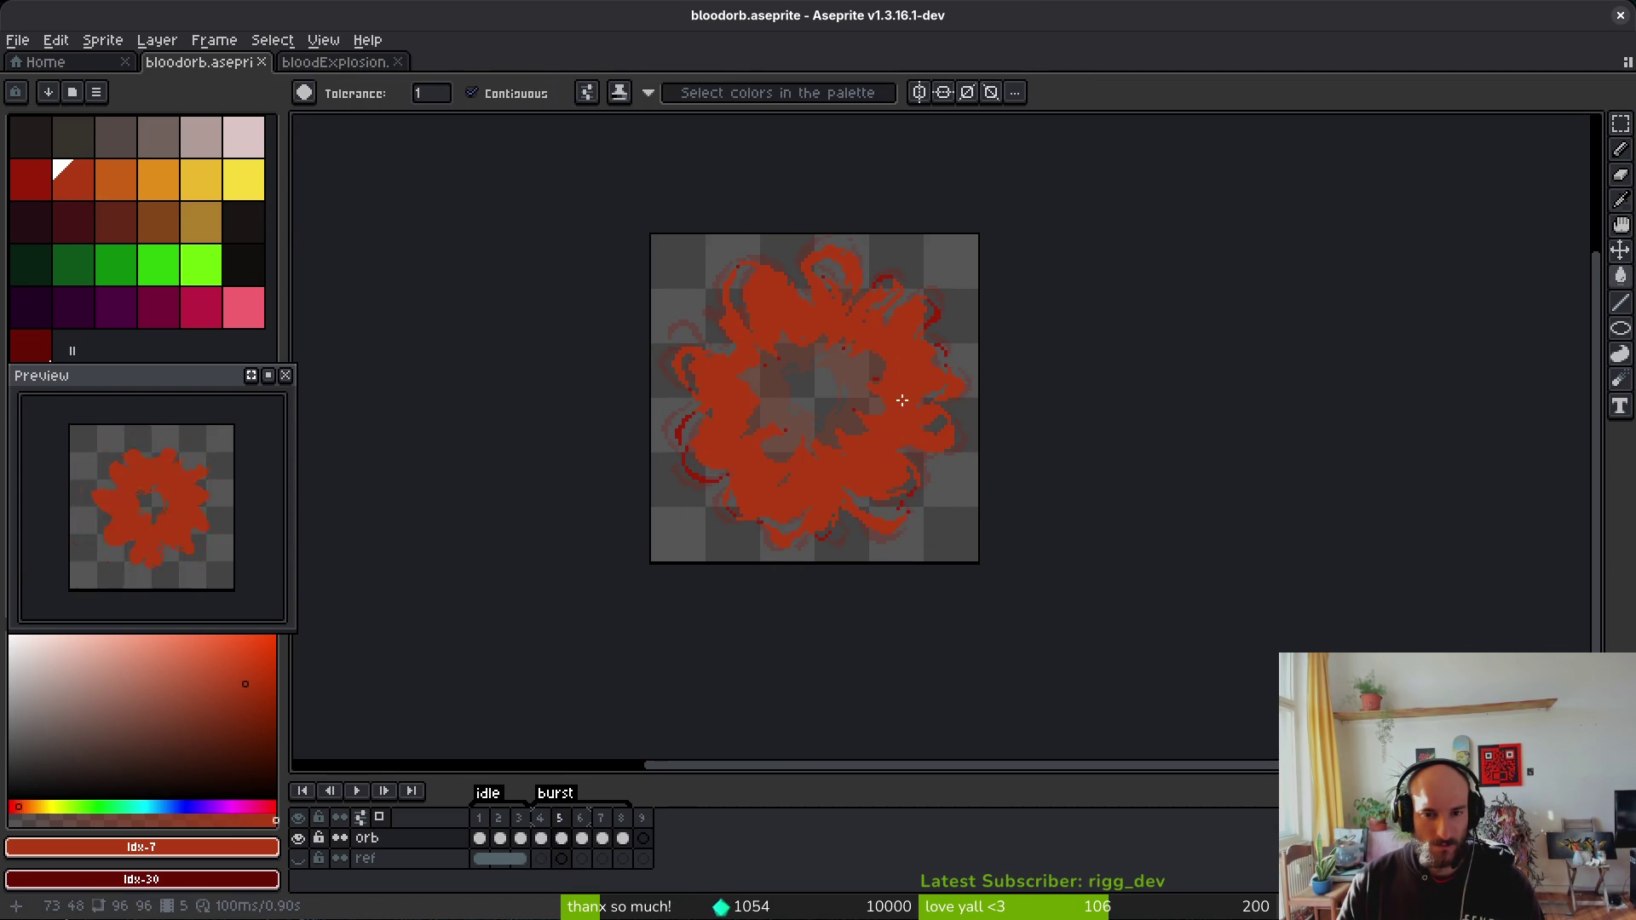
pyautogui.scroll(1, 908, 386)
pyautogui.press('g')
# Step: Refill frame 5's blob with palette idx-6 dark red and review frames 6 to 8
pyautogui.click(30, 179)
pyautogui.click(906, 433)
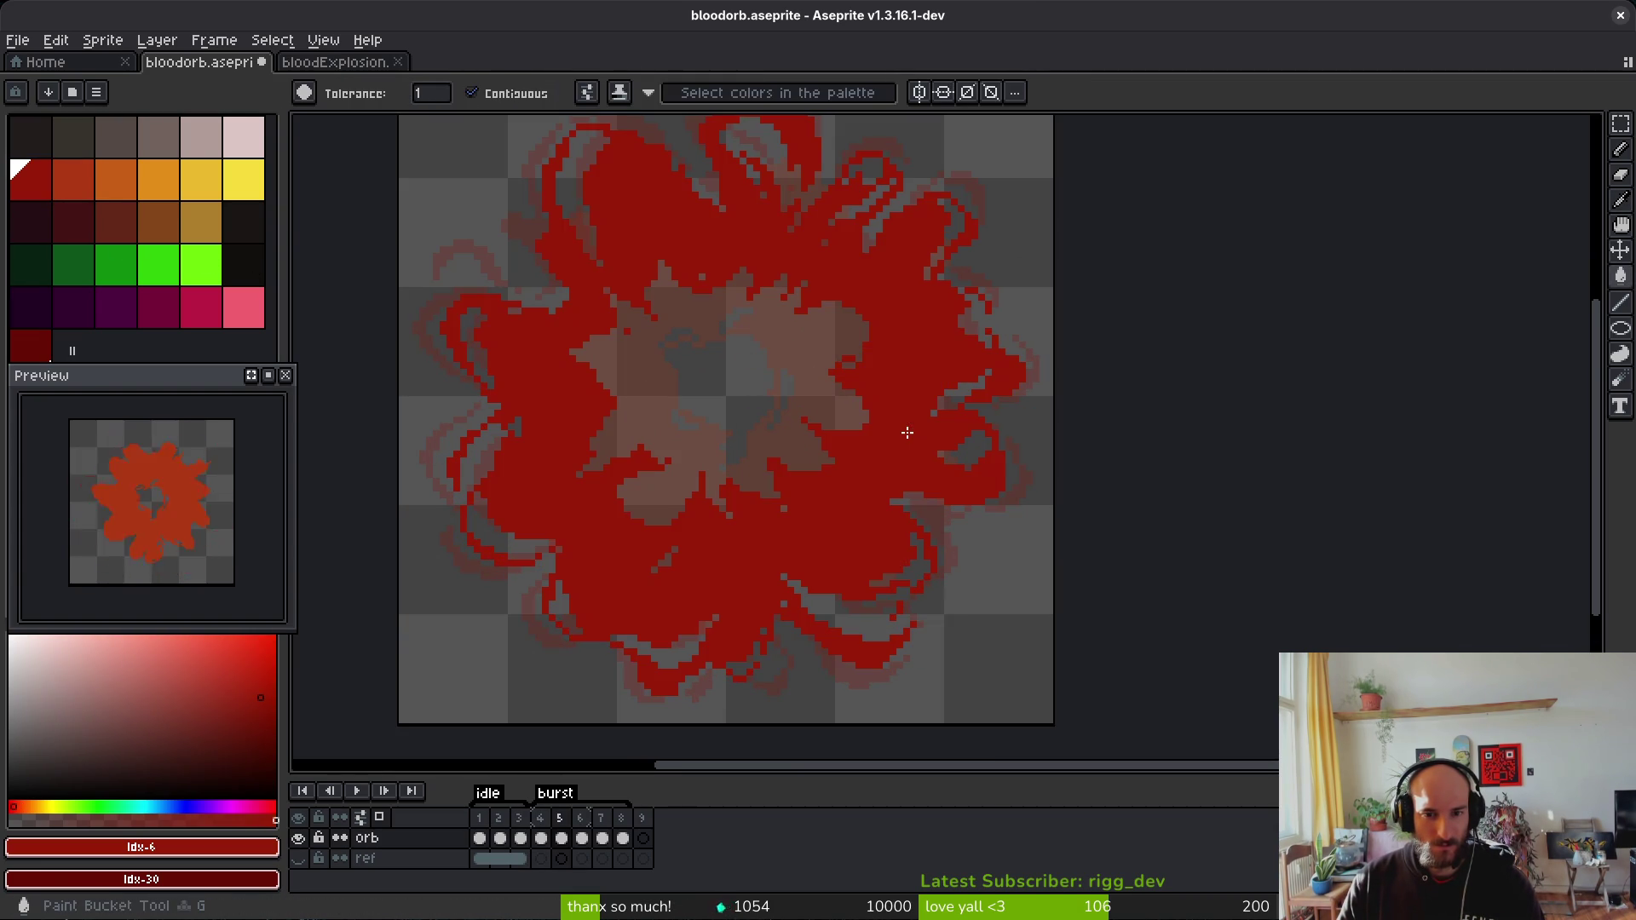
pyautogui.scroll(-1, 905, 441)
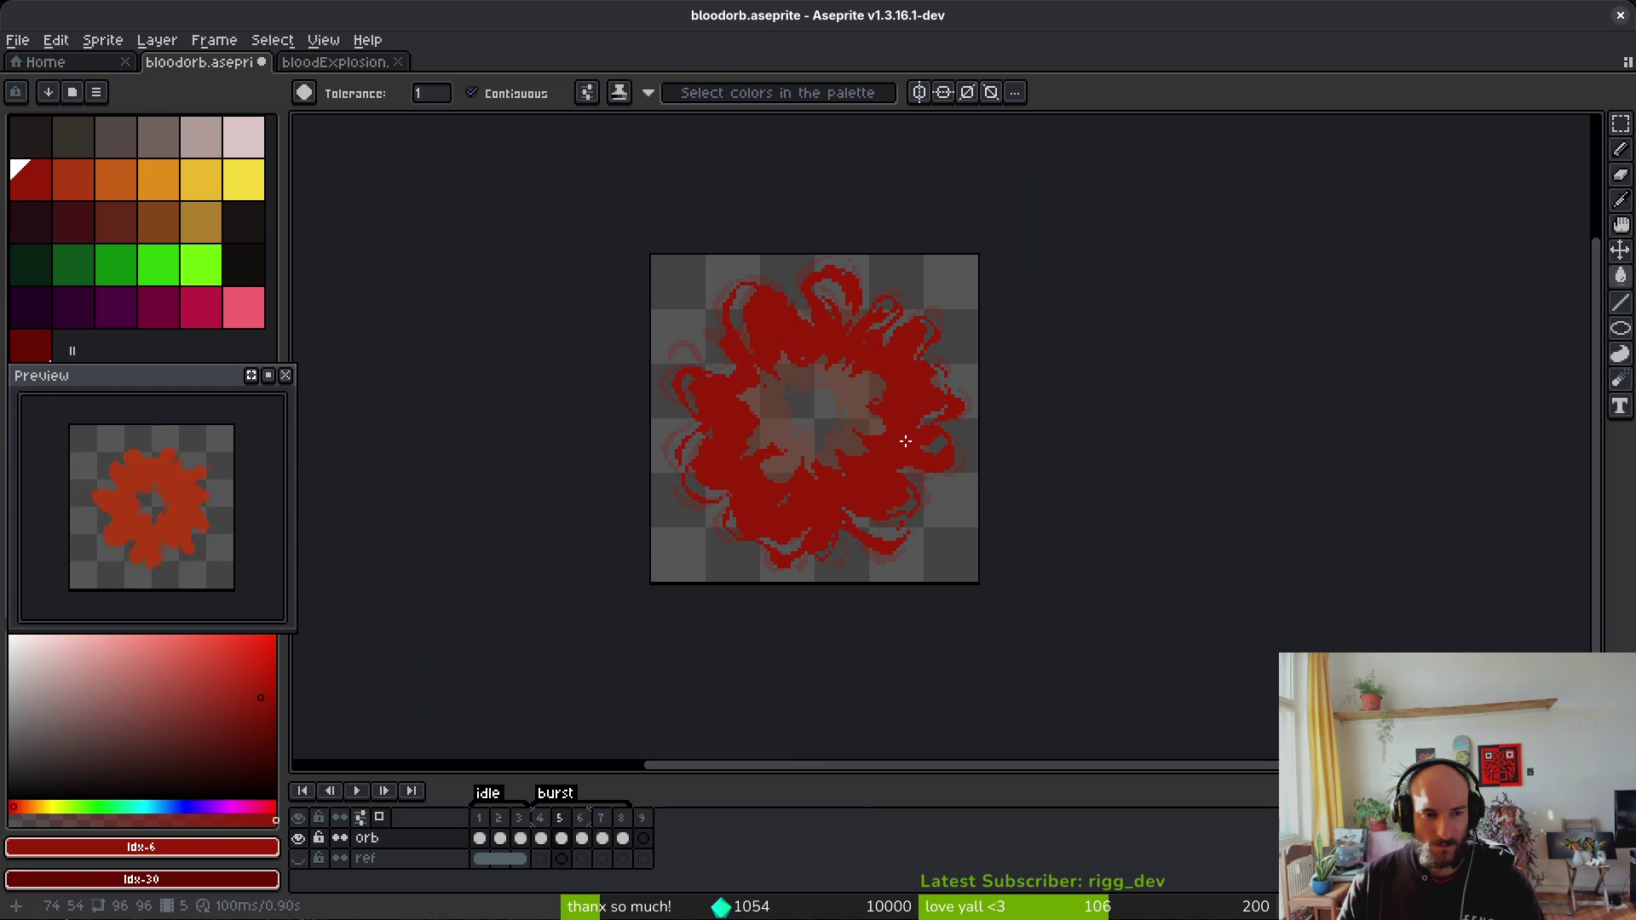
pyautogui.press('i')
pyautogui.press('Left')
pyautogui.press('Right')
pyautogui.press('Right')
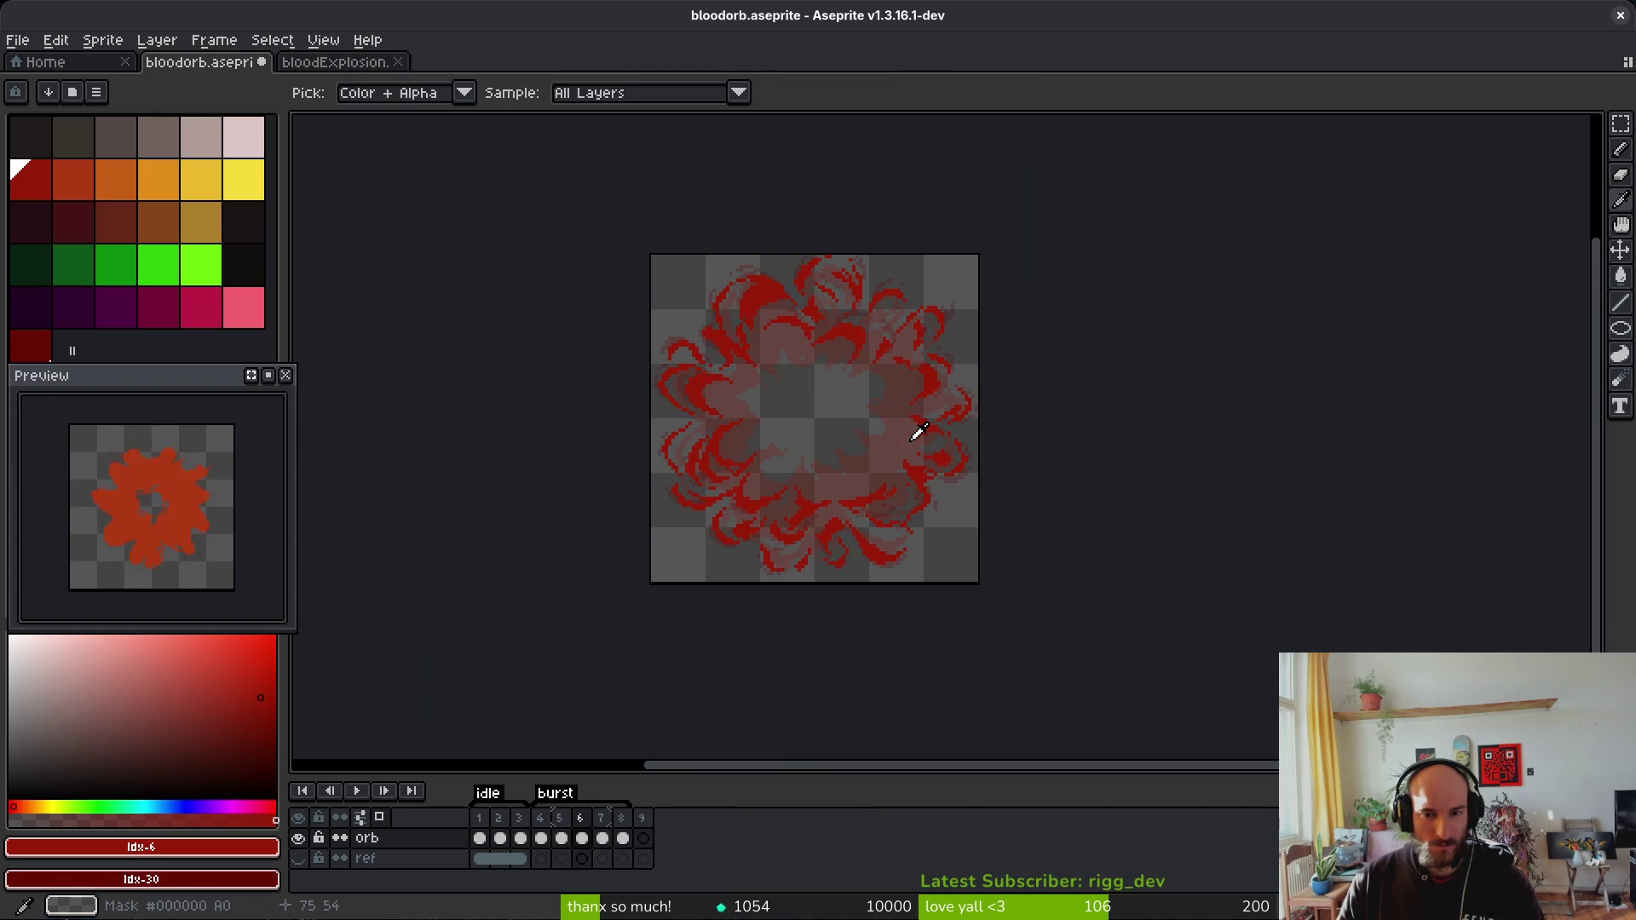
pyautogui.press('Right')
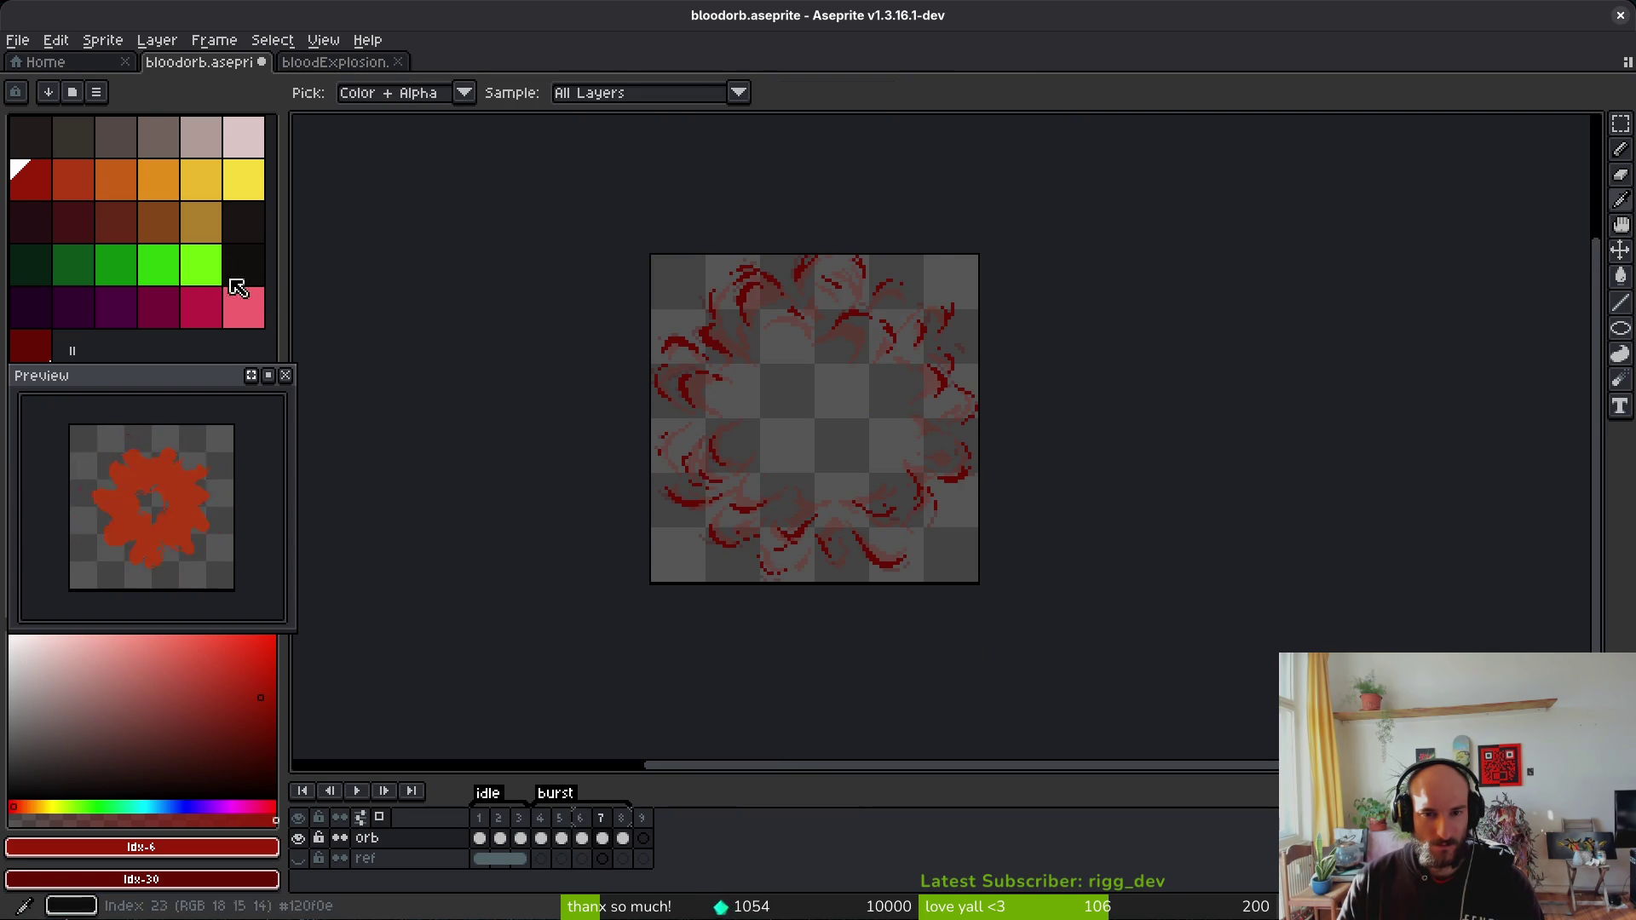
pyautogui.press('Right')
pyautogui.press('w')
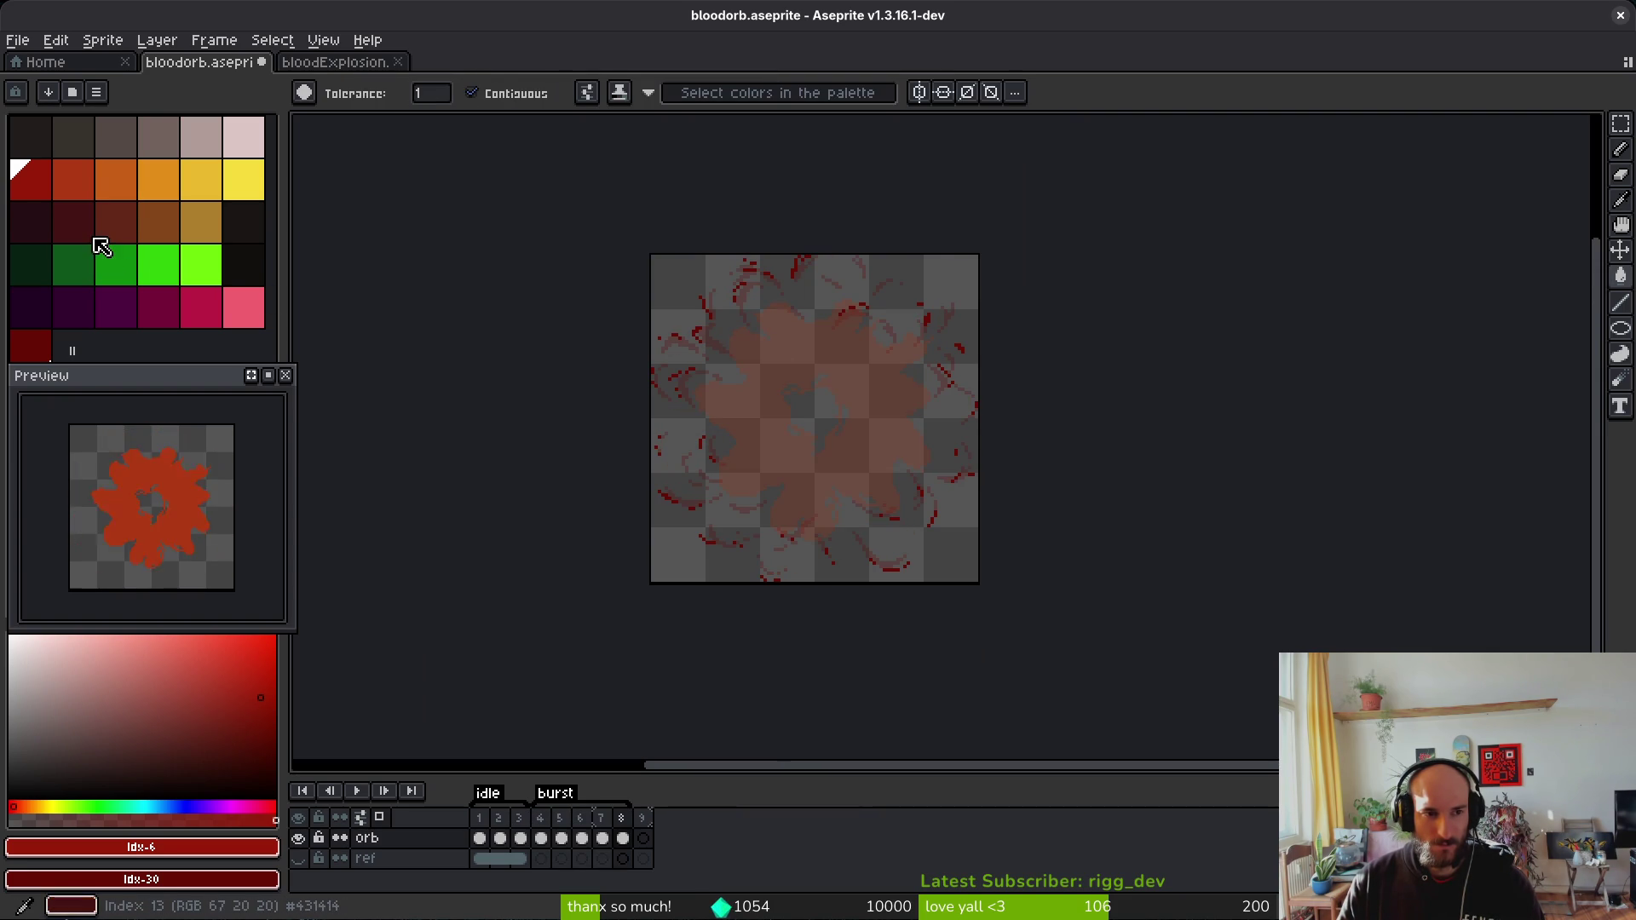
pyautogui.click(73, 222)
pyautogui.scroll(4, 894, 425)
pyautogui.press('i')
pyautogui.click(1024, 297)
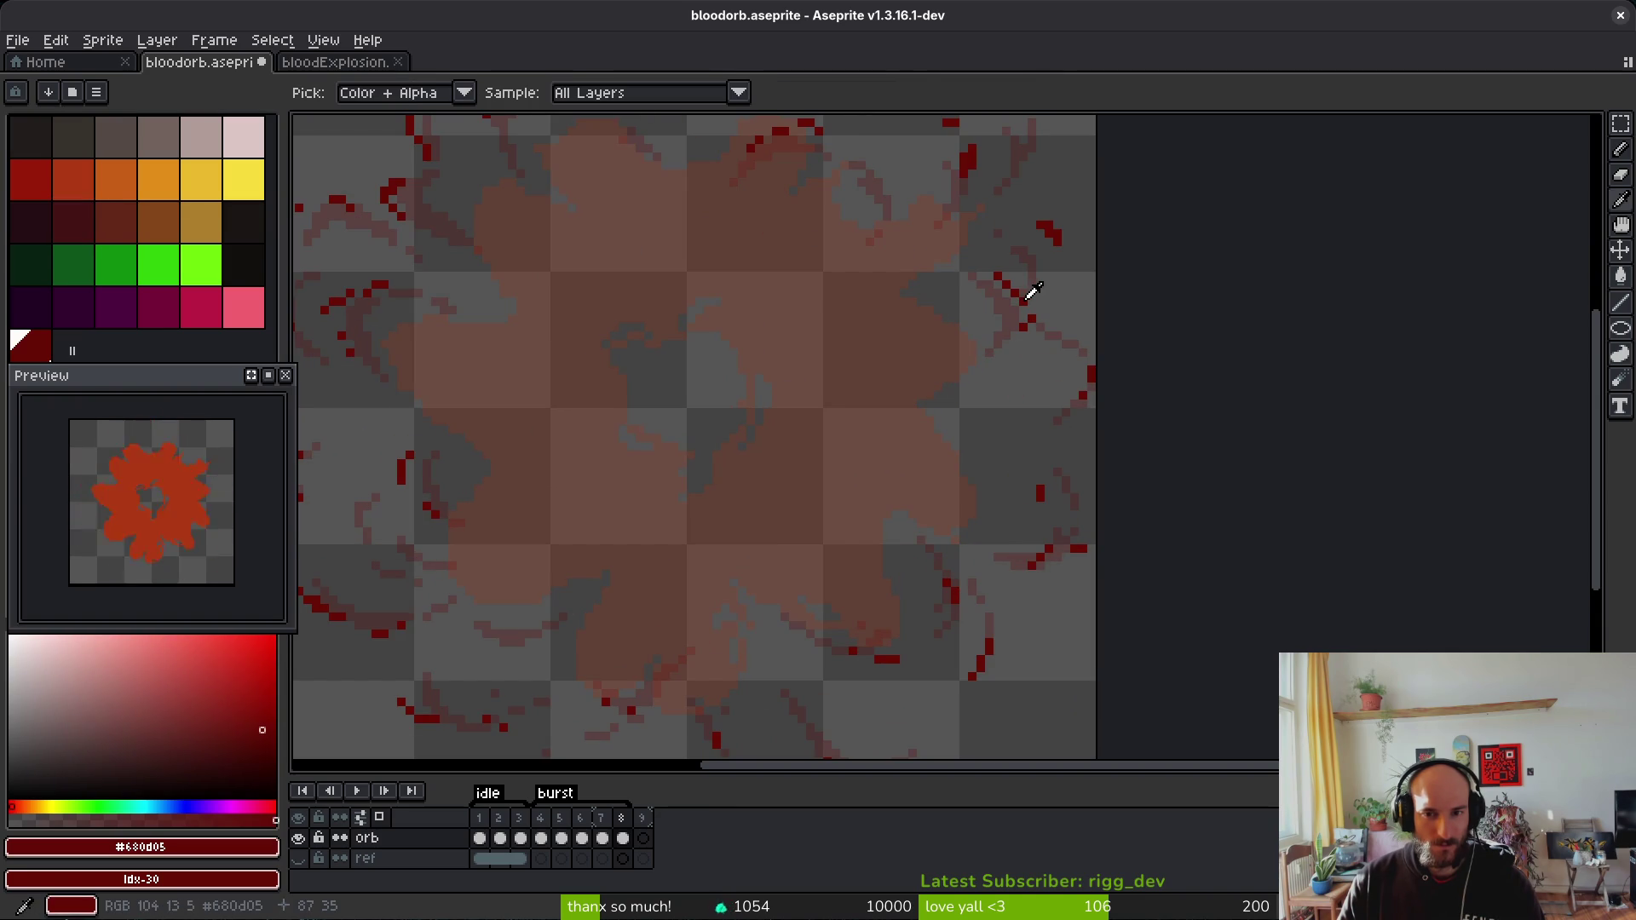
pyautogui.rightClick(74, 220)
pyautogui.hotkey('shift', 'r')
pyautogui.click(566, 164)
pyautogui.press('Left')
pyautogui.press('Left')
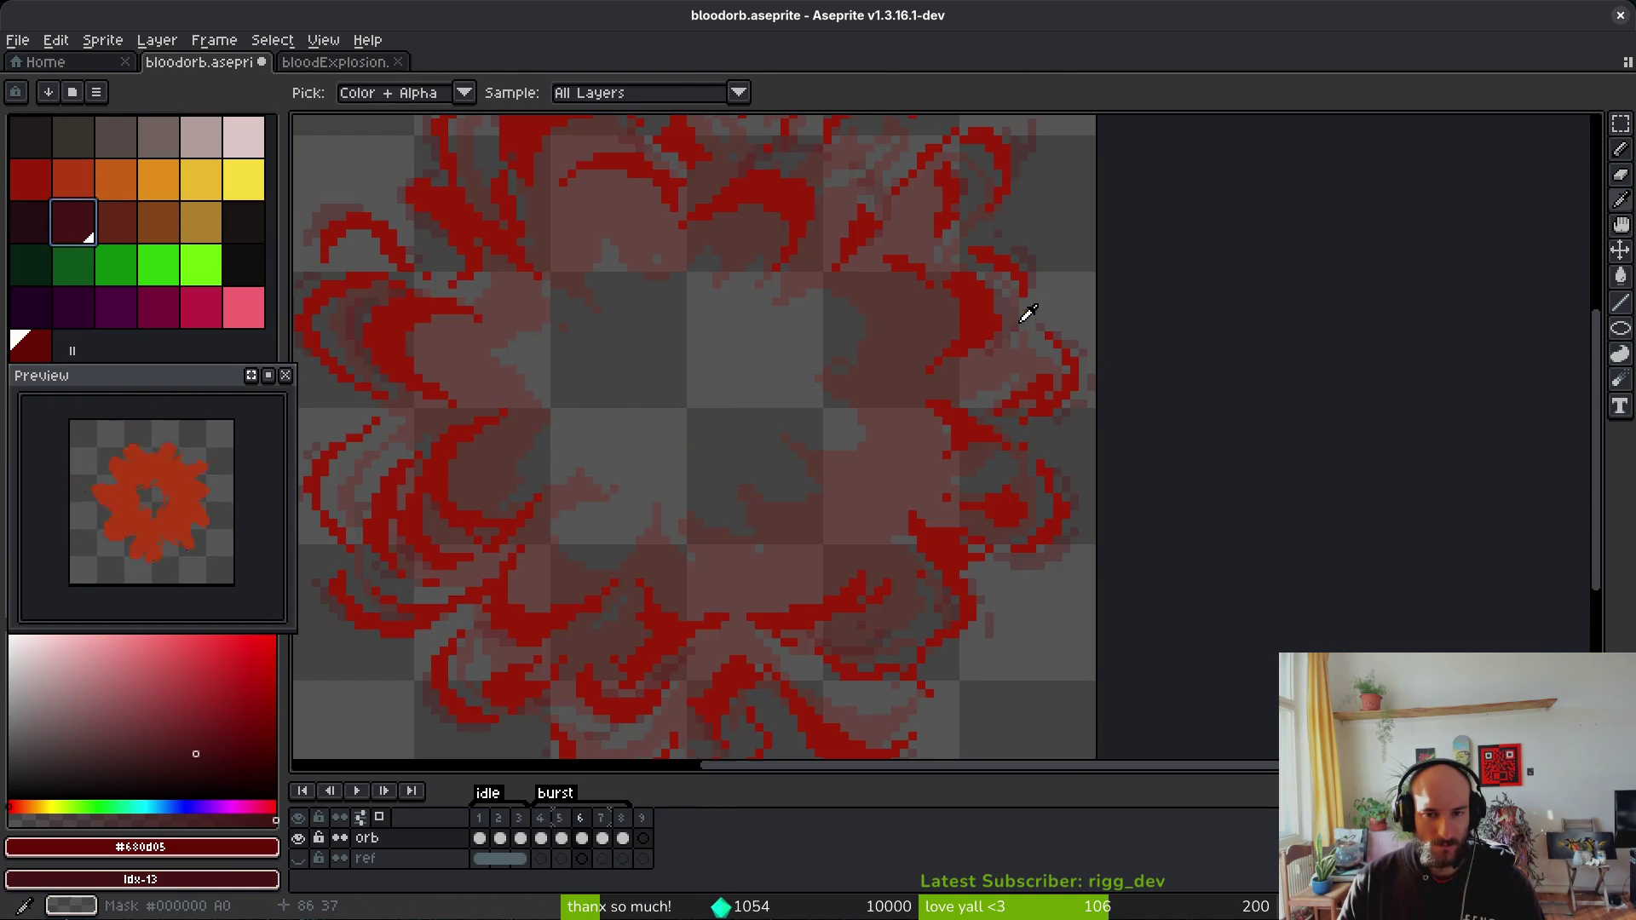
pyautogui.press('Left')
pyautogui.press('Right')
pyautogui.press('Right')
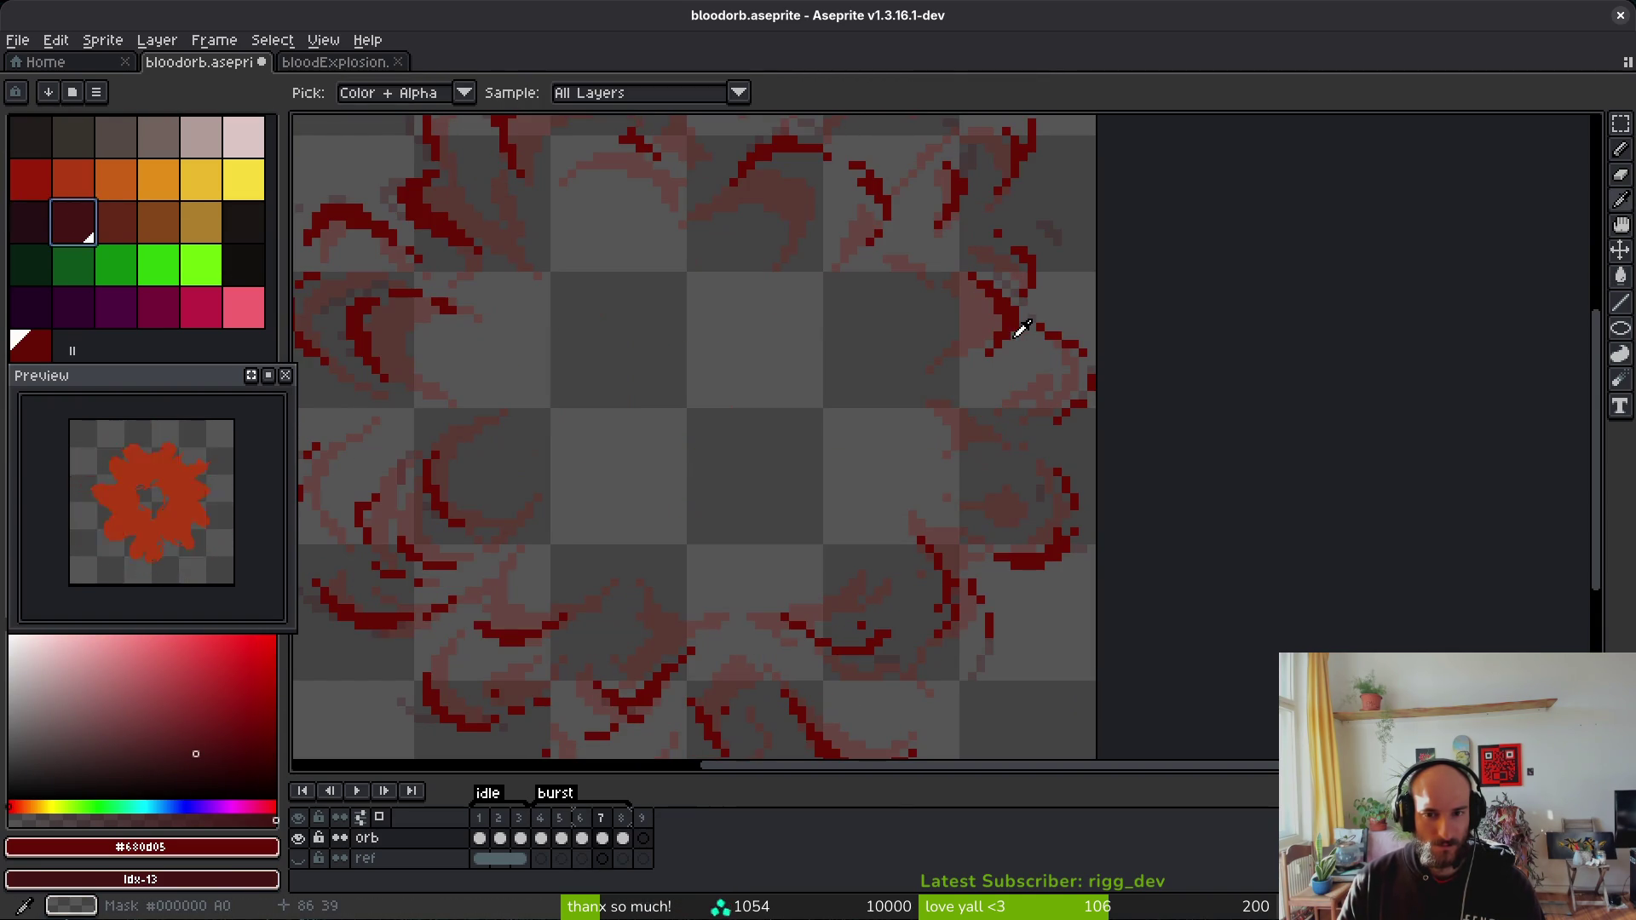
pyautogui.press('w')
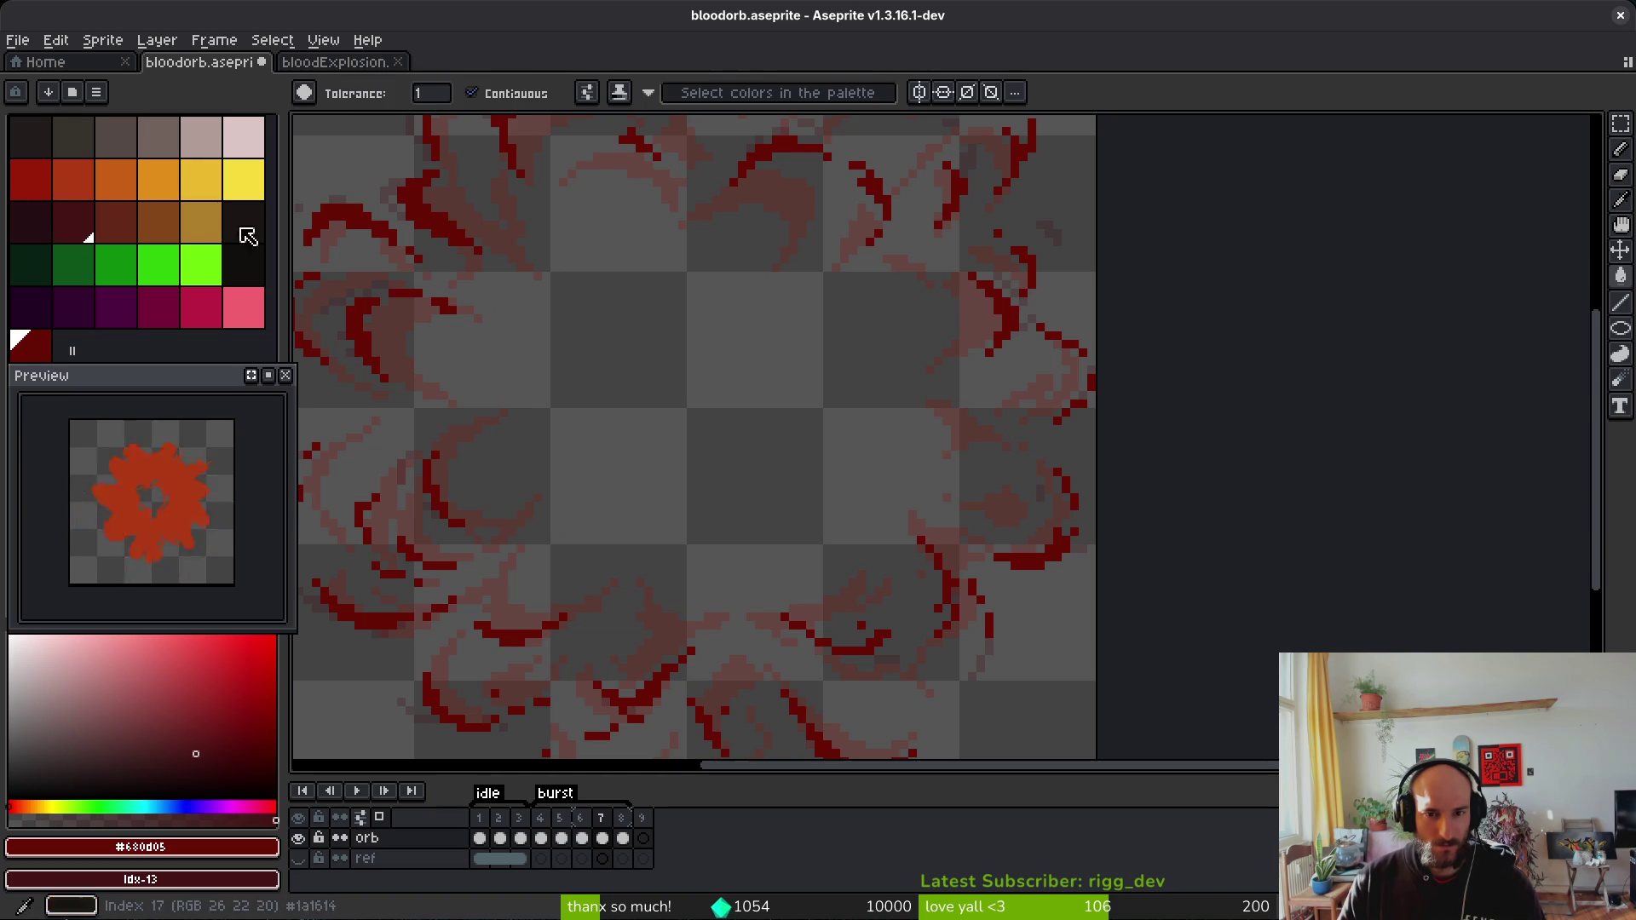
pyautogui.press('i')
pyautogui.press('Left')
pyautogui.press('Right')
pyautogui.press('Left')
pyautogui.press('Left')
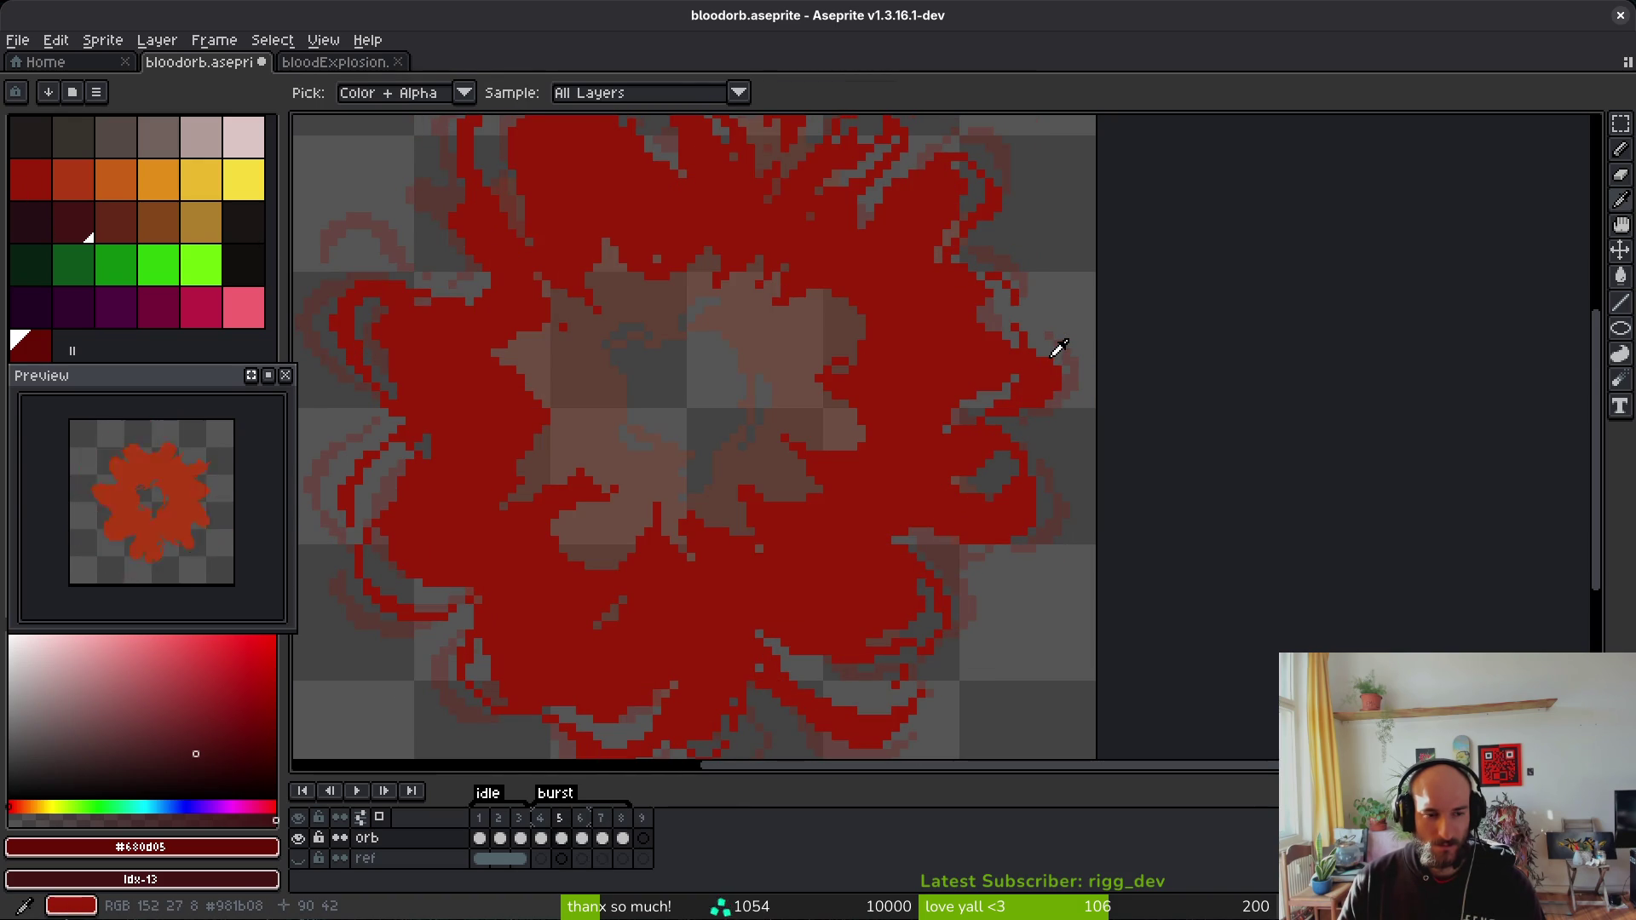
pyautogui.press('w')
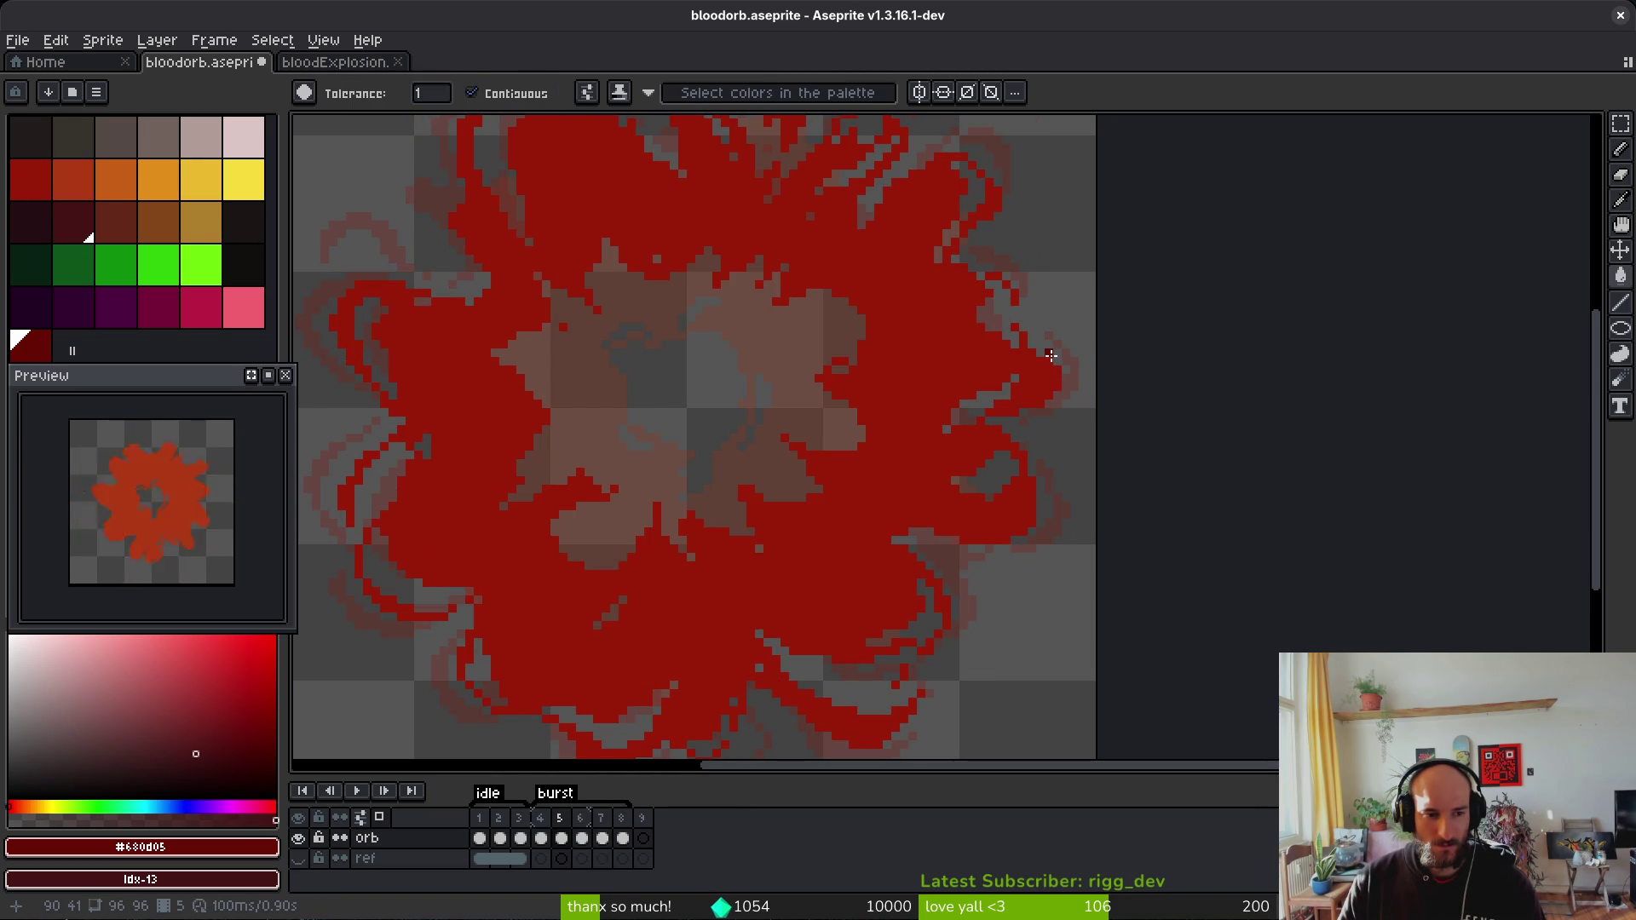
pyautogui.press('i')
pyautogui.press('Right')
pyautogui.press('Left')
pyautogui.press('Right')
pyautogui.press('Left')
pyautogui.press('Right')
pyautogui.press('Right')
pyautogui.press('Right')
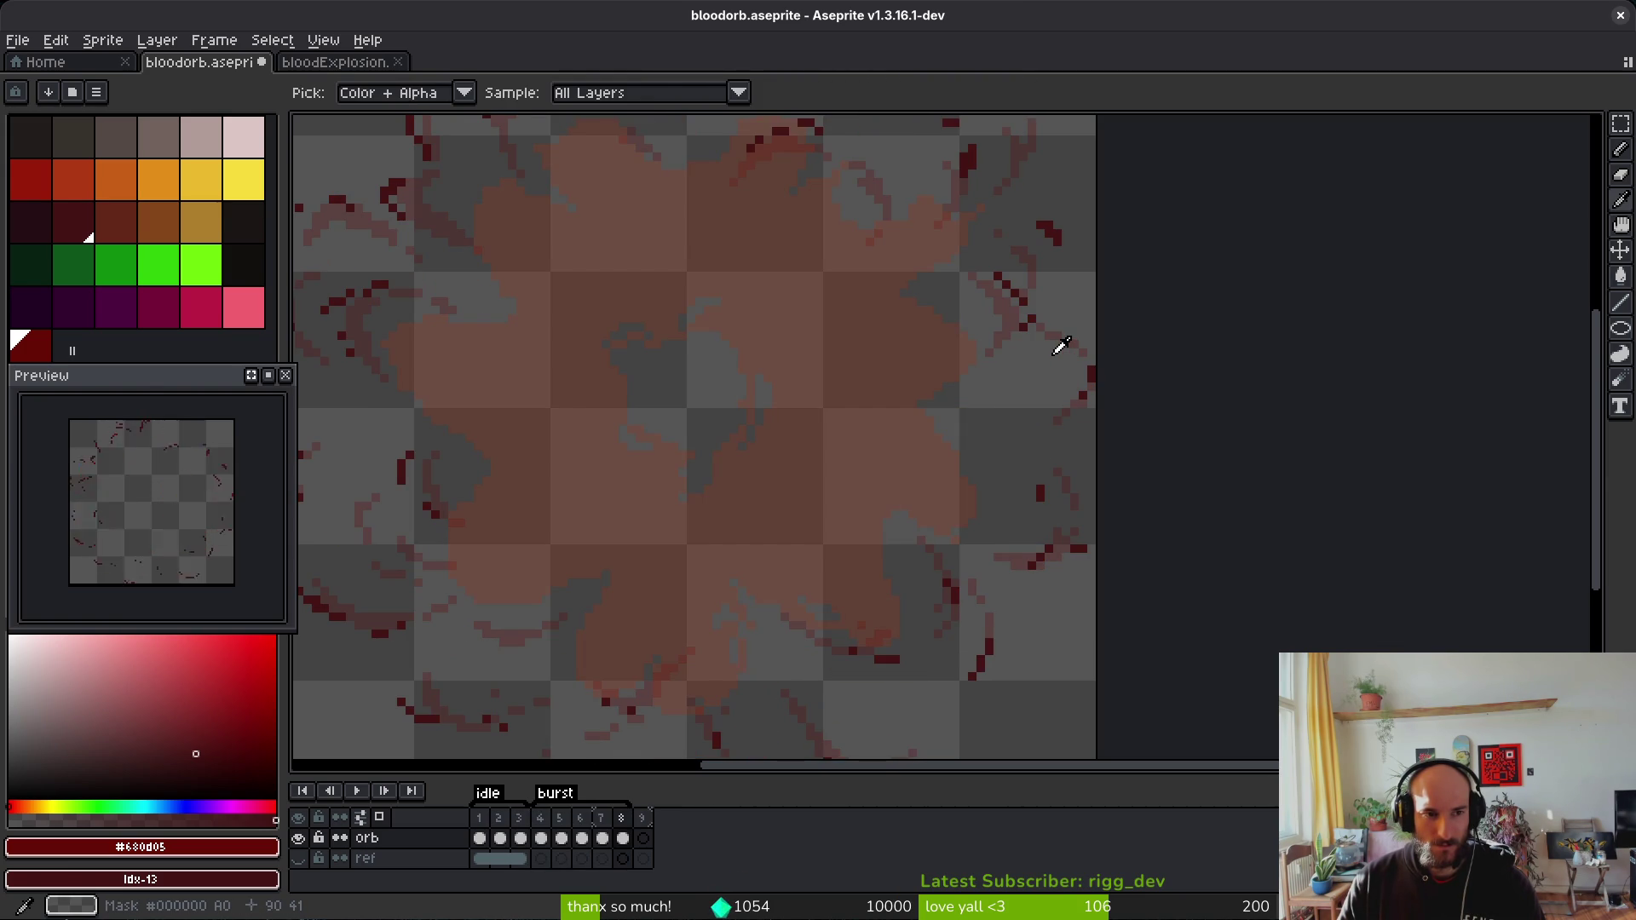
pyautogui.press('Left')
pyautogui.press('Left')
pyautogui.press('Left')
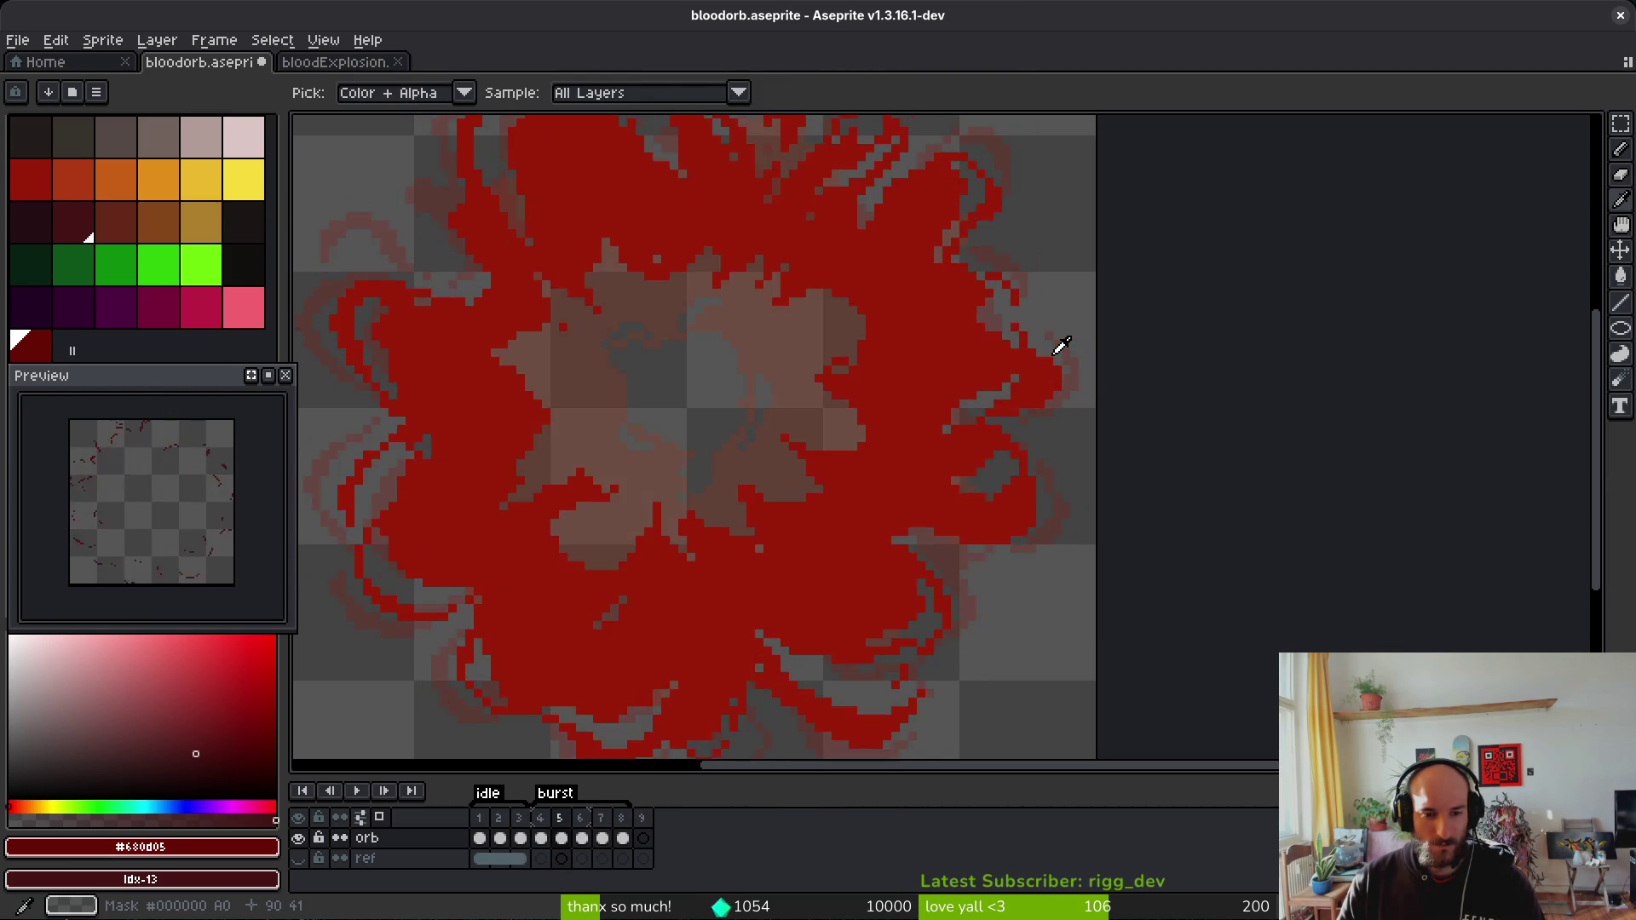
pyautogui.press('Right')
pyautogui.press('Right')
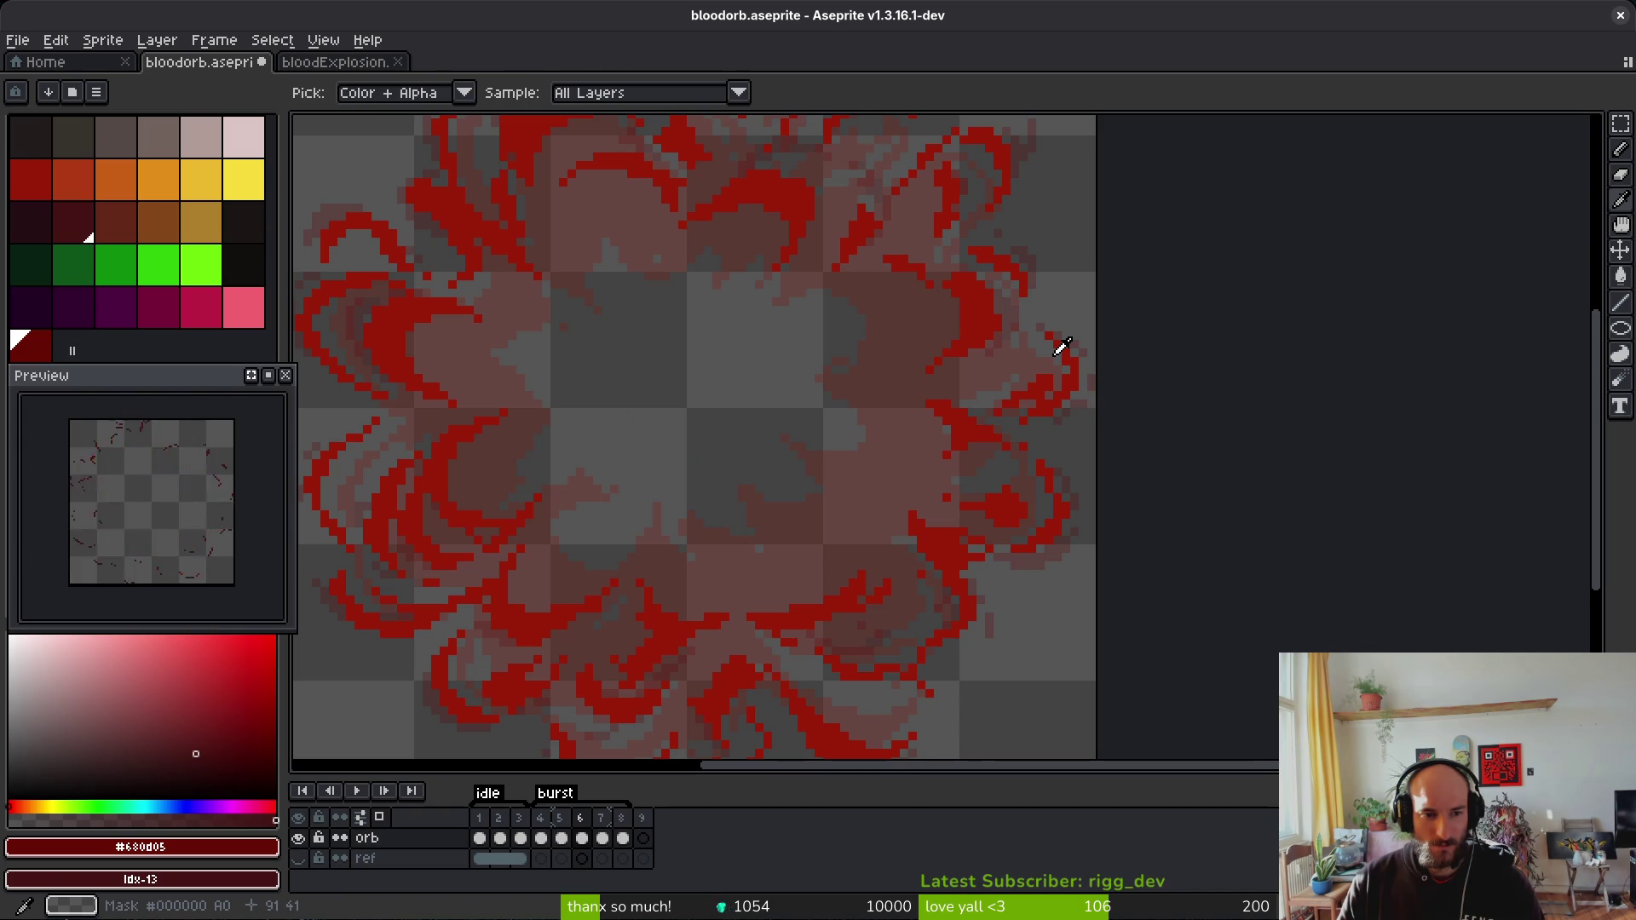
pyautogui.press('Right')
pyautogui.press('Right')
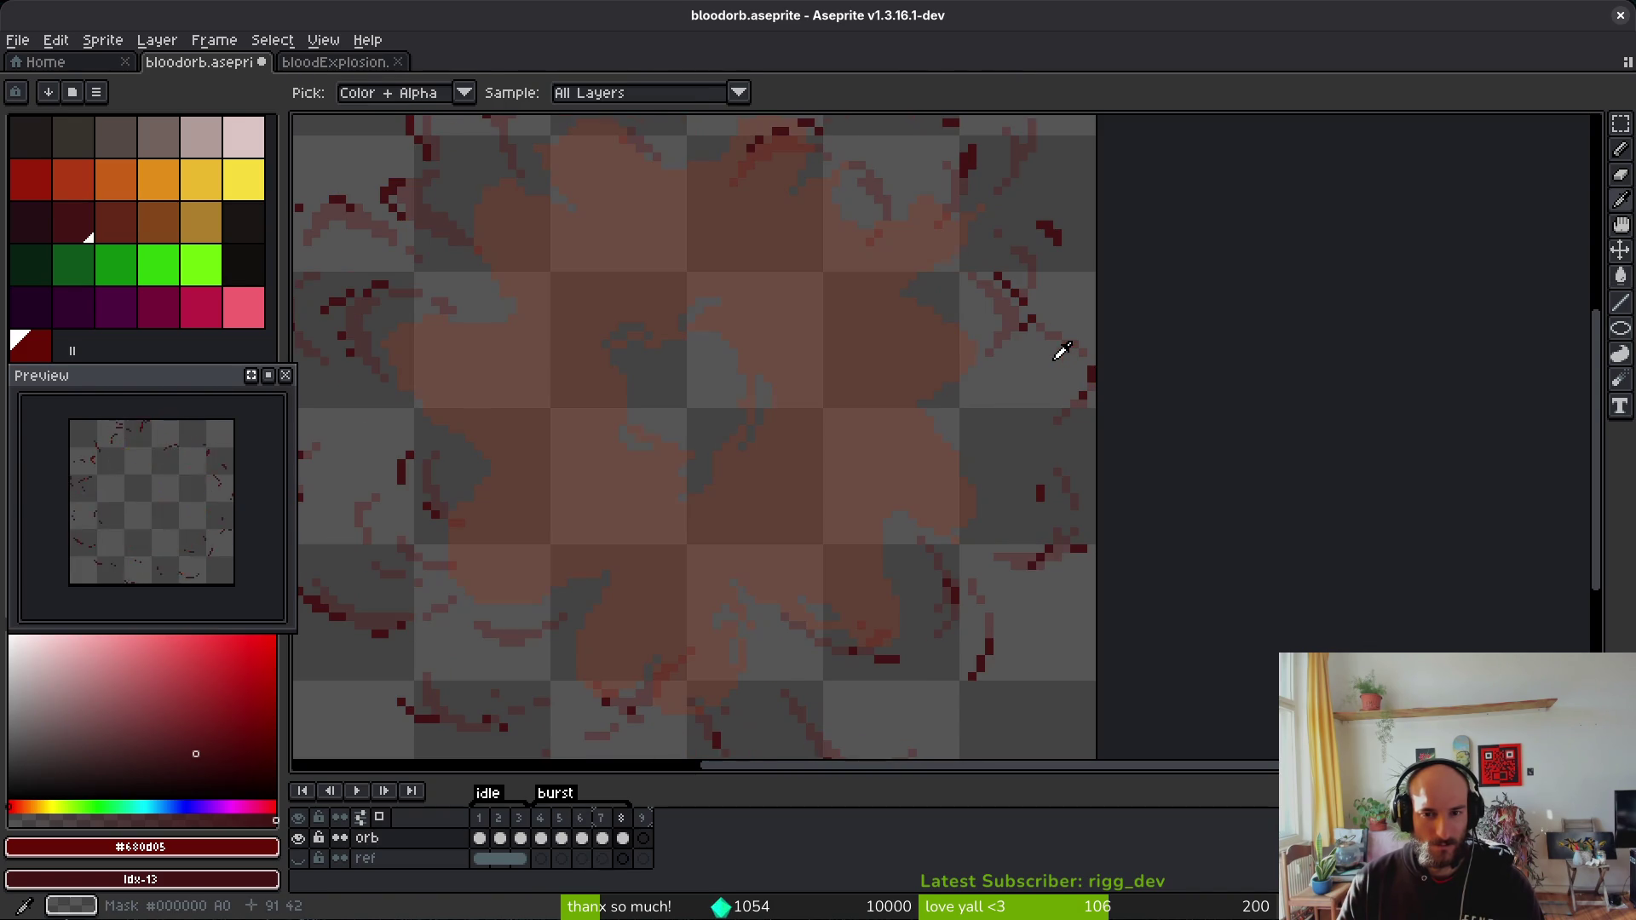
pyautogui.press('w')
pyautogui.press('Left')
pyautogui.press('Left')
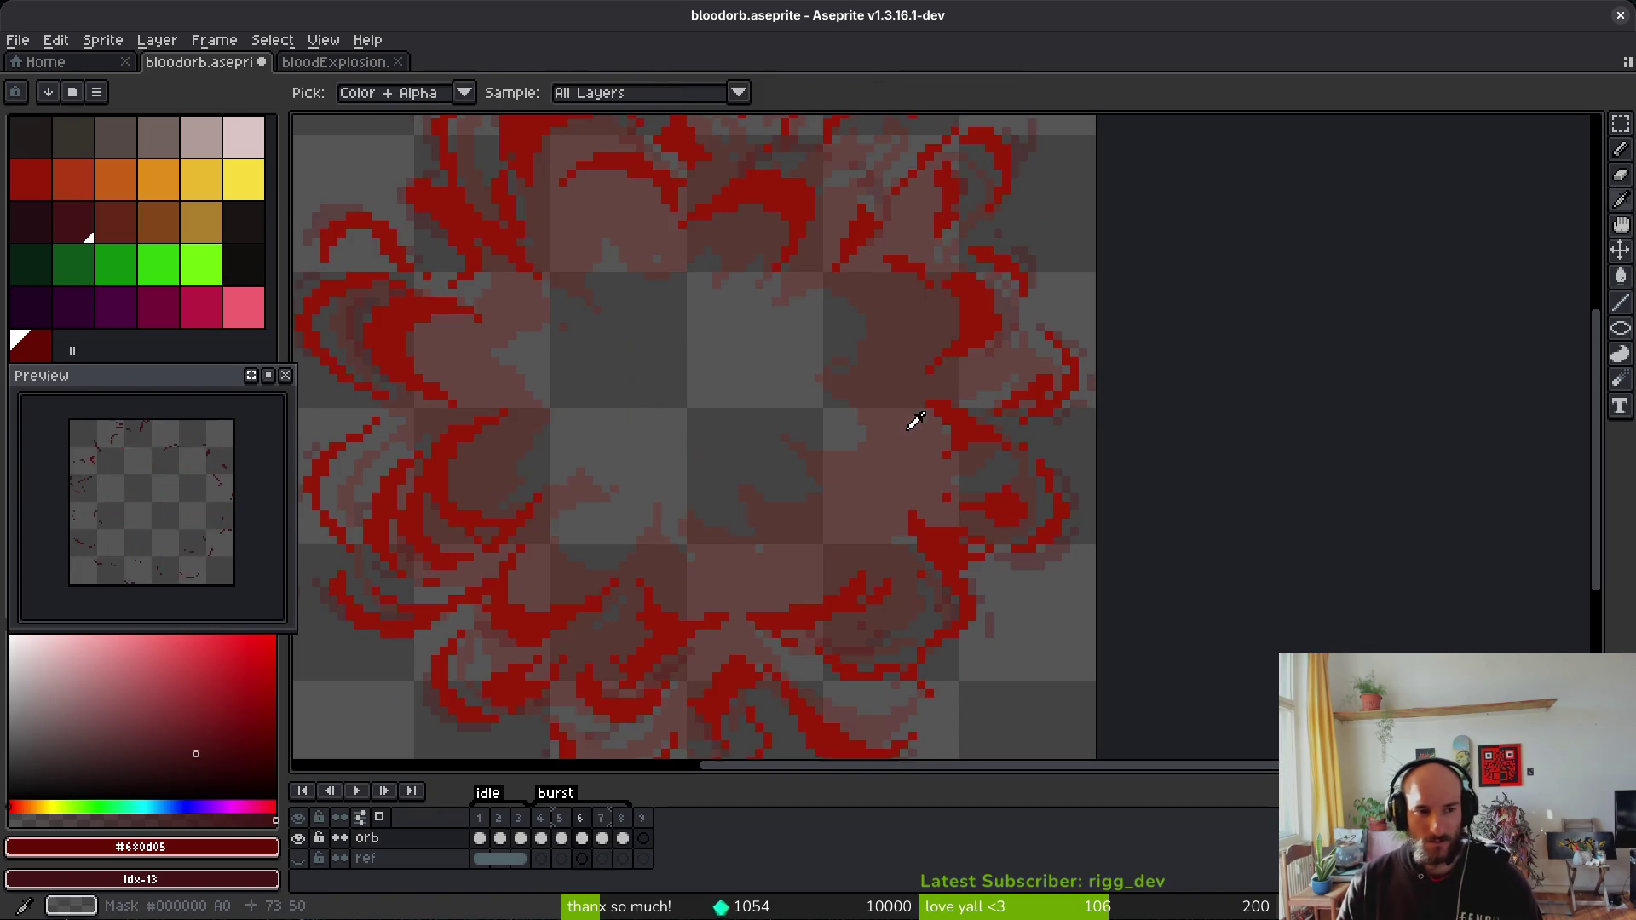
pyautogui.scroll(-1, 906, 429)
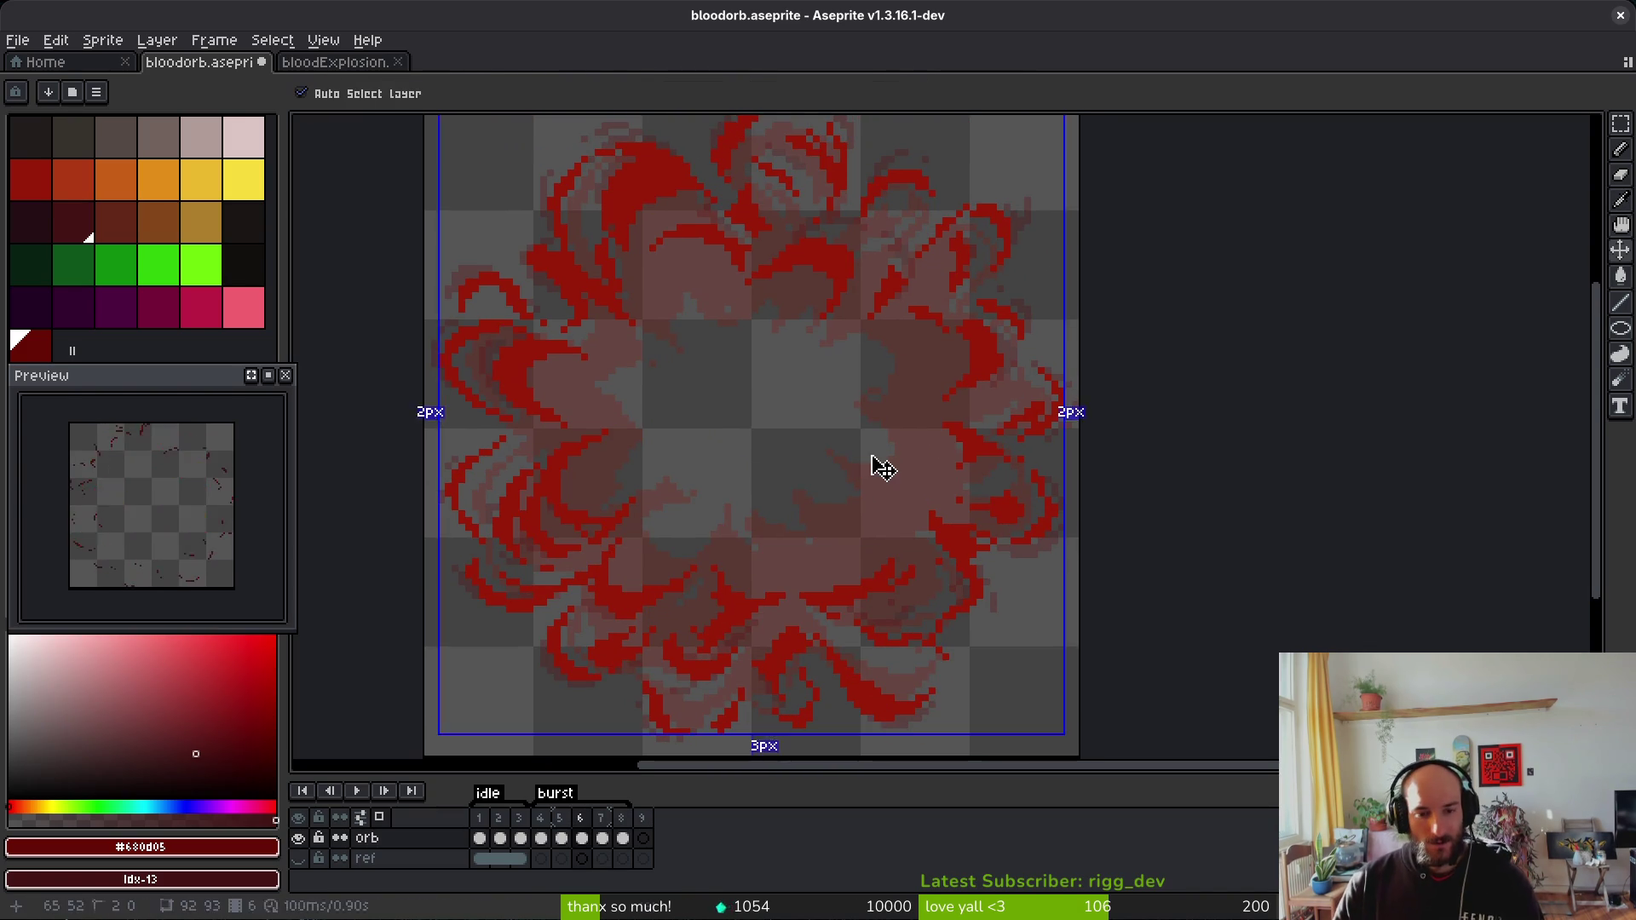
pyautogui.hotkey('ctrl', 'e')
# Step: Generate the sprite sheet with rows split by animation tag, opened after export
pyautogui.press('space')
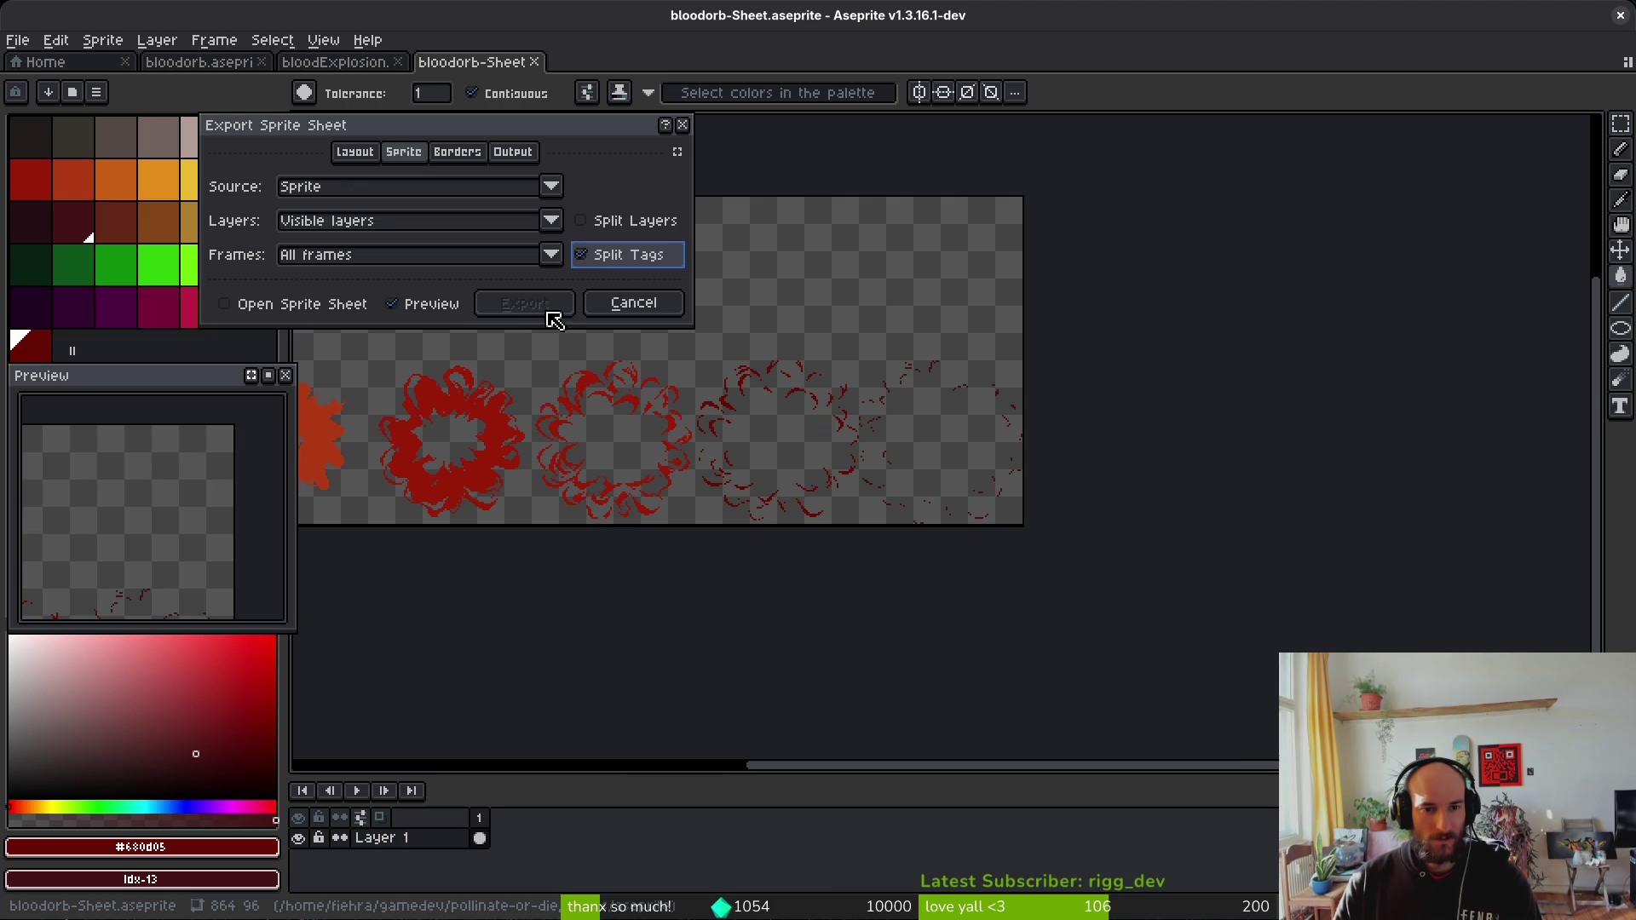
pyautogui.press('Tab')
pyautogui.press('space')
pyautogui.click(556, 308)
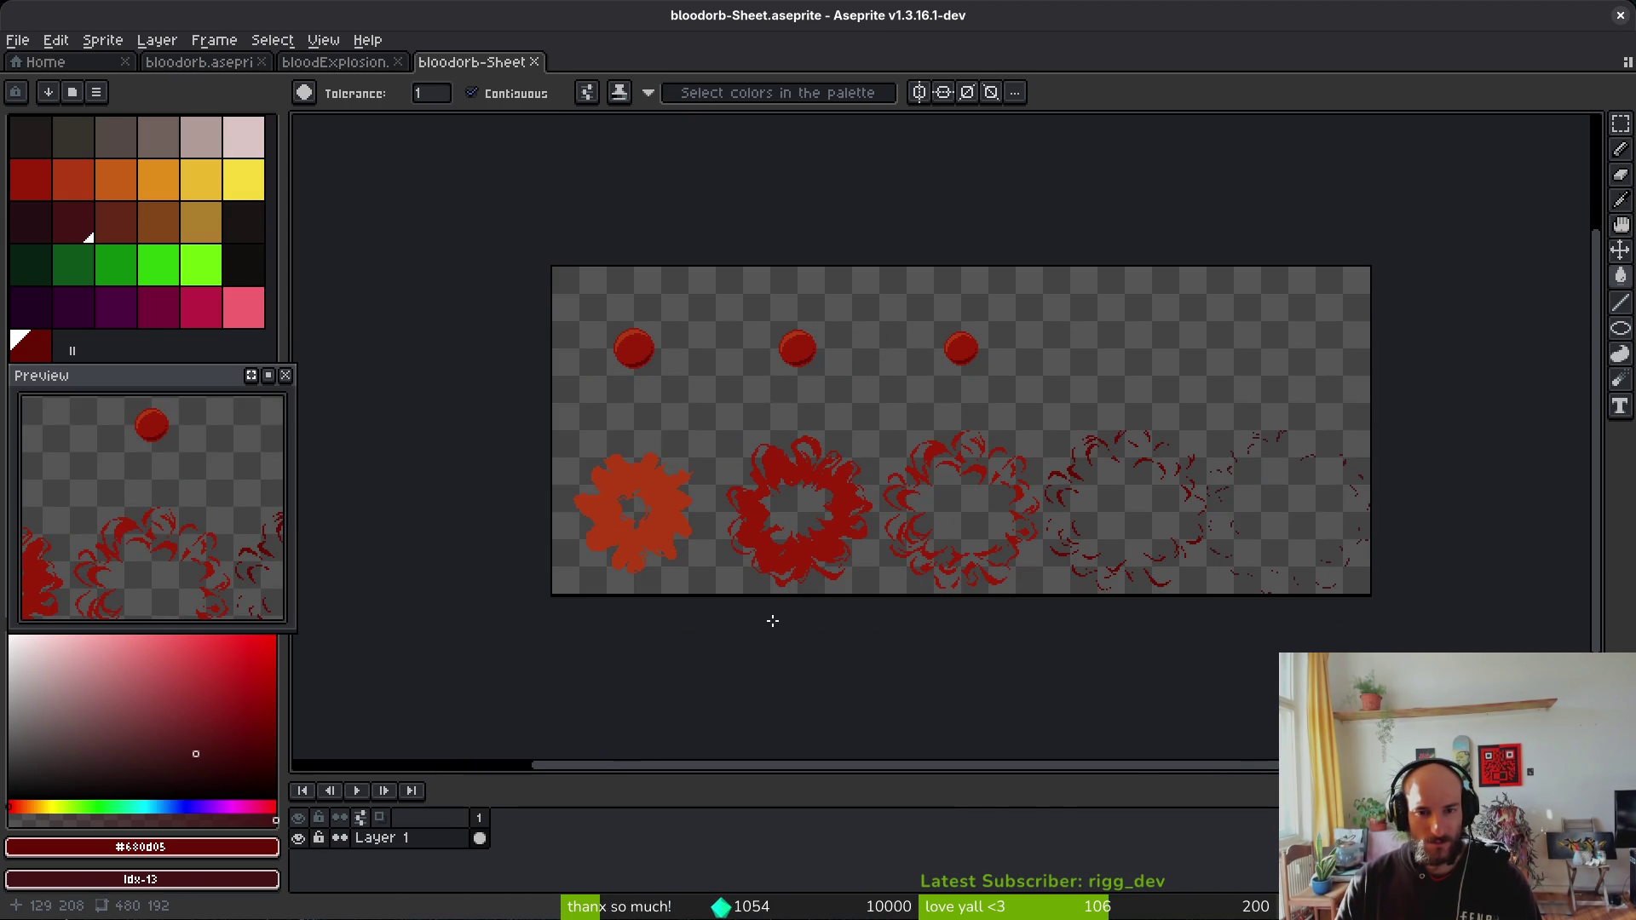
# Step: Export the sheet with all frames to art/objects/bloodorb-Sheet.png, then close its tab
pyautogui.hotkey('ctrl', 'alt', 'shift', 's')
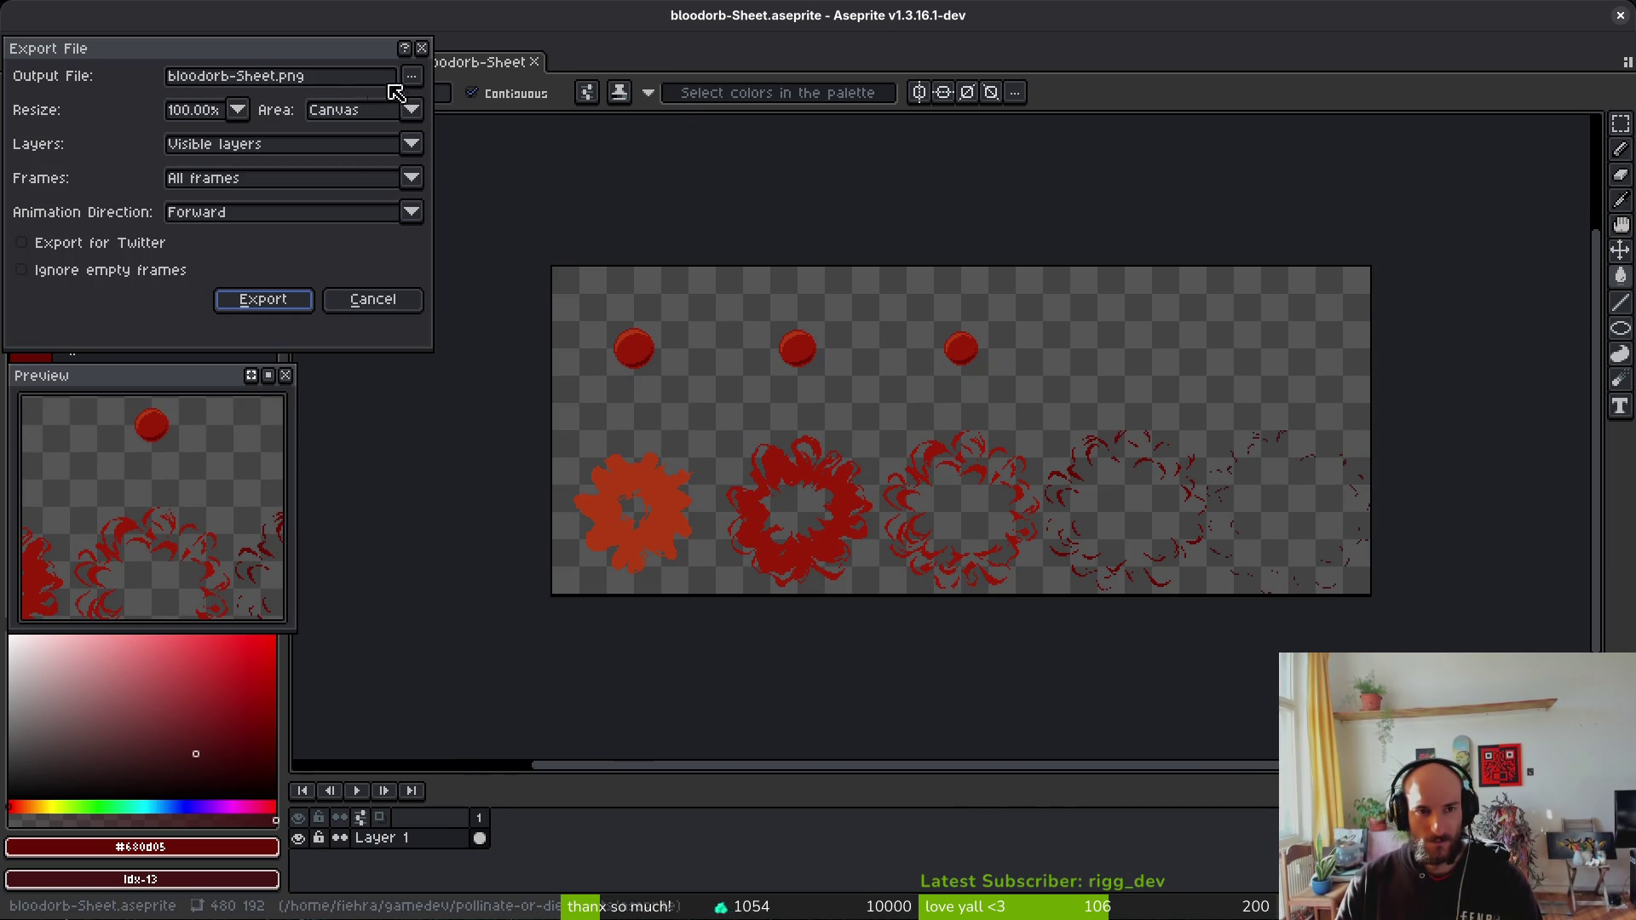
pyautogui.click(411, 76)
pyautogui.click(419, 99)
pyautogui.click(154, 159)
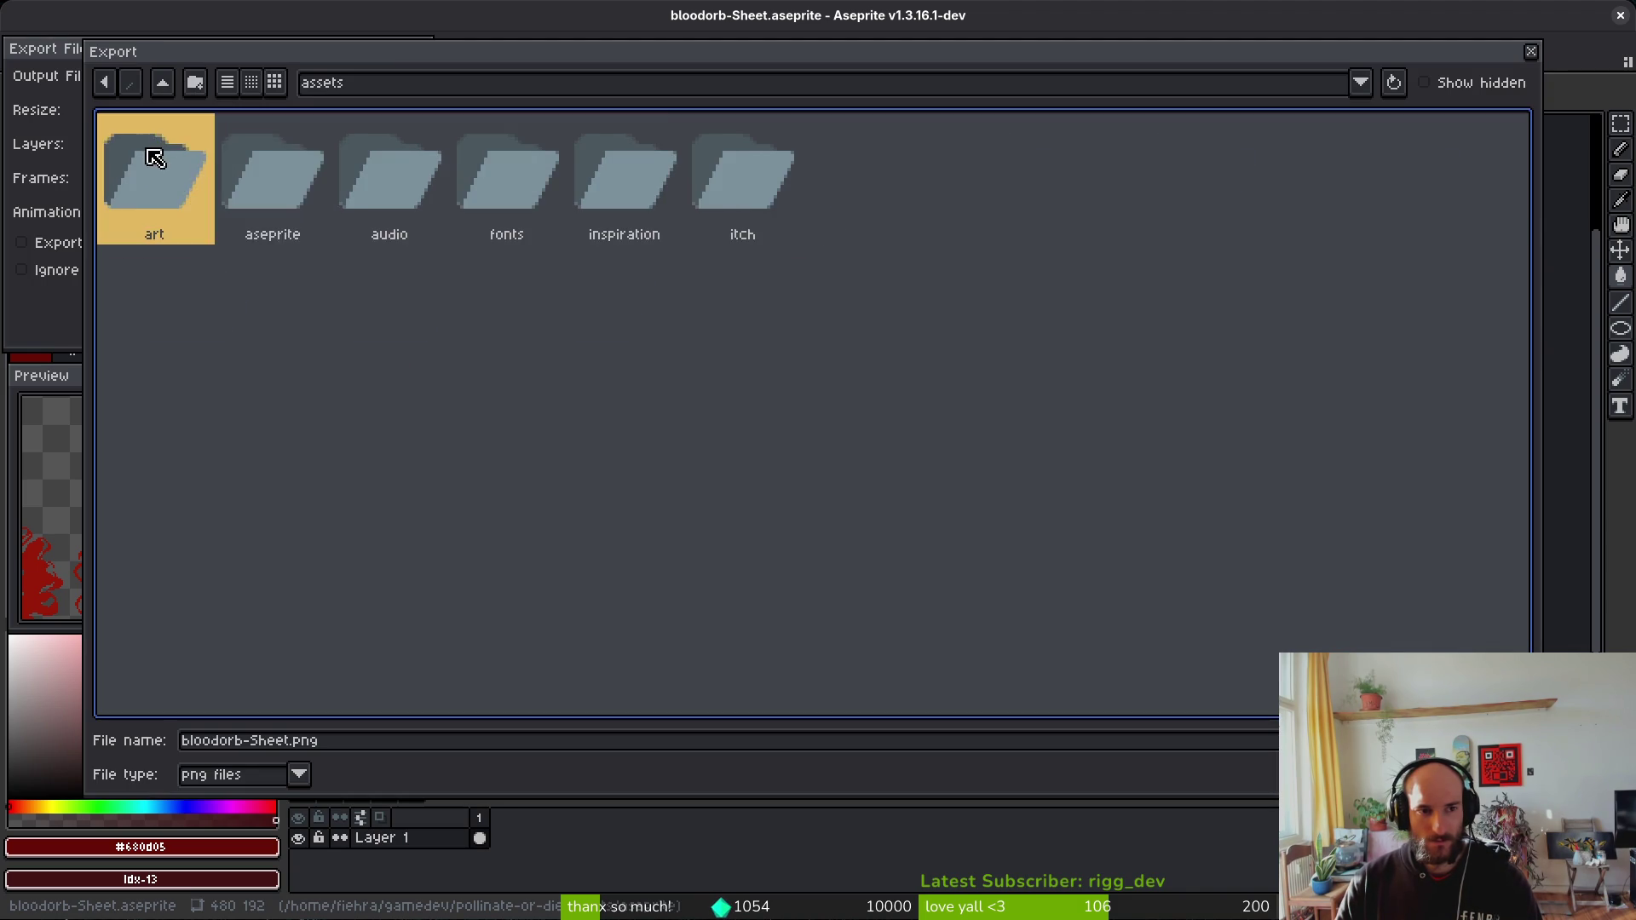
pyautogui.doubleClick(154, 159)
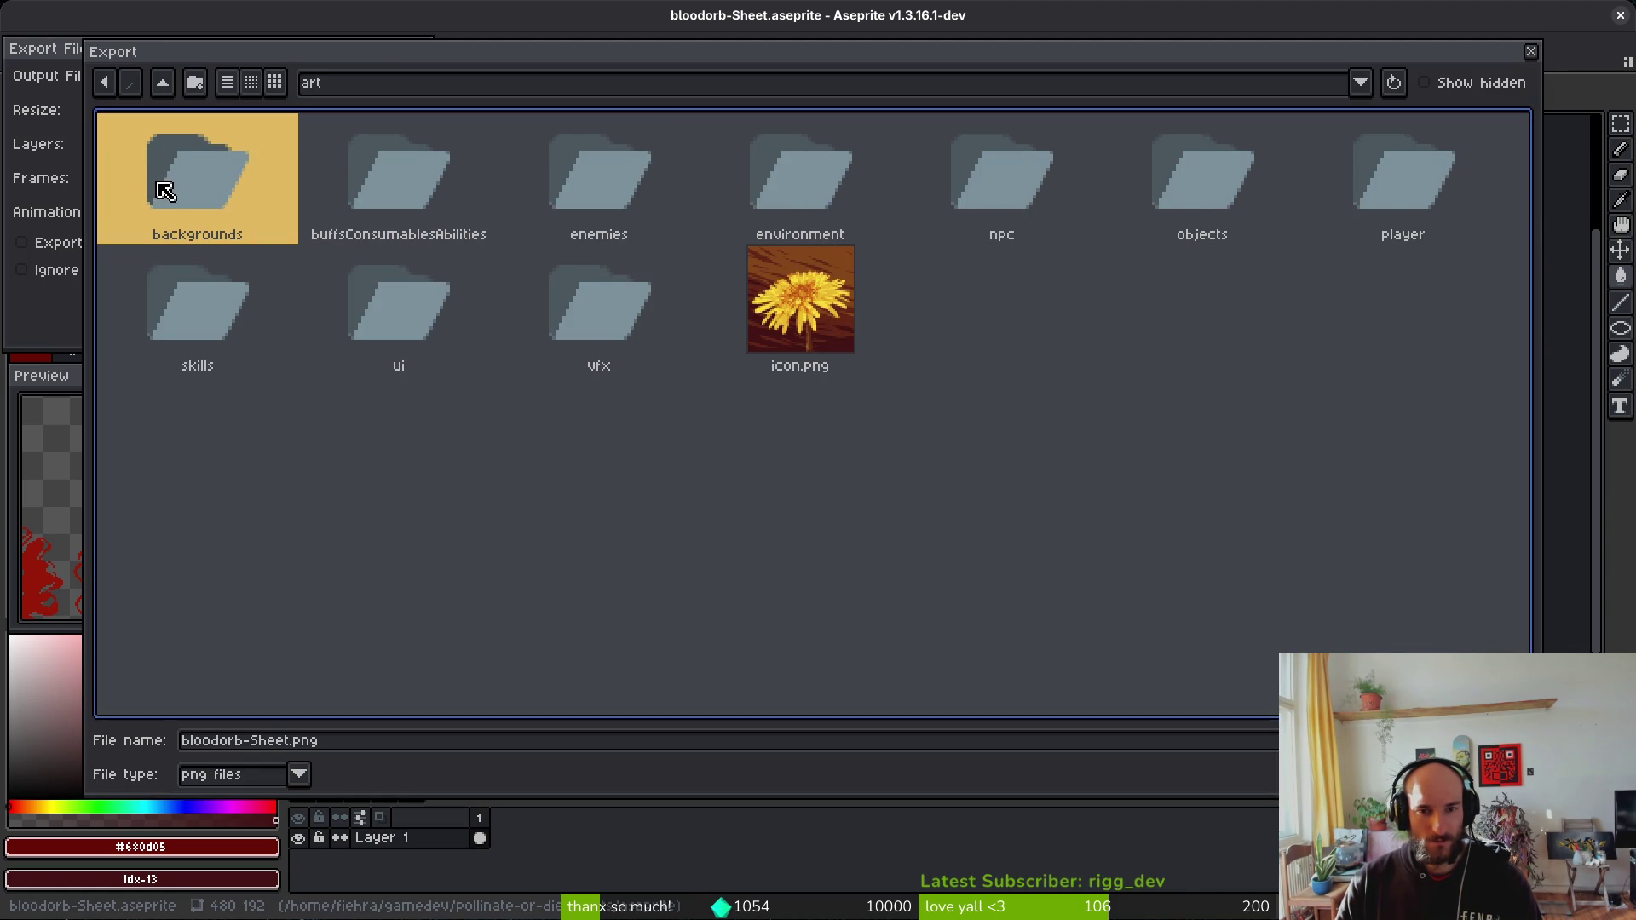
pyautogui.doubleClick(1258, 192)
pyautogui.press('Return')
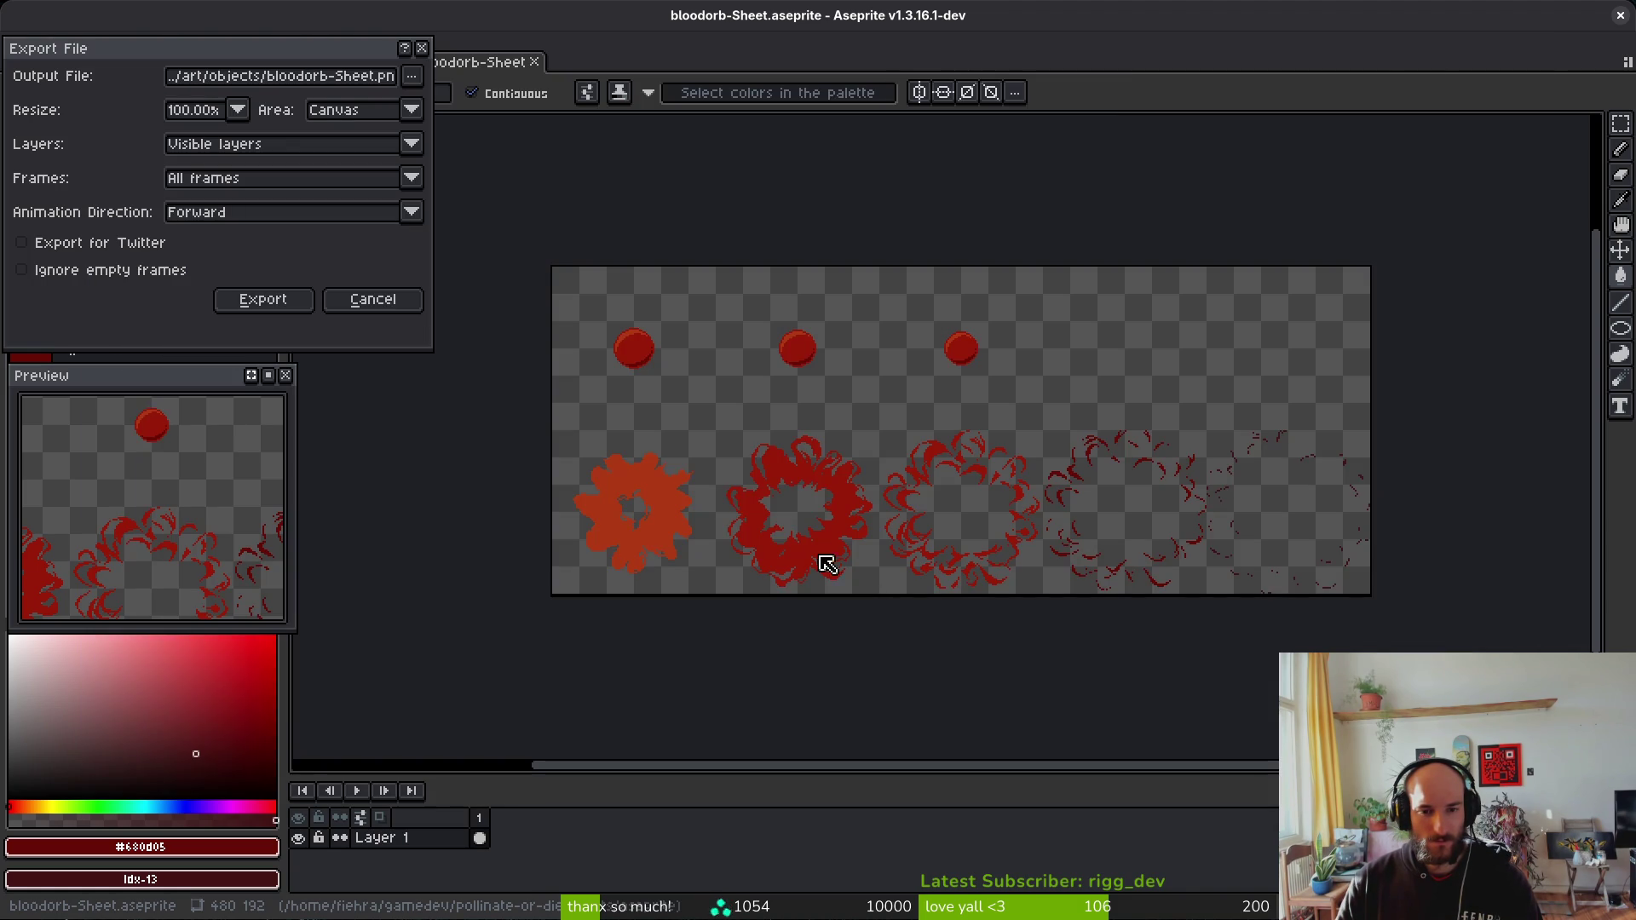
pyautogui.click(260, 299)
pyautogui.click(534, 61)
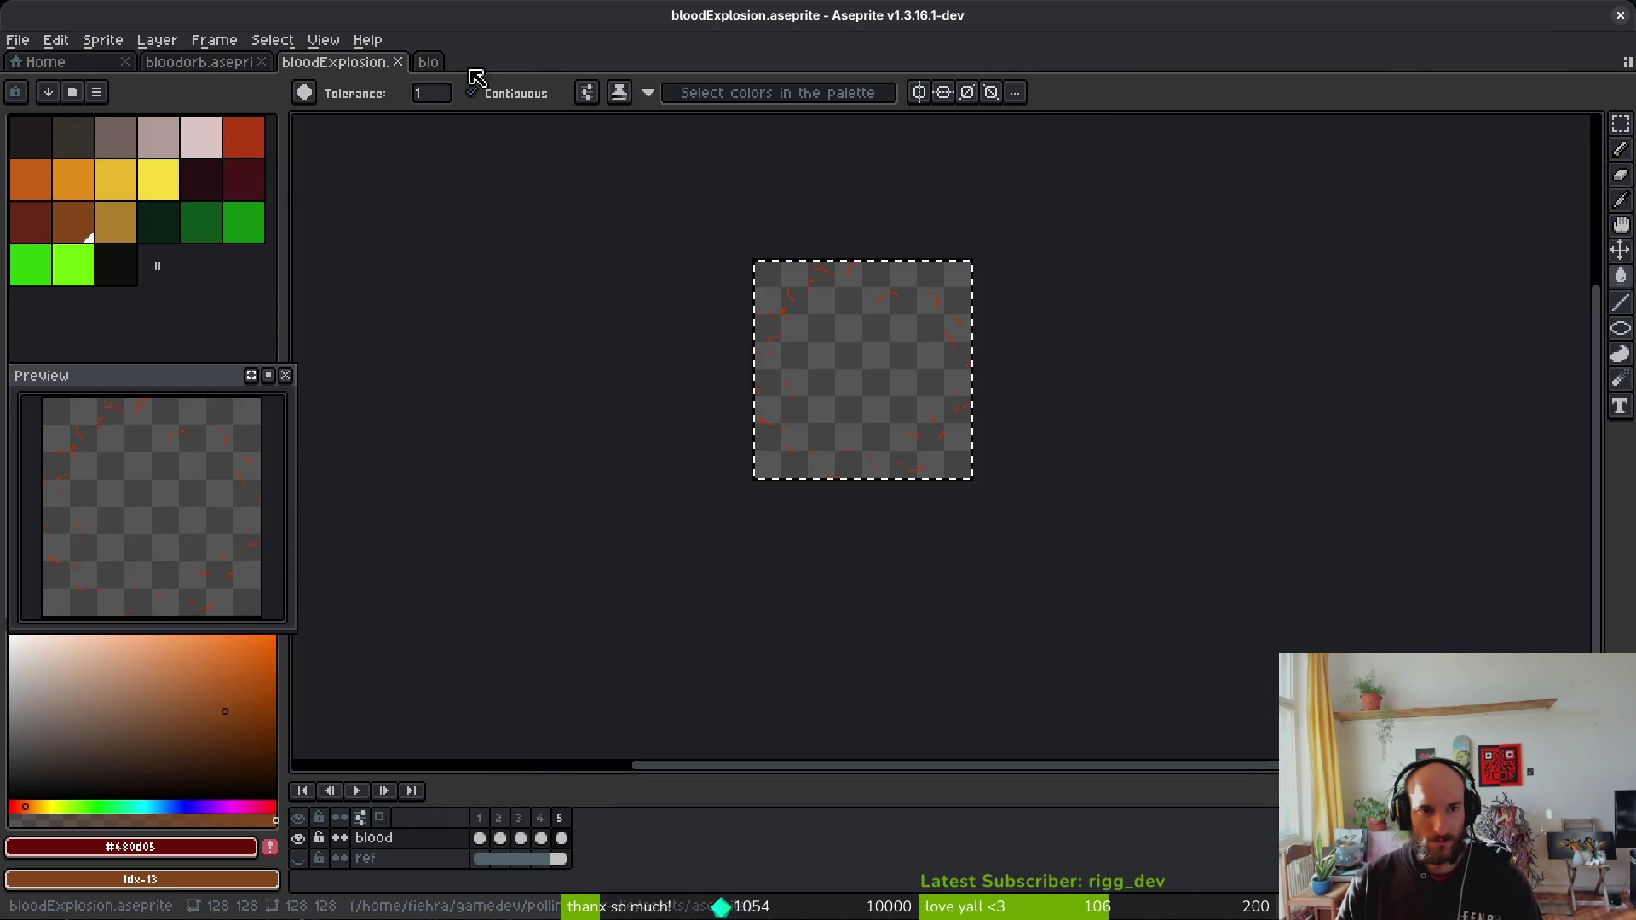
# Step: Close the bloodExplosion and bloodorb sprites
pyautogui.hotkey('ctrl', 'z')
pyautogui.click(398, 63)
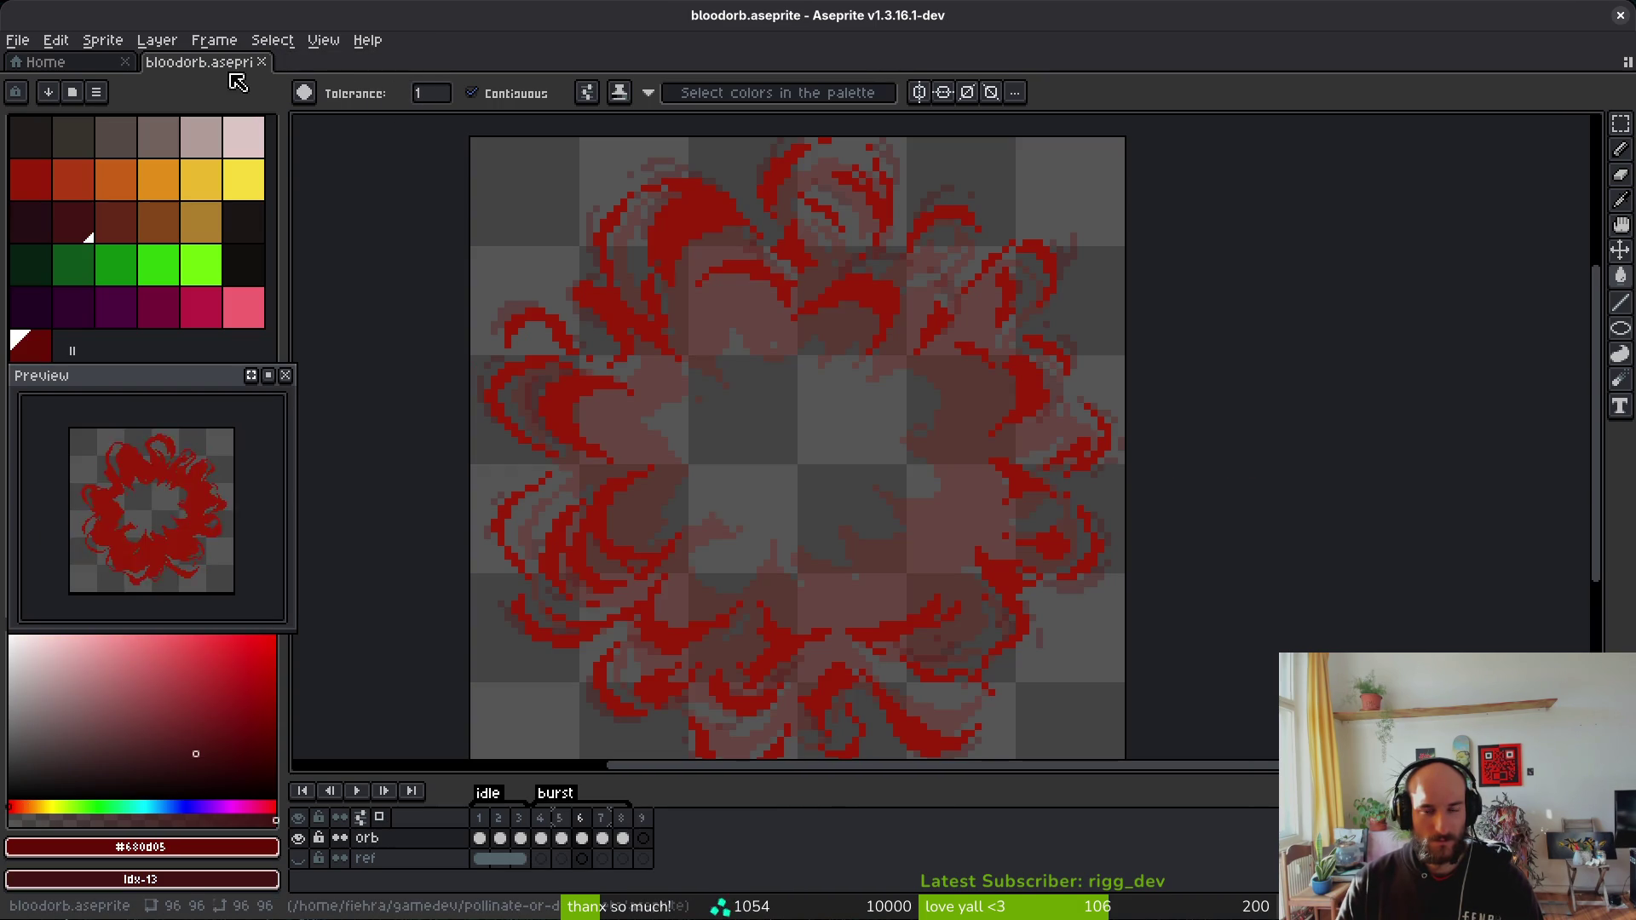
pyautogui.hotkey('ctrl', 'w')
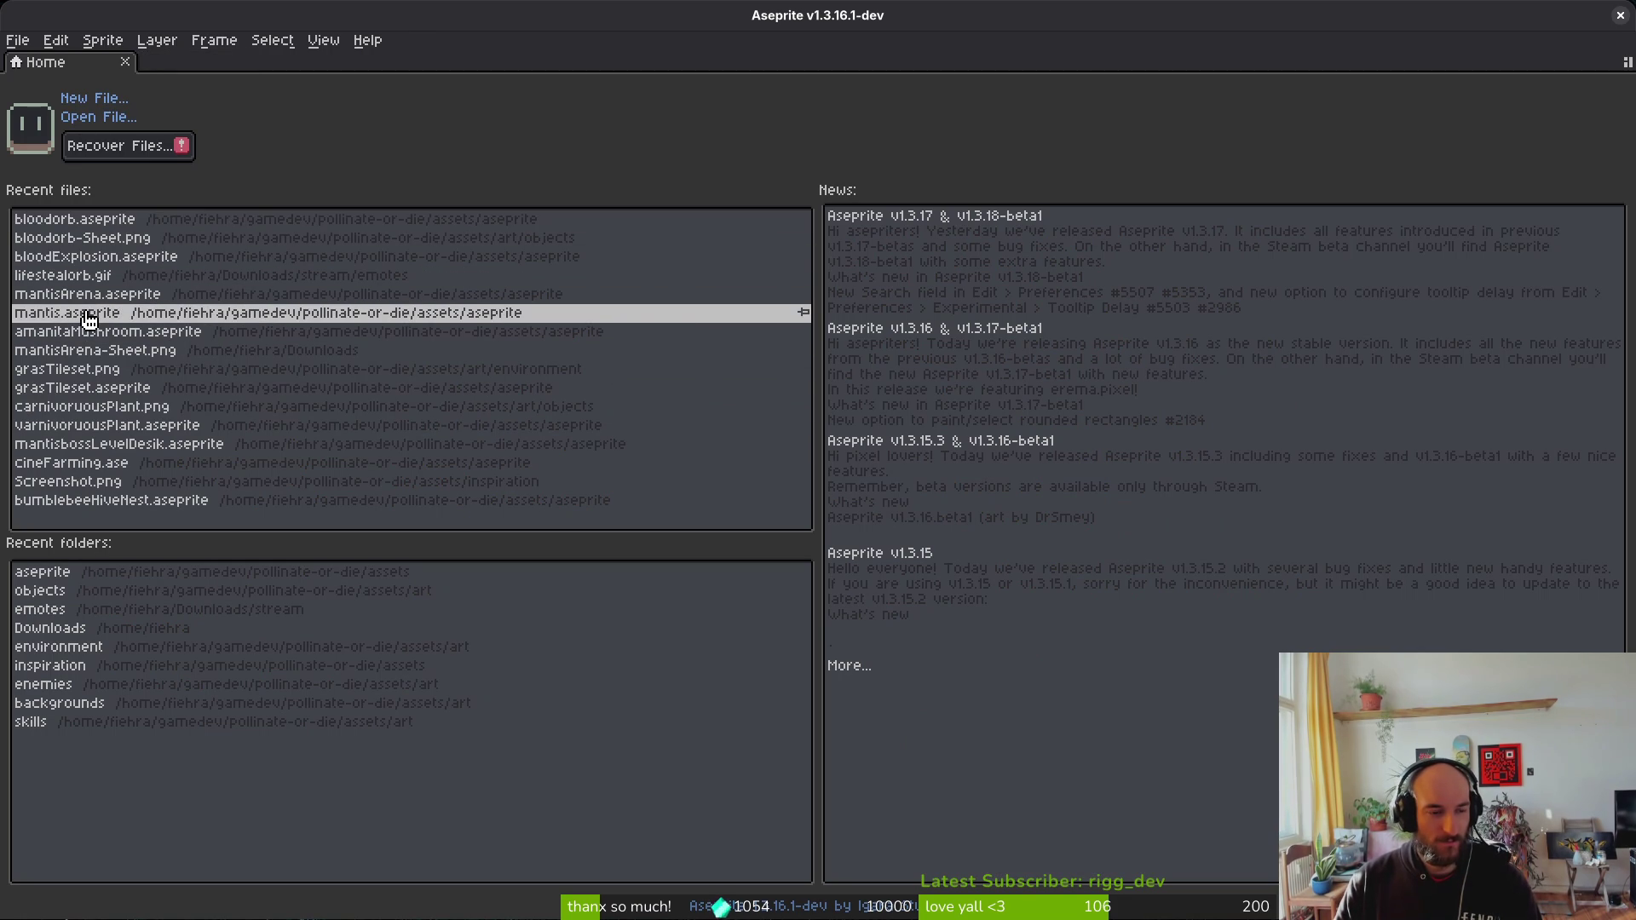
# Step: Create a new blank sprite 256 px wide and 360 px high
pyautogui.click(104, 100)
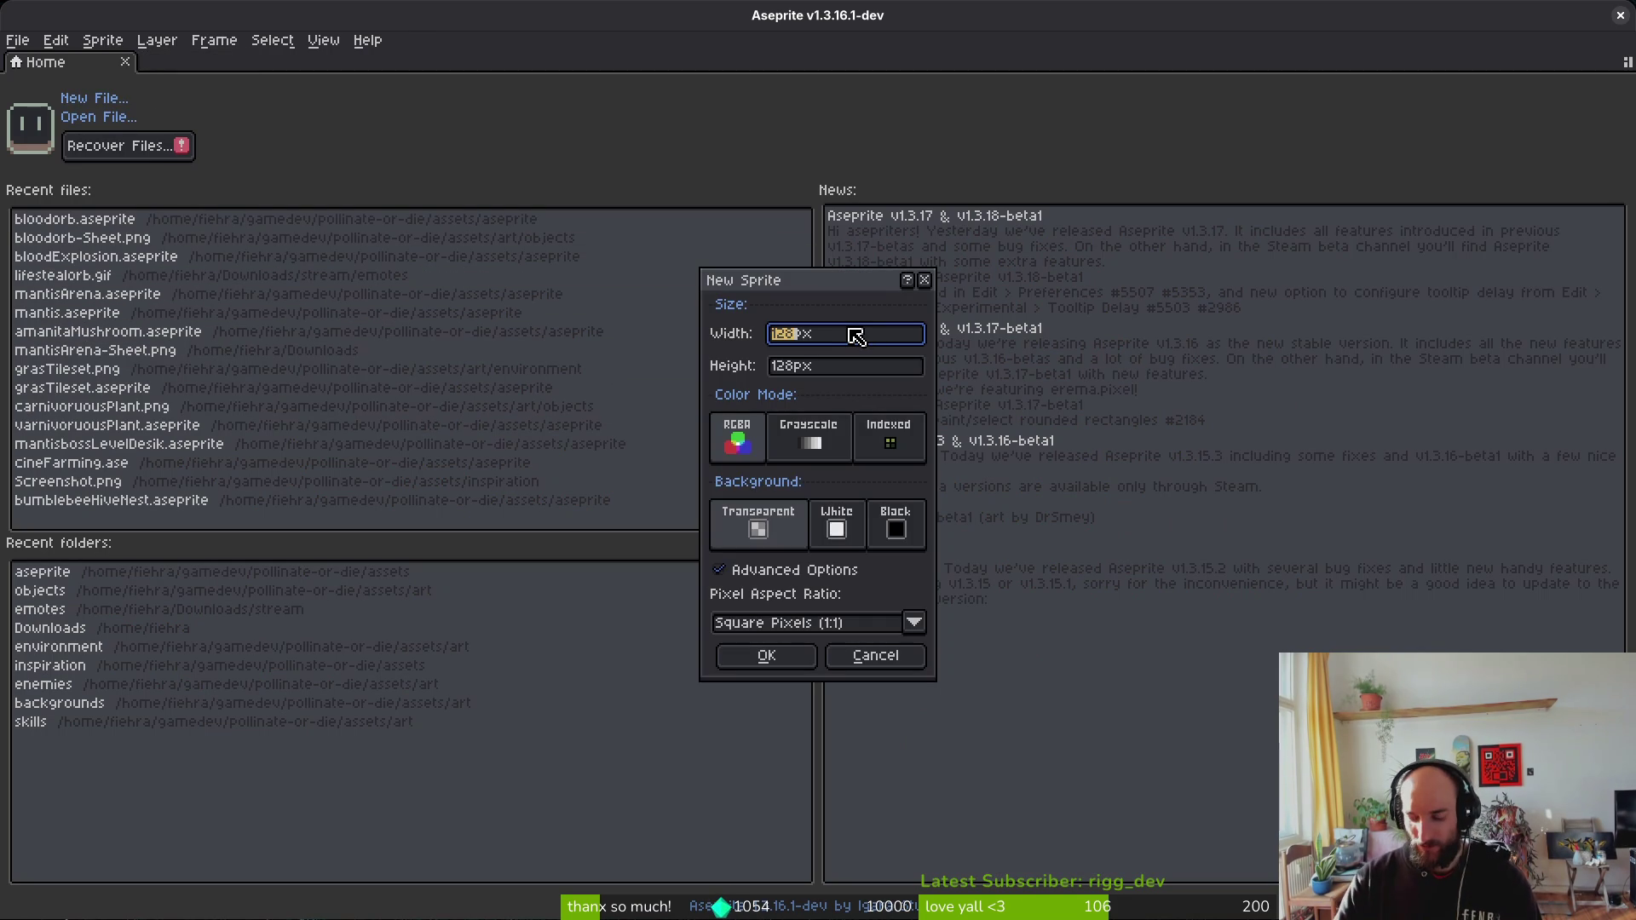
pyautogui.write('256')
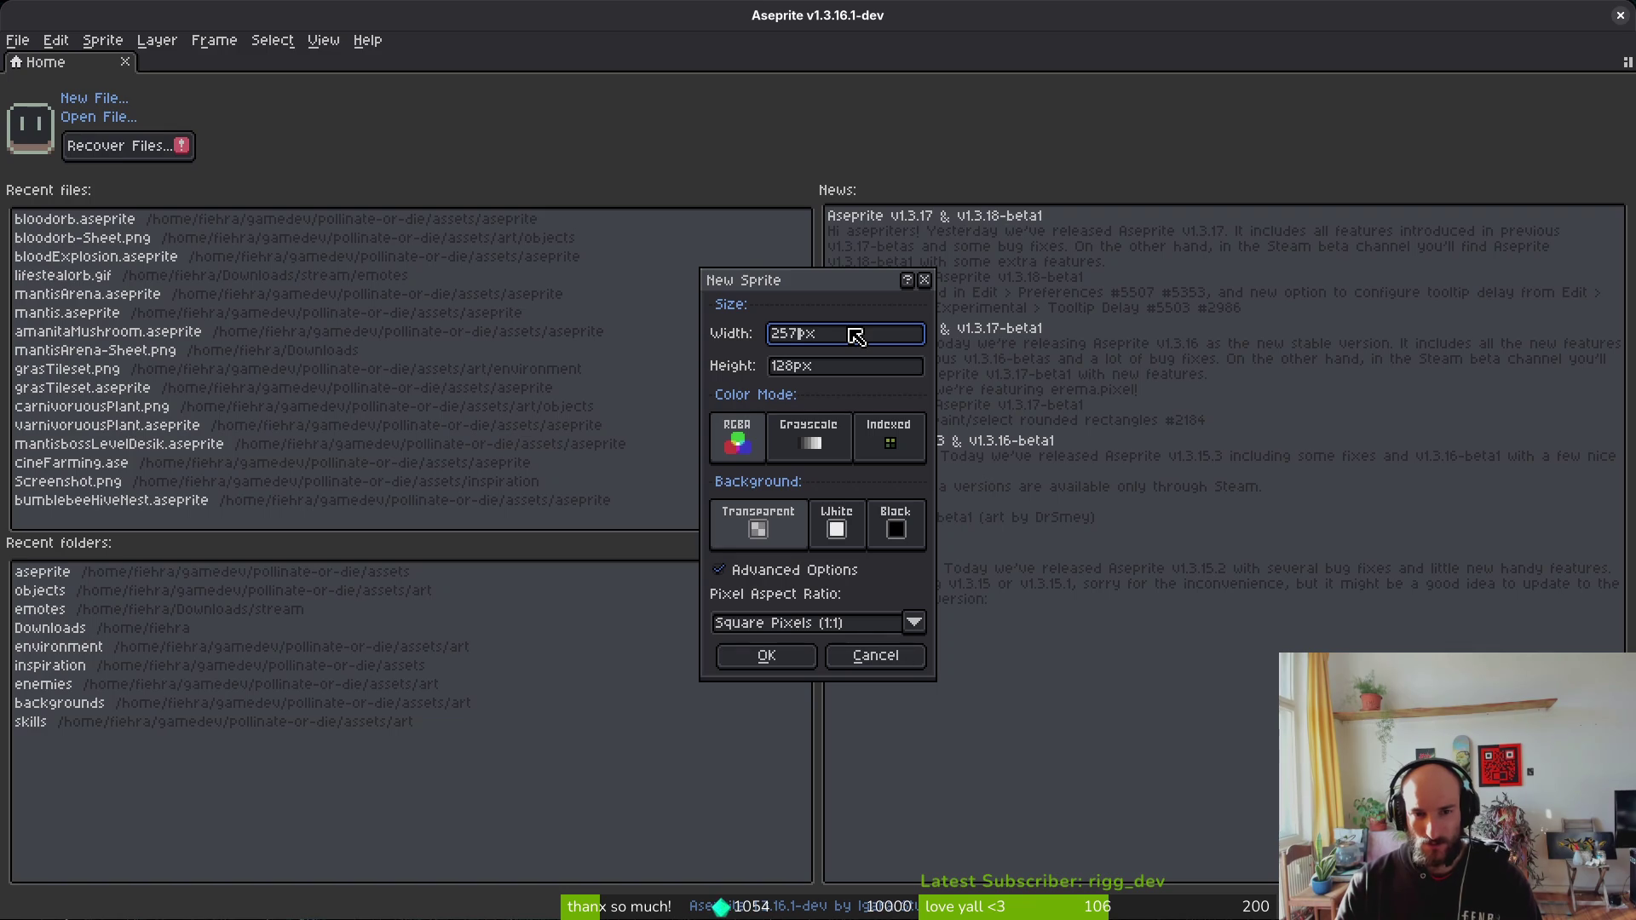
pyautogui.press('Tab')
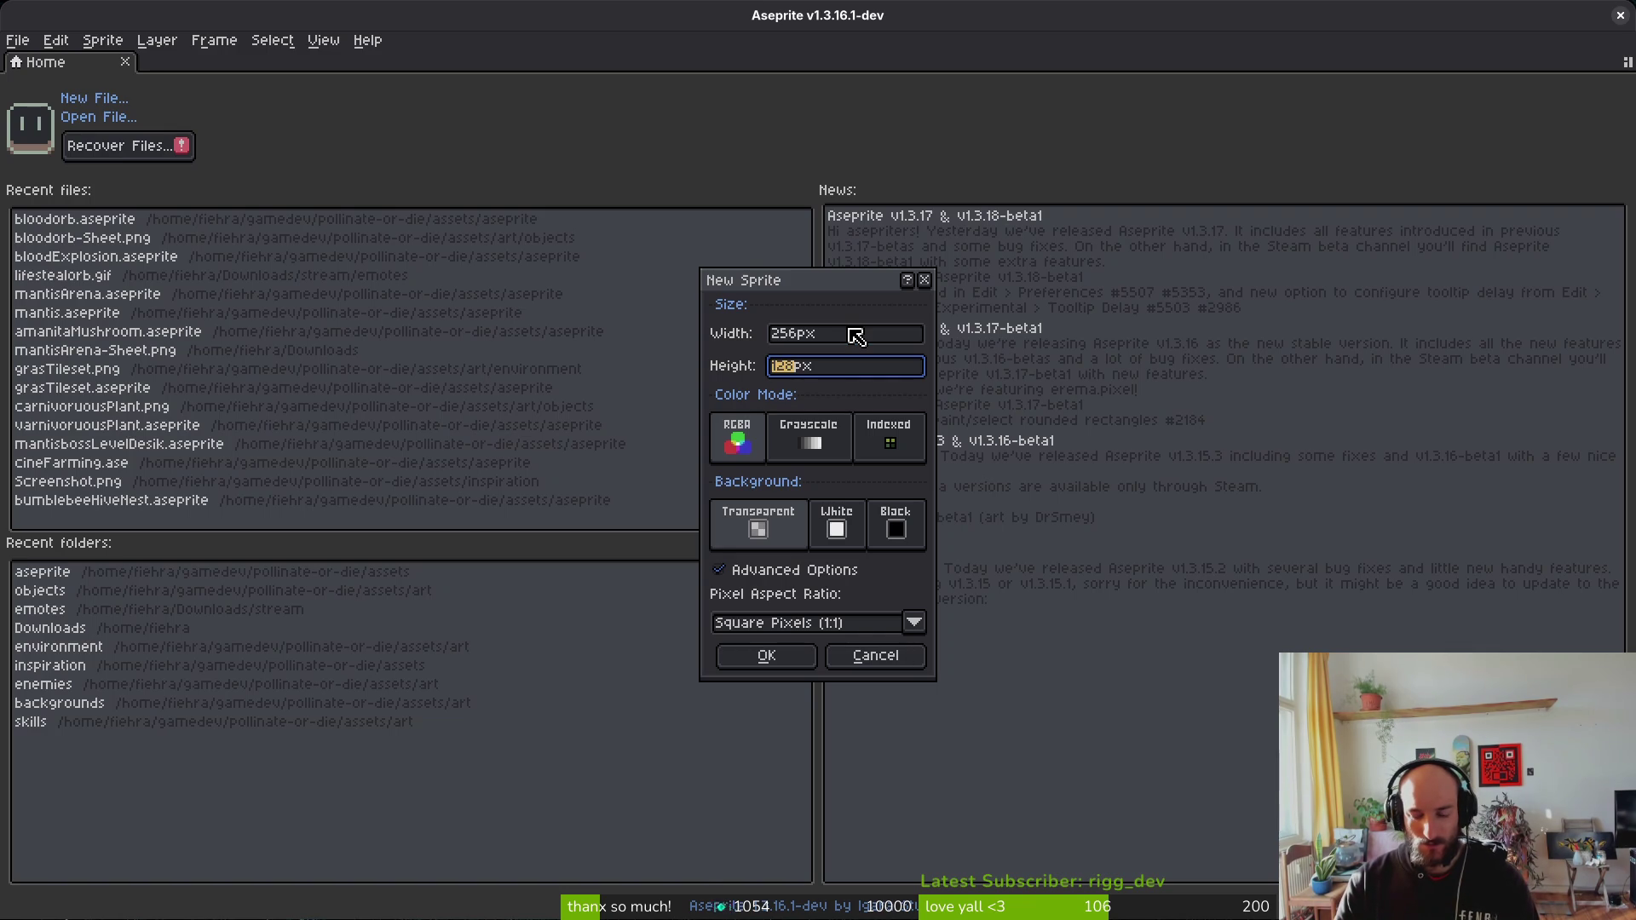
pyautogui.write('360')
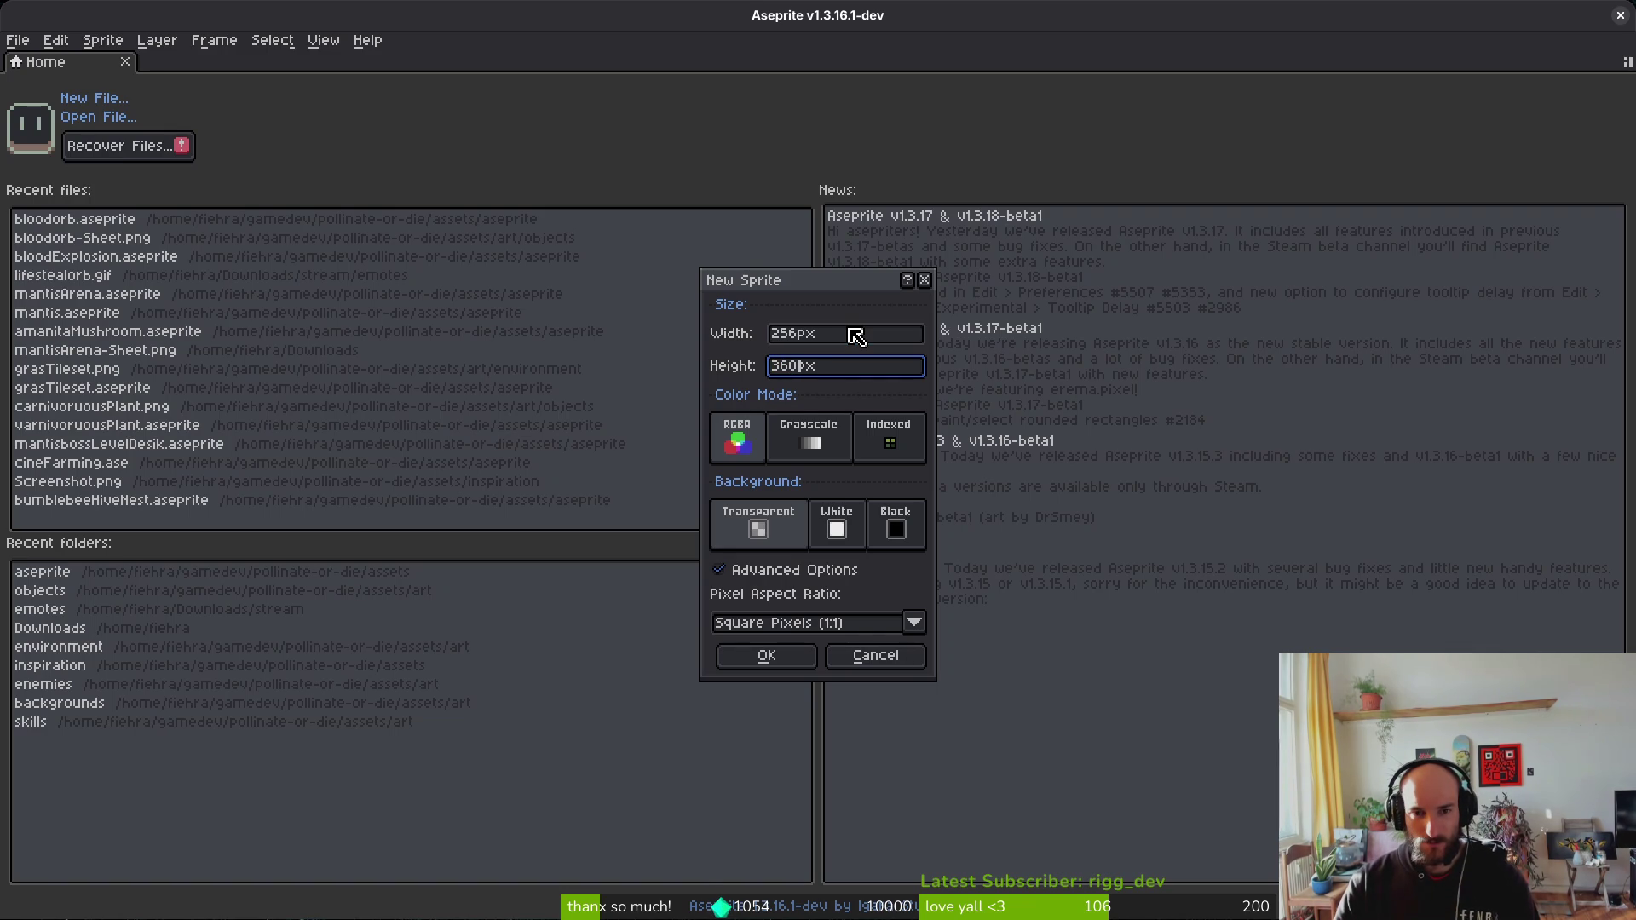
pyautogui.press('Return')
pyautogui.scroll(-2, 873, 387)
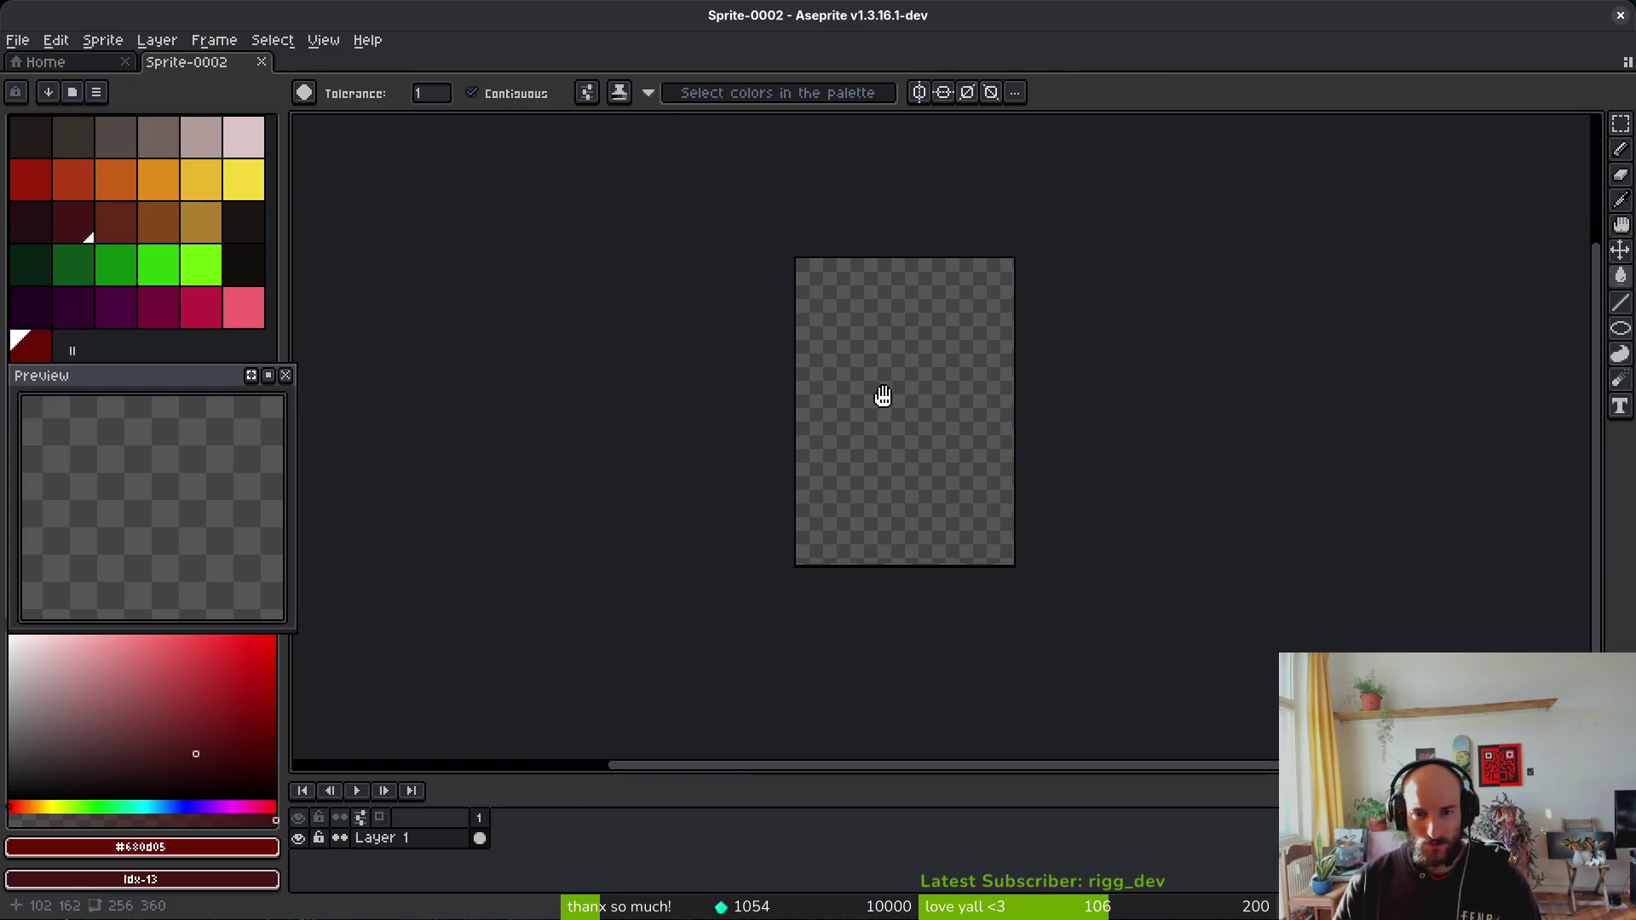
pyautogui.moveTo(885, 408); pyautogui.dragTo(869, 417)
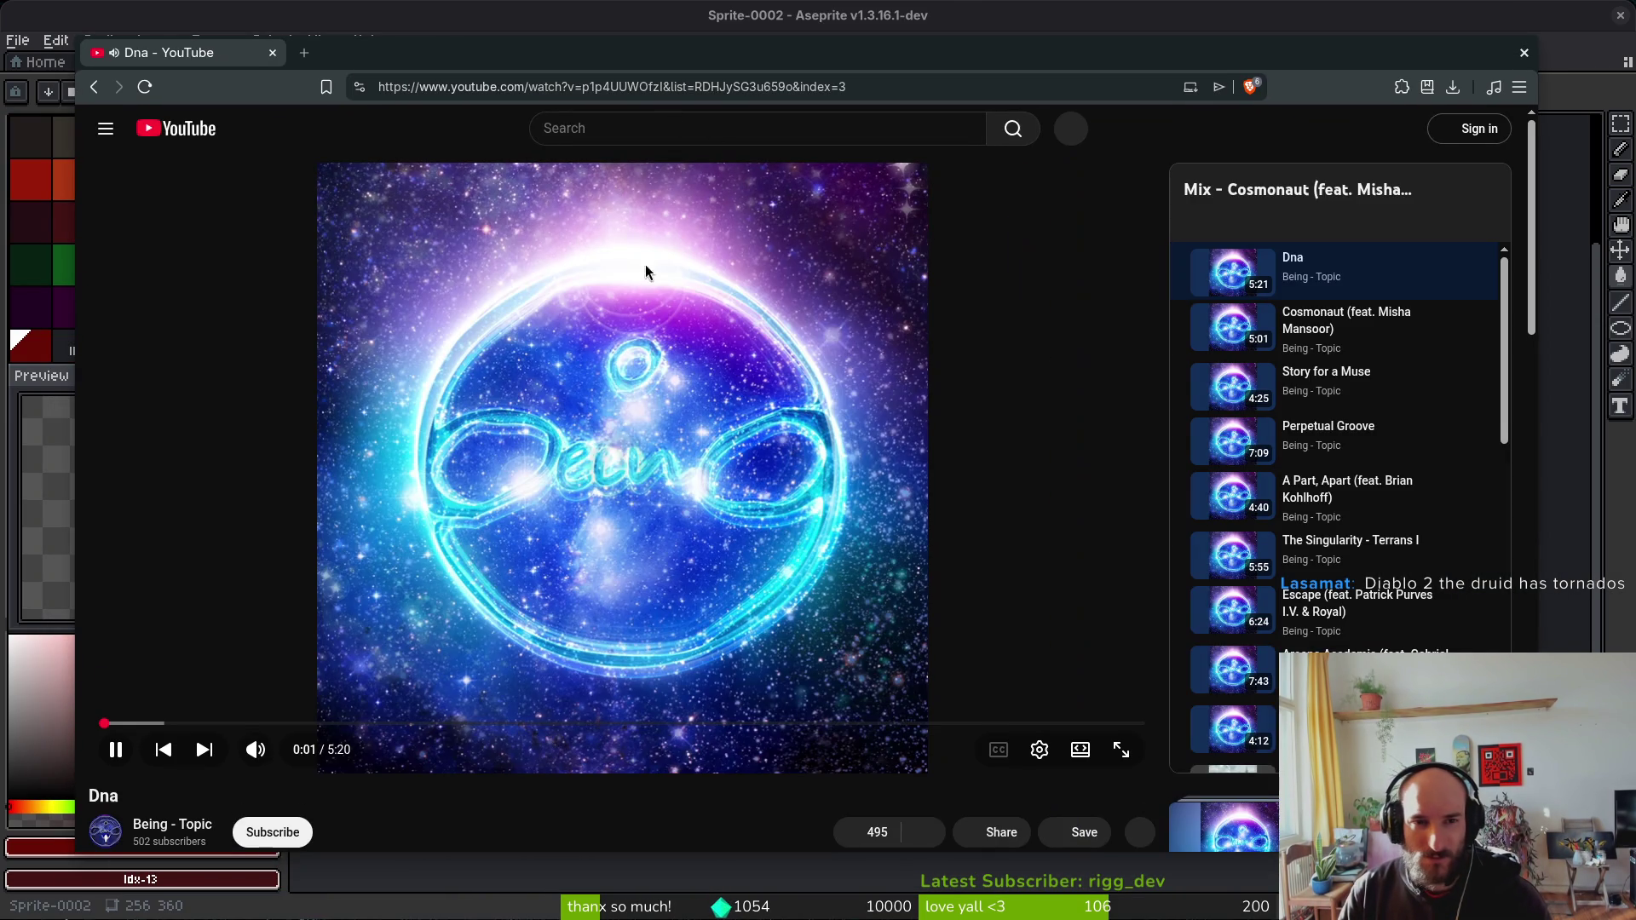
# Step: Search YouTube for 'diablo 2 druid tornado' and open the End Game Wind Druid video
pyautogui.click(614, 132)
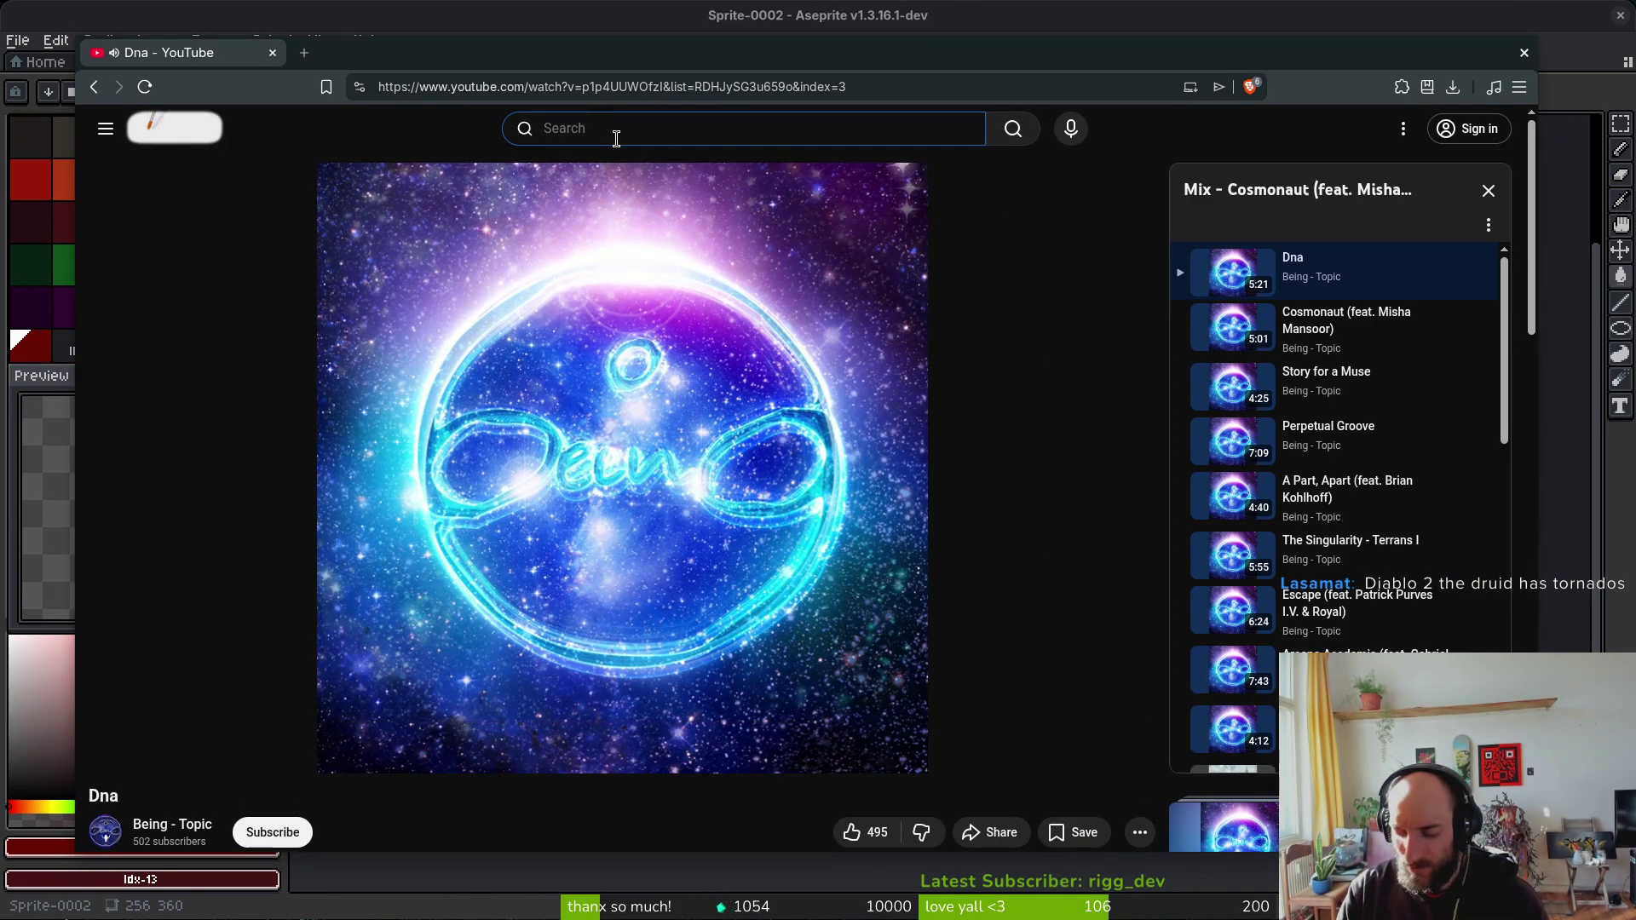
pyautogui.write('diablo 2 dr')
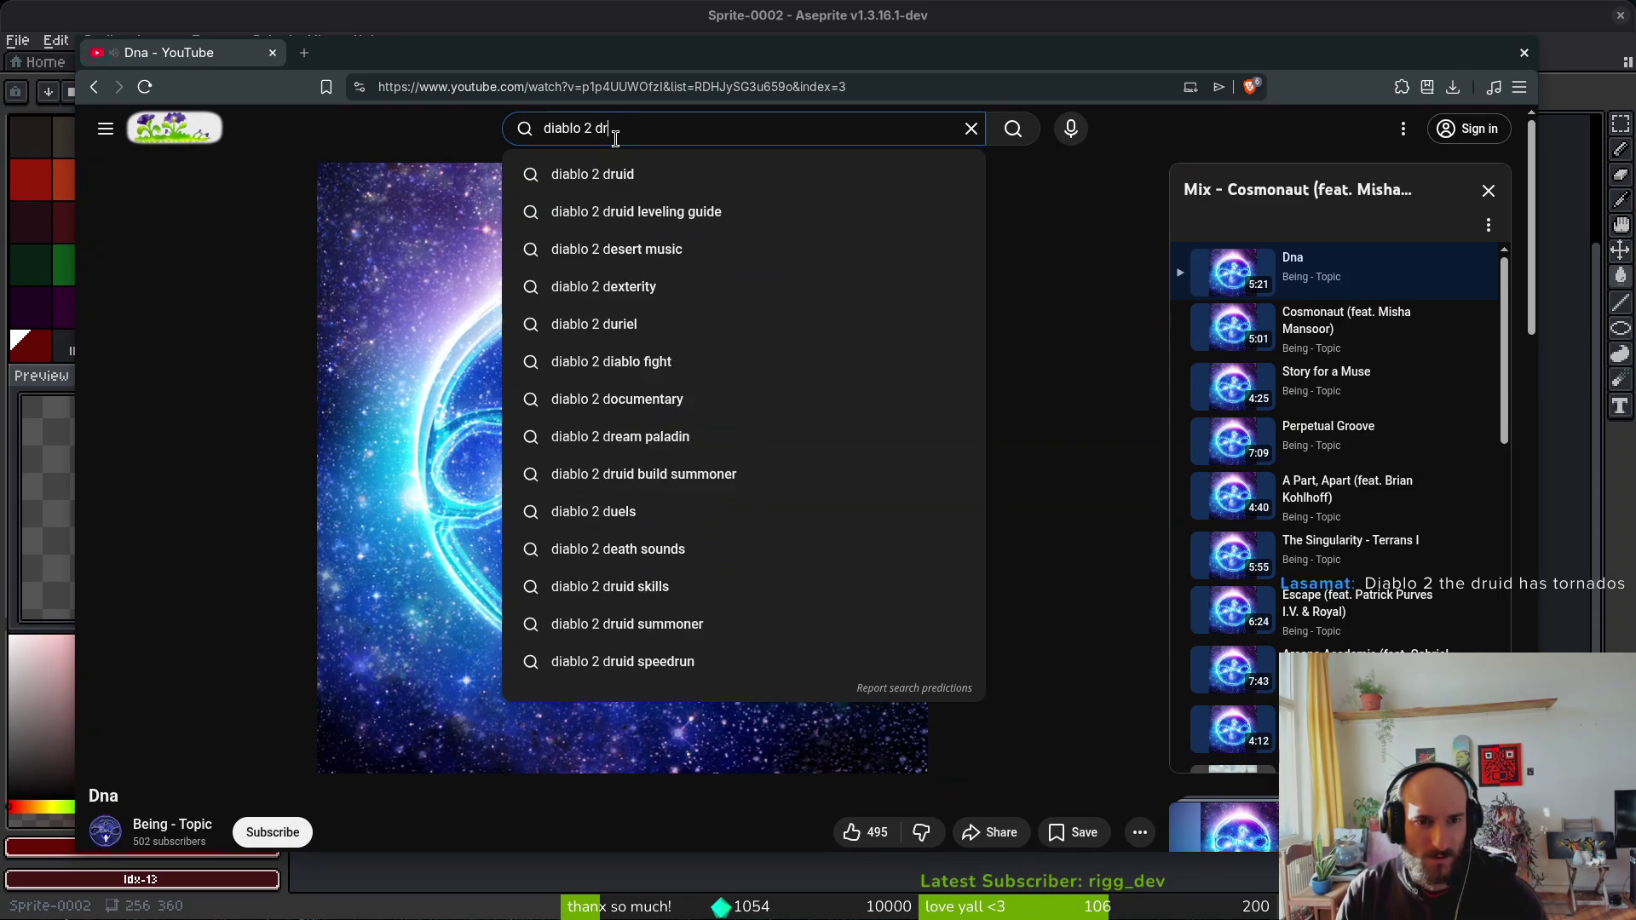
pyautogui.write('uid tornado')
pyautogui.press('Return')
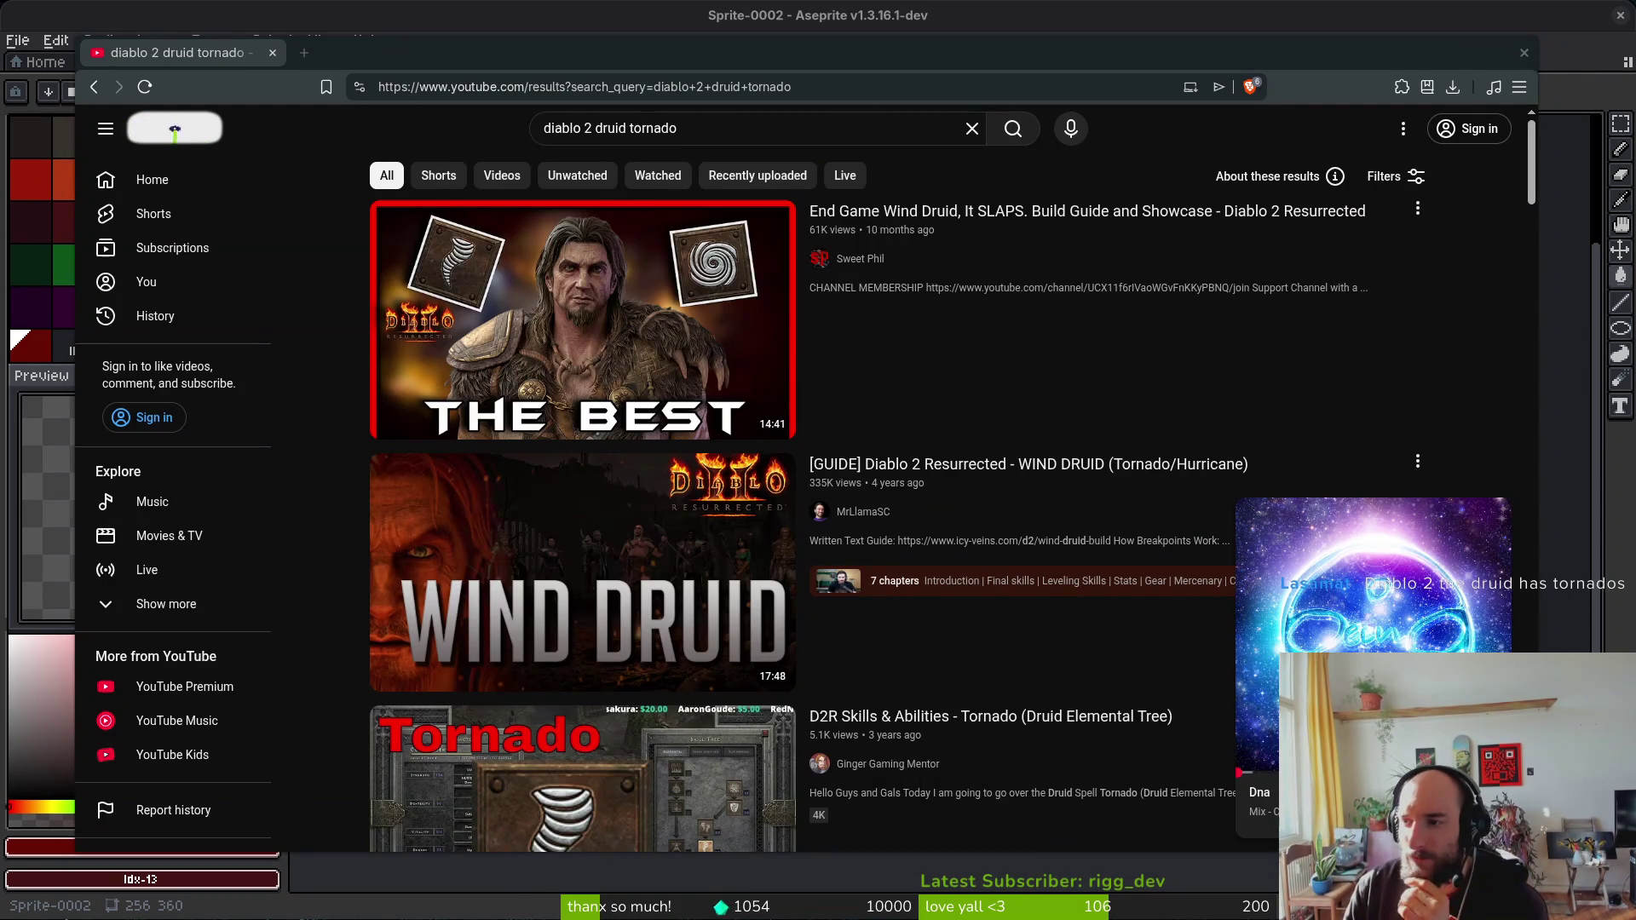
pyautogui.click(1374, 580)
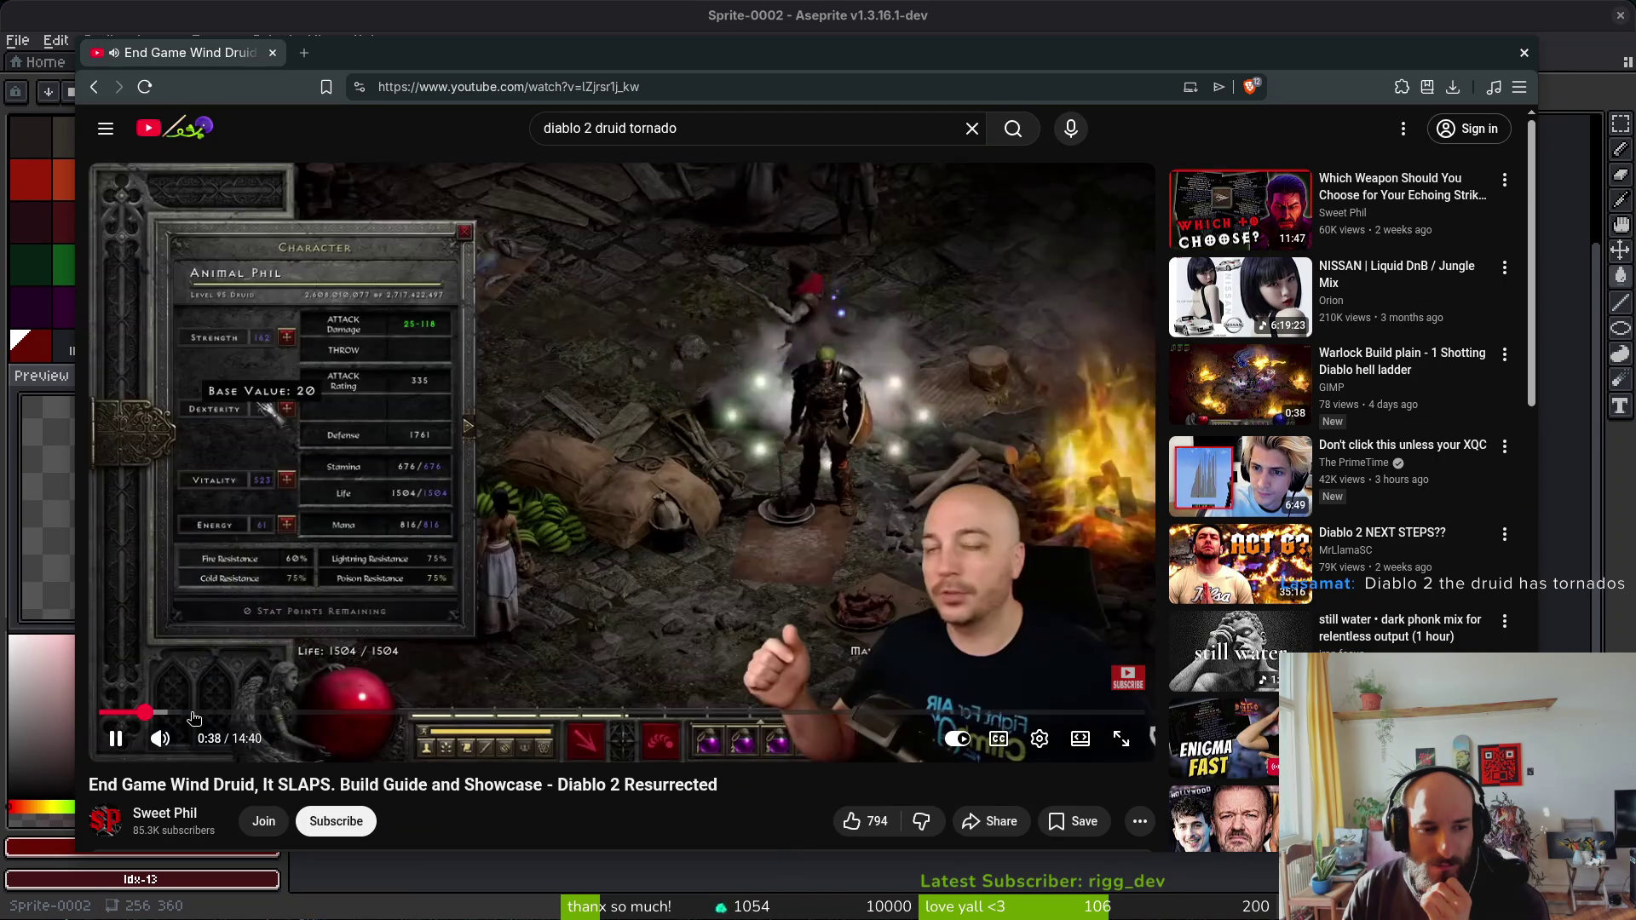
# Step: Skip the video ahead to about 11:40, then clear the search box for a new query
pyautogui.click(218, 712)
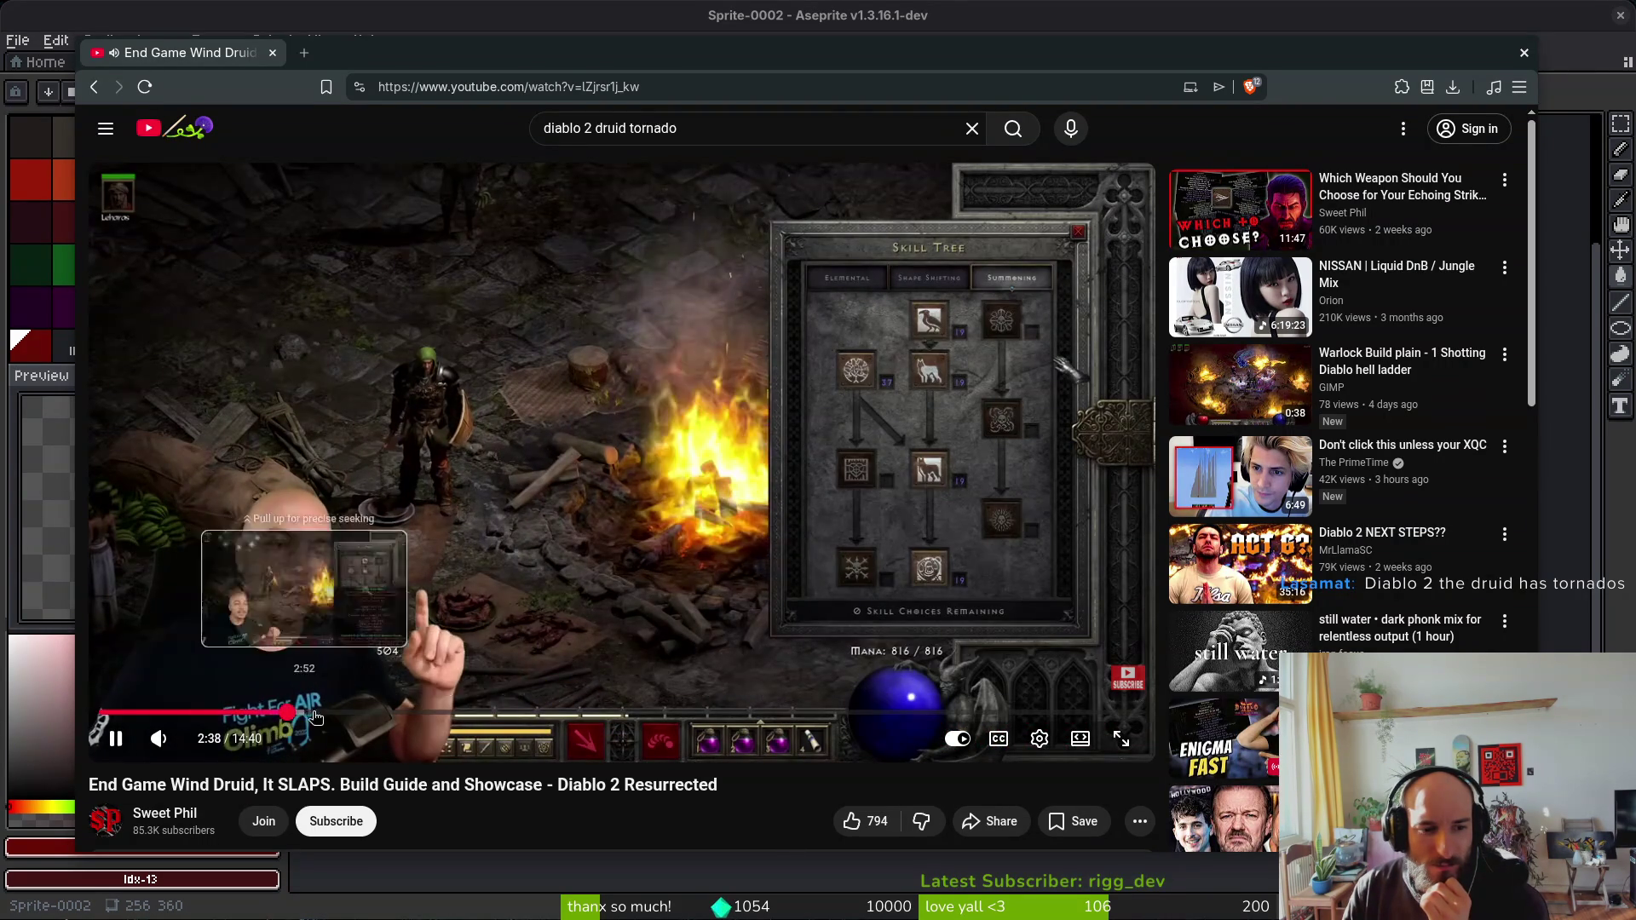
pyautogui.click(341, 712)
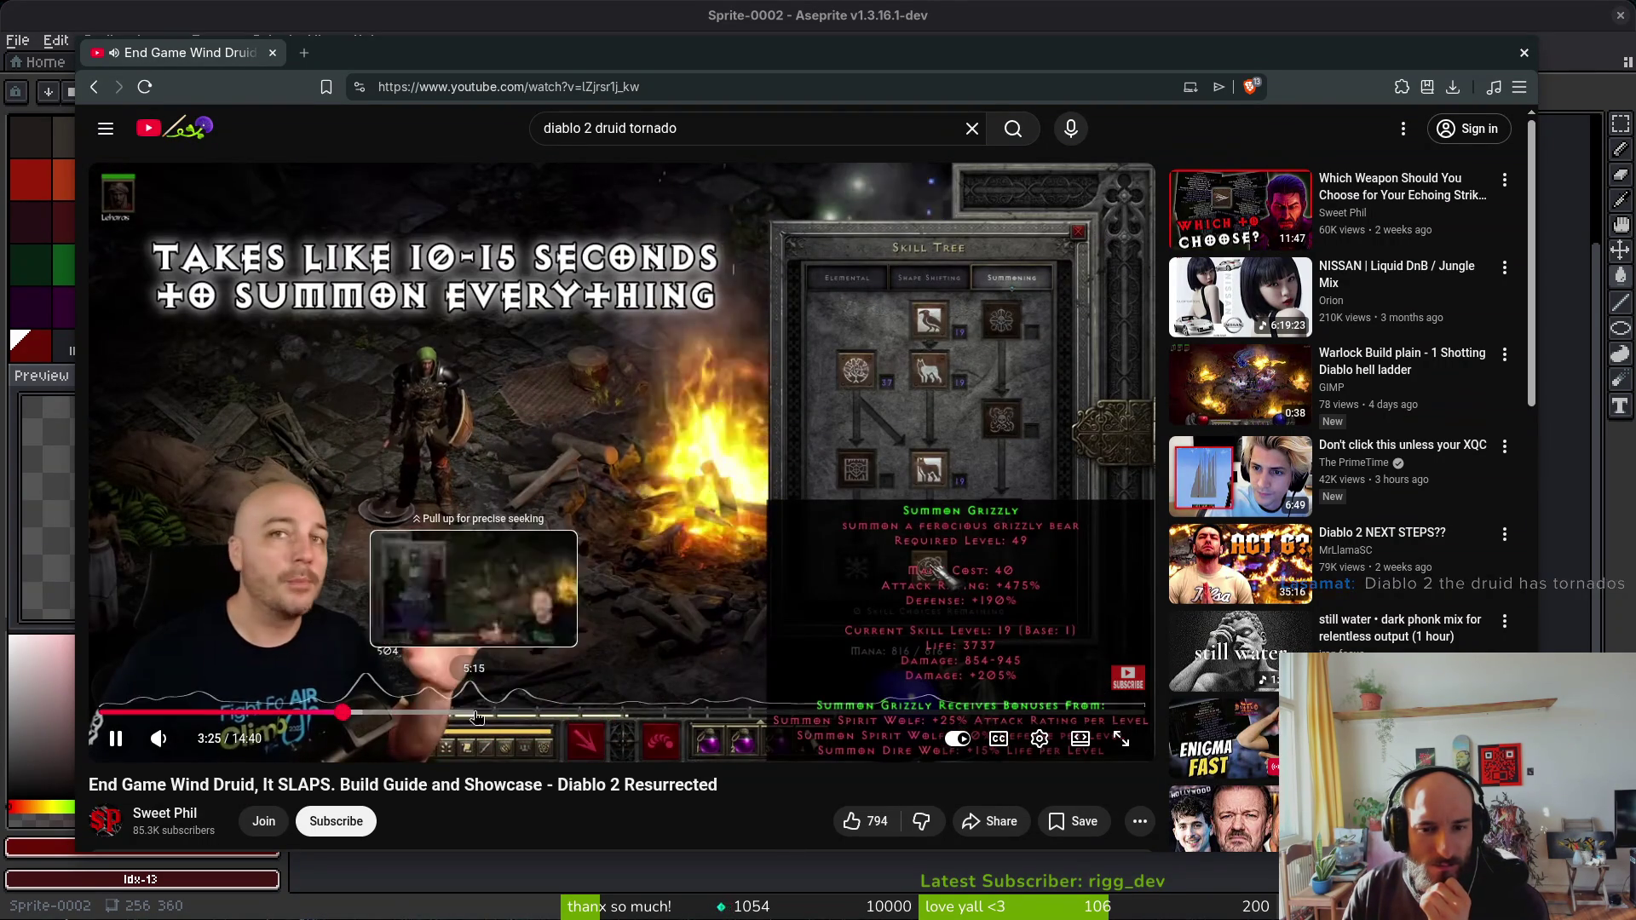
pyautogui.moveTo(537, 712); pyautogui.dragTo(671, 713)
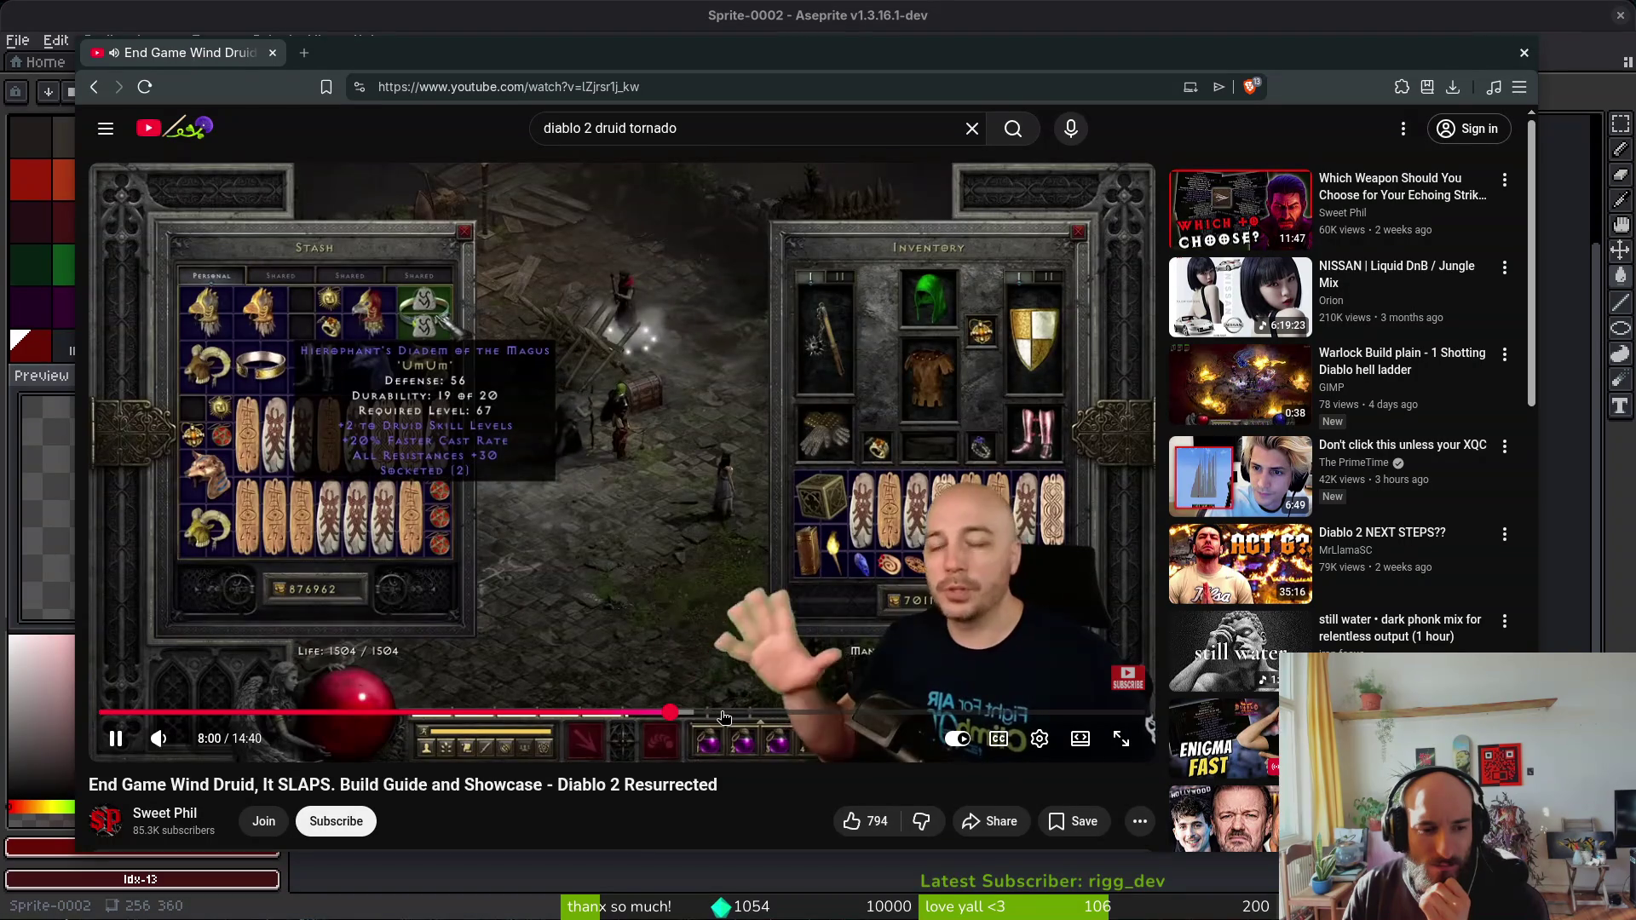
pyautogui.click(723, 714)
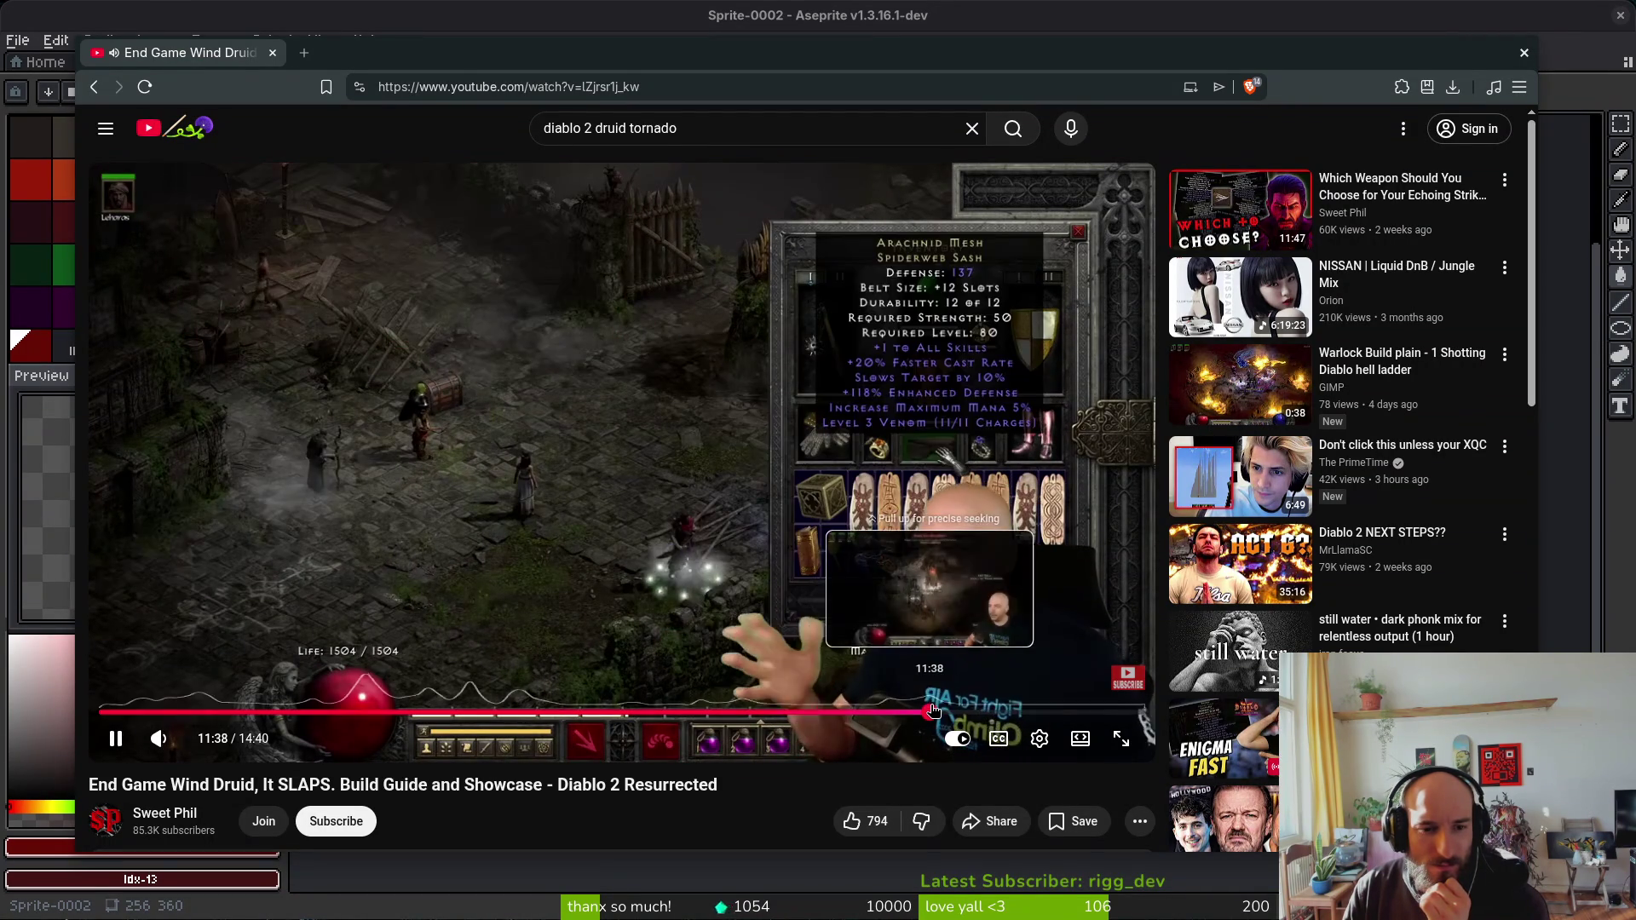
pyautogui.click(927, 712)
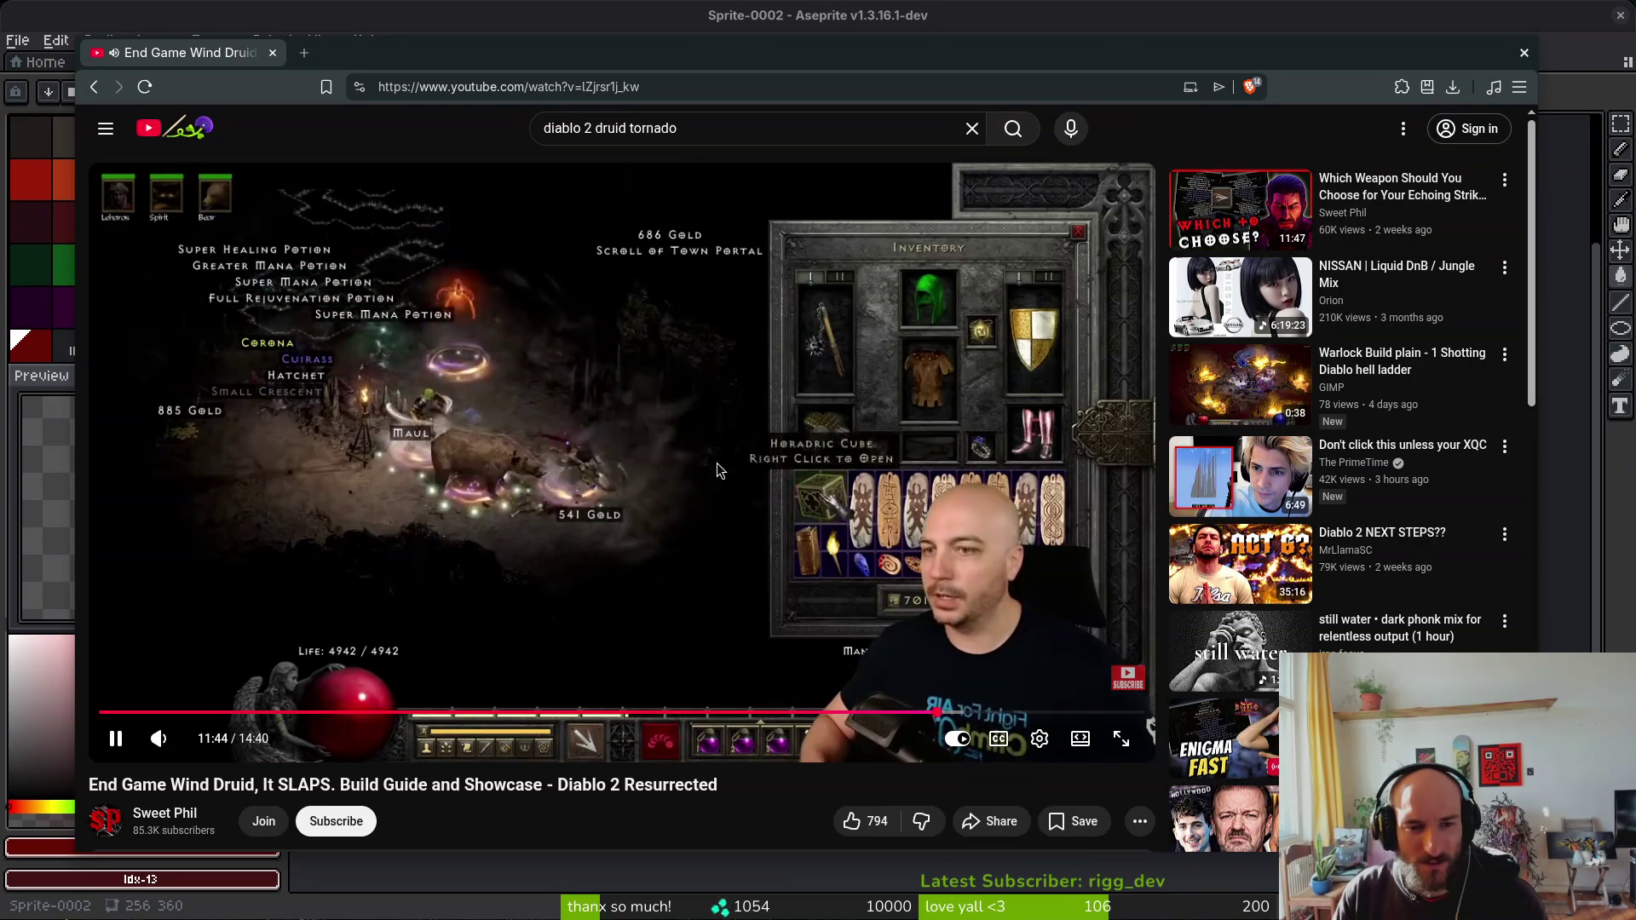
pyautogui.click(715, 124)
pyautogui.hotkey('ctrl', 'a')
# Step: Search YouTube for 'geyser' and browse the results
pyautogui.write('geys')
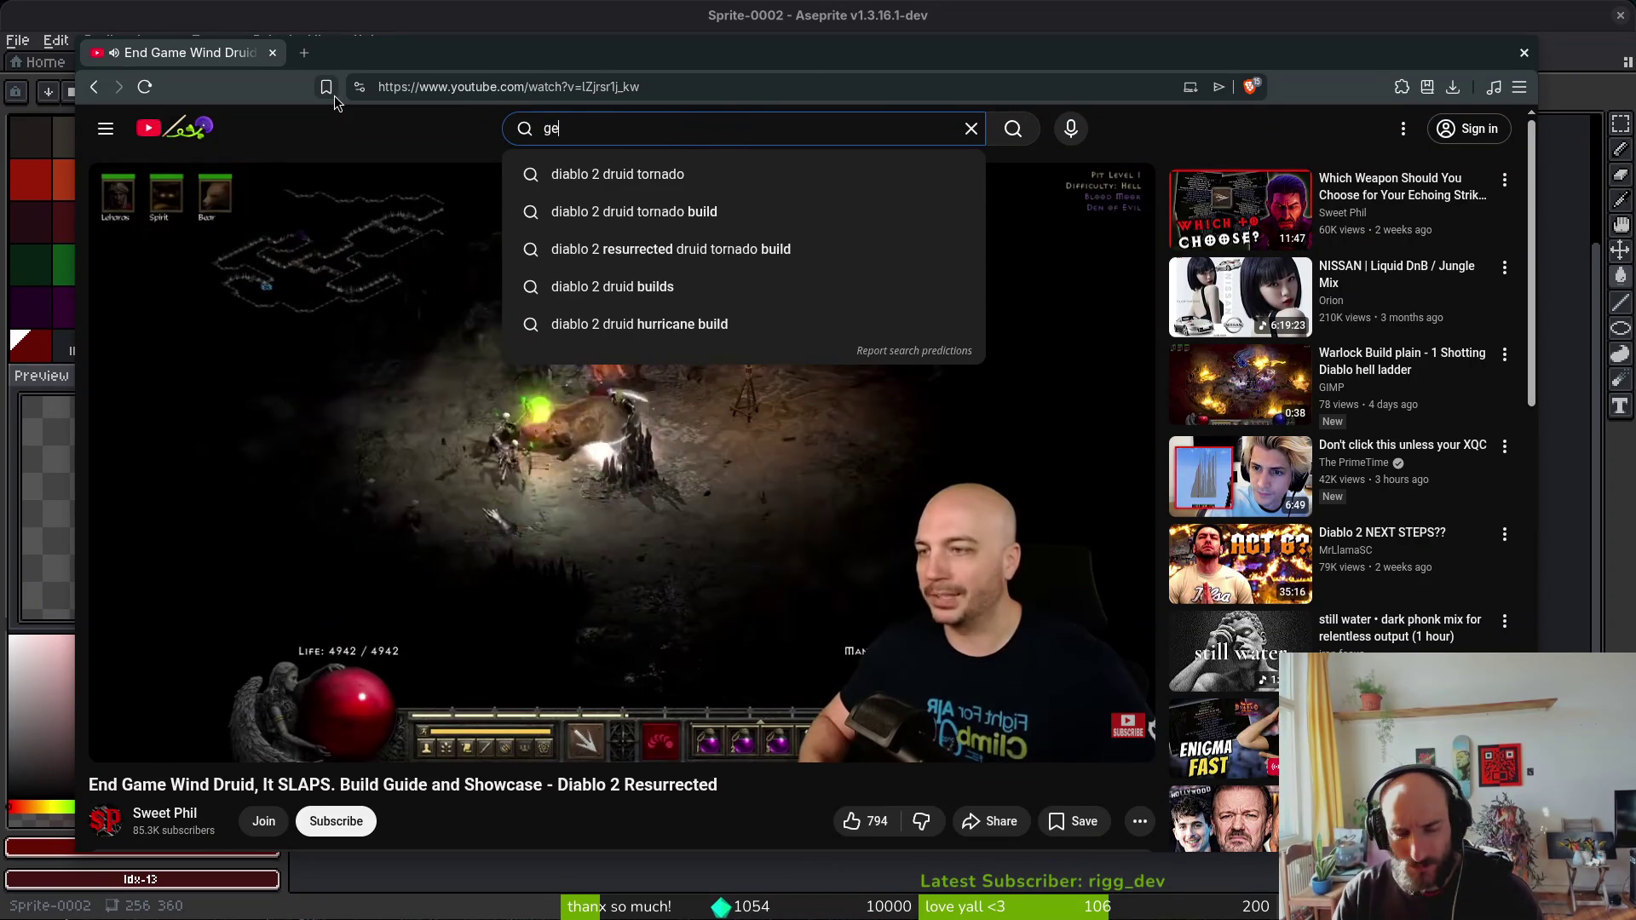
pyautogui.press('Down')
pyautogui.press('Down')
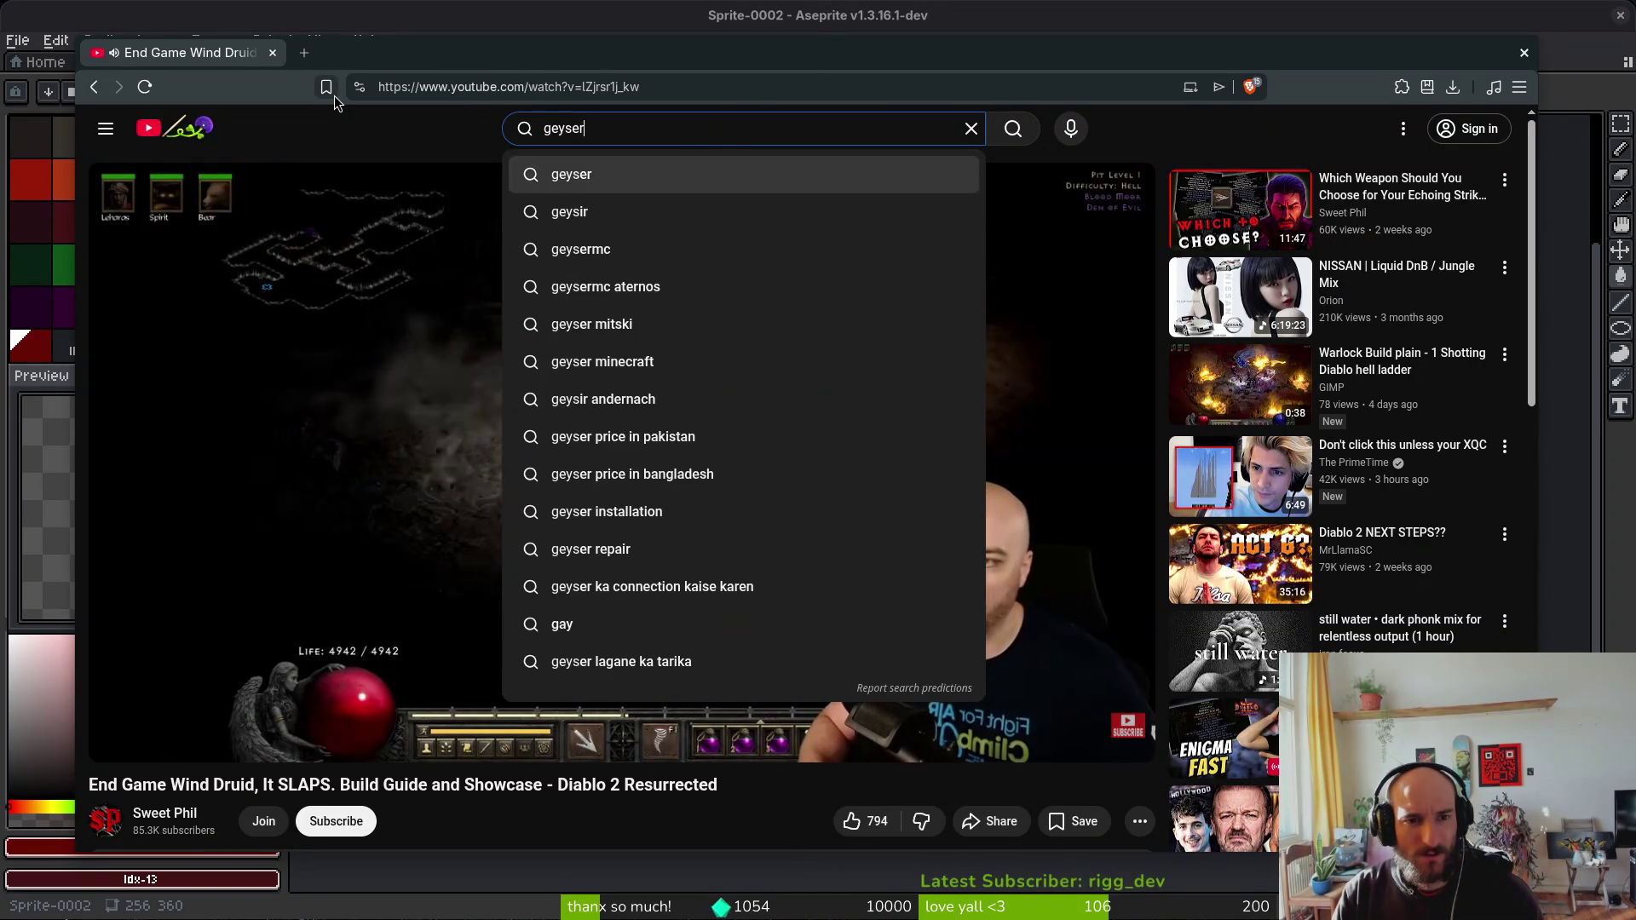
pyautogui.press('Up')
pyautogui.press('Return')
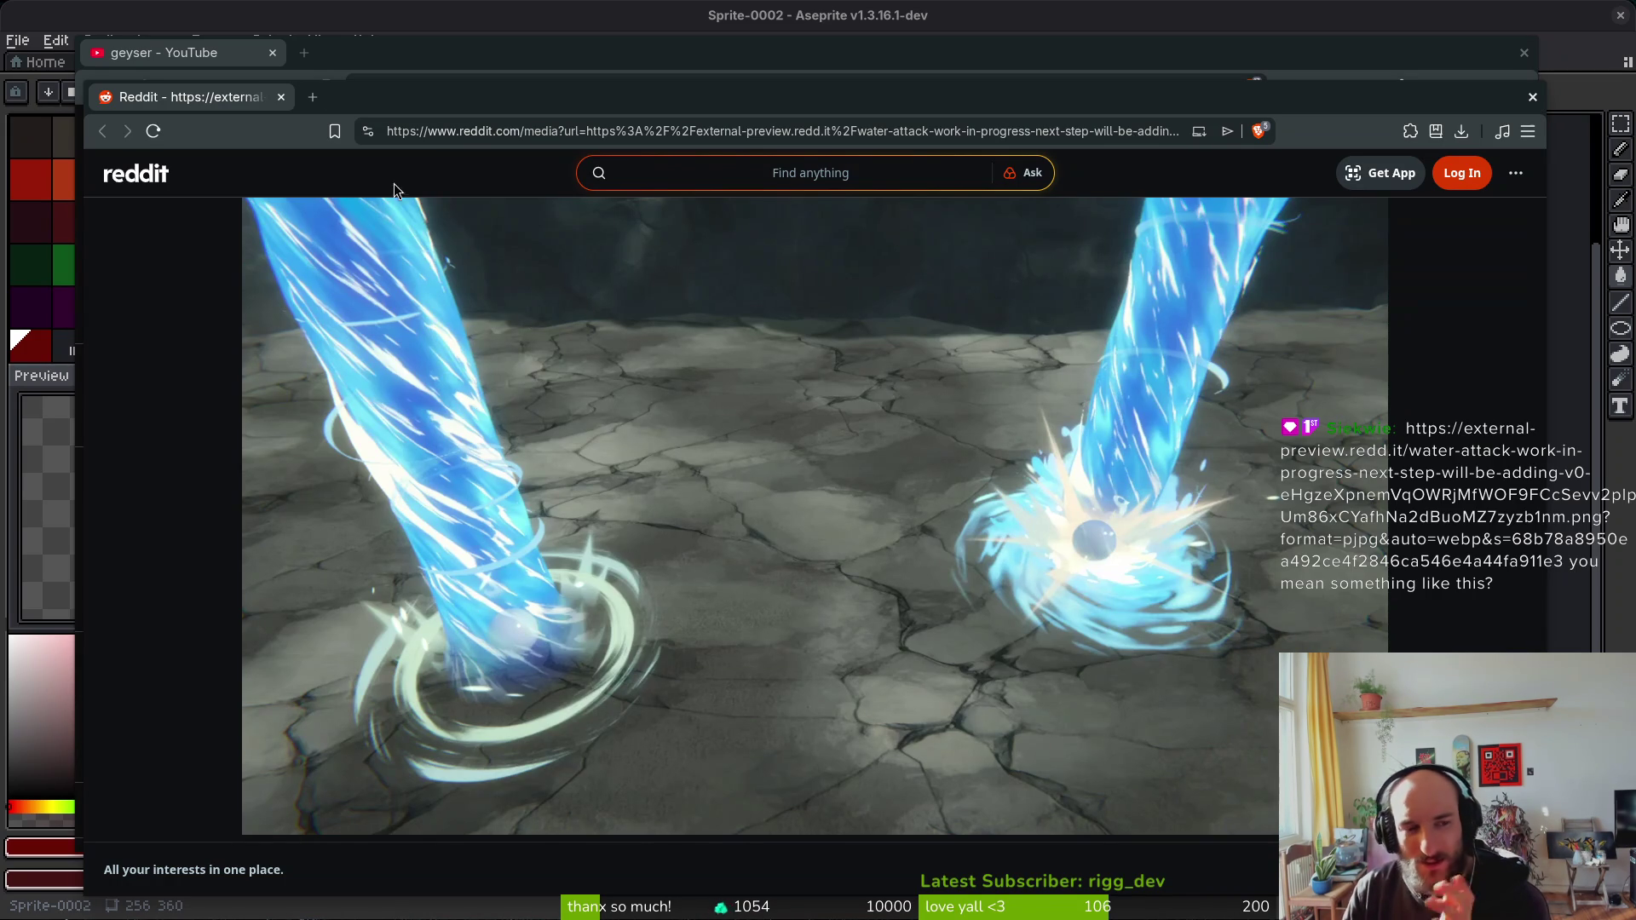
pyautogui.click(169, 54)
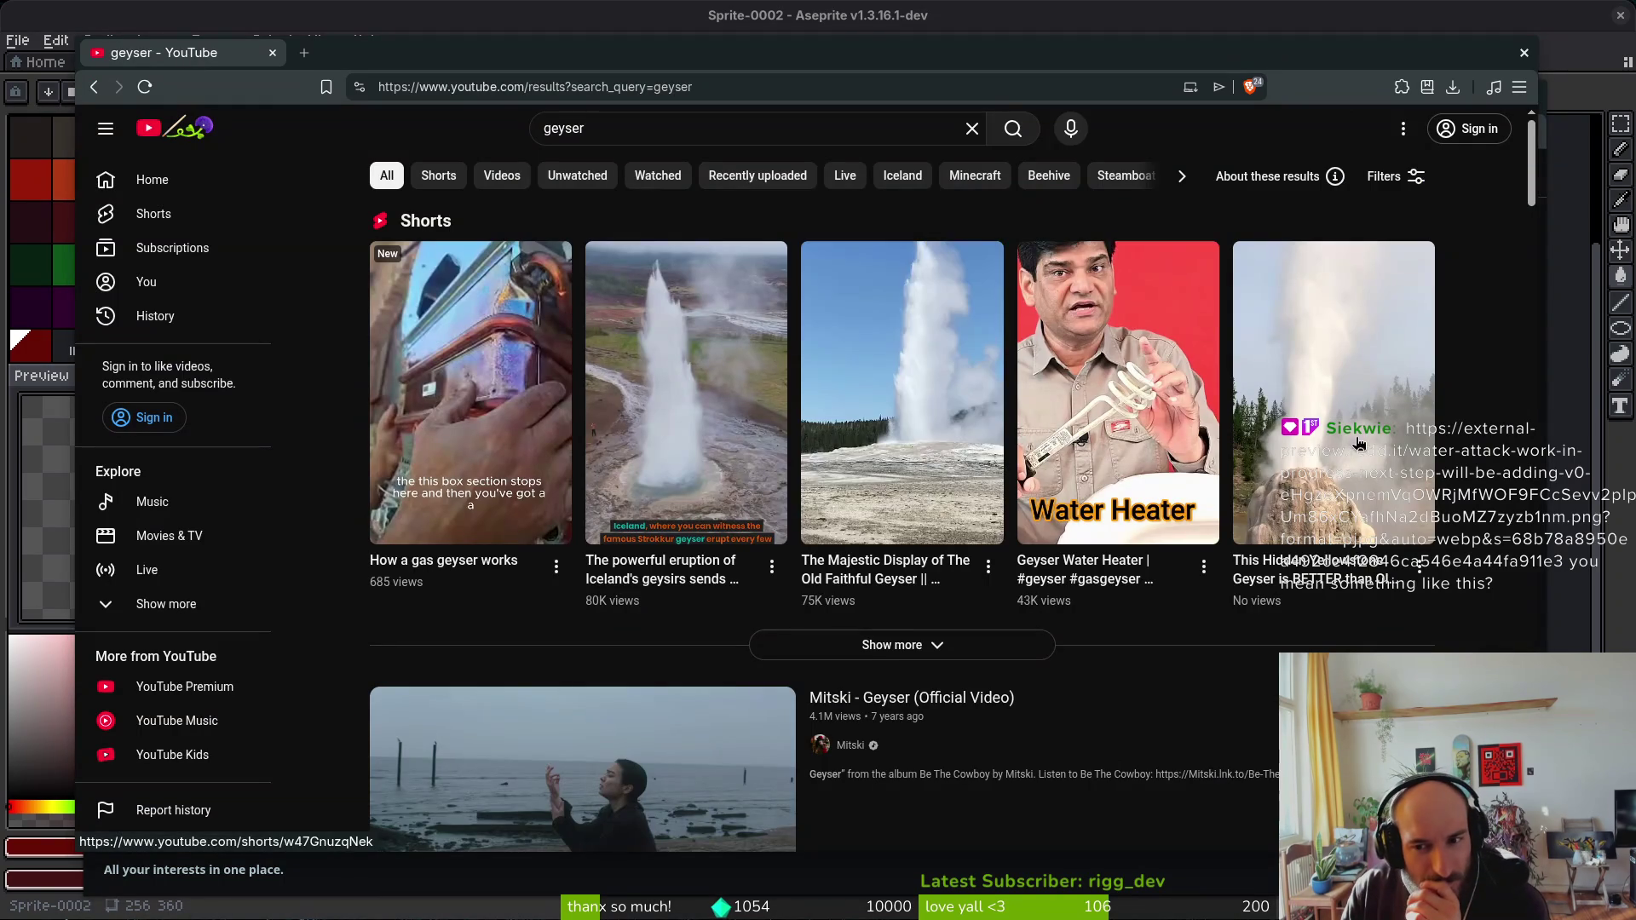
pyautogui.scroll(-2, 1209, 572)
pyautogui.scroll(-7, 1209, 573)
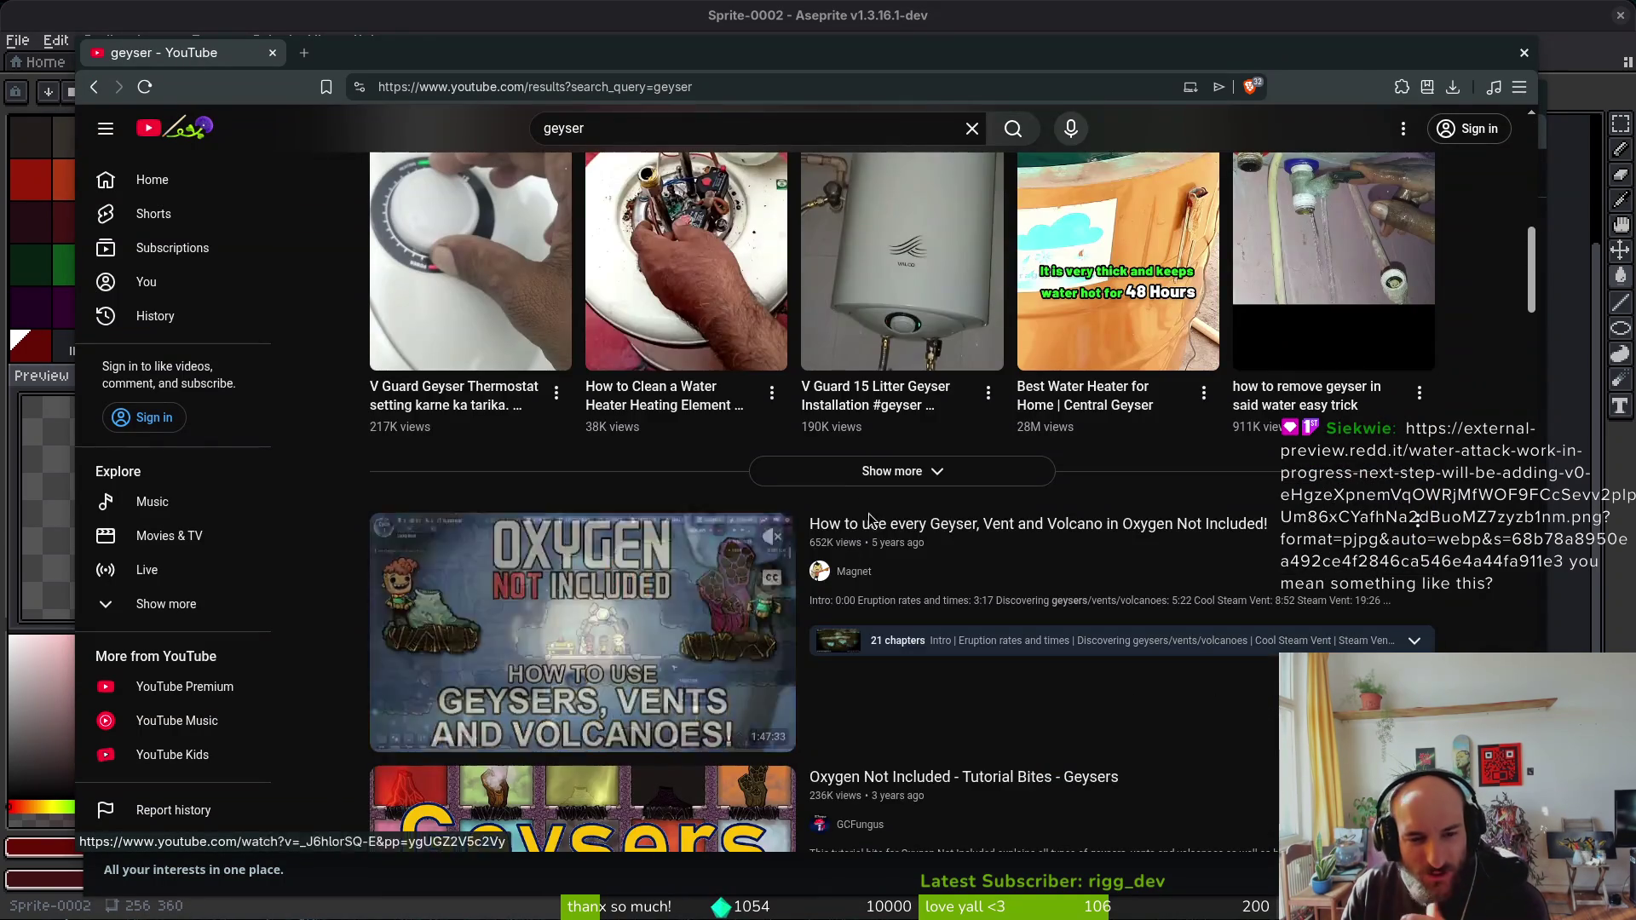
pyautogui.scroll(1, 632, 290)
pyautogui.scroll(3, 862, 461)
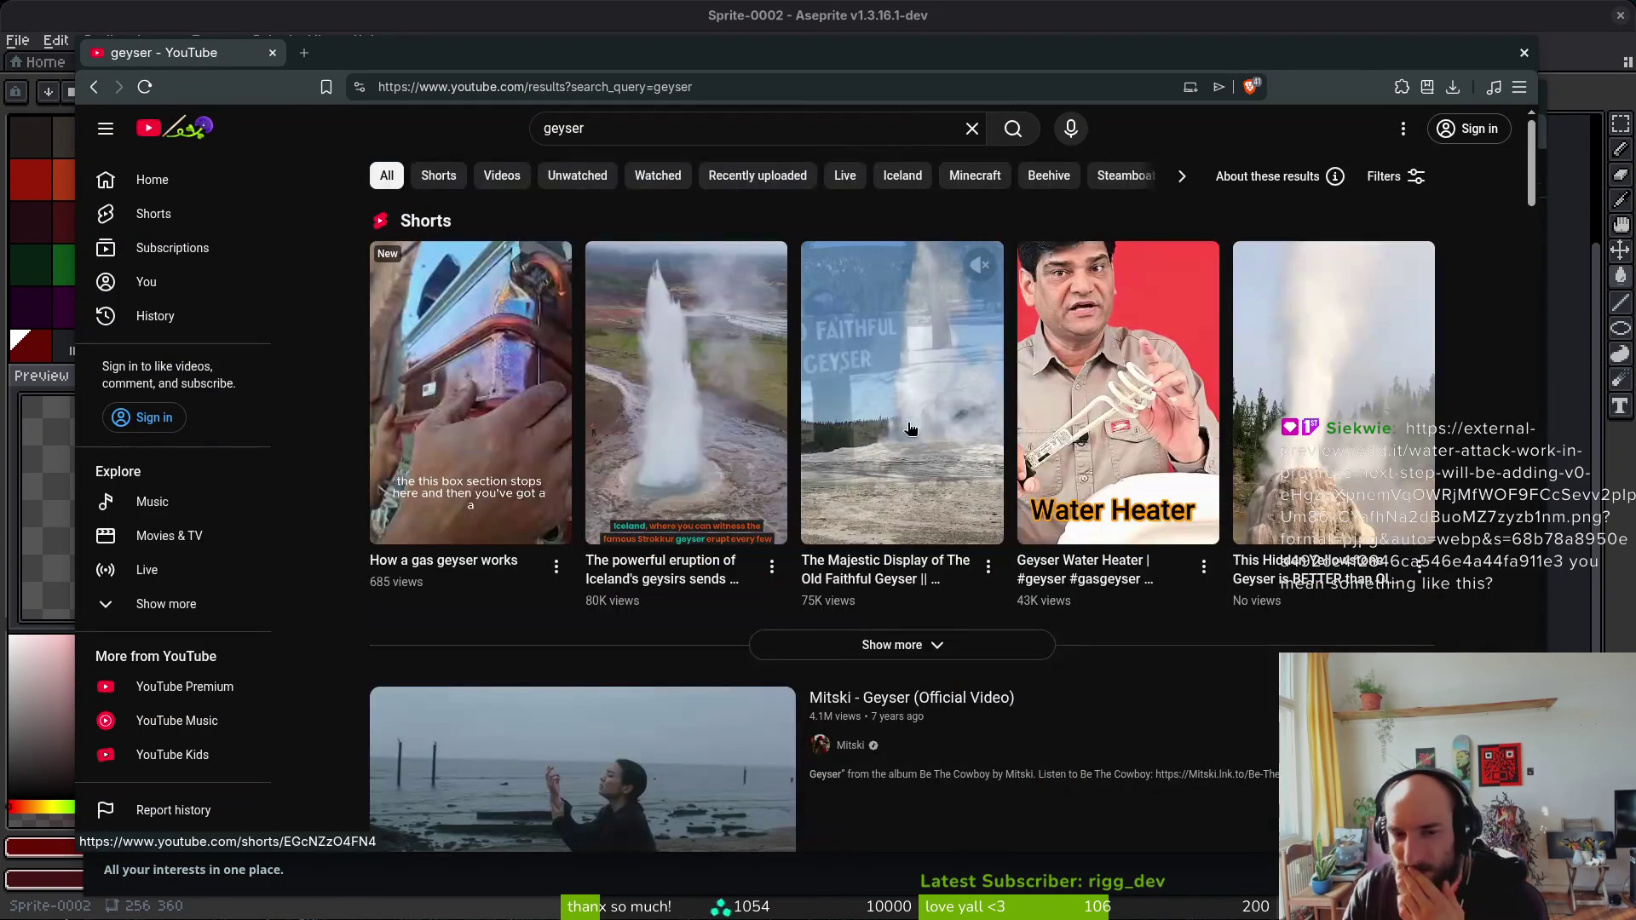
# Step: Replace the query with 'blood geyser', search, and scroll through the results
pyautogui.click(610, 140)
pyautogui.doubleClick(623, 132)
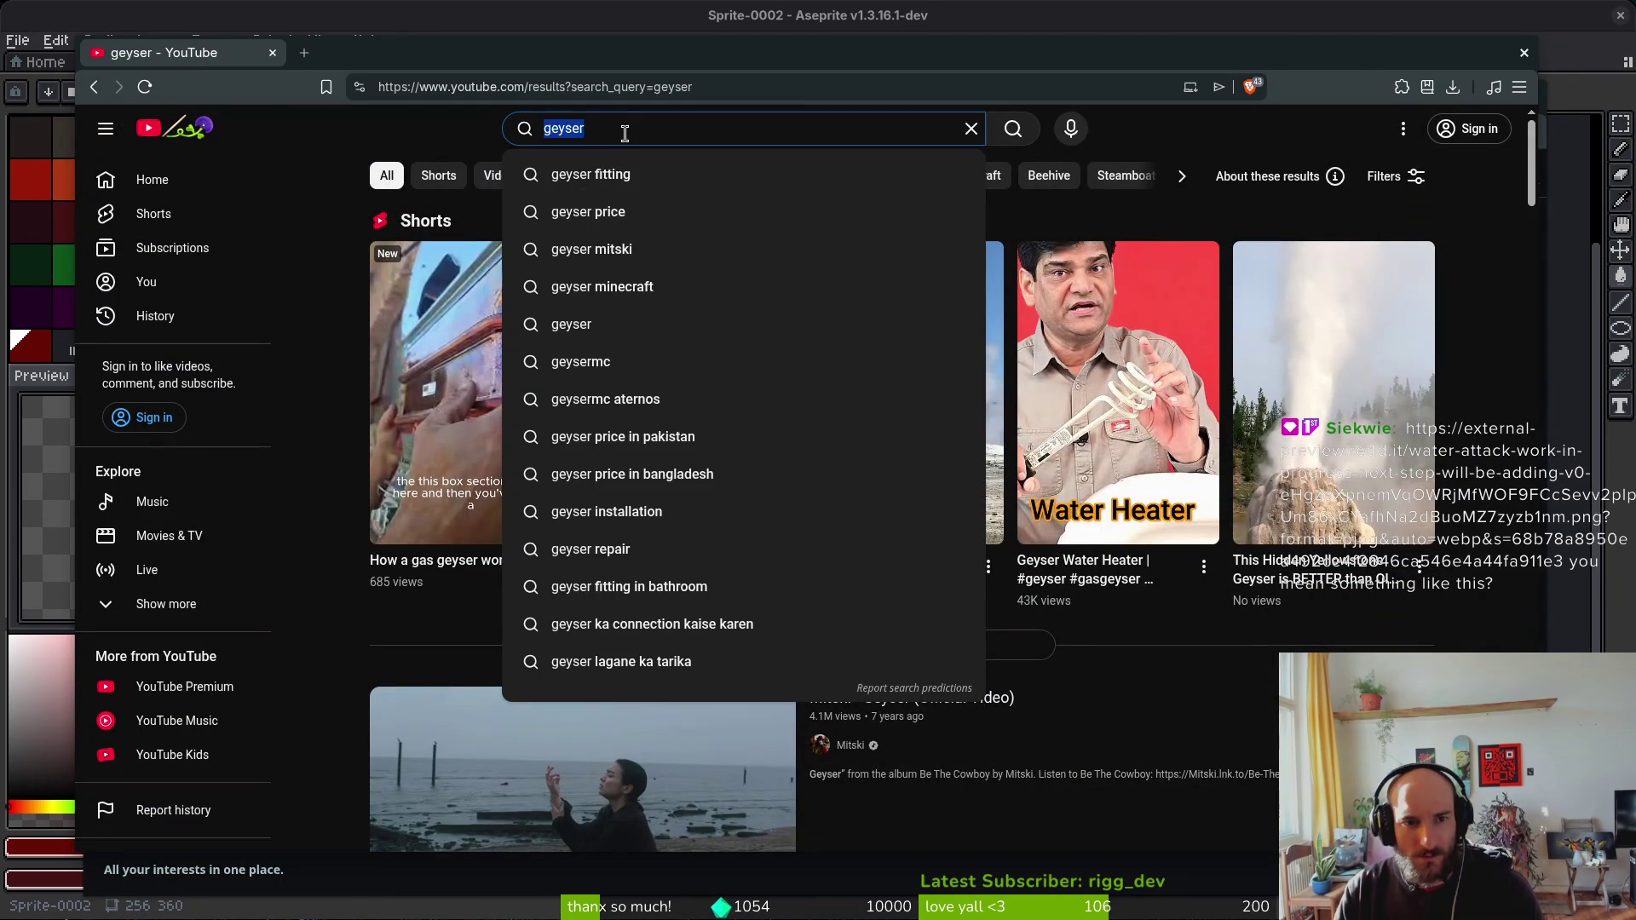
pyautogui.write('blood geyser')
pyautogui.press('Return')
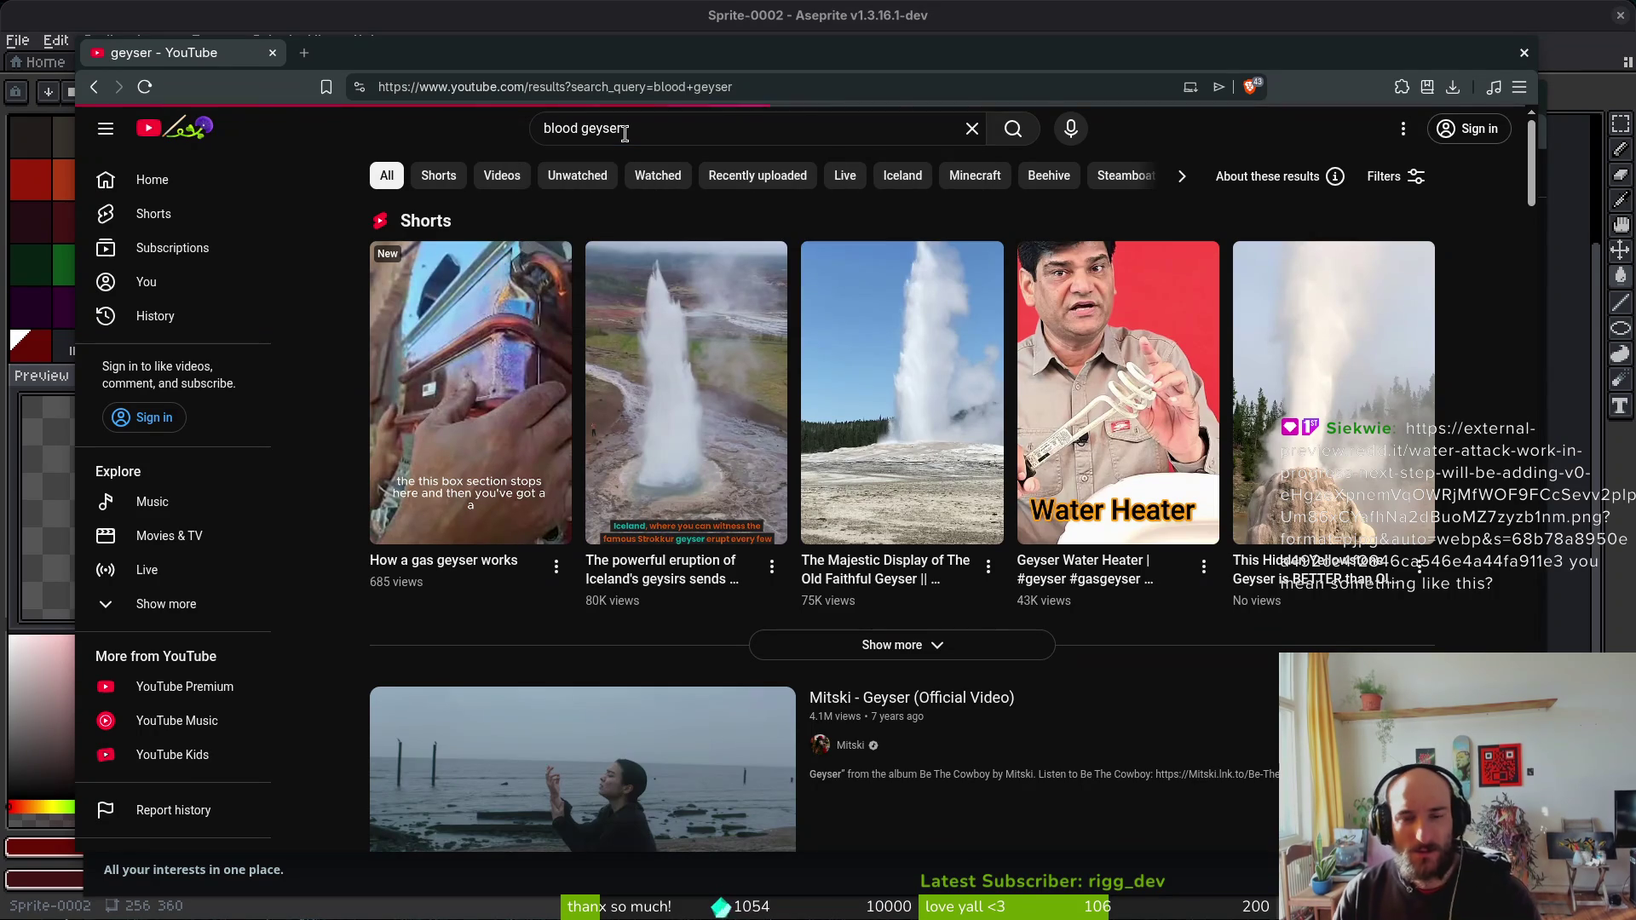
pyautogui.scroll(-2, 656, 158)
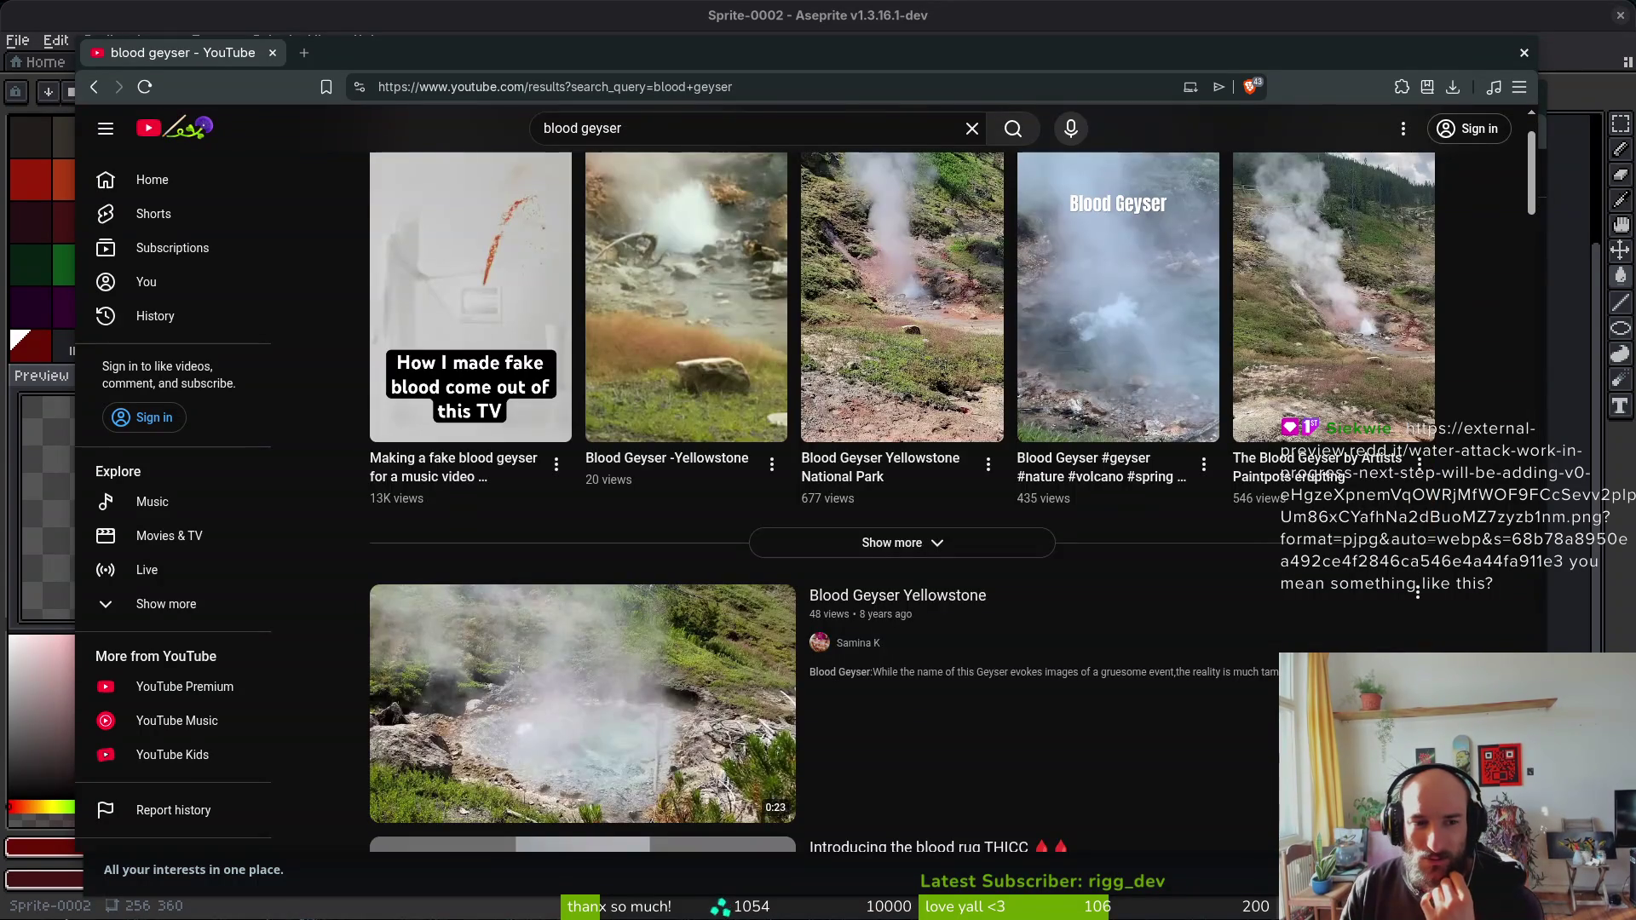
pyautogui.moveTo(492, 326)
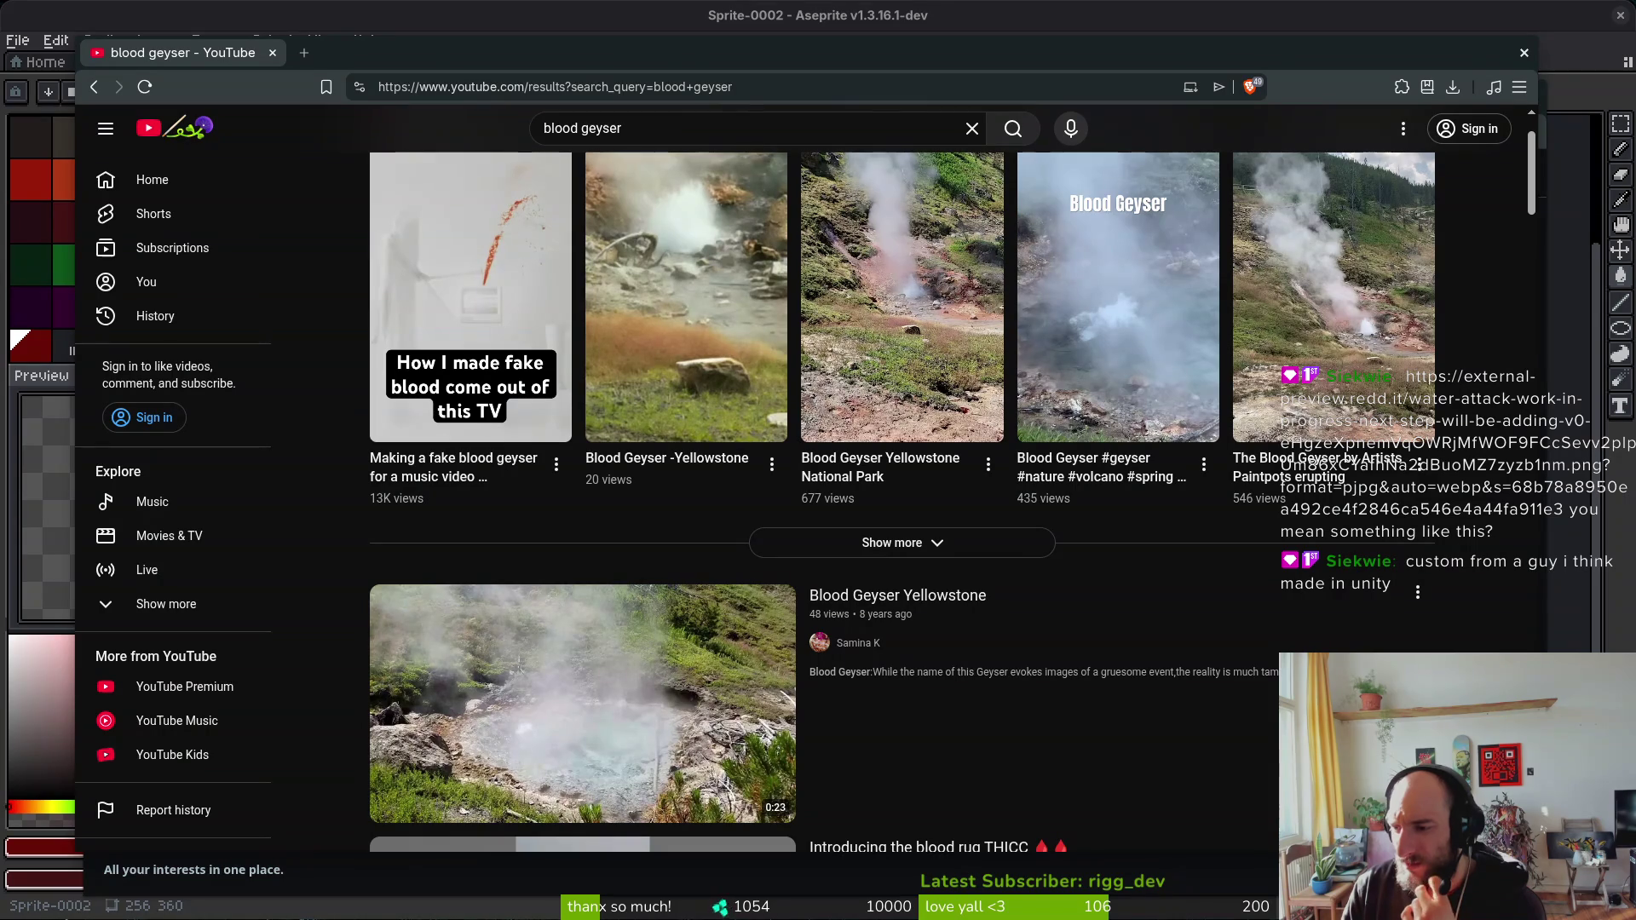
pyautogui.scroll(-5, 1075, 733)
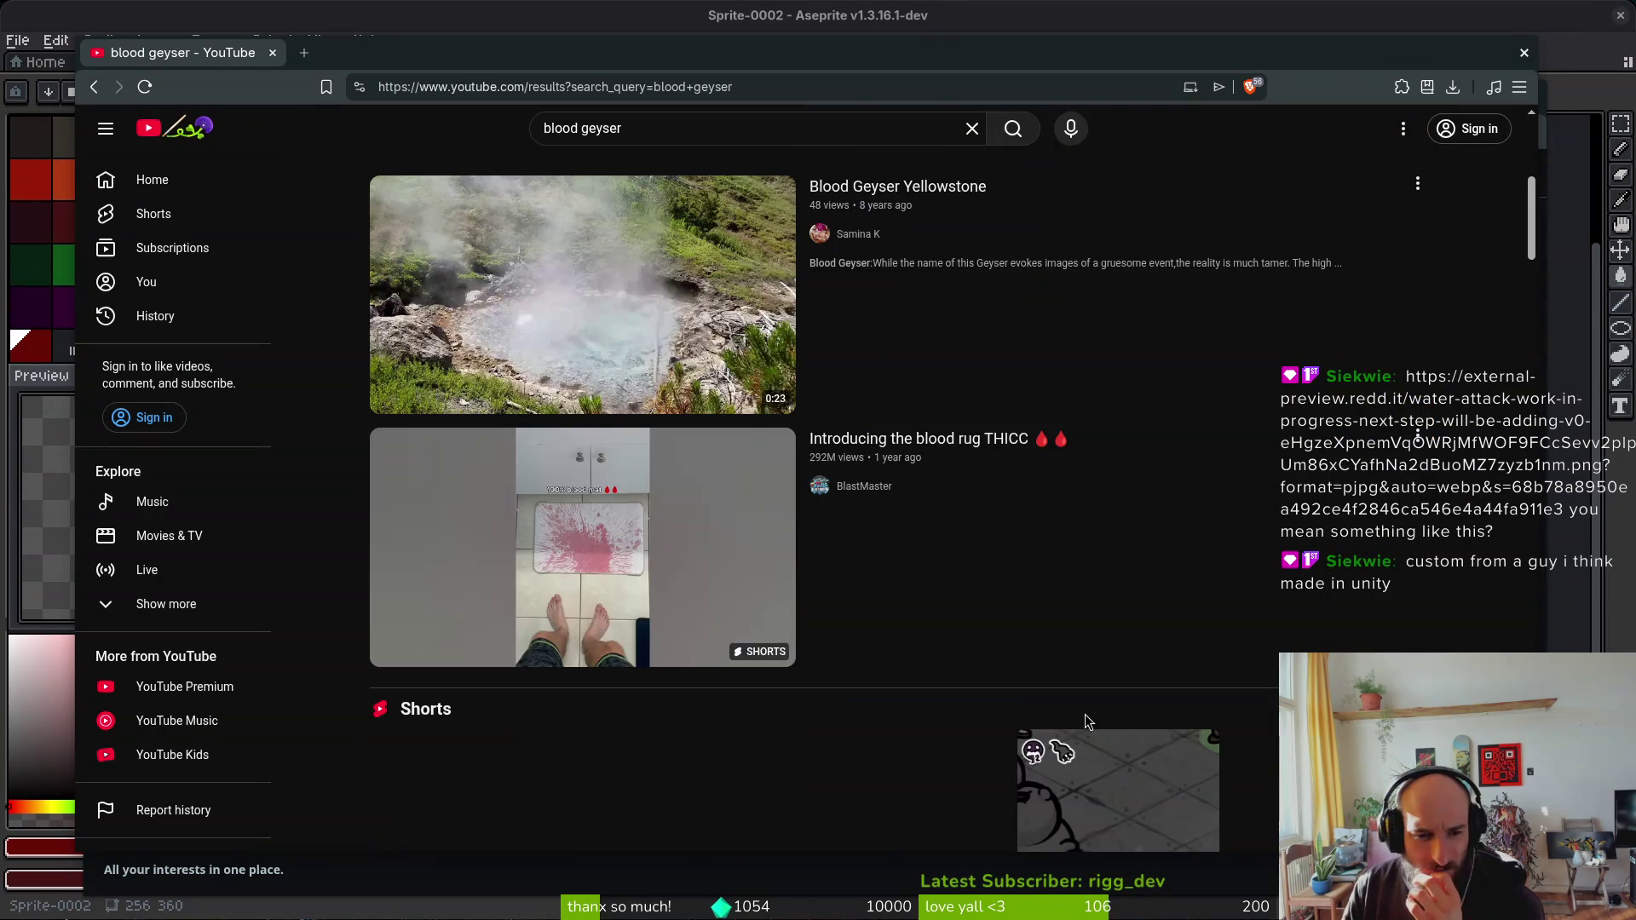